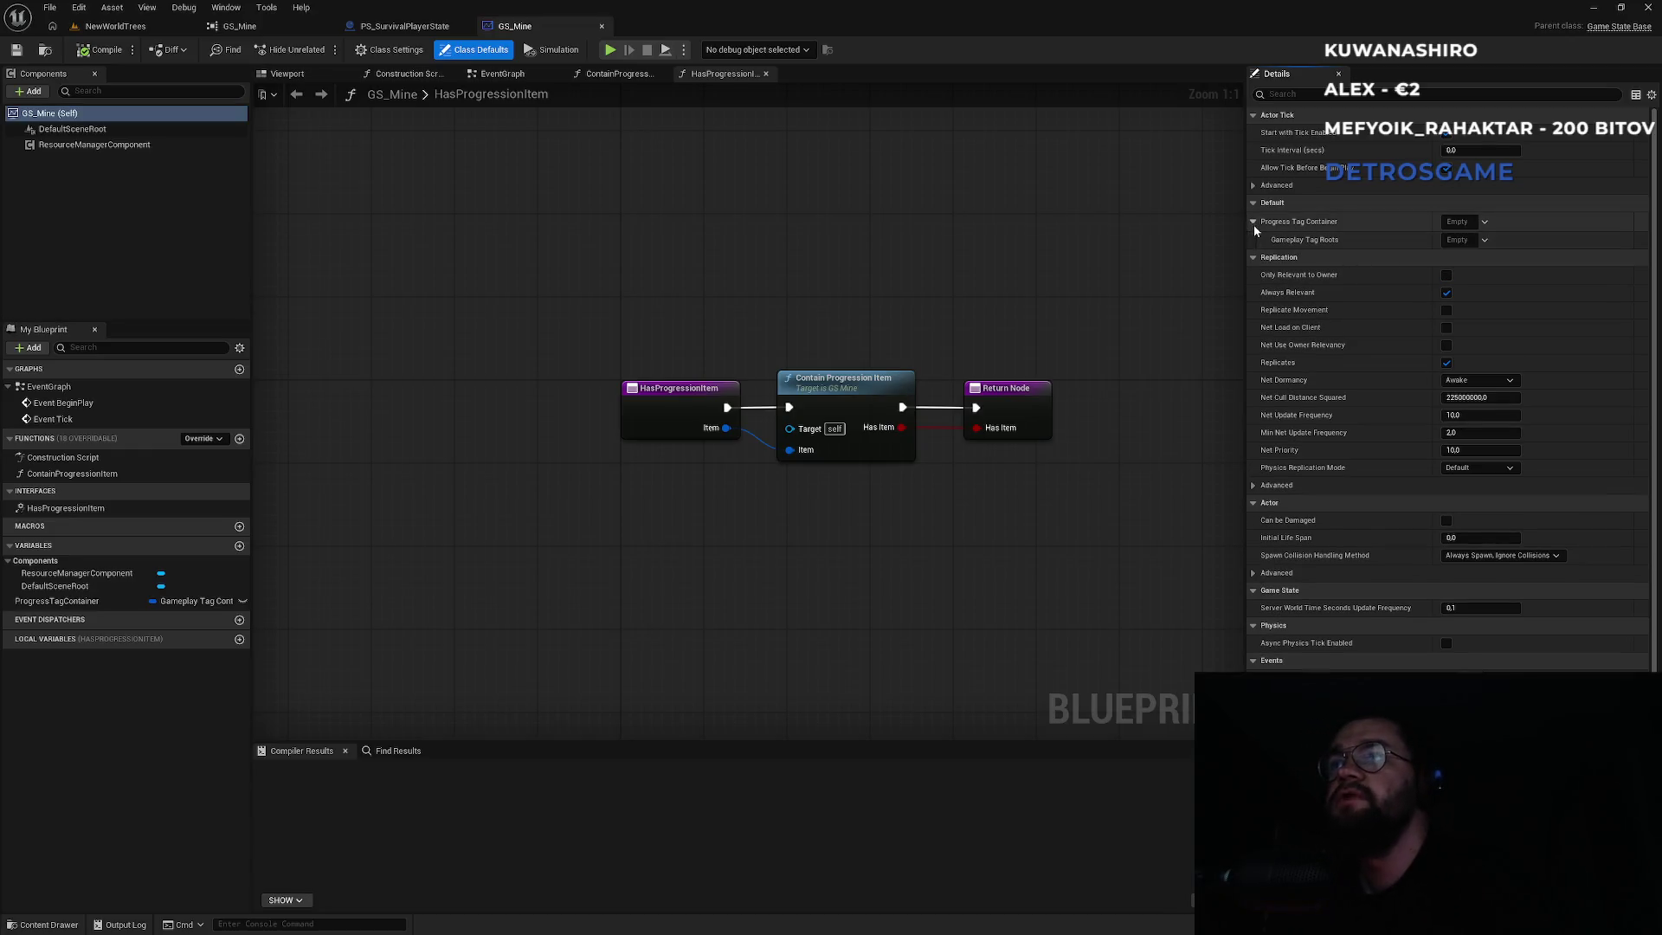
Switch to the NewWorldTrees level and open Project Settings from the Edit menu.
{"action": "scroll", "coordinate": [1347, 407], "scroll_direction": "down", "scroll_amount": 2}
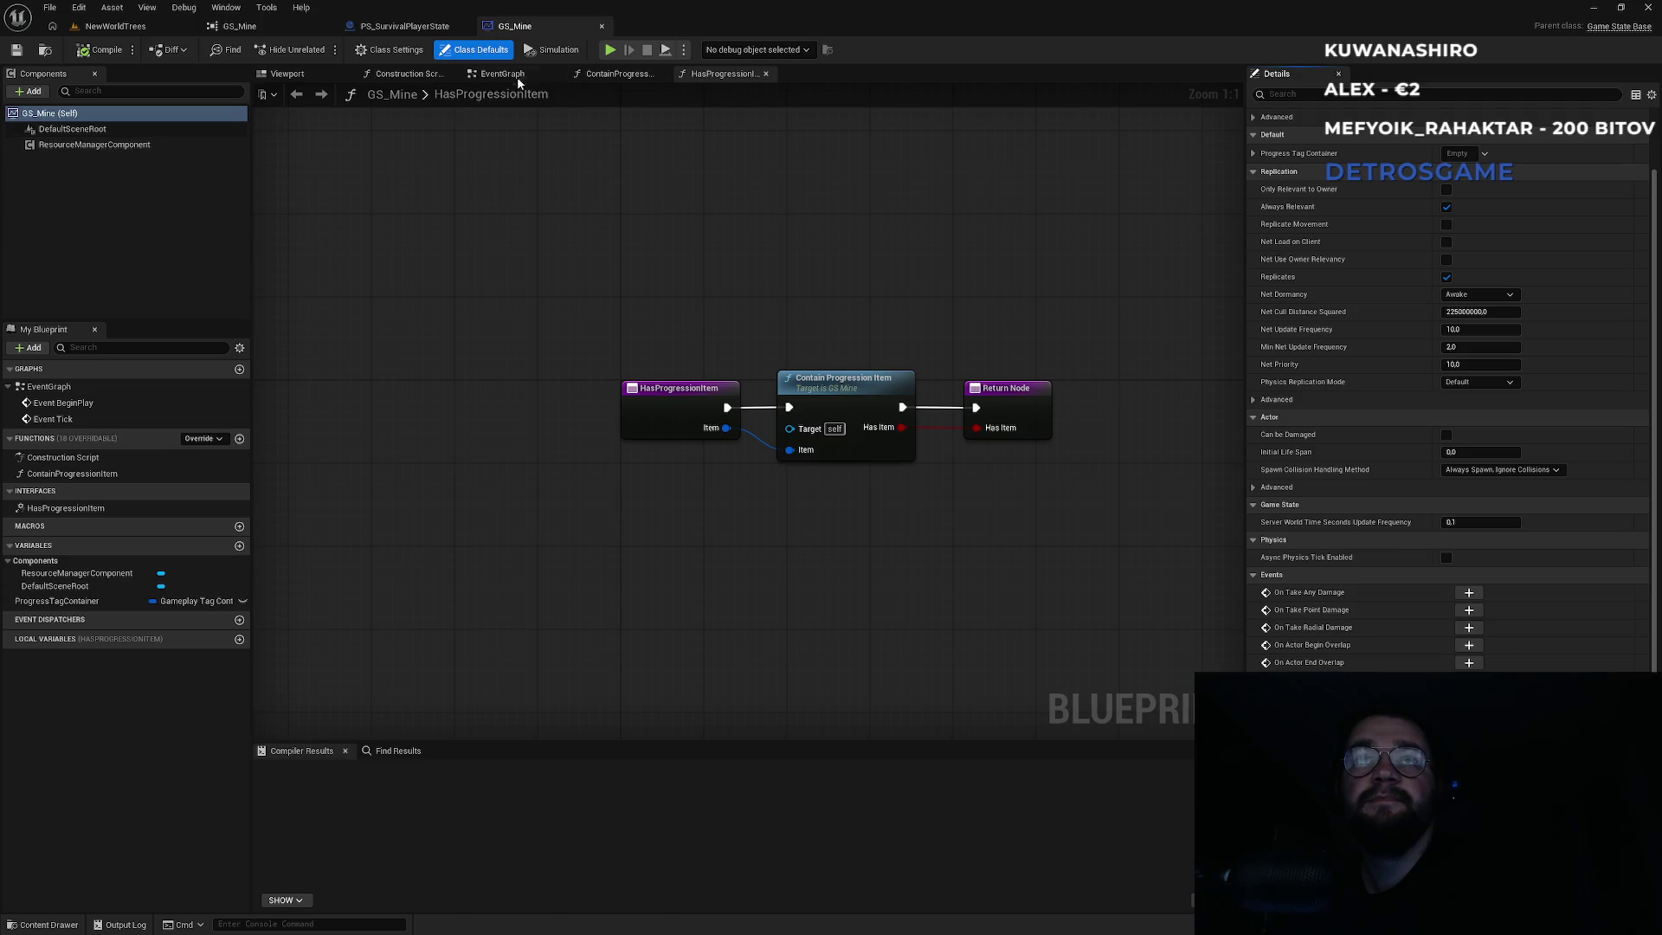
{"action": "left_click", "coordinate": [115, 26]}
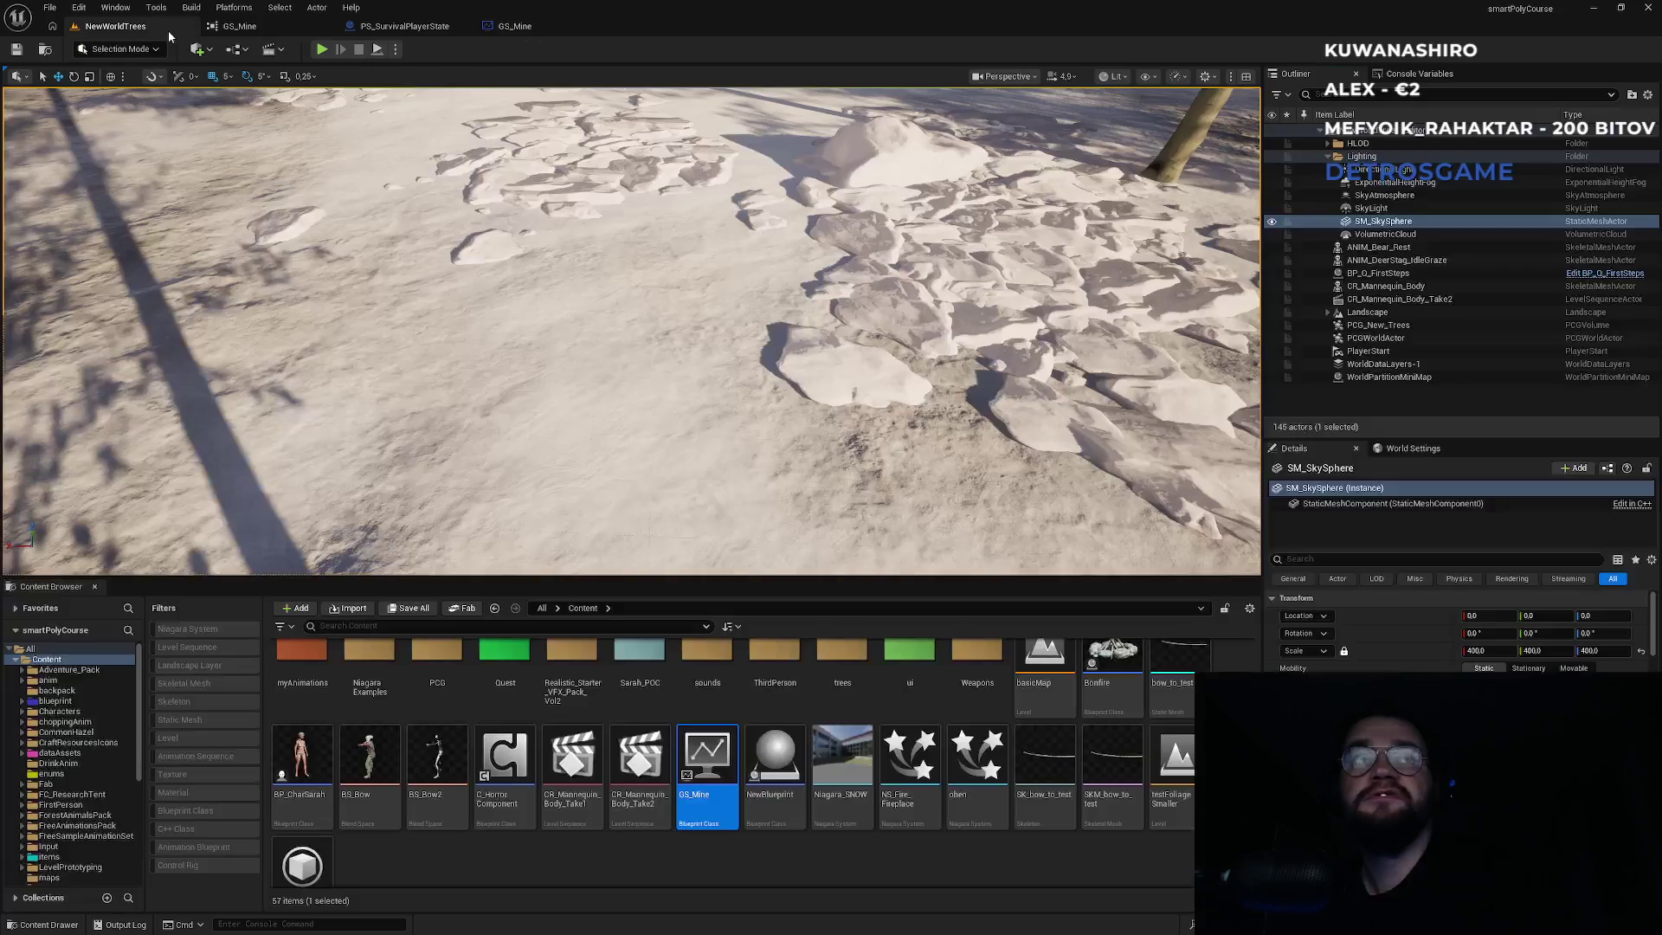
{"action": "left_click", "coordinate": [79, 7]}
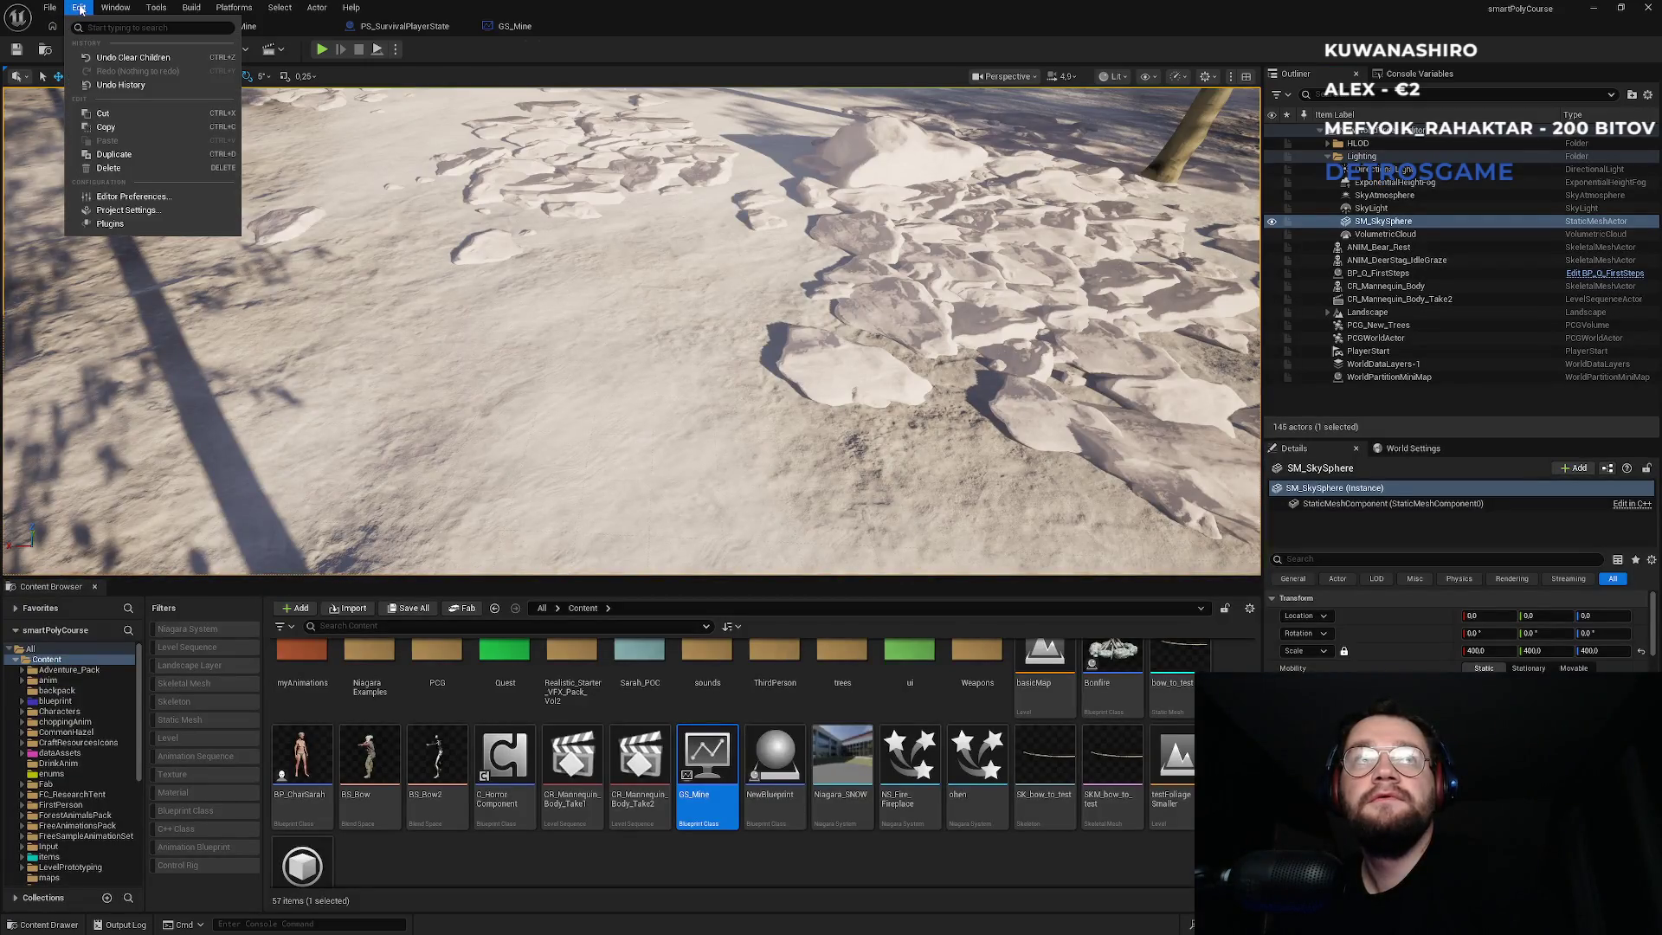
{"action": "left_click", "coordinate": [150, 212]}
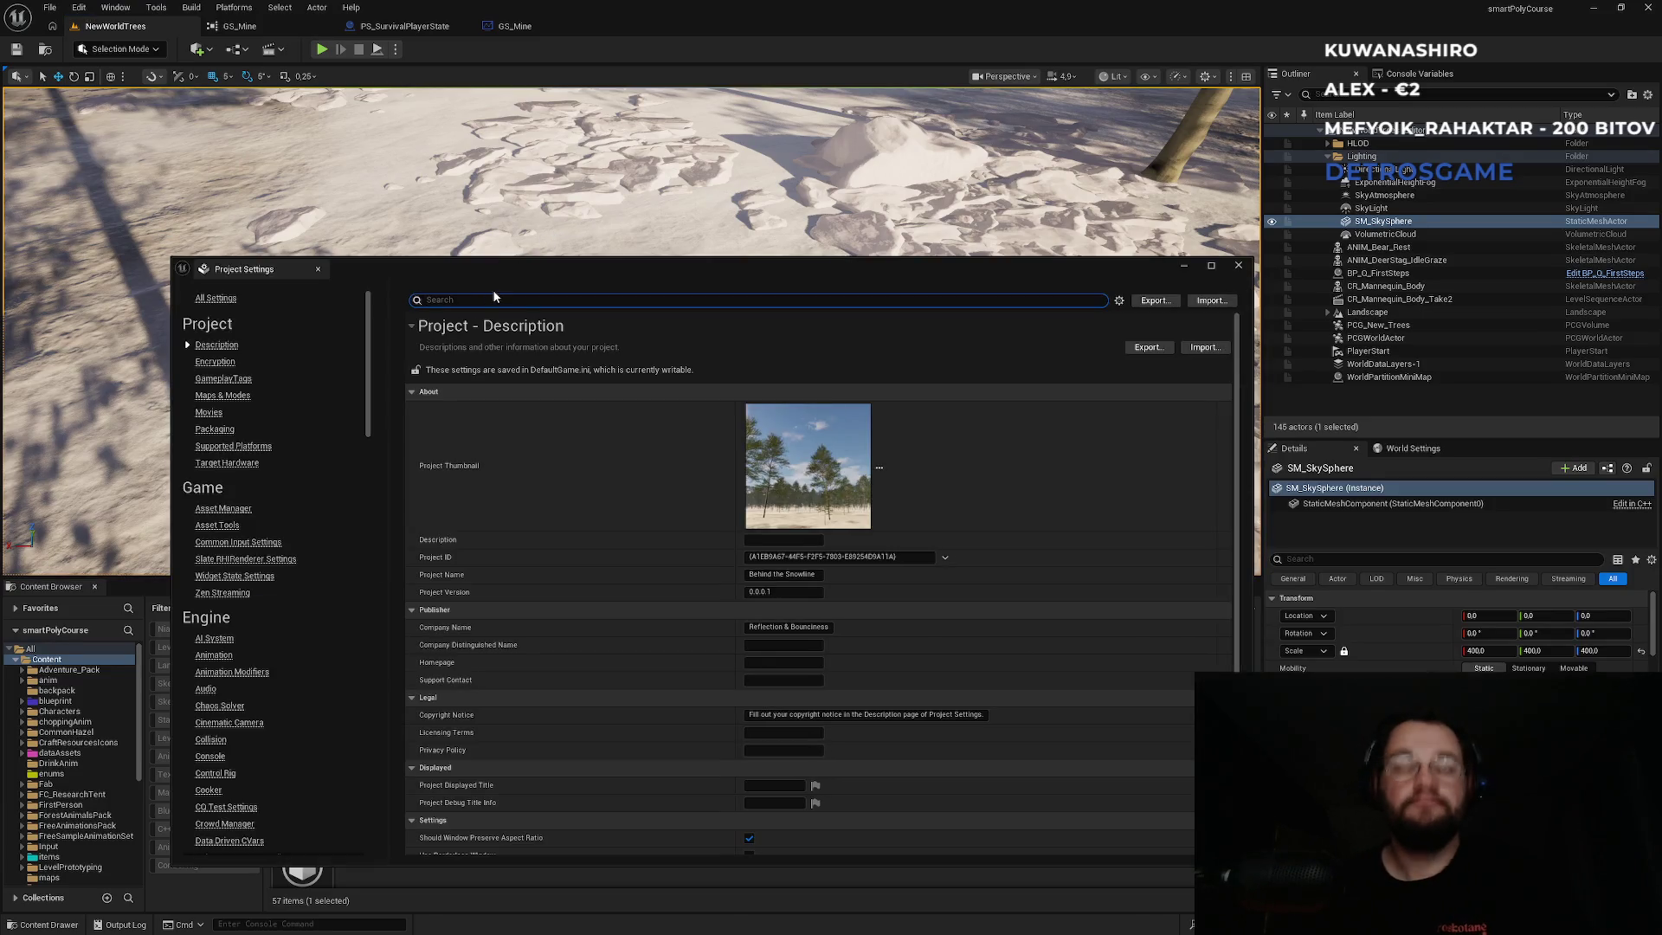
Filter Project Settings by 'gamemode' and check the Default GameMode list, keeping BP_ThirdPersonGameMode.
{"action": "type", "text": "gamemode"}
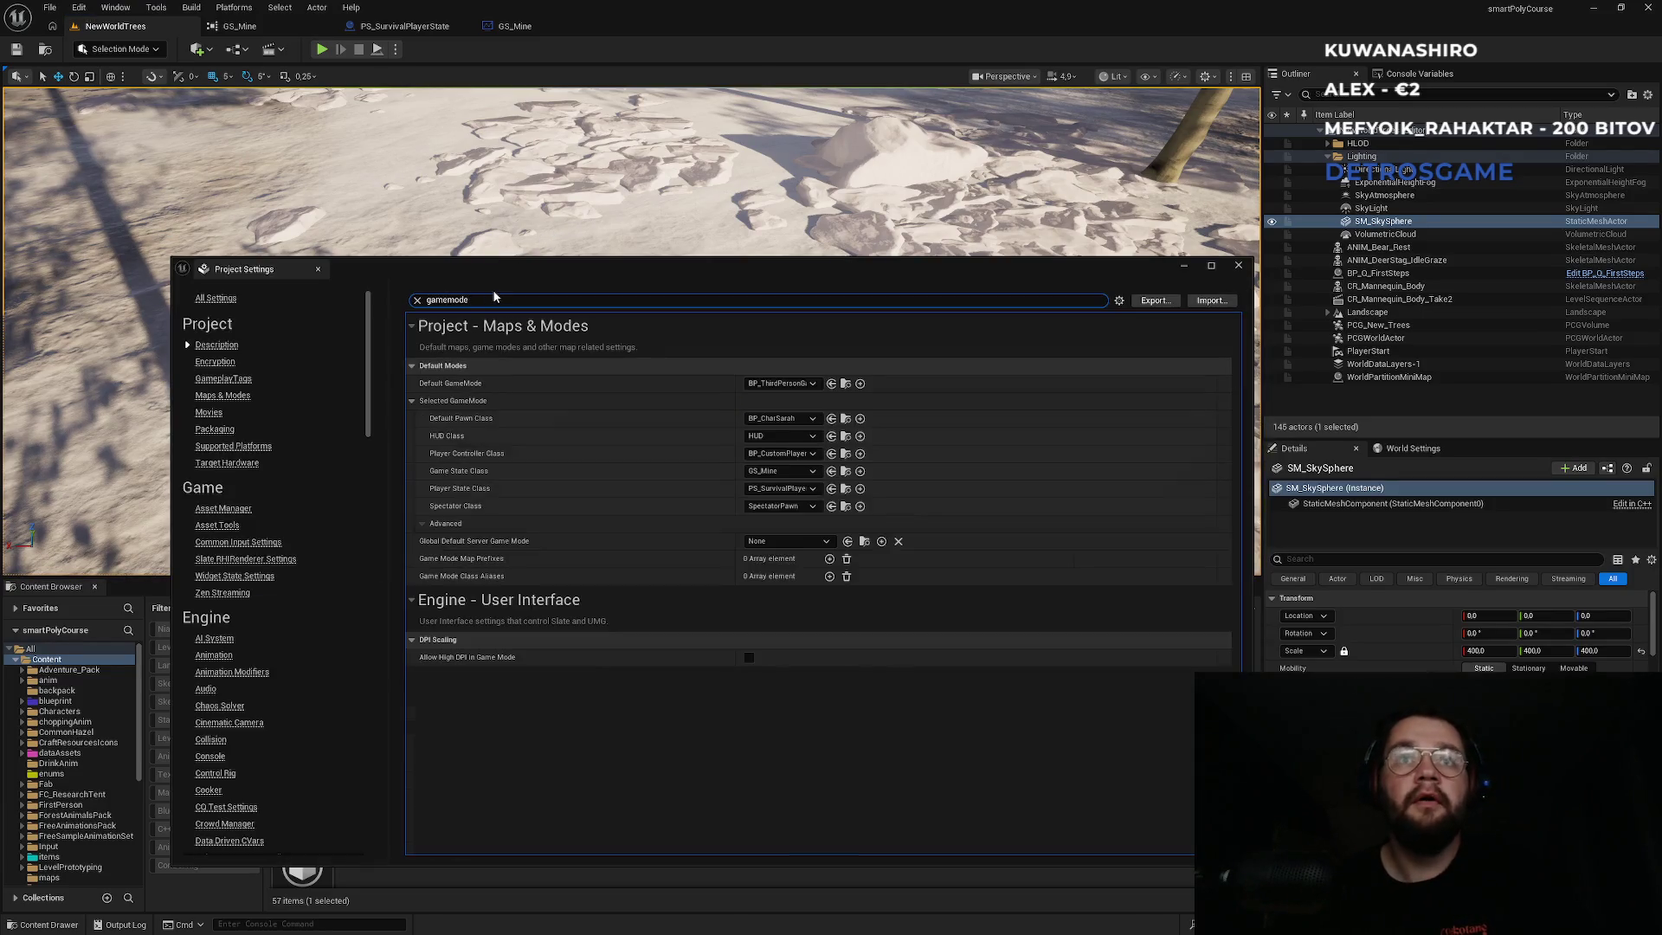
{"action": "left_click", "coordinate": [798, 384]}
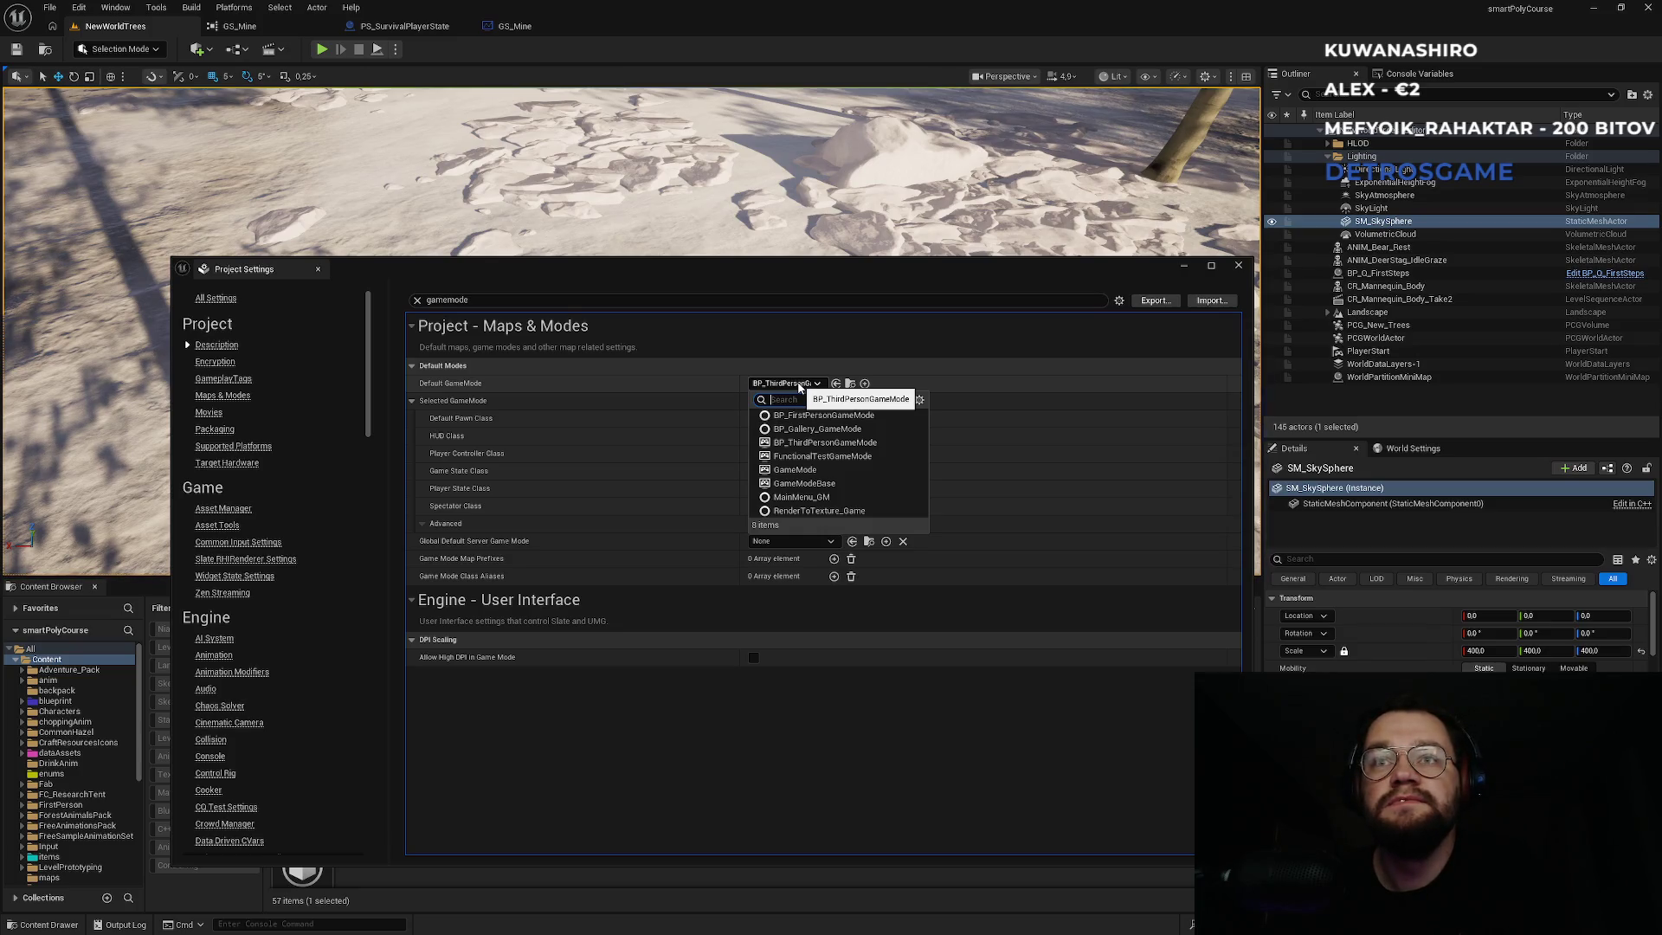
{"action": "left_click", "coordinate": [798, 385]}
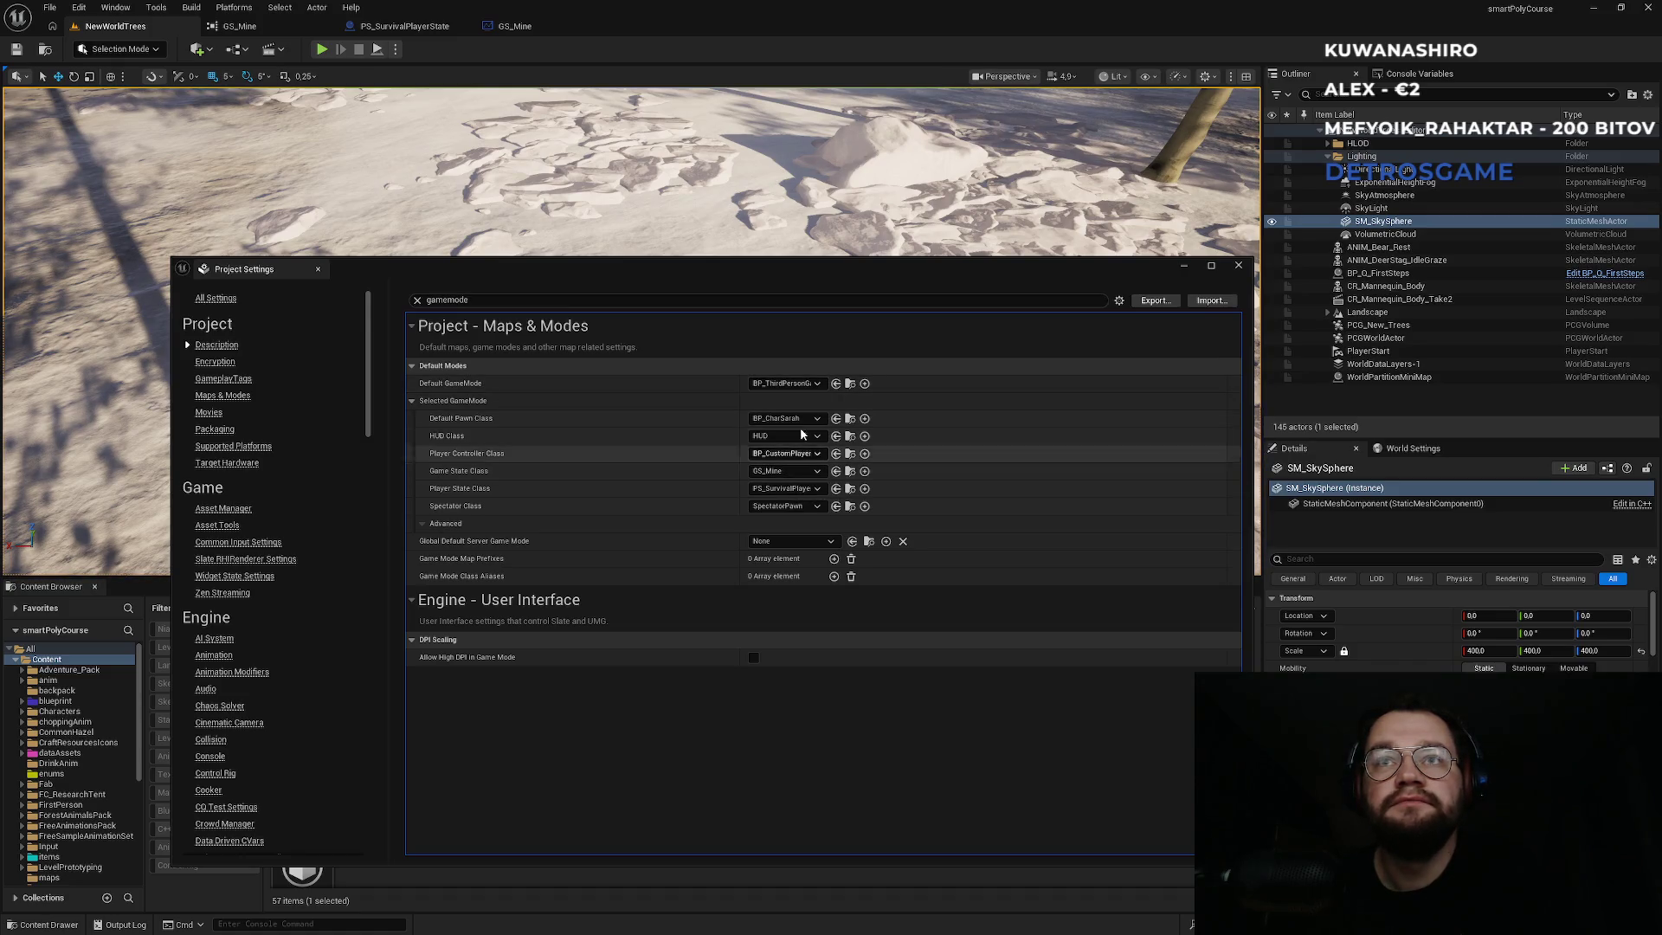
{"action": "left_click", "coordinate": [783, 384]}
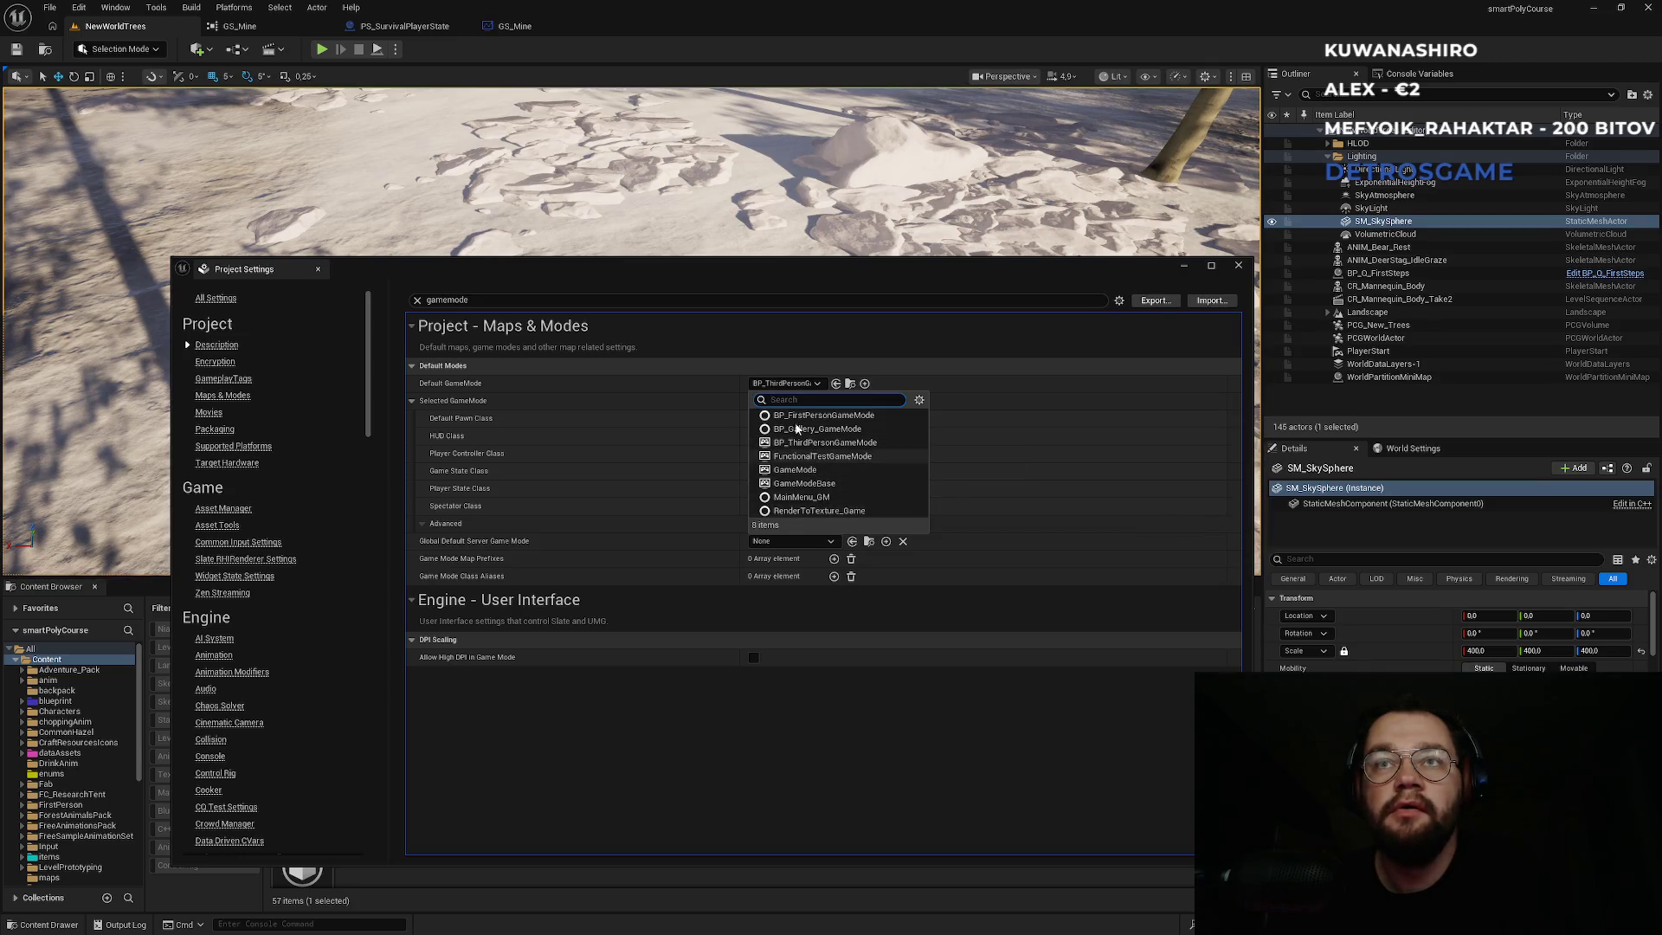
{"action": "left_click", "coordinate": [762, 343]}
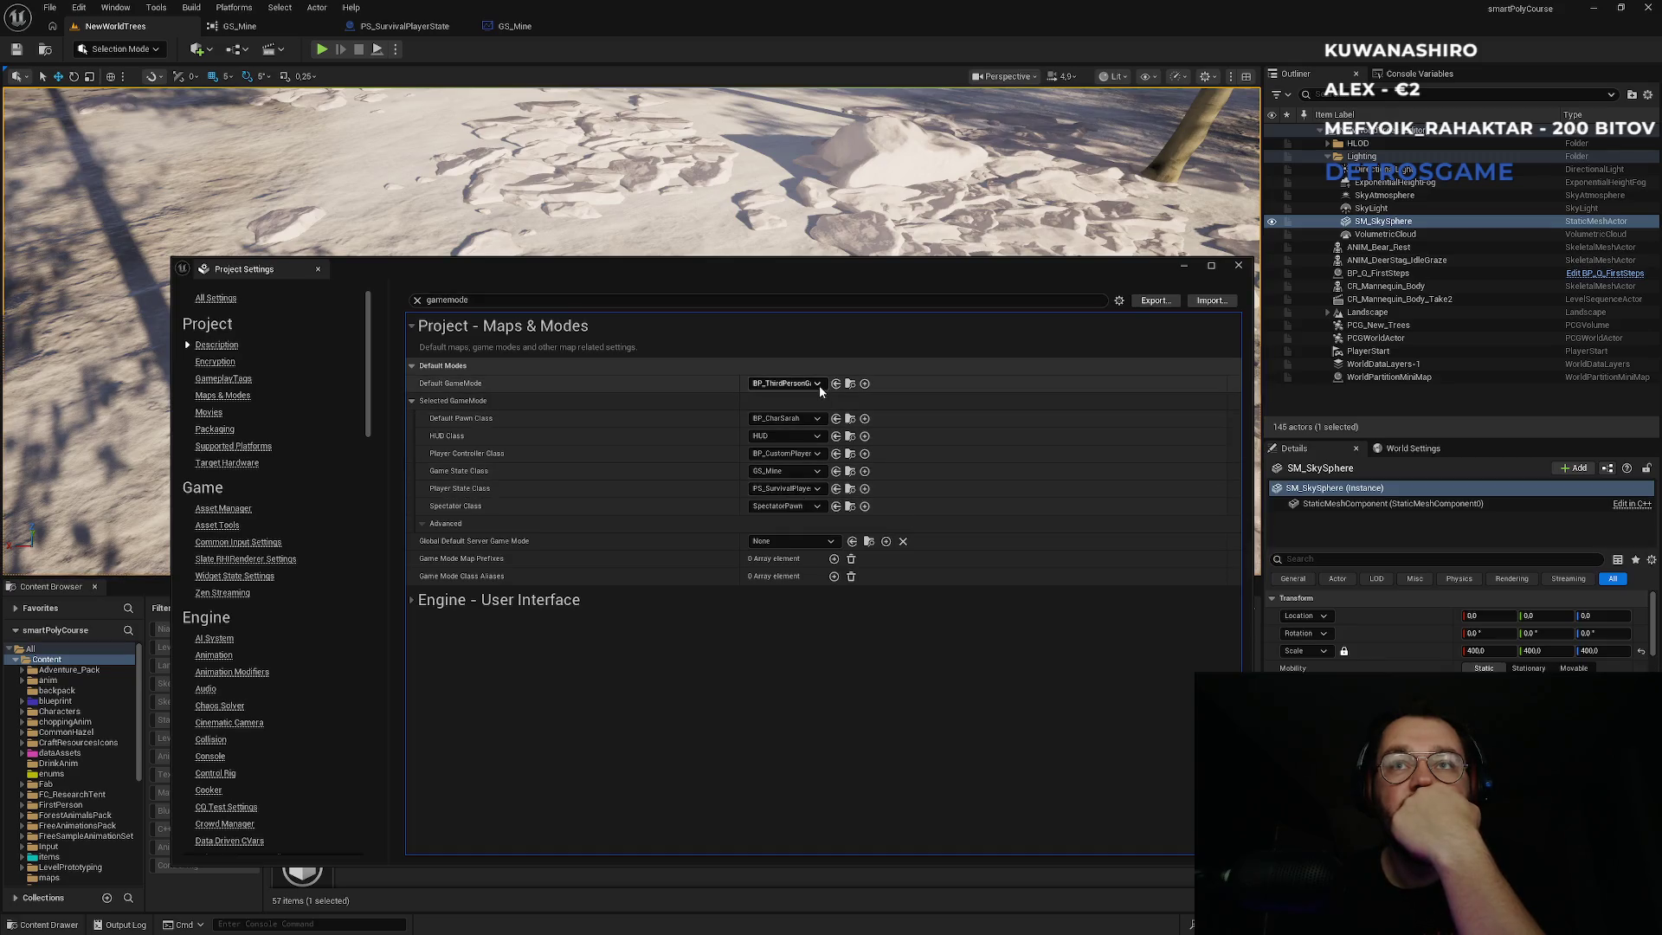
Browse to the BP_ThirdPersonGameMode asset, close Project Settings, and open that blueprint.
{"action": "left_click", "coordinate": [852, 384]}
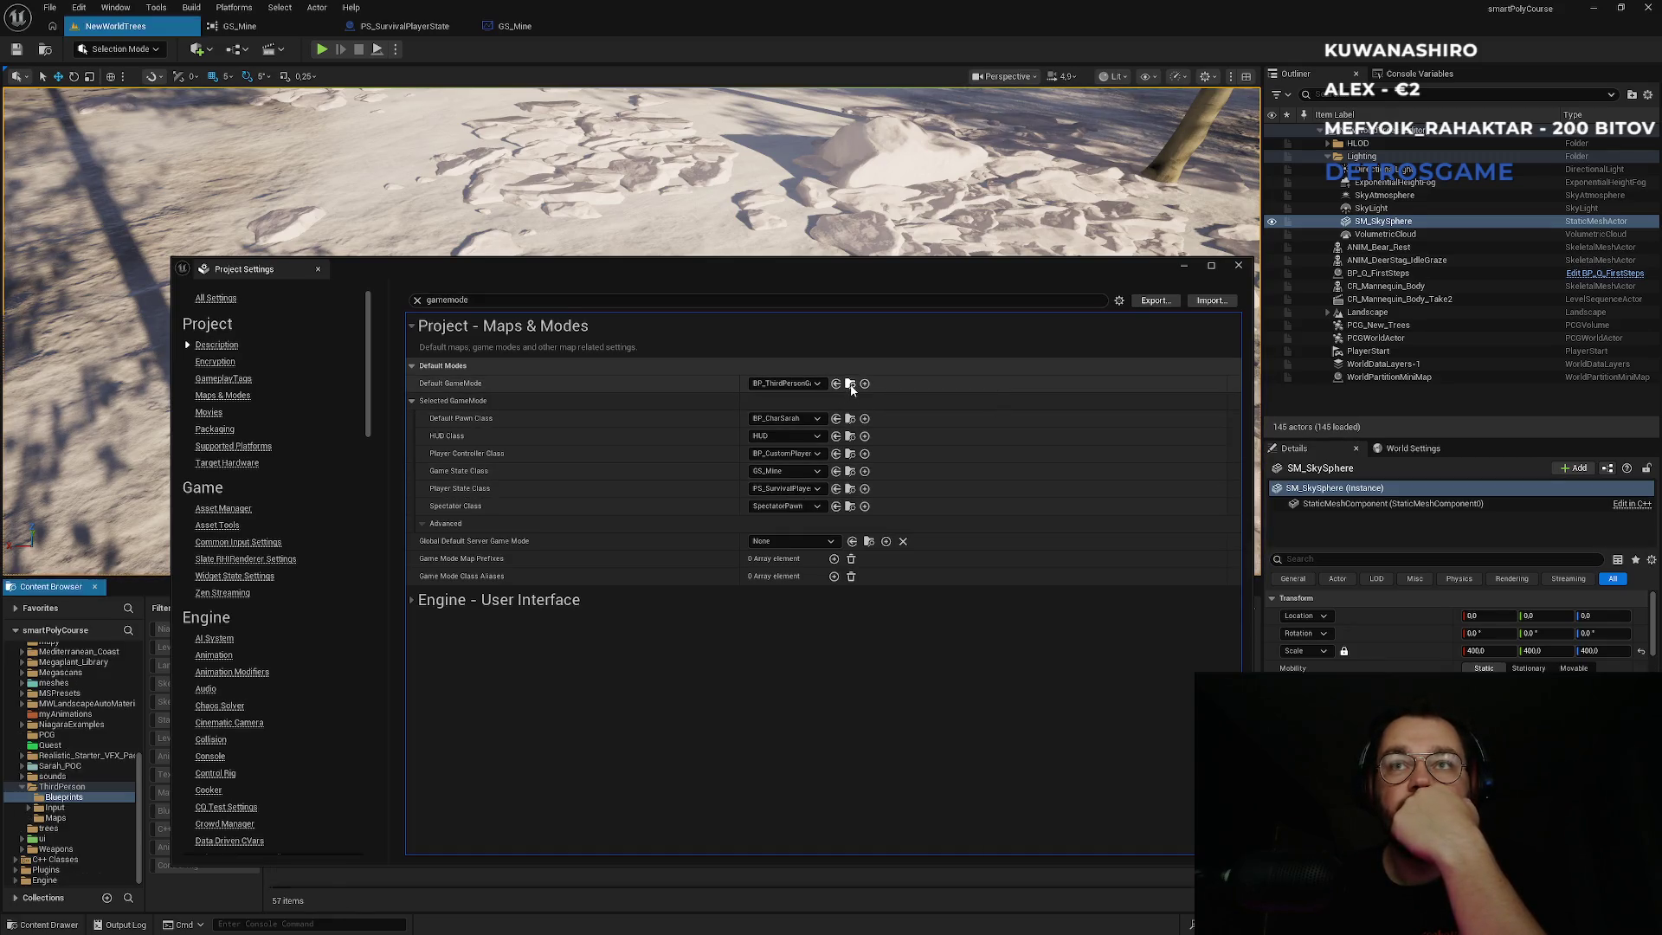
{"action": "left_click", "coordinate": [1239, 265]}
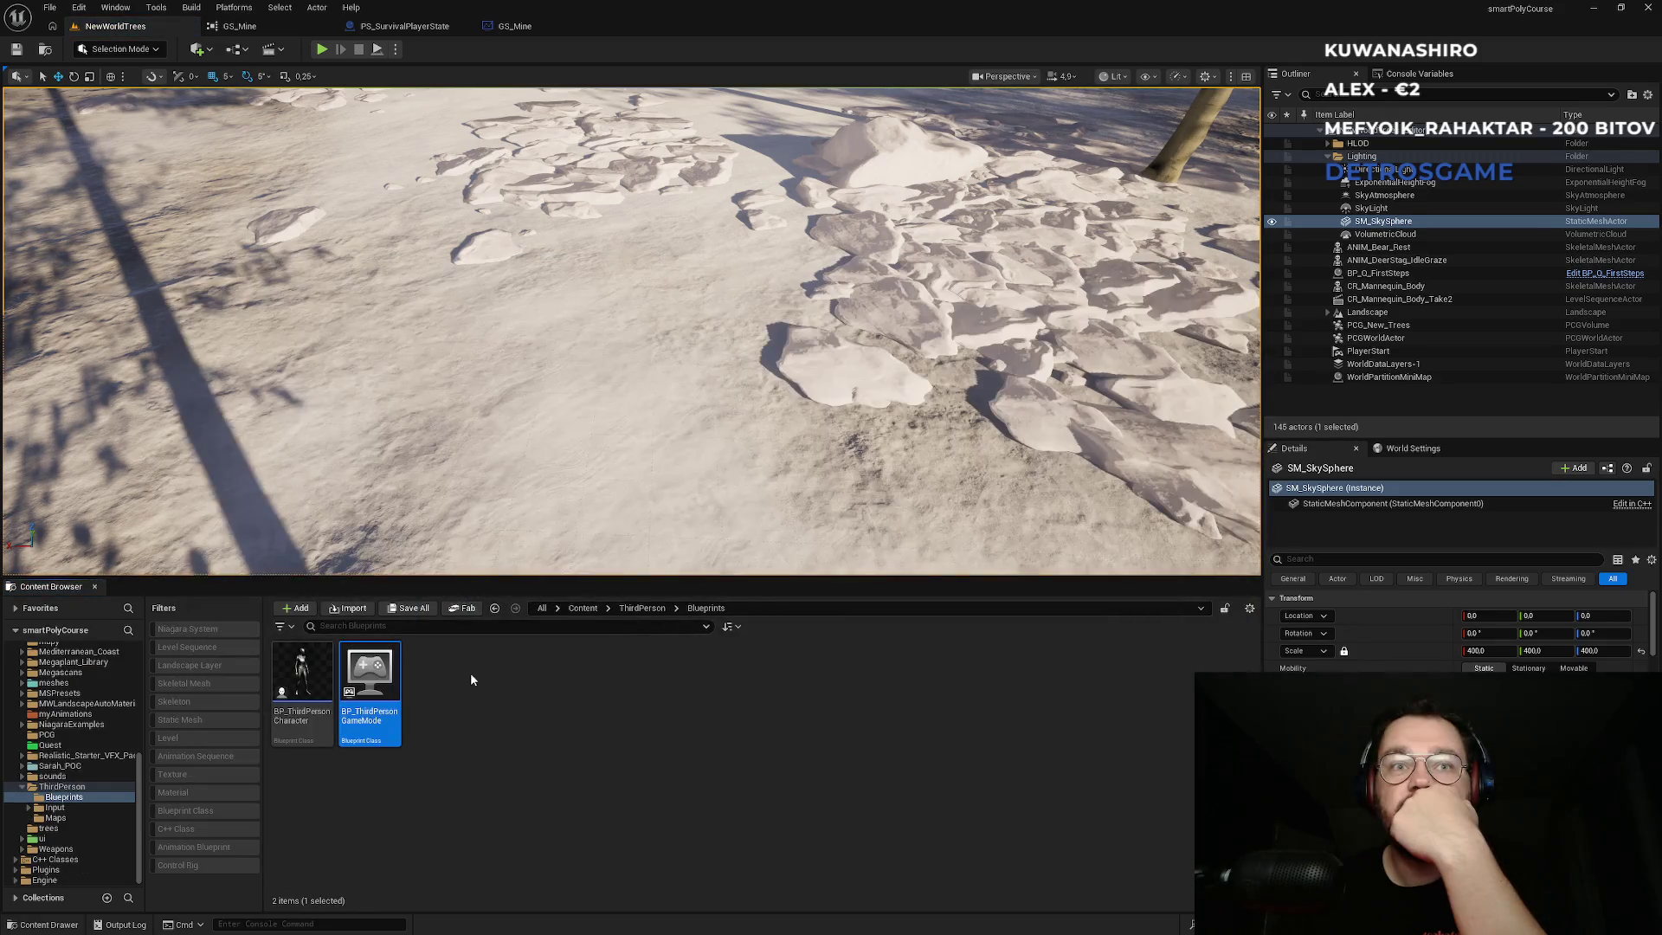
{"action": "double_click", "coordinate": [392, 699]}
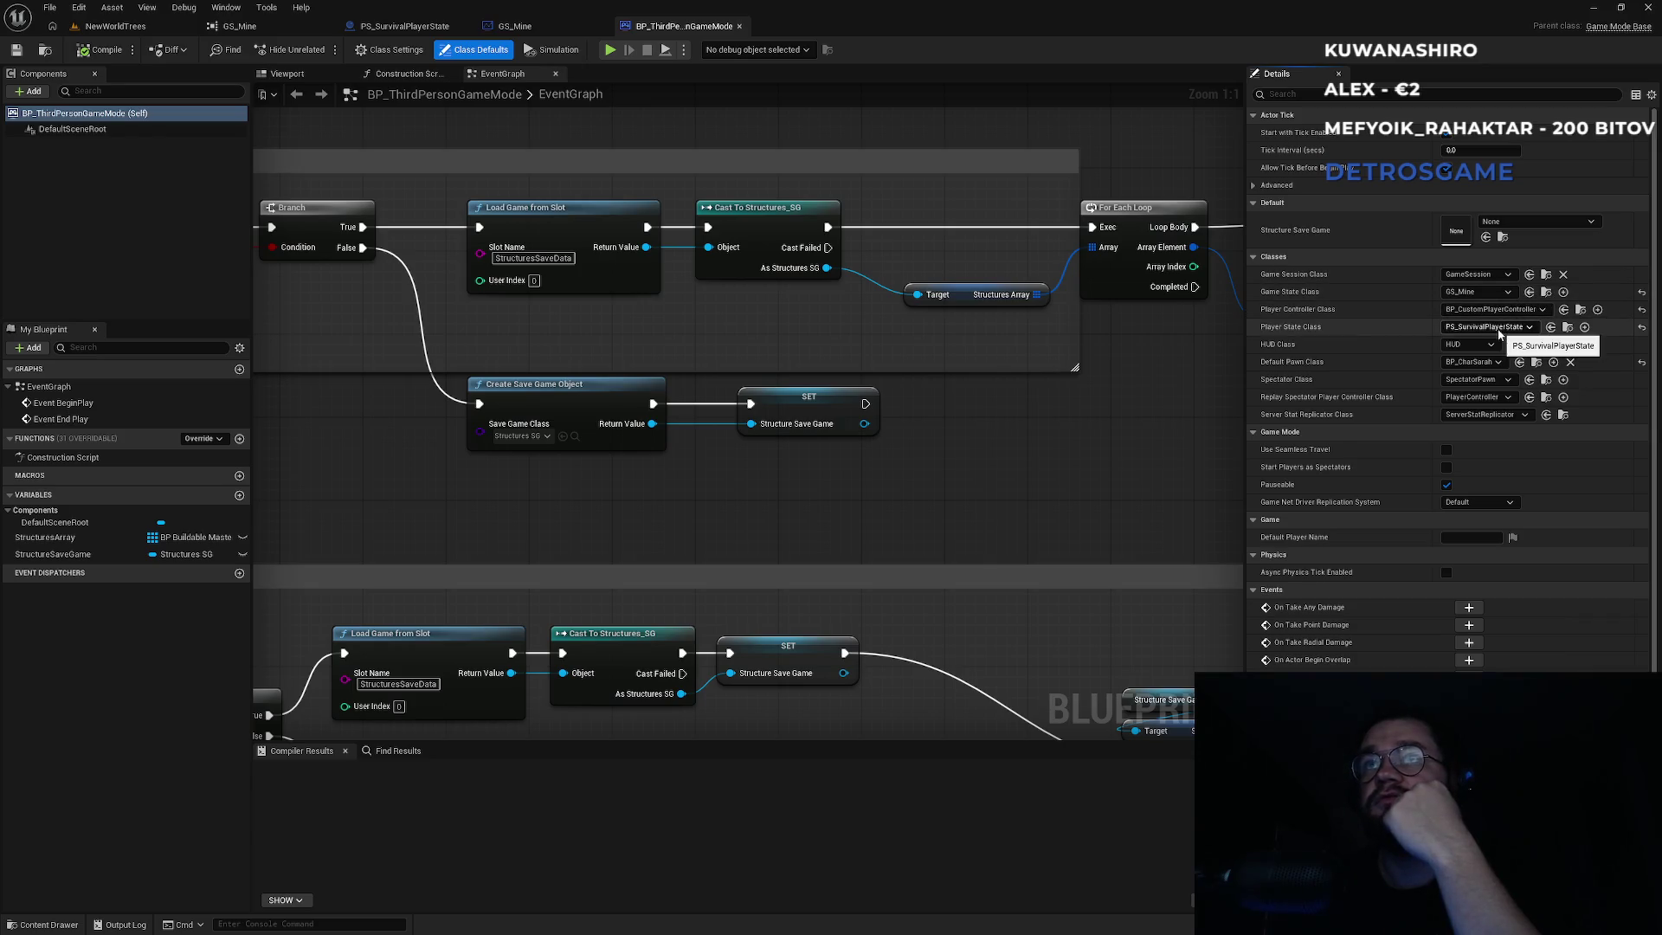
Check the replay spectator class, leaving PlayerController, and open the PS_SurvivalPlayerState blueprint.
{"action": "left_click", "coordinate": [1477, 399]}
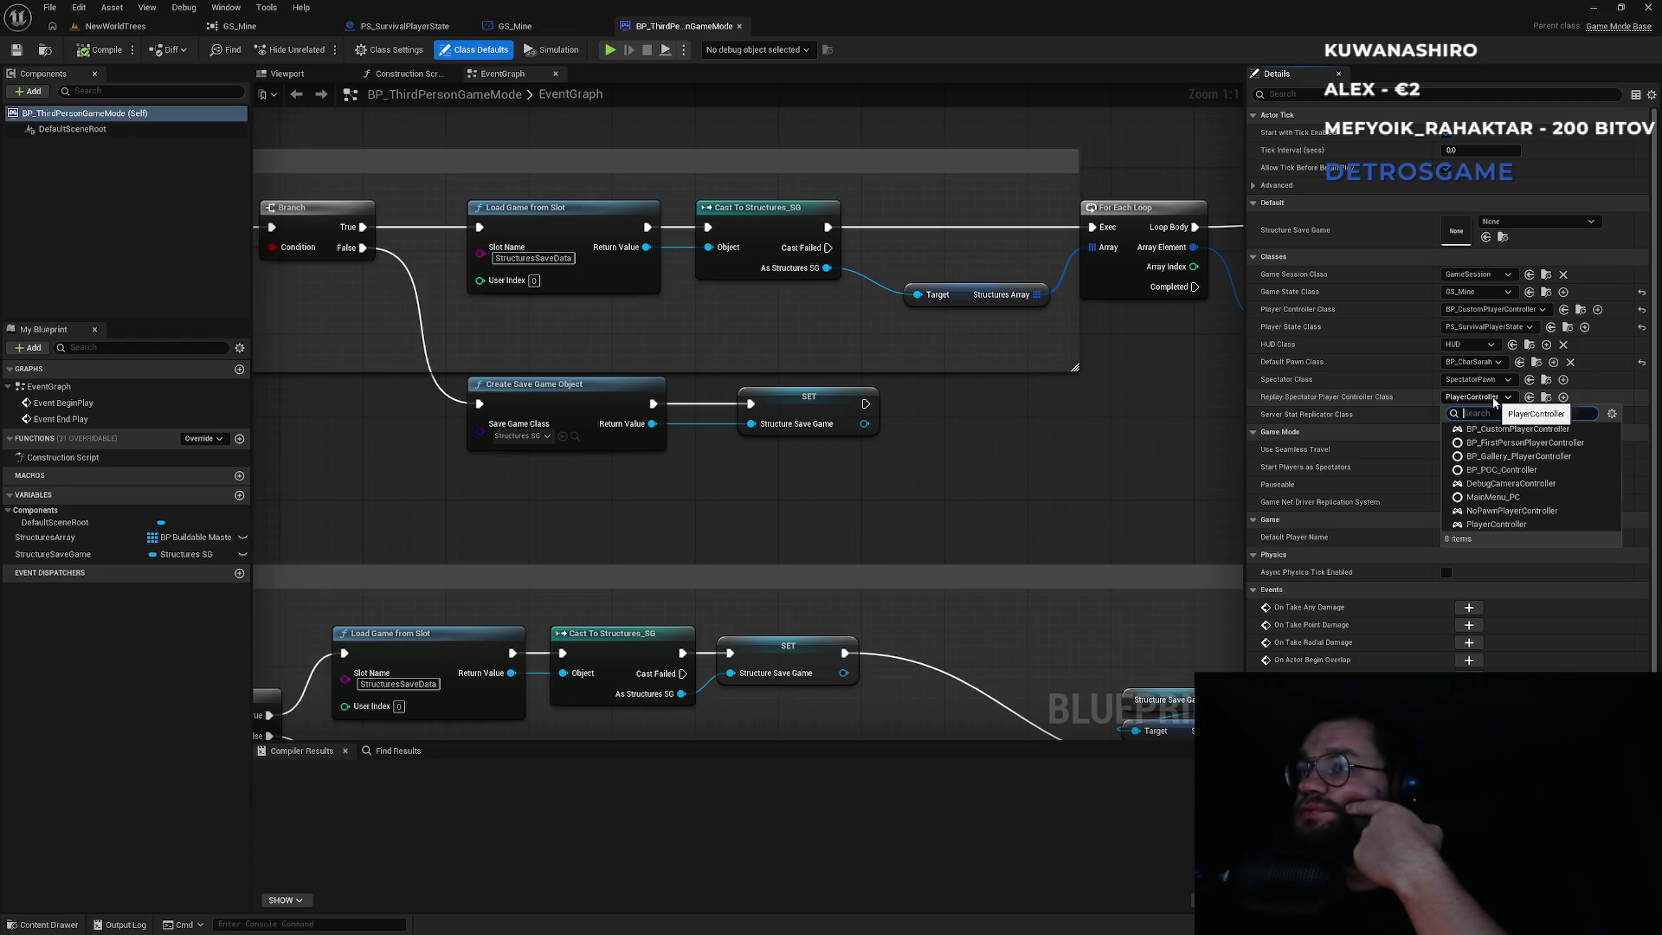
{"action": "left_click", "coordinate": [1493, 400]}
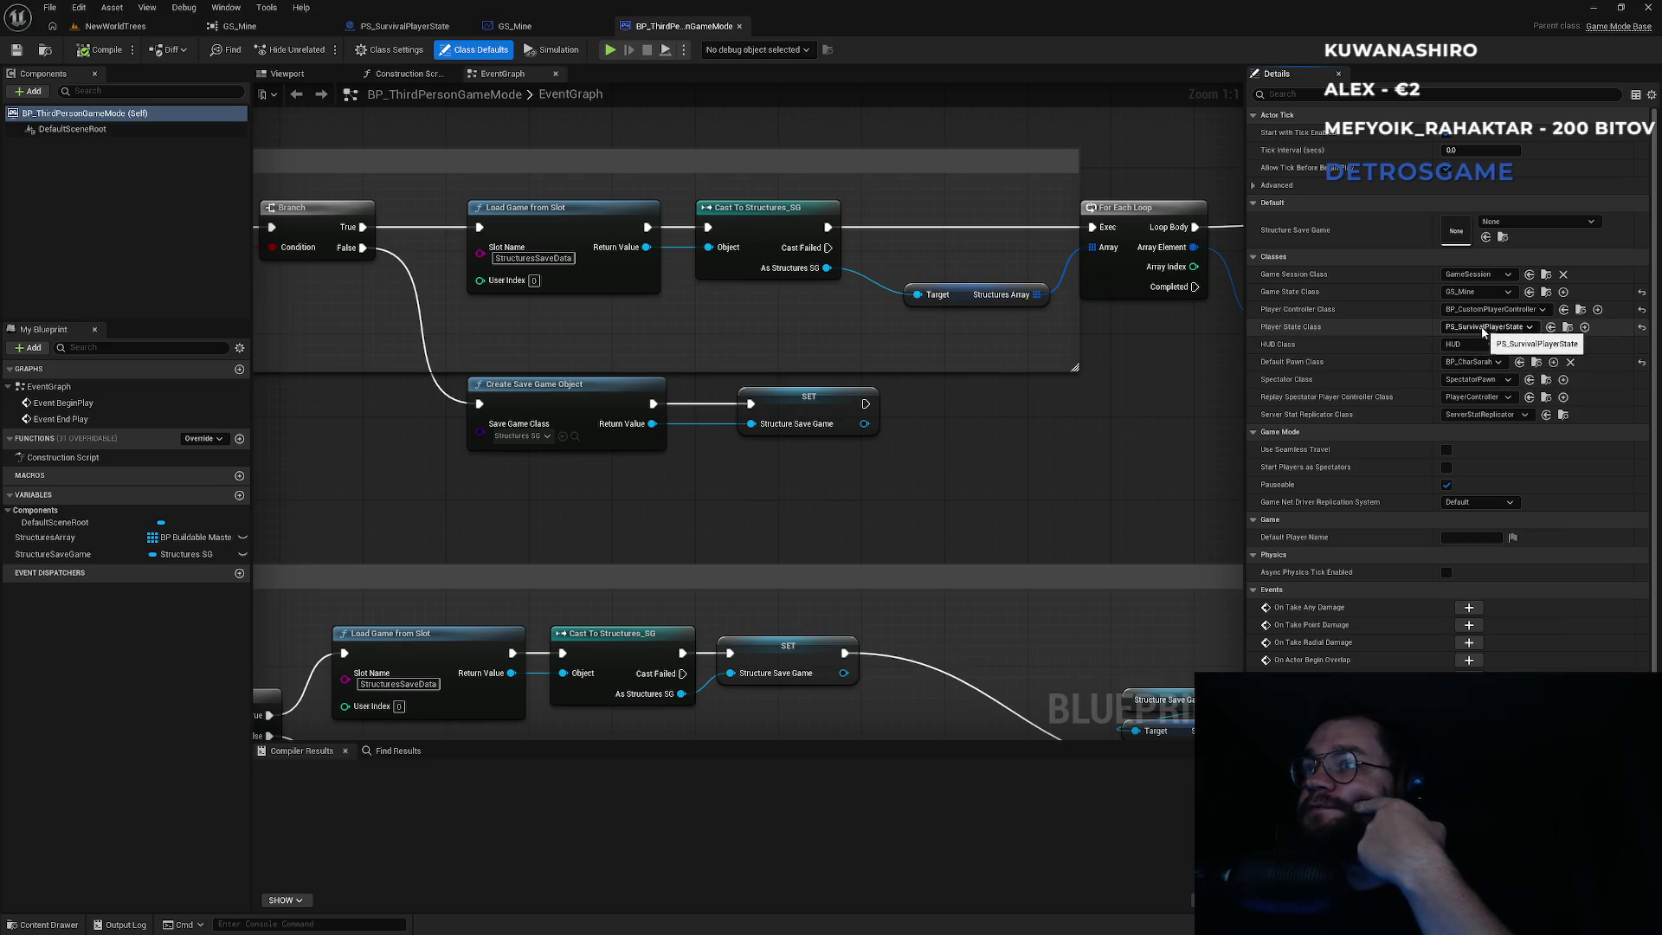
{"action": "left_click", "coordinate": [1568, 327]}
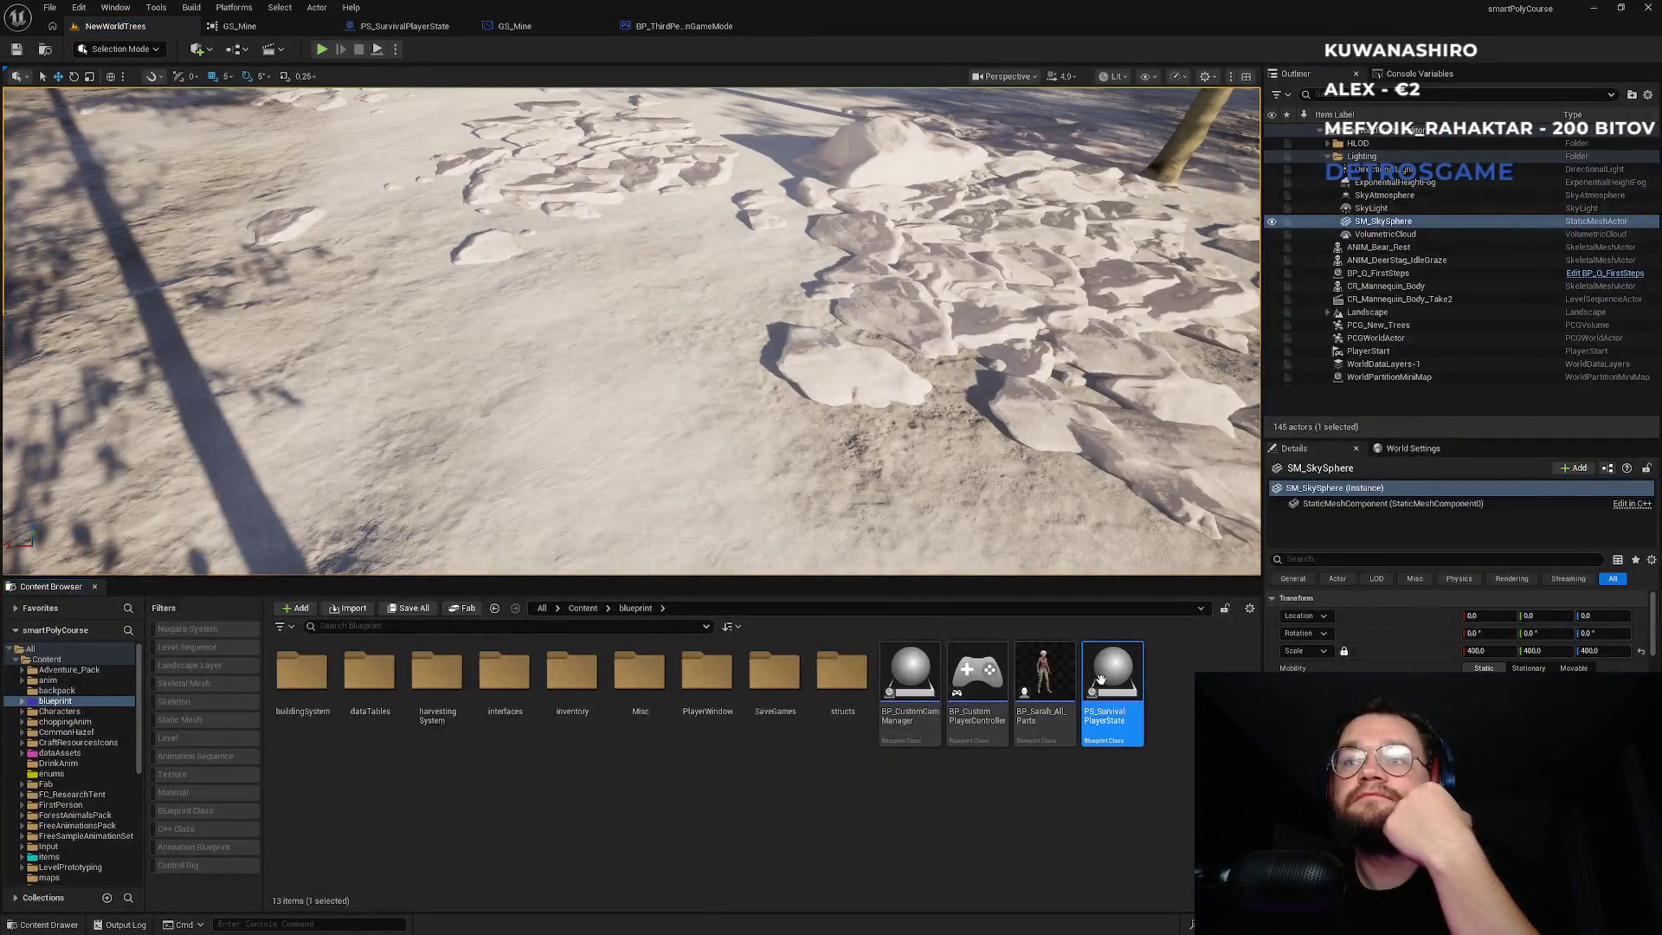
{"action": "double_click", "coordinate": [1110, 679]}
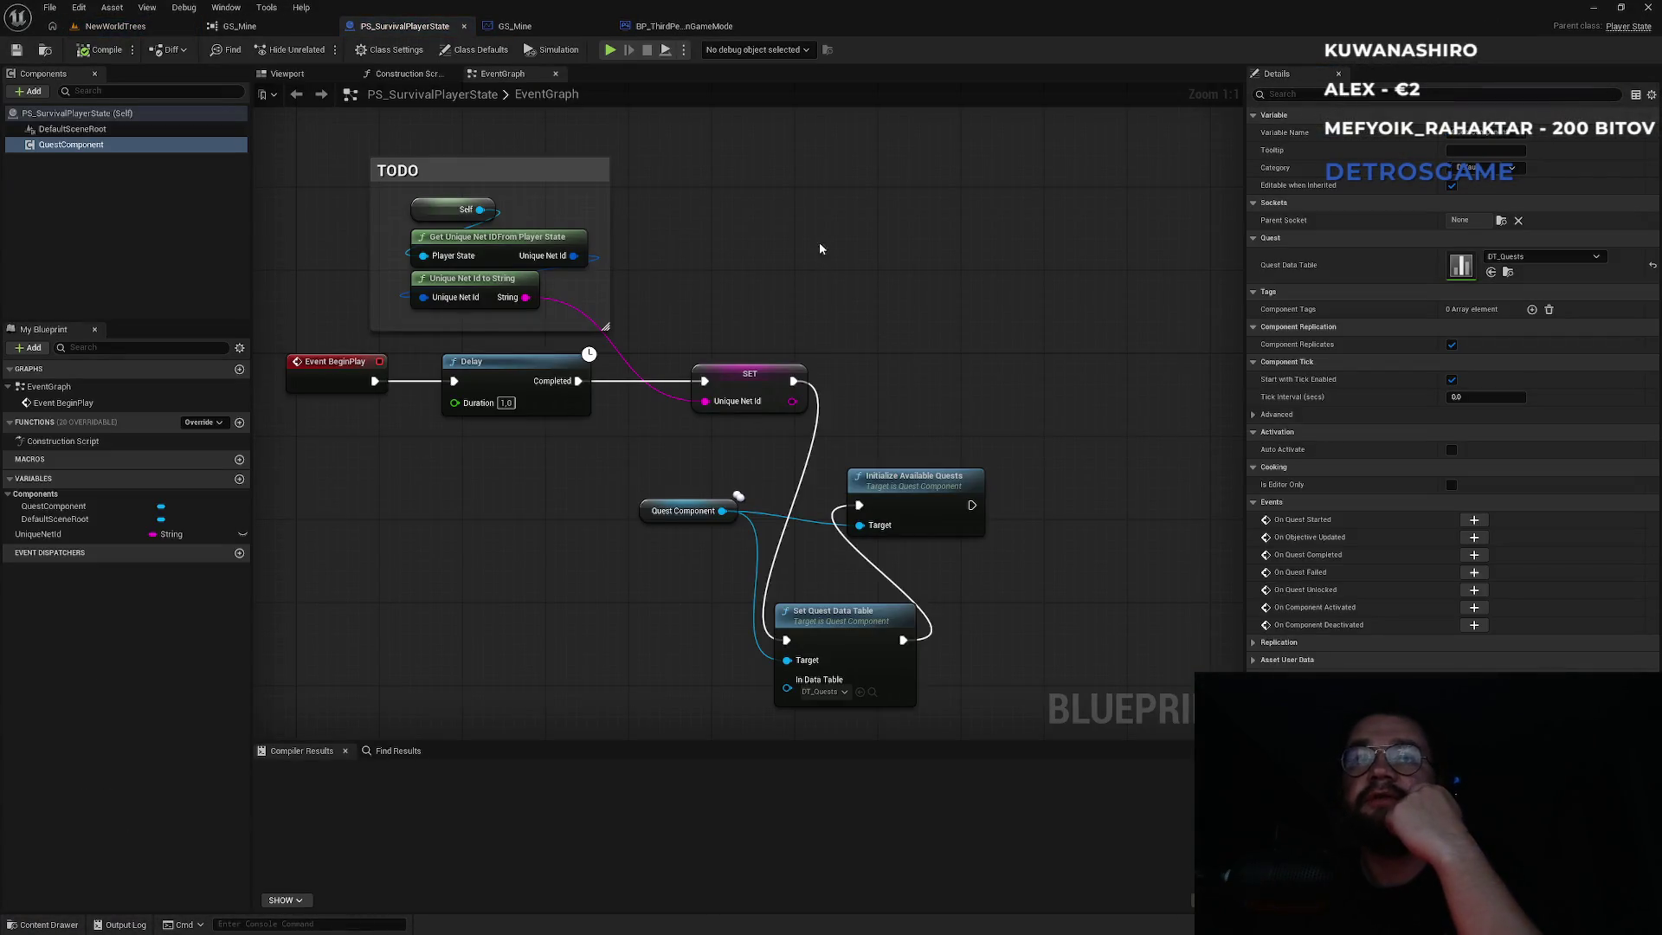
Back in BP_ThirdPersonGameMode, review the Game Session Class list unchanged and pan the event graph.
{"action": "left_click", "coordinate": [706, 27]}
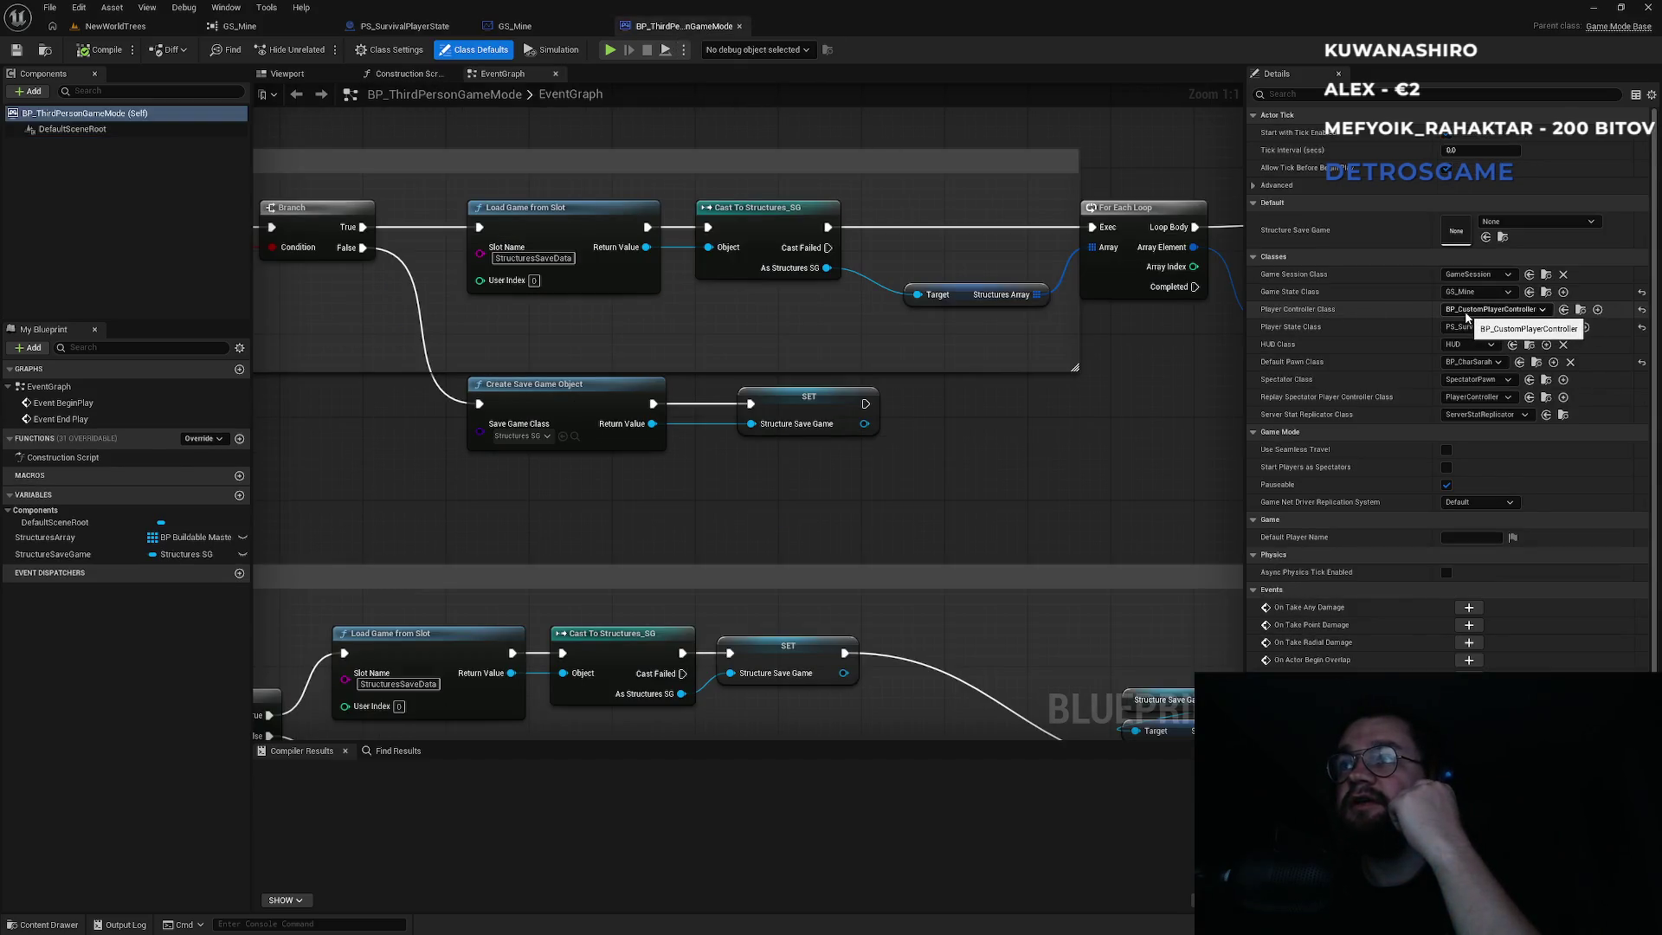
{"action": "left_click", "coordinate": [1478, 275]}
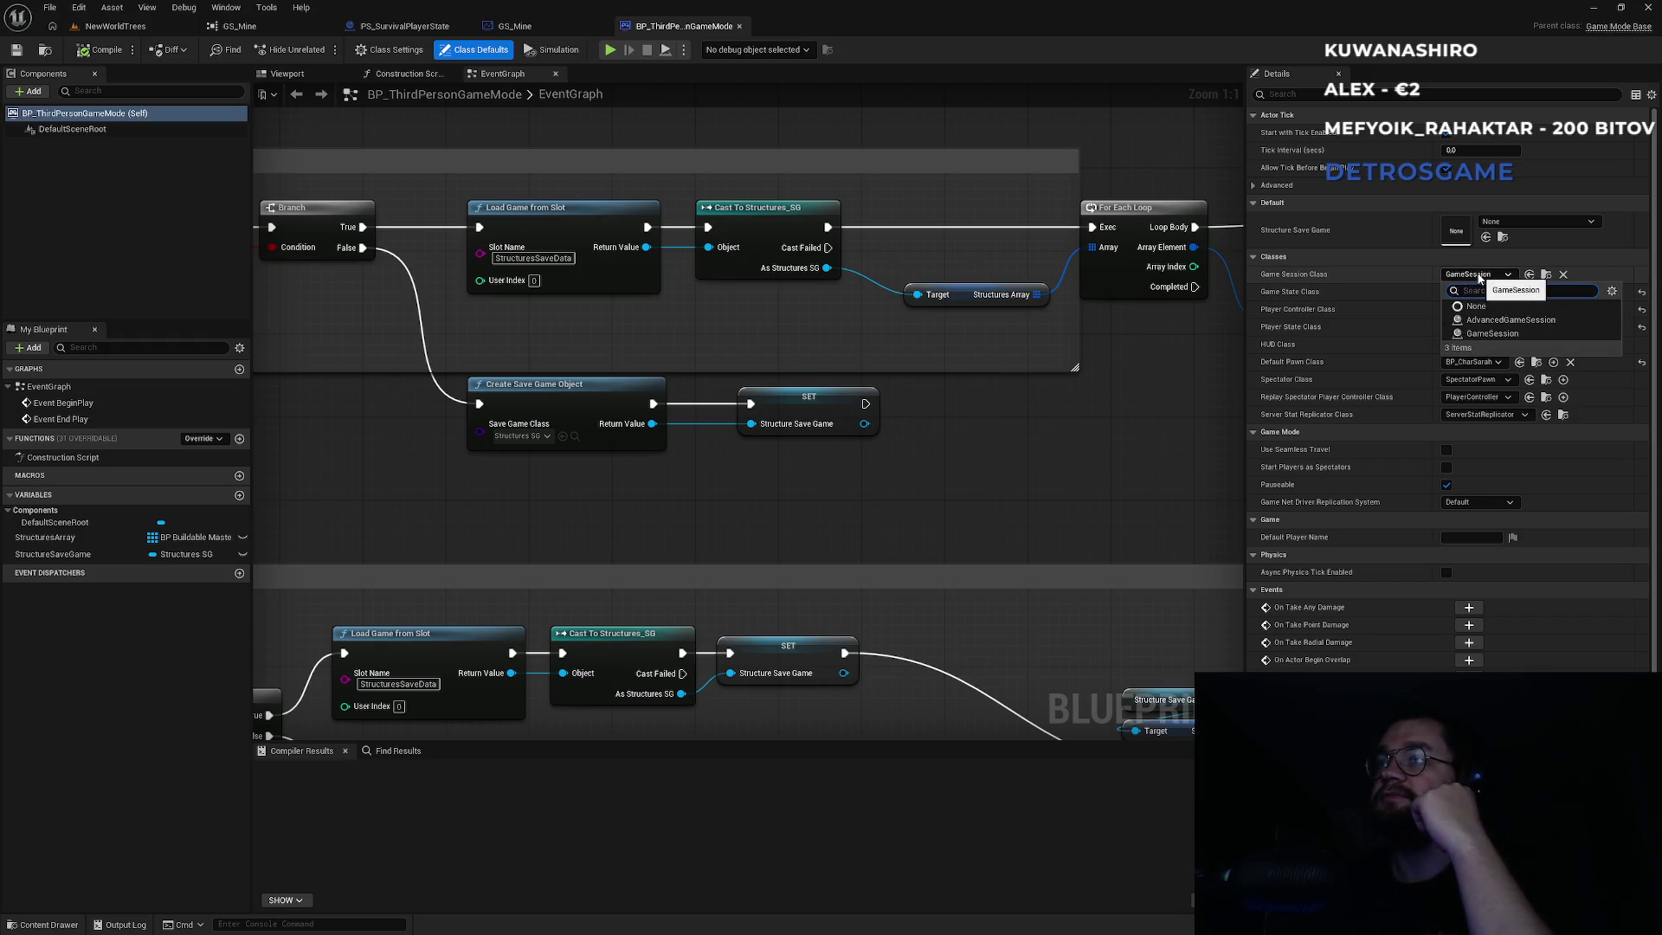
{"action": "left_click", "coordinate": [1478, 275]}
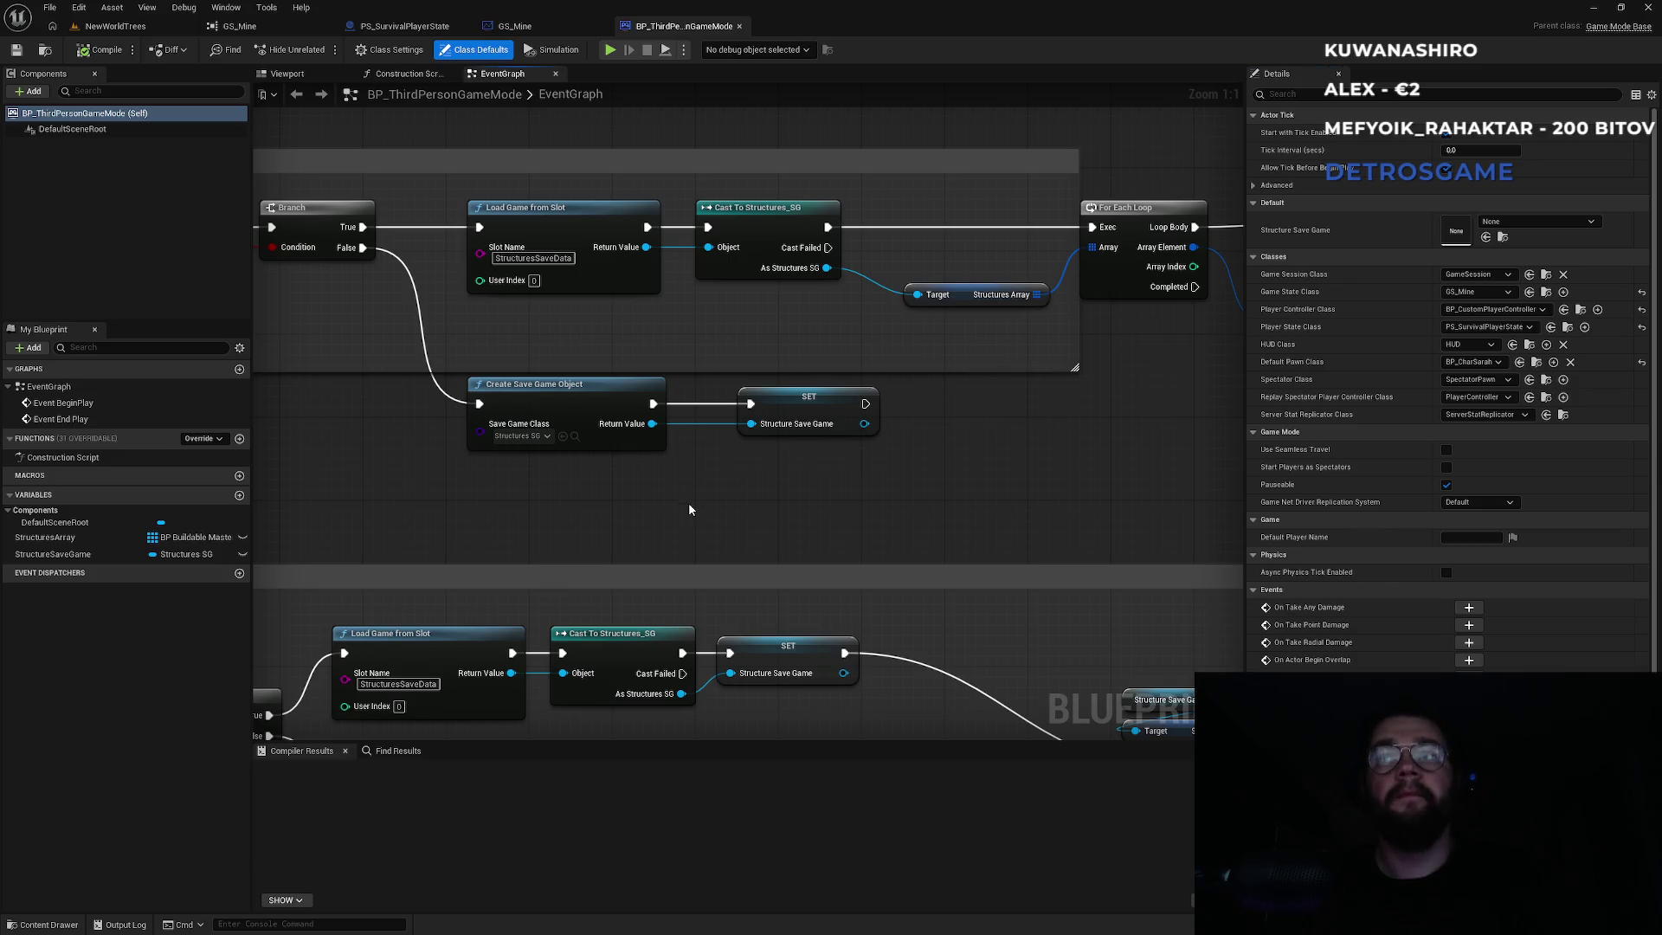
{"action": "left_click_drag", "start_coordinate": [688, 502], "coordinate": [860, 525]}
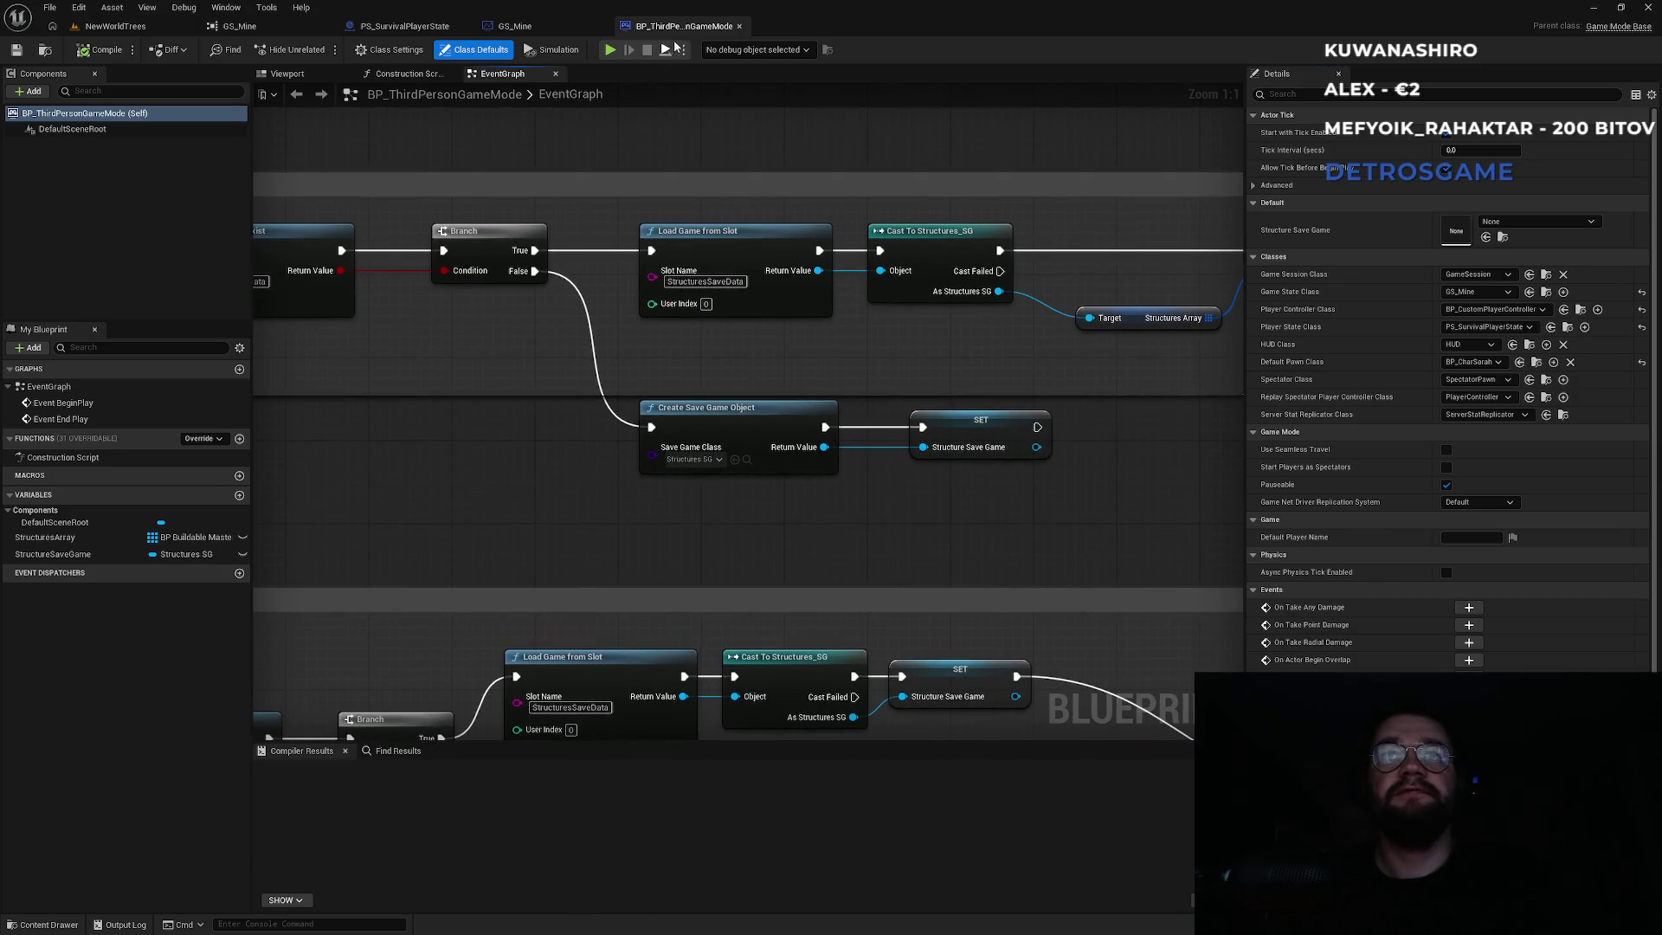
Reveal the Load structures and save structures groups, then close the GS_Mine and BP_ThirdPersonGameMode editors.
{"action": "scroll", "coordinate": [482, 438], "scroll_direction": "down", "scroll_amount": 2}
{"action": "left_click_drag", "start_coordinate": [482, 438], "coordinate": [766, 474]}
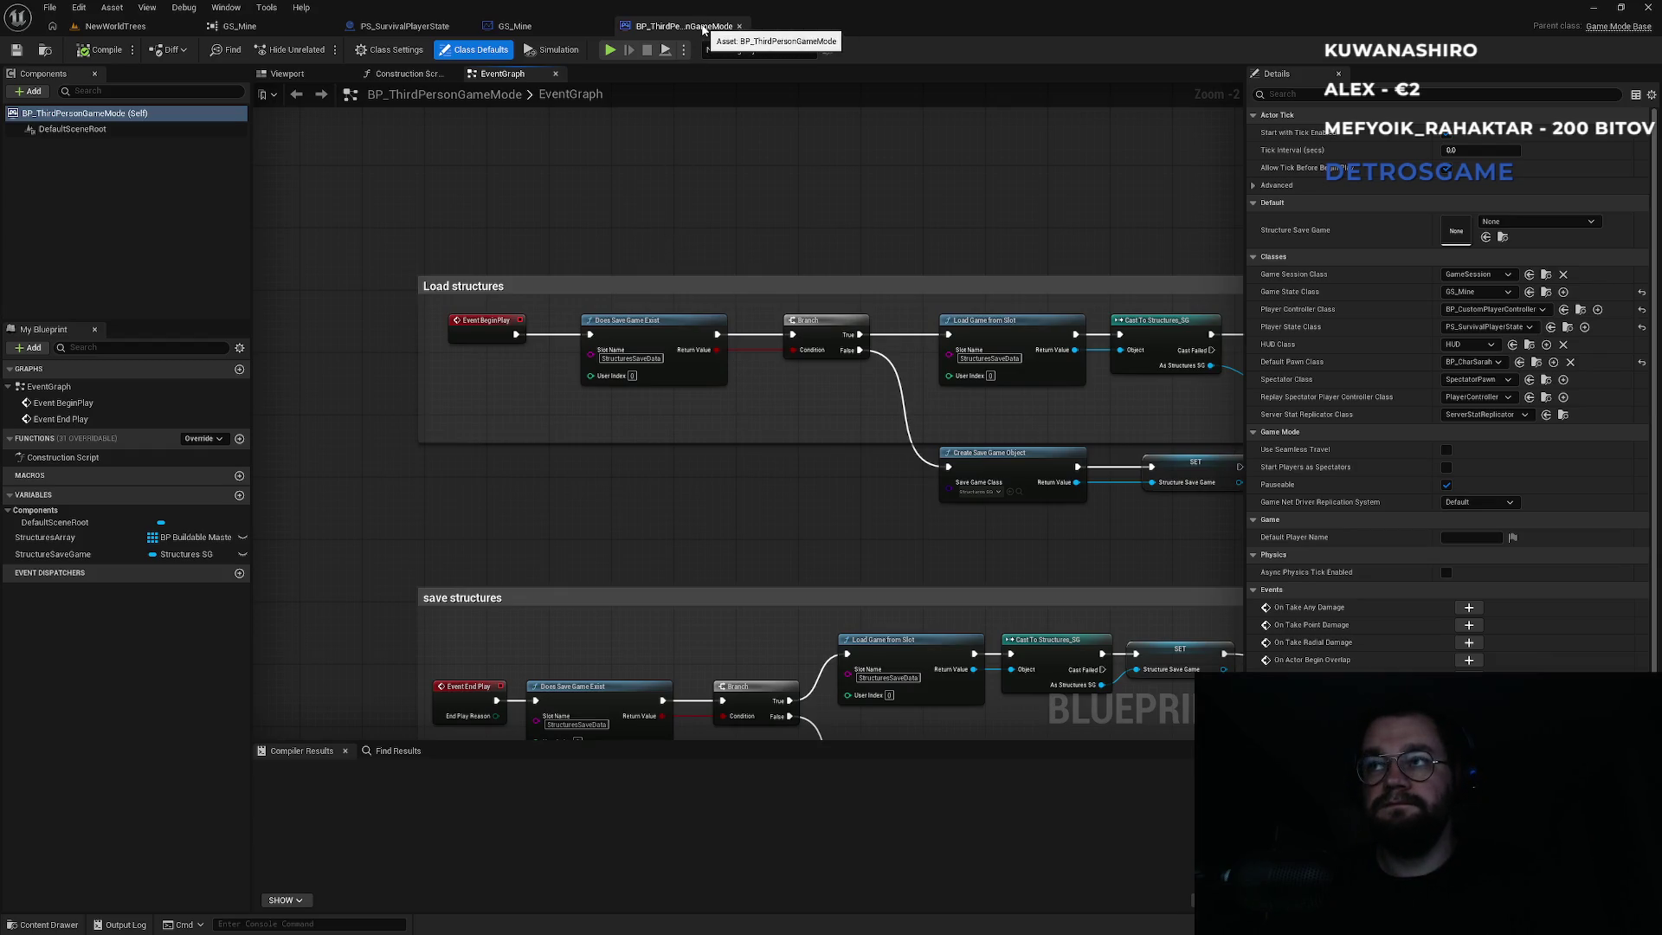
{"action": "left_click", "coordinate": [1507, 276]}
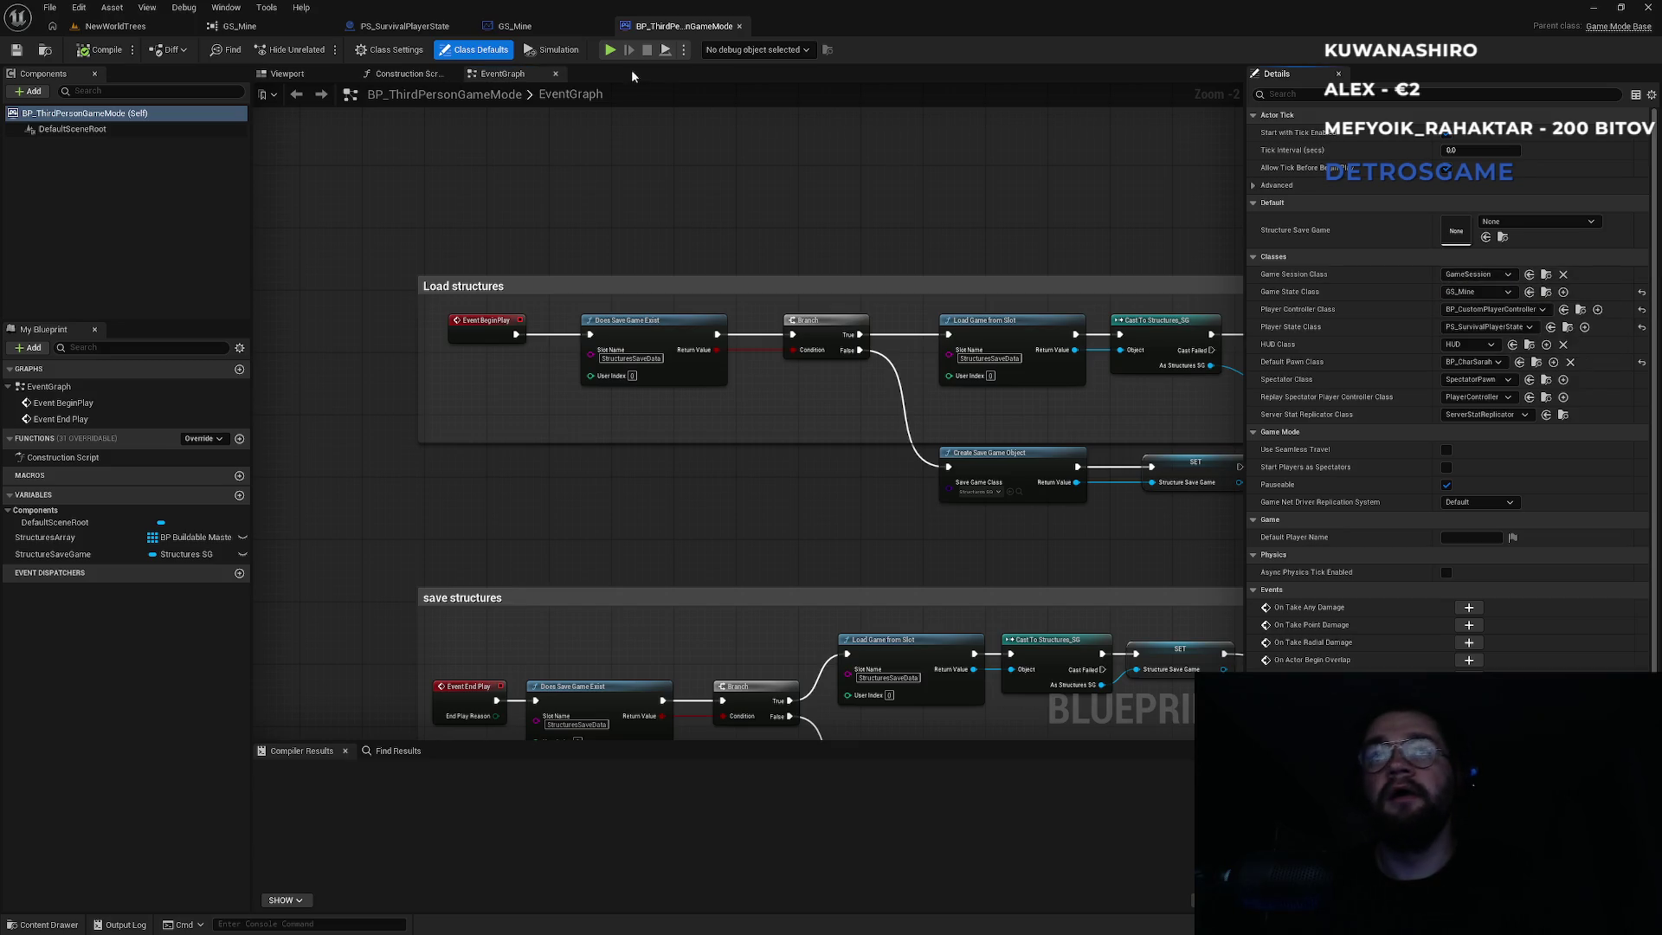
{"action": "left_click", "coordinate": [557, 31]}
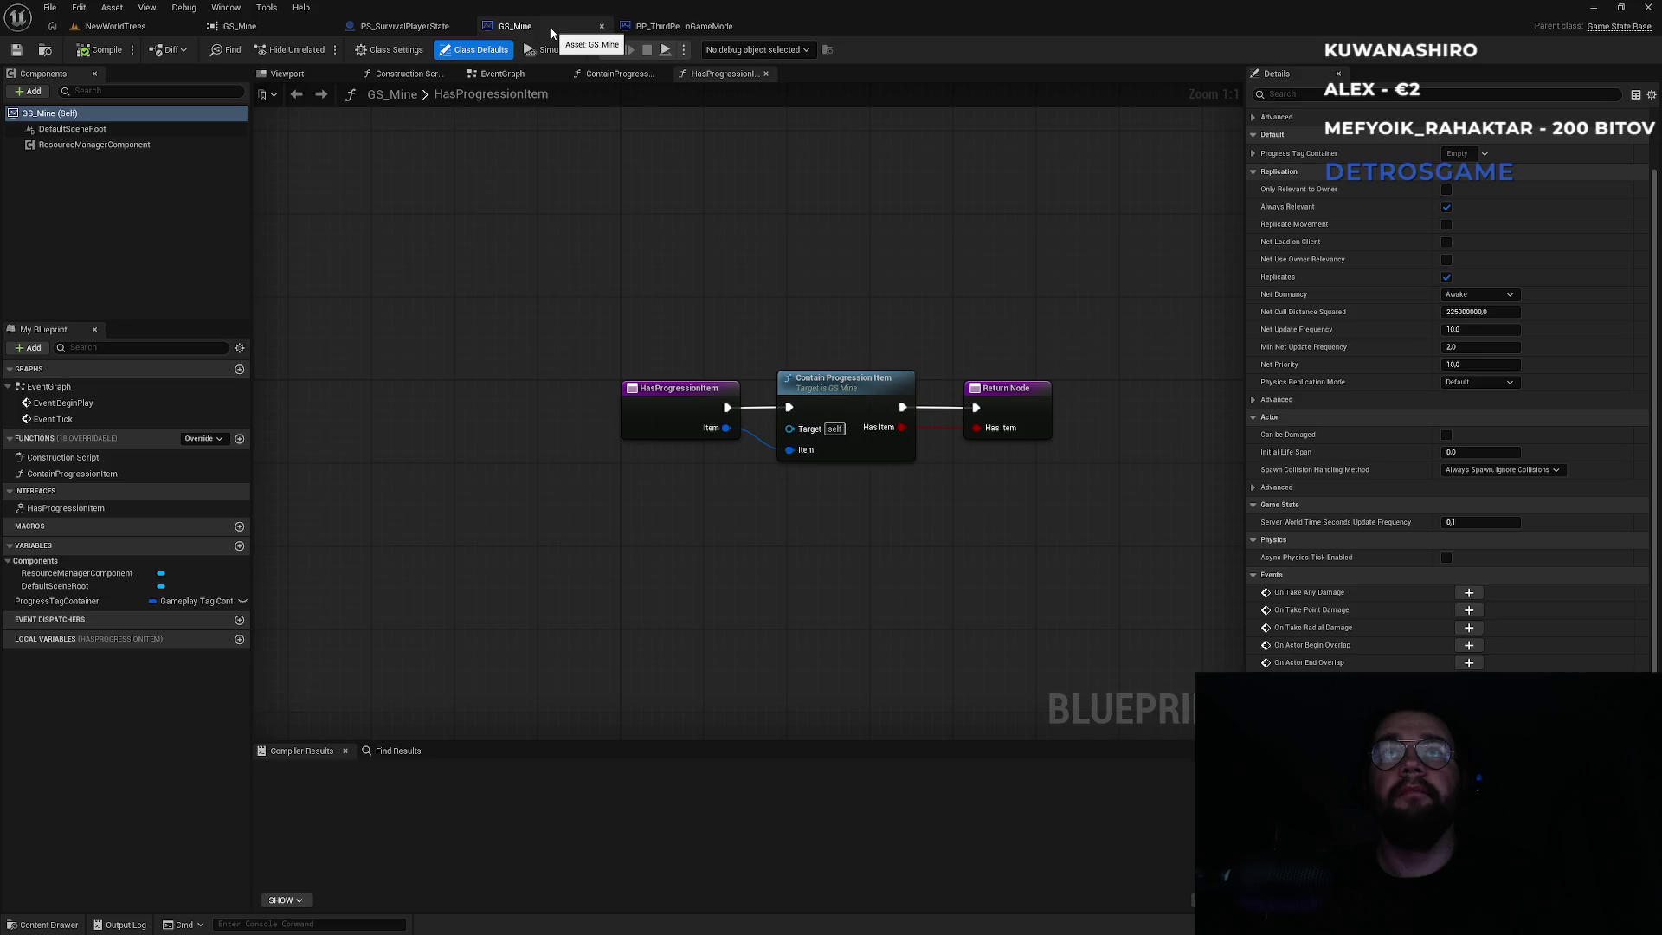
{"action": "middle_click", "coordinate": [559, 30]}
{"action": "middle_click", "coordinate": [561, 29]}
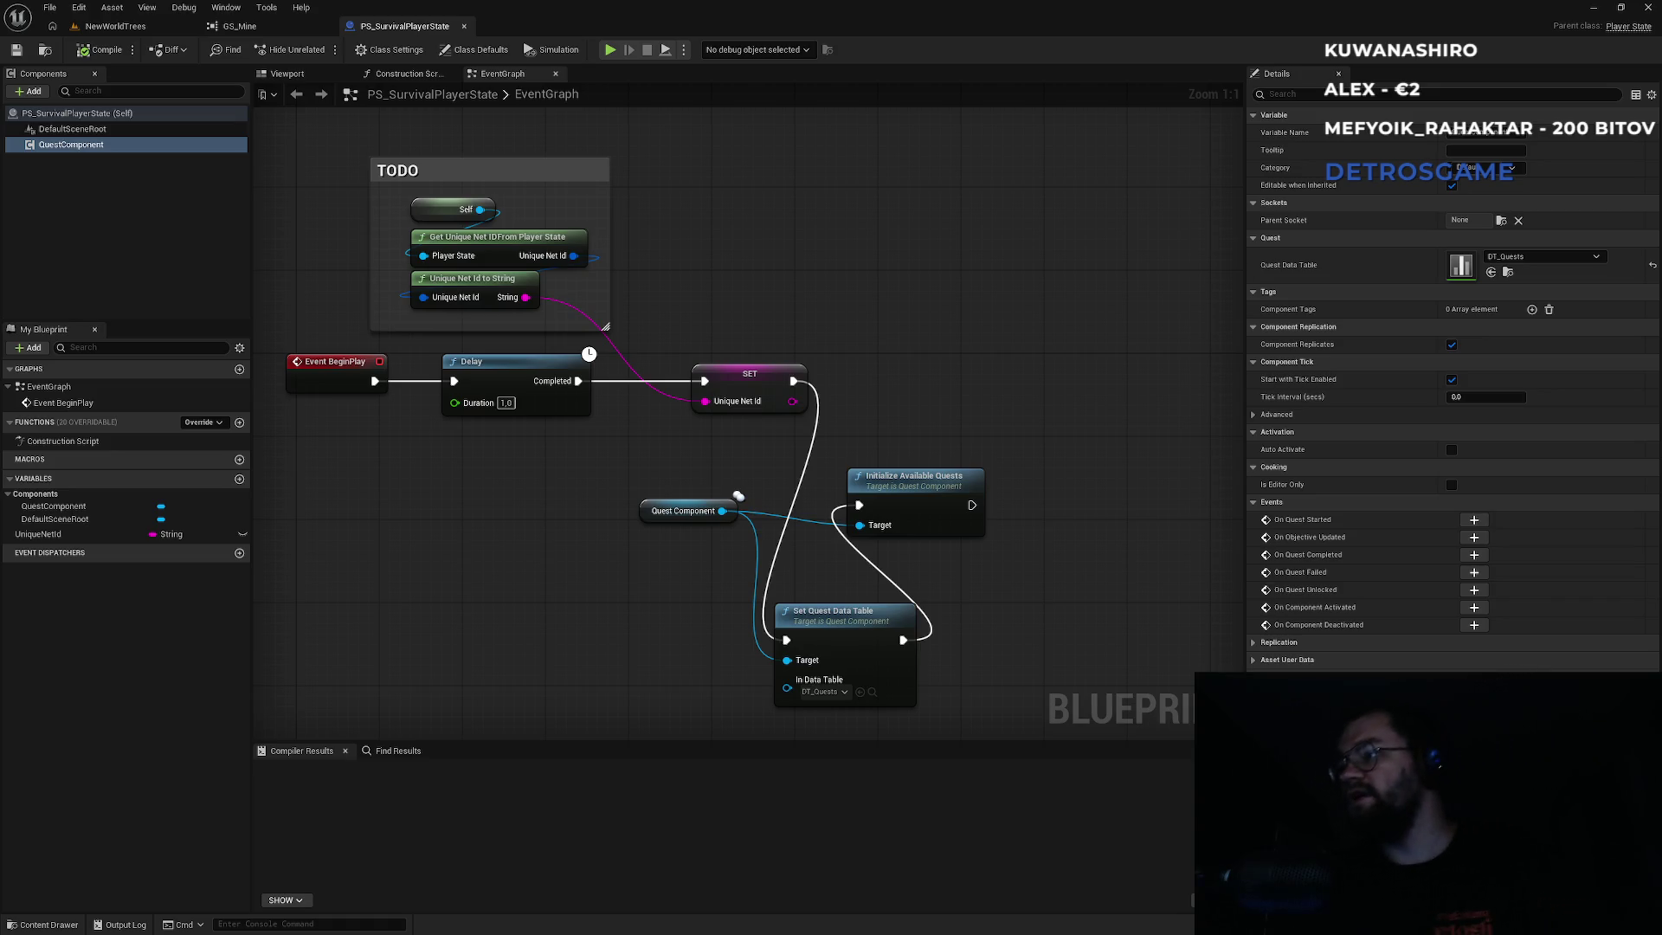
View GS_Mine's references, browse to BP_ThirdPersonGameMode from there, and reopen that blueprint.
{"action": "left_click", "coordinate": [152, 28]}
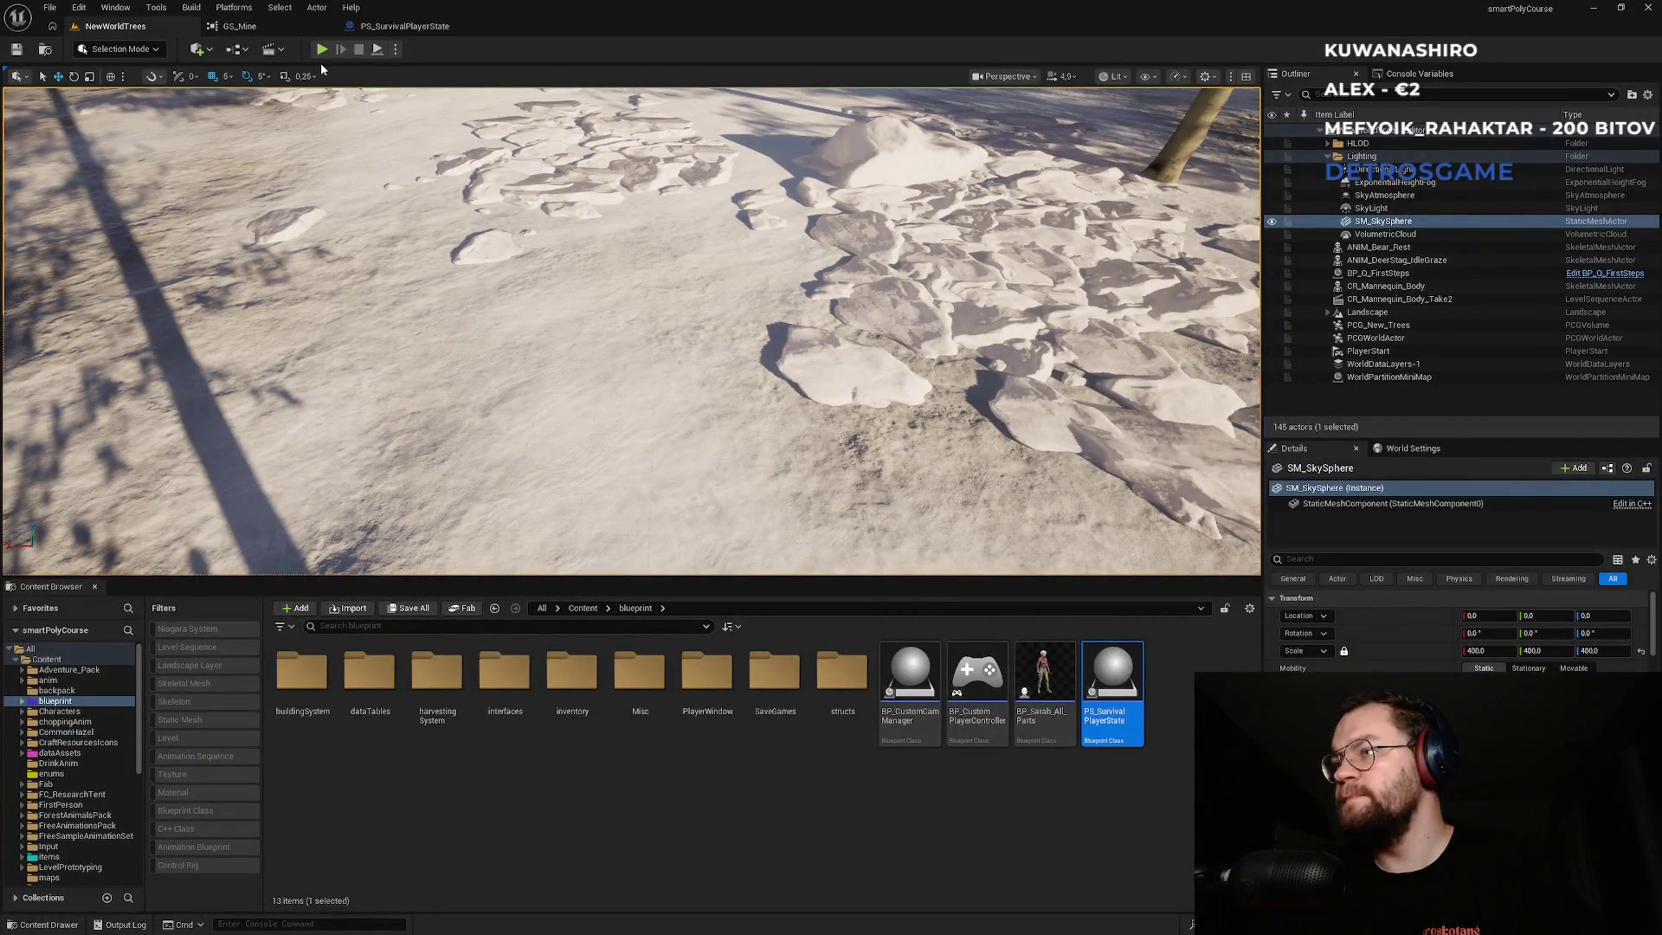
{"action": "left_click", "coordinate": [410, 29]}
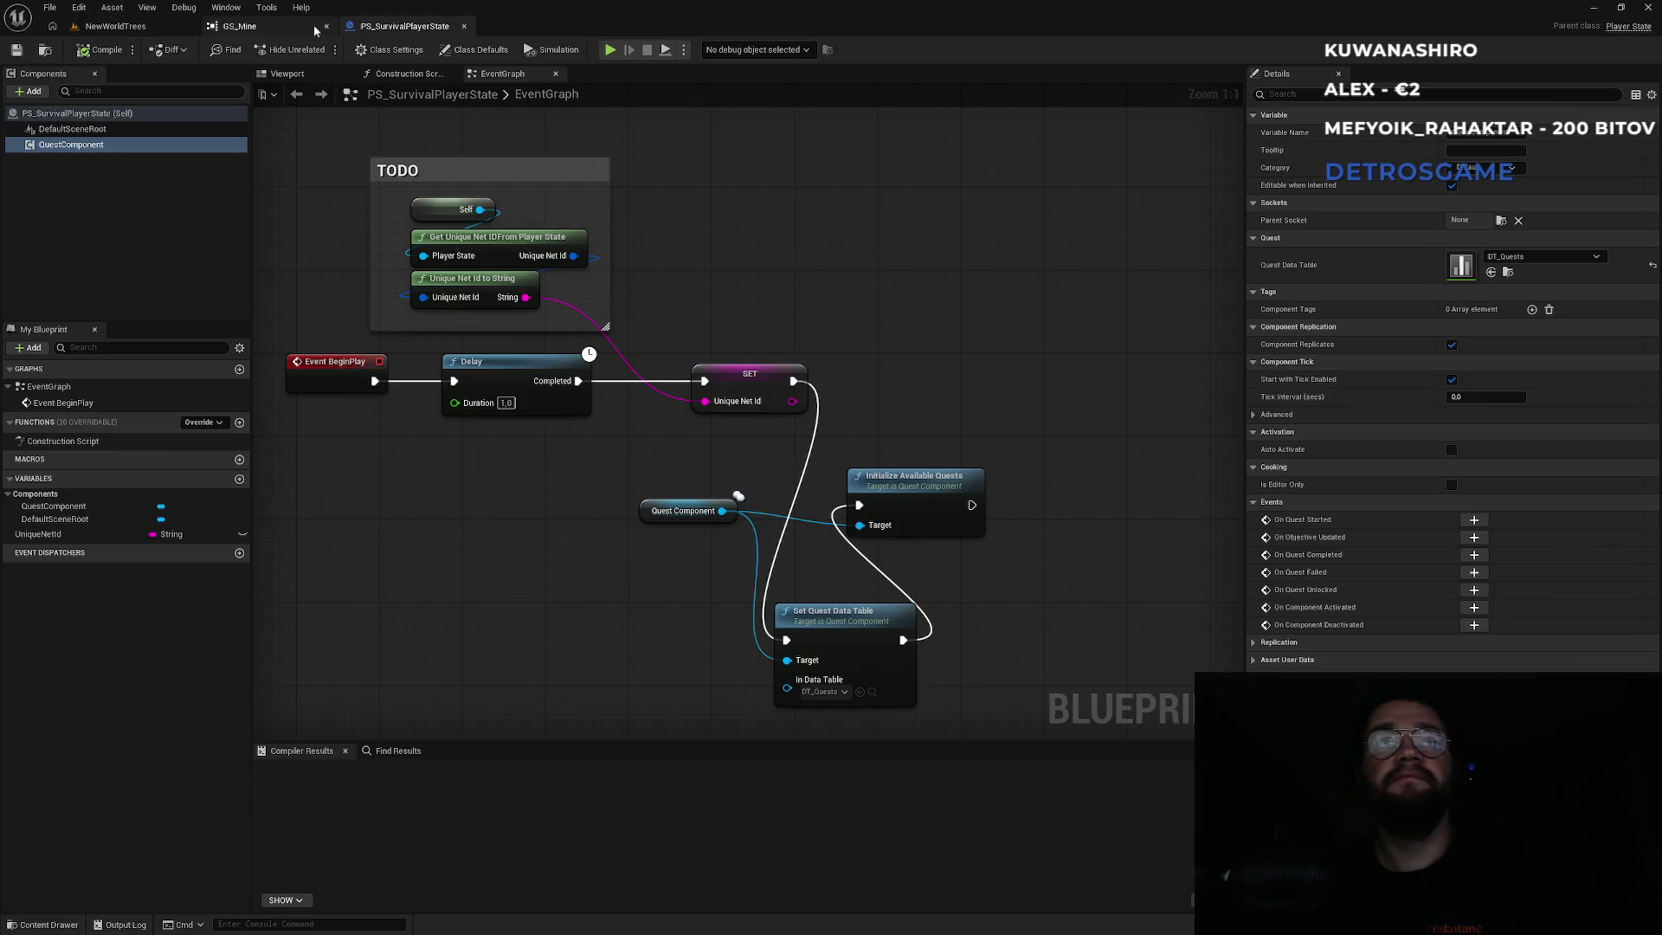
{"action": "left_click", "coordinate": [247, 26]}
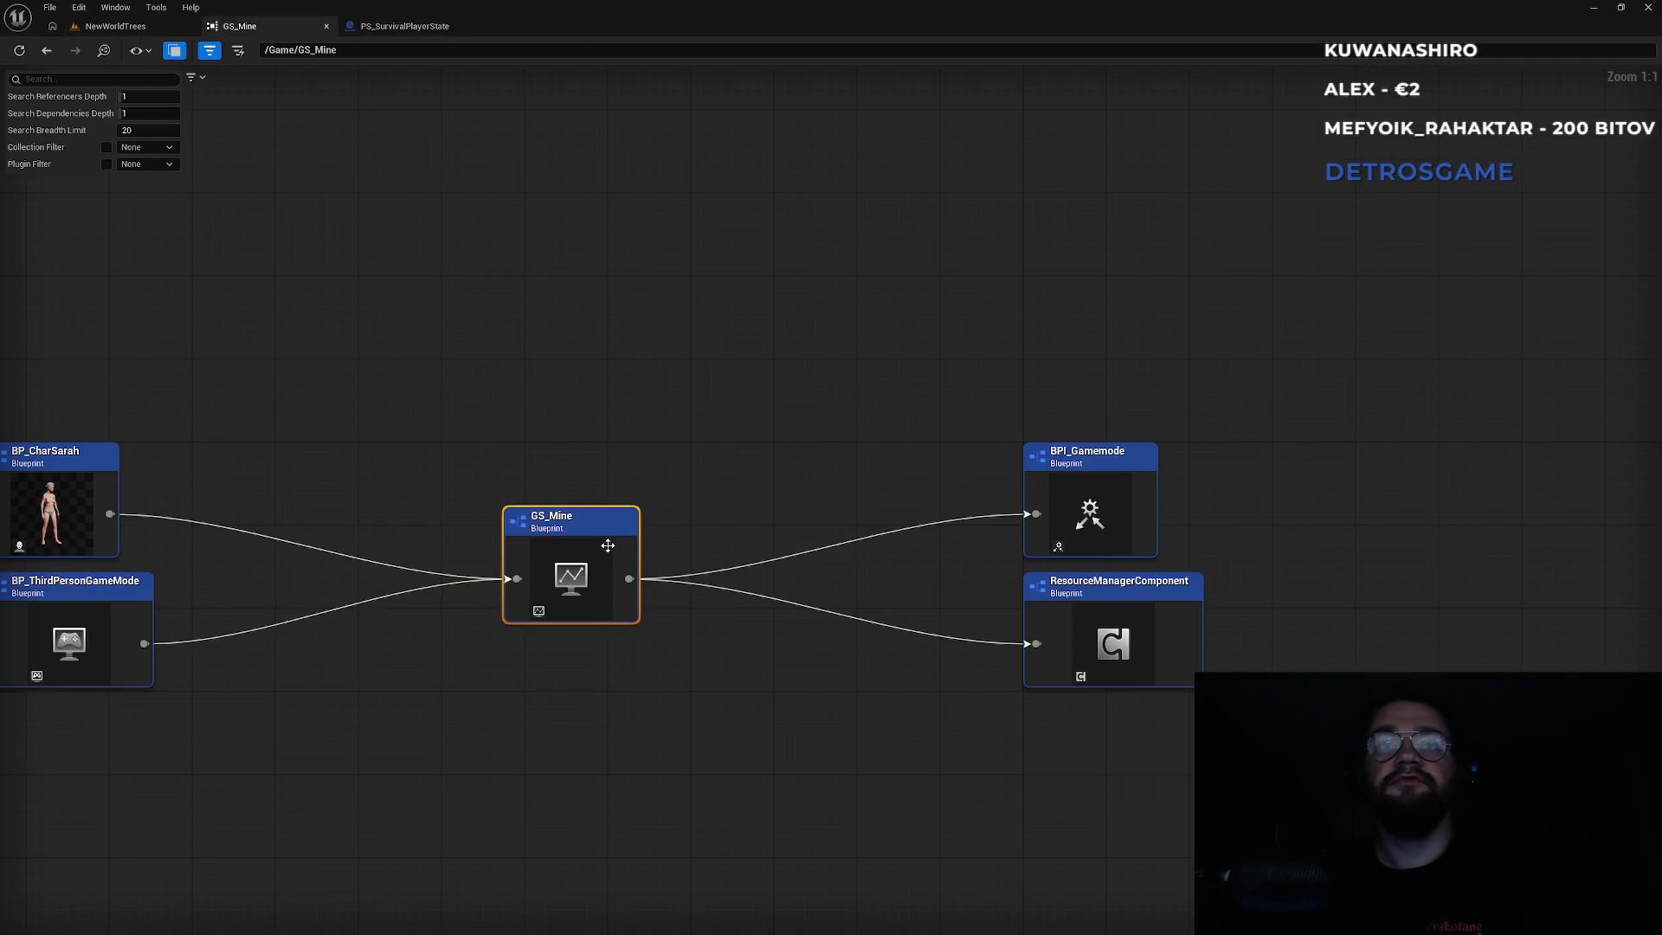
{"action": "left_click_drag", "start_coordinate": [677, 475], "coordinate": [768, 434]}
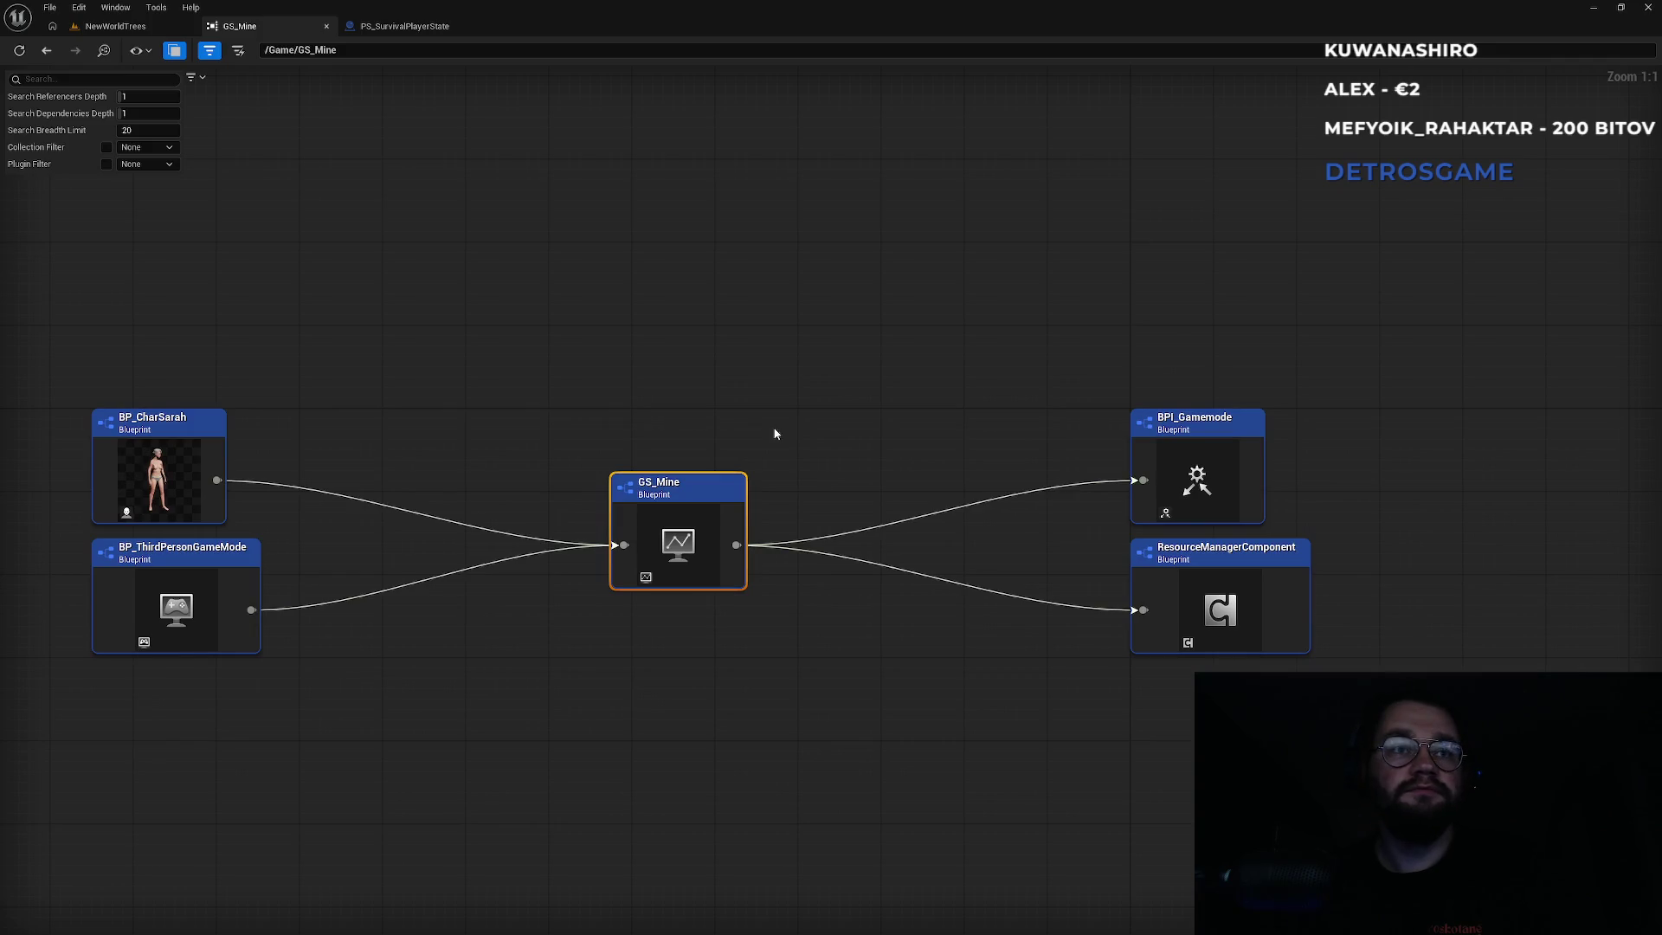
{"action": "right_click", "coordinate": [216, 554]}
{"action": "left_click", "coordinate": [291, 597]}
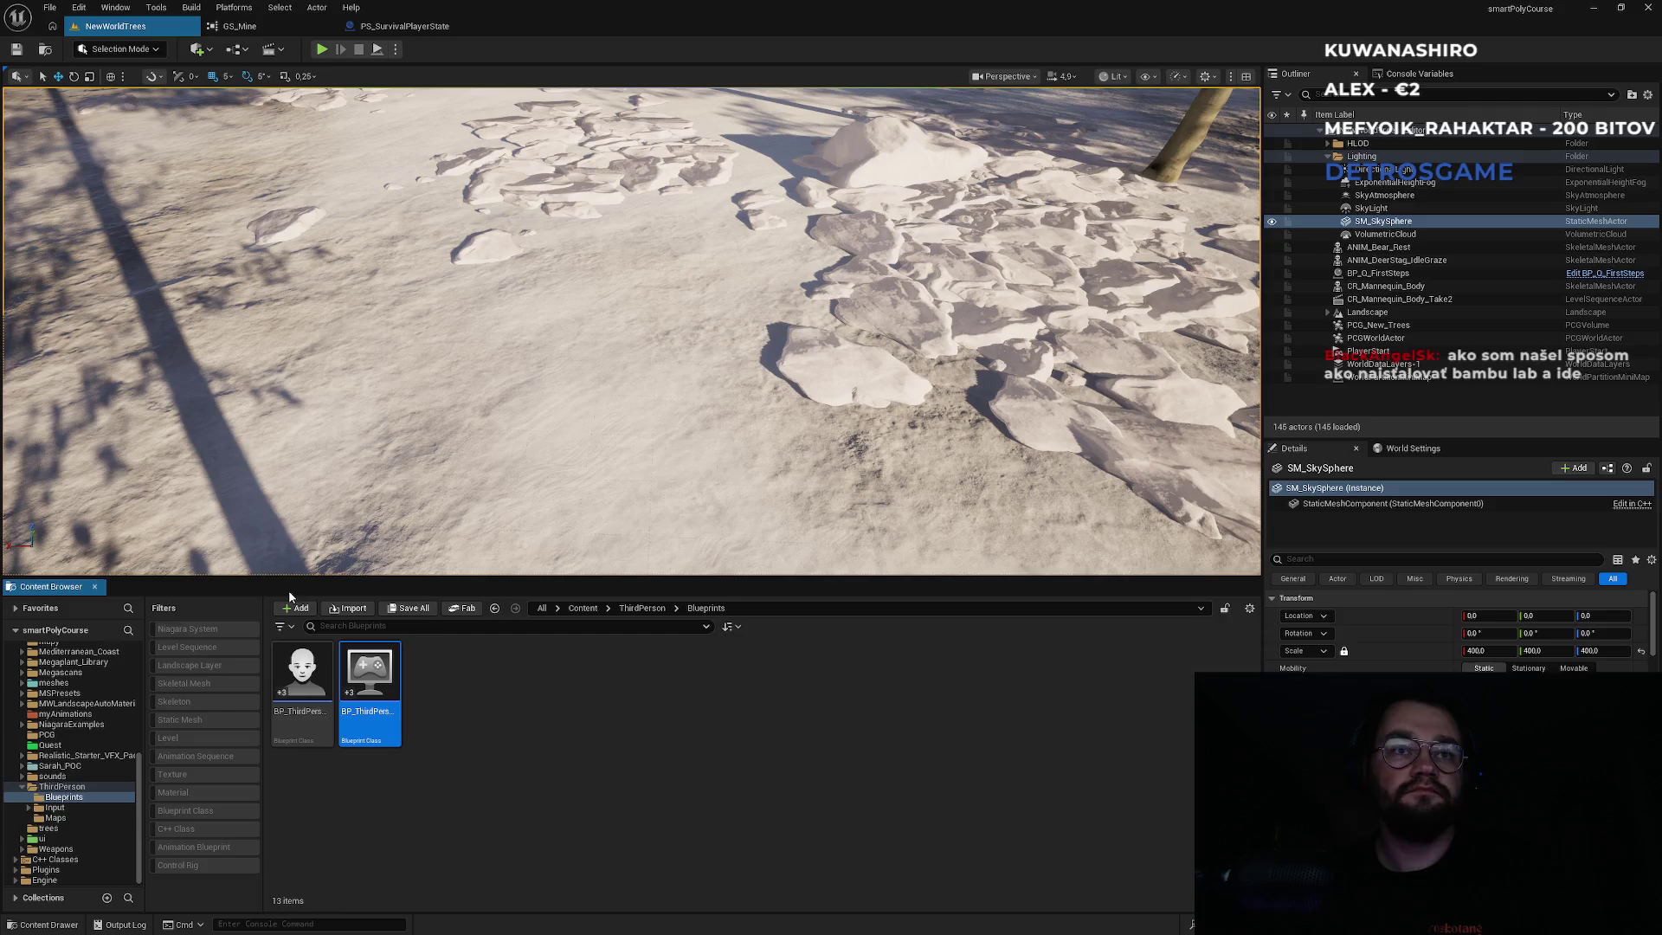
{"action": "double_click", "coordinate": [372, 684]}
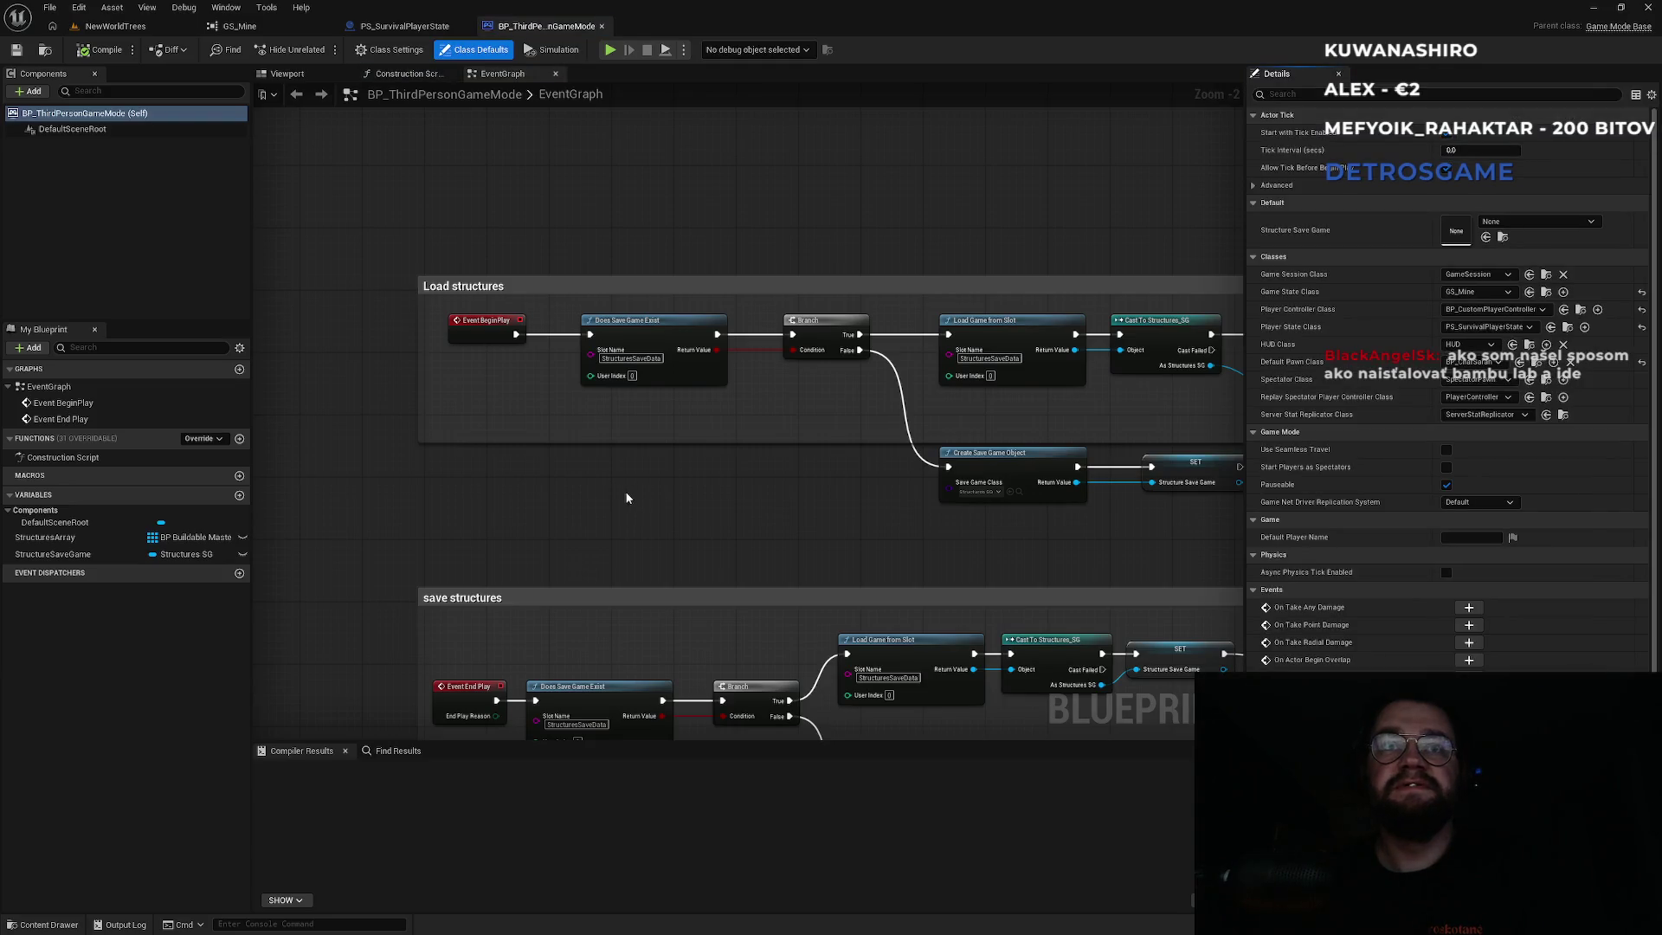
Pan to the Load structures group and unhook Event BeginPlay's exec wire from Does Save Game Exist.
{"action": "mouse_move", "coordinate": [637, 497]}
{"action": "left_mouse_down"}
{"action": "mouse_move", "coordinate": [555, 552]}
{"action": "mouse_move", "coordinate": [496, 567]}
{"action": "left_mouse_up"}
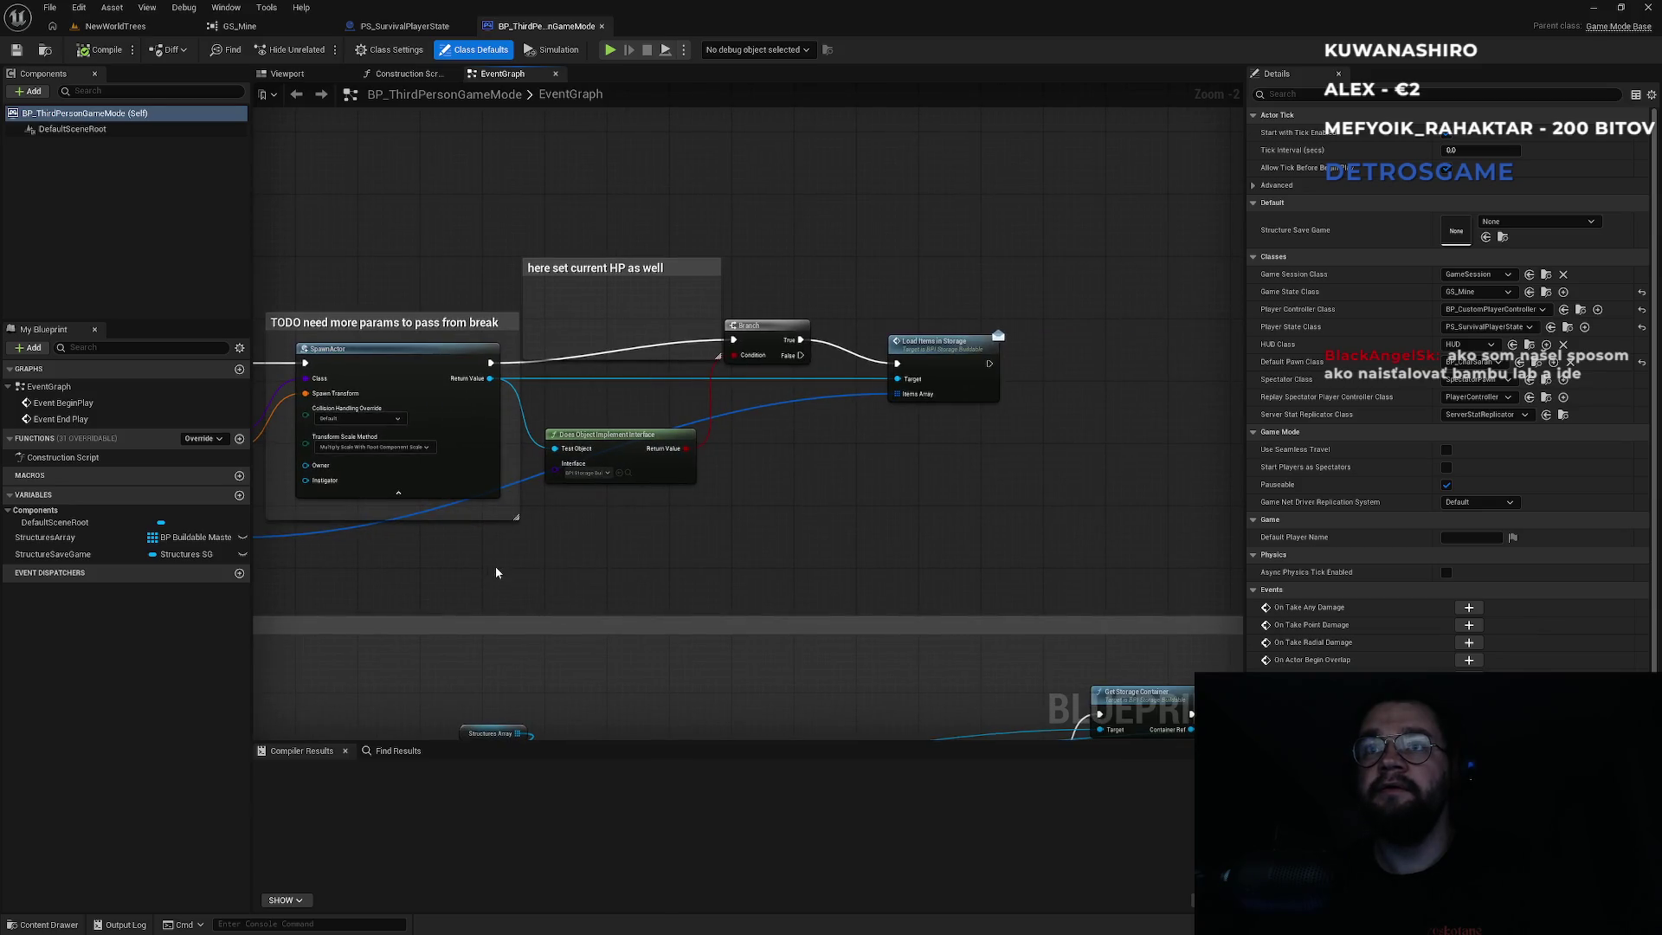
{"action": "mouse_move", "coordinate": [301, 556]}
{"action": "left_mouse_down"}
{"action": "mouse_move", "coordinate": [761, 564]}
{"action": "mouse_move", "coordinate": [839, 516]}
{"action": "mouse_move", "coordinate": [1160, 494]}
{"action": "left_mouse_up"}
{"action": "left_click_drag", "start_coordinate": [449, 205], "coordinate": [796, 259]}
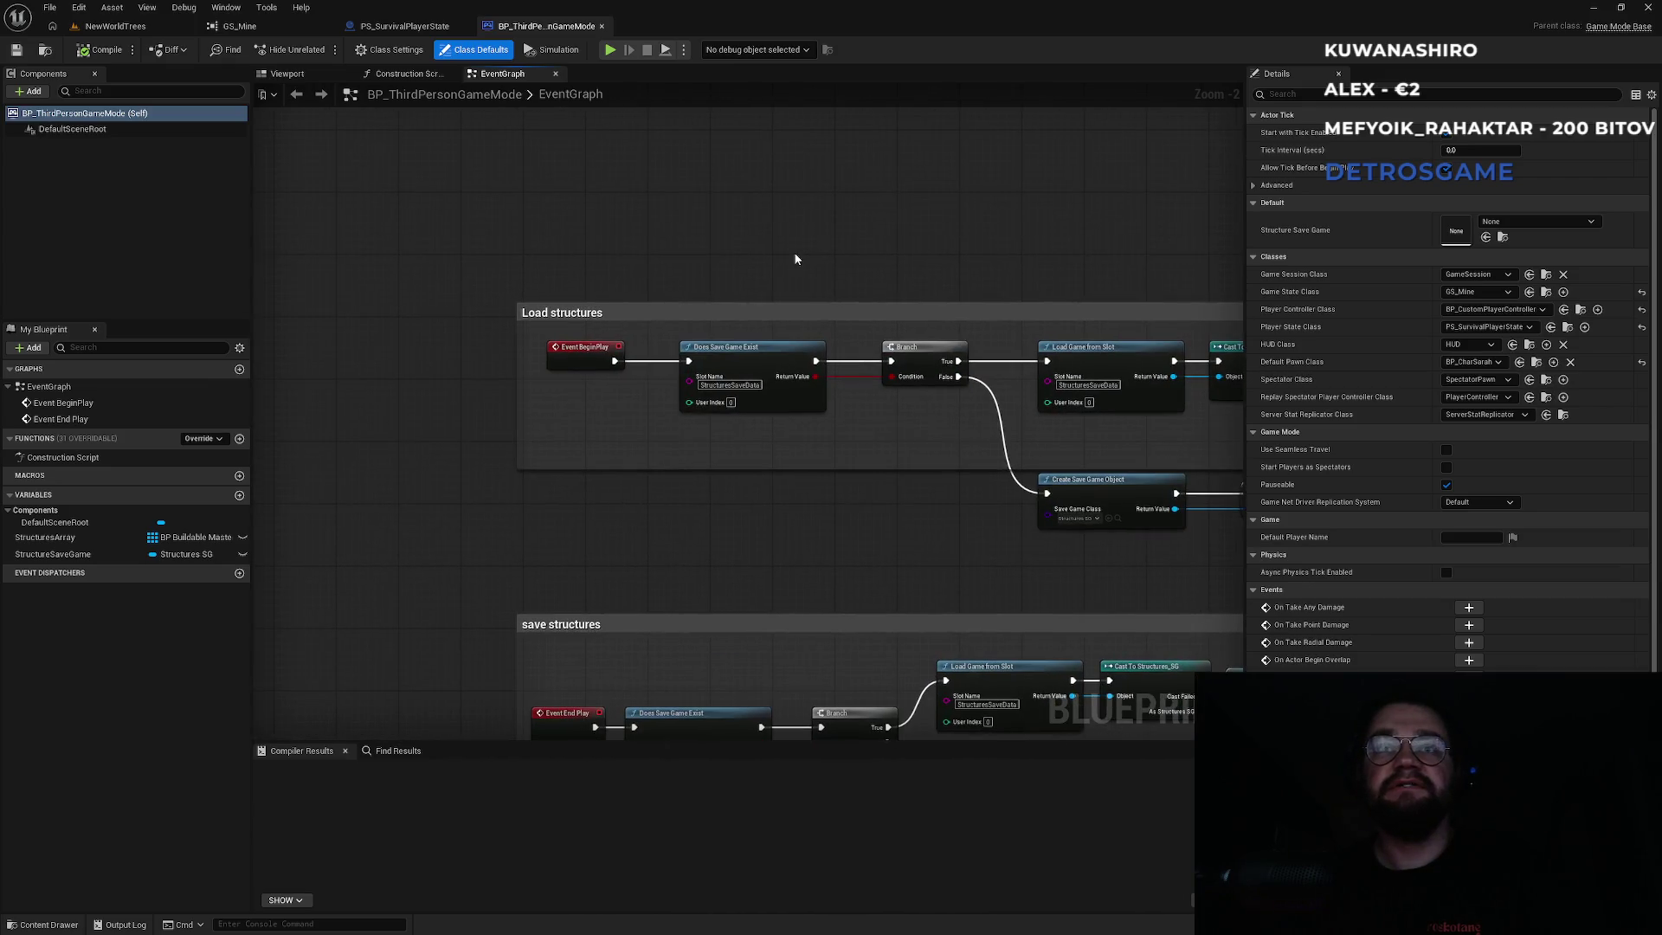
{"action": "mouse_move", "coordinate": [616, 362]}
{"action": "left_mouse_down"}
{"action": "mouse_move", "coordinate": [640, 381]}
{"action": "mouse_move", "coordinate": [636, 493]}
{"action": "left_mouse_up"}
Insert a Sequence node after Event BeginPlay and move it above Load structures.
{"action": "type", "text": "sequence"}
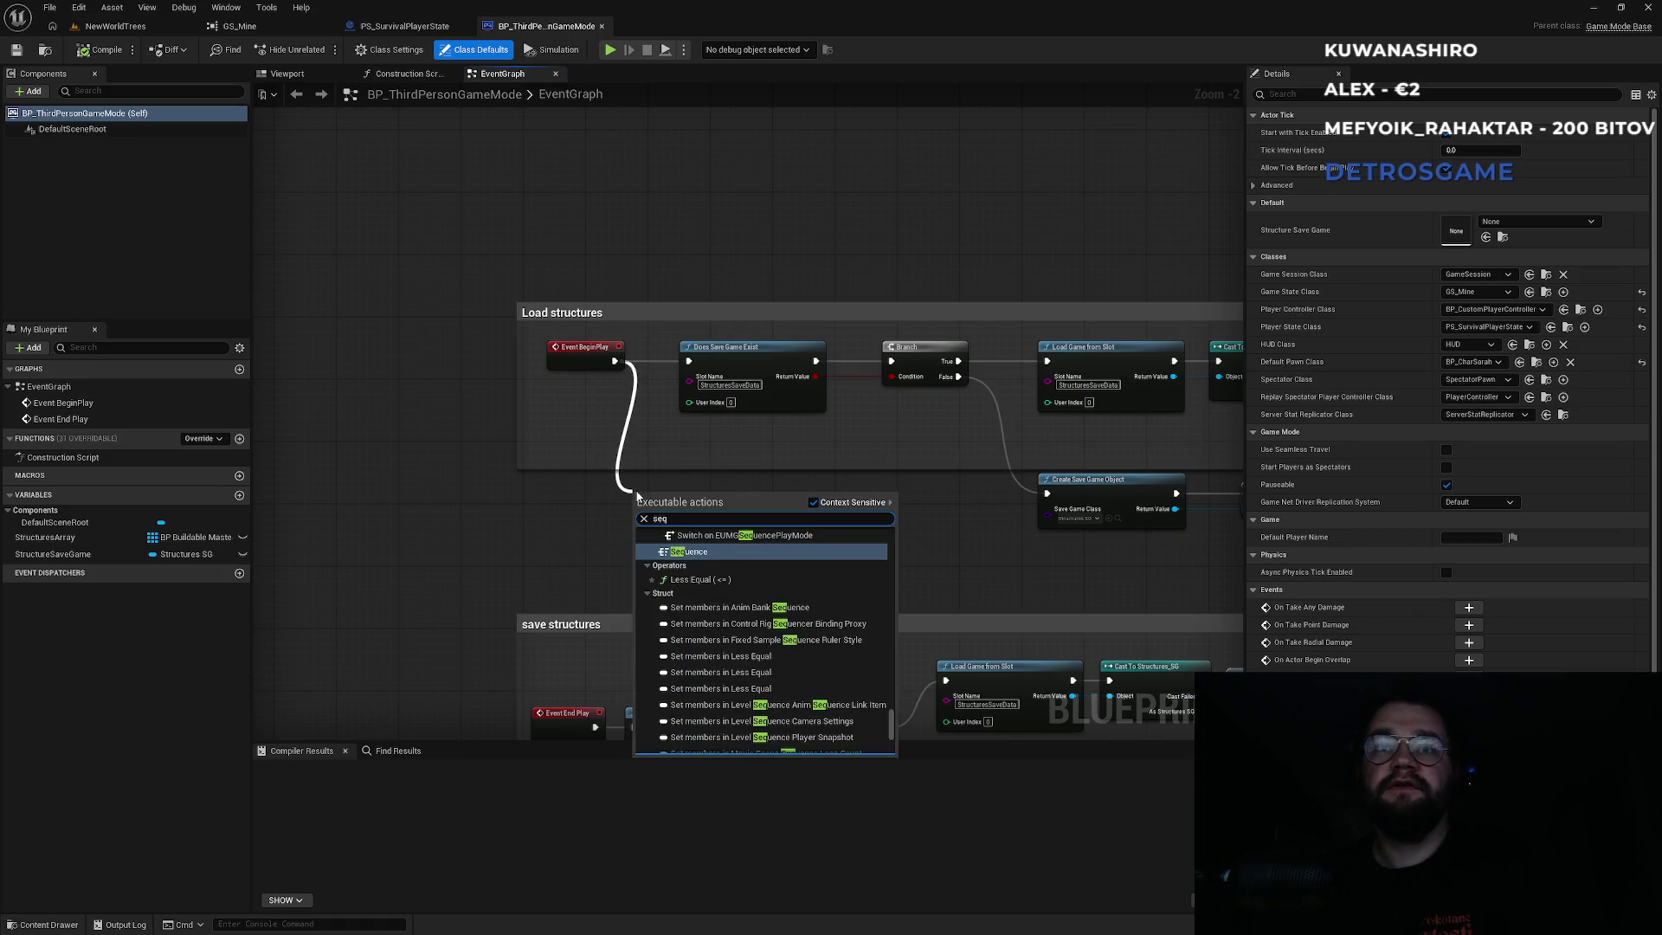
{"action": "key", "text": "Return"}
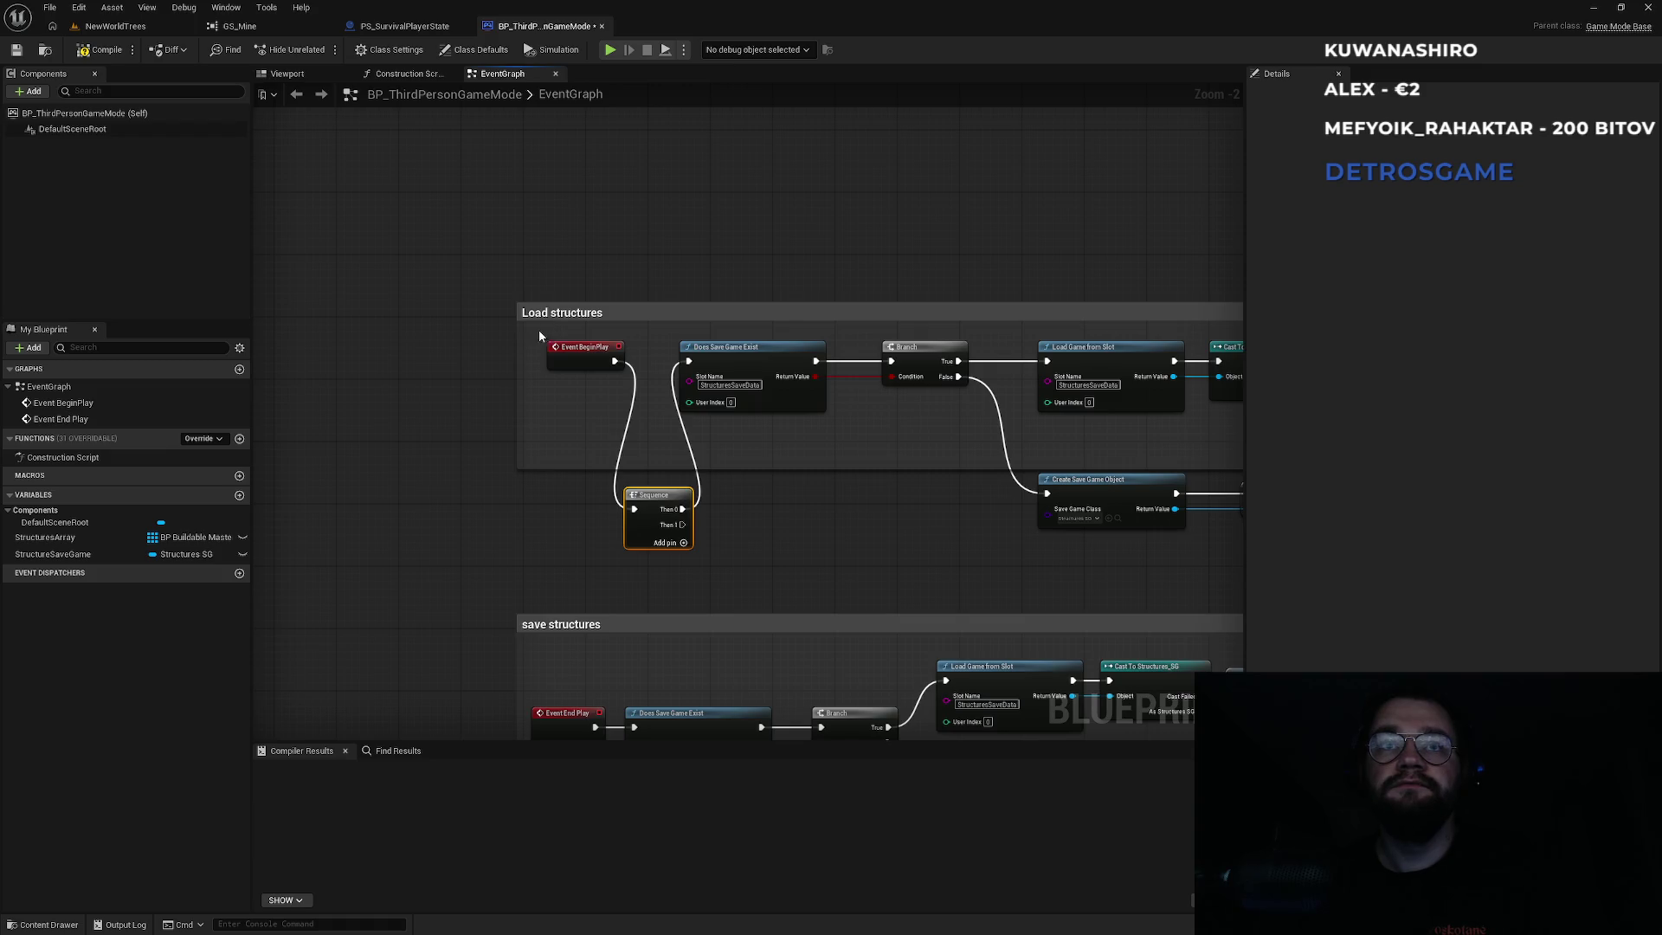
{"action": "mouse_move", "coordinate": [653, 501]}
{"action": "left_mouse_down"}
{"action": "mouse_move", "coordinate": [635, 169]}
{"action": "mouse_move", "coordinate": [645, 198]}
{"action": "left_mouse_up"}
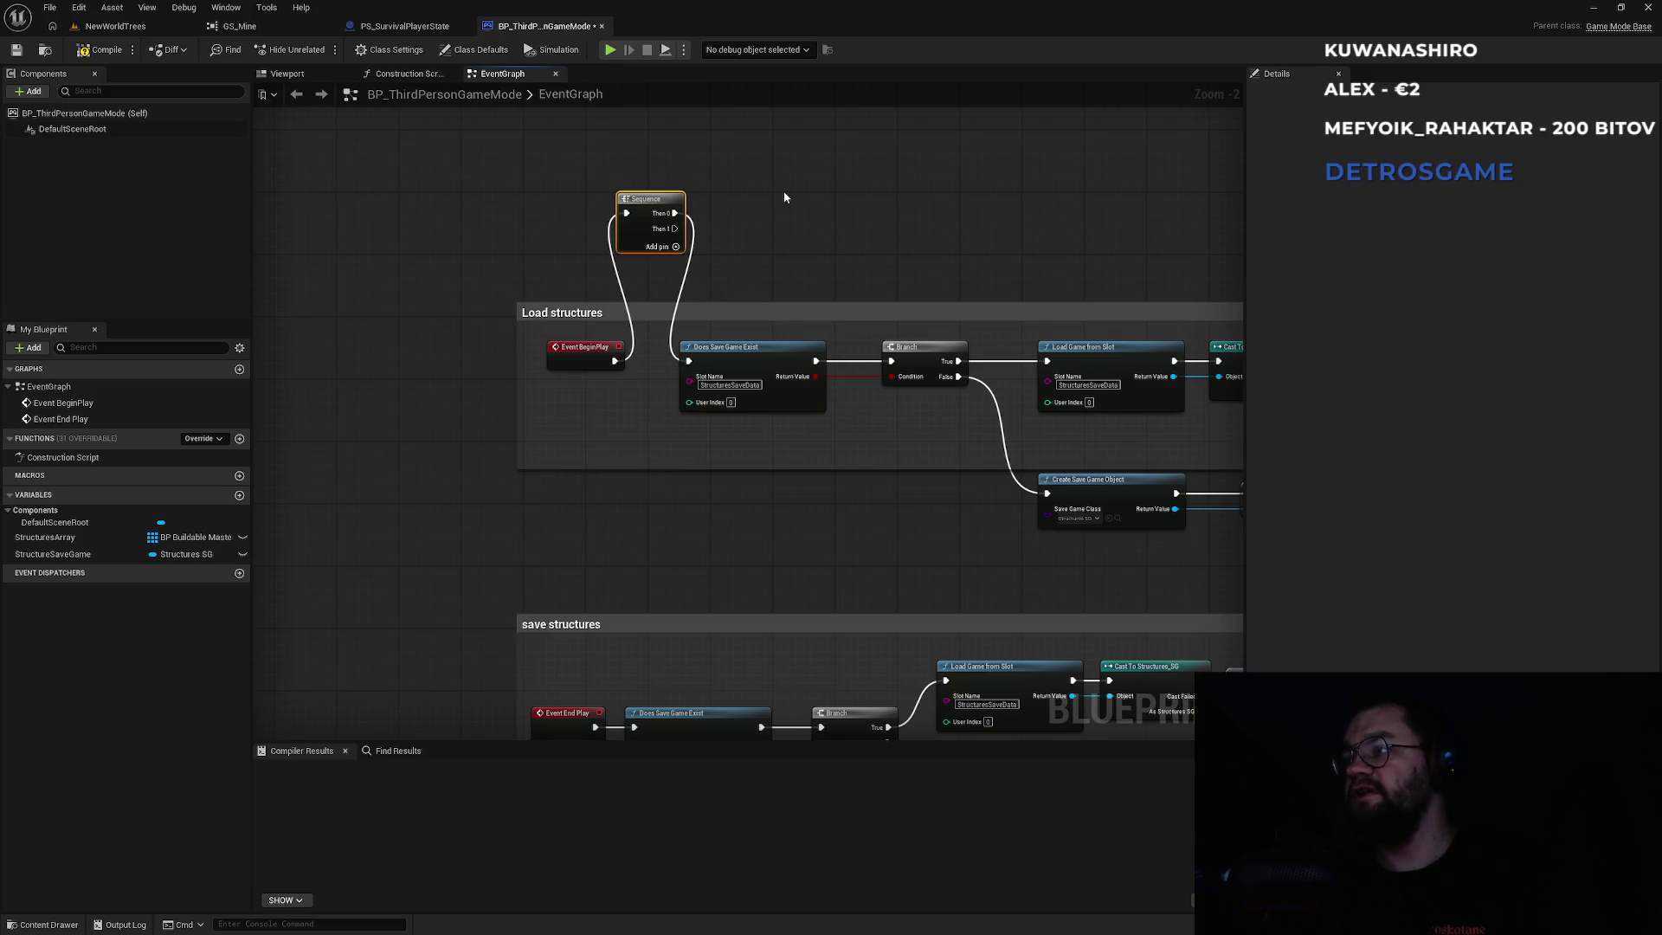
{"action": "left_click_drag", "start_coordinate": [784, 198], "coordinate": [792, 271]}
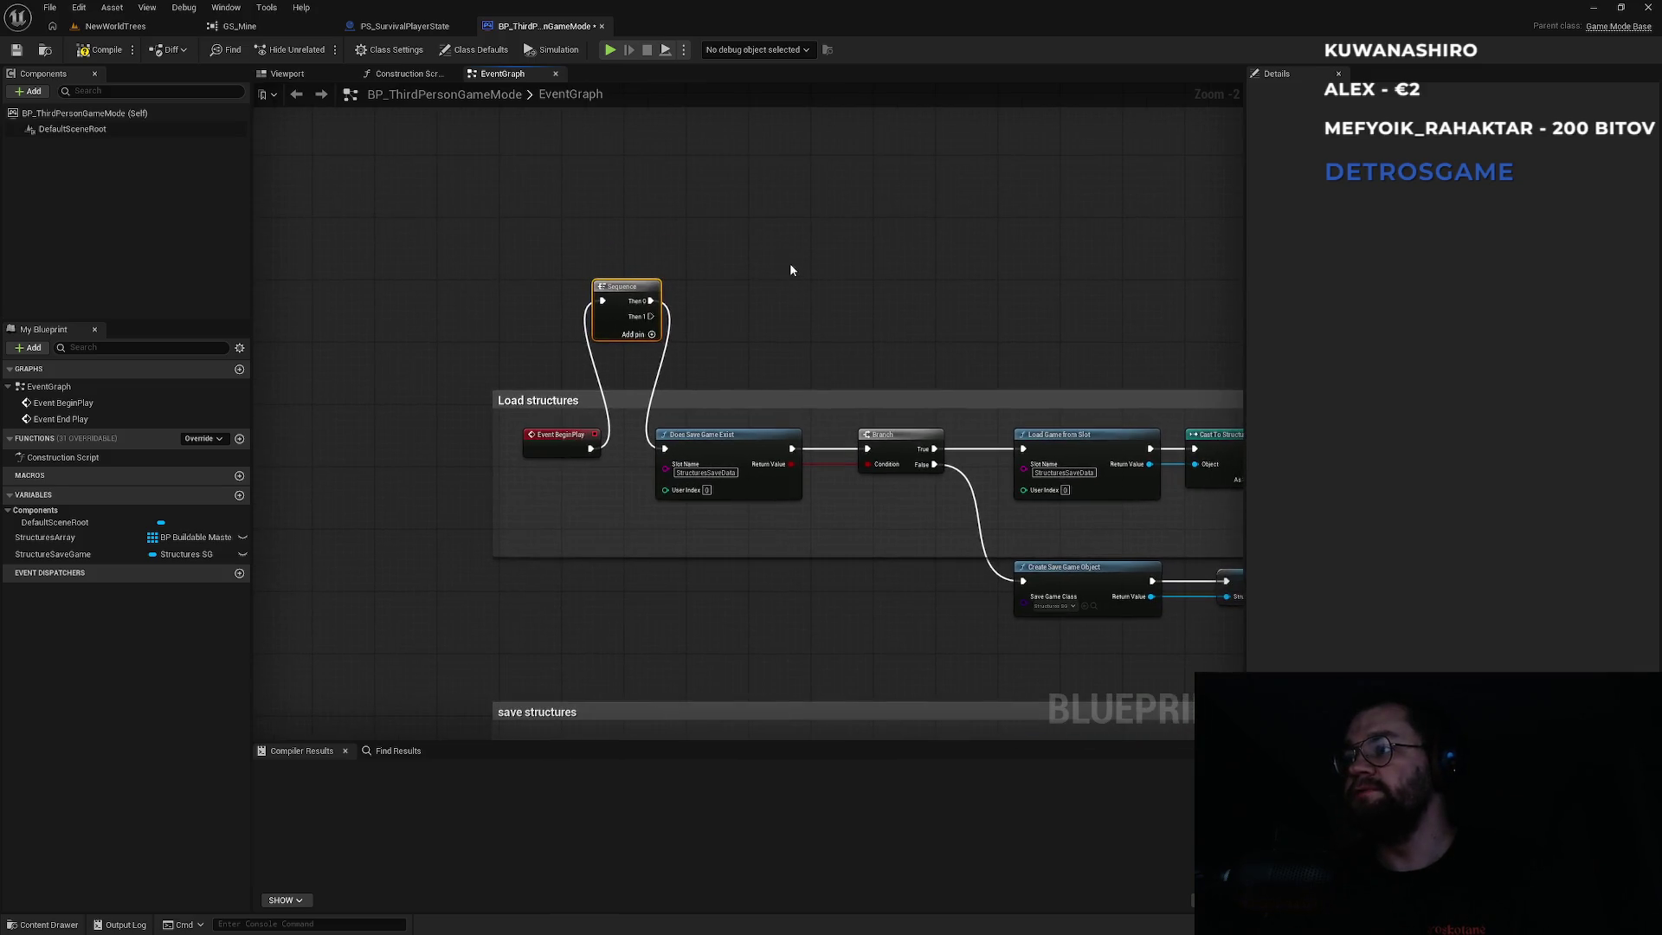
Add a Get Game Instance node and search its Return Value actions for 'quests', then 'subquest'.
{"action": "right_click", "coordinate": [716, 200]}
{"action": "type", "text": "ga"}
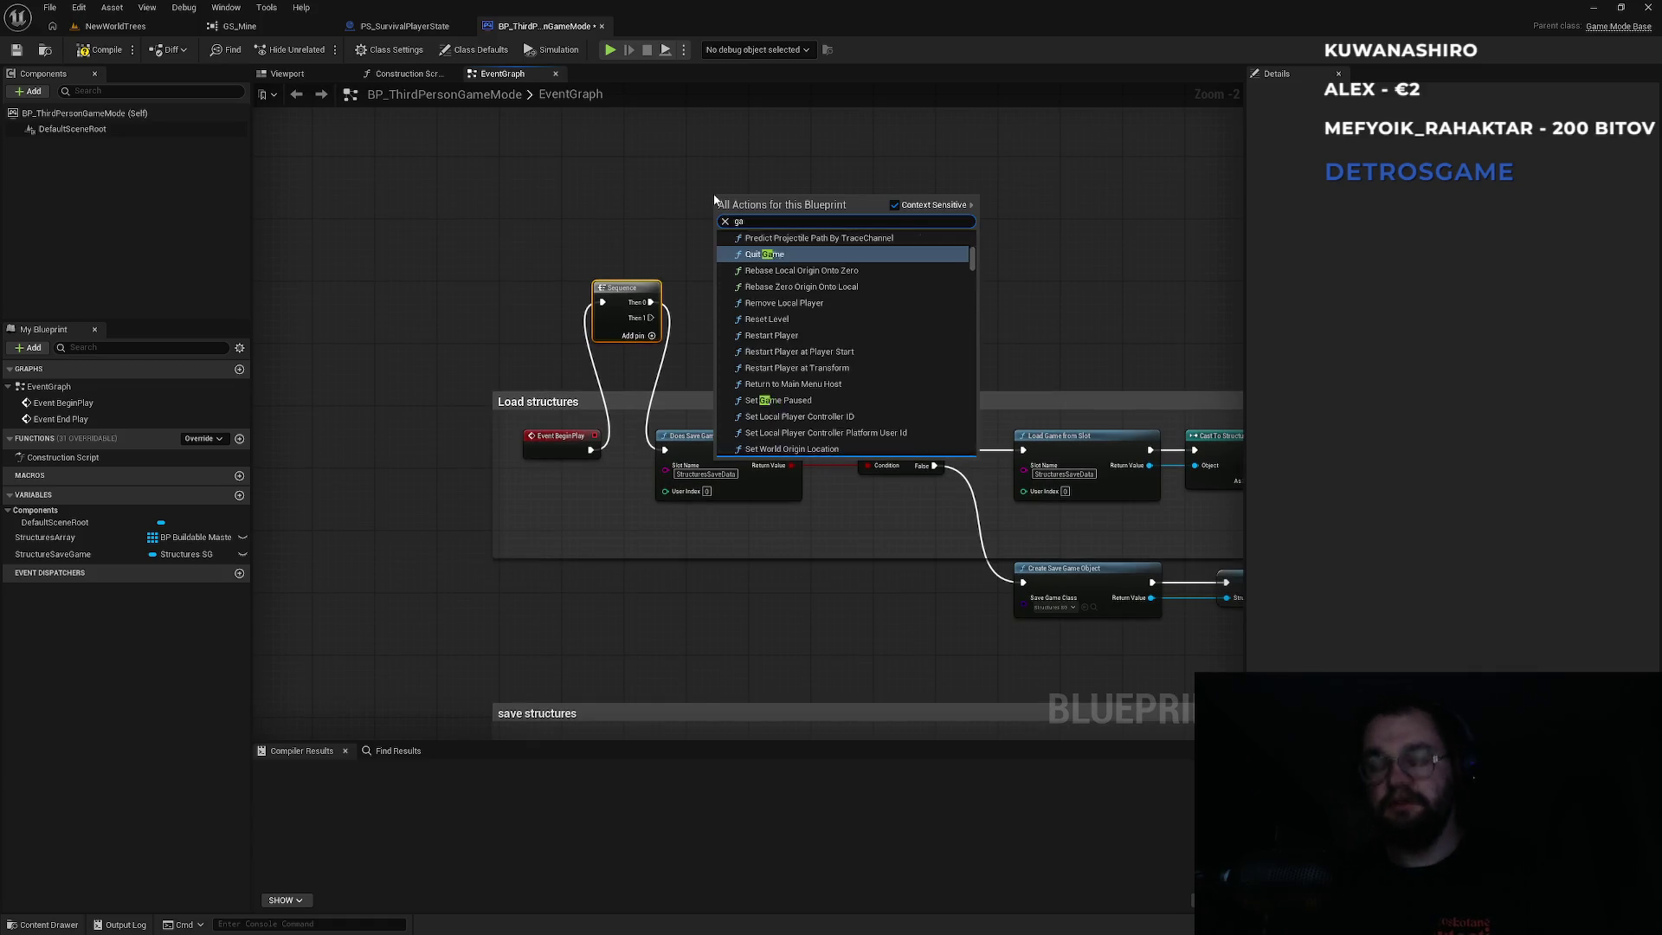
{"action": "type", "text": "me insta"}
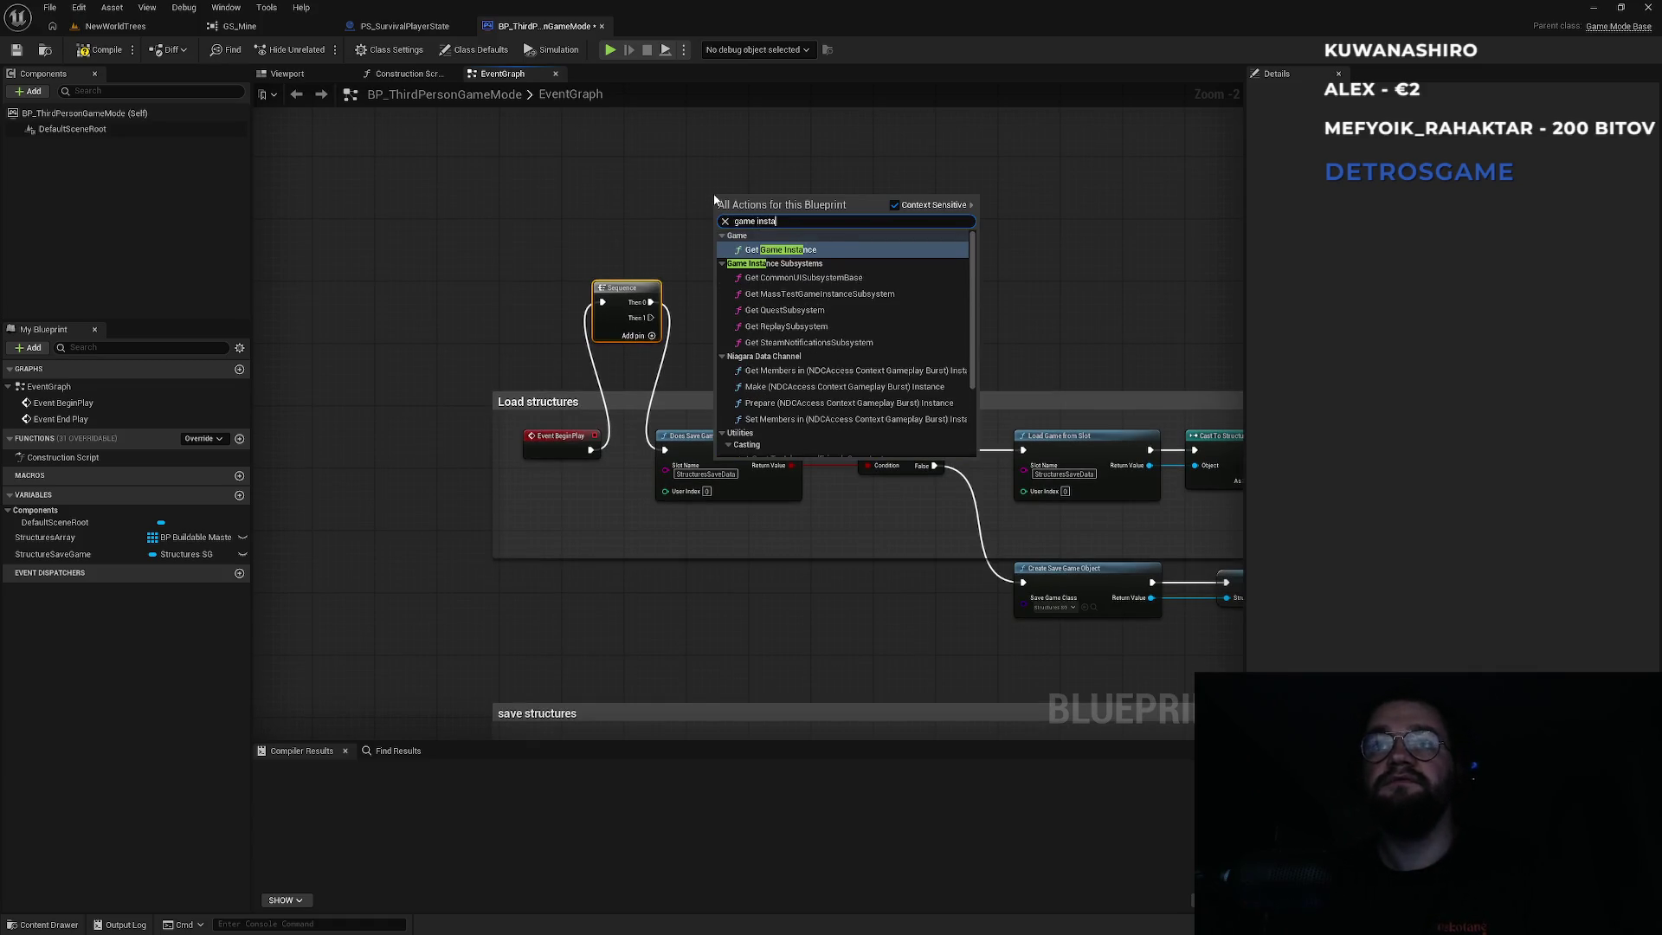
{"action": "key", "text": "Return"}
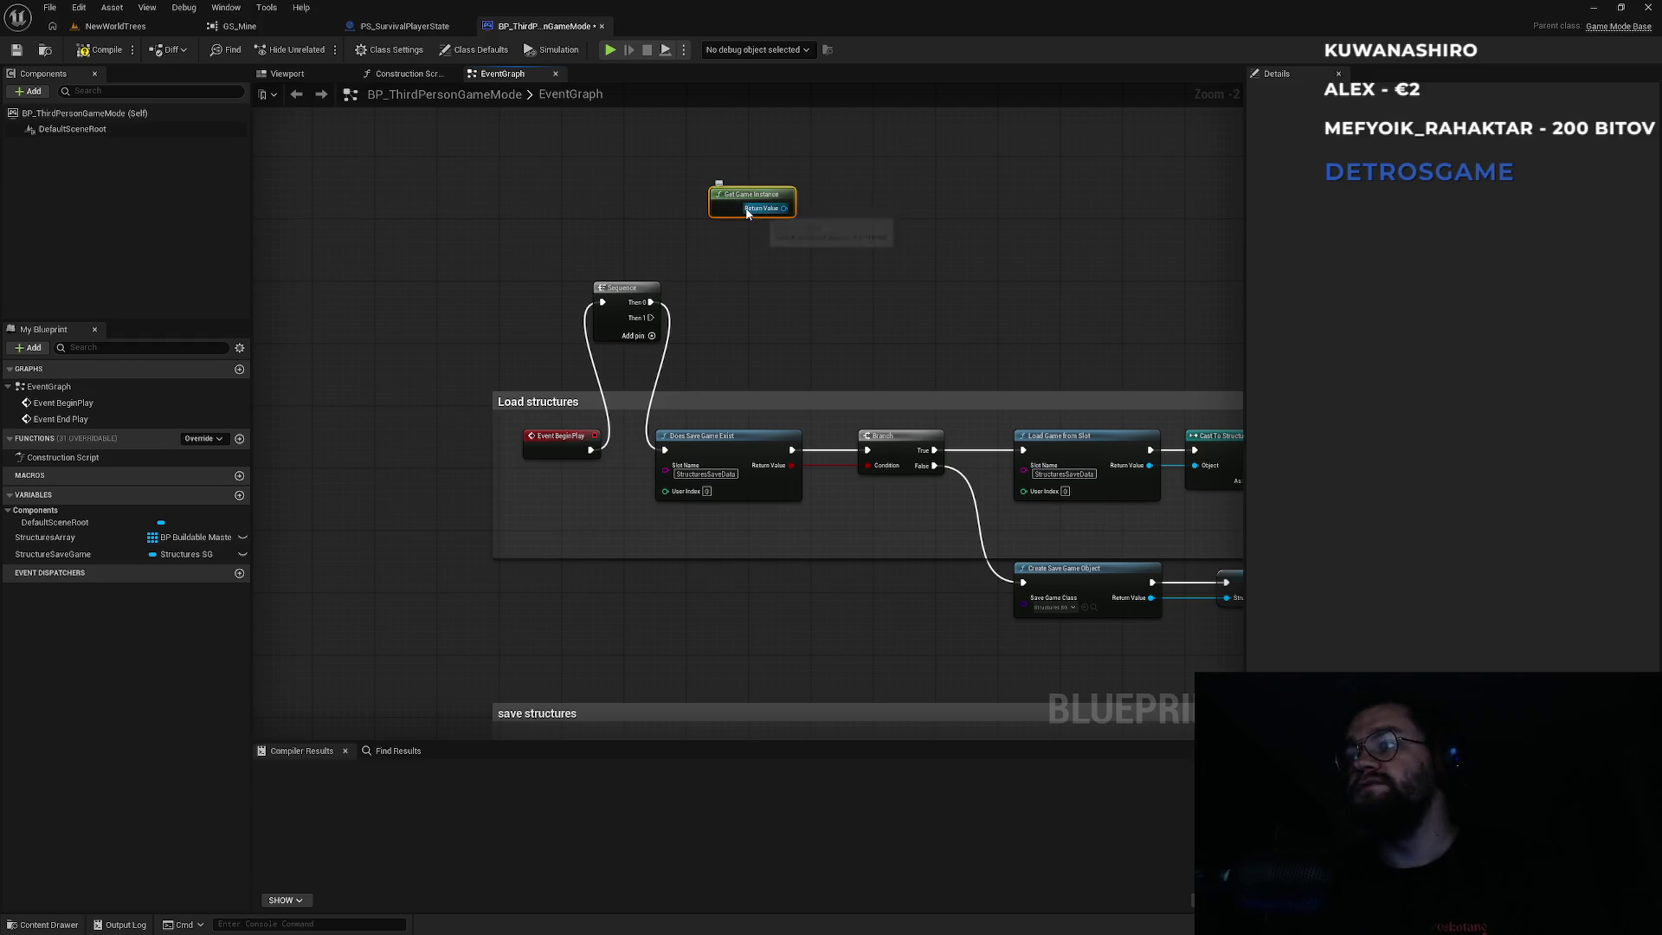
{"action": "left_click_drag", "start_coordinate": [784, 217], "coordinate": [833, 251]}
{"action": "type", "text": "quest"}
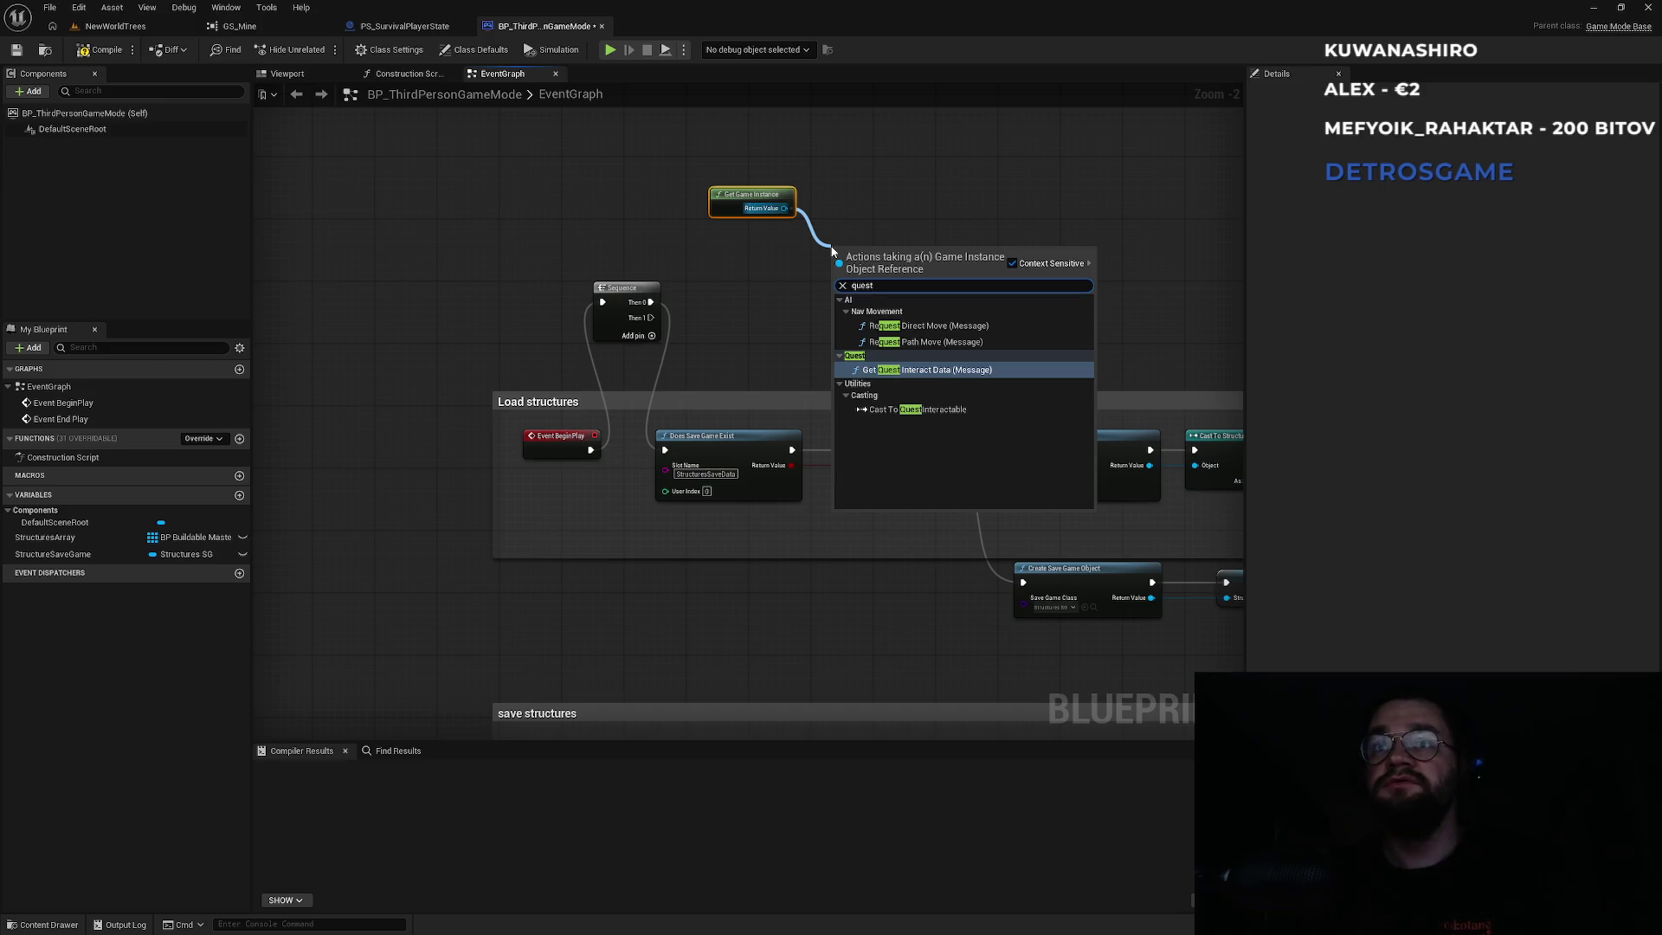
{"action": "type", "text": "s"}
{"action": "key", "text": "ctrl+a"}
{"action": "type", "text": "s"}
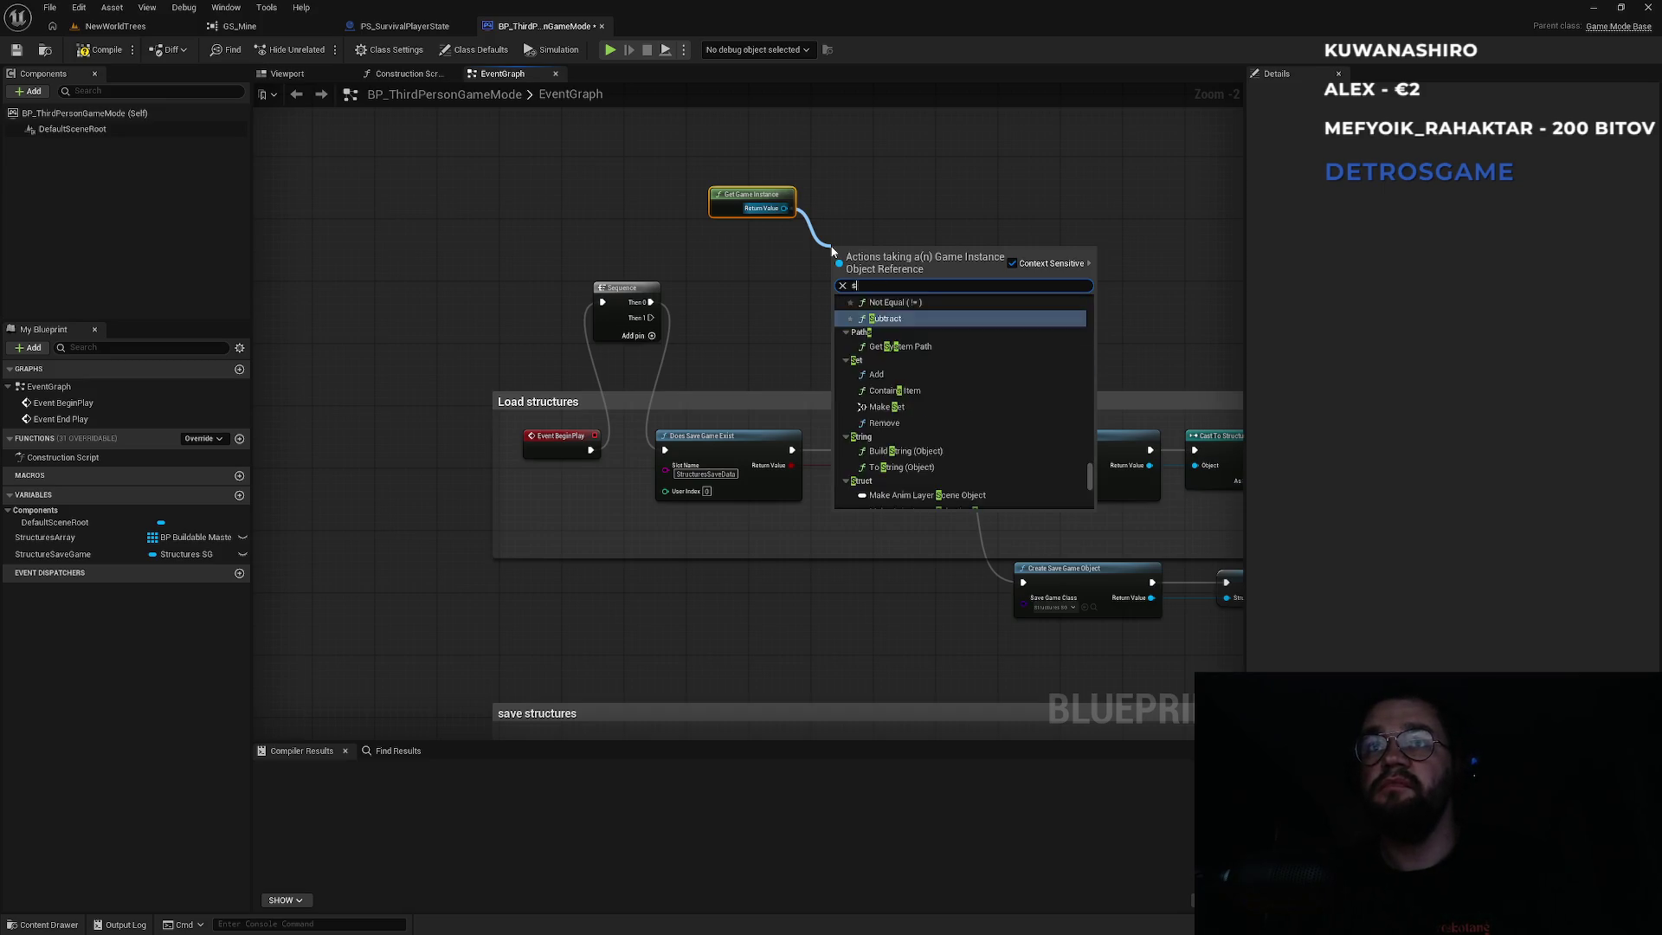
{"action": "type", "text": "ubquest"}
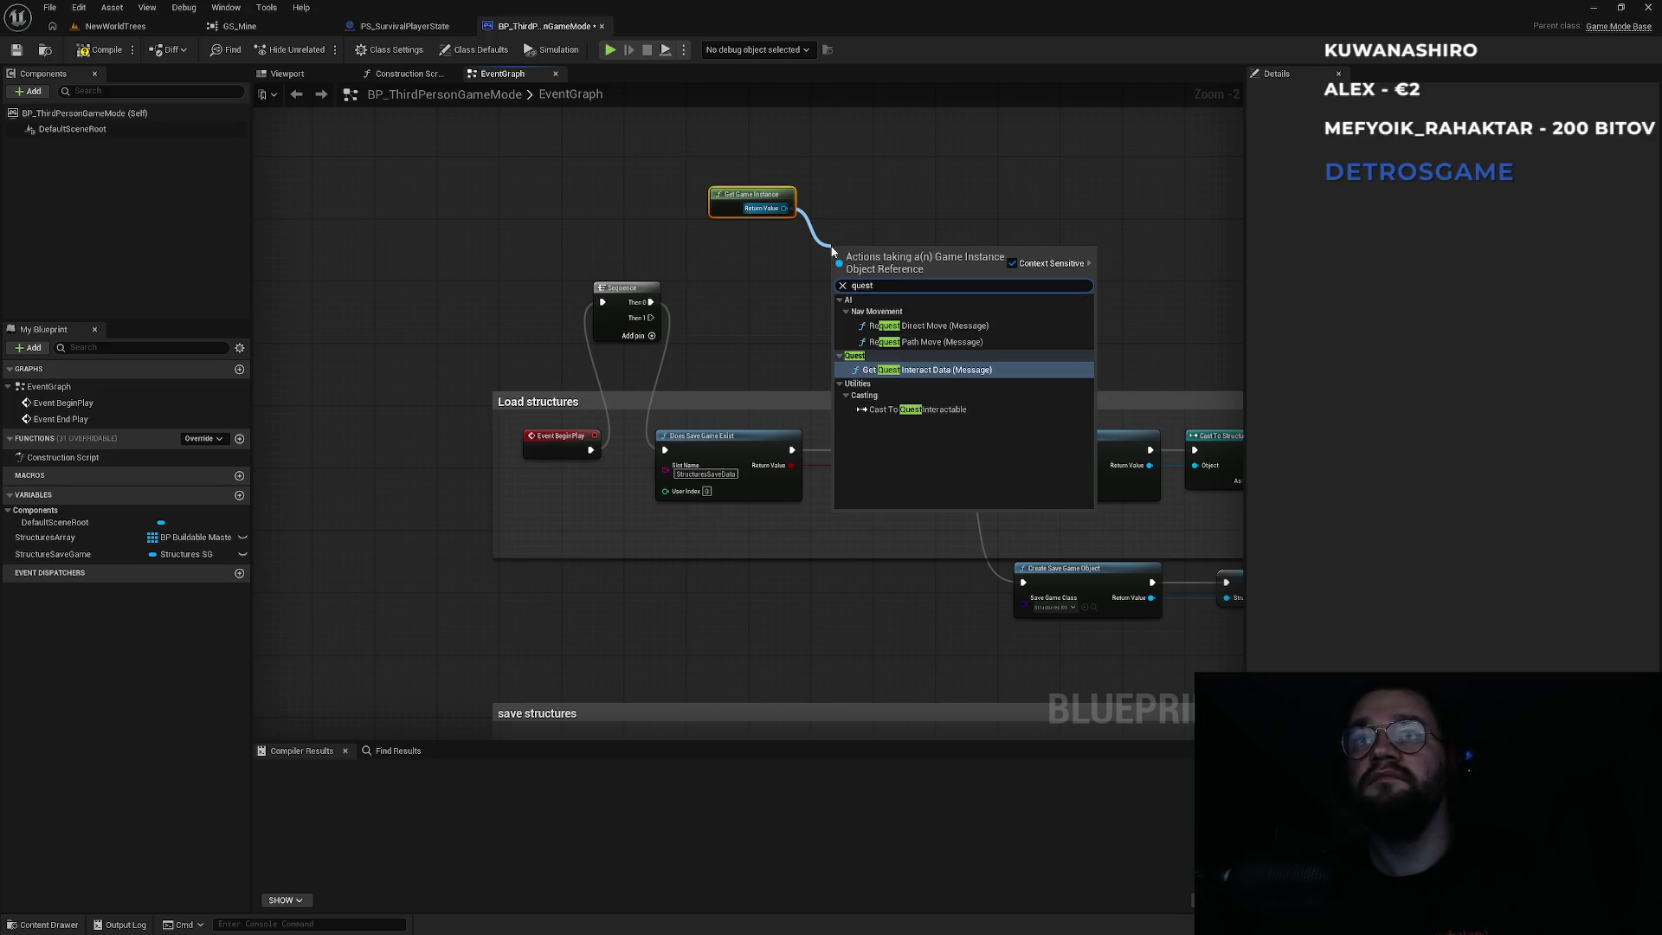
Cancel the Get Game Instance action search without adding a node, and return to NewWorldTrees.
{"action": "key", "text": "Down"}
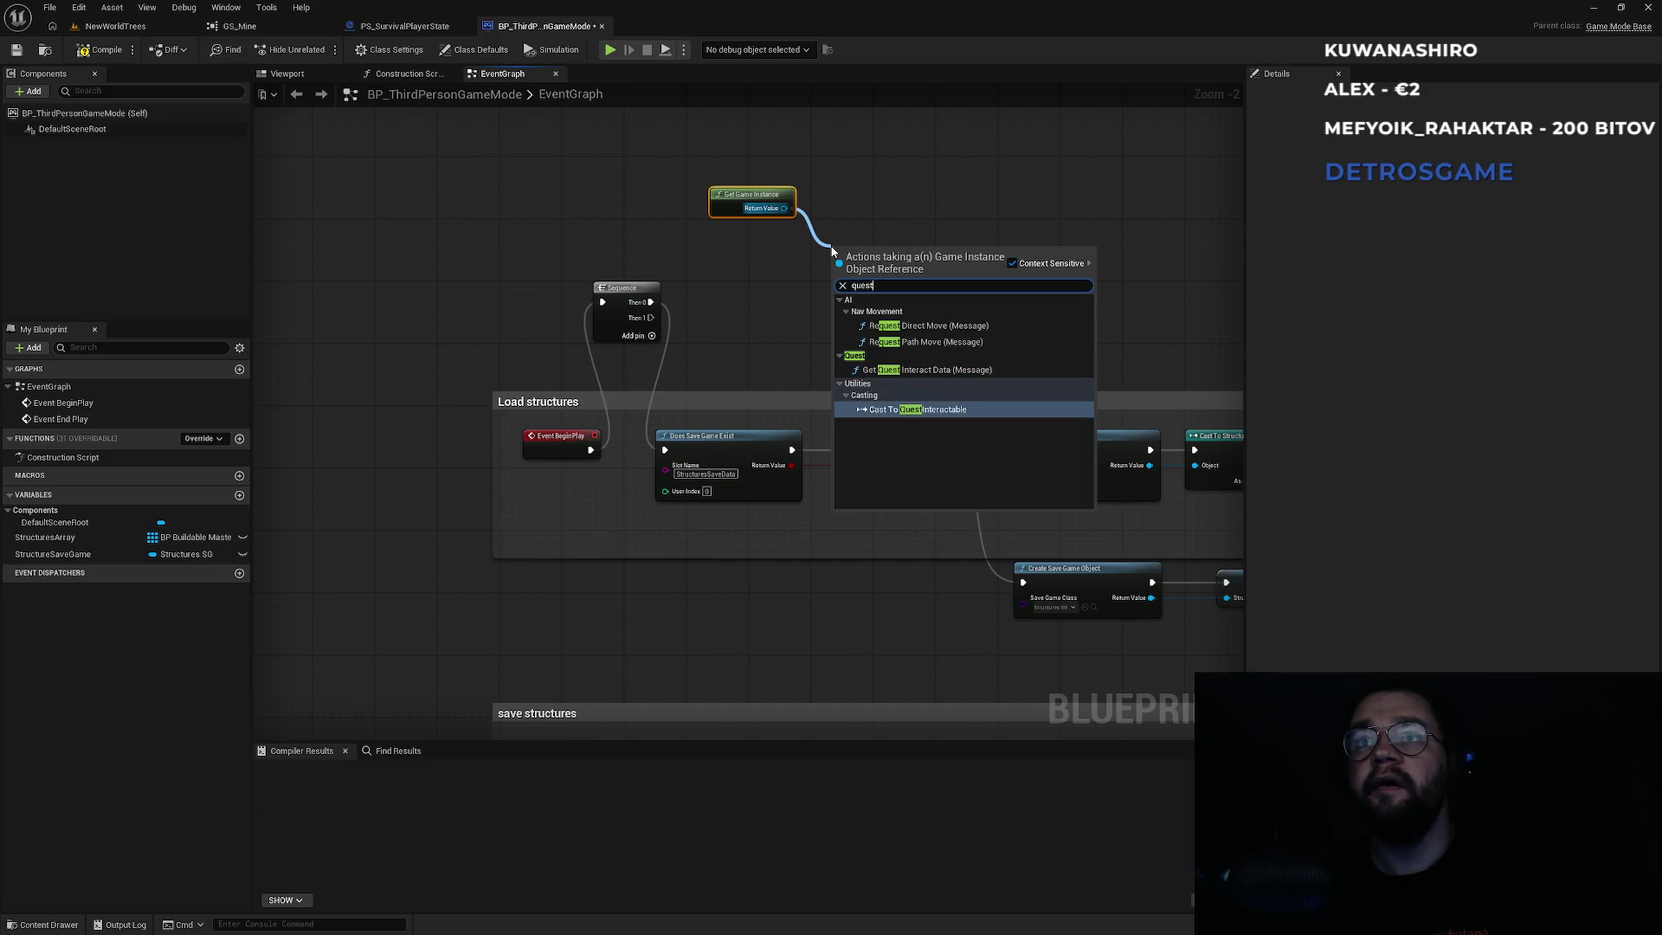
{"action": "key", "text": "Escape"}
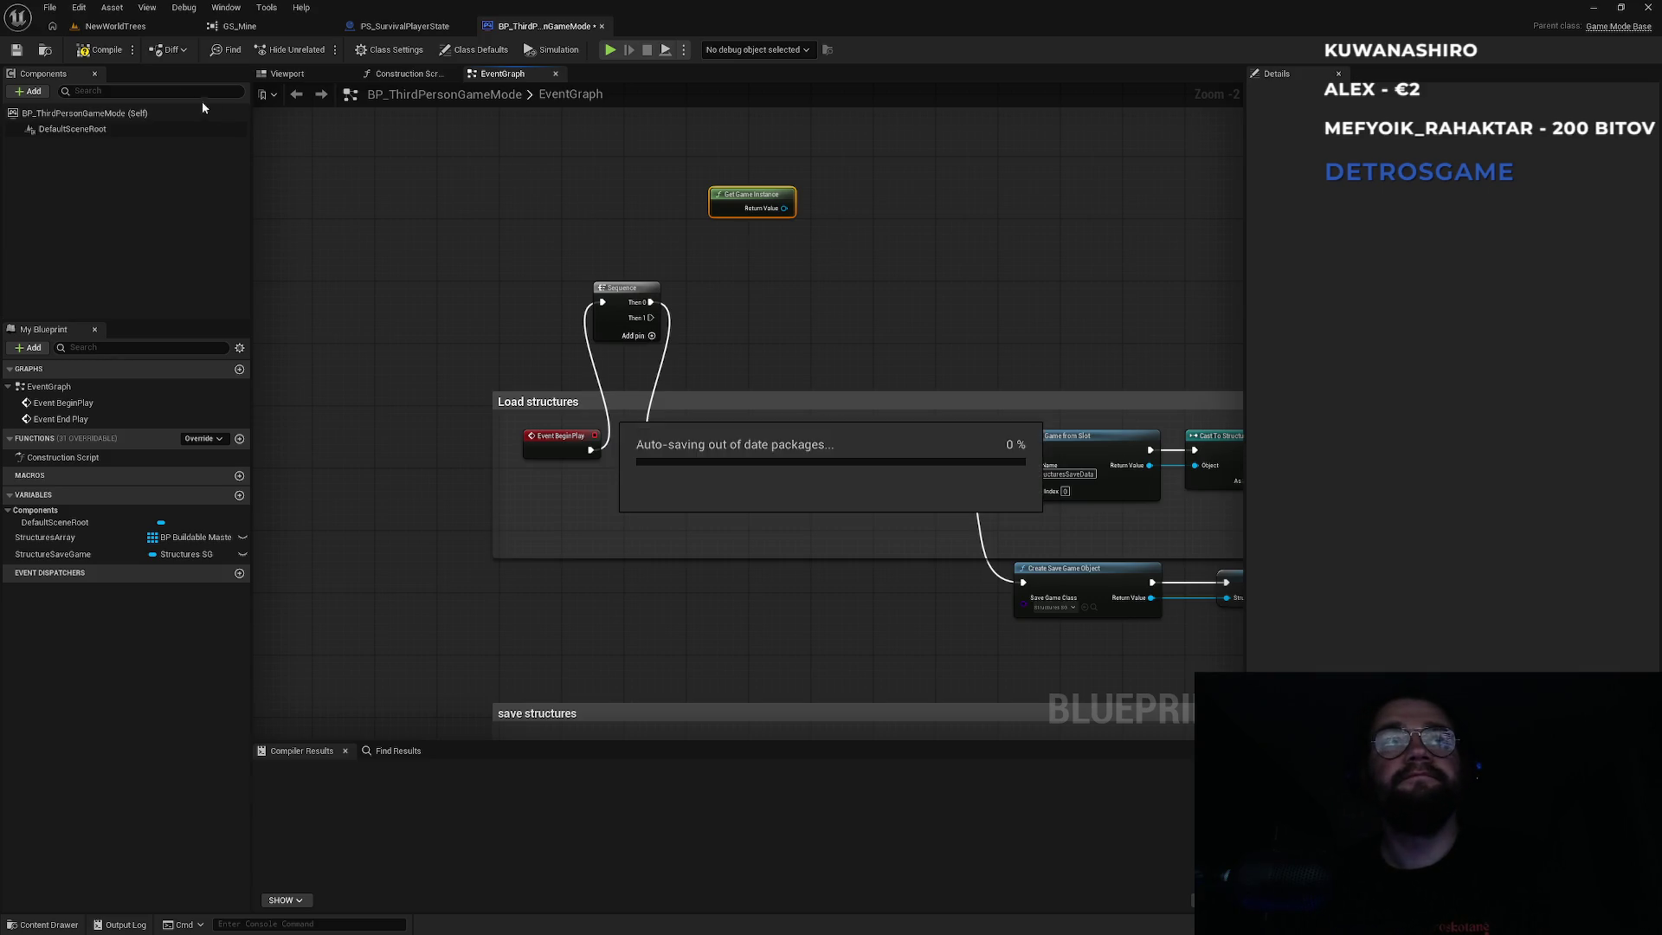
{"action": "left_click", "coordinate": [153, 26]}
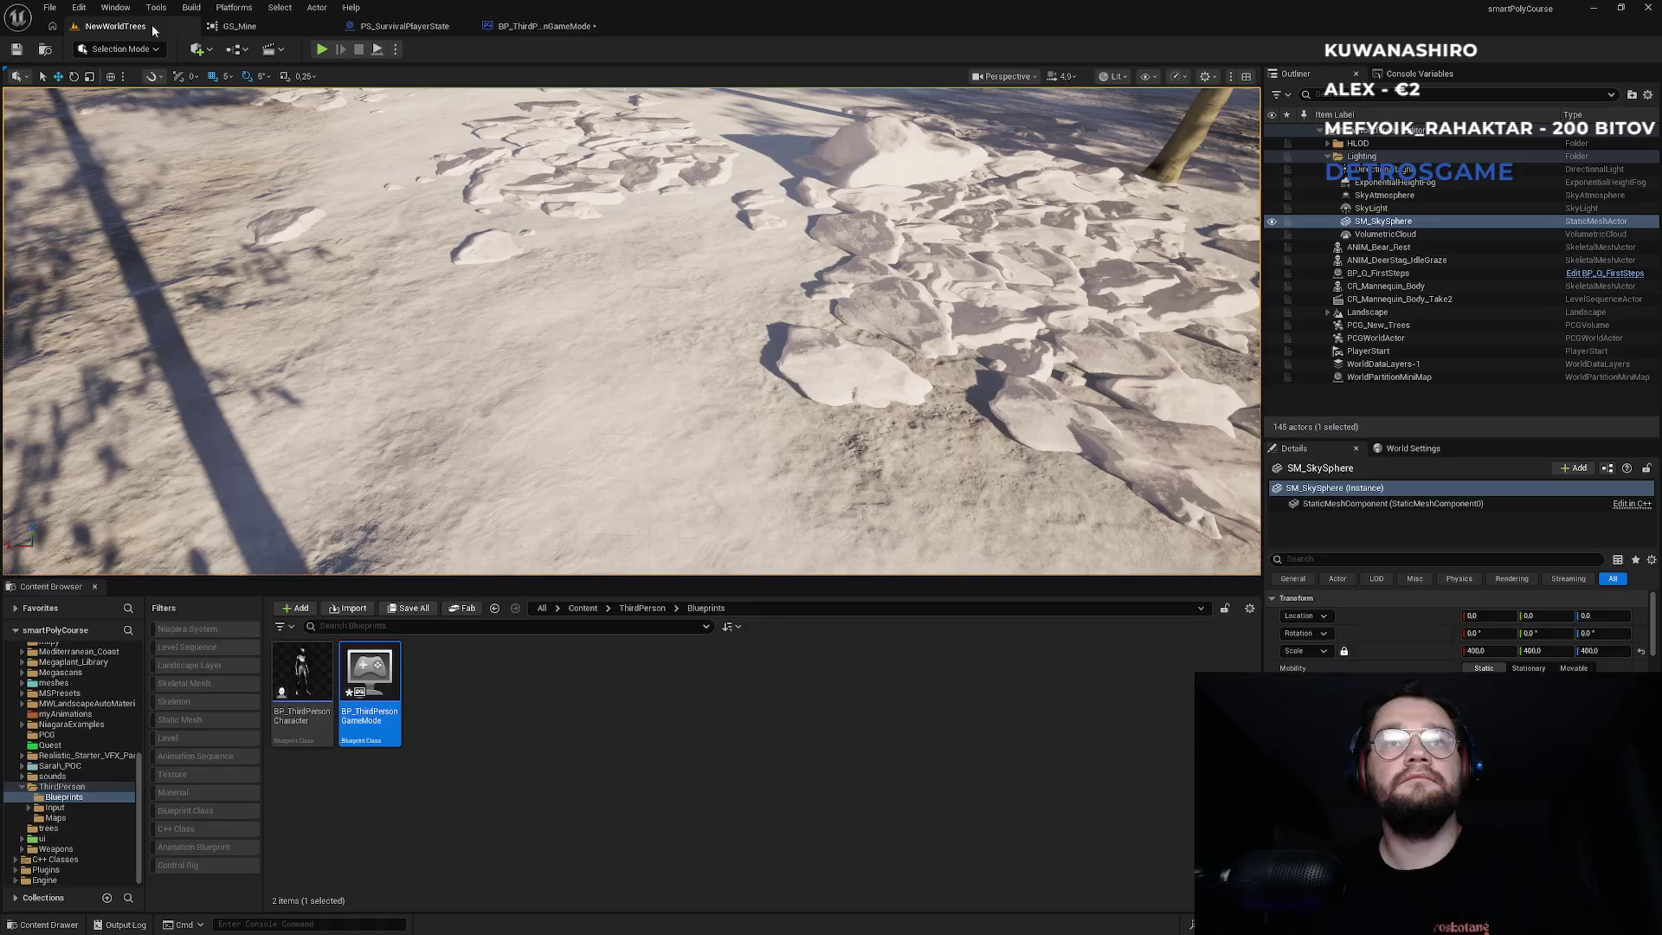
Open the Content root folder and search the asset creation menu for 'game'.
{"action": "left_click", "coordinate": [595, 607]}
{"action": "scroll", "coordinate": [706, 878], "scroll_direction": "down", "scroll_amount": 5}
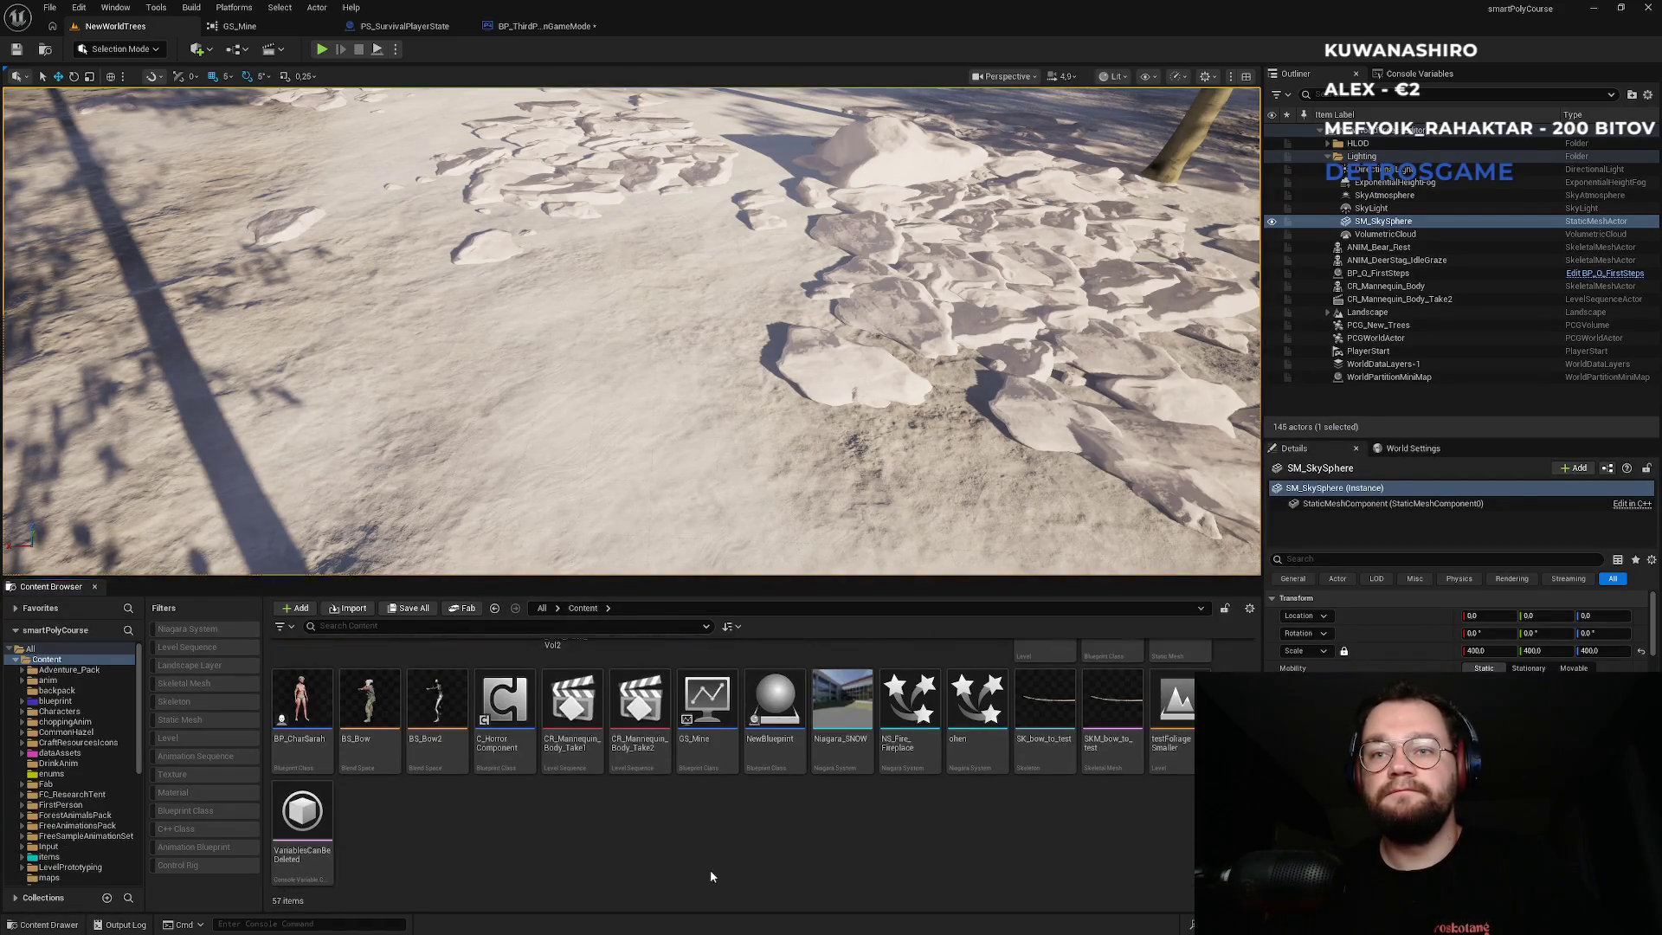
{"action": "right_click", "coordinate": [710, 869]}
{"action": "type", "text": "game"}
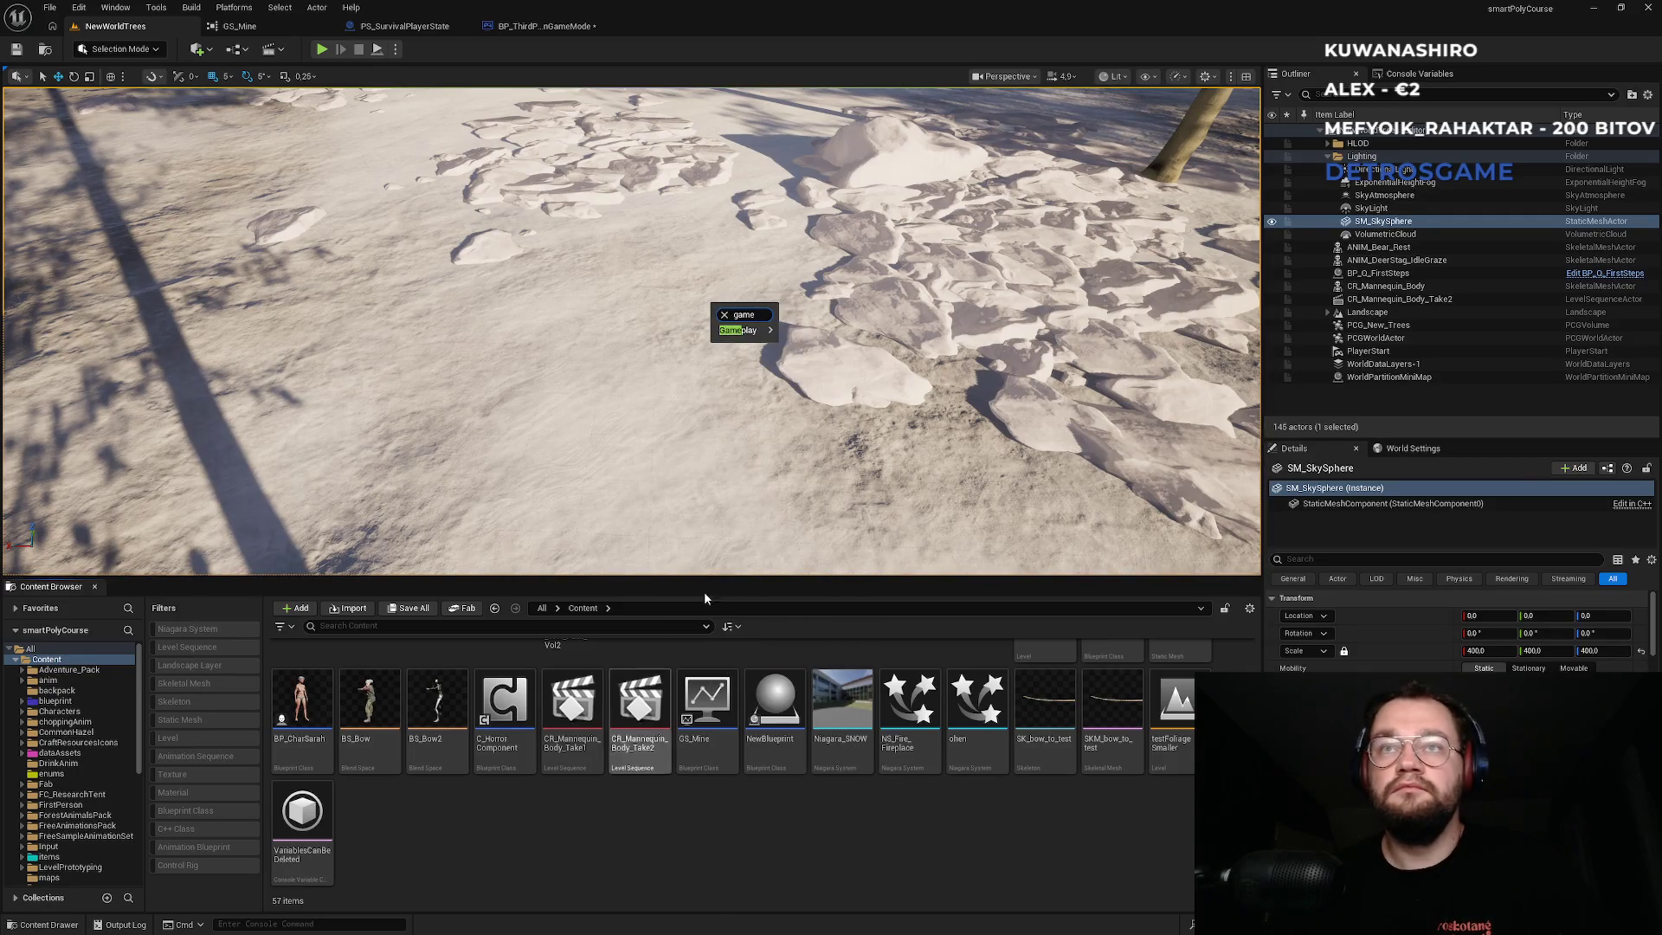
Start a new Blueprint Class, search parent classes for 'instance', then cancel without creating anything.
{"action": "mouse_move", "coordinate": [758, 331]}
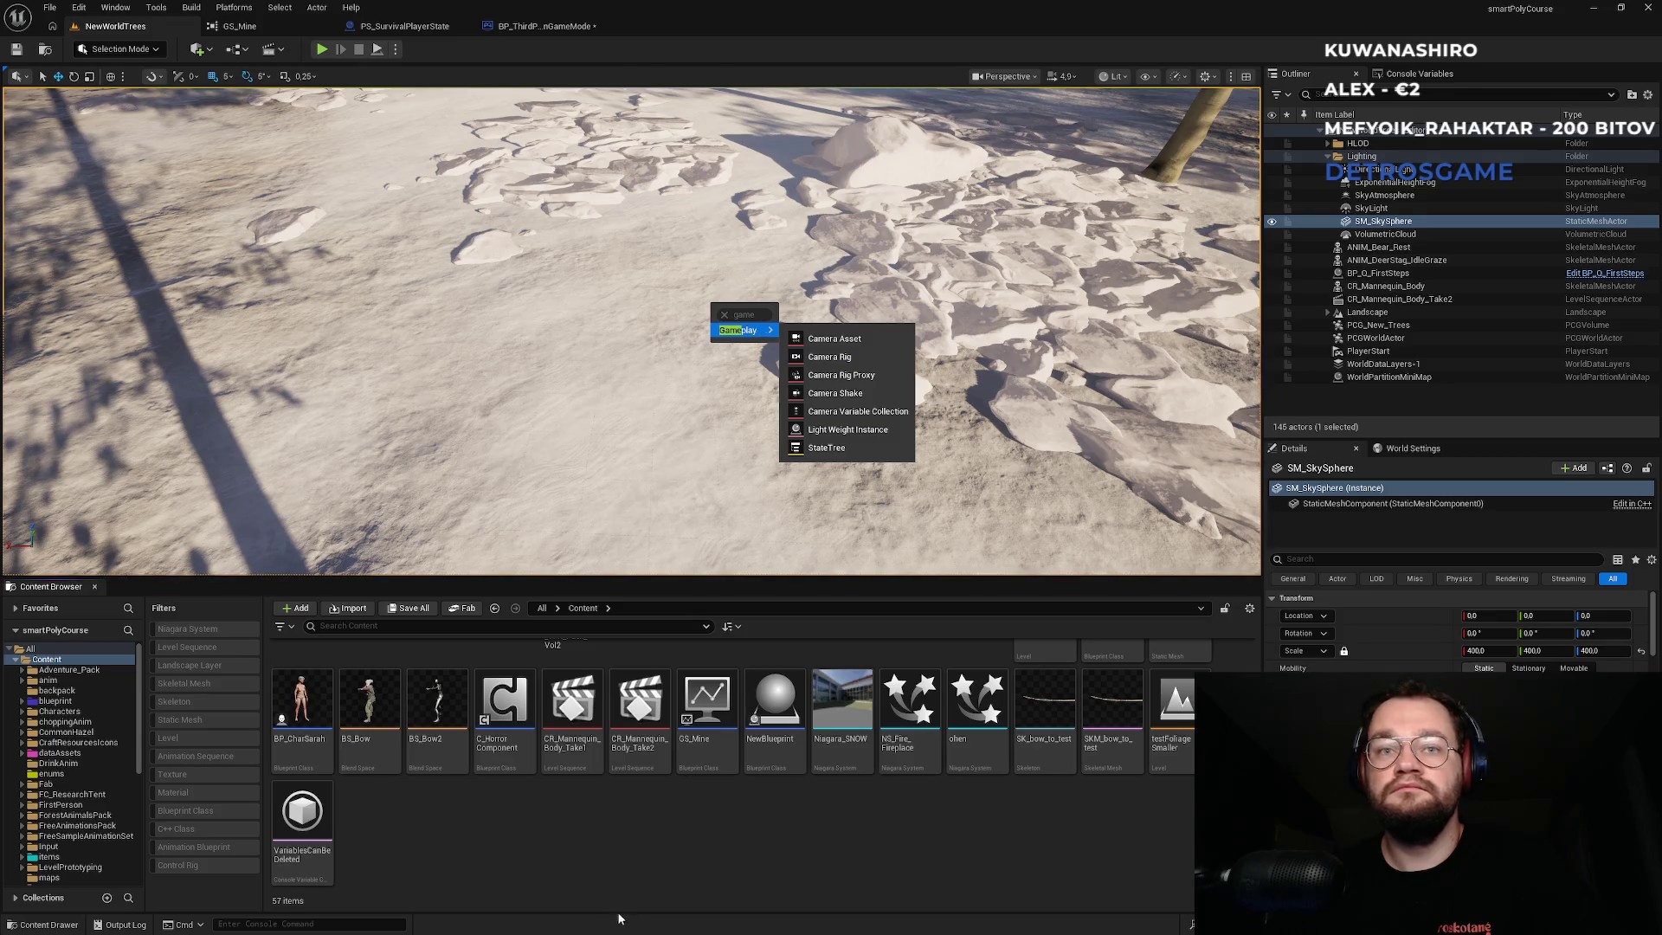
{"action": "right_click", "coordinate": [589, 883]}
{"action": "right_click", "coordinate": [589, 884]}
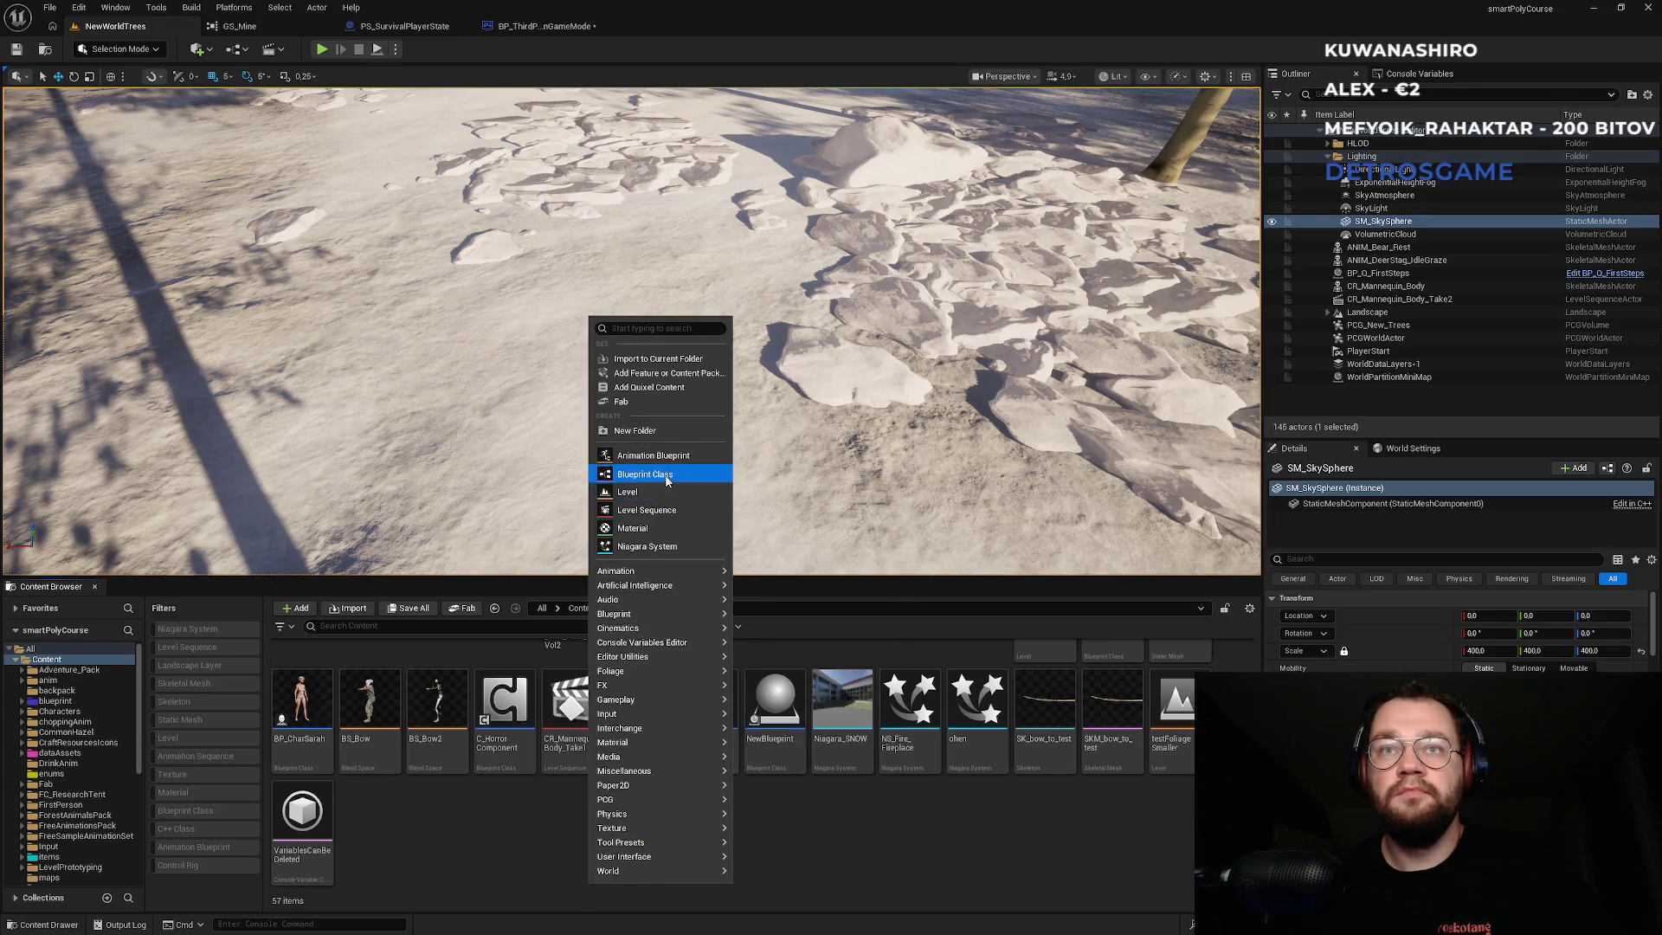
{"action": "left_click", "coordinate": [657, 475]}
{"action": "type", "text": "instance"}
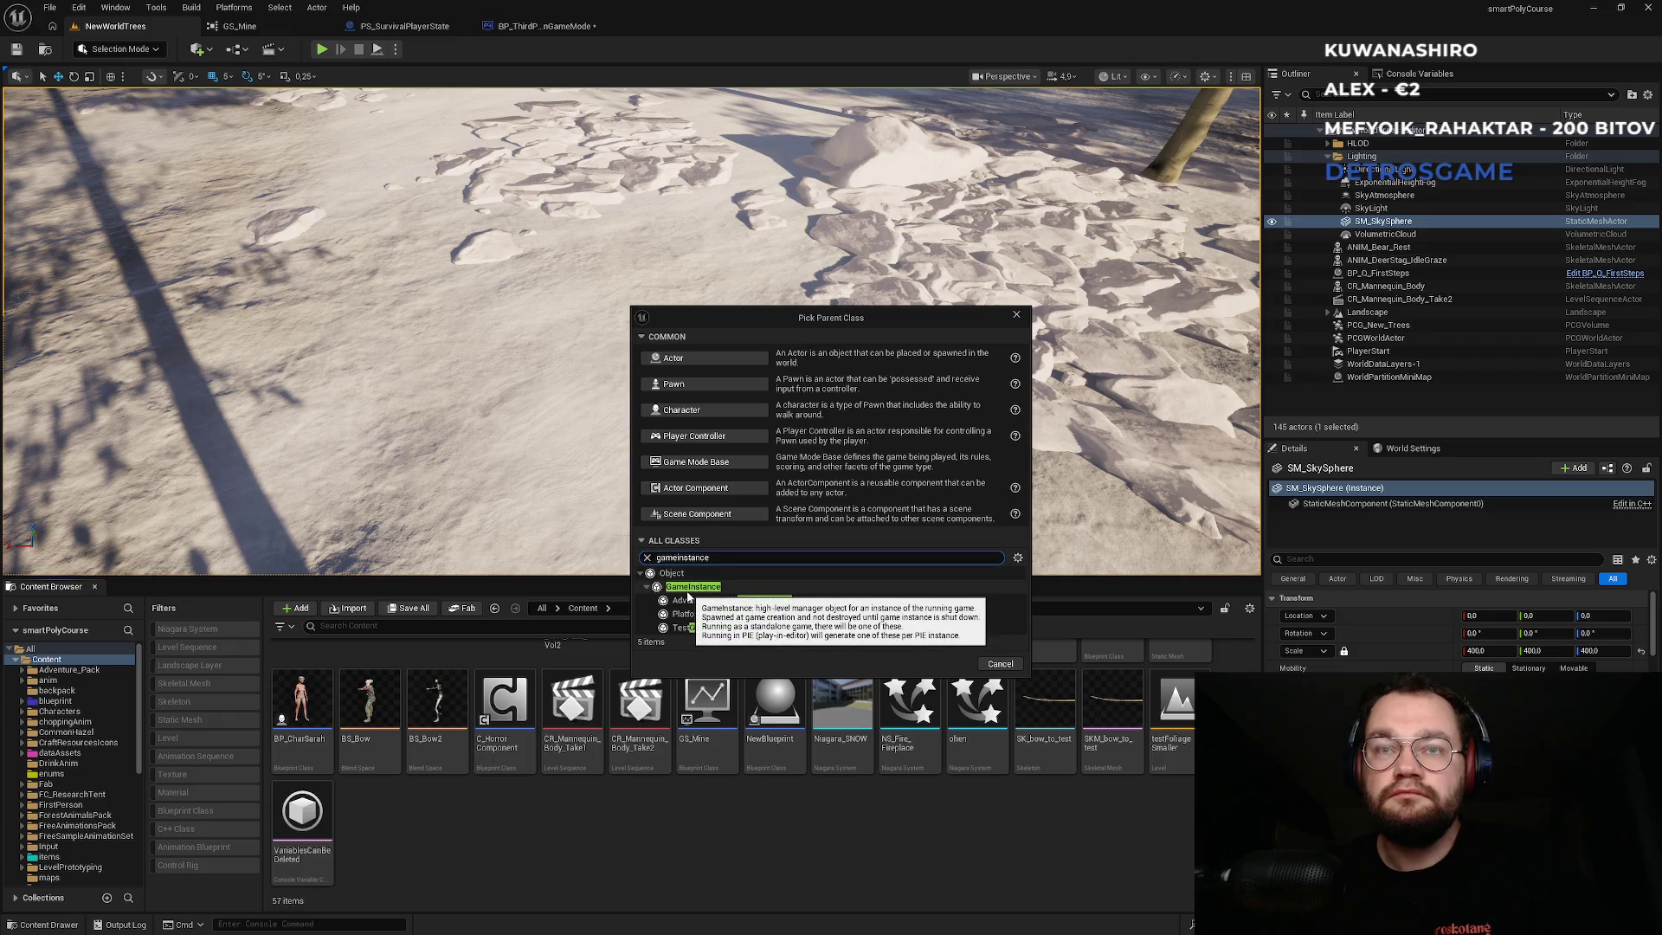
{"action": "left_click", "coordinate": [225, 850]}
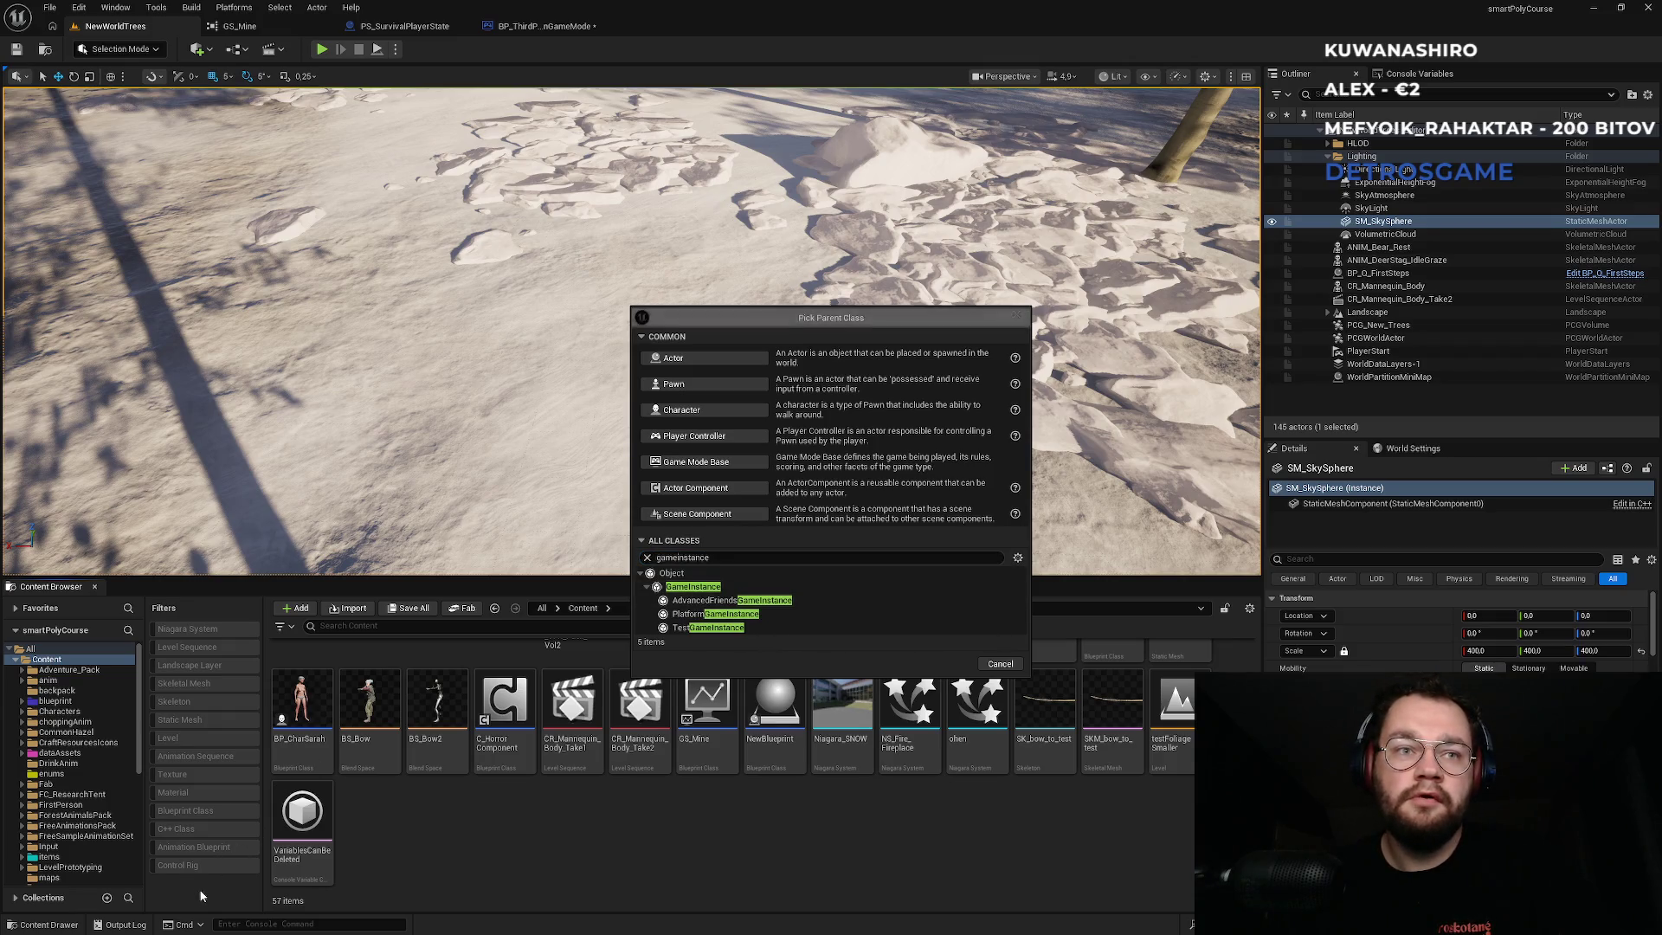
{"action": "left_click", "coordinate": [1016, 315]}
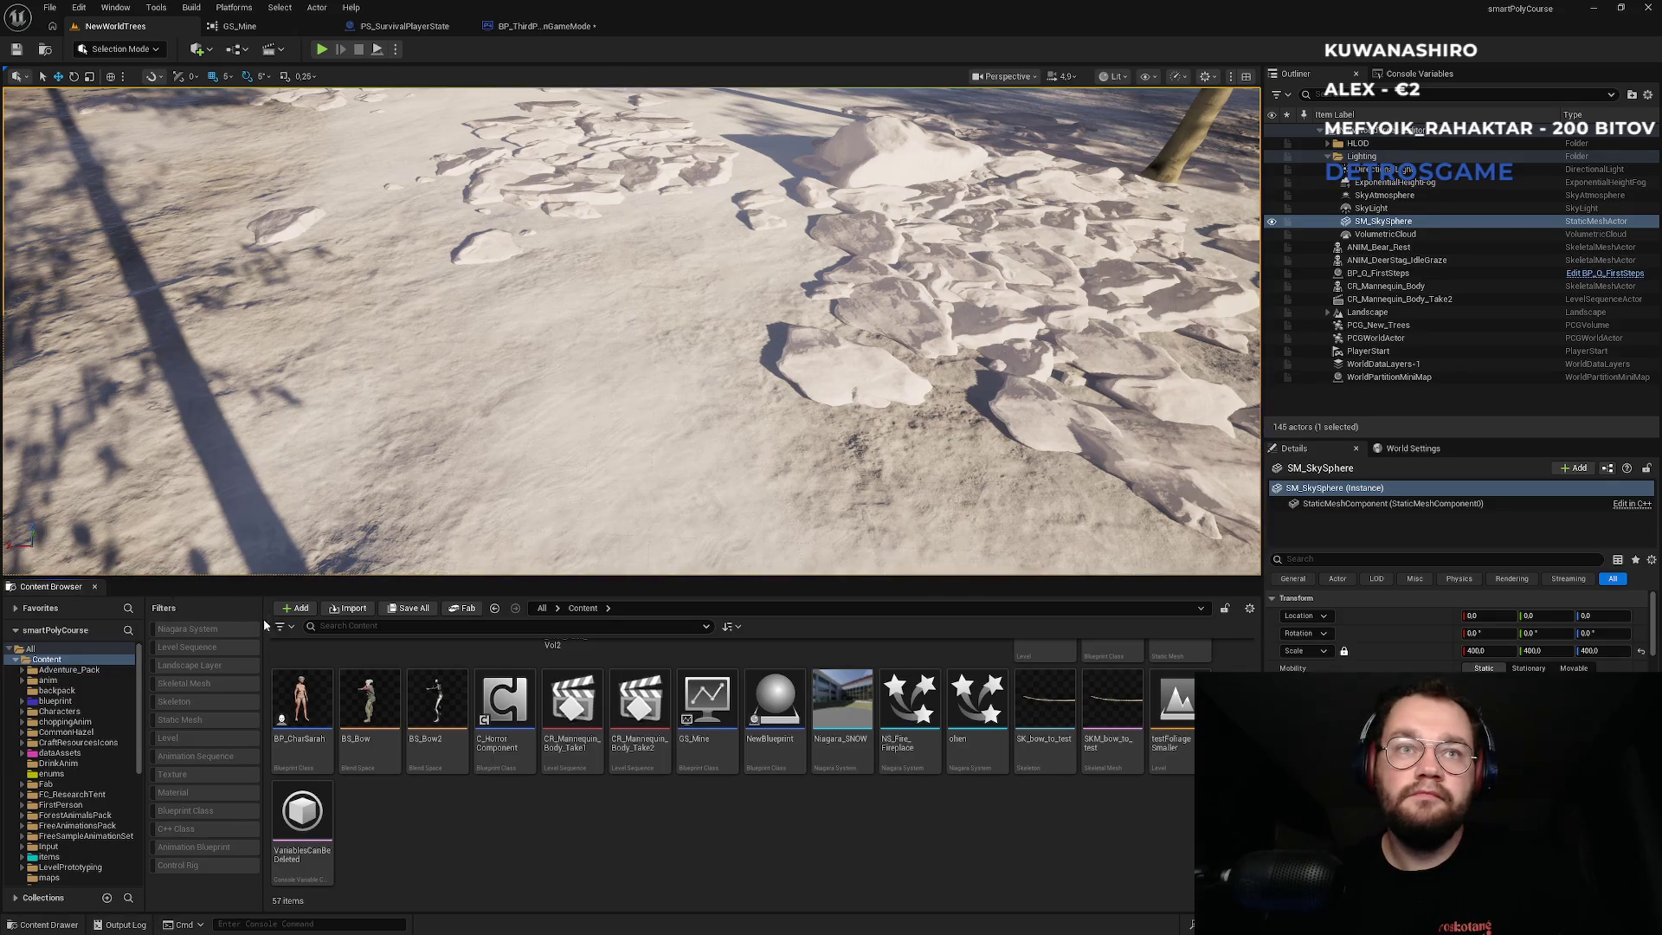
{"action": "left_click", "coordinate": [284, 627]}
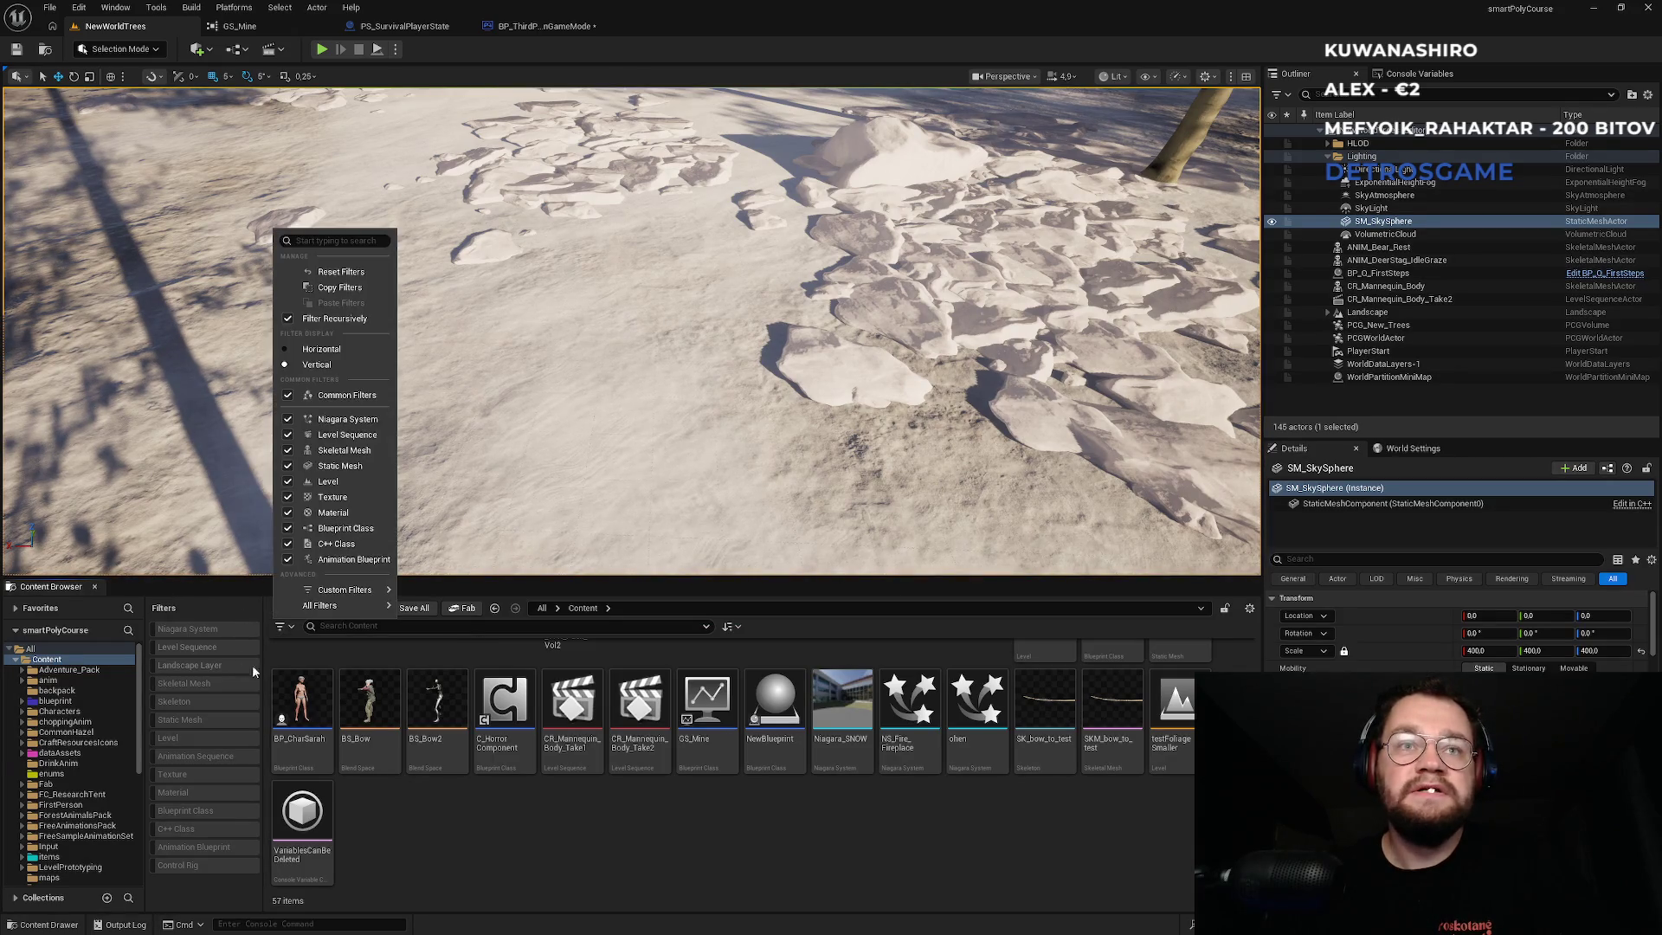
{"action": "mouse_move", "coordinate": [313, 612]}
{"action": "type", "text": "game"}
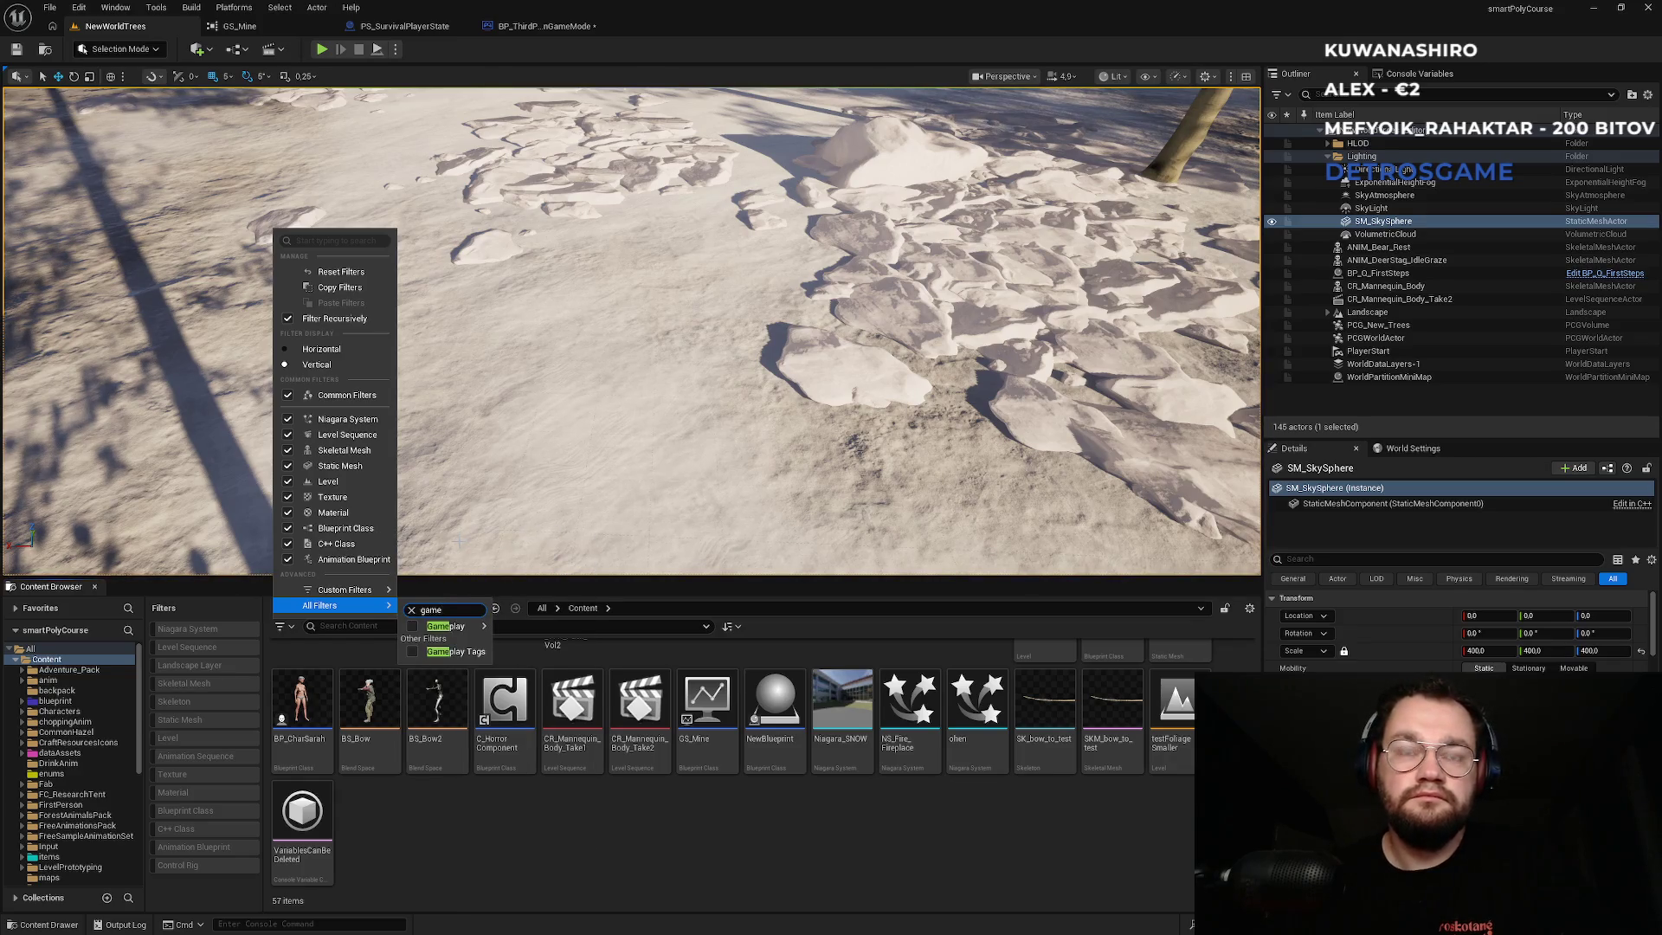
{"action": "mouse_move", "coordinate": [446, 626]}
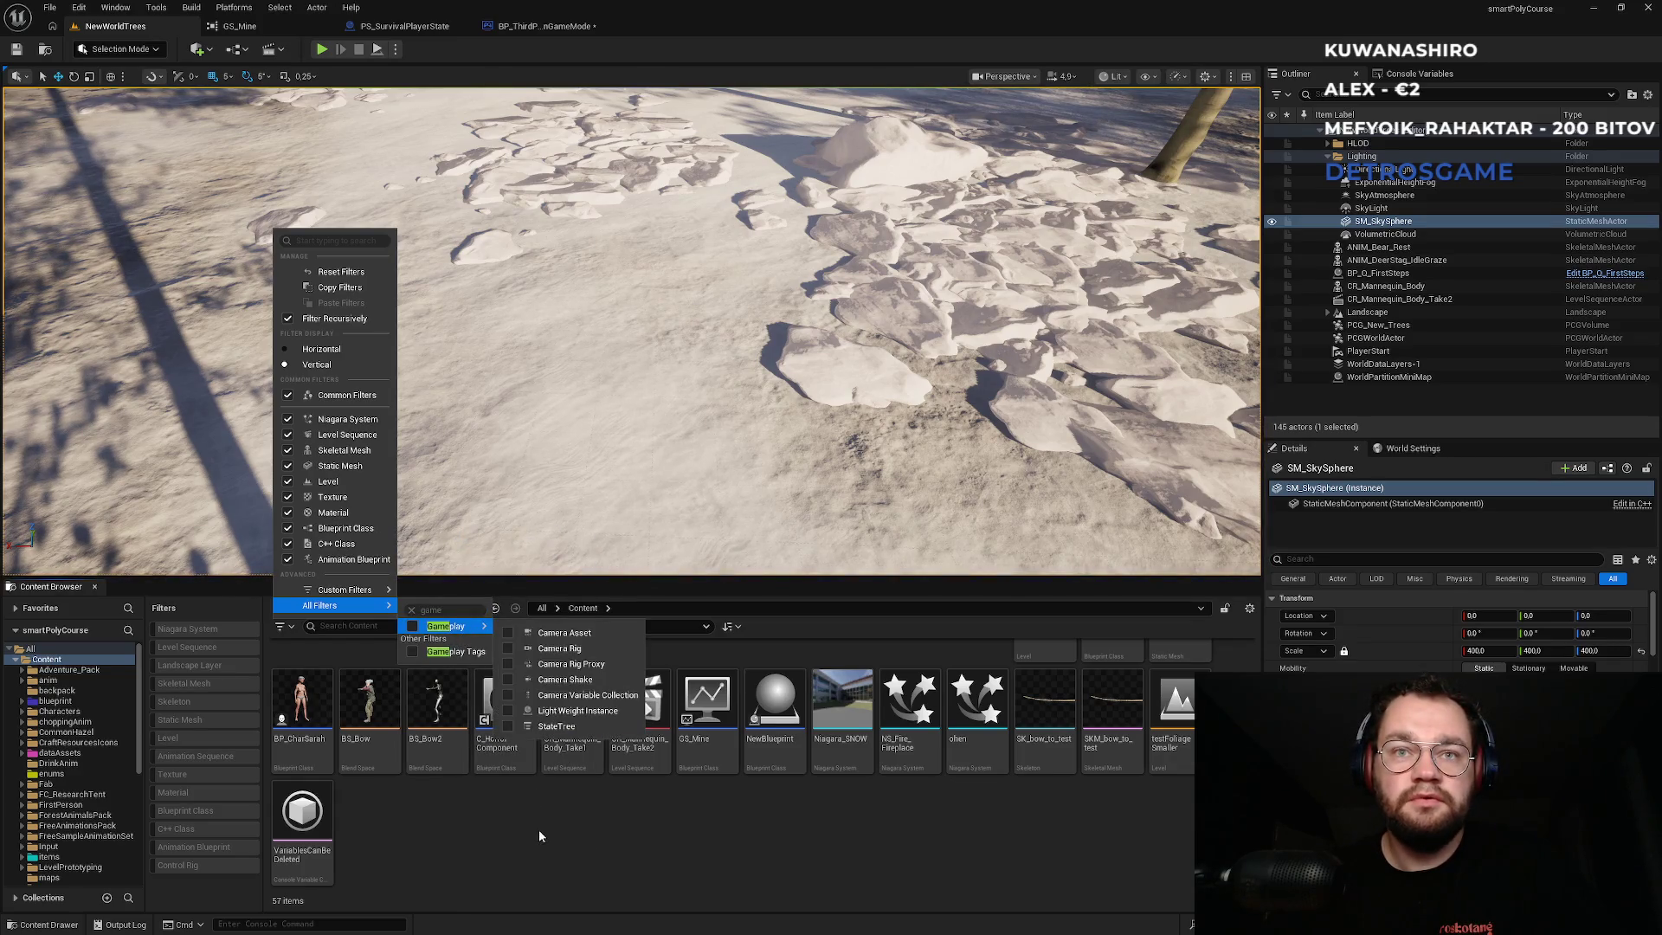
{"action": "left_click", "coordinate": [538, 835]}
{"action": "left_click", "coordinate": [382, 627]}
{"action": "type", "text": "gam"}
{"action": "key", "text": "ctrl+a"}
{"action": "key", "text": "BackSpace"}
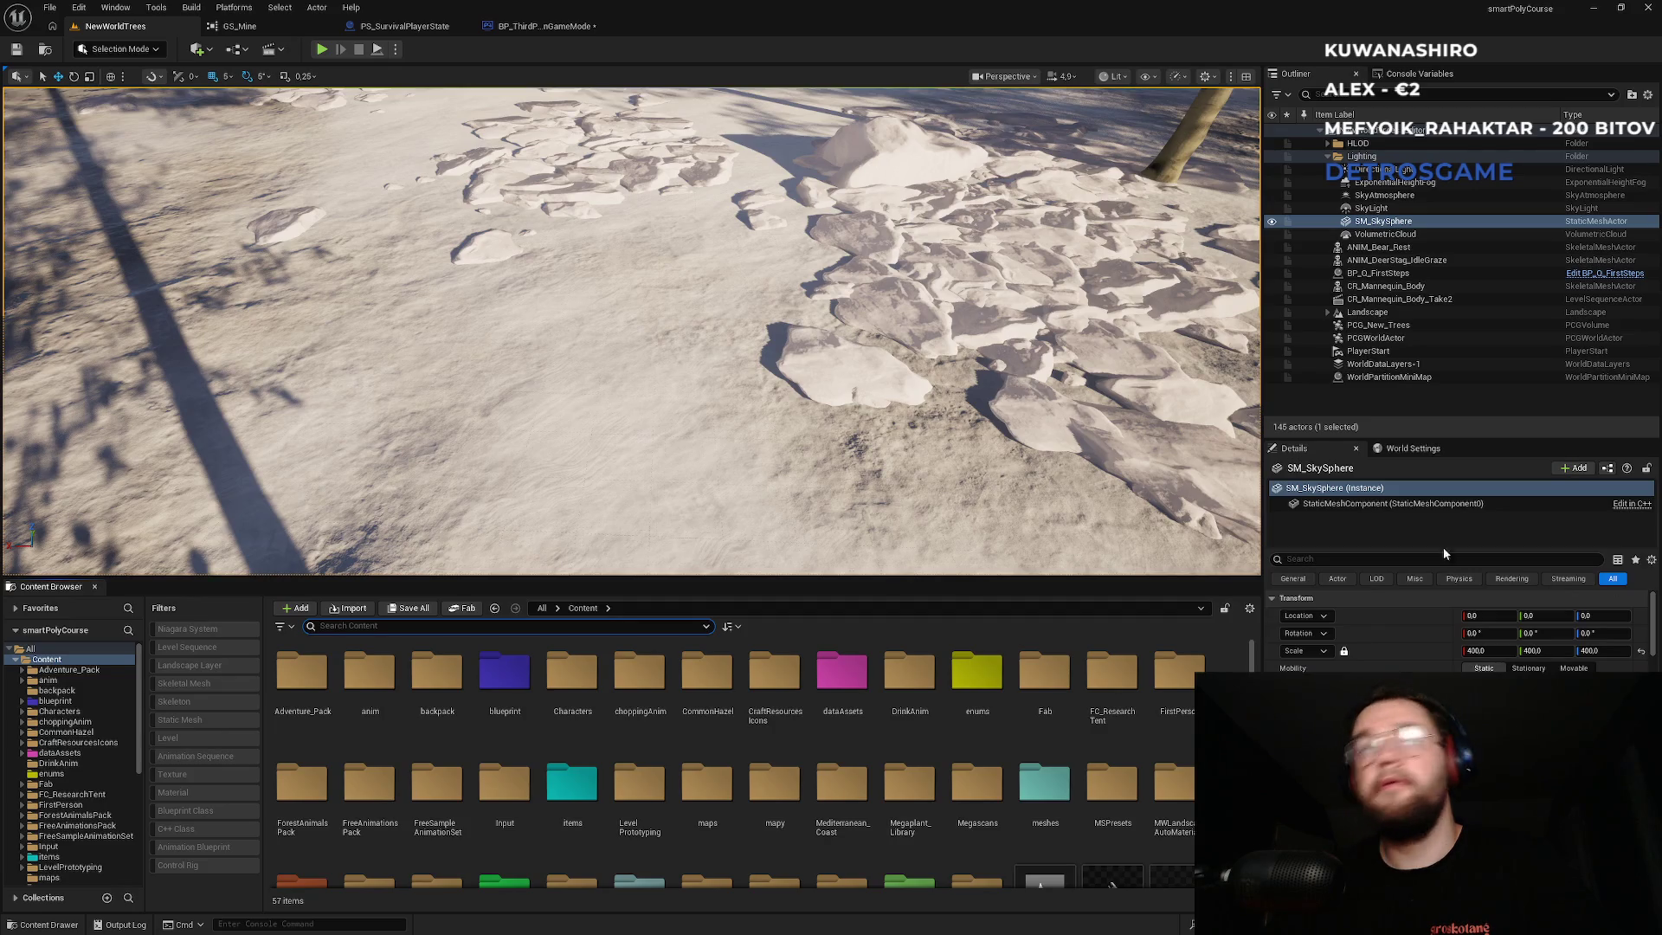
In BP_ThirdPersonGameMode, attach a Get Quest Interact Data node to Get Game Instance's Return Value, then switch to Visual Studio.
{"action": "left_click", "coordinate": [552, 28]}
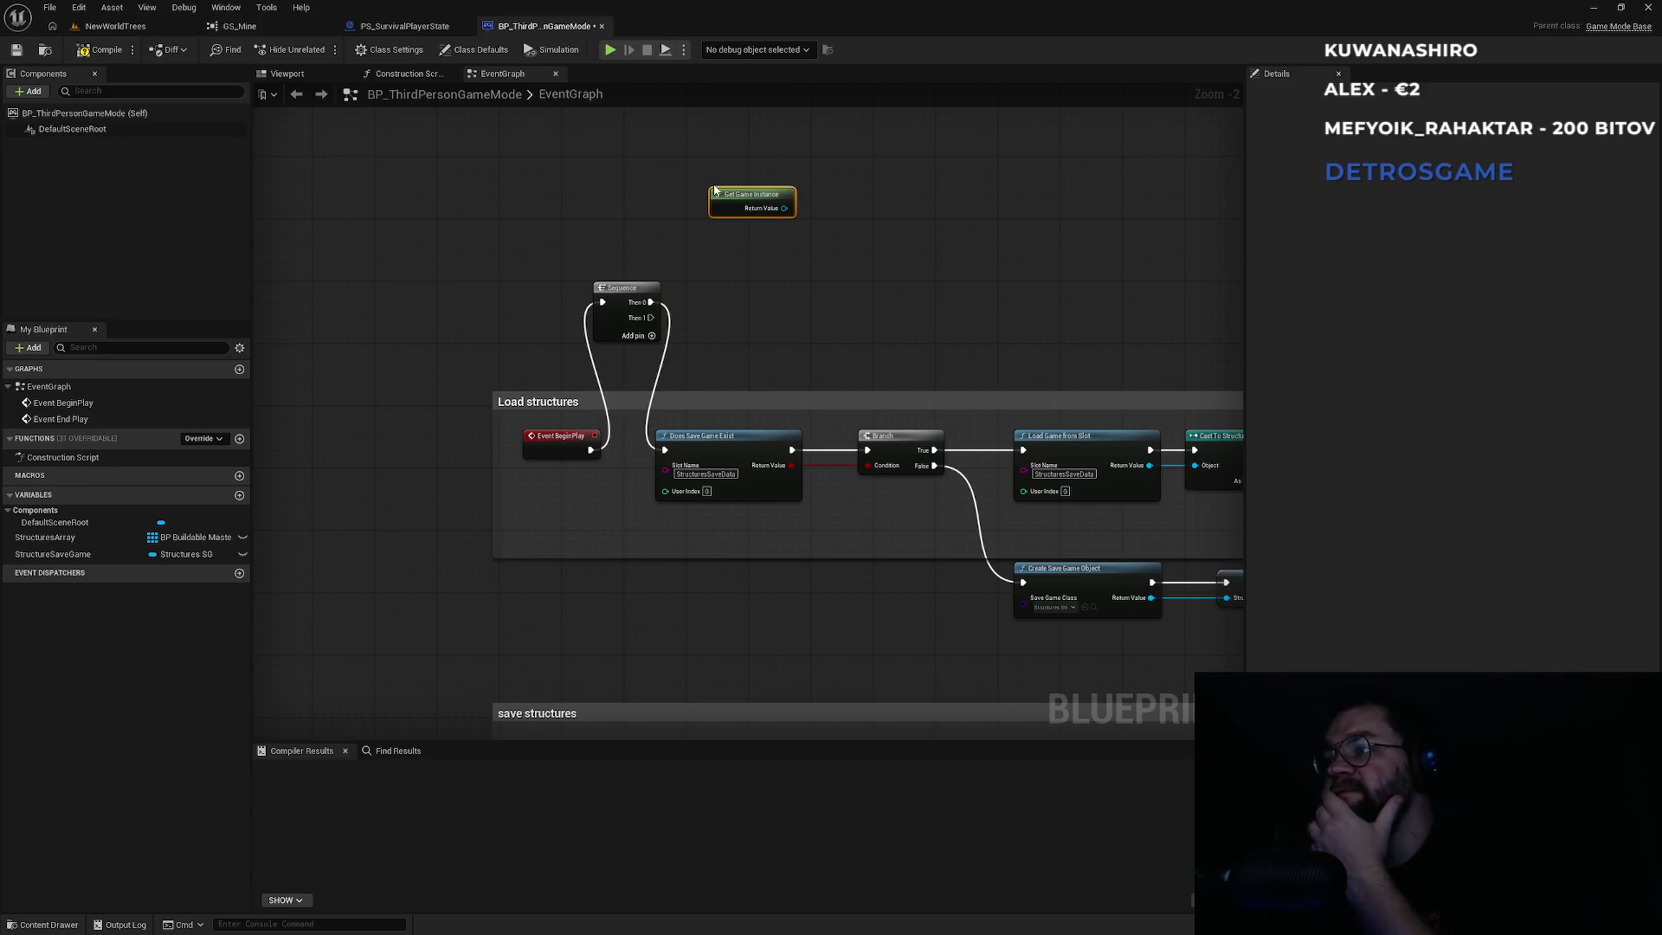
{"action": "scroll", "coordinate": [715, 190], "scroll_direction": "up", "scroll_amount": 2}
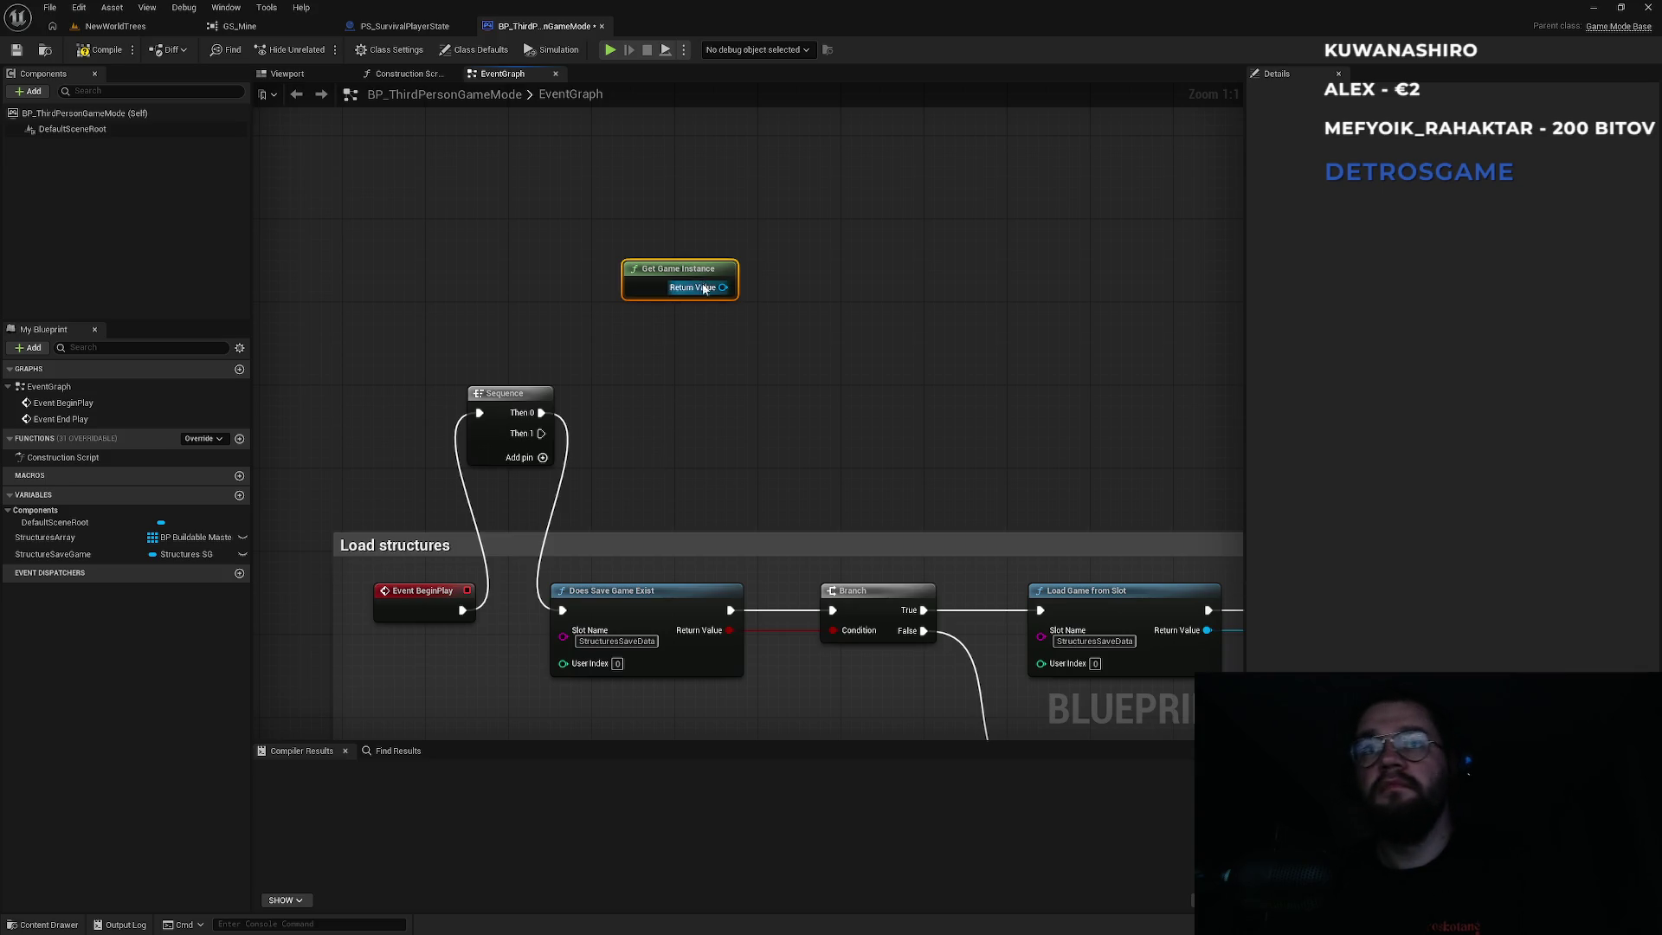
{"action": "left_click_drag", "start_coordinate": [723, 287], "coordinate": [815, 330]}
{"action": "type", "text": "getsub"}
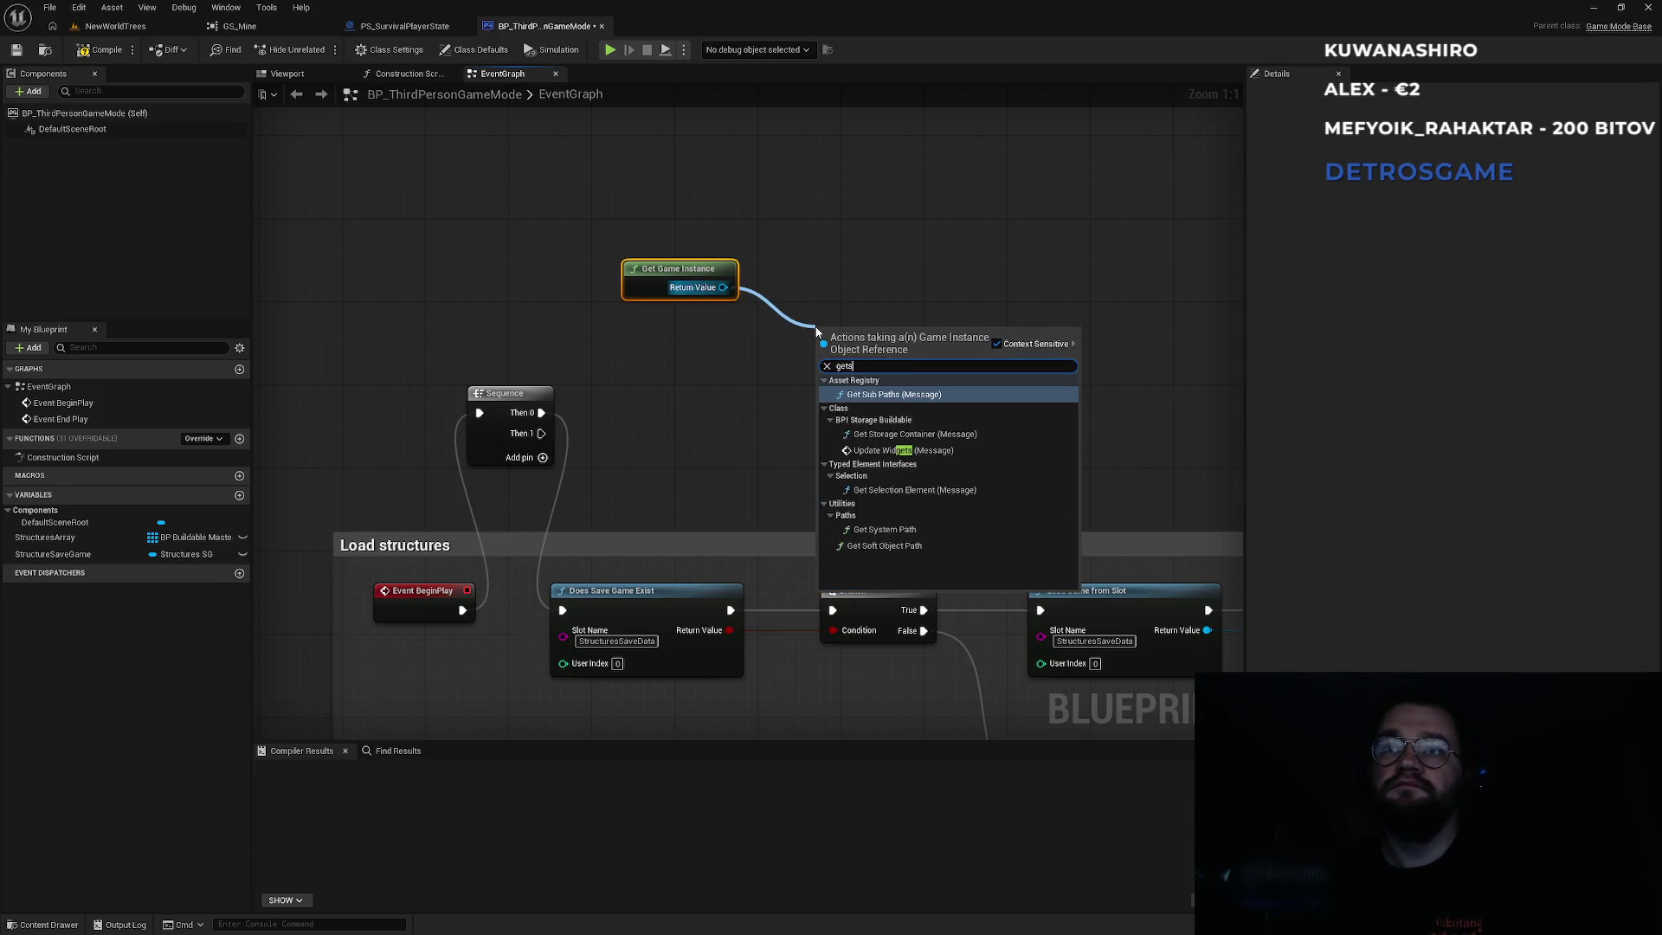
{"action": "key", "text": "ctrl+a"}
{"action": "type", "text": "subsy"}
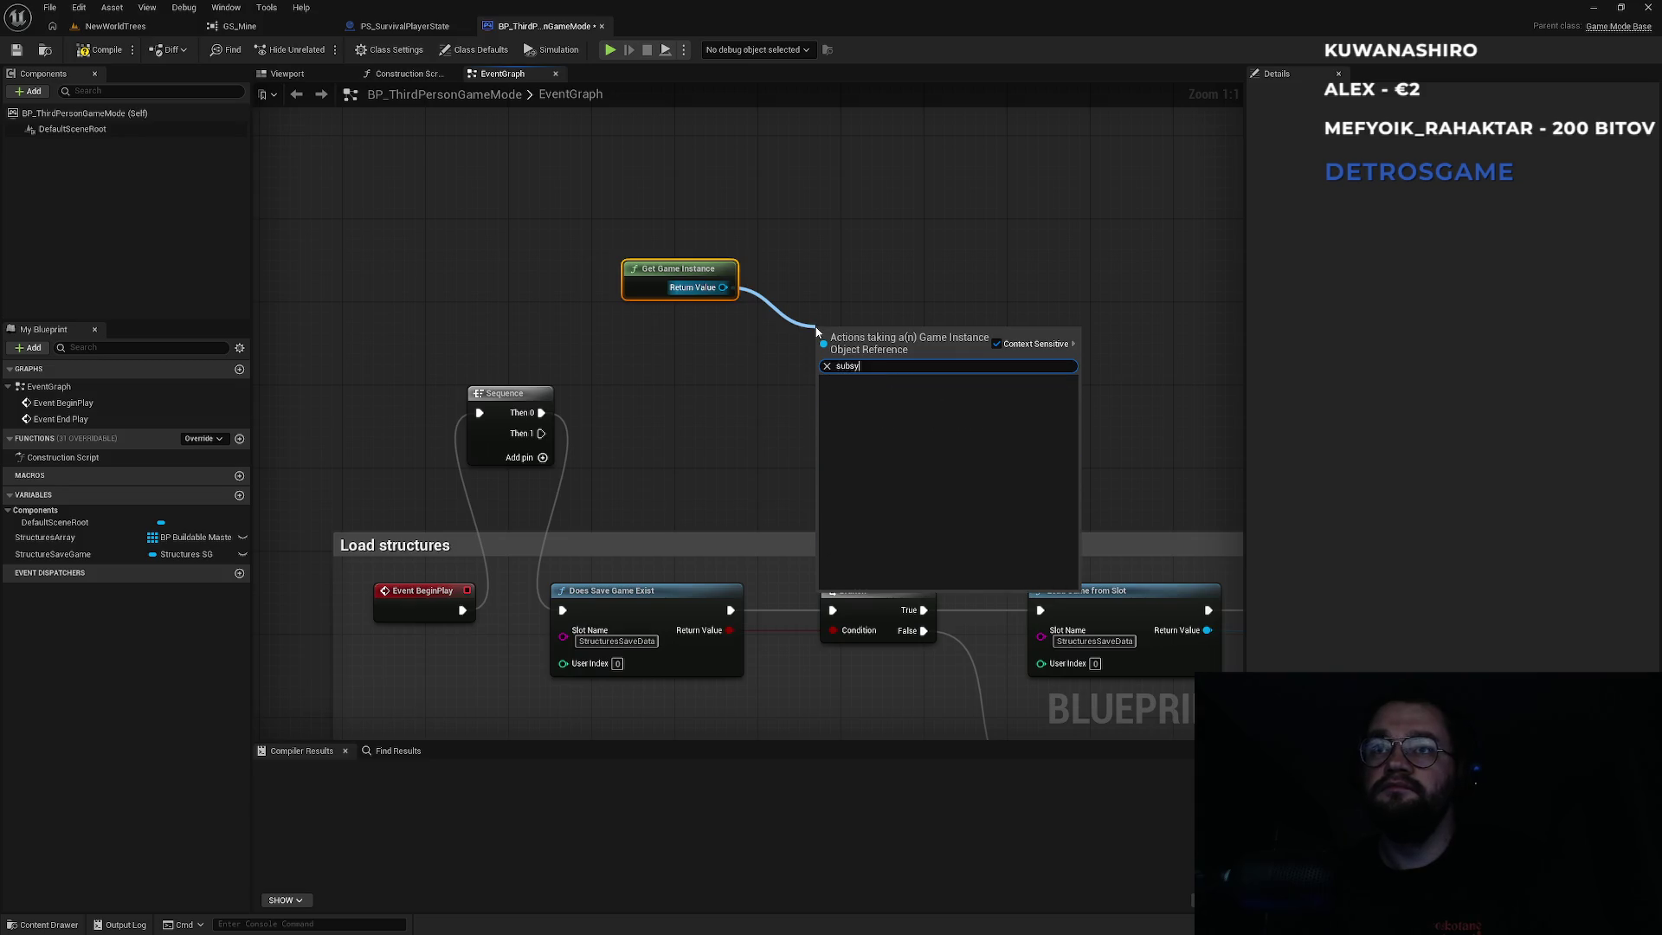
{"action": "key", "text": "ctrl+a"}
{"action": "type", "text": "ques"}
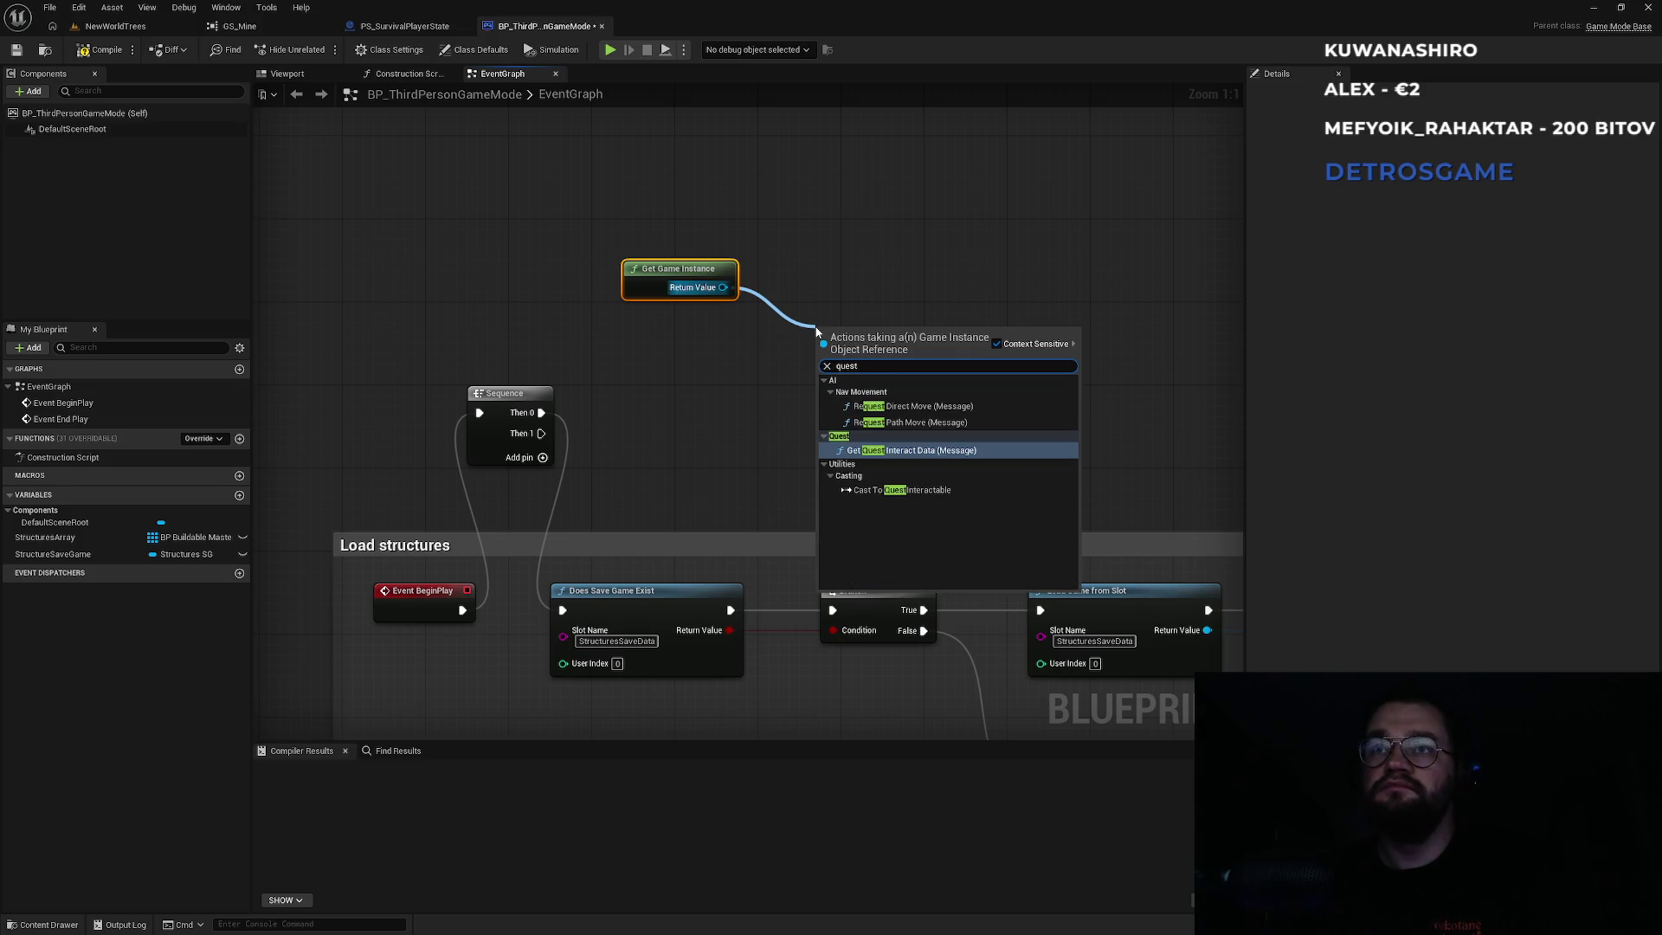
{"action": "key", "text": "Return"}
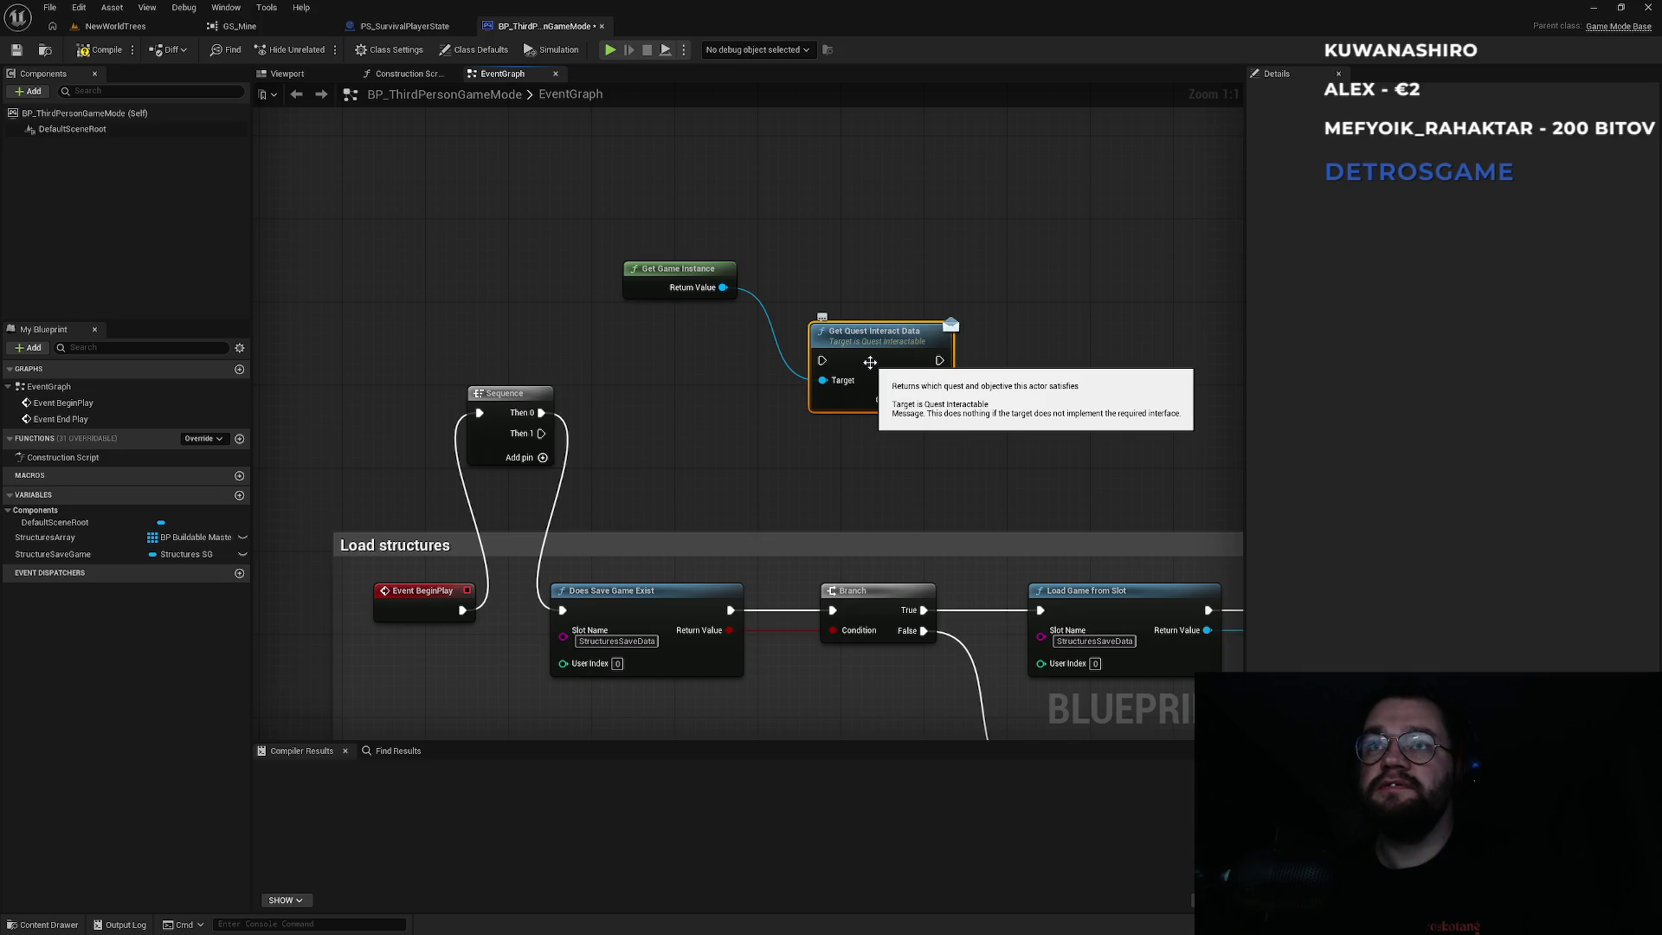
{"action": "key", "text": "alt+Tab"}
{"action": "key", "text": "alt+Tab"}
{"action": "key", "text": "alt+Tab"}
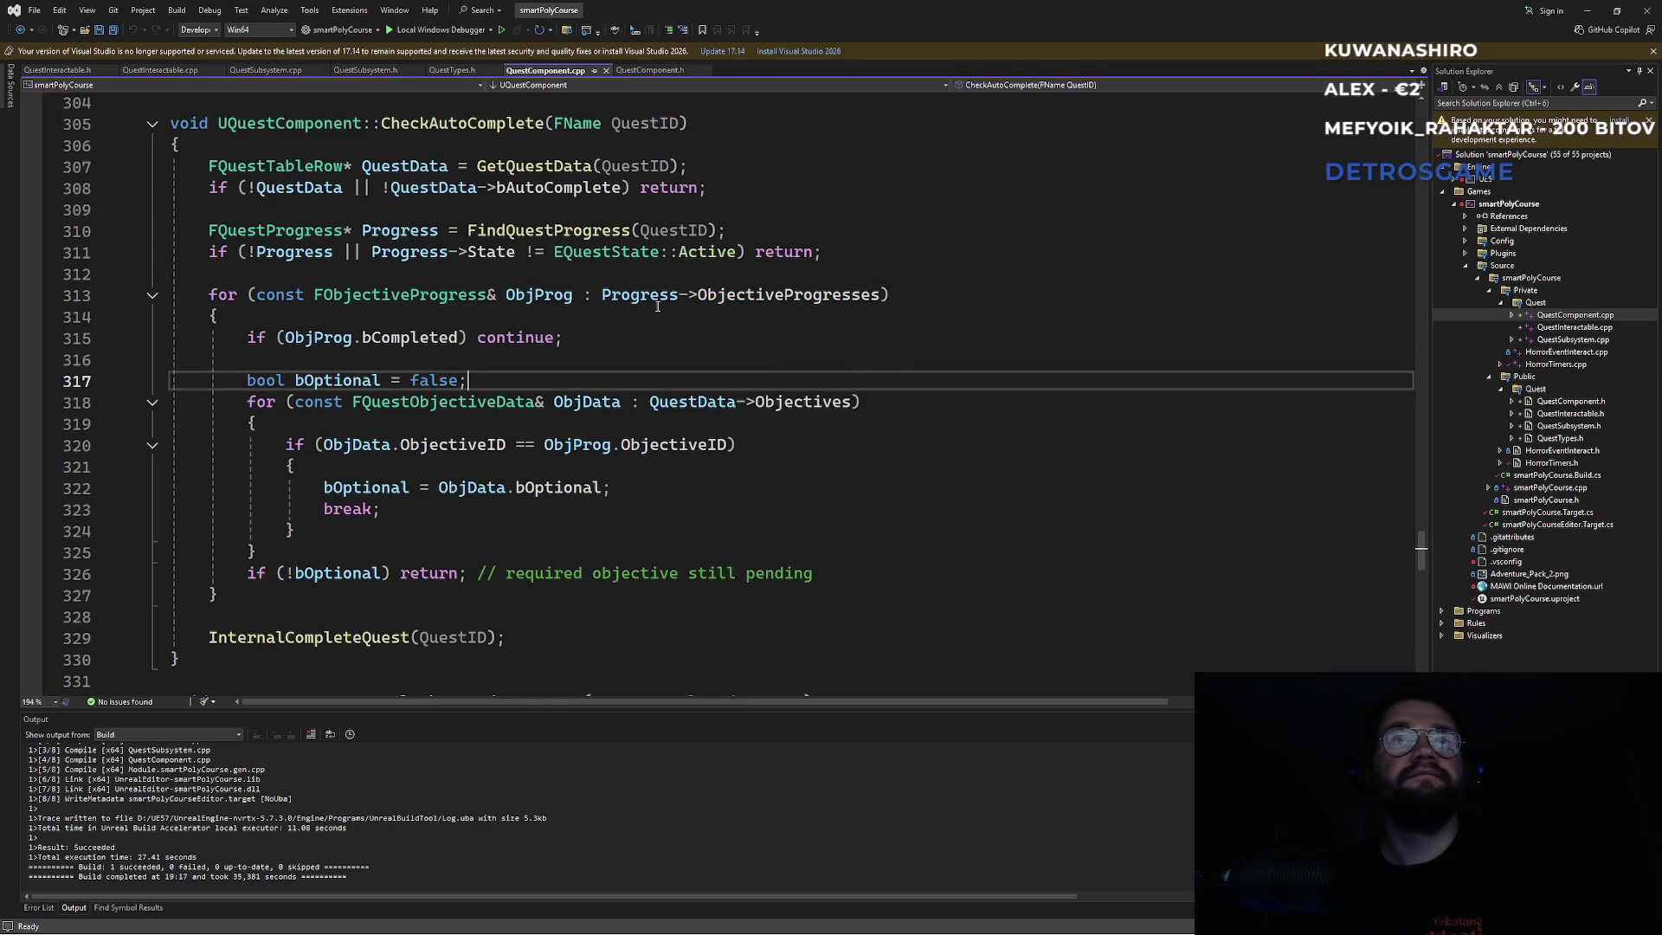
Search the source files for the quest interact functions, including 'interactdata' in QuestSubsystem.h.
{"action": "key", "text": "ctrl+f"}
{"action": "type", "text": "getquestin"}
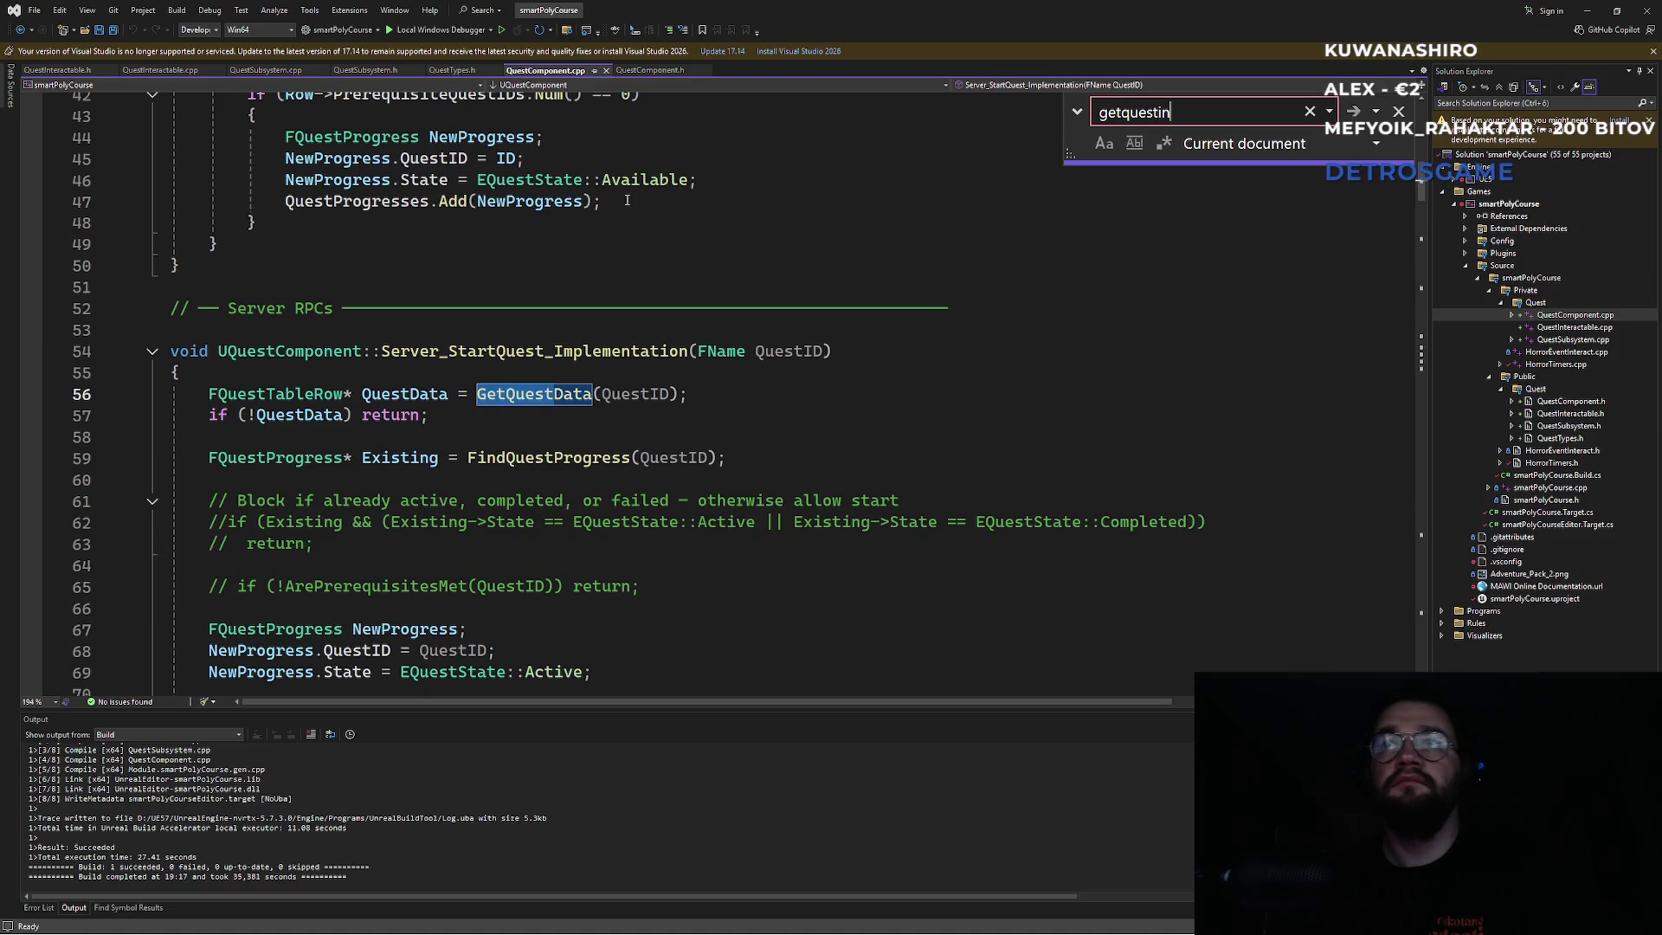
{"action": "key", "text": "ctrl+a"}
{"action": "type", "text": "inte"}
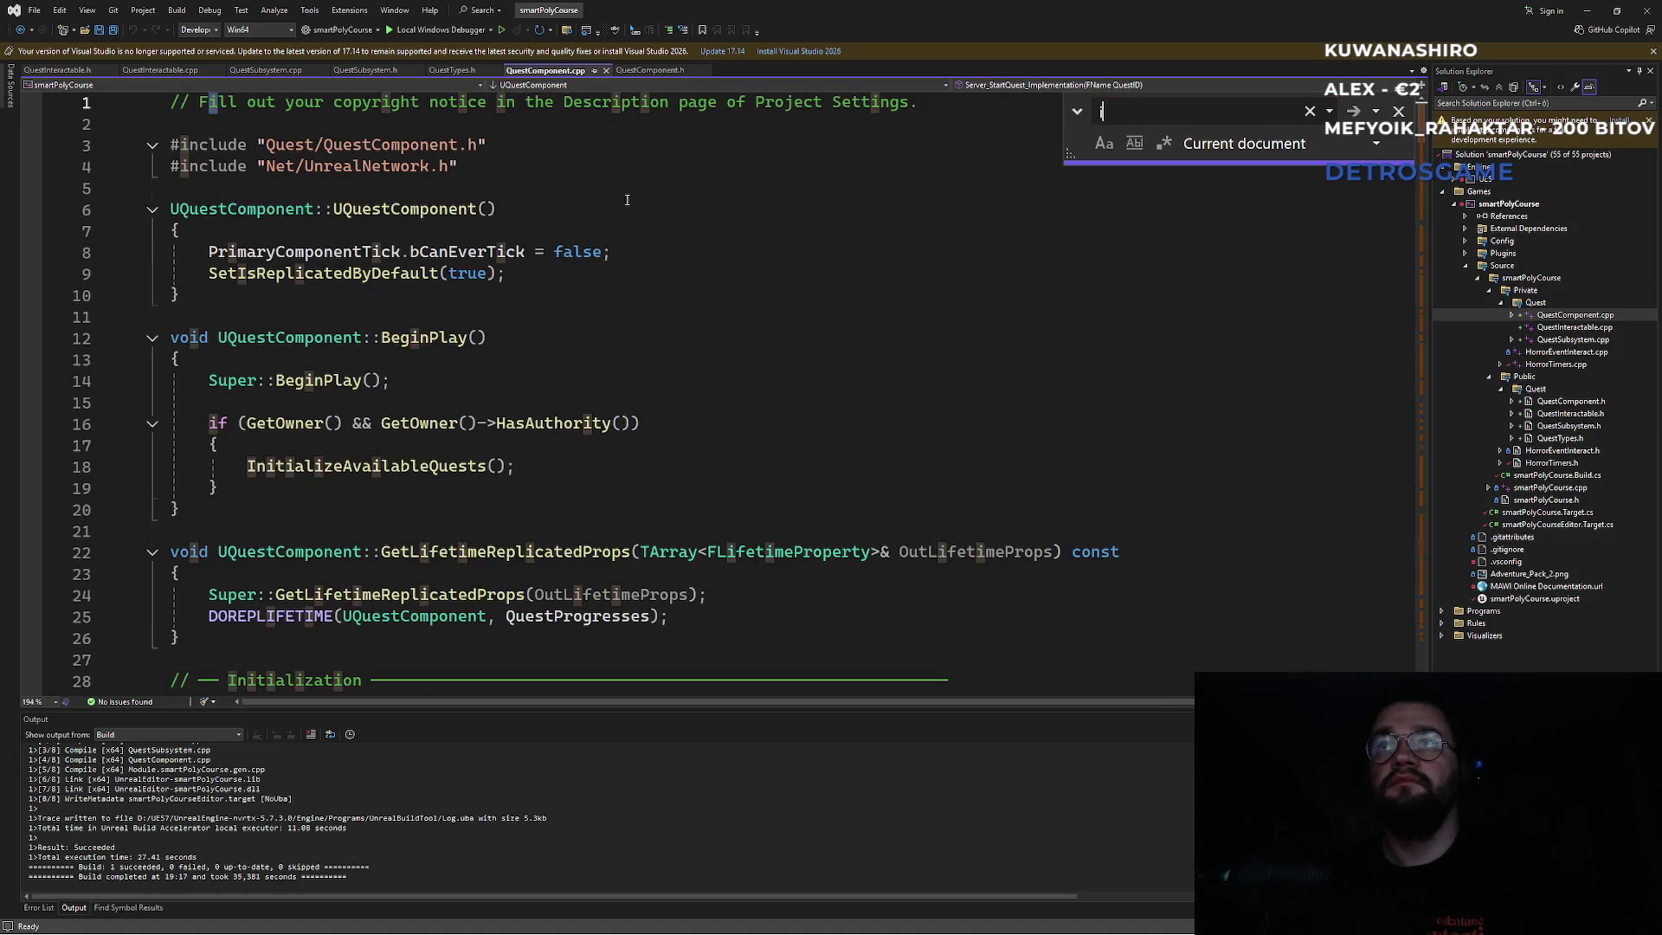
{"action": "type", "text": "racto"}
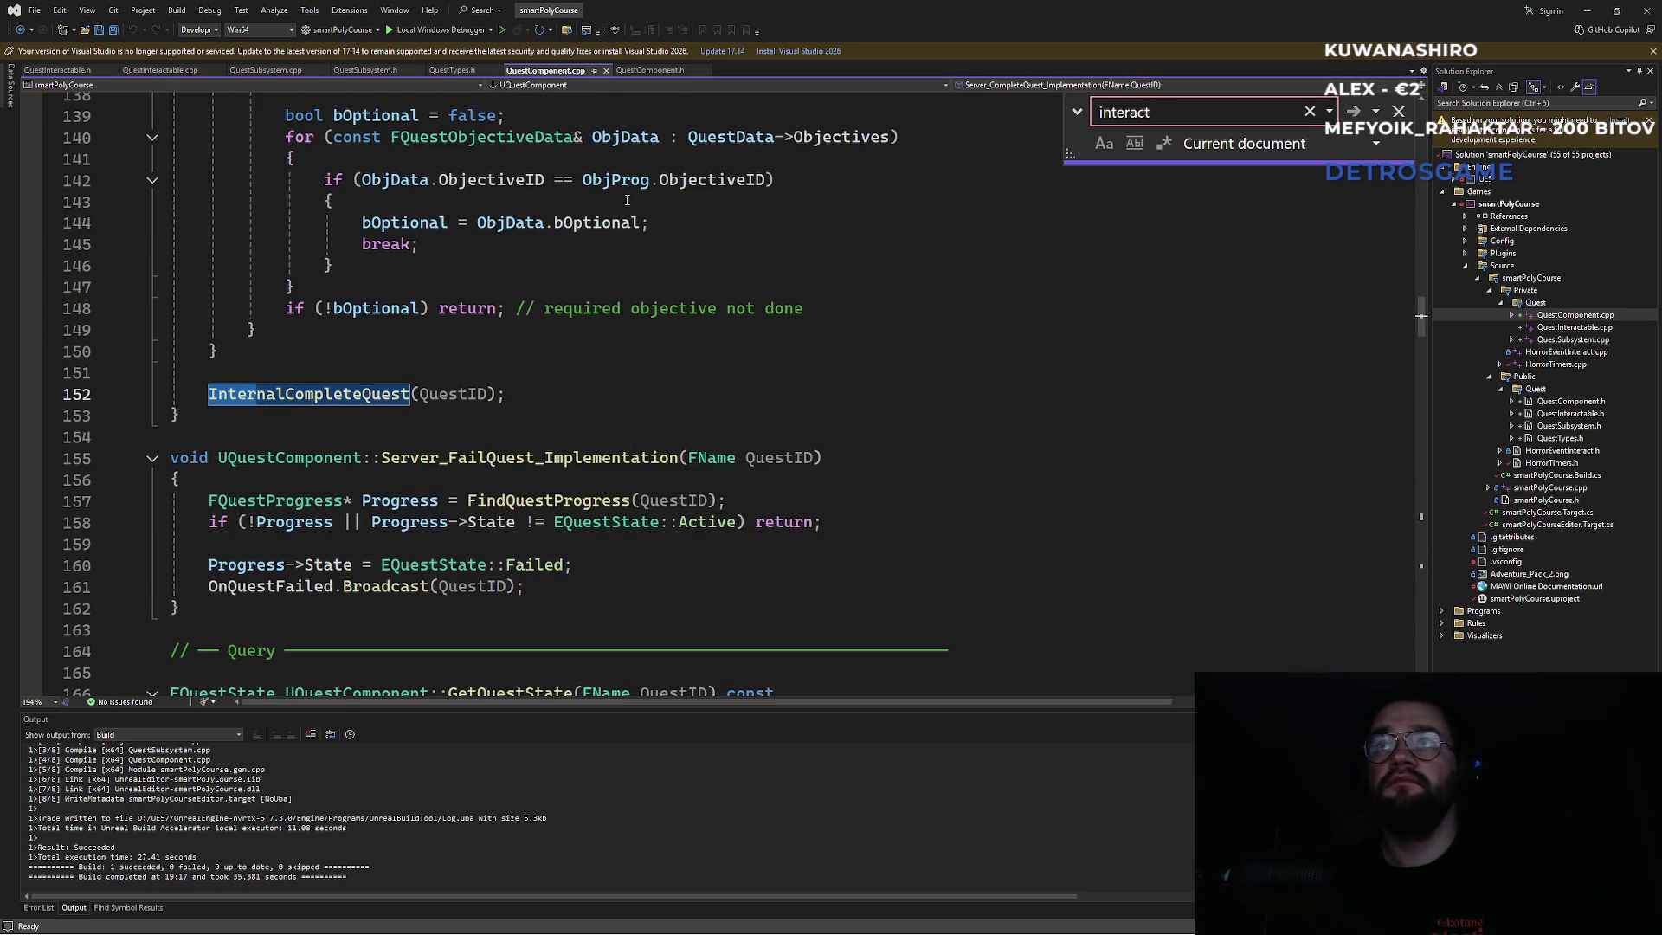
{"action": "key", "text": "ctrl+a"}
{"action": "key", "text": "BackSpace"}
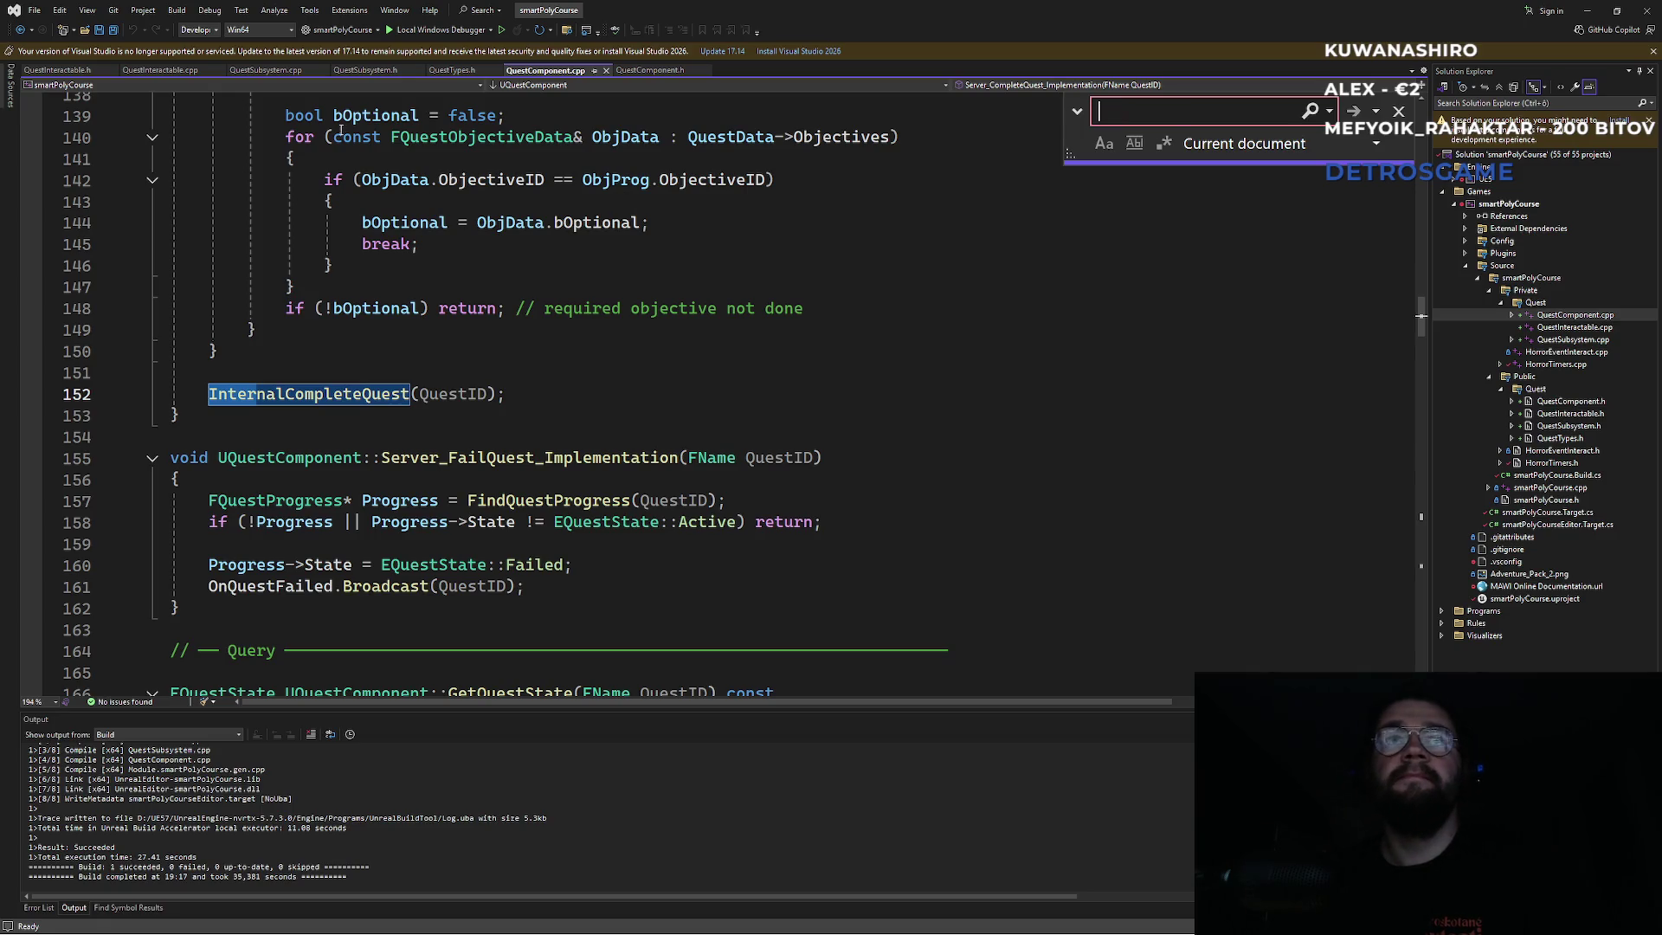
{"action": "left_click", "coordinate": [367, 73]}
{"action": "left_click", "coordinate": [507, 304]}
{"action": "key", "text": "ctrl+f"}
{"action": "type", "text": "interactdata"}
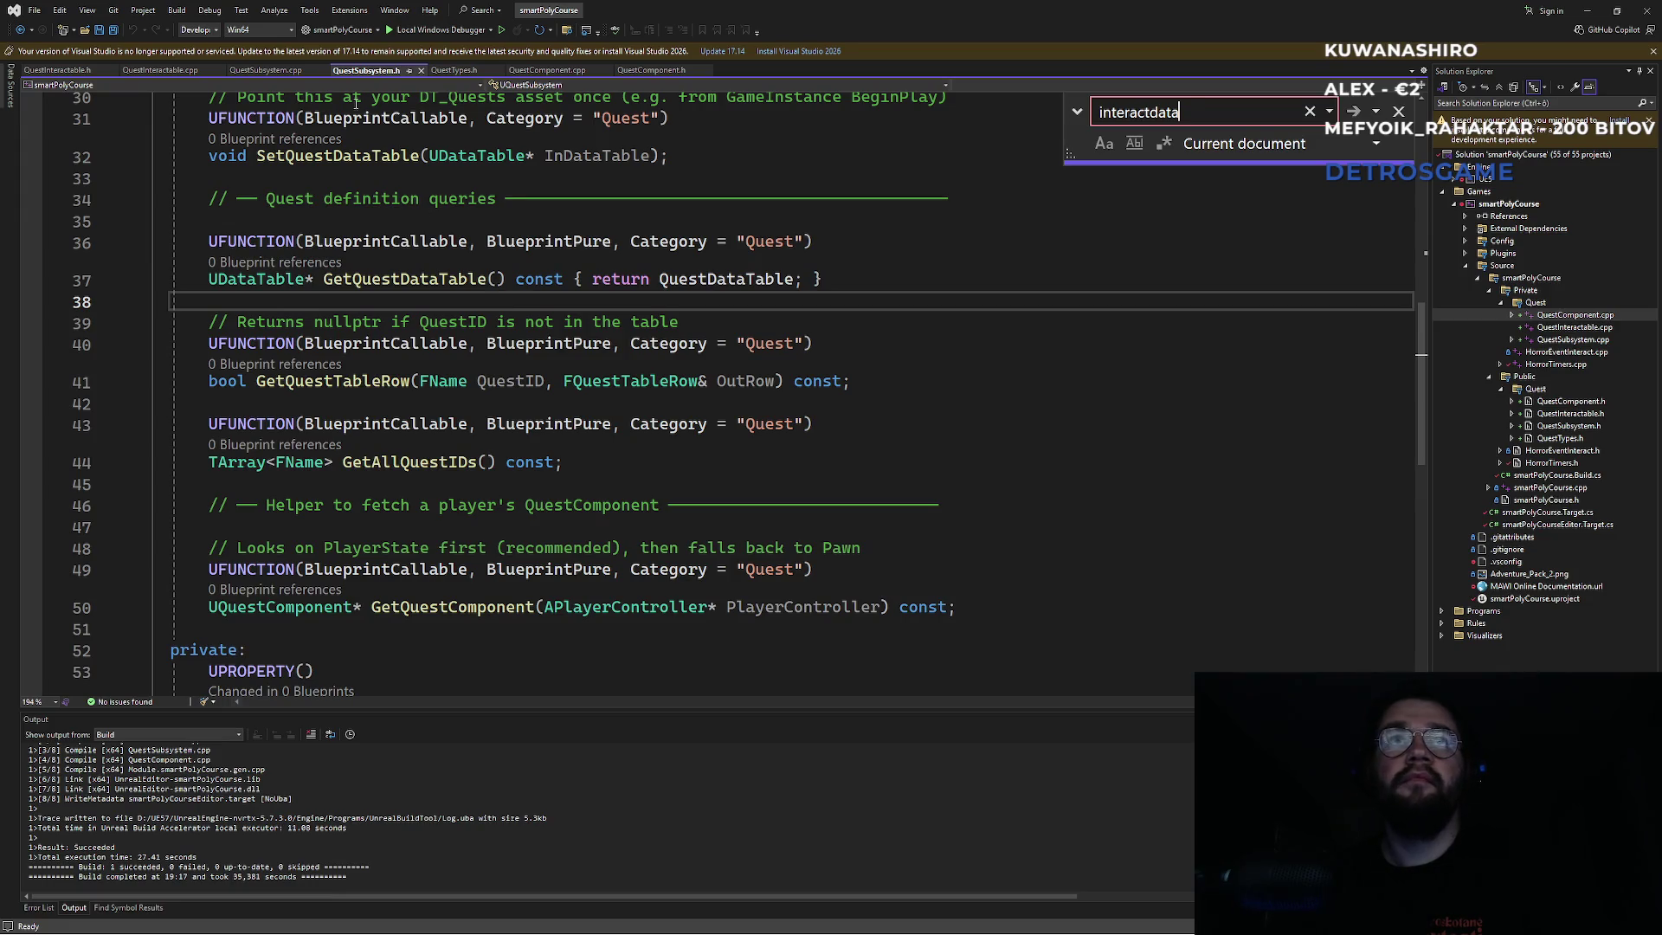
Open QuestInteractable.h via QuestInteractable.cpp's include, inspect GetQuestInteractData, and return to Unreal.
{"action": "left_click", "coordinate": [449, 73]}
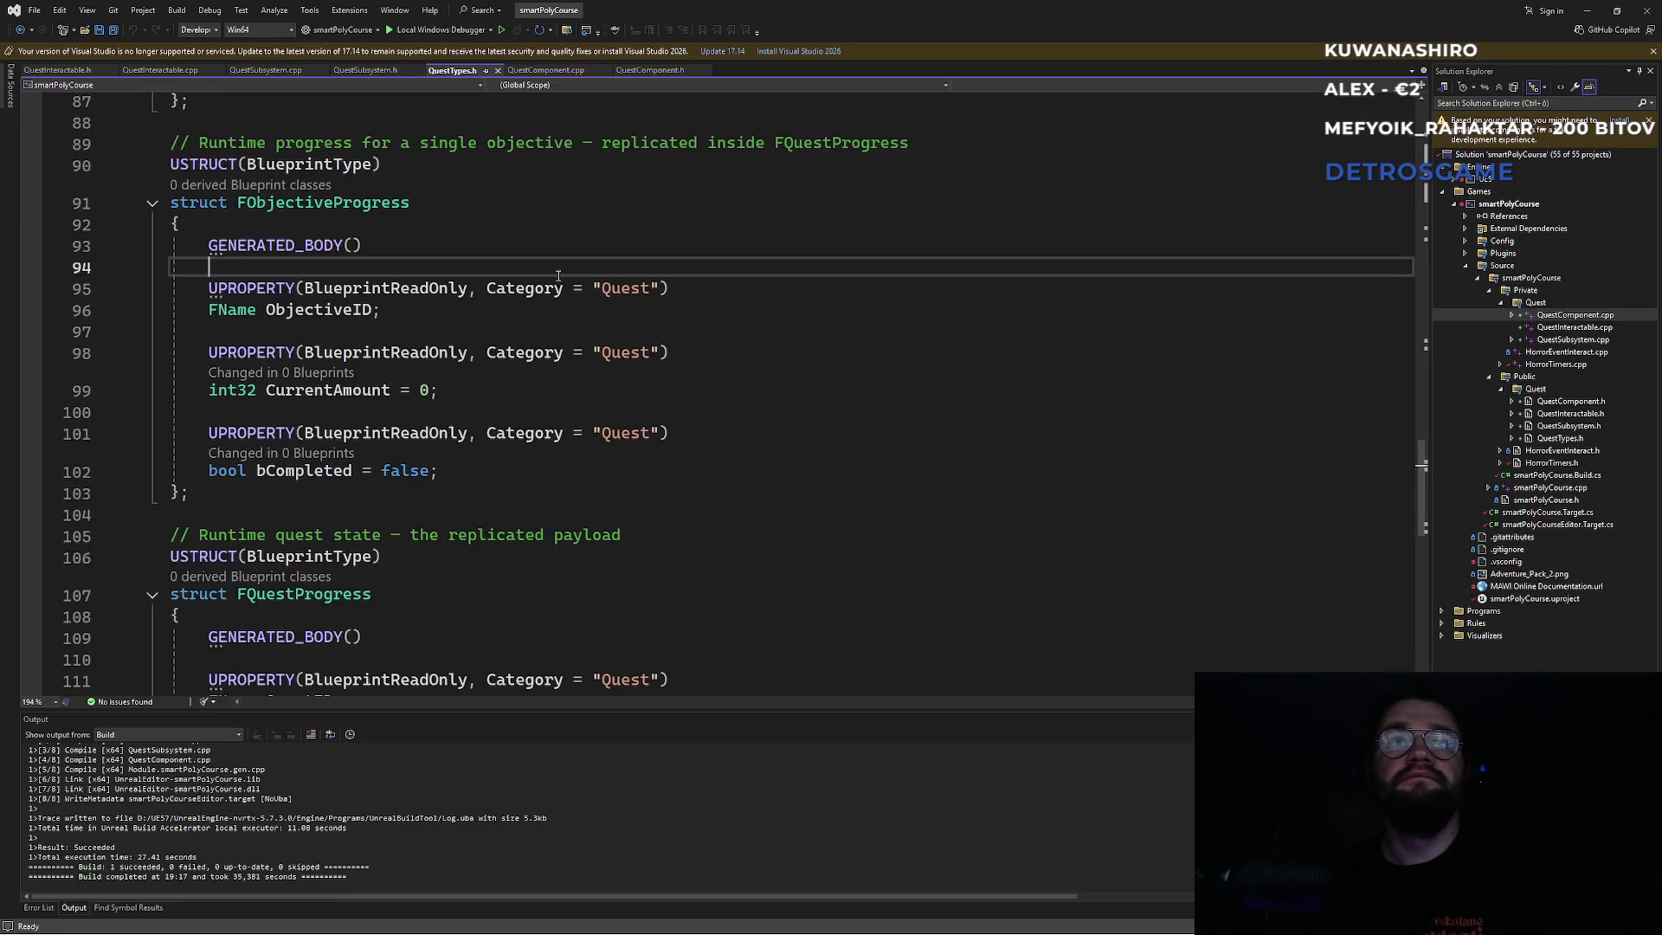
{"action": "left_click", "coordinate": [166, 73]}
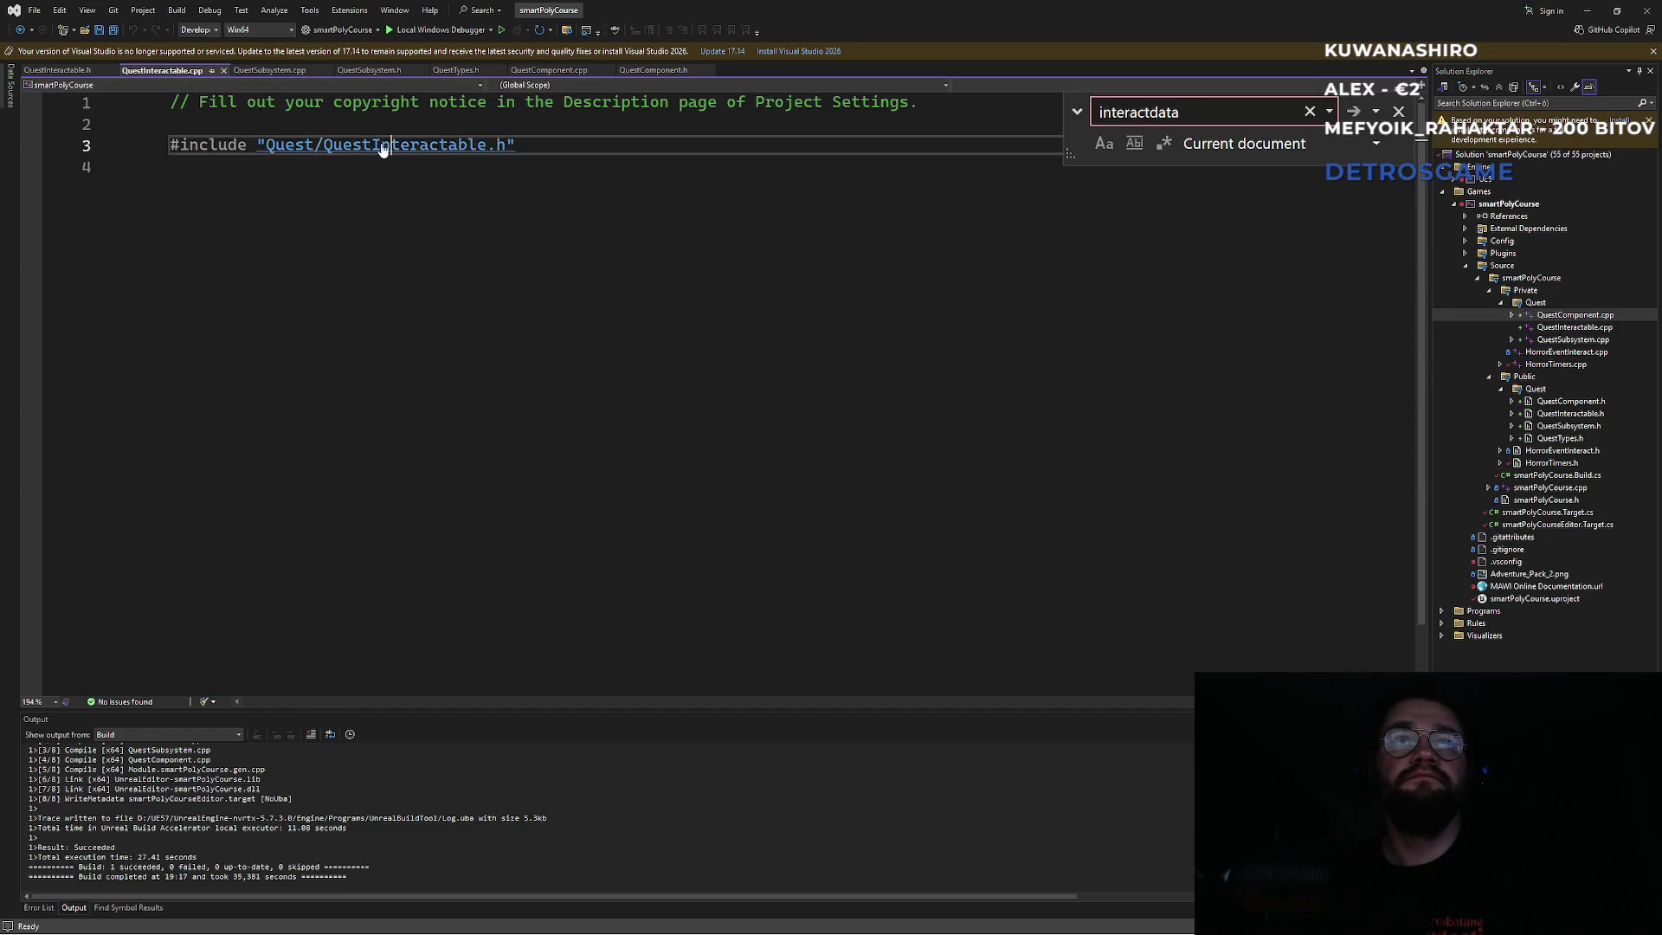
{"action": "left_click", "coordinate": [392, 149], "text": "ctrl"}
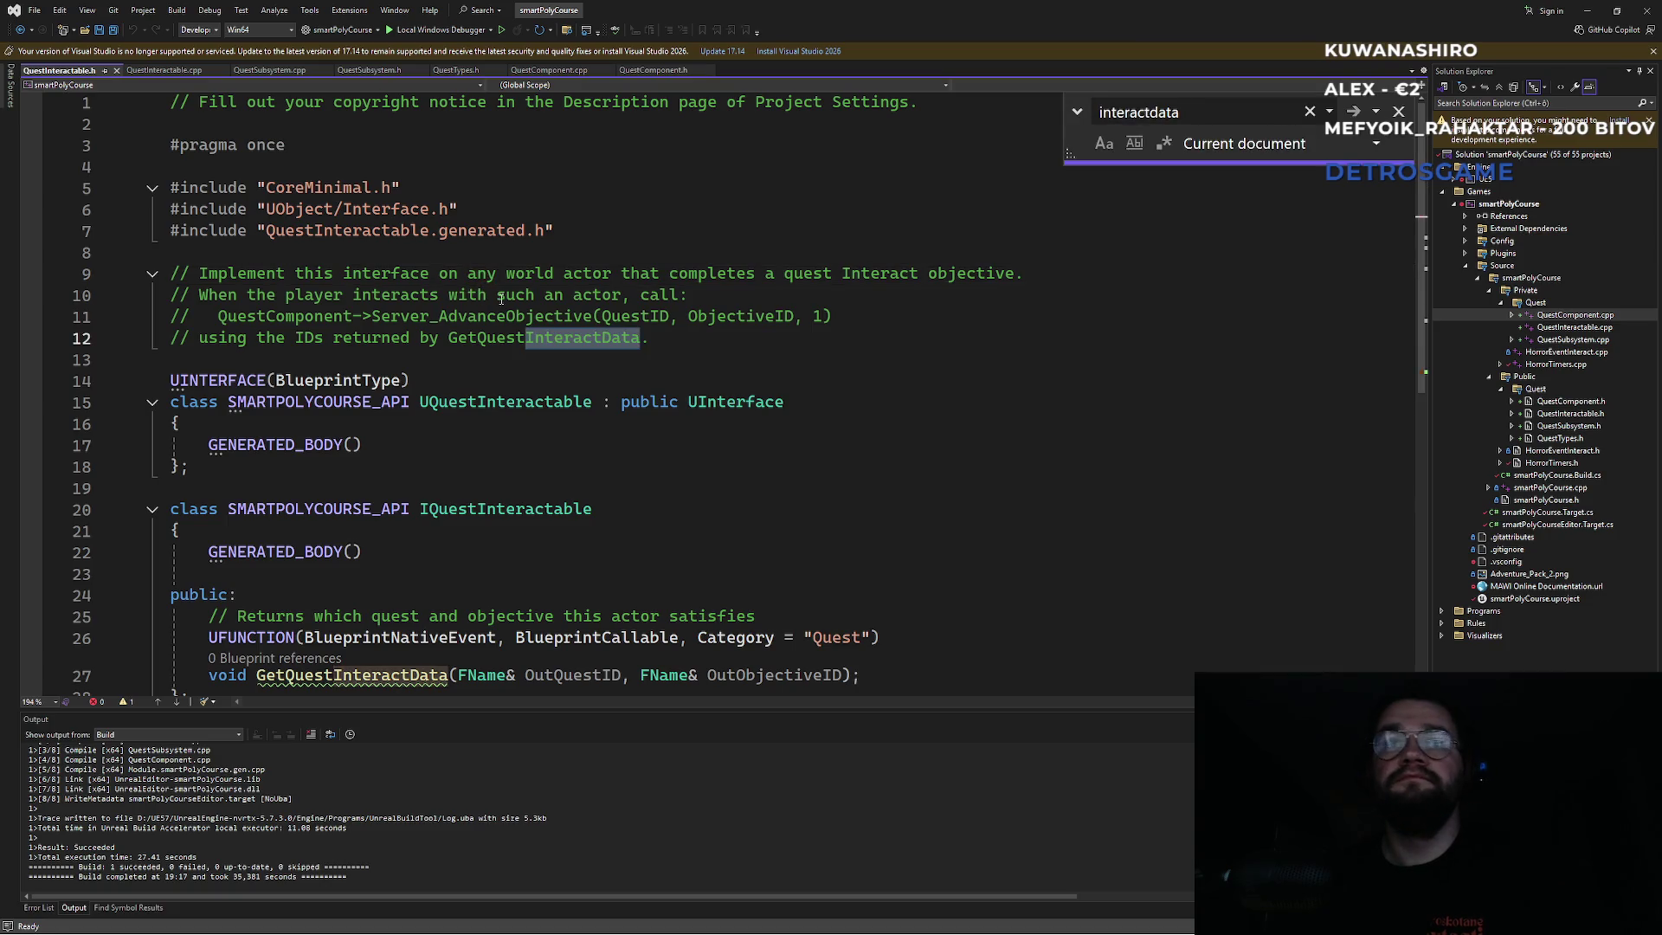
{"action": "scroll", "coordinate": [536, 473], "scroll_direction": "down", "scroll_amount": 2}
{"action": "scroll", "coordinate": [502, 478], "scroll_direction": "up", "scroll_amount": 2}
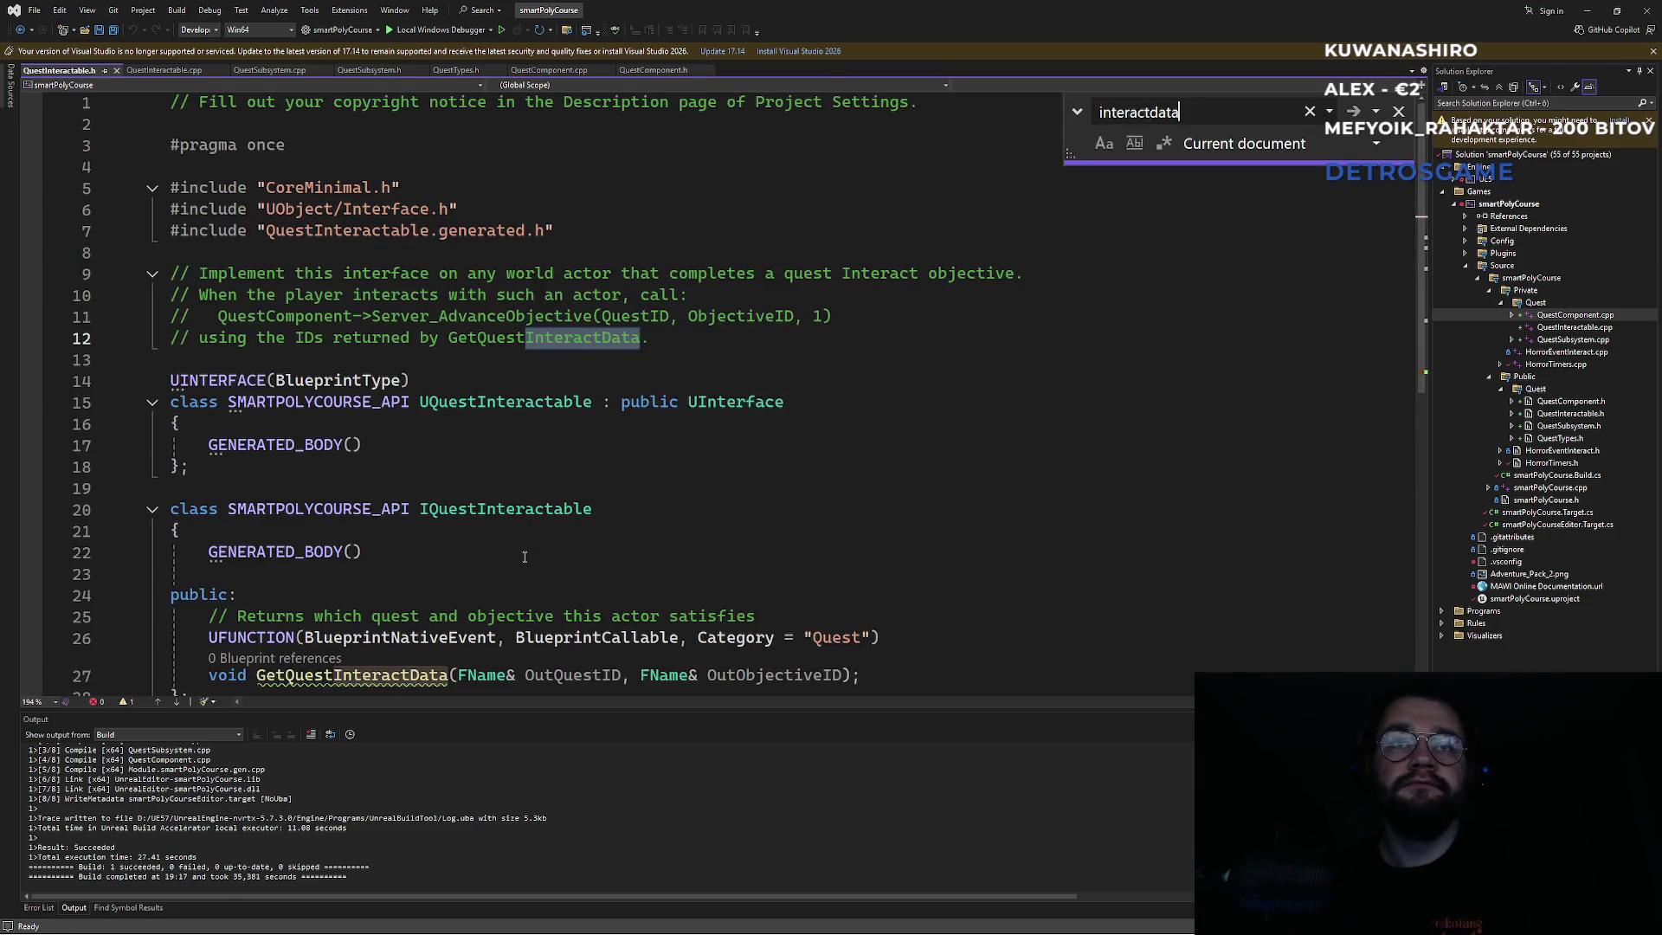
{"action": "scroll", "coordinate": [443, 472], "scroll_direction": "down", "scroll_amount": 1}
{"action": "left_click", "coordinate": [442, 468]}
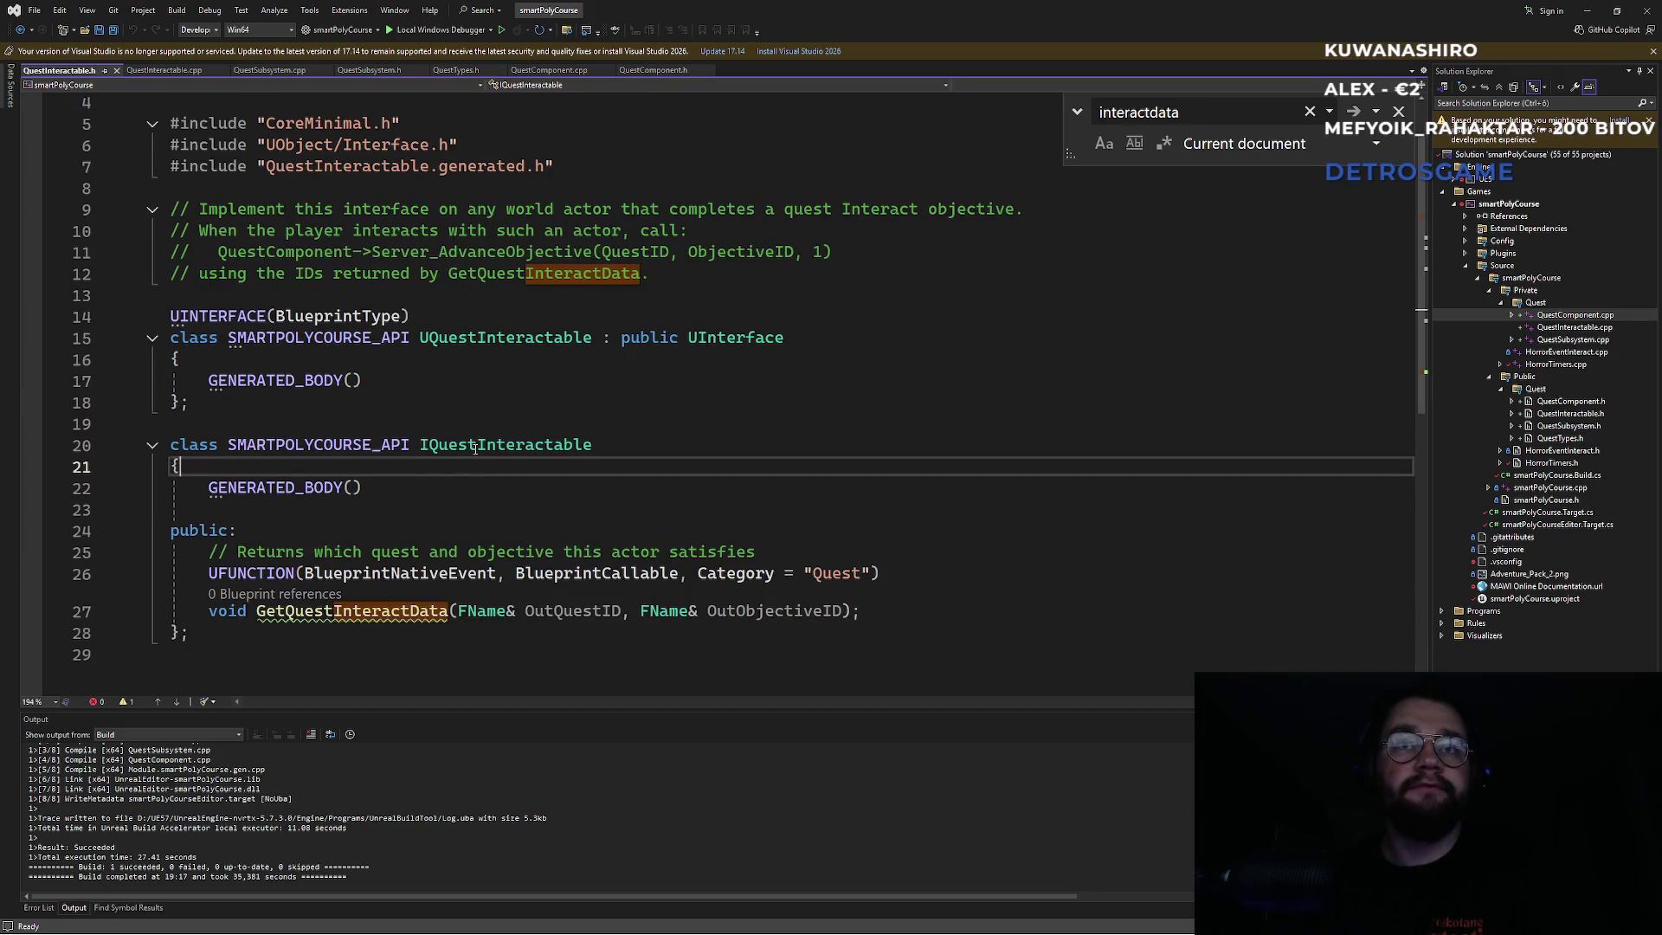
{"action": "left_click", "coordinate": [477, 445]}
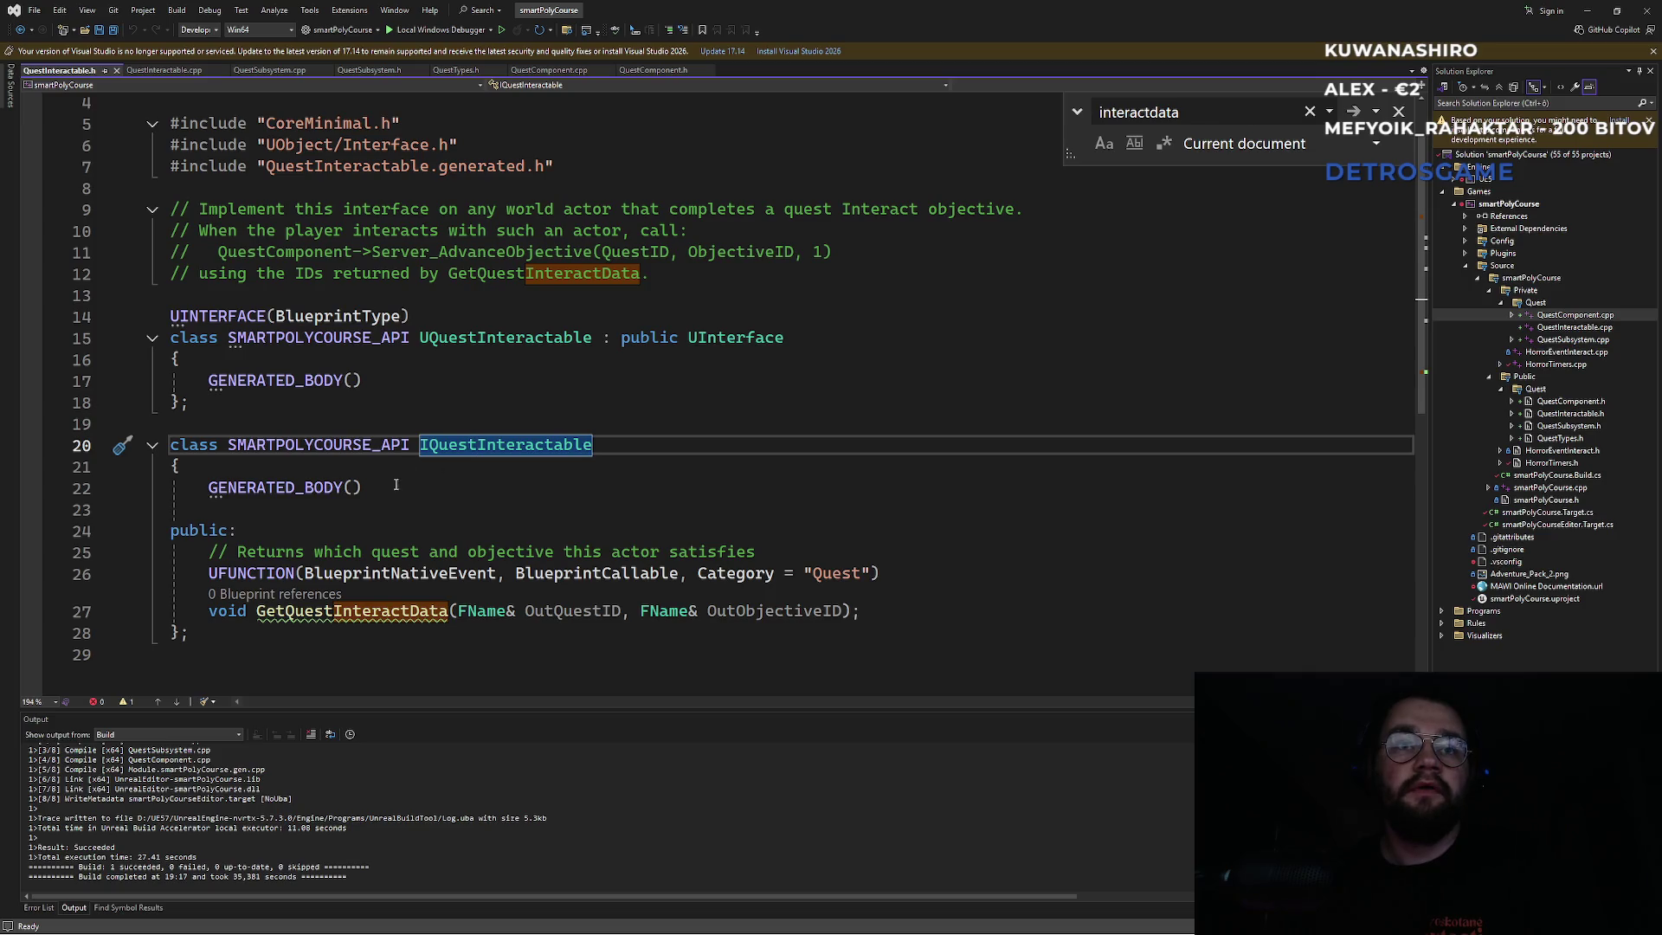
{"action": "left_click", "coordinate": [402, 611]}
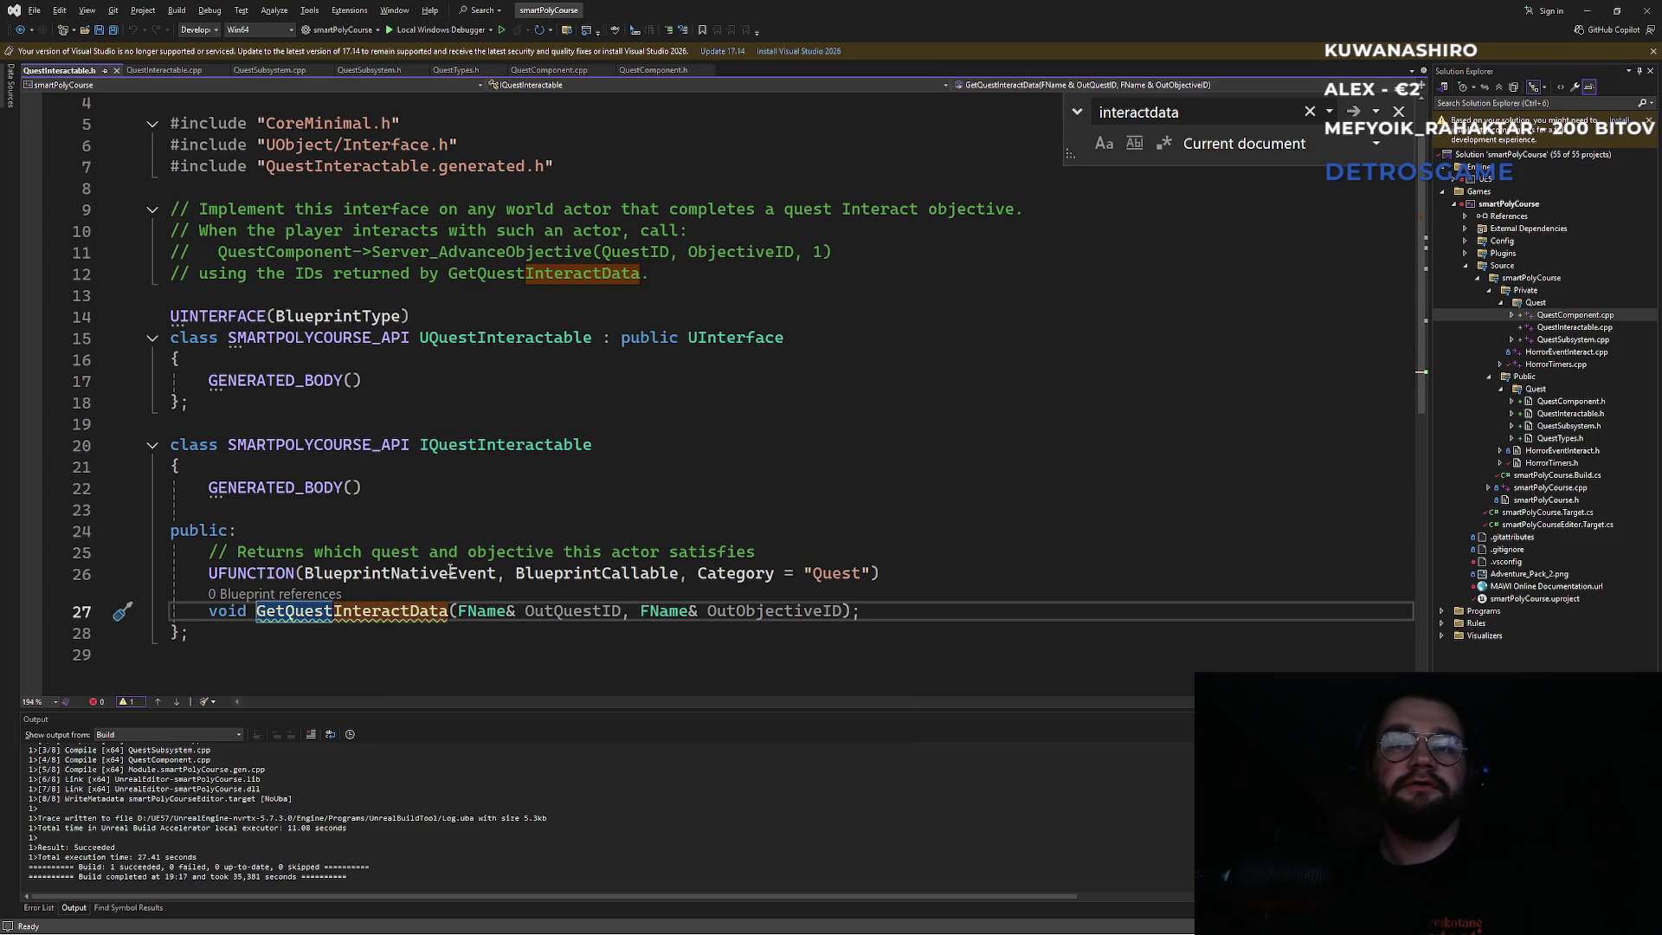
{"action": "key", "text": "alt+Tab"}
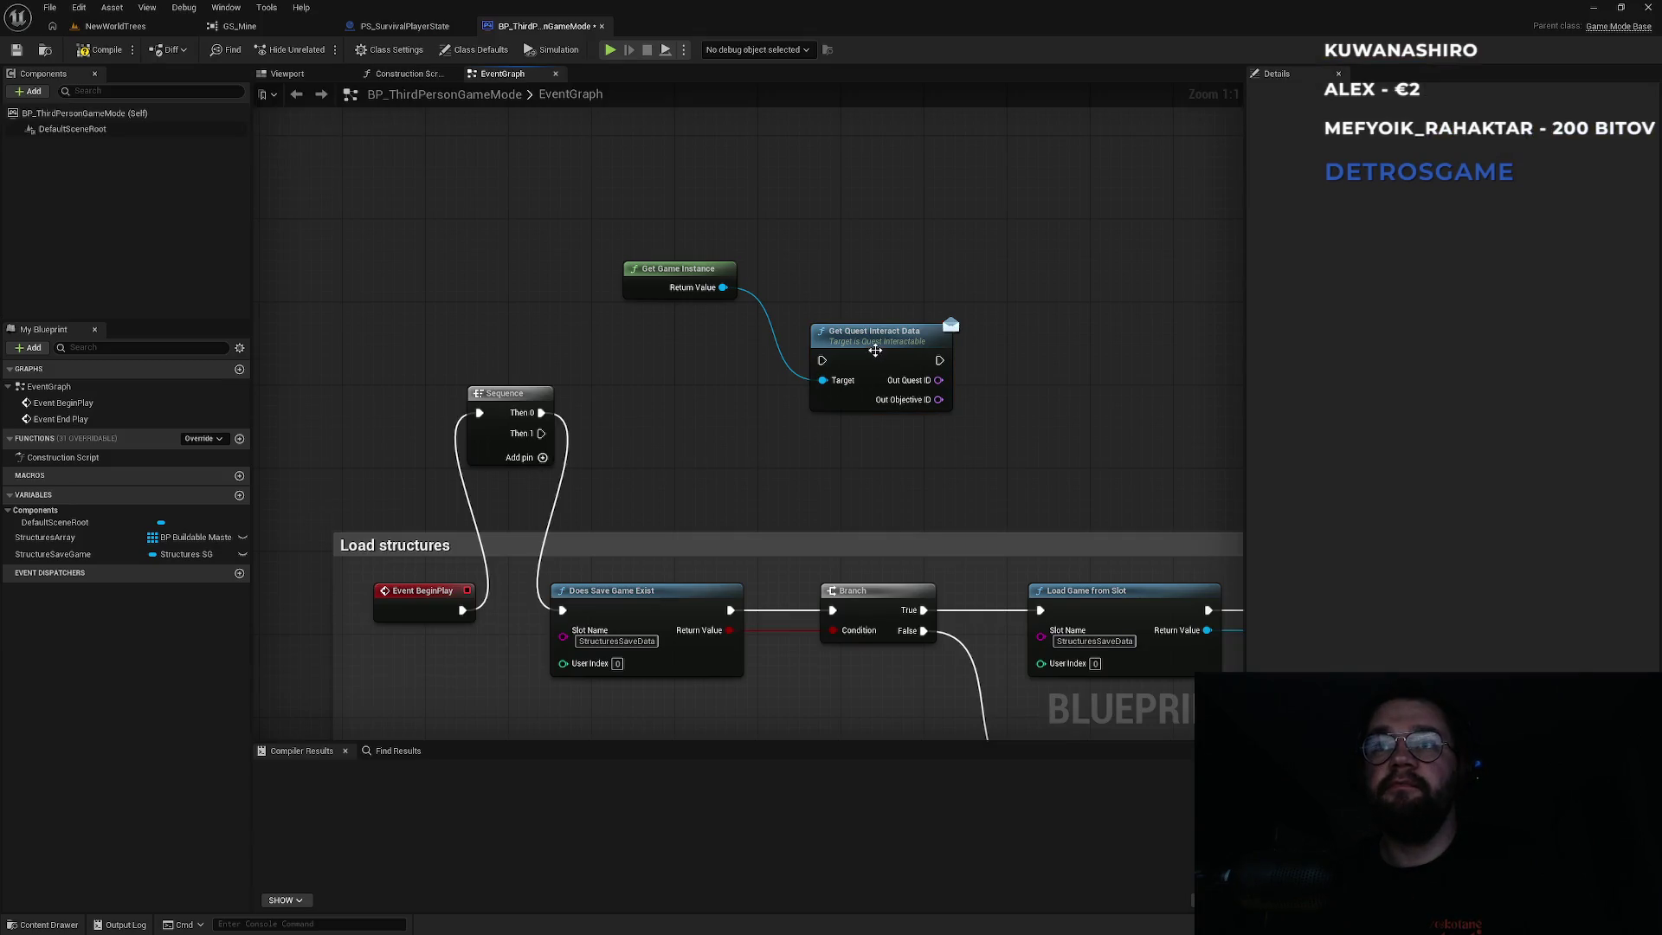
Delete Get Quest Interact Data, save the game mode, abandon a 'quest' action search, and return to NewWorldTrees.
{"action": "key", "text": "Delete"}
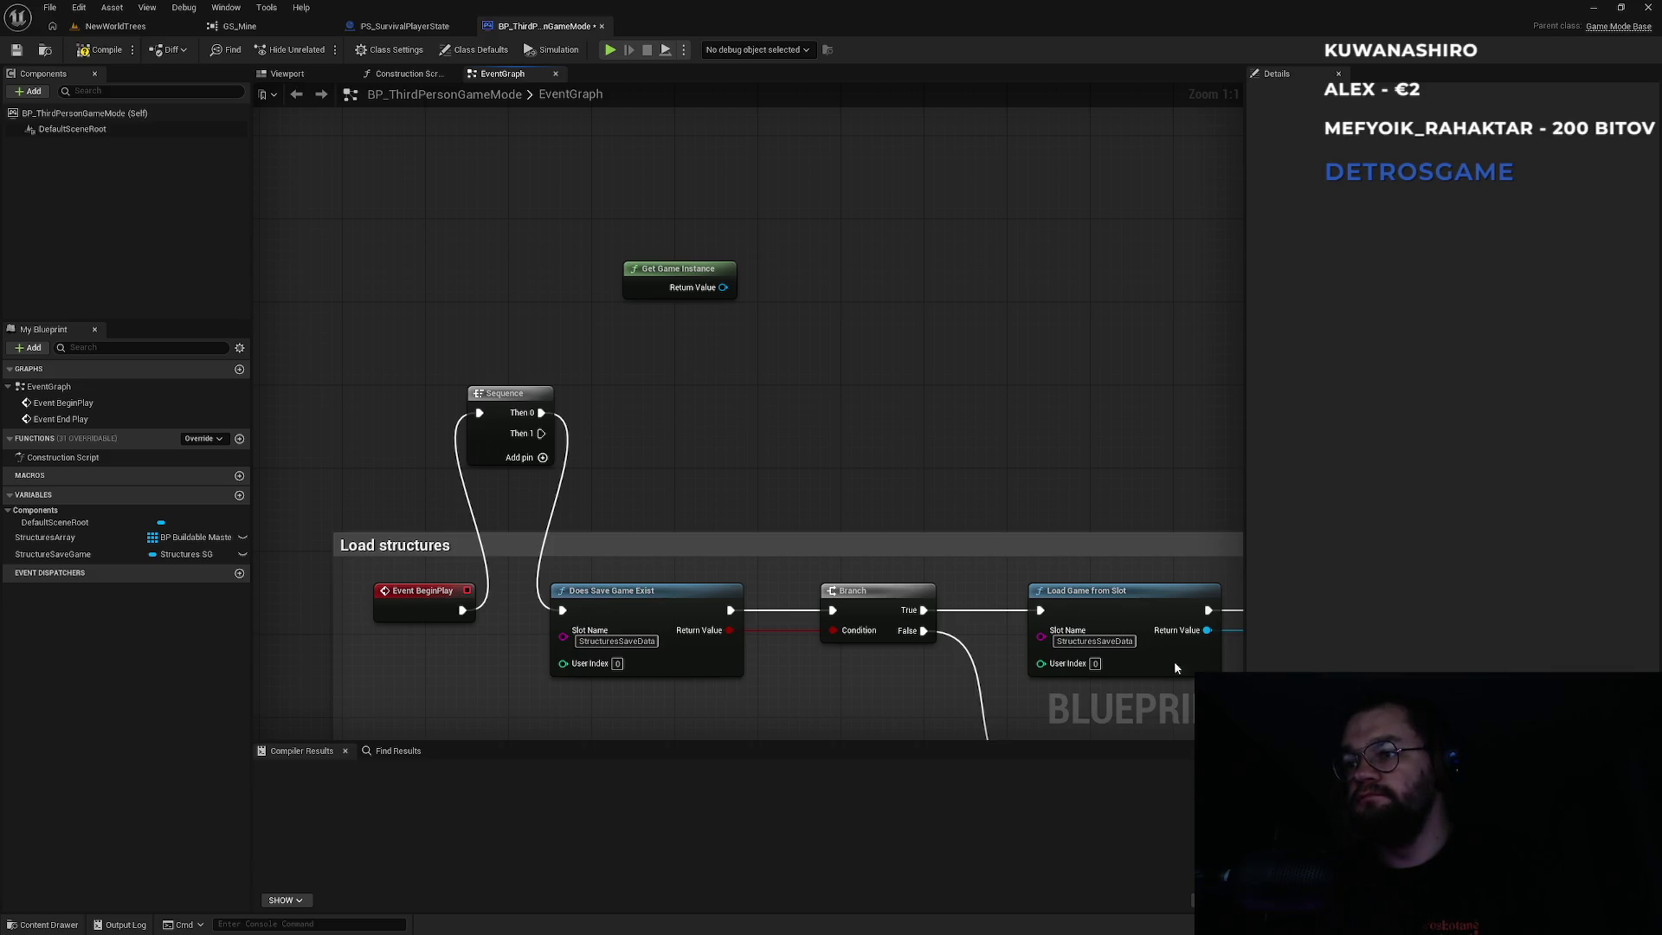
{"action": "key", "text": "ctrl+s"}
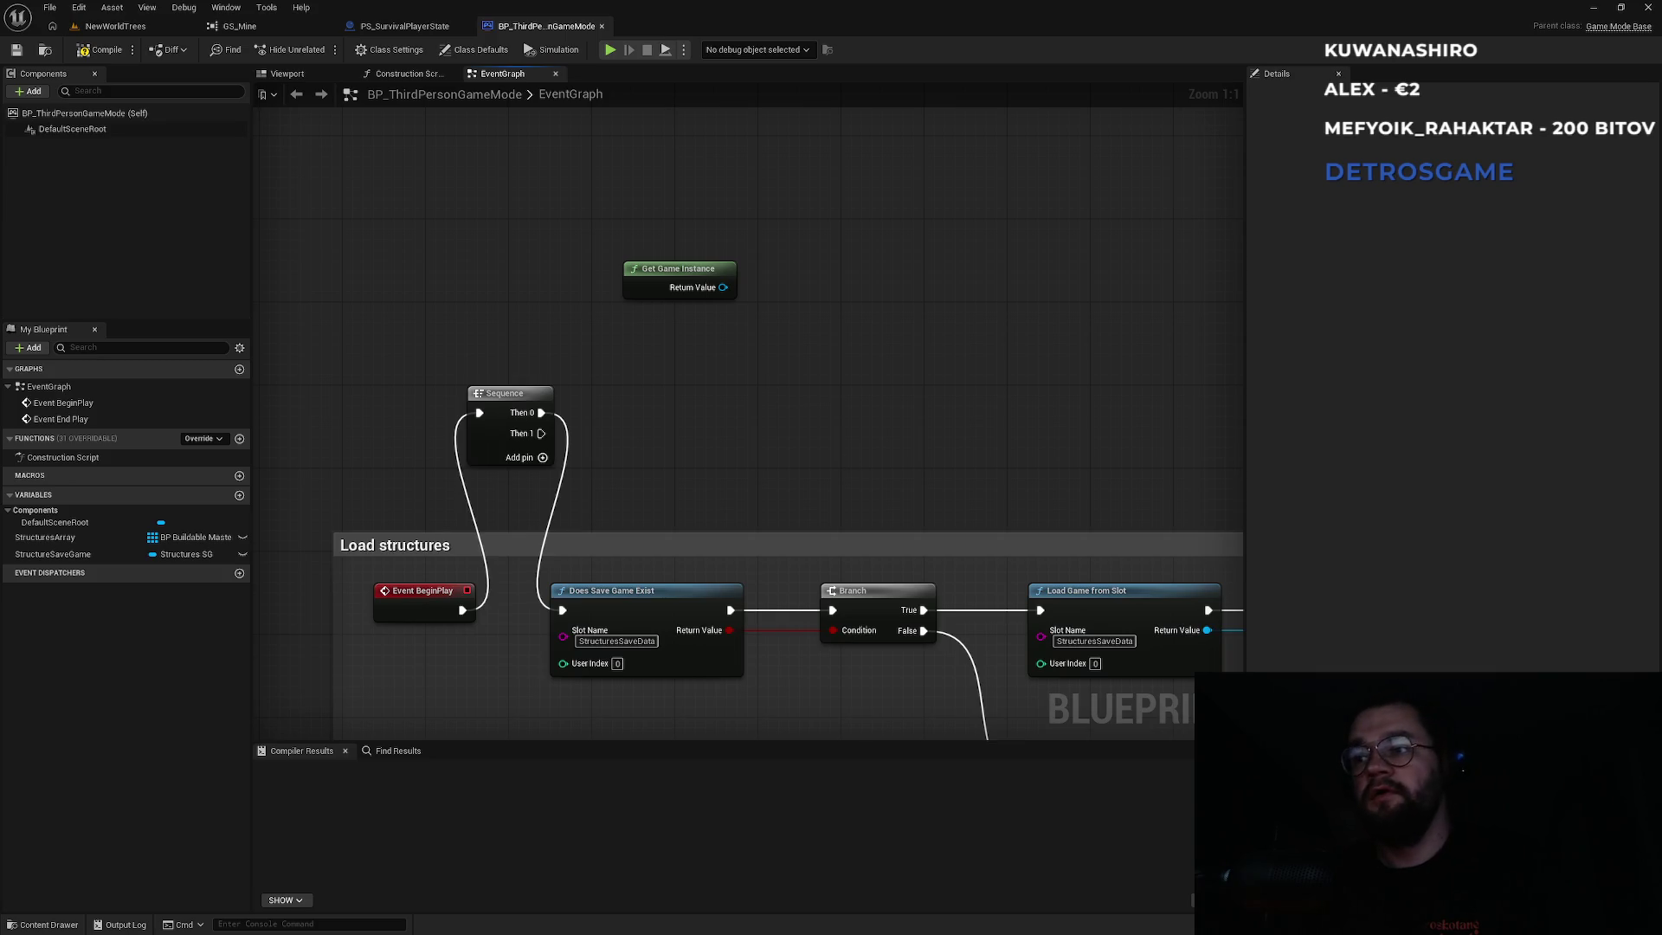
{"action": "left_click_drag", "start_coordinate": [723, 288], "coordinate": [767, 331]}
{"action": "type", "text": "getq"}
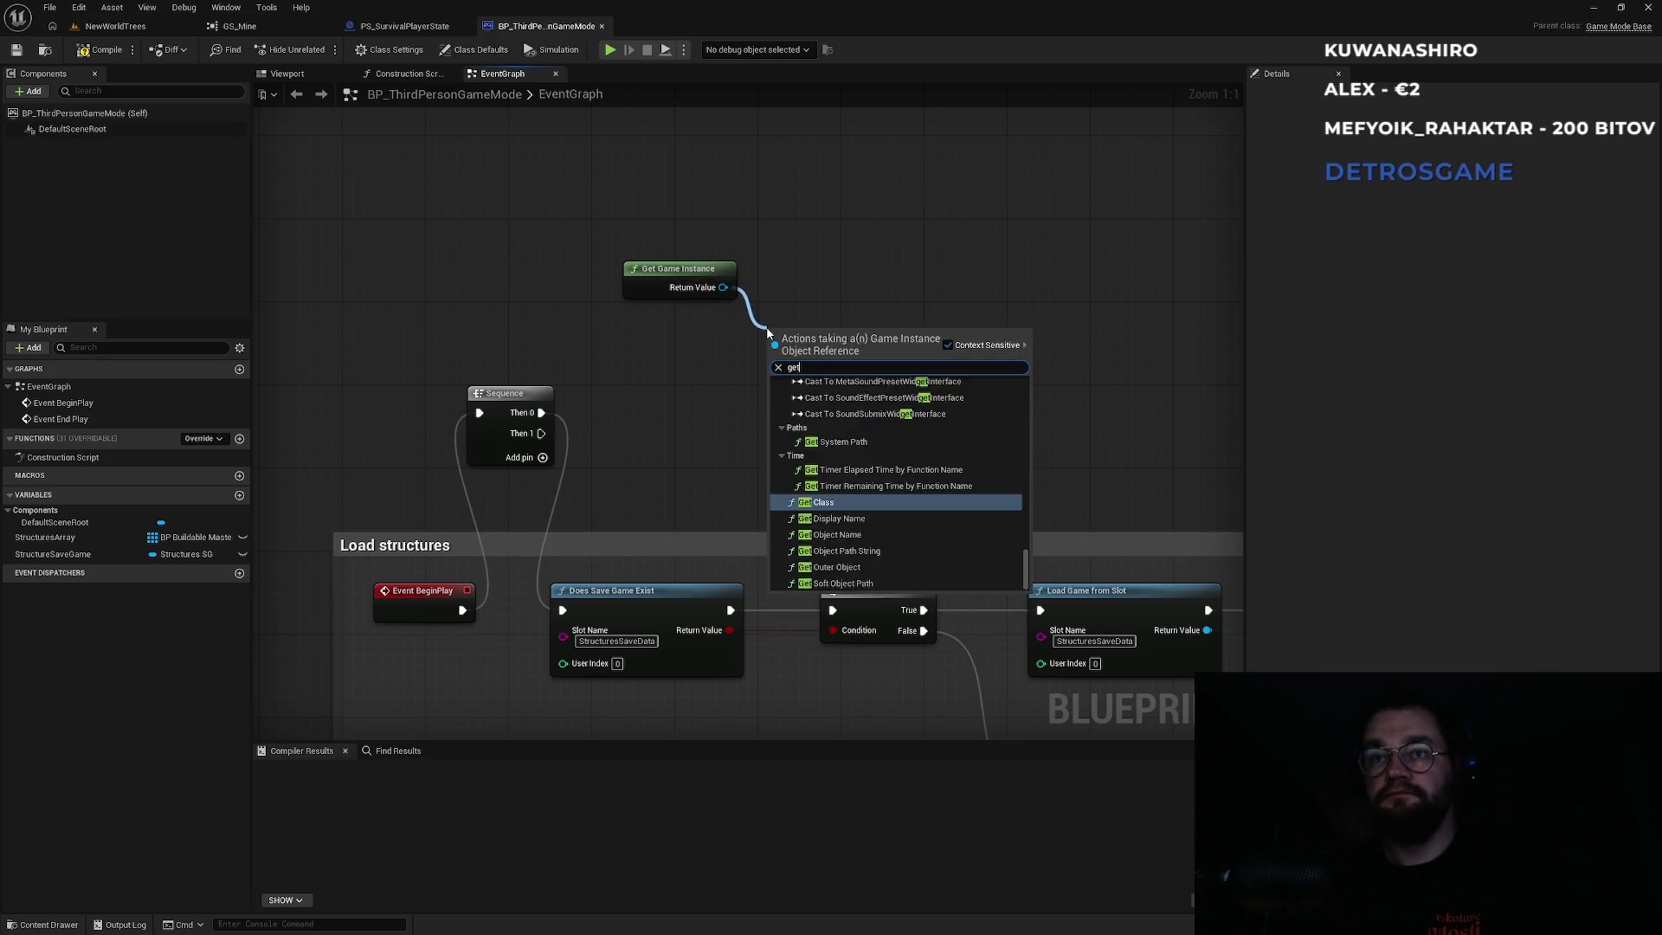
{"action": "key", "text": "BackSpace"}
{"action": "key", "text": "BackSpace"}
{"action": "key", "text": "BackSpace"}
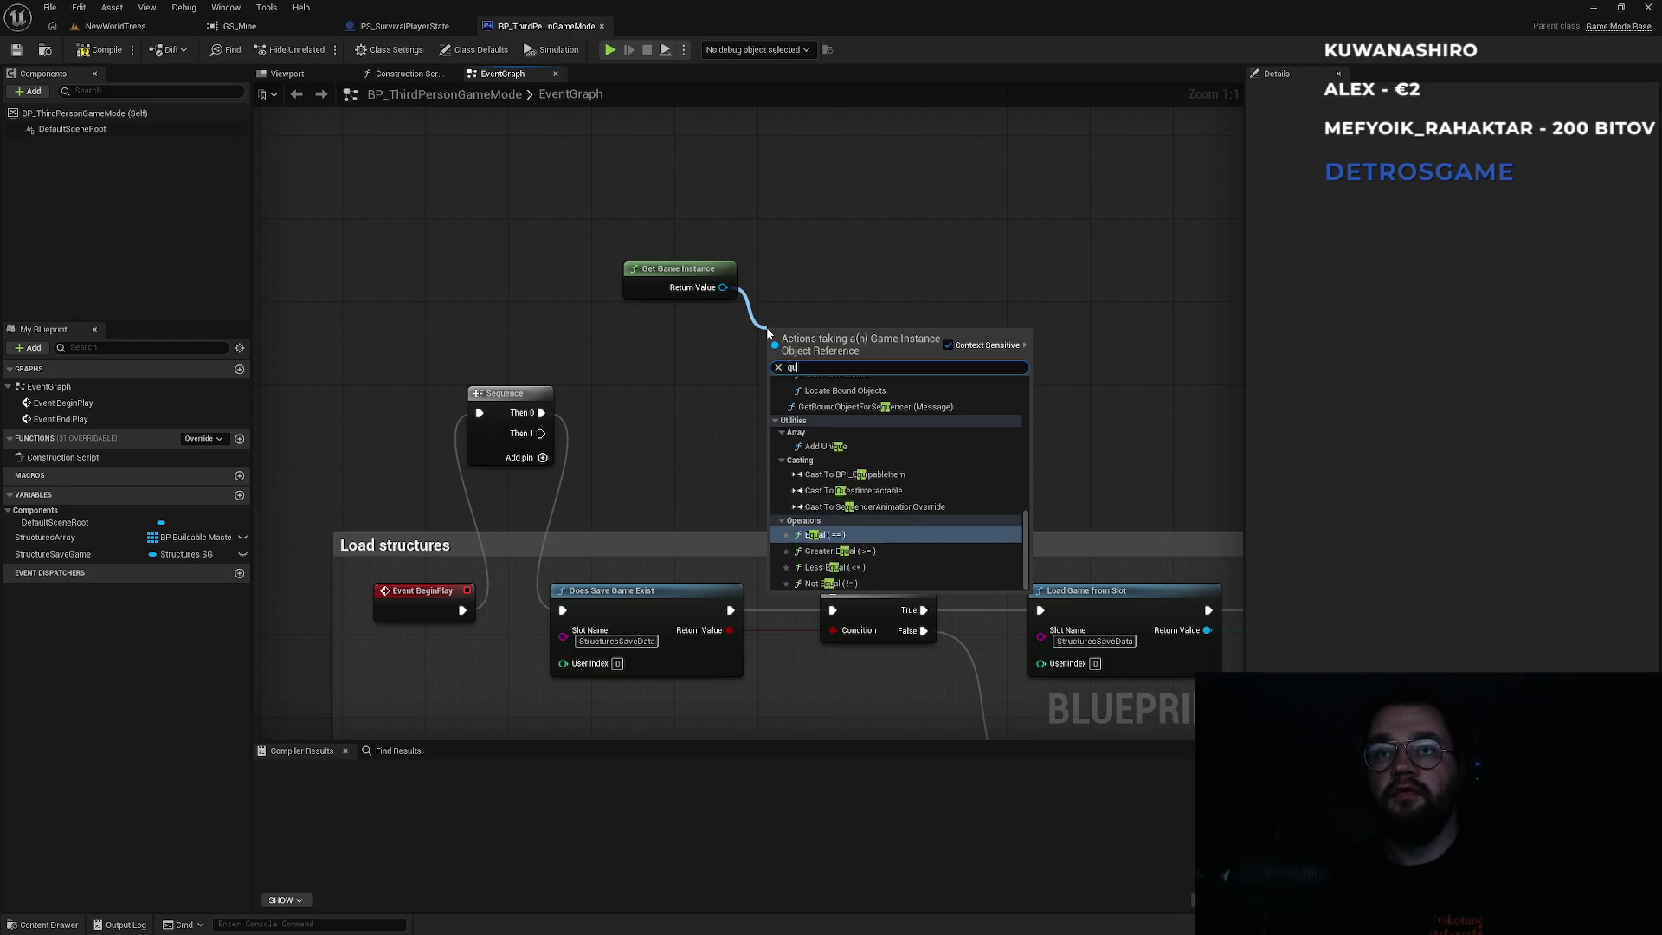
{"action": "type", "text": "quest"}
{"action": "key", "text": "Escape"}
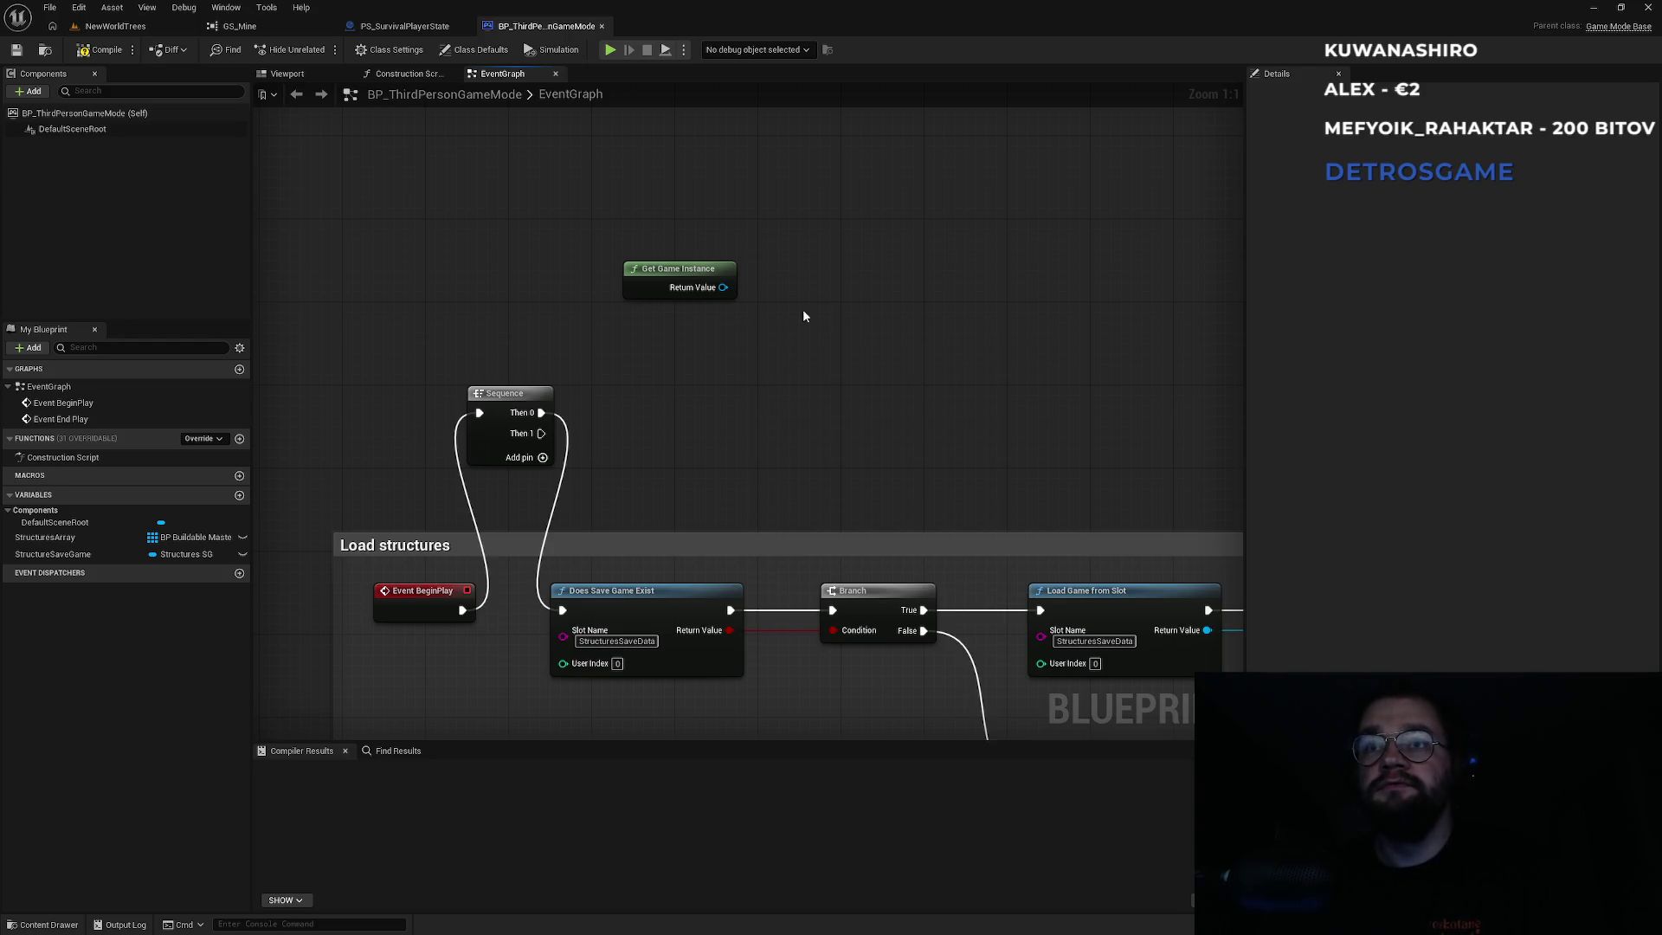
{"action": "left_click", "coordinate": [113, 26]}
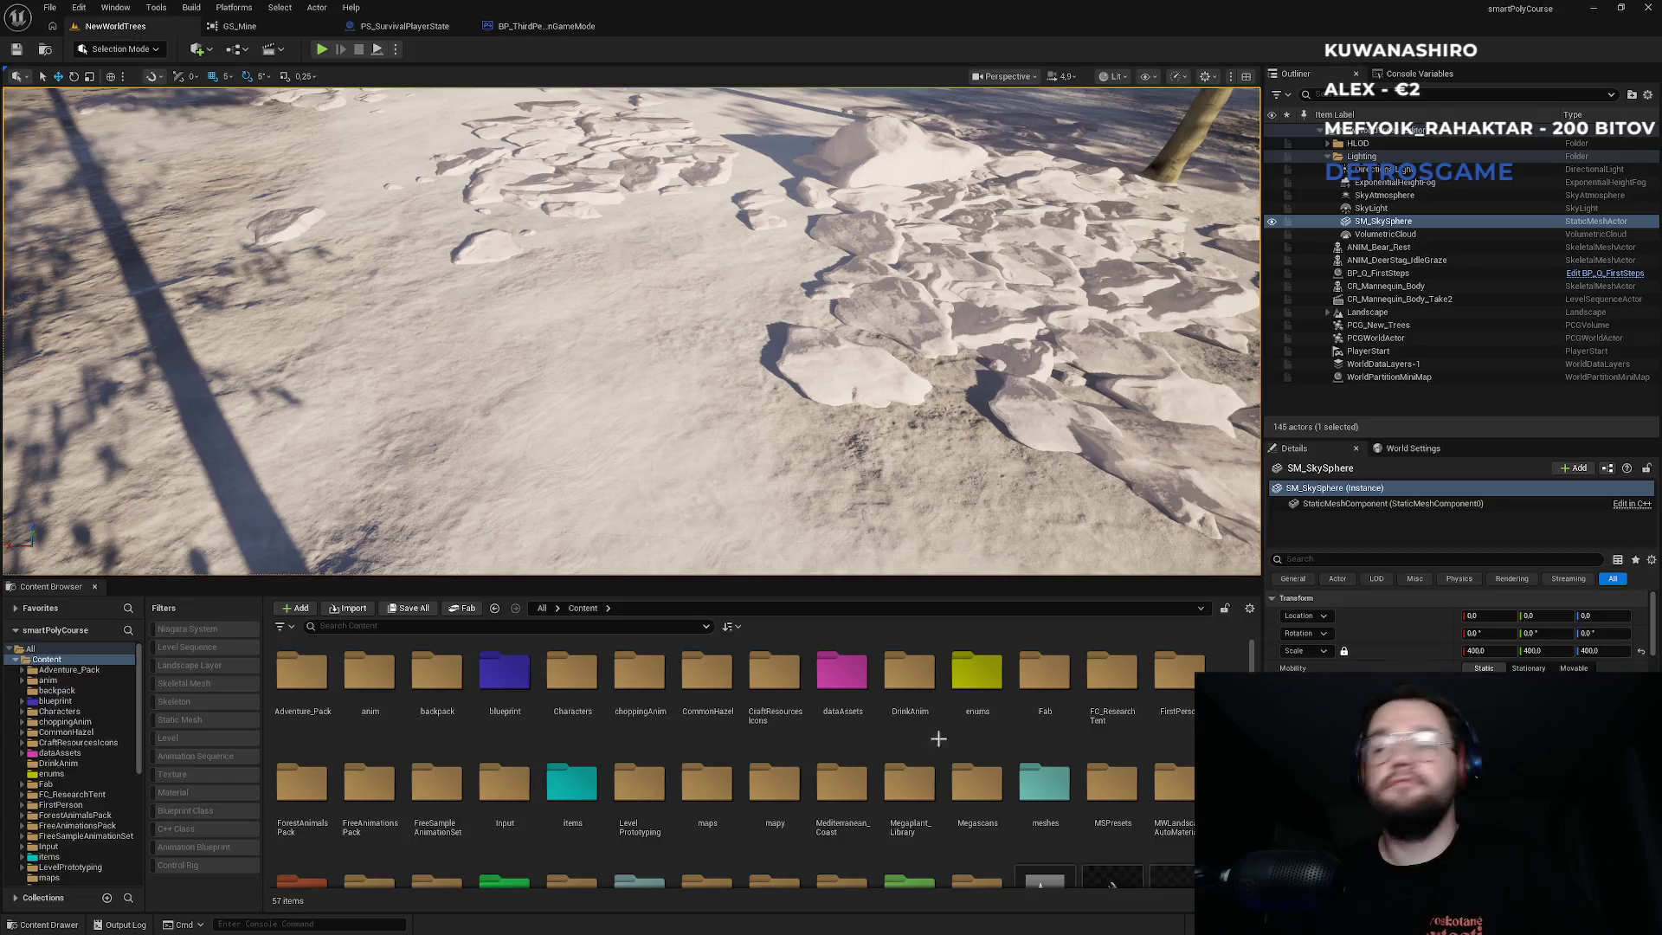
Start a Live Coding recompile with Ctrl+Alt+F11, nudge its window aside, and return to Visual Studio.
{"action": "key", "text": "ctrl+alt+F11"}
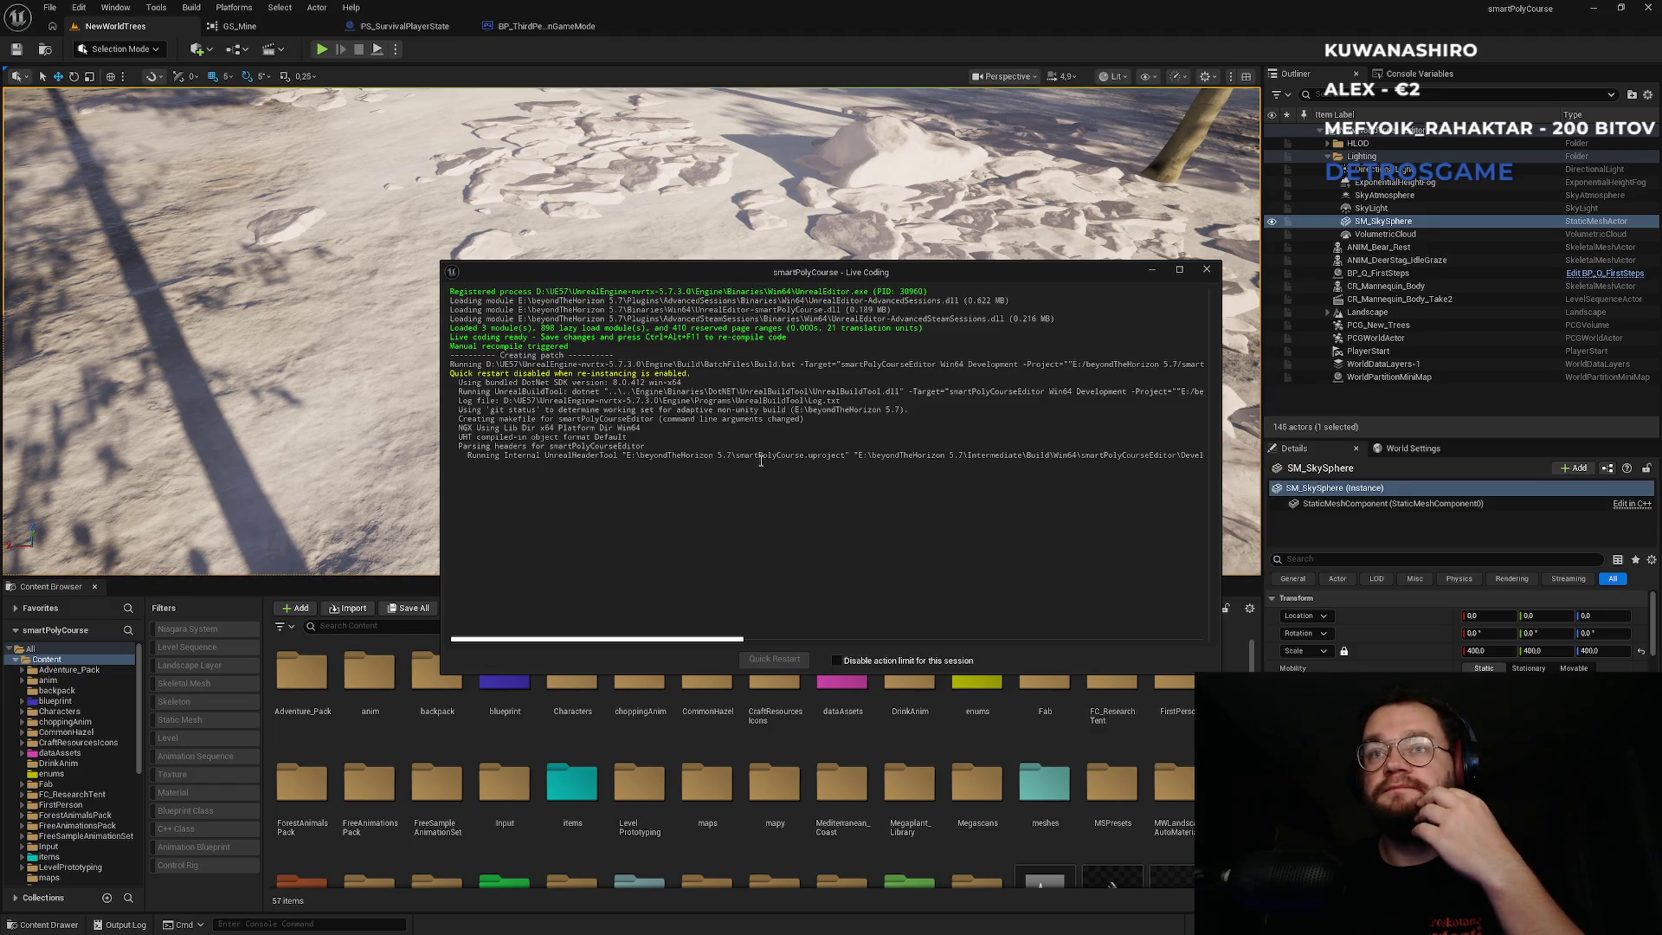
{"action": "mouse_move", "coordinate": [714, 278]}
{"action": "left_mouse_down"}
{"action": "mouse_move", "coordinate": [660, 289]}
{"action": "mouse_move", "coordinate": [689, 291]}
{"action": "left_mouse_up"}
{"action": "mouse_move", "coordinate": [970, 927]}
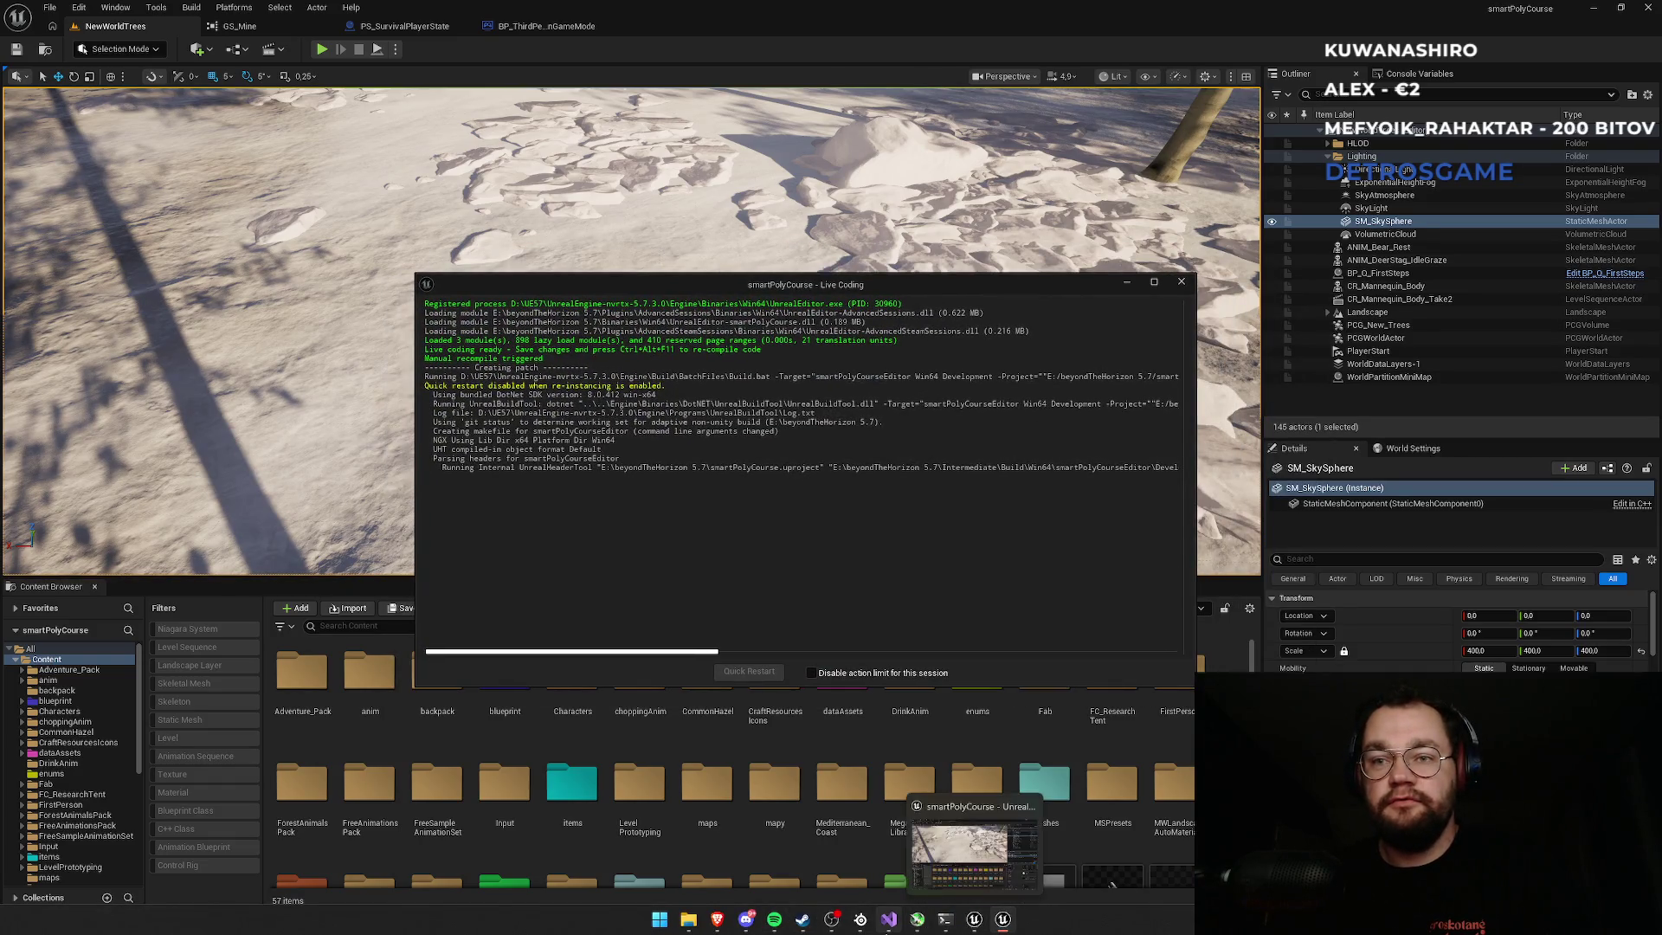
{"action": "left_click", "coordinate": [889, 919]}
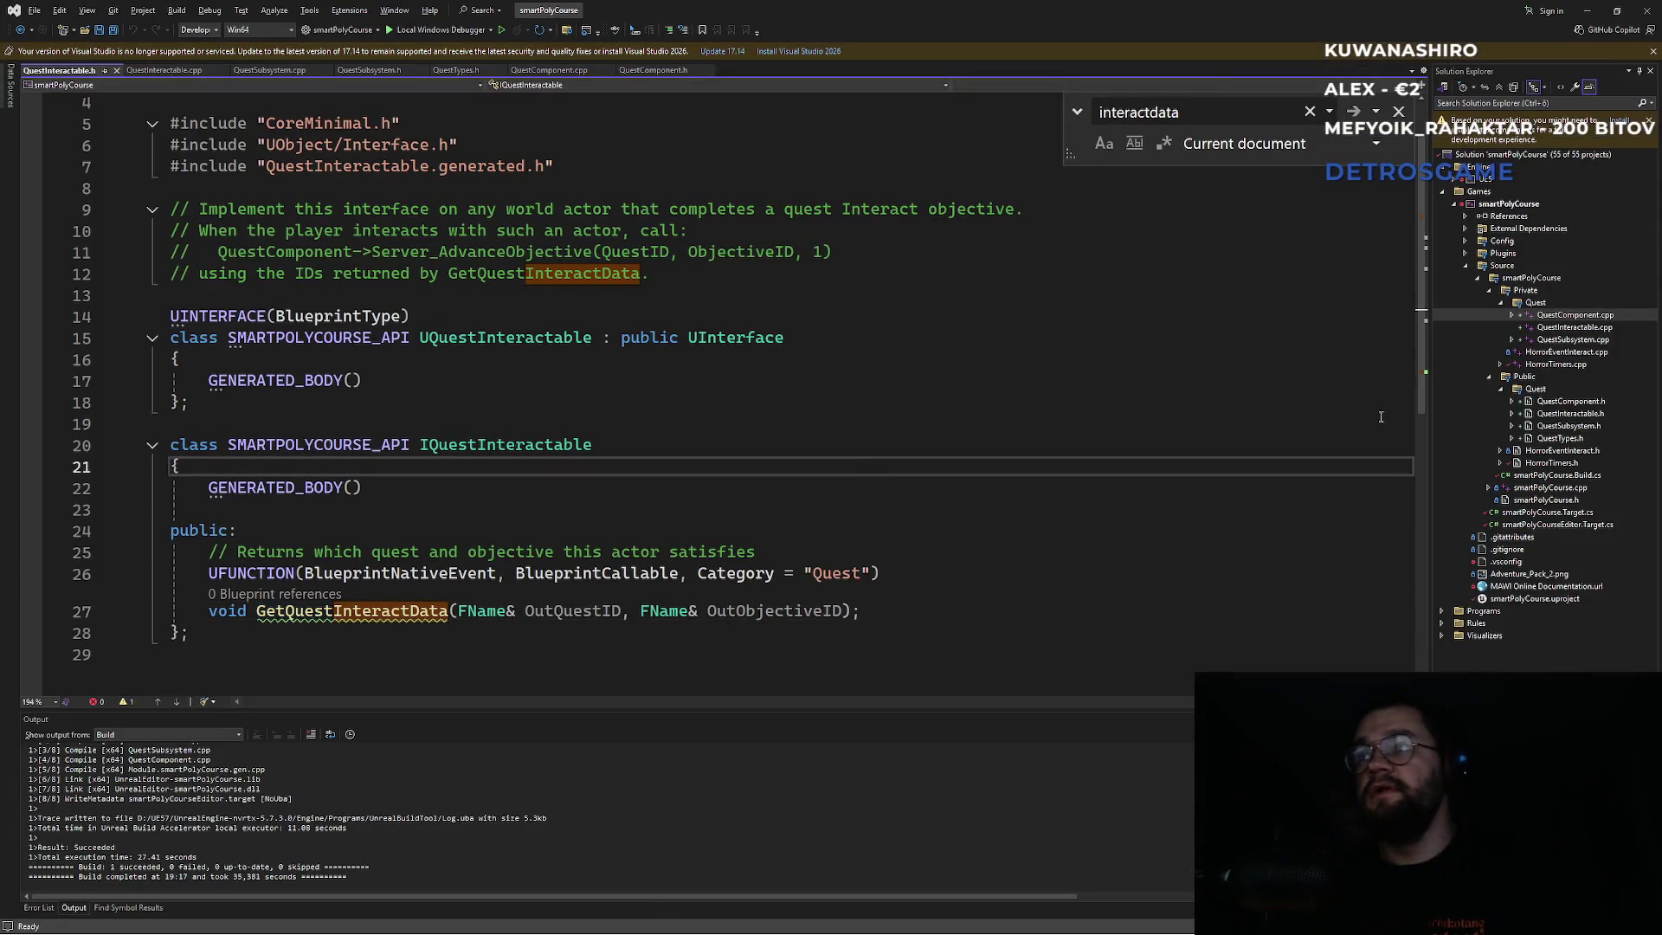
Open QuestSubsystem.cpp and QuestSubsystem.h and review the header's UCLASS and Get Subsystem usage note.
{"action": "double_click", "coordinate": [1574, 340]}
{"action": "scroll", "coordinate": [1153, 420], "scroll_direction": "up", "scroll_amount": 2}
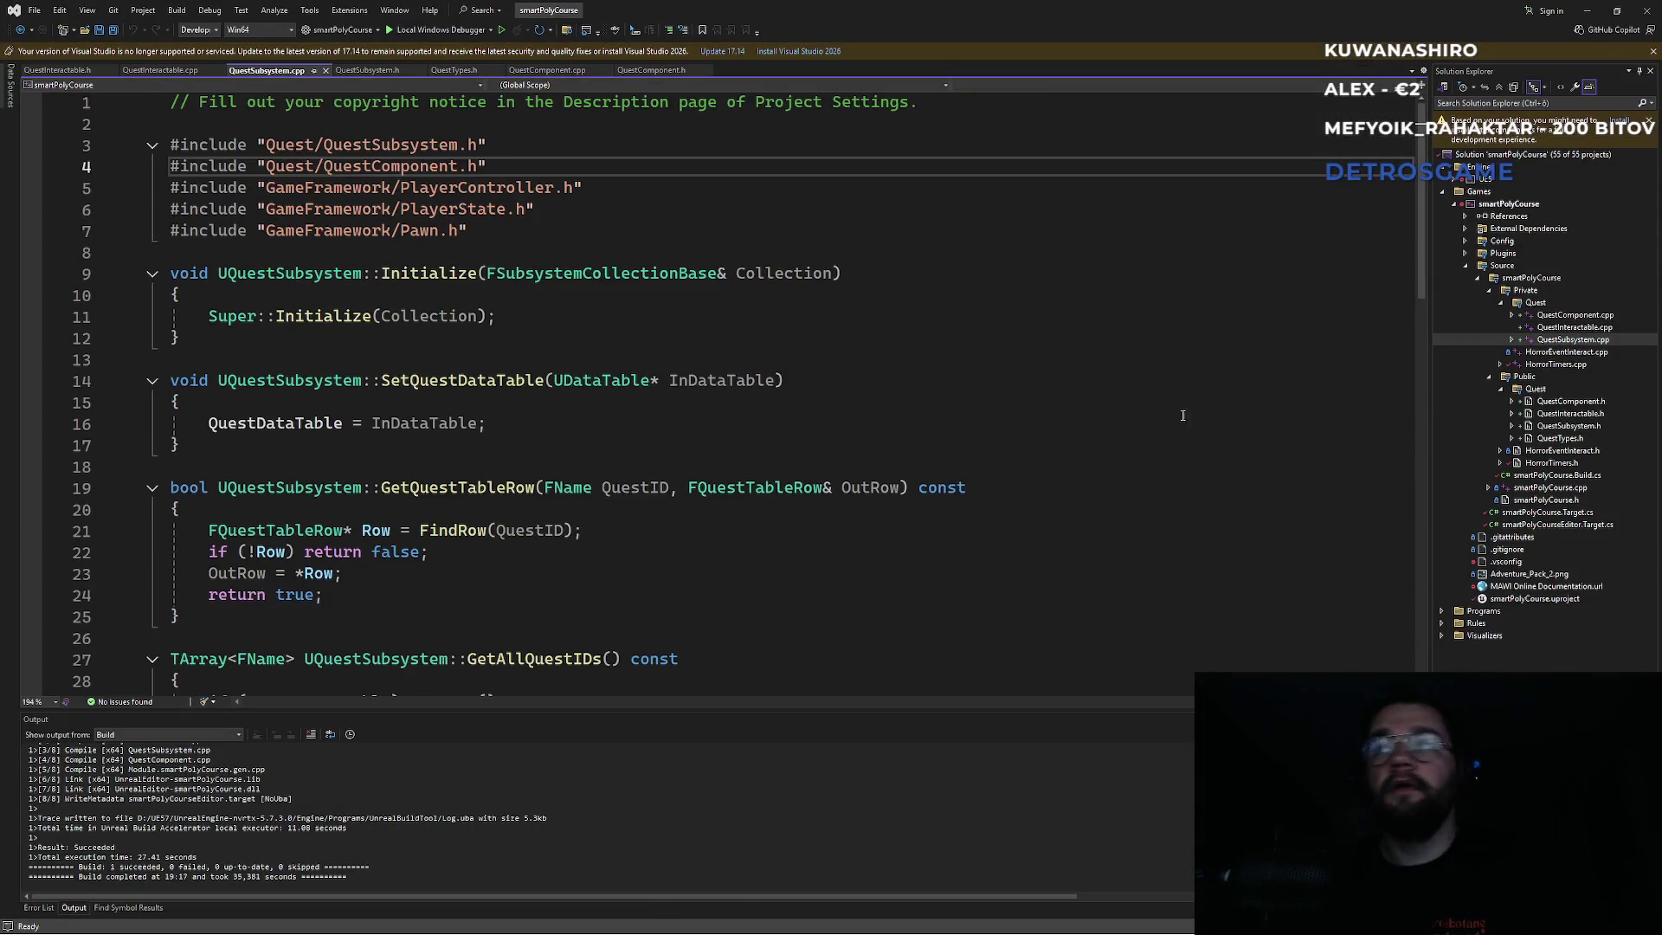
{"action": "double_click", "coordinate": [1562, 426]}
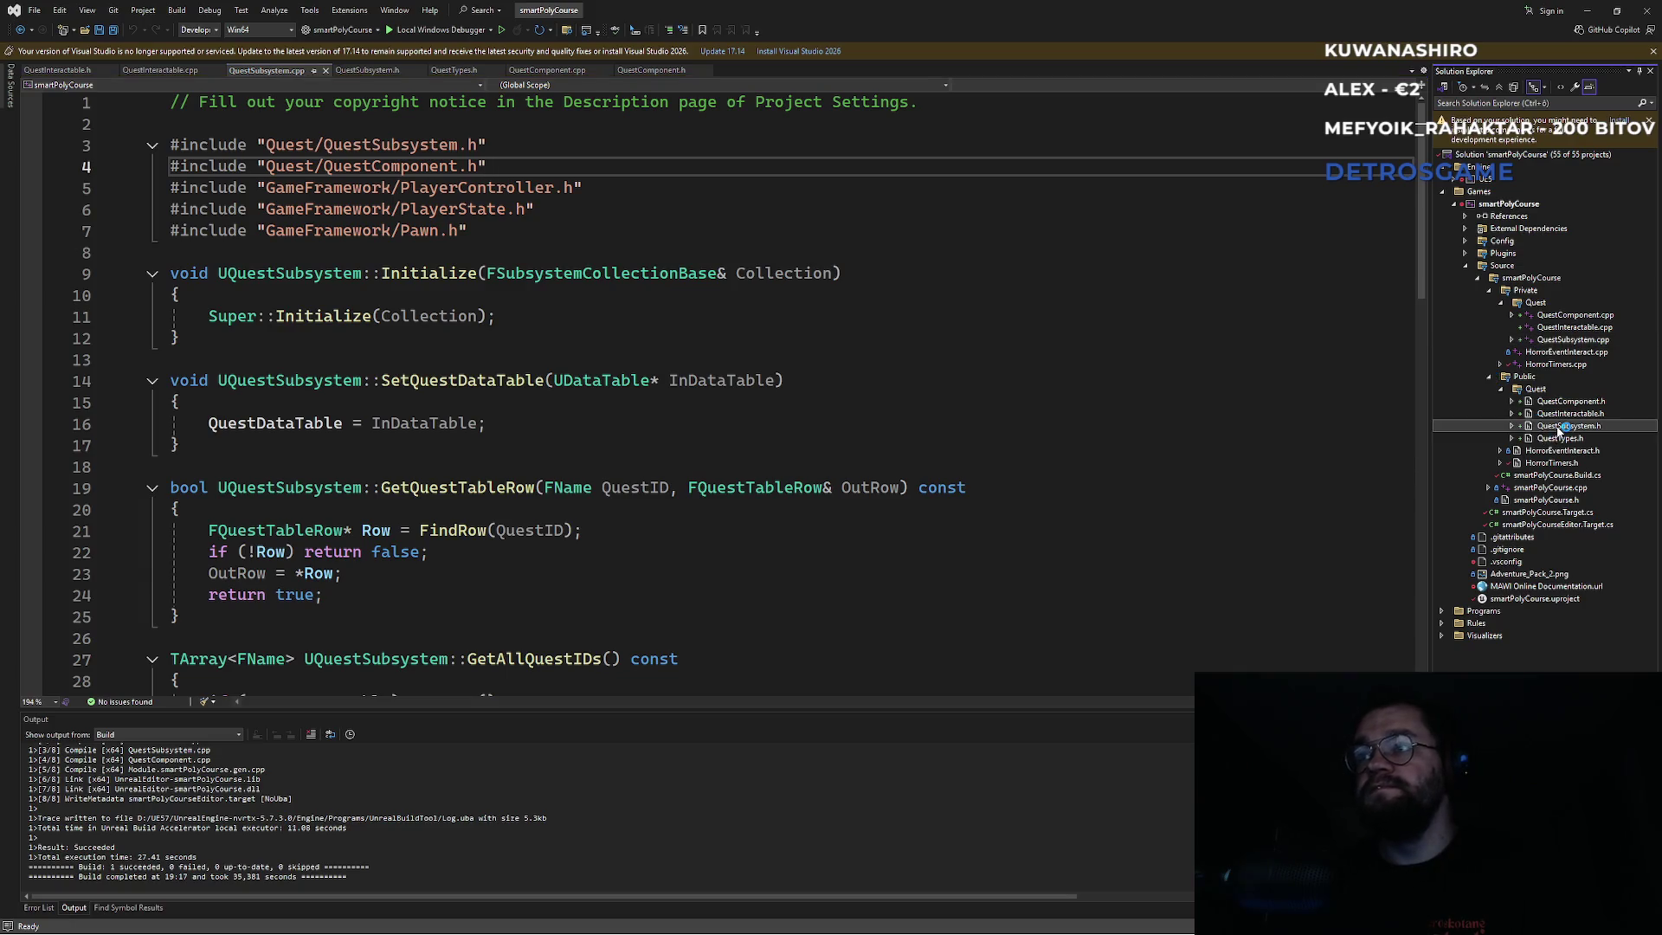
{"action": "scroll", "coordinate": [712, 404], "scroll_direction": "up", "scroll_amount": 5}
{"action": "left_click", "coordinate": [446, 511]}
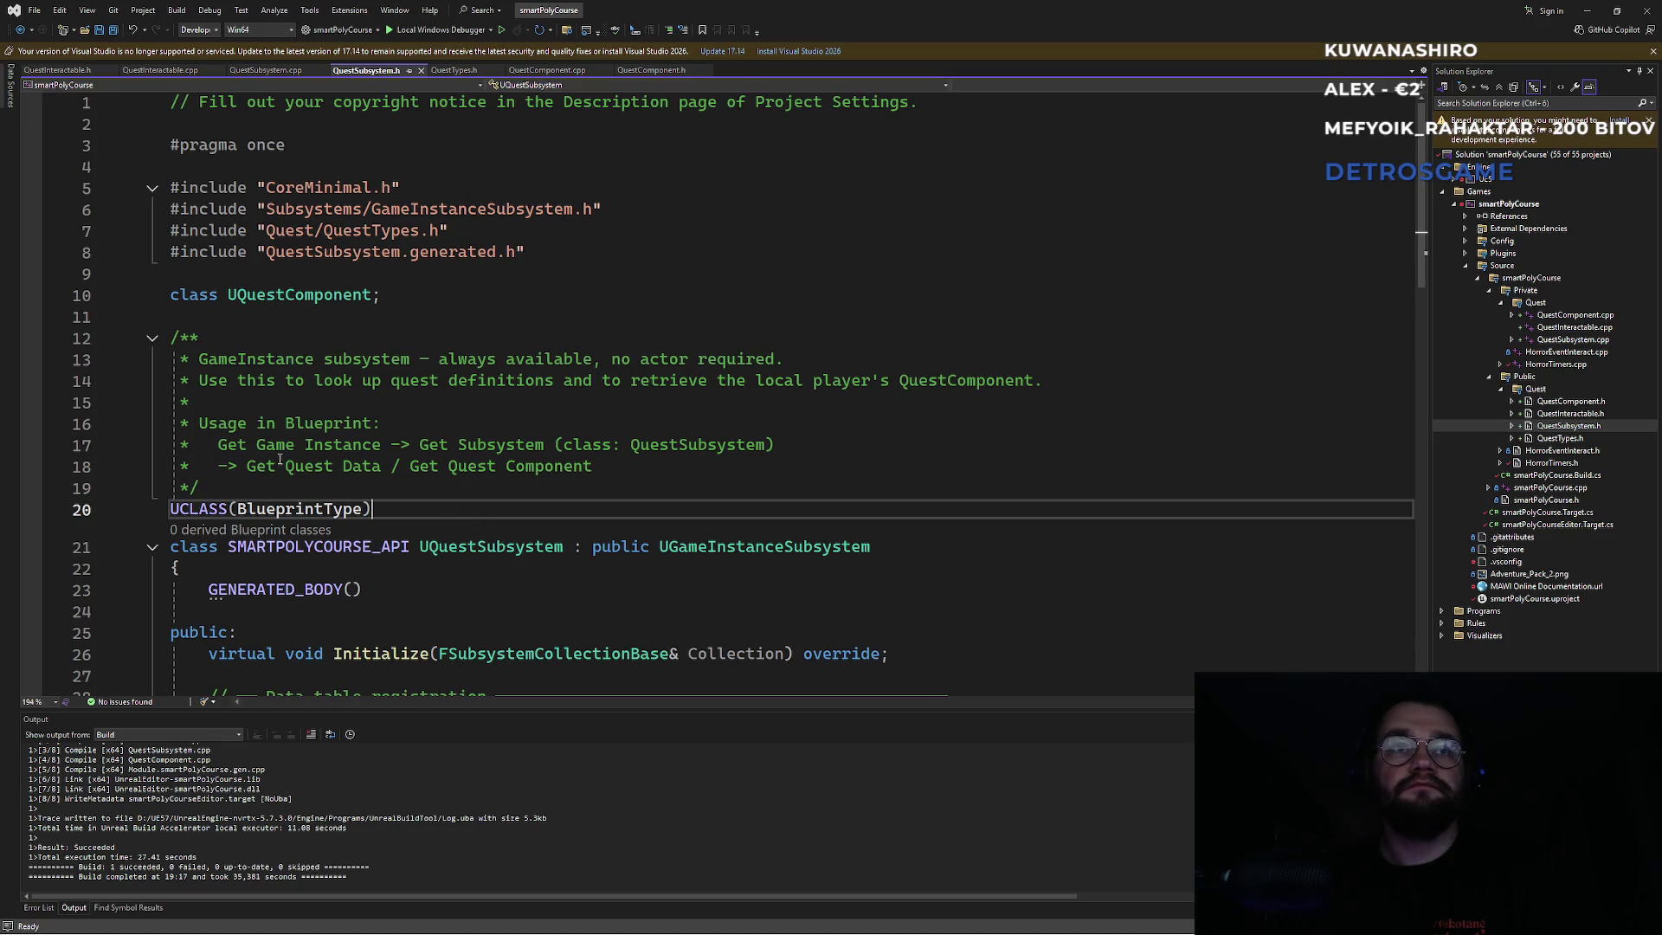
{"action": "left_click_drag", "start_coordinate": [257, 446], "coordinate": [768, 459]}
{"action": "left_click", "coordinate": [658, 471]}
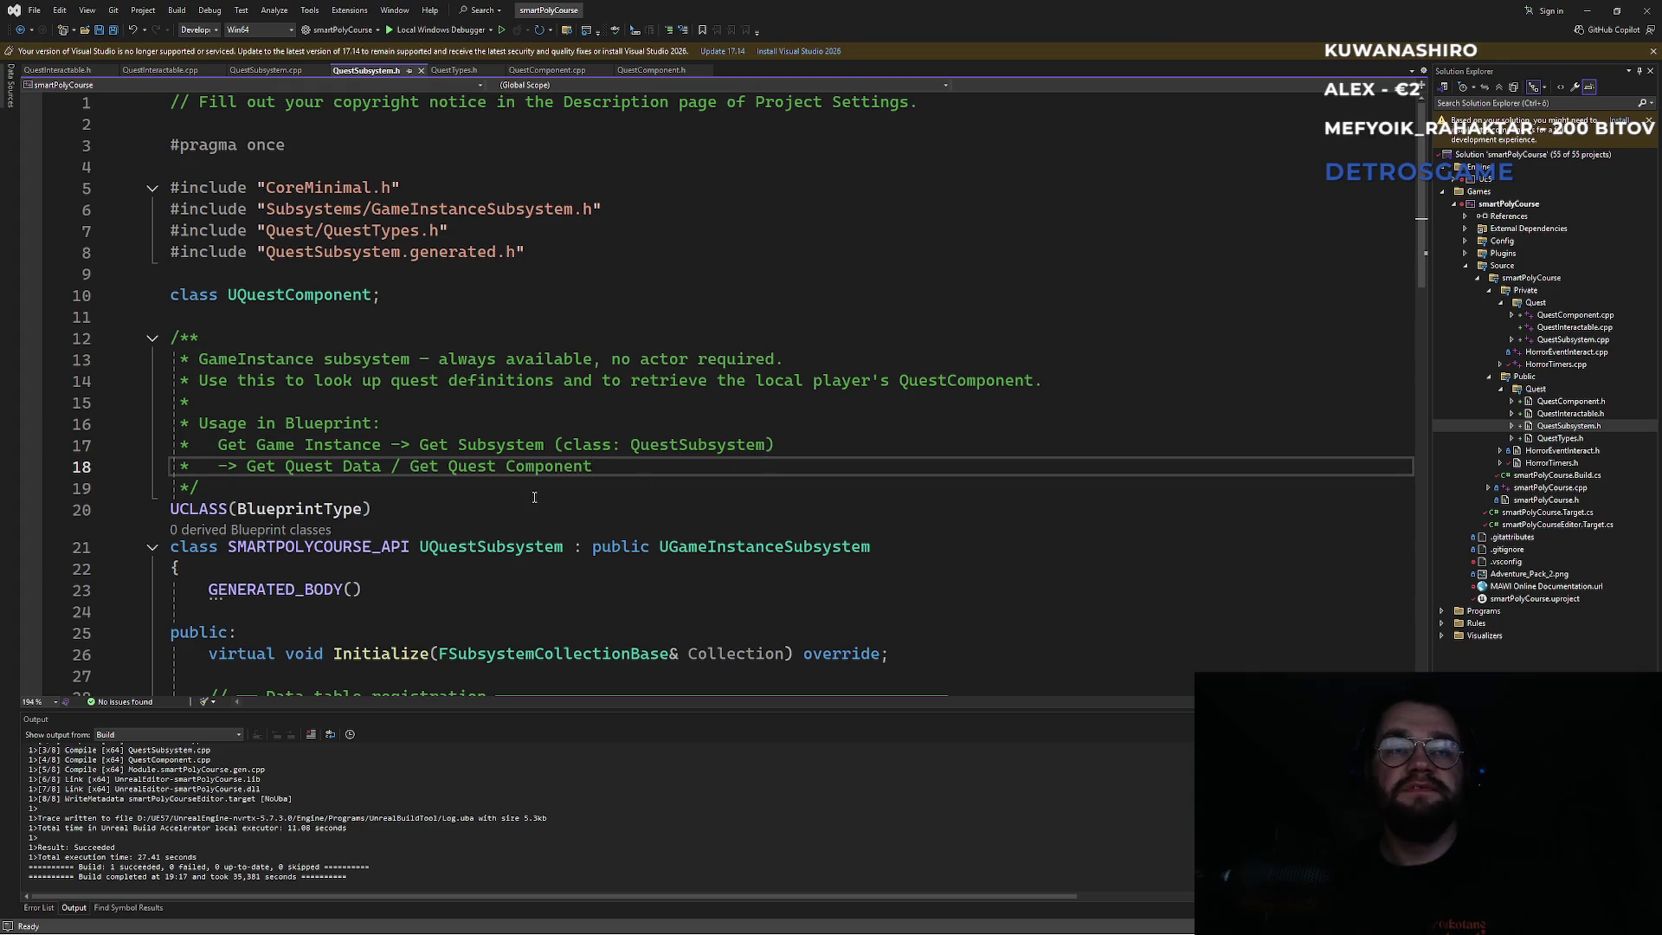
Save QuestSubsystem.h, recompile with Live Coding via Ctrl+Alt+F11, and switch back to the Unreal Editor.
{"action": "key", "text": "super"}
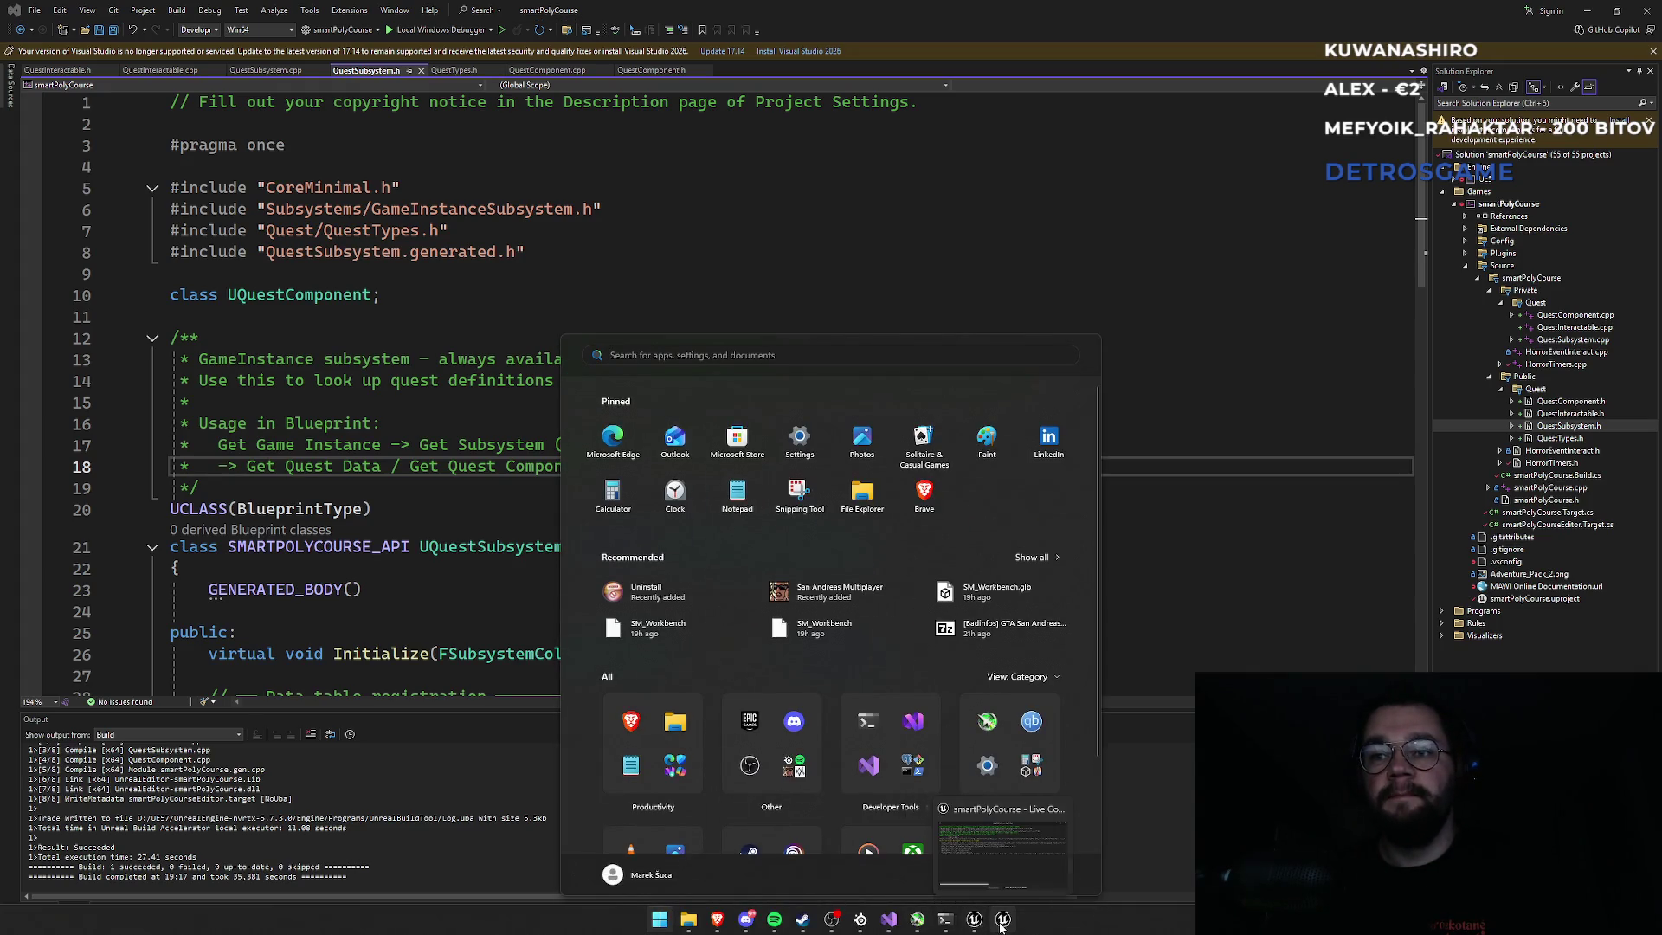
{"action": "left_click", "coordinate": [1002, 925]}
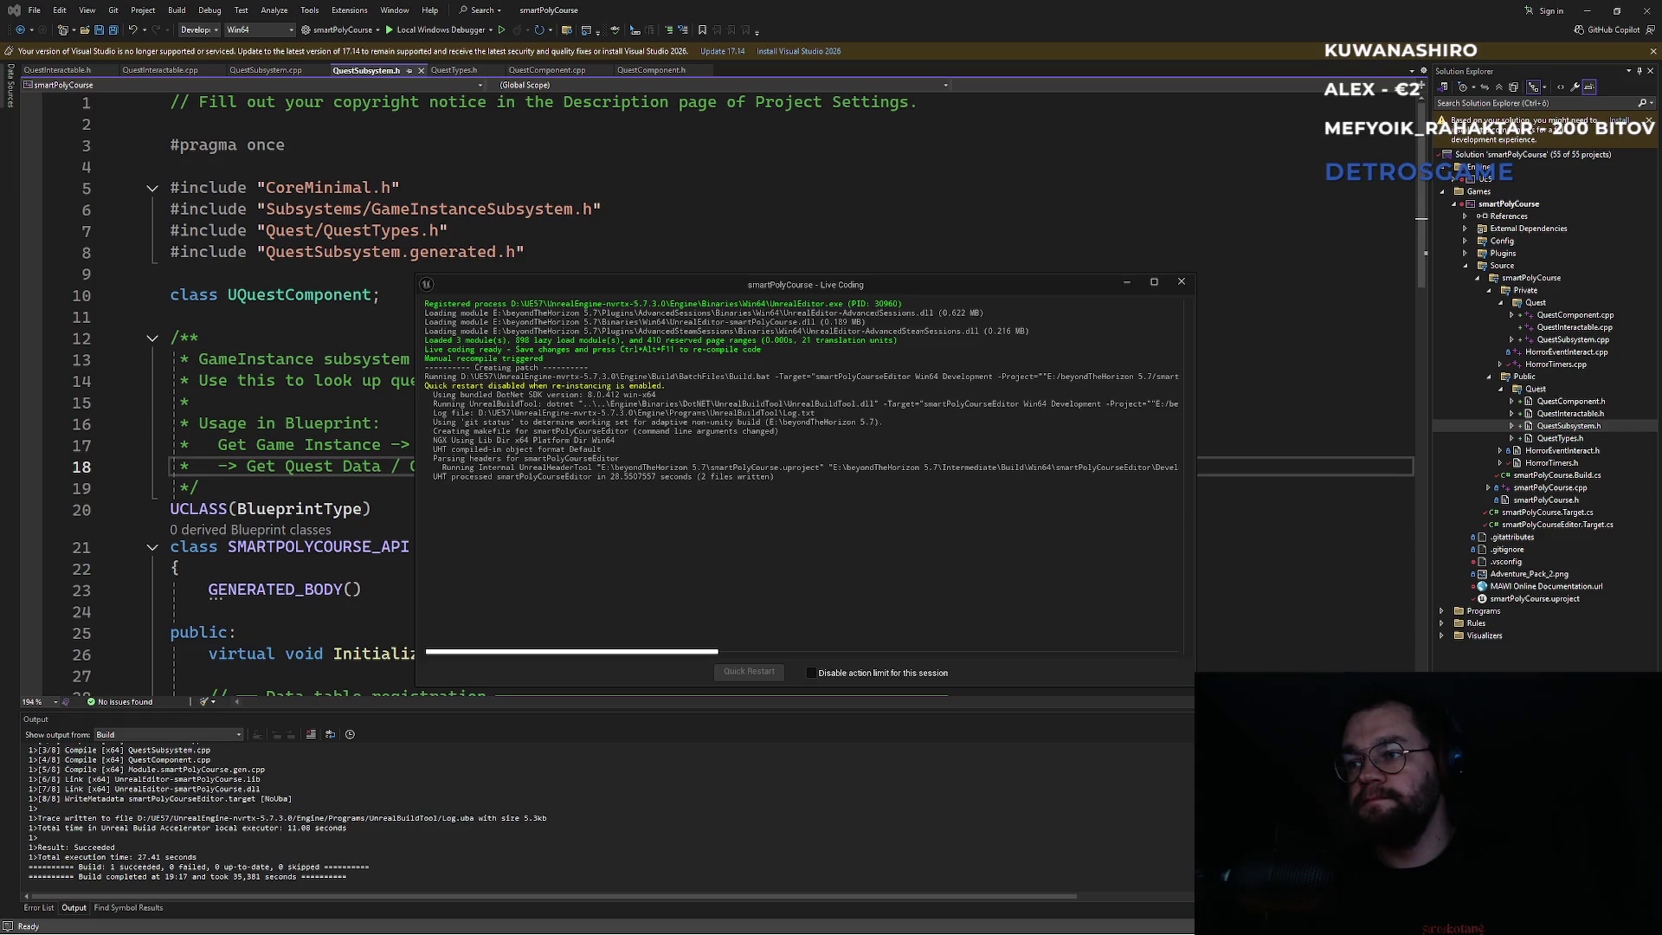
{"action": "left_click", "coordinate": [878, 450]}
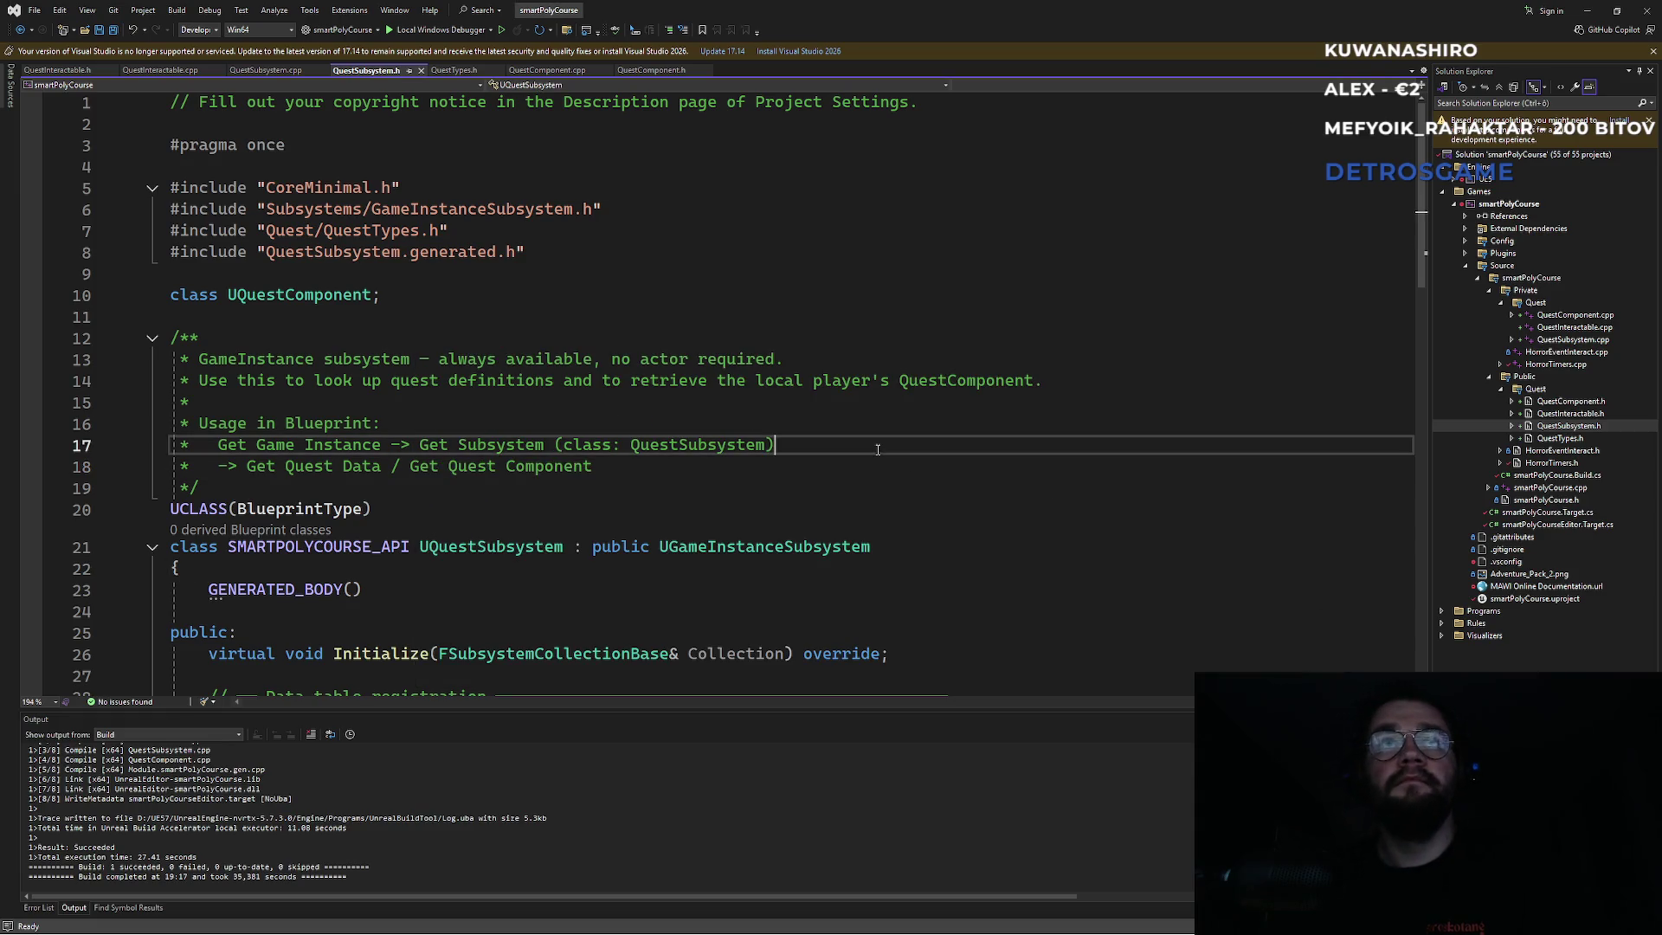
{"action": "key", "text": "ctrl+s"}
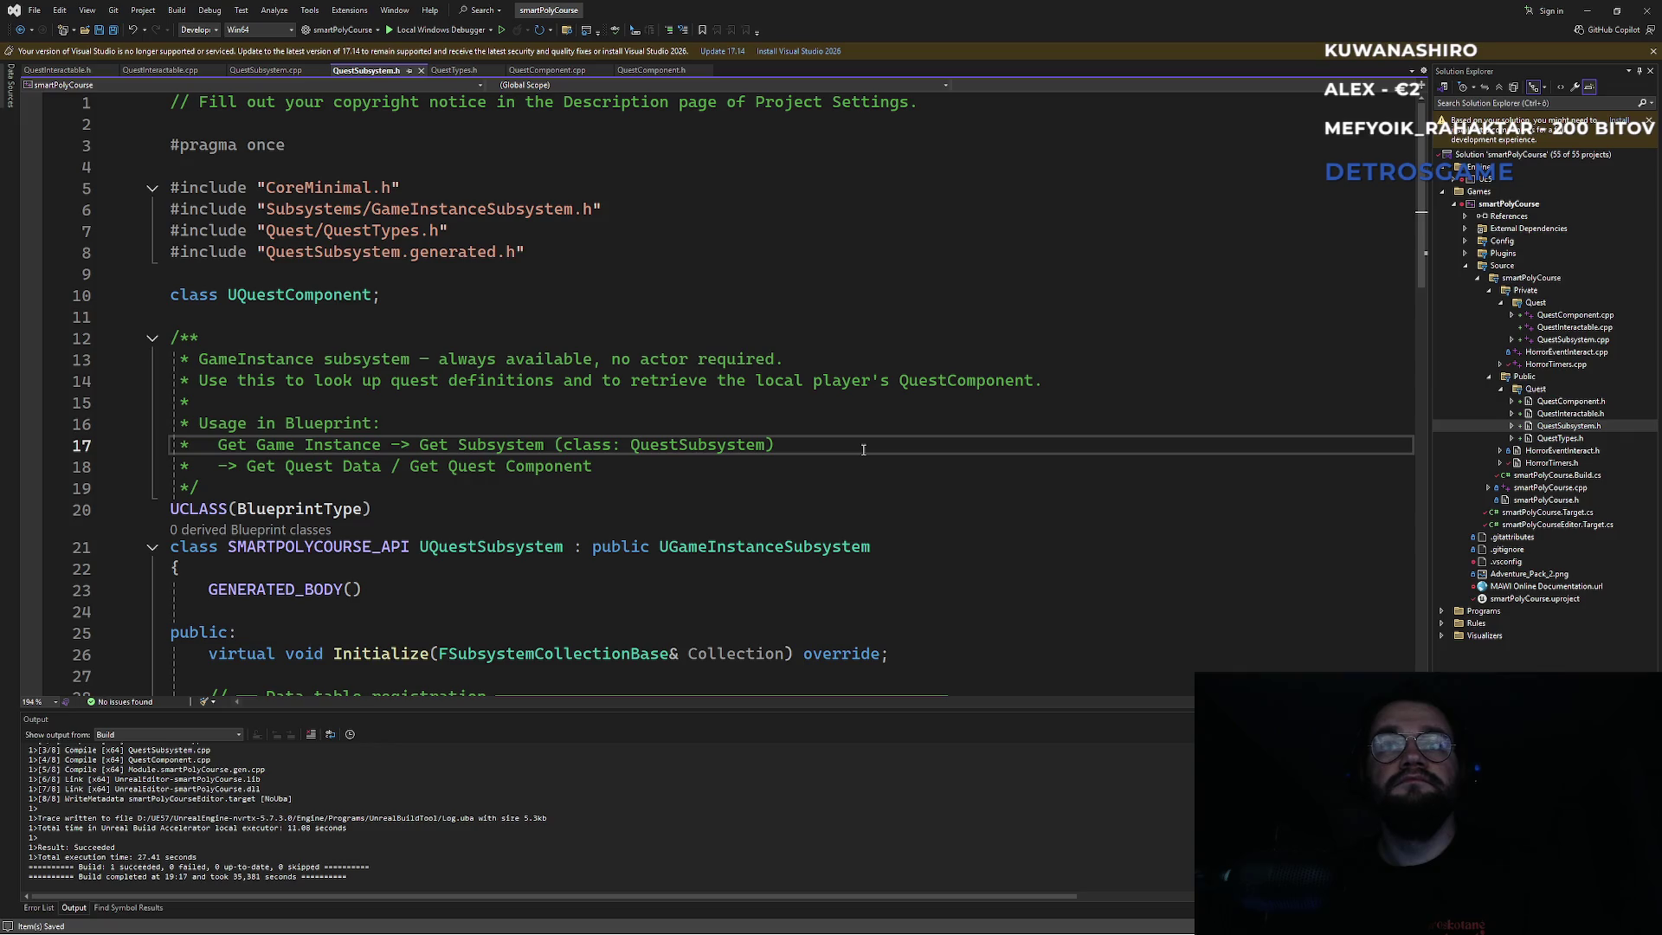
{"action": "key", "text": "ctrl+alt+F11"}
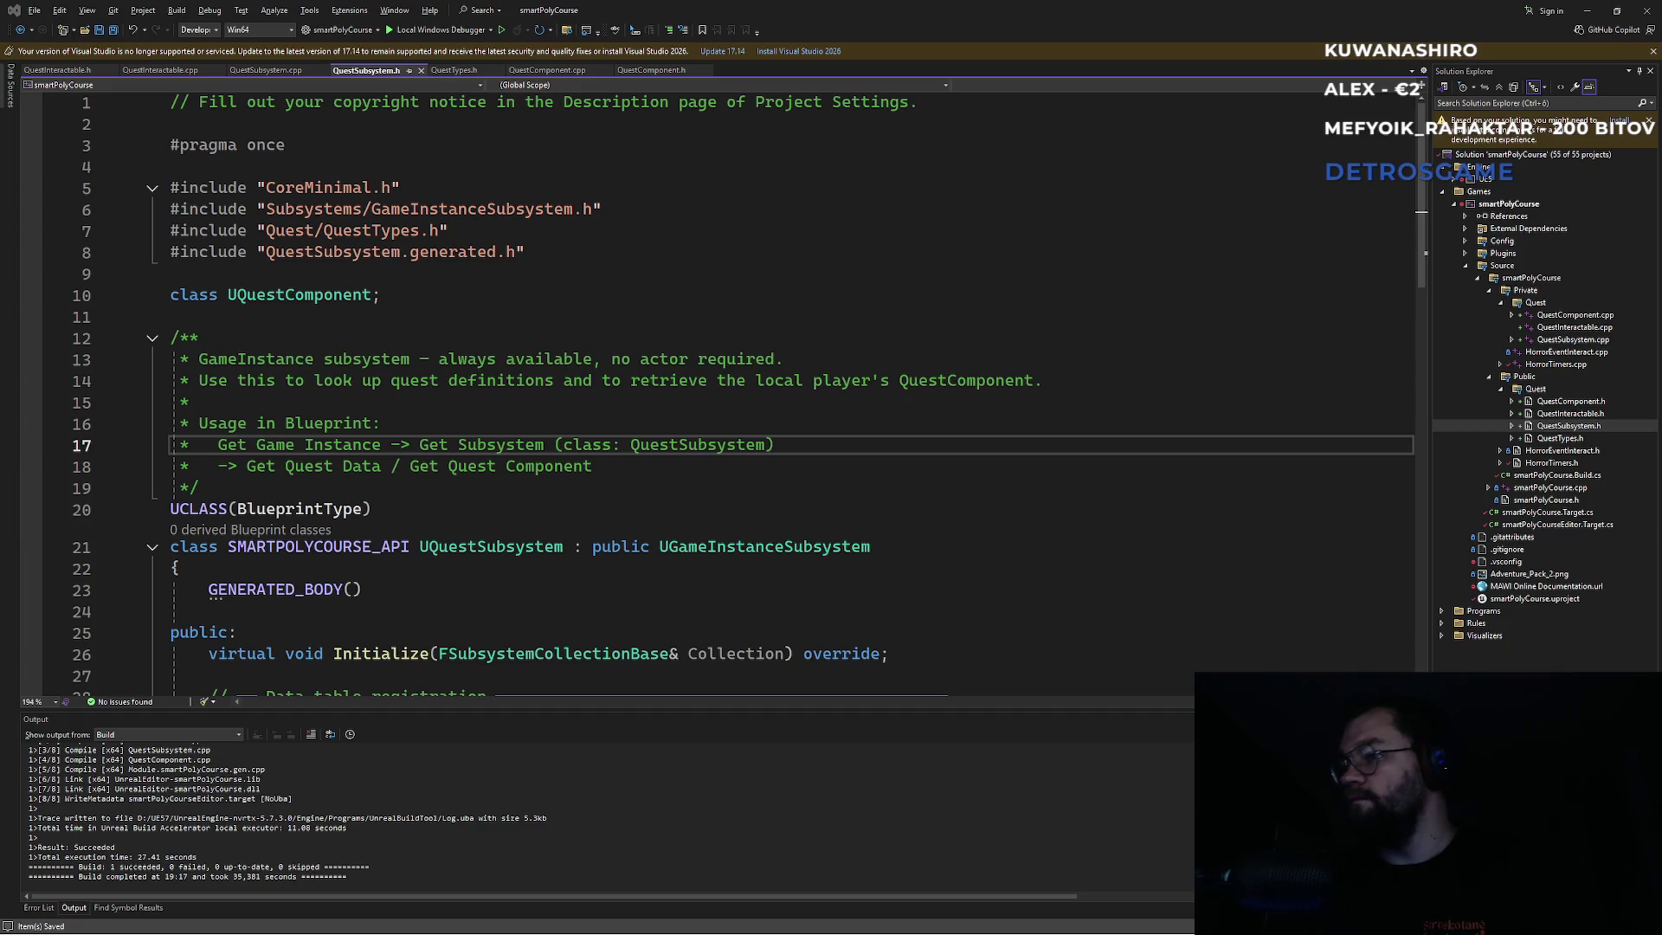
{"action": "key", "text": "super"}
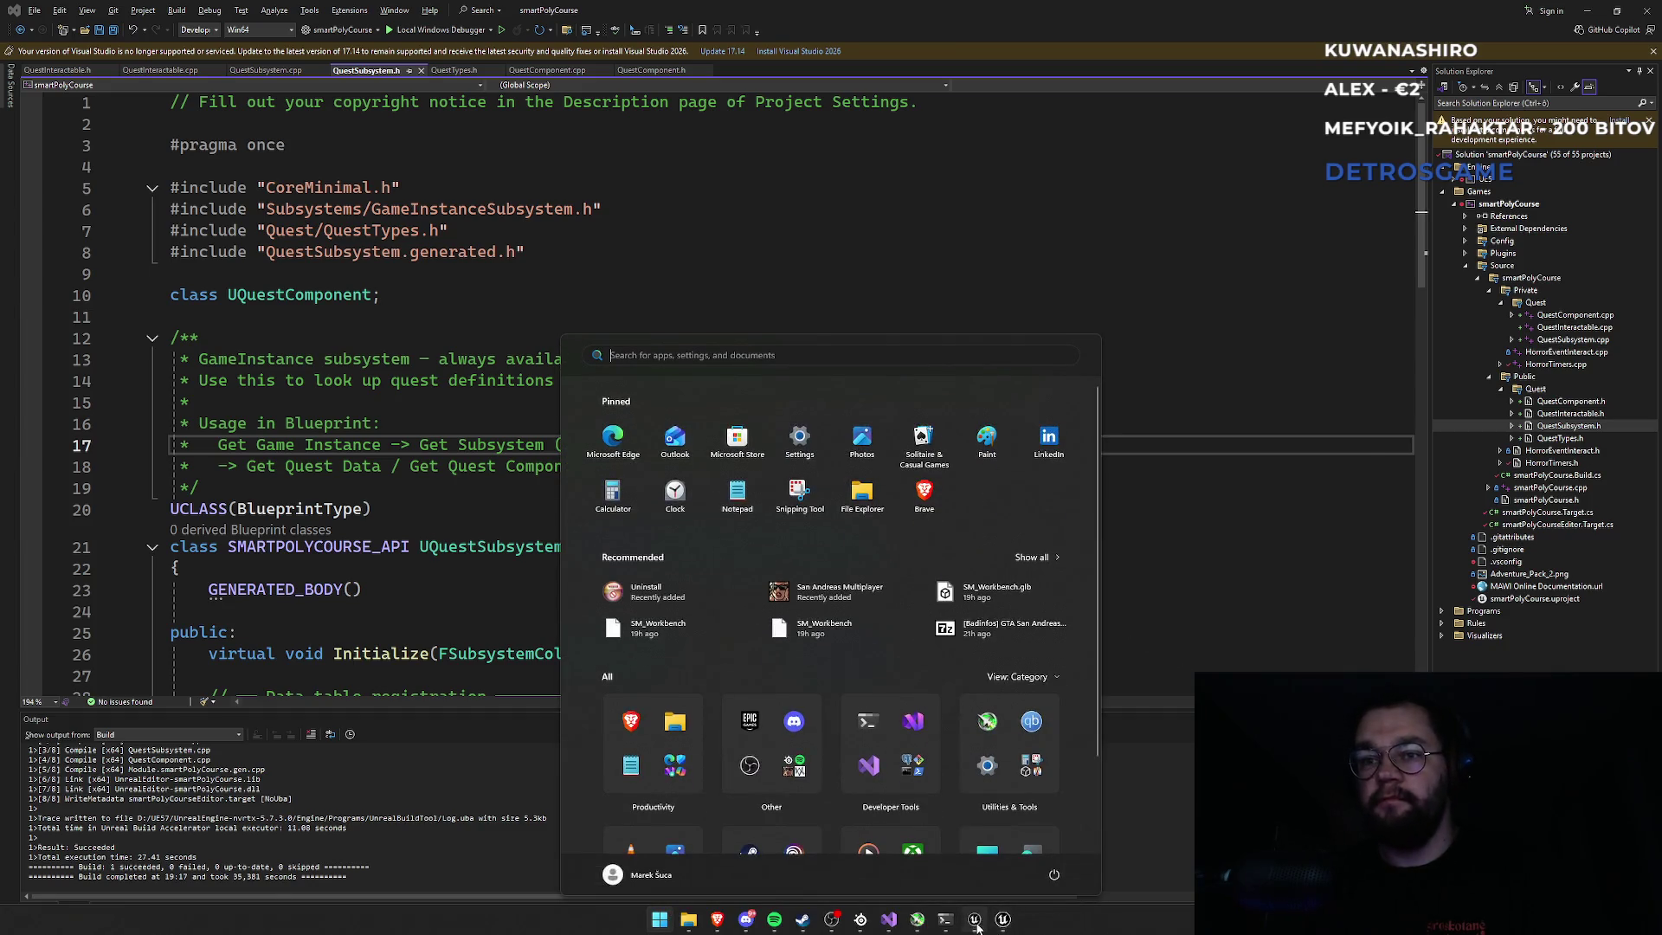
{"action": "left_click", "coordinate": [976, 919]}
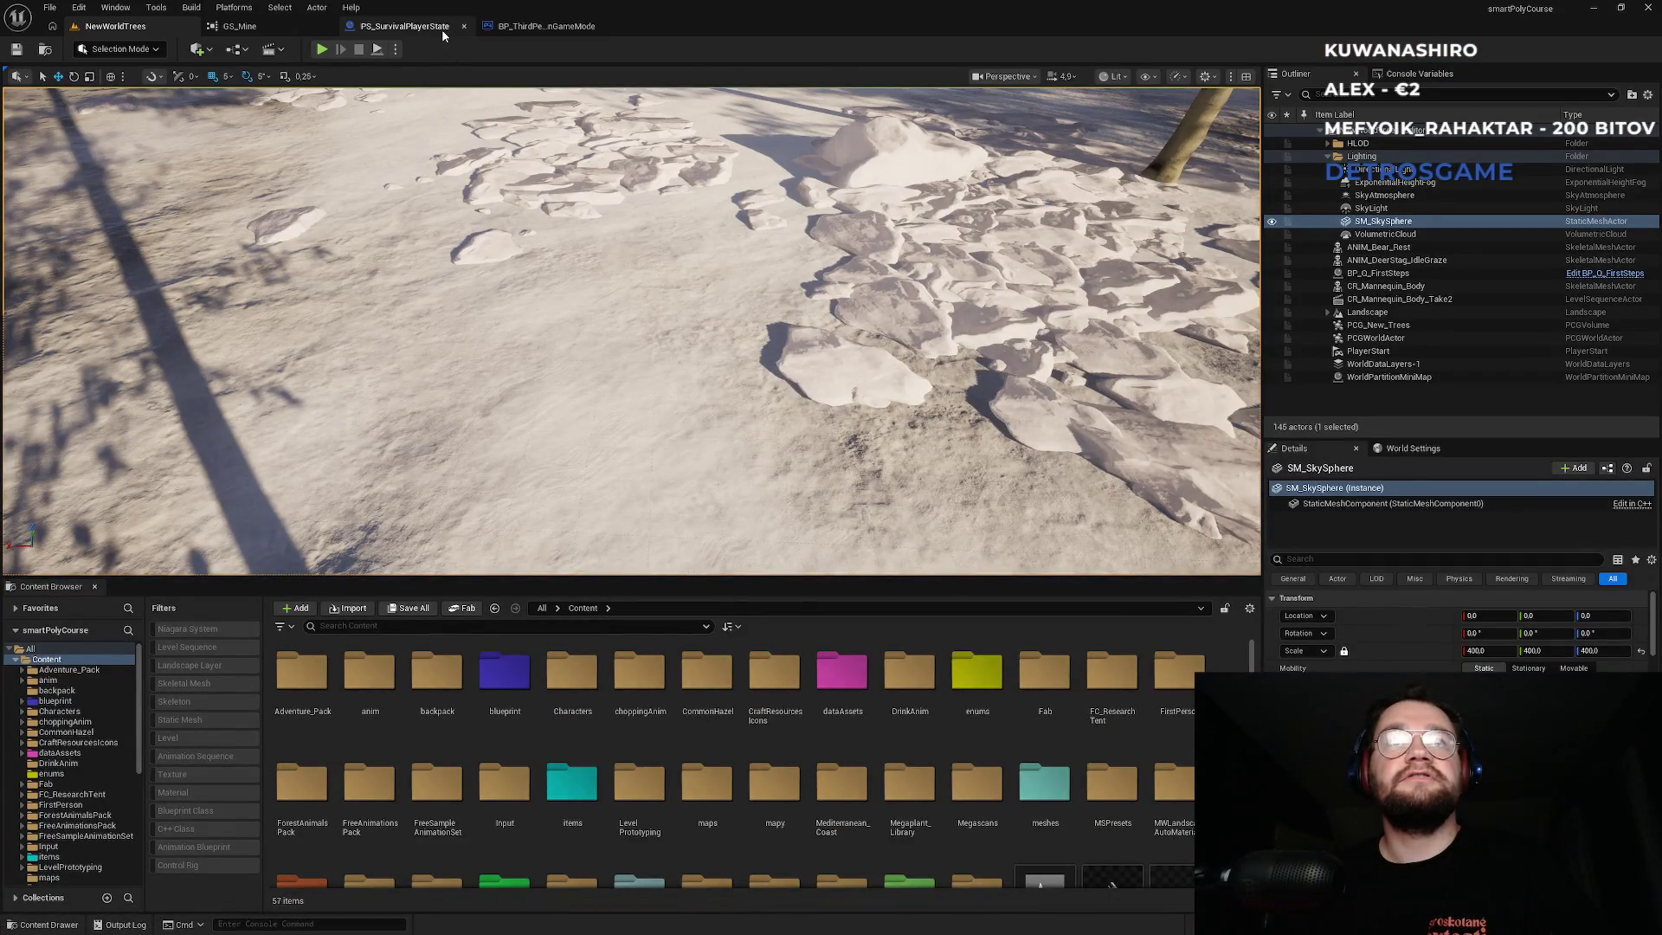
Compile BP_ThirdPersonGameMode and search 'quest' actions from Get Game Instance without adding any.
{"action": "left_click", "coordinate": [427, 33]}
{"action": "left_click", "coordinate": [544, 26]}
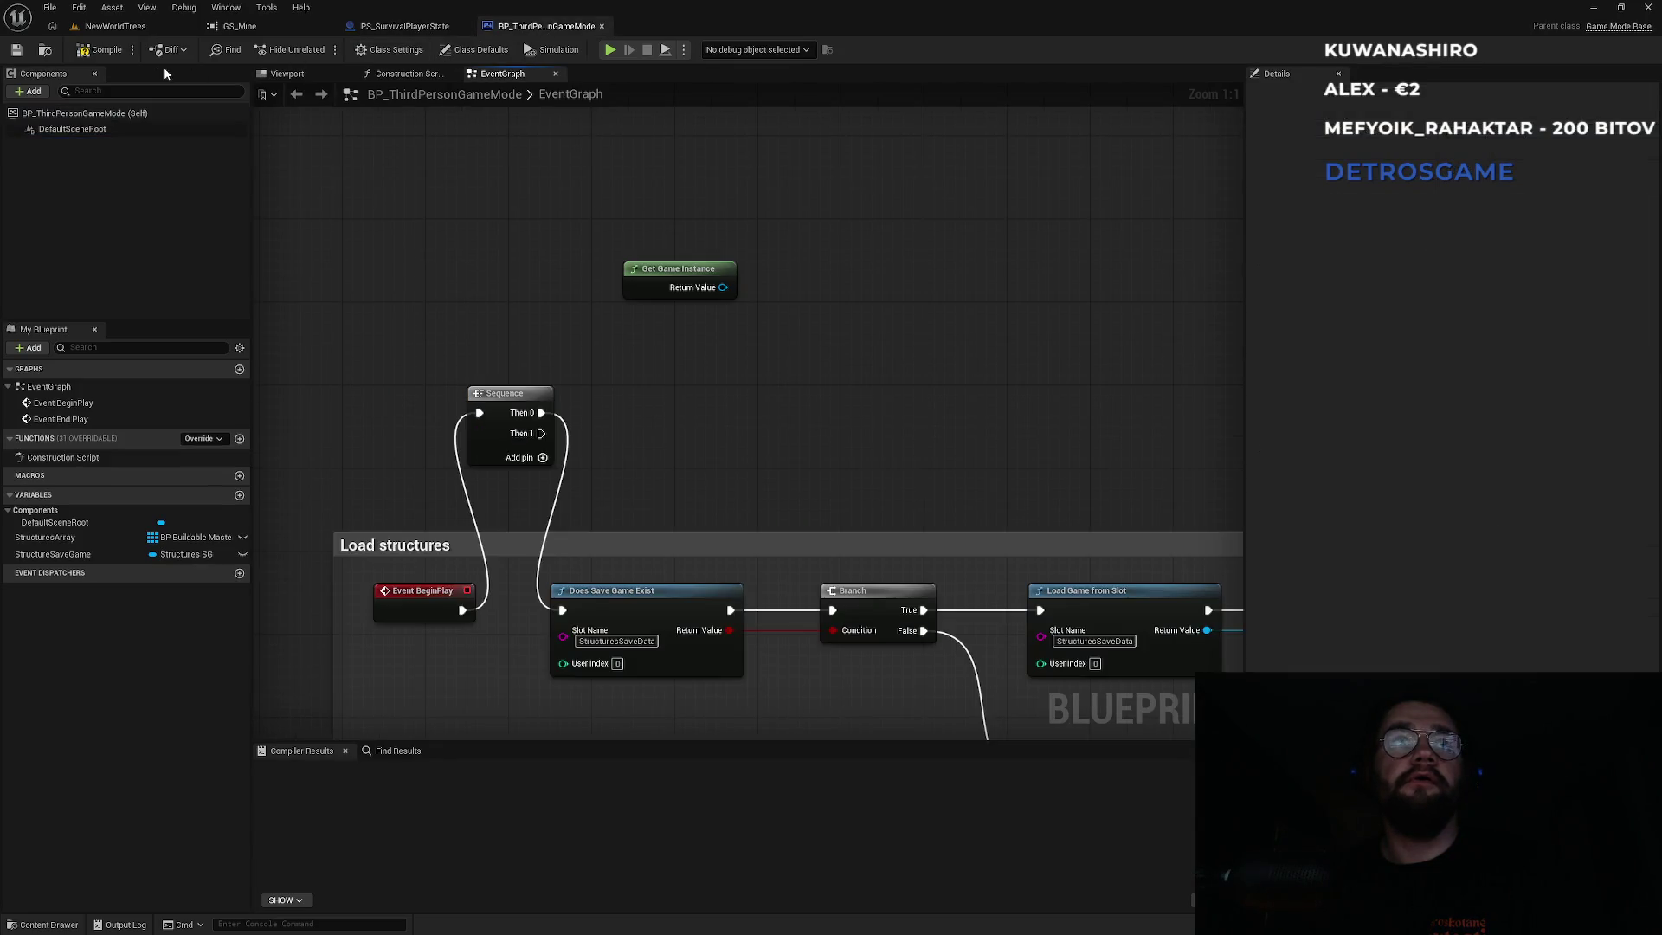
{"action": "left_click", "coordinate": [95, 52]}
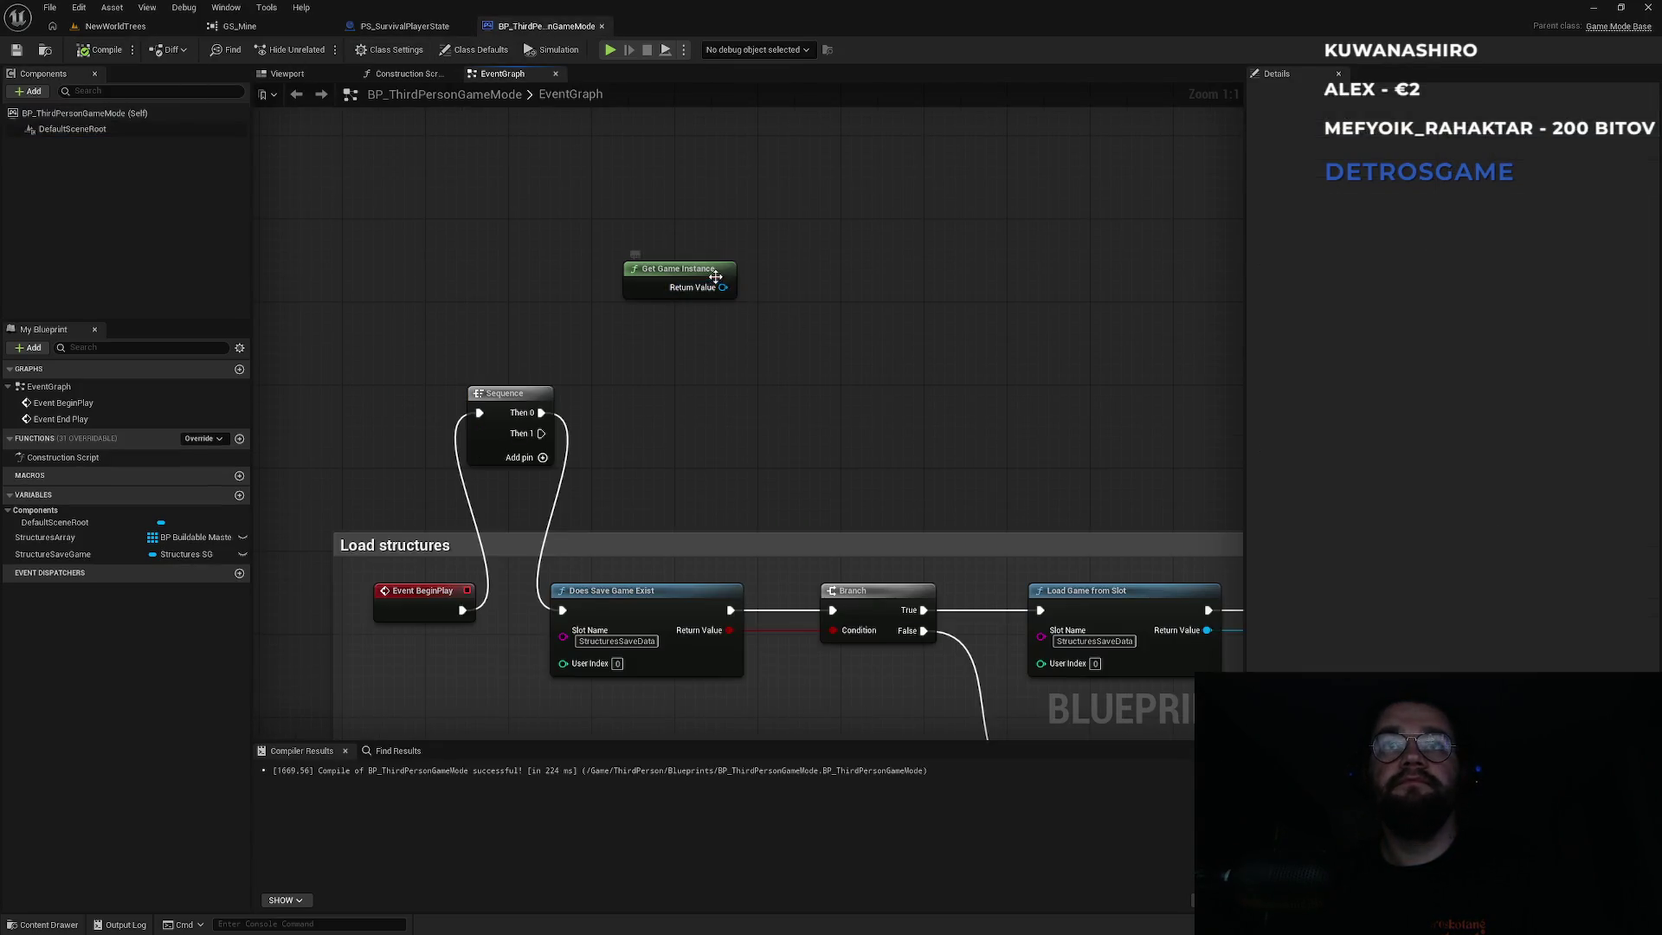
{"action": "left_click_drag", "start_coordinate": [727, 295], "coordinate": [768, 329]}
{"action": "type", "text": "quest"}
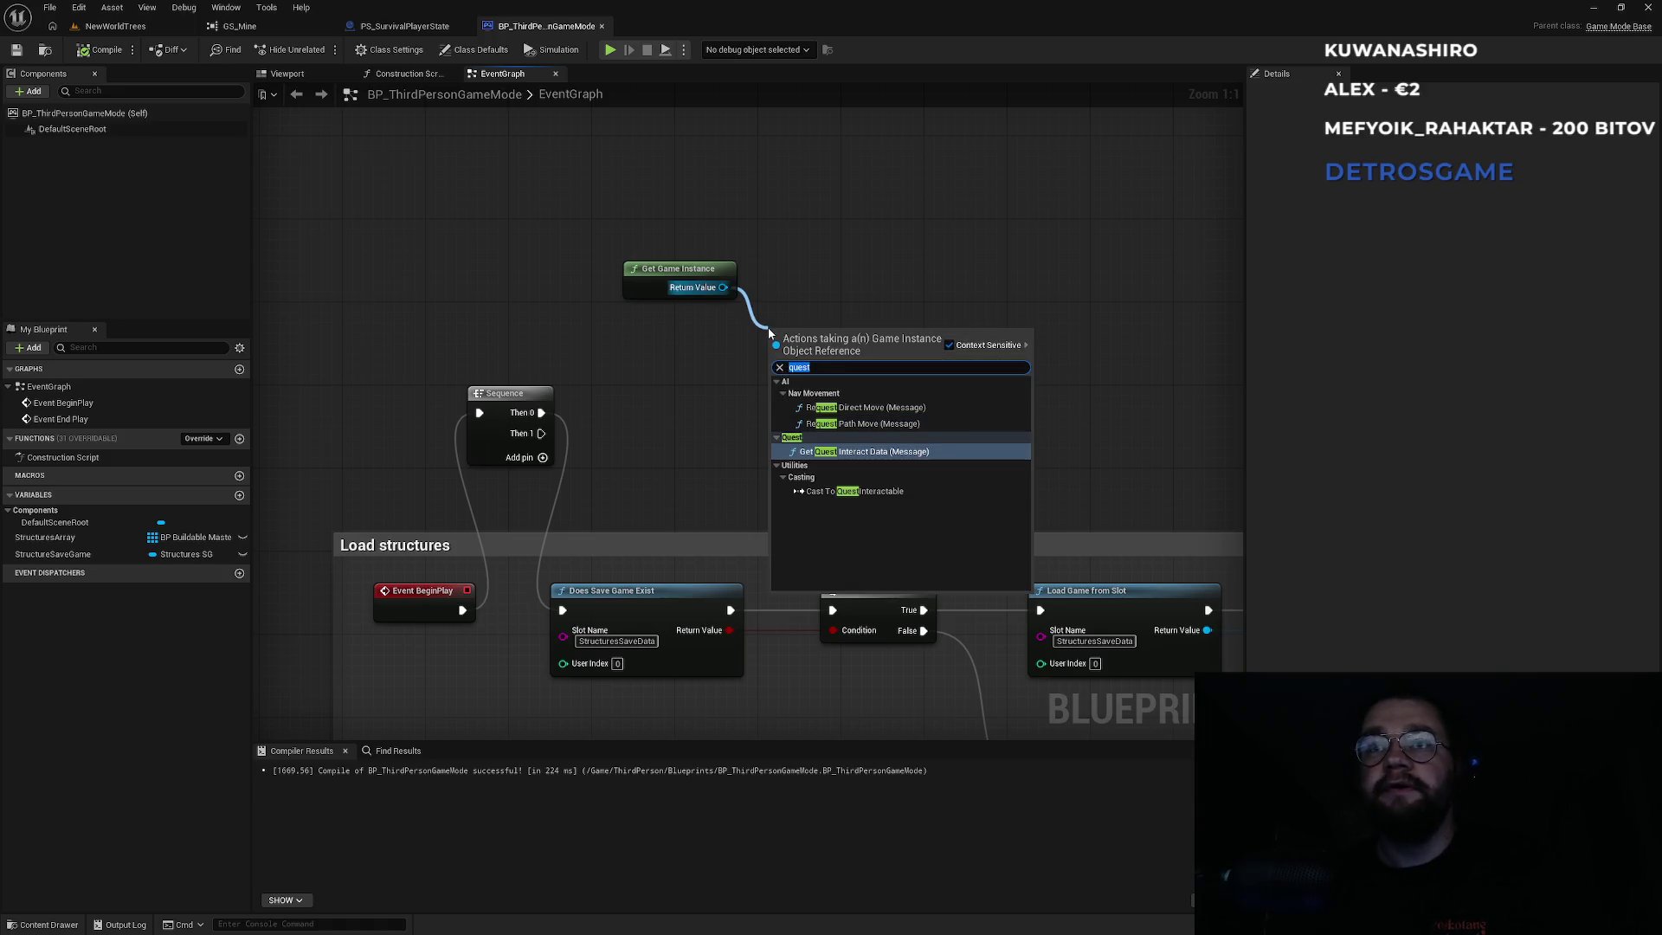
{"action": "key", "text": "Escape"}
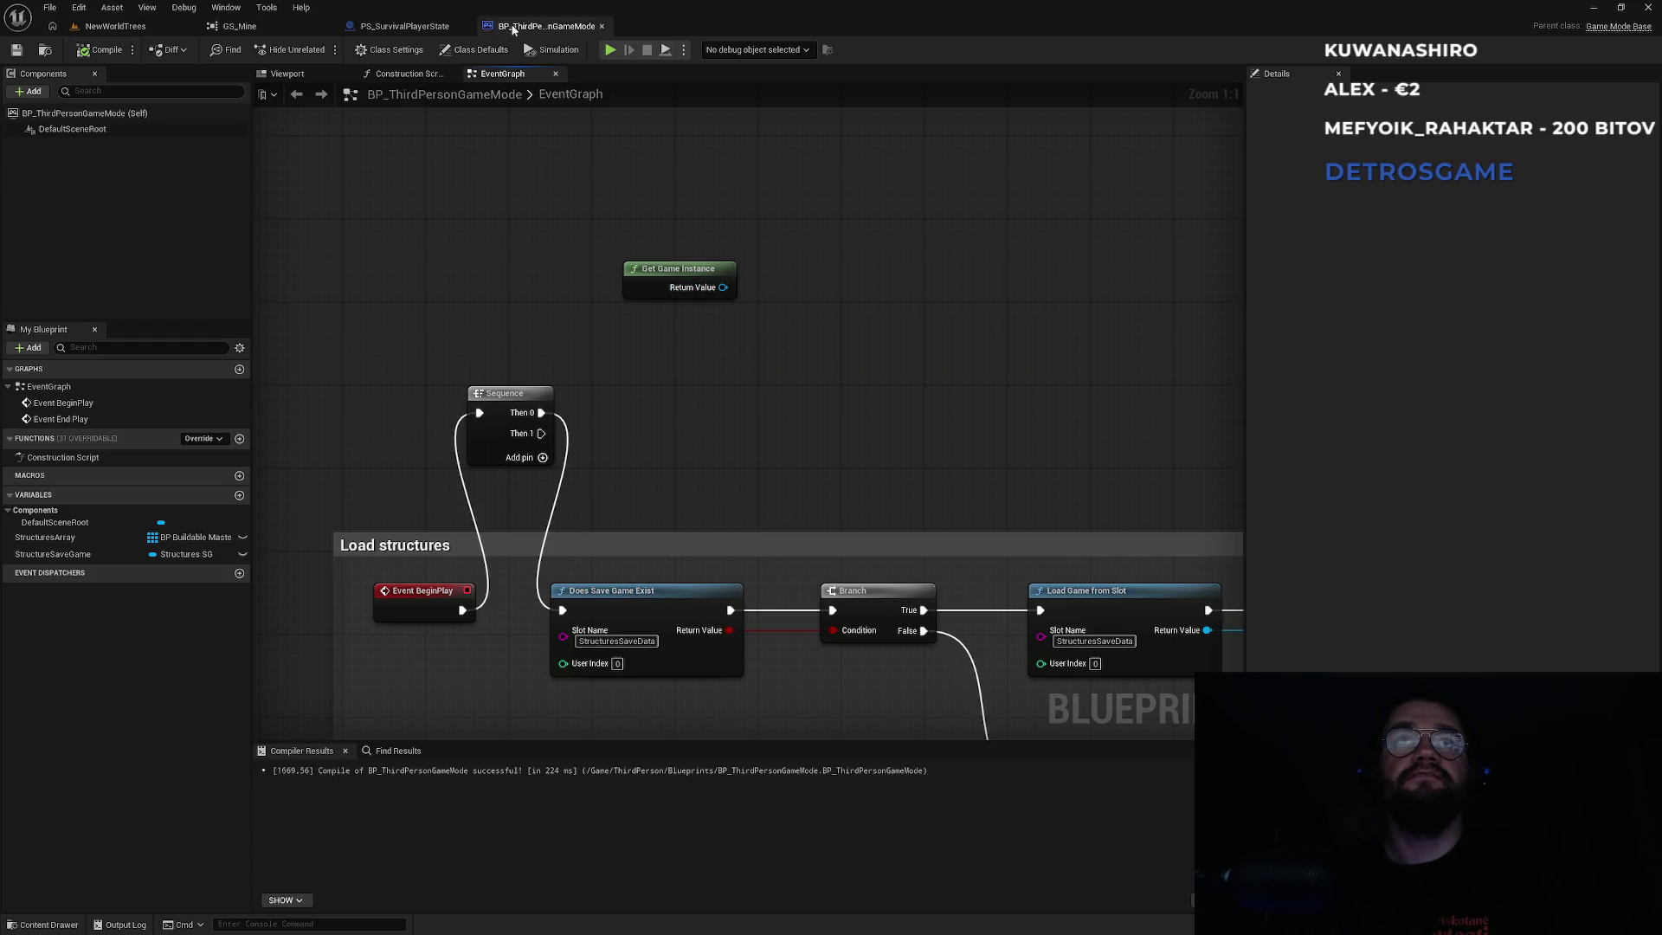
Close and reopen BP_ThirdPersonGameMode by locating it through the reference viewer and Content Browser.
{"action": "middle_click", "coordinate": [517, 30]}
{"action": "left_click", "coordinate": [115, 26]}
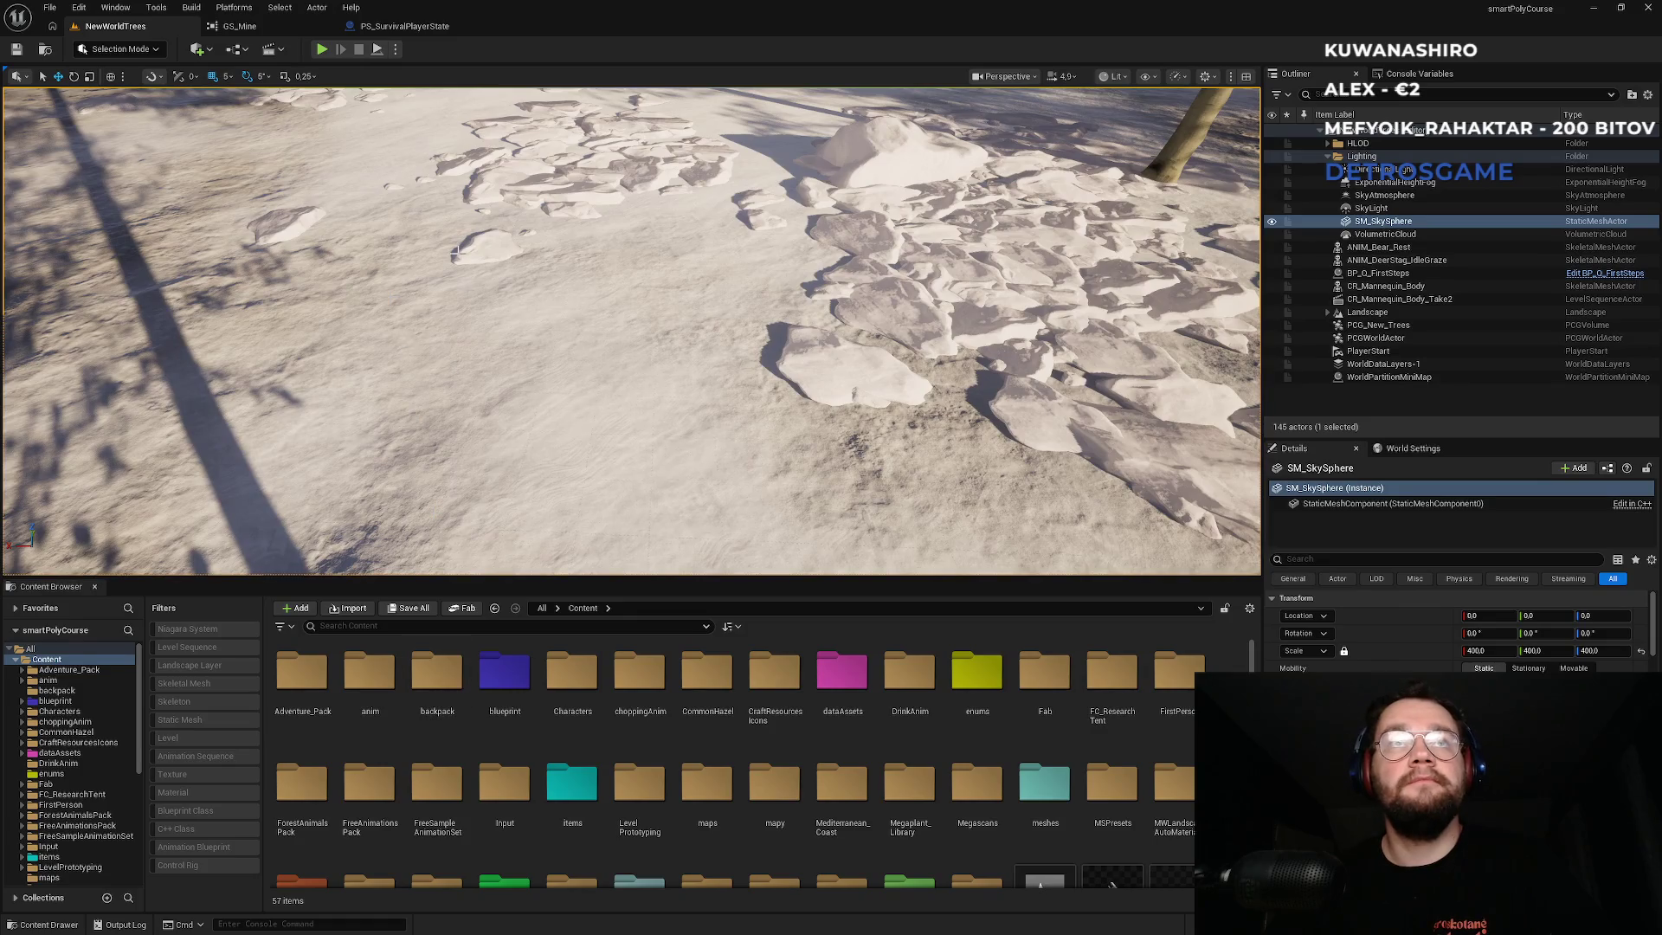
{"action": "left_click", "coordinate": [412, 27]}
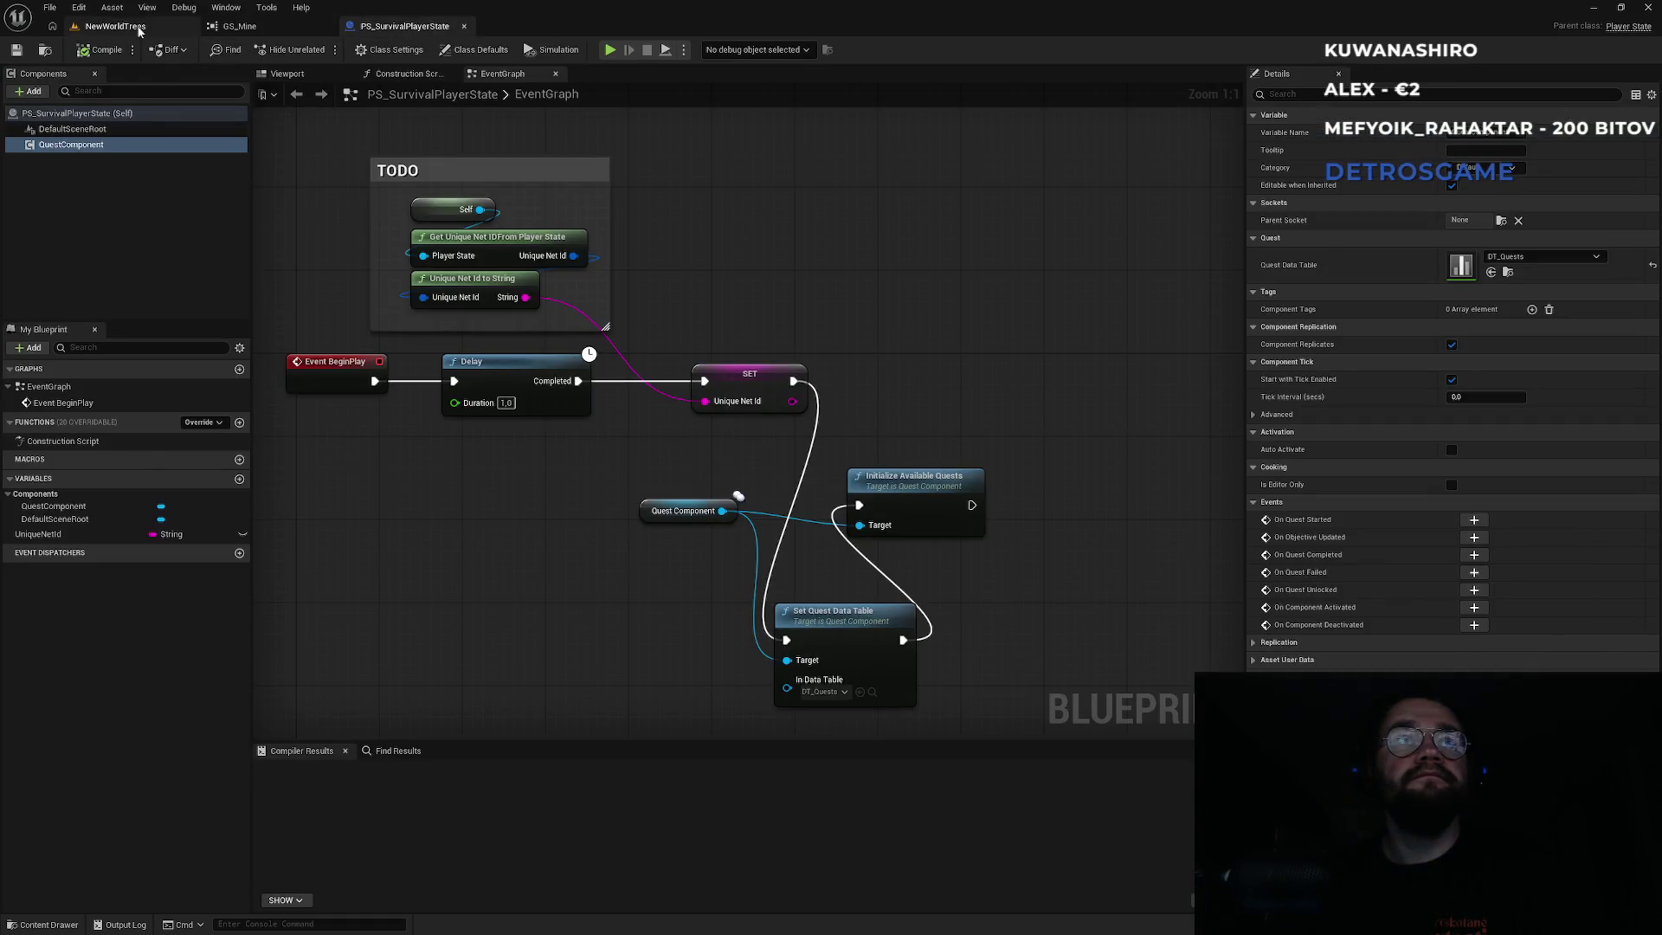
{"action": "left_click", "coordinate": [235, 26]}
{"action": "double_click", "coordinate": [179, 556]}
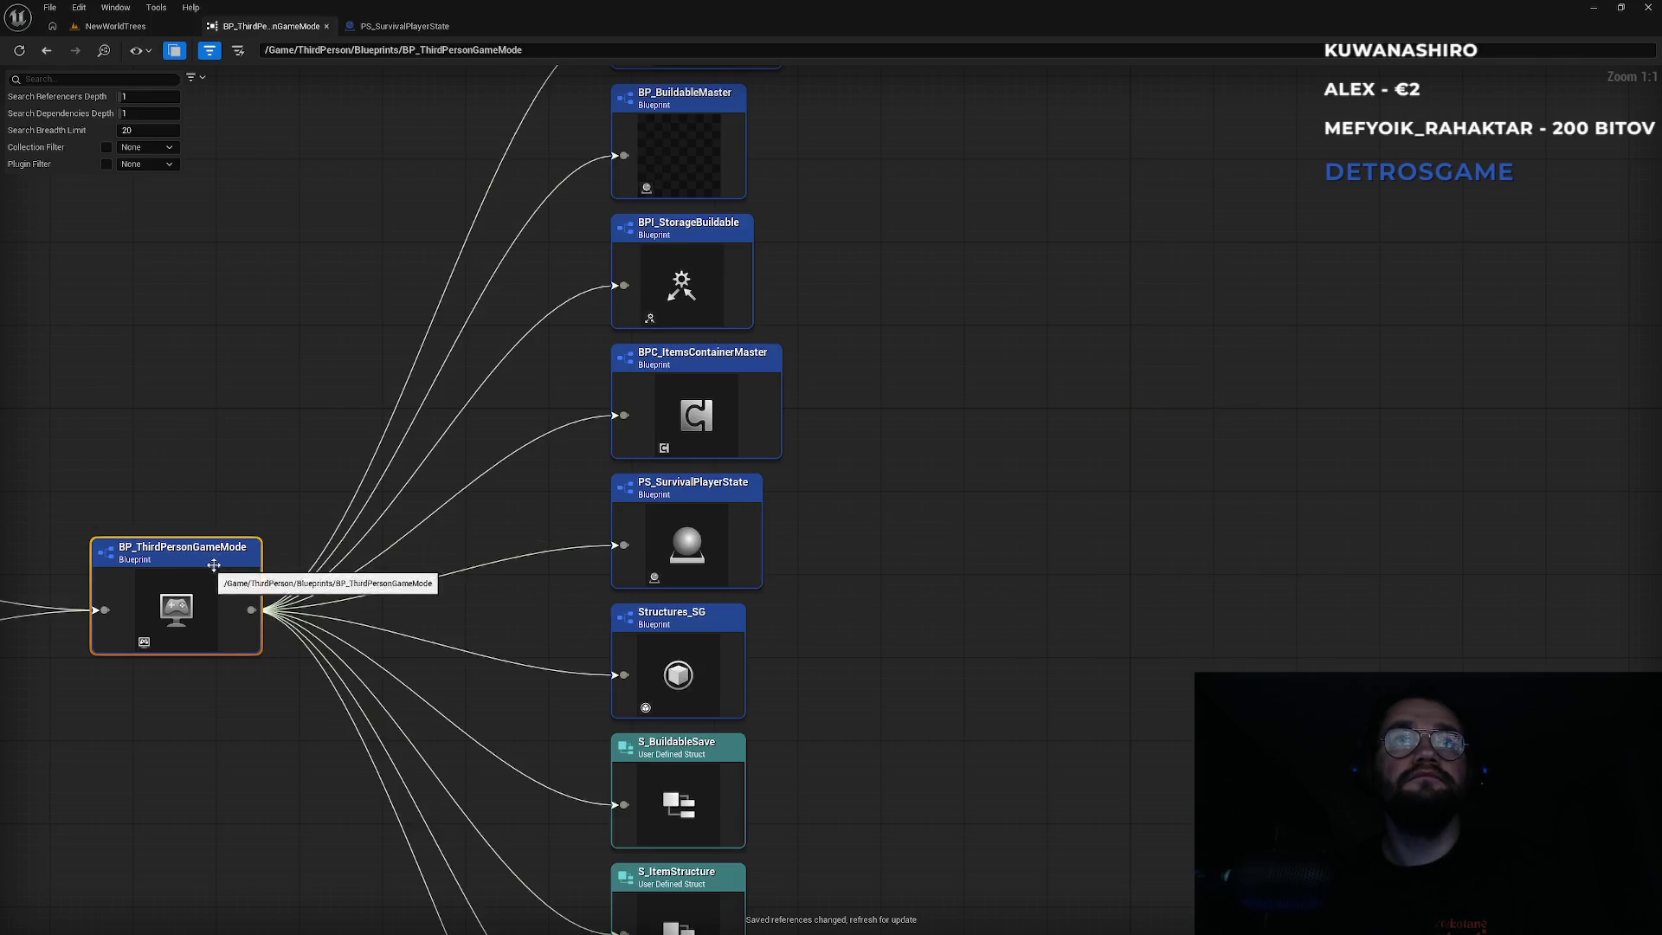
{"action": "right_click", "coordinate": [179, 556]}
{"action": "left_click", "coordinate": [230, 598]}
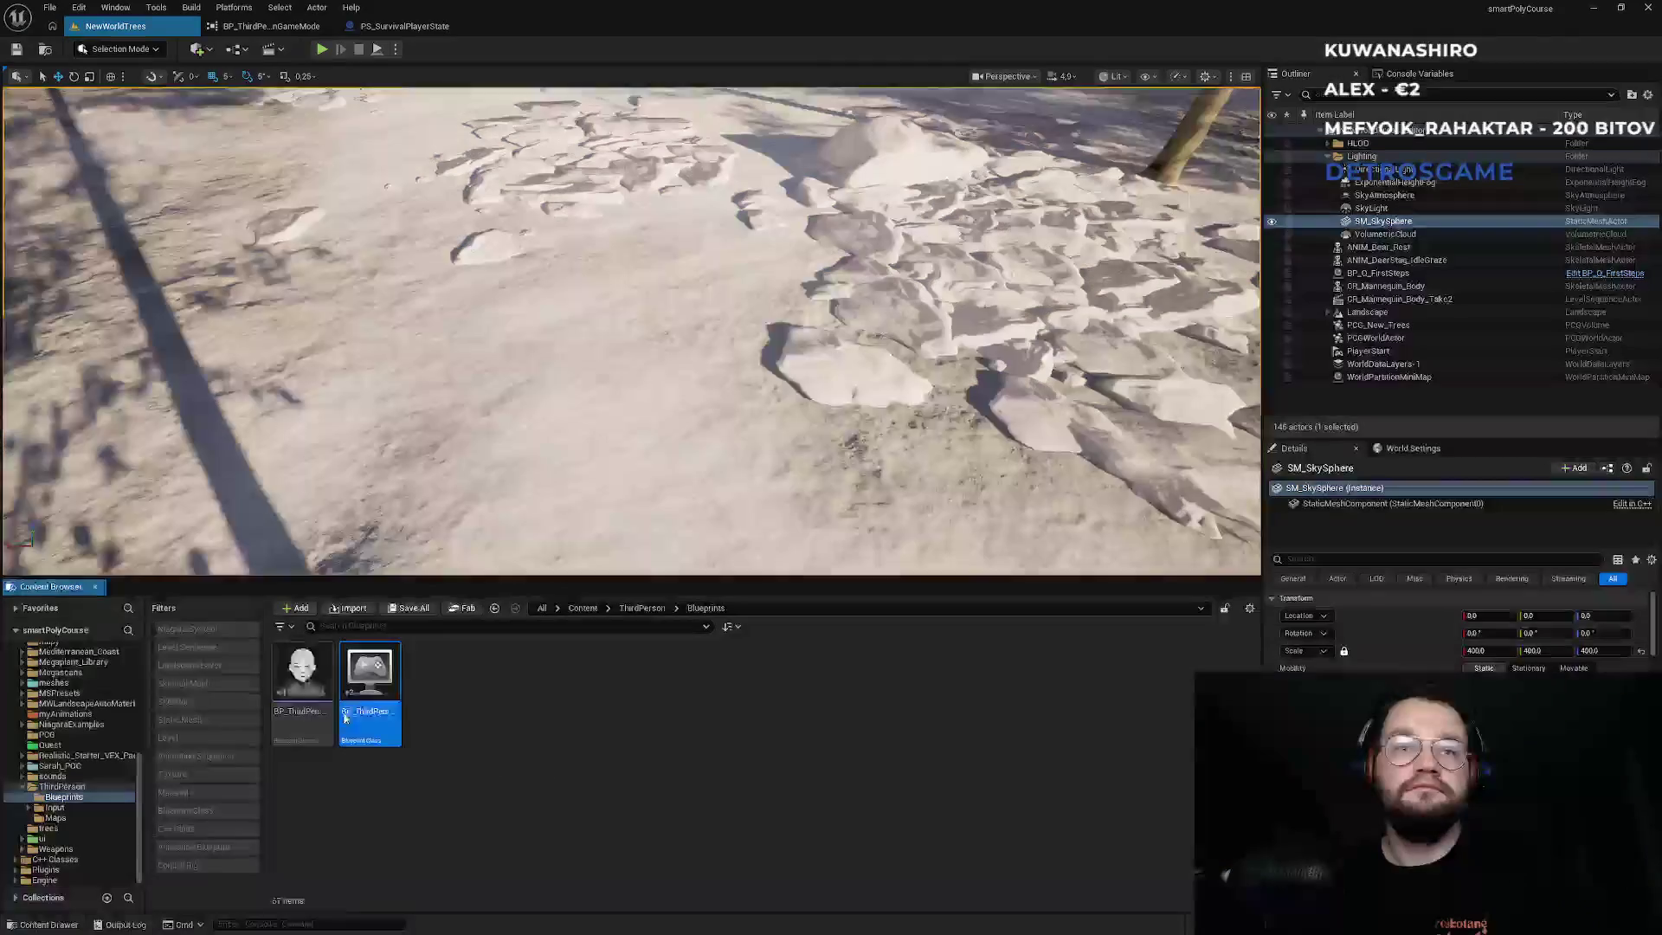
{"action": "double_click", "coordinate": [351, 710]}
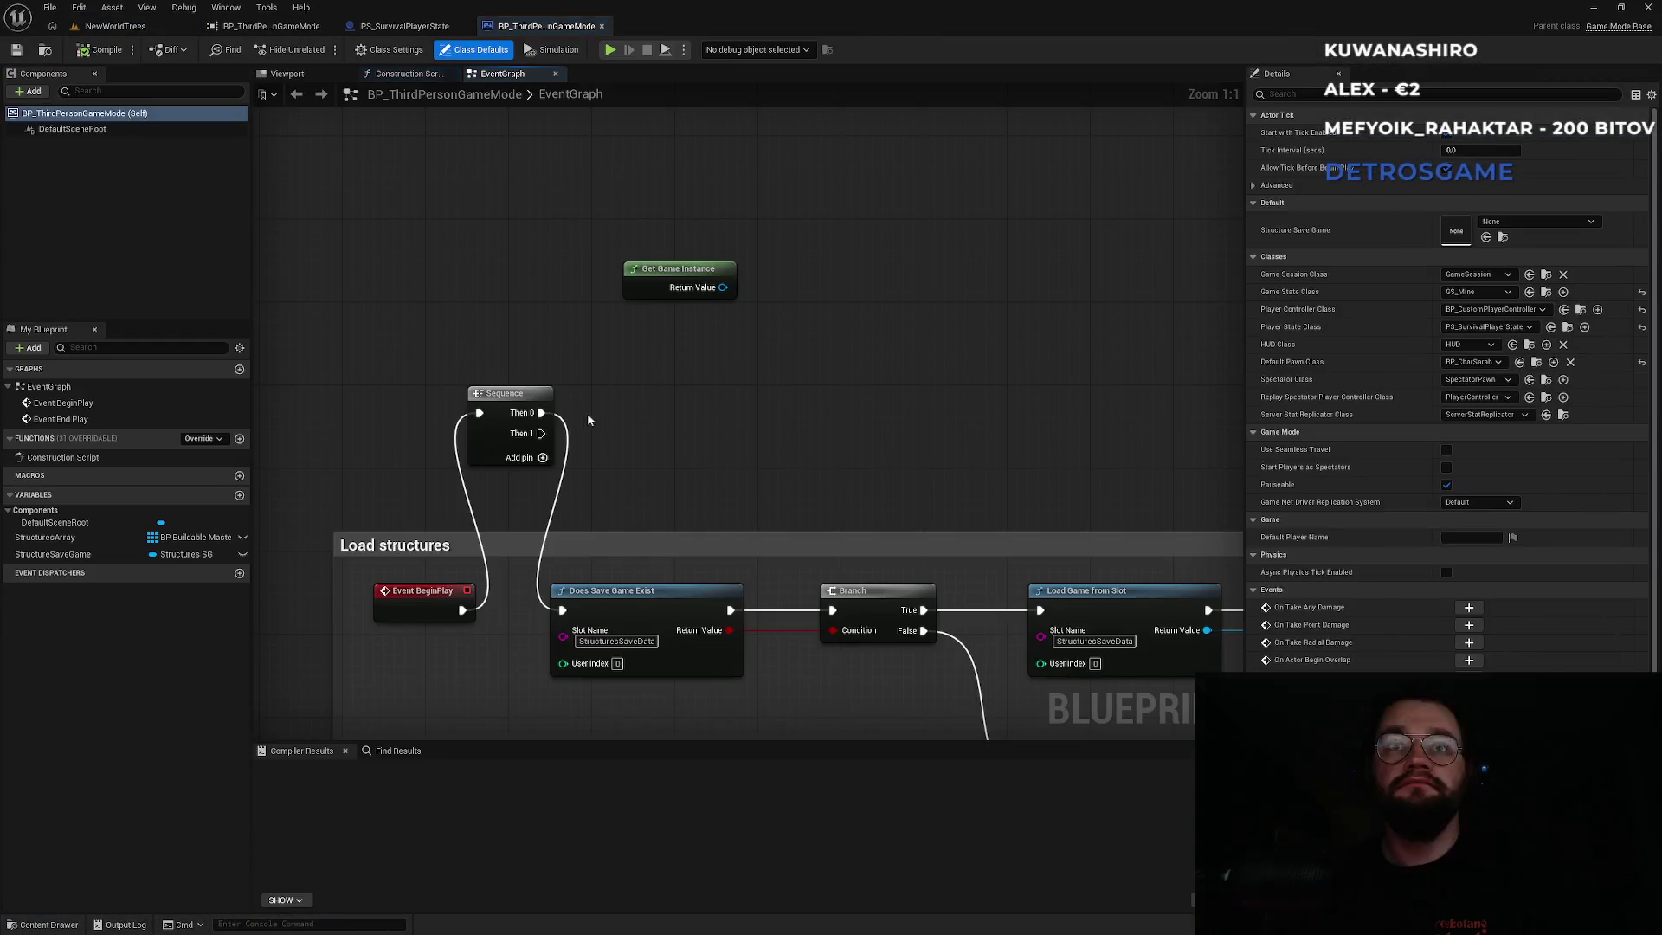
Browse the game instance output's 'quest' and 'sub' actions without adding a node.
{"action": "left_click_drag", "start_coordinate": [723, 288], "coordinate": [794, 346]}
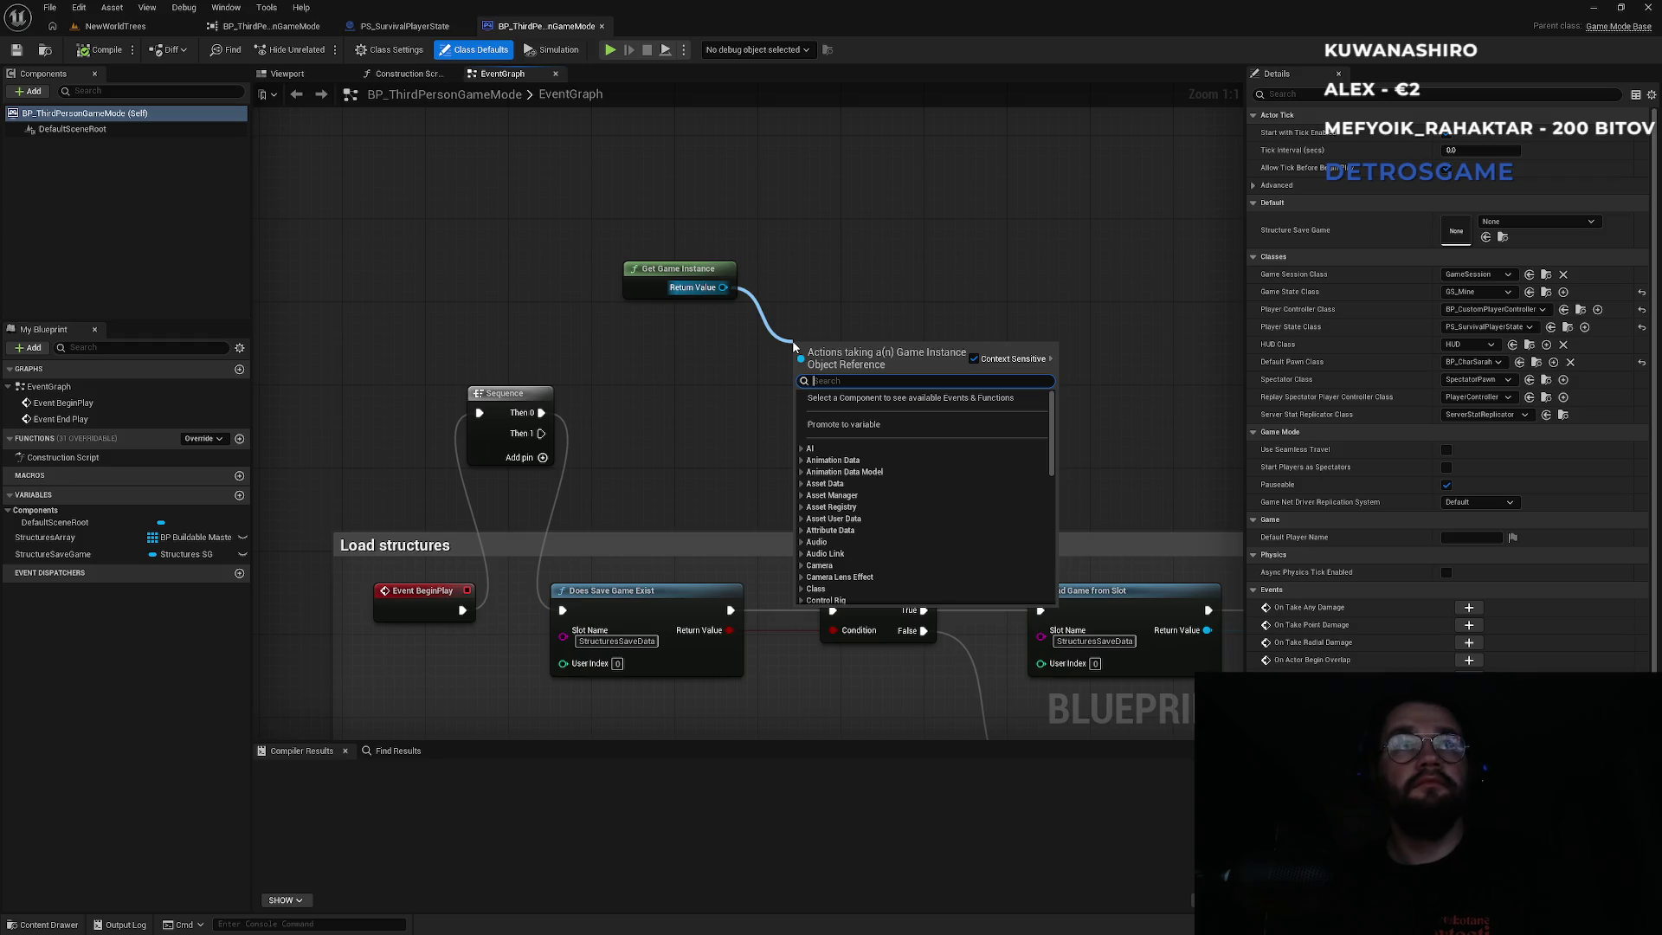
{"action": "type", "text": "quest"}
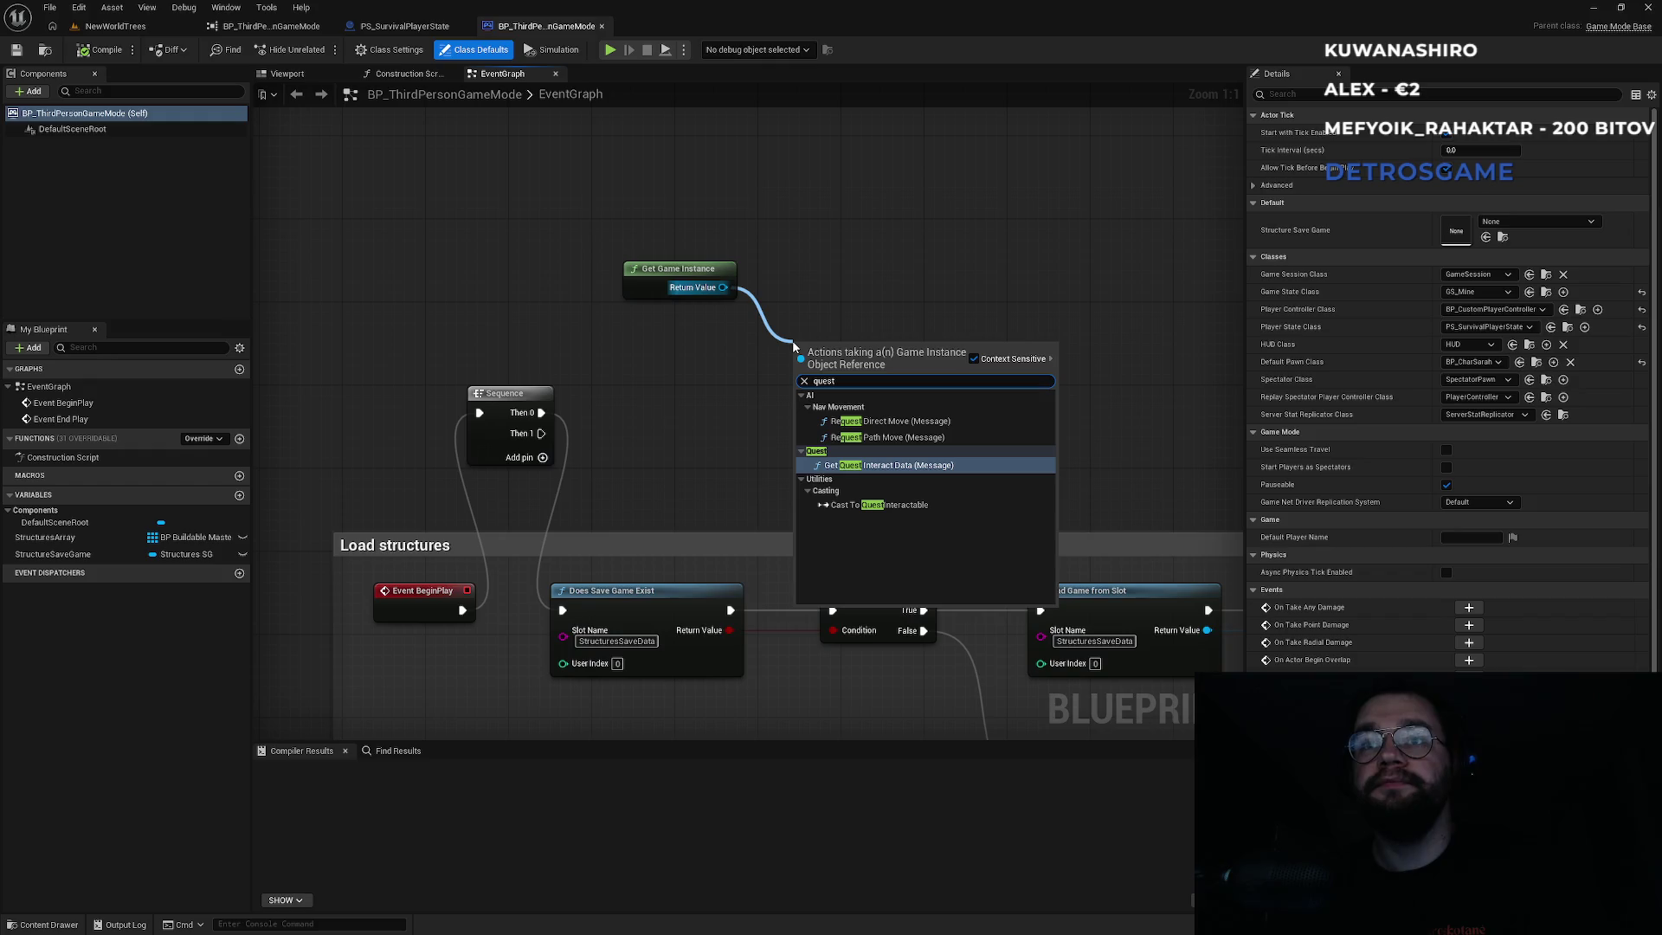
{"action": "key", "text": "Down"}
{"action": "key", "text": "Up"}
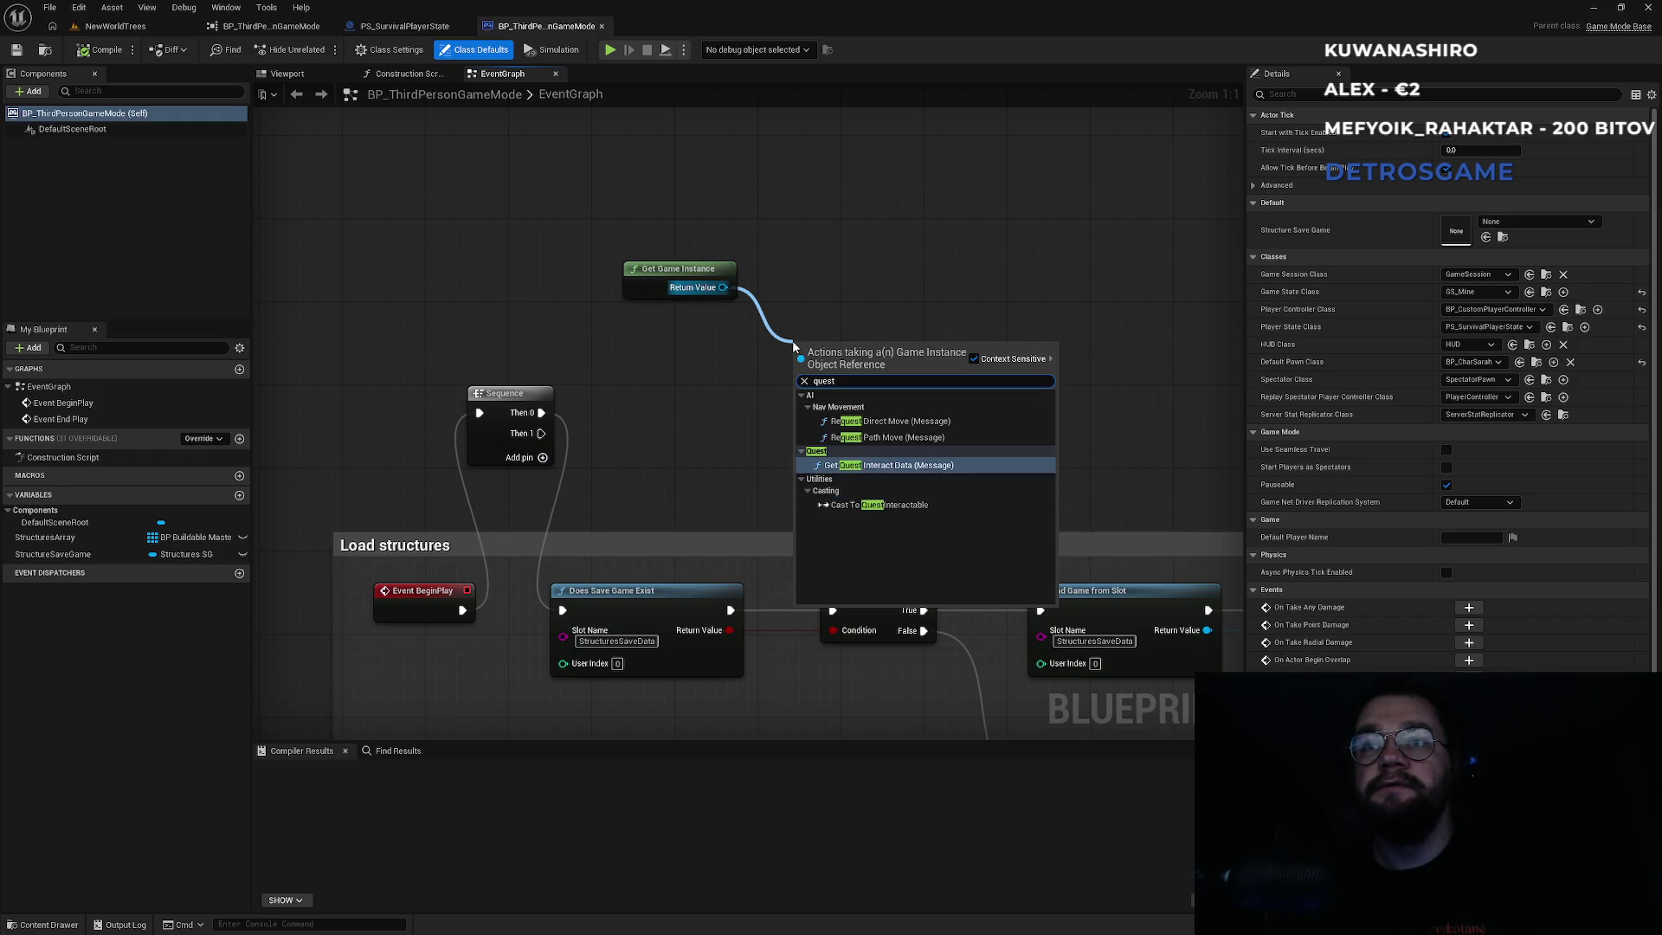
{"action": "key", "text": "Escape"}
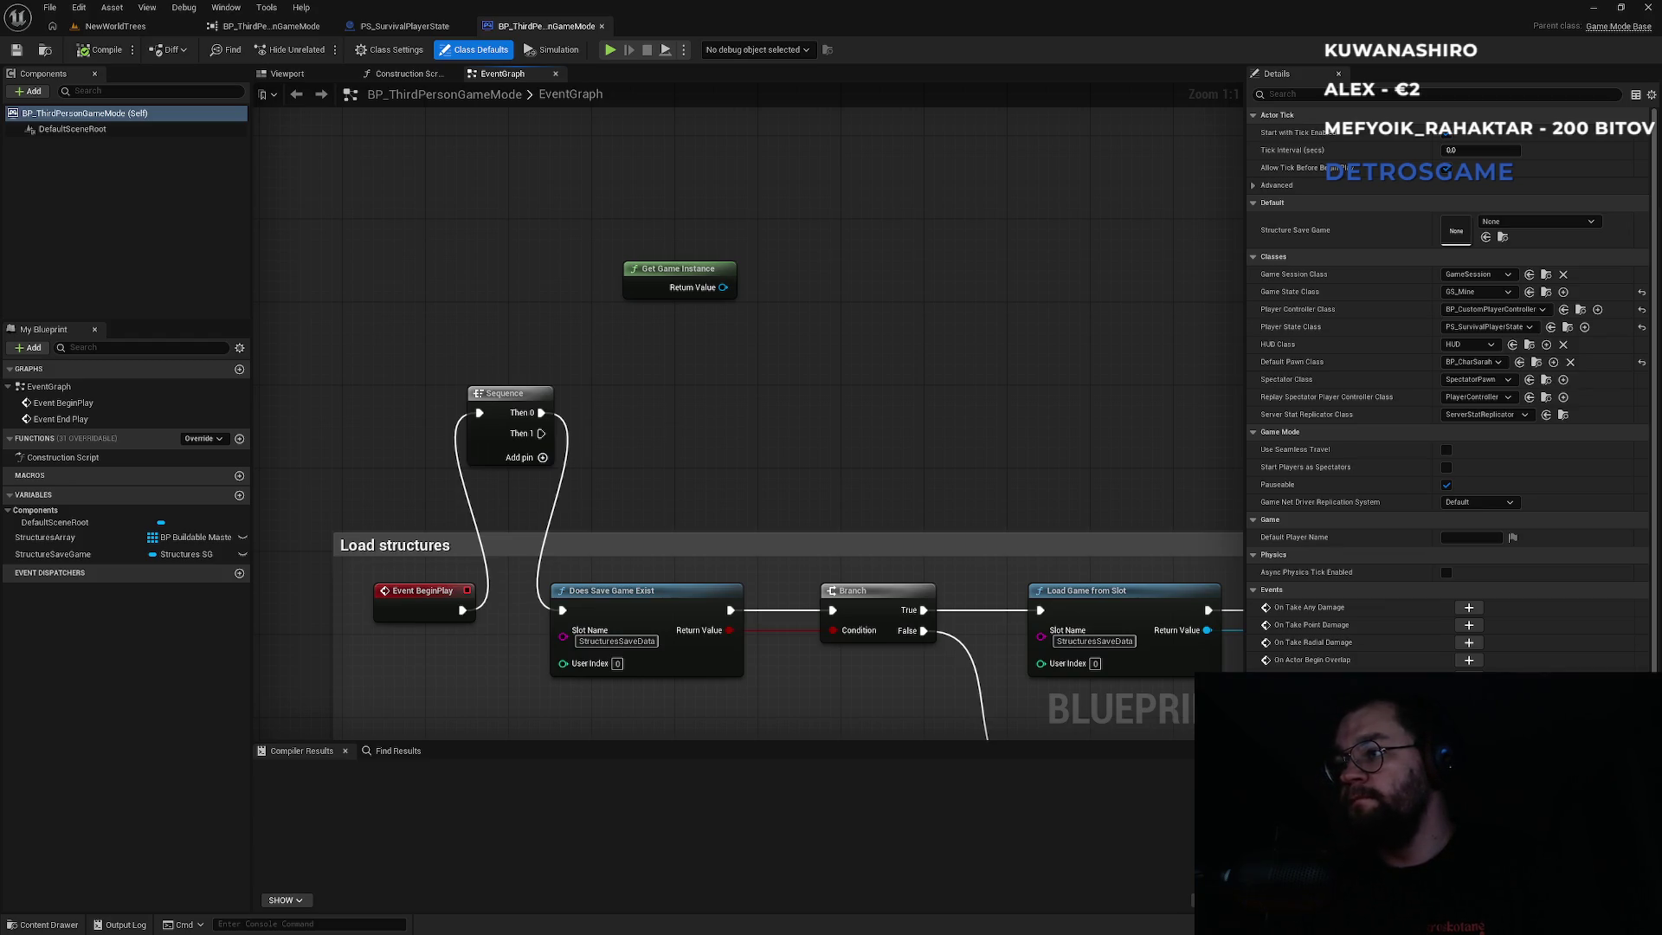
{"action": "left_click_drag", "start_coordinate": [722, 288], "coordinate": [773, 344]}
{"action": "type", "text": "sub"}
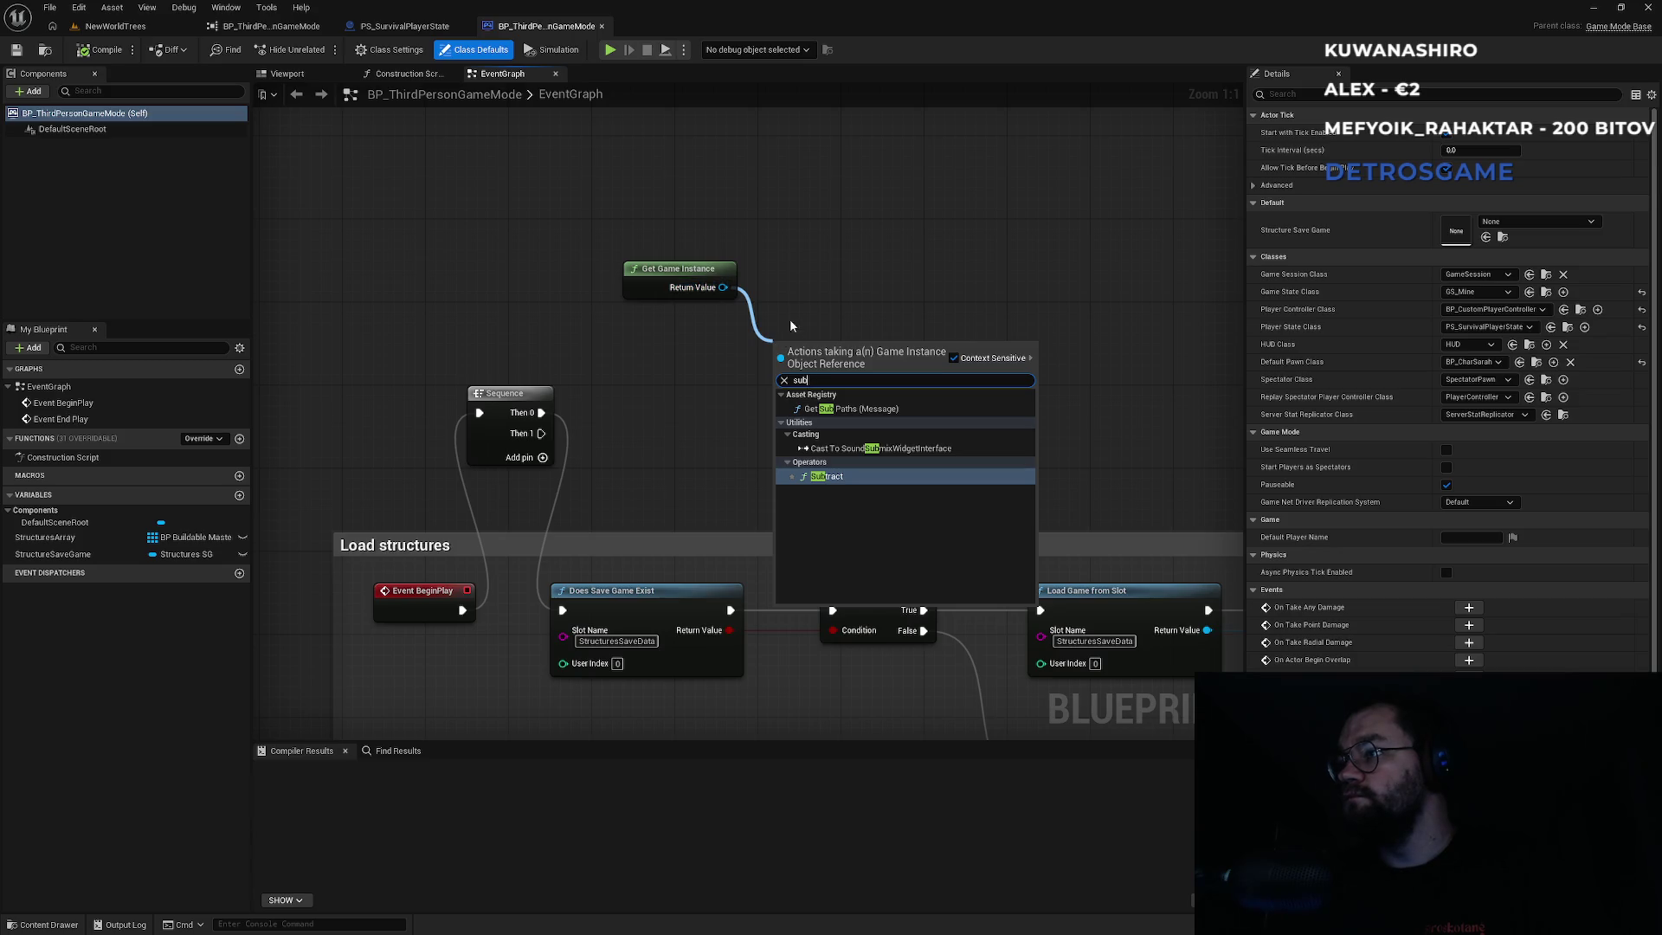
{"action": "left_click", "coordinate": [858, 263]}
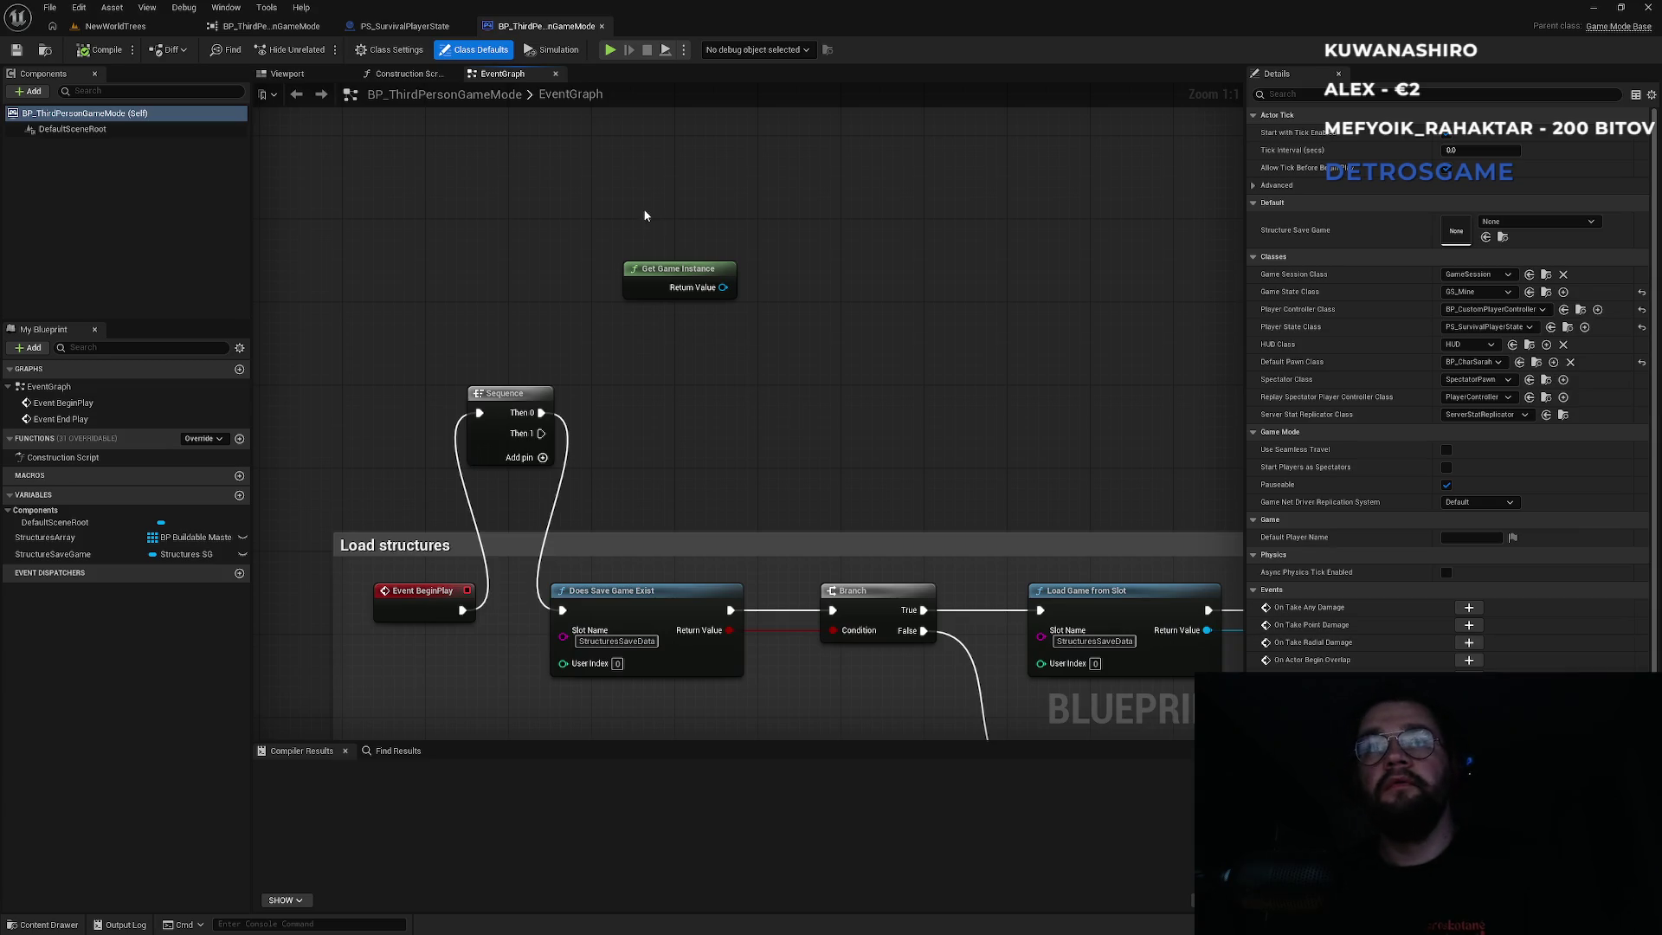
Delete the unused Get Game Instance node from the event graph.
{"action": "left_click", "coordinate": [684, 275]}
{"action": "key", "text": "Delete"}
{"action": "right_click", "coordinate": [633, 316]}
Add a Quest Subsystem node via the 'get game instance' search, then delete it.
{"action": "type", "text": "get"}
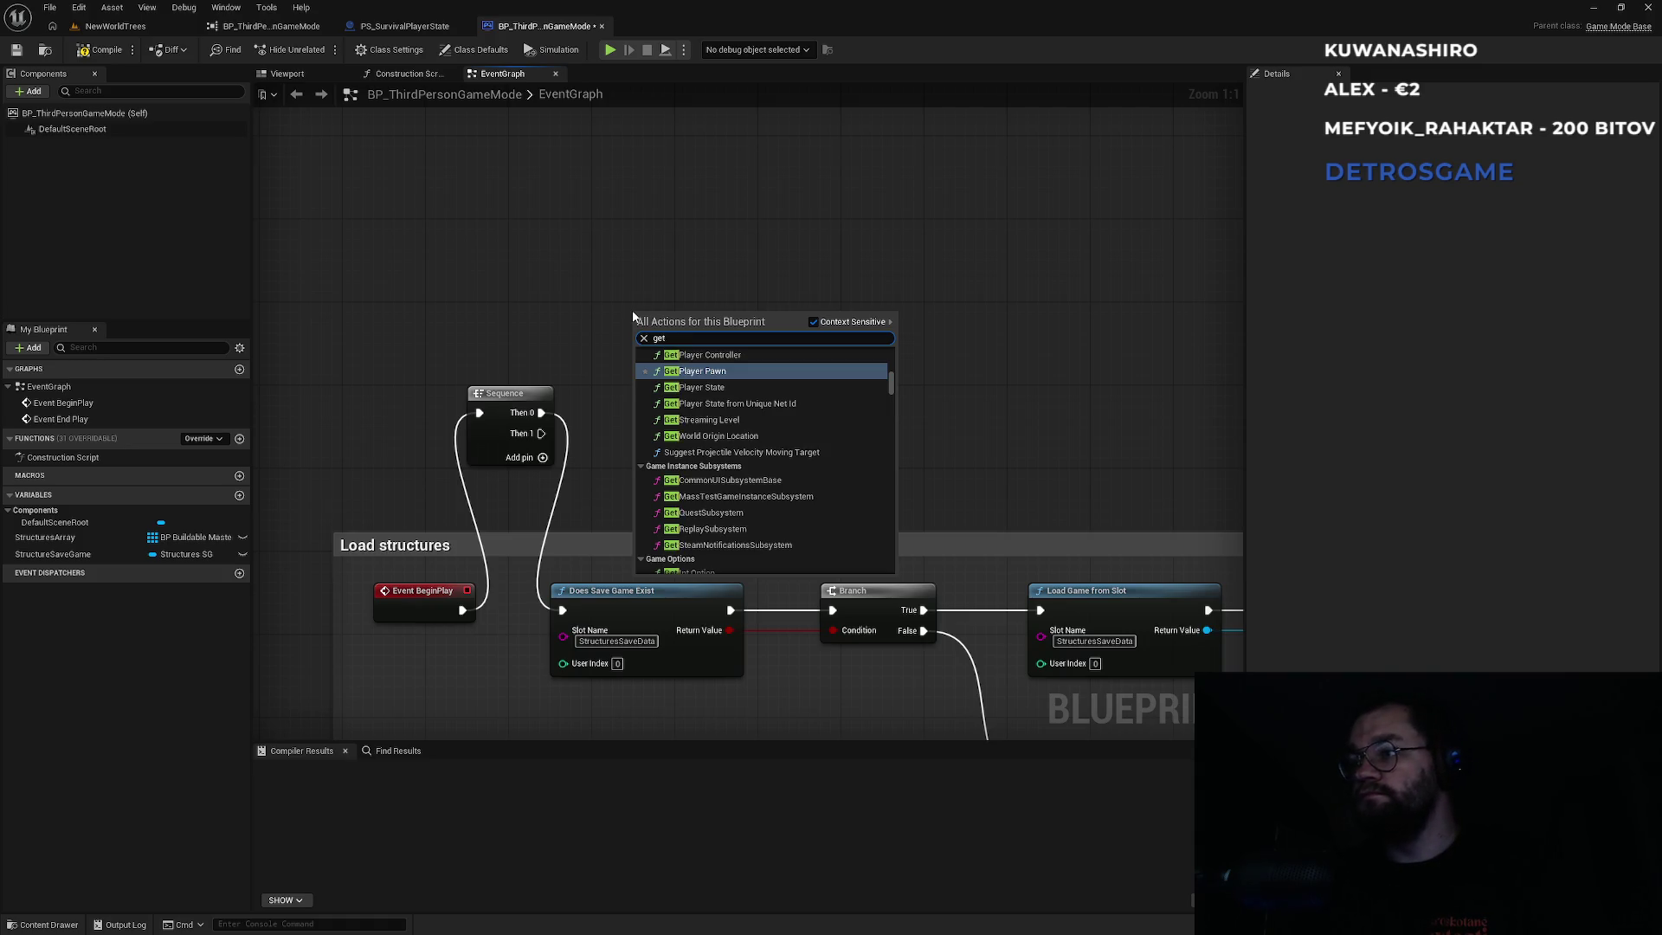
{"action": "type", "text": " game instance"}
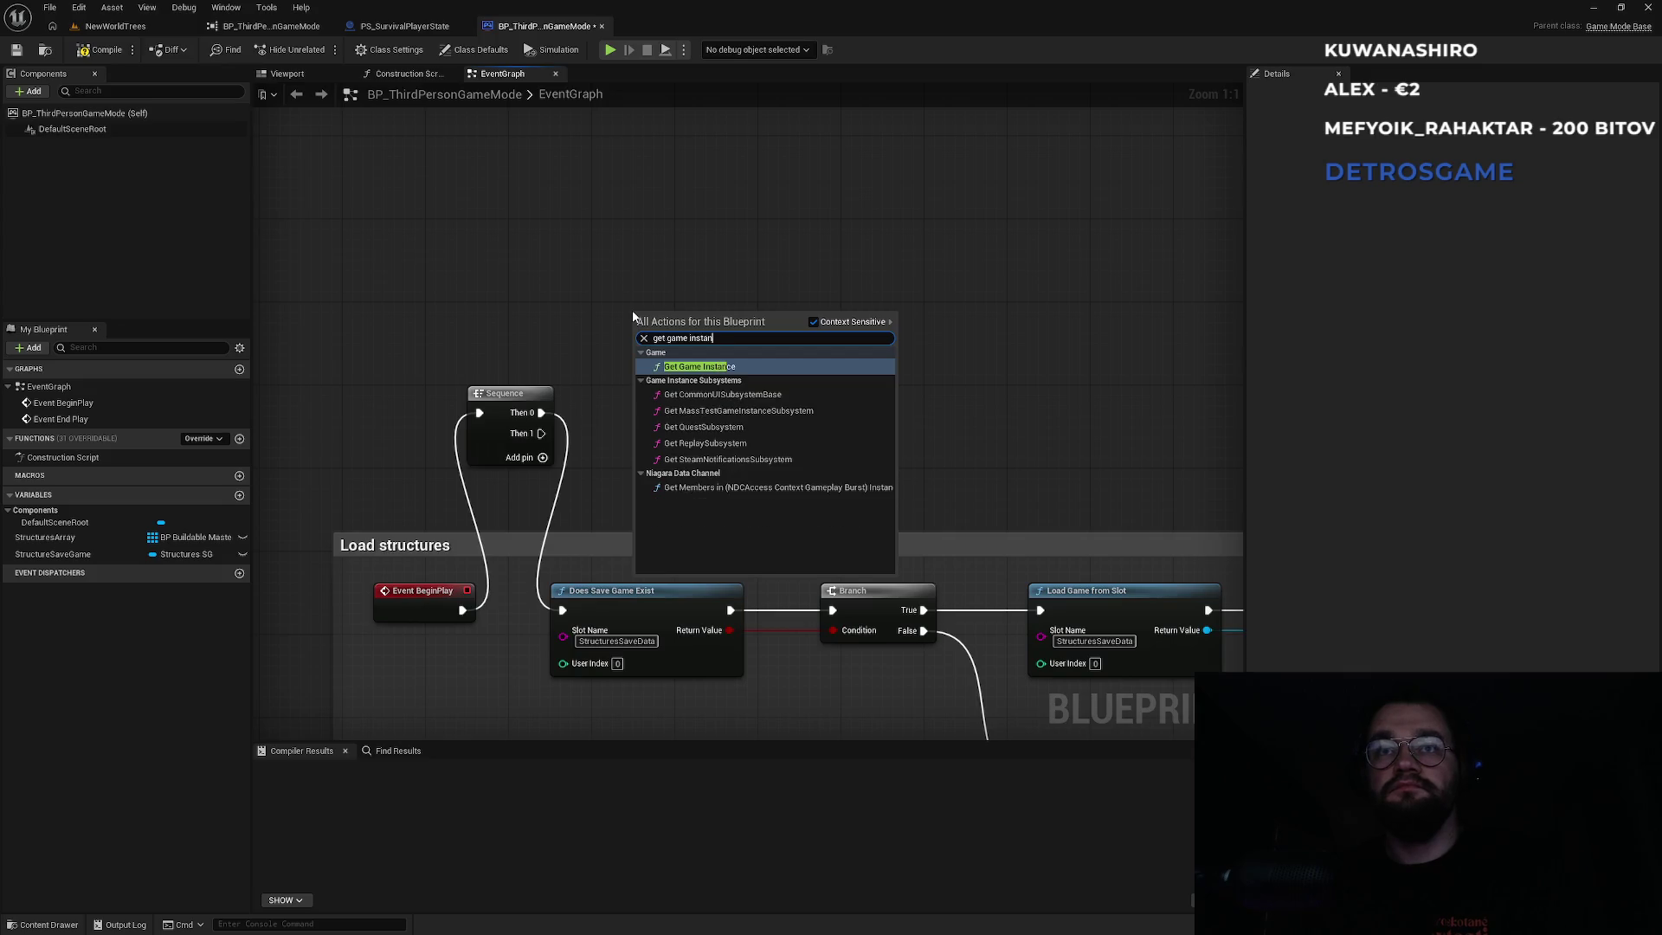
{"action": "key", "text": "Down"}
{"action": "key", "text": "Down"}
{"action": "key", "text": "Down"}
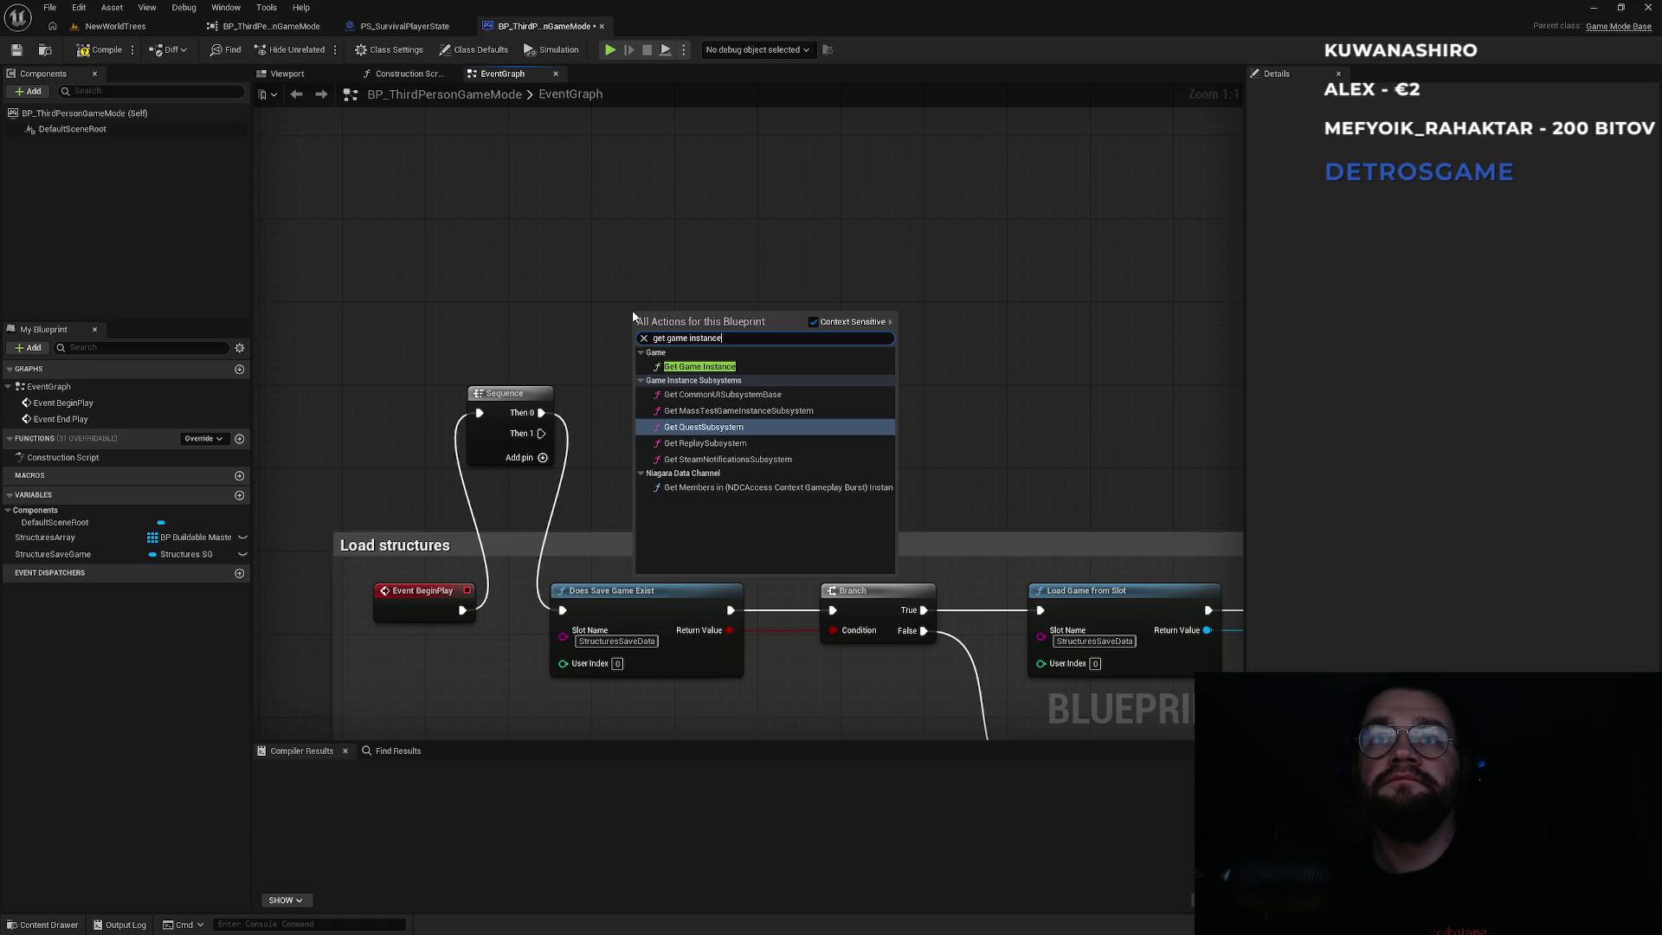
{"action": "key", "text": "Return"}
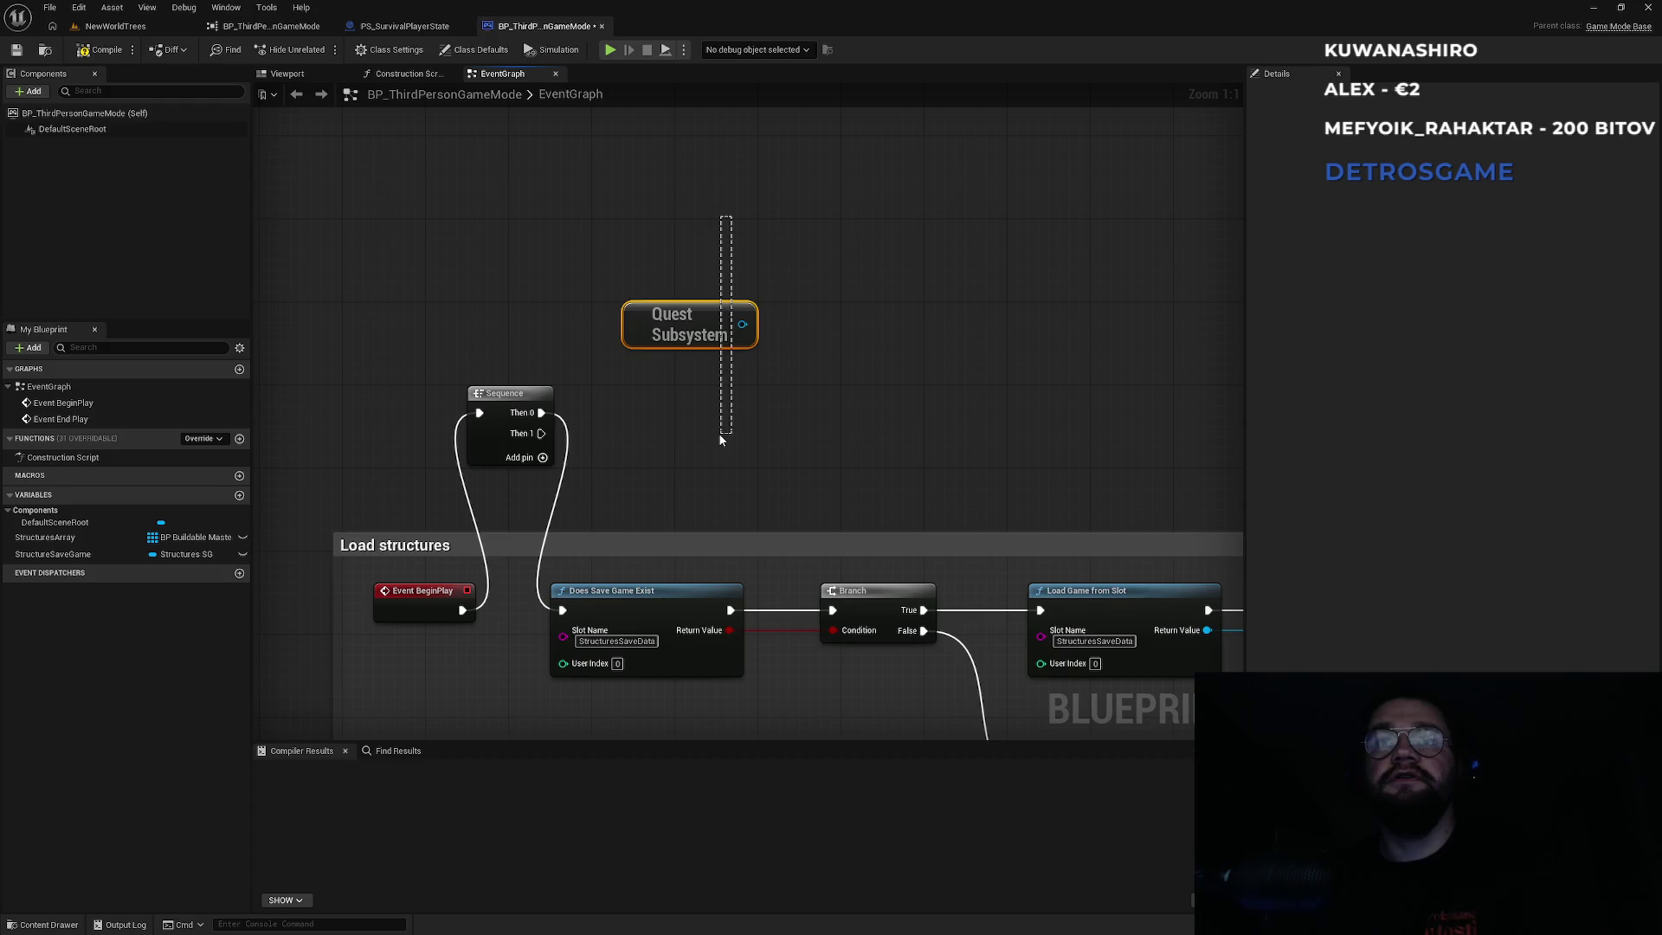
{"action": "key", "text": "Delete"}
Add a Quest Subsystem node from a 'subsystem' search and position it above the Sequence node.
{"action": "right_click", "coordinate": [701, 376]}
{"action": "type", "text": "get ques"}
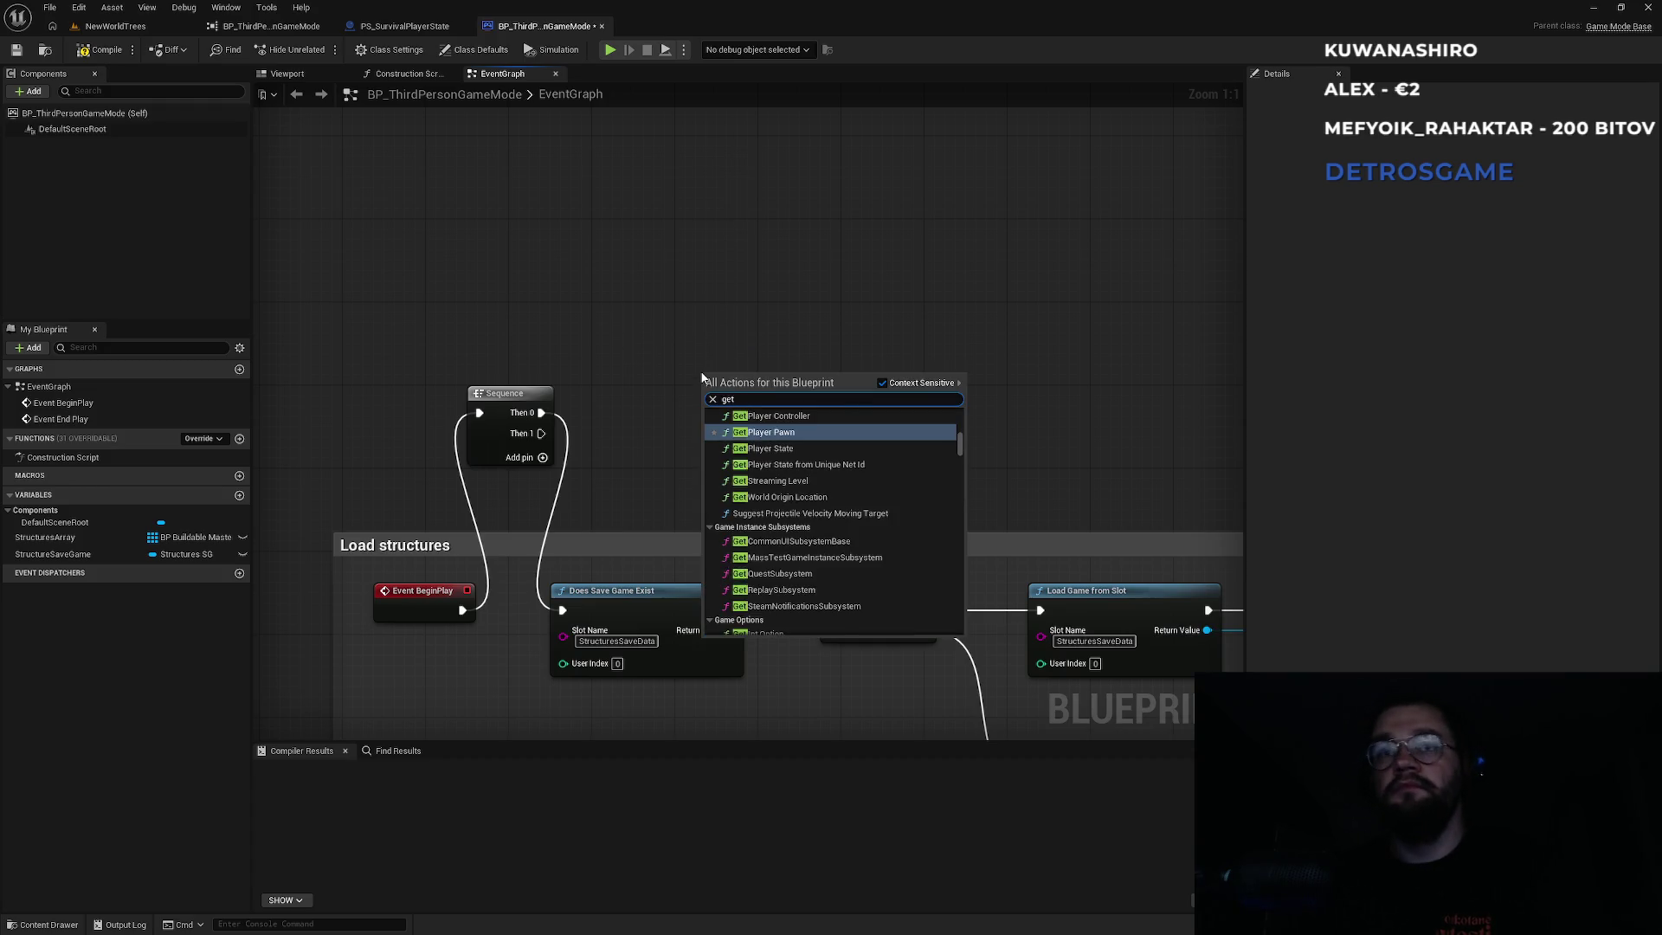
{"action": "key", "text": "BackSpace"}
{"action": "key", "text": "BackSpace"}
{"action": "key", "text": "BackSpace"}
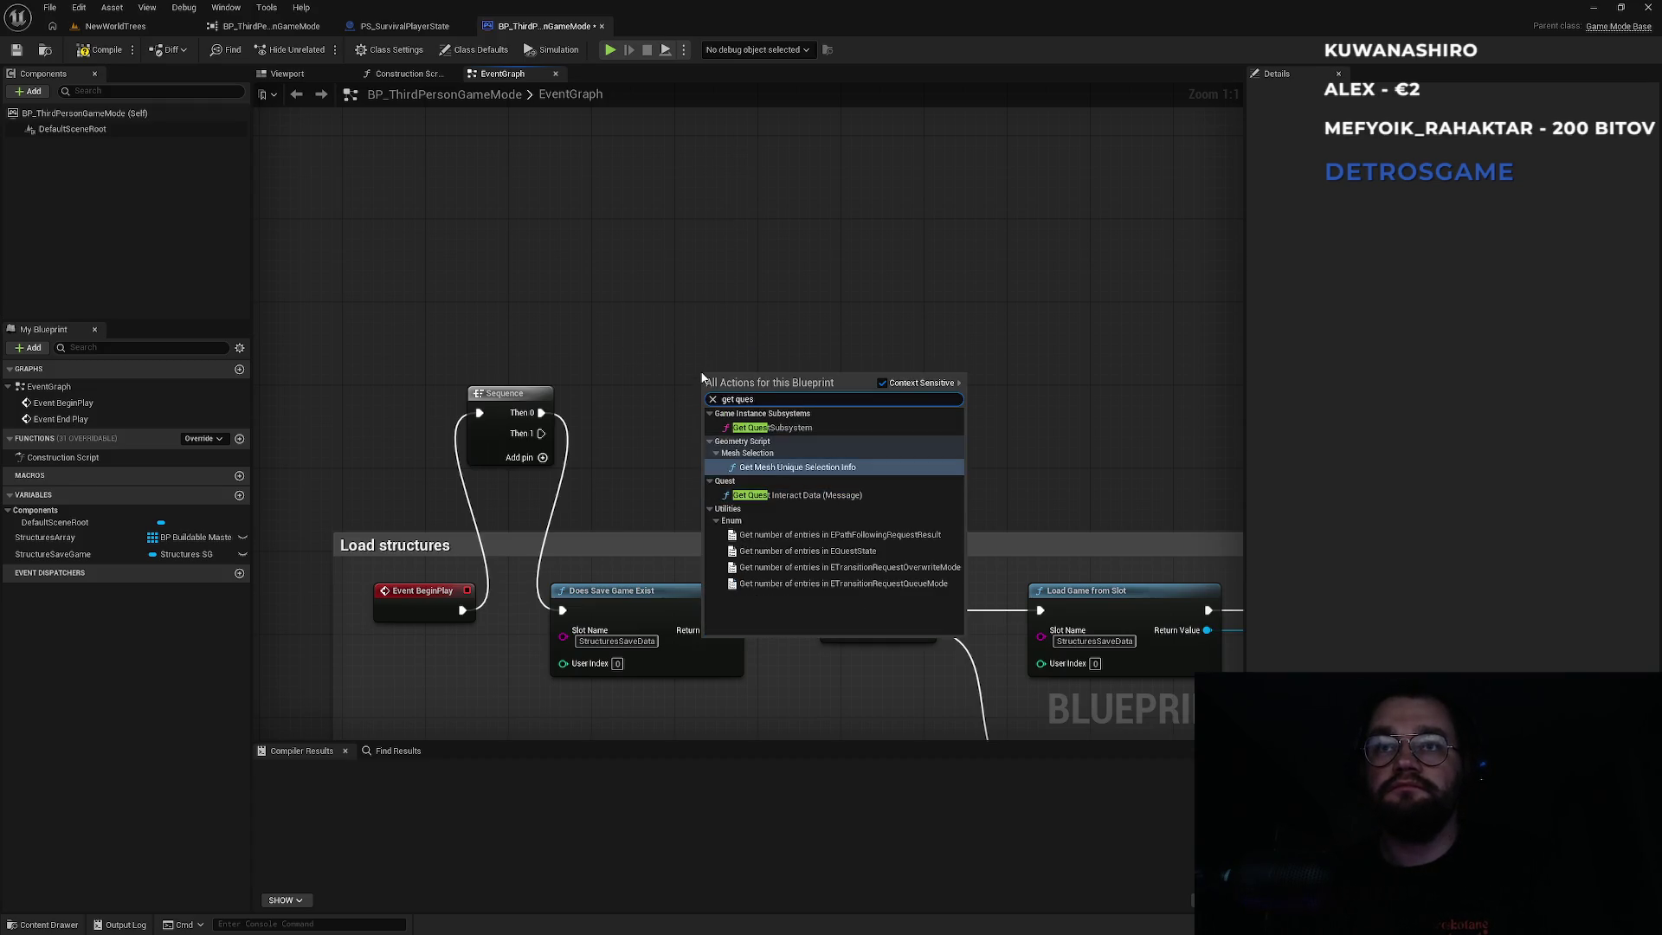
{"action": "type", "text": "subsystem"}
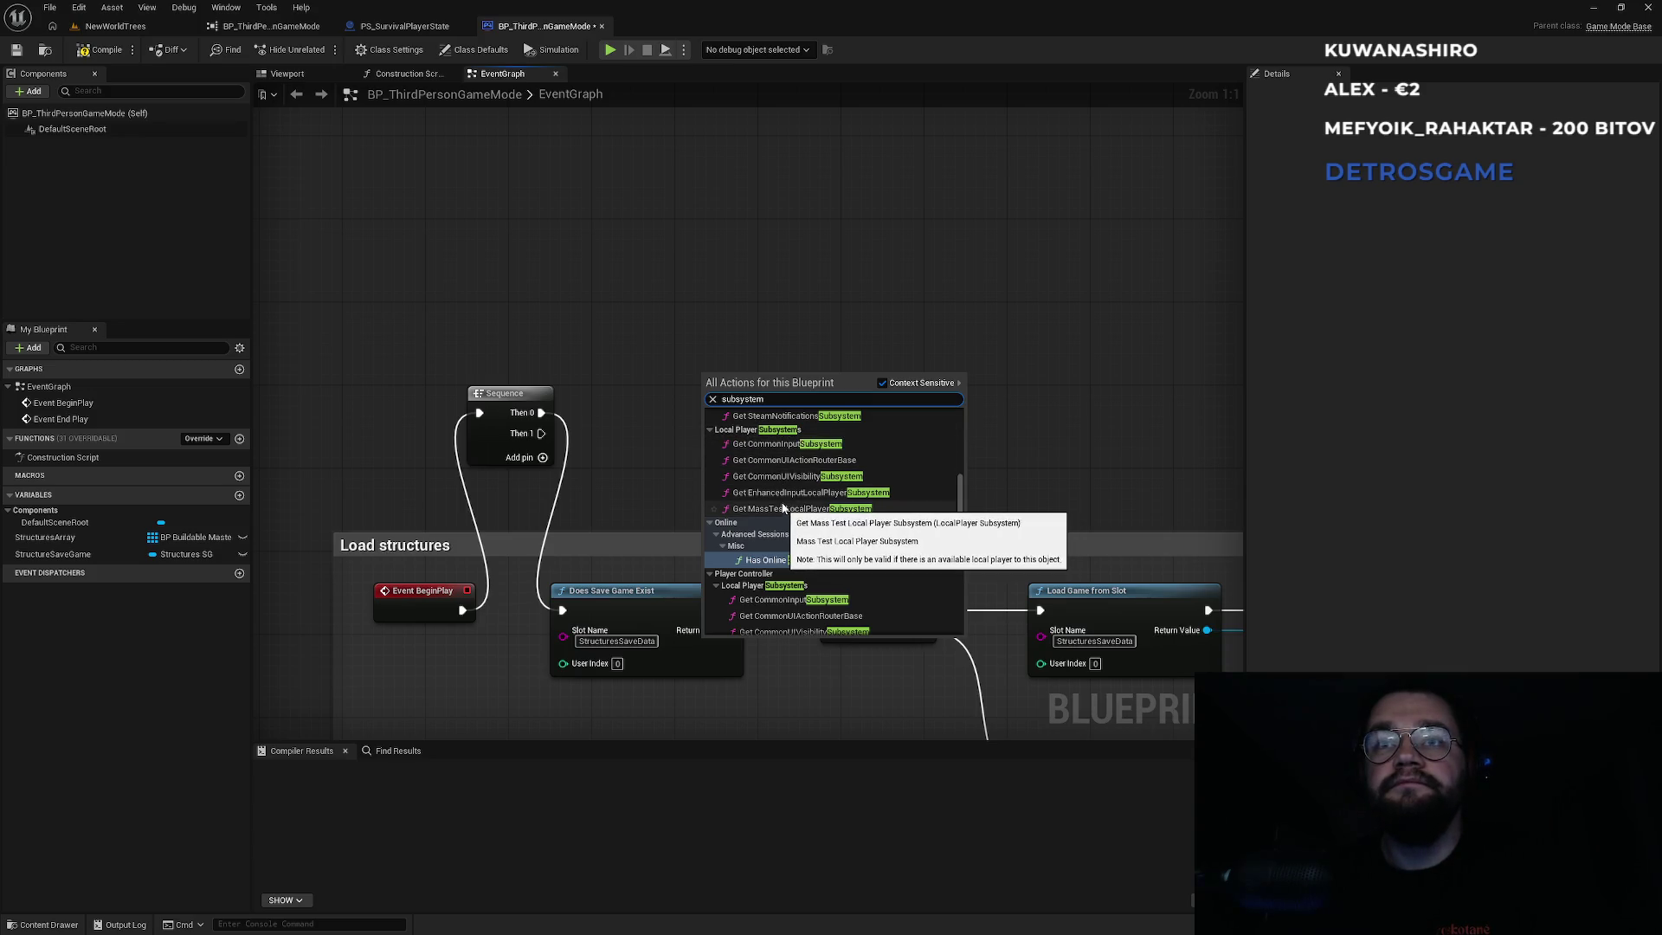
{"action": "scroll", "coordinate": [783, 485], "scroll_direction": "up", "scroll_amount": 2}
{"action": "left_click", "coordinate": [771, 446]}
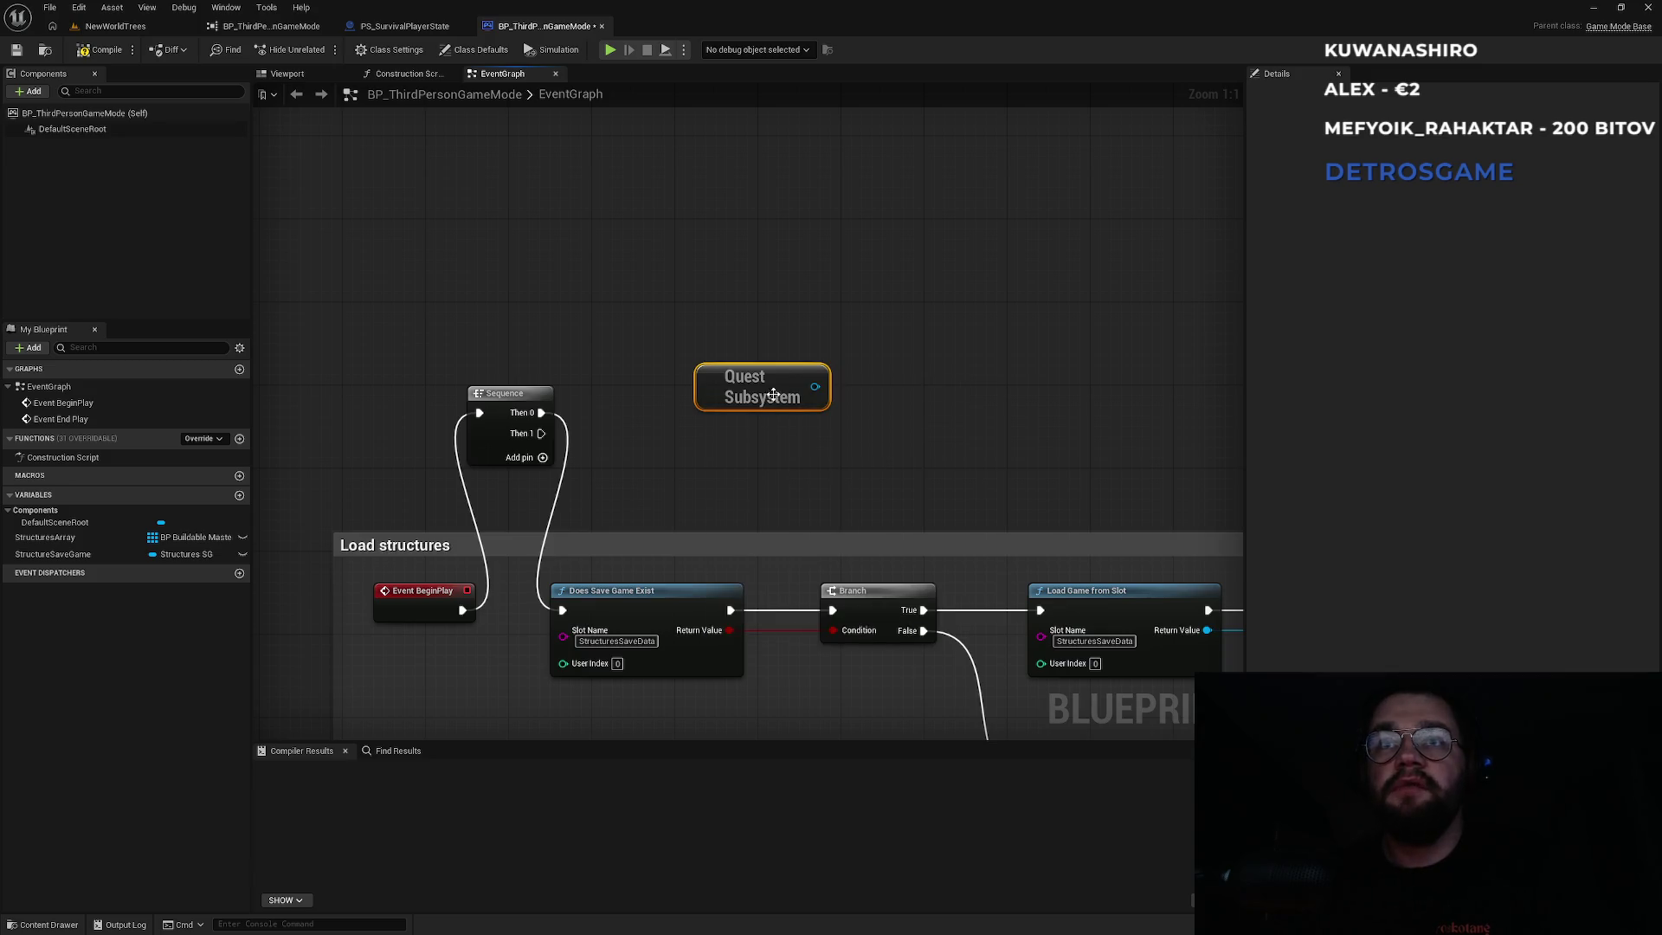
{"action": "left_click_drag", "start_coordinate": [783, 387], "coordinate": [643, 318]}
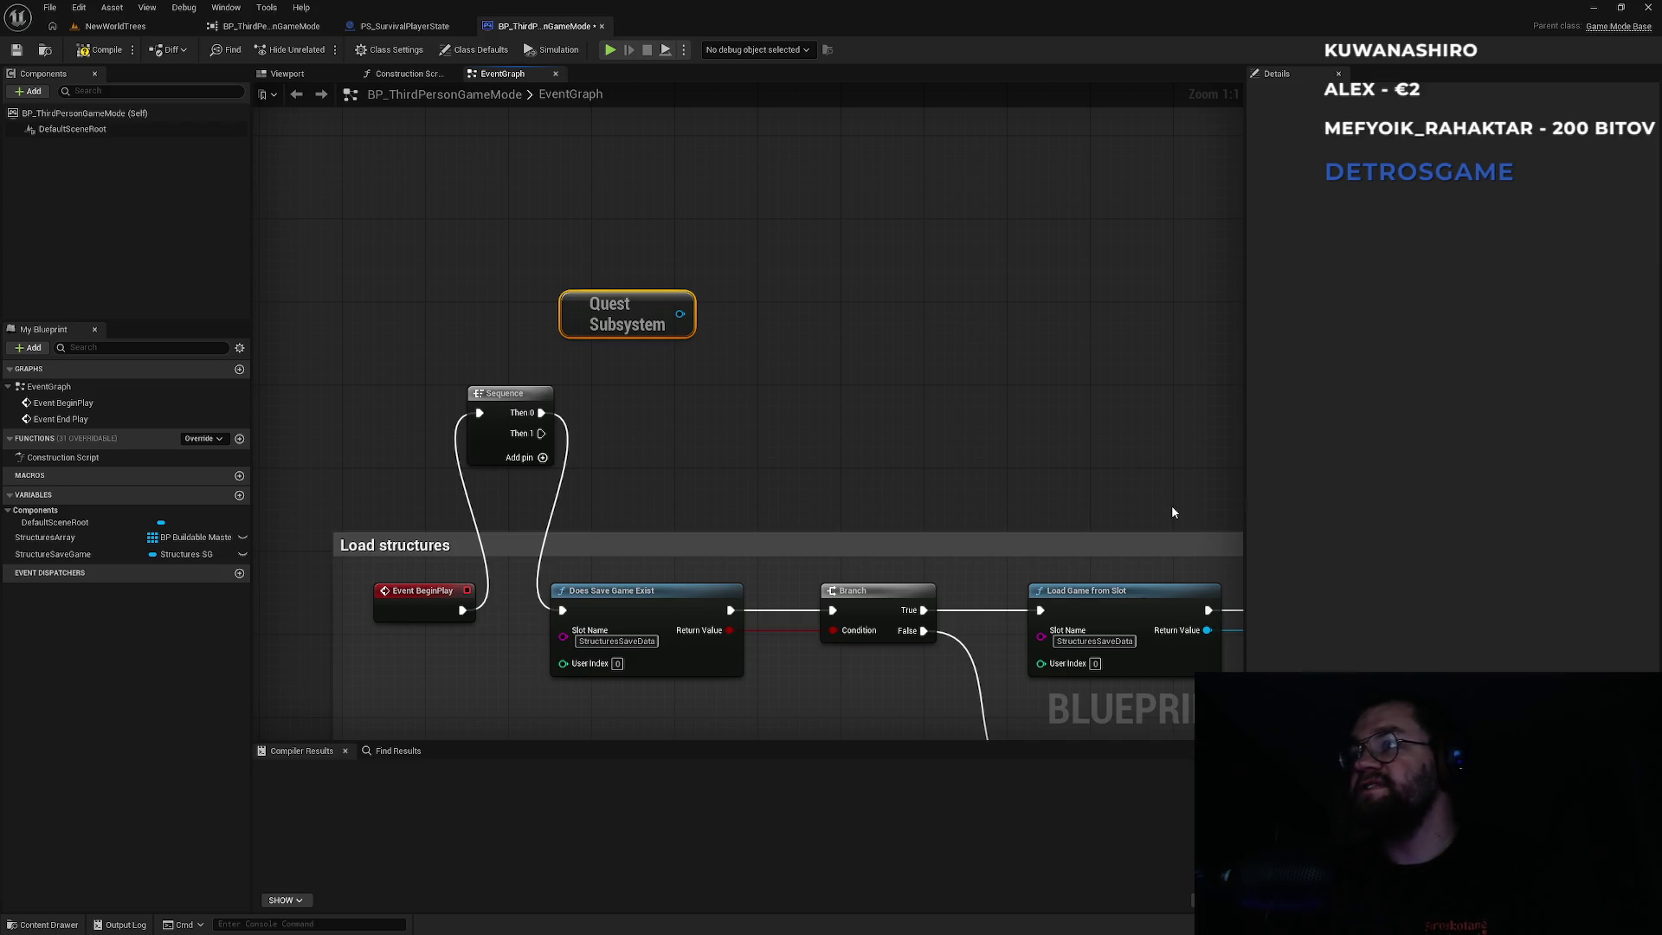
{"action": "left_click_drag", "start_coordinate": [680, 313], "coordinate": [819, 414]}
Add Set Quest Data Table from Quest Subsystem with DT_Quests, driven by Sequence Then 1.
{"action": "left_click", "coordinate": [1114, 346]}
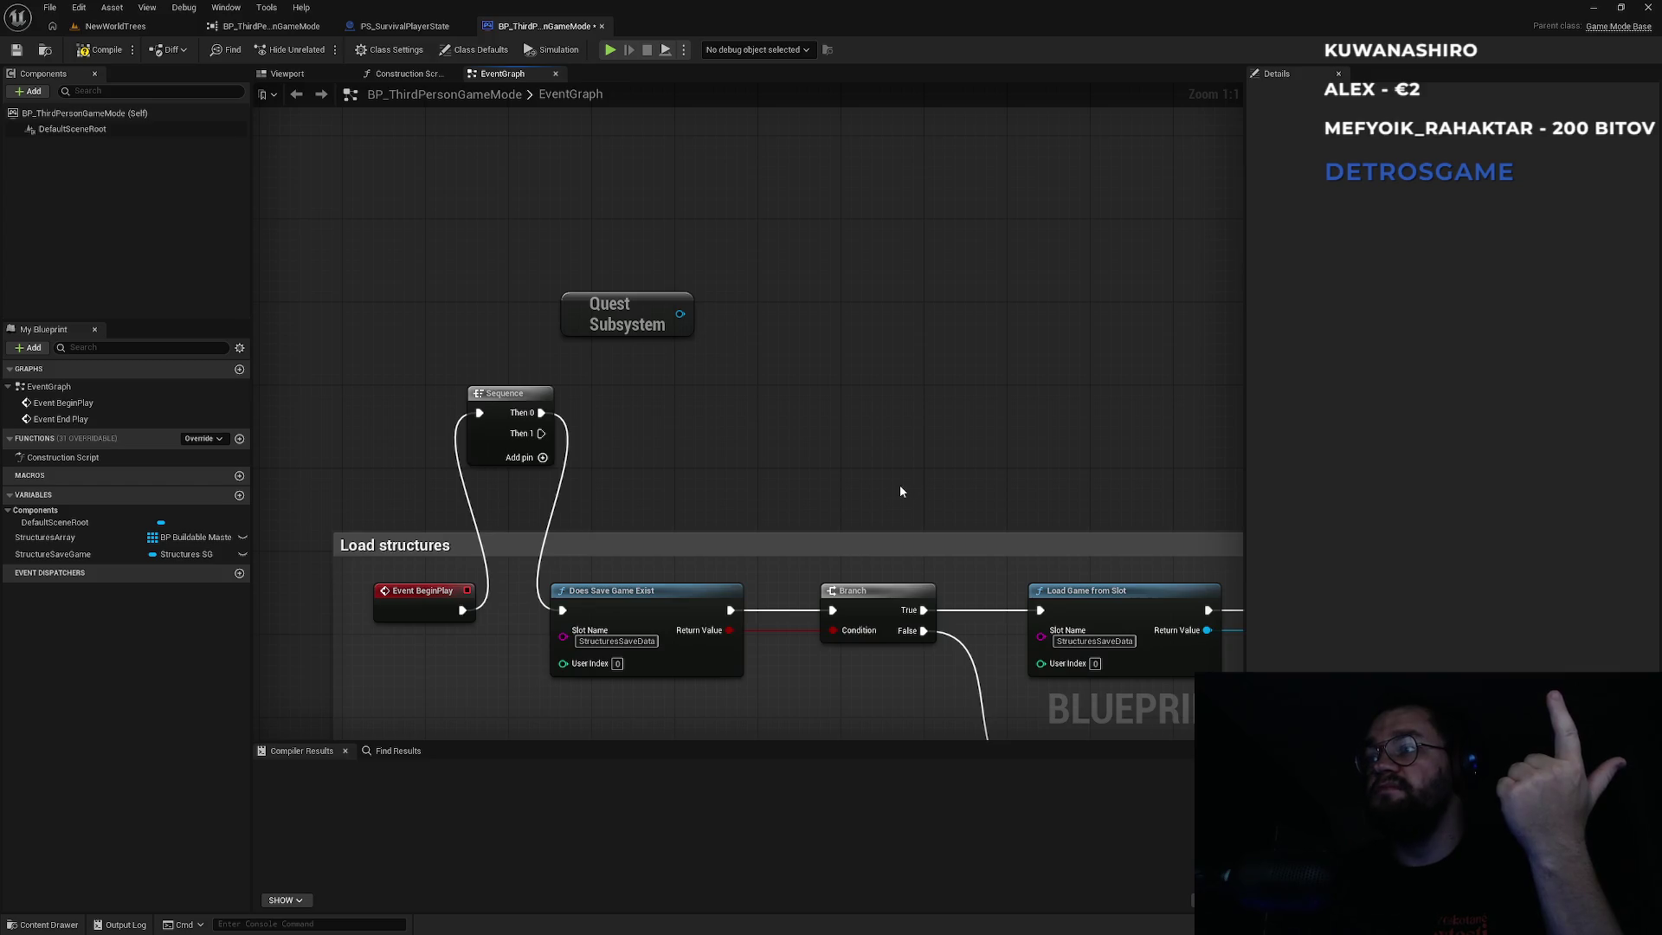
{"action": "left_click_drag", "start_coordinate": [680, 315], "coordinate": [757, 391]}
{"action": "type", "text": "set quest"}
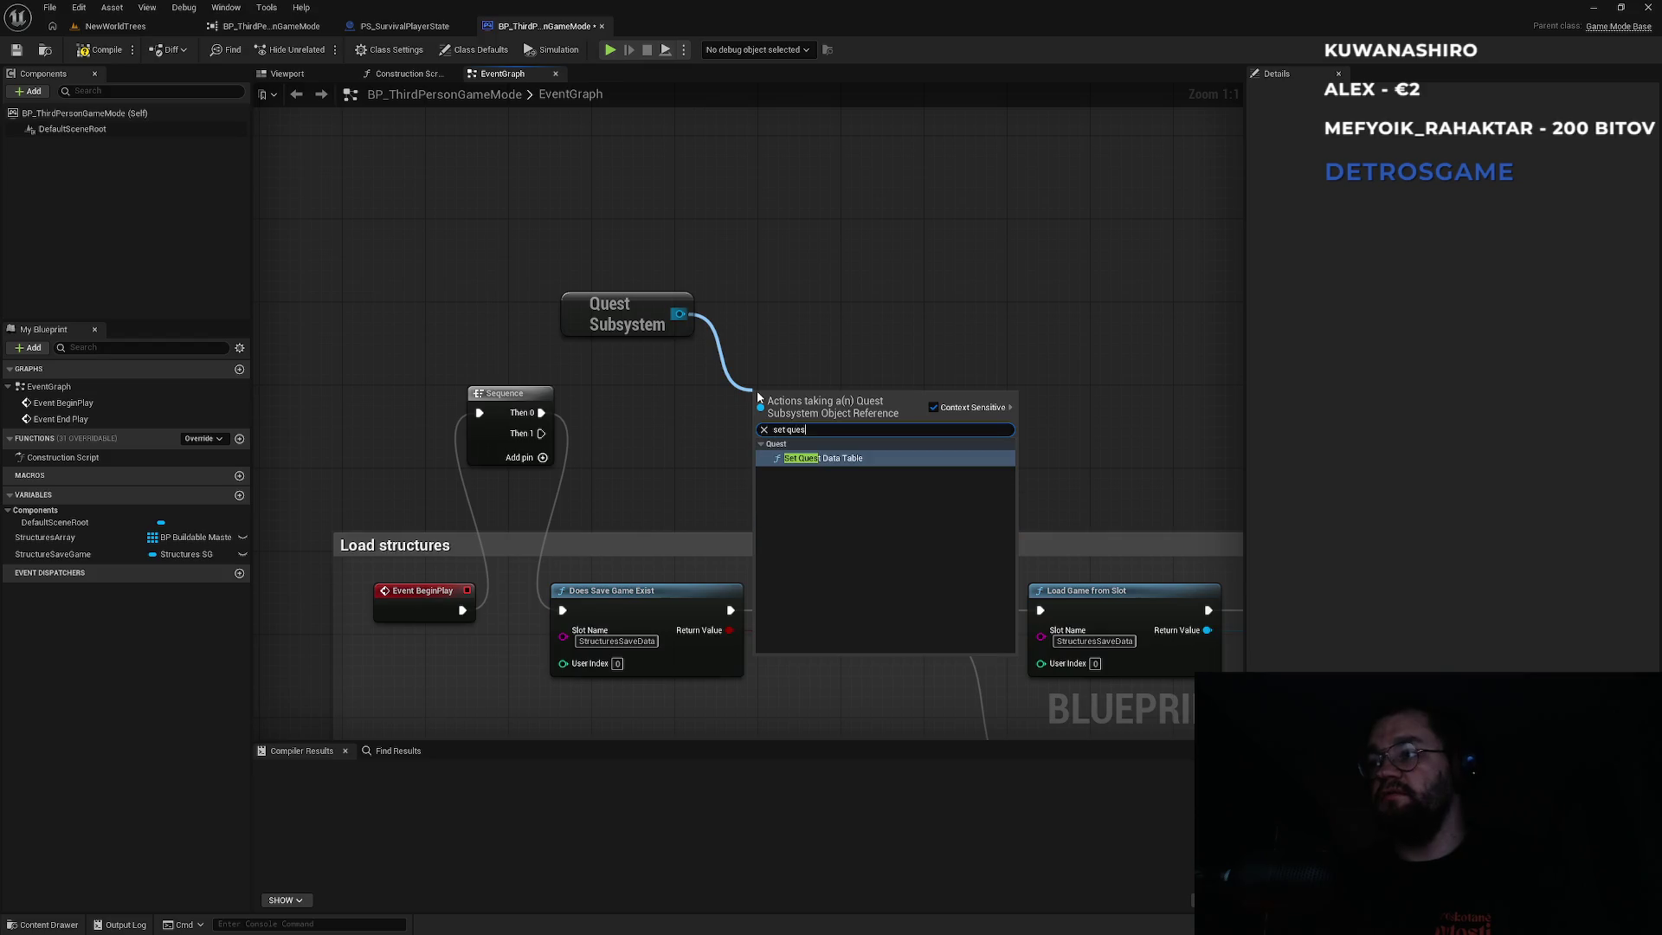
{"action": "key", "text": "Return"}
{"action": "left_click", "coordinate": [798, 475]}
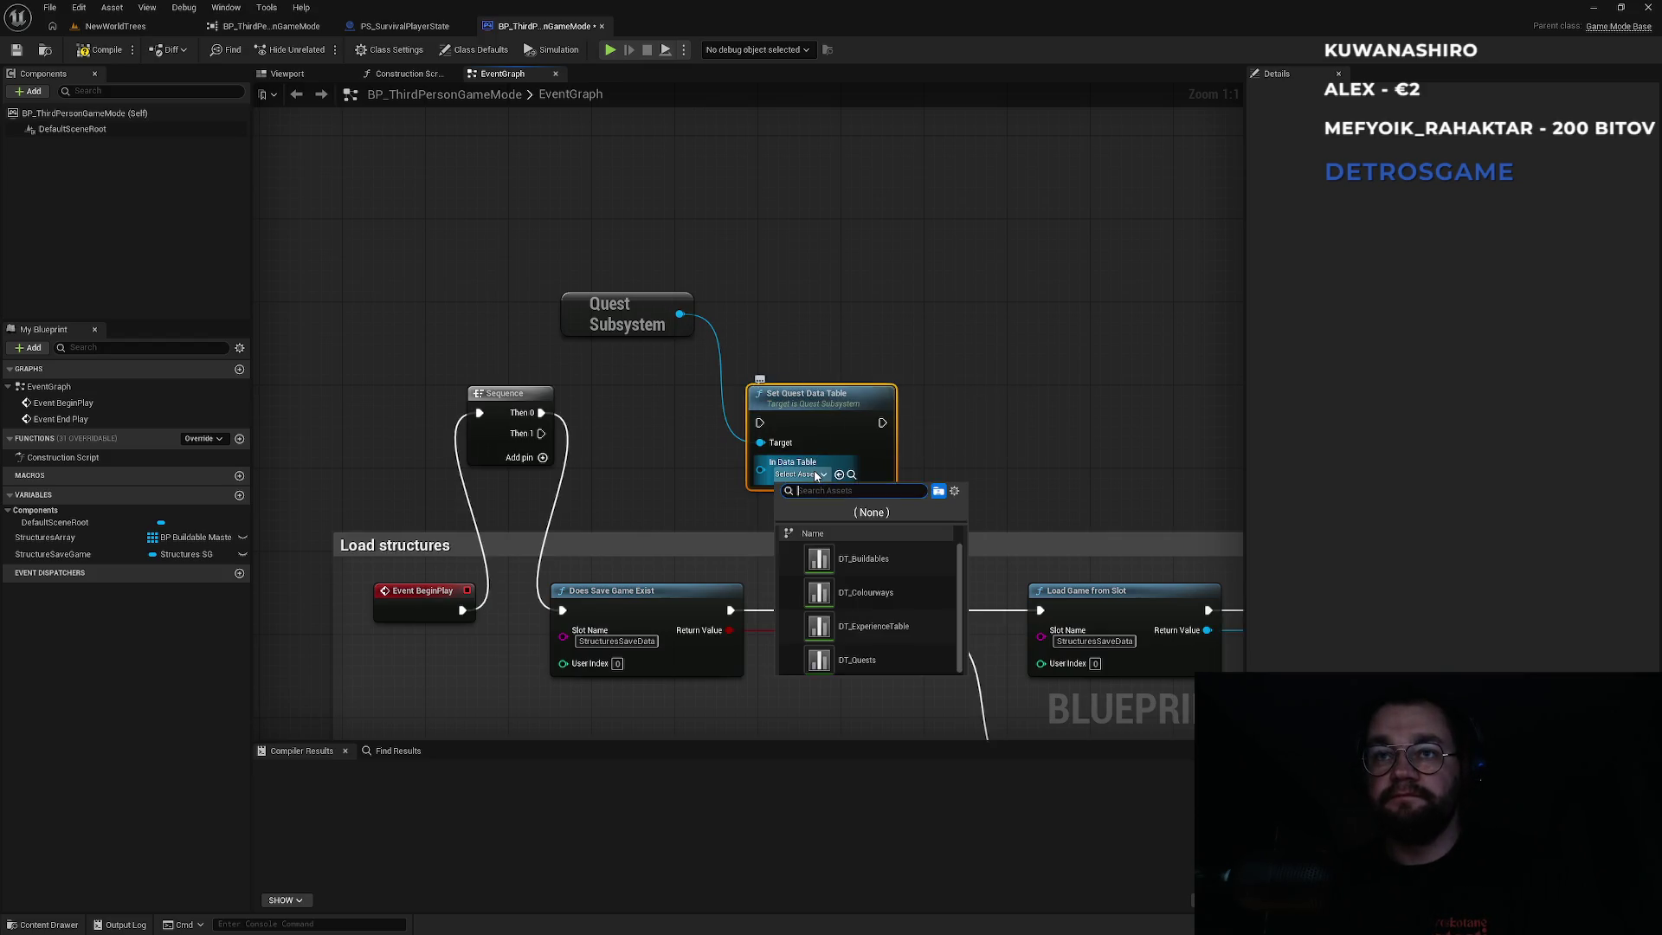
{"action": "left_click", "coordinate": [878, 657]}
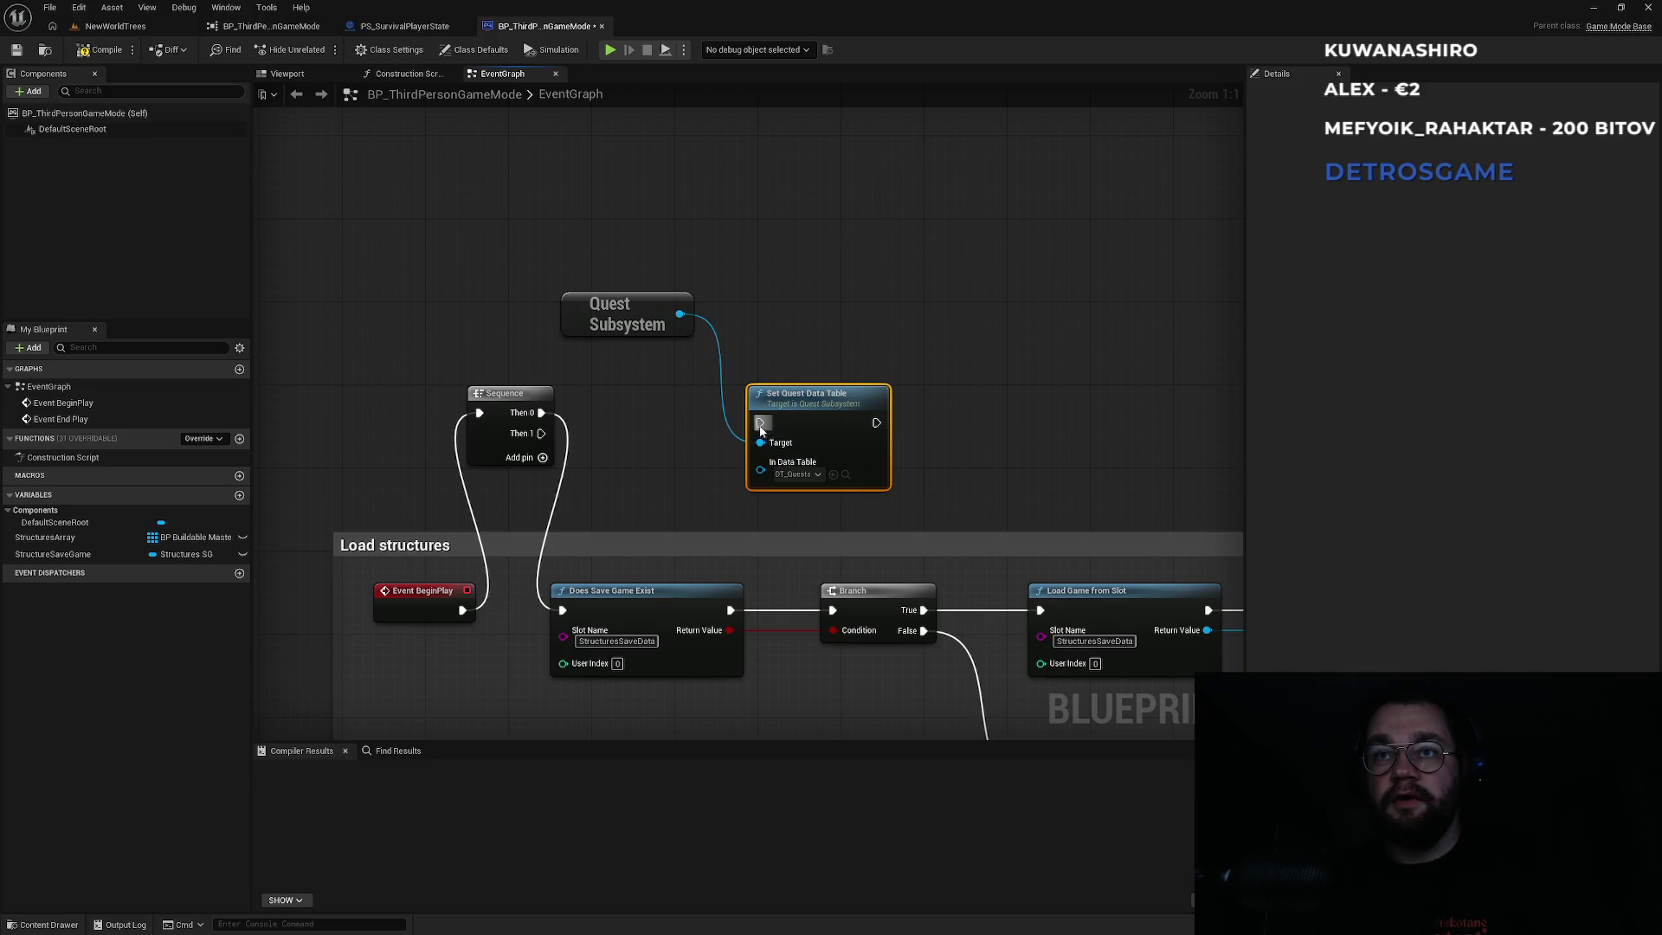
{"action": "left_click_drag", "start_coordinate": [760, 423], "coordinate": [541, 433]}
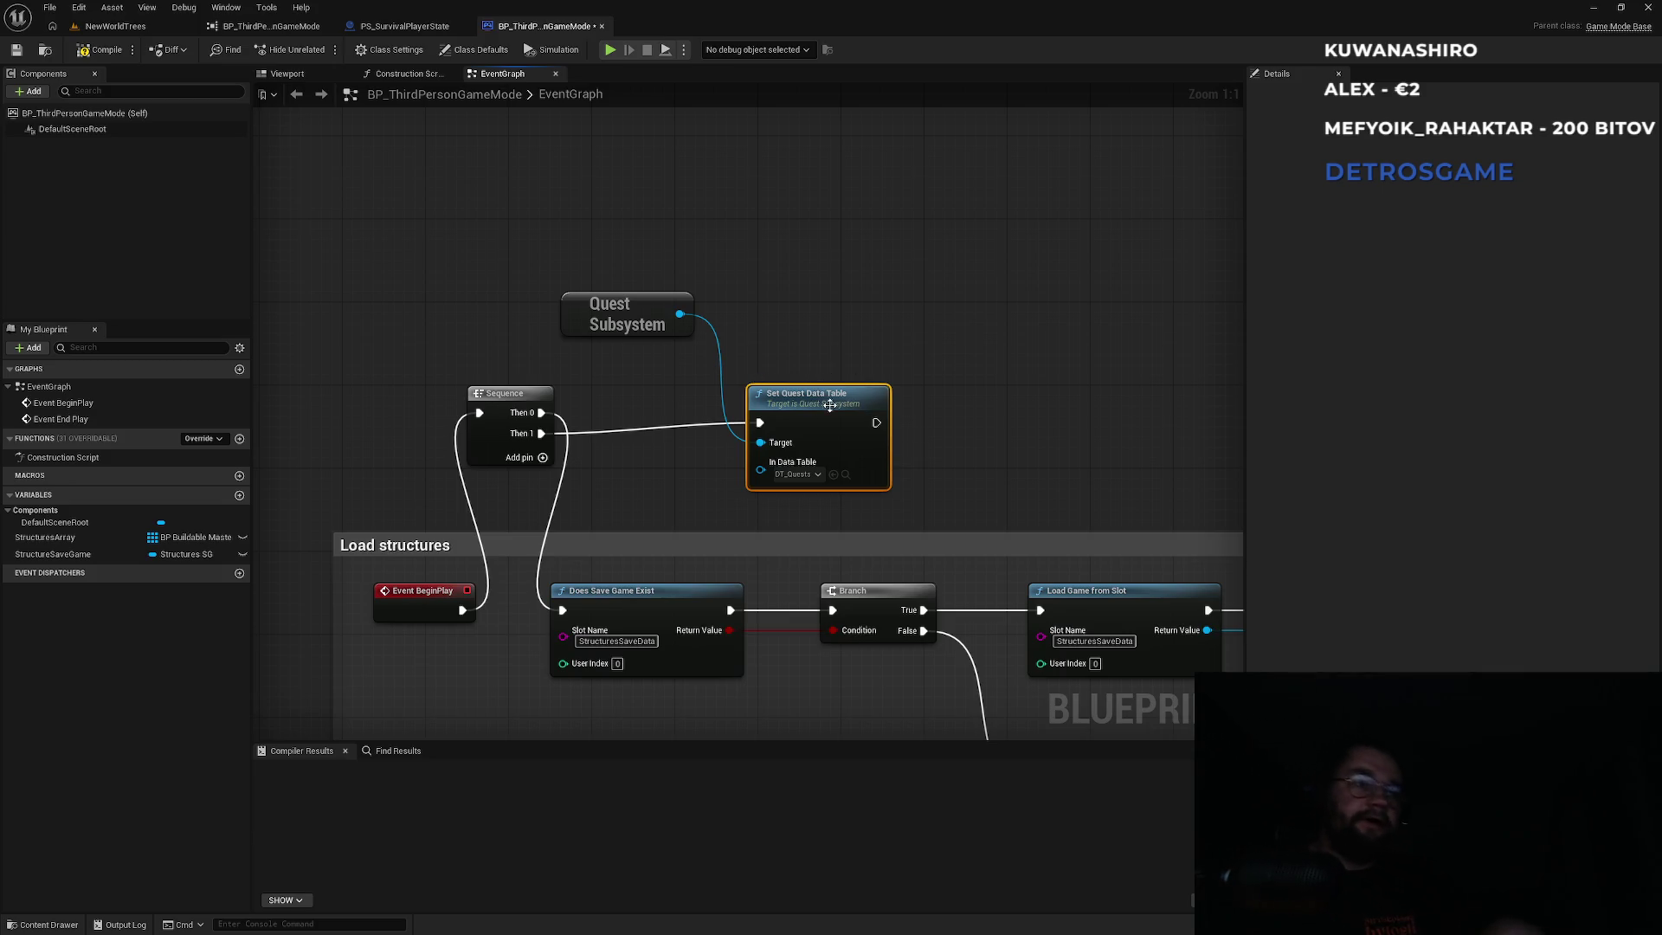
Save BP_ThirdPersonGameMode and switch over to the reference viewer.
{"action": "left_click", "coordinate": [796, 344]}
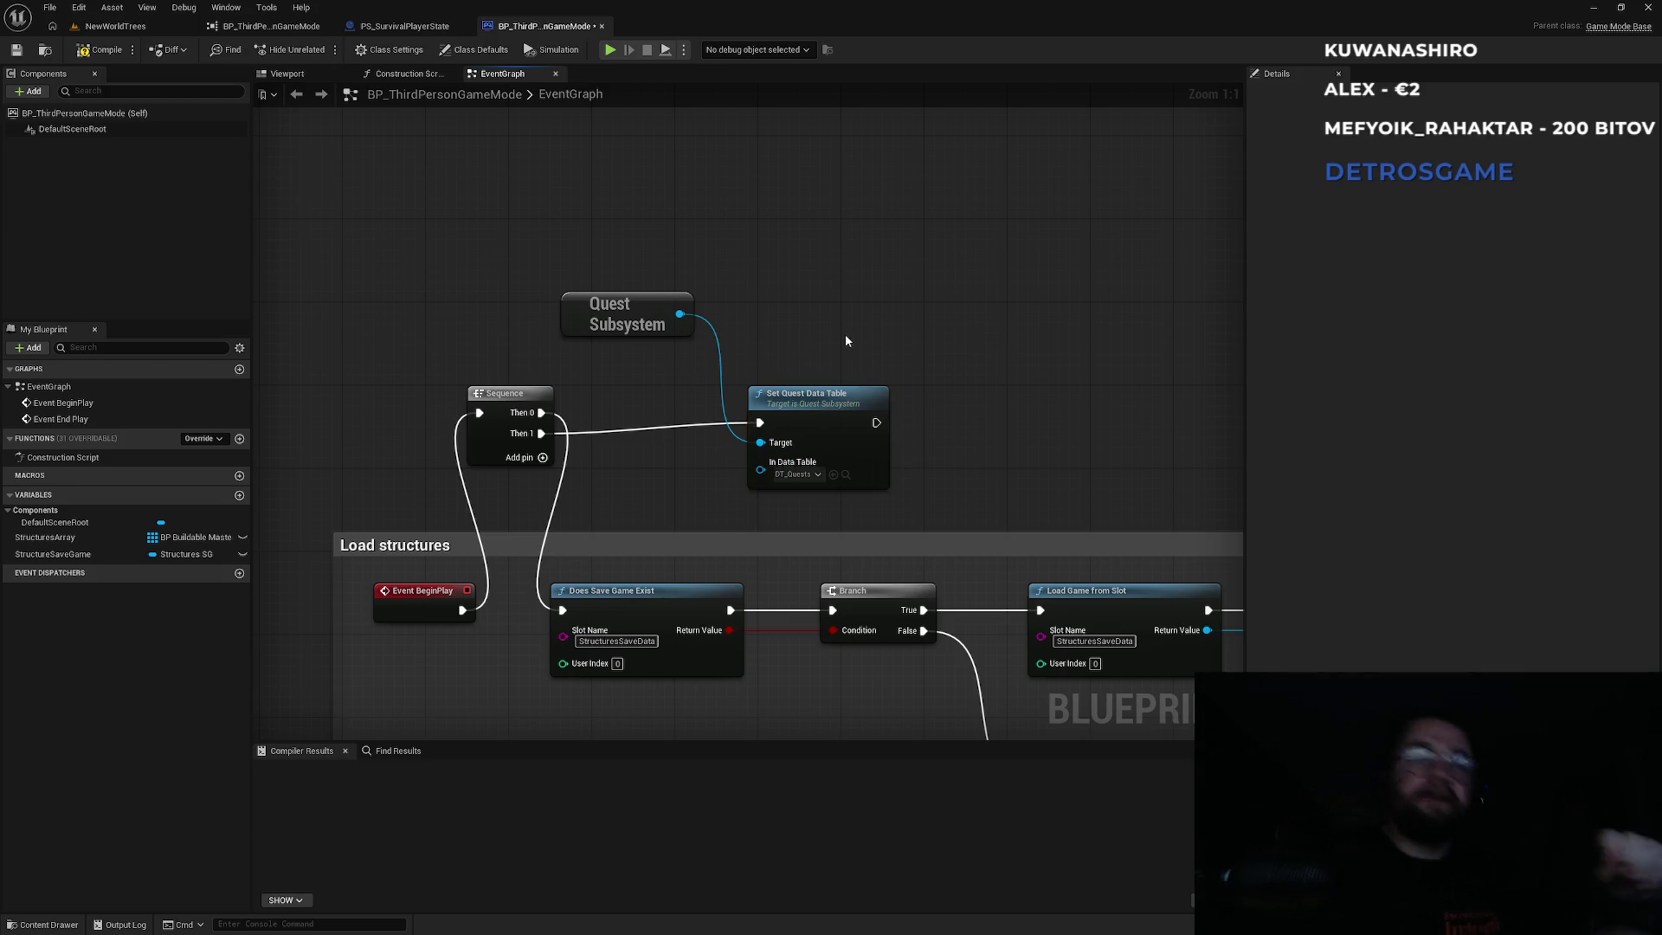
{"action": "key", "text": "ctrl+s"}
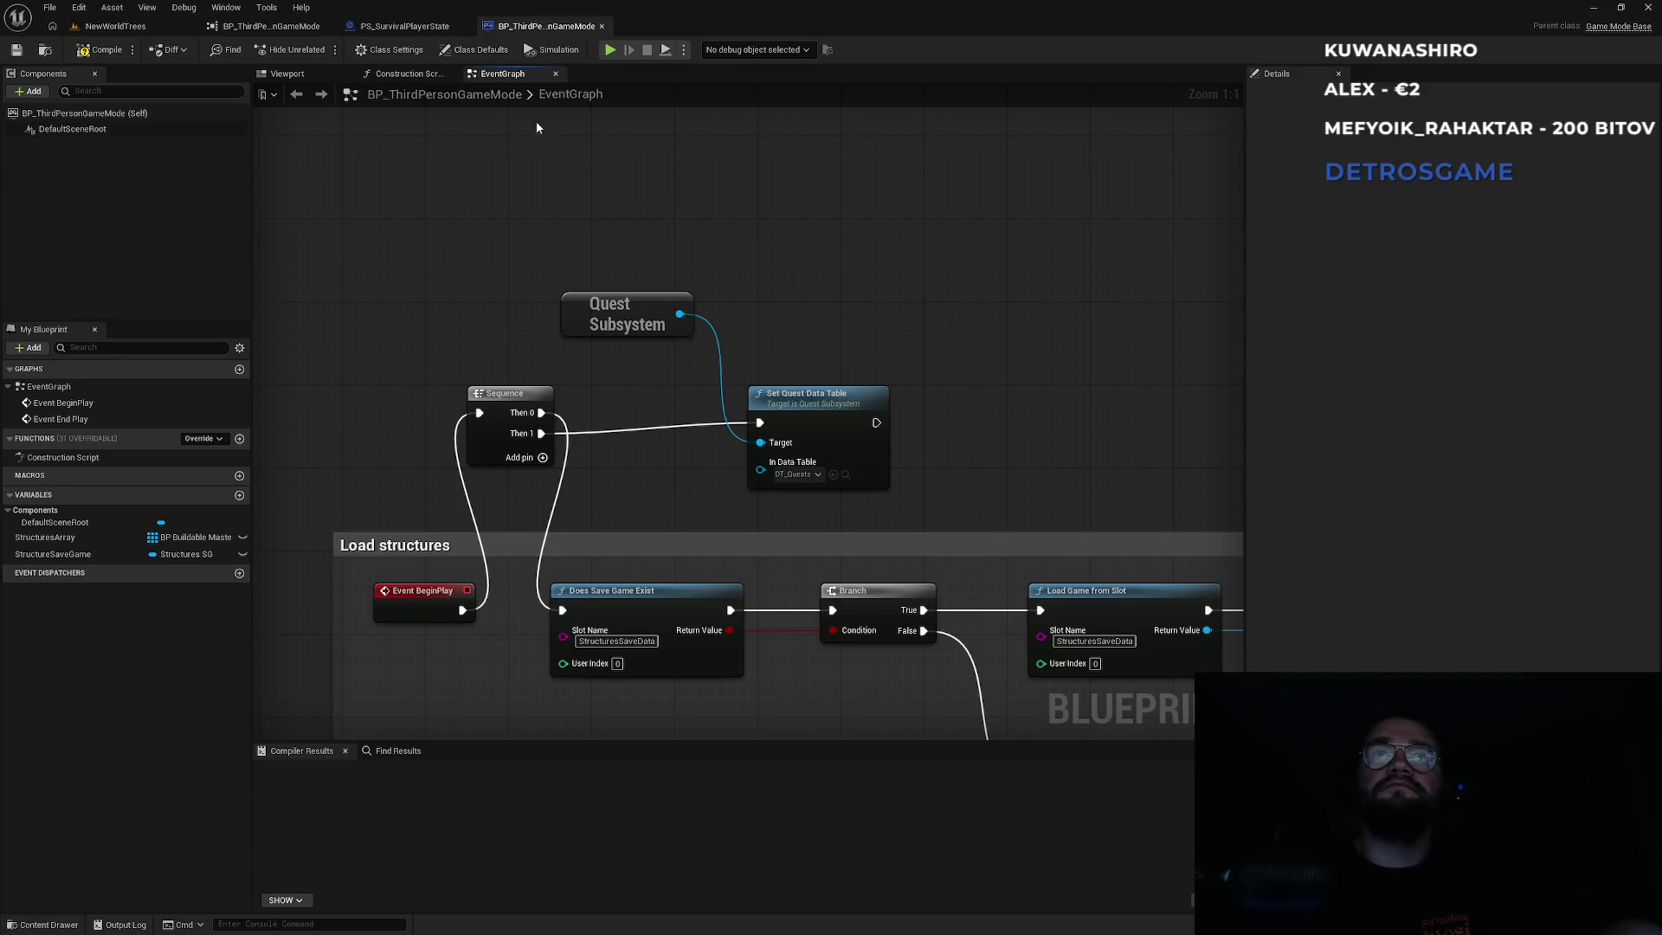
{"action": "left_click", "coordinate": [404, 26]}
{"action": "left_click", "coordinate": [271, 26]}
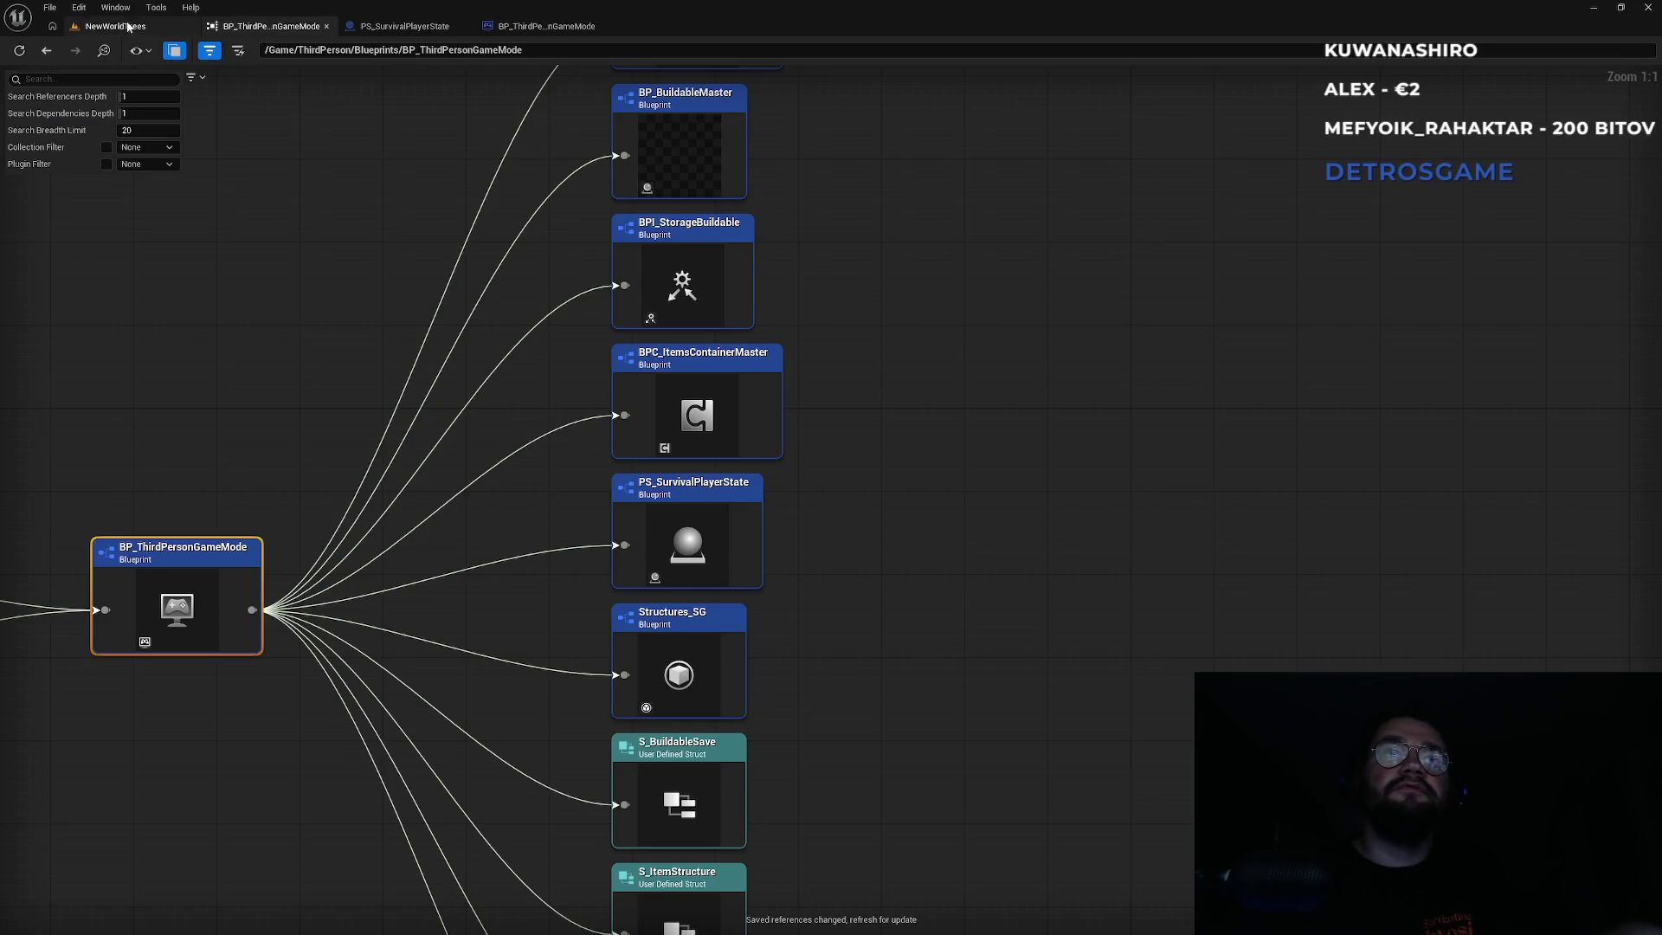
Open BP_ThirdPersonCharacter from the Content Browser, review its event graph, and return to NewWorldTrees.
{"action": "left_click", "coordinate": [115, 26]}
{"action": "left_click", "coordinate": [305, 685]}
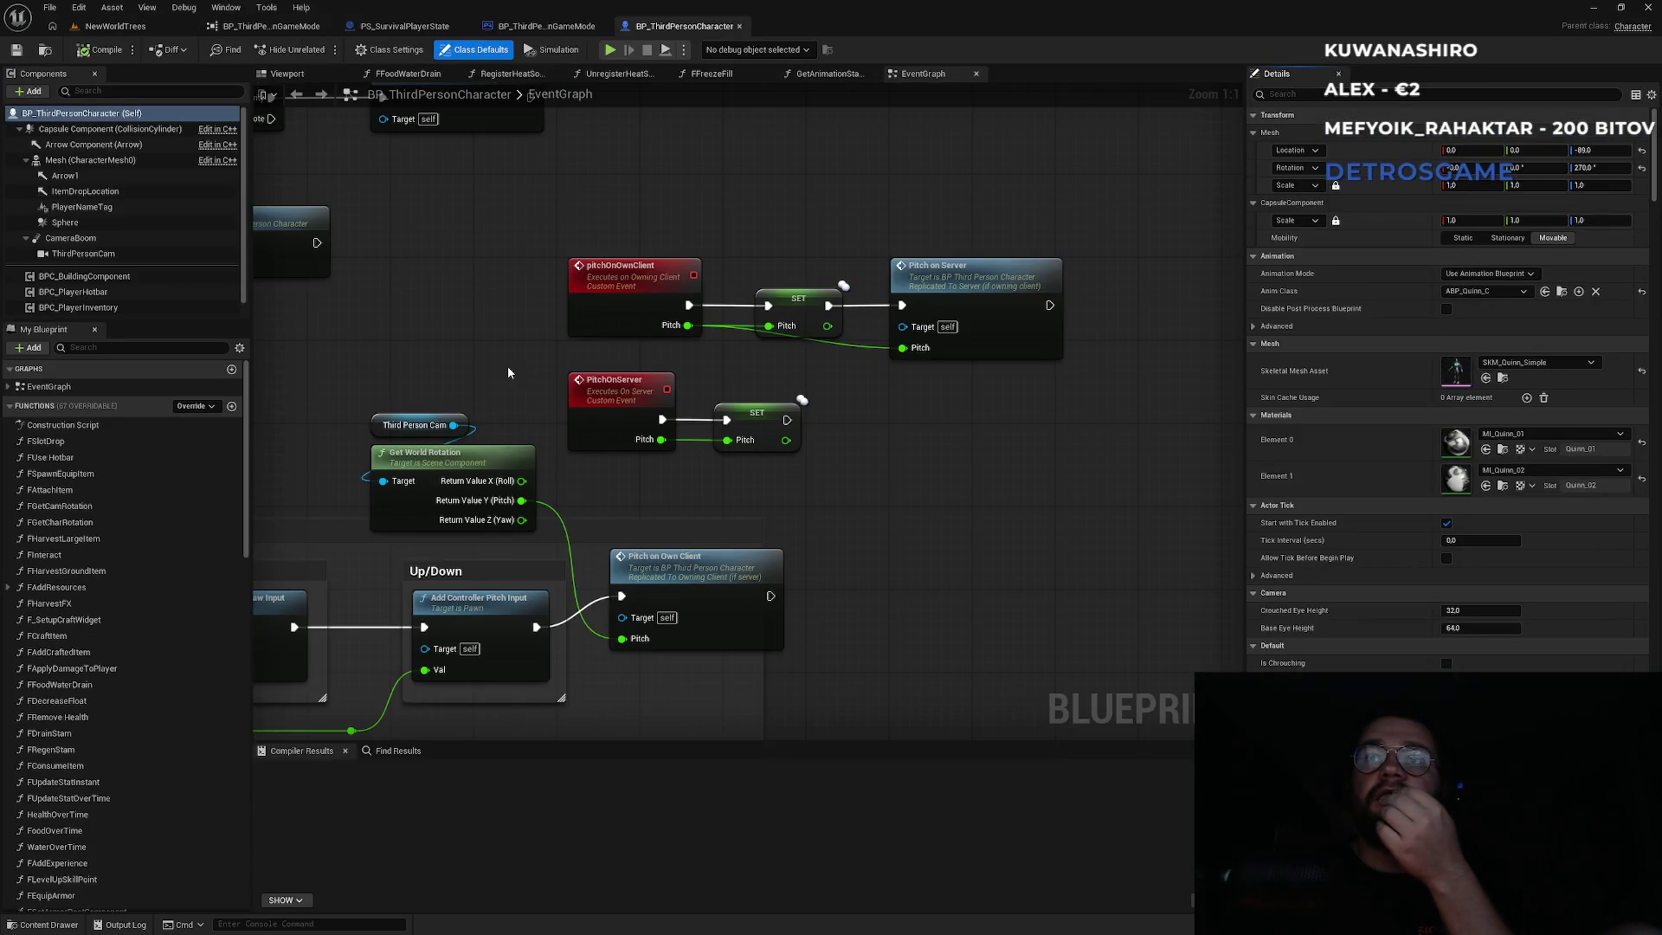
{"action": "scroll", "coordinate": [479, 356], "scroll_direction": "down", "scroll_amount": 5}
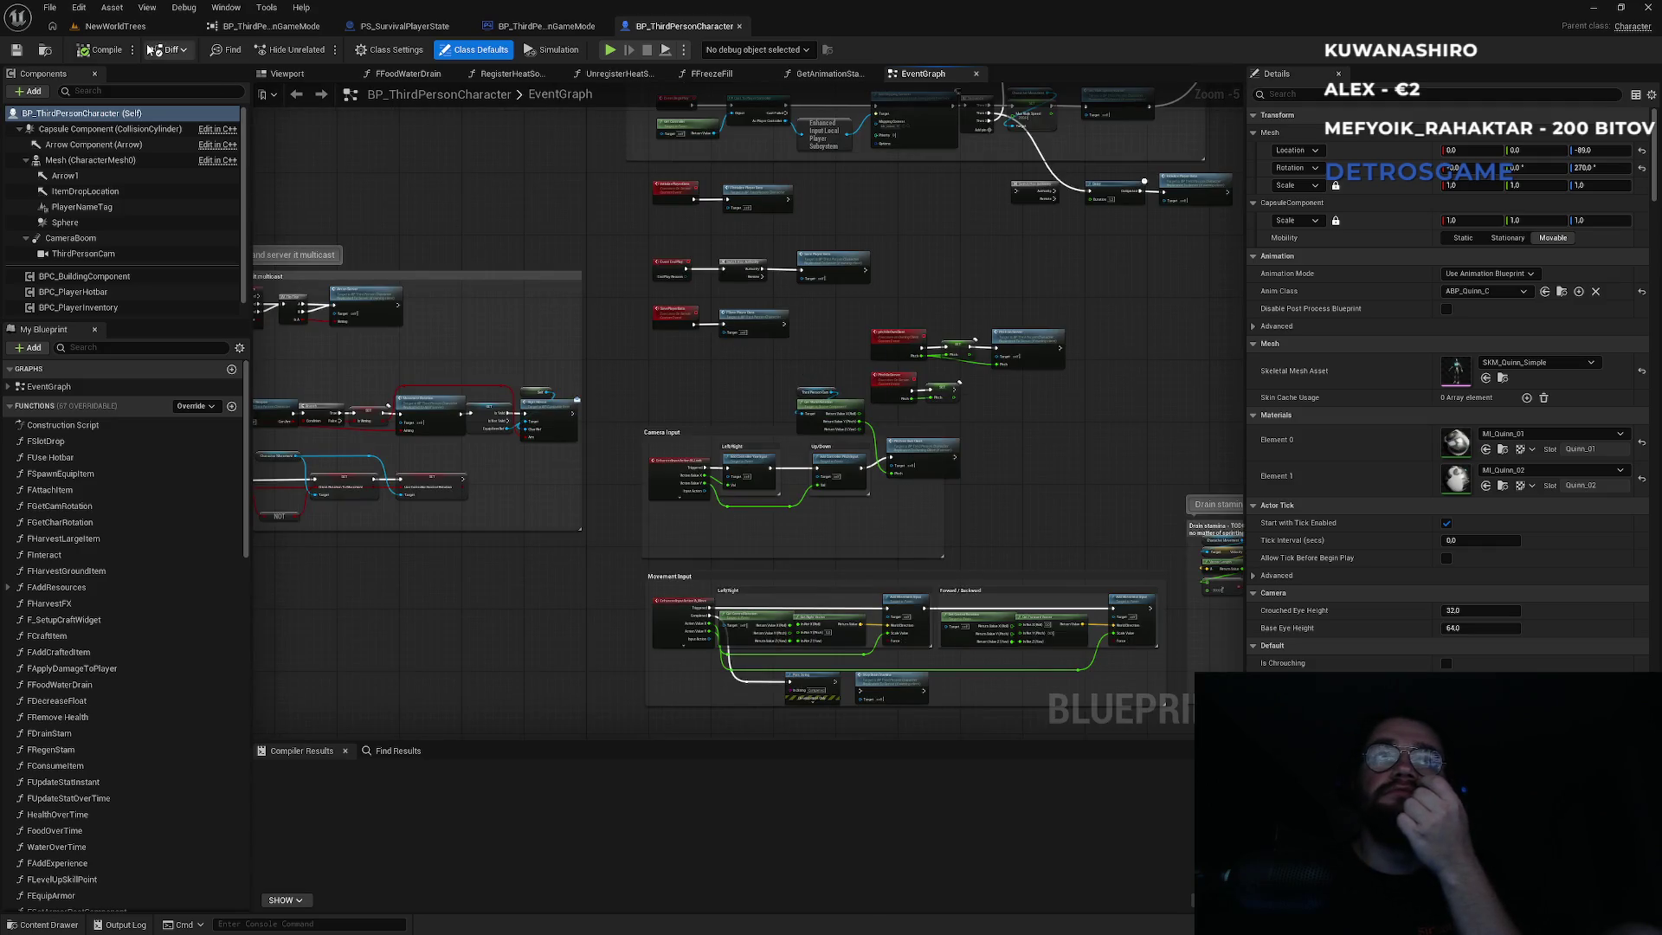
{"action": "left_click", "coordinate": [115, 26]}
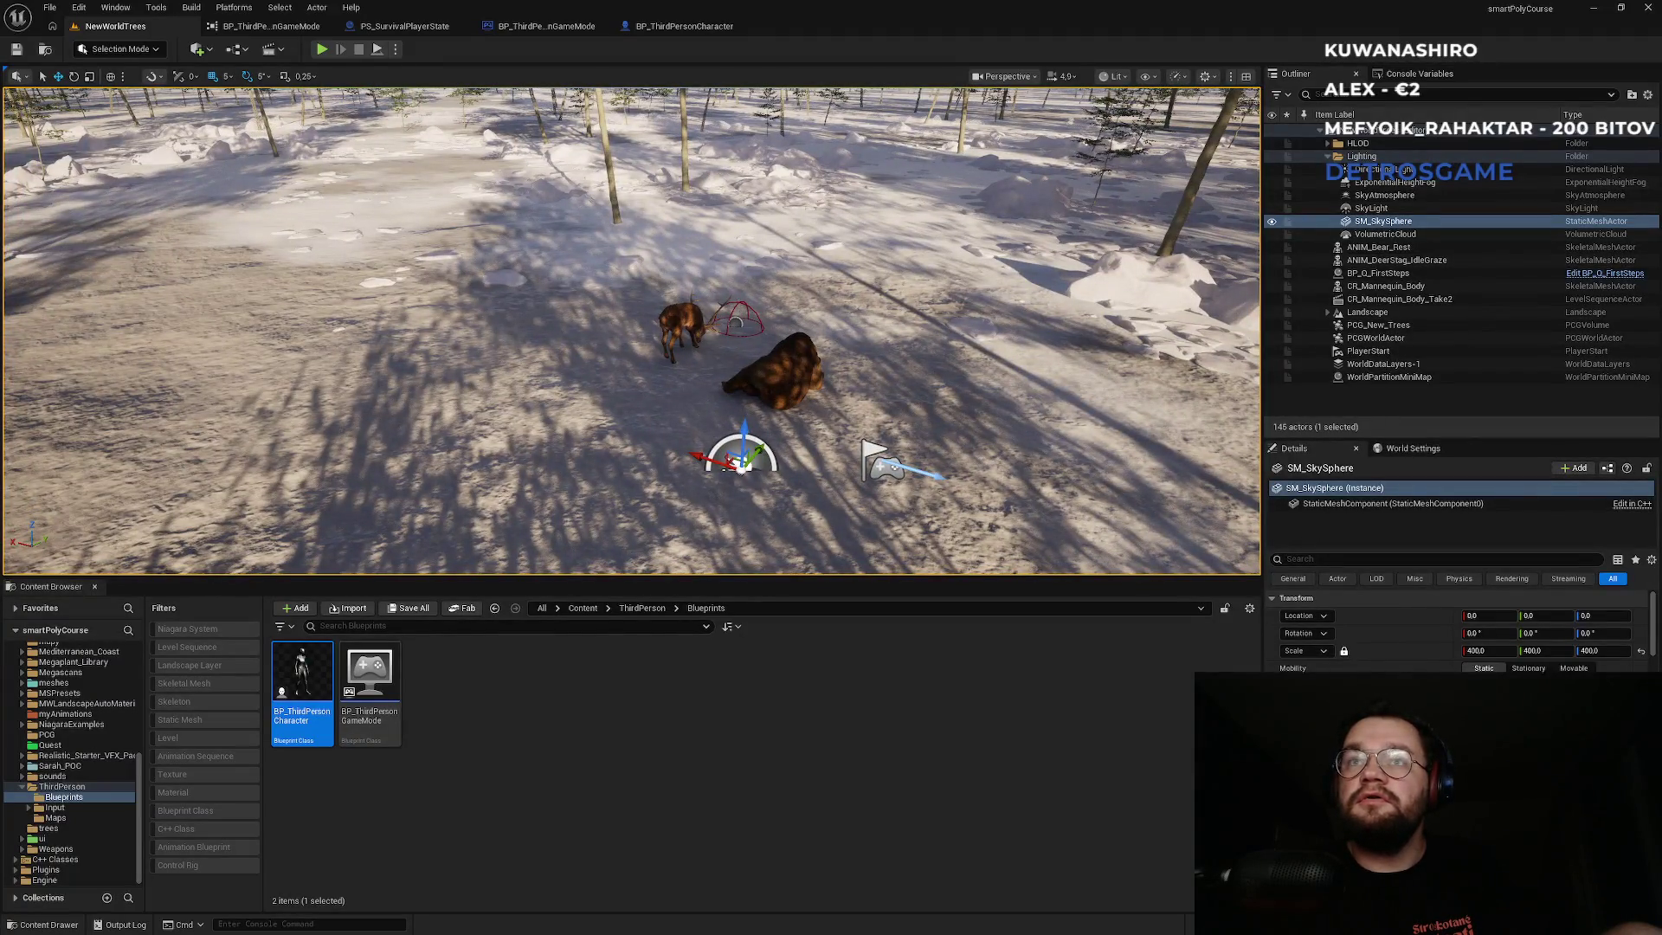
Select and frame the BP_Q_FirstSteps actor, open its blueprint, and review the Server Start Quest nodes.
{"action": "left_click", "coordinate": [736, 307]}
{"action": "left_click", "coordinate": [735, 319]}
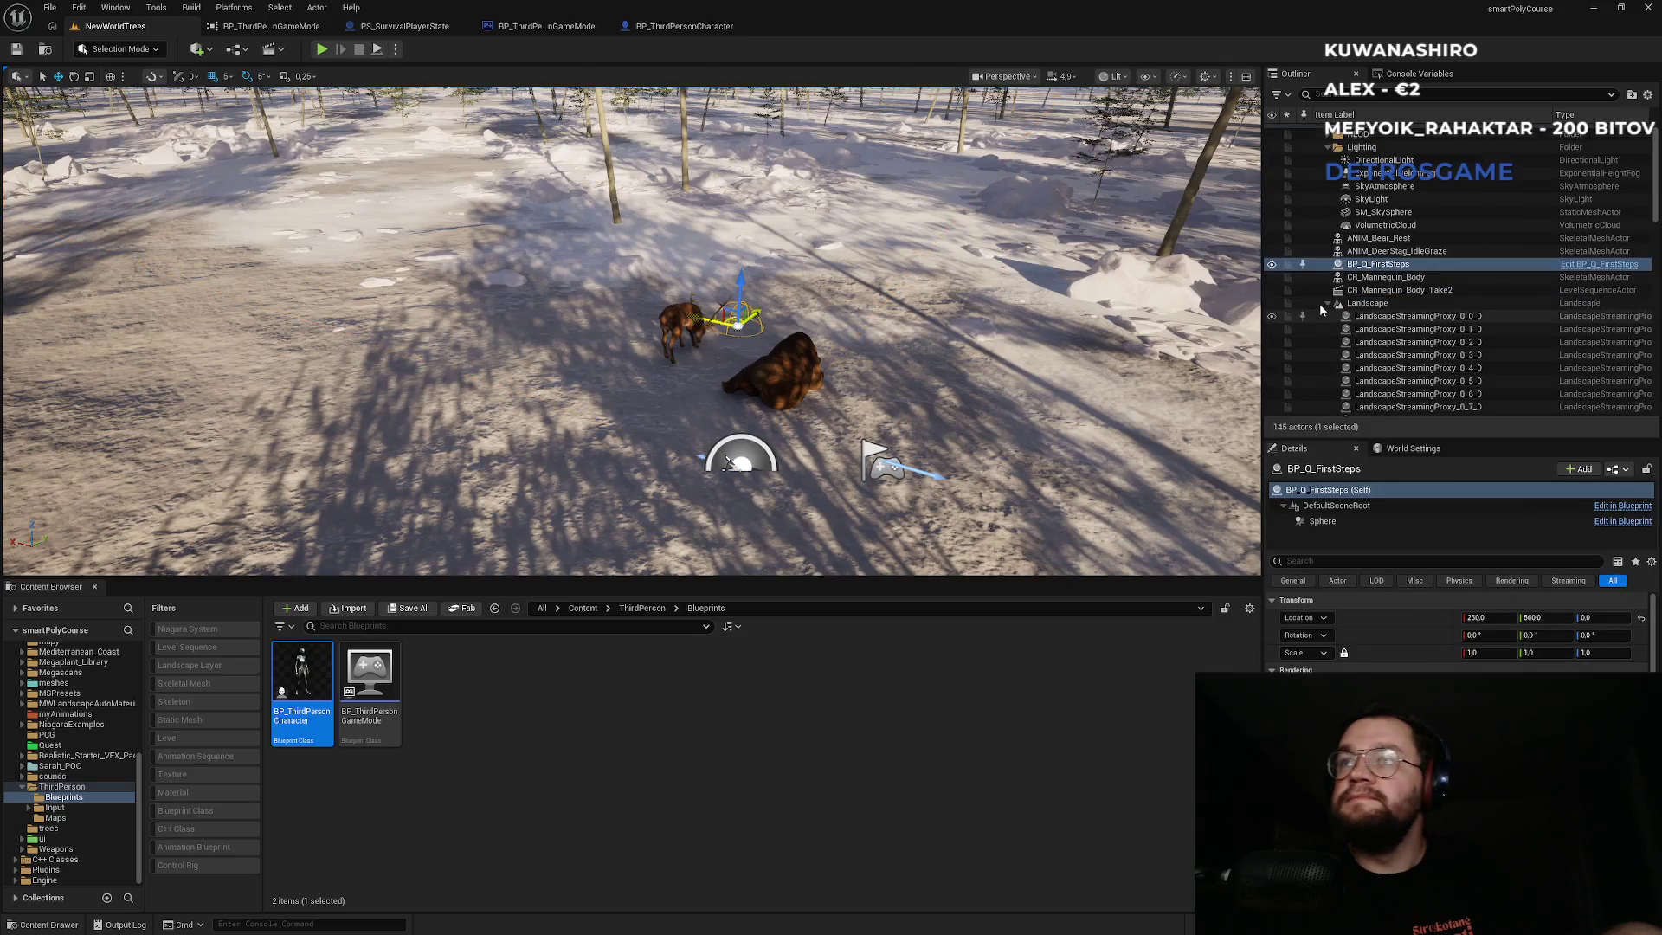
{"action": "key", "text": "f"}
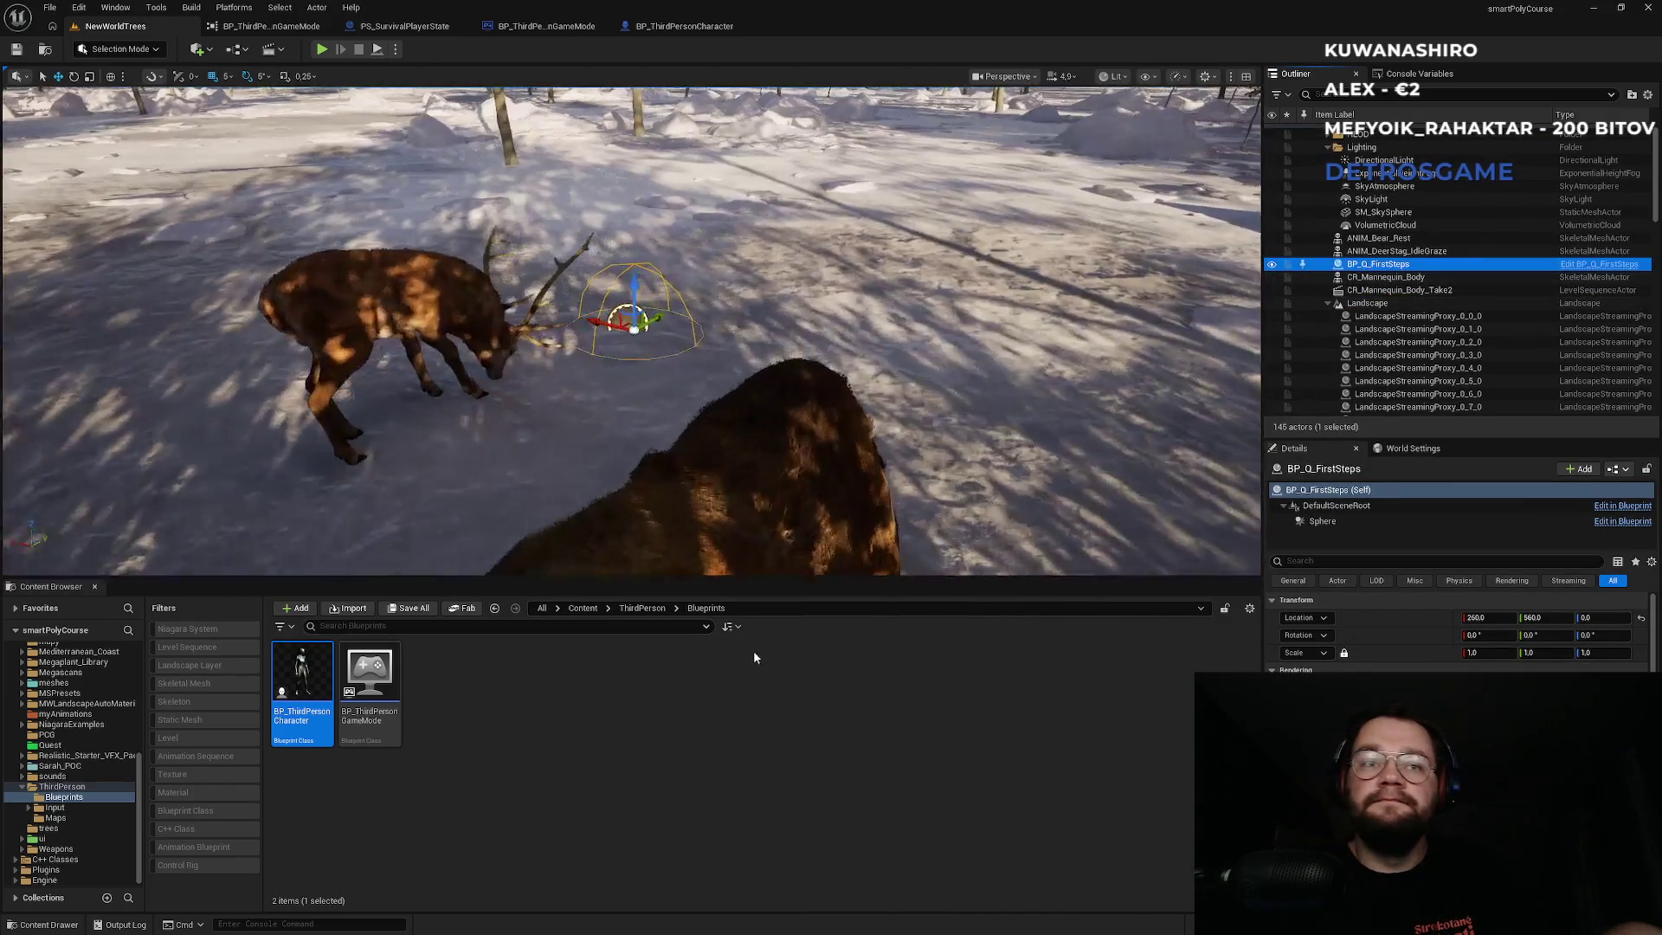
{"action": "left_click", "coordinate": [1573, 265]}
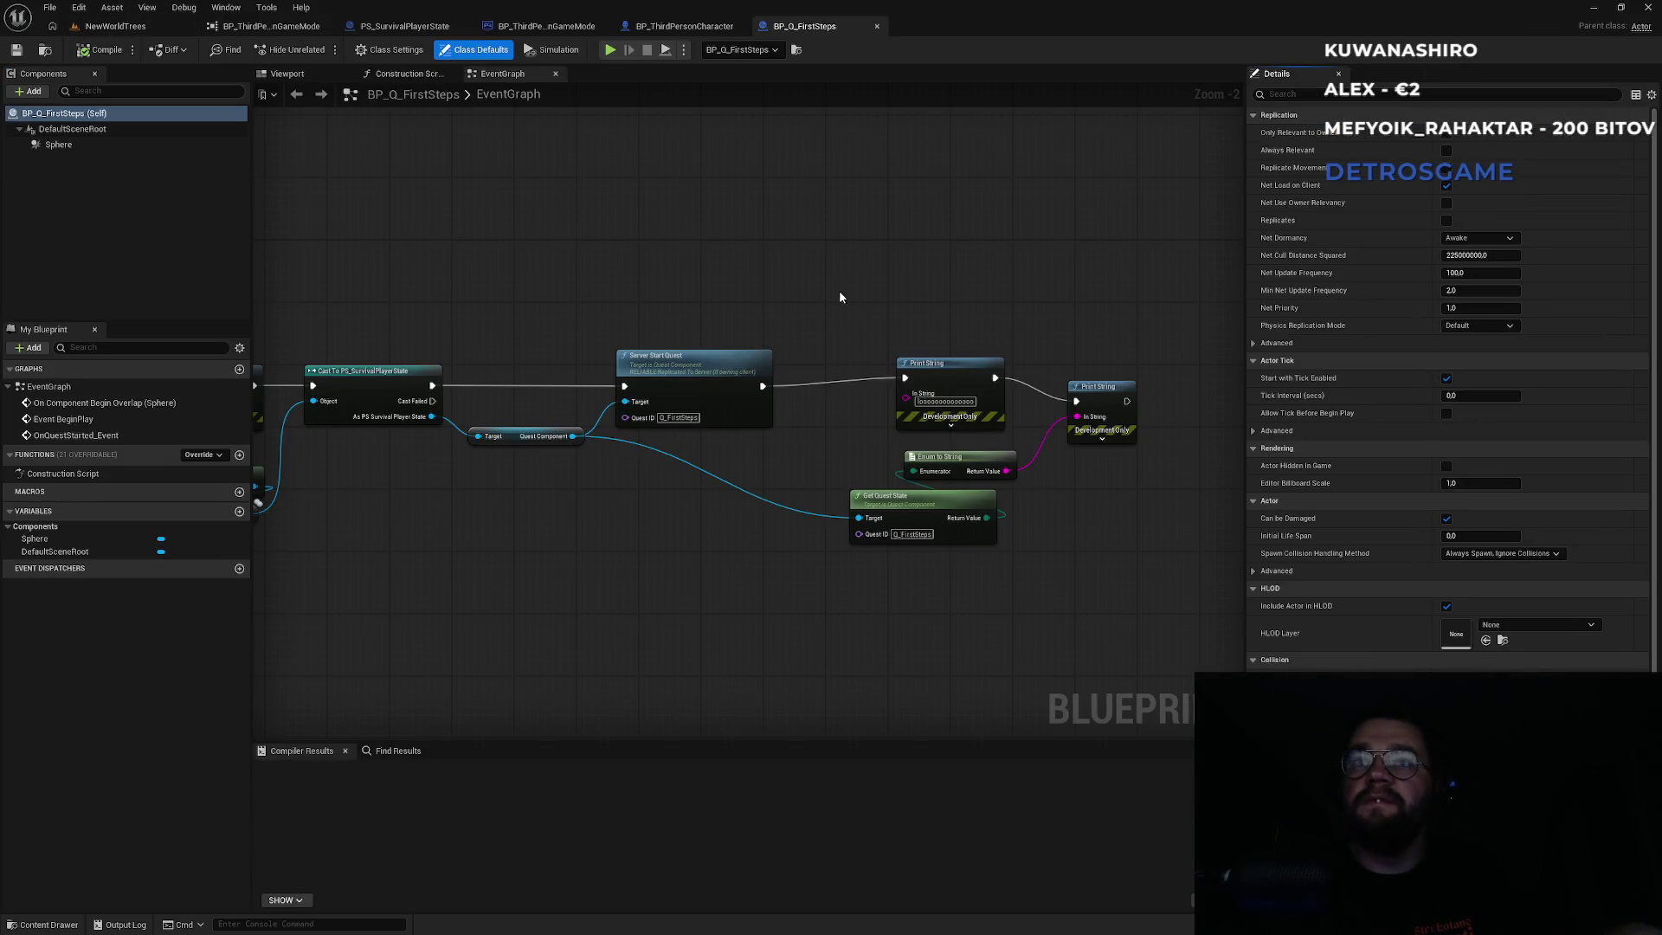
{"action": "left_click_drag", "start_coordinate": [836, 289], "coordinate": [973, 280]}
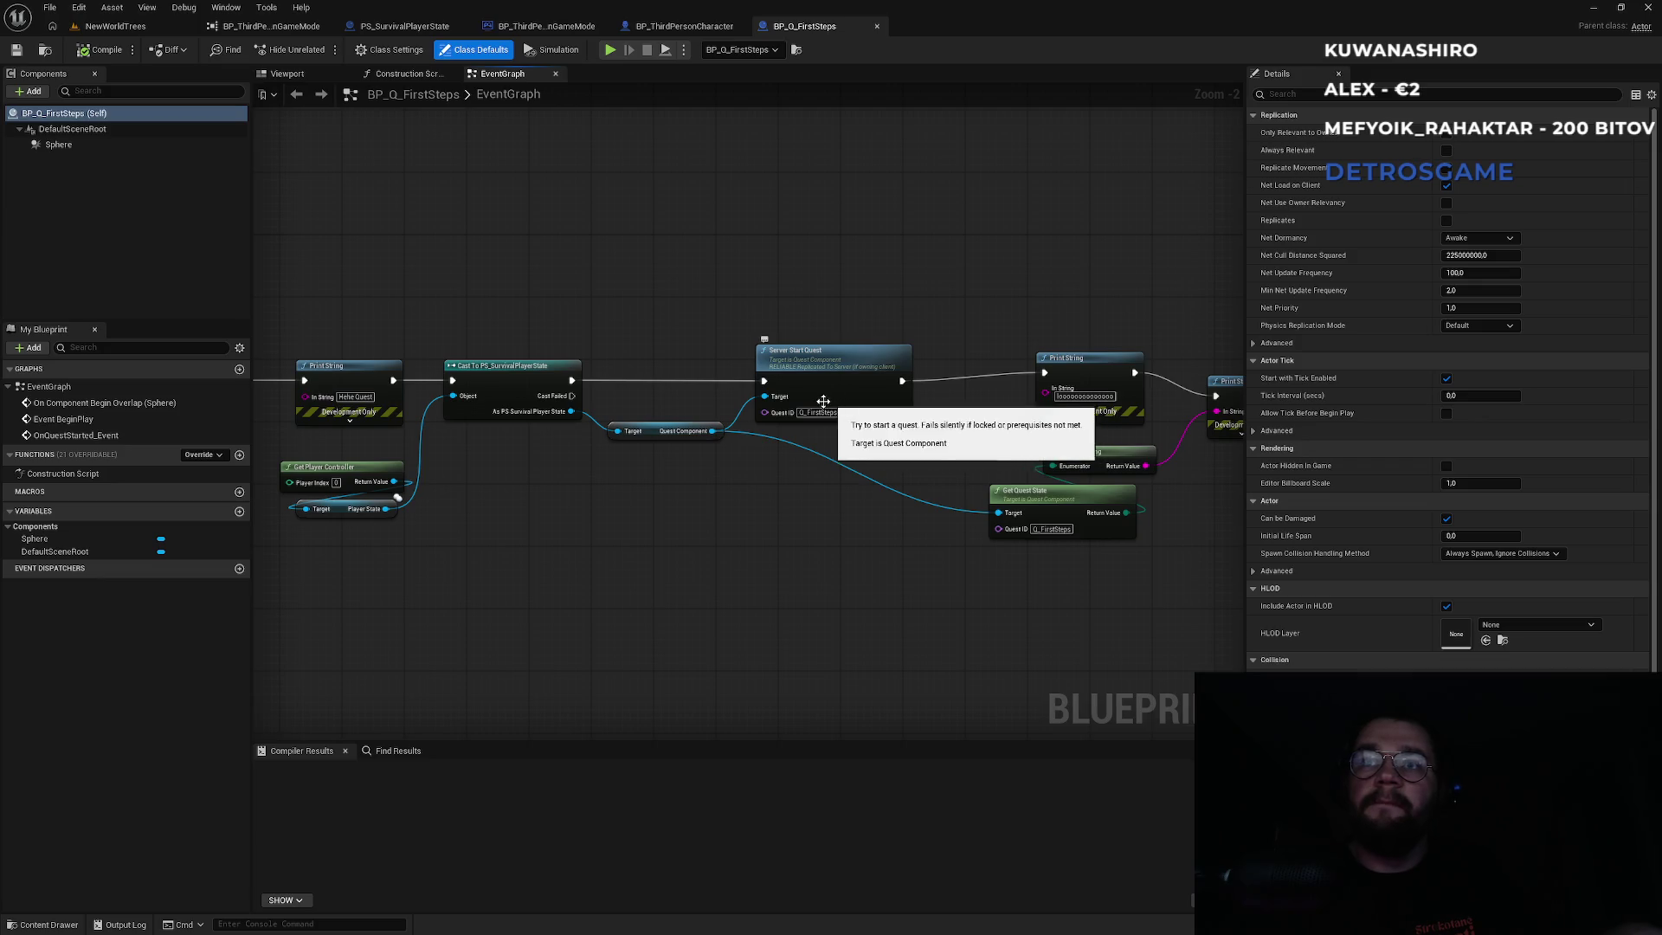
{"action": "mouse_move", "coordinate": [764, 314]}
{"action": "left_mouse_down"}
{"action": "mouse_move", "coordinate": [992, 286]}
{"action": "mouse_move", "coordinate": [661, 285]}
{"action": "left_mouse_up"}
{"action": "scroll", "coordinate": [852, 355], "scroll_direction": "up", "scroll_amount": 2}
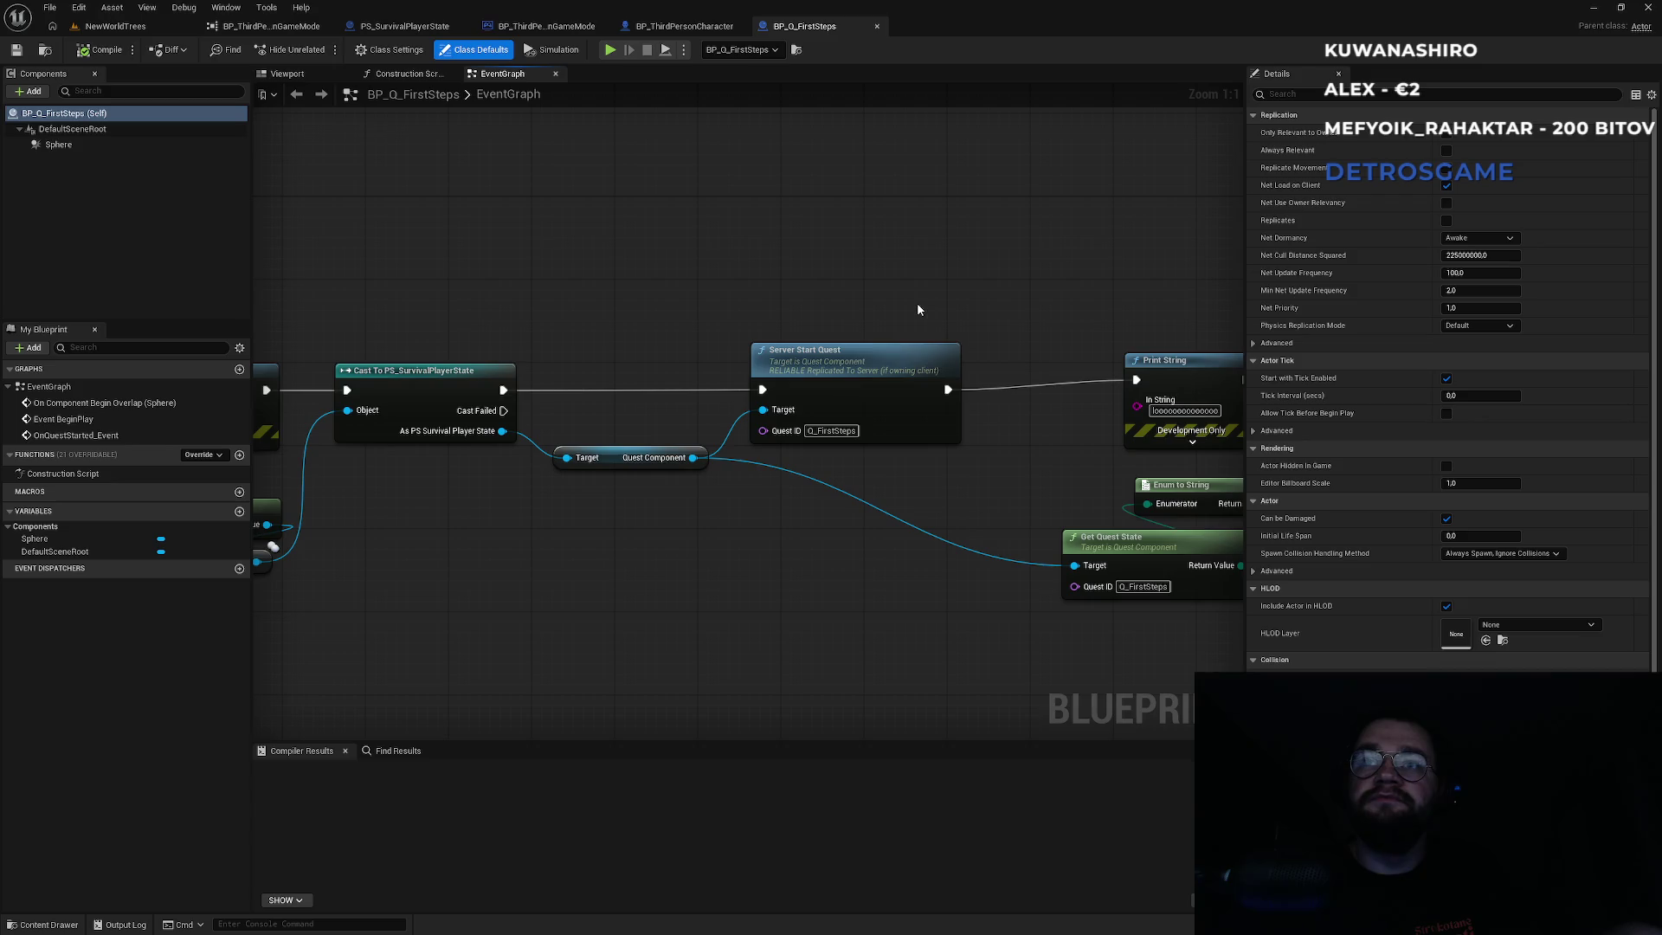
{"action": "left_click_drag", "start_coordinate": [917, 309], "coordinate": [764, 308]}
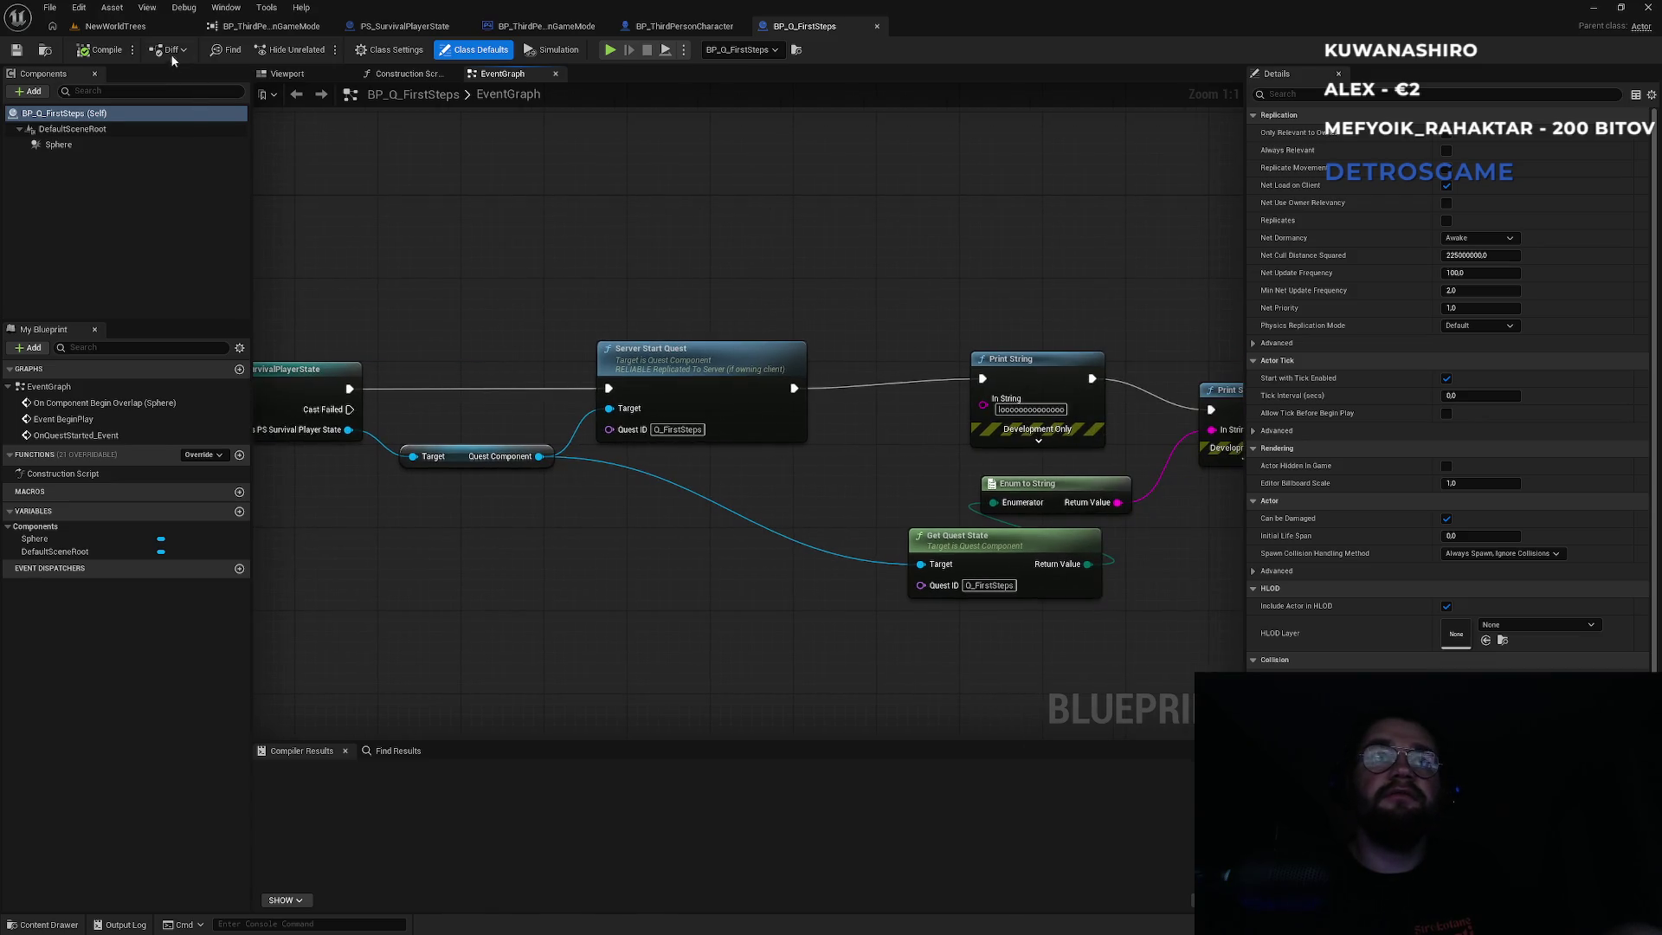
Show the BP_Q_FirstSteps component viewport and select its Sphere component.
{"action": "left_click", "coordinate": [116, 27]}
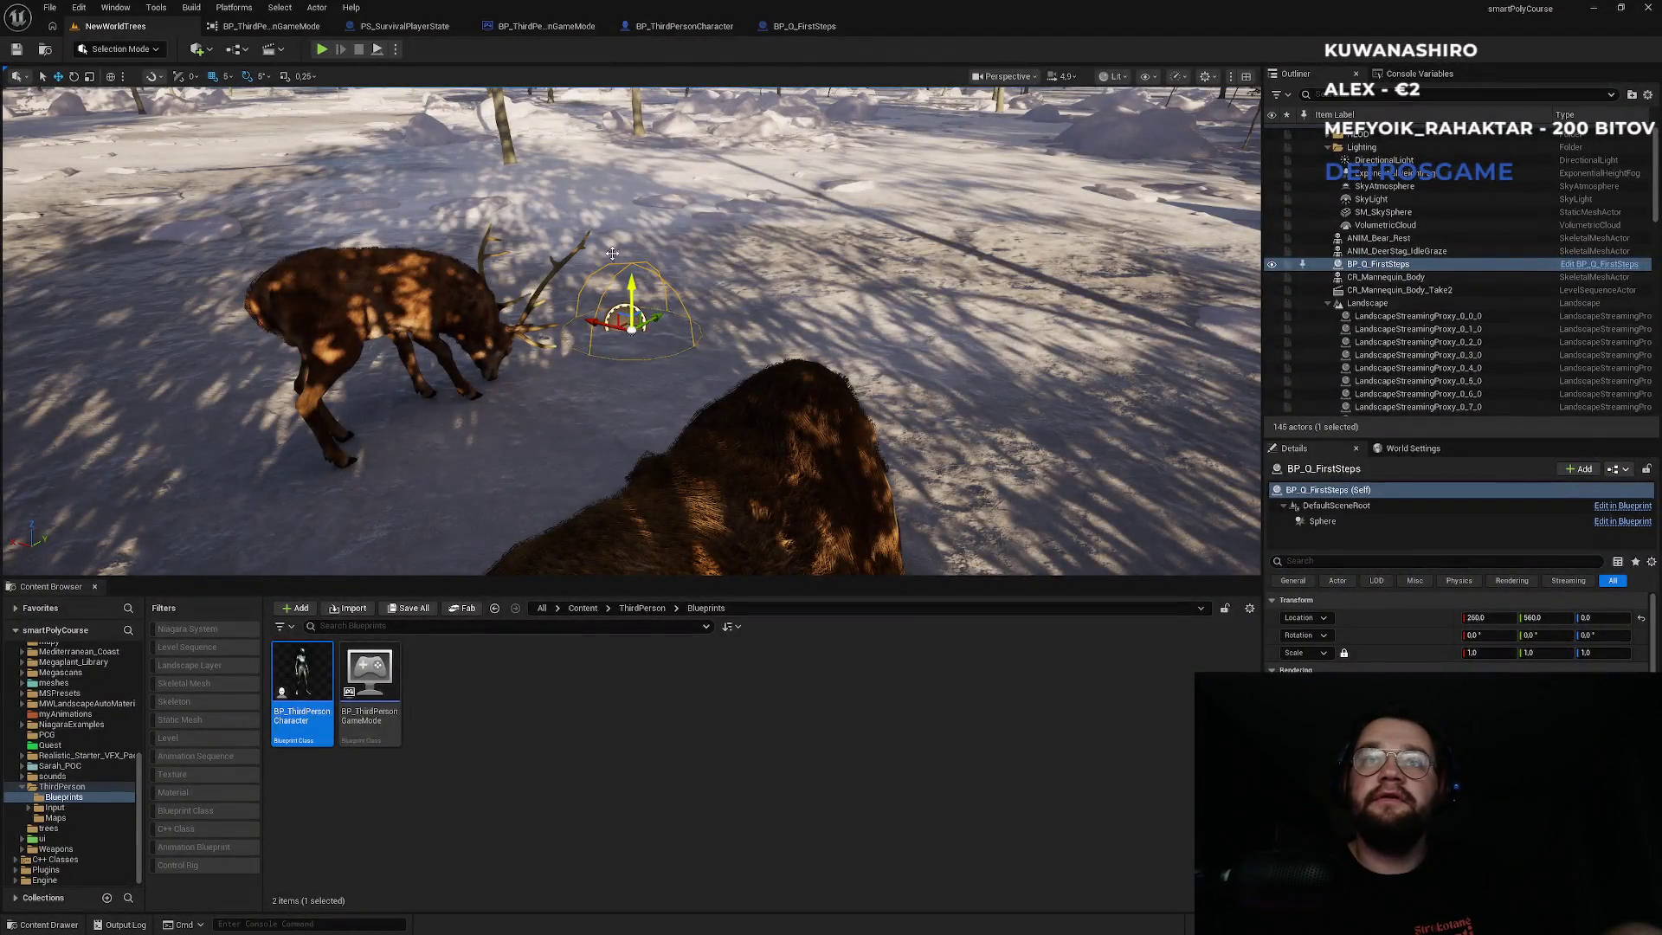
{"action": "left_click", "coordinate": [789, 26]}
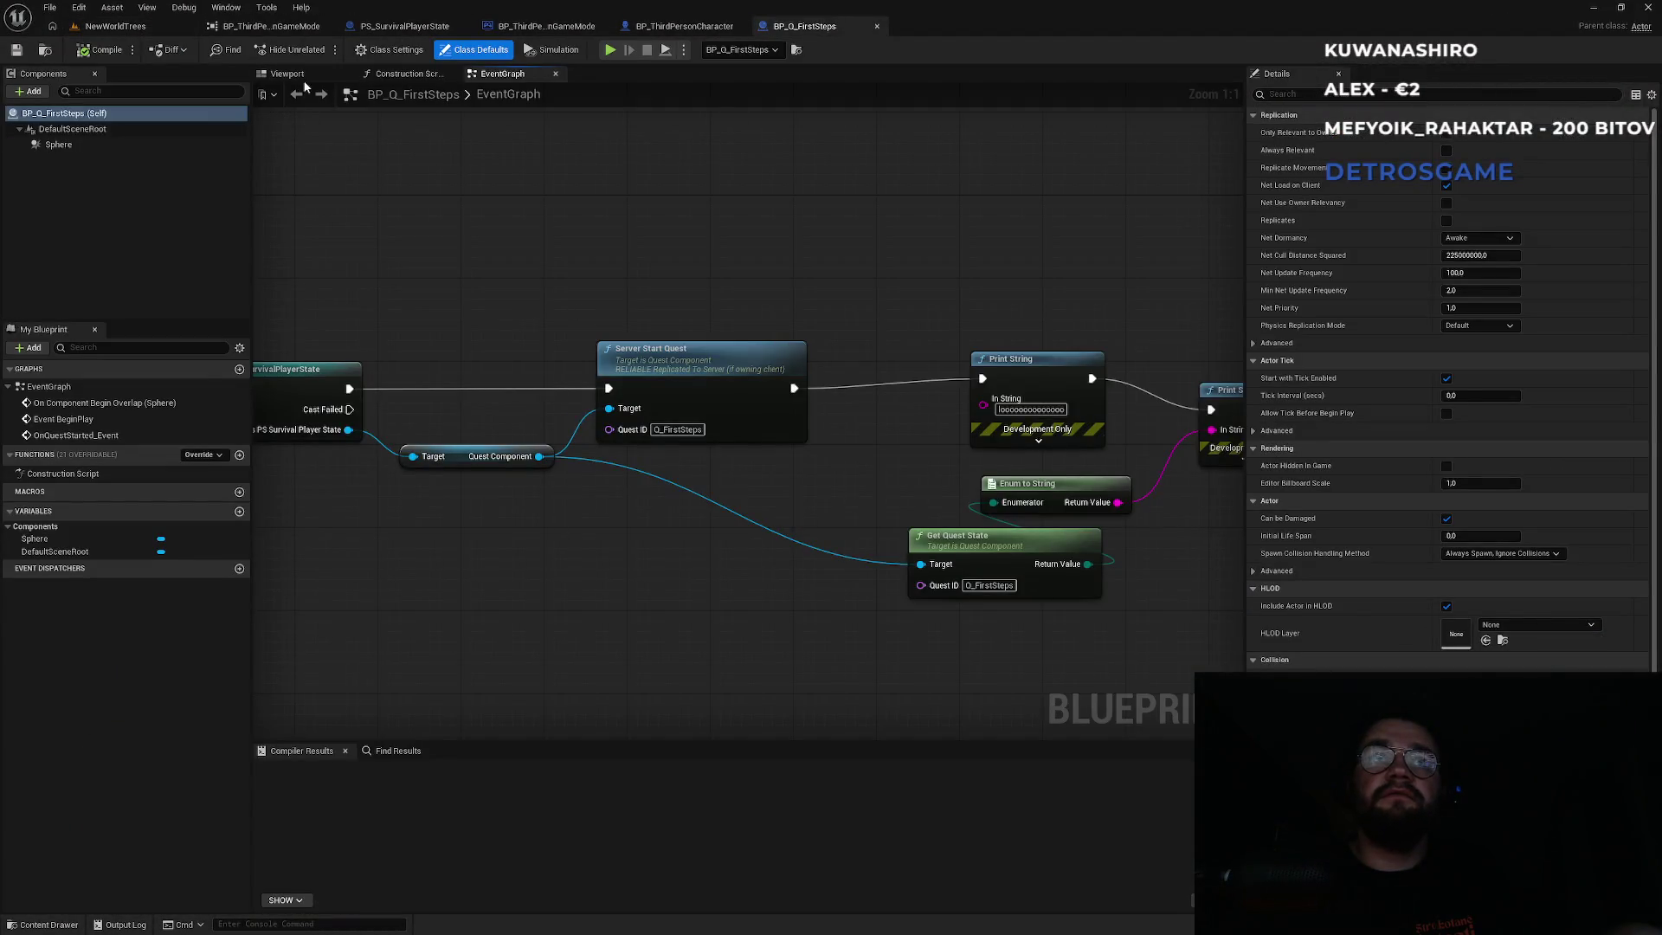
{"action": "left_click", "coordinate": [299, 75]}
{"action": "left_click", "coordinate": [58, 145]}
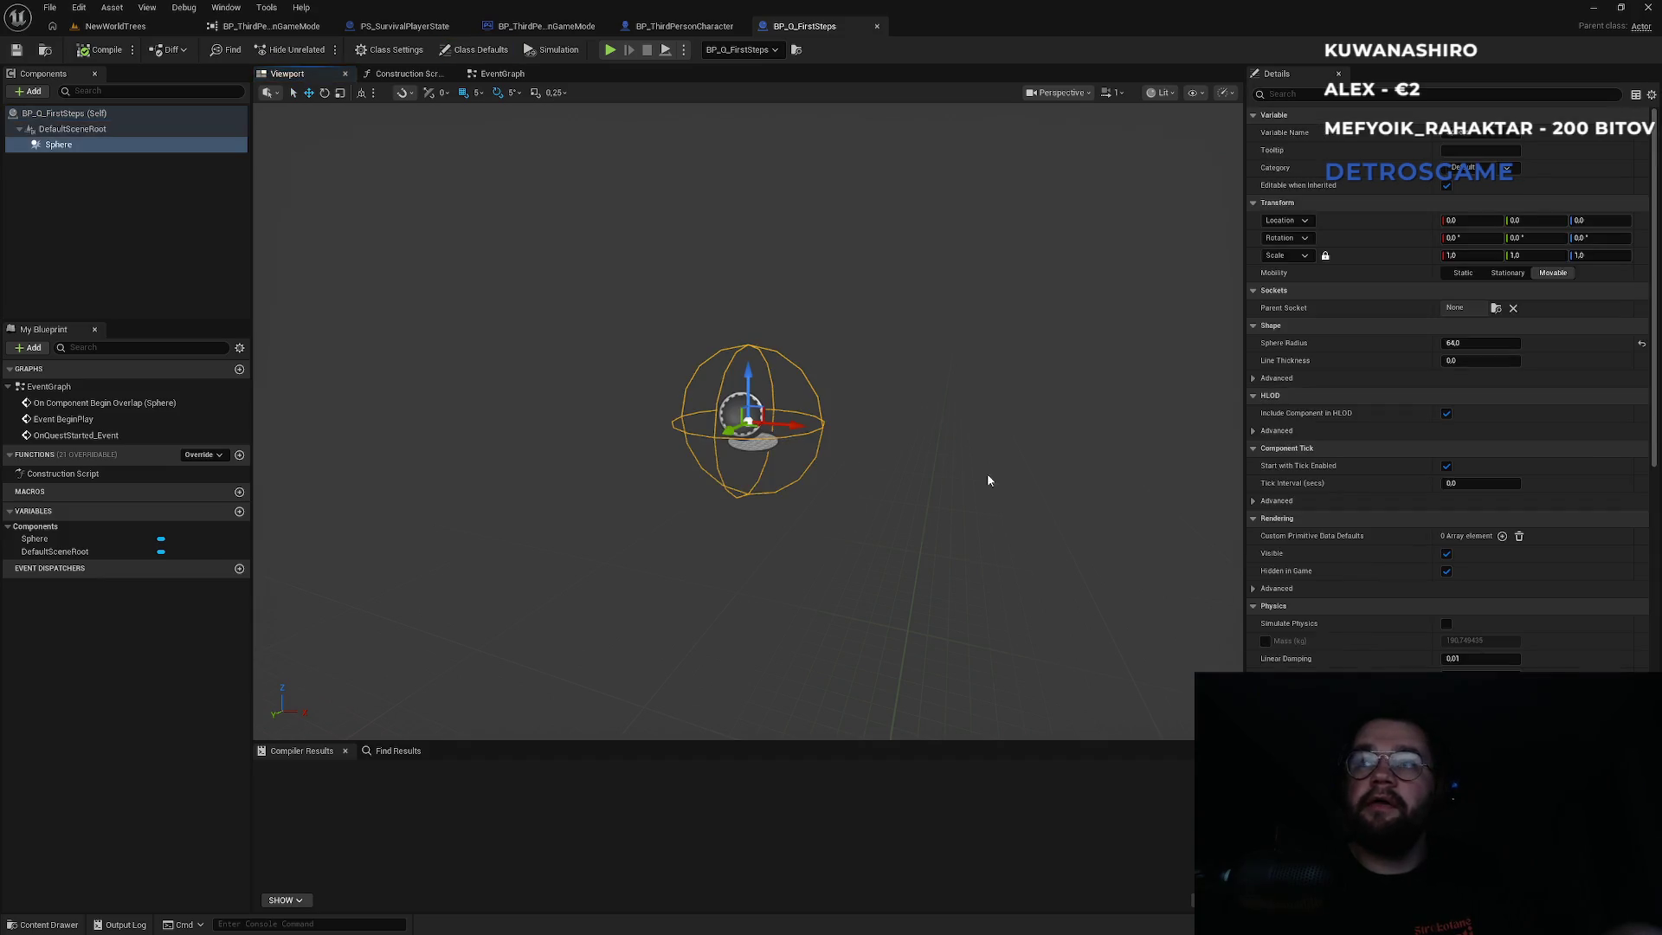
Set the Sphere component's Sphere Radius to 96 and switch to the NewWorldTrees tab.
{"action": "left_click", "coordinate": [1472, 344]}
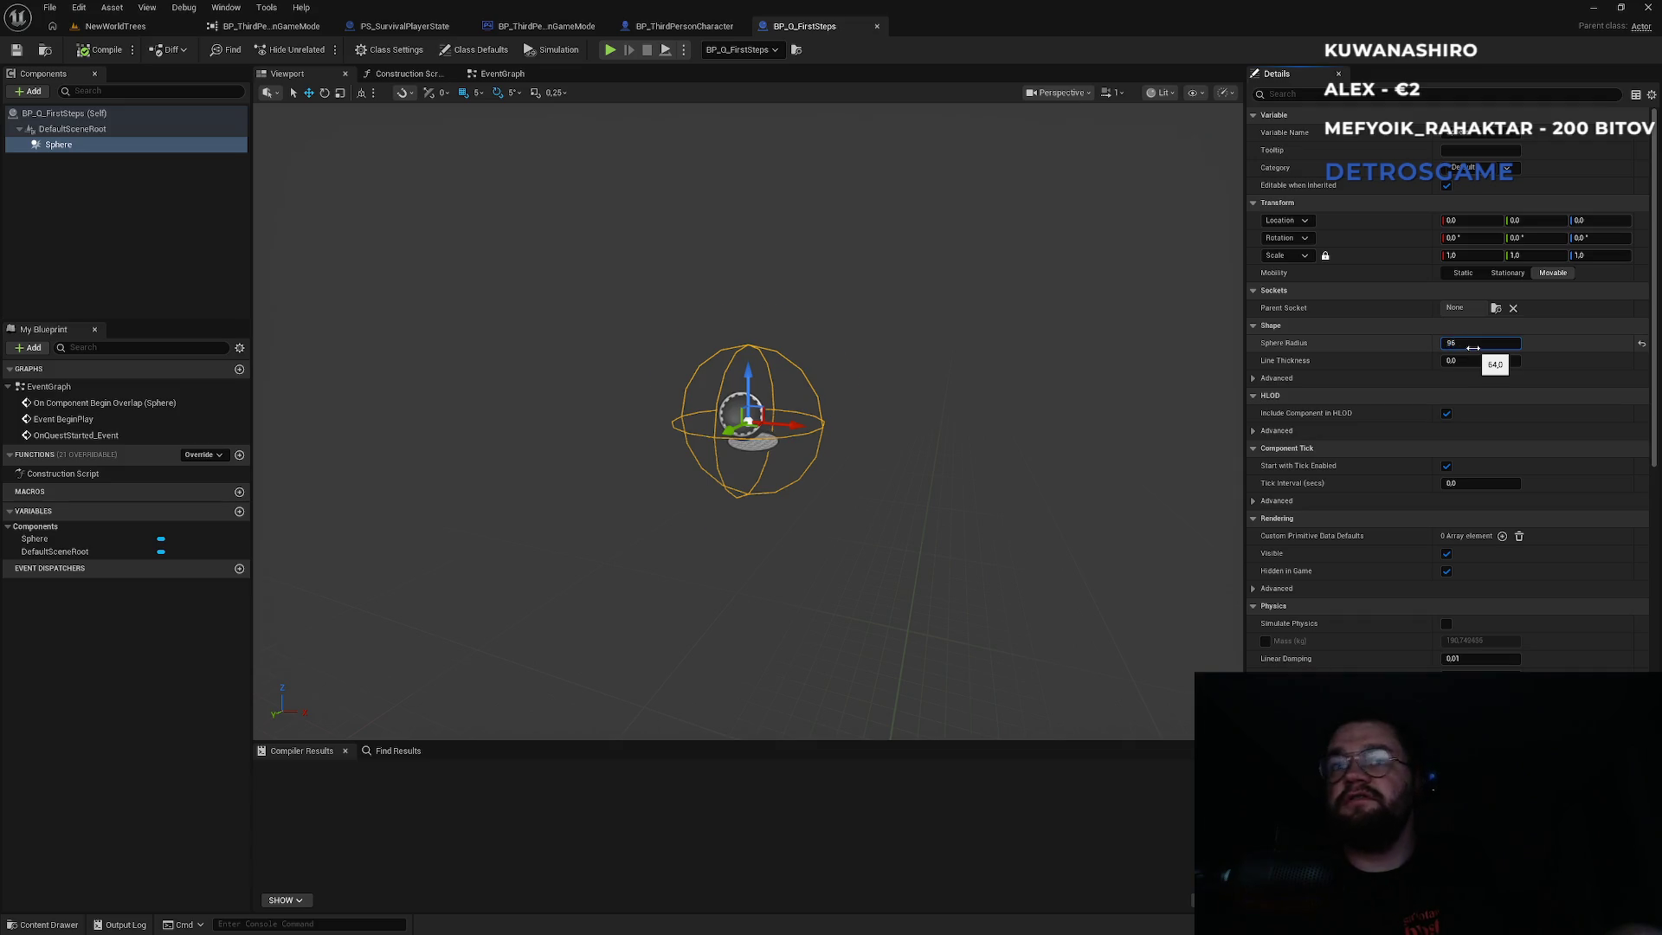
{"action": "key", "text": "Return"}
{"action": "left_click", "coordinate": [116, 28]}
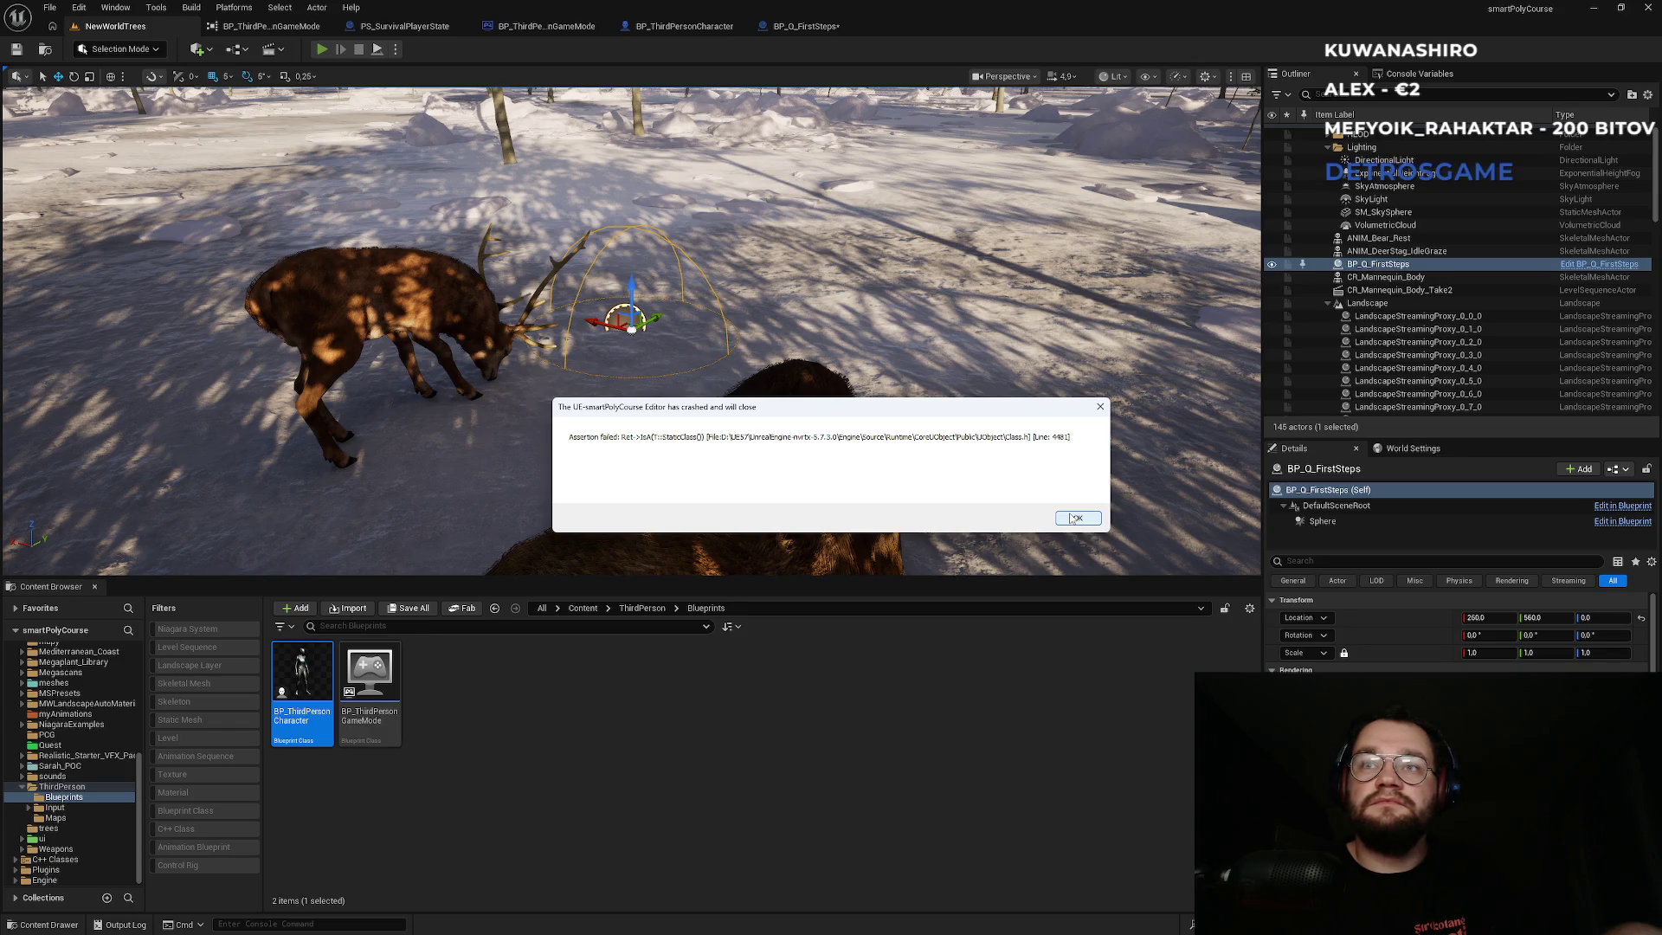
Acknowledge the assertion-failed crash message and bring Visual Studio's QuestSubsystem.h forward.
{"action": "left_click", "coordinate": [1074, 517]}
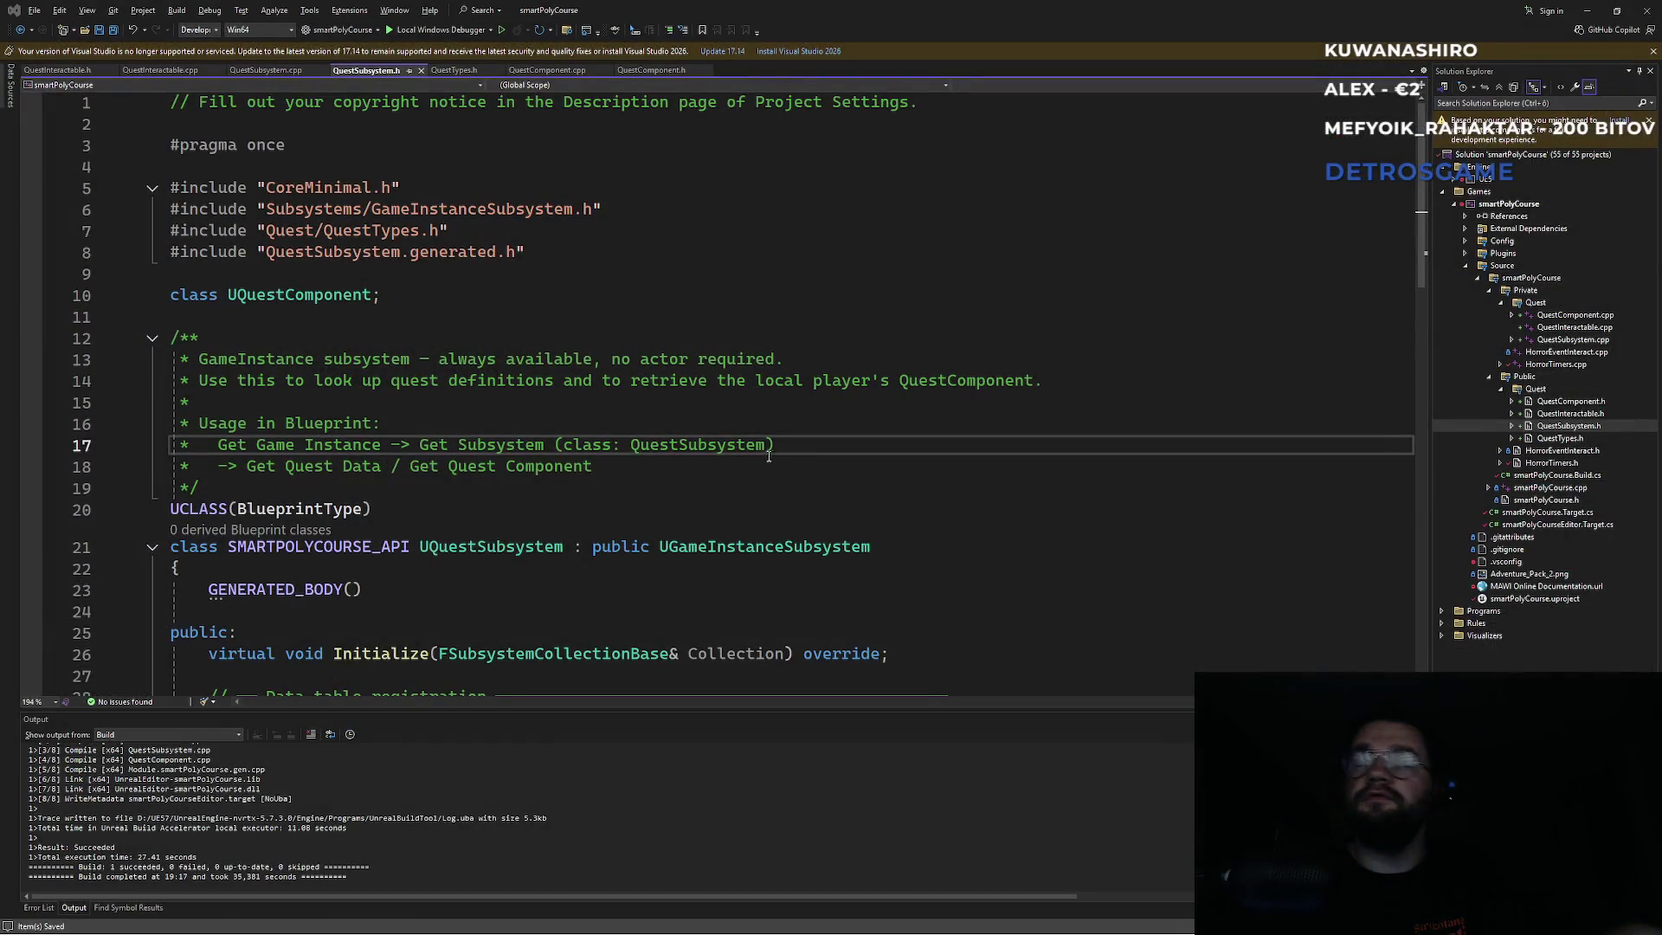
{"action": "left_click", "coordinate": [775, 458]}
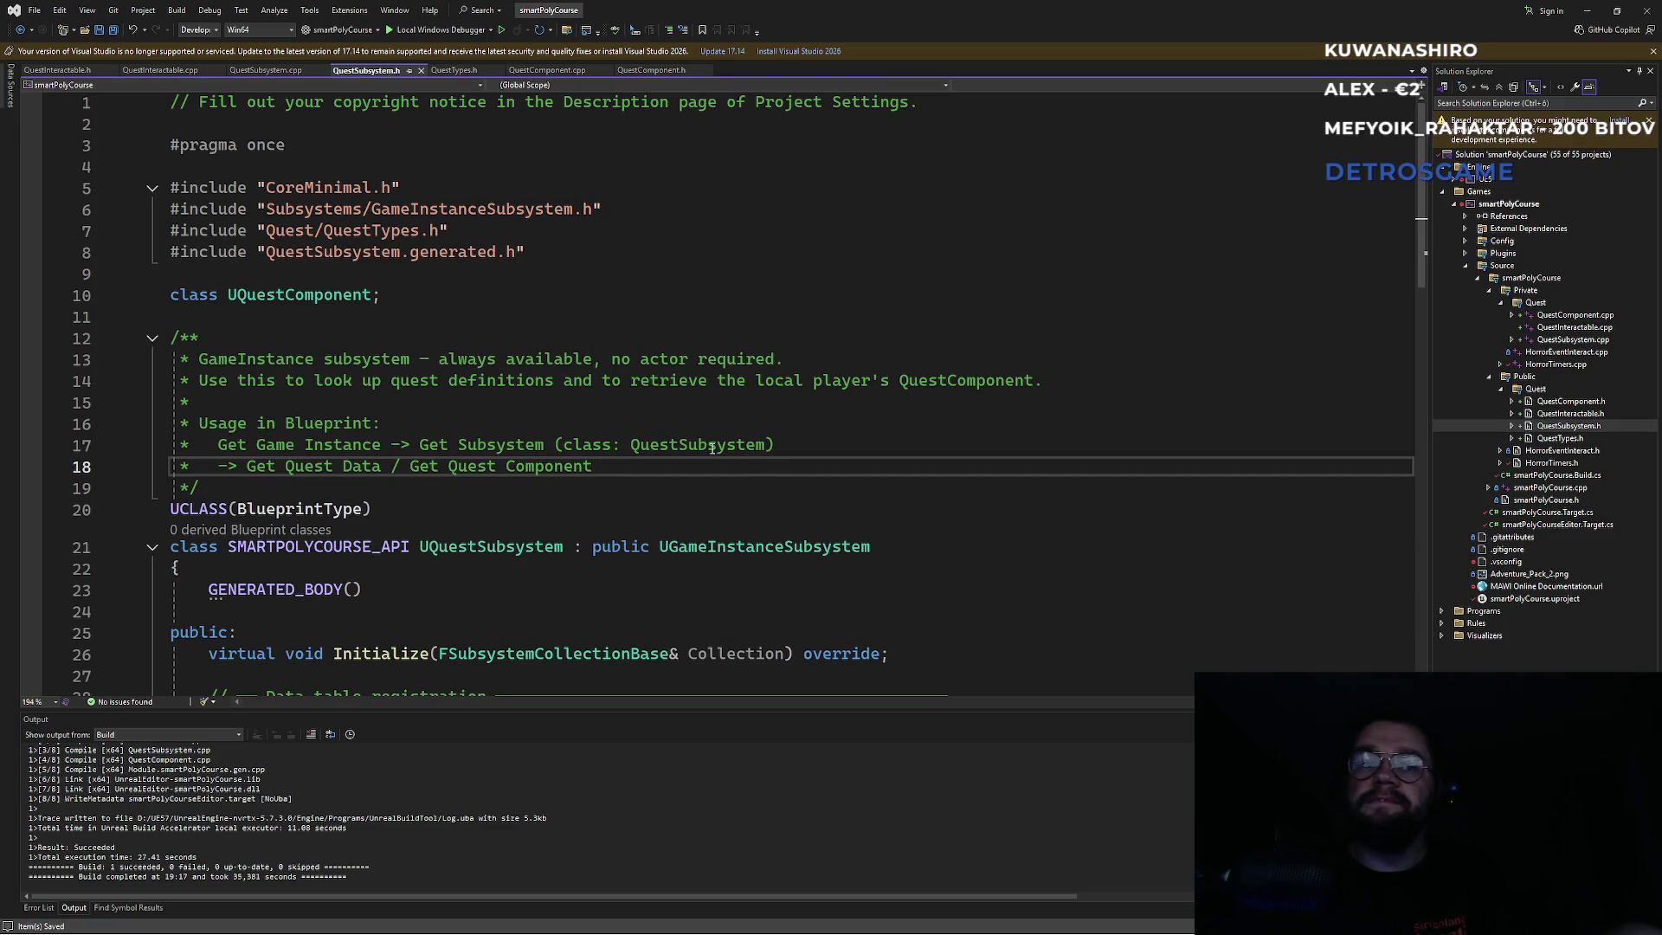
Rebuild smartPolyCourse, close every source tab except QuestSubsystem.h, and switch to the relaunched Unreal editor.
{"action": "left_click", "coordinate": [423, 504]}
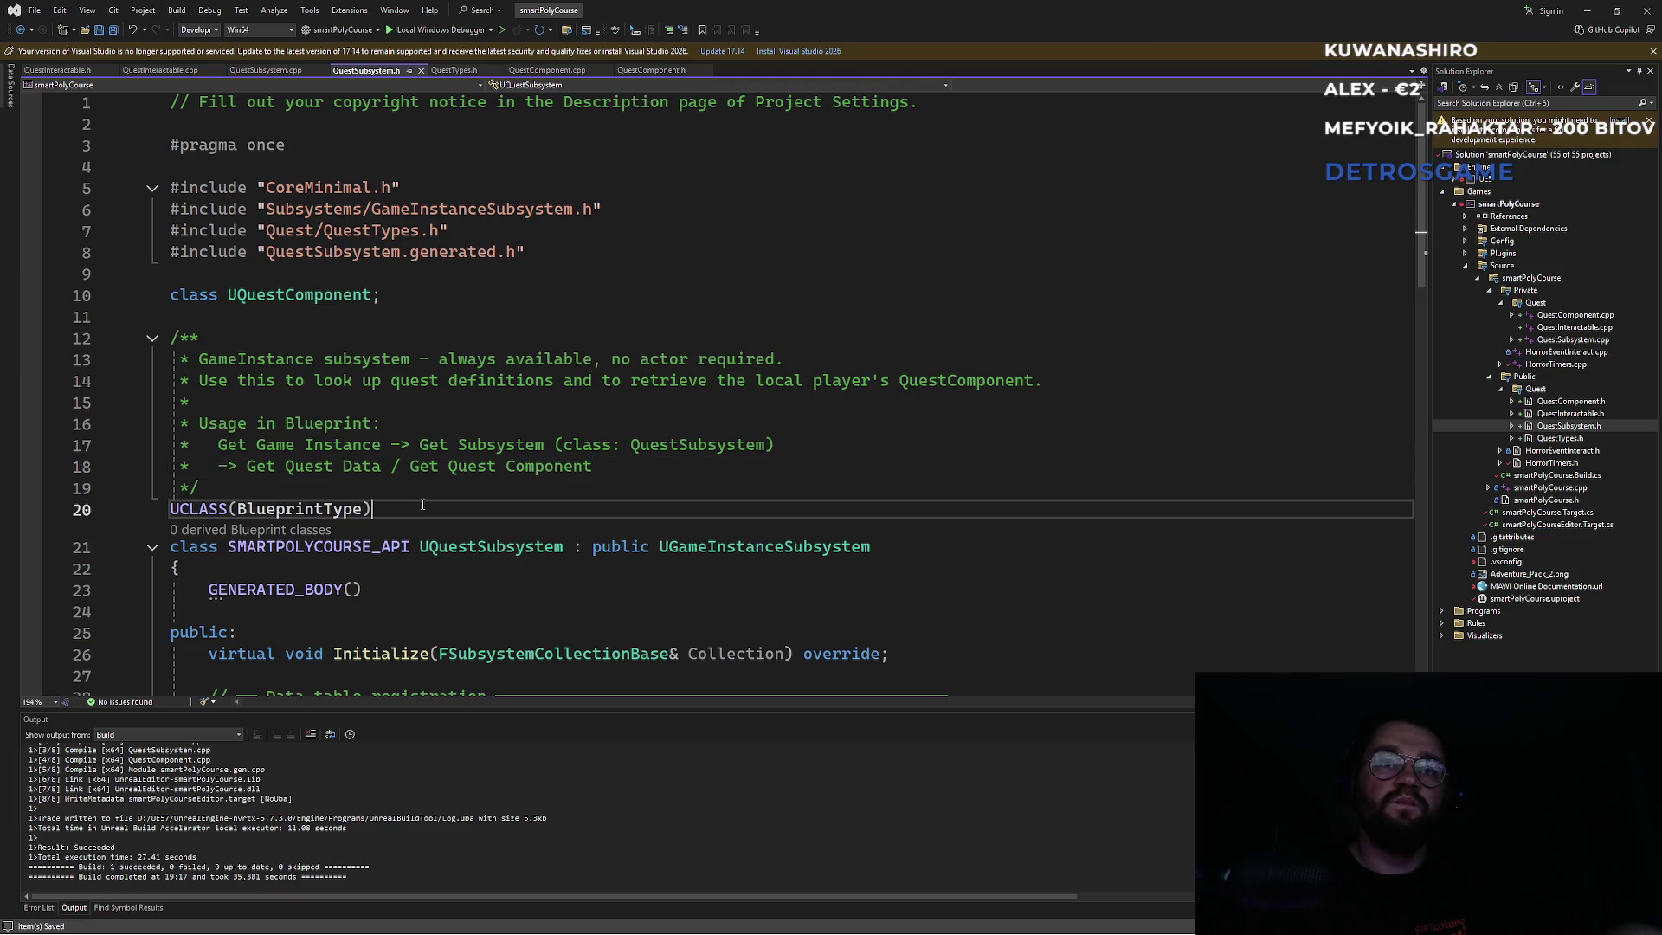
{"action": "left_click", "coordinate": [500, 32]}
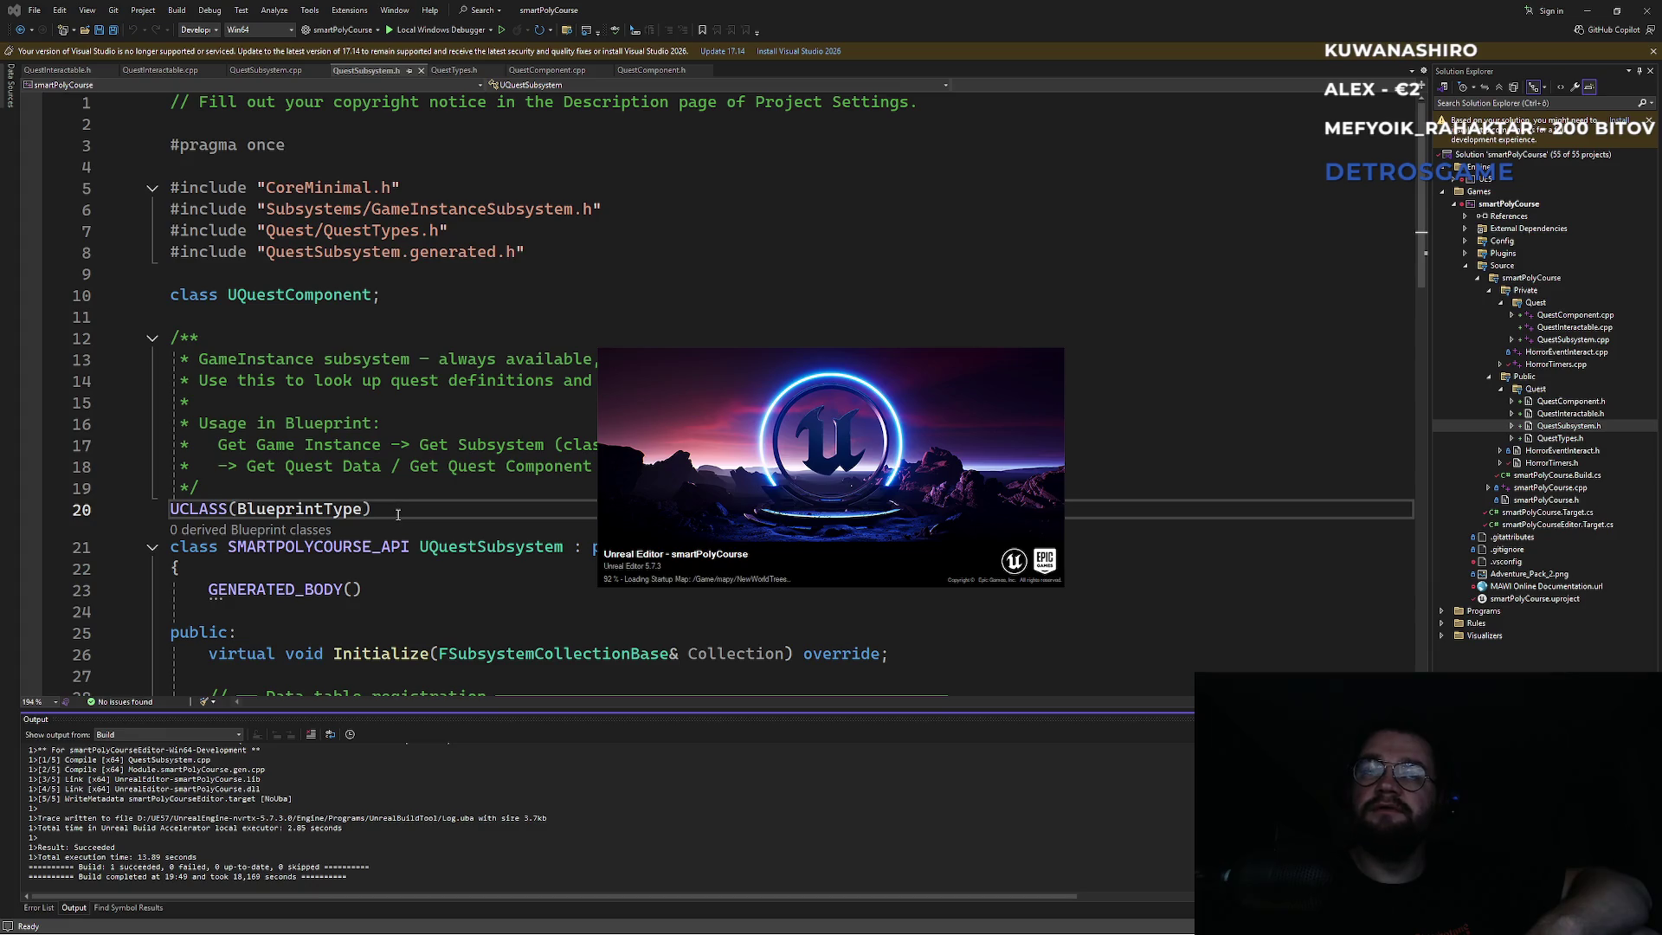
{"action": "middle_click", "coordinate": [73, 70]}
{"action": "middle_click", "coordinate": [73, 70]}
{"action": "middle_click", "coordinate": [72, 71]}
{"action": "middle_click", "coordinate": [152, 73]}
{"action": "middle_click", "coordinate": [152, 73]}
{"action": "middle_click", "coordinate": [152, 72]}
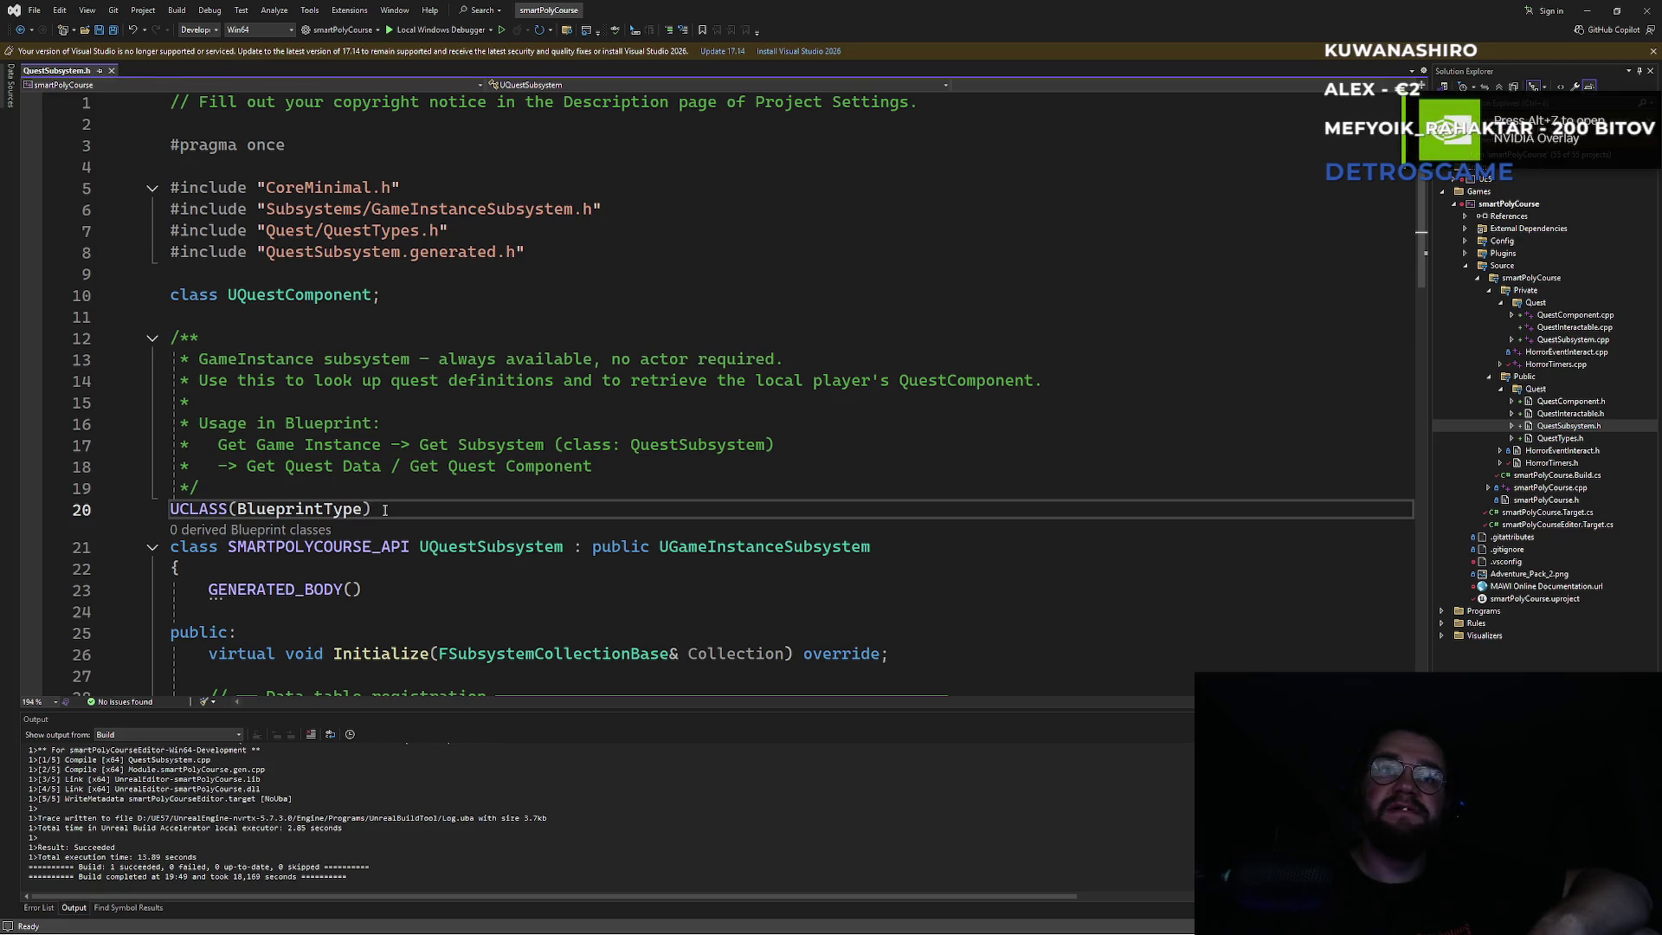
{"action": "mouse_move", "coordinate": [1005, 931]}
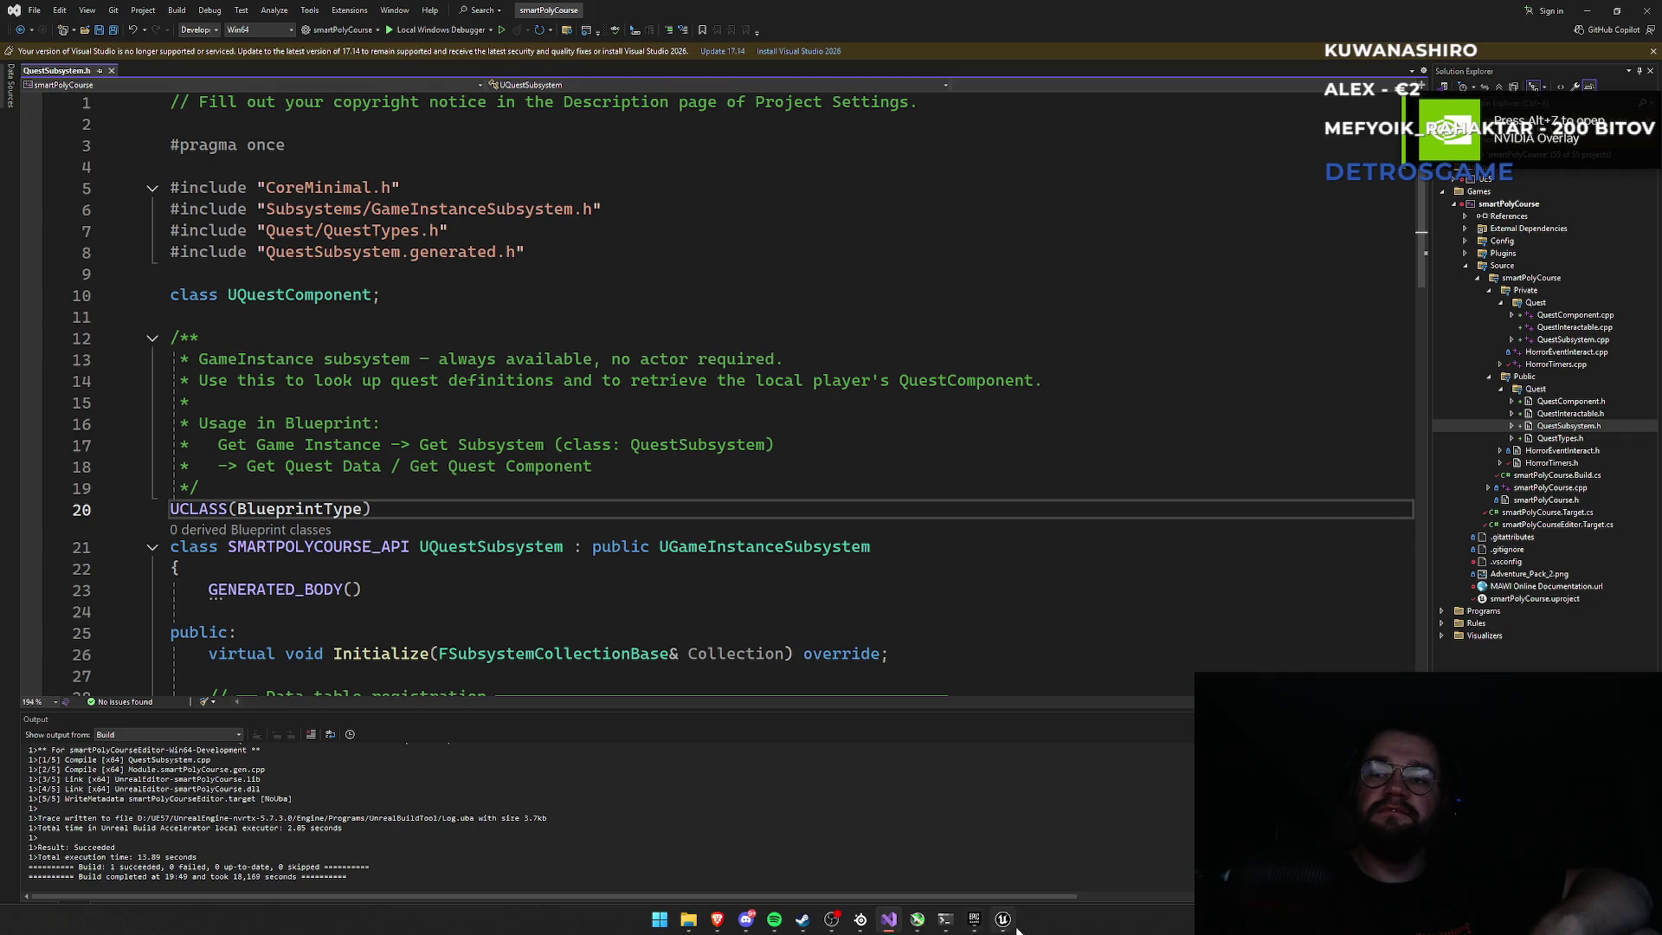
{"action": "left_click", "coordinate": [1005, 930]}
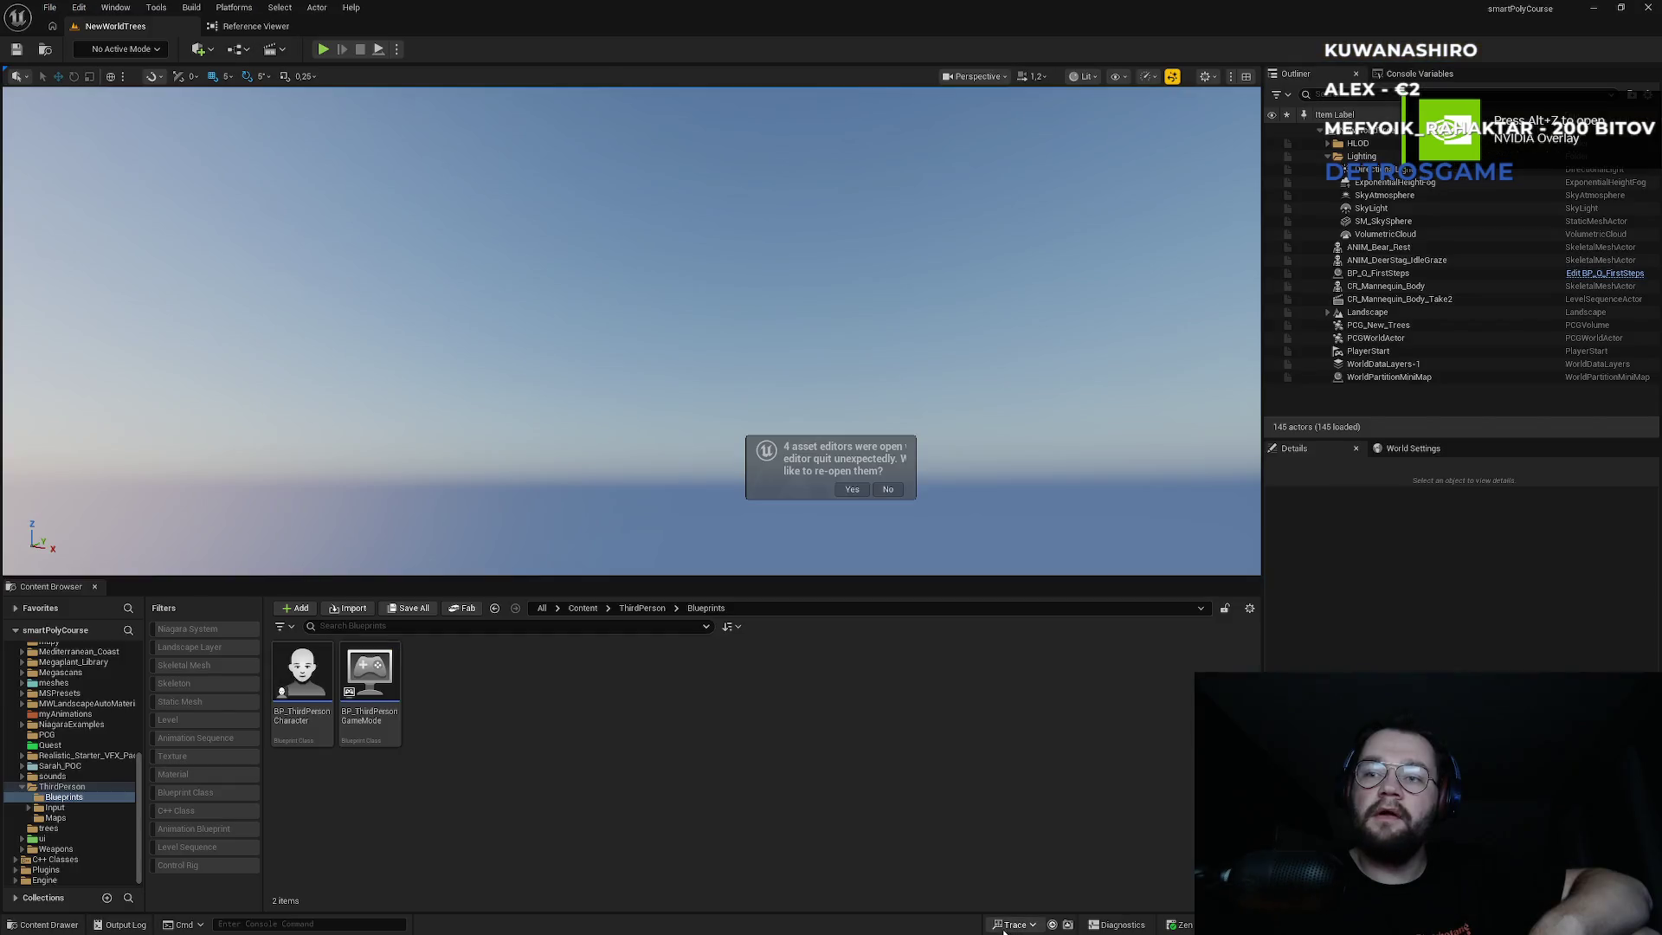
In BP_ThirdPersonGameMode, break Then 1's link to Set Quest Data Table, compile, and return to NewWorldTrees.
{"action": "double_click", "coordinate": [372, 708]}
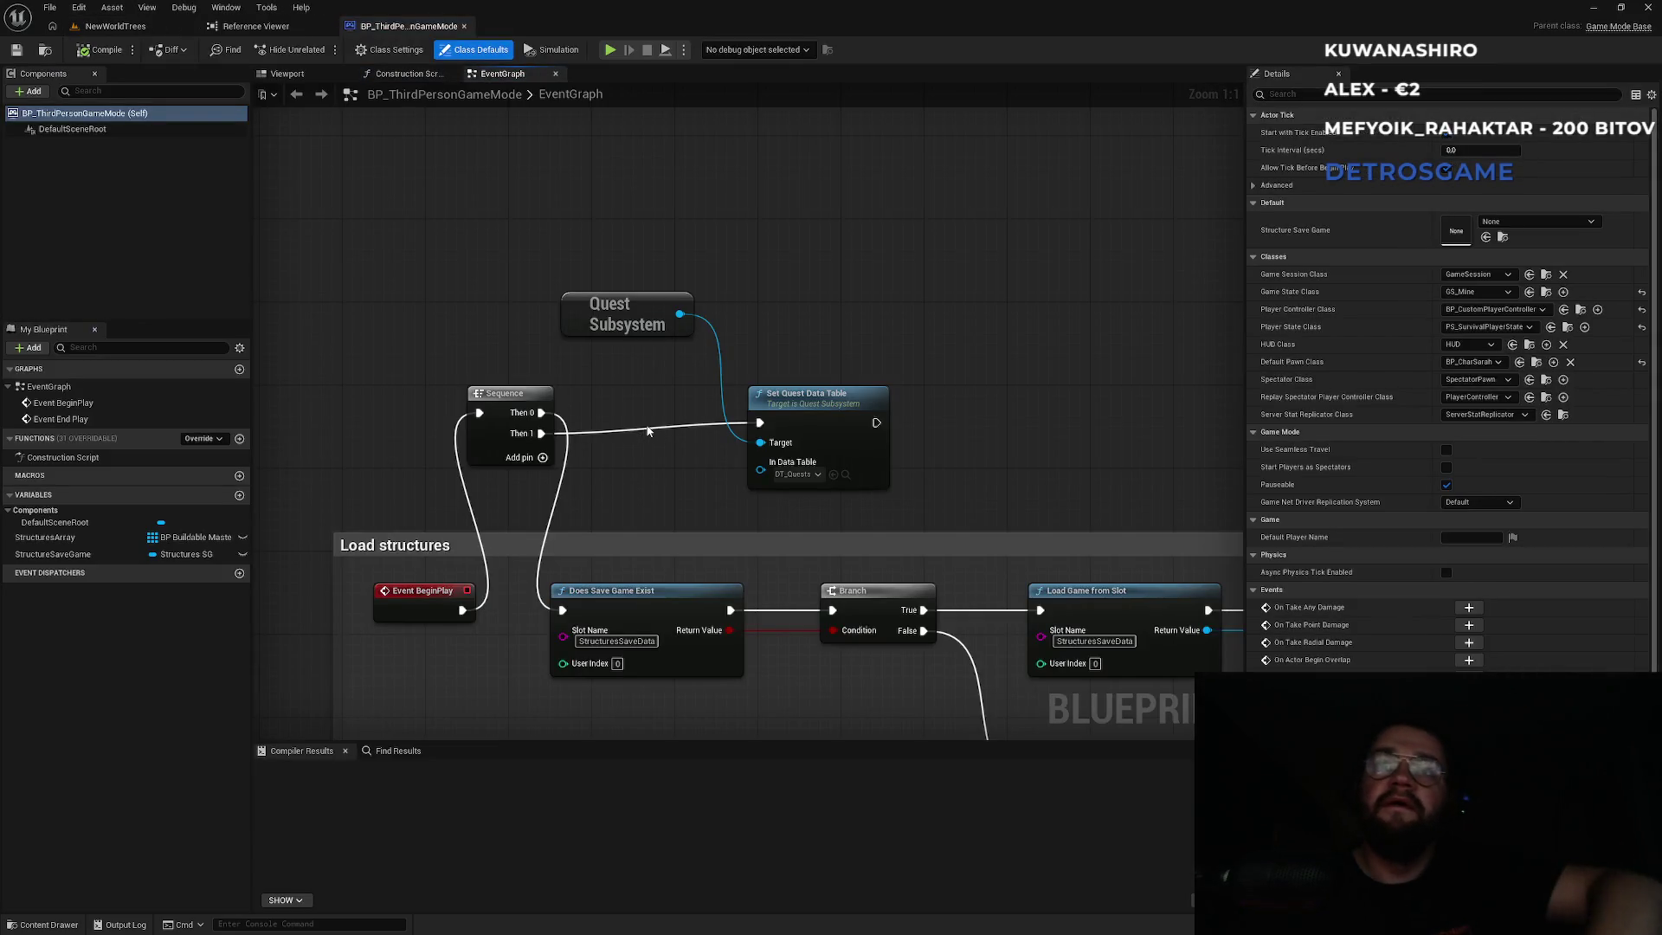
{"action": "left_click", "coordinate": [644, 430], "text": "alt"}
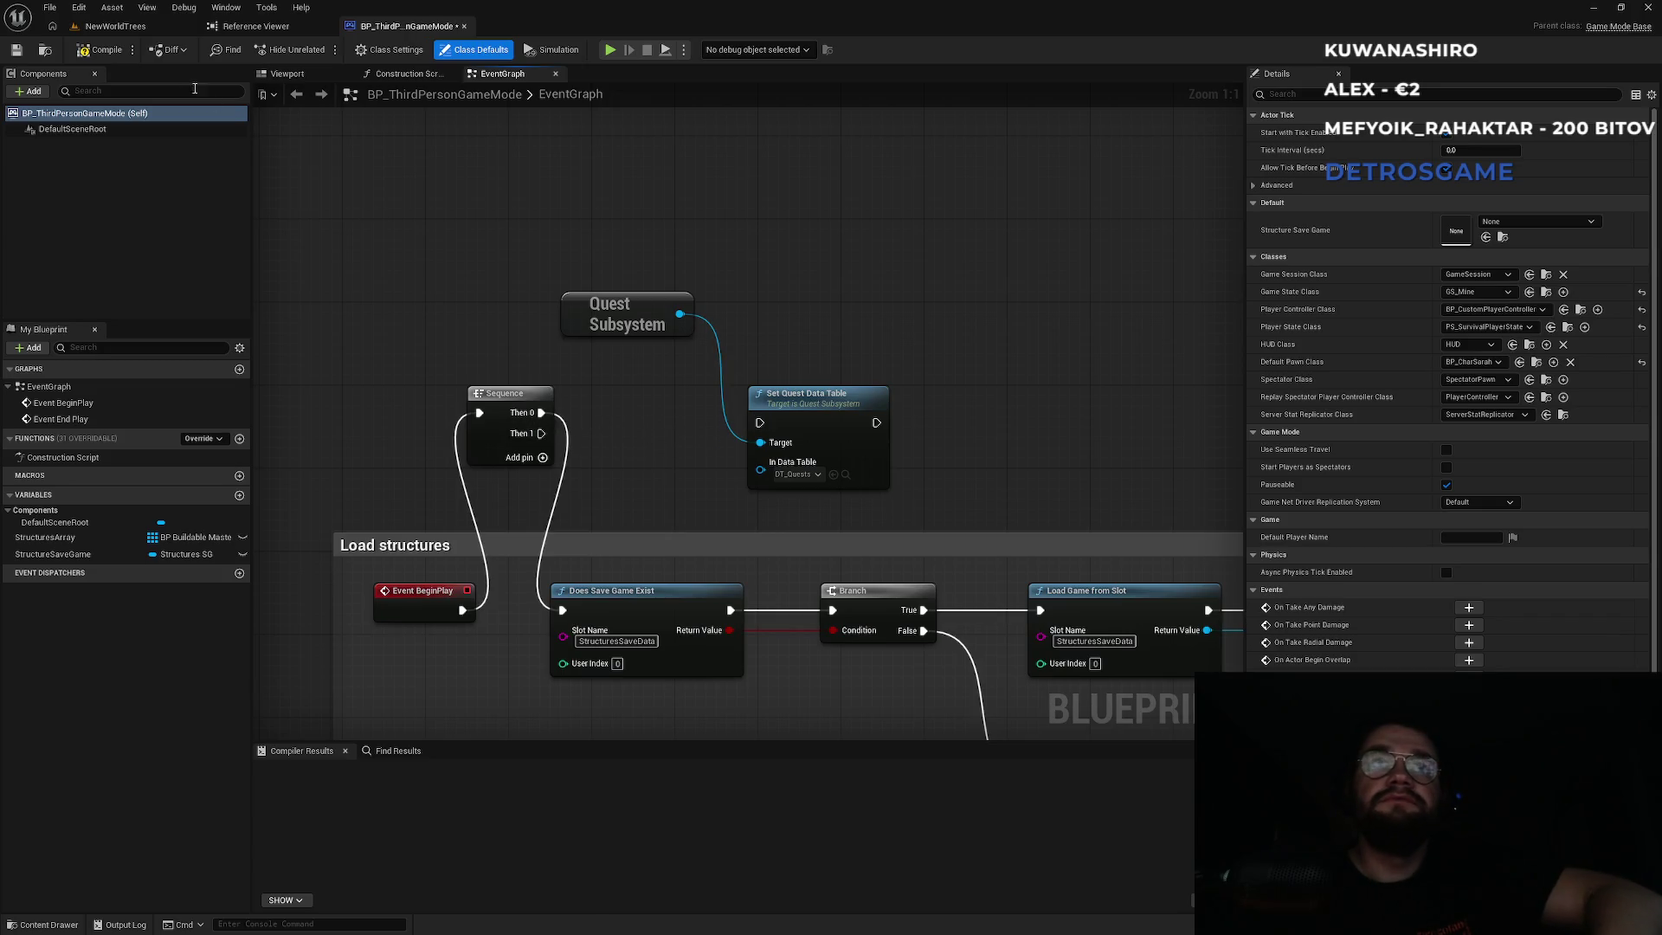
{"action": "left_click", "coordinate": [111, 52]}
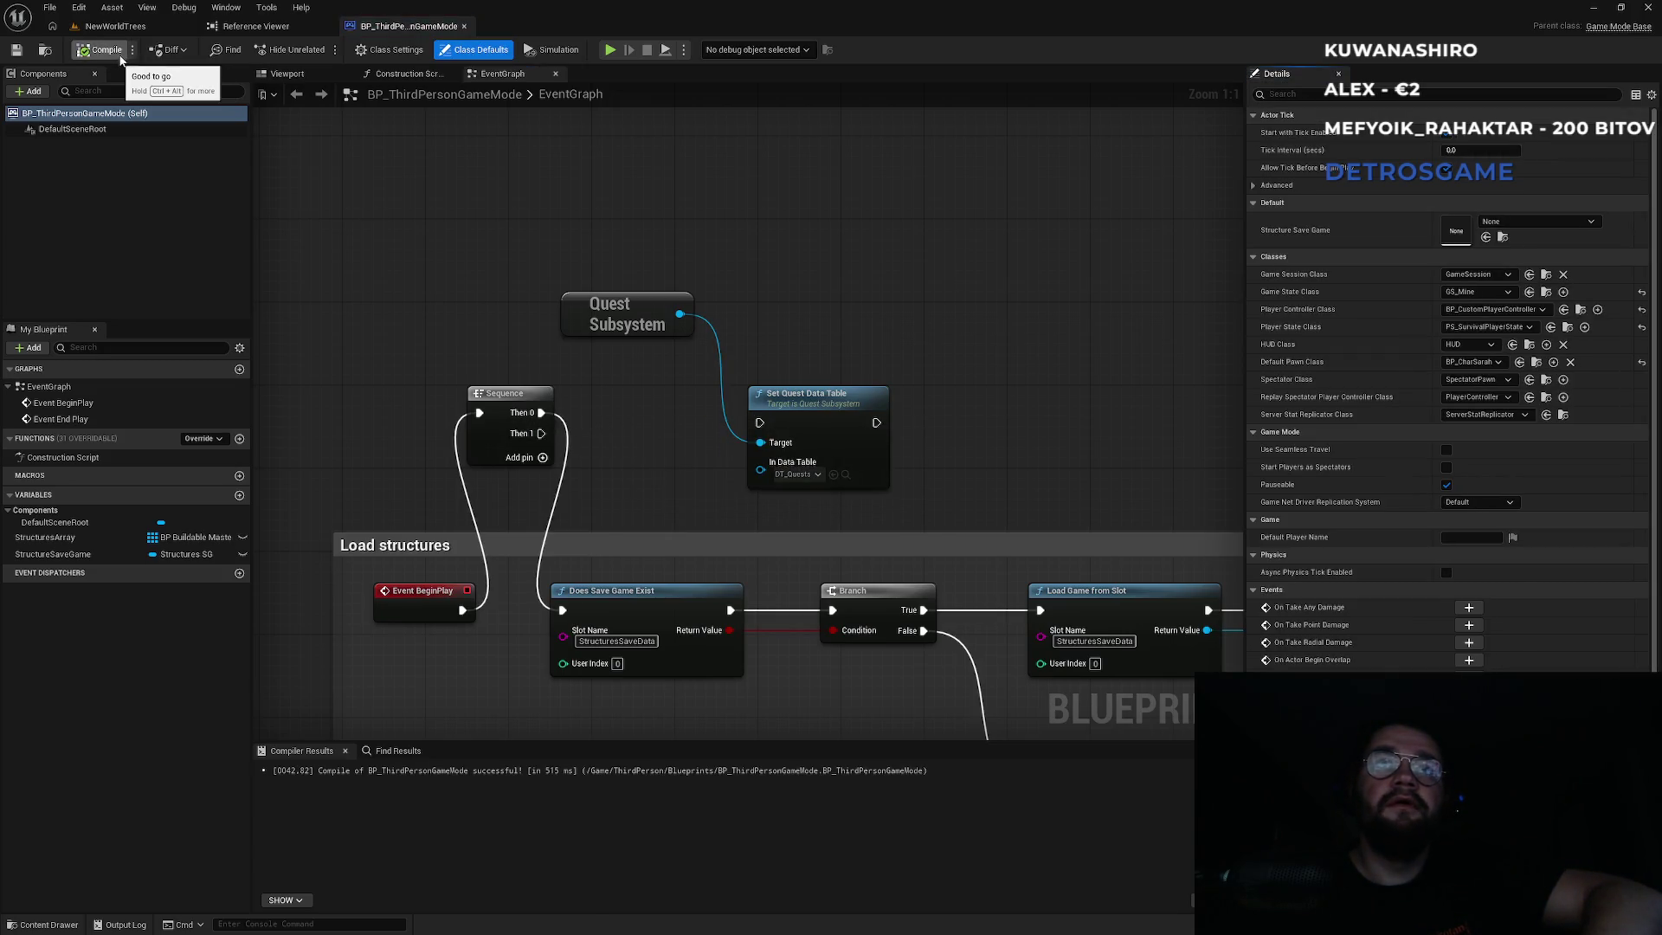
{"action": "left_click", "coordinate": [159, 26]}
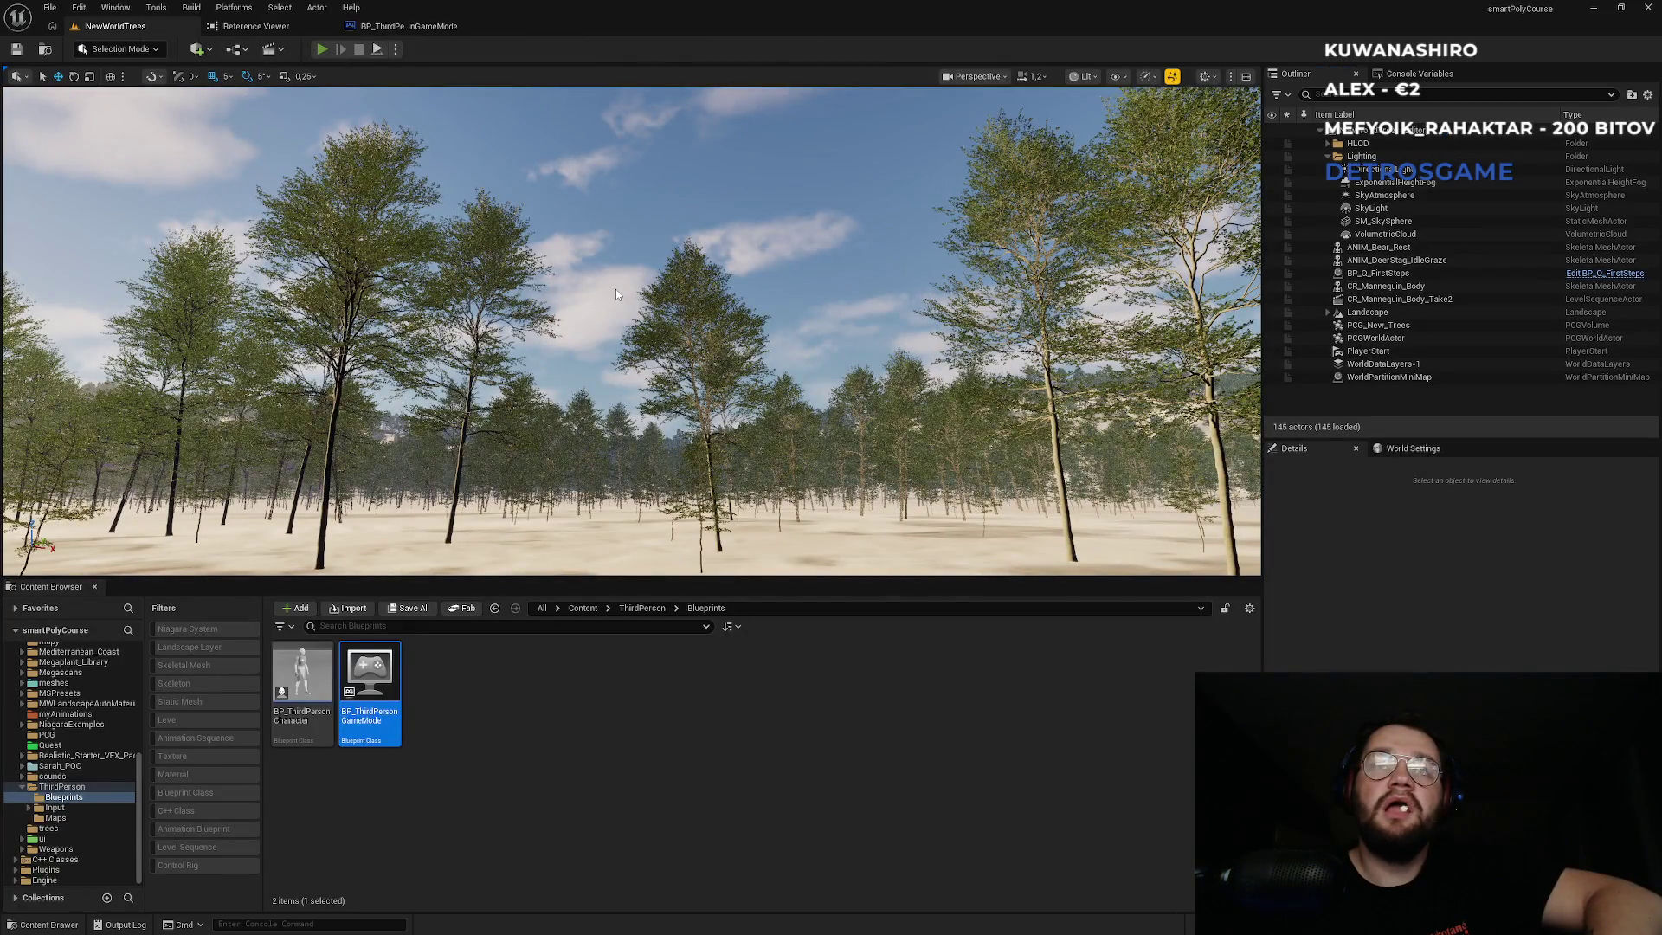
Run a quick play test, then reconnect Sequence Then 1 to Set Quest Data Table.
{"action": "key", "text": "alt+p"}
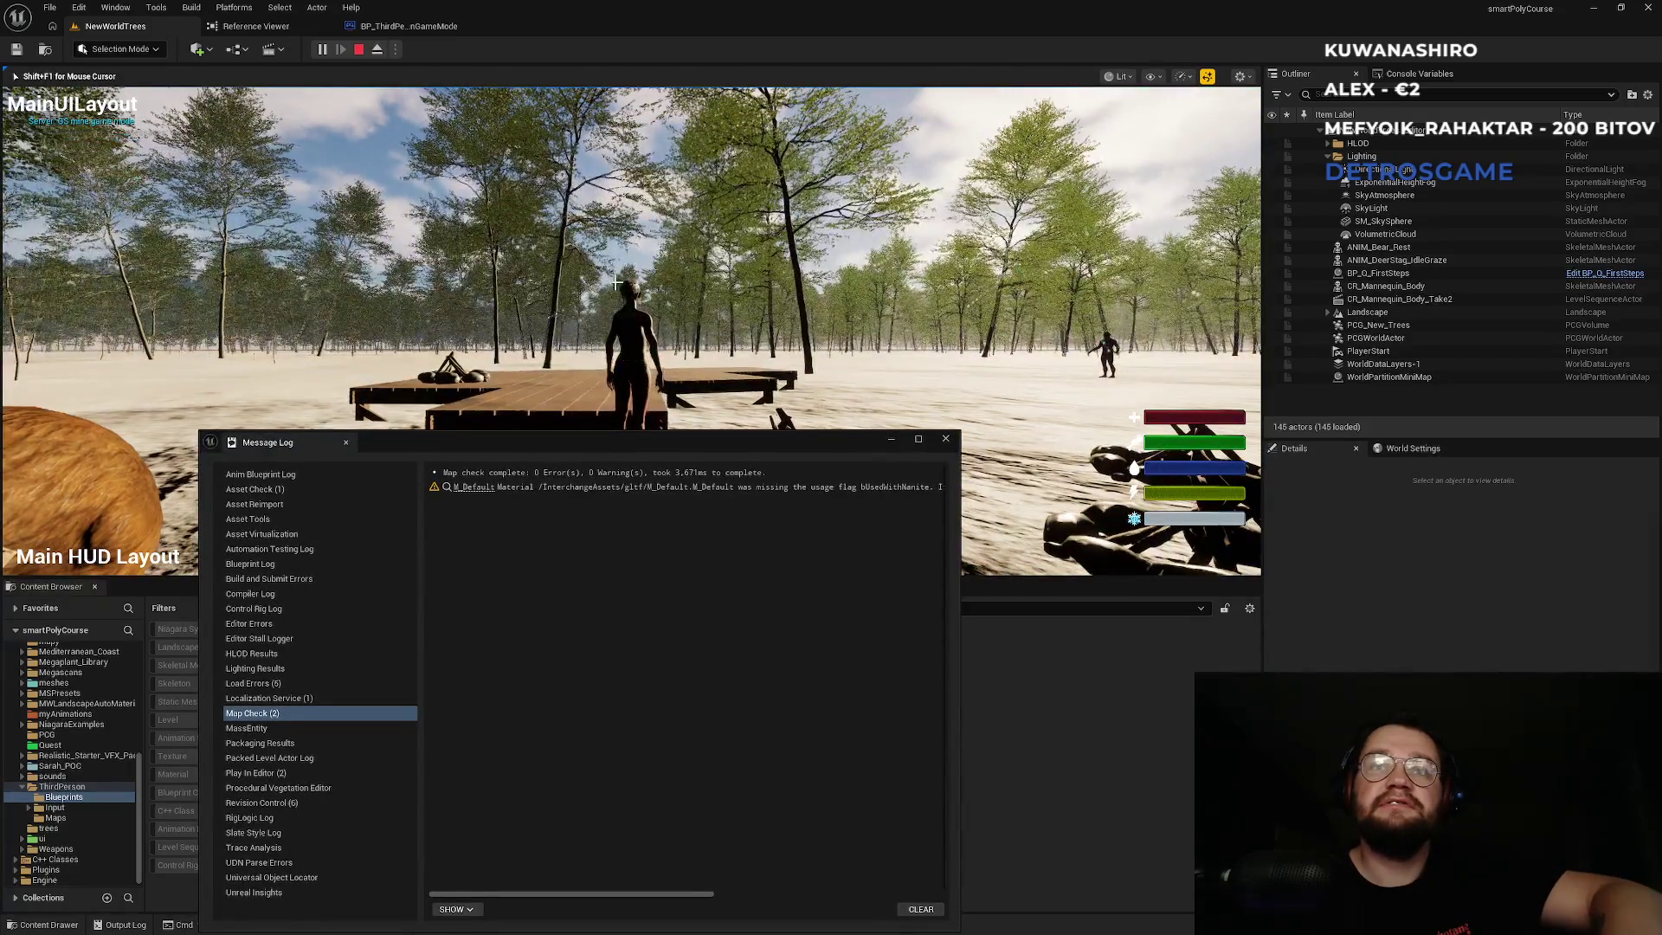
{"action": "key", "text": "Escape"}
{"action": "left_click", "coordinate": [408, 26]}
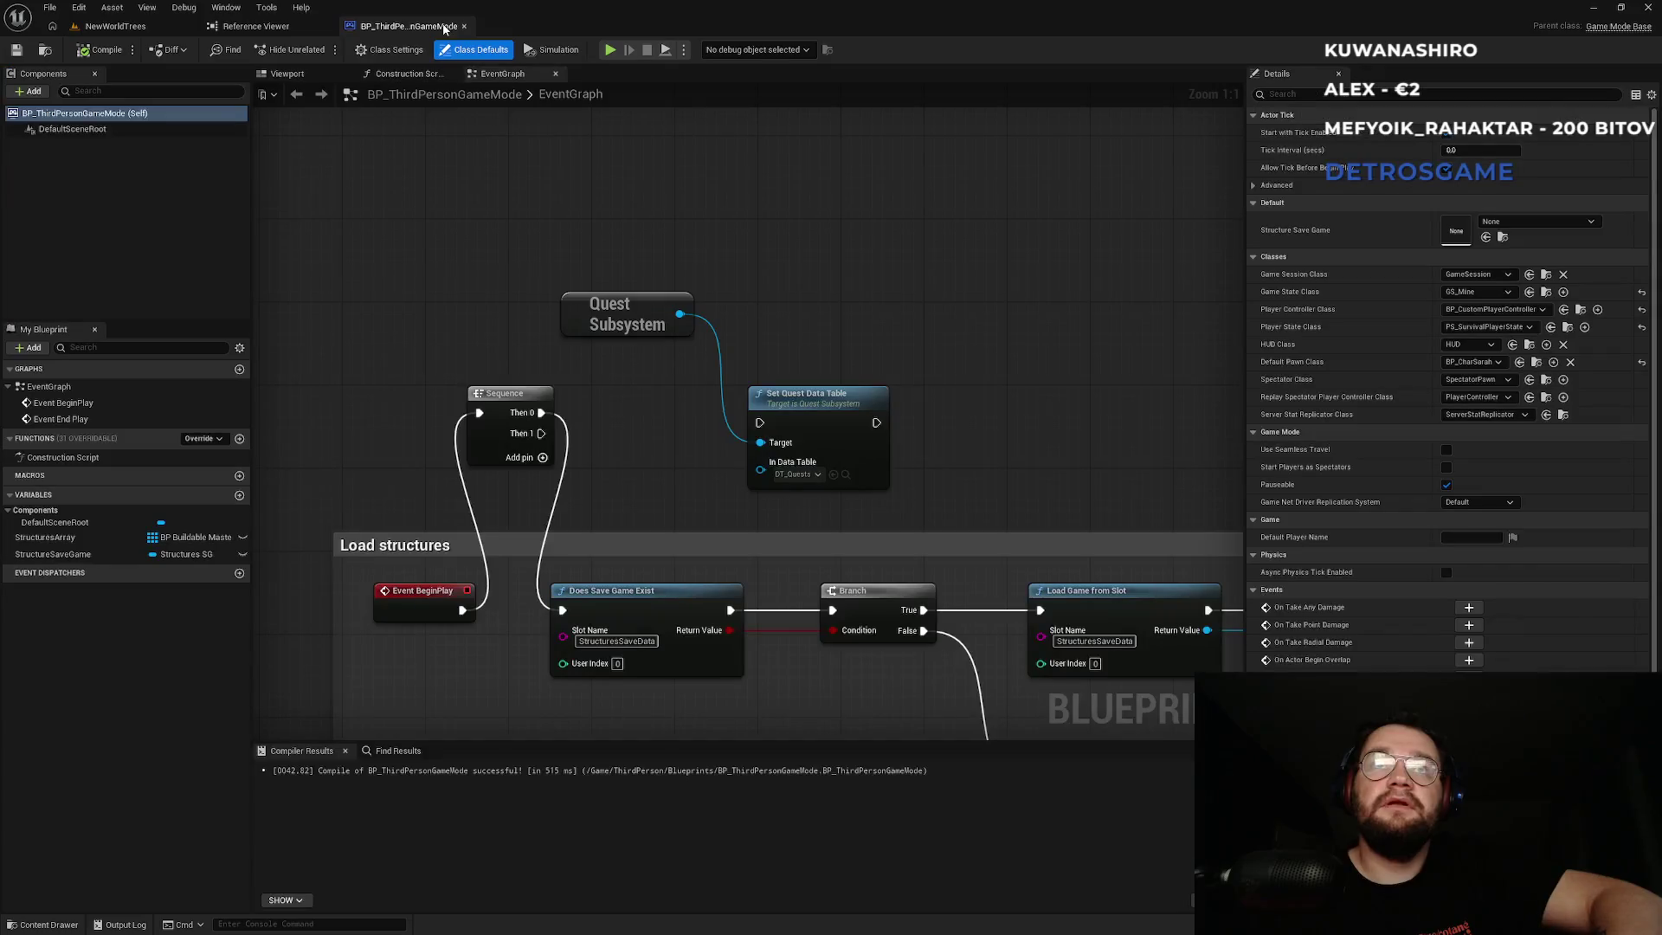
{"action": "mouse_move", "coordinate": [541, 433]}
{"action": "left_mouse_down"}
{"action": "mouse_move", "coordinate": [252, 130]}
{"action": "mouse_move", "coordinate": [759, 424]}
{"action": "left_mouse_up"}
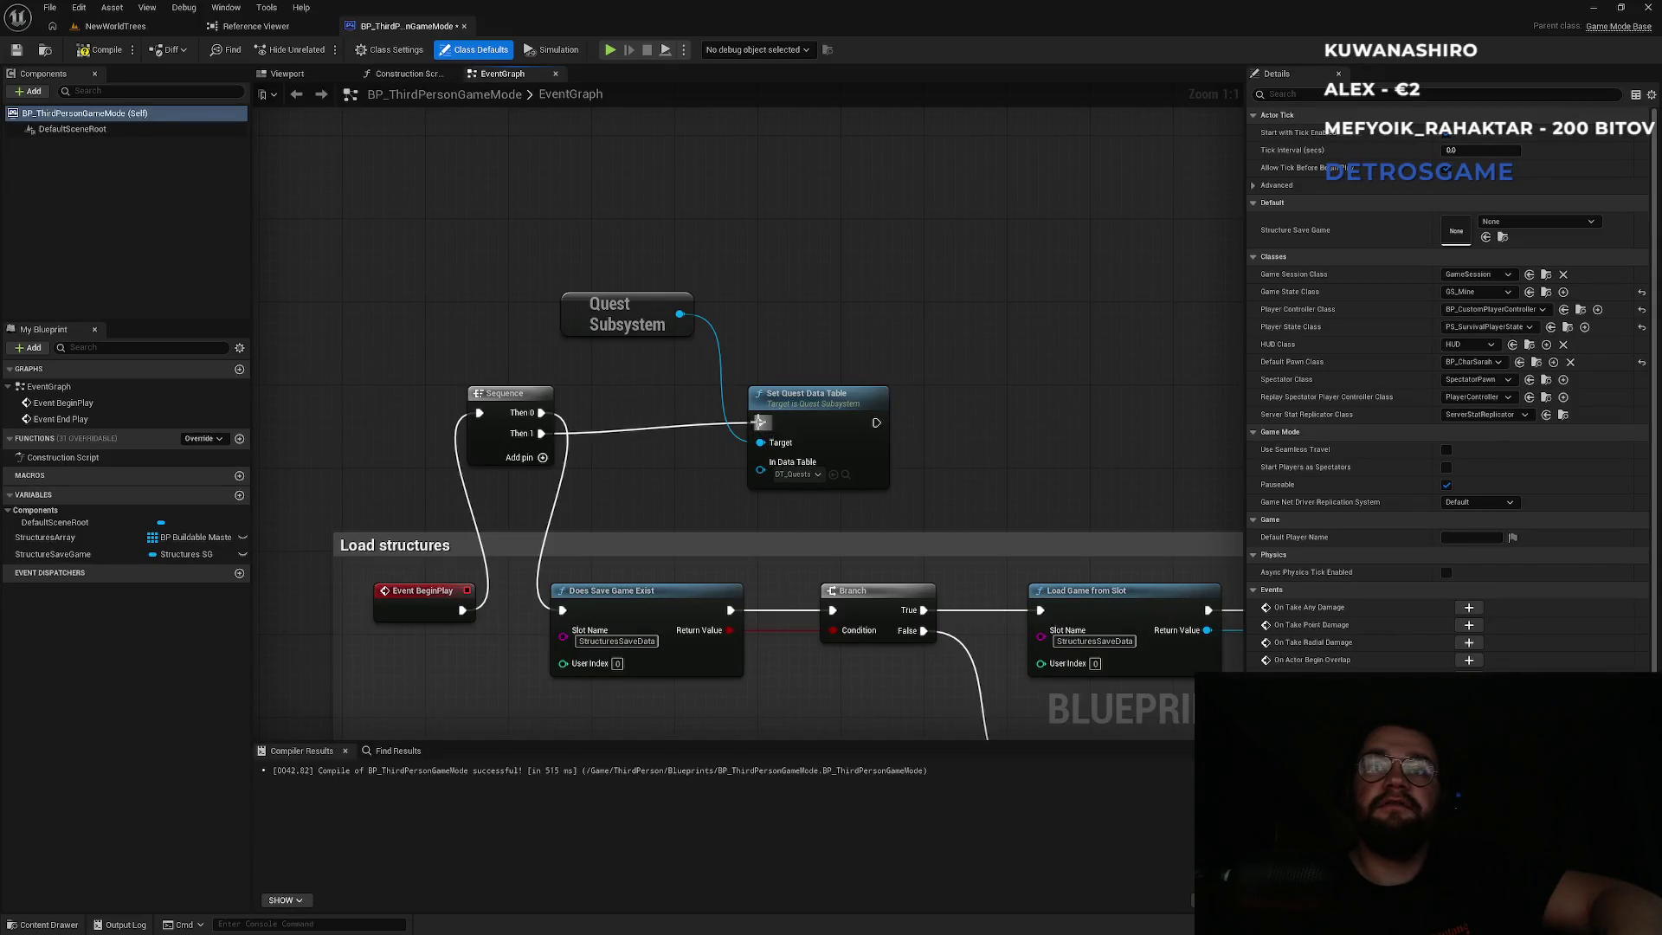
Play-test NewWorldTrees with the rewired graph, running the character forward before stopping.
{"action": "left_click", "coordinate": [115, 26]}
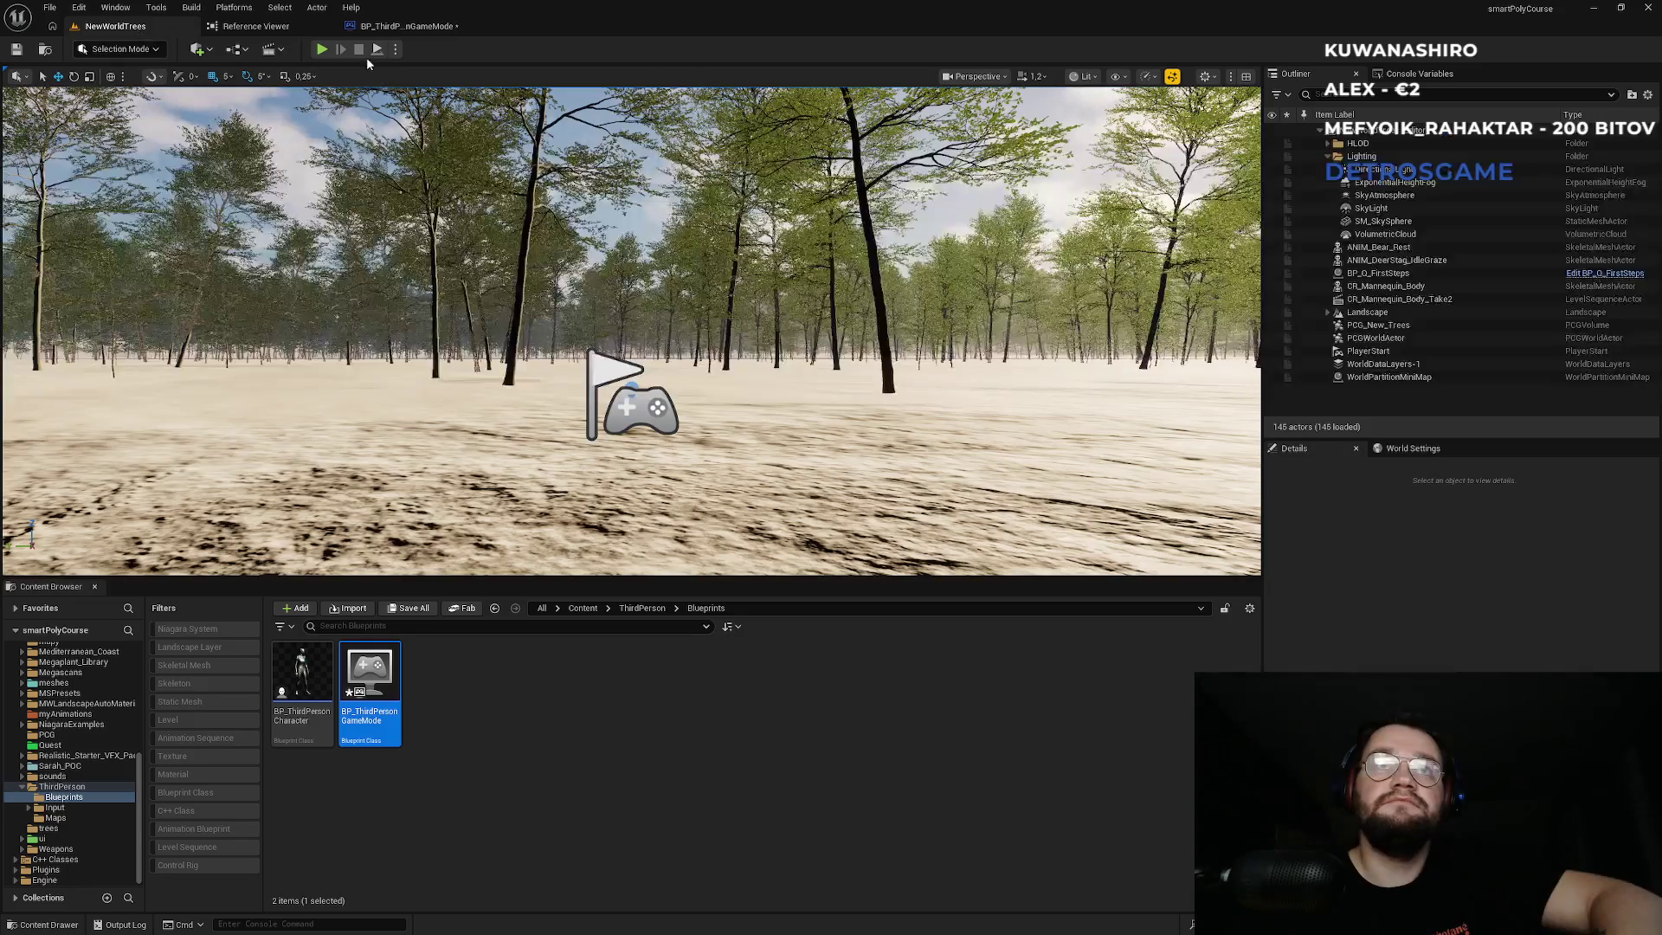
{"action": "left_click", "coordinate": [323, 50]}
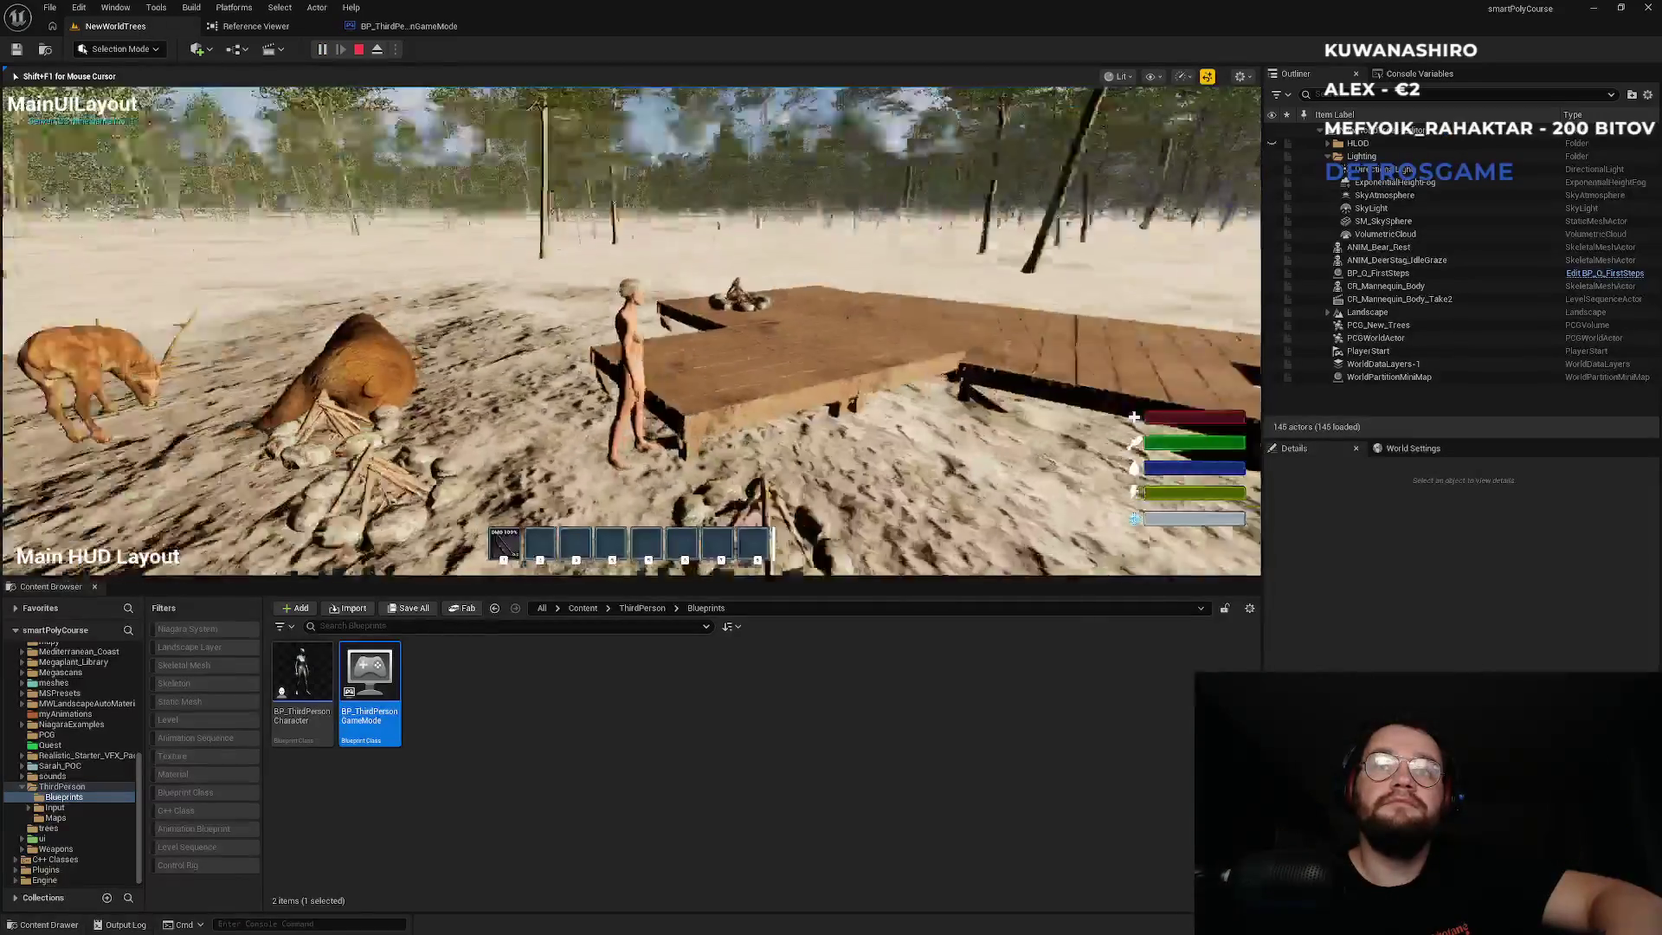
{"action": "key", "text": "w"}
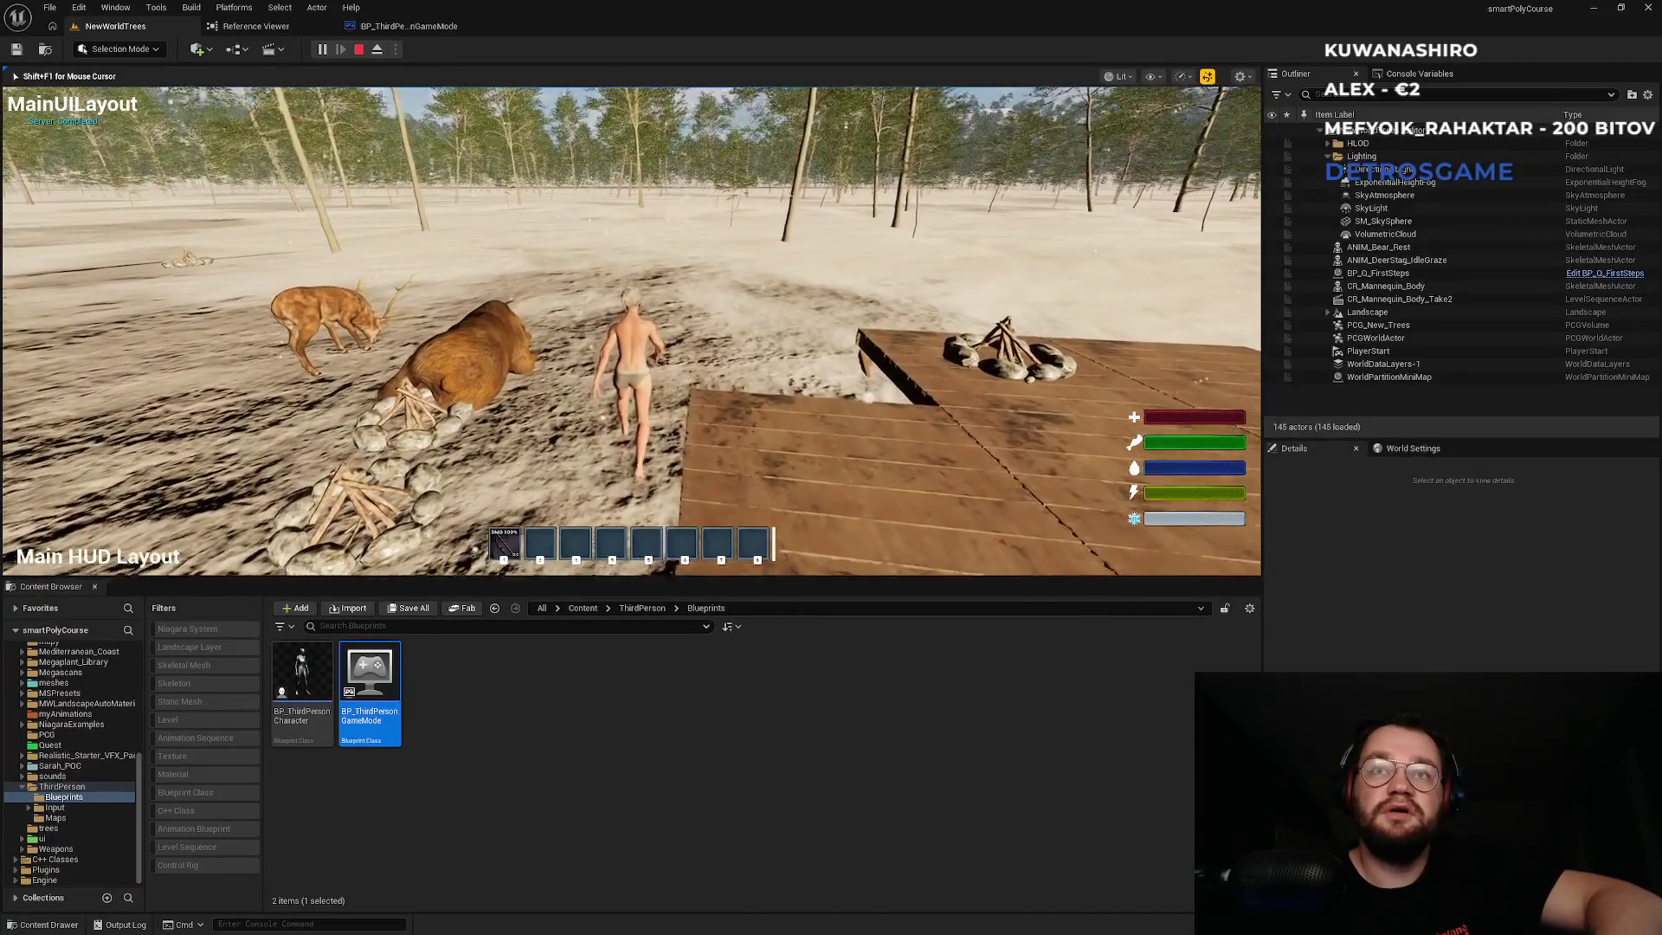
{"action": "key", "text": "w"}
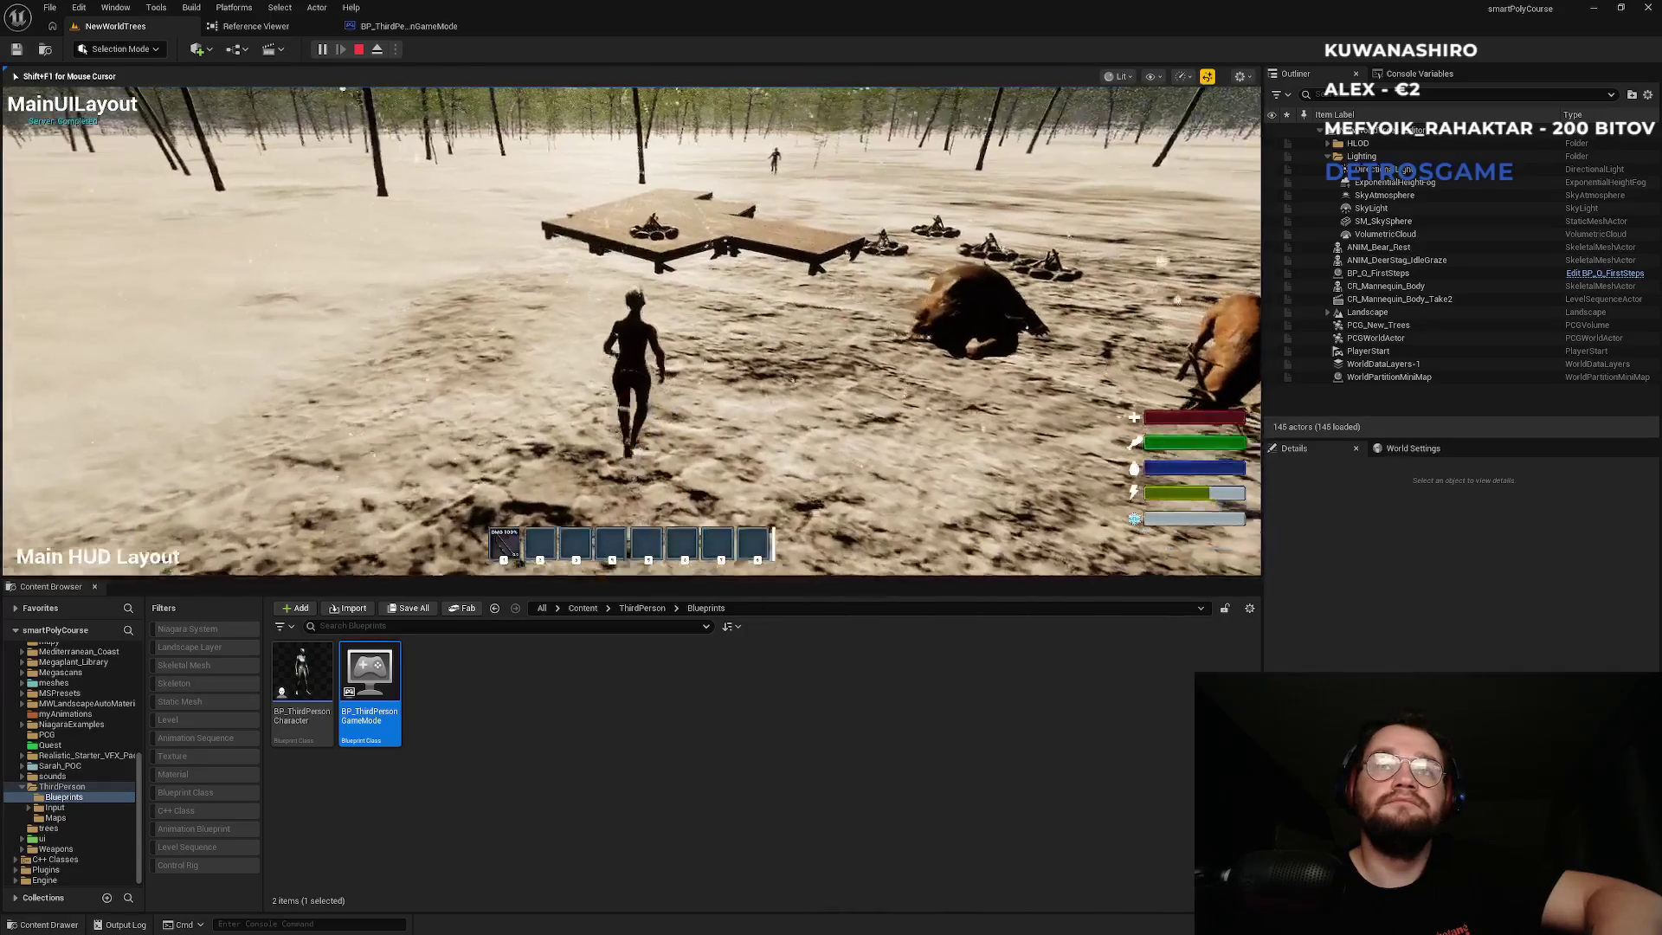
{"action": "key", "text": "Escape"}
{"action": "left_click", "coordinate": [407, 26]}
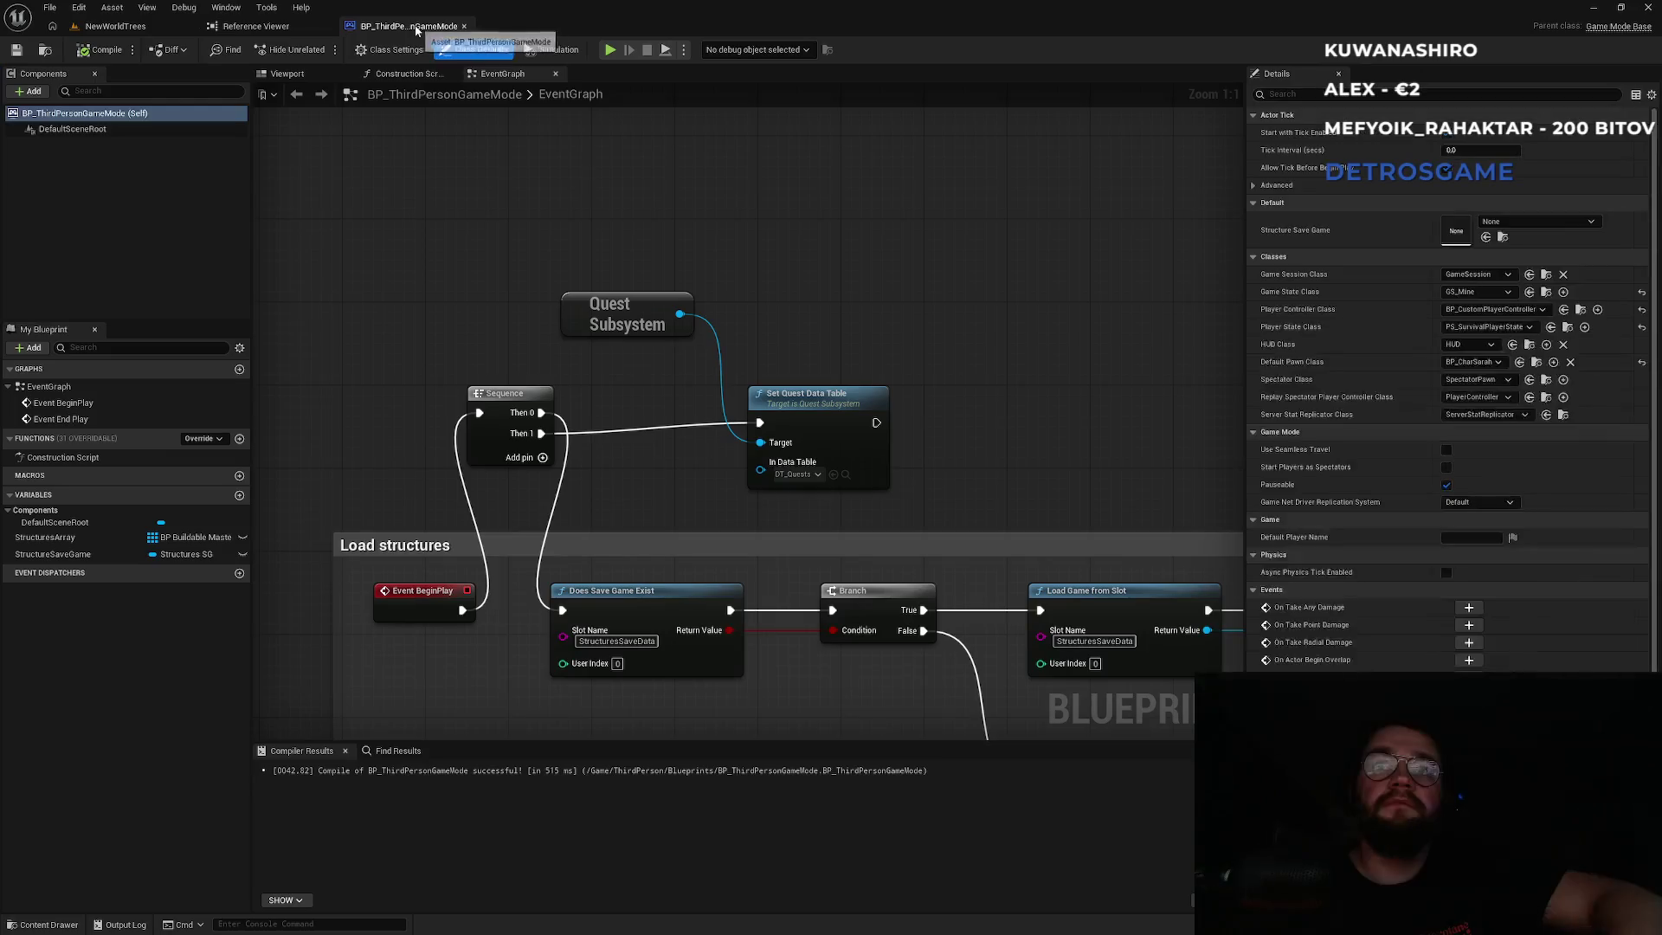
Nudge Set Quest Data Table down and break its wire from Then 1.
{"action": "left_click_drag", "start_coordinate": [797, 397], "coordinate": [797, 411]}
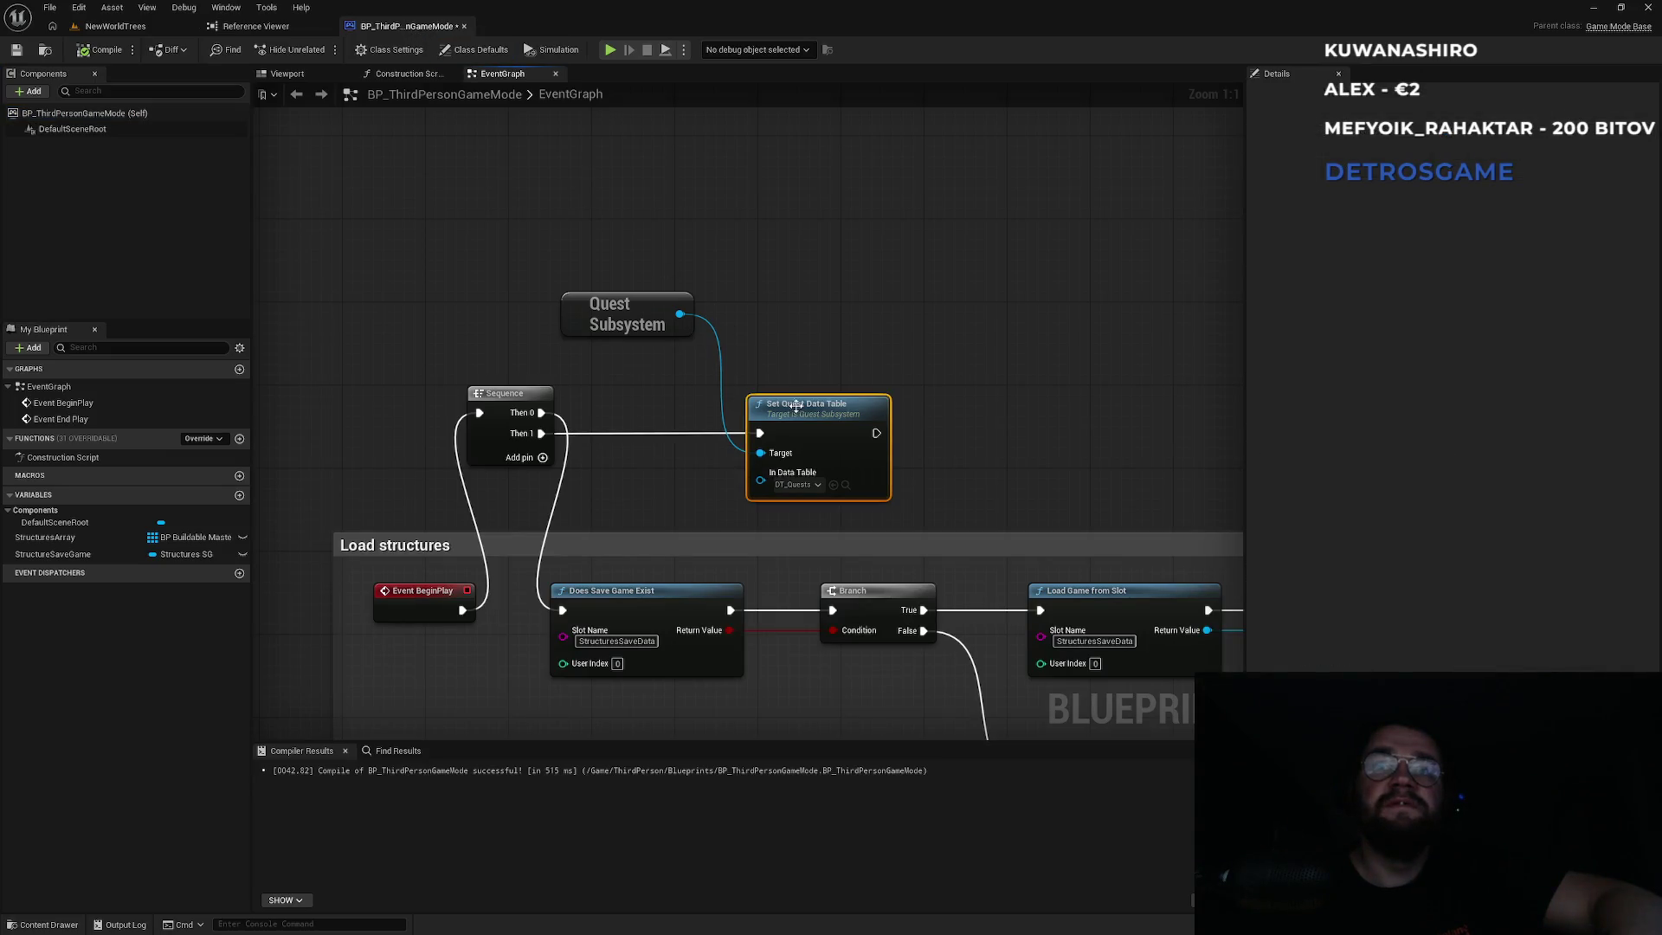
{"action": "left_click", "coordinate": [666, 435]}
{"action": "left_click", "coordinate": [665, 435], "text": "alt"}
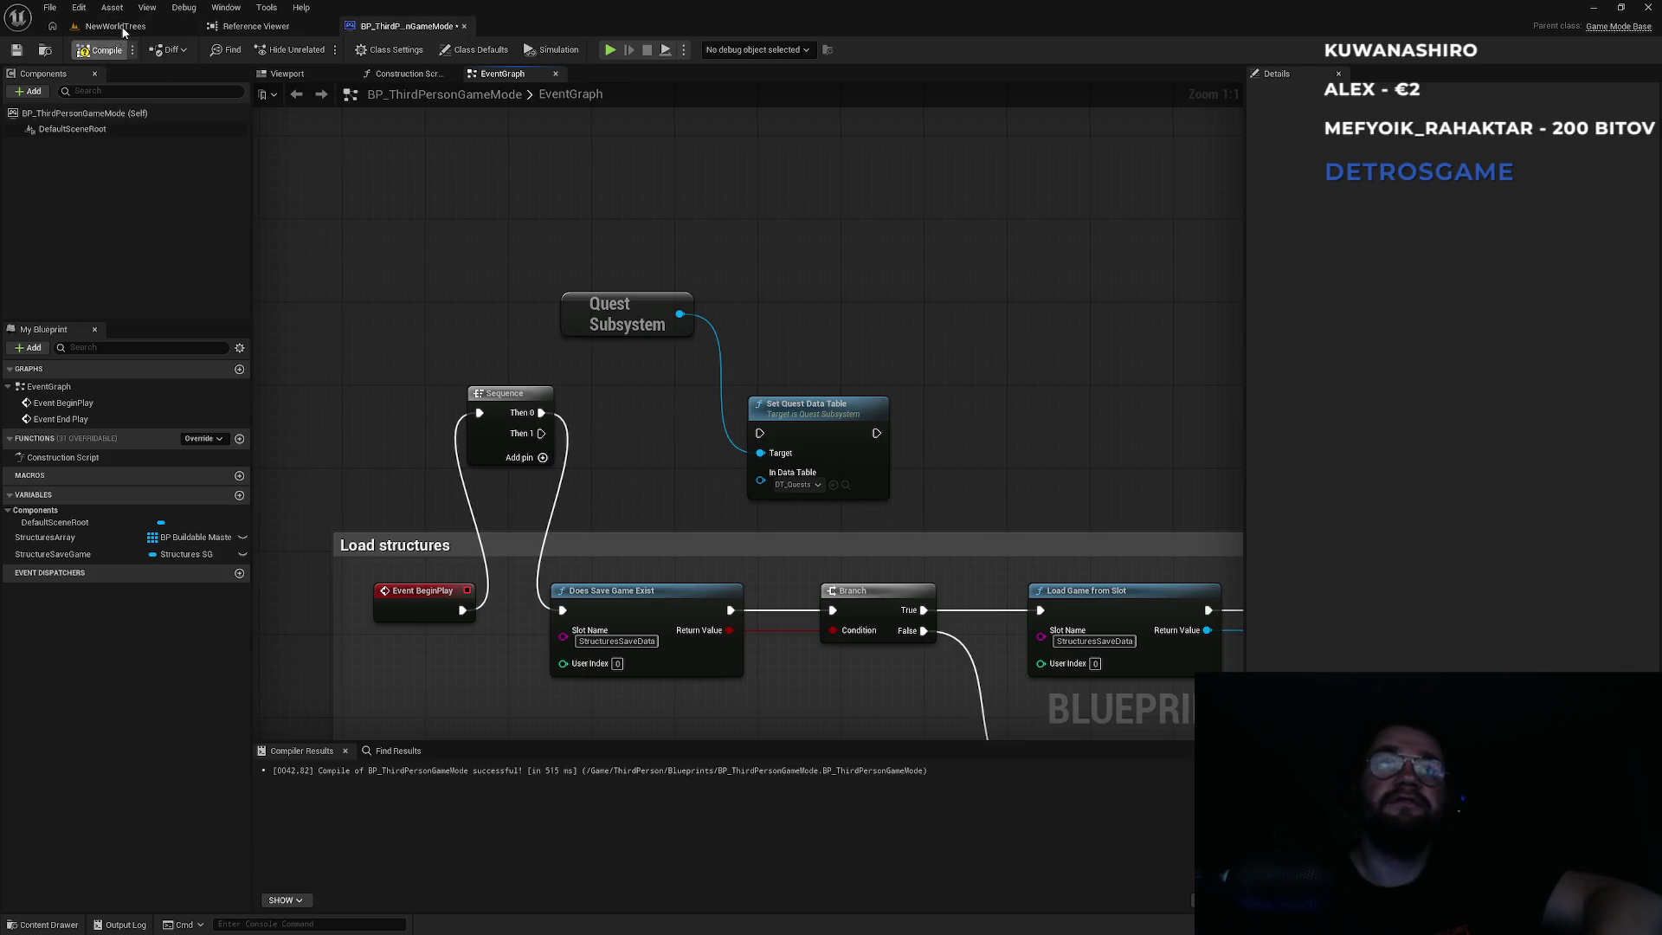
Play-test NewWorldTrees, then open and close the empty Reference Viewer.
{"action": "left_click", "coordinate": [115, 25]}
{"action": "left_click", "coordinate": [317, 49]}
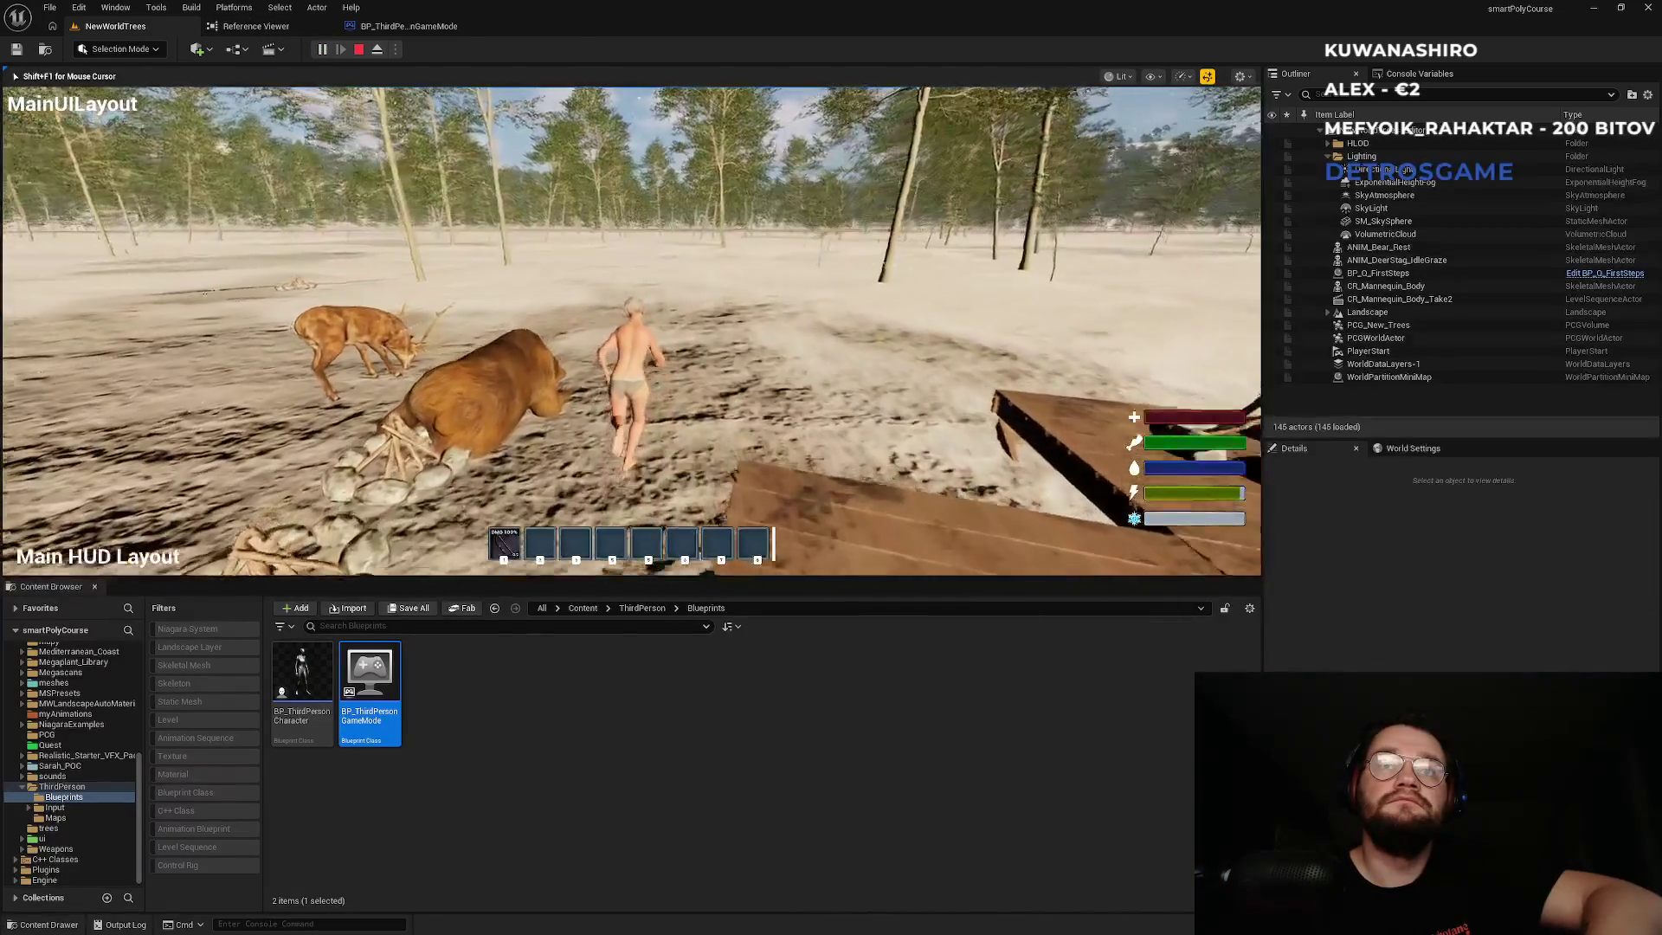
{"action": "key", "text": "w"}
{"action": "key", "text": "w"}
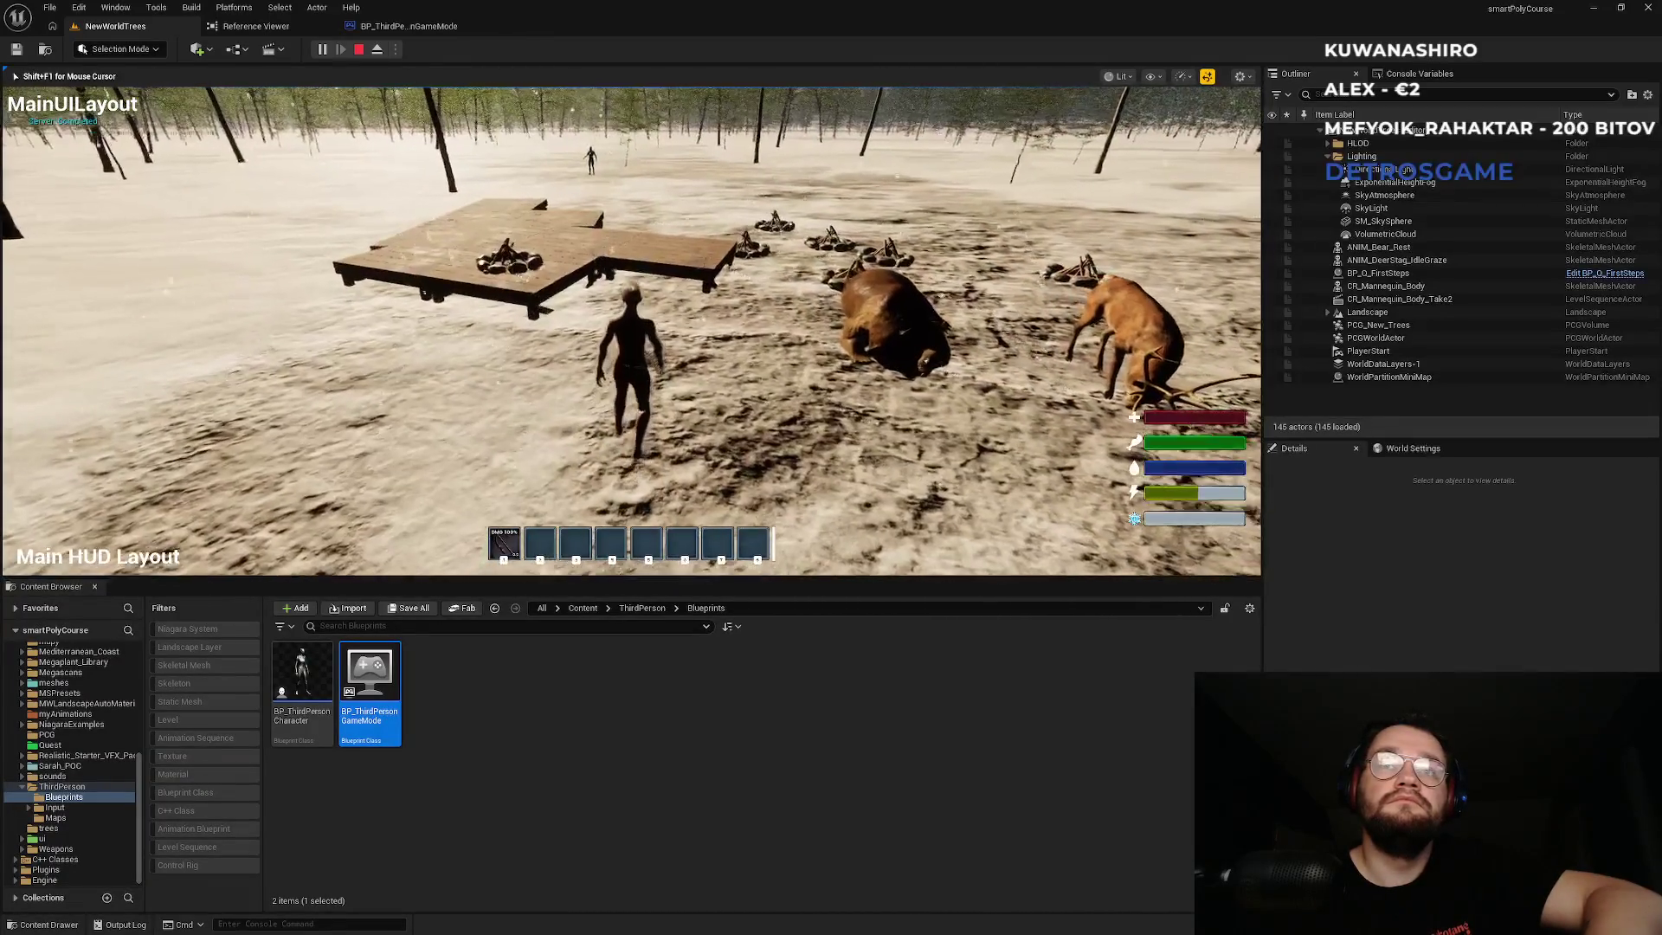
{"action": "key", "text": "Escape"}
{"action": "left_click", "coordinate": [406, 26]}
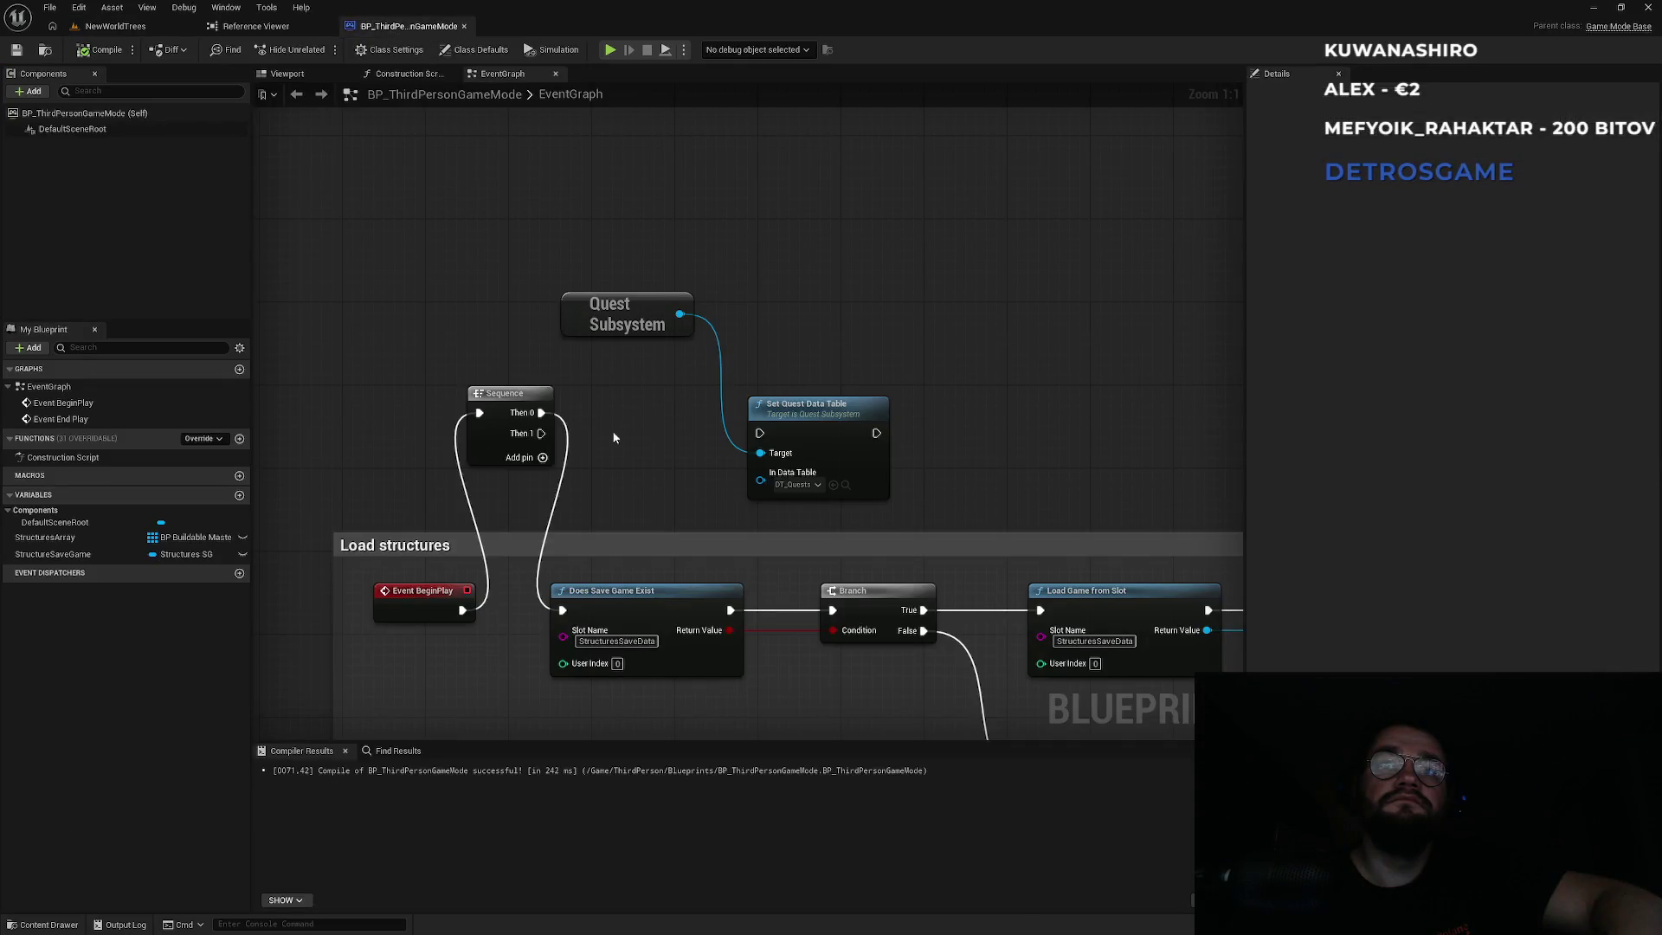
{"action": "left_click", "coordinate": [260, 26]}
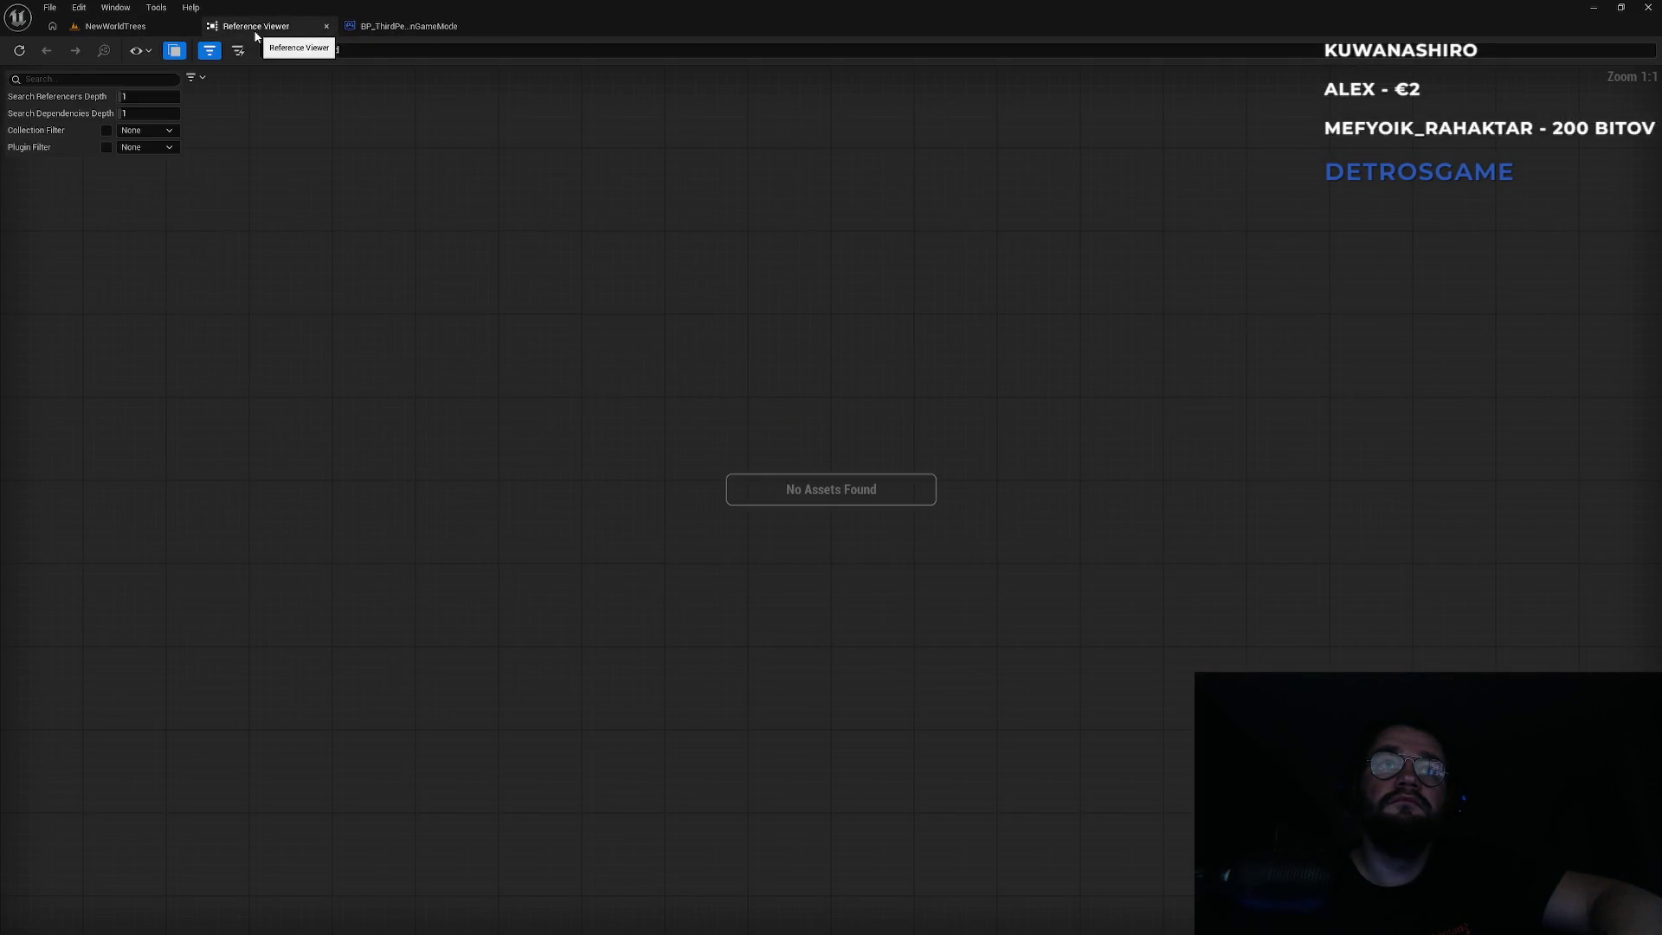
{"action": "left_click", "coordinate": [327, 26]}
{"action": "left_click", "coordinate": [115, 26]}
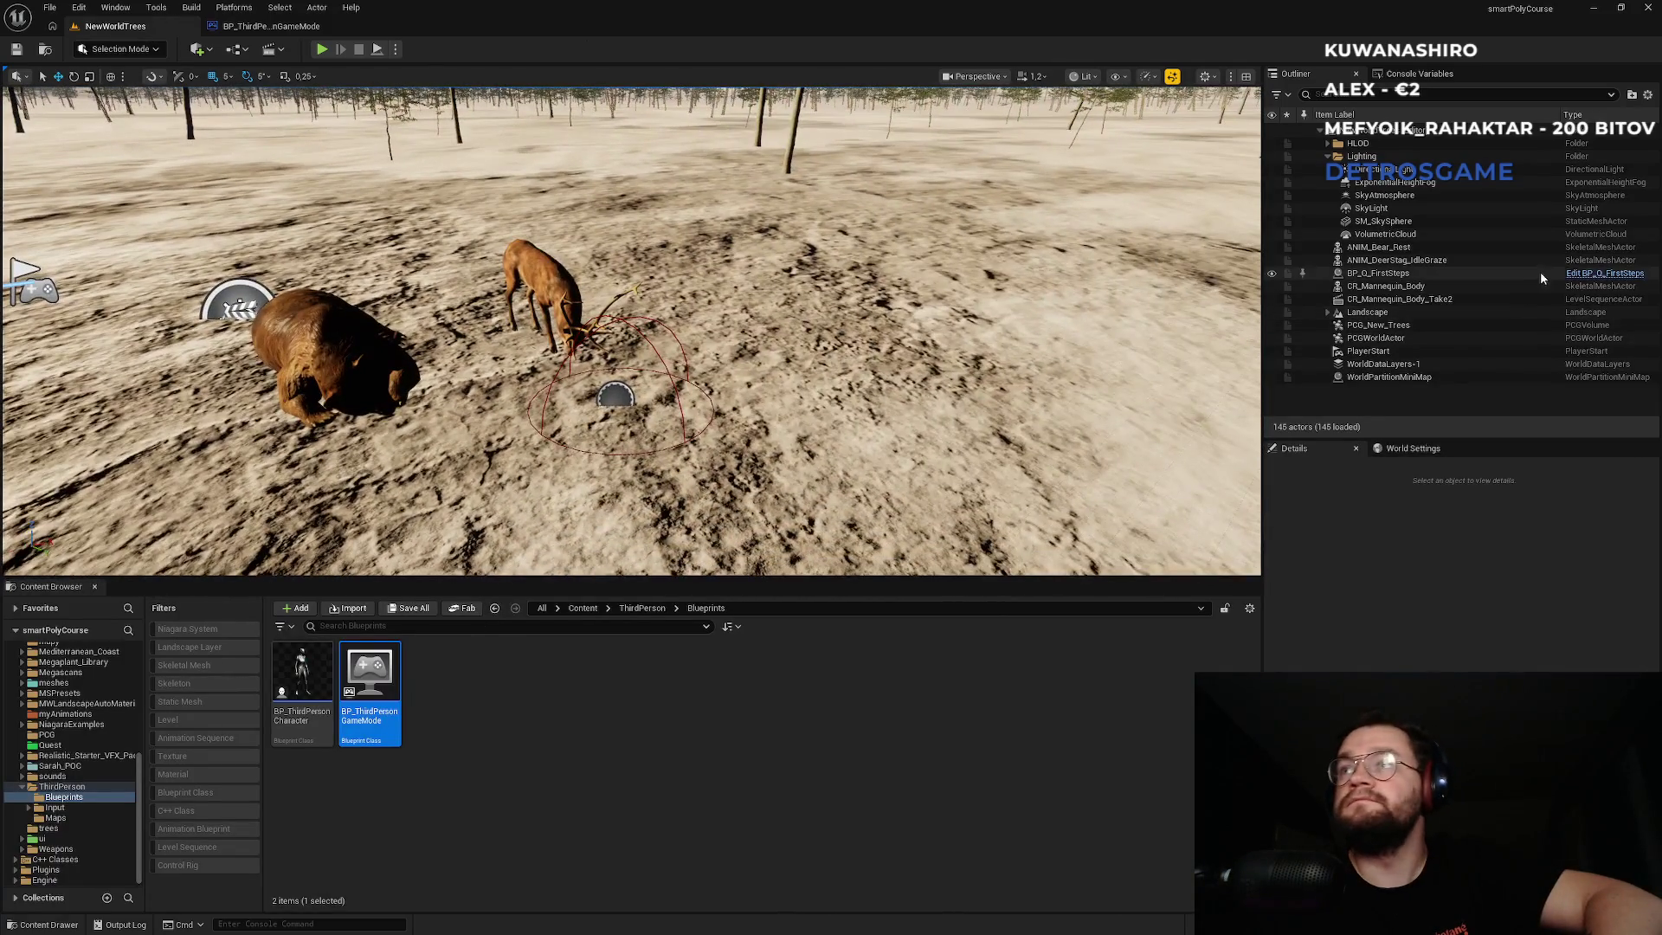
Open BP_Q_FirstSteps from the Outliner and move its second Print String node up and right.
{"action": "left_click", "coordinate": [1581, 273]}
{"action": "left_click", "coordinate": [1581, 276]}
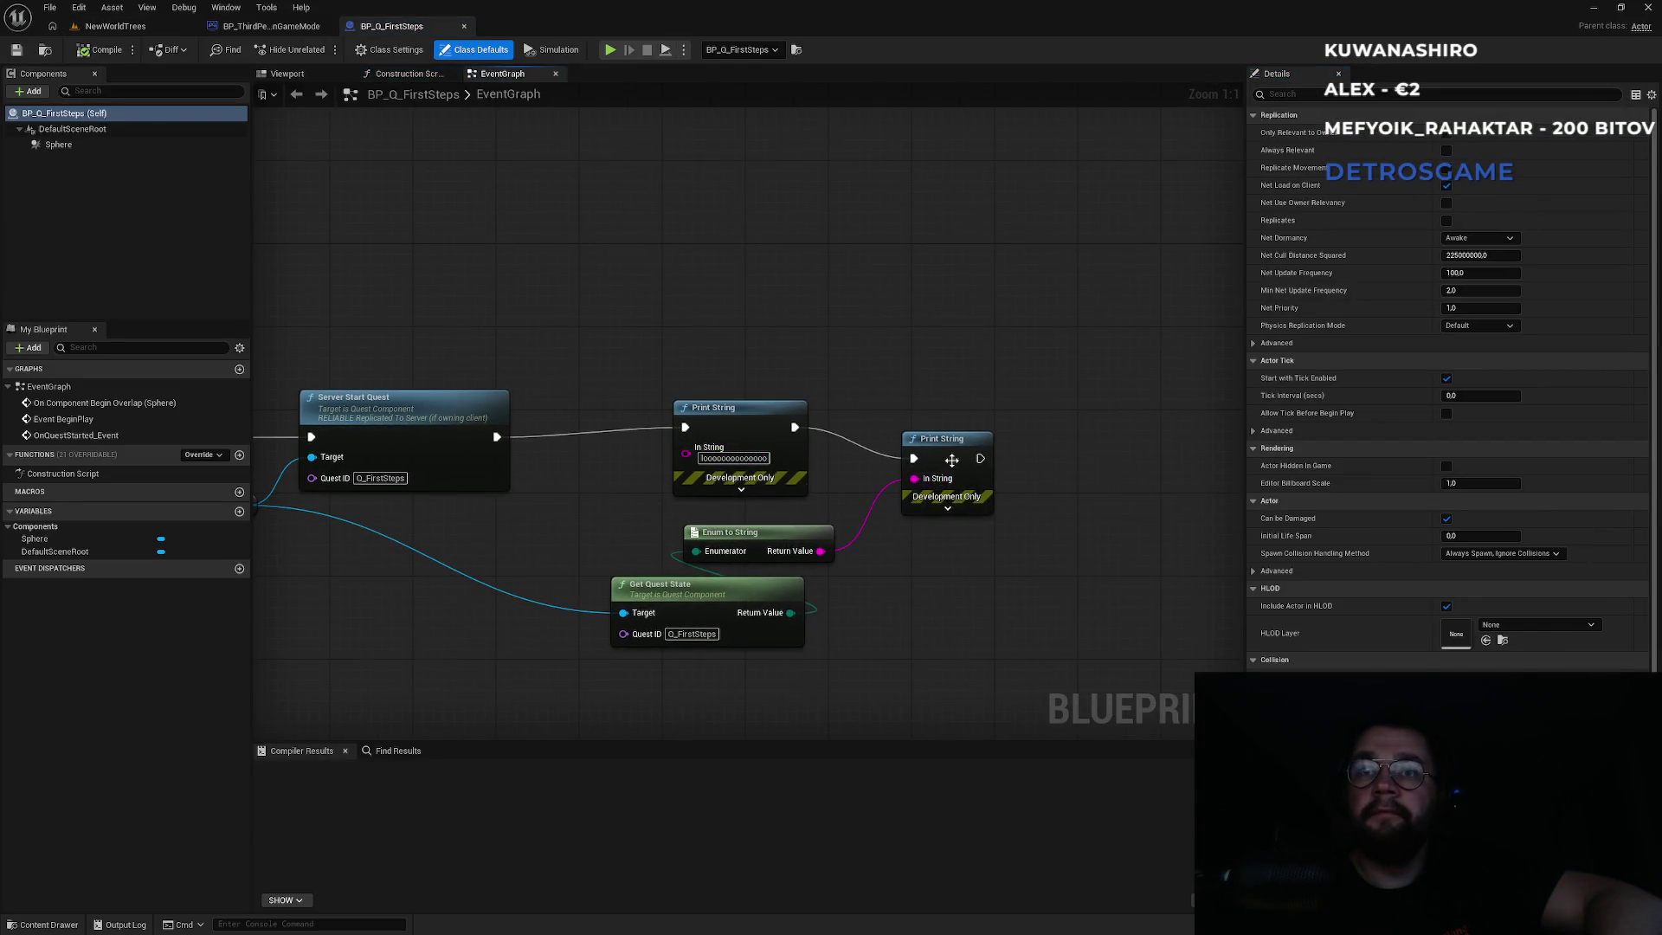
{"action": "left_click", "coordinate": [959, 446]}
{"action": "left_click_drag", "start_coordinate": [960, 444], "coordinate": [978, 418]}
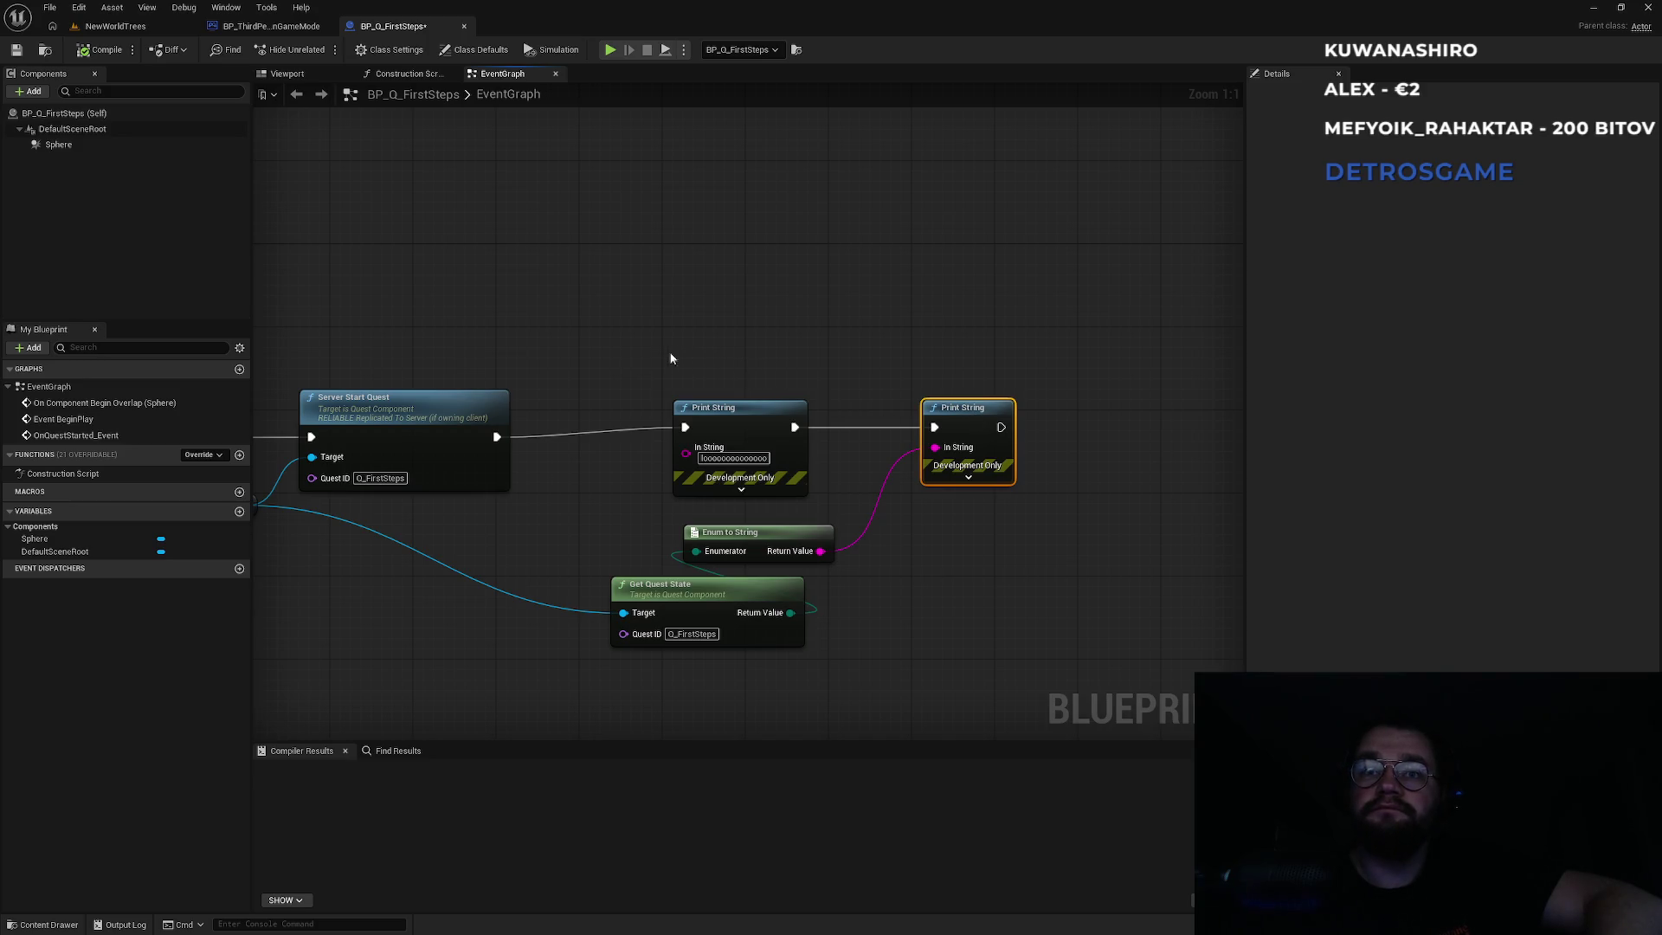
{"action": "left_click_drag", "start_coordinate": [668, 360], "coordinate": [782, 353]}
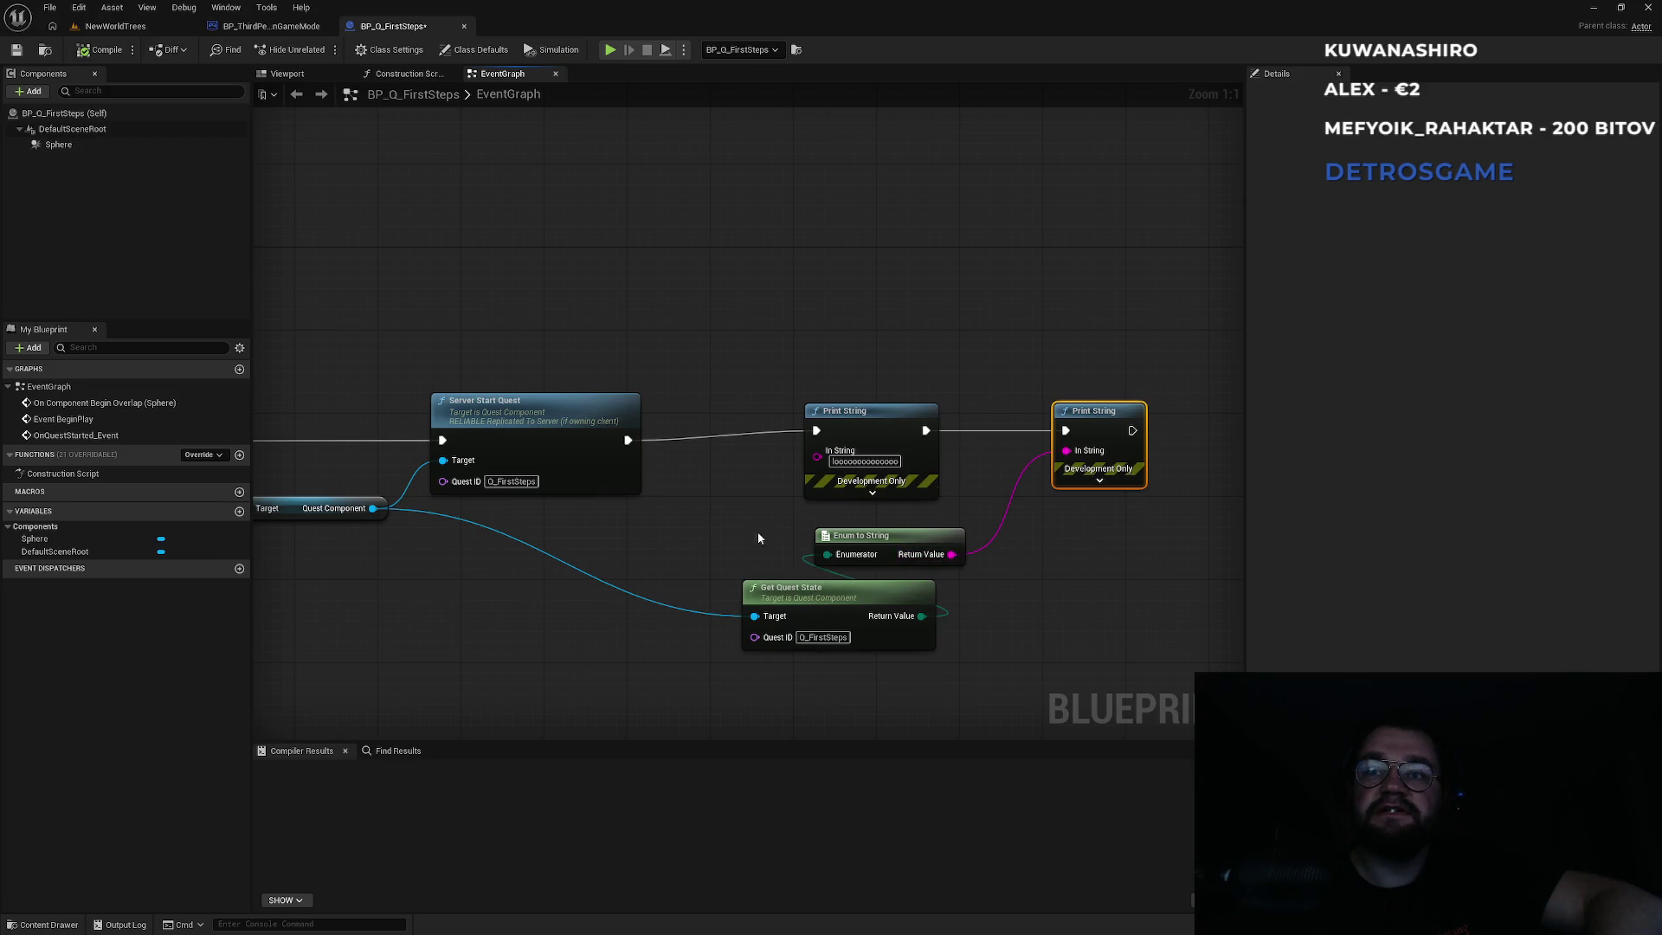
{"action": "left_click", "coordinate": [115, 26]}
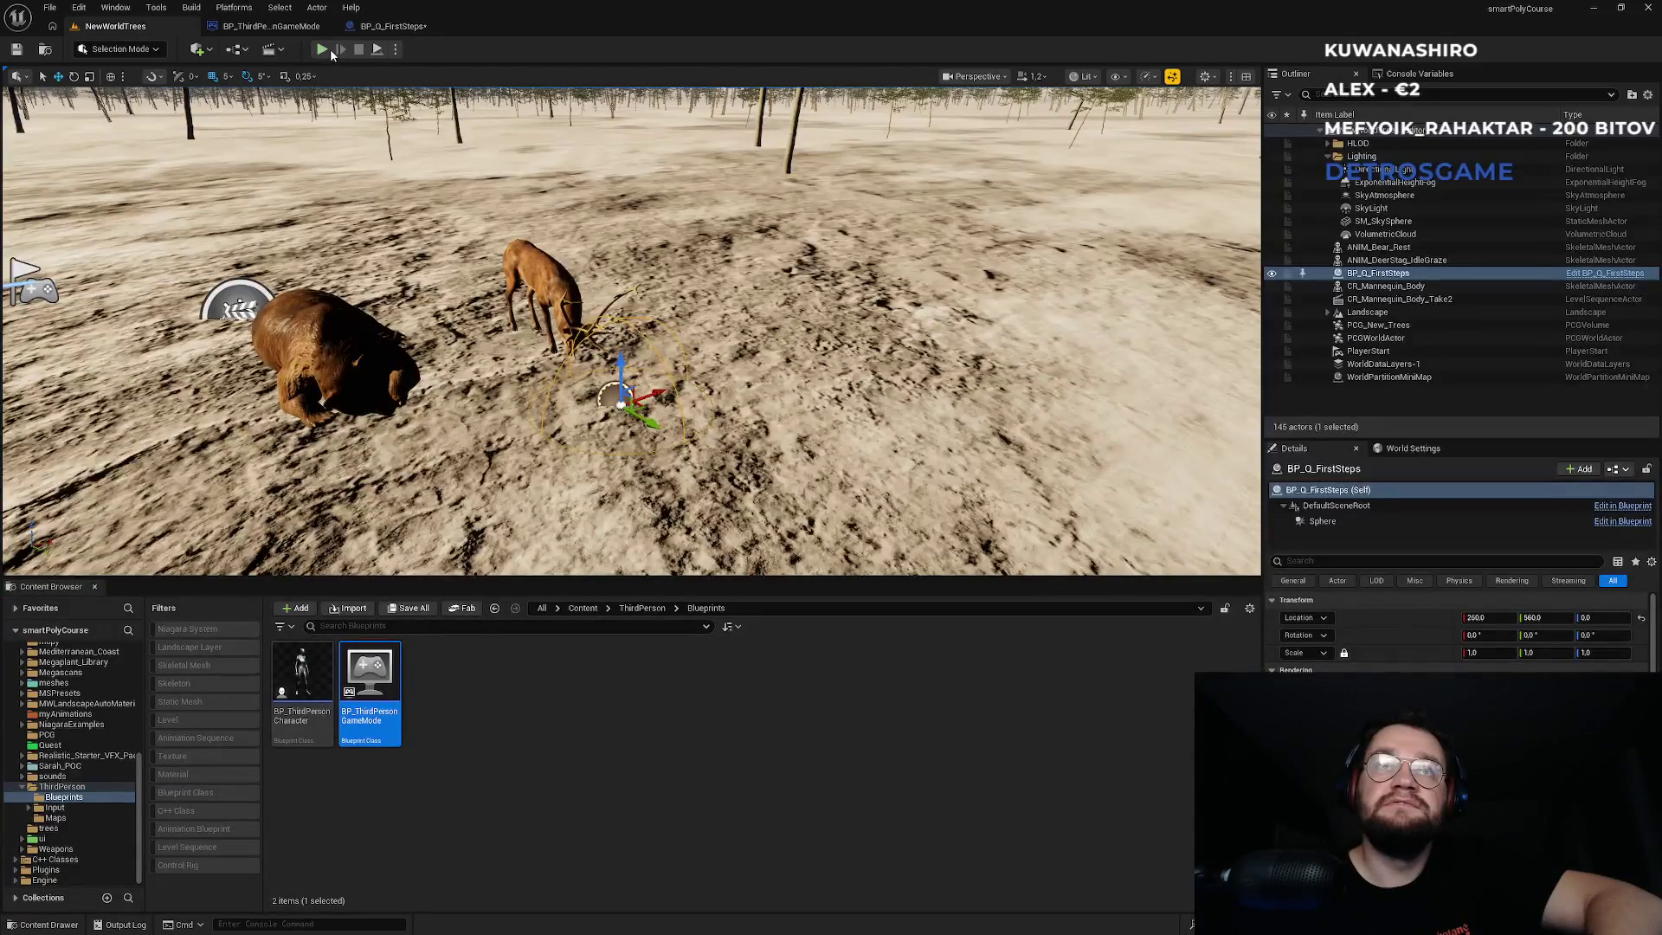
After a brief play session, wire the Sequence exec pin into Set Quest Data Table.
{"action": "left_click", "coordinate": [321, 50]}
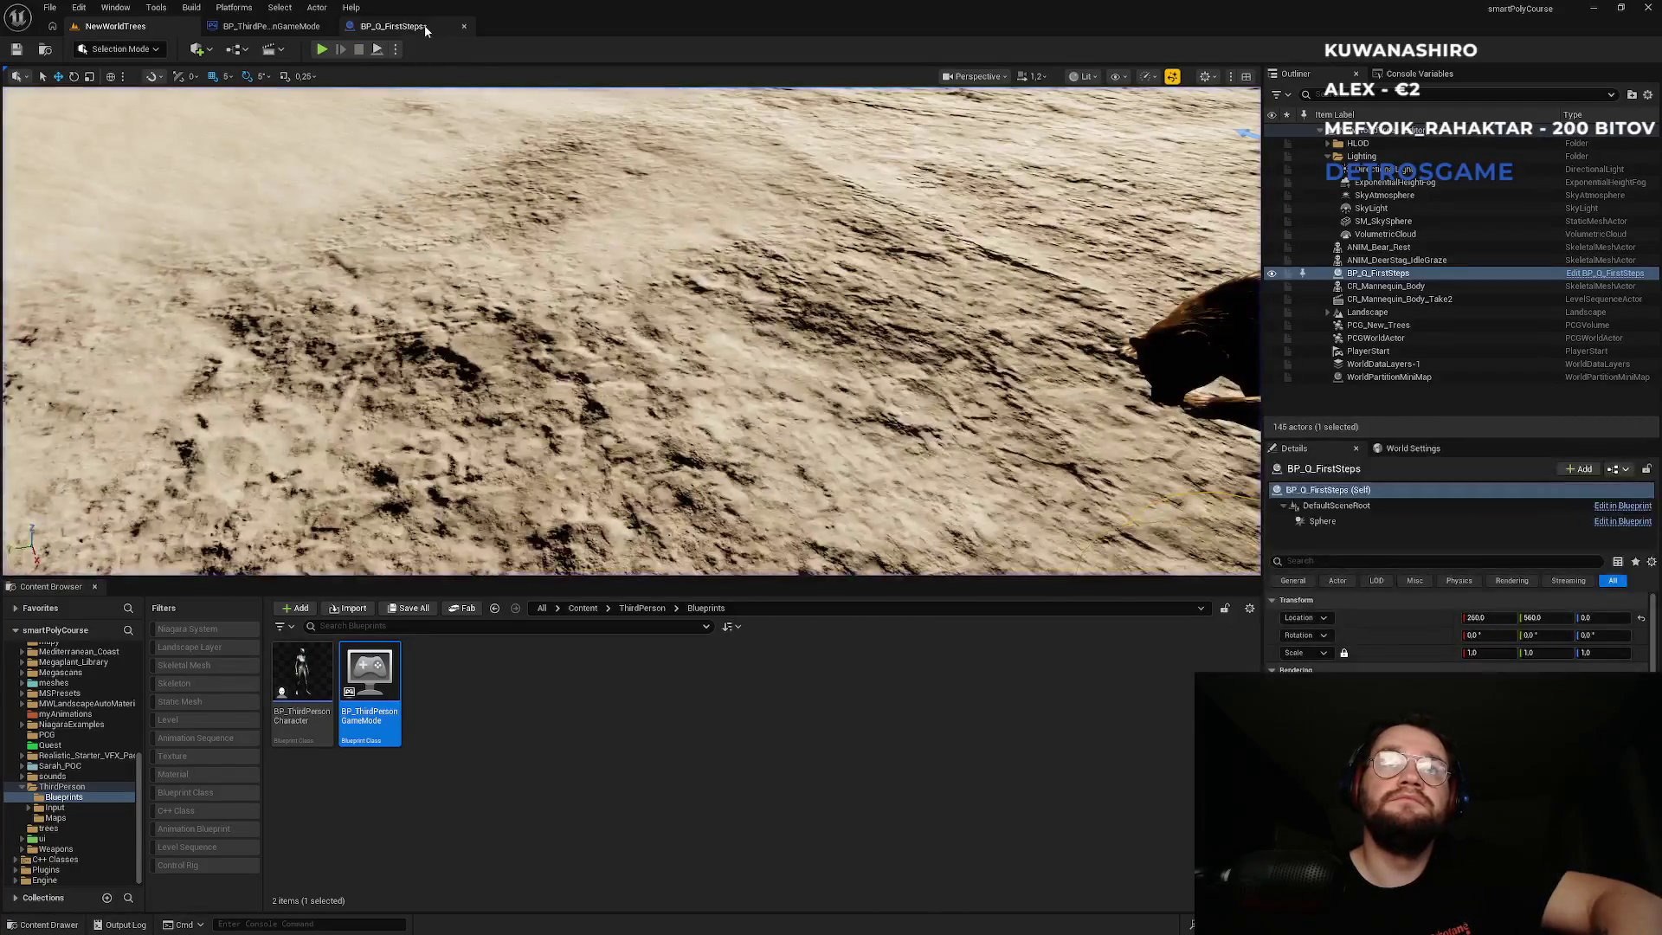
{"action": "left_click", "coordinate": [425, 27]}
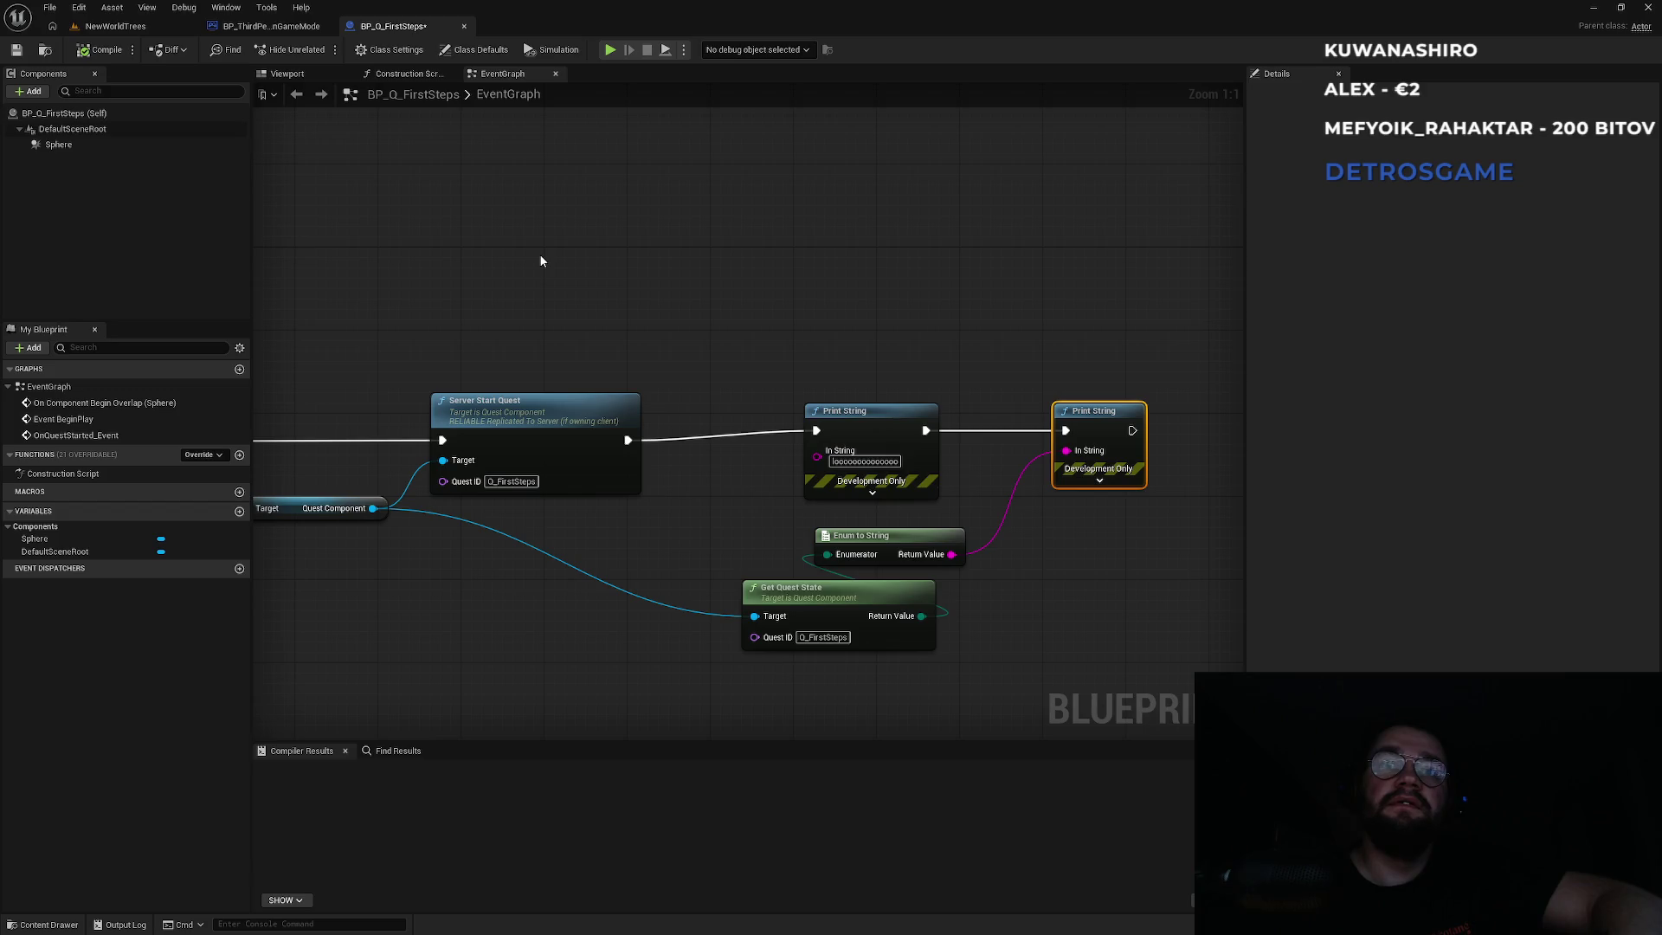
{"action": "left_click", "coordinate": [271, 26]}
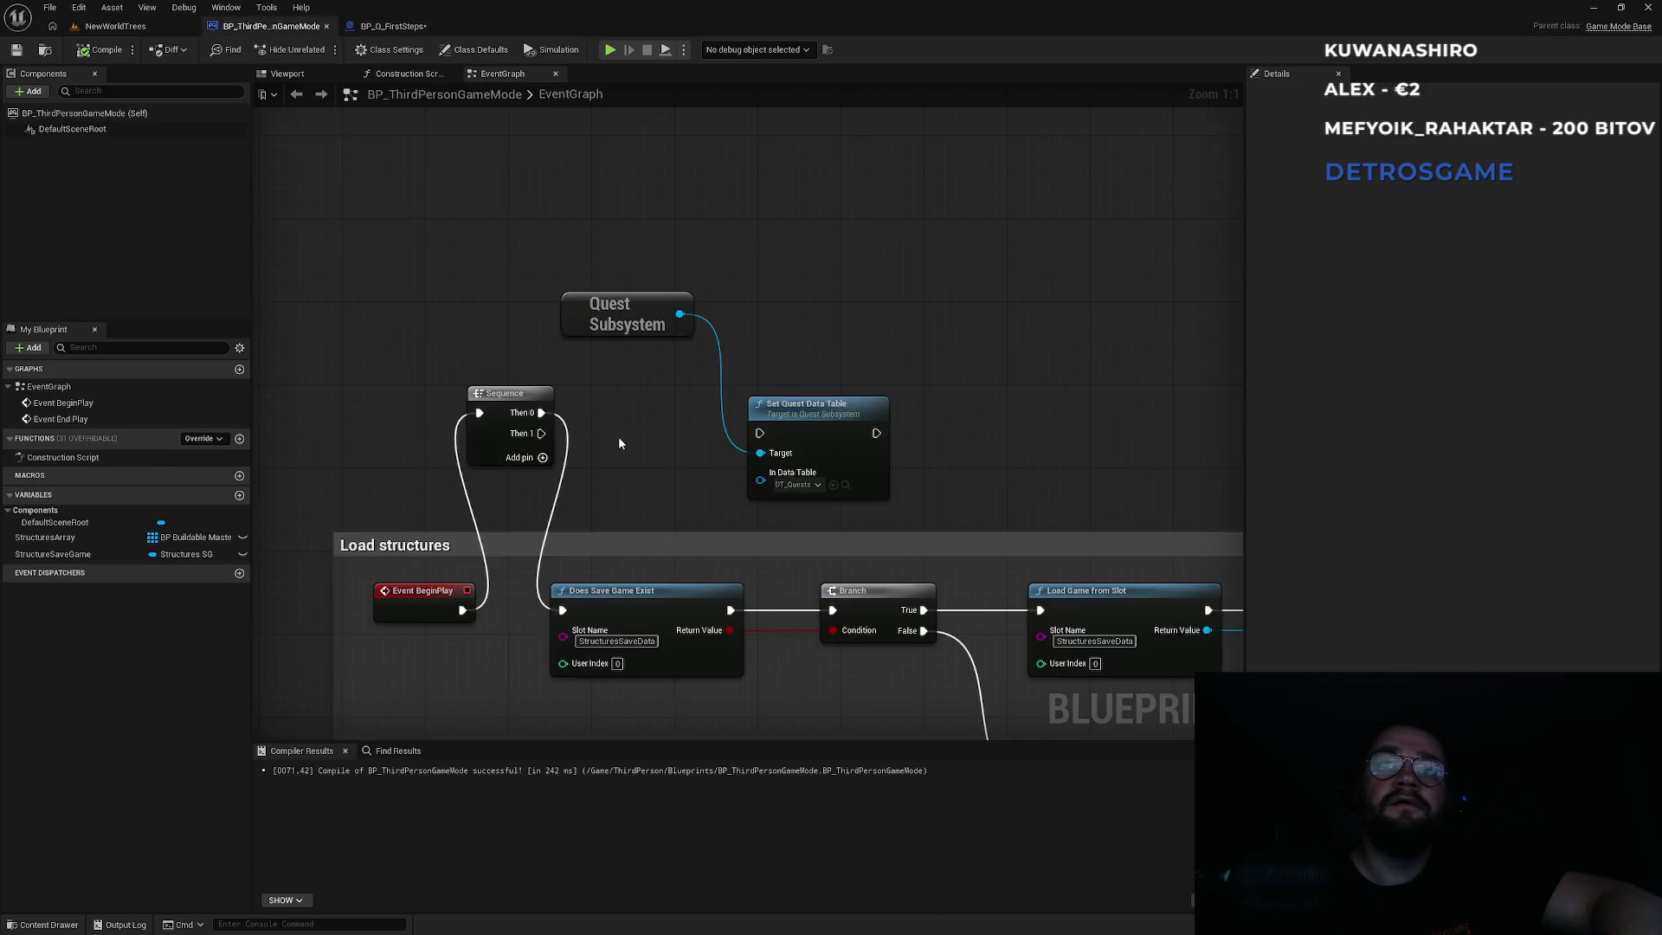
{"action": "left_click_drag", "start_coordinate": [542, 413], "coordinate": [760, 433]}
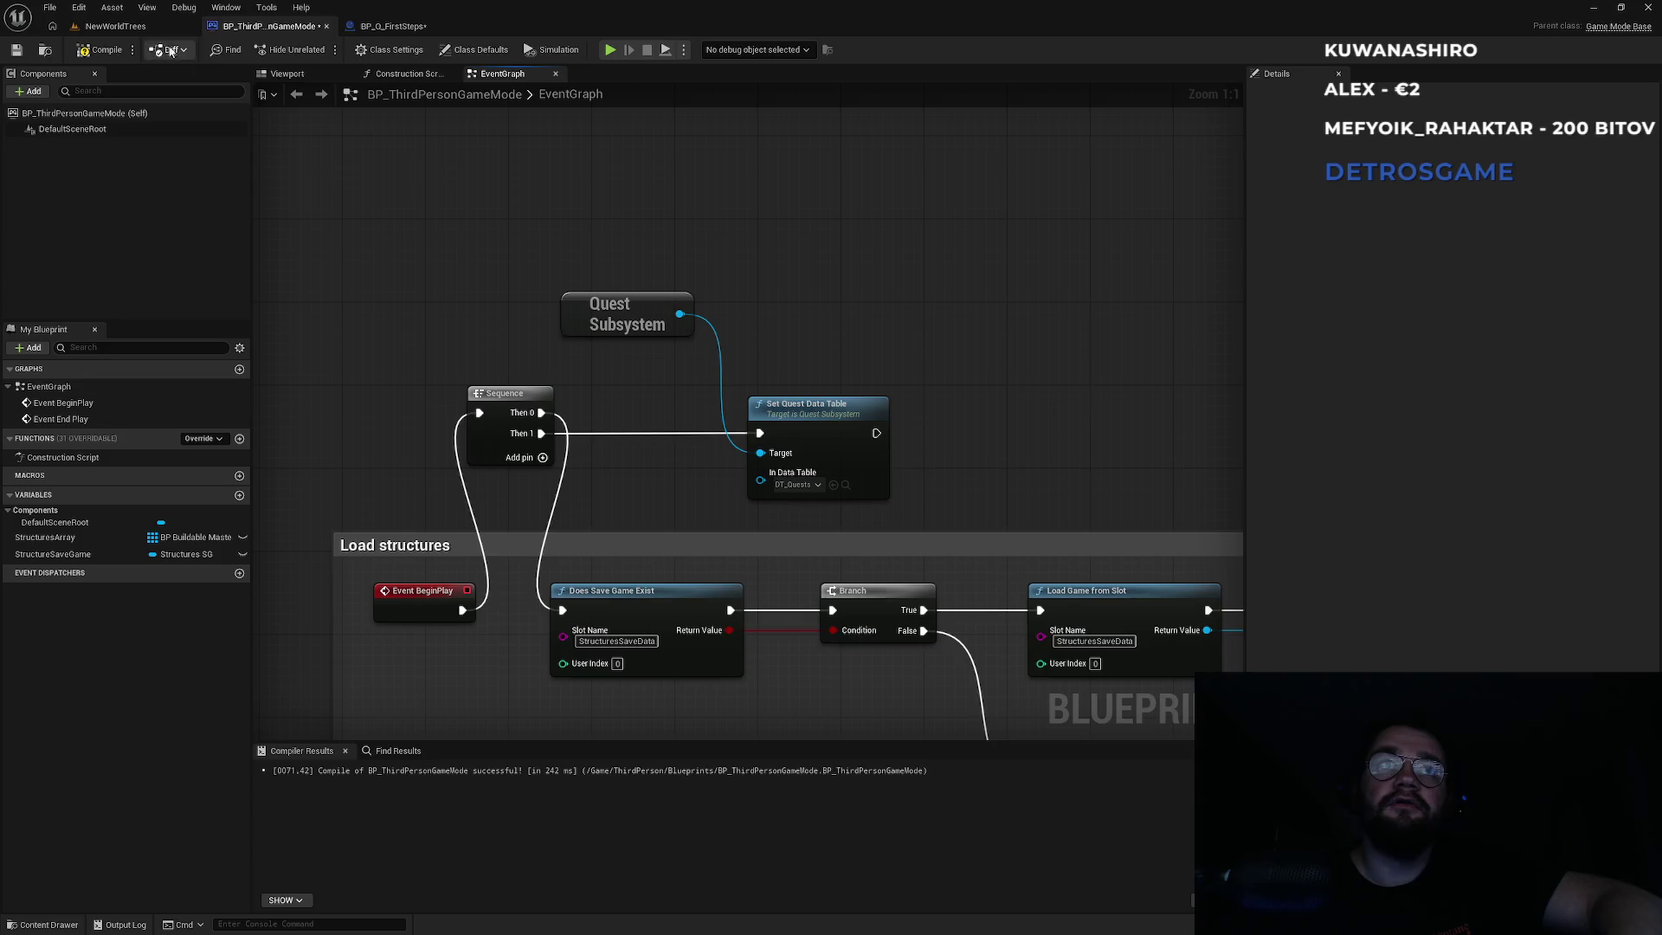
Play-test NewWorldTrees walking the character, then view the BP_Q_FirstSteps graph.
{"action": "left_click", "coordinate": [121, 26]}
{"action": "left_click", "coordinate": [322, 49]}
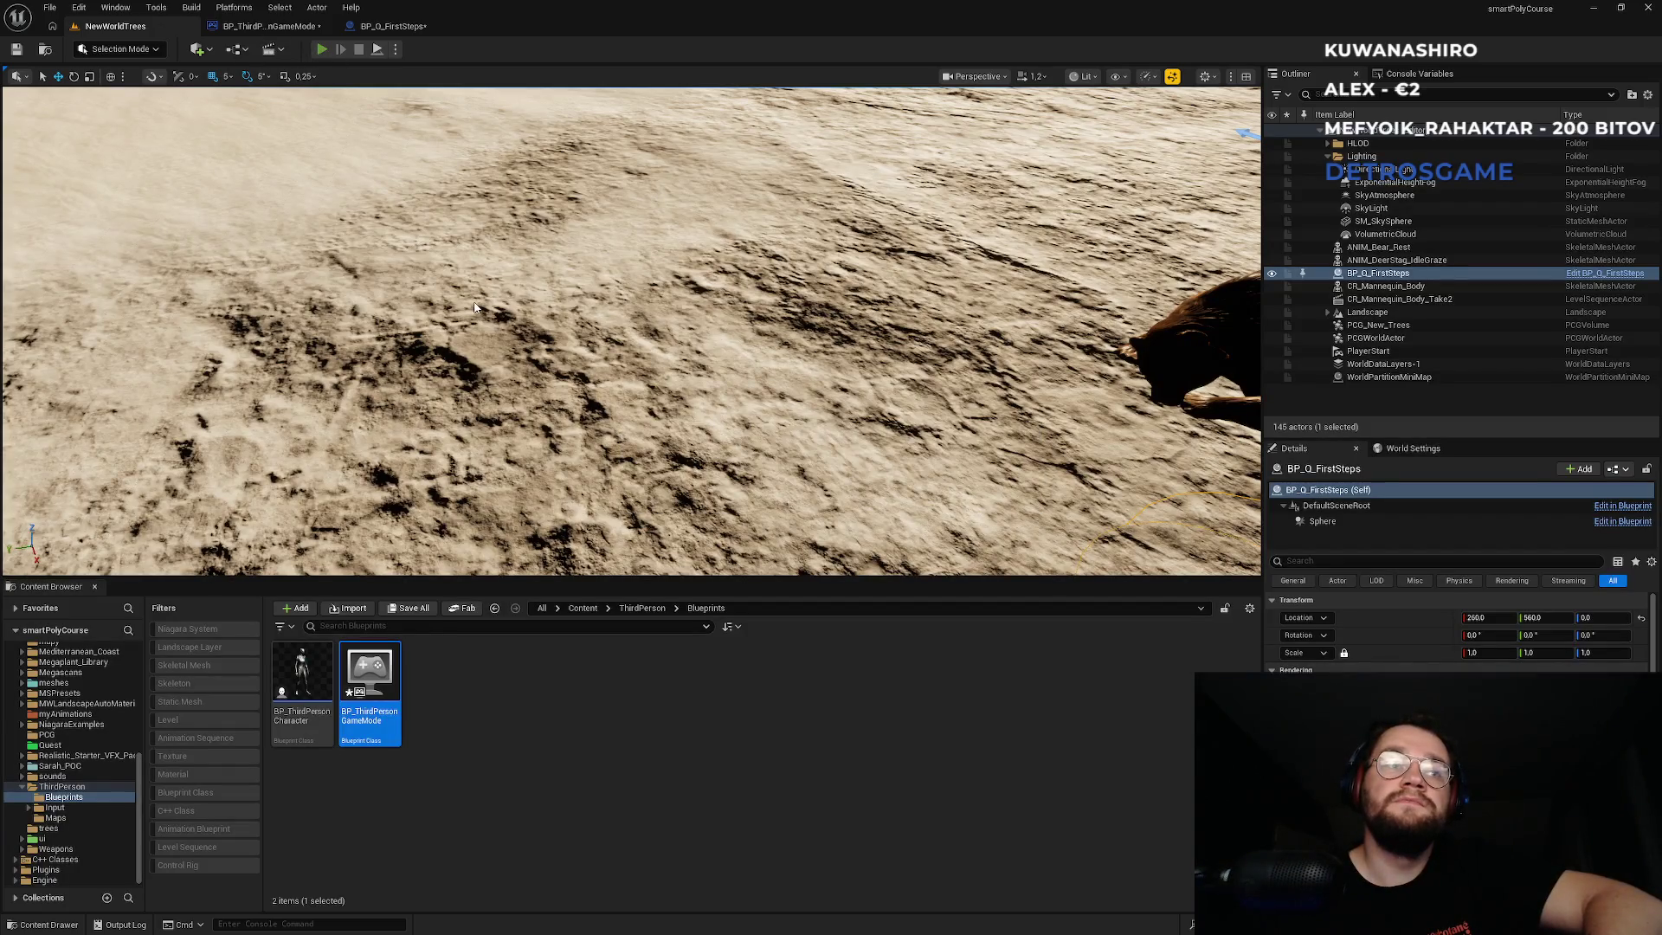
{"action": "key", "text": "w"}
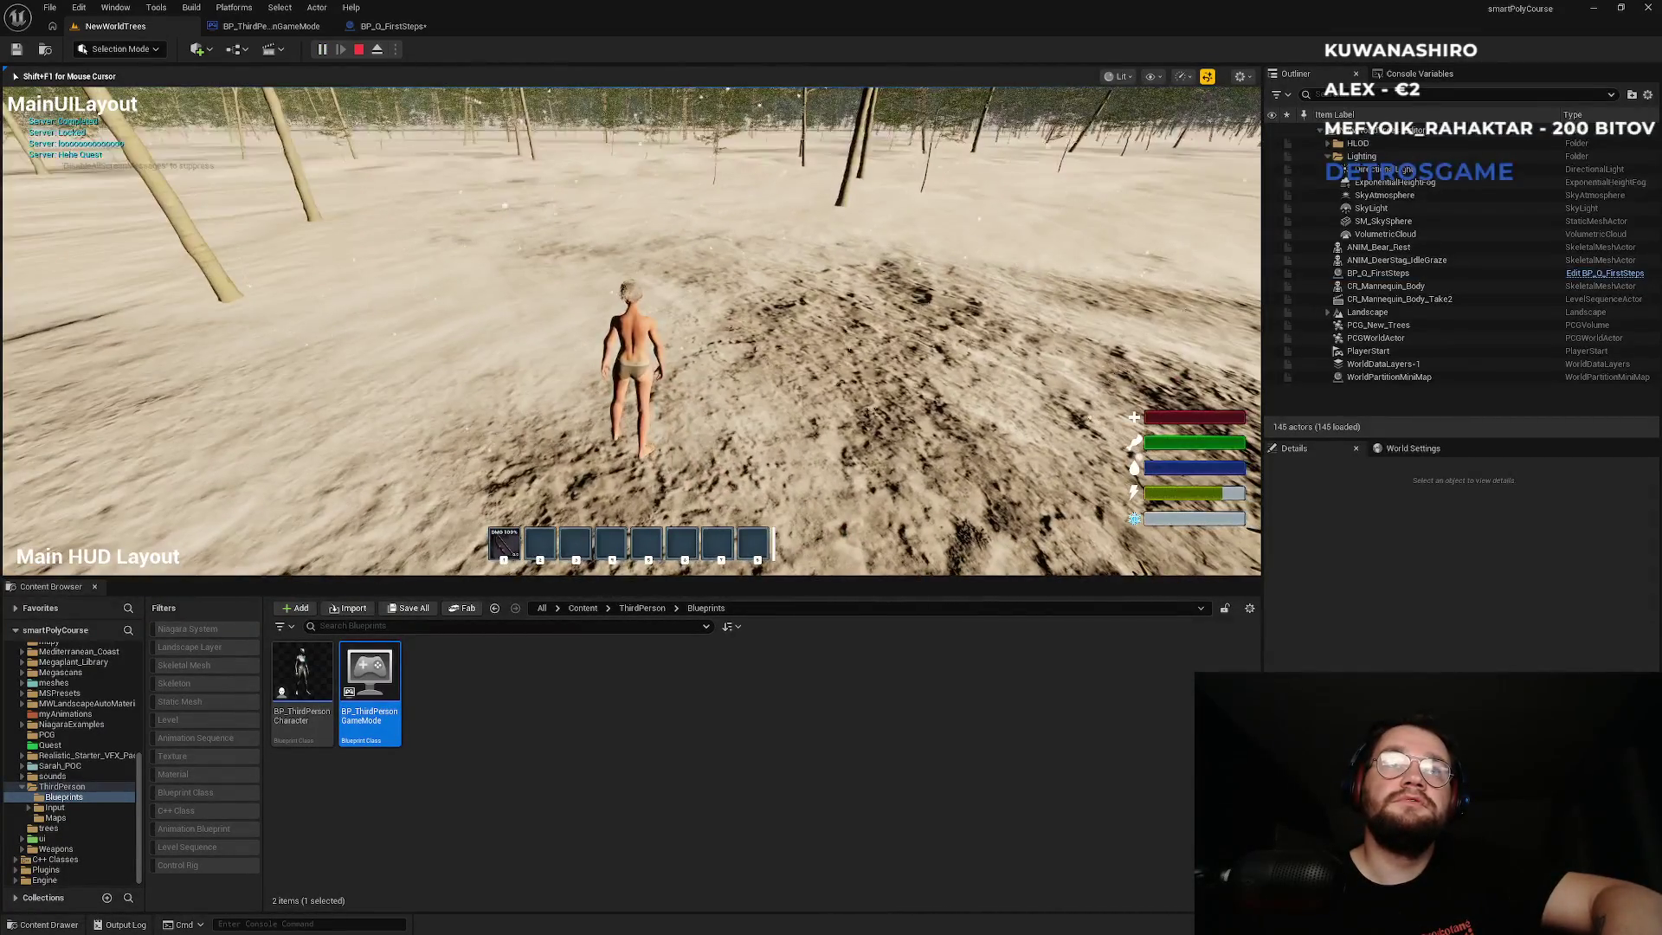
{"action": "key", "text": "Escape"}
{"action": "left_click", "coordinate": [403, 26]}
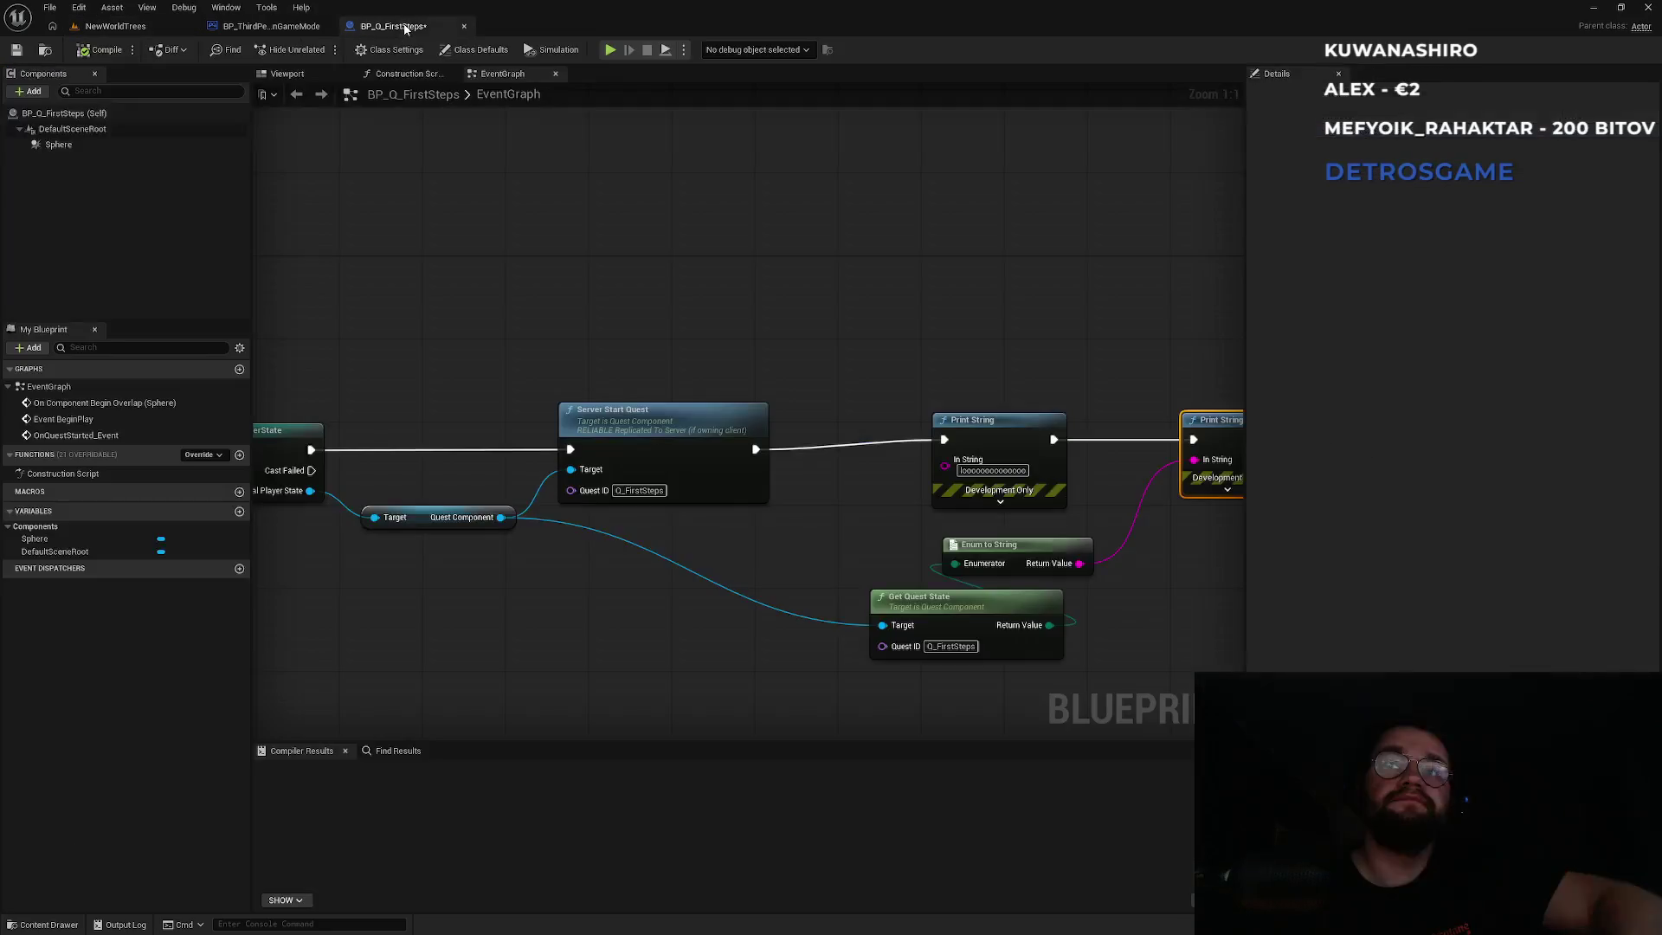
Pan across BP_Q_FirstSteps to inspect Server Start Quest, cast, Print String and Get Quest State nodes.
{"action": "left_click", "coordinate": [813, 551]}
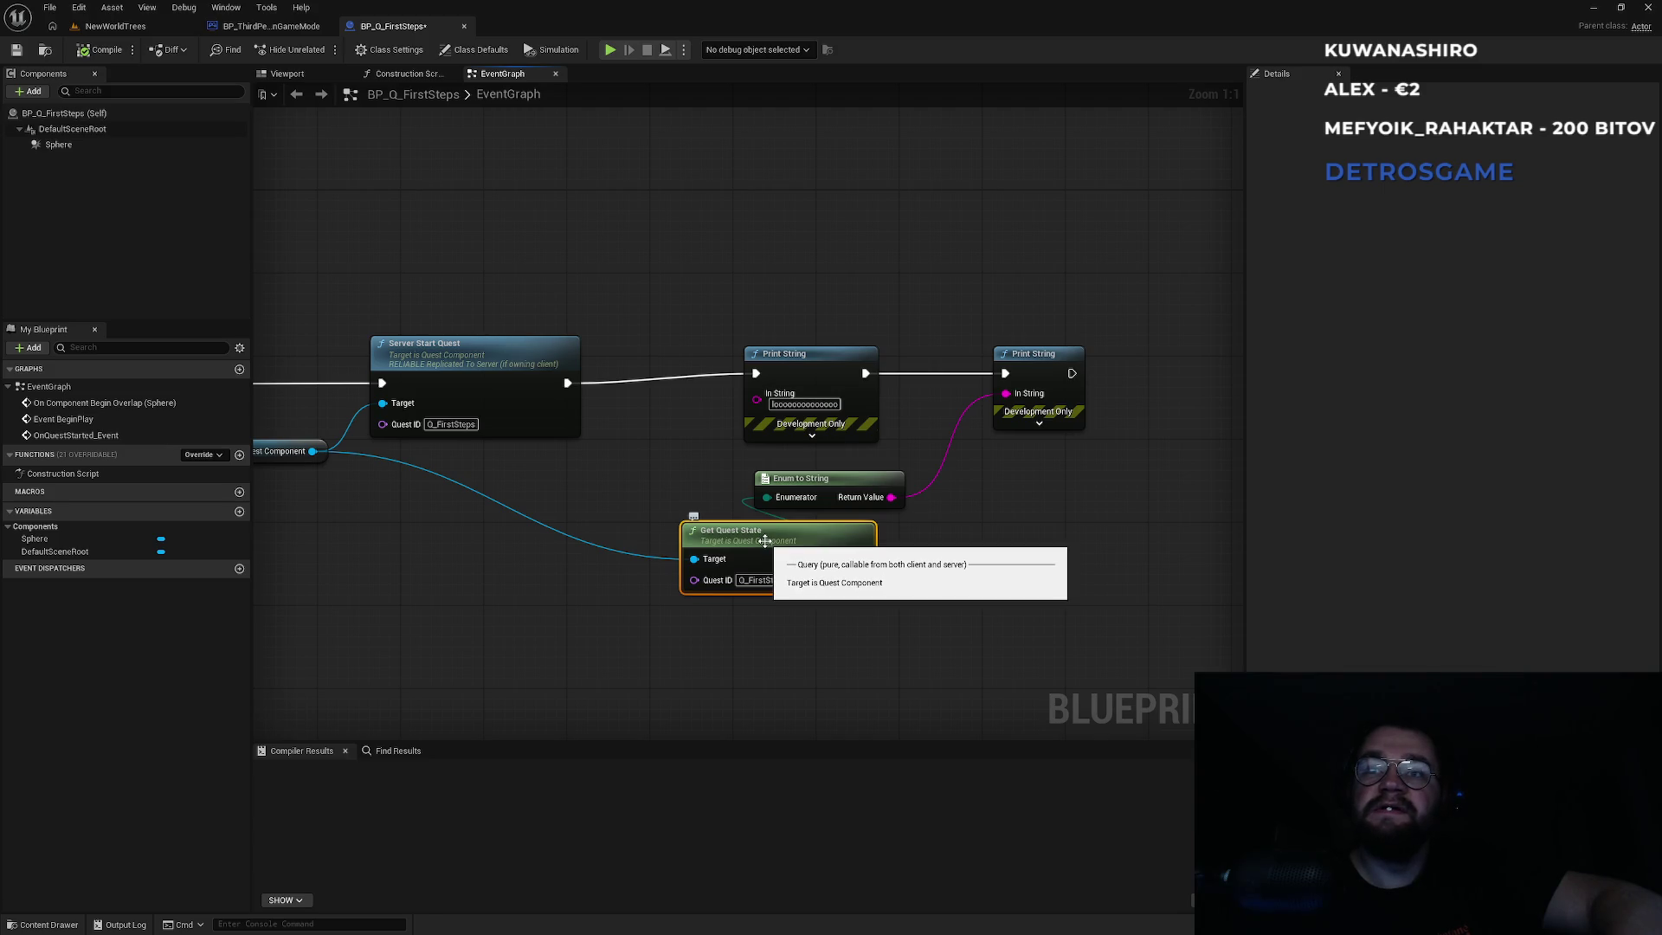
{"action": "mouse_move", "coordinate": [511, 550]}
{"action": "left_mouse_down"}
{"action": "mouse_move", "coordinate": [732, 547]}
{"action": "mouse_move", "coordinate": [637, 539]}
{"action": "left_mouse_up"}
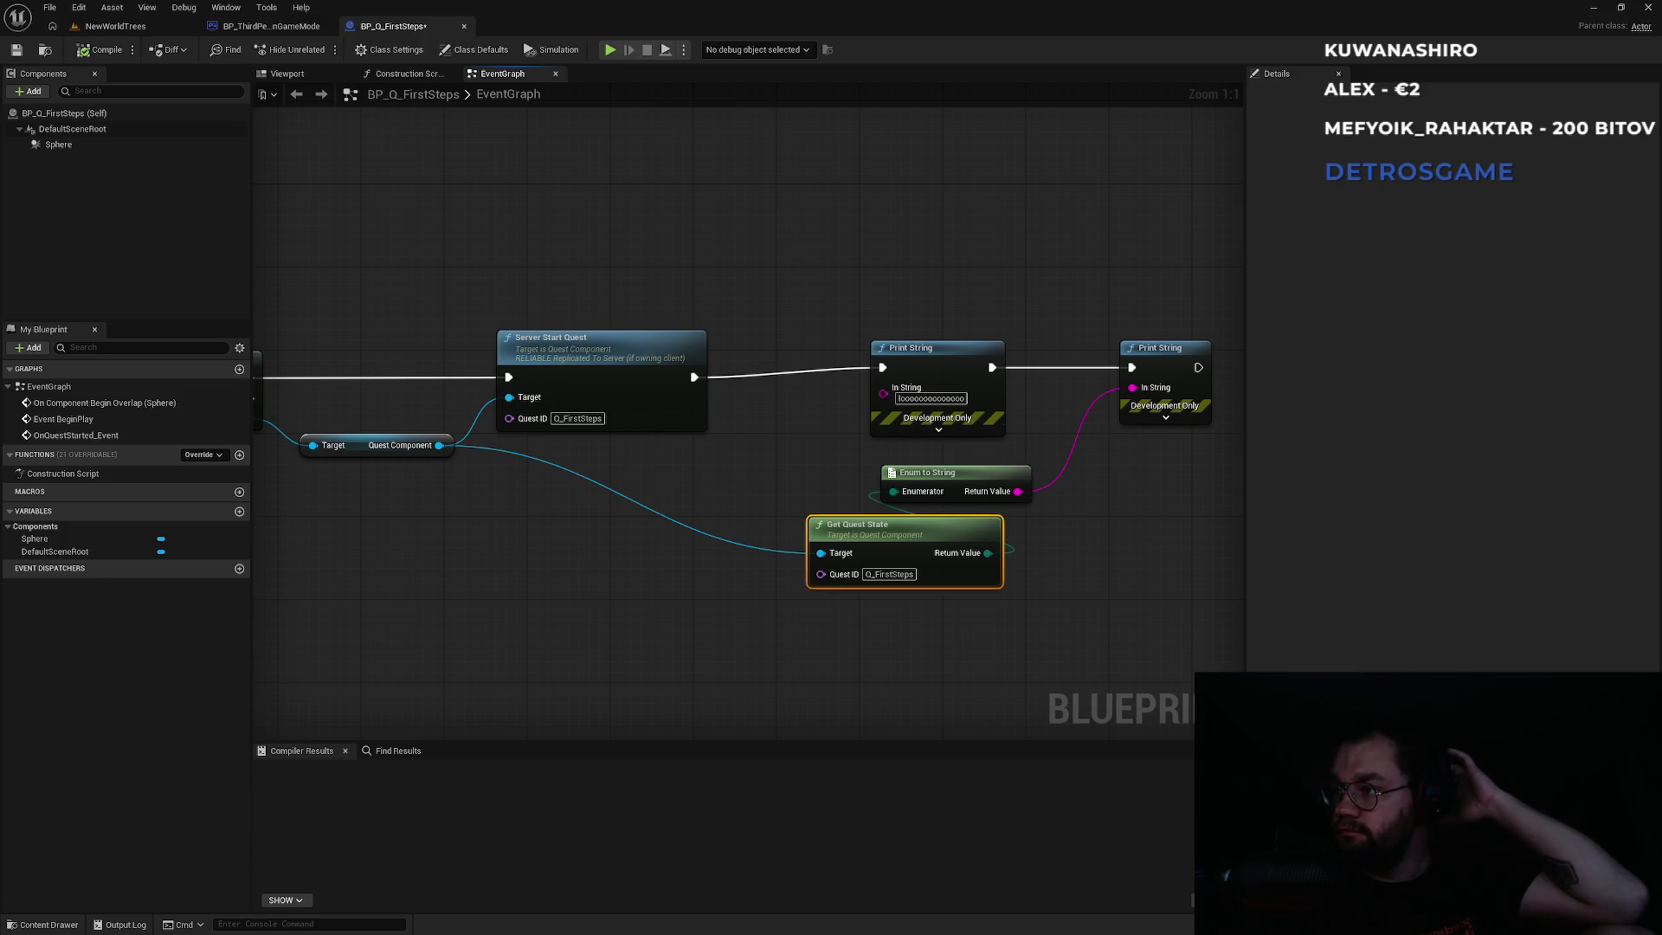
{"action": "mouse_move", "coordinate": [480, 334]}
{"action": "left_mouse_down"}
{"action": "mouse_move", "coordinate": [906, 401]}
{"action": "mouse_move", "coordinate": [741, 362]}
{"action": "mouse_move", "coordinate": [771, 346]}
{"action": "left_mouse_up"}
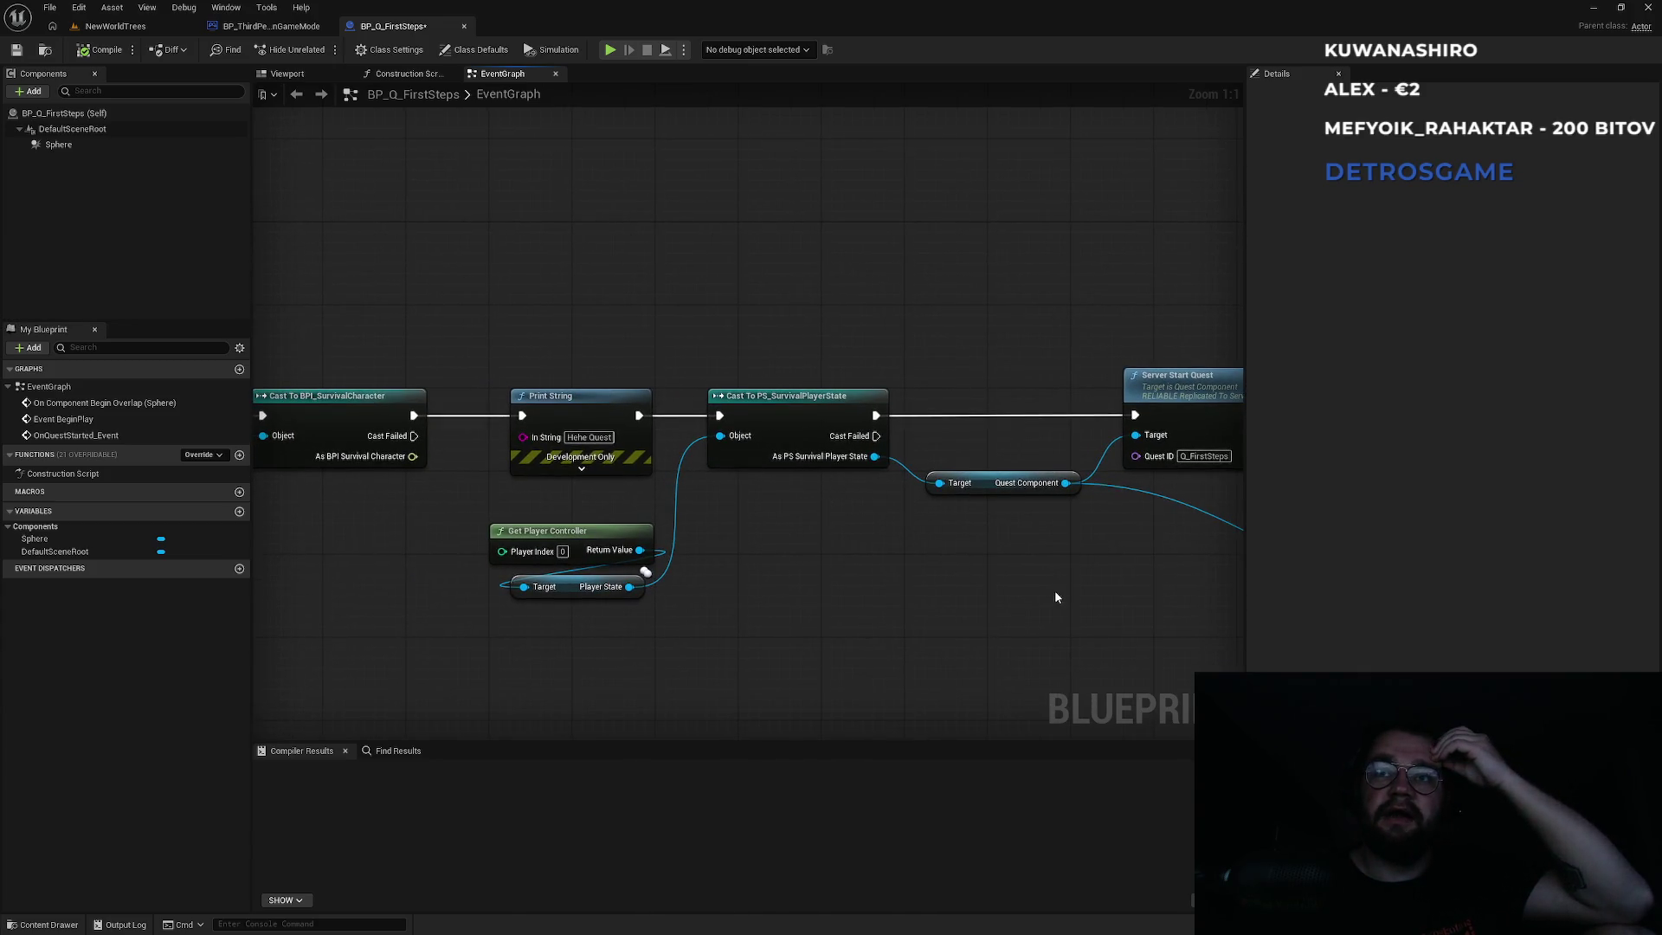
{"action": "left_click_drag", "start_coordinate": [1055, 597], "coordinate": [684, 533]}
{"action": "mouse_move", "coordinate": [902, 499]}
{"action": "left_mouse_down"}
{"action": "mouse_move", "coordinate": [520, 466]}
{"action": "mouse_move", "coordinate": [605, 479]}
{"action": "left_mouse_up"}
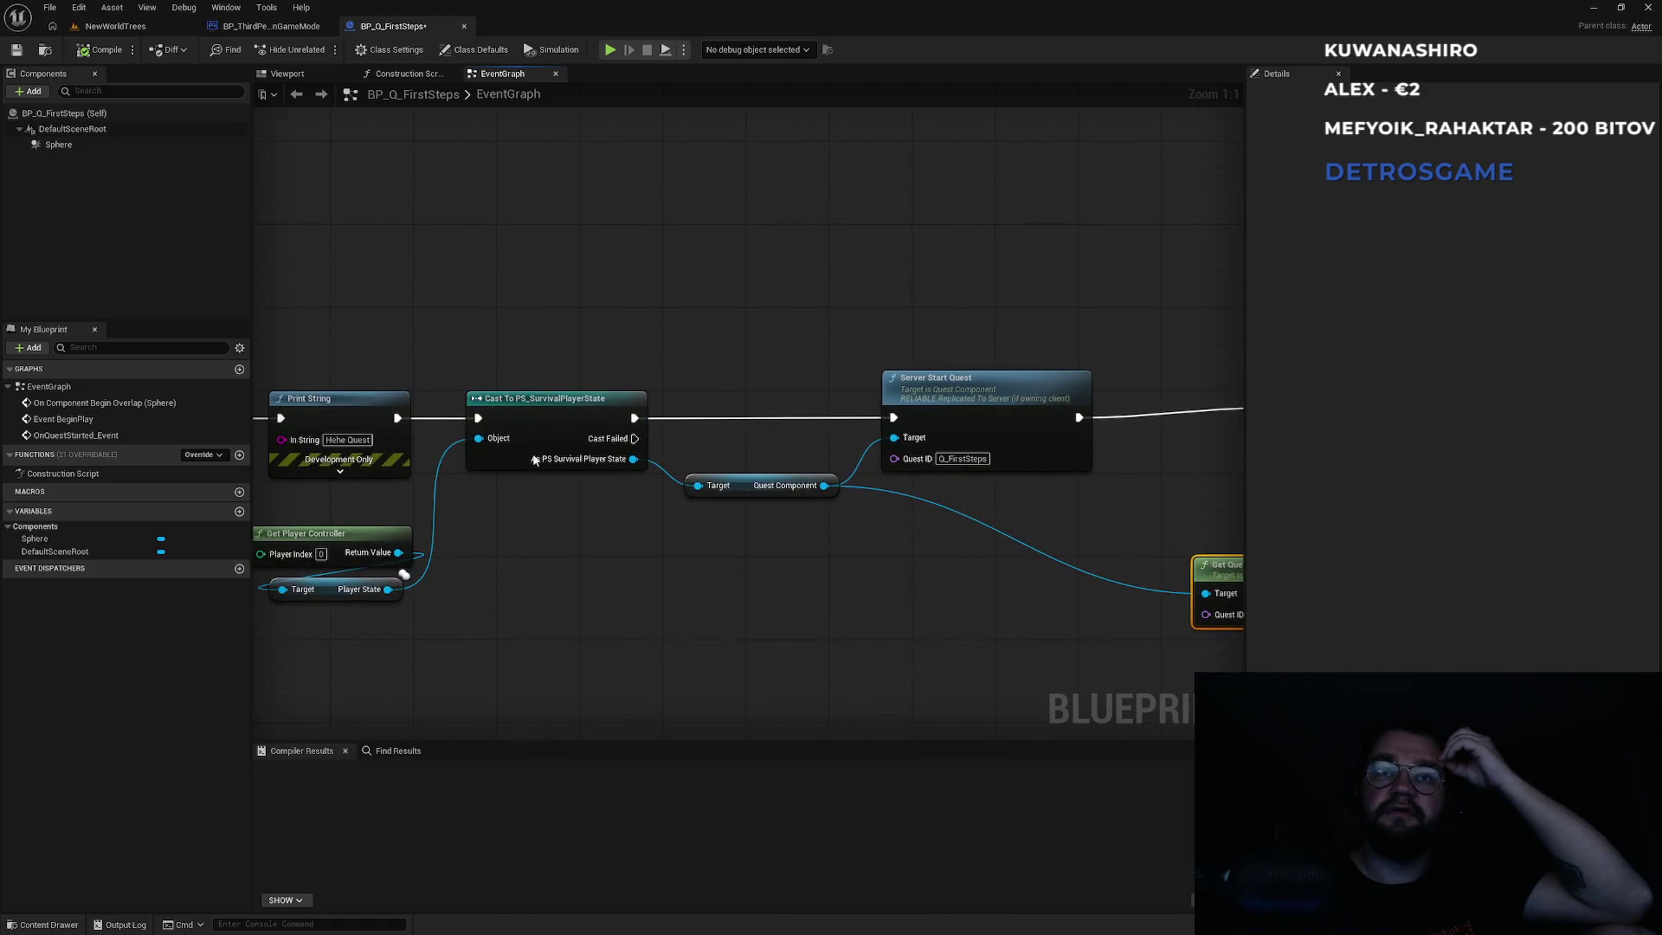
{"action": "left_click_drag", "start_coordinate": [866, 398], "coordinate": [585, 351]}
{"action": "left_click_drag", "start_coordinate": [889, 319], "coordinate": [550, 279]}
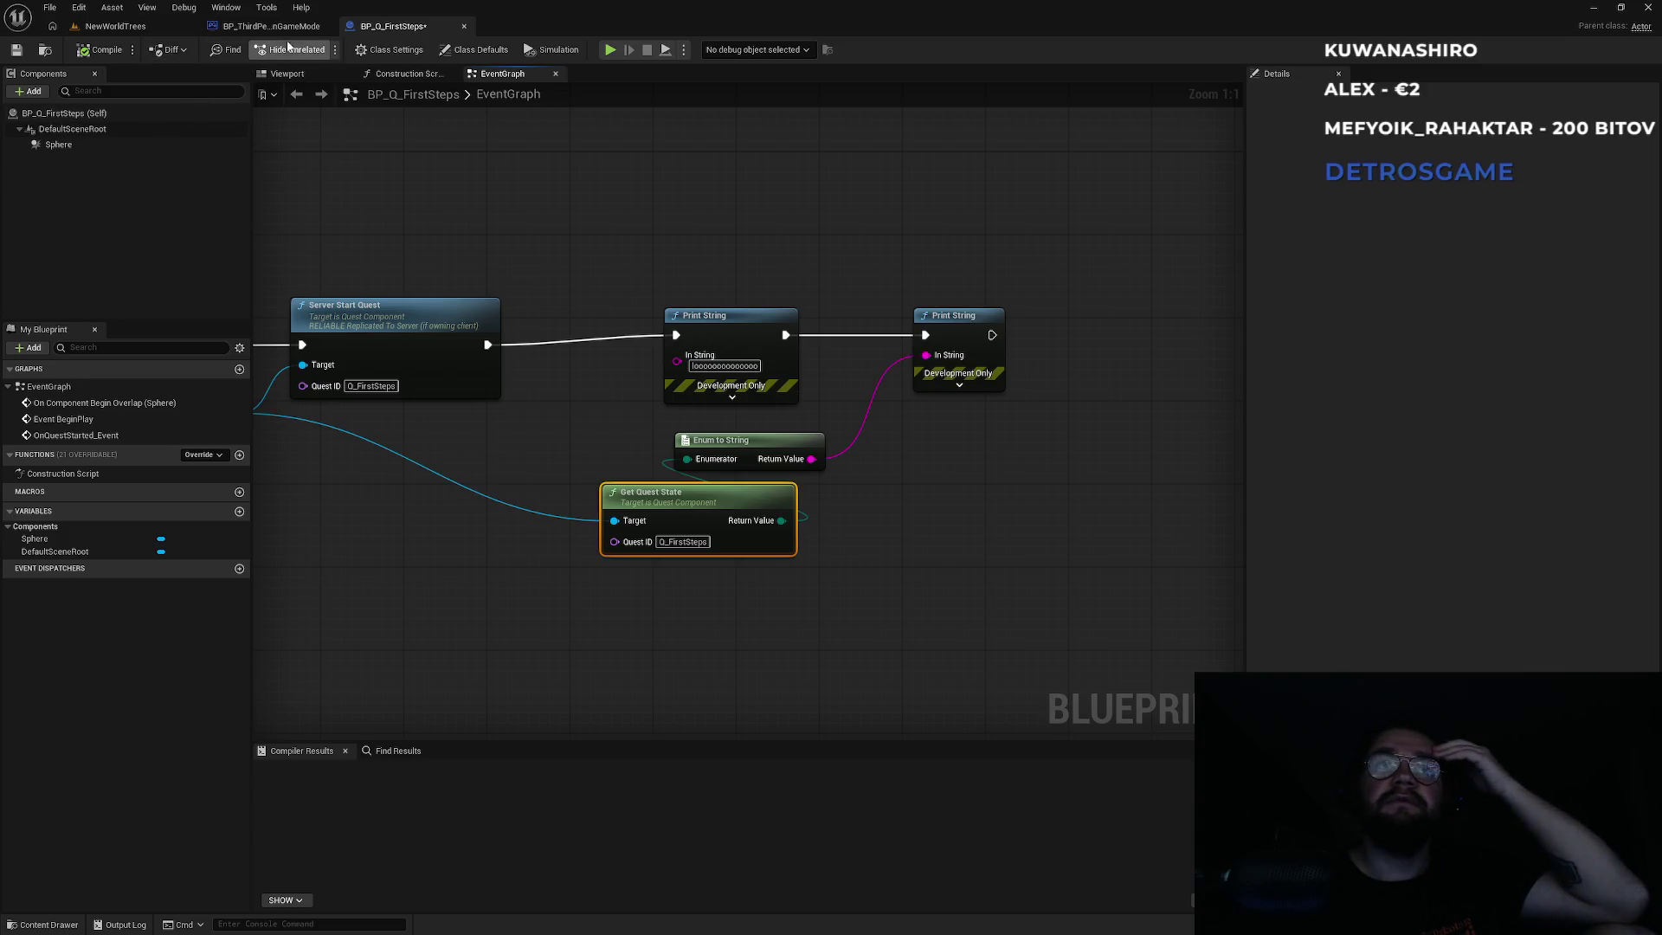
{"action": "left_click", "coordinate": [260, 26]}
{"action": "left_click", "coordinate": [112, 26]}
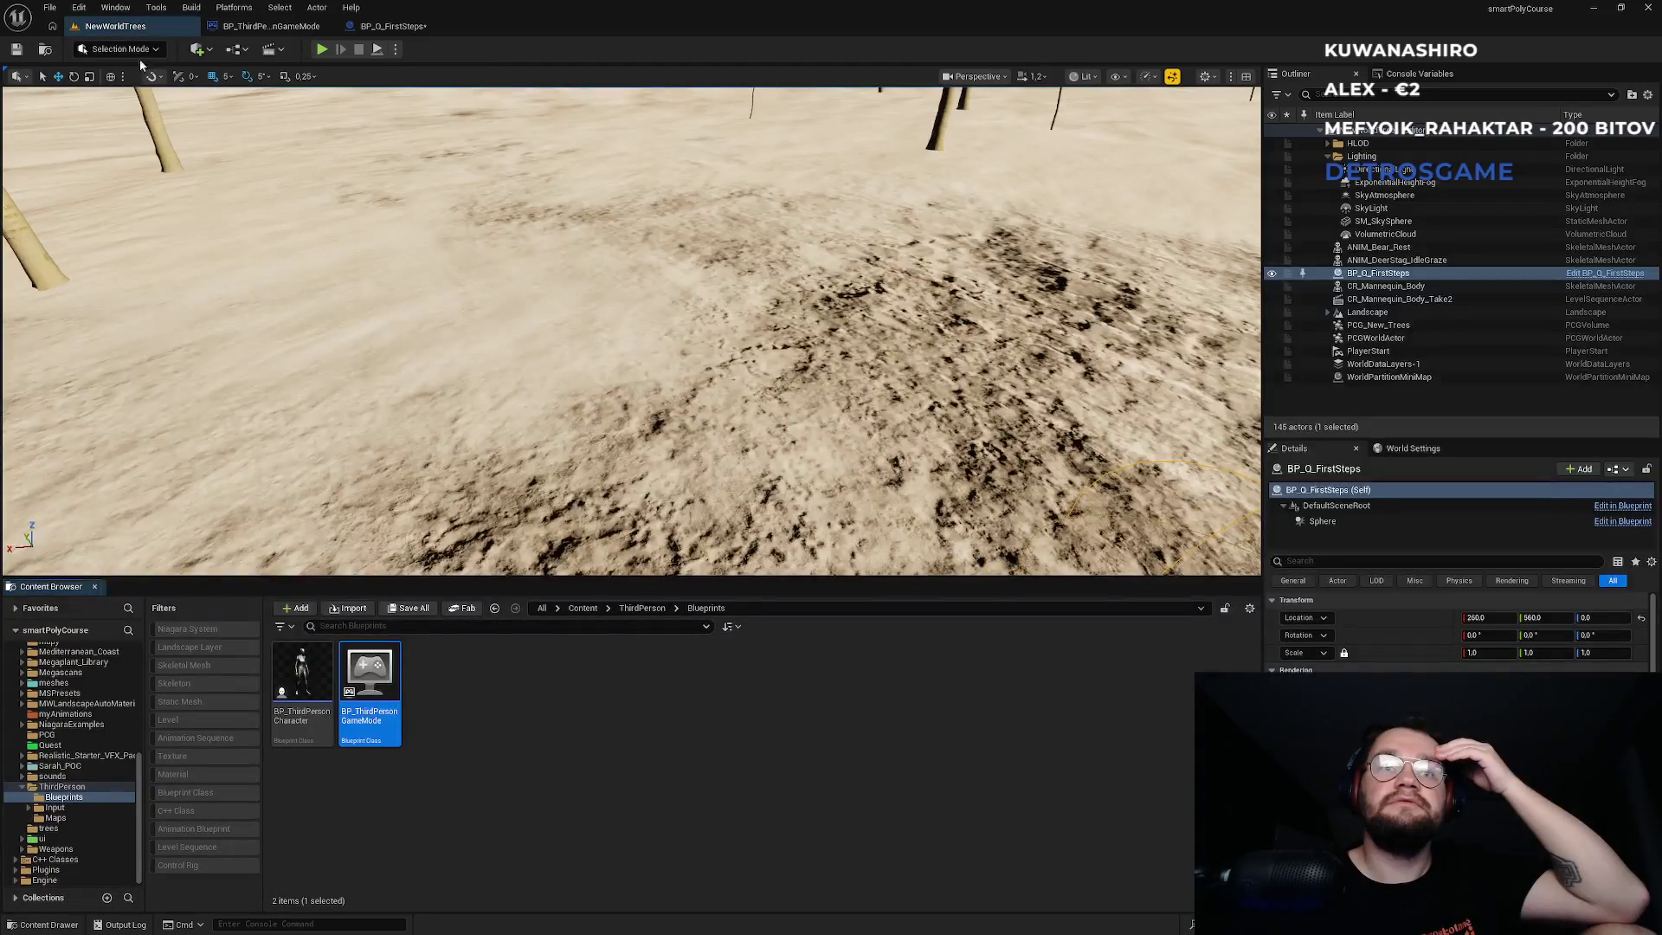
Open PS_SurvivalPlayerState from the Content/blueprint folder and frame its BeginPlay chain.
{"action": "left_click", "coordinate": [583, 608]}
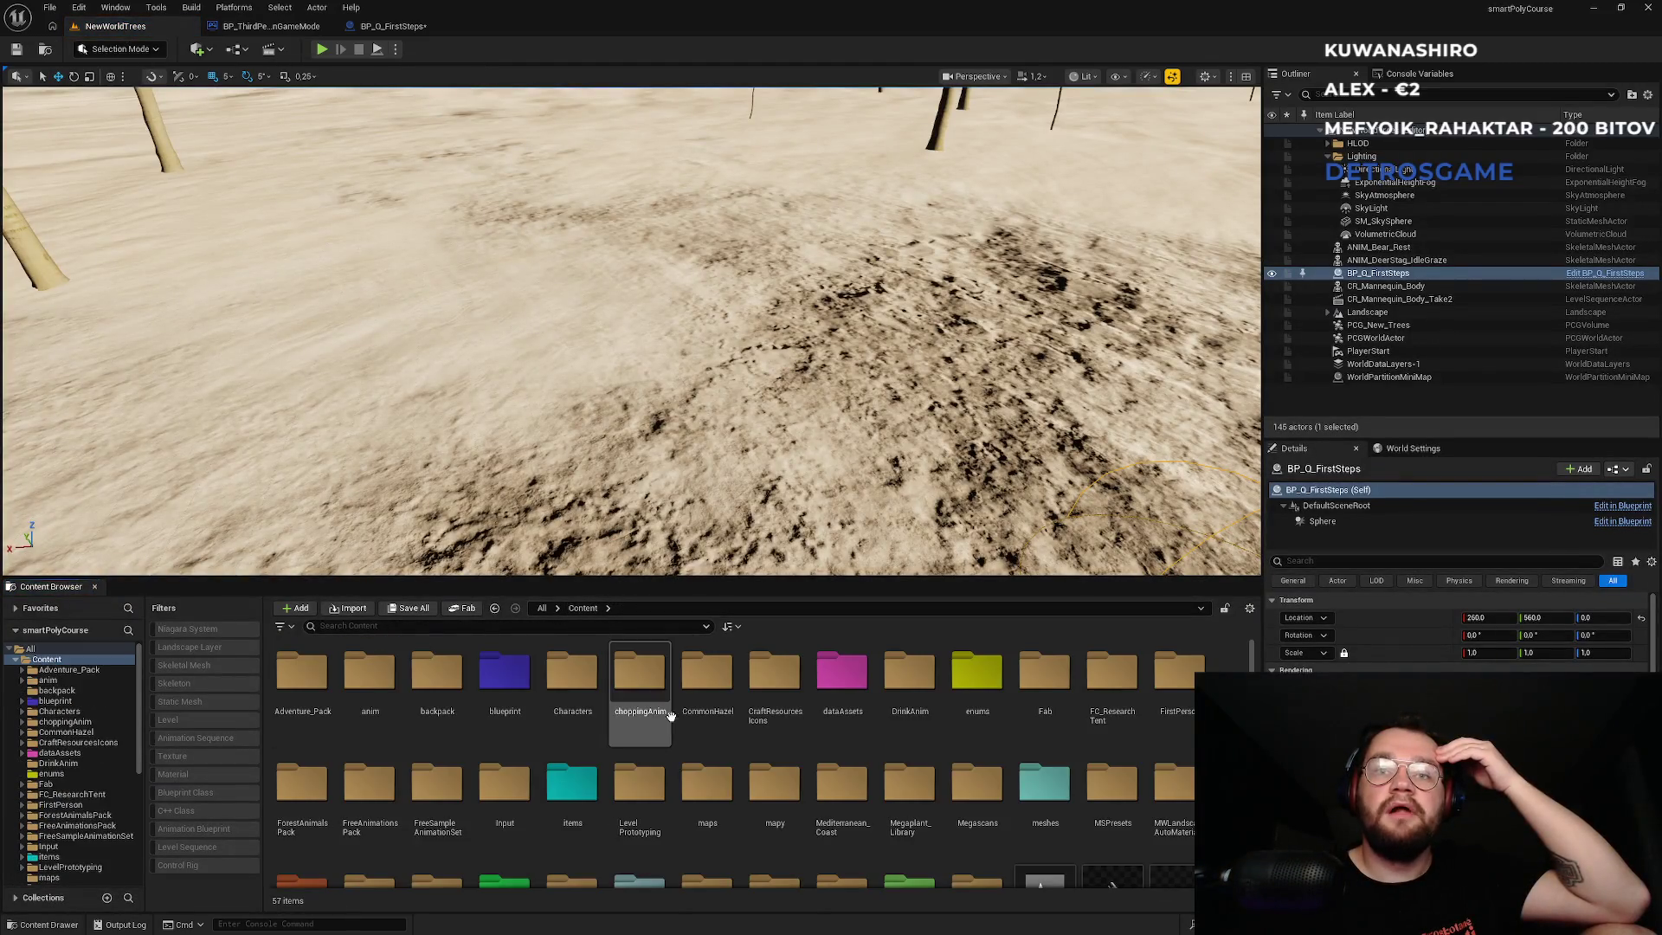
{"action": "double_click", "coordinate": [505, 671]}
{"action": "double_click", "coordinate": [1114, 679]}
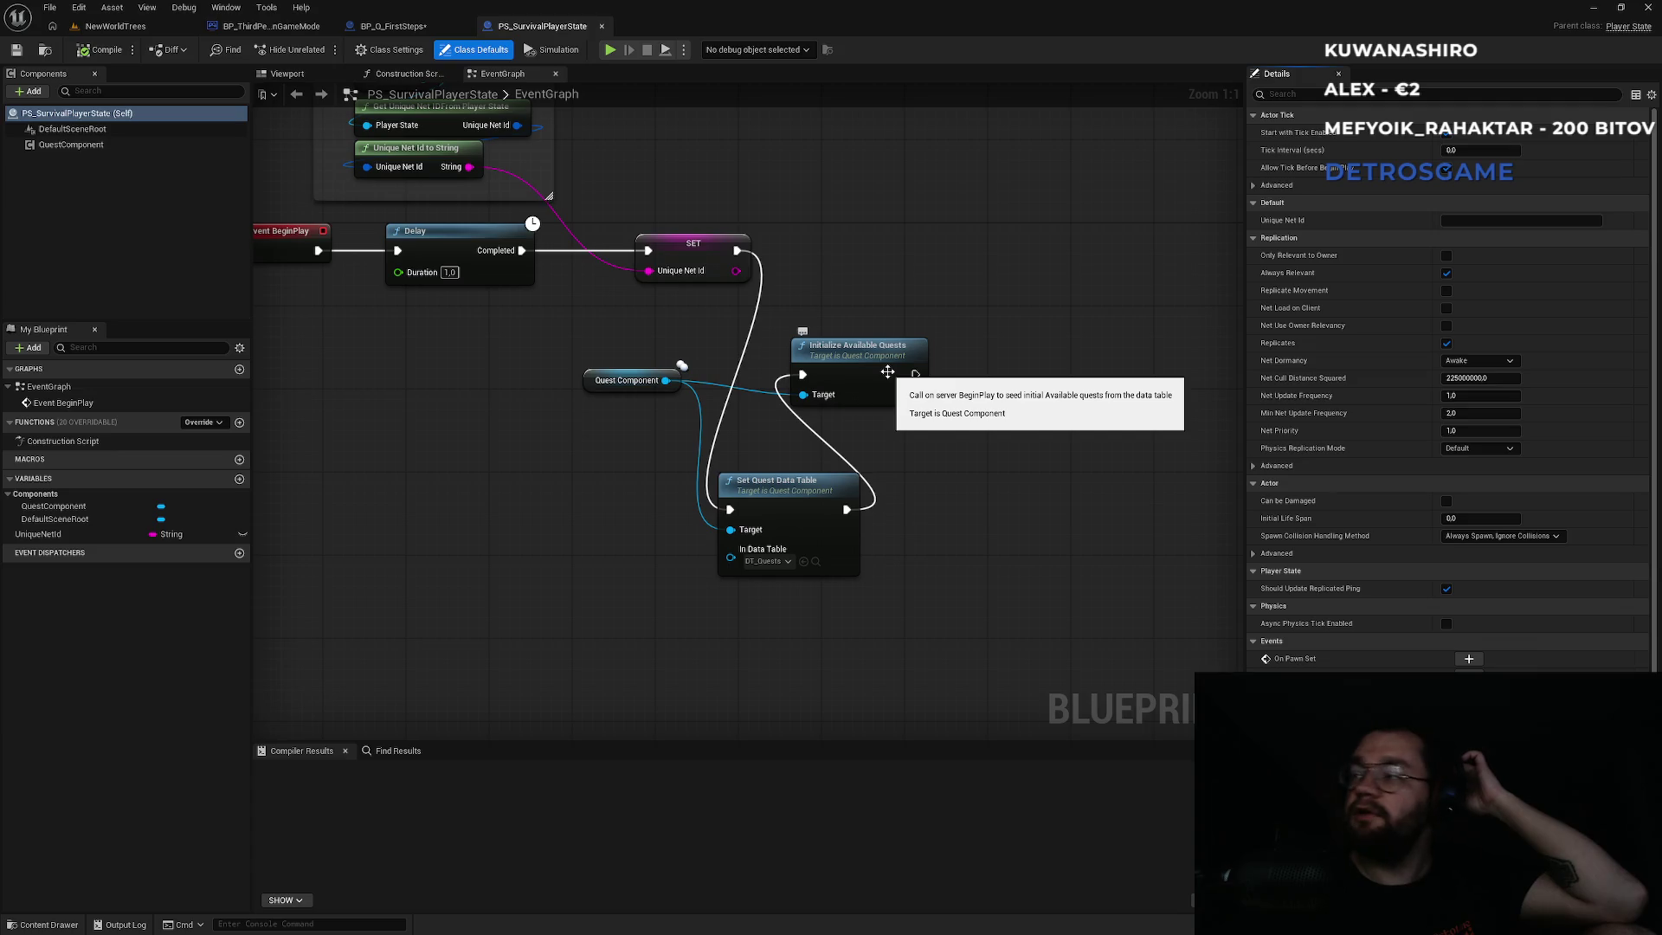
{"action": "mouse_move", "coordinate": [883, 257]}
{"action": "left_mouse_down"}
{"action": "mouse_move", "coordinate": [1083, 335]}
{"action": "mouse_move", "coordinate": [1002, 326]}
{"action": "mouse_move", "coordinate": [914, 352]}
{"action": "left_mouse_up"}
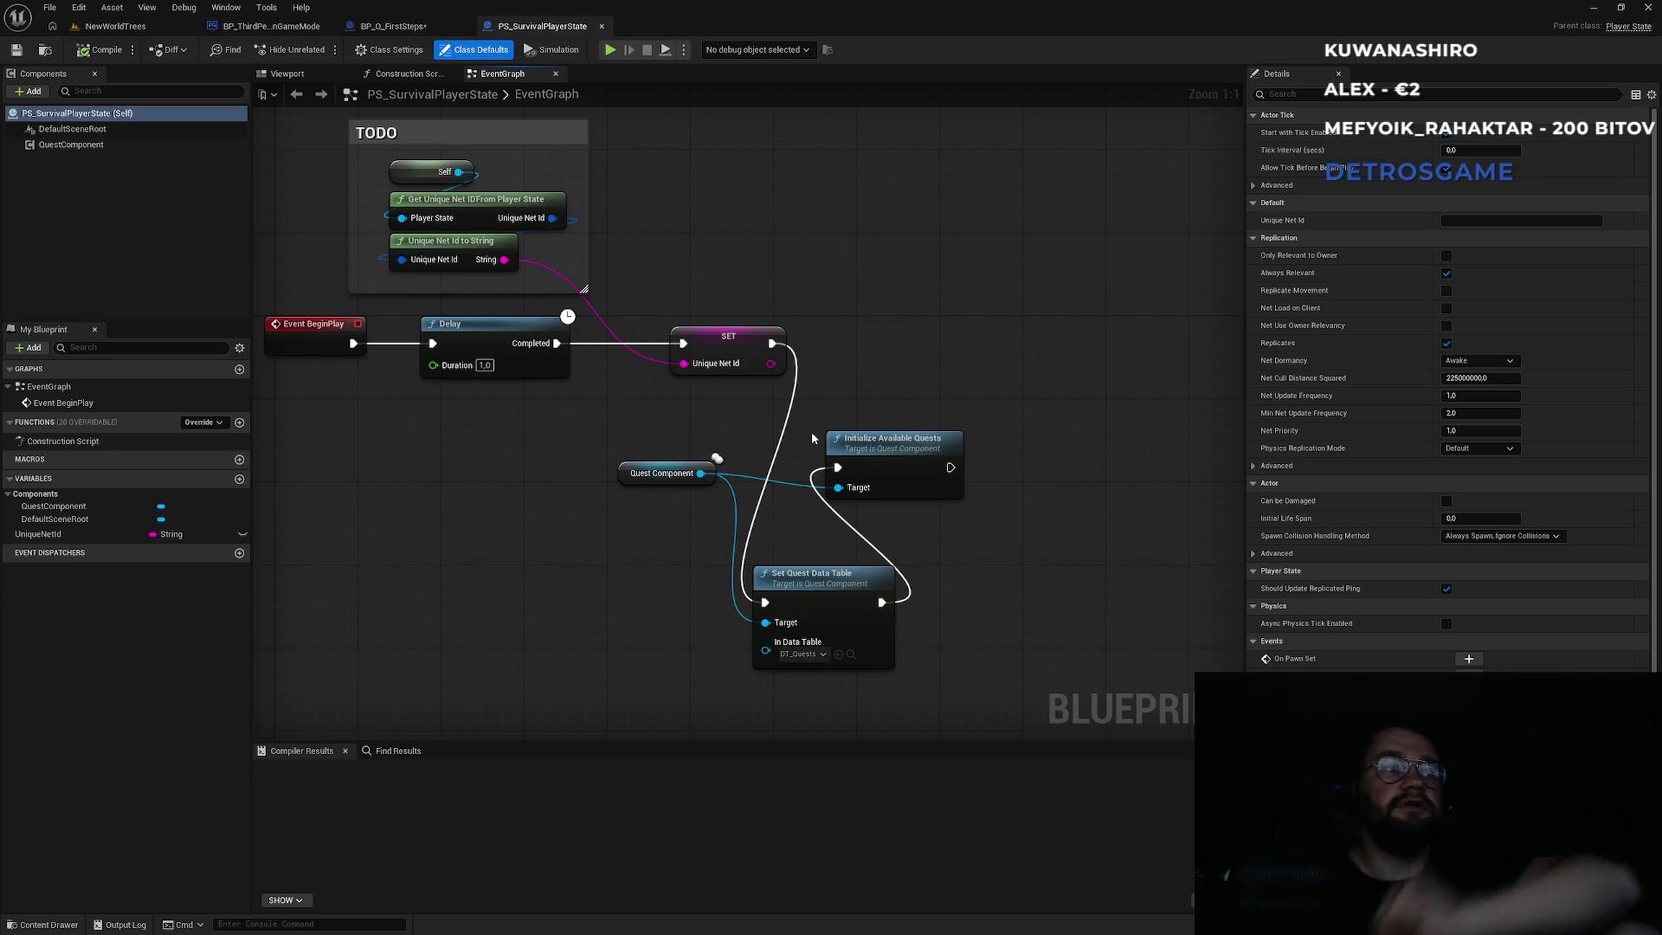
Add a Switch Has Authority node after SET and shift Initialize Available Quests right.
{"action": "mouse_move", "coordinate": [773, 343]}
{"action": "left_mouse_down"}
{"action": "mouse_move", "coordinate": [791, 360]}
{"action": "mouse_move", "coordinate": [844, 342]}
{"action": "left_mouse_up"}
{"action": "type", "text": "has auth"}
{"action": "left_click", "coordinate": [955, 465]}
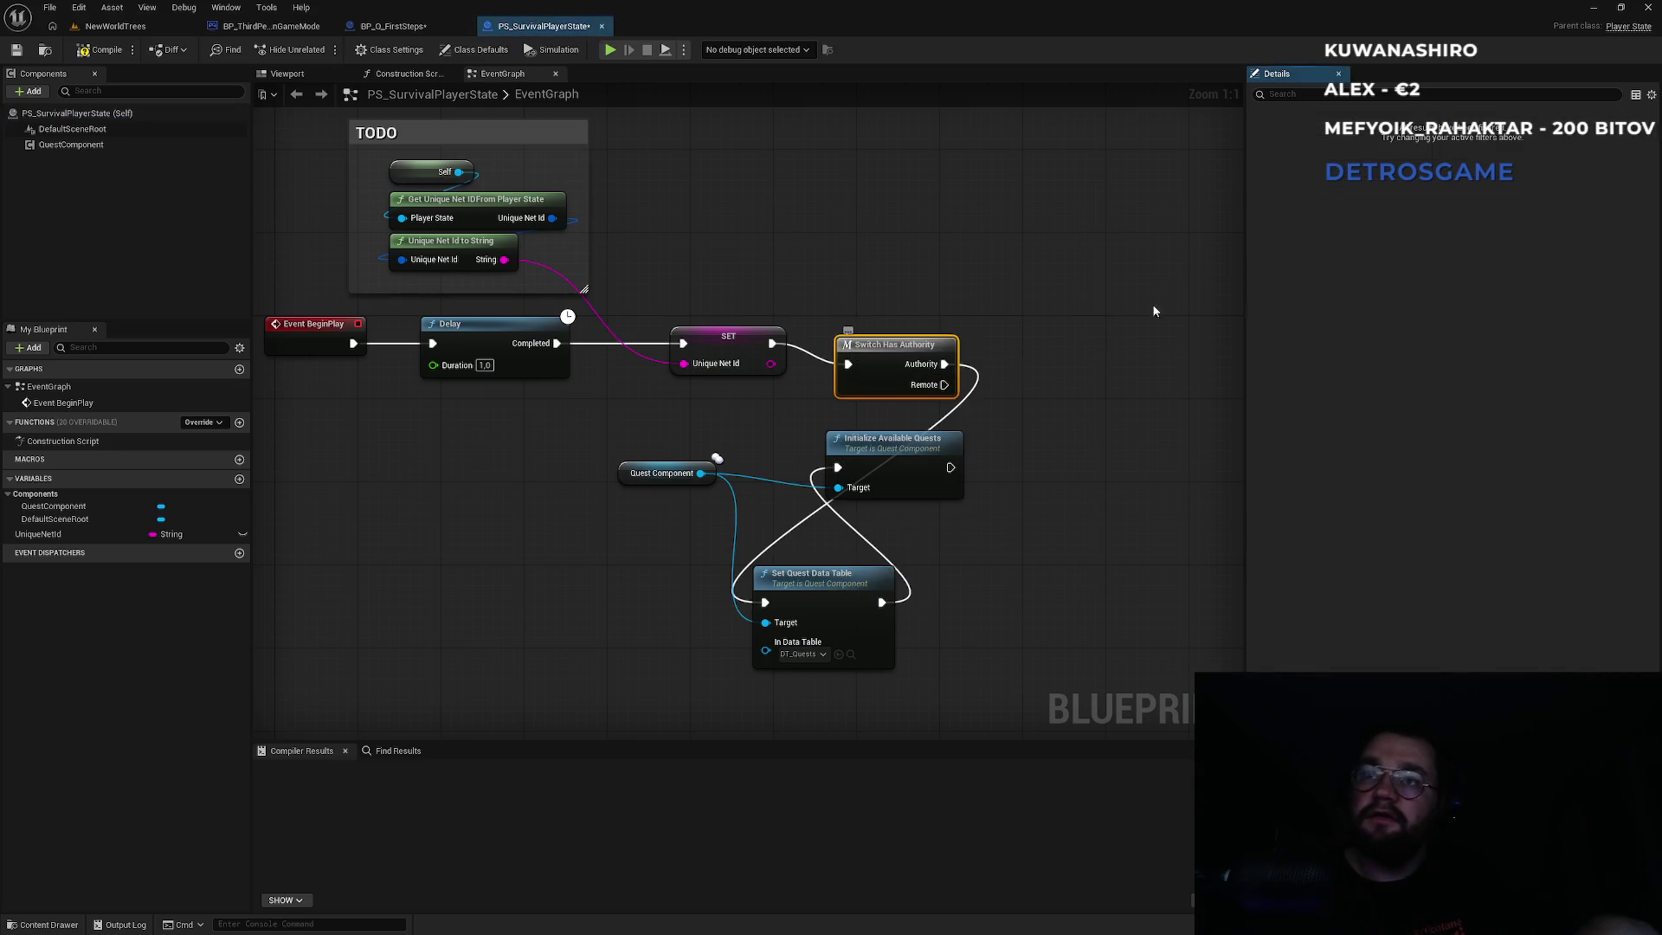
{"action": "left_click_drag", "start_coordinate": [954, 465], "coordinate": [1109, 558]}
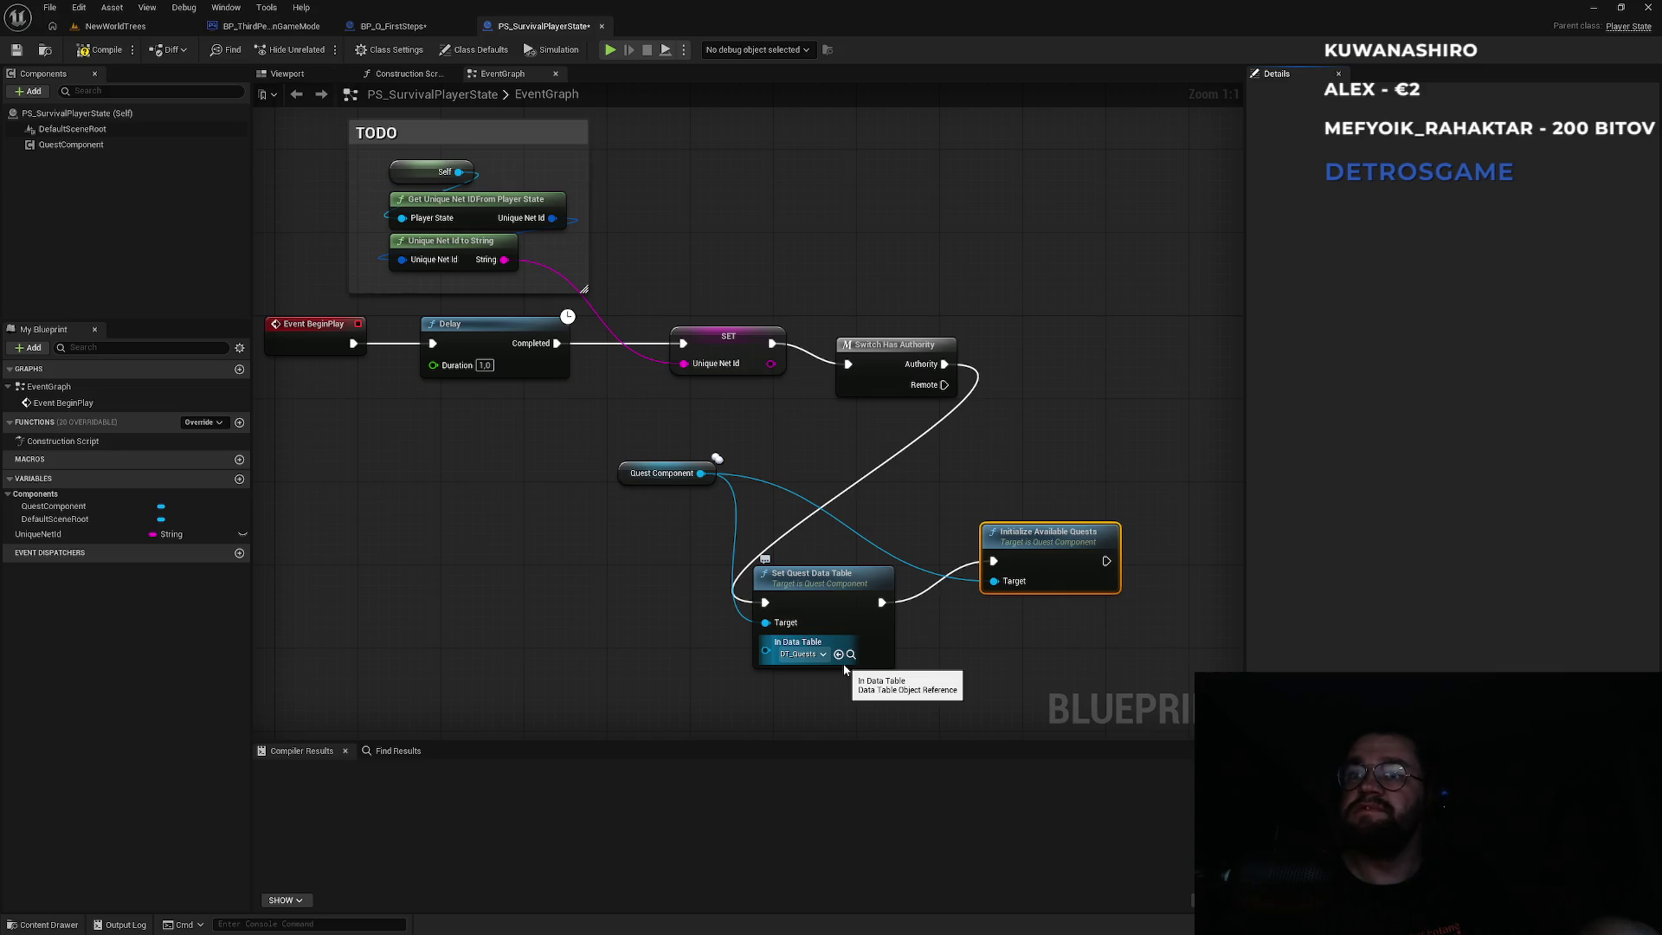
Check the Q_FirstSteps quest ID set in BP_Q_FirstSteps.
{"action": "left_click", "coordinate": [399, 28]}
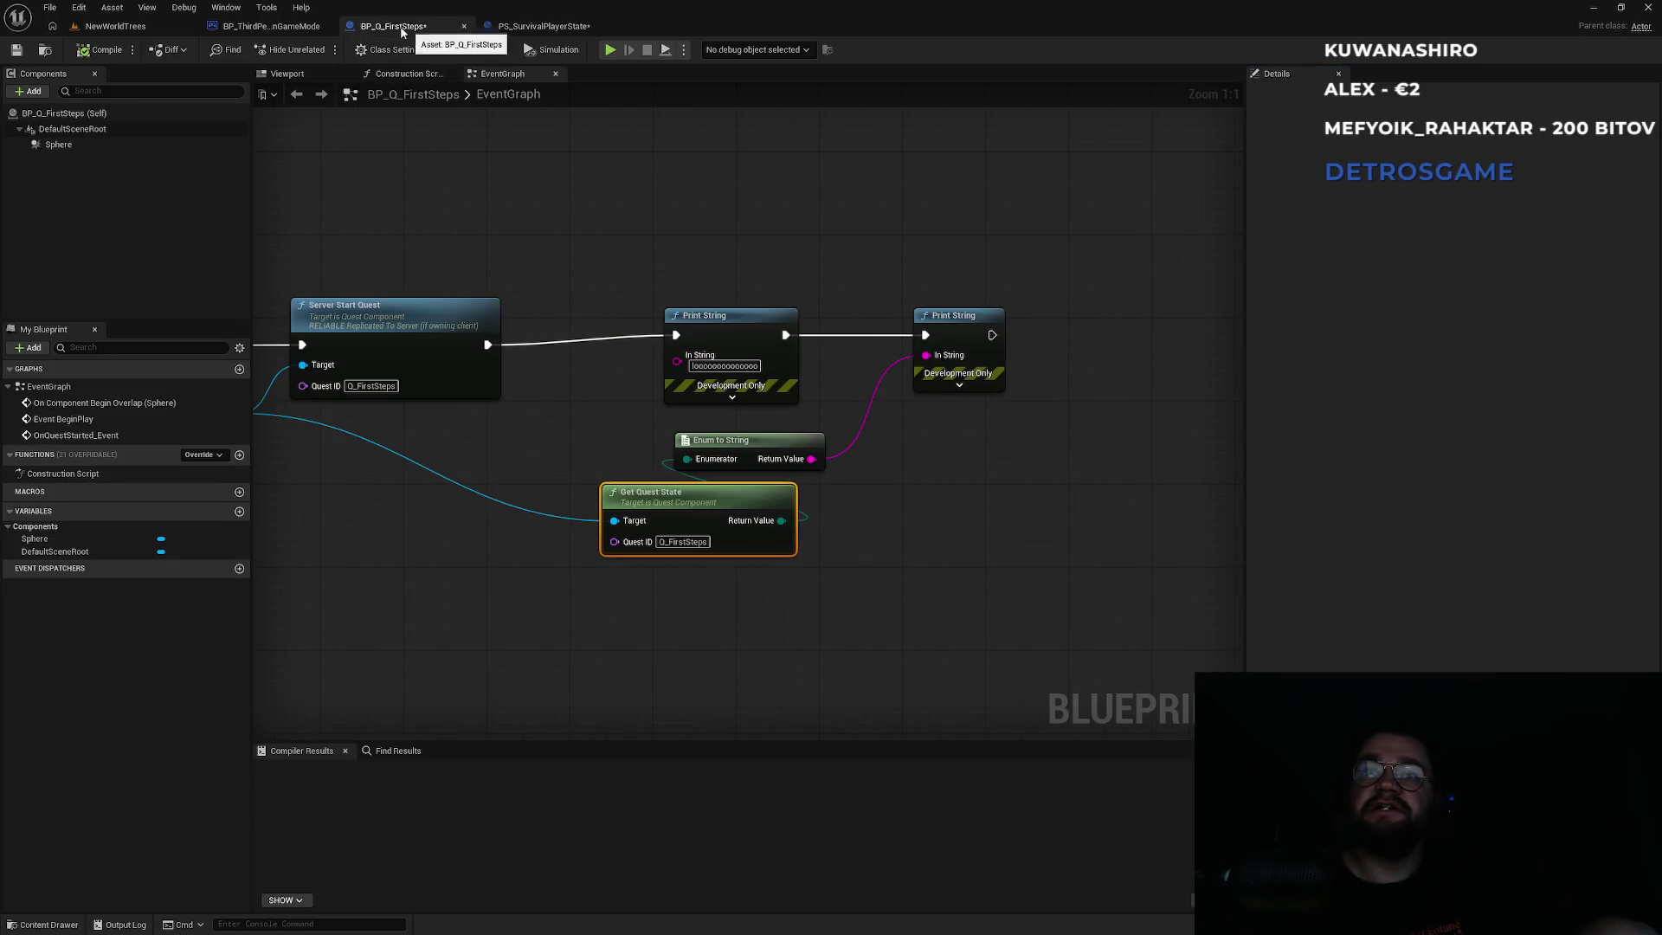
{"action": "left_click", "coordinate": [683, 542]}
{"action": "left_click", "coordinate": [656, 619]}
{"action": "left_click", "coordinate": [113, 25]}
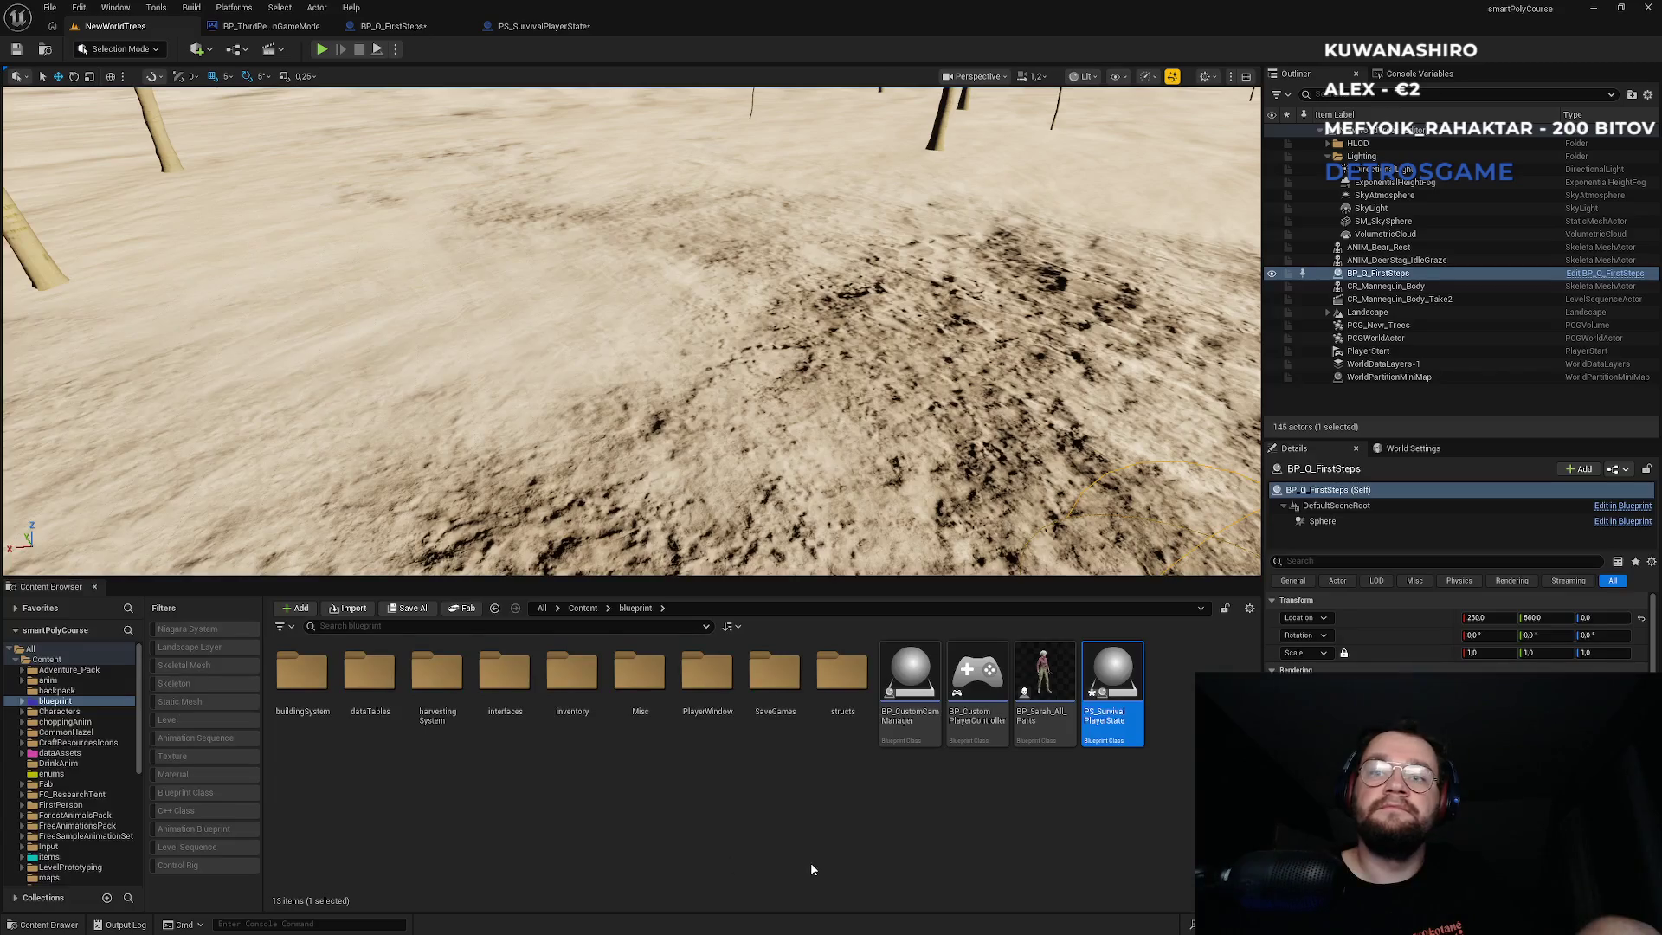
Browse from PS_SurvivalPlayerState's data table pin to DT_Quests and confirm its Q_FirstSteps row.
{"action": "left_click", "coordinate": [539, 26]}
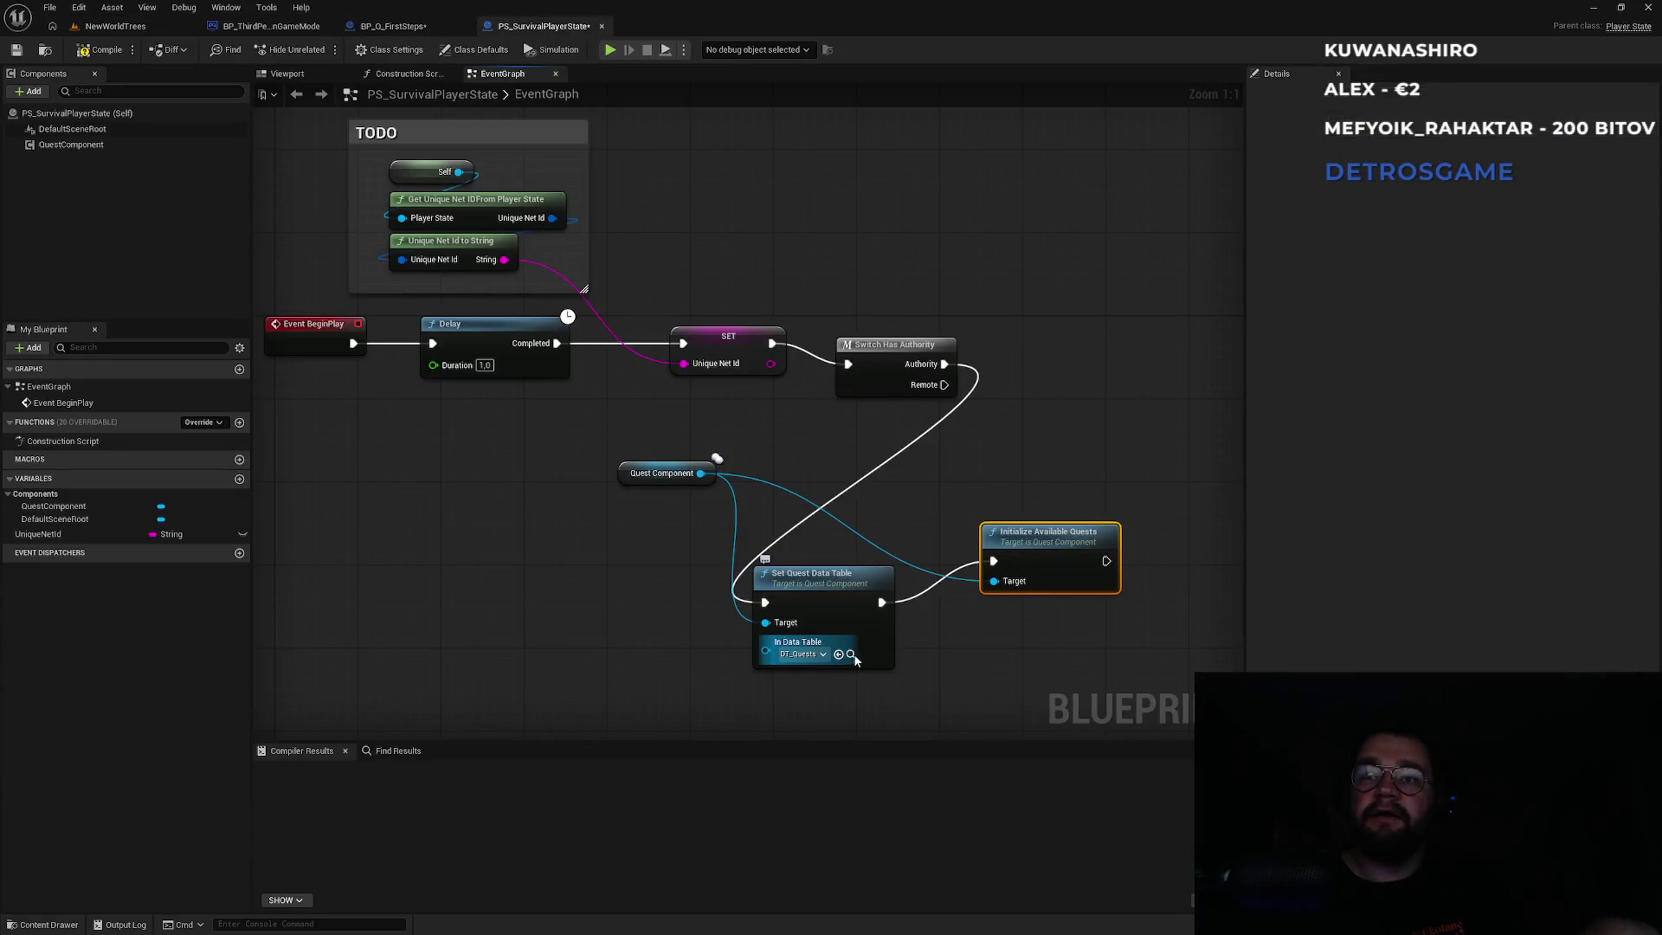
{"action": "left_click", "coordinate": [851, 655]}
{"action": "double_click", "coordinate": [381, 697]}
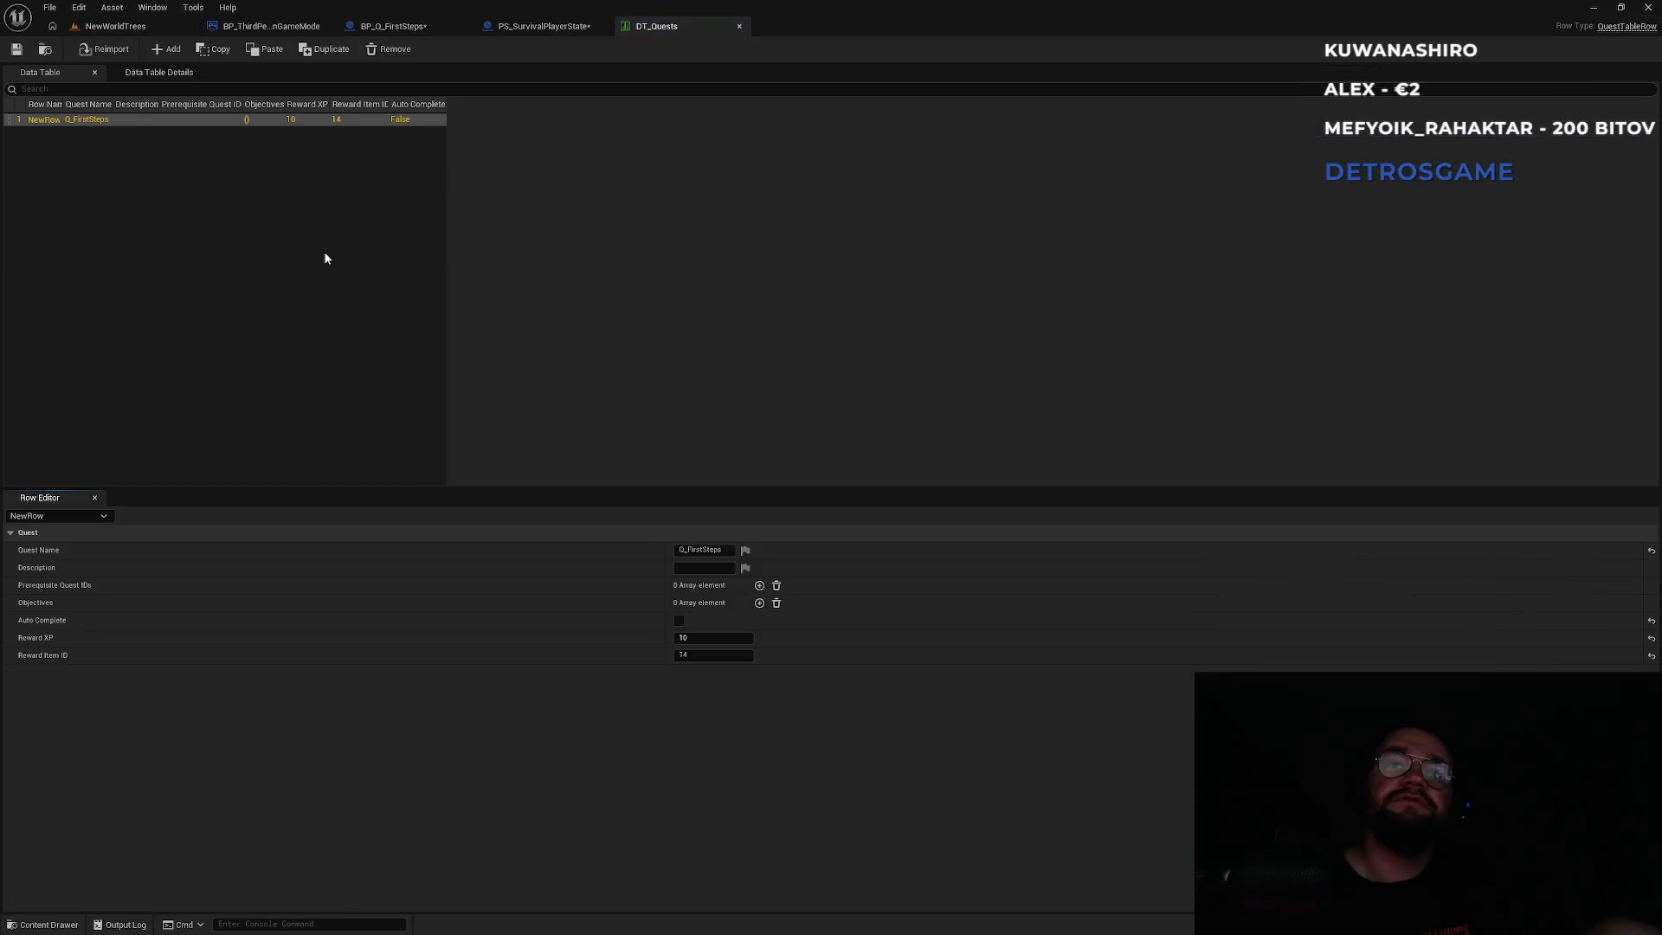
{"action": "left_click", "coordinate": [692, 551]}
{"action": "left_click", "coordinate": [549, 26]}
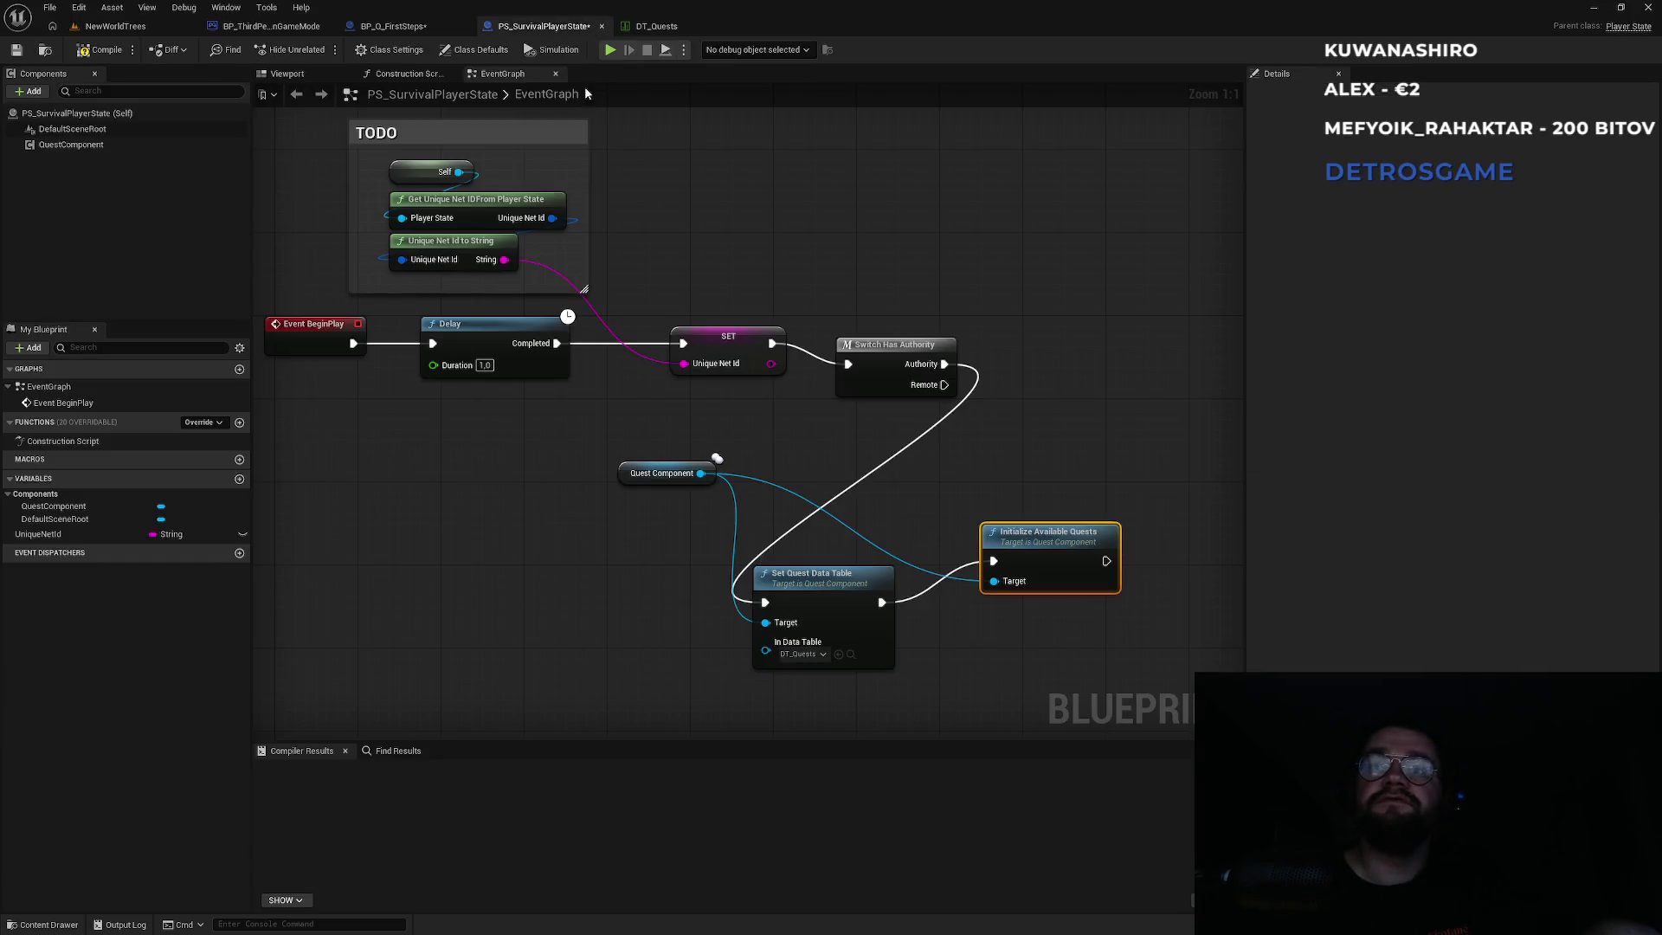
{"action": "left_click", "coordinate": [393, 26]}
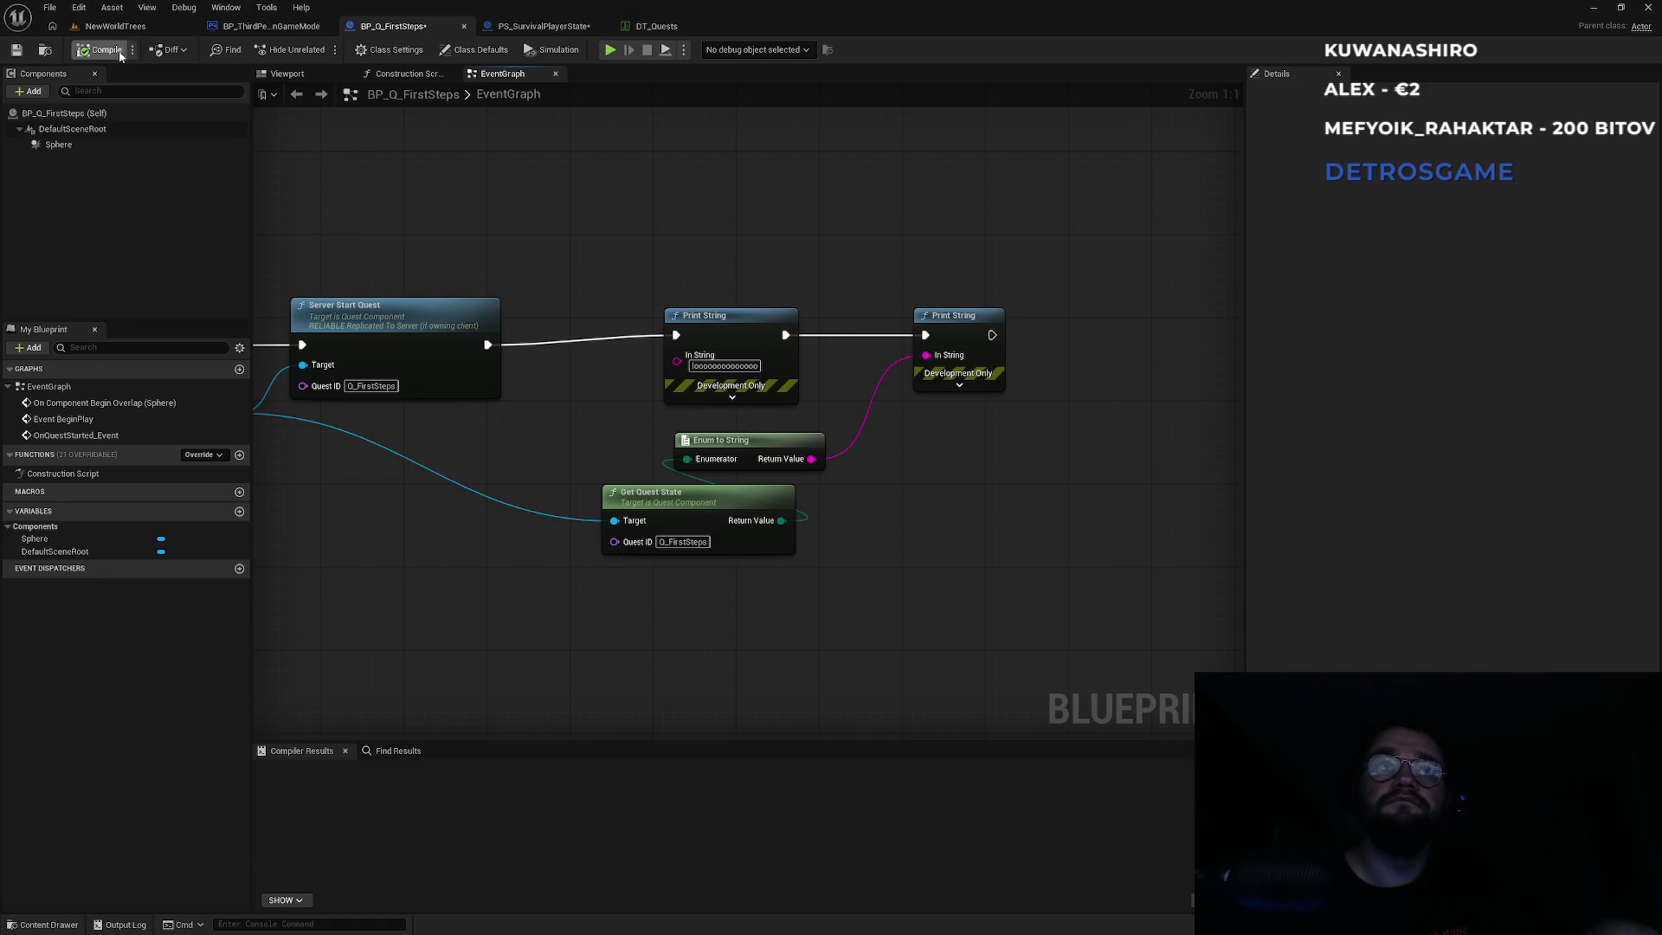
{"action": "left_click", "coordinate": [115, 26]}
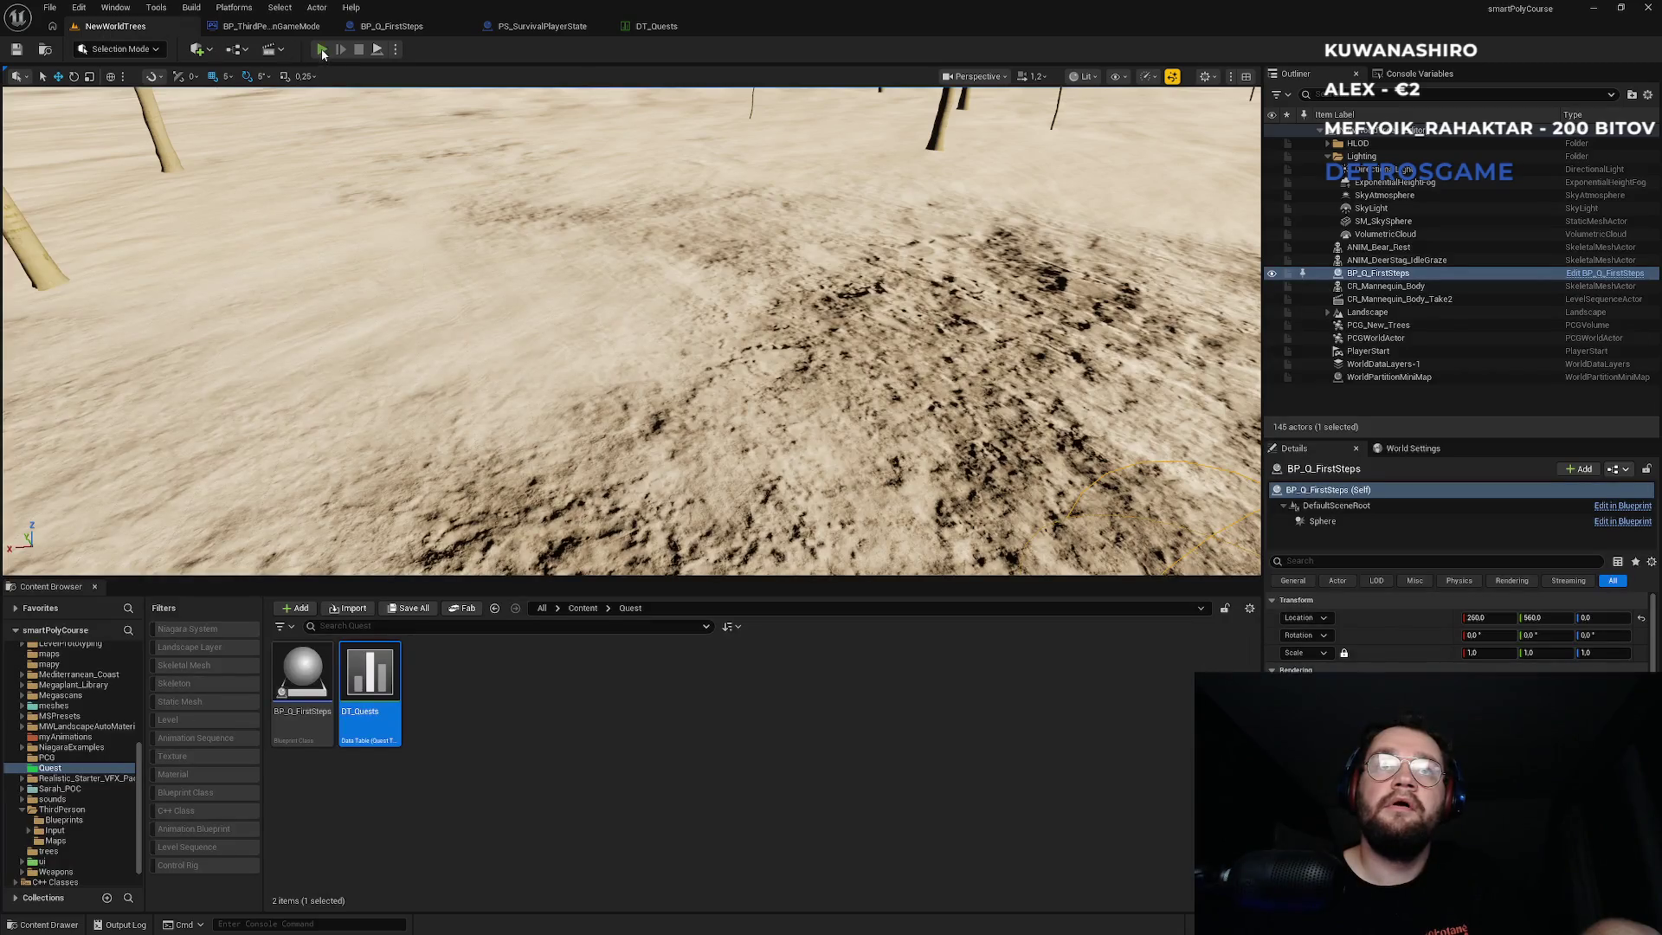
Play-test NewWorldTrees, which prints Completed, Locked and Hehe Quest, then reopen BP_ThirdPersonGameMode.
{"action": "key", "text": "alt+p"}
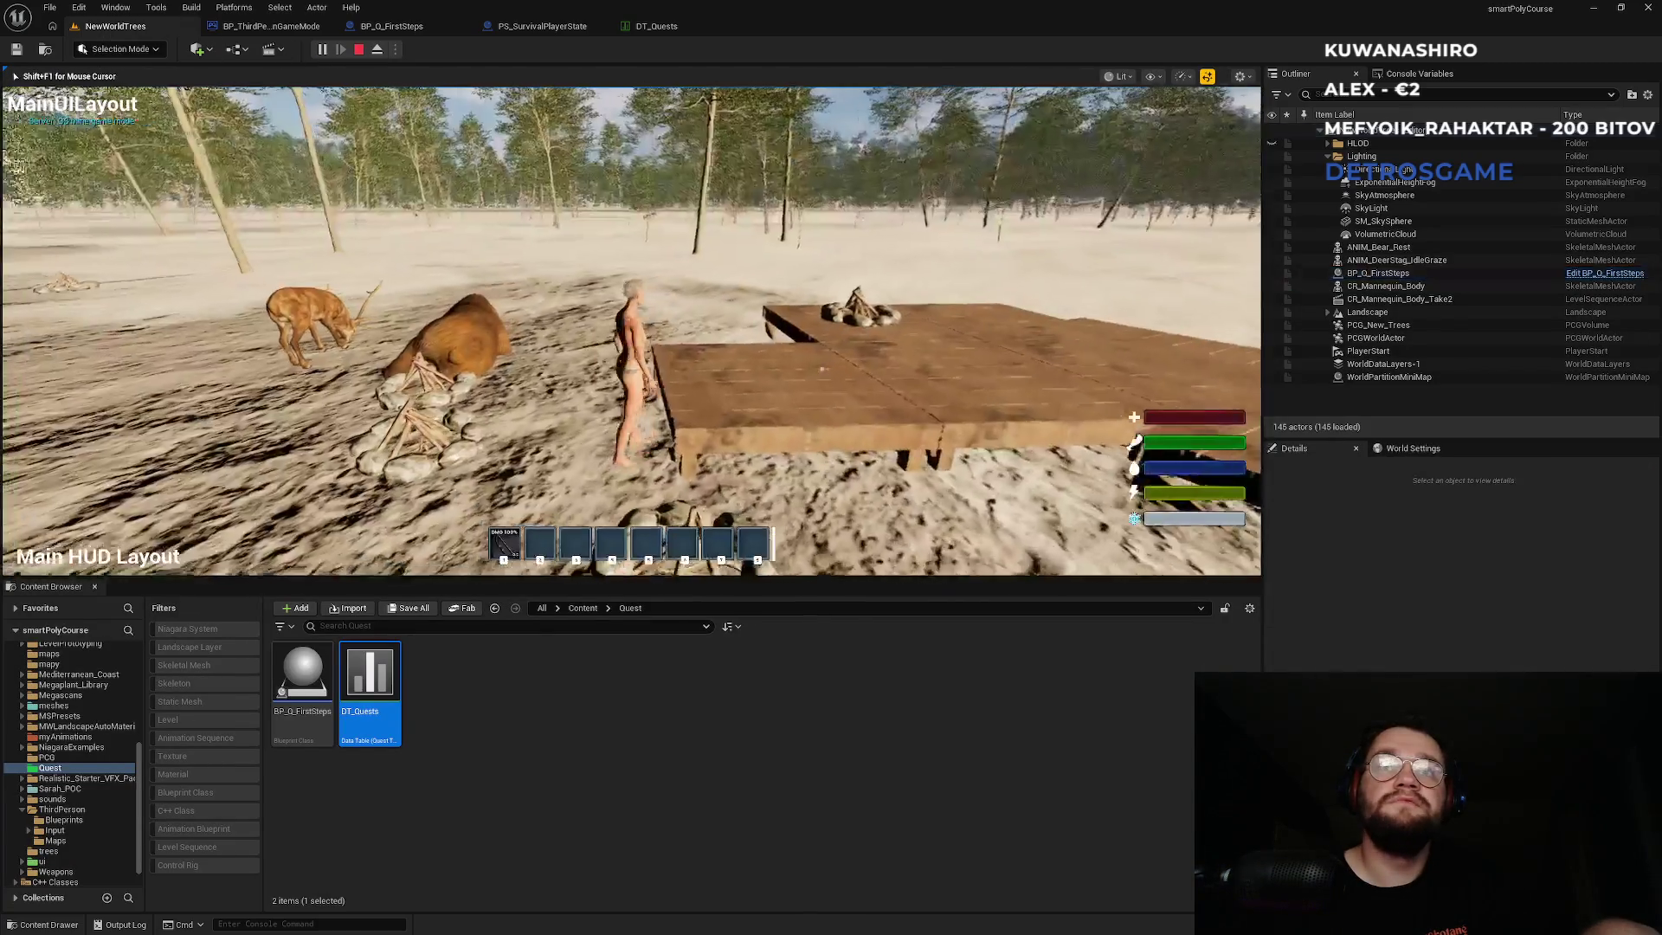
{"action": "key", "text": "w"}
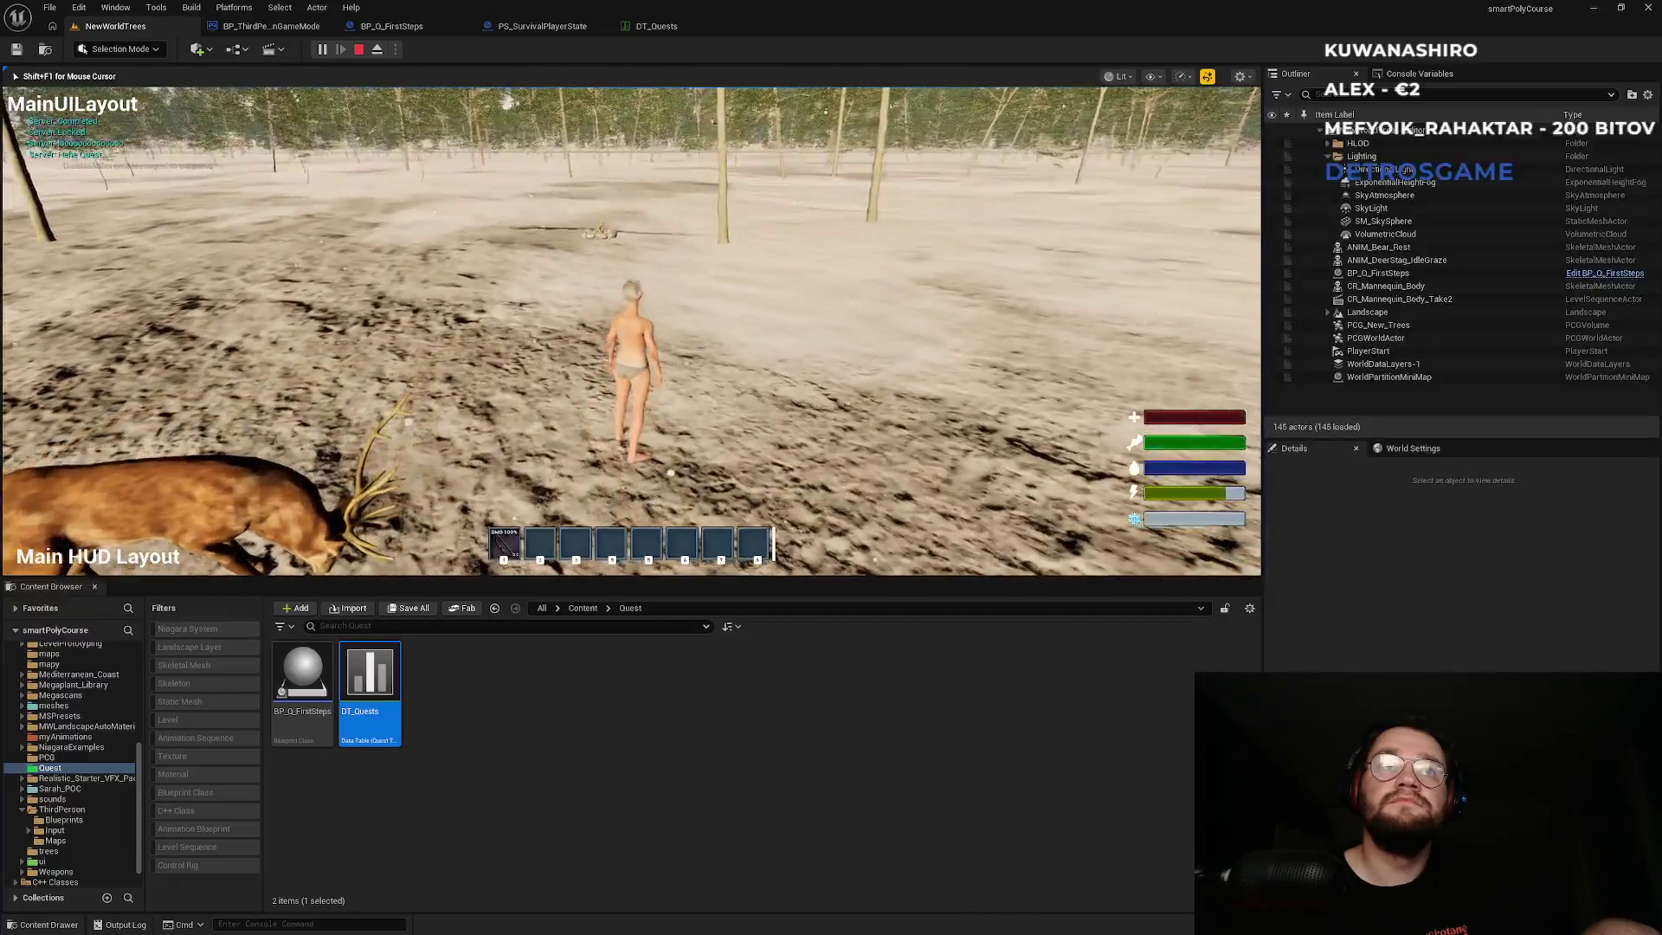
{"action": "key", "text": "Escape"}
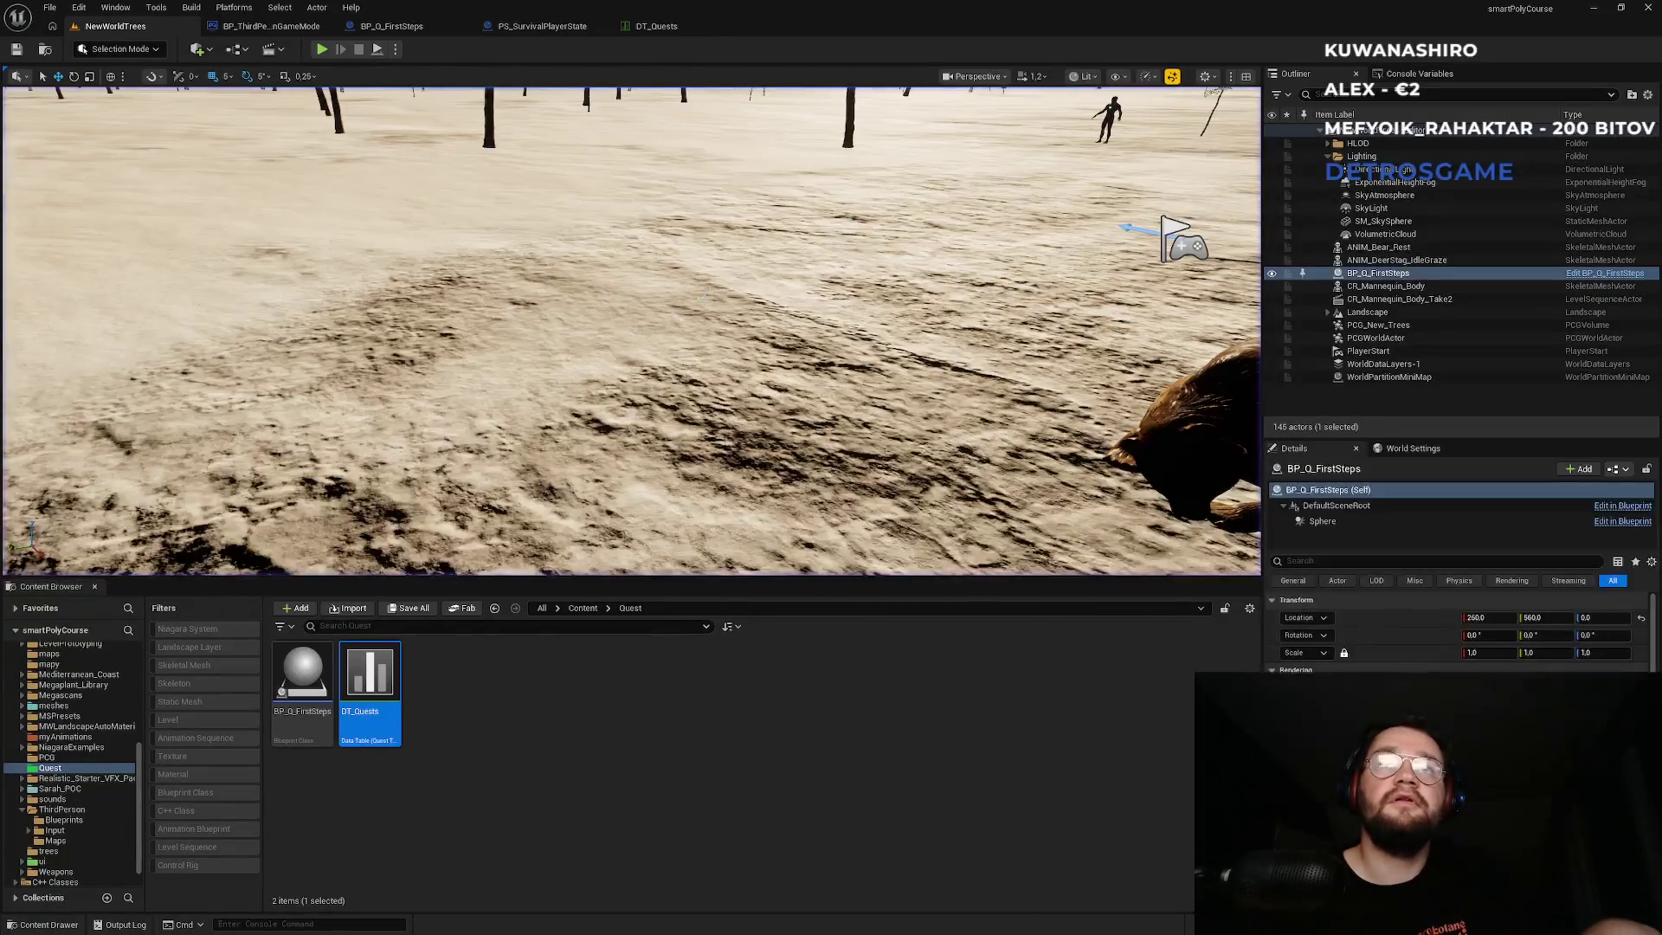
{"action": "left_click", "coordinate": [271, 26]}
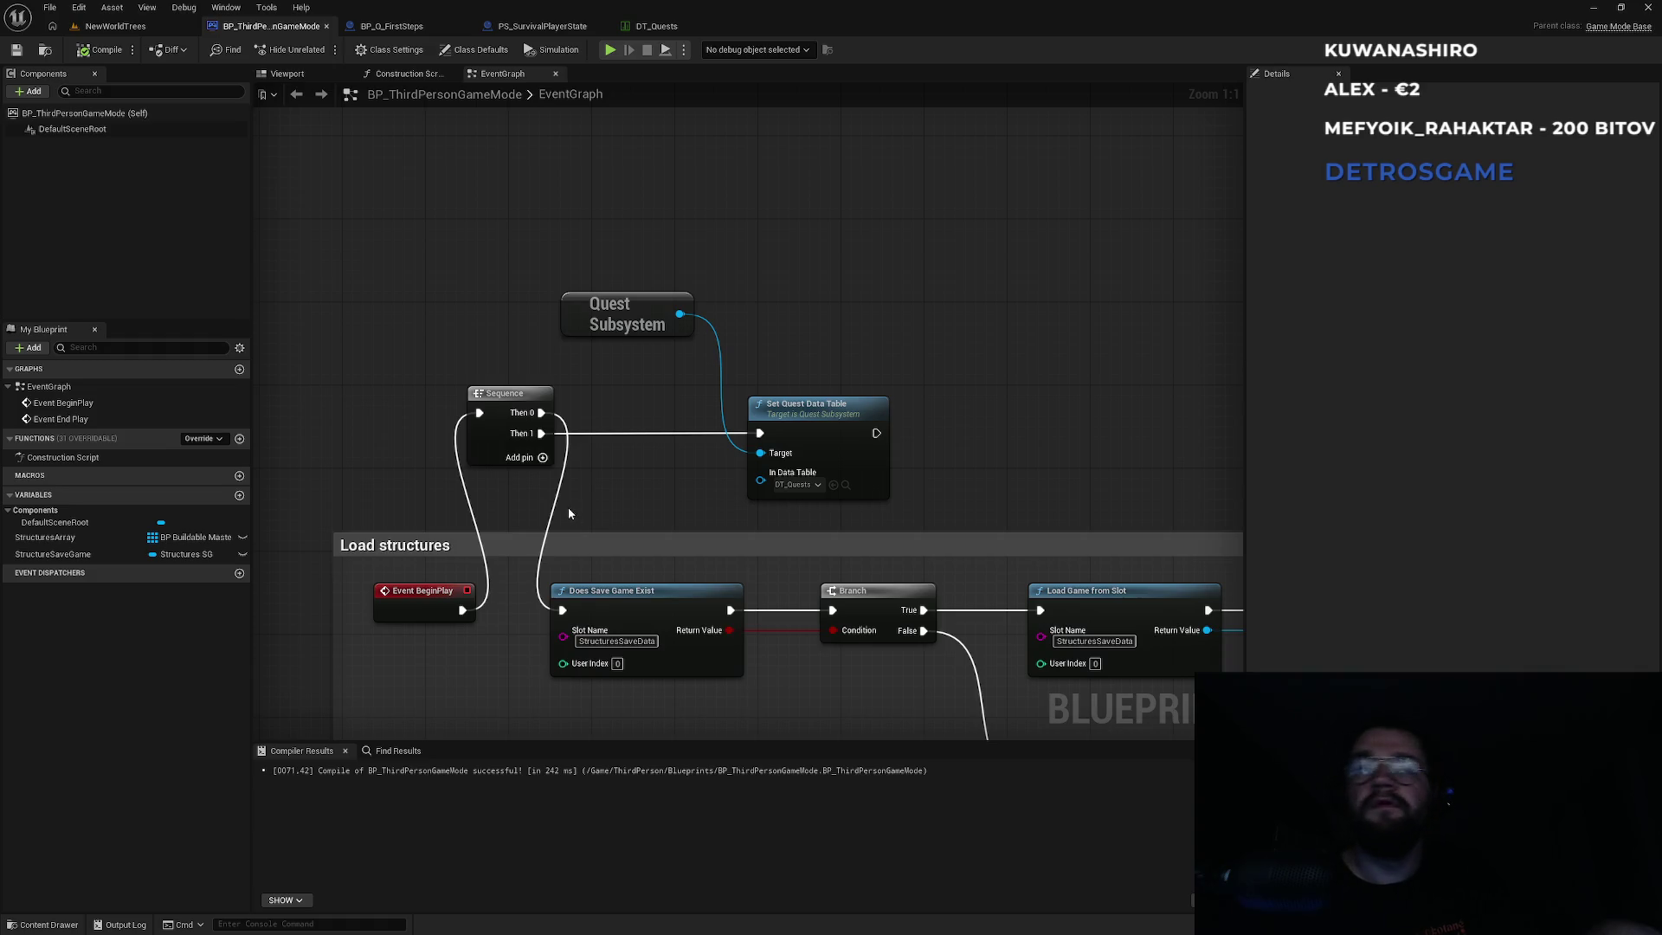
{"action": "key", "text": "super"}
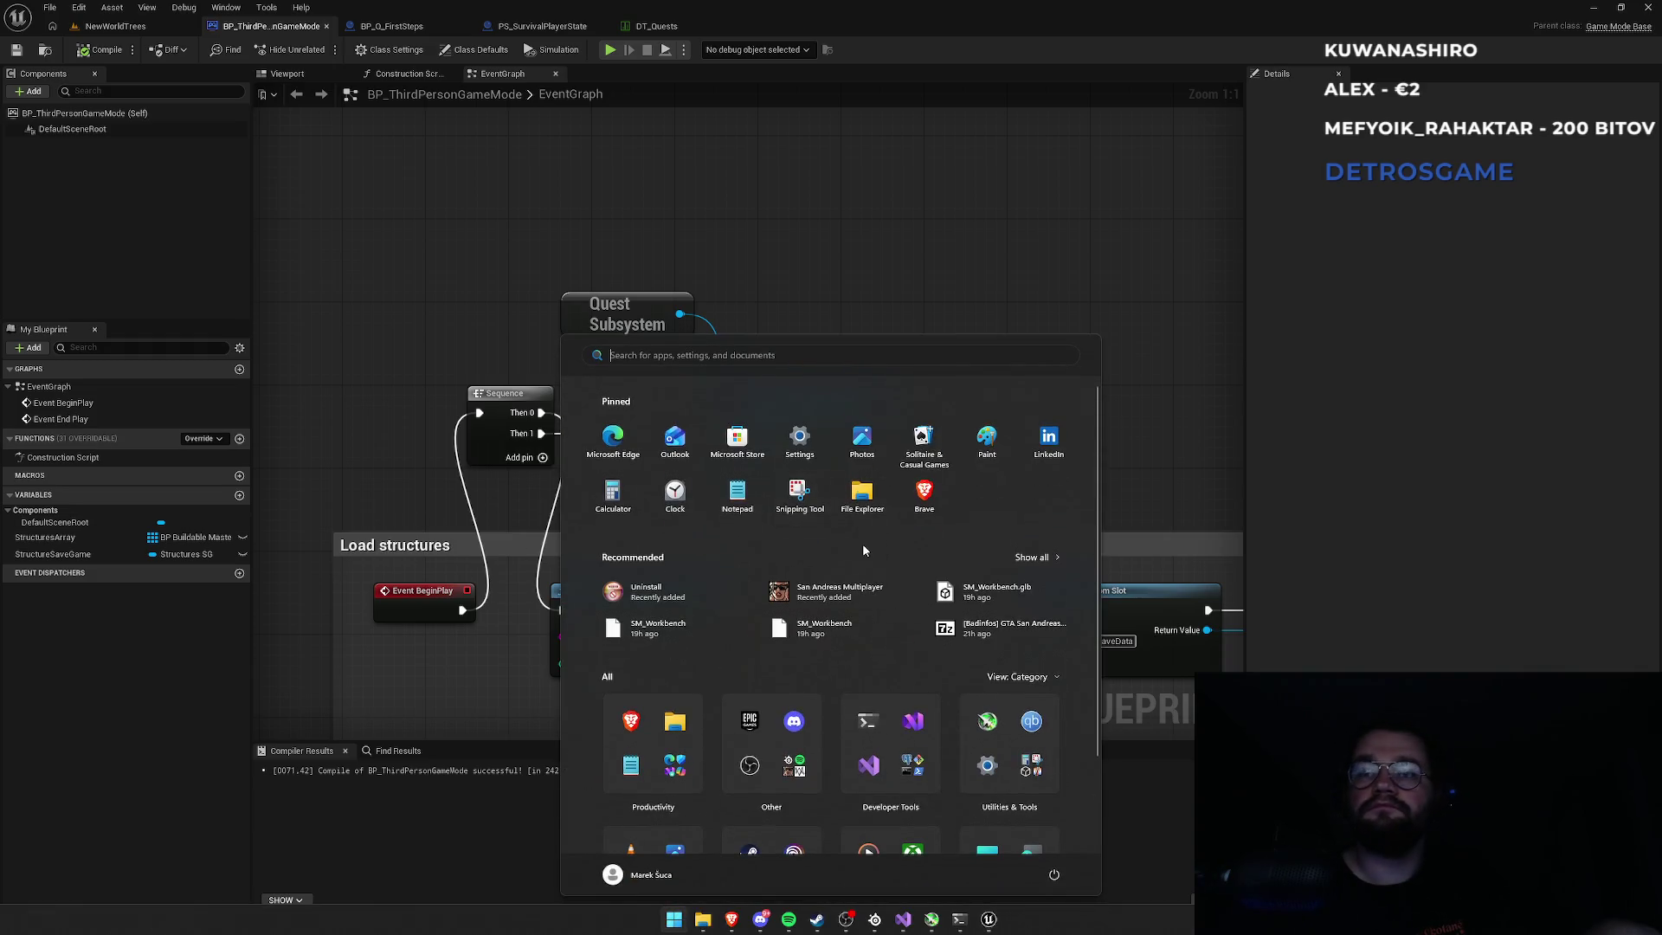
Bring Visual Studio forward and try a search for 'locked' in the current file.
{"action": "key", "text": "super"}
{"action": "key", "text": "super"}
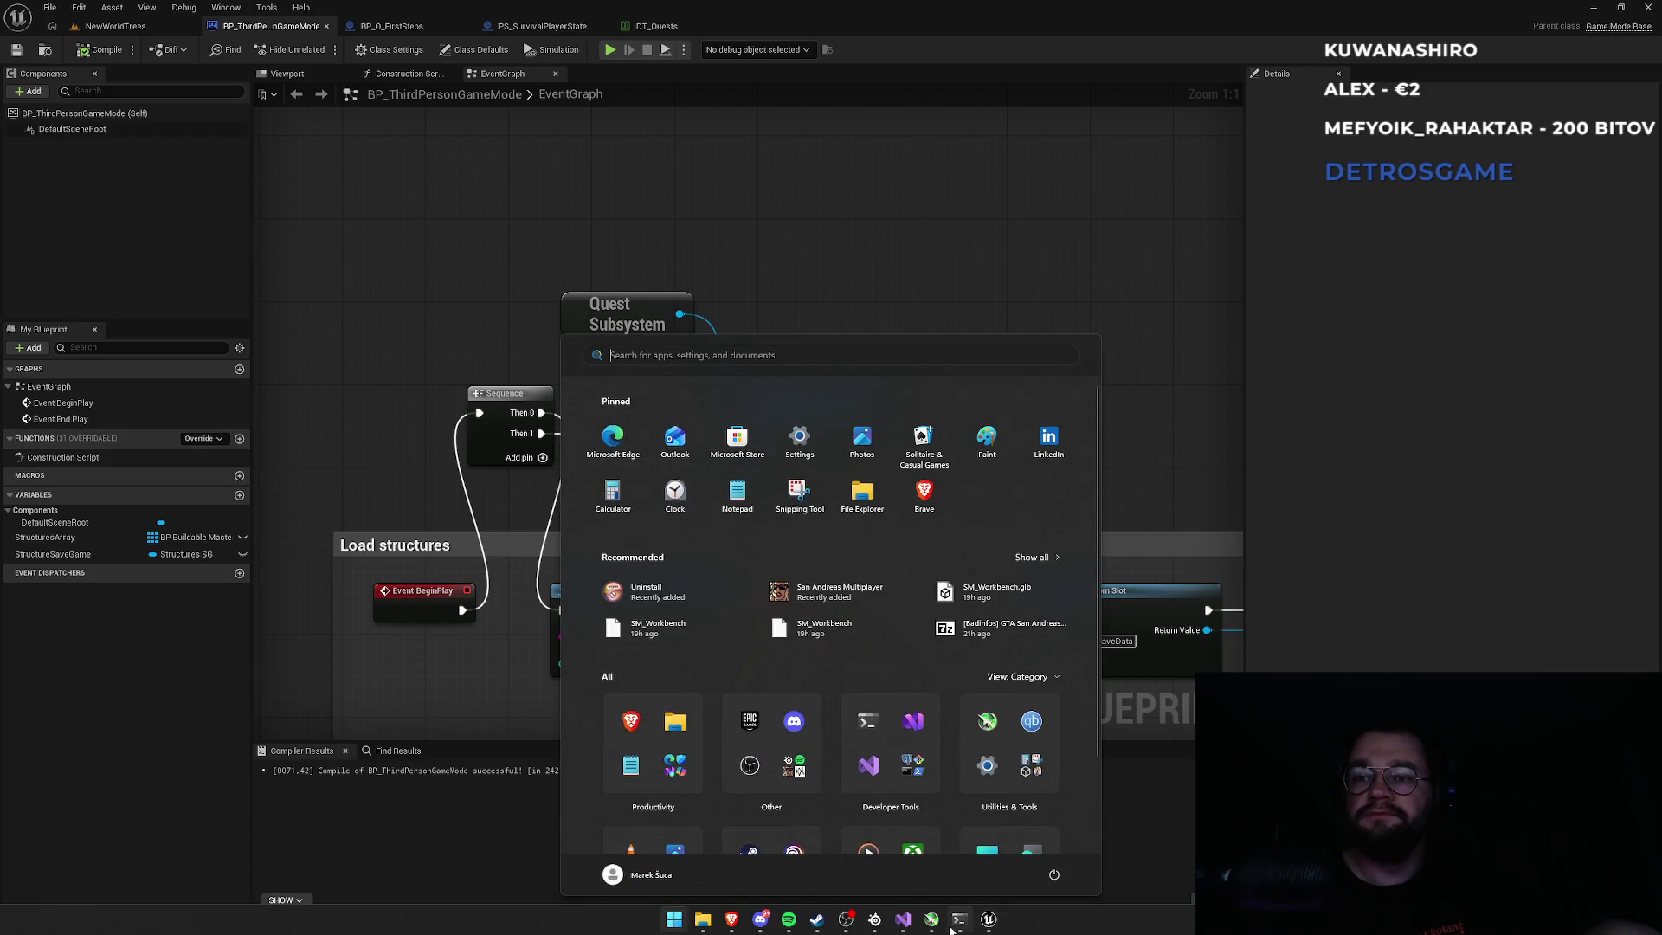
{"action": "left_click", "coordinate": [961, 920]}
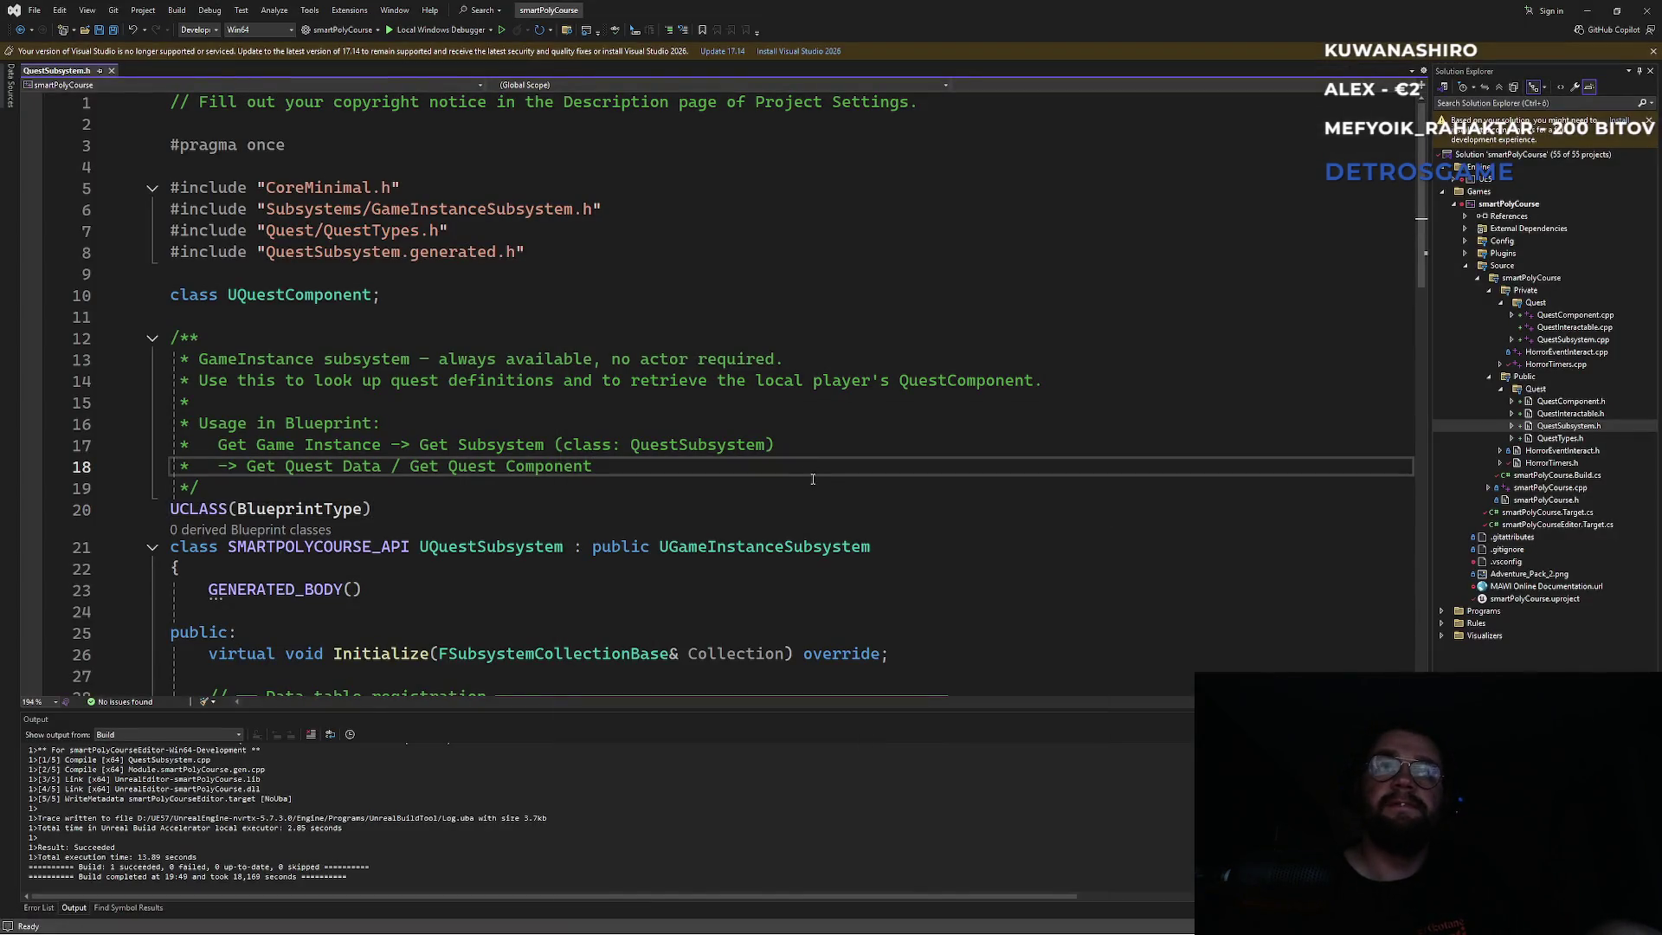
{"action": "key", "text": "ctrl+f"}
{"action": "type", "text": "locked"}
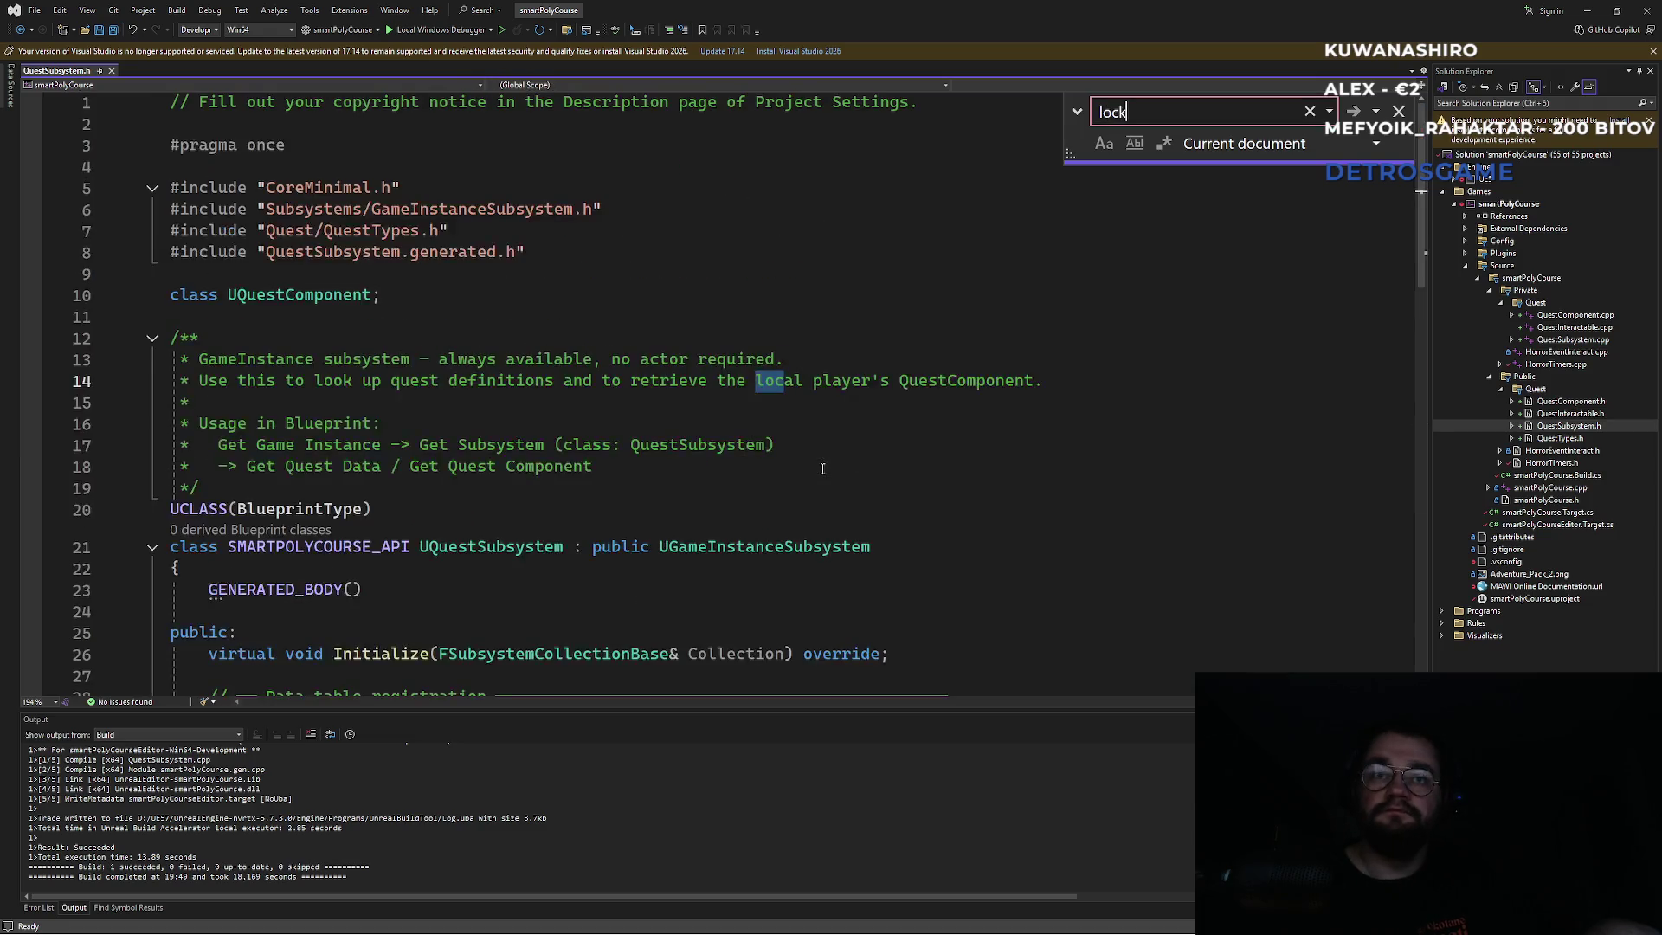
{"action": "key", "text": "Escape"}
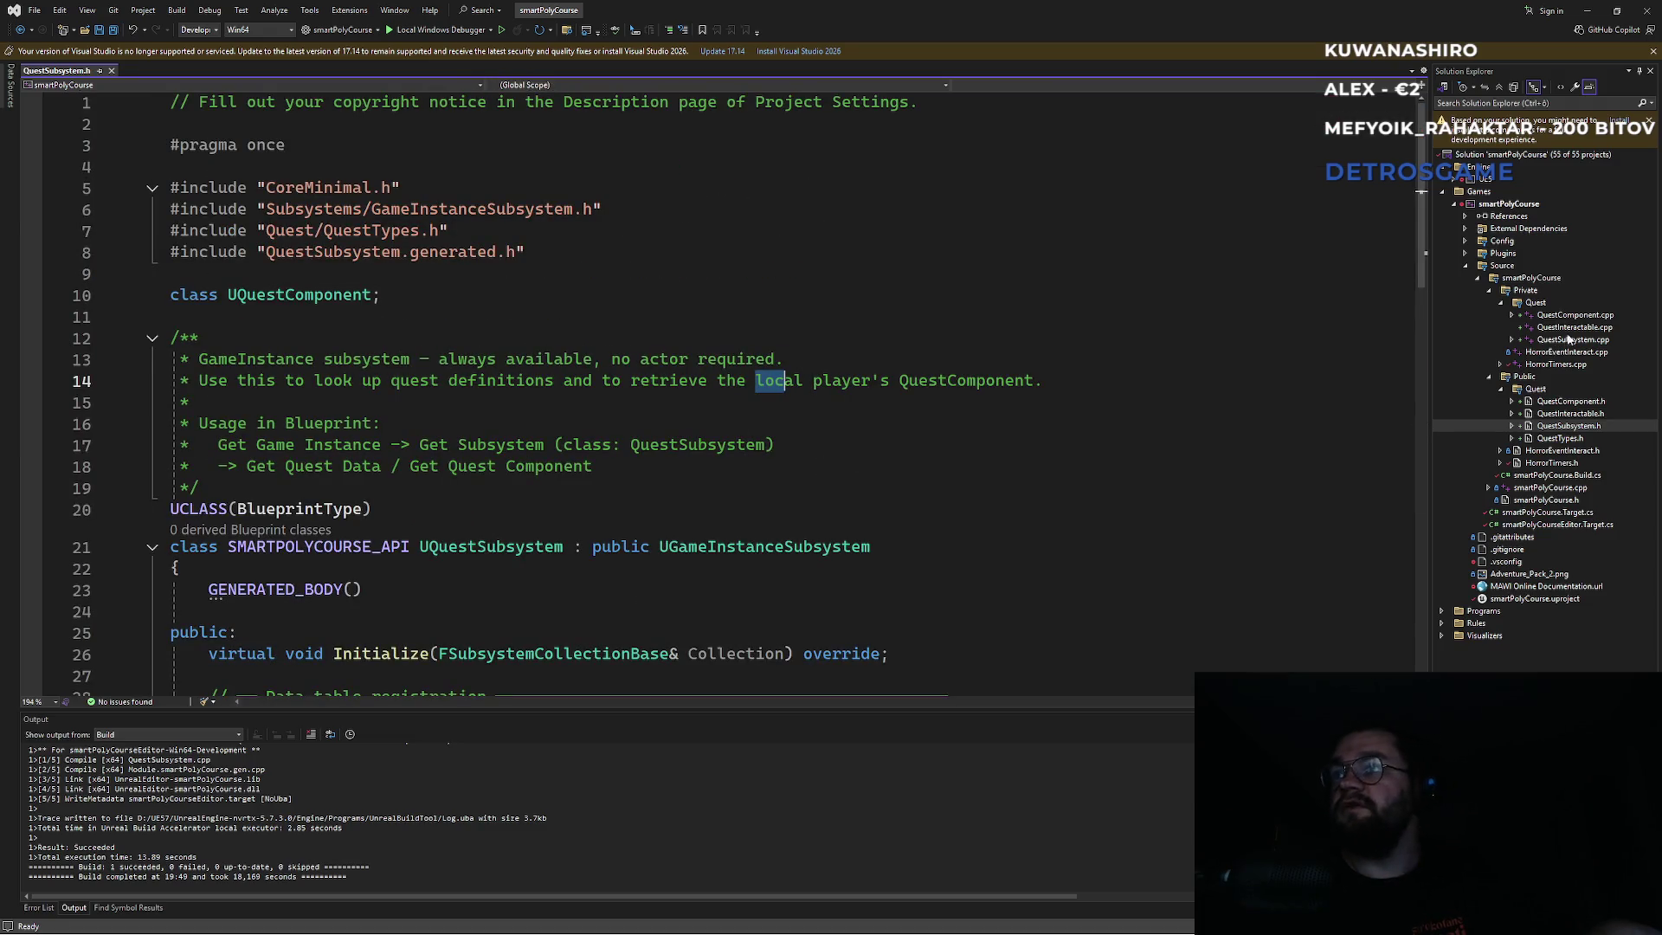
Open QuestComponent.cpp and place the cursor inside BeginPlay at line 15.
{"action": "double_click", "coordinate": [1574, 314]}
{"action": "left_click", "coordinate": [862, 399]}
{"action": "key", "text": "ctrl+f"}
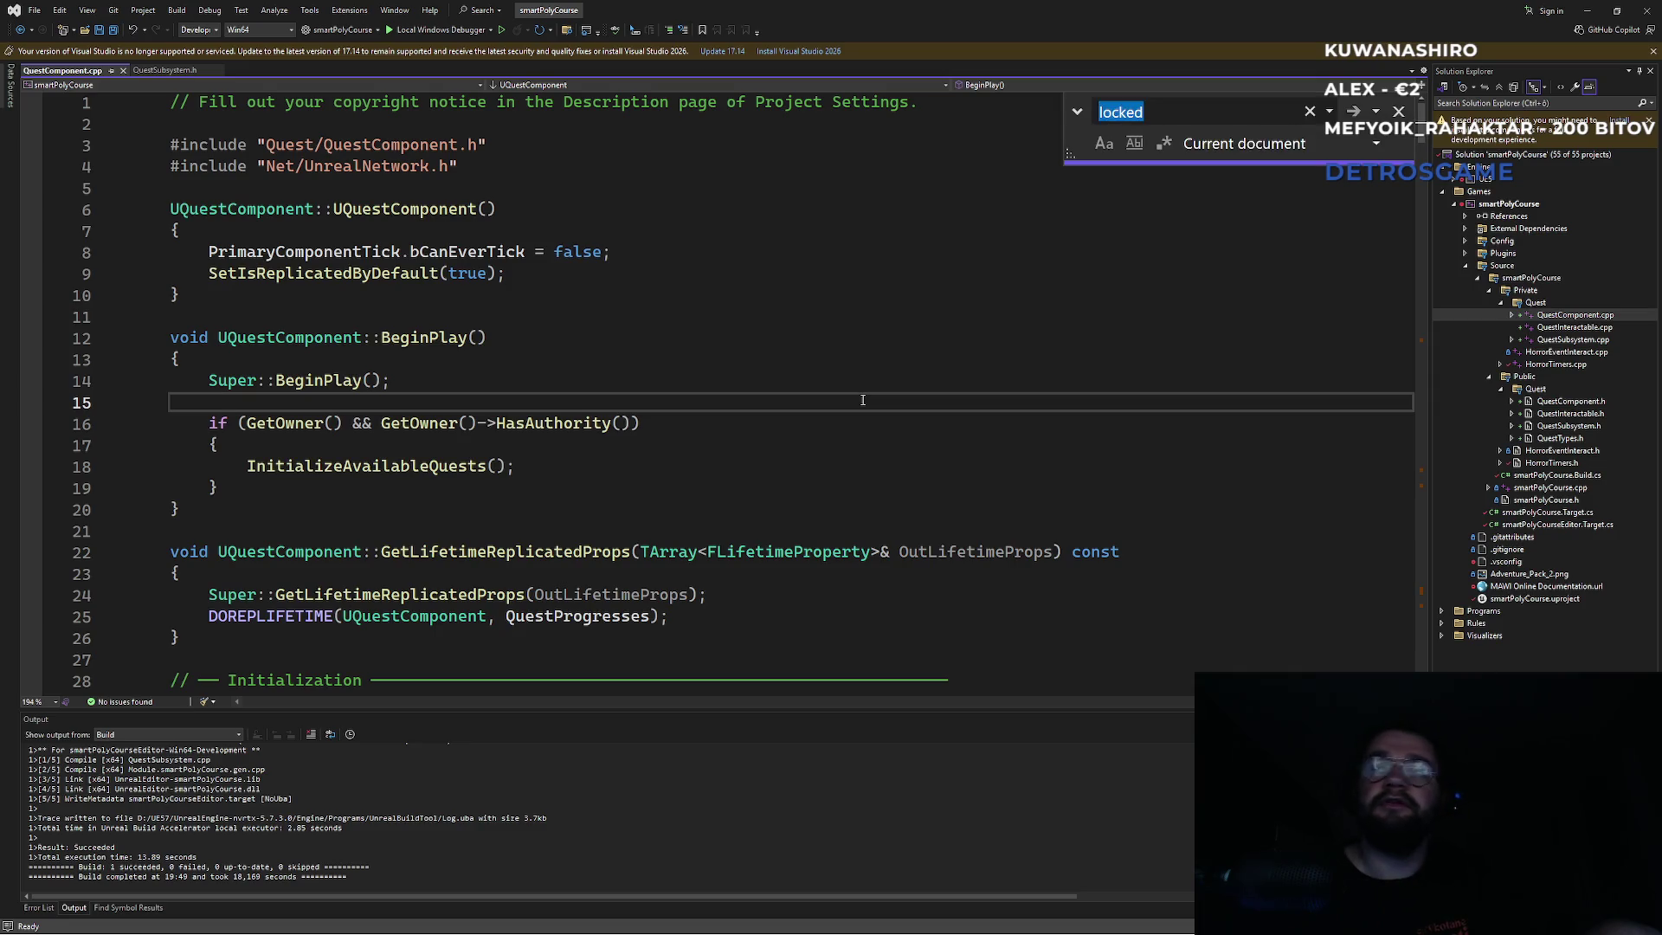
{"action": "key", "text": "Escape"}
Open QuestTypes.h and go to the Locked value of the EQuestState enum.
{"action": "double_click", "coordinate": [1561, 438]}
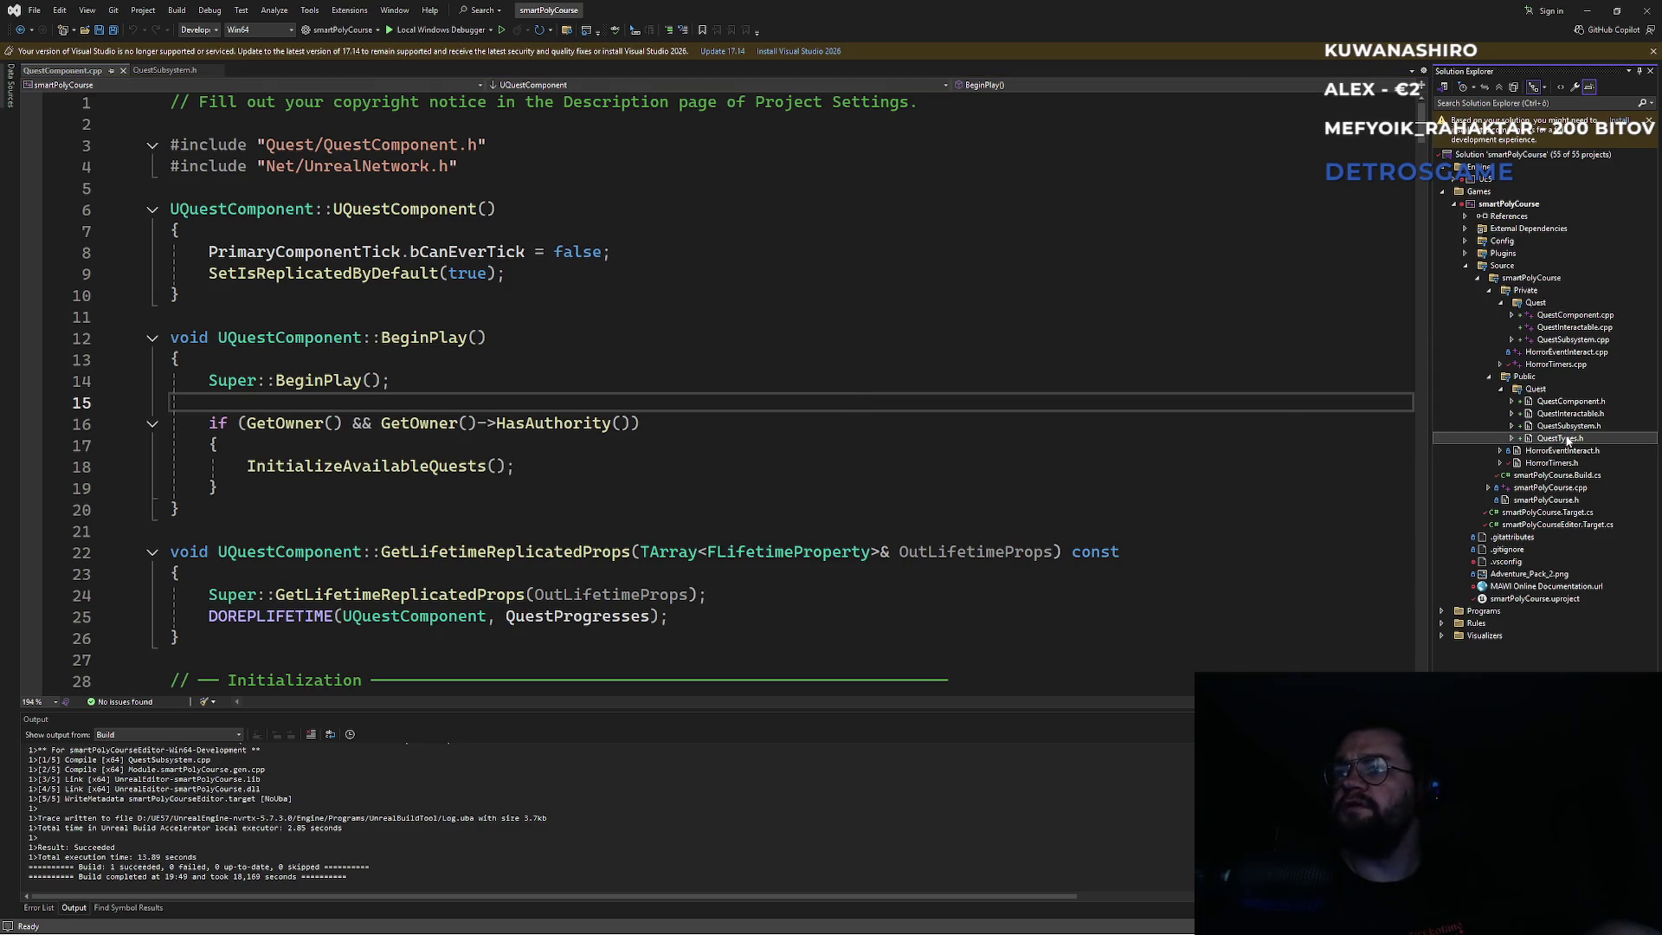
{"action": "left_click", "coordinate": [736, 401]}
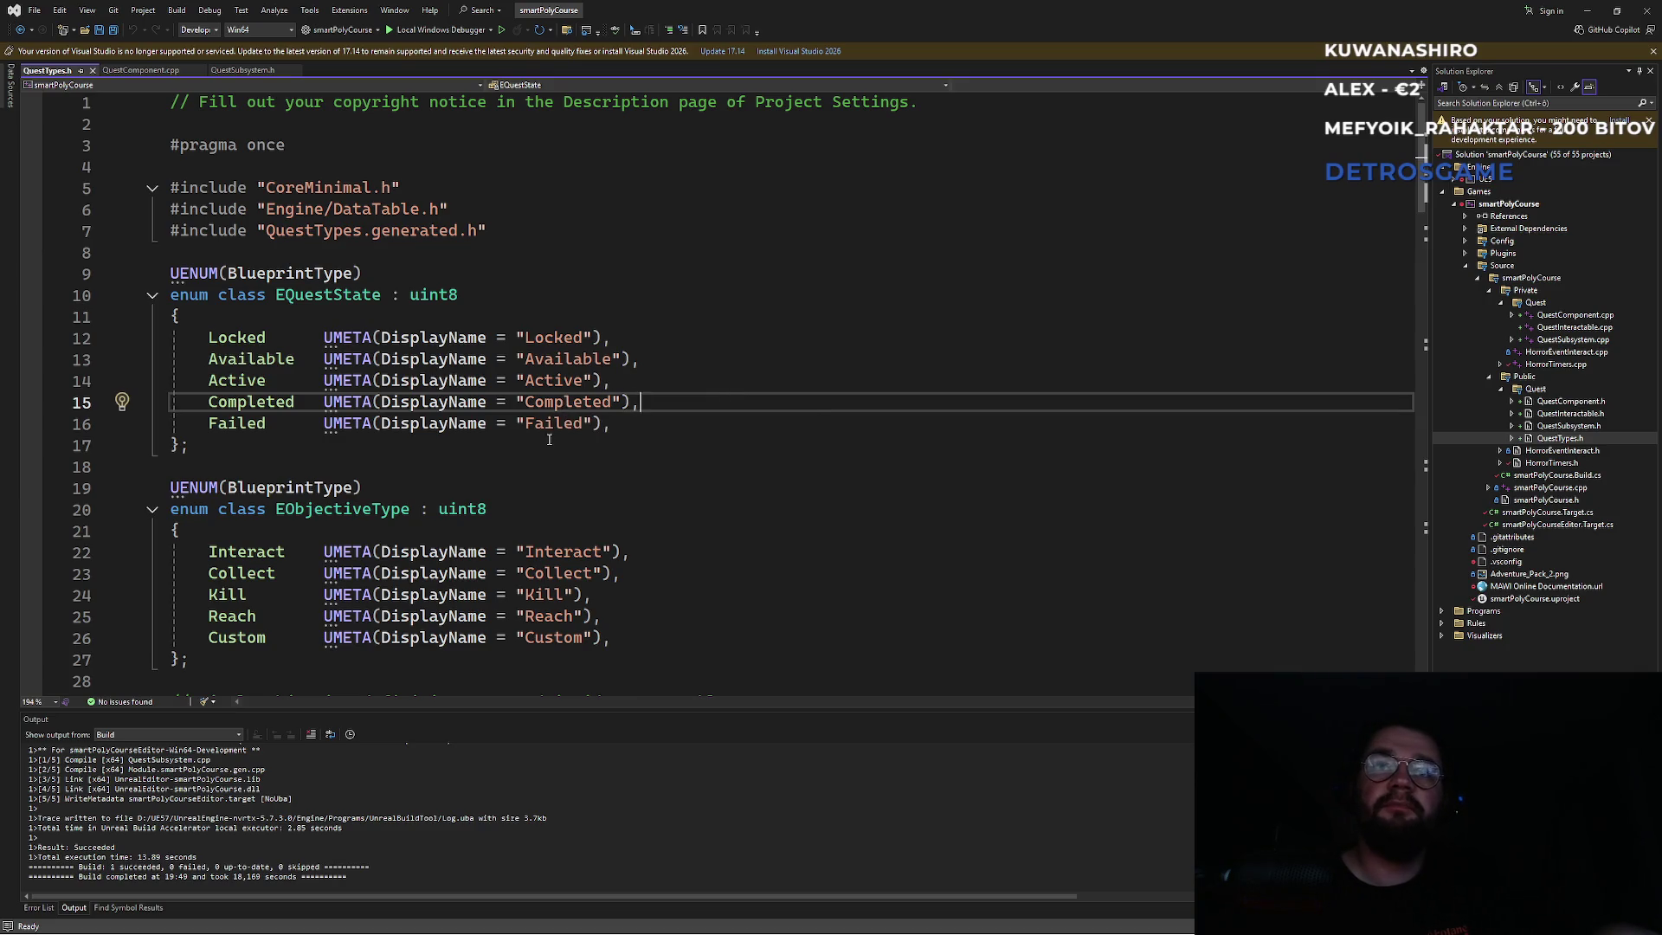
{"action": "mouse_move", "coordinate": [571, 423]}
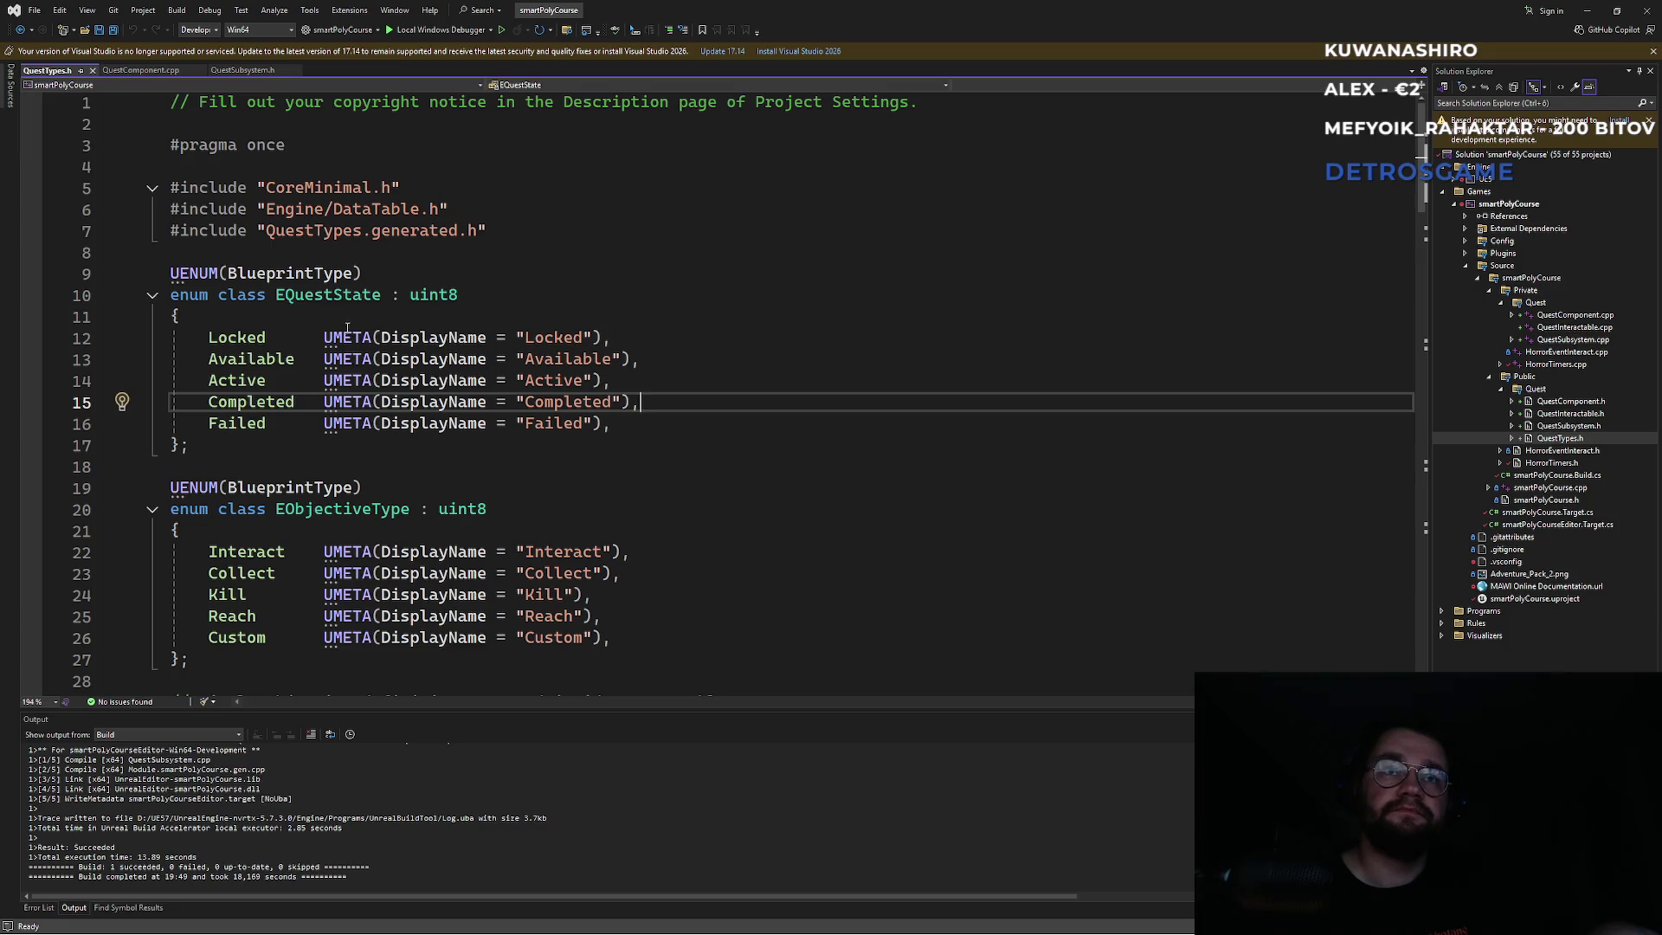
{"action": "mouse_move", "coordinate": [373, 302]}
{"action": "left_click", "coordinate": [683, 332]}
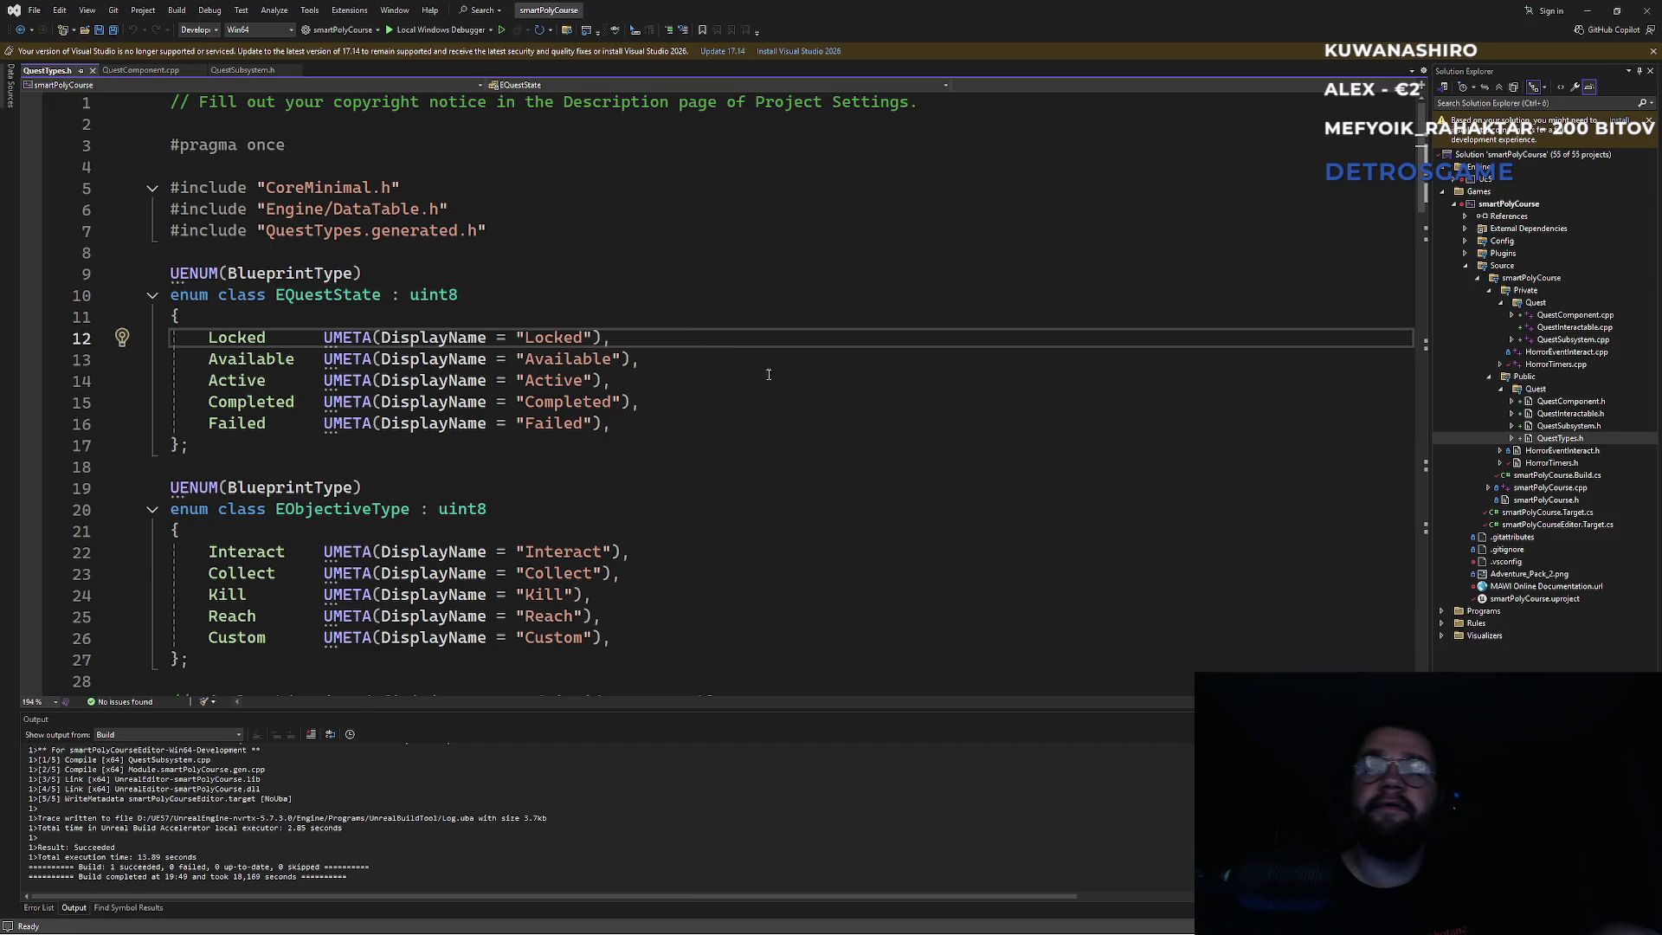
Switch briefly to the Unreal editor and back to QuestTypes.h below EQuestState.
{"action": "key", "text": "super"}
{"action": "left_click", "coordinate": [990, 919]}
{"action": "key", "text": "super"}
{"action": "key", "text": "super"}
{"action": "key", "text": "super"}
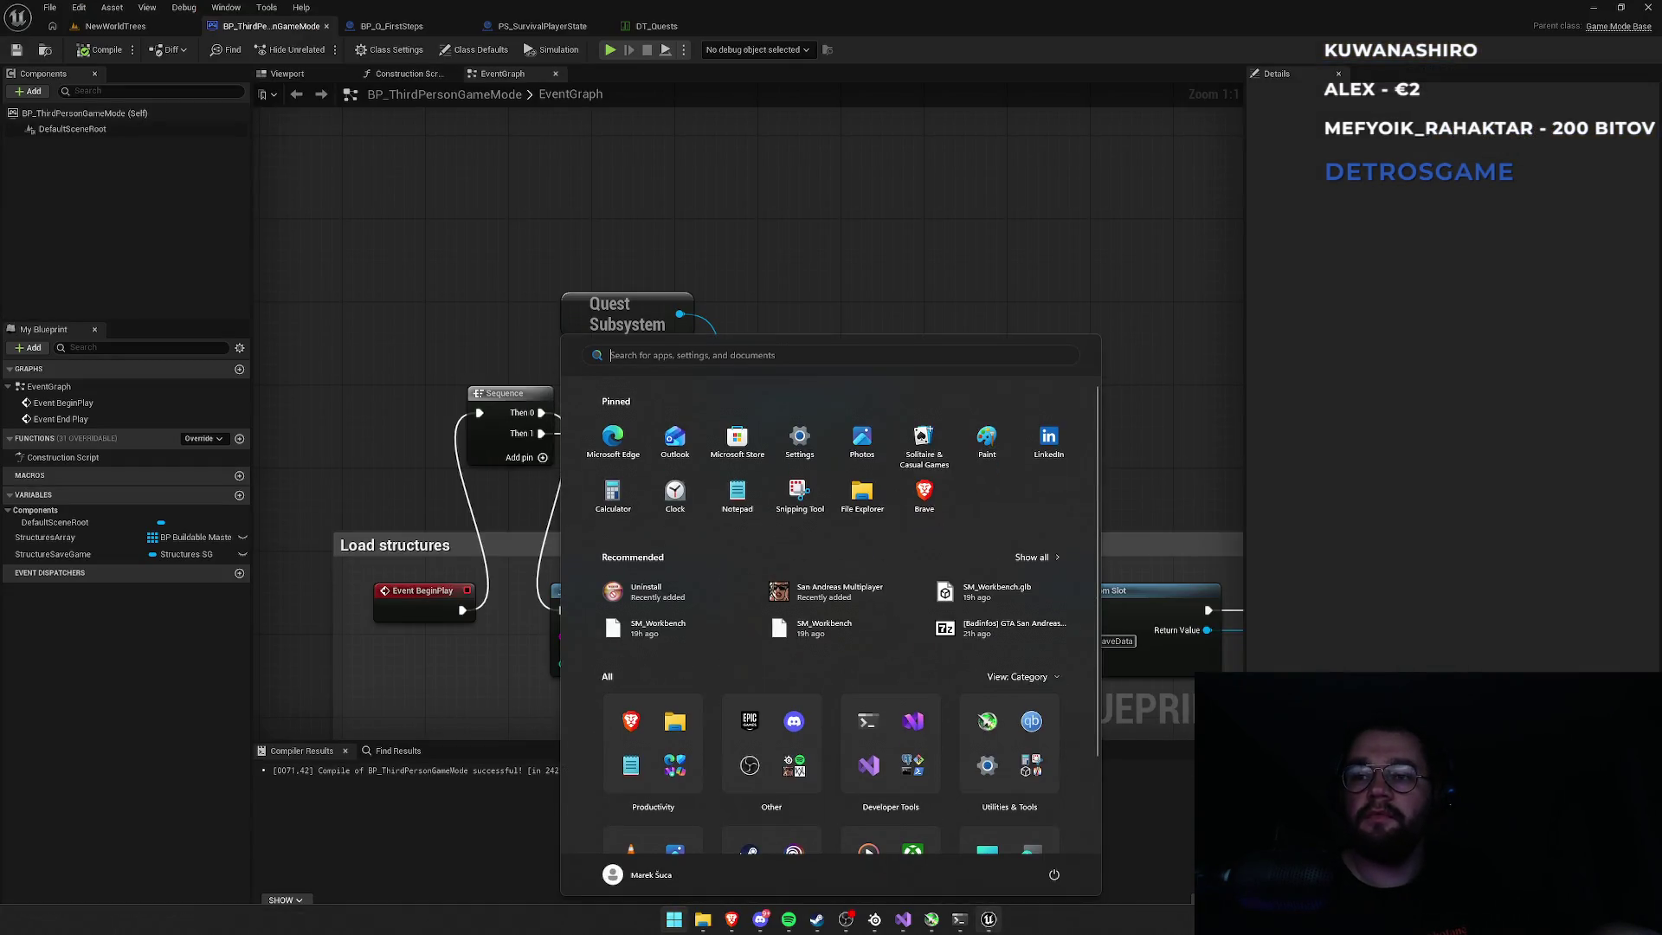
{"action": "left_click", "coordinate": [903, 919]}
{"action": "left_click", "coordinate": [682, 491]}
{"action": "key", "text": "alt+Tab"}
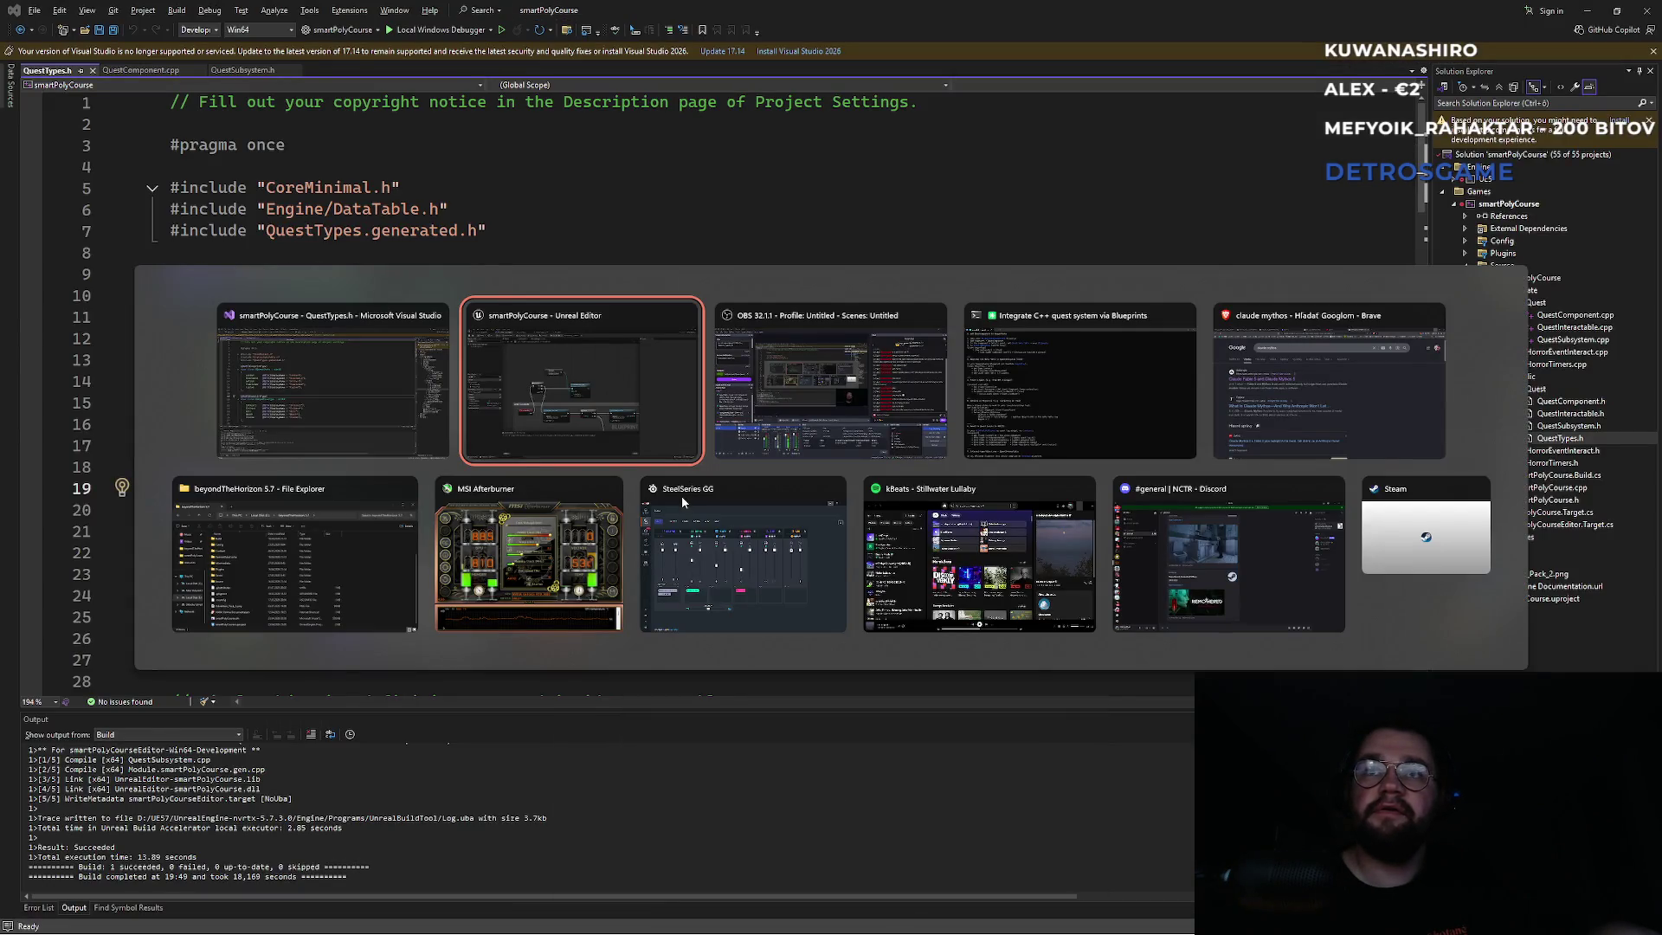
{"action": "key", "text": "alt+Tab"}
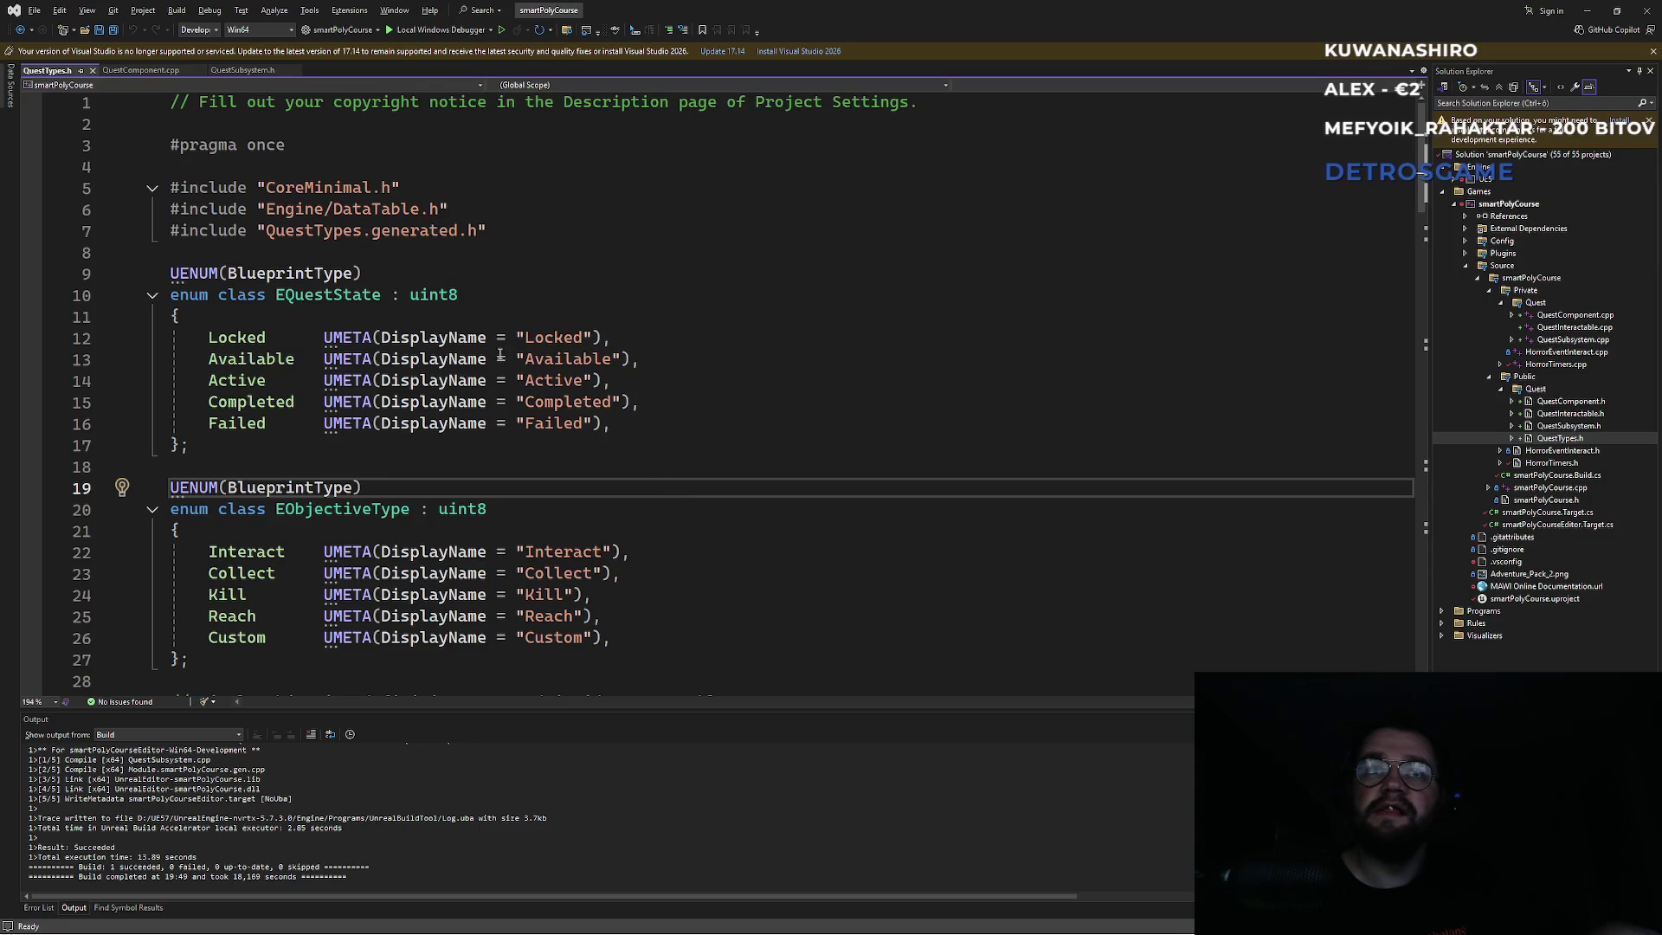
Select the word Locked and search QuestComponent.cpp for it.
{"action": "left_click", "coordinate": [236, 339]}
{"action": "key", "text": "Down"}
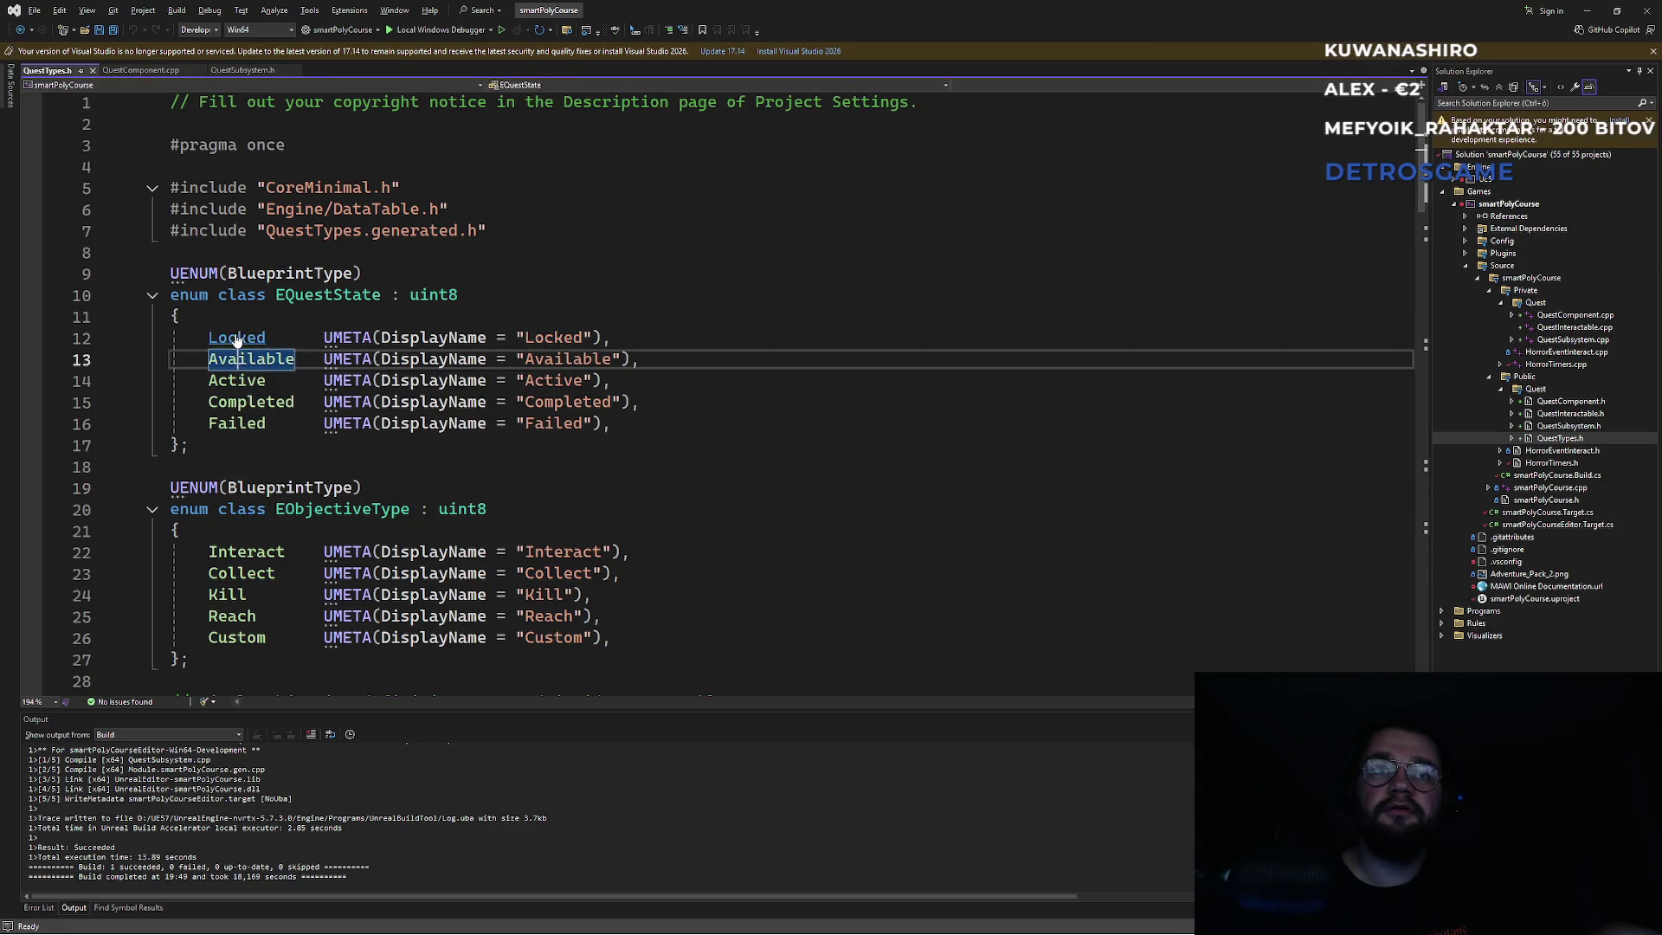
{"action": "left_click", "coordinate": [236, 339]}
{"action": "double_click", "coordinate": [245, 342]}
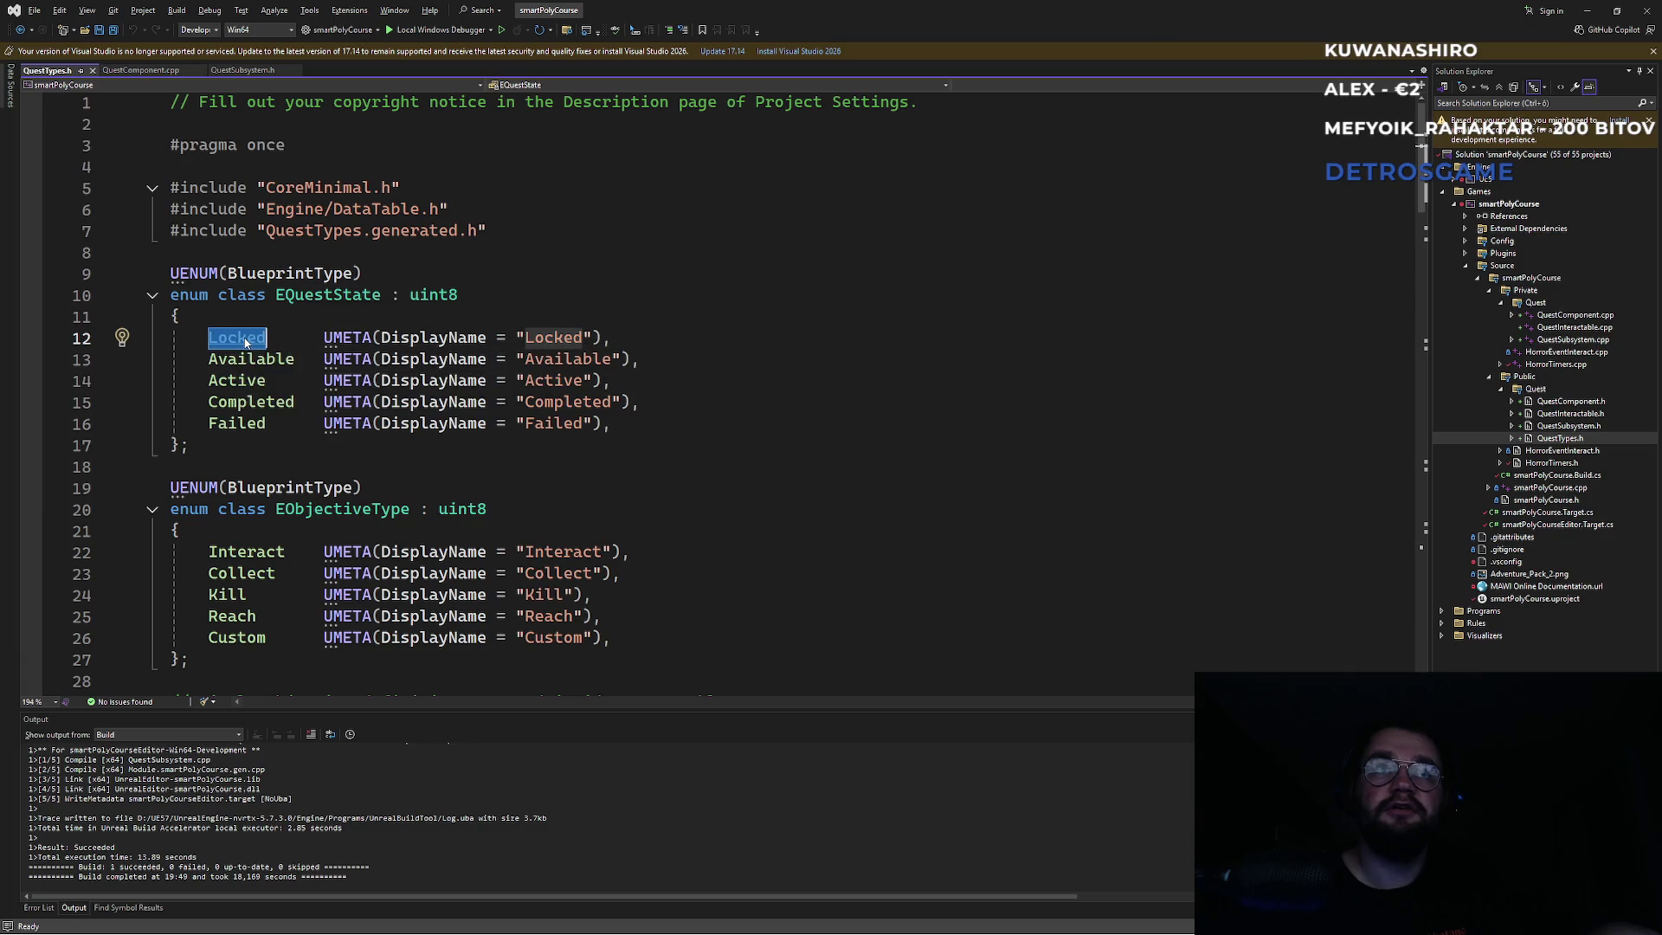
{"action": "left_click", "coordinate": [140, 70]}
{"action": "left_click", "coordinate": [553, 294]}
{"action": "key", "text": "ctrl+f"}
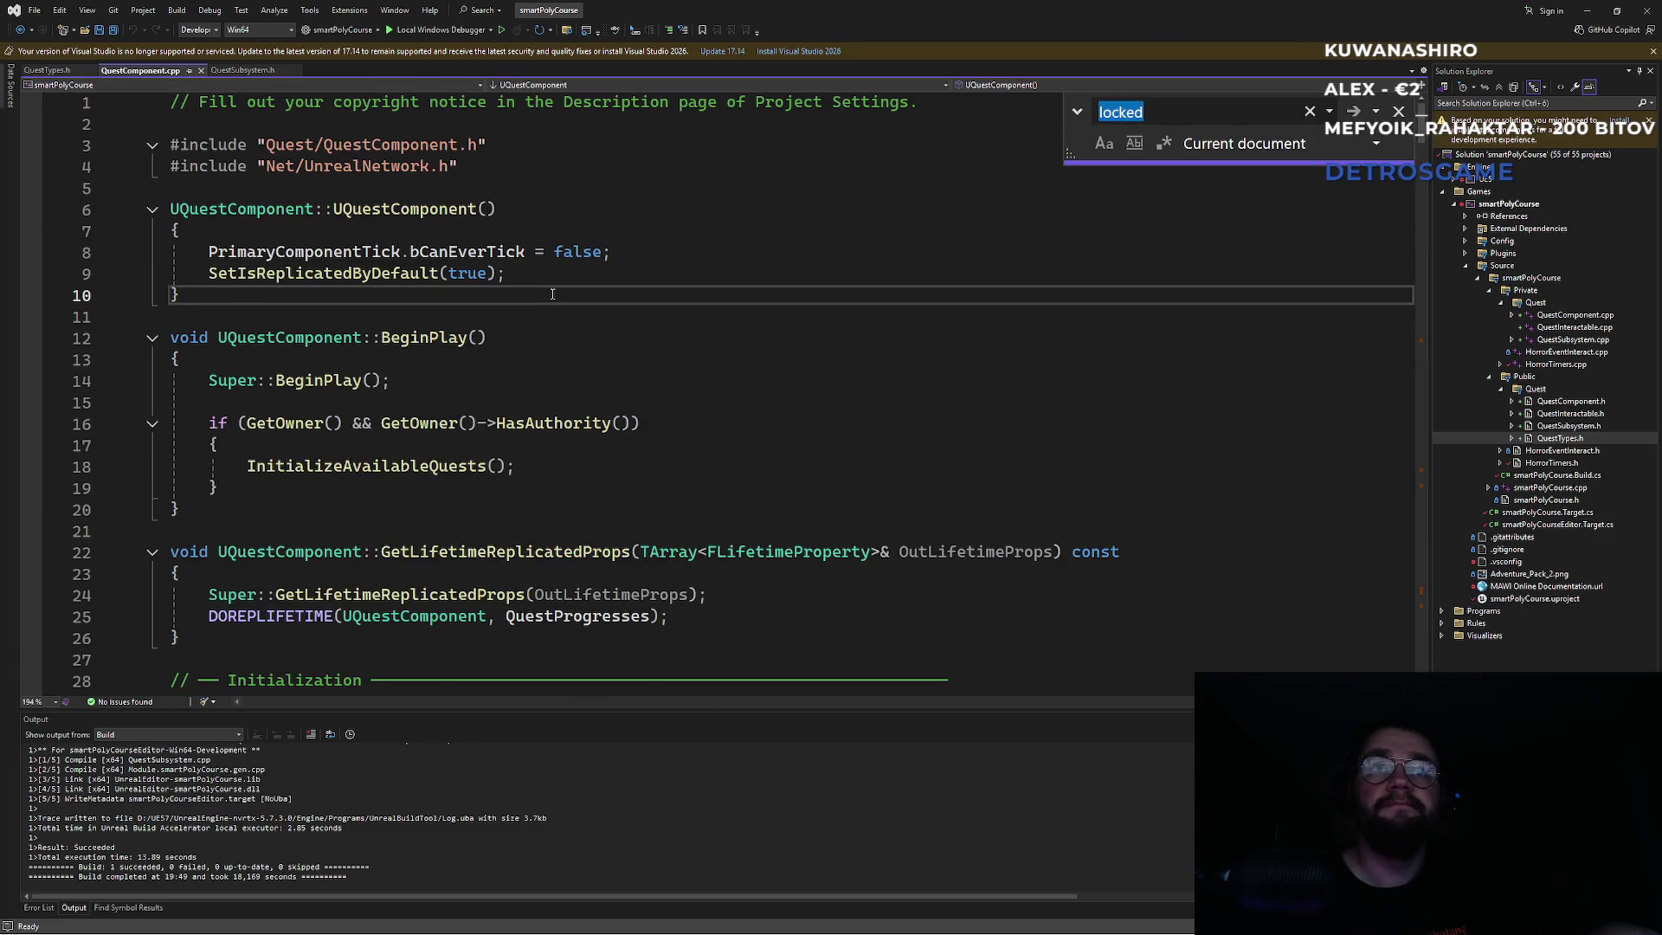
Step through every 'Locked' match in QuestComponent.cpp until the search wraps, then close it.
{"action": "type", "text": "Locked"}
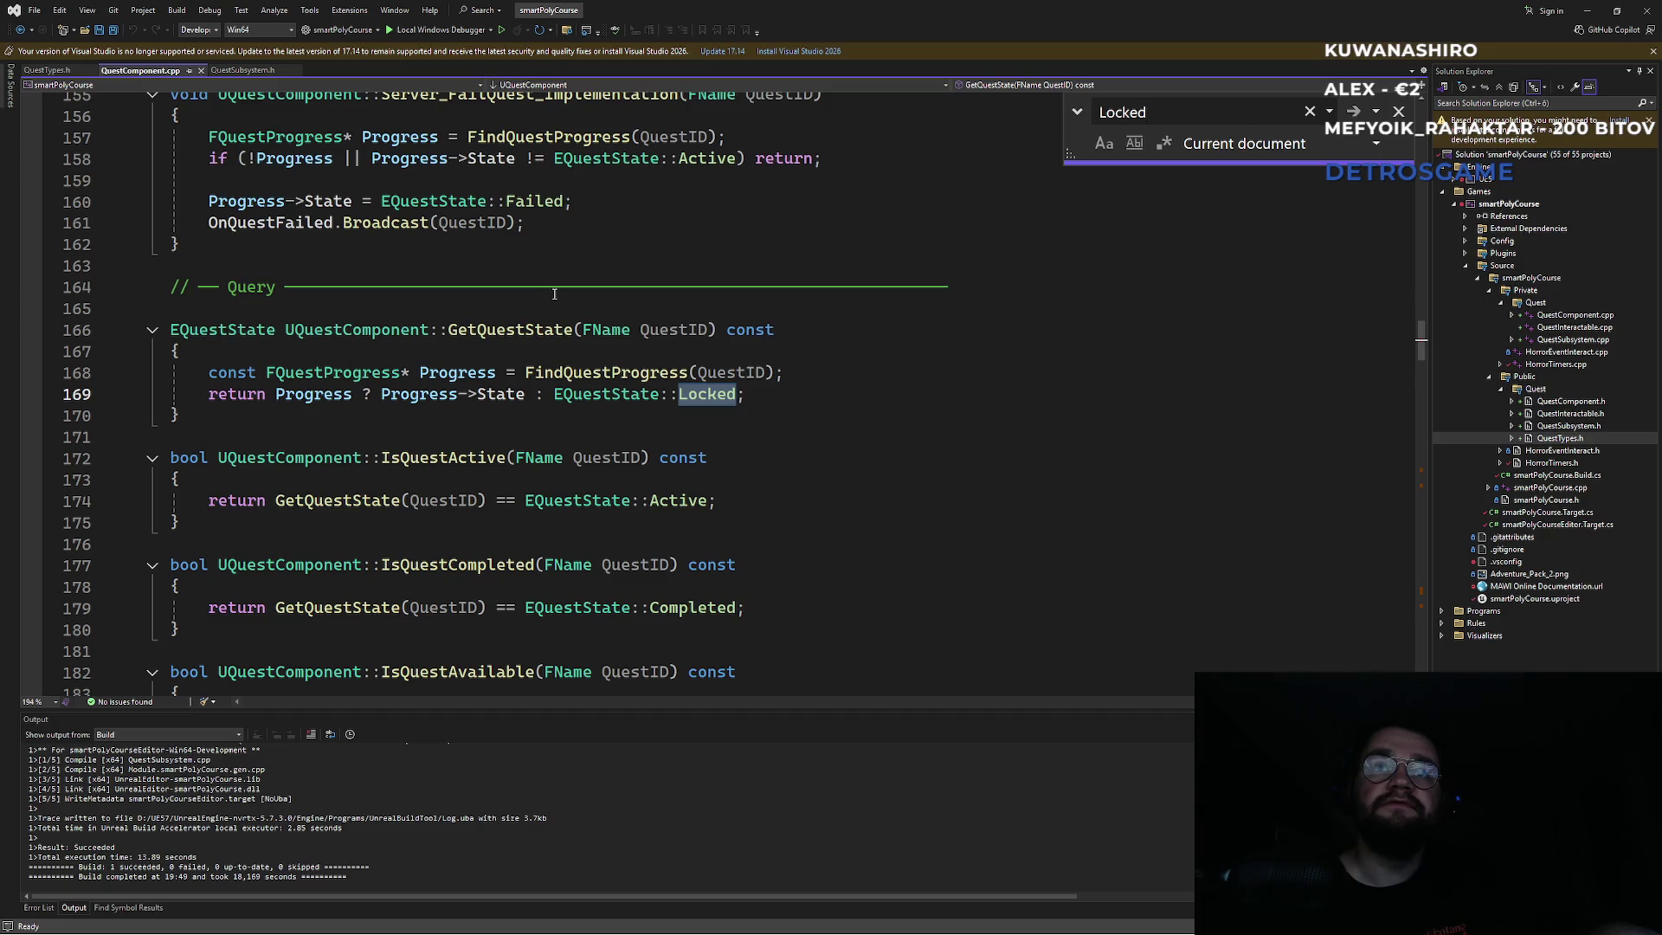
{"action": "key", "text": "Return"}
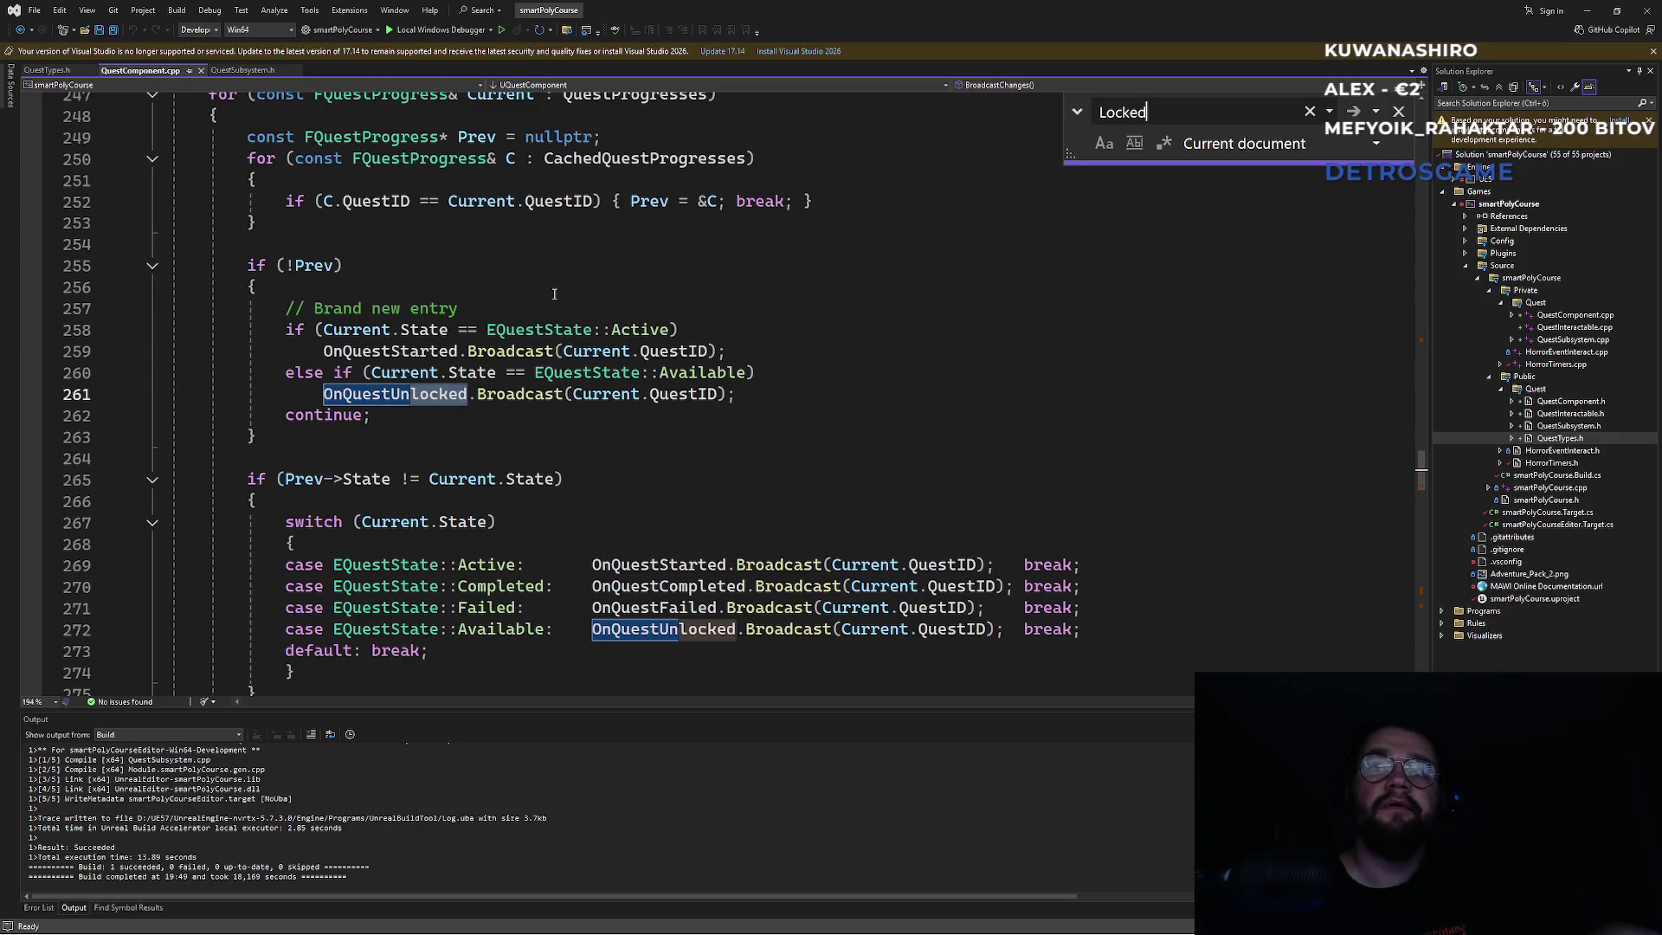
{"action": "key", "text": "Return"}
{"action": "key", "text": "Return"}
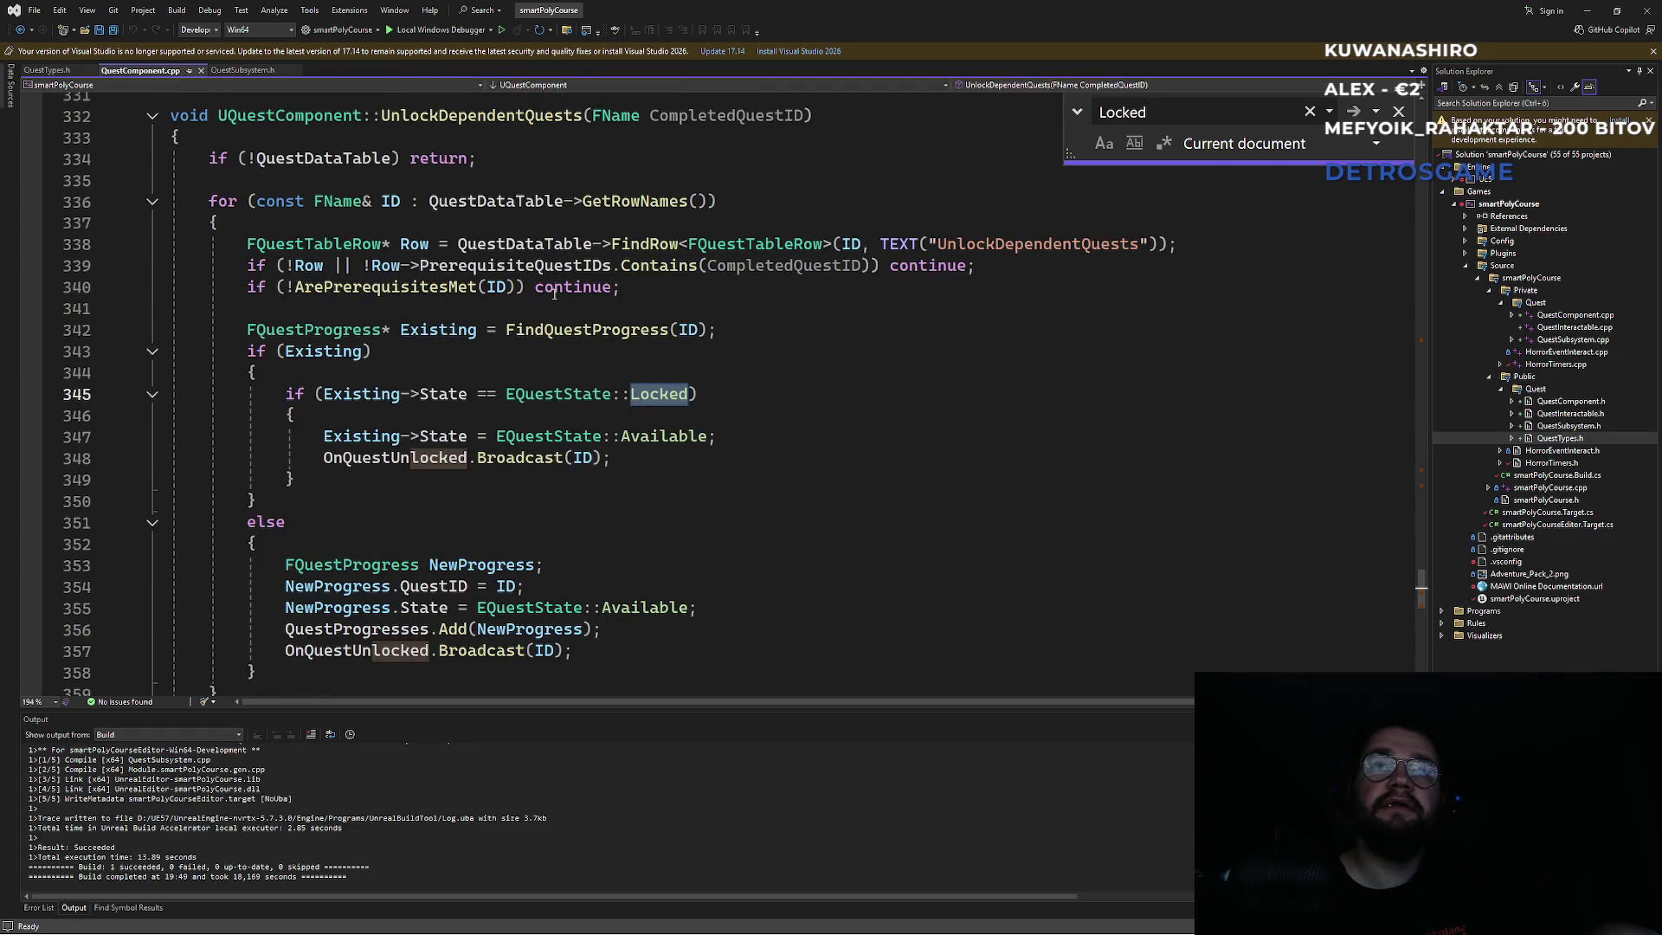
{"action": "key", "text": "Return"}
{"action": "key", "text": "Return"}
{"action": "key", "text": "Return"}
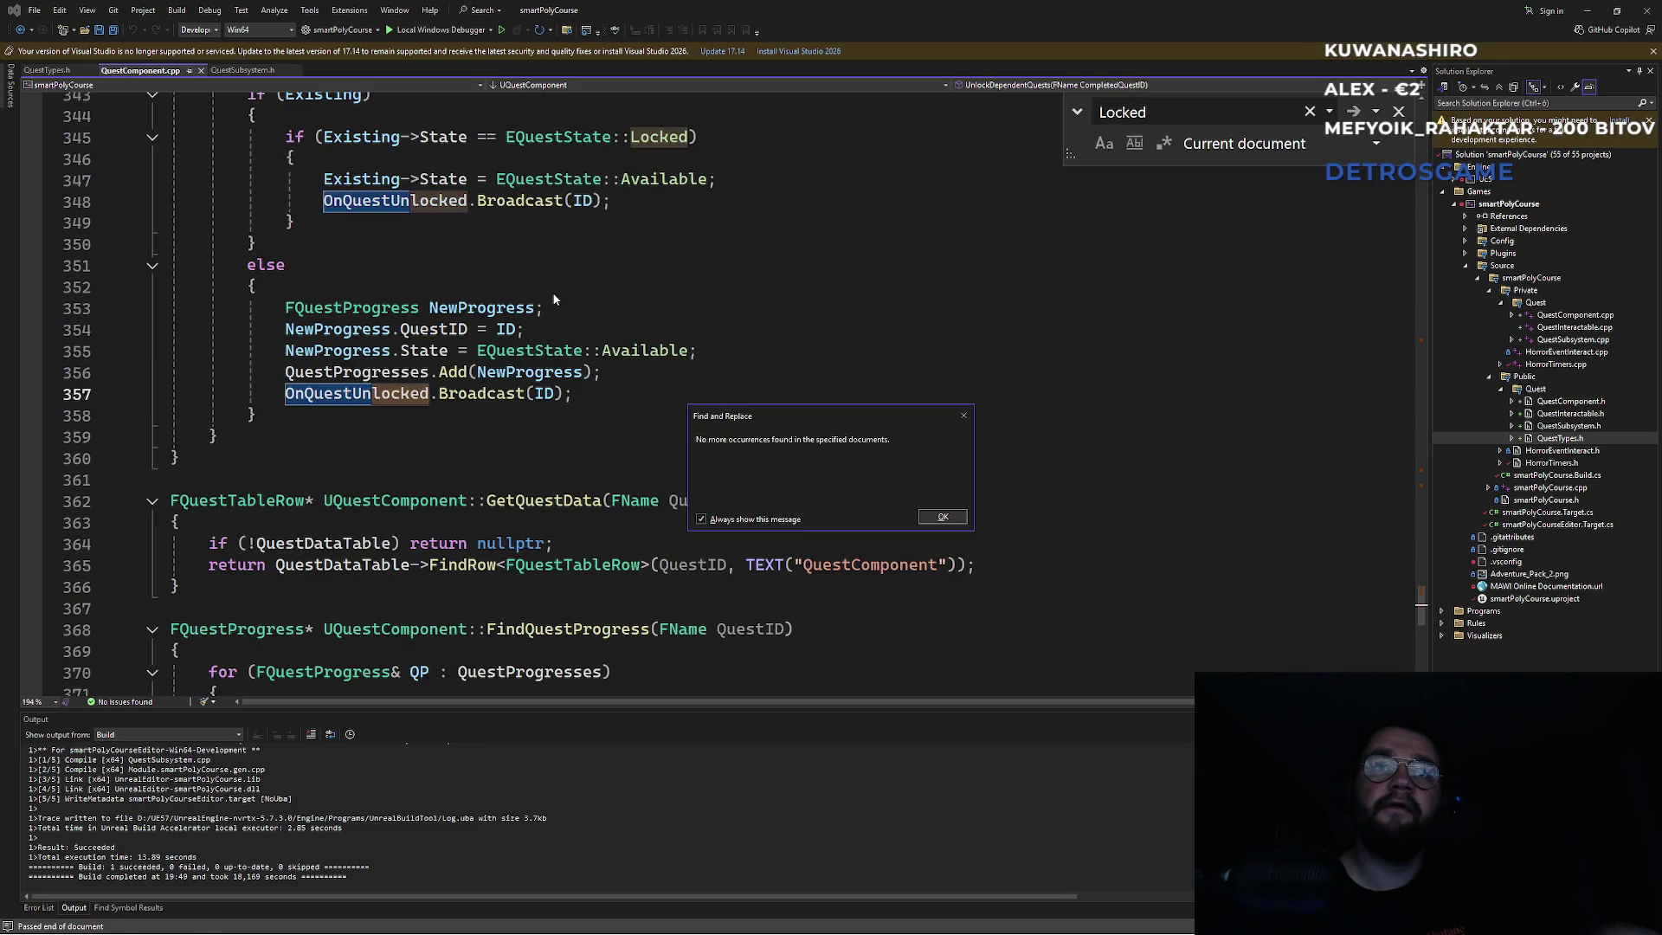
{"action": "key", "text": "Return"}
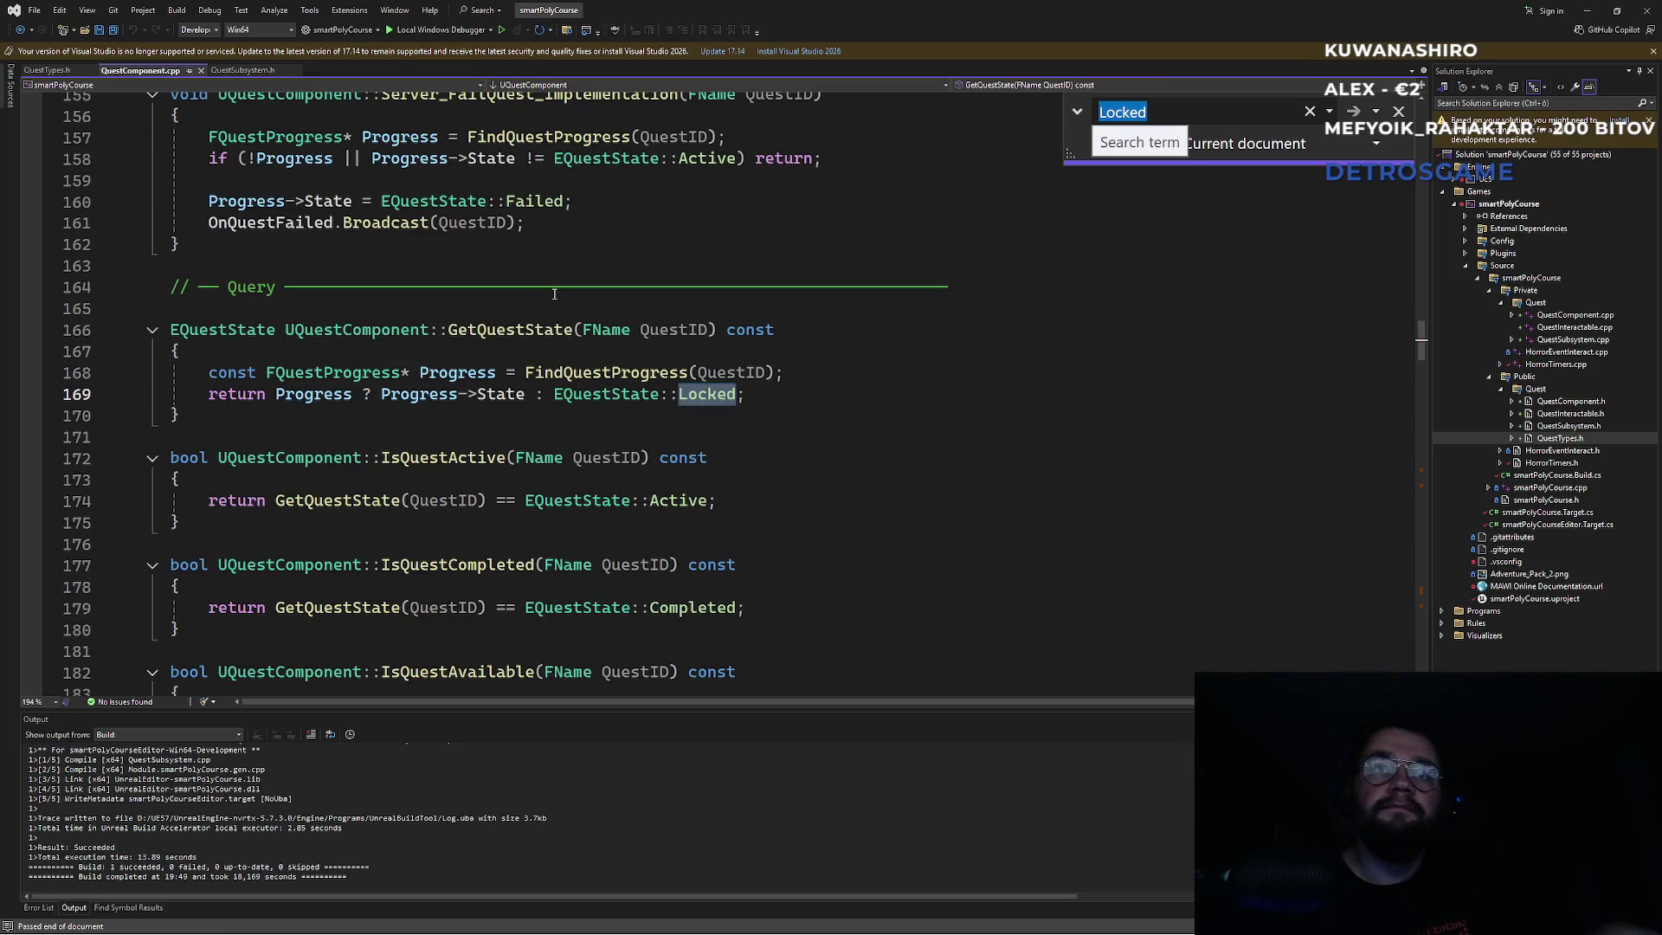
{"action": "key", "text": "Escape"}
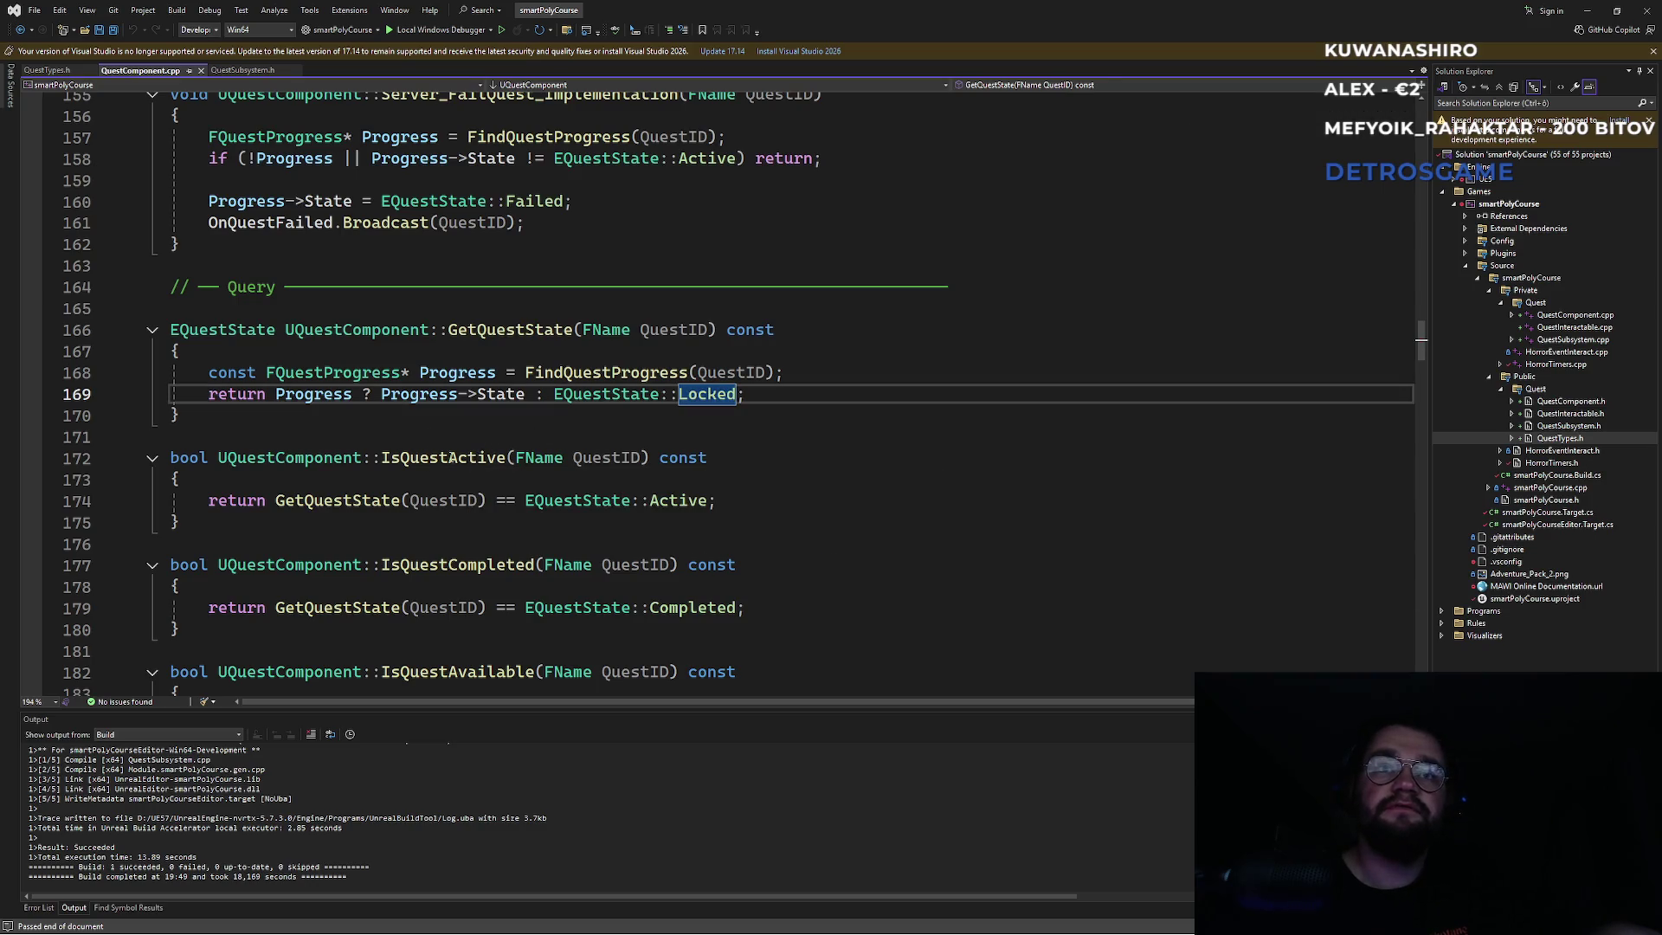
Highlight the IsQuestActive and IsQuestCompleted names and the word Active on line 174.
{"action": "double_click", "coordinate": [449, 460]}
{"action": "double_click", "coordinate": [457, 566]}
{"action": "left_click", "coordinate": [598, 531]}
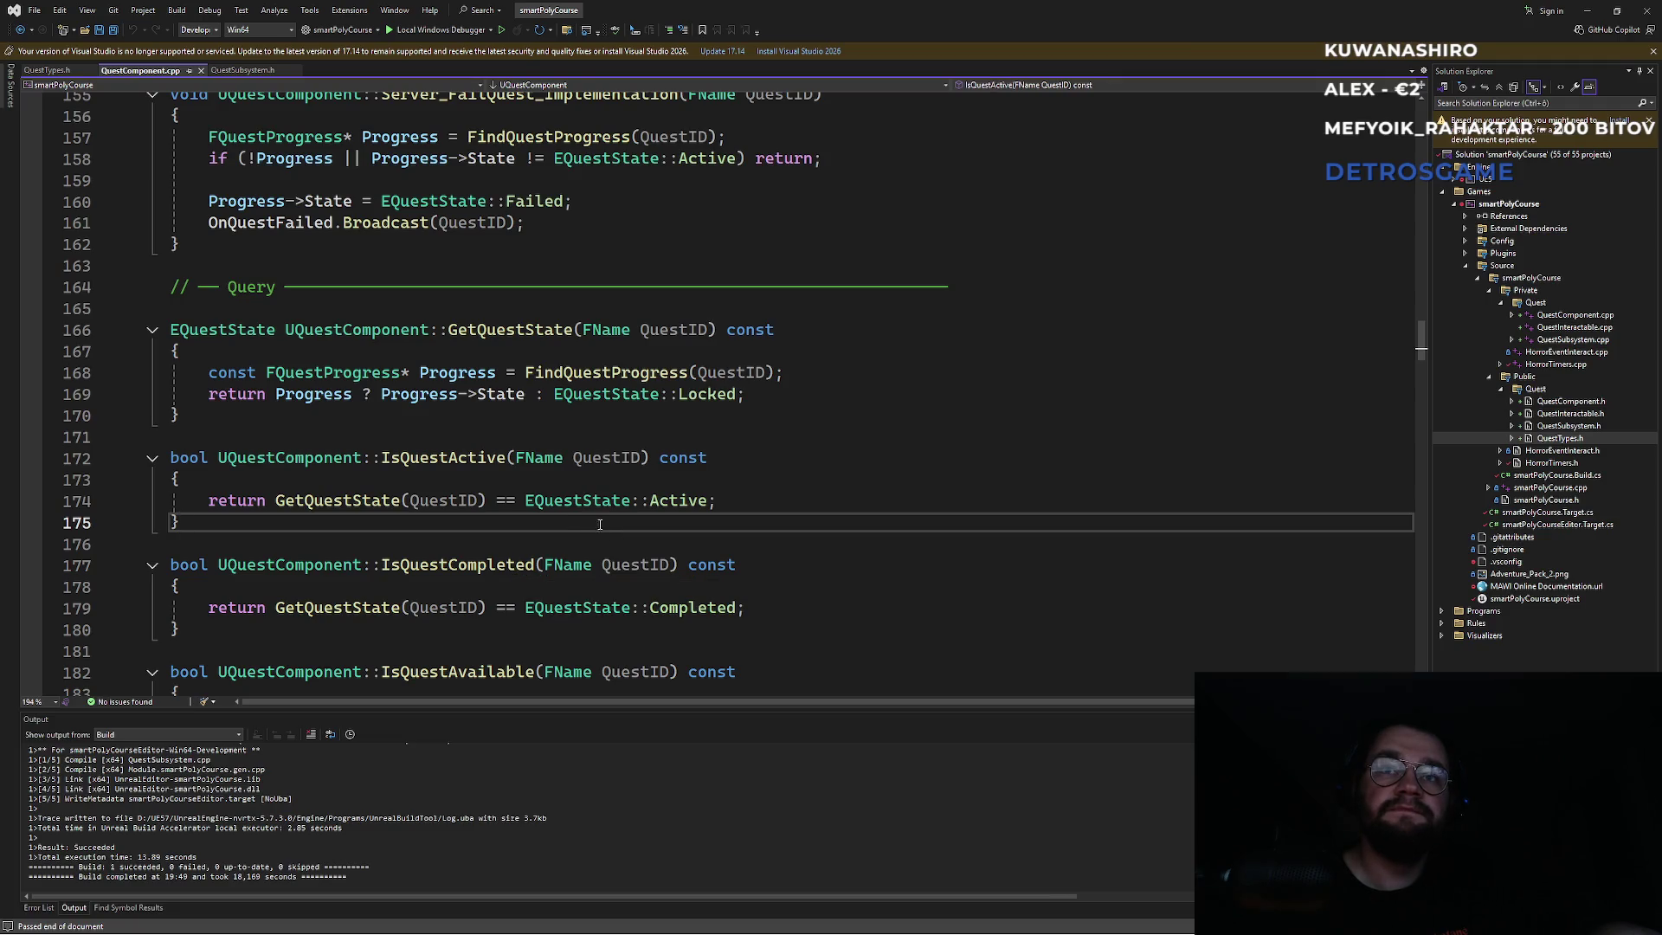
{"action": "scroll", "coordinate": [637, 567], "scroll_direction": "up", "scroll_amount": 3}
{"action": "scroll", "coordinate": [637, 567], "scroll_direction": "down", "scroll_amount": 2}
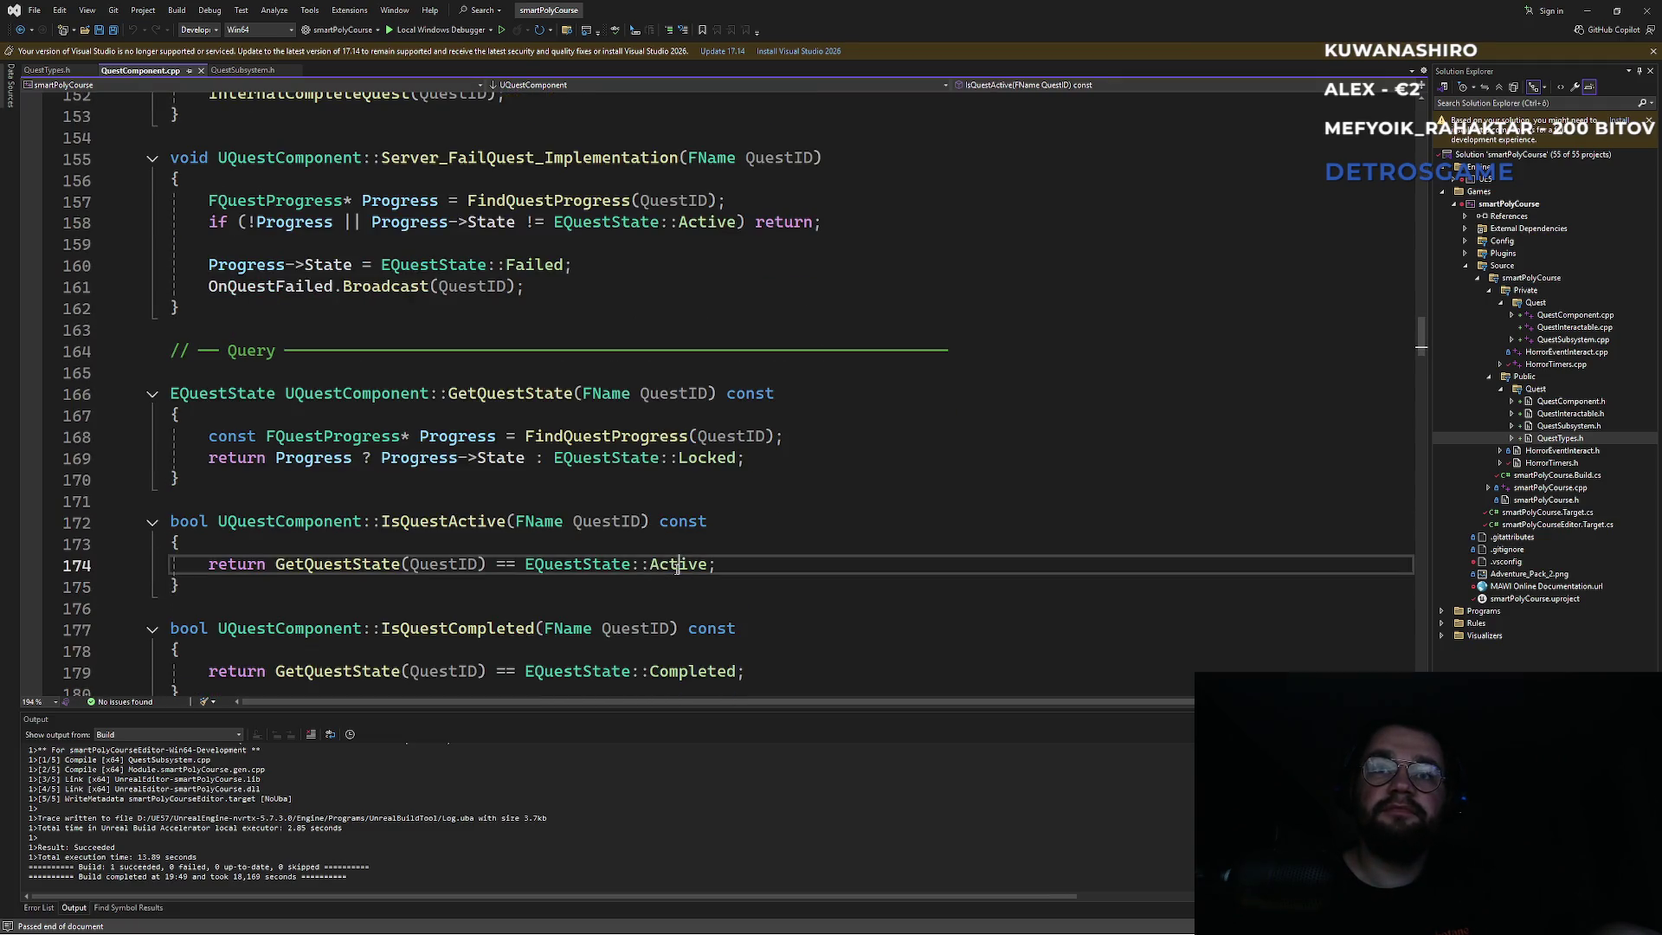
{"action": "double_click", "coordinate": [678, 564]}
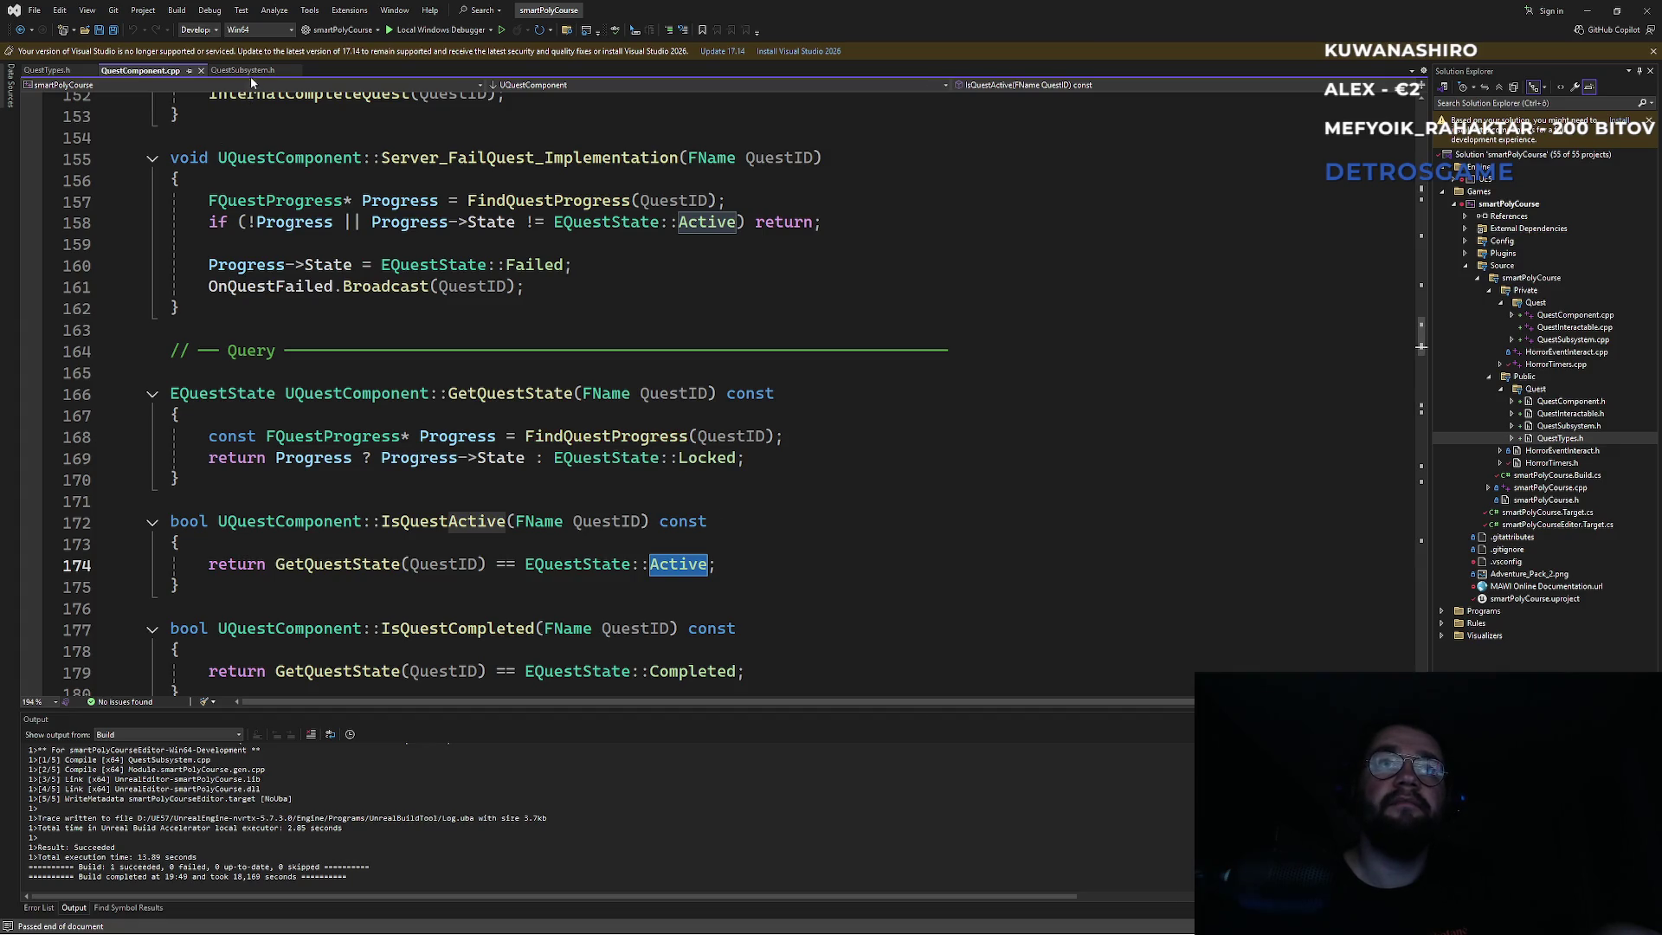
Switch to the QuestSubsystem.h file and place the caret in its code.
{"action": "key", "text": "ctrl+Tab"}
{"action": "left_click", "coordinate": [912, 262]}
{"action": "key", "text": "super"}
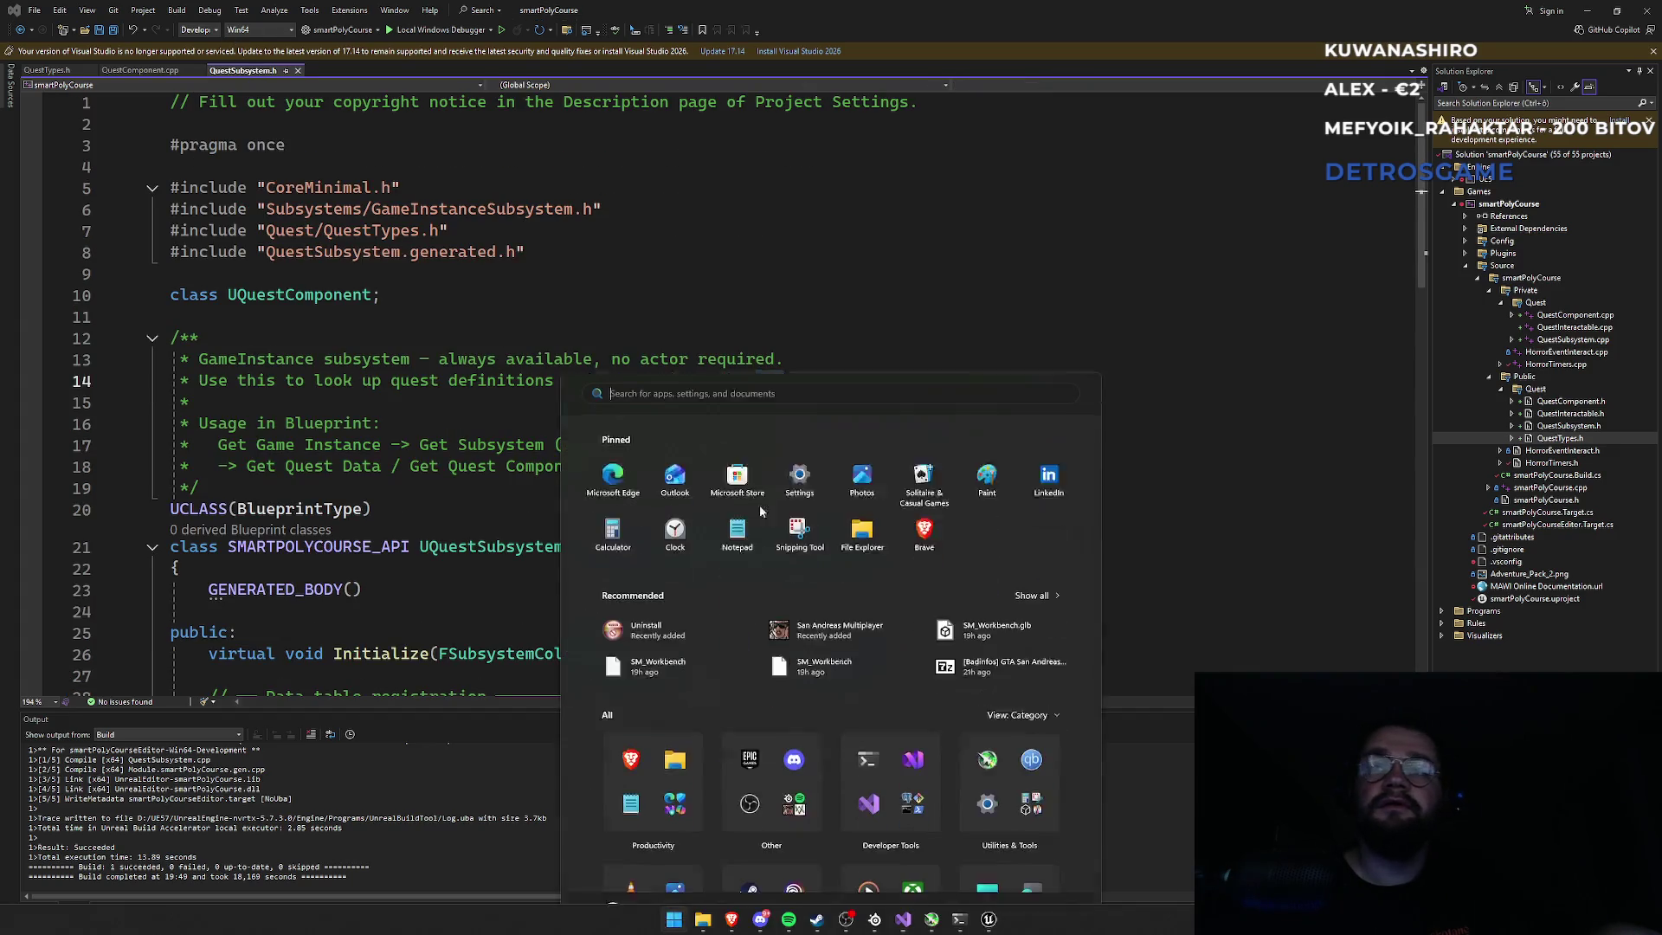
Show the BP_Q_FirstSteps event graph in Unreal, panned to the Cast to PS_SurvivalPlayerState node.
{"action": "key", "text": "alt+Tab"}
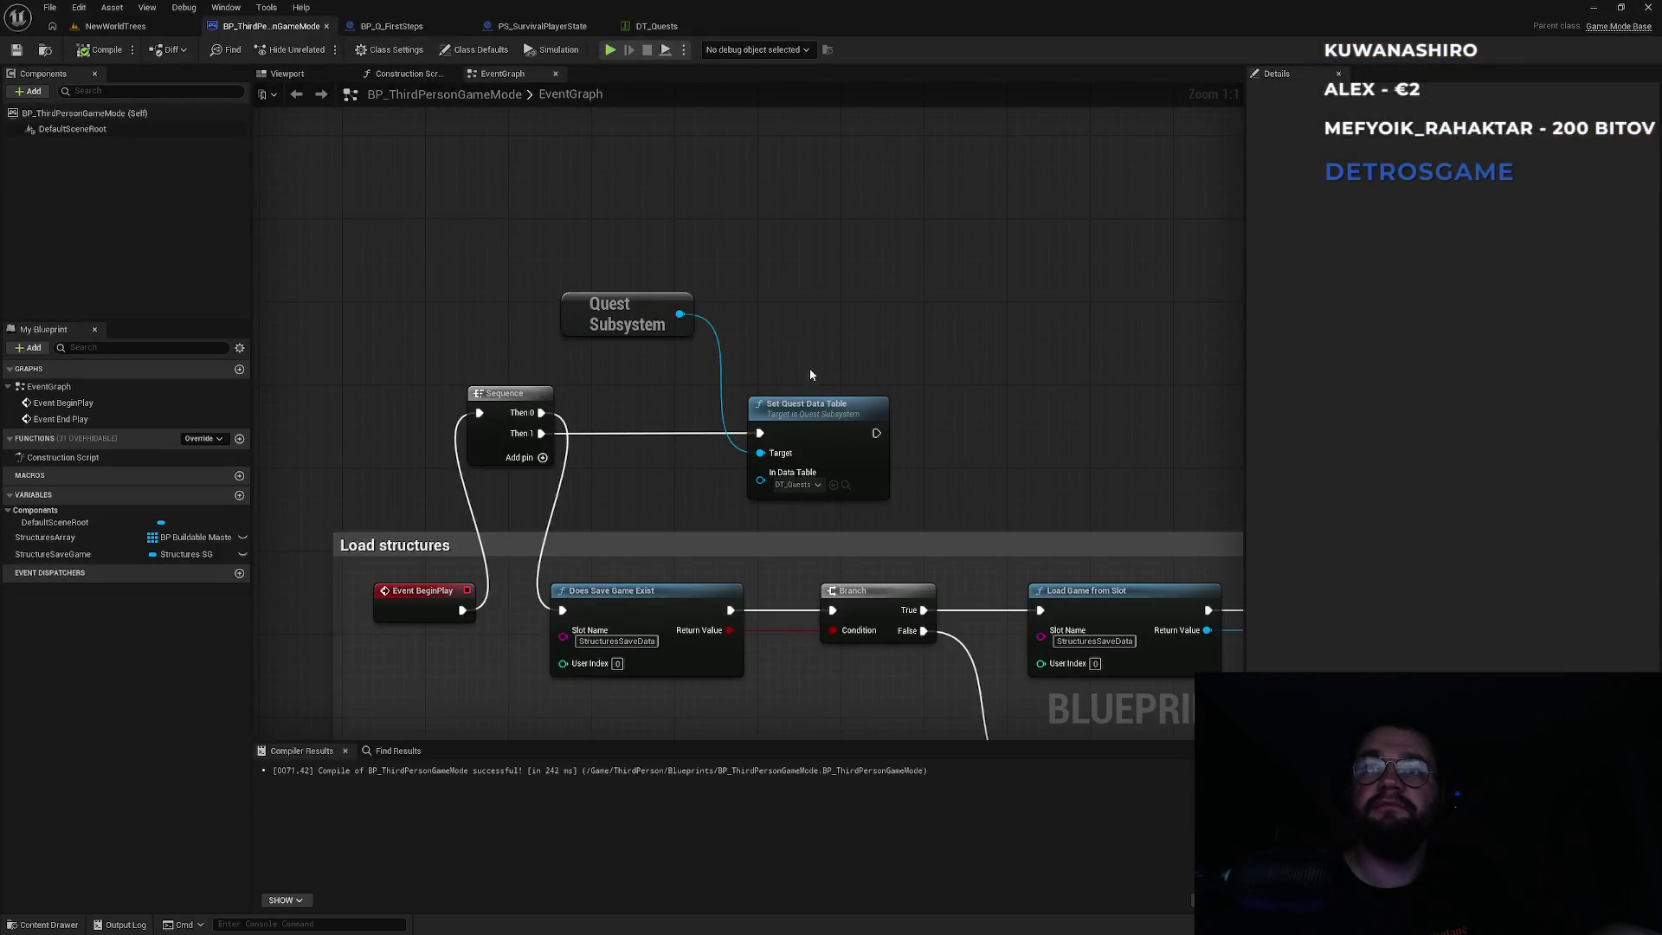
{"action": "left_click", "coordinate": [412, 24]}
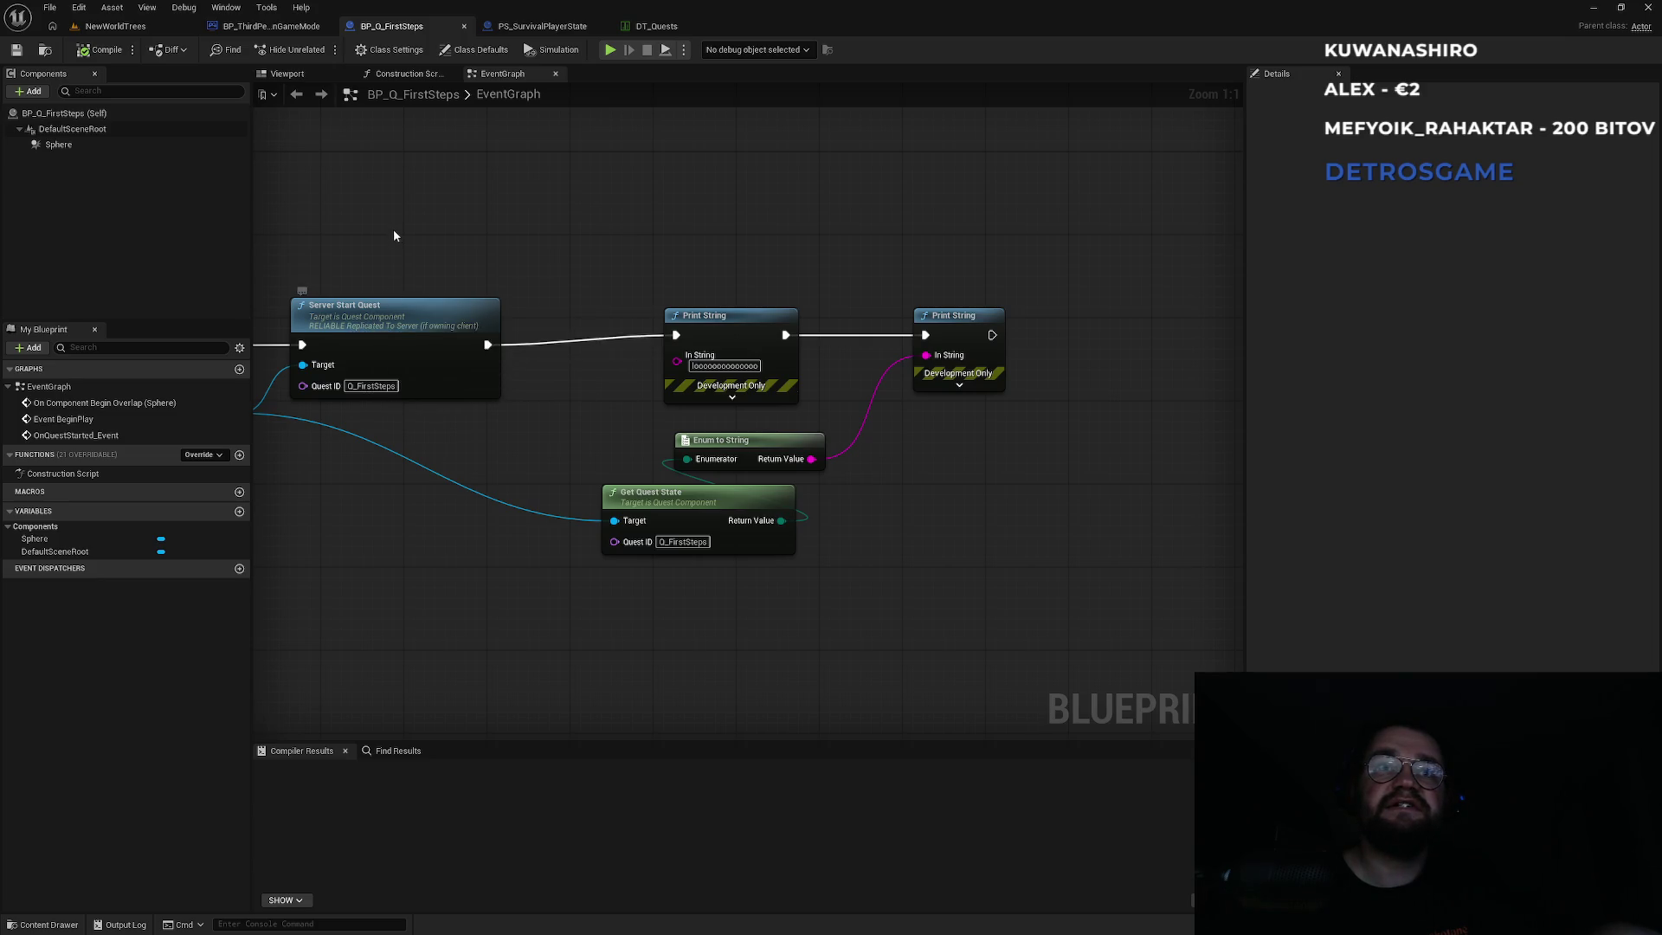
{"action": "left_click_drag", "start_coordinate": [393, 229], "coordinate": [482, 252]}
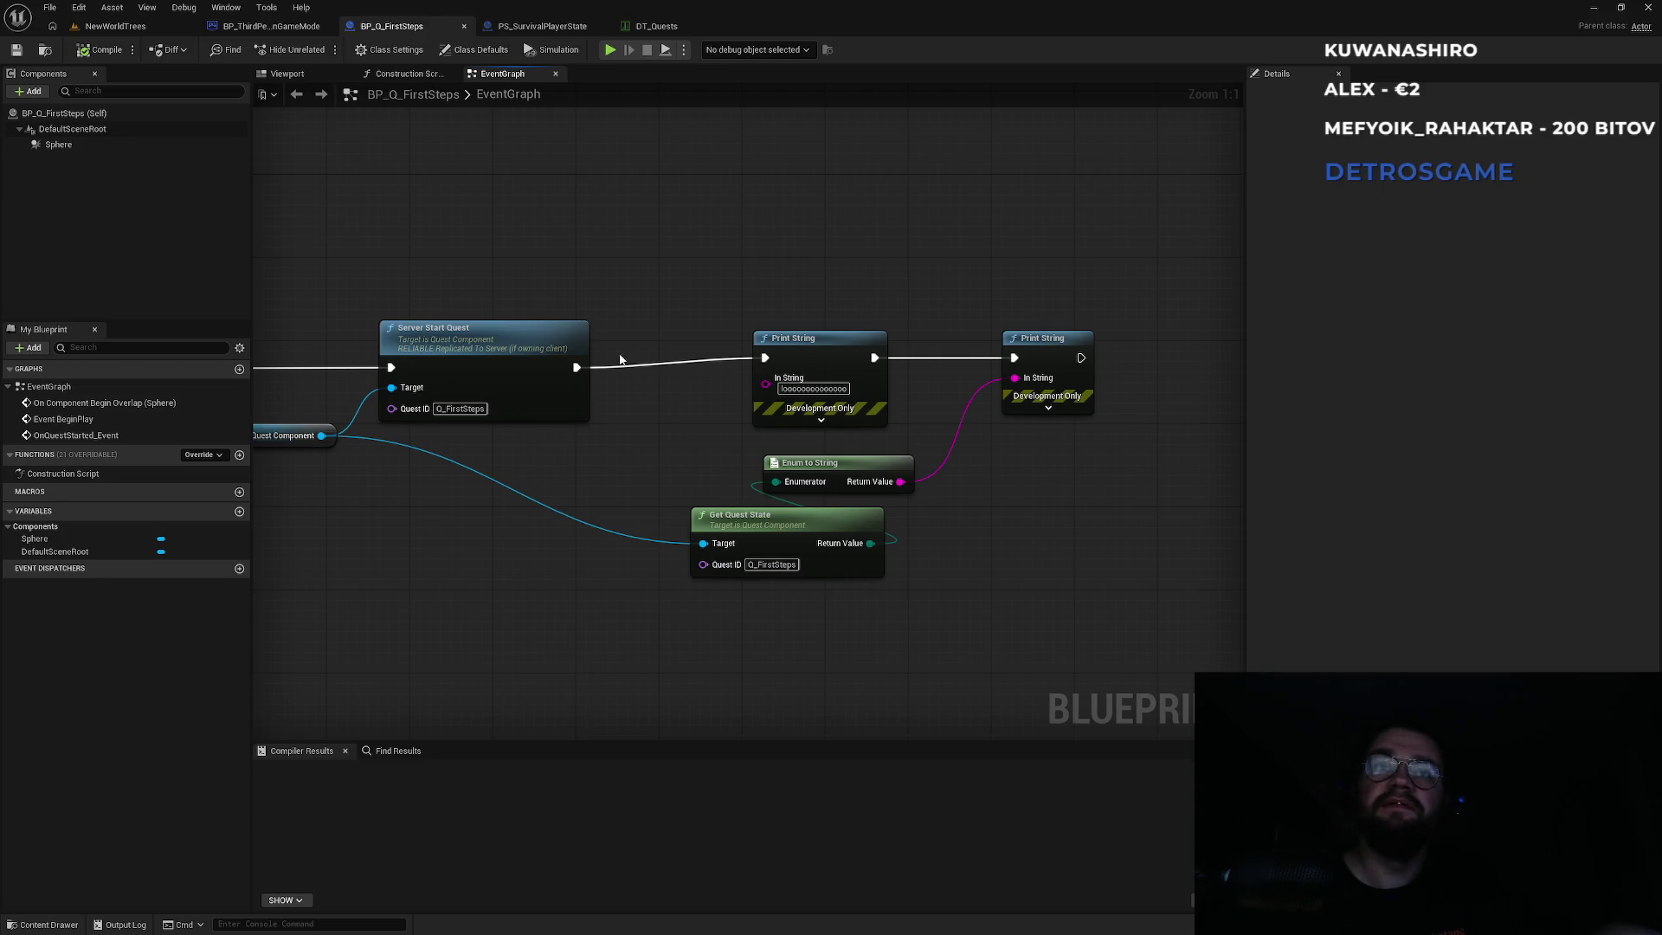
{"action": "mouse_move", "coordinate": [842, 314]}
{"action": "left_mouse_down"}
{"action": "mouse_move", "coordinate": [842, 271]}
{"action": "mouse_move", "coordinate": [808, 360]}
{"action": "mouse_move", "coordinate": [630, 470]}
{"action": "left_mouse_up"}
Inspect the Get Quest State Quest ID and both Print String nodes, then go back to QuestSubsystem.h.
{"action": "left_click", "coordinate": [989, 623]}
{"action": "left_click", "coordinate": [676, 467]}
{"action": "left_click", "coordinate": [729, 497]}
{"action": "left_click_drag", "start_coordinate": [903, 422], "coordinate": [610, 404]}
{"action": "mouse_move", "coordinate": [724, 327]}
{"action": "left_mouse_down"}
{"action": "mouse_move", "coordinate": [798, 371]}
{"action": "mouse_move", "coordinate": [979, 404]}
{"action": "left_mouse_up"}
{"action": "left_click", "coordinate": [942, 350]}
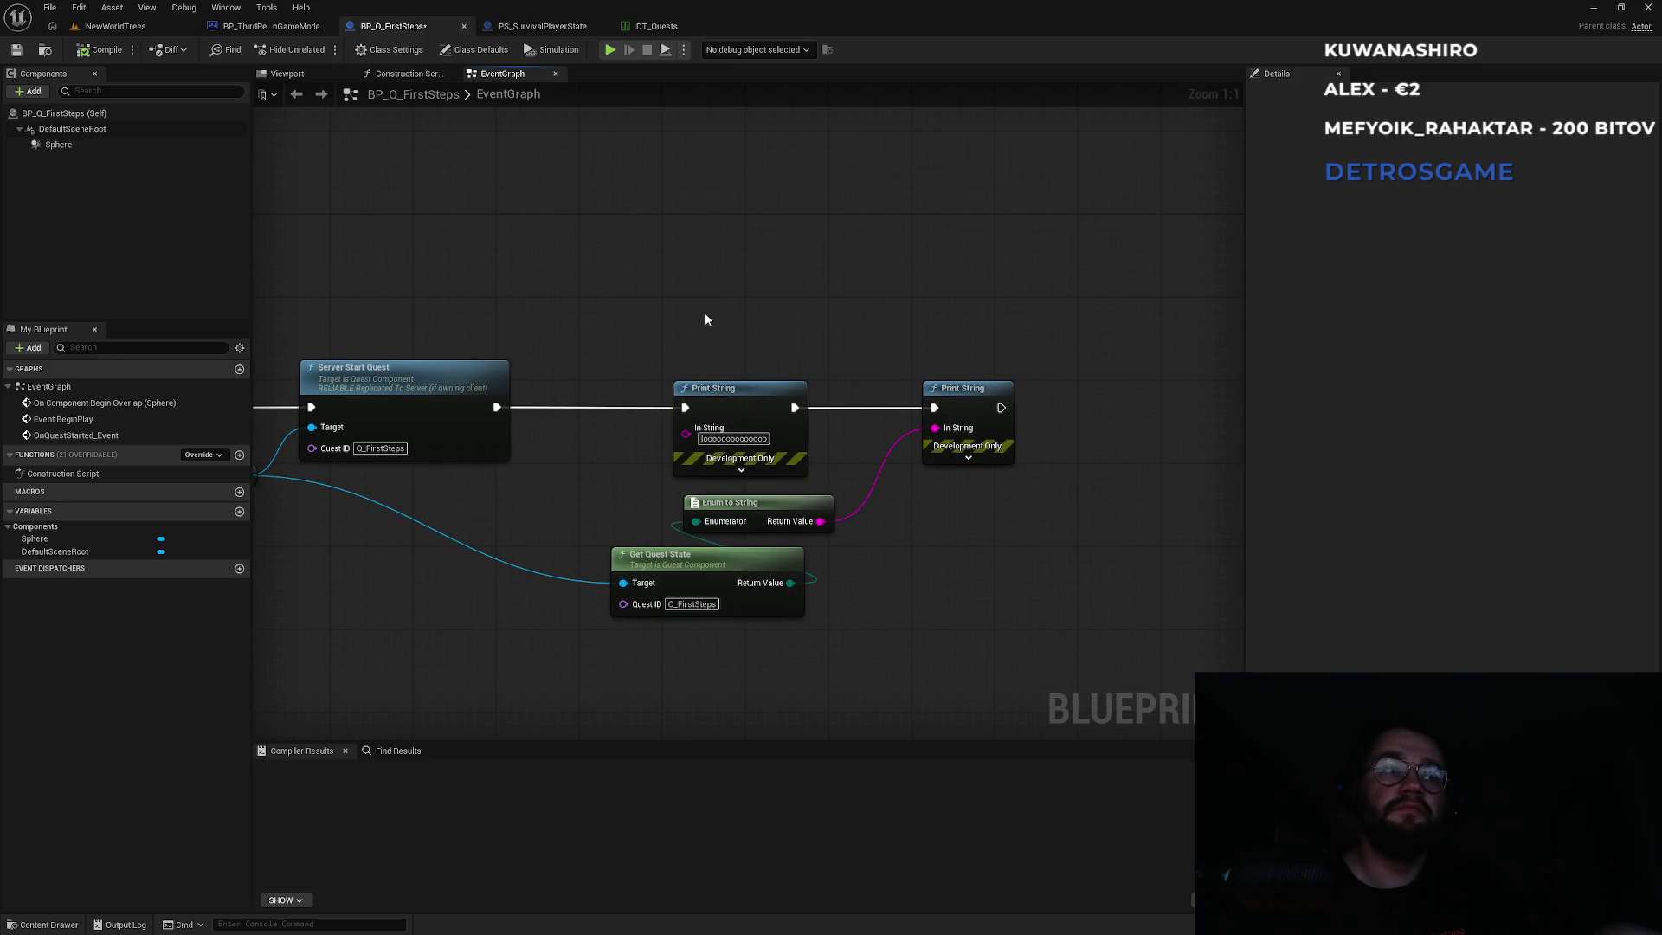
{"action": "key", "text": "alt+Tab"}
{"action": "left_click", "coordinate": [746, 399]}
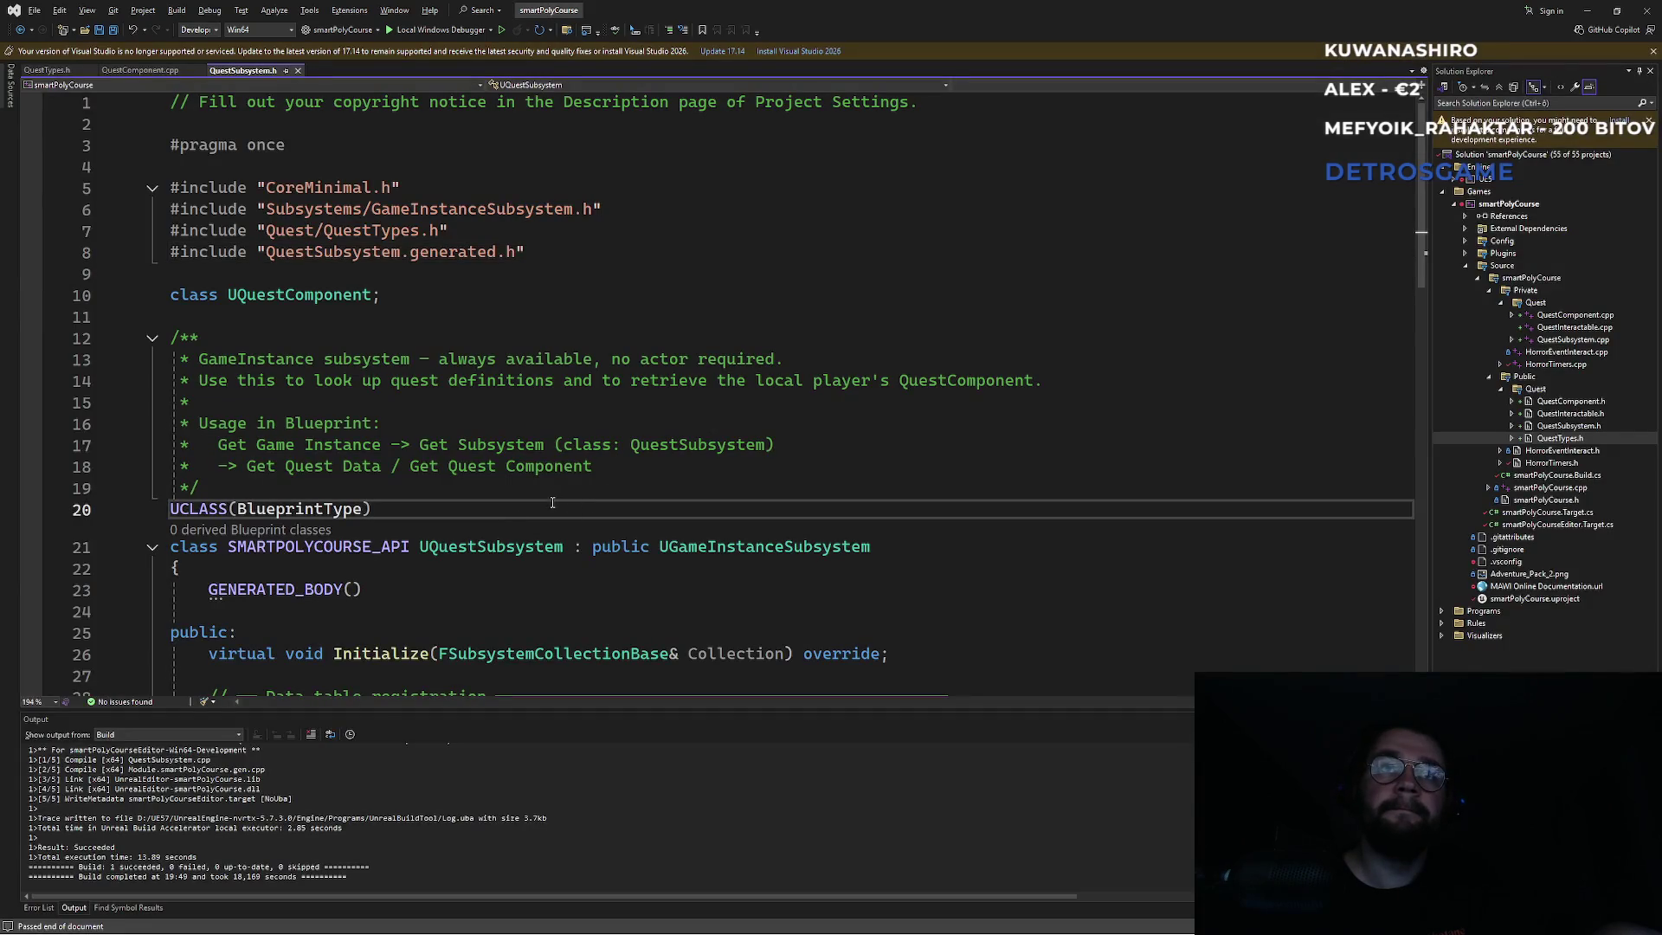
Close QuestSubsystem.h and scroll QuestComponent.cpp up to the early return in Server_StartQuest_Implementation.
{"action": "scroll", "coordinate": [430, 514], "scroll_direction": "down", "scroll_amount": 5}
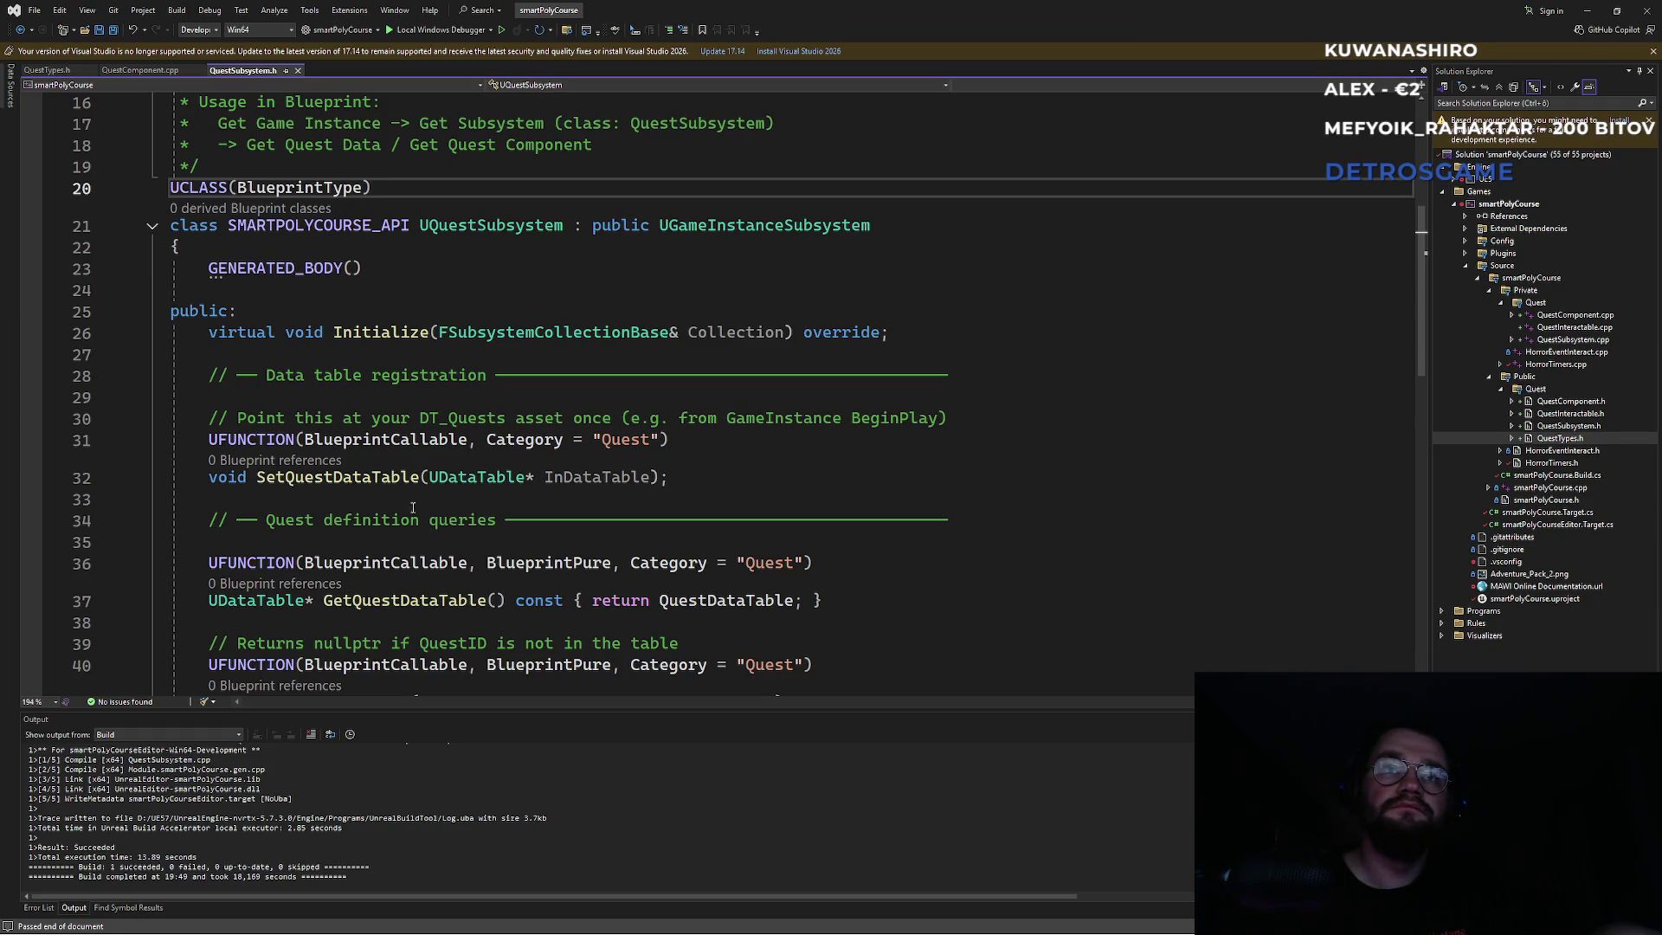
{"action": "middle_click", "coordinate": [232, 74]}
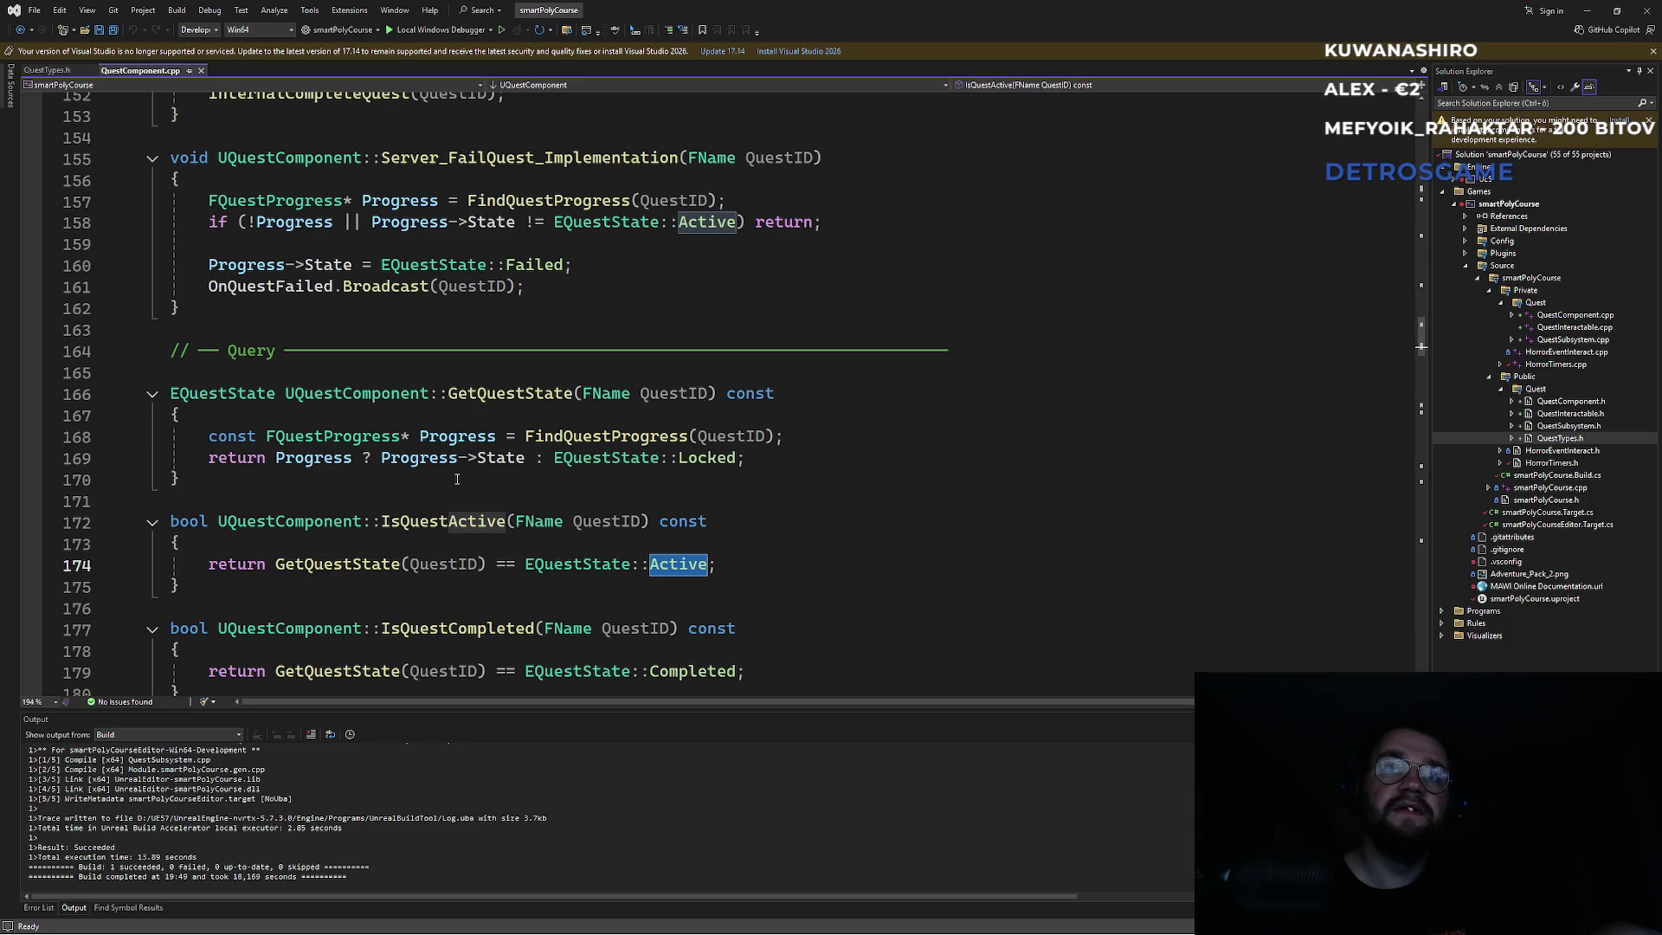
{"action": "scroll", "coordinate": [457, 479], "scroll_direction": "up", "scroll_amount": 4}
{"action": "scroll", "coordinate": [496, 422], "scroll_direction": "up", "scroll_amount": 9}
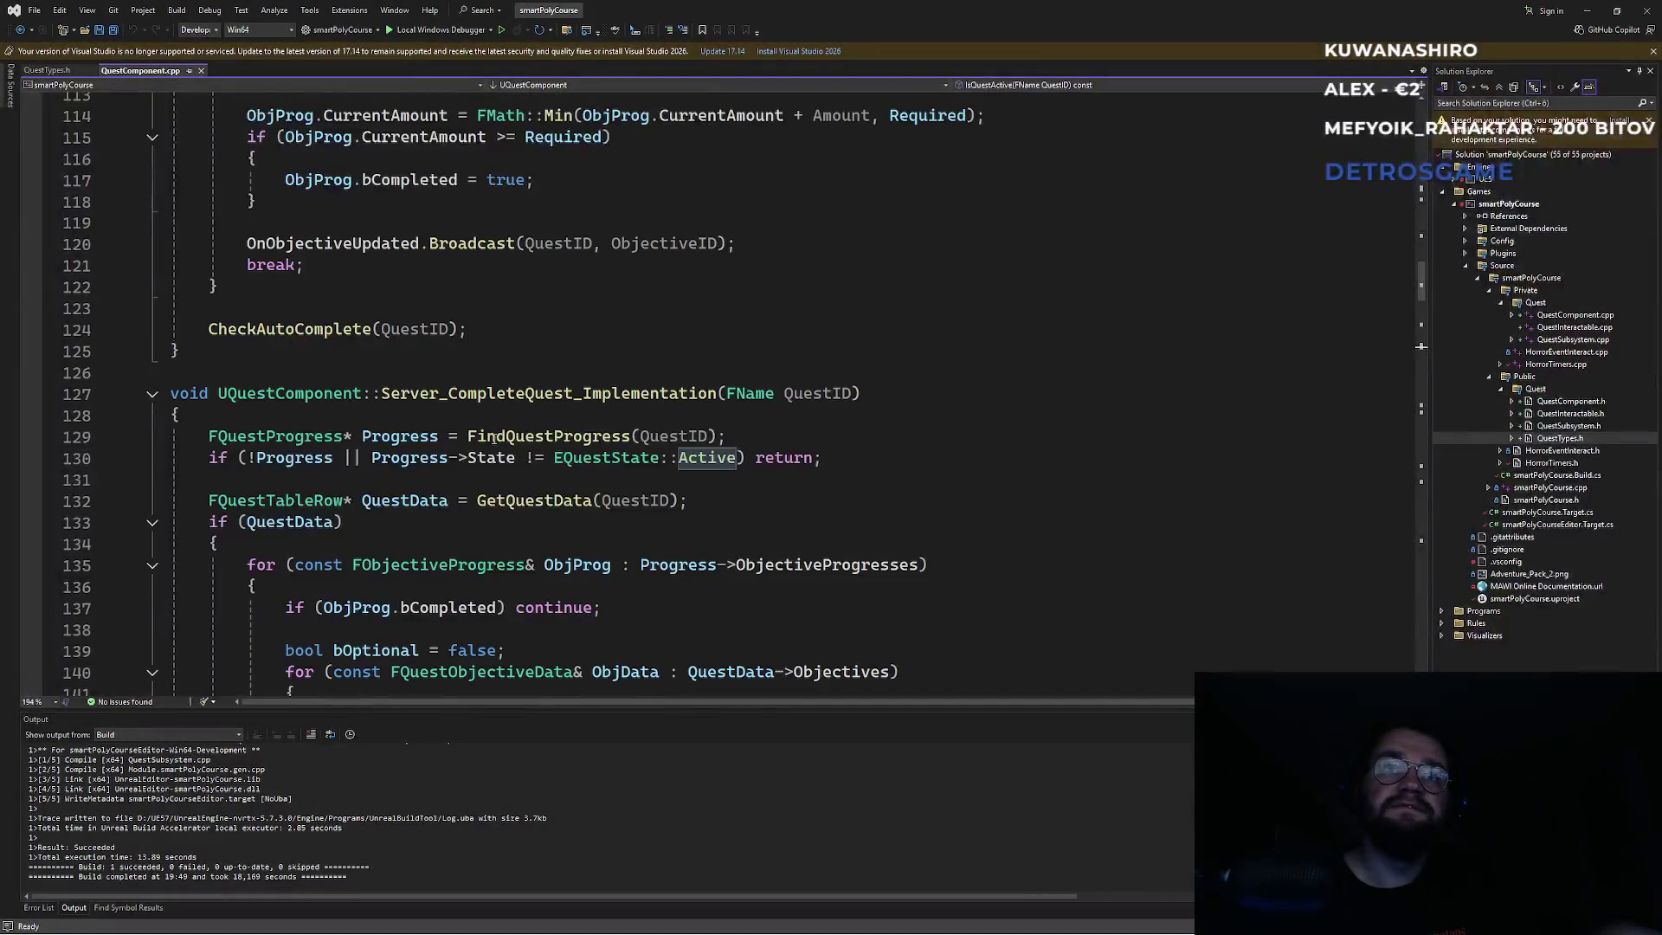
{"action": "left_click", "coordinate": [498, 394]}
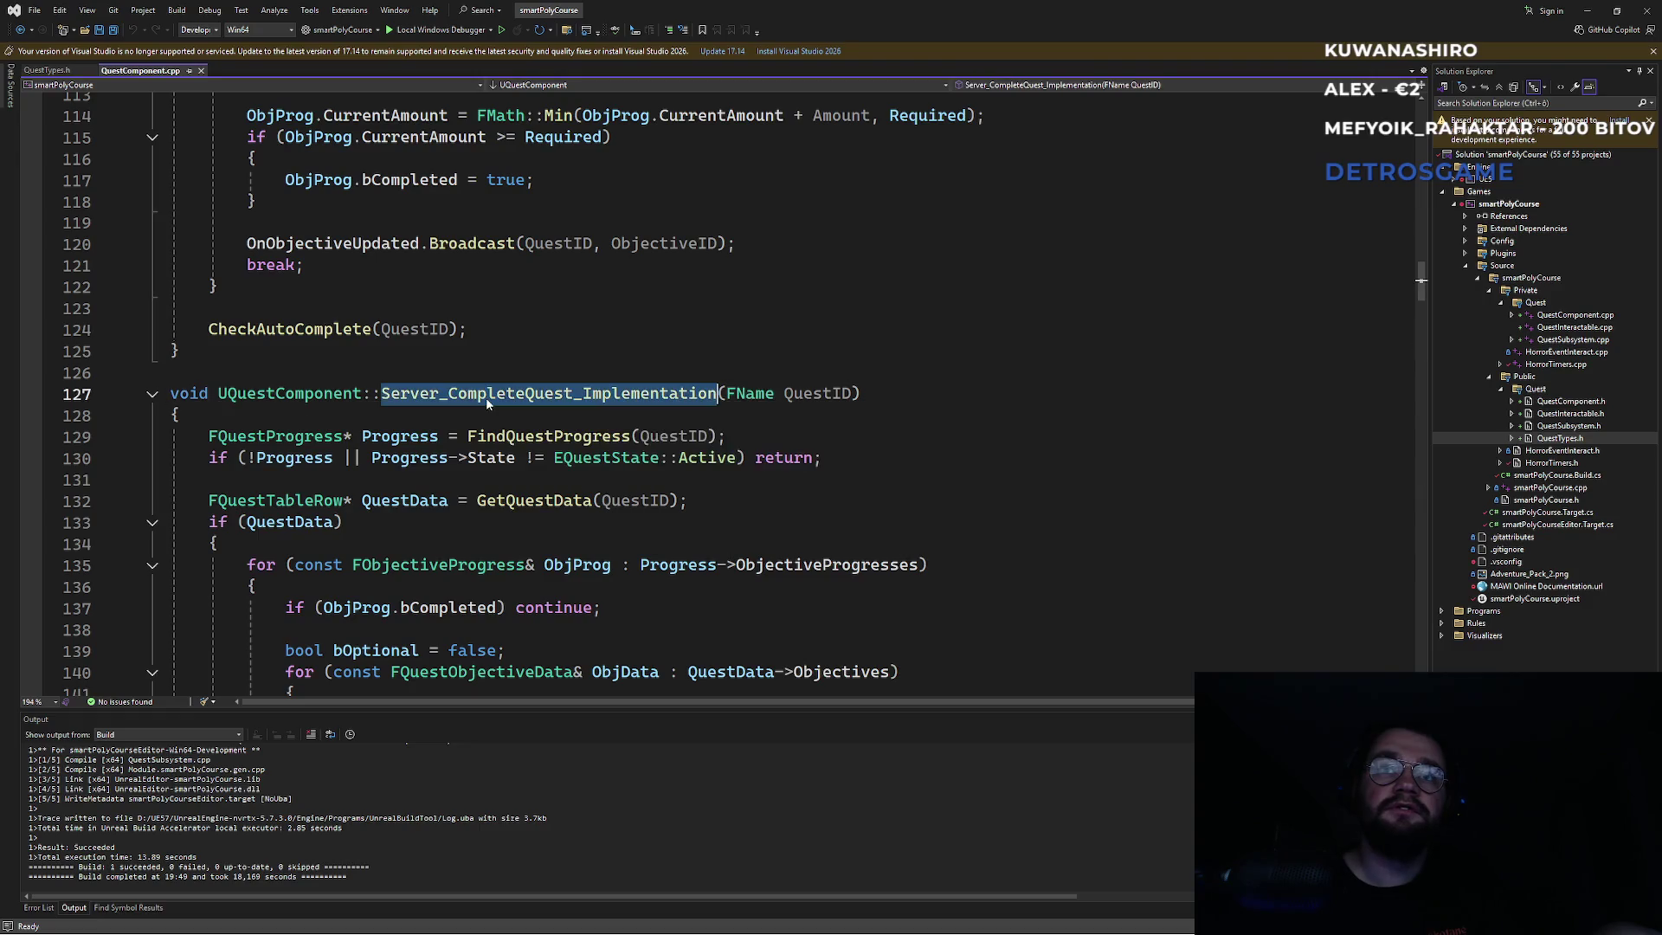
{"action": "scroll", "coordinate": [468, 450], "scroll_direction": "up", "scroll_amount": 8}
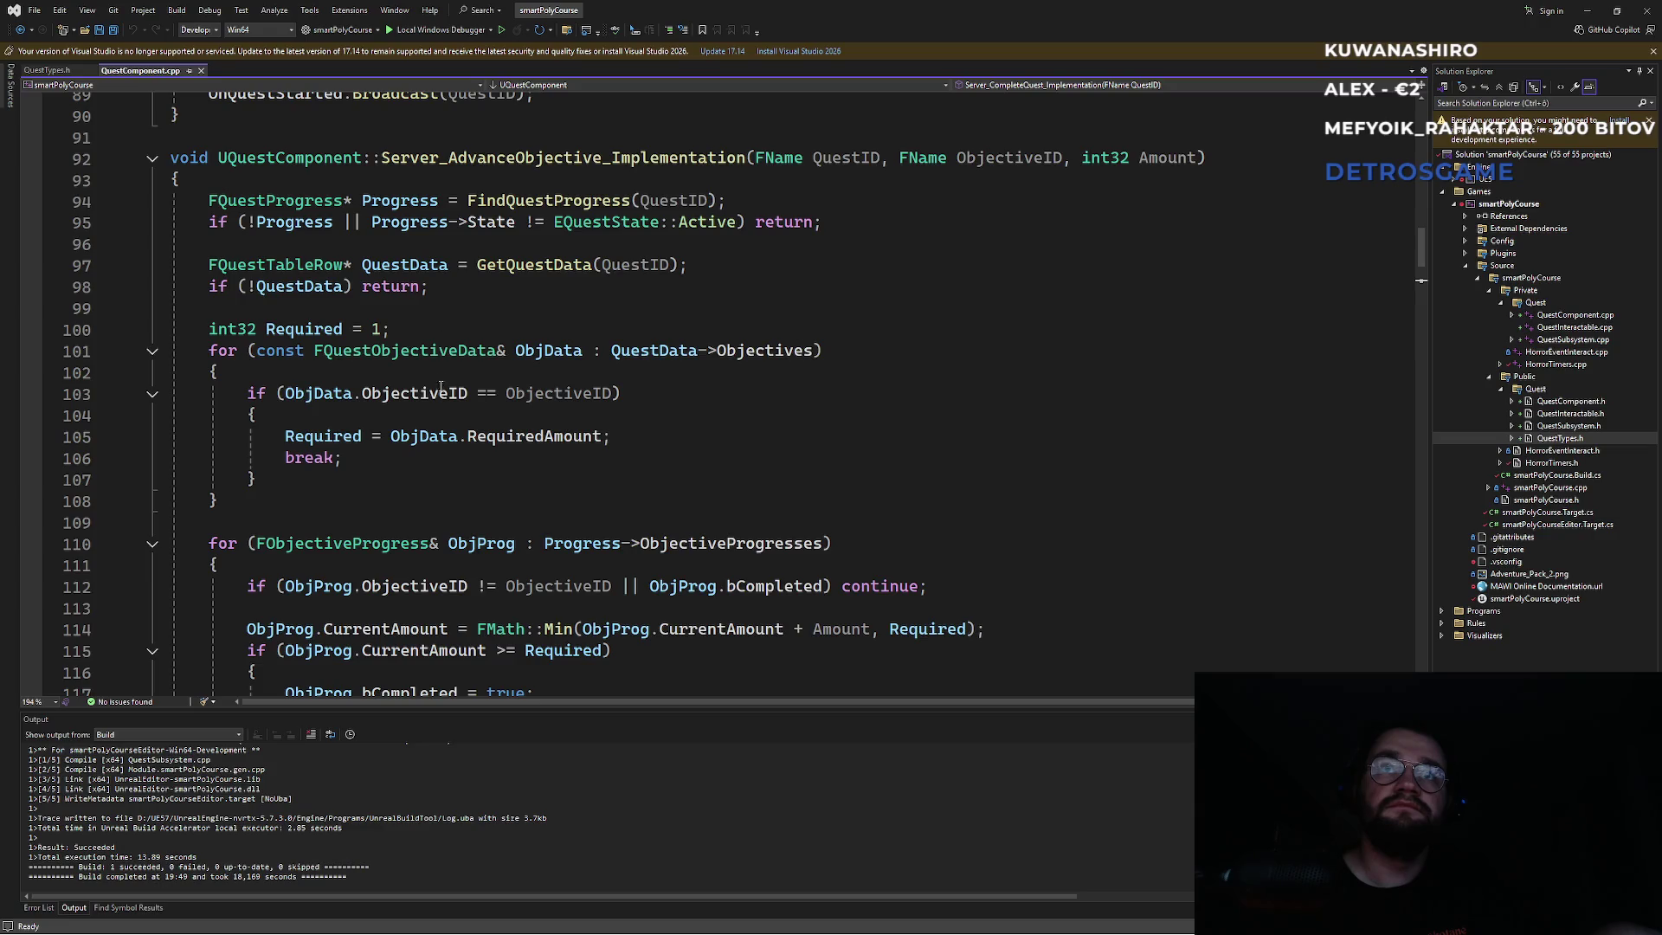
{"action": "scroll", "coordinate": [442, 384], "scroll_direction": "up", "scroll_amount": 14}
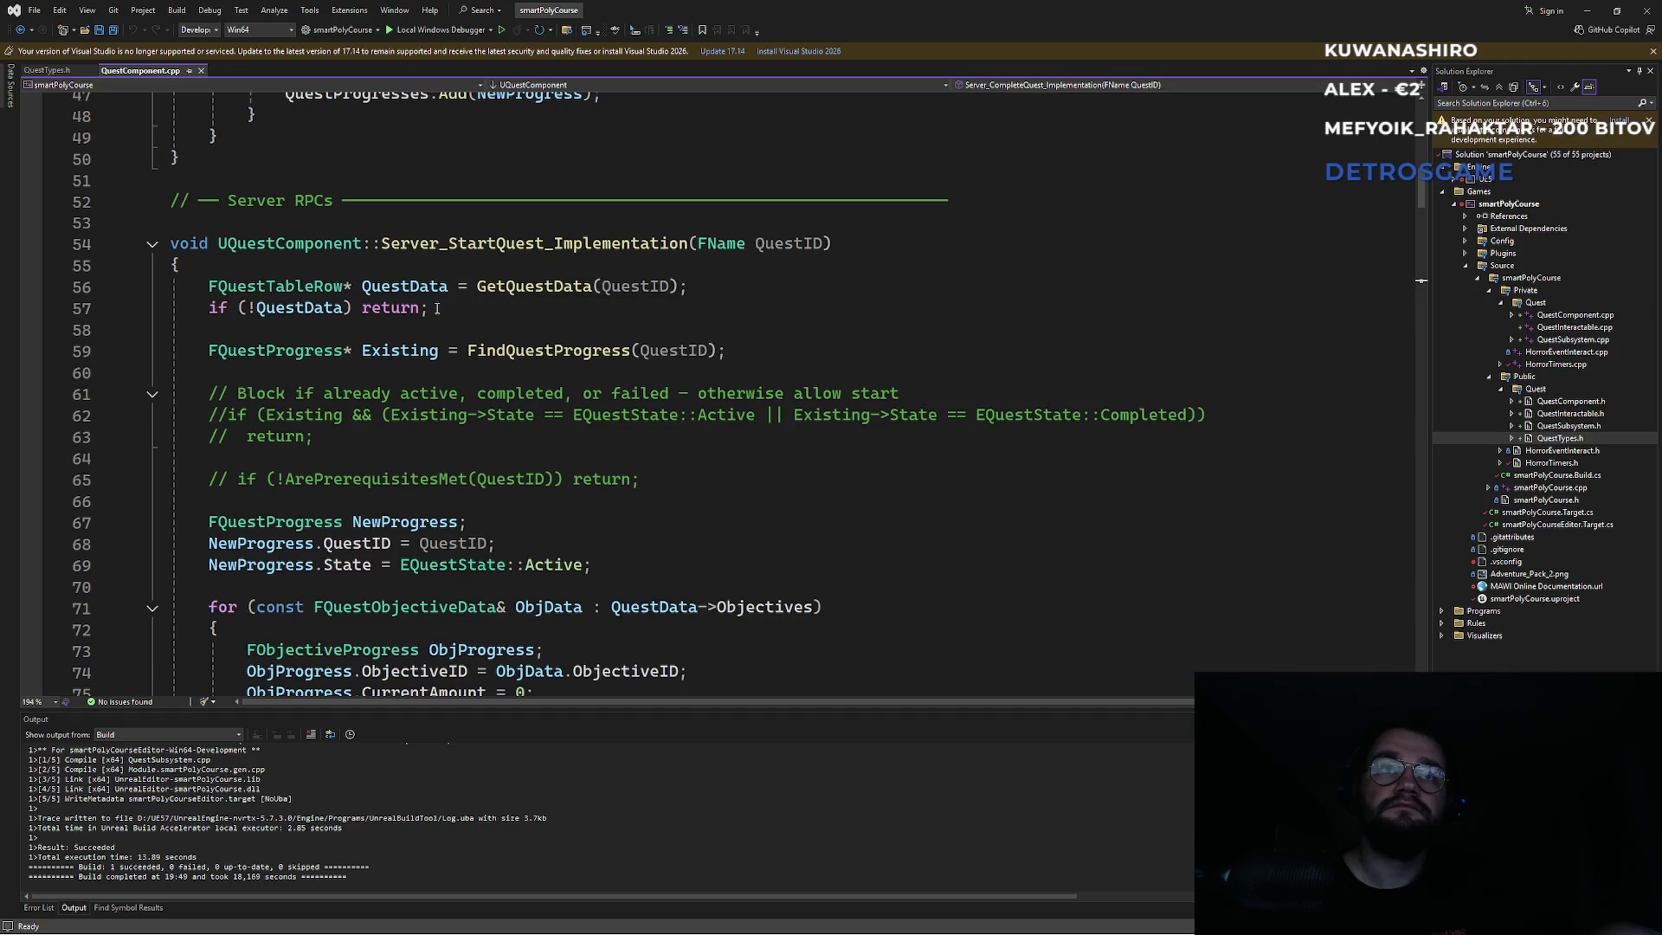
{"action": "left_click", "coordinate": [485, 314]}
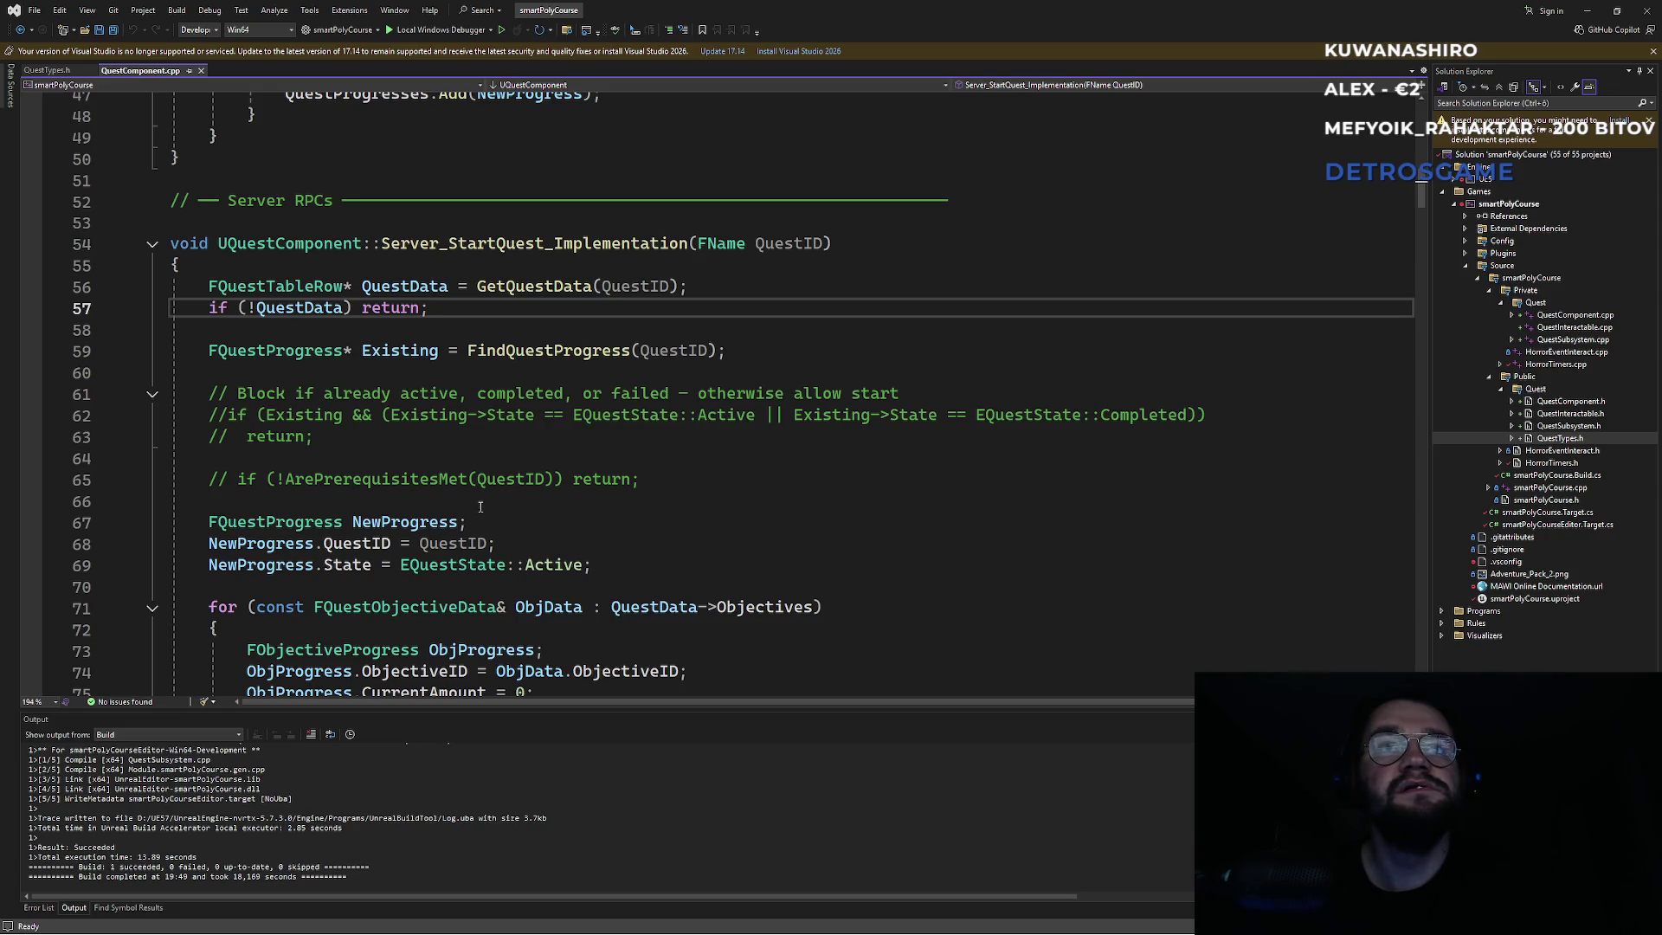
{"action": "mouse_move", "coordinate": [541, 355]}
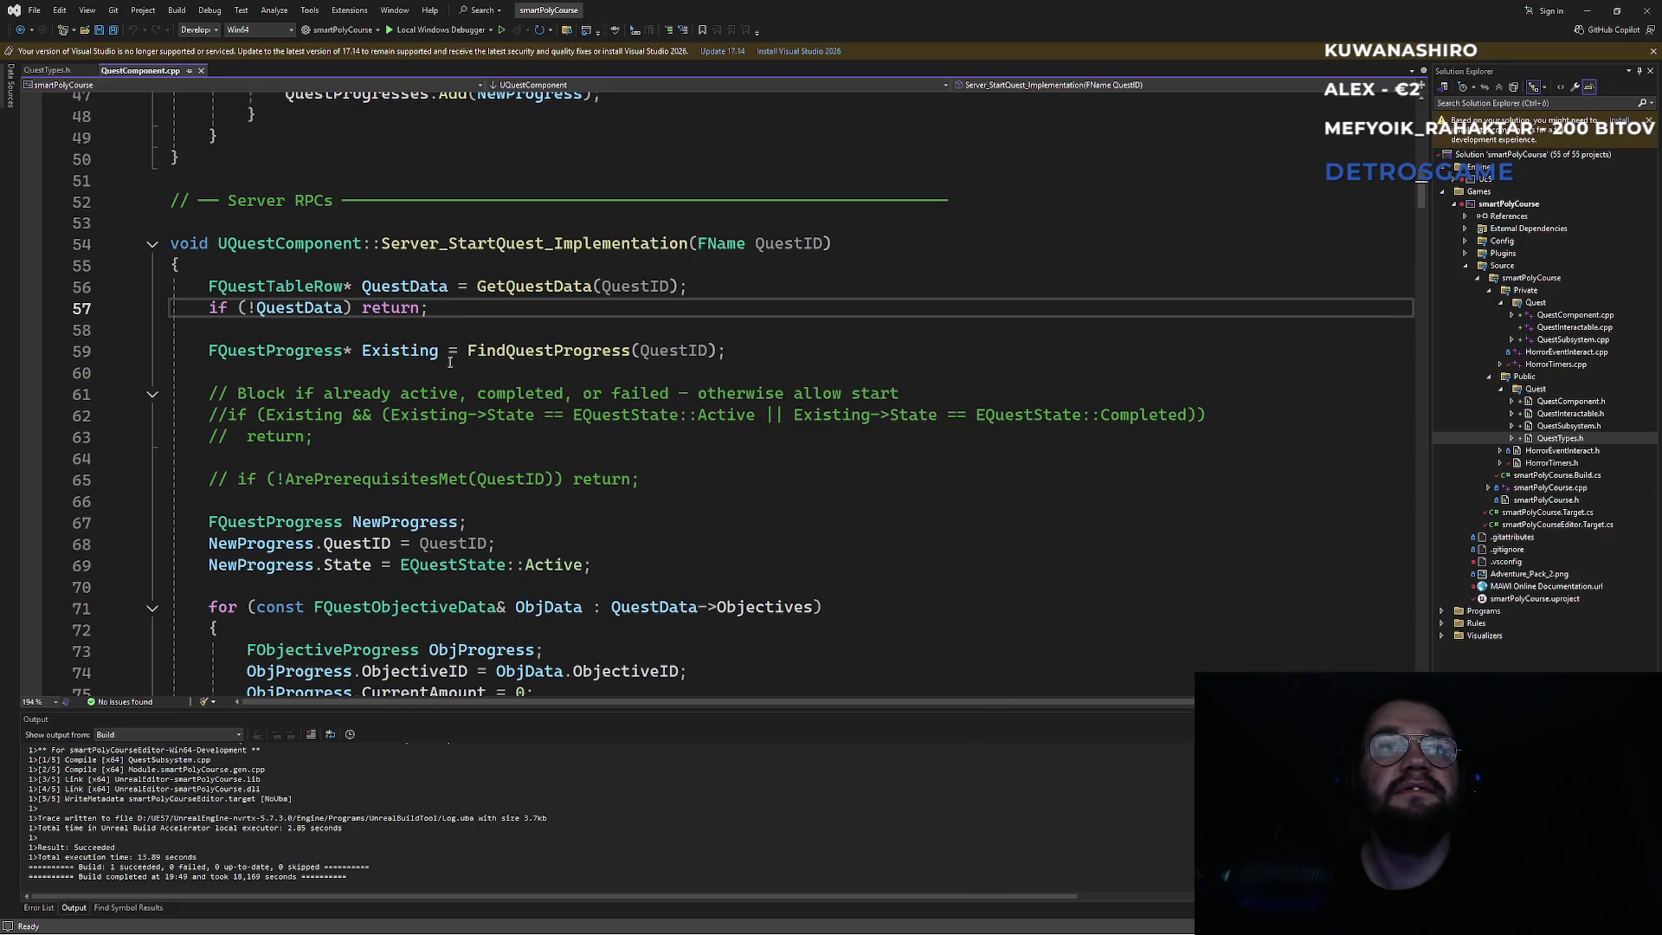
{"action": "left_click", "coordinate": [491, 362]}
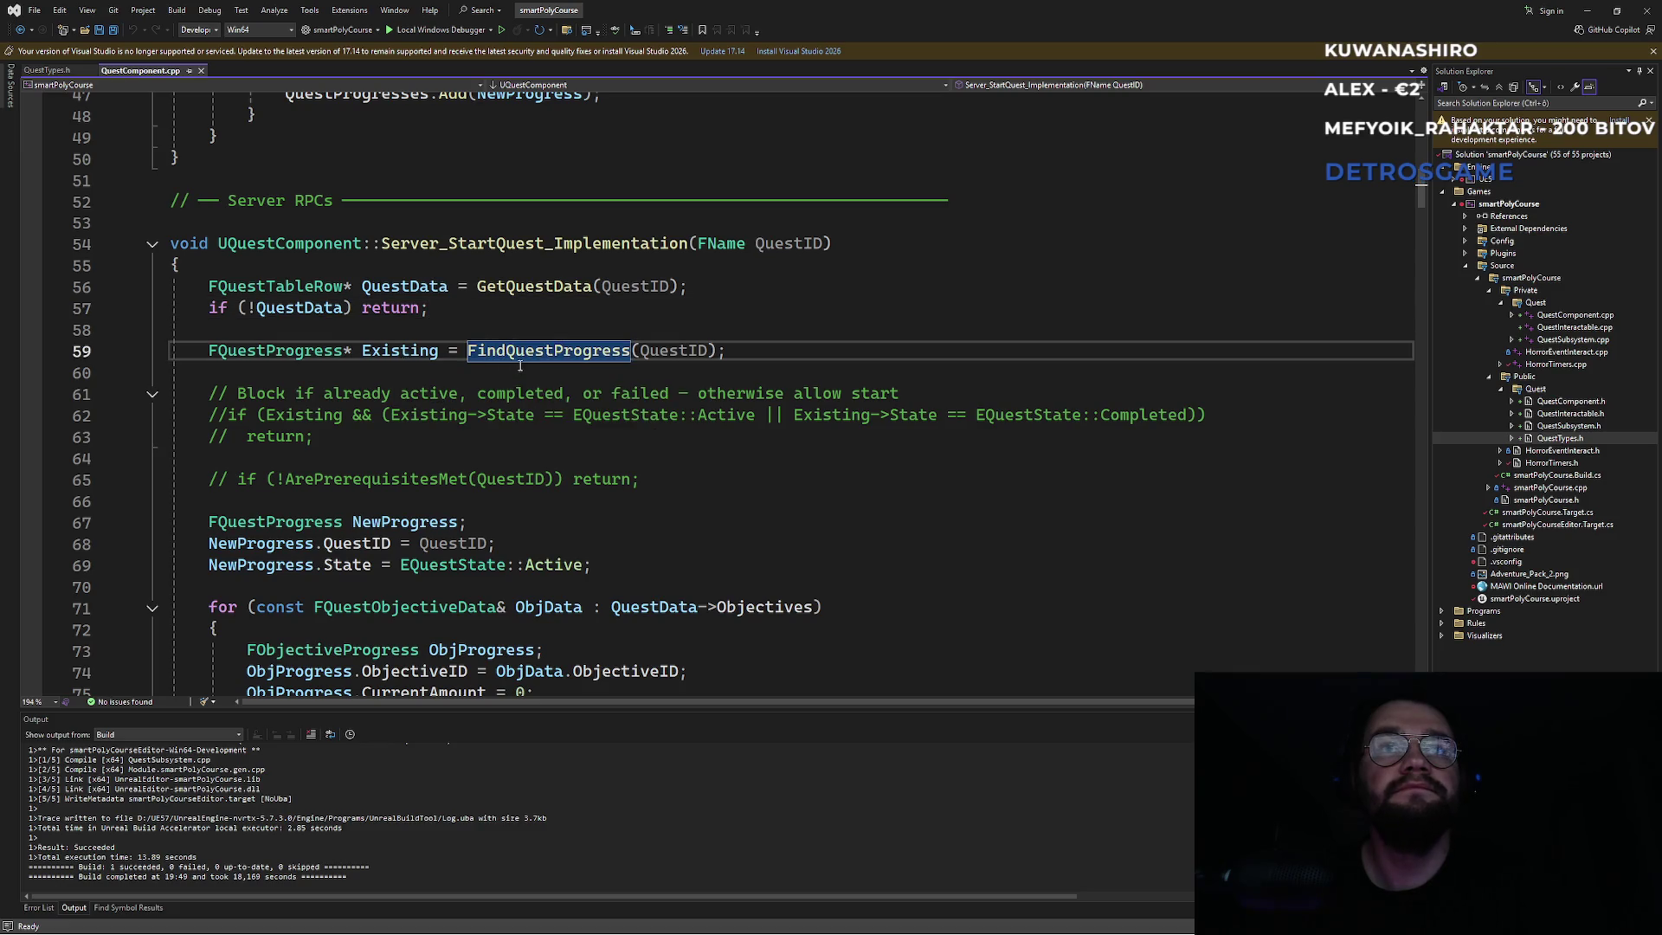
{"action": "mouse_move", "coordinate": [537, 351]}
{"action": "left_click", "coordinate": [529, 351], "text": "ctrl"}
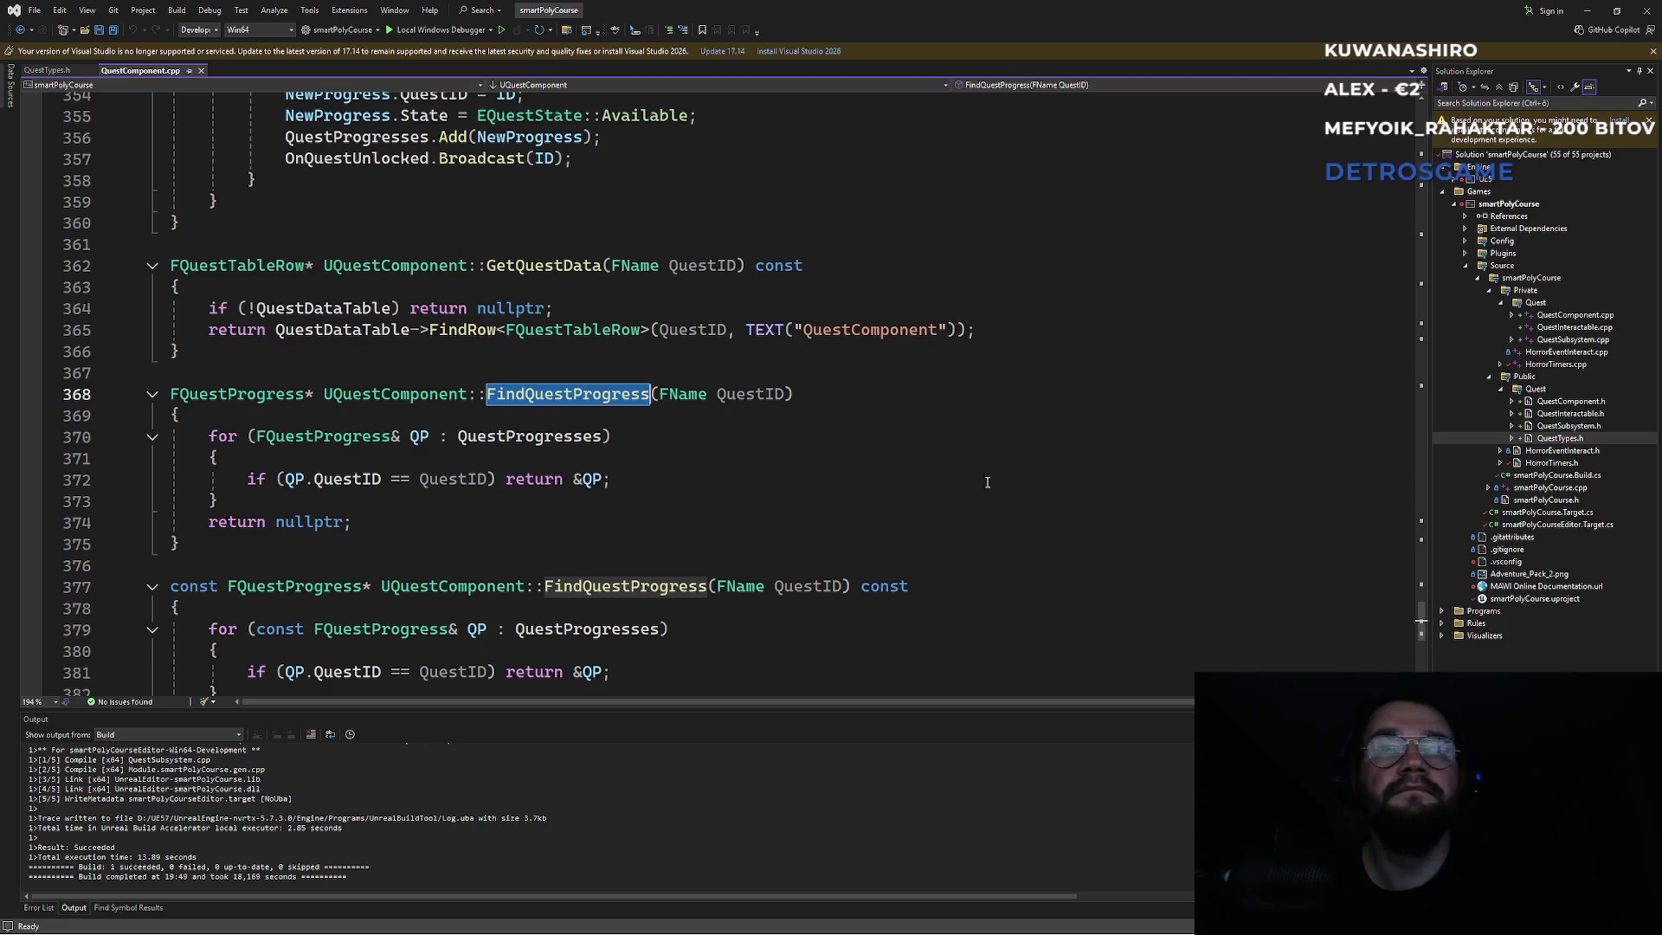
{"action": "left_click_drag", "start_coordinate": [1421, 619], "coordinate": [1421, 147]}
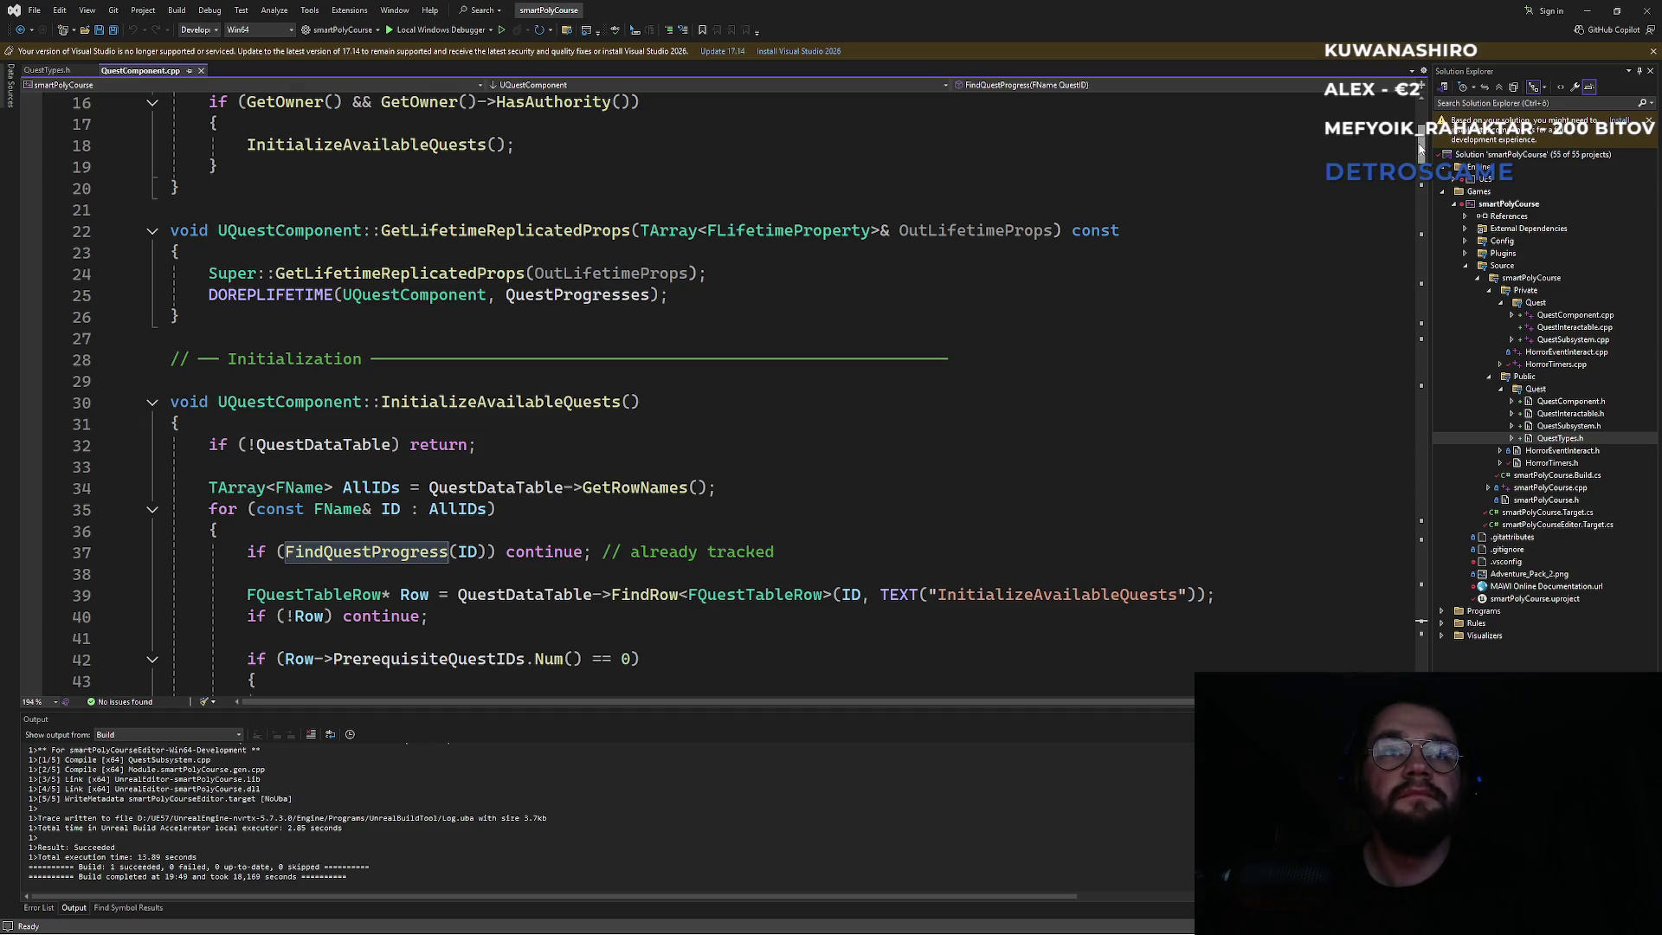
{"action": "left_click_drag", "start_coordinate": [1421, 147], "coordinate": [1404, 178]}
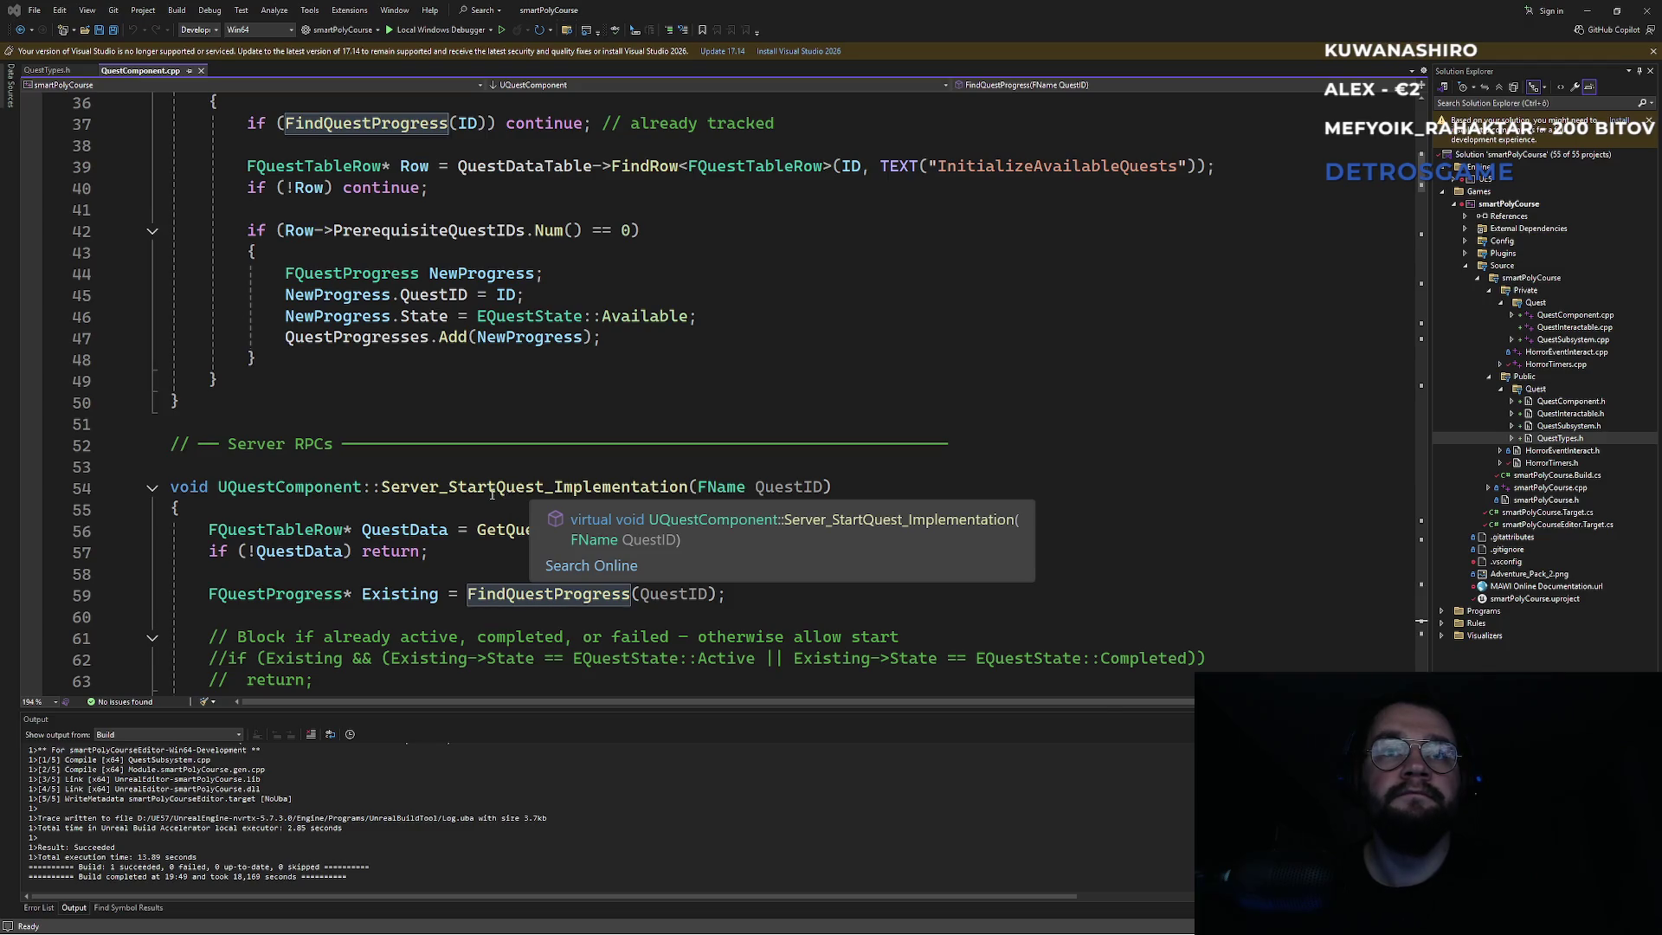
{"action": "key", "text": "super"}
{"action": "left_click", "coordinate": [989, 919]}
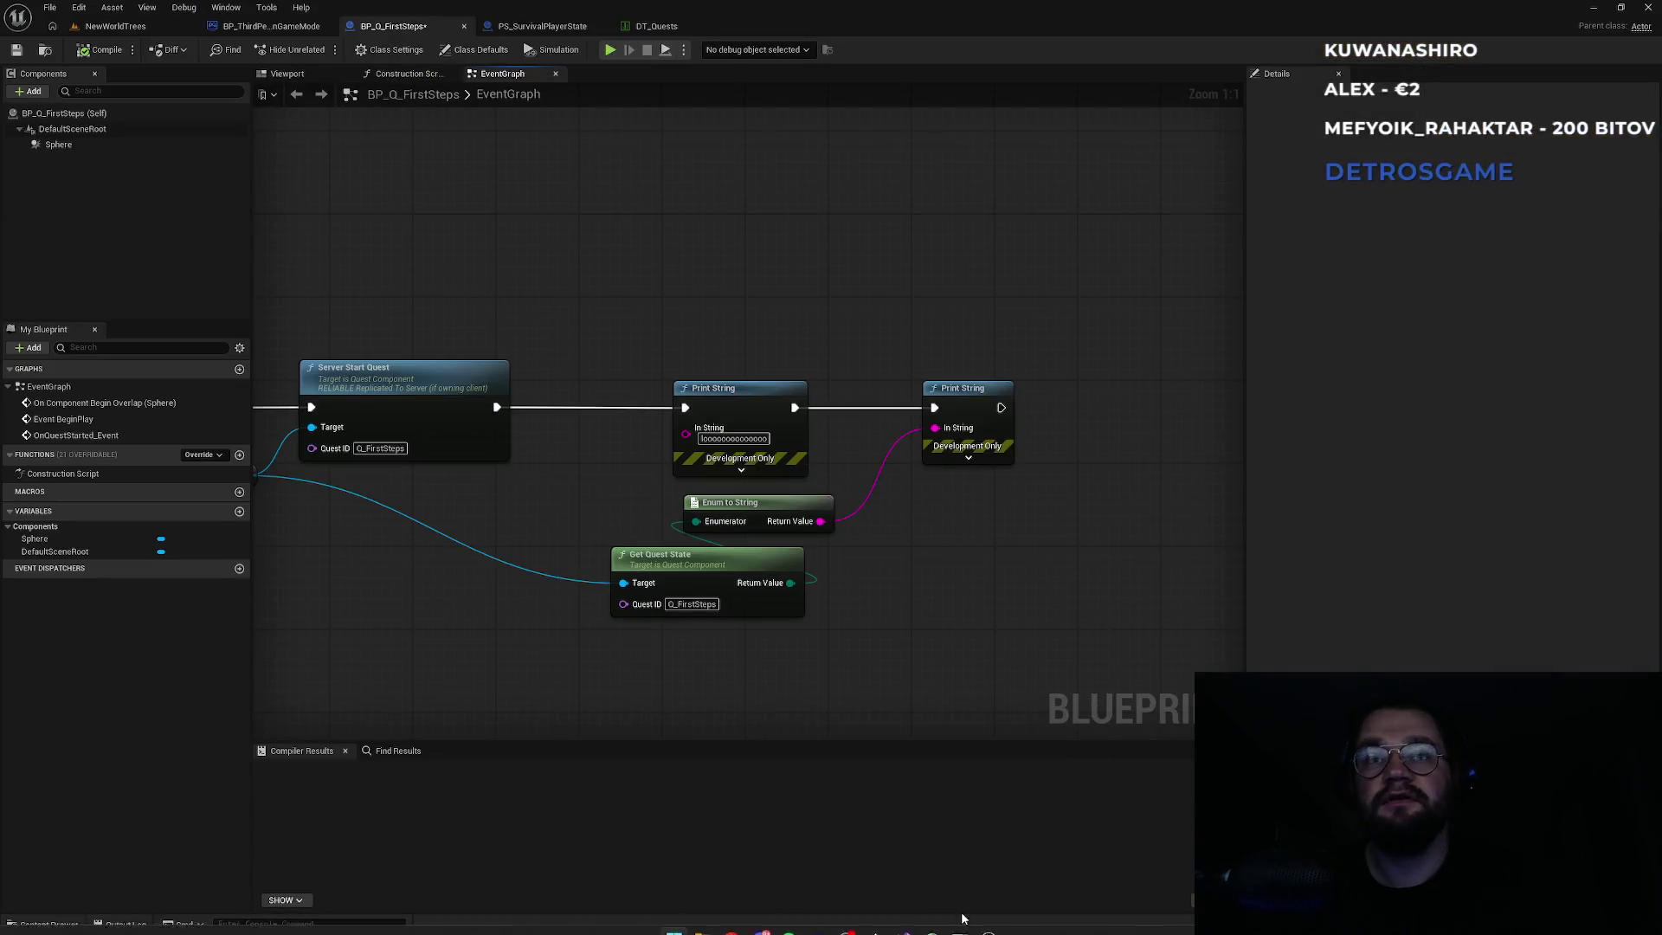
{"action": "key", "text": "alt+Tab"}
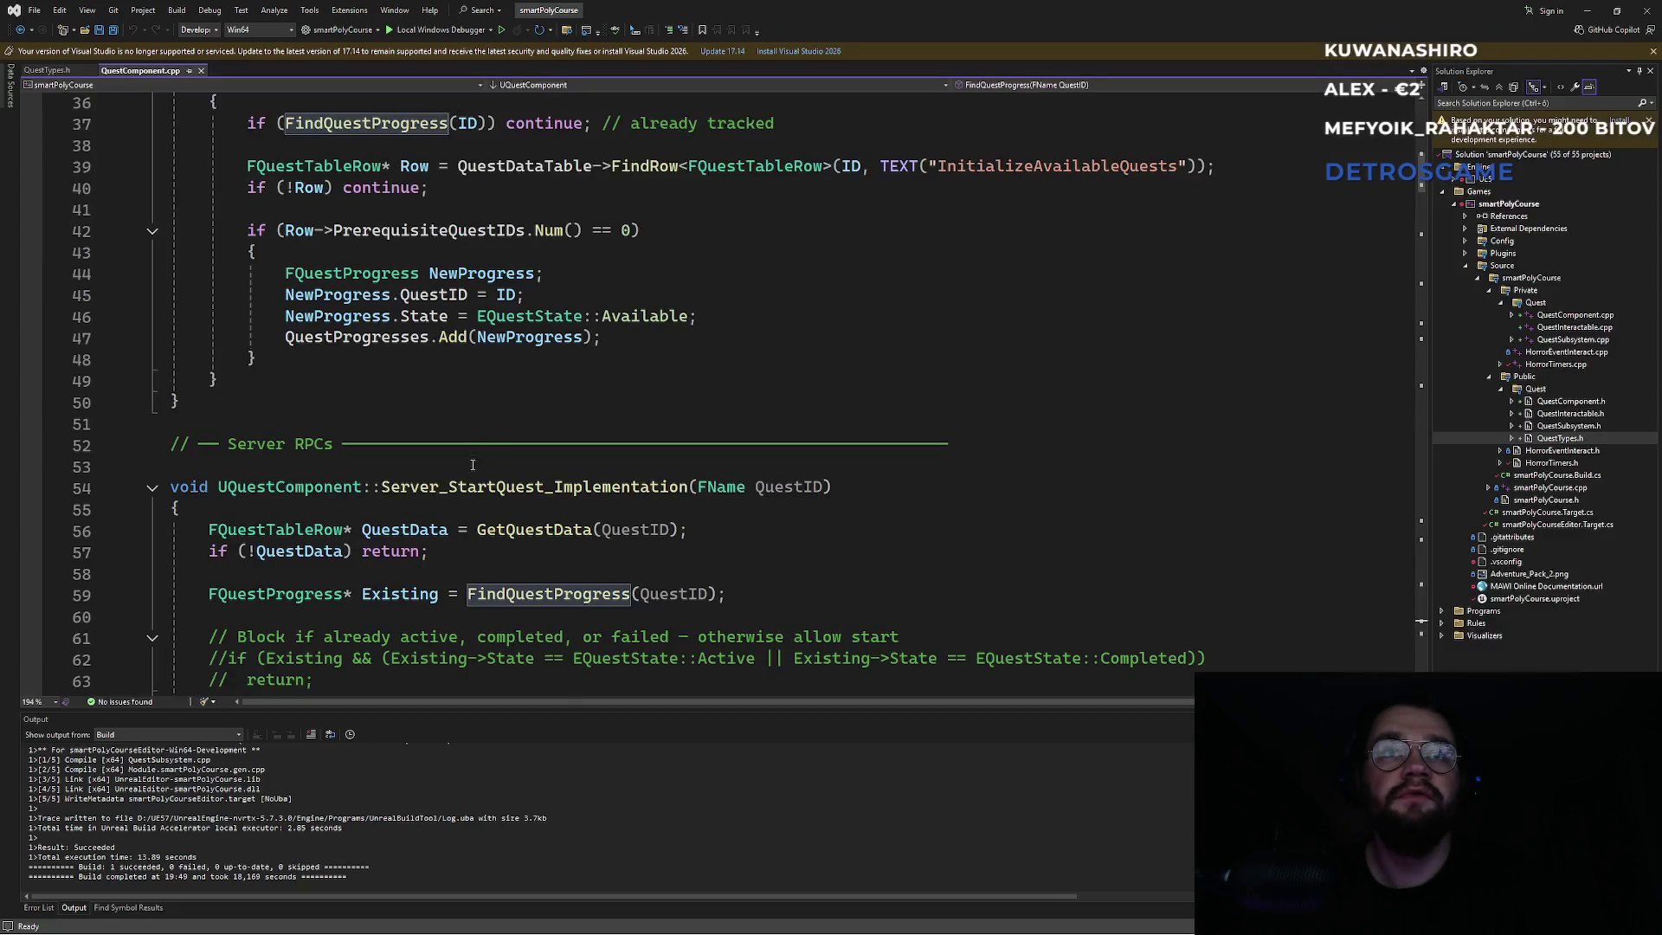
{"action": "scroll", "coordinate": [481, 496], "scroll_direction": "down", "scroll_amount": 2}
{"action": "left_click", "coordinate": [413, 492]}
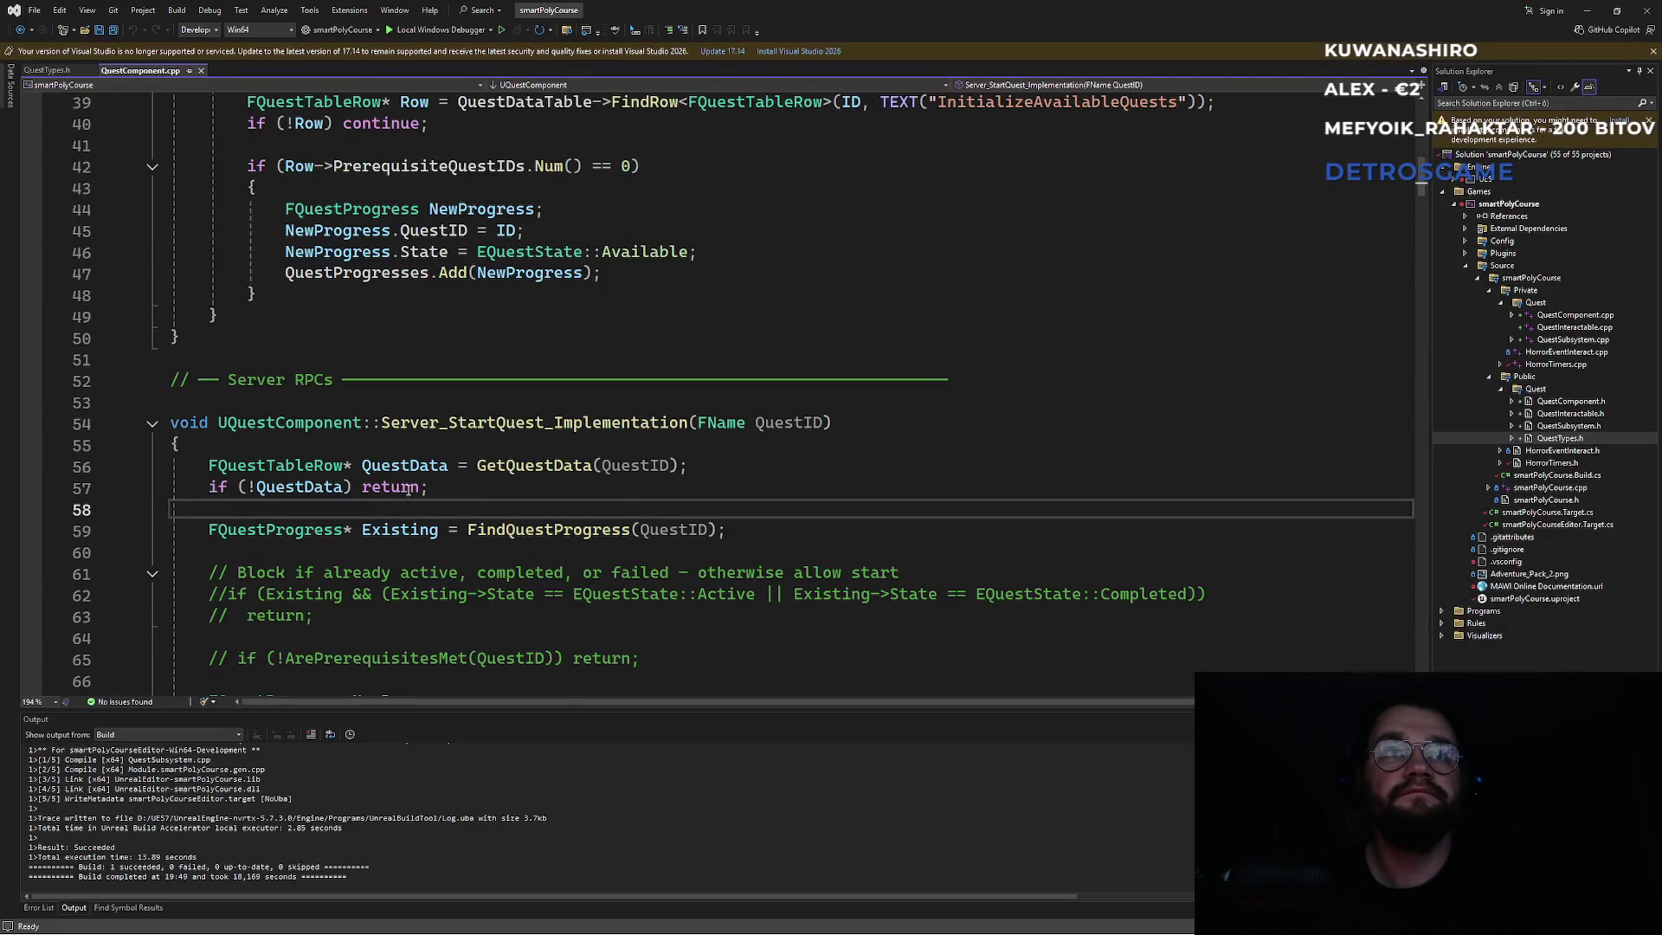
{"action": "key", "text": "Up"}
{"action": "key", "text": "Up"}
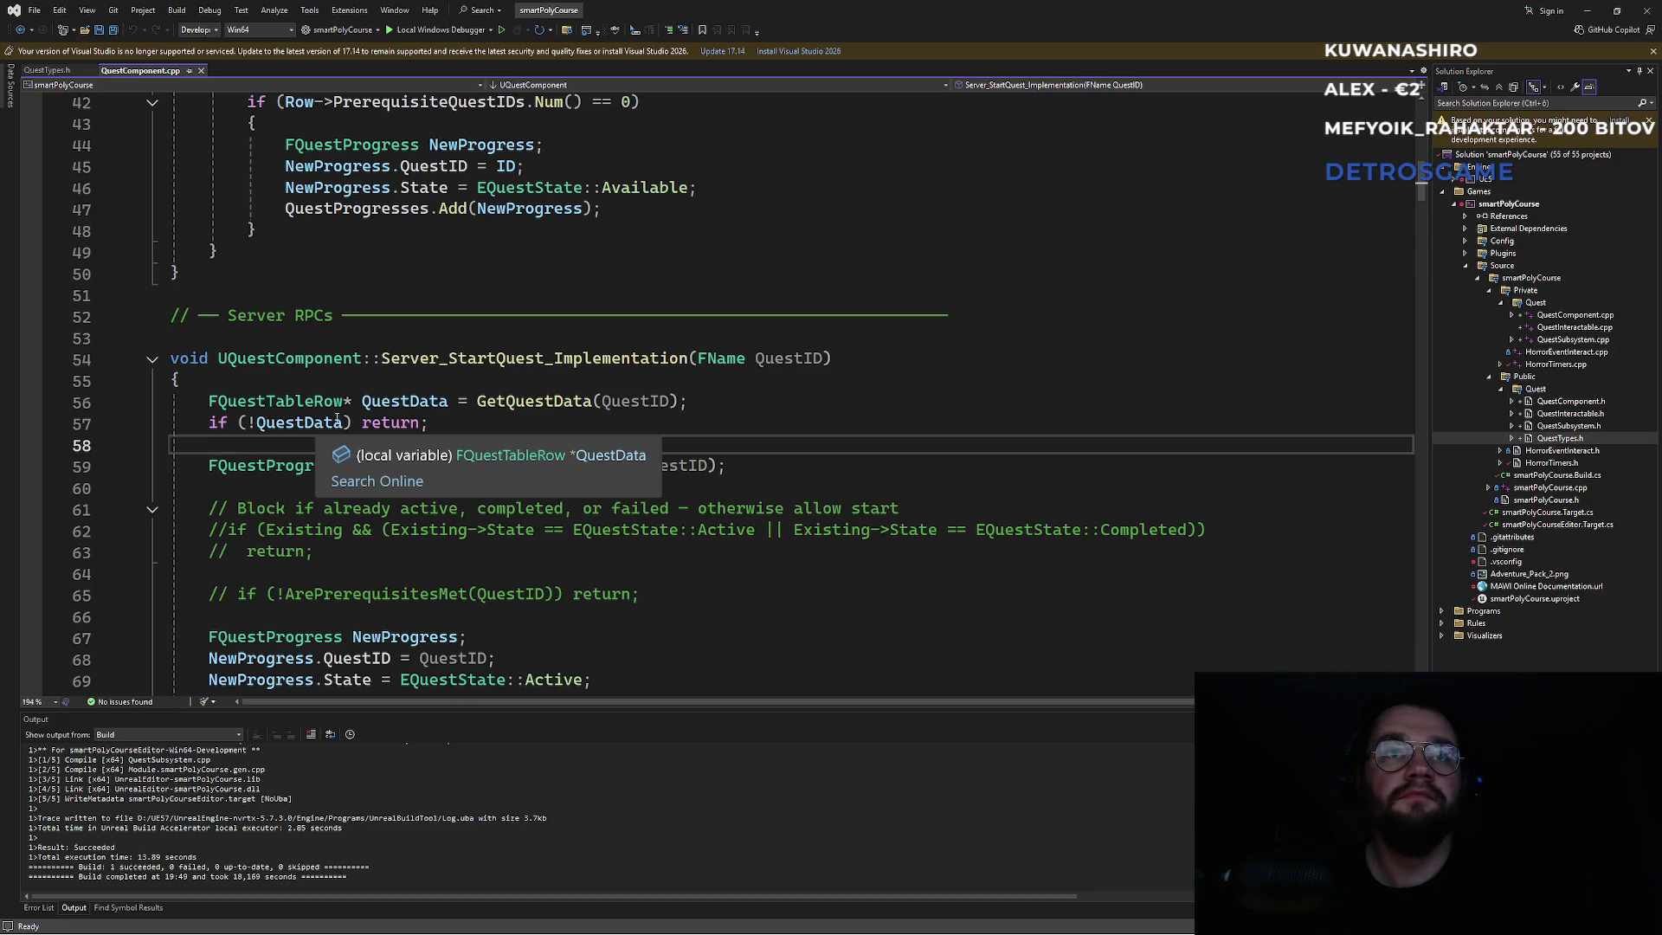
{"action": "key", "text": "Up"}
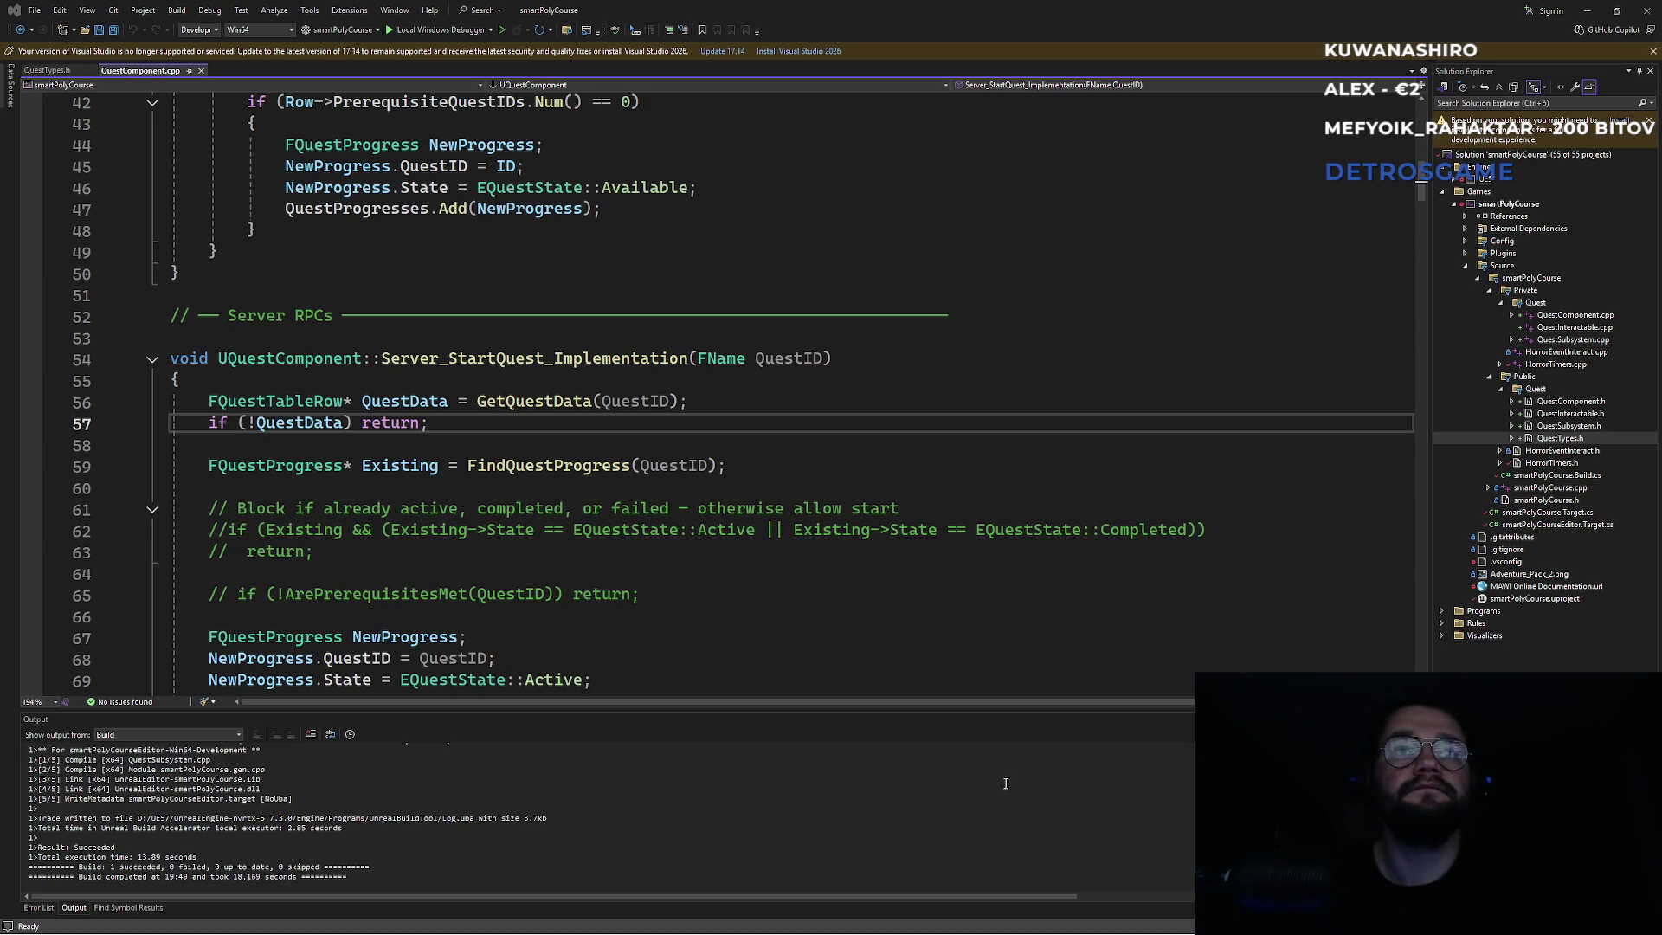
{"action": "left_click", "coordinate": [522, 426]}
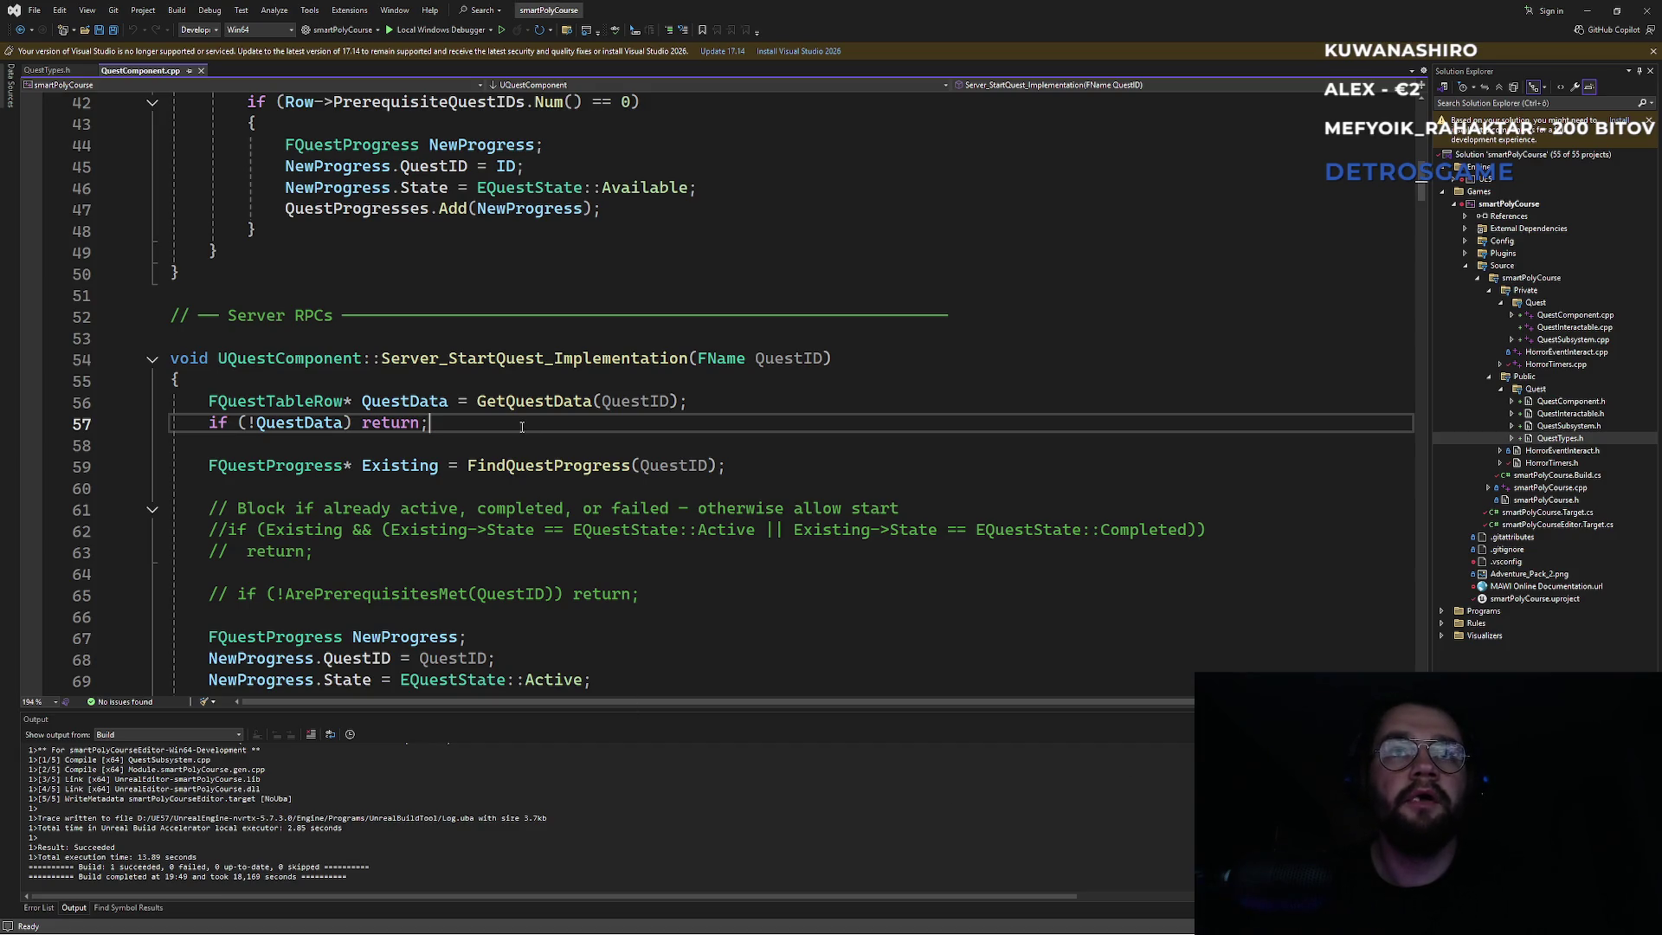
{"action": "scroll", "coordinate": [540, 515], "scroll_direction": "down", "scroll_amount": 1}
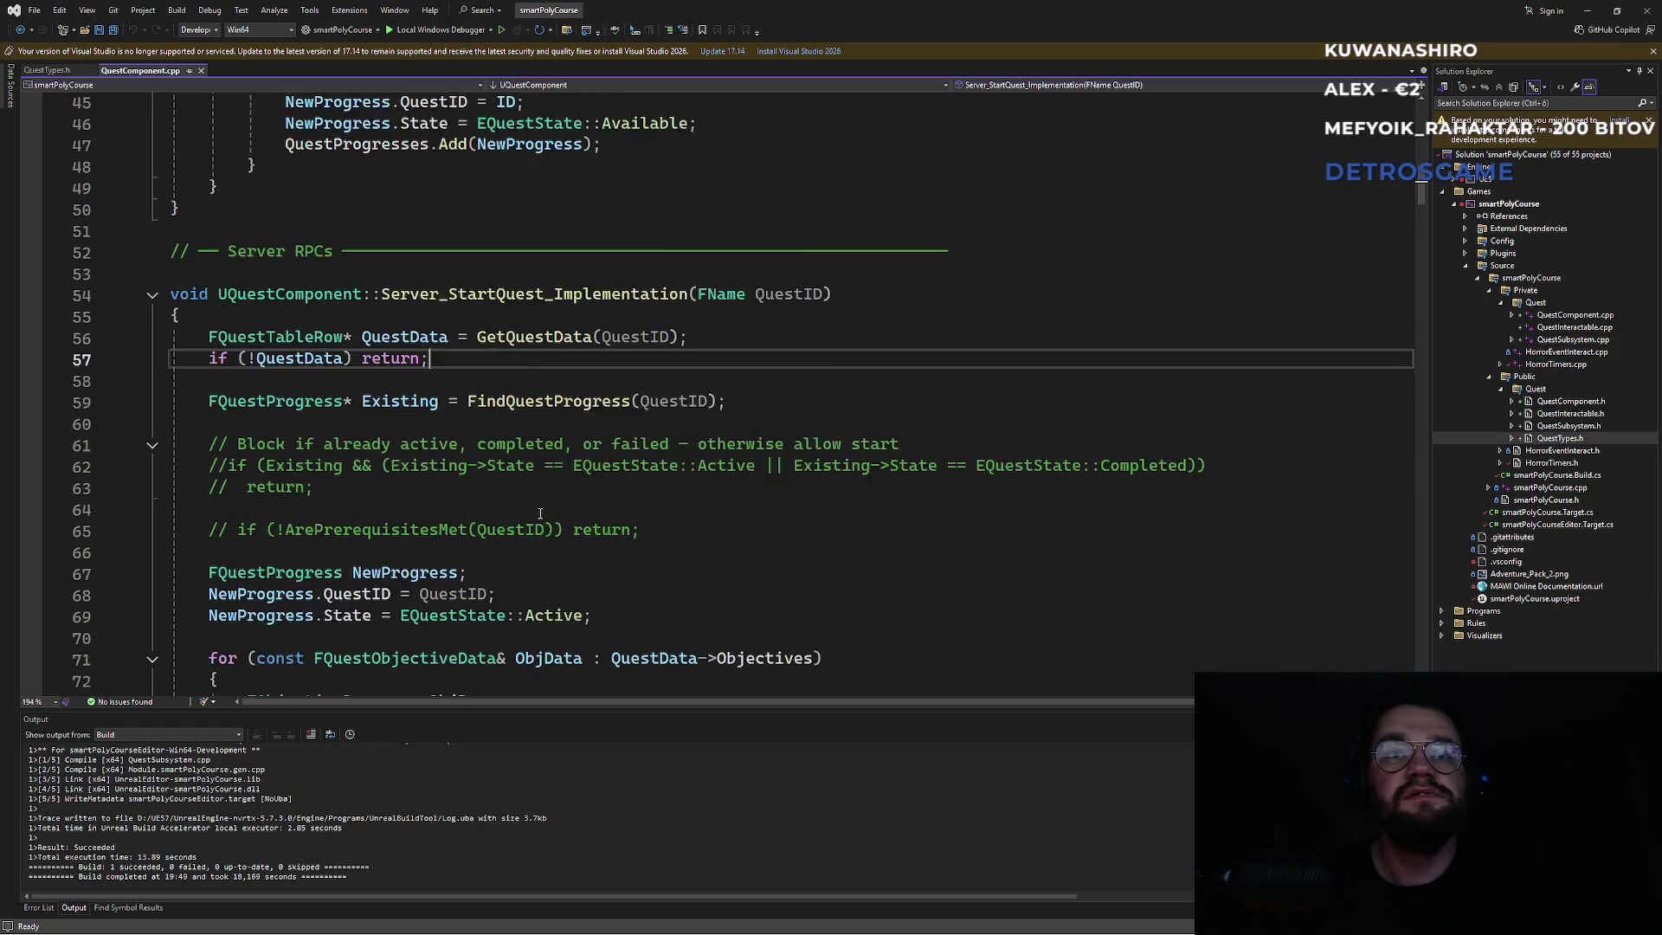
{"action": "scroll", "coordinate": [540, 514], "scroll_direction": "down", "scroll_amount": 1}
{"action": "left_click_drag", "start_coordinate": [208, 530], "coordinate": [592, 552]}
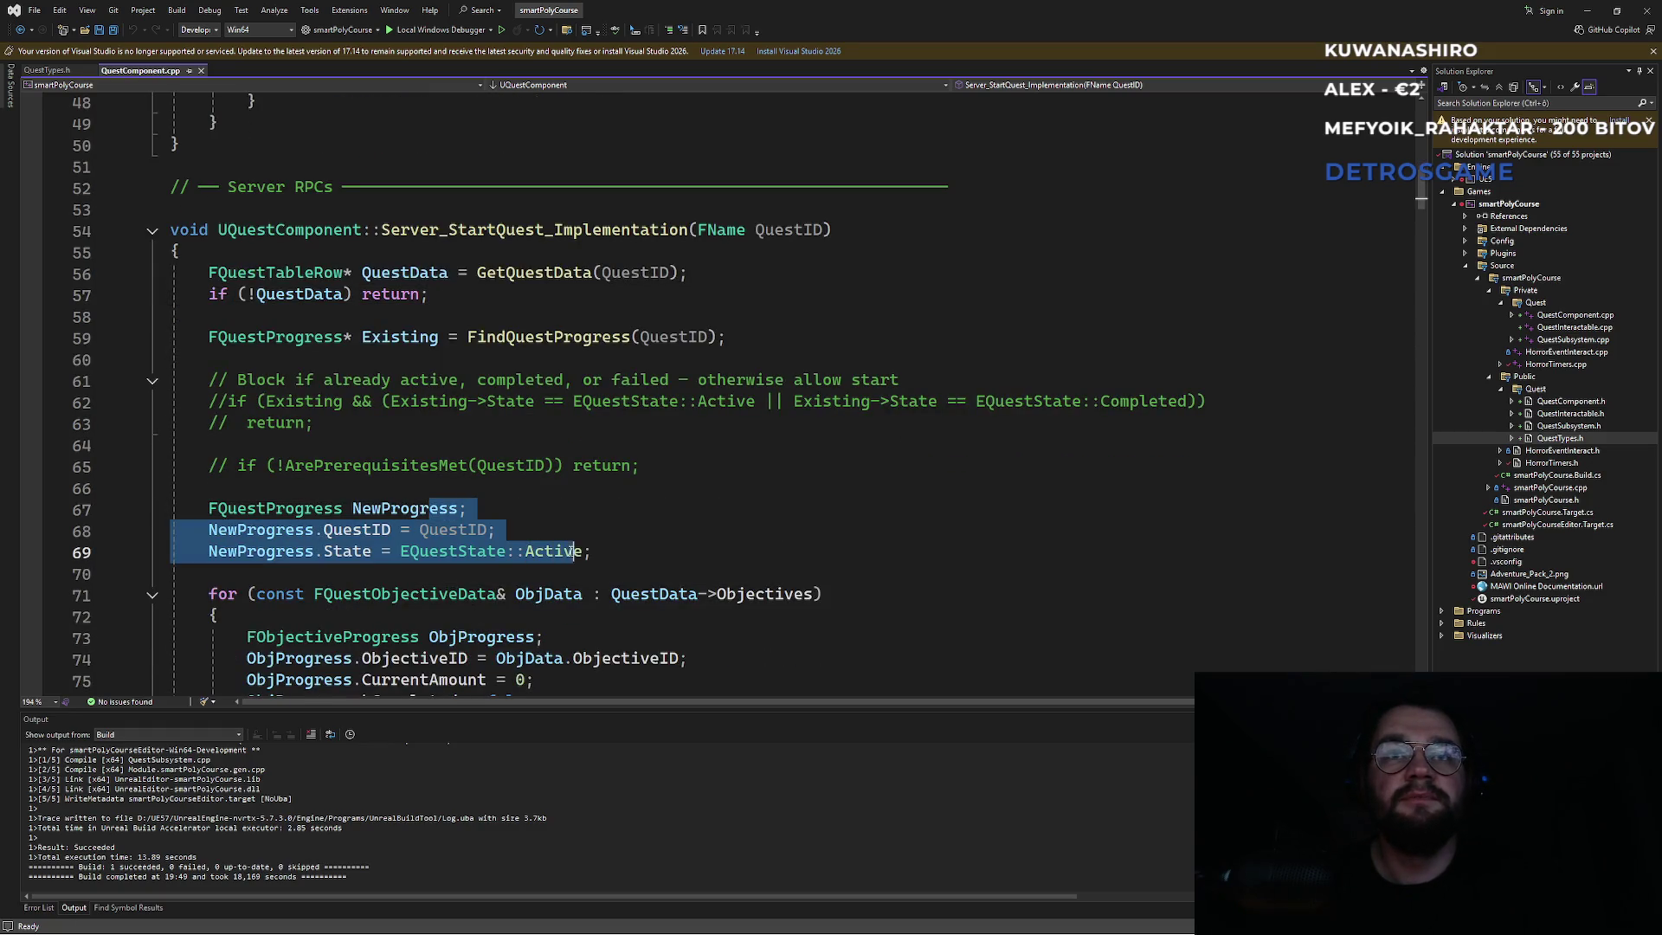
{"action": "left_click", "coordinate": [598, 552]}
{"action": "left_click", "coordinate": [948, 442]}
{"action": "key", "text": "ctrl+minus"}
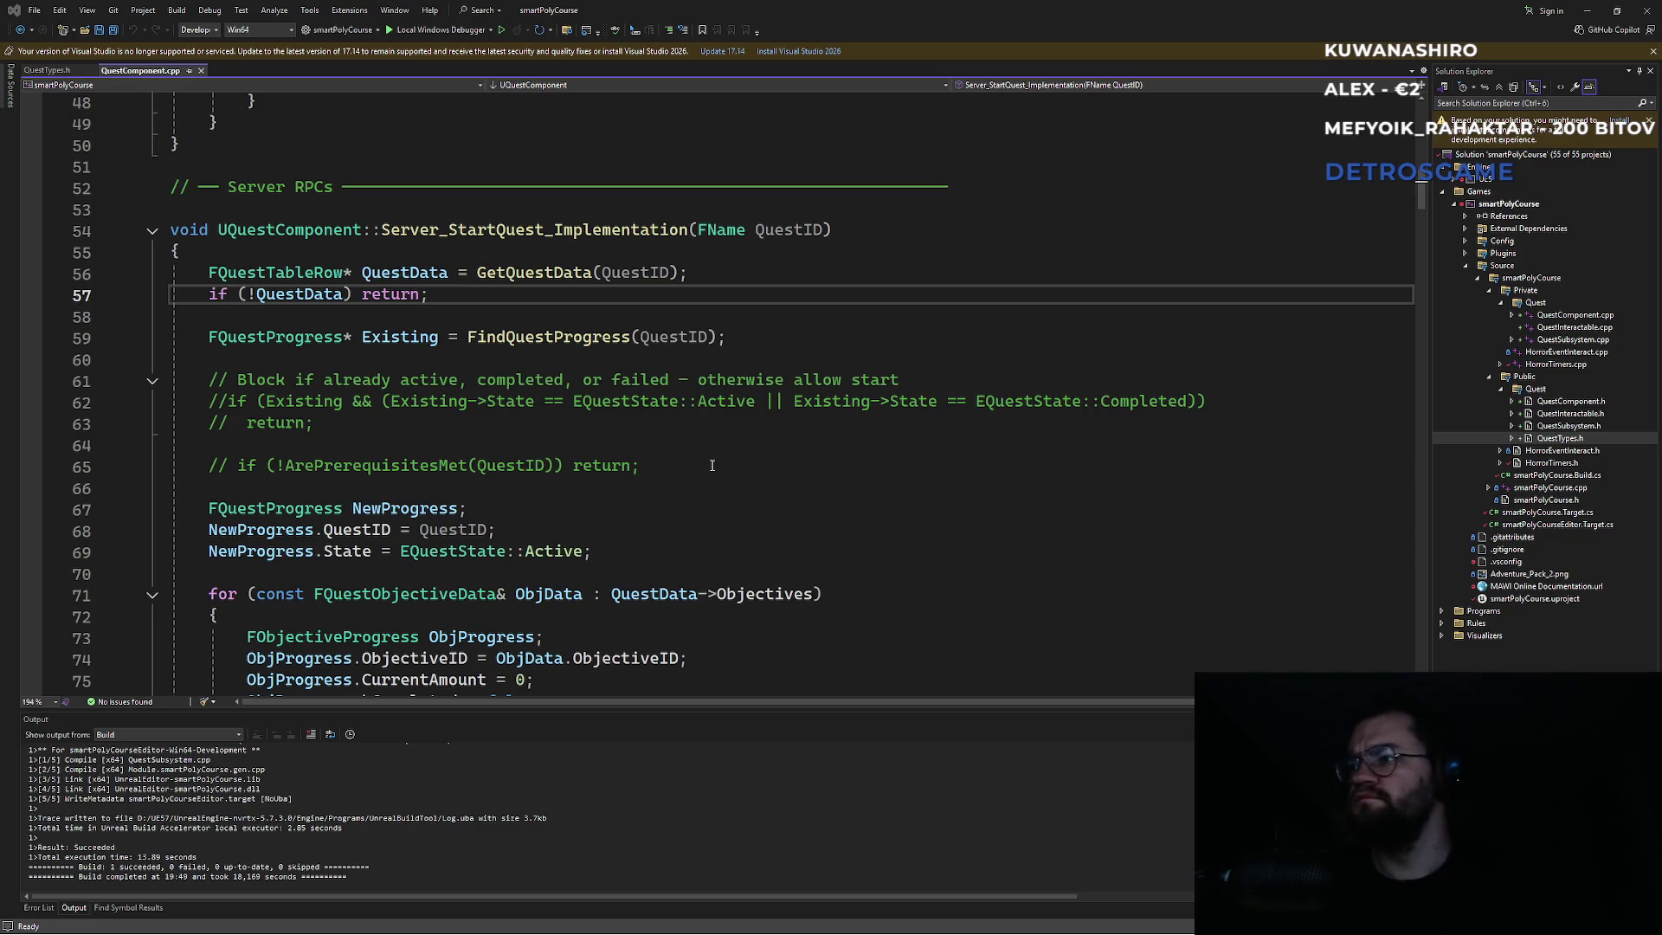
{"action": "left_click", "coordinate": [680, 471]}
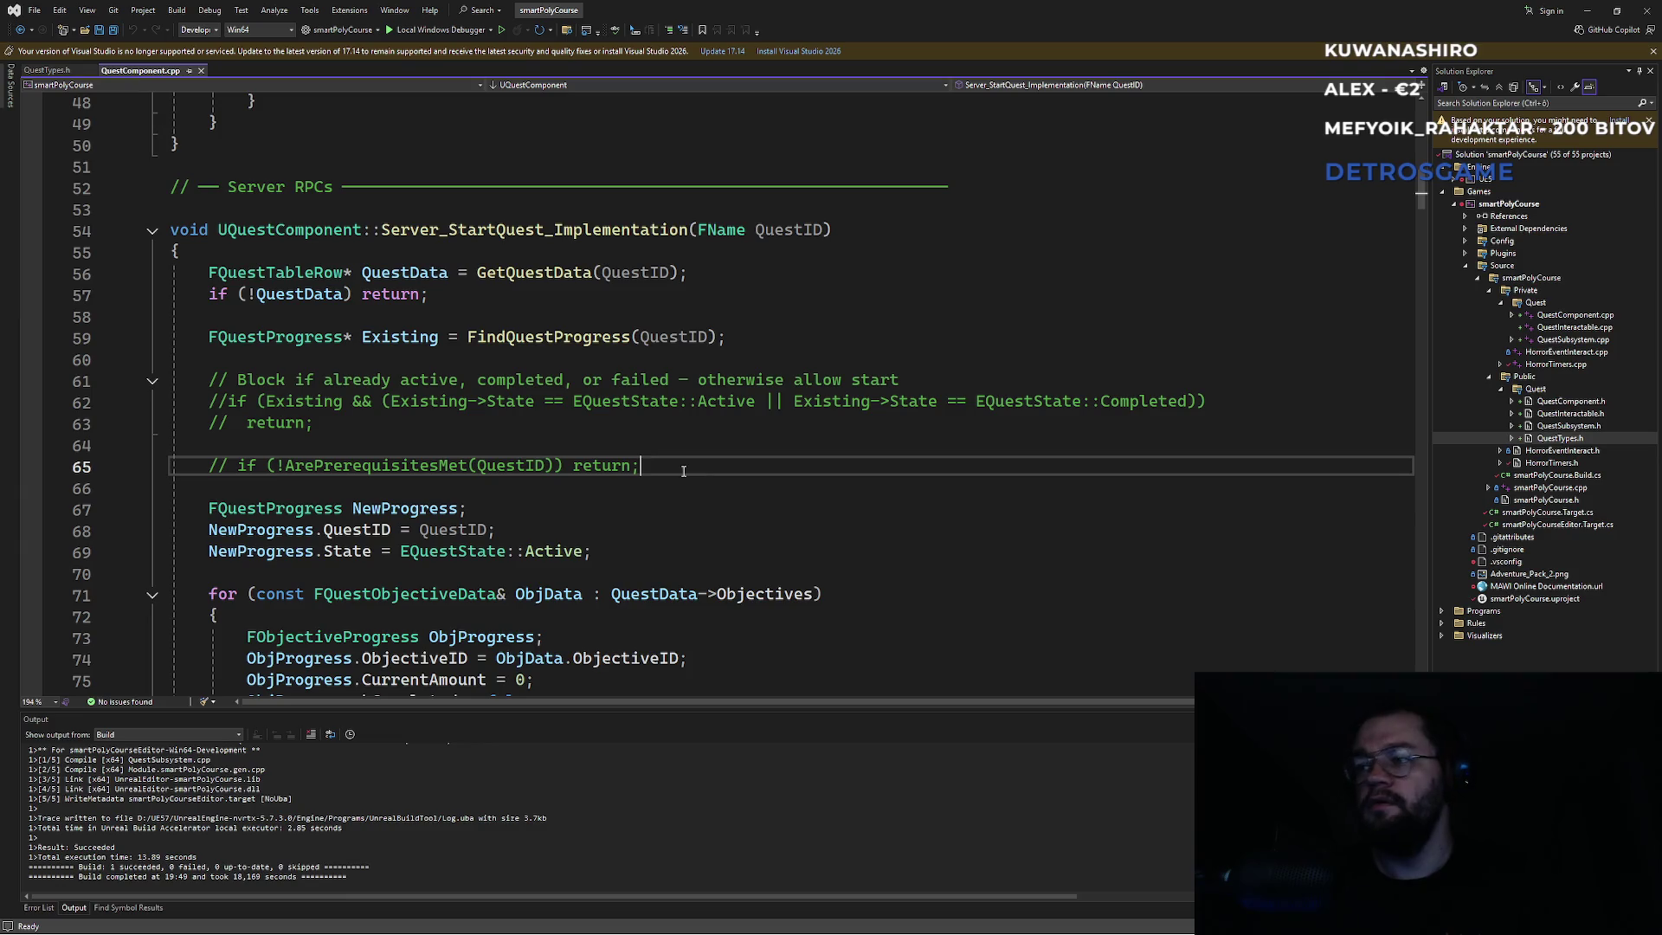
{"action": "key", "text": "Up"}
{"action": "key", "text": "Up"}
{"action": "key", "text": "Up"}
{"action": "key", "text": "Up"}
{"action": "key", "text": "Up"}
{"action": "key", "text": "Up"}
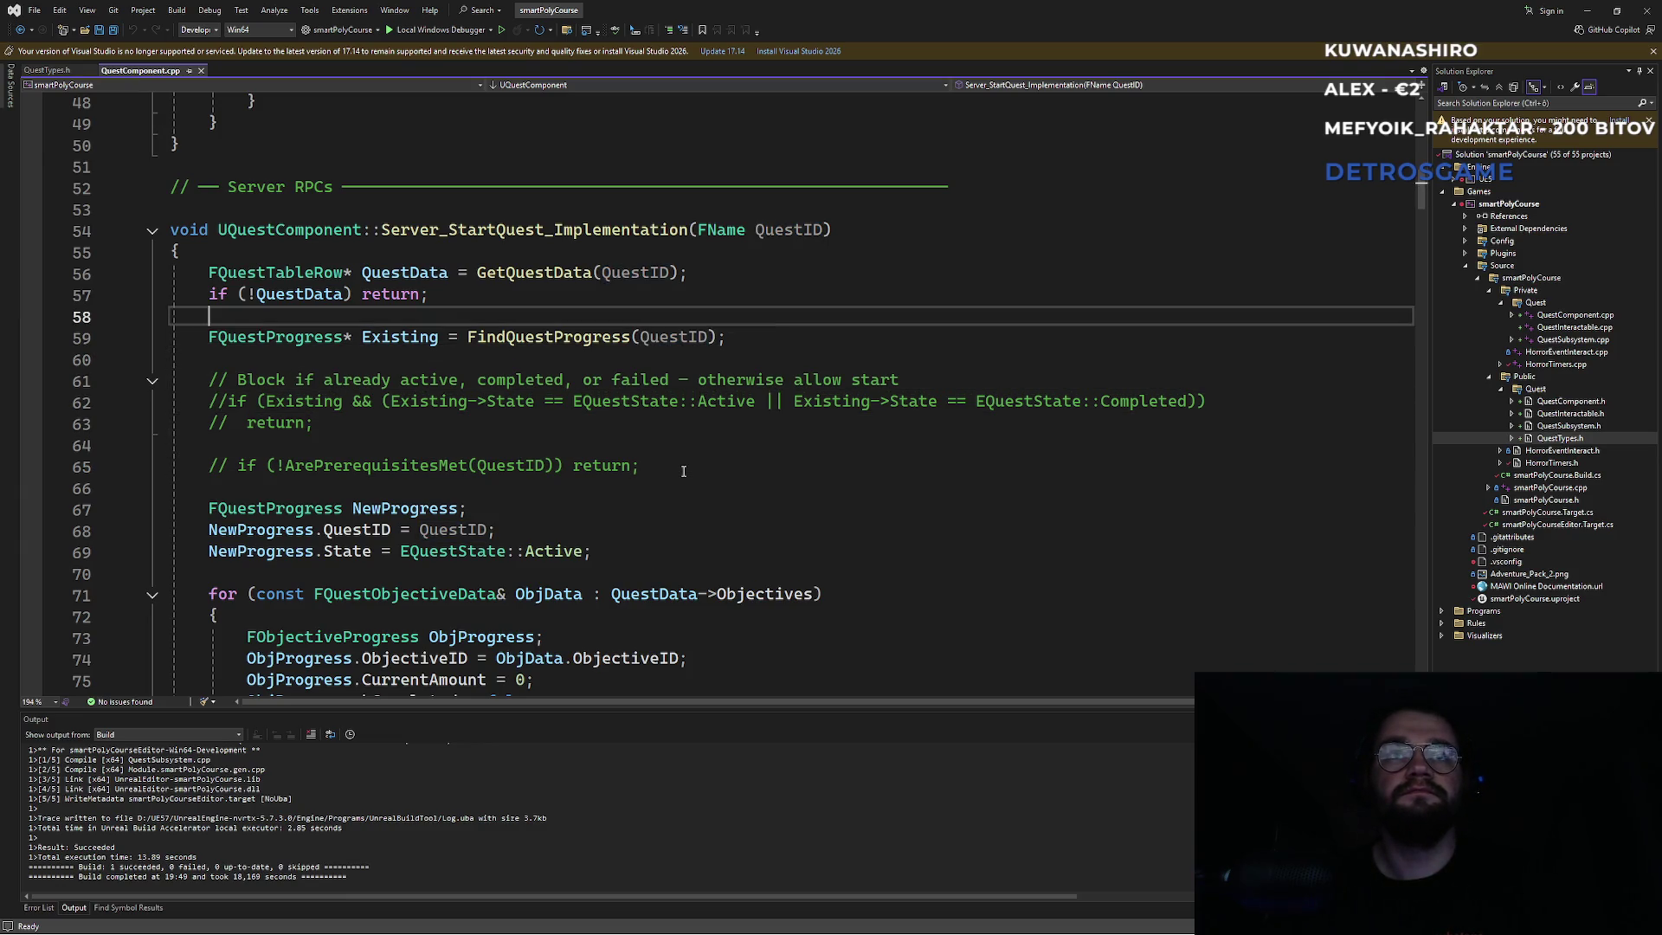
{"action": "key", "text": "Return"}
Write UE_LOG(LogQuest, Log, TEXT("Quest_Started")); above the QuestData null check and save.
{"action": "type", "text": "UE_LOG("}
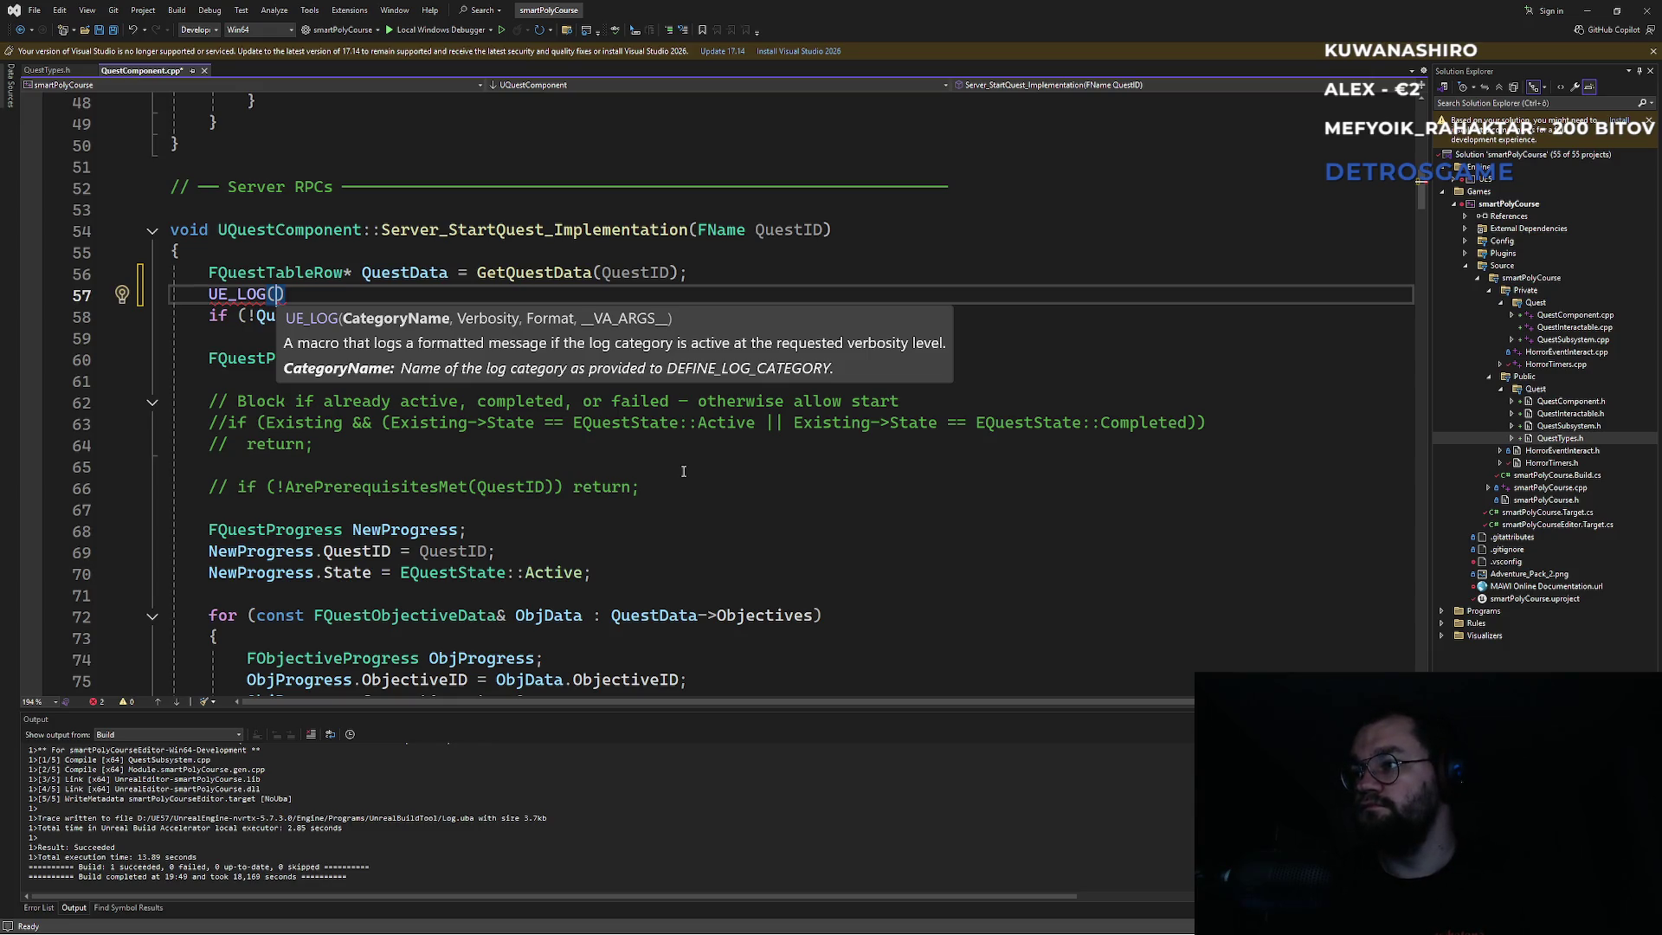
{"action": "type", "text": "LogQu"}
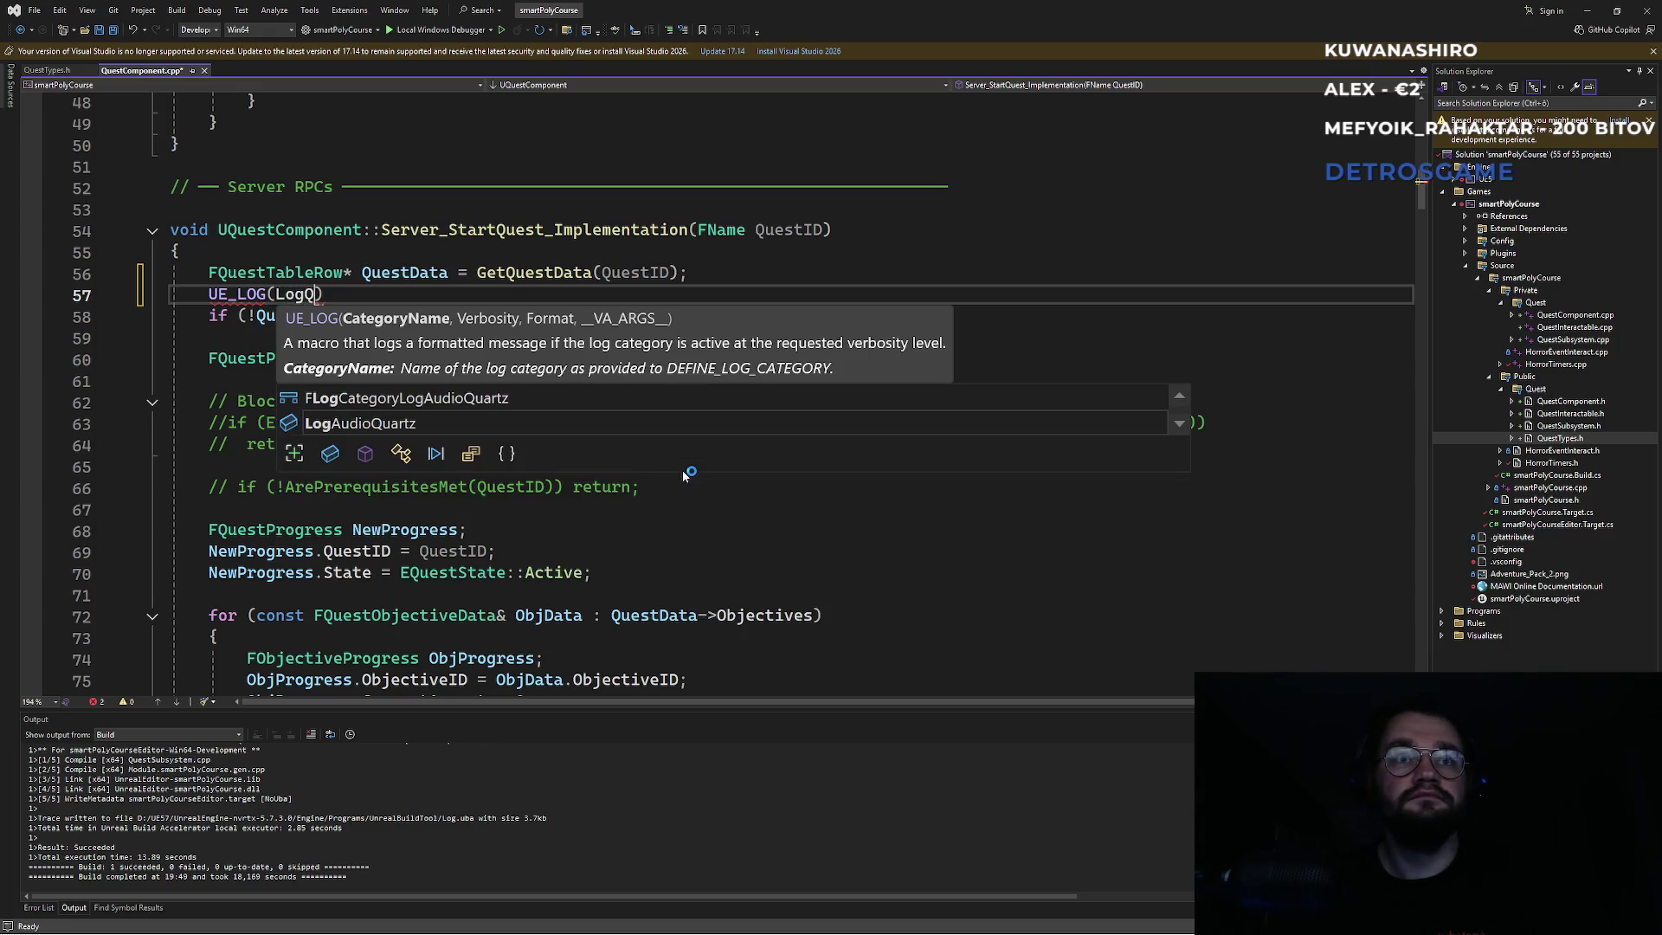
{"action": "type", "text": "est,"}
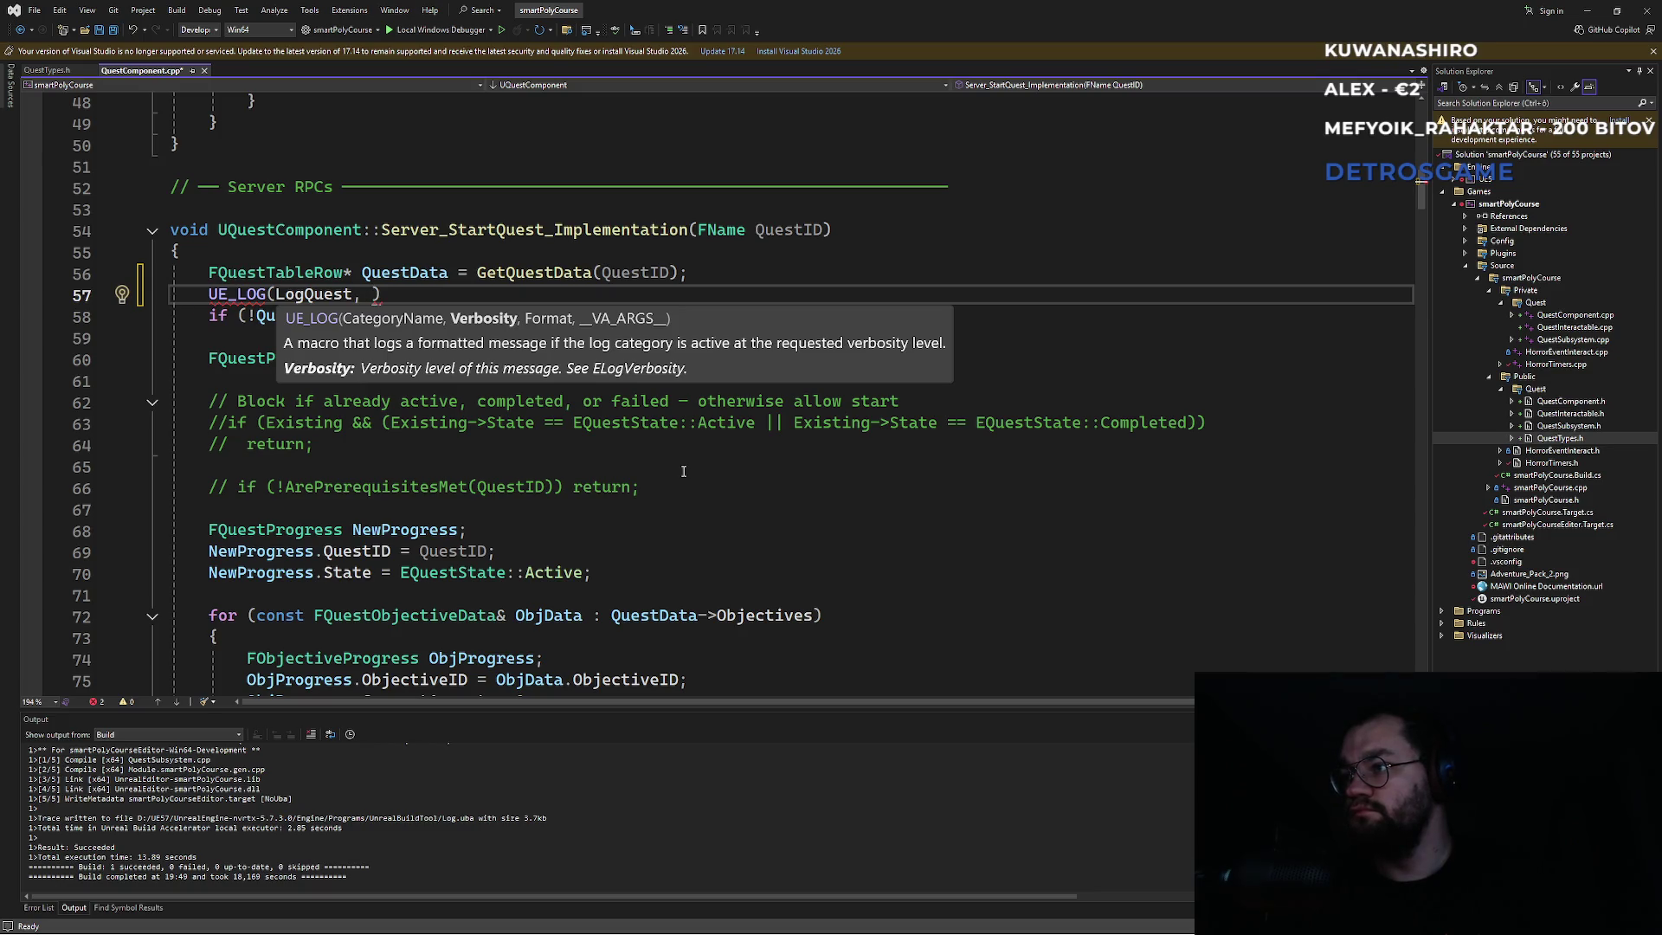
{"action": "type", "text": " Log, TEXT(\""}
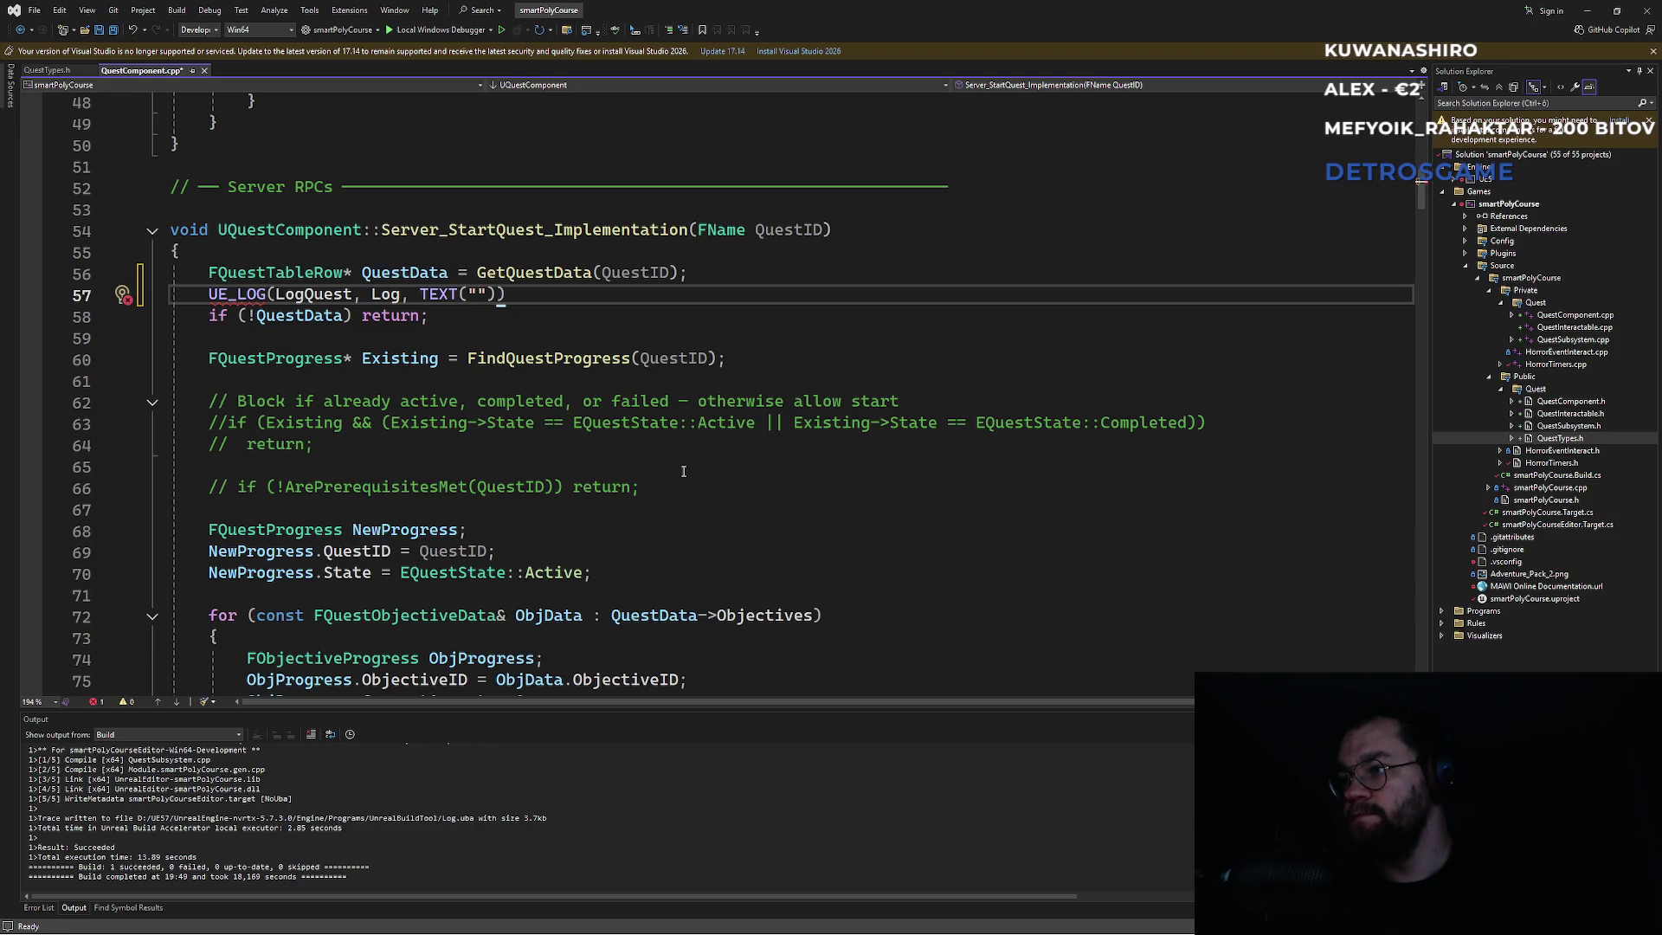
{"action": "type", "text": "Quest_Starte"}
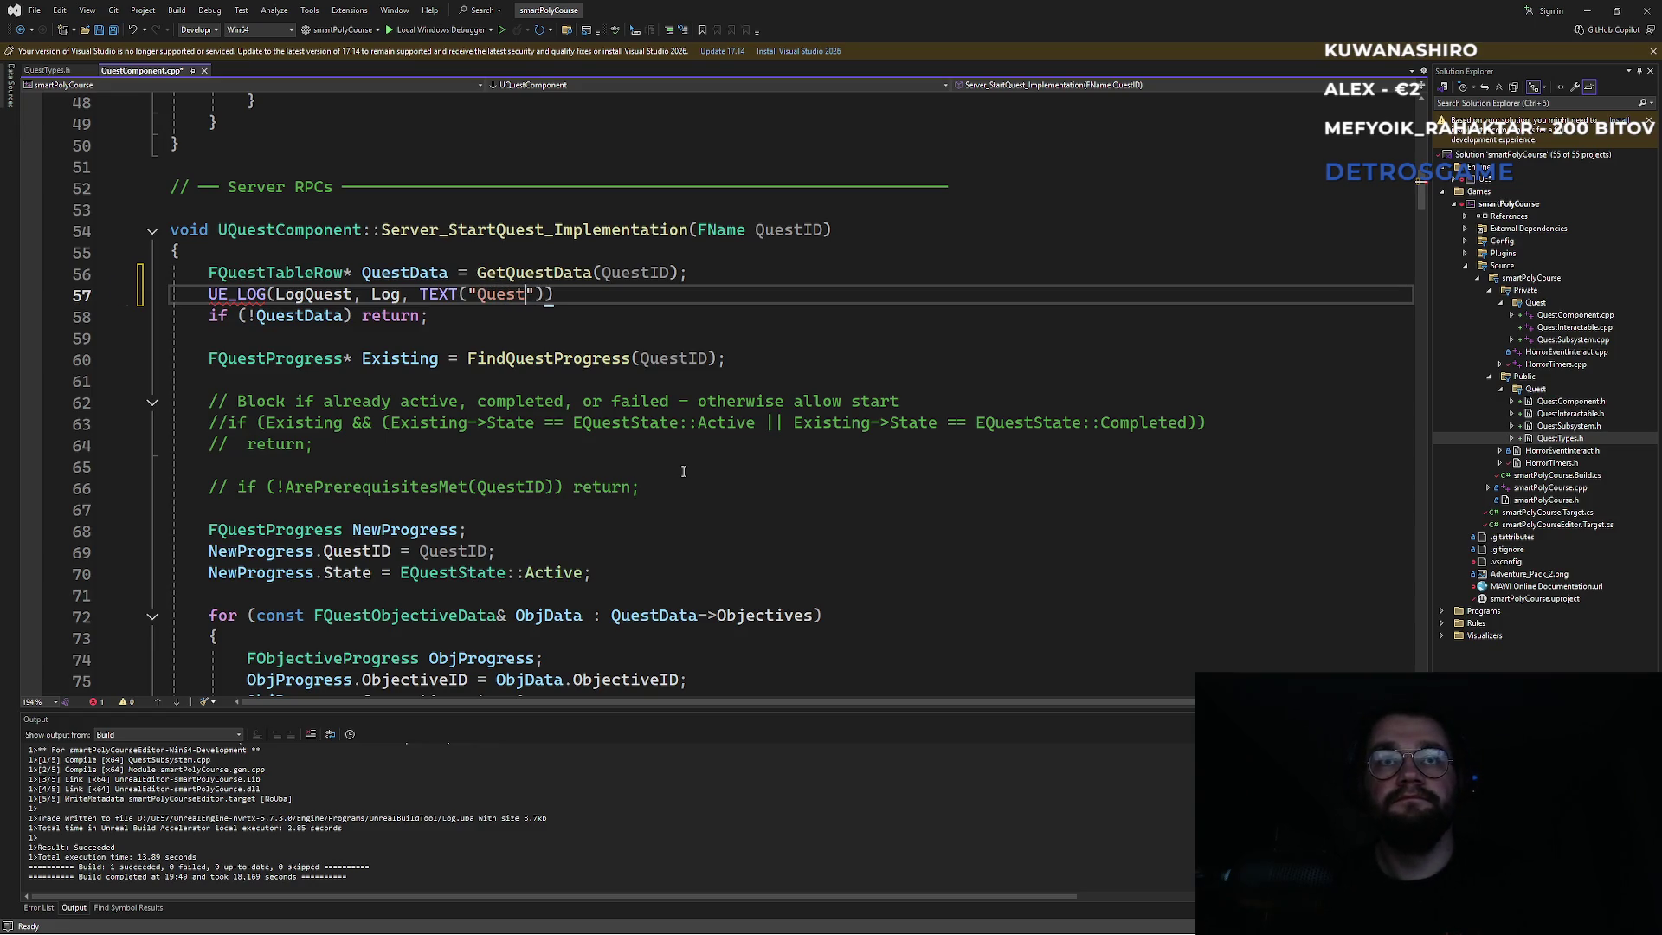
{"action": "type", "text": "d\"));"}
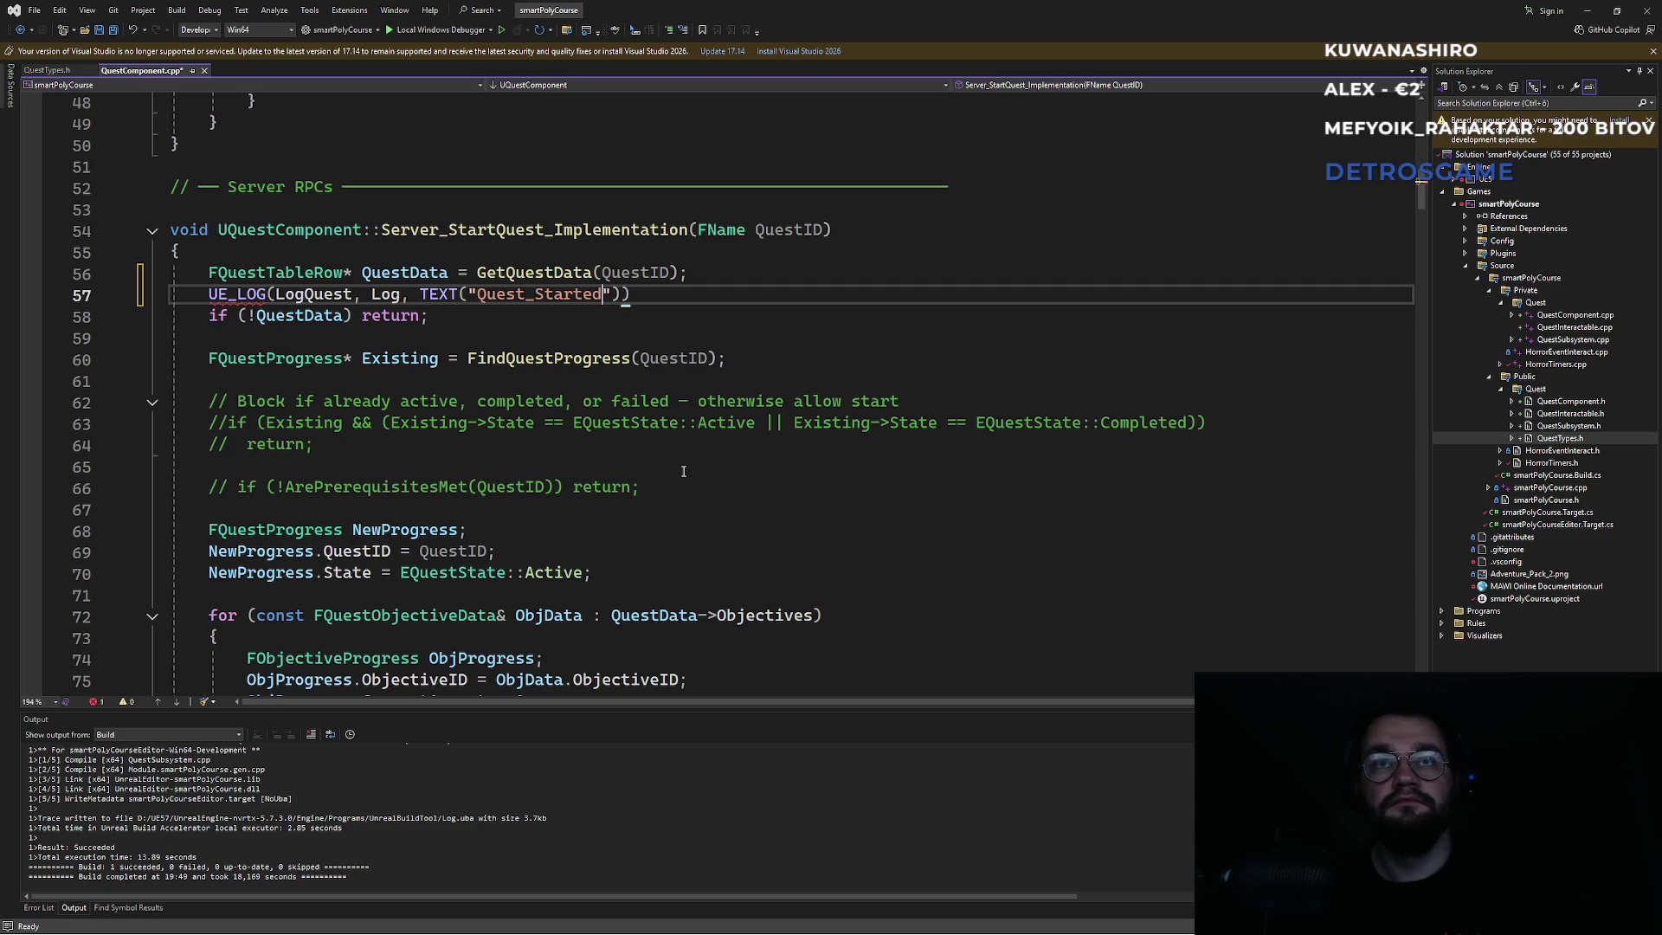
{"action": "key", "text": "Down"}
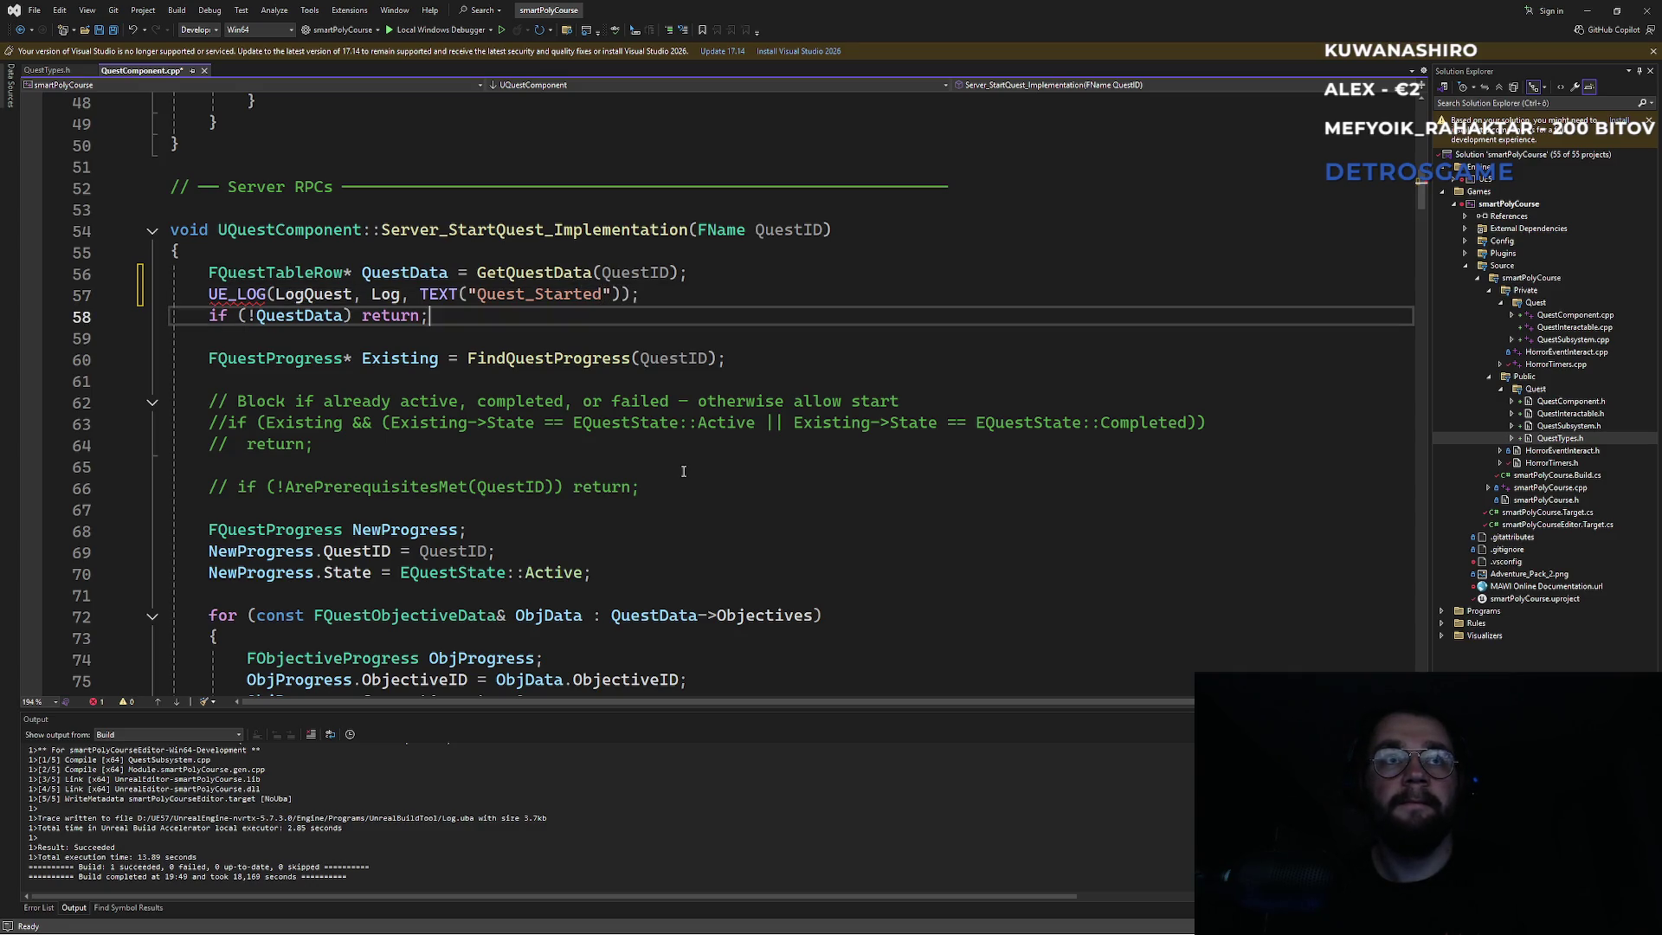
{"action": "key", "text": "ctrl+s"}
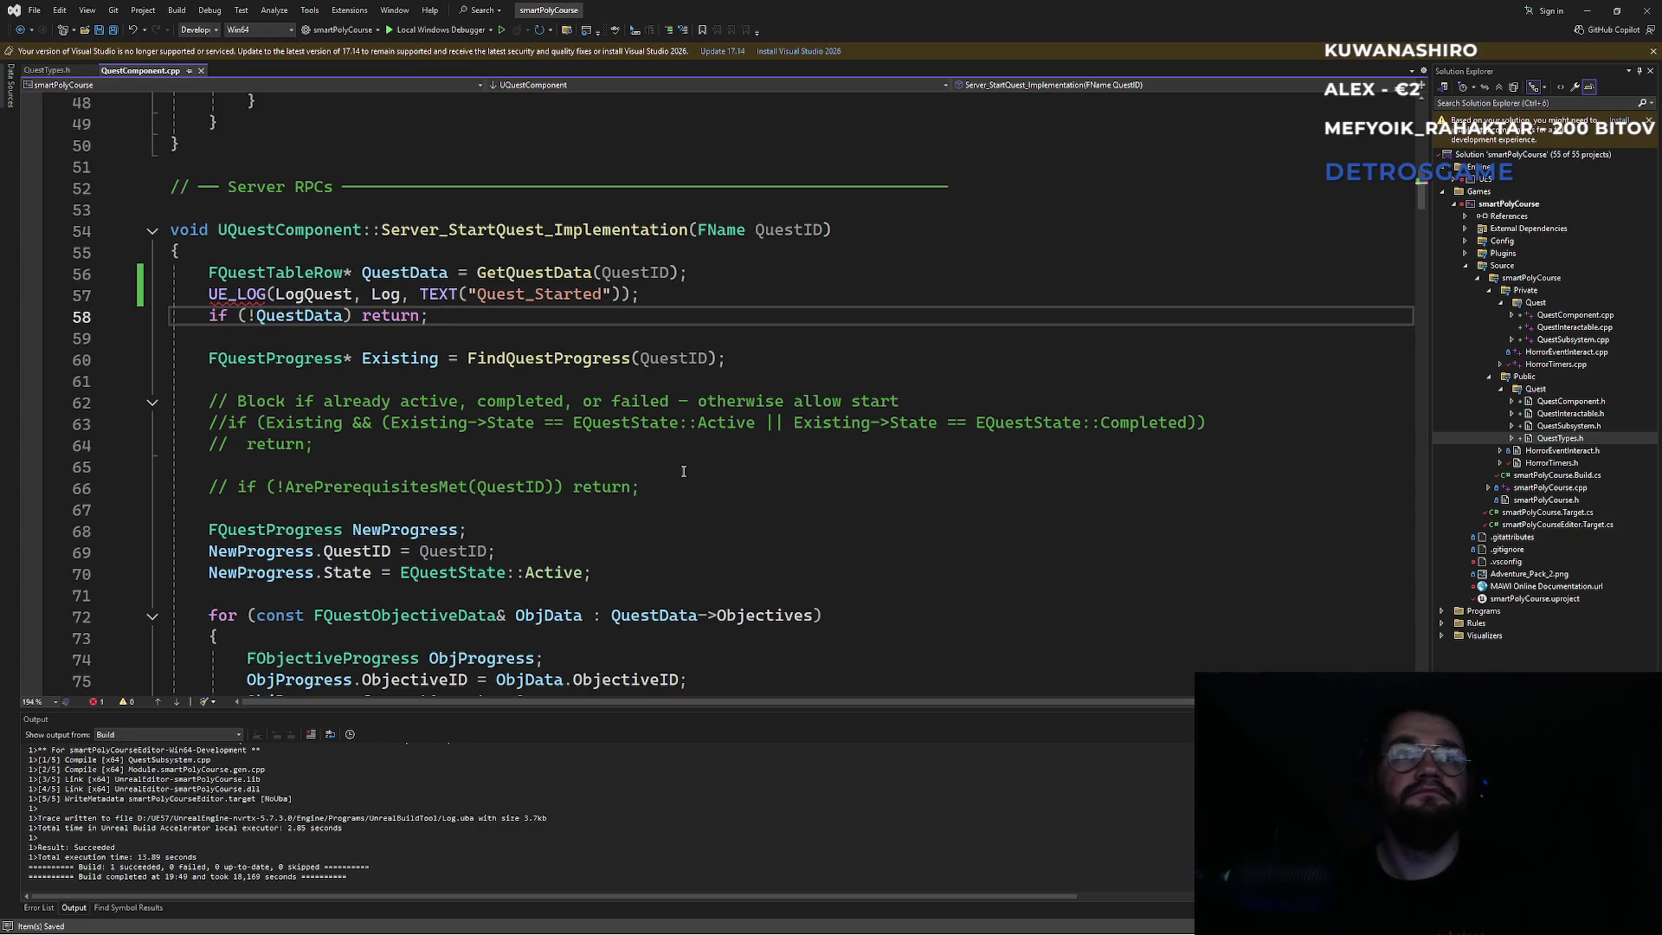
Dismiss the UE_LOG macro details popup and move back through the function.
{"action": "mouse_move", "coordinate": [237, 299]}
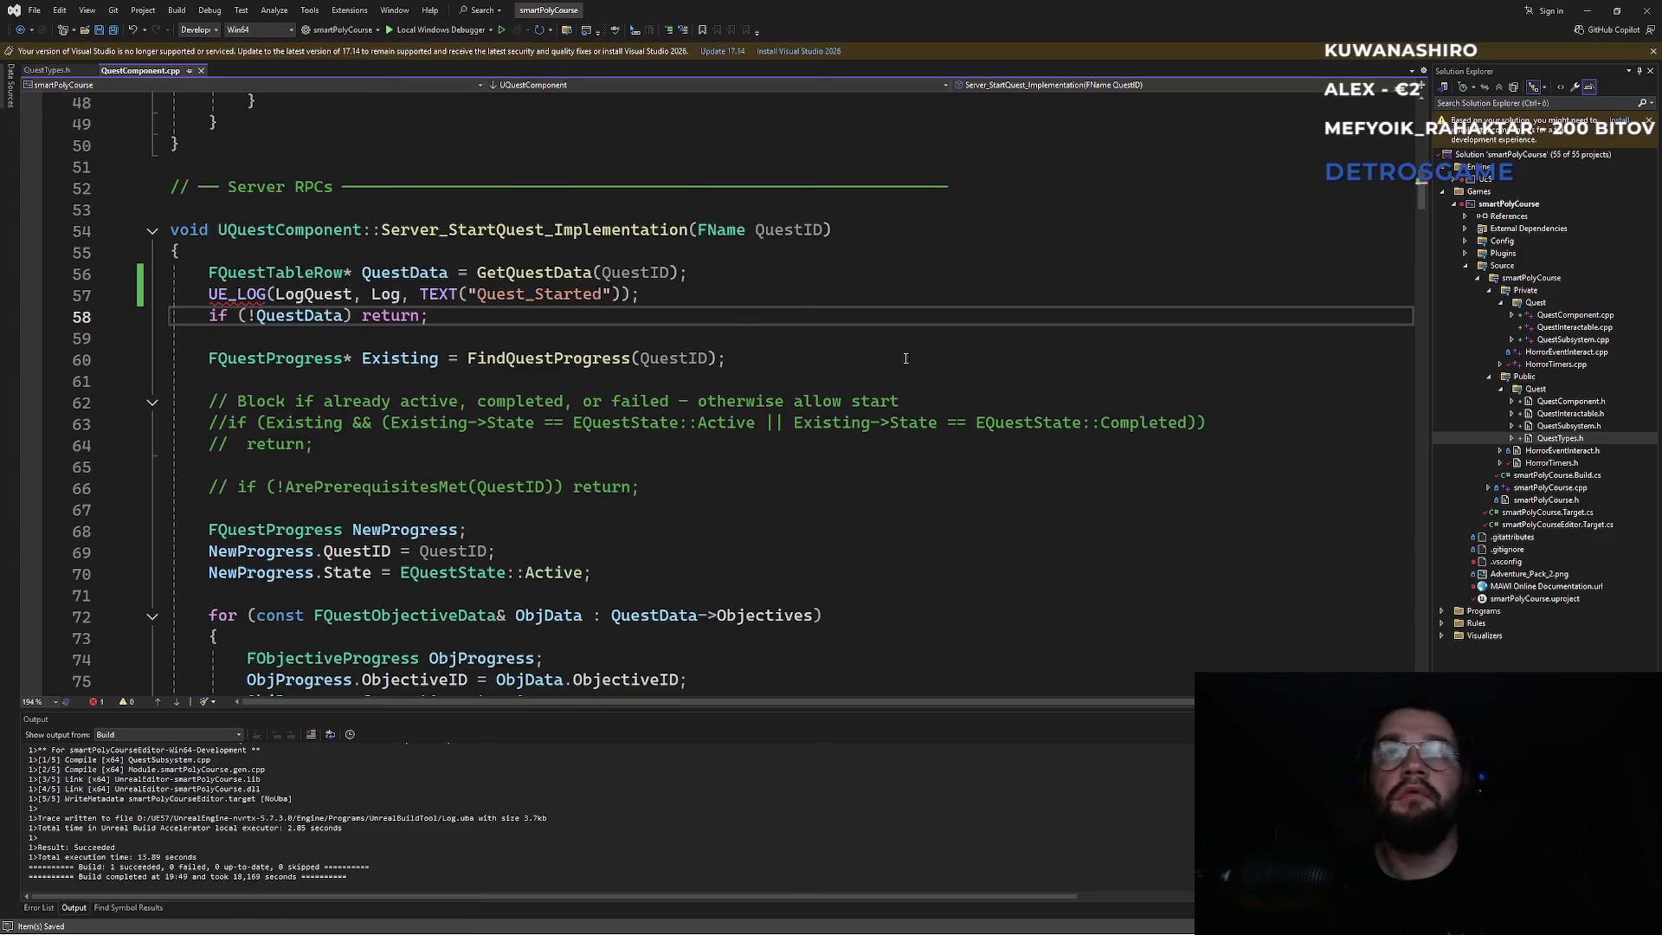
{"action": "left_click", "coordinate": [209, 338]}
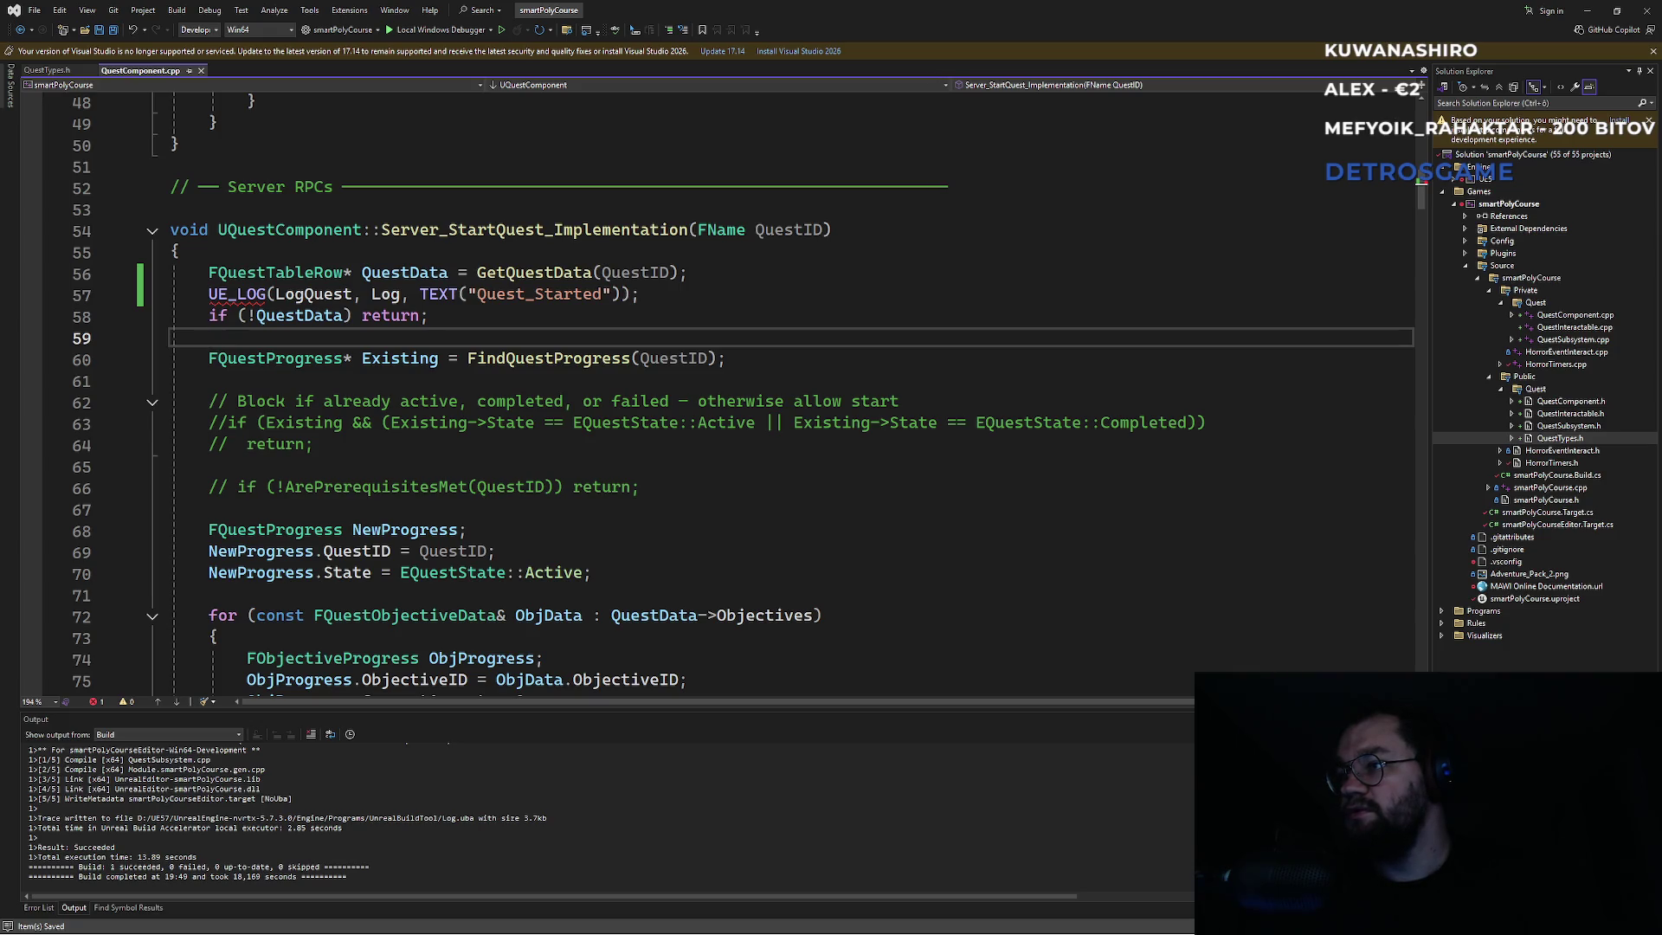
{"action": "key", "text": "alt+Tab"}
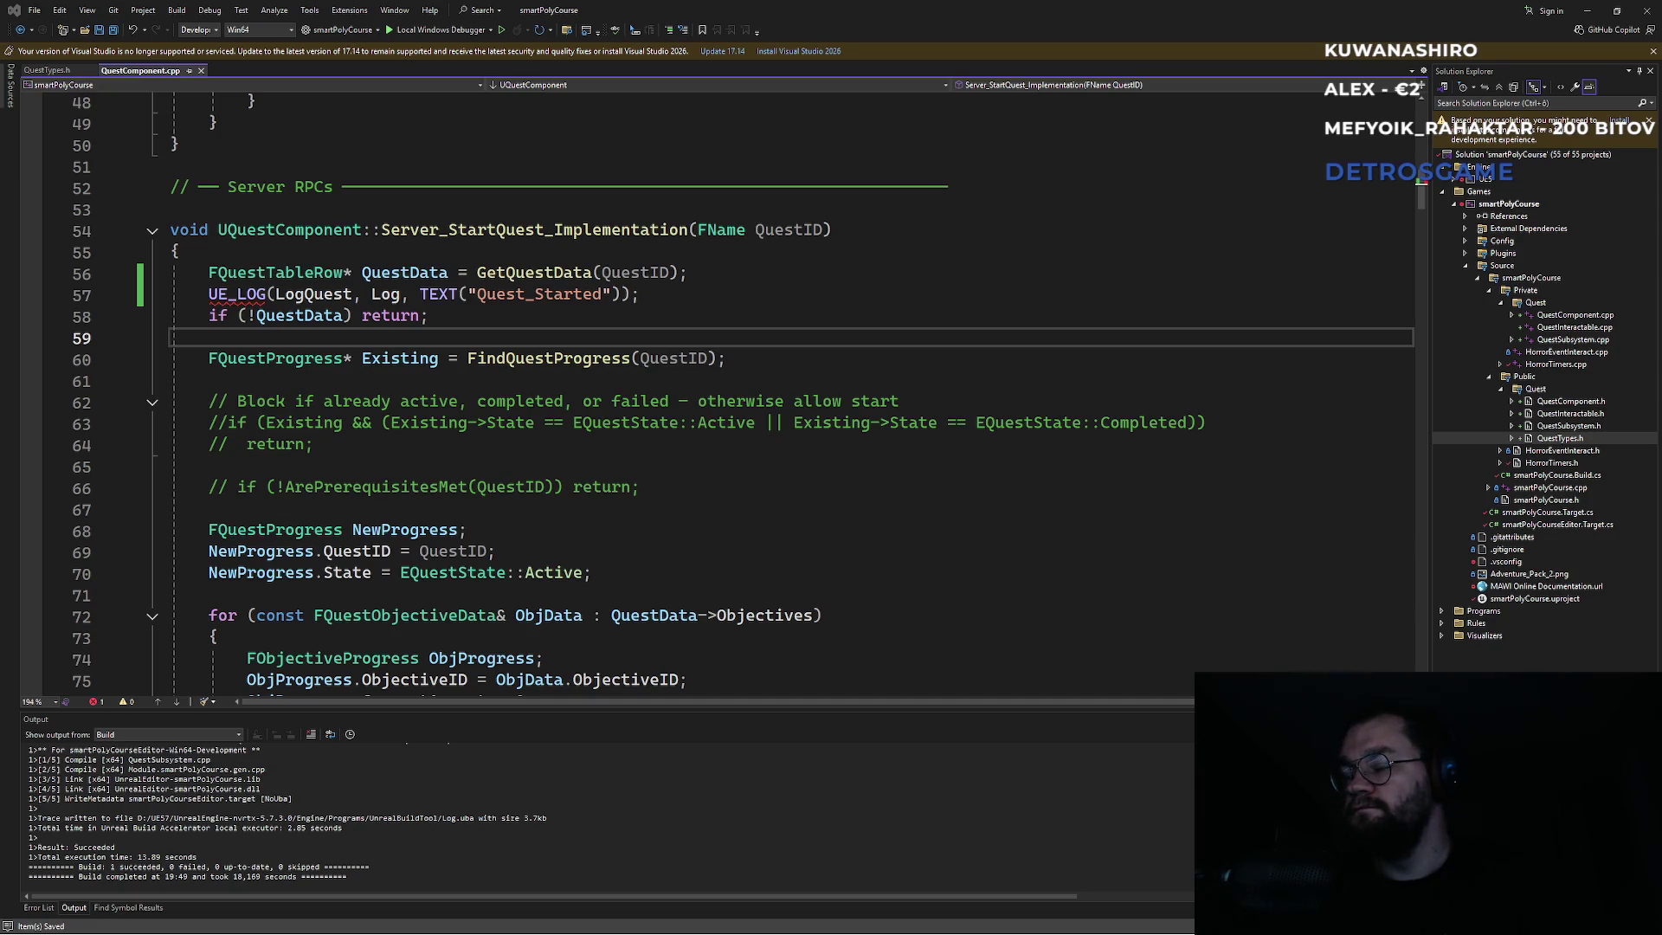
{"action": "key", "text": "Down"}
{"action": "scroll", "coordinate": [644, 422], "scroll_direction": "up", "scroll_amount": 16}
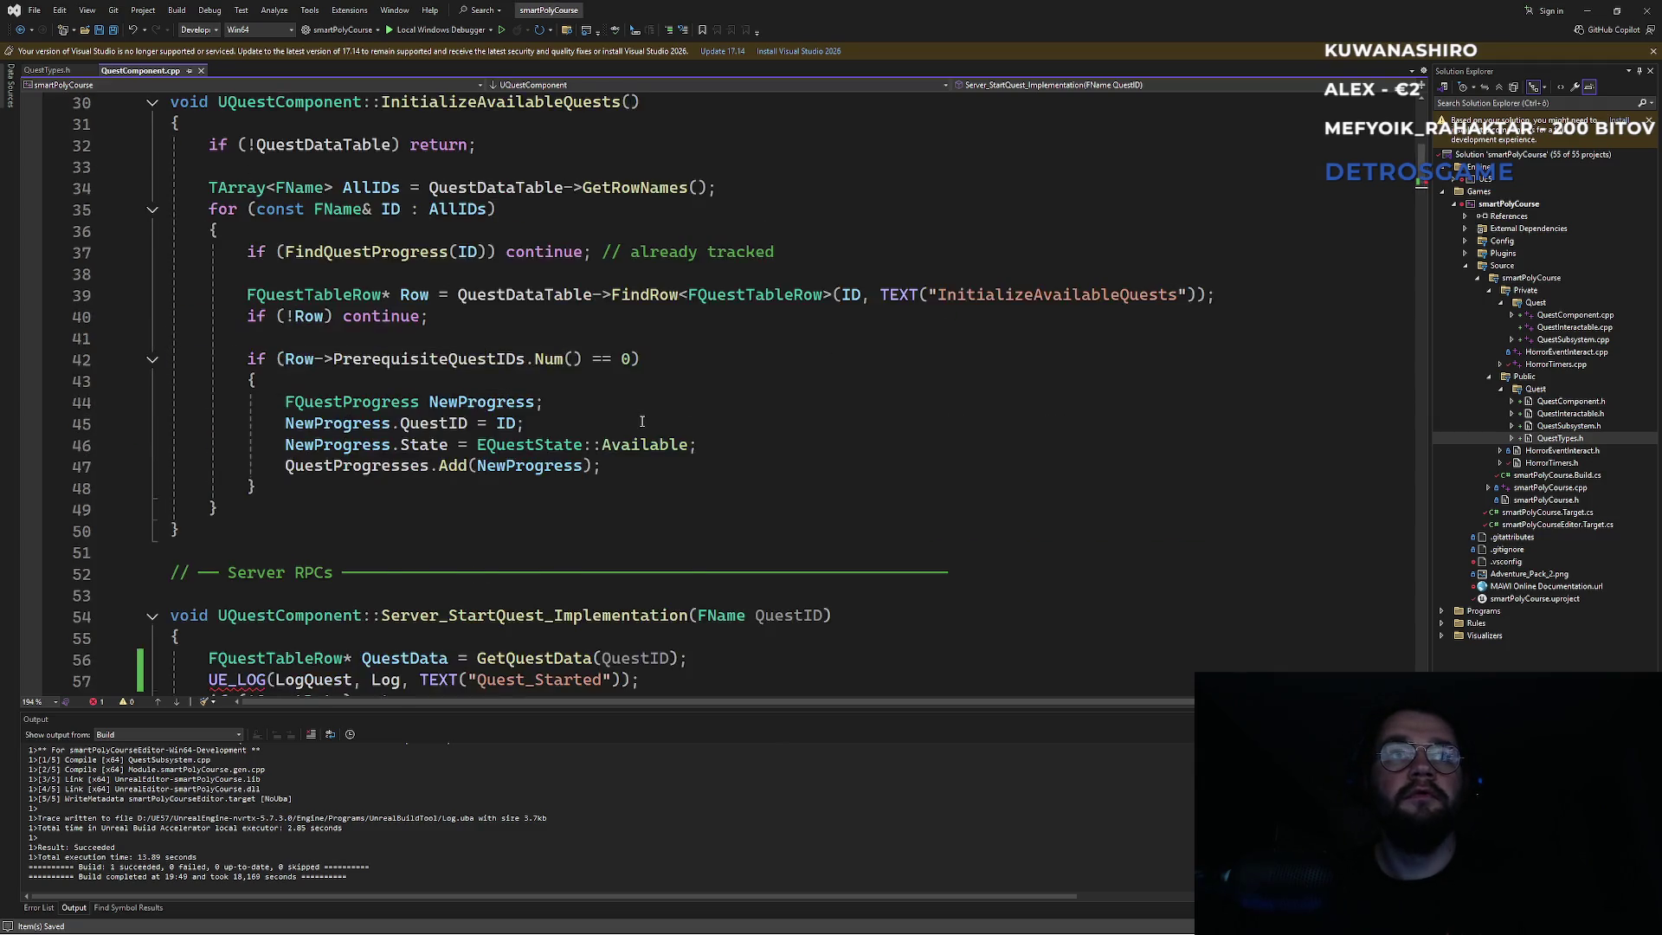
Add DEFINE_LOG_CATEGORY(LogQuest) after the include lines of QuestComponent.cpp and save.
{"action": "left_click", "coordinate": [510, 174]}
{"action": "key", "text": "Return"}
{"action": "key", "text": "Return"}
{"action": "type", "text": "DEFINE_LOG_CATEGORY(LogQuest);"}
{"action": "key", "text": "ctrl+s"}
Open QuestComponent.h from Public > Quest in Solution Explorer.
{"action": "scroll", "coordinate": [565, 374], "scroll_direction": "down", "scroll_amount": 14}
{"action": "left_click", "coordinate": [455, 487]}
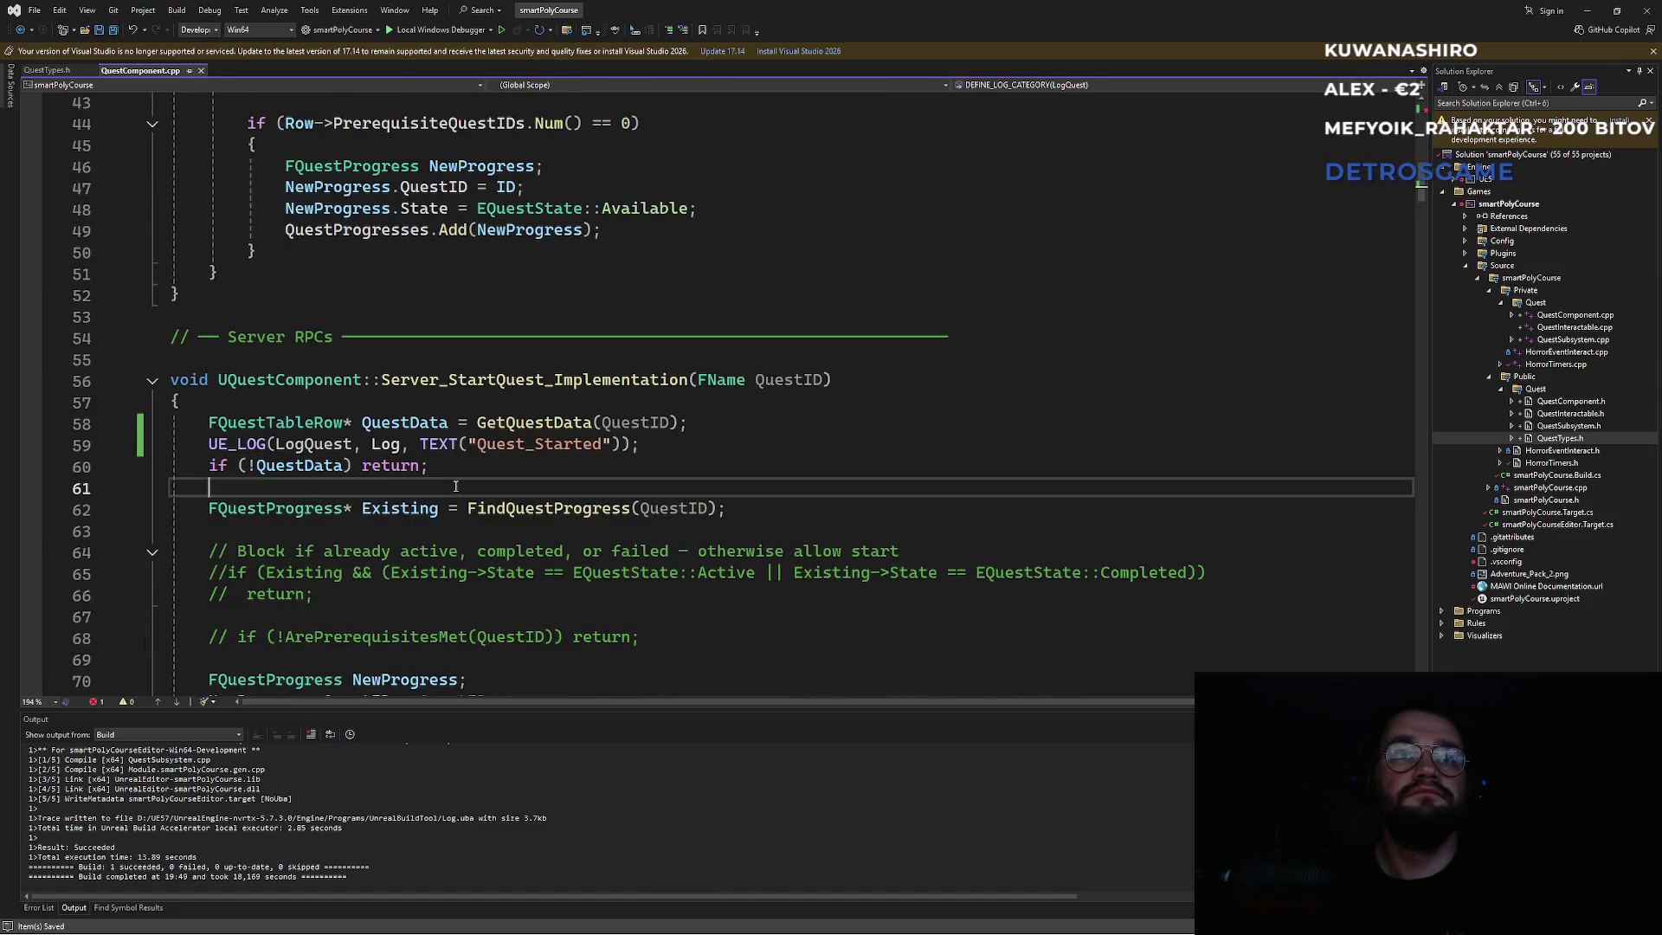
{"action": "scroll", "coordinate": [234, 445], "scroll_direction": "up", "scroll_amount": 14}
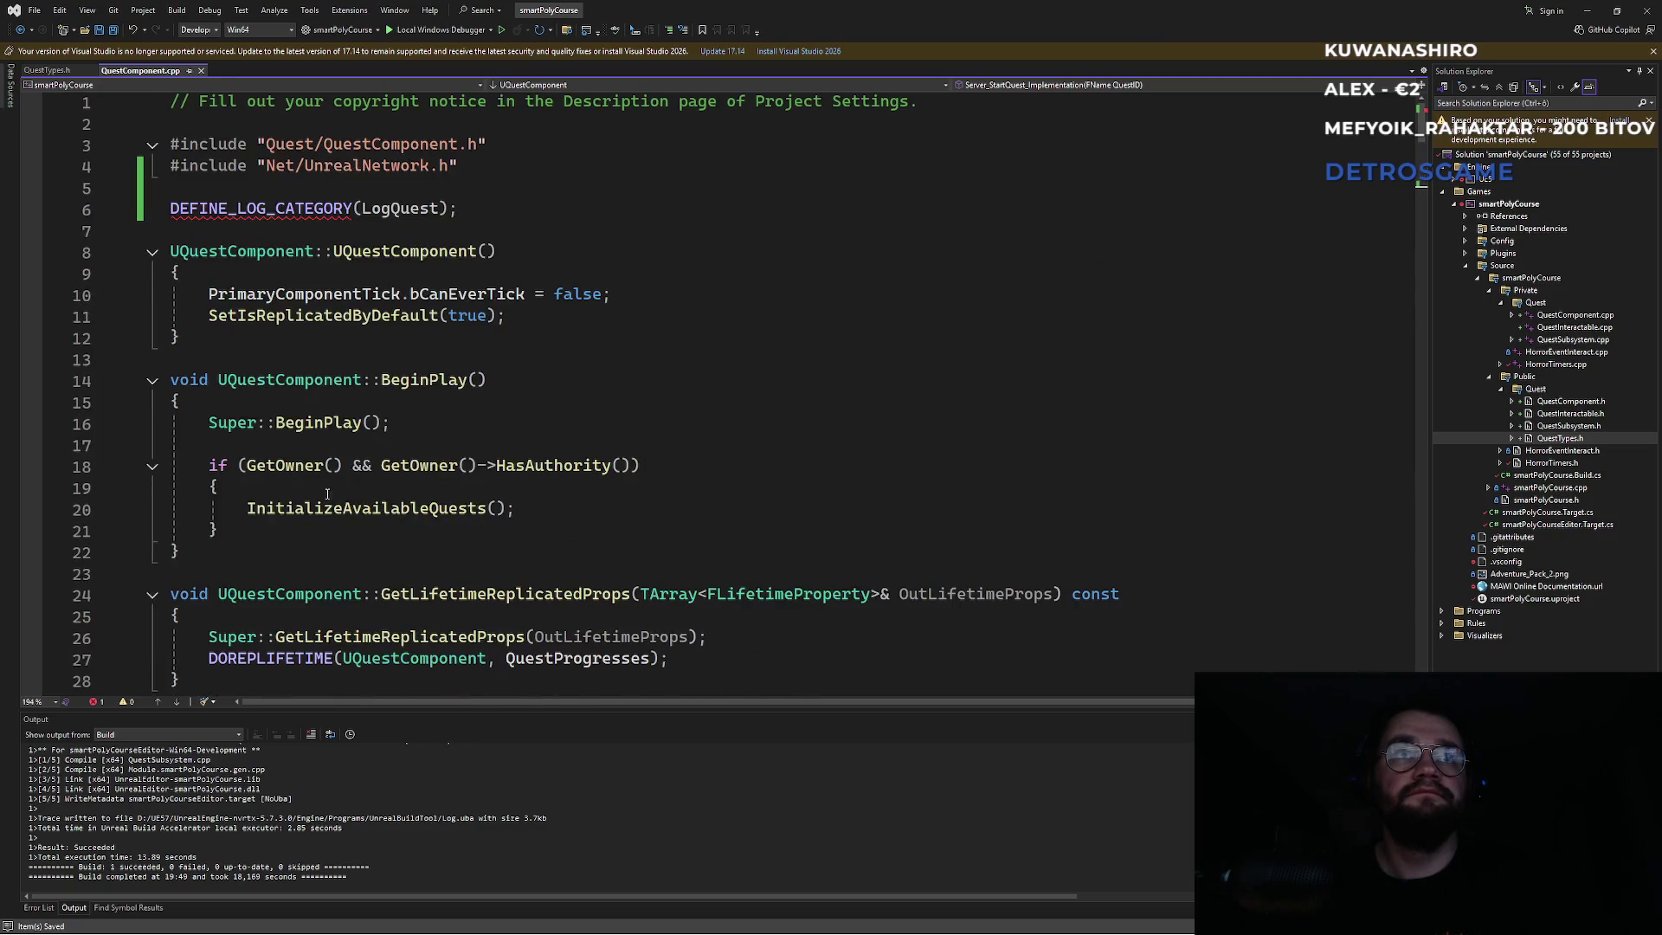
{"action": "mouse_move", "coordinate": [250, 203]}
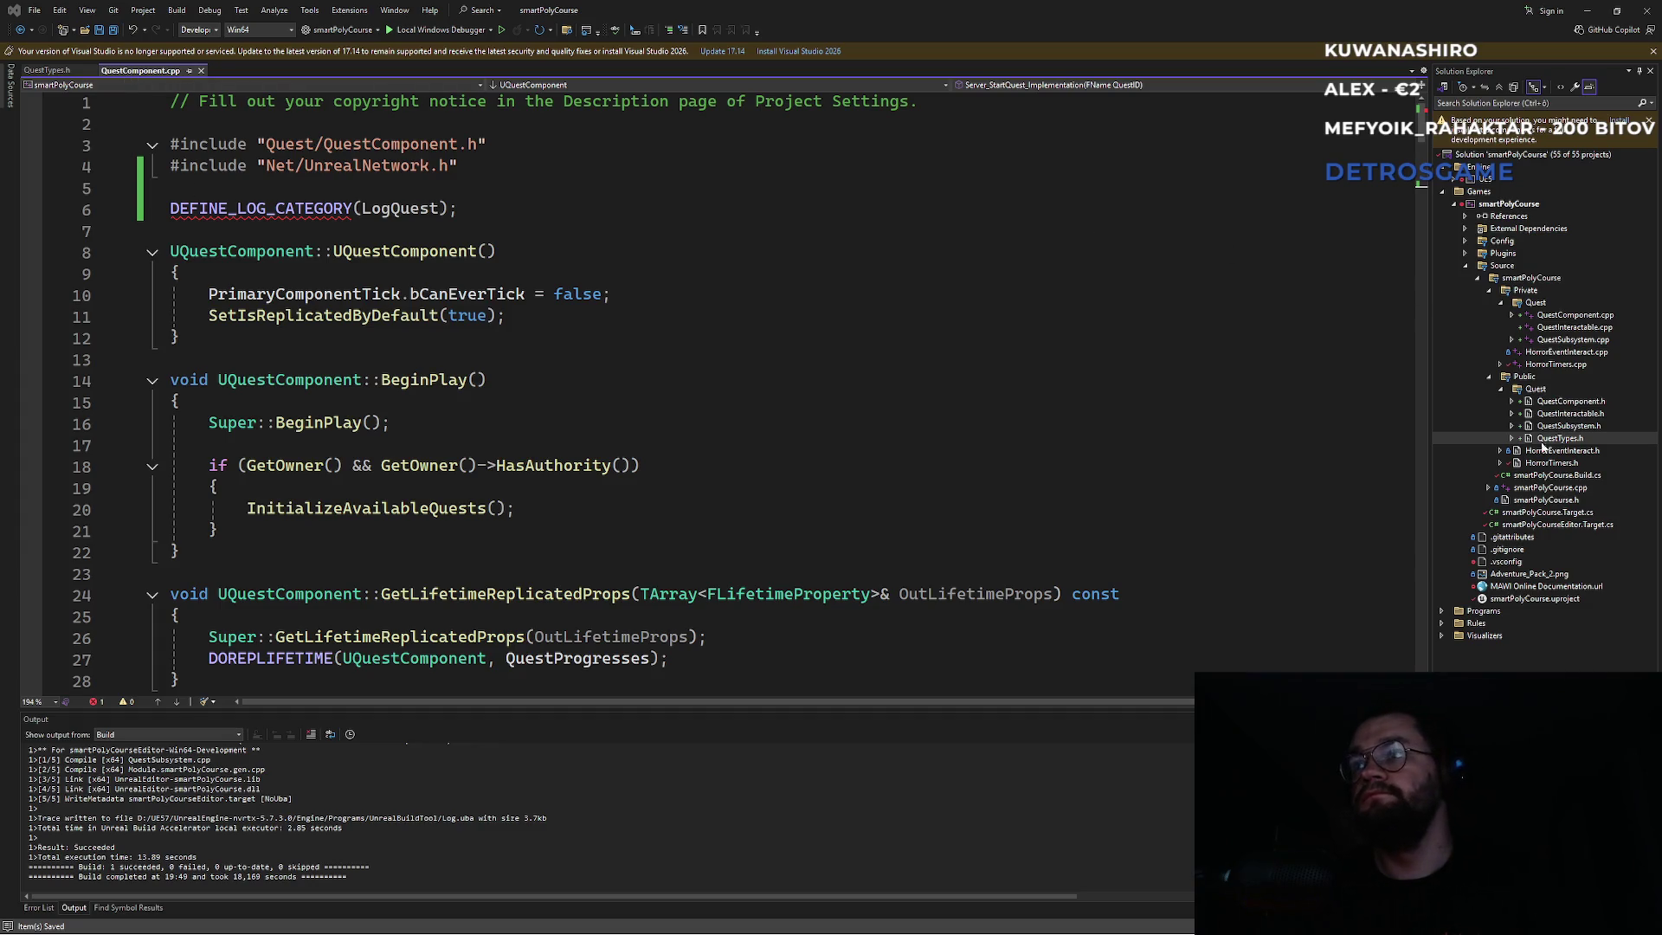
{"action": "double_click", "coordinate": [1569, 401]}
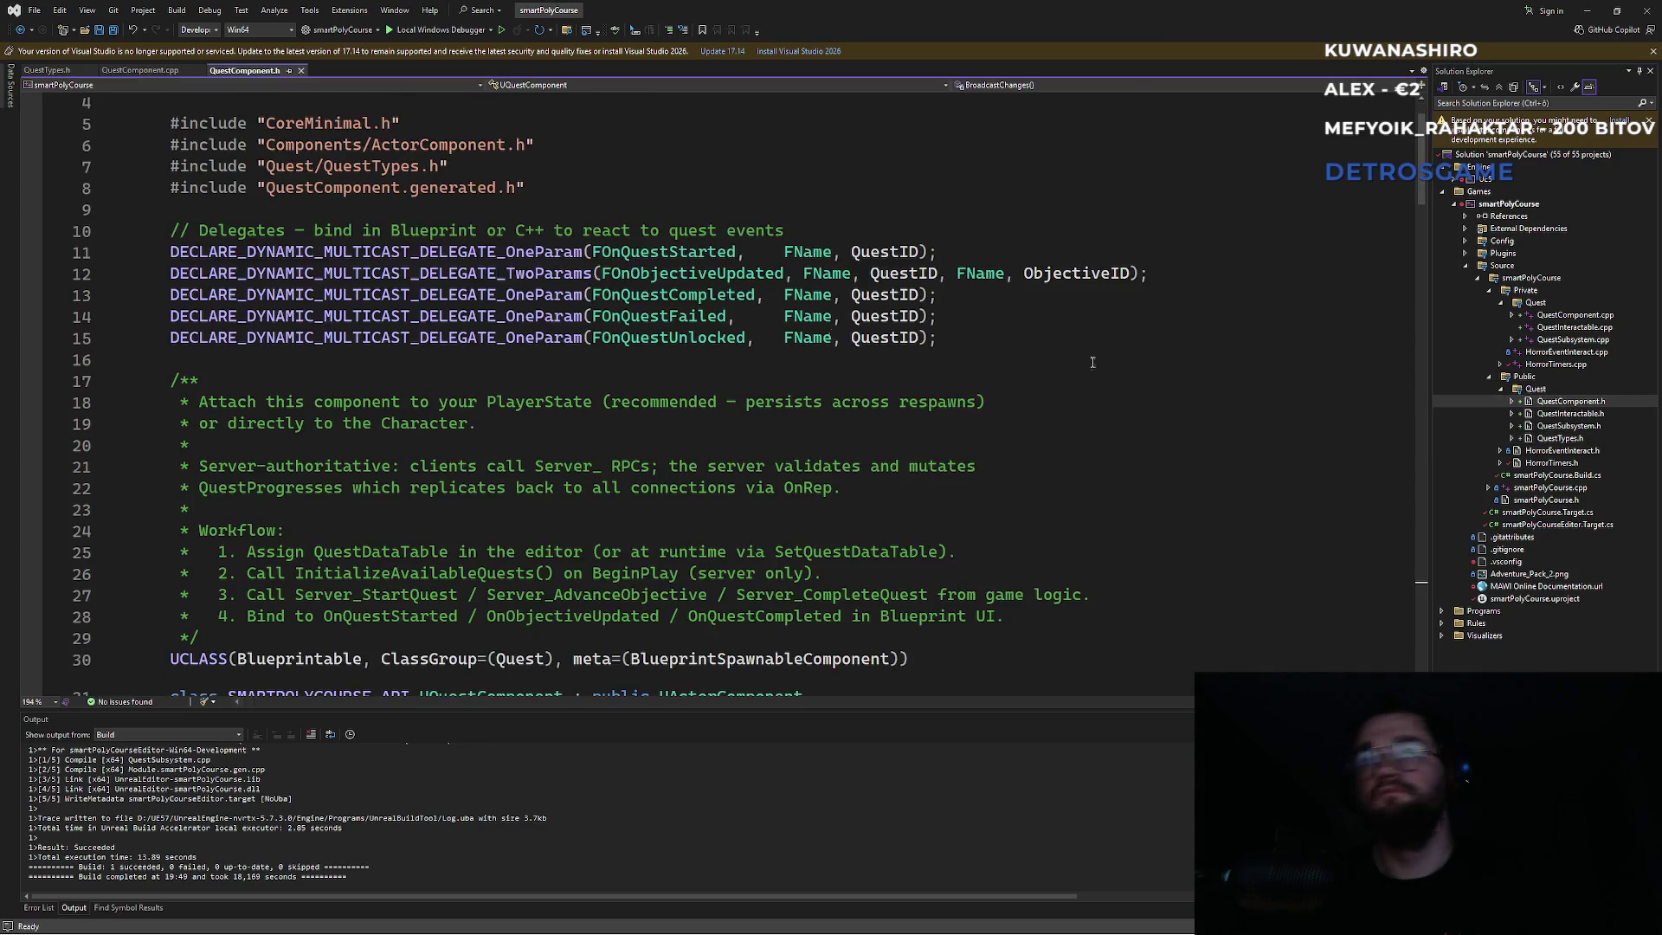
Insert DECLARE_LOG_CATEGORY_EXTERN(LogQuest, Log, All); below the delegate declarations and save.
{"action": "left_click", "coordinate": [990, 339]}
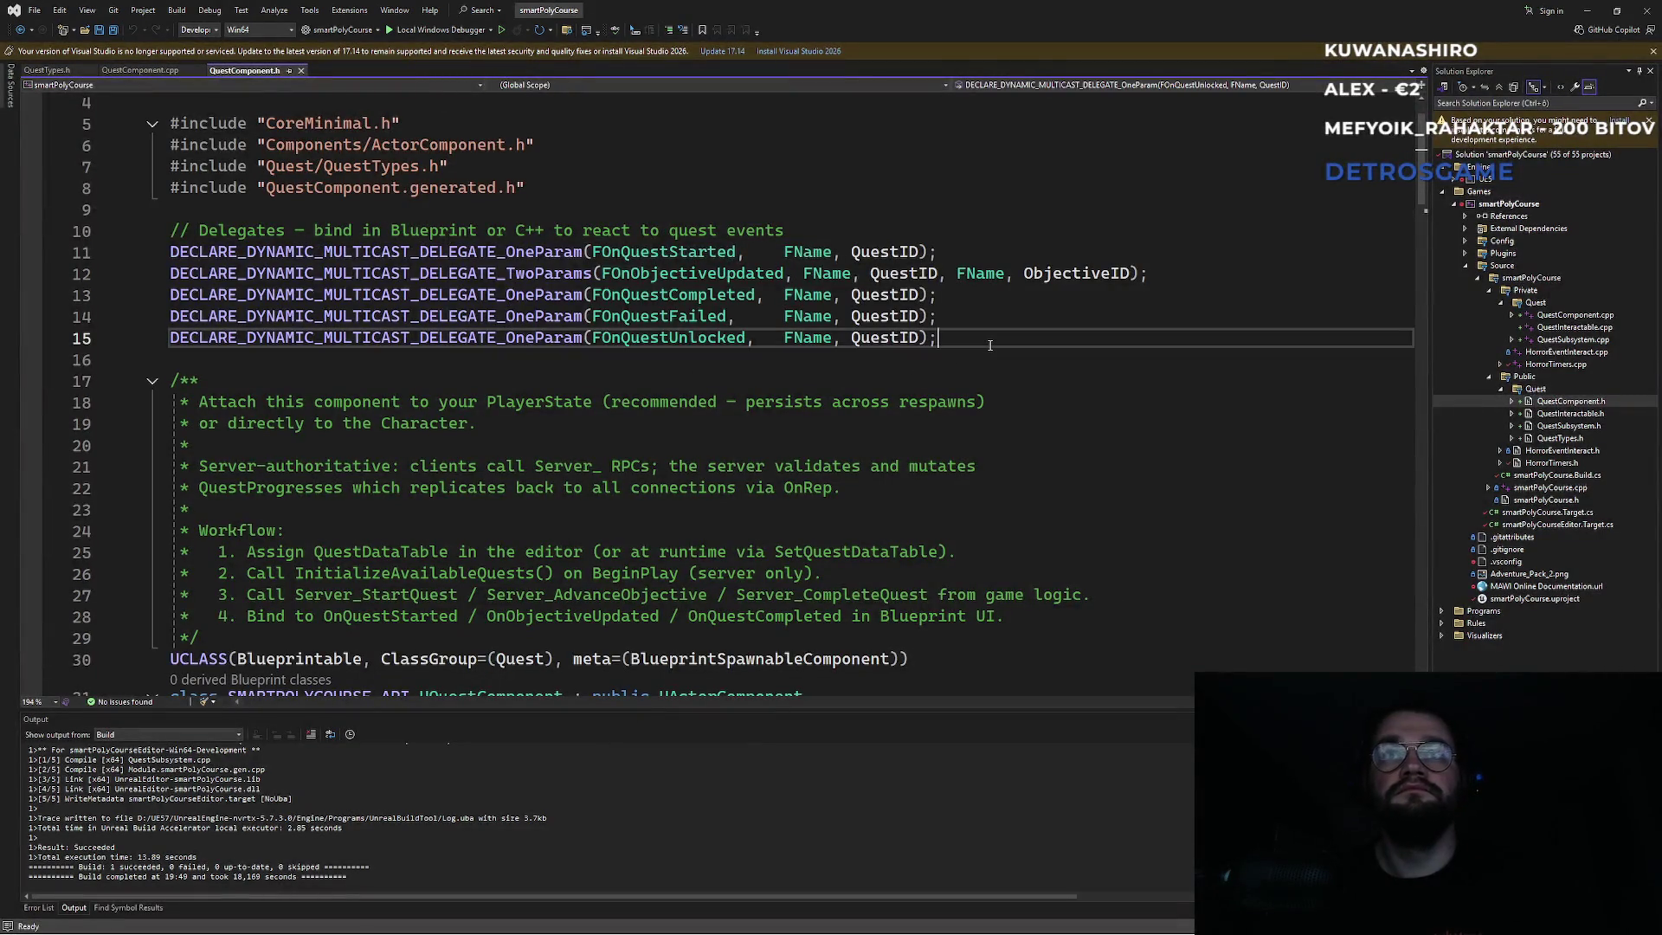
{"action": "key", "text": "Return"}
{"action": "key", "text": "Return"}
{"action": "type", "text": "DECLARE_LOG_CATEGORY_EXTERN(LogQuest, Log, All);"}
{"action": "key", "text": "ctrl+s"}
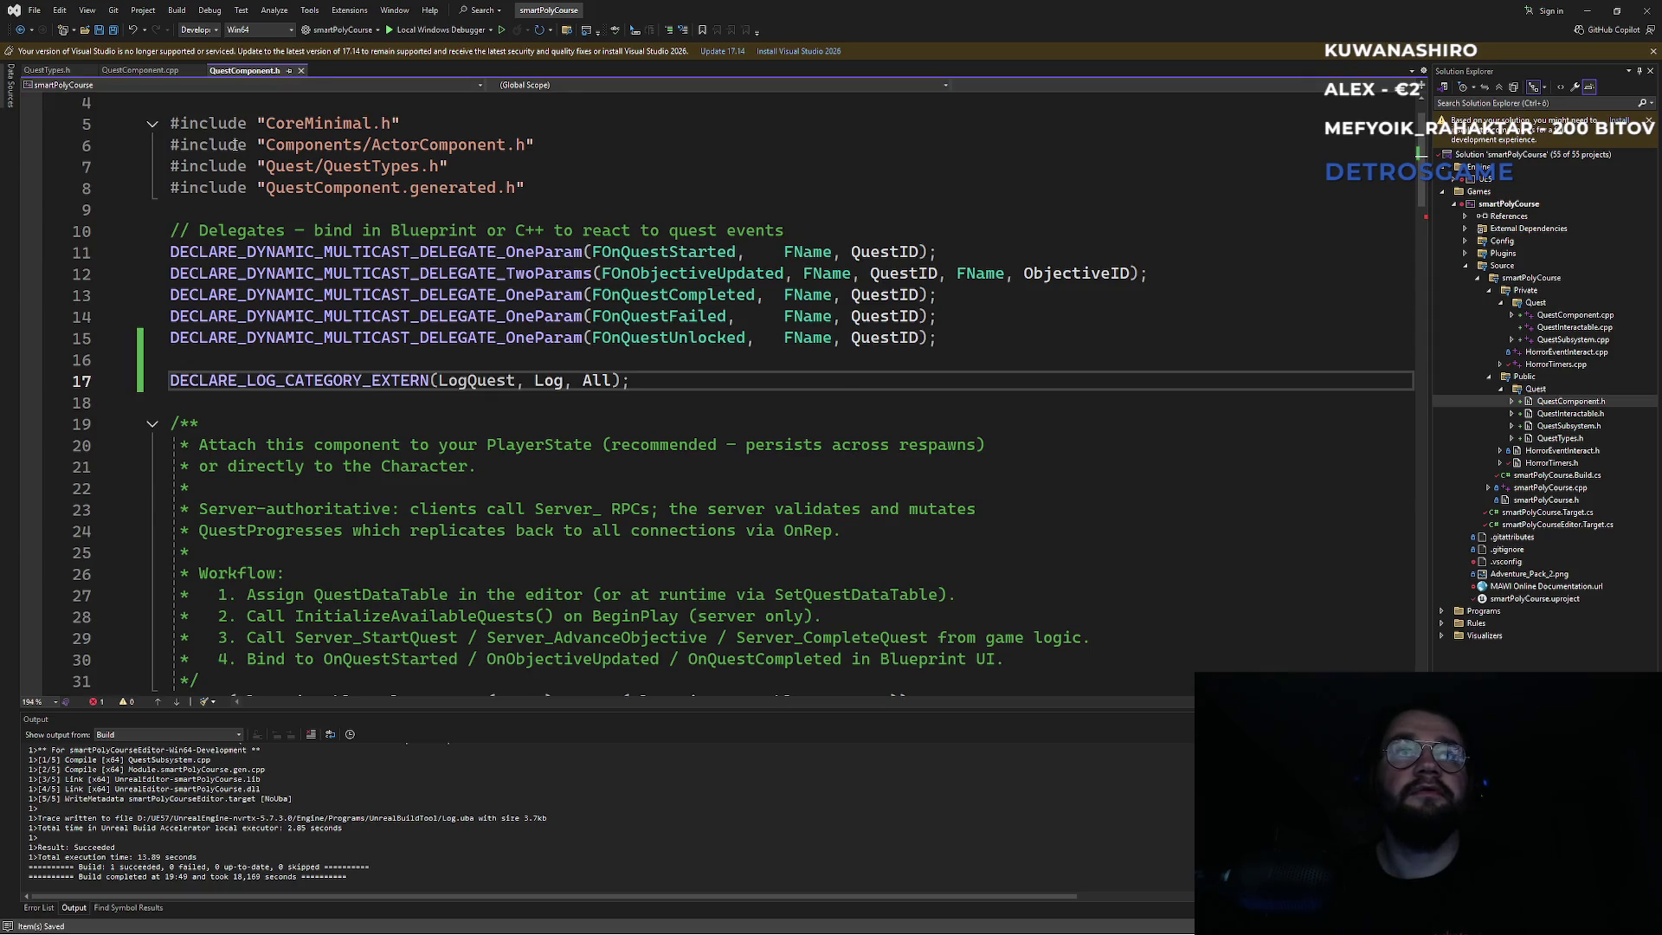
Check QuestComponent.cpp, then return to review the QuestComponent.h header.
{"action": "left_click", "coordinate": [154, 71]}
{"action": "left_click", "coordinate": [538, 362]}
{"action": "left_click", "coordinate": [249, 69]}
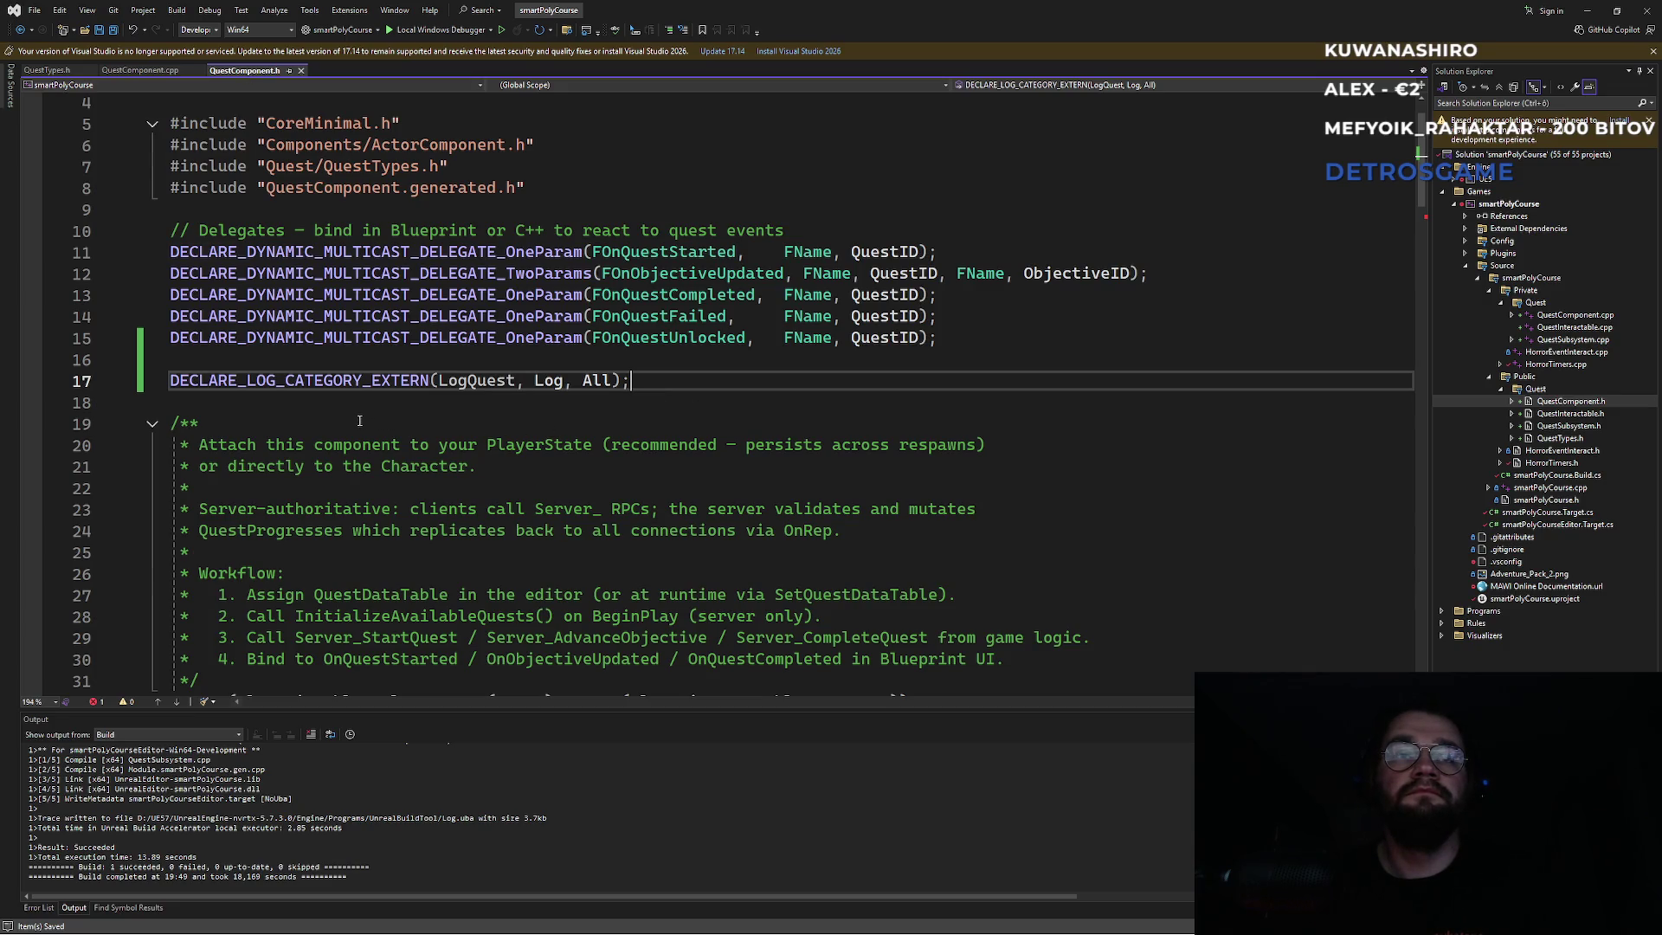
{"action": "scroll", "coordinate": [359, 421], "scroll_direction": "down", "scroll_amount": 7}
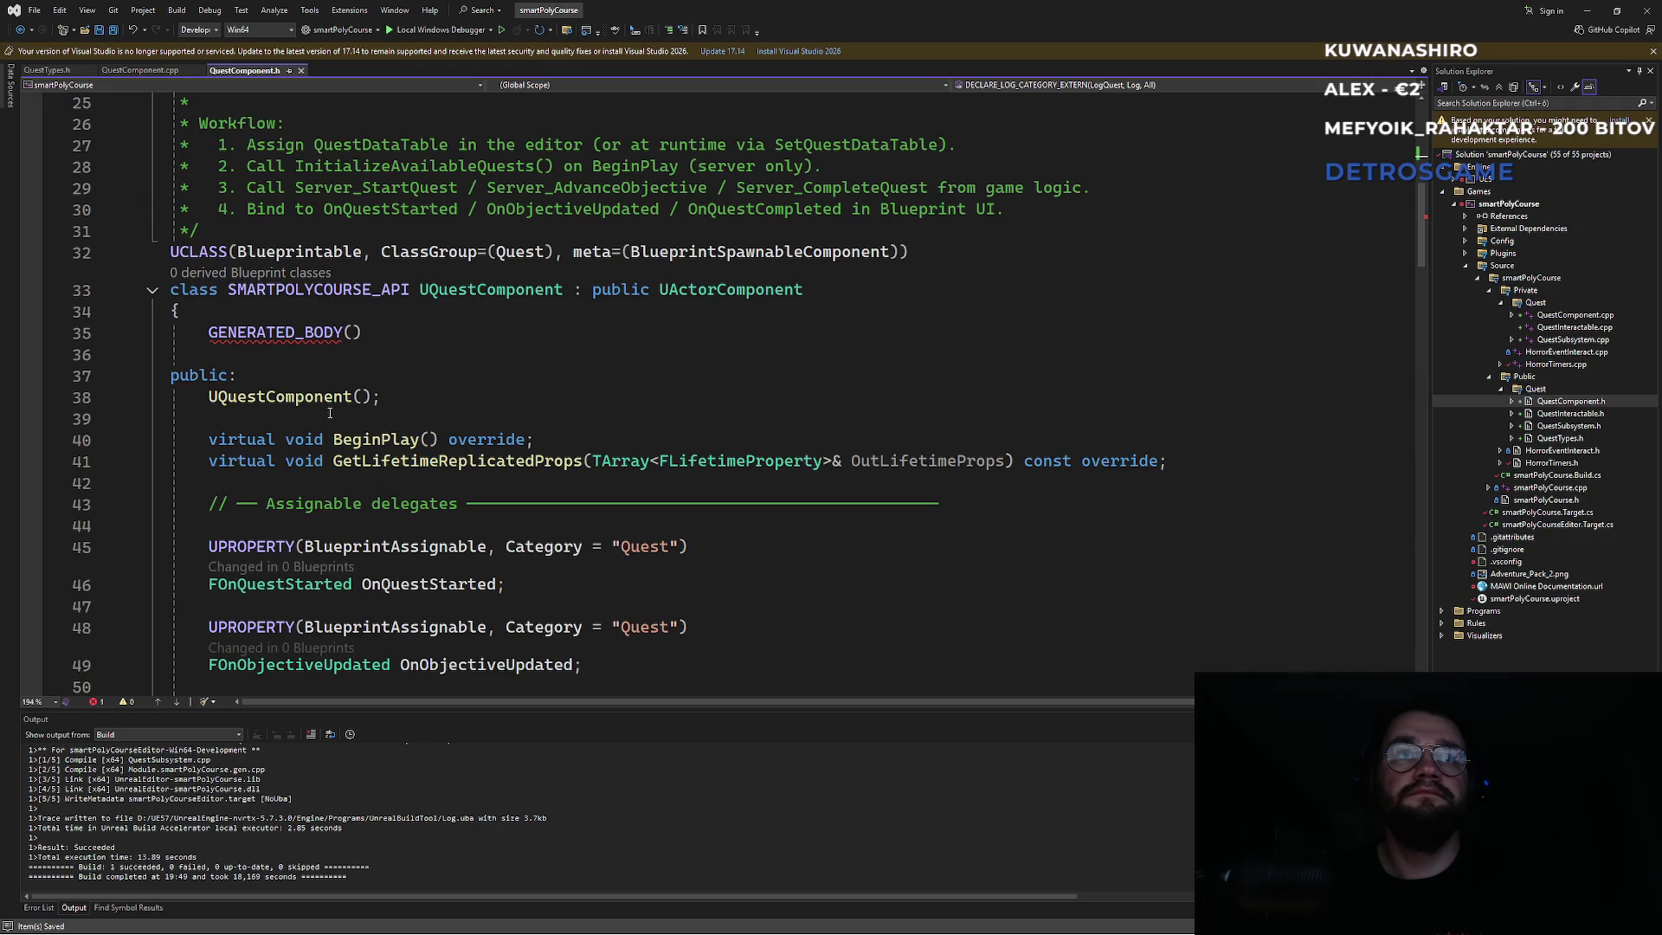
{"action": "mouse_move", "coordinate": [302, 326]}
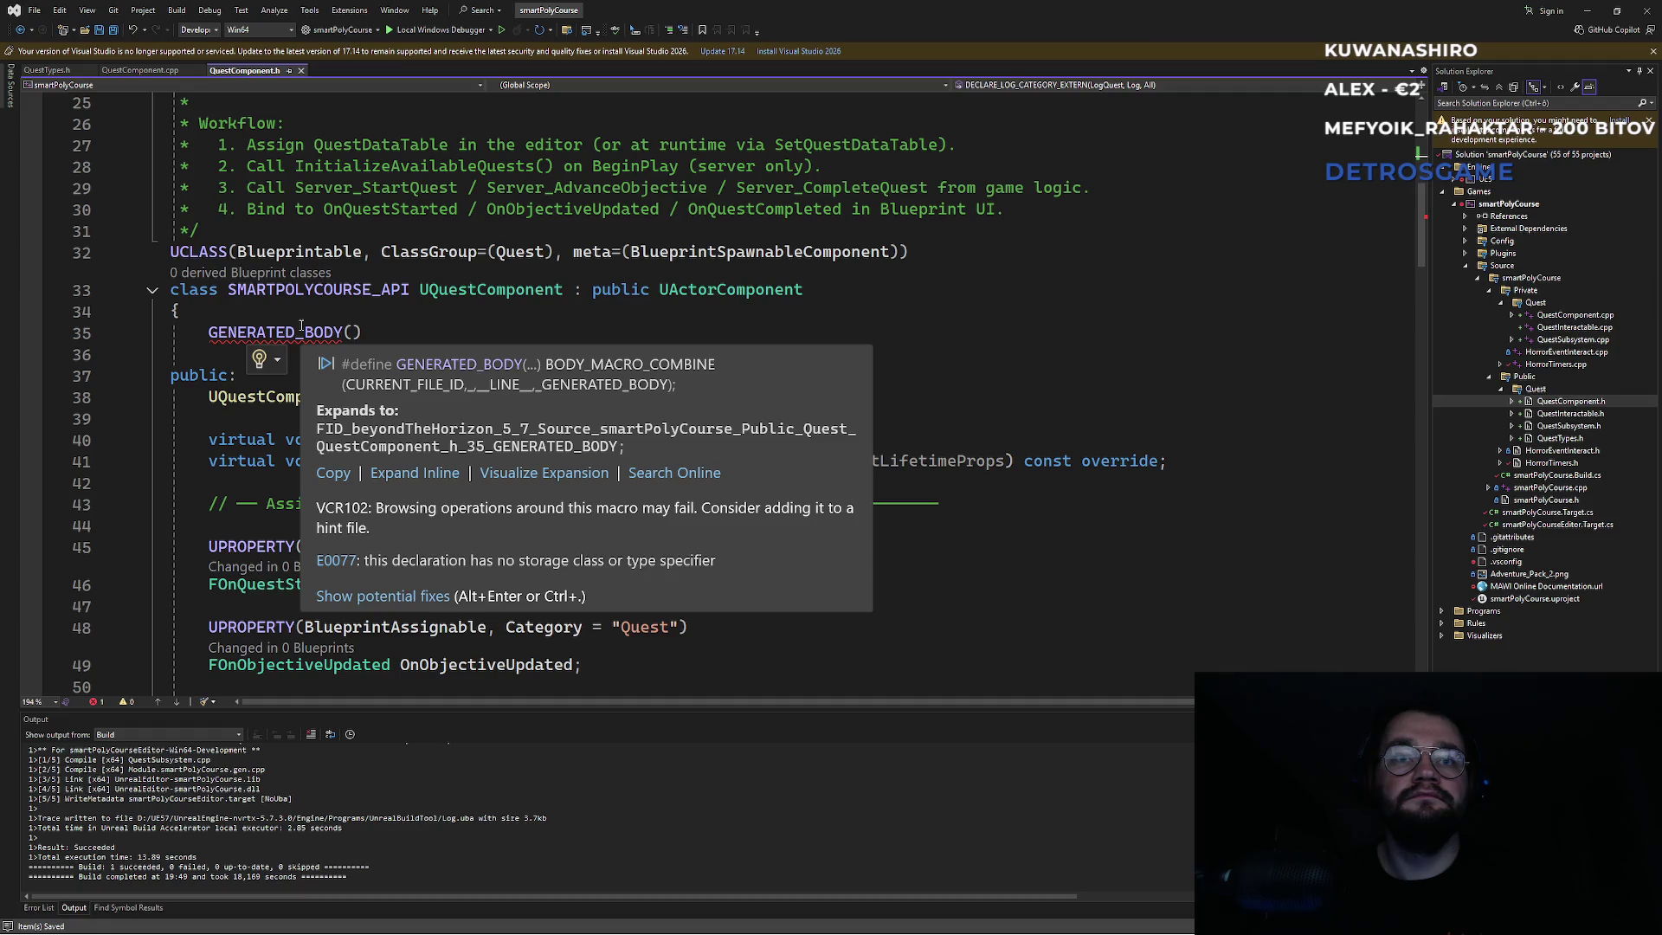
{"action": "scroll", "coordinate": [301, 327], "scroll_direction": "up", "scroll_amount": 8}
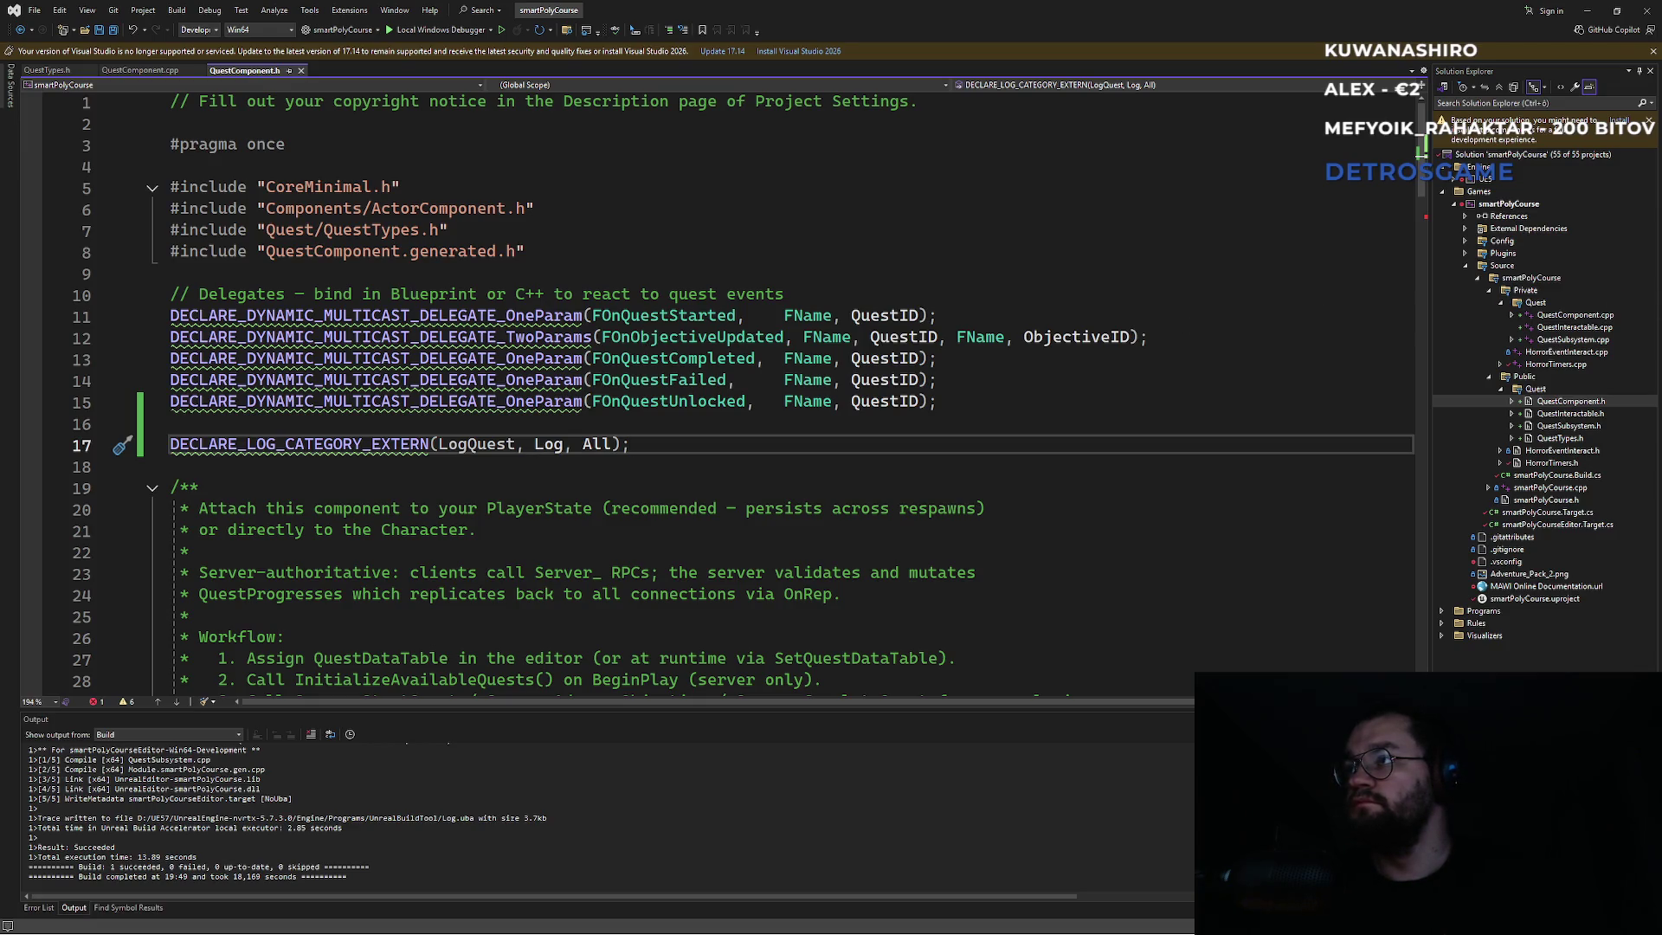
{"action": "left_click", "coordinate": [478, 294]}
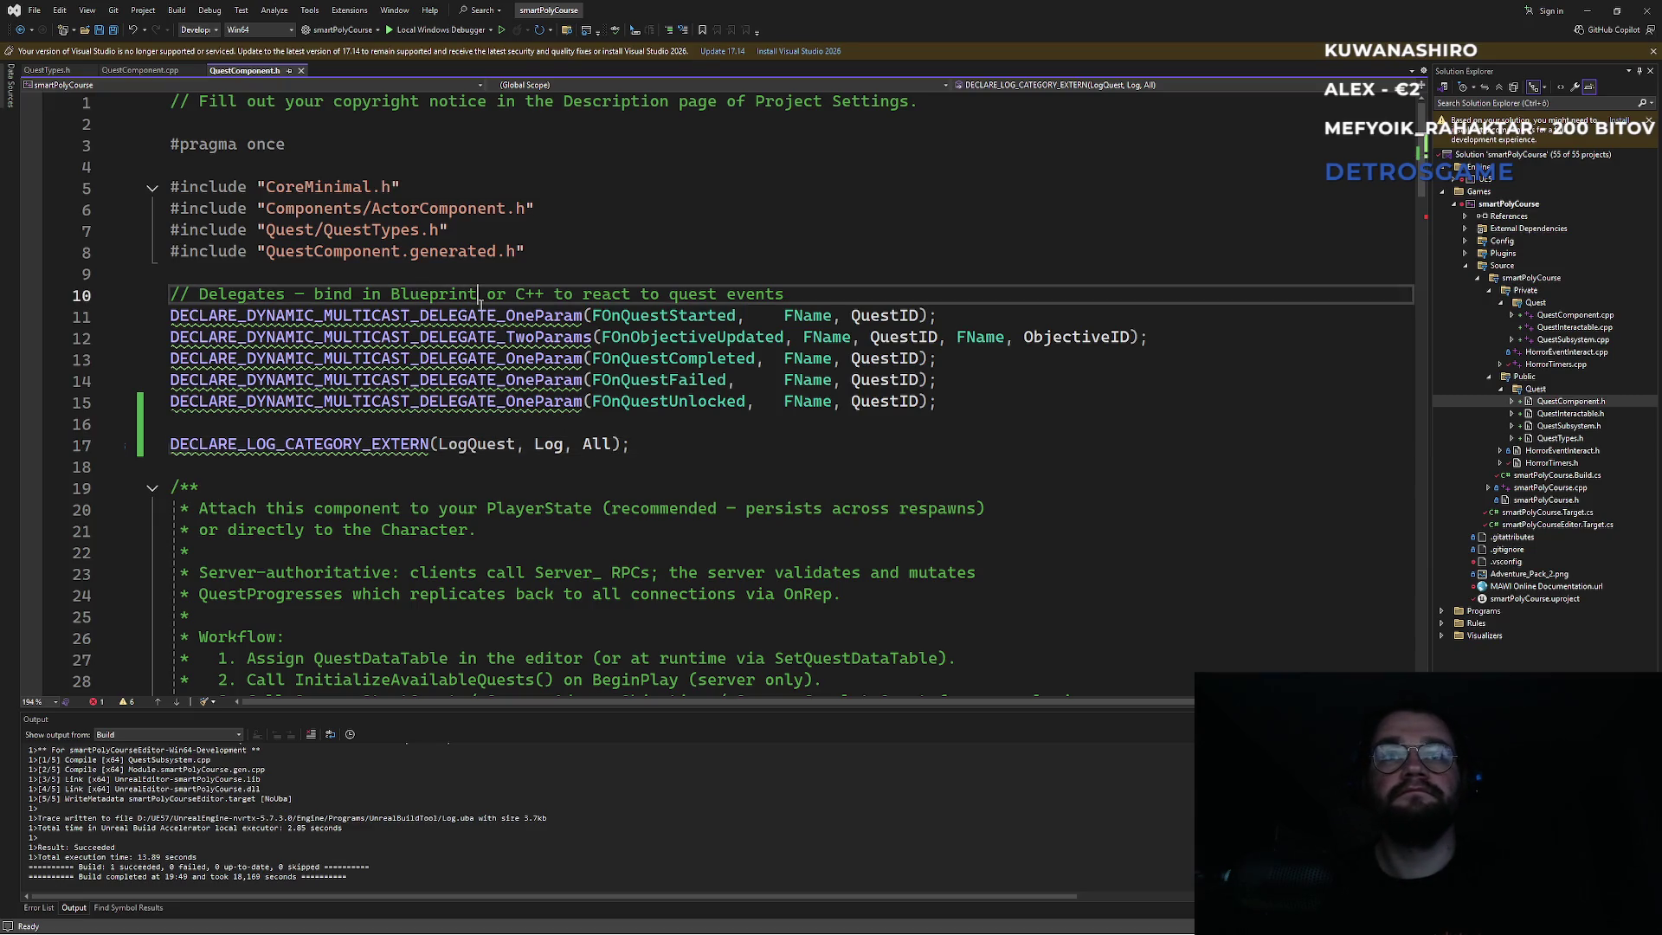
Undo the header's LogQuest declaration and delete DEFINE_LOG_CATEGORY(LogQuest) from QuestComponent.cpp.
{"action": "scroll", "coordinate": [456, 375], "scroll_direction": "down", "scroll_amount": 9}
{"action": "scroll", "coordinate": [457, 375], "scroll_direction": "up", "scroll_amount": 9}
{"action": "key", "text": "ctrl+z"}
{"action": "key", "text": "ctrl+z"}
{"action": "key", "text": "ctrl+z"}
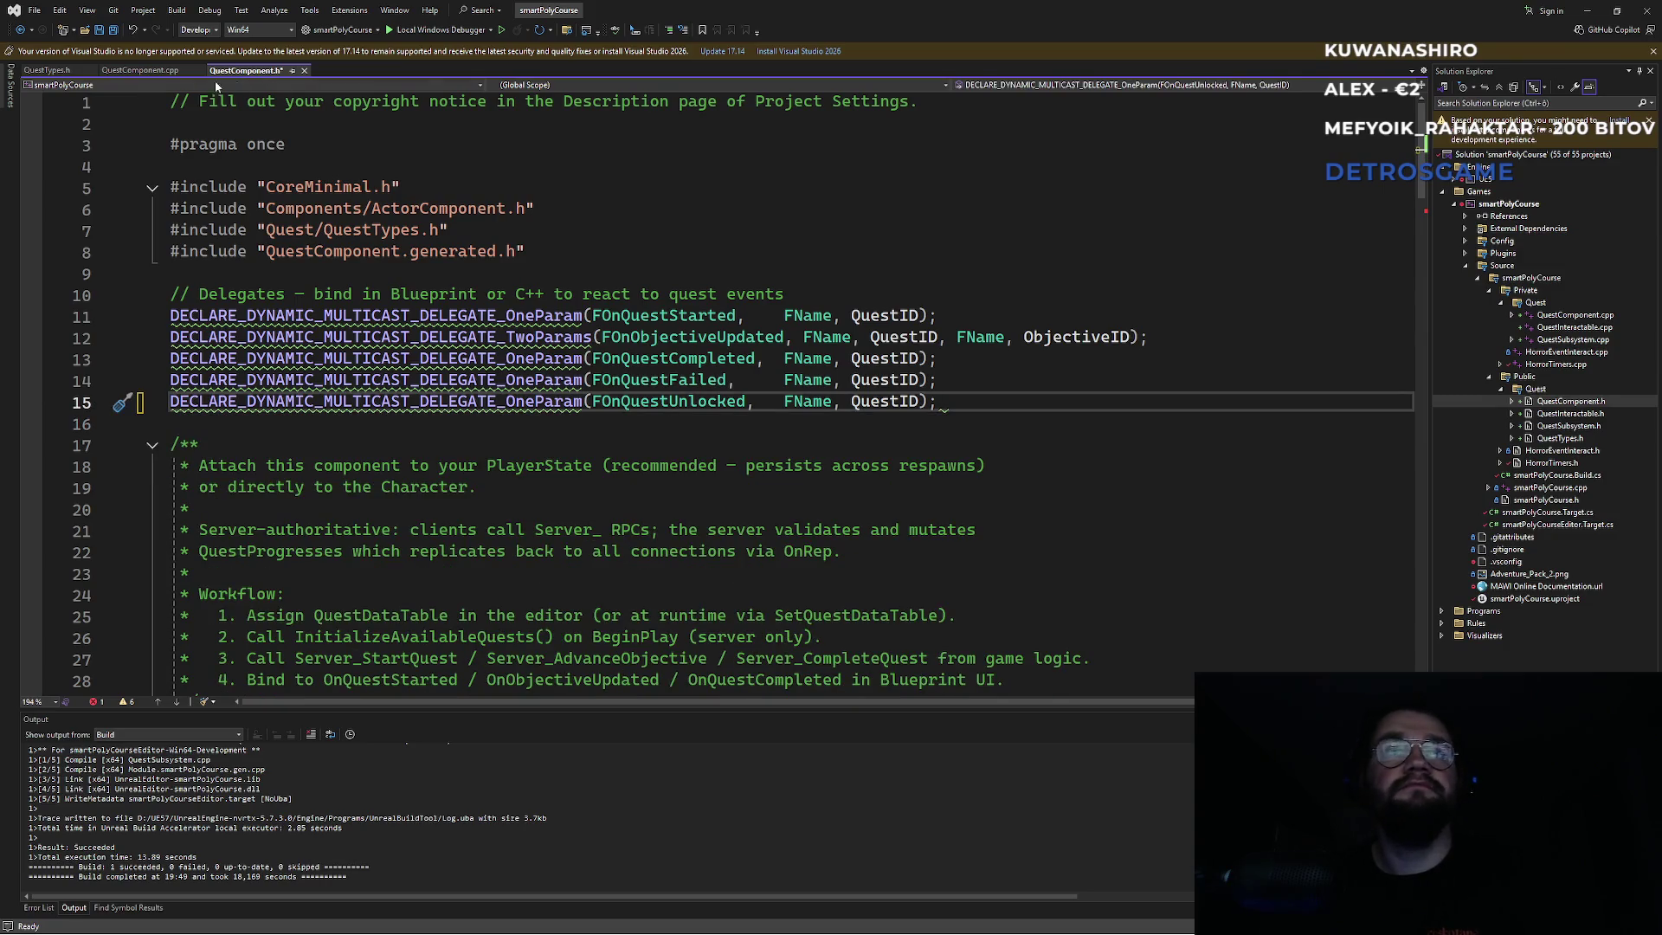
{"action": "left_click", "coordinate": [141, 70]}
{"action": "left_click_drag", "start_coordinate": [511, 210], "coordinate": [512, 197]}
{"action": "key", "text": "Delete"}
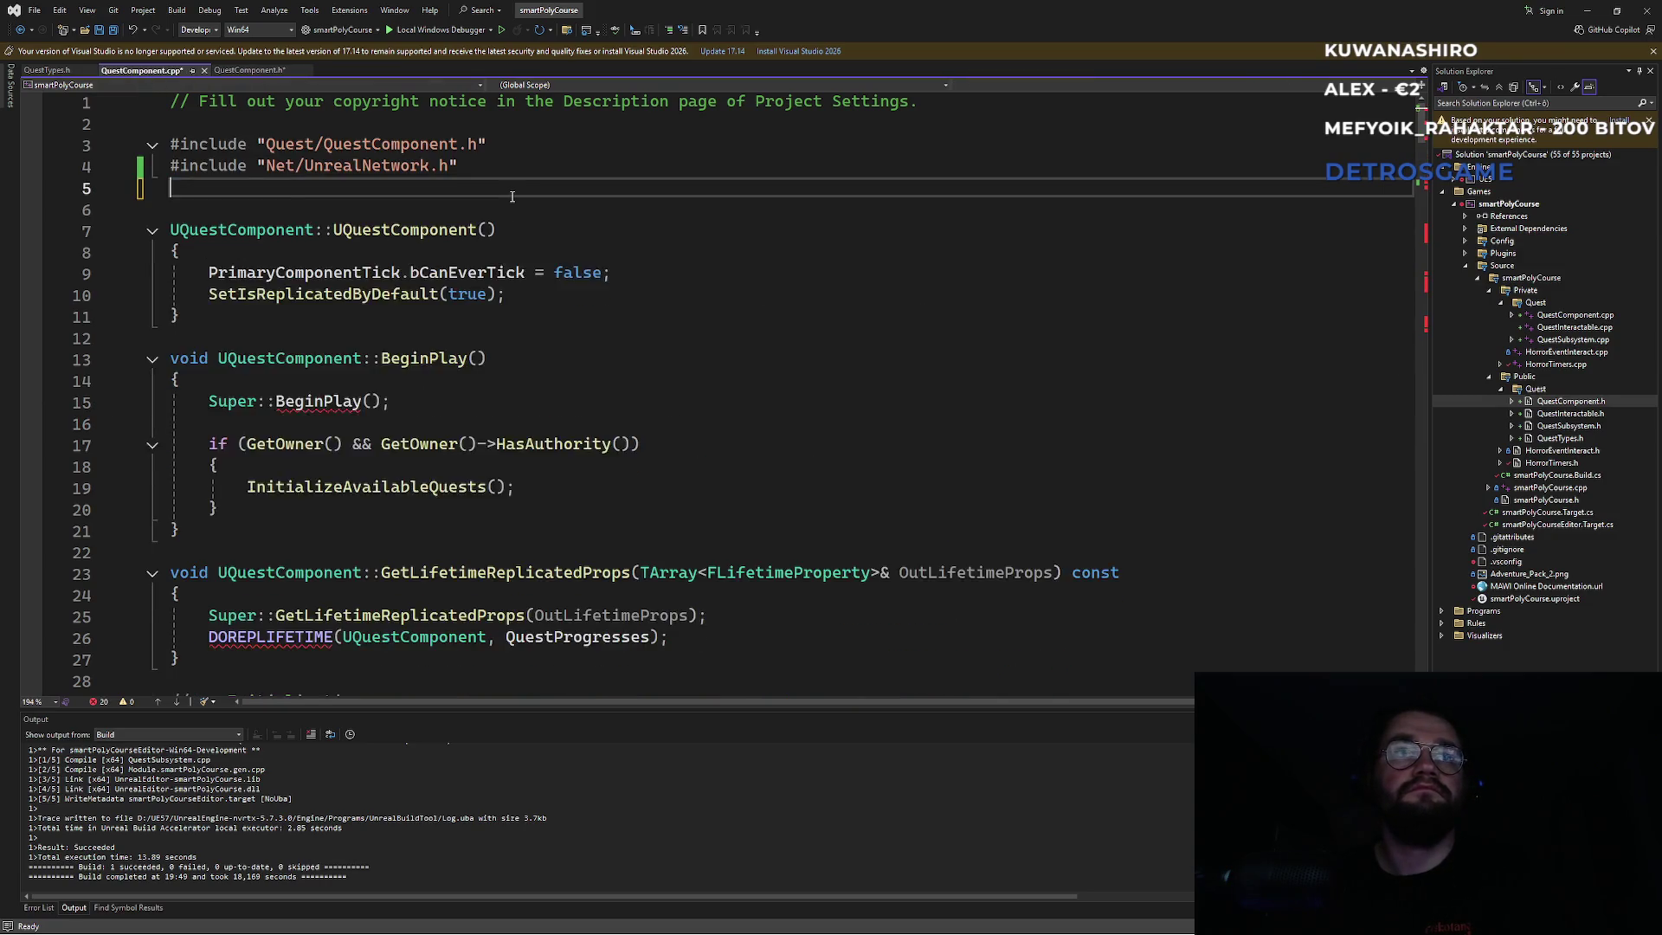
Remove the LogQuest UE_LOG line from Server_StartQuest_Implementation and save the source.
{"action": "scroll", "coordinate": [404, 399], "scroll_direction": "down", "scroll_amount": 9}
{"action": "scroll", "coordinate": [404, 399], "scroll_direction": "up", "scroll_amount": 4}
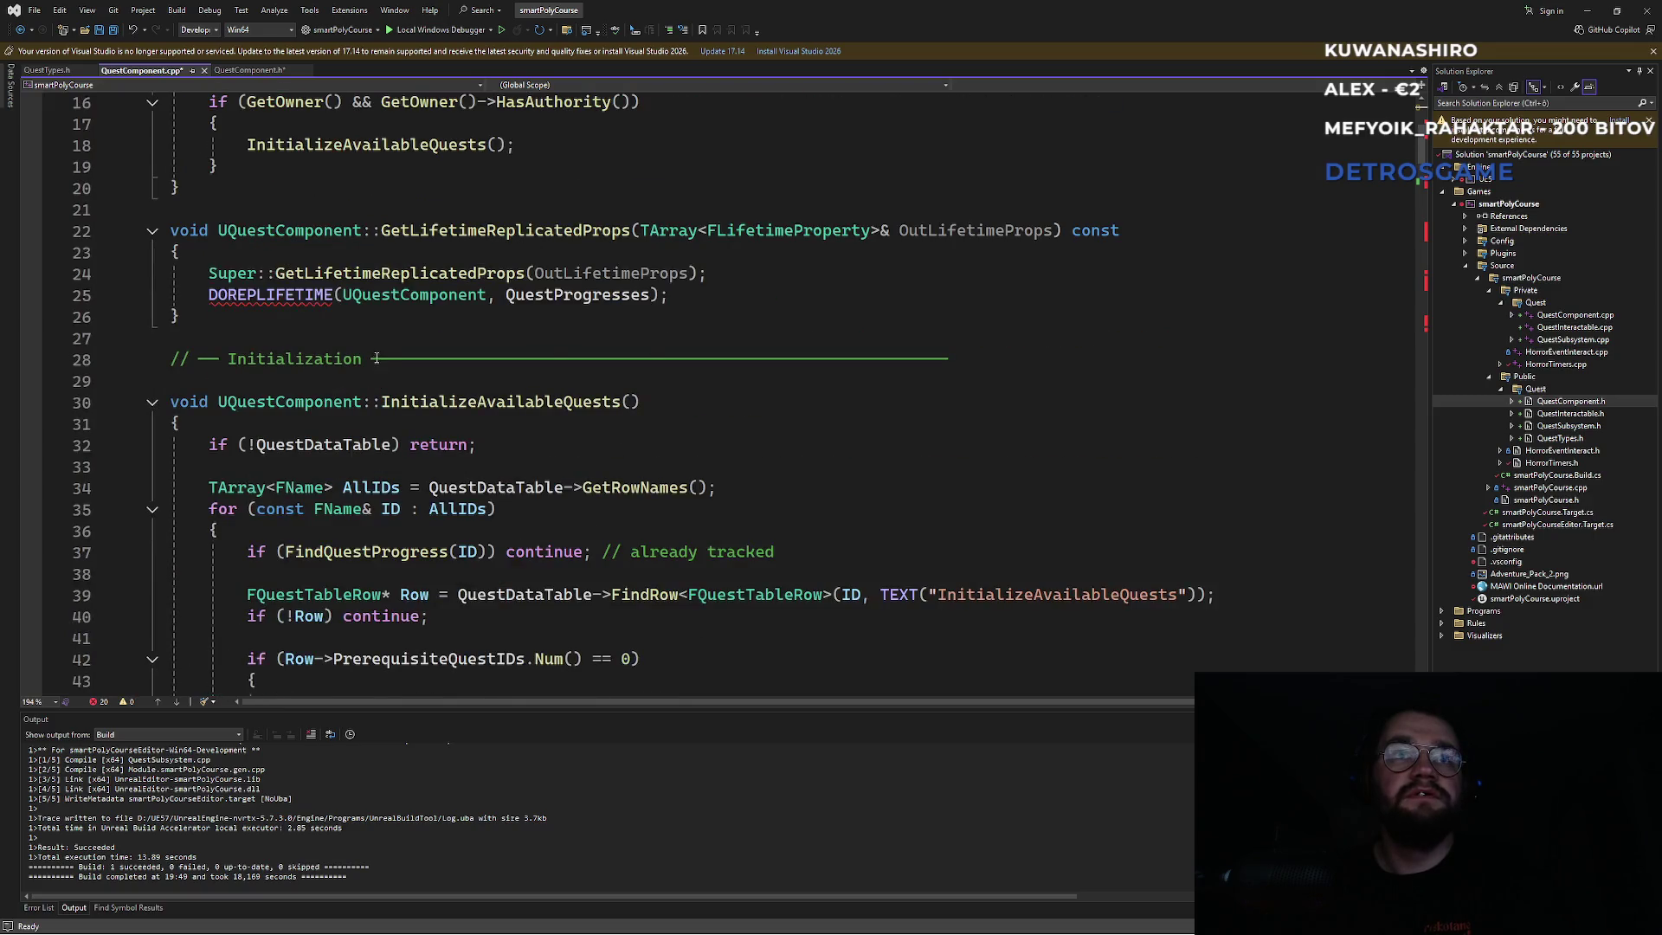
{"action": "scroll", "coordinate": [377, 358], "scroll_direction": "down", "scroll_amount": 9}
{"action": "left_click", "coordinate": [639, 401]}
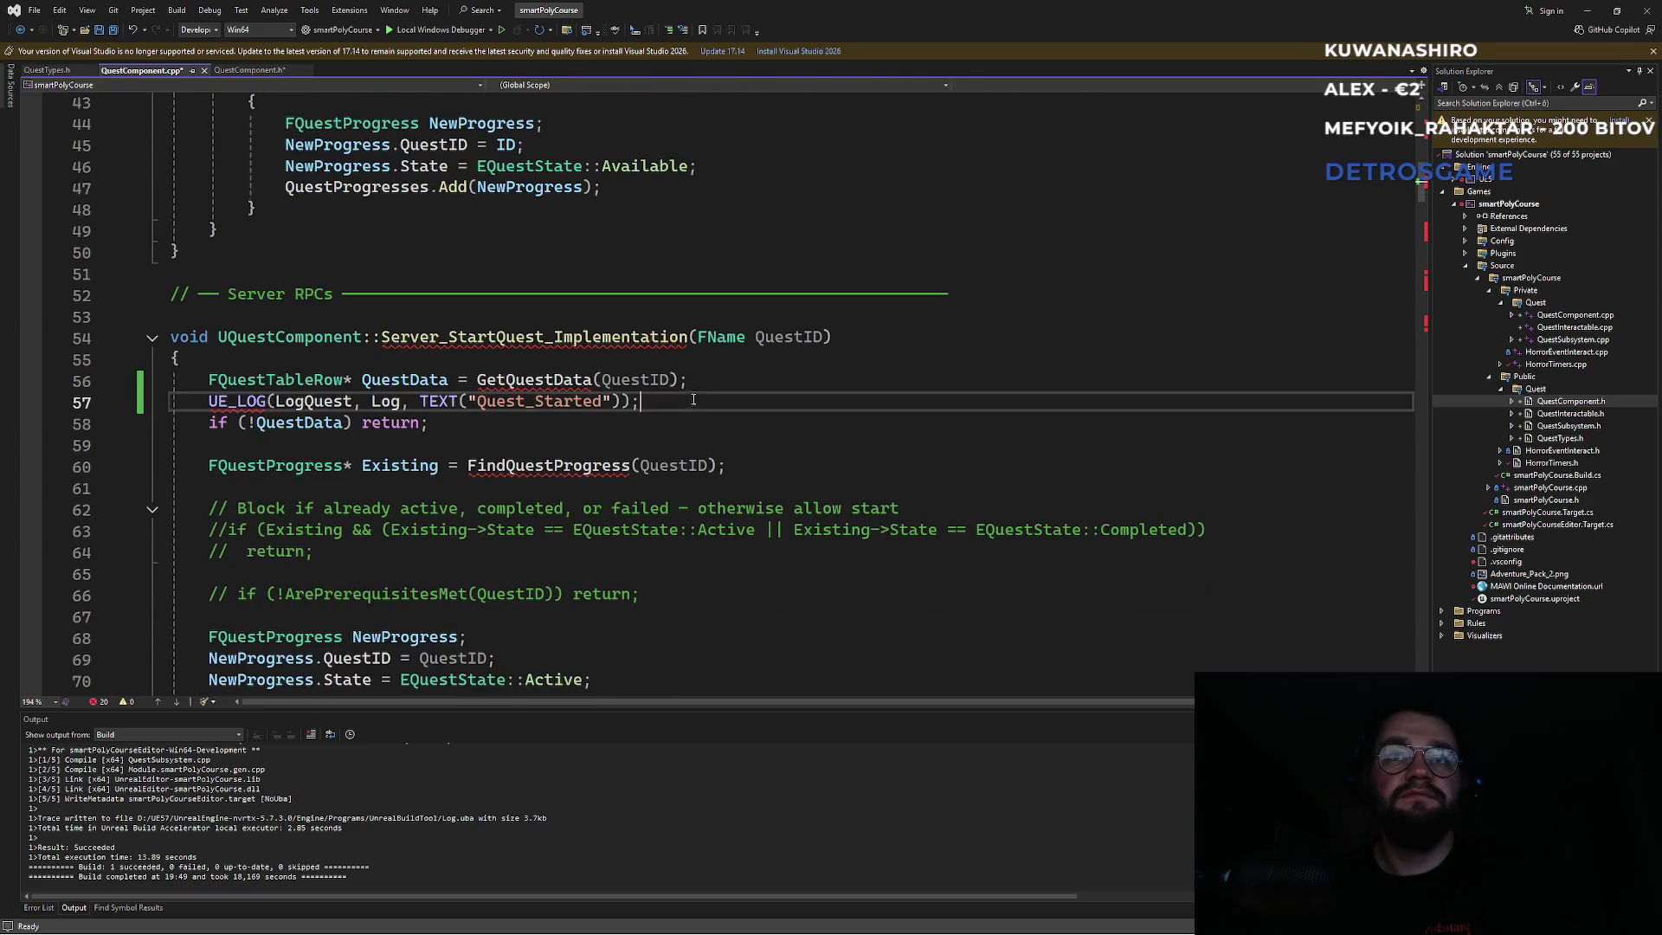
{"action": "key", "text": "ctrl+x"}
{"action": "left_click", "coordinate": [718, 414]}
{"action": "key", "text": "ctrl+s"}
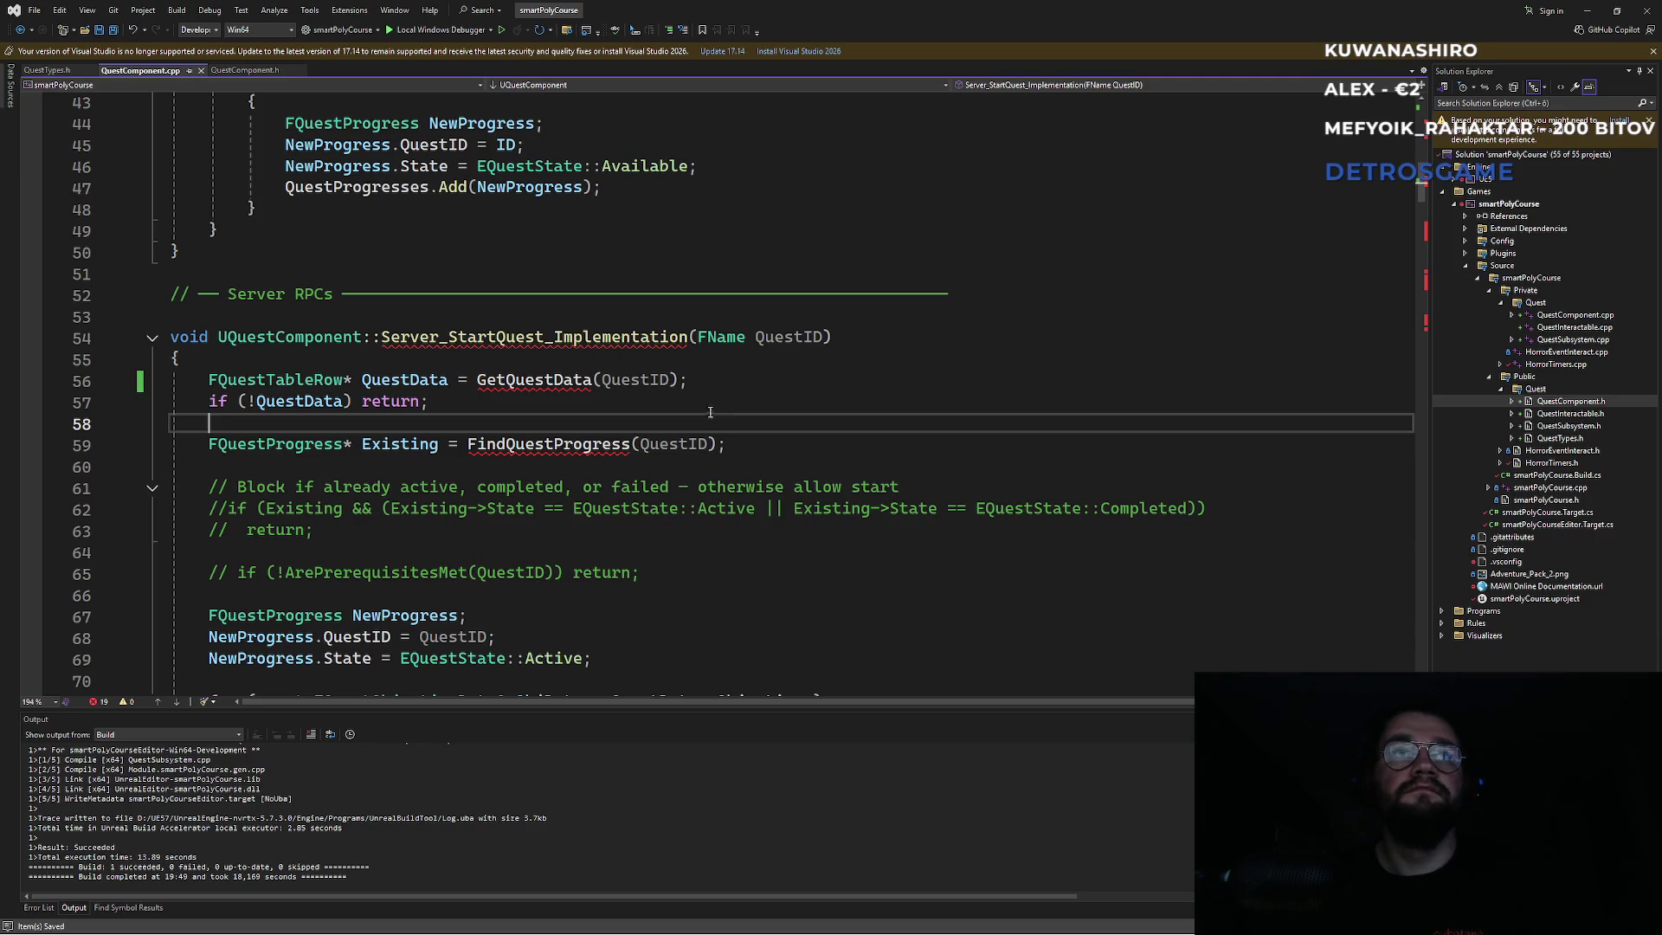
{"action": "left_click", "coordinate": [514, 410]}
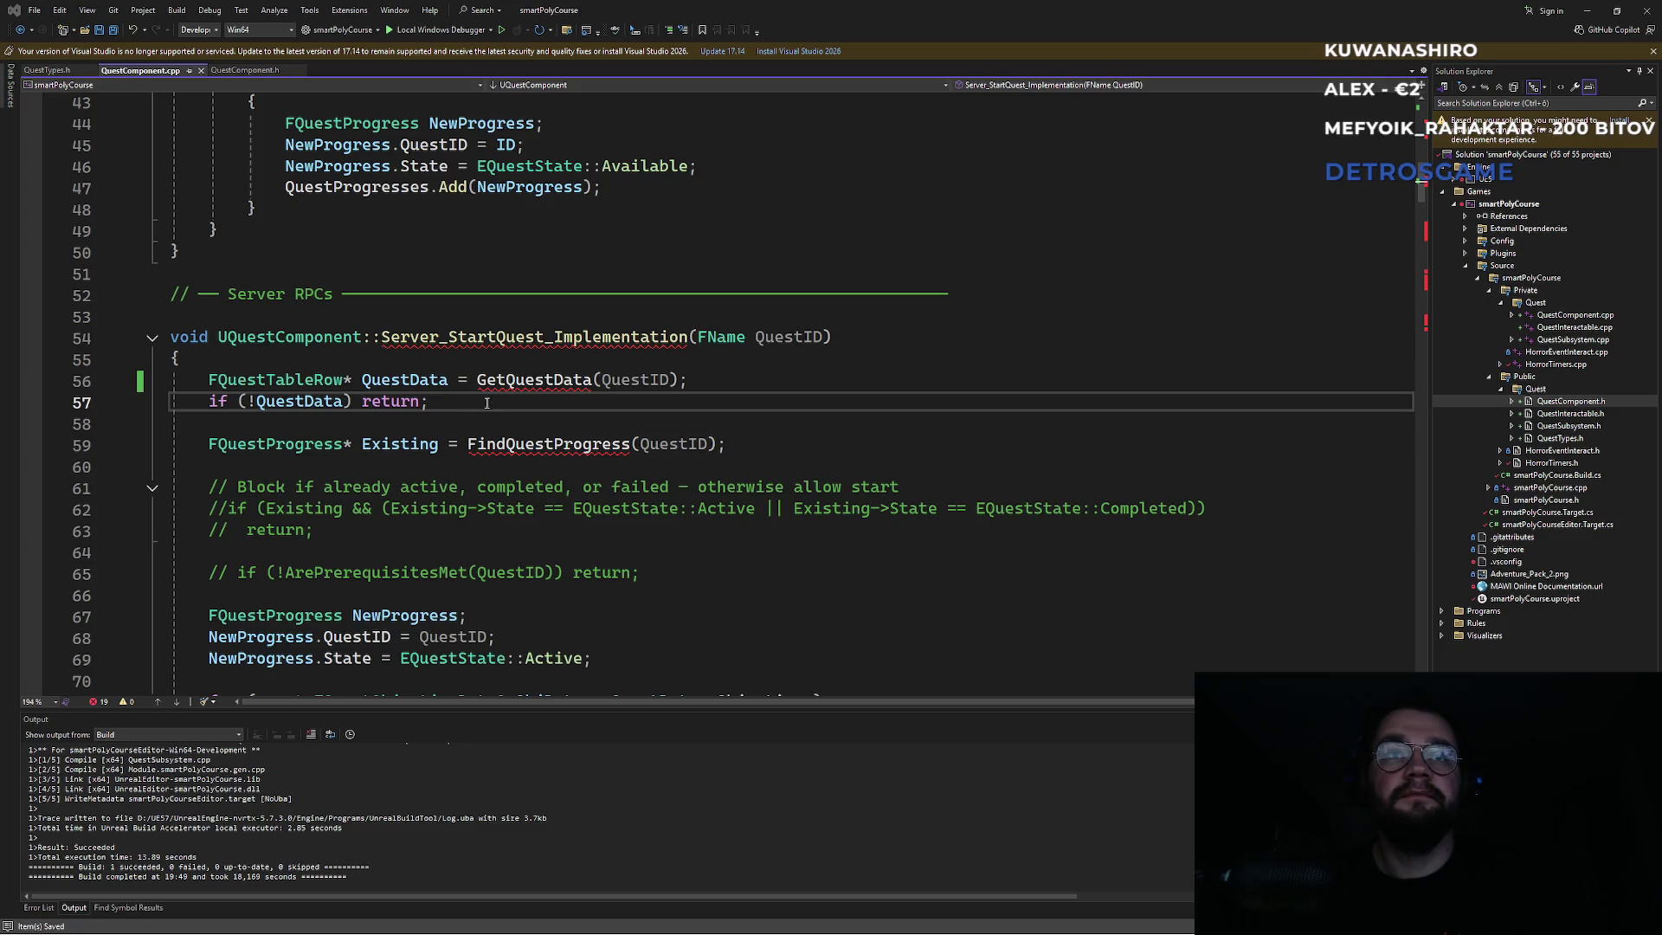
Paste UE_LOG(LogTemp, Log, TEXT("Quest started: %s"), *QuestID.ToString()); after the GetQuestData line.
{"action": "left_click", "coordinate": [715, 387]}
{"action": "key", "text": "Return"}
{"action": "key", "text": "ctrl+v"}
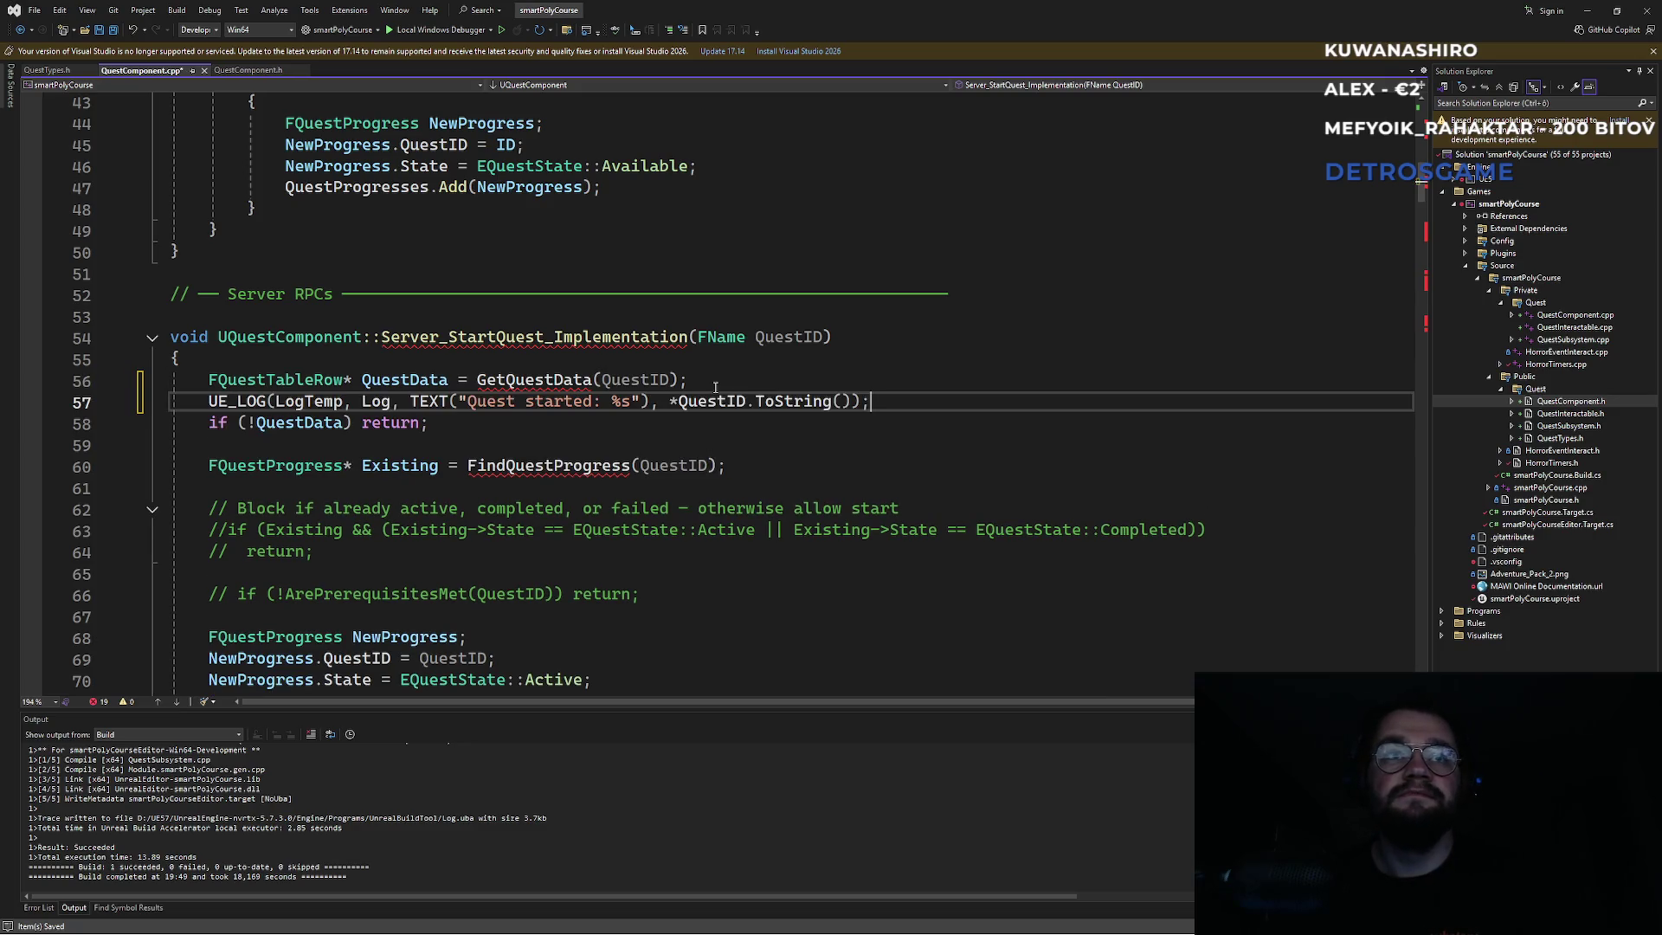
{"action": "left_click", "coordinate": [522, 425]}
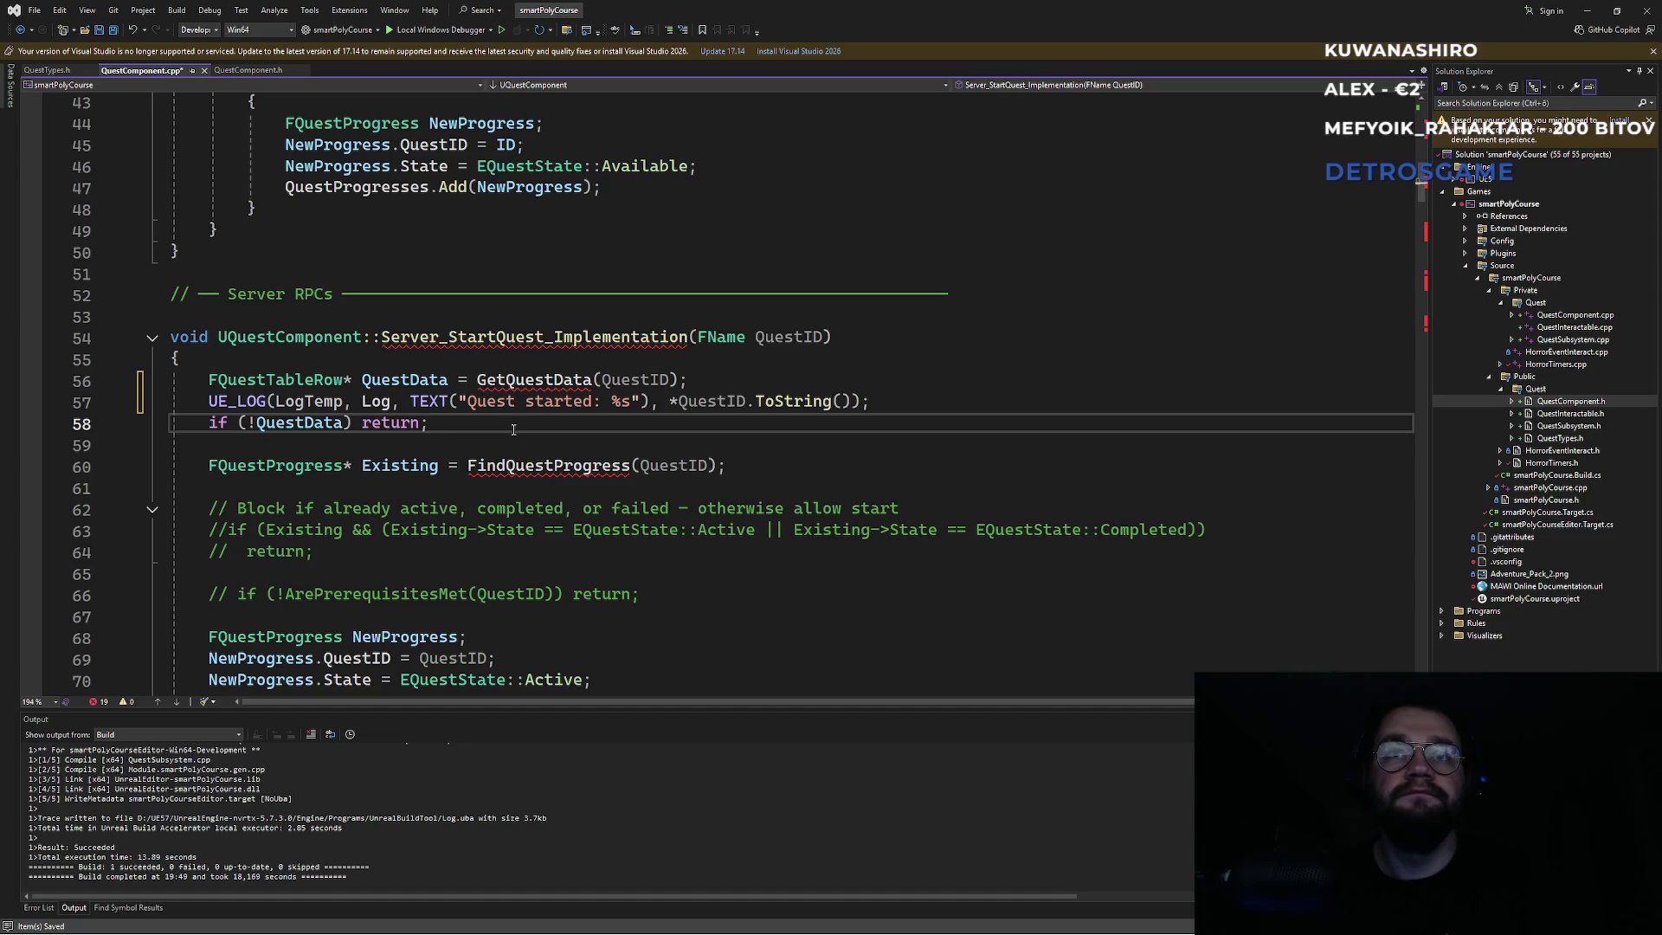
{"action": "key", "text": "alt+Tab"}
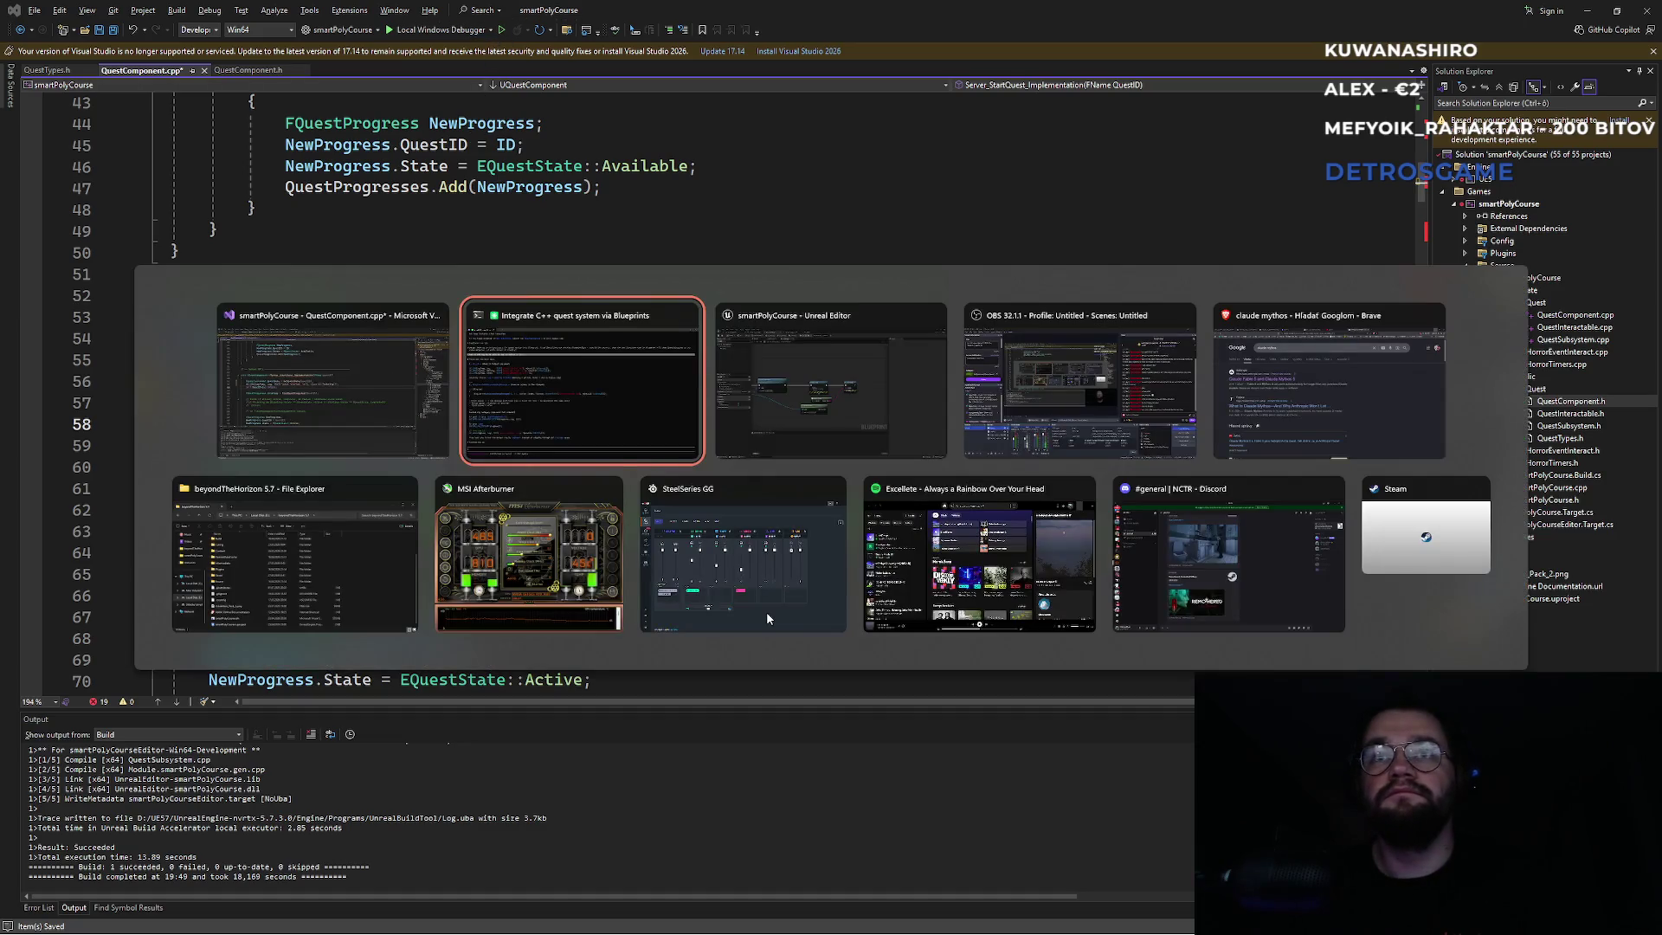
In the NewWorldTrees level editor, trigger a Live Coding recompile with Ctrl+Alt+F11.
{"action": "key", "text": "alt+Tab"}
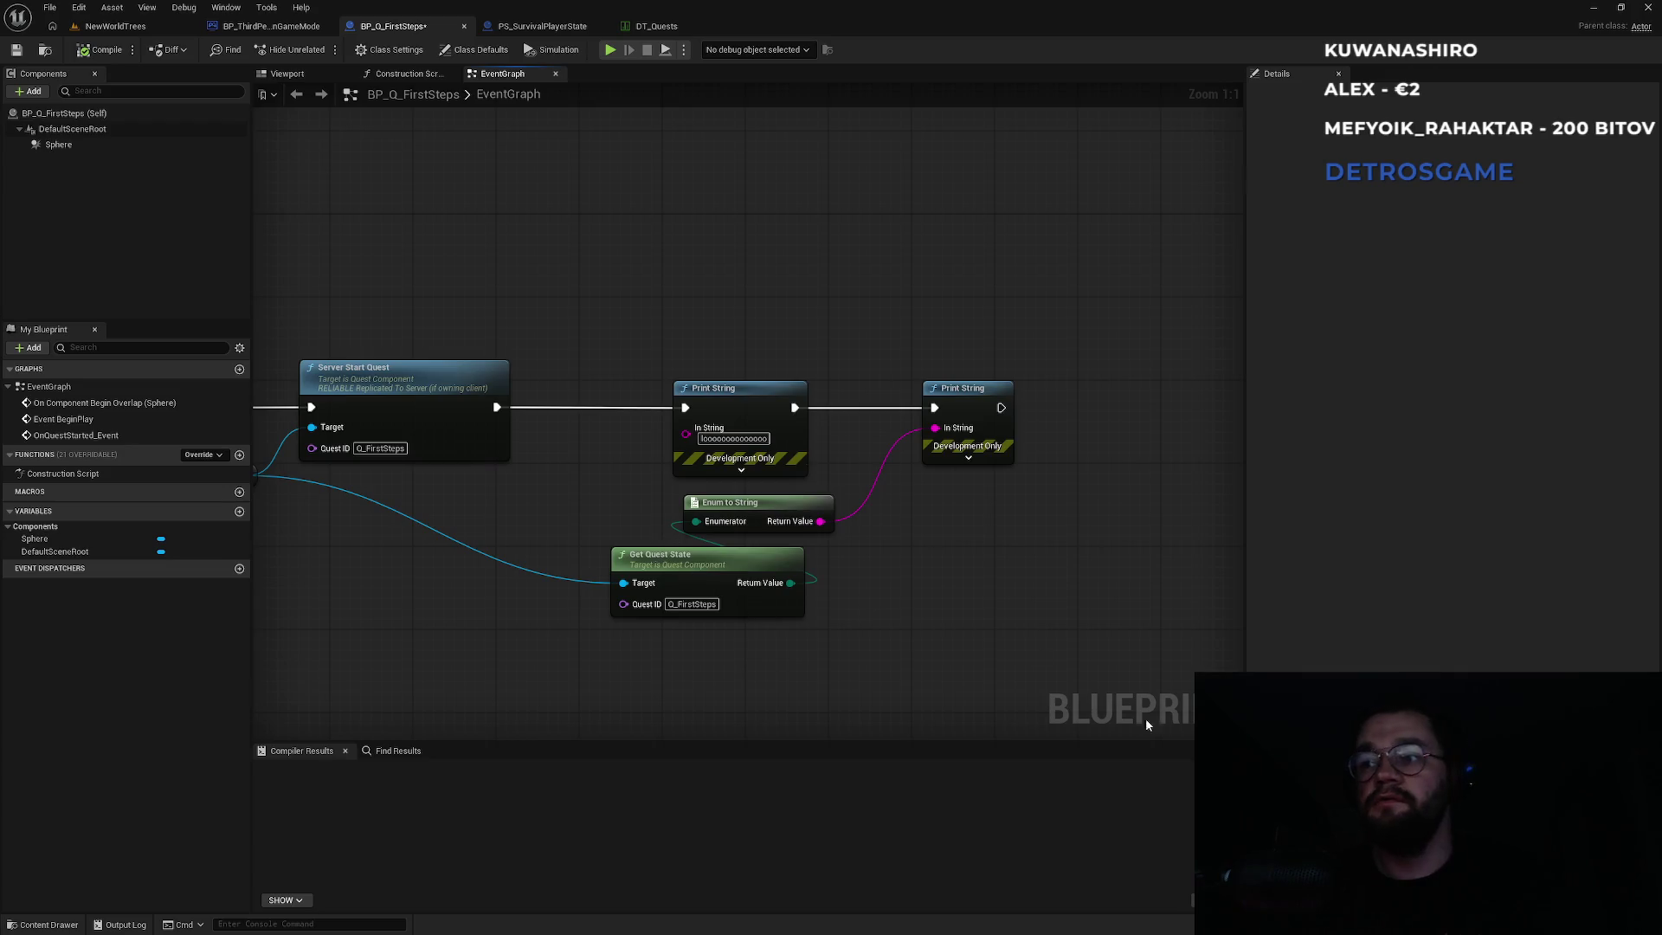
{"action": "left_click", "coordinate": [115, 26]}
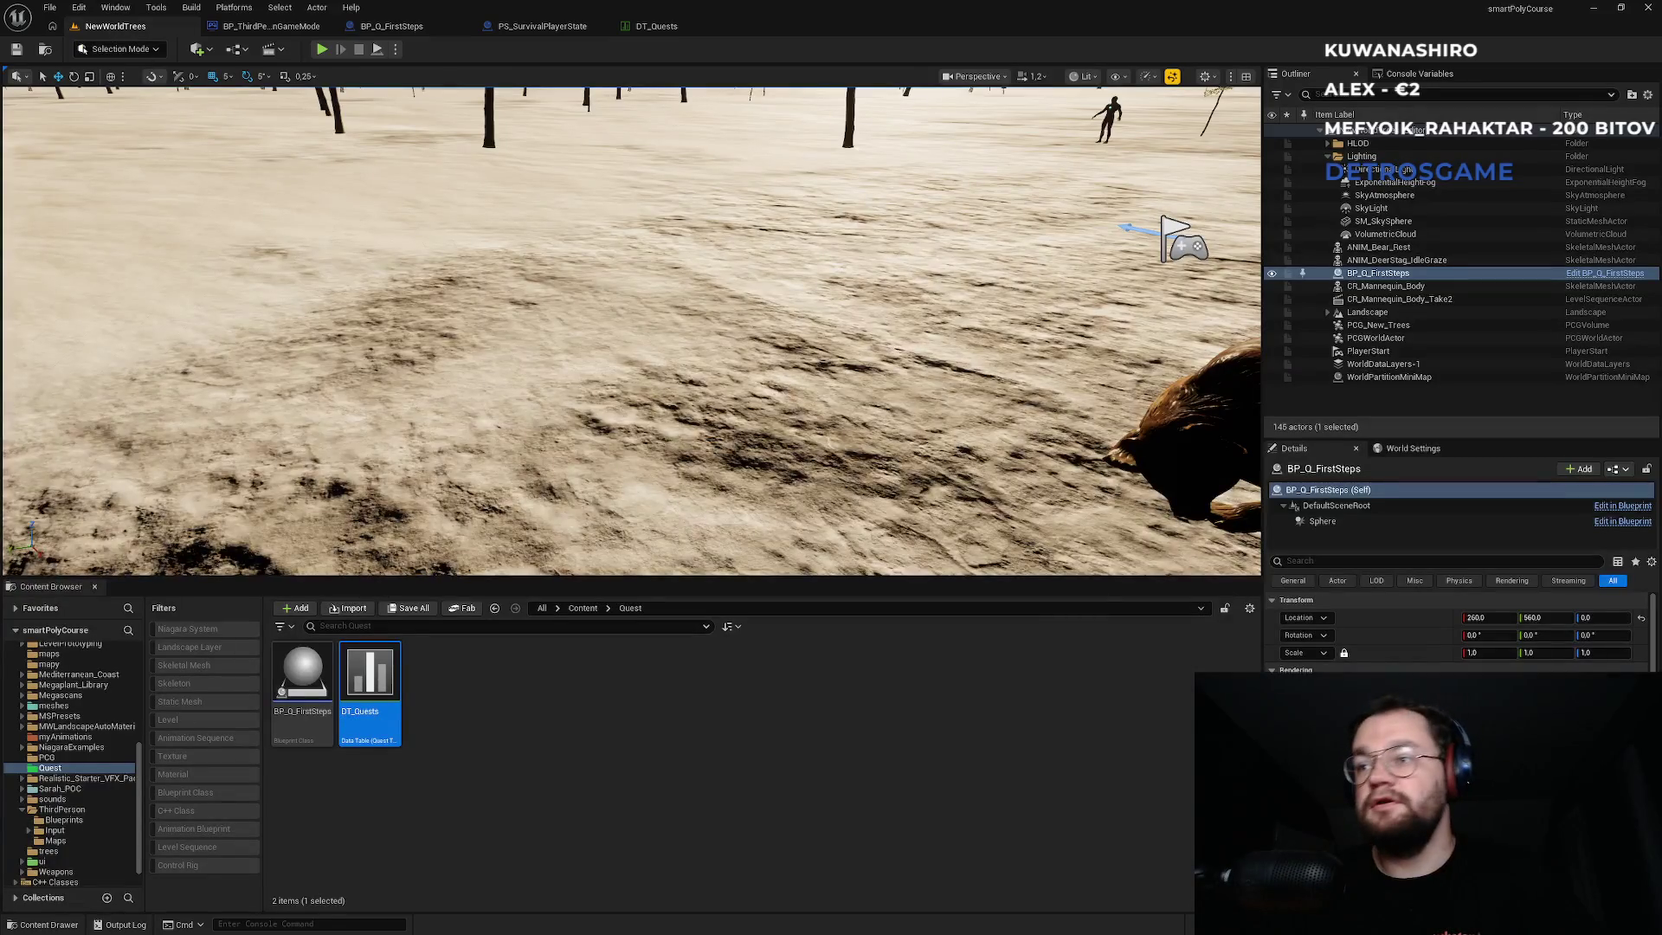
{"action": "key", "text": "ctrl+alt+F11"}
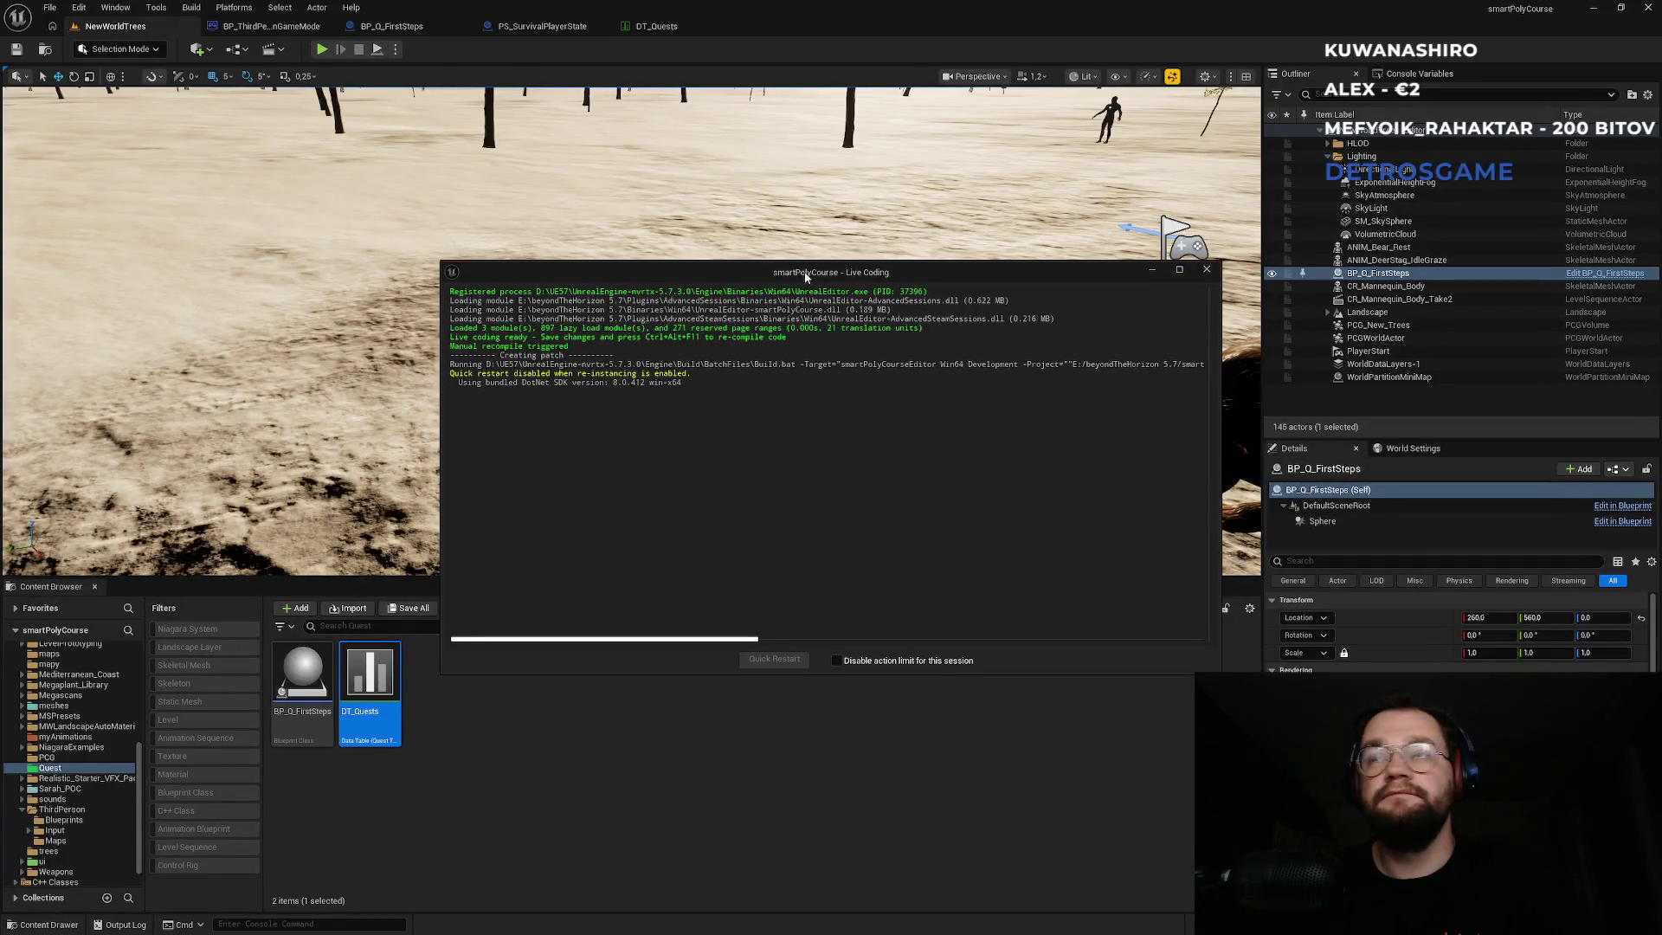
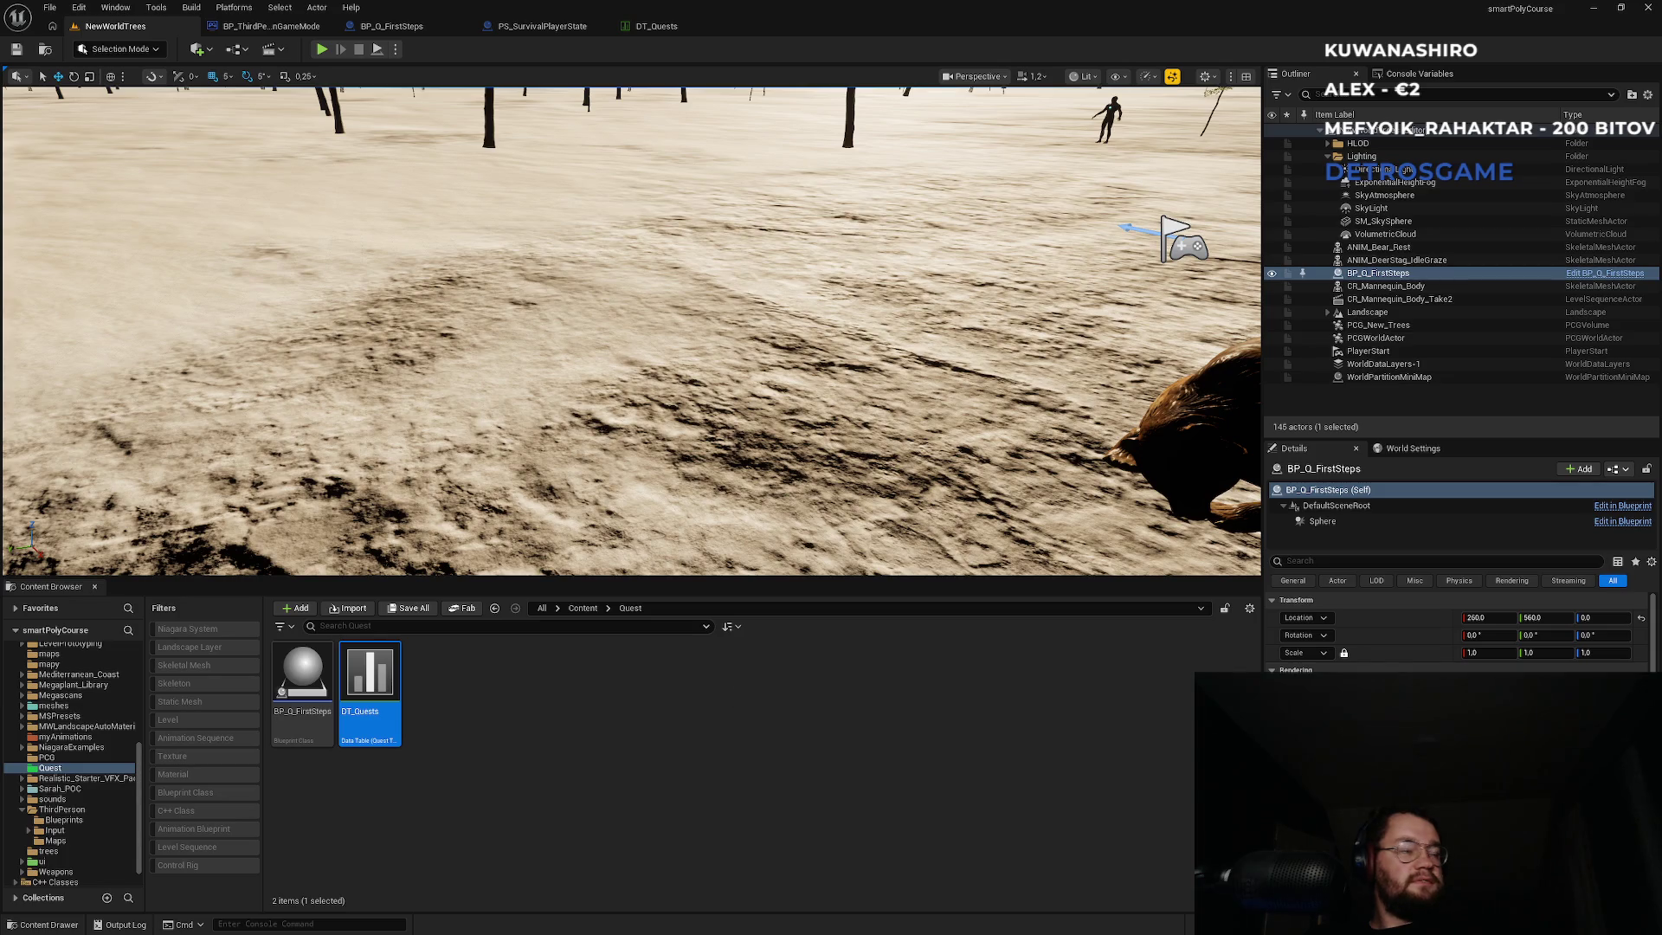
Play-test the level, running the character toward the deer and the wooden platform, then stop and switch to Visual Studio.
{"action": "left_click", "coordinate": [322, 50]}
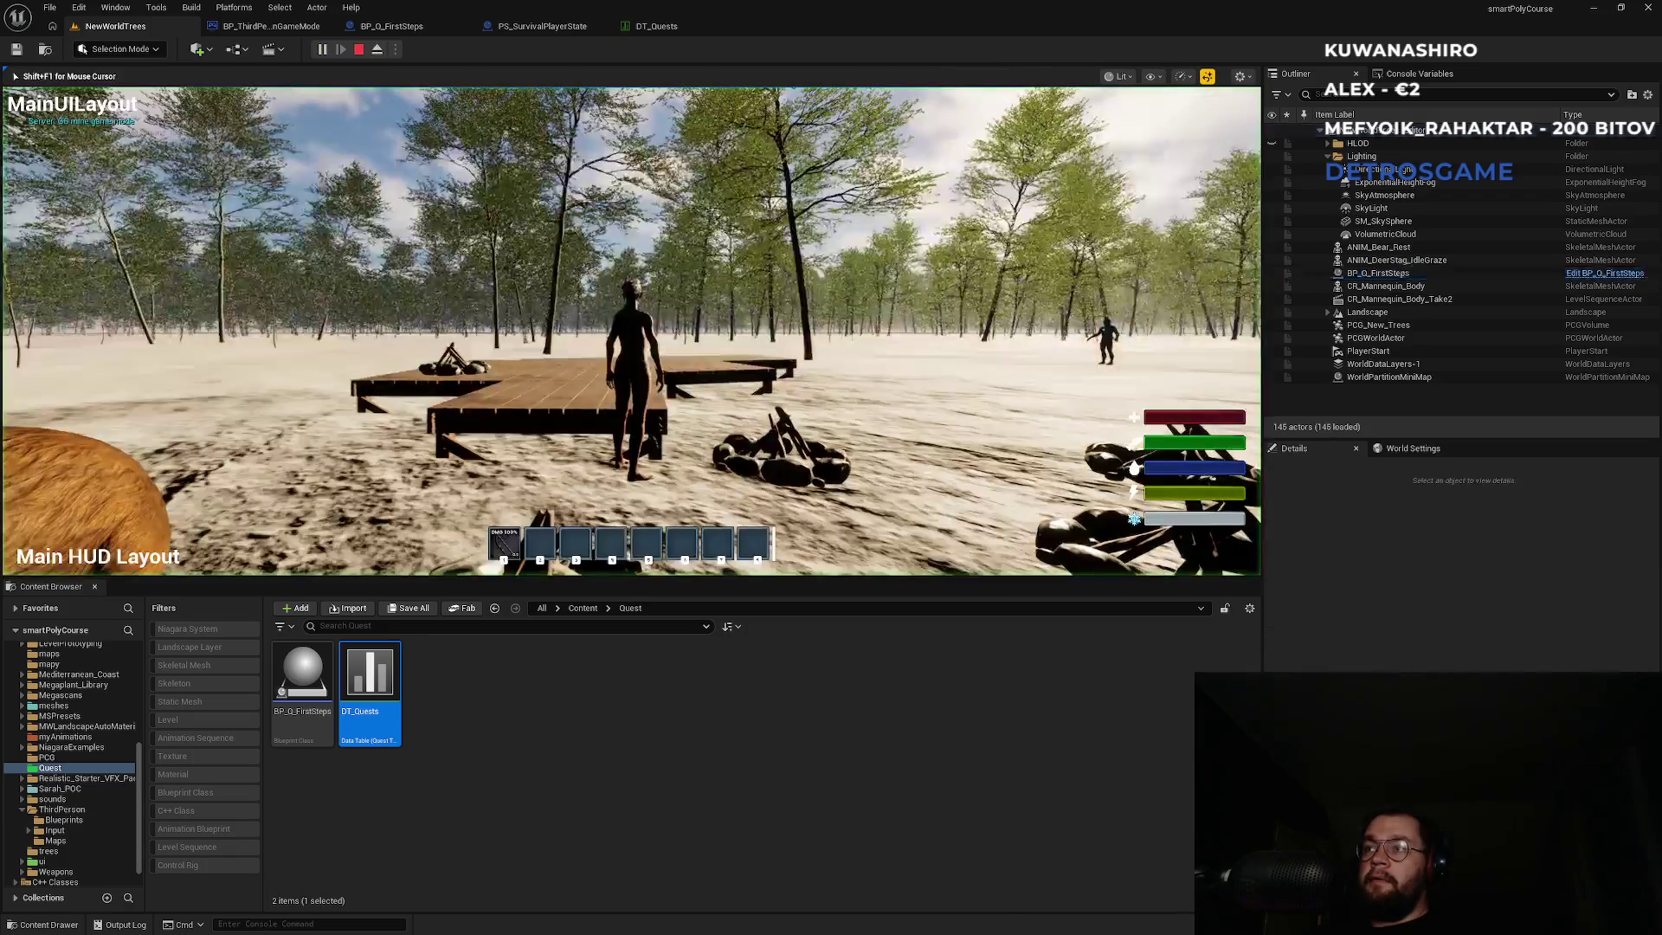
{"action": "key", "text": "w"}
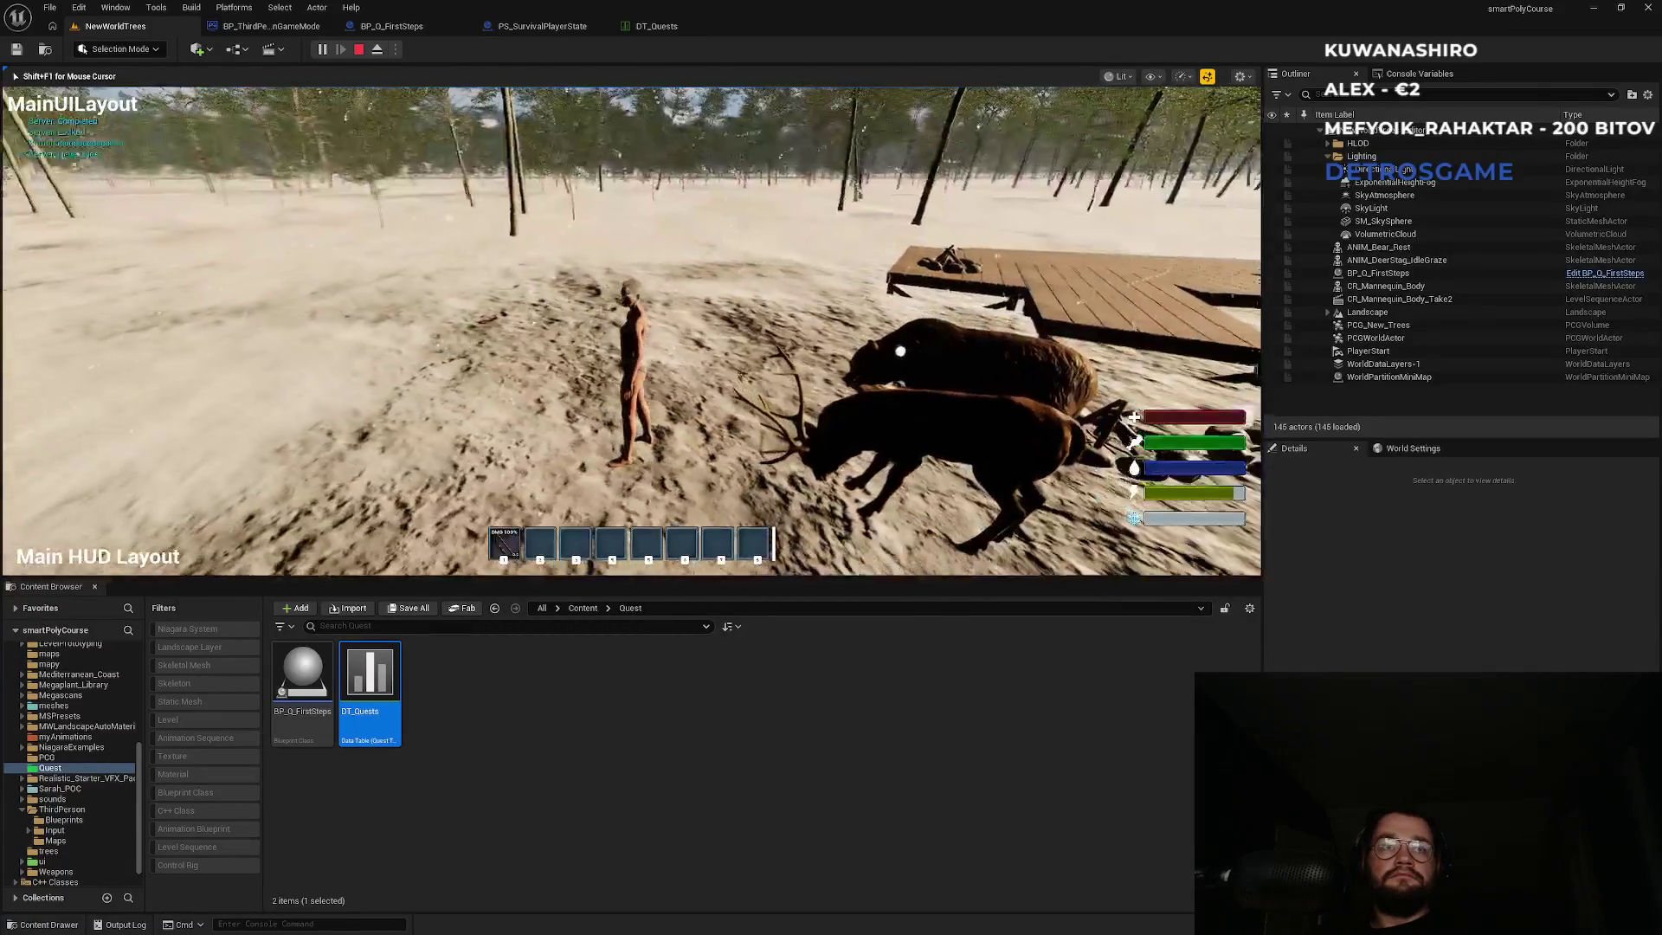
{"action": "key", "text": "w"}
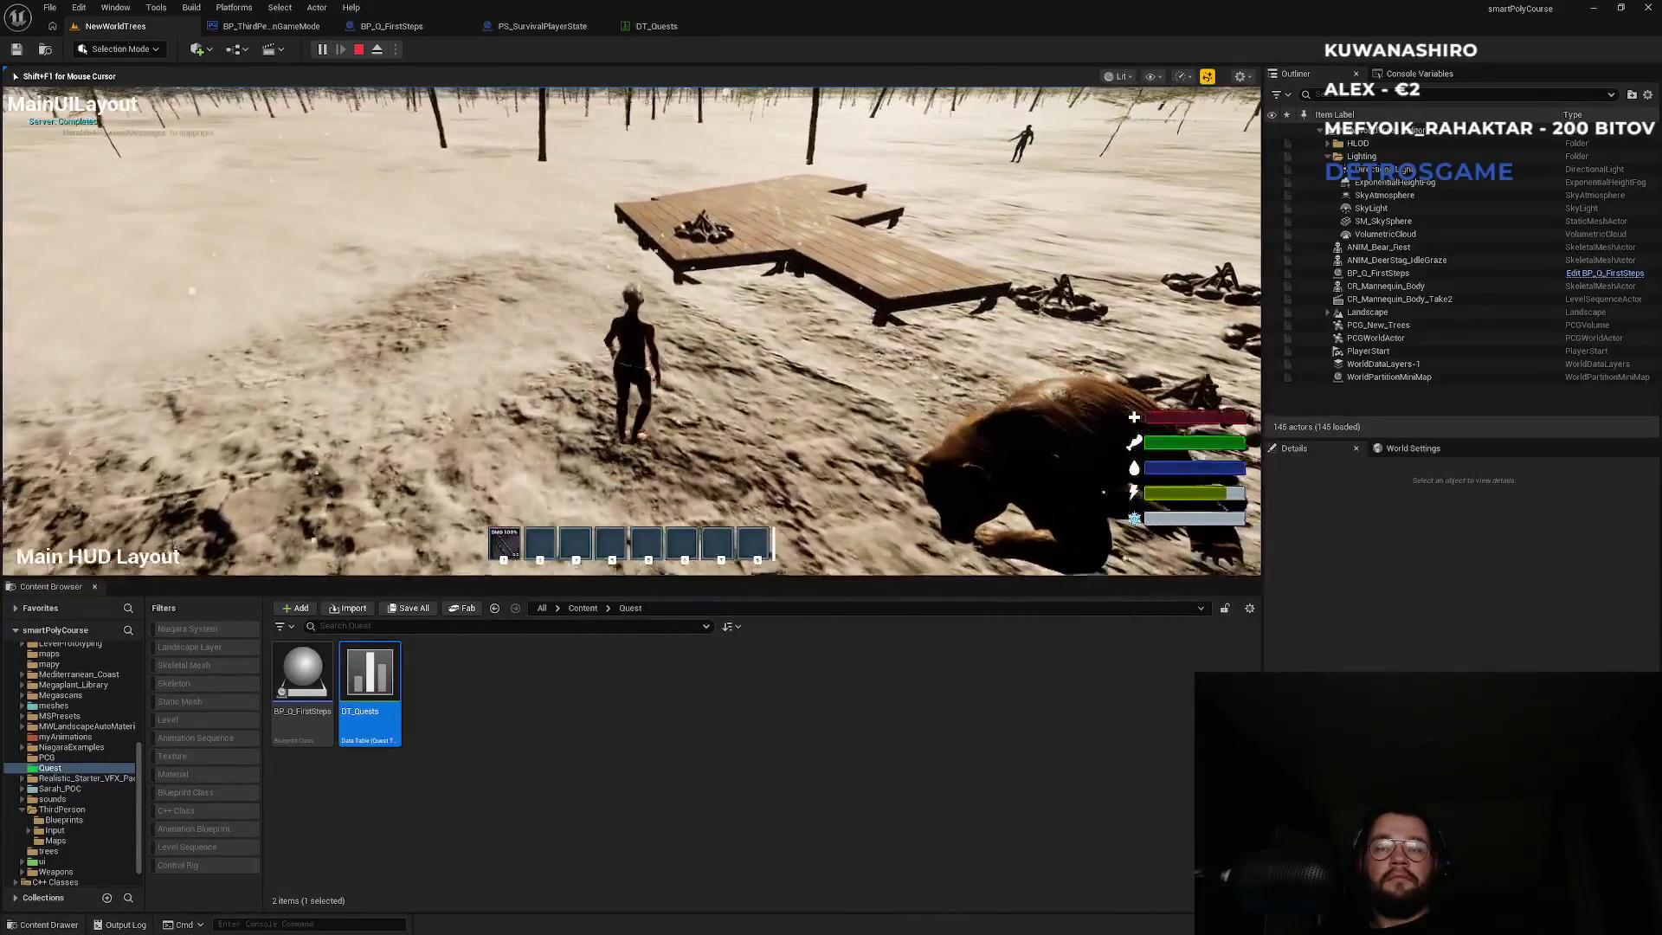
{"action": "key", "text": "Escape"}
{"action": "key", "text": "alt+Tab"}
{"action": "key", "text": "alt+Tab"}
{"action": "key", "text": "alt+Tab"}
{"action": "key", "text": "alt+Tab"}
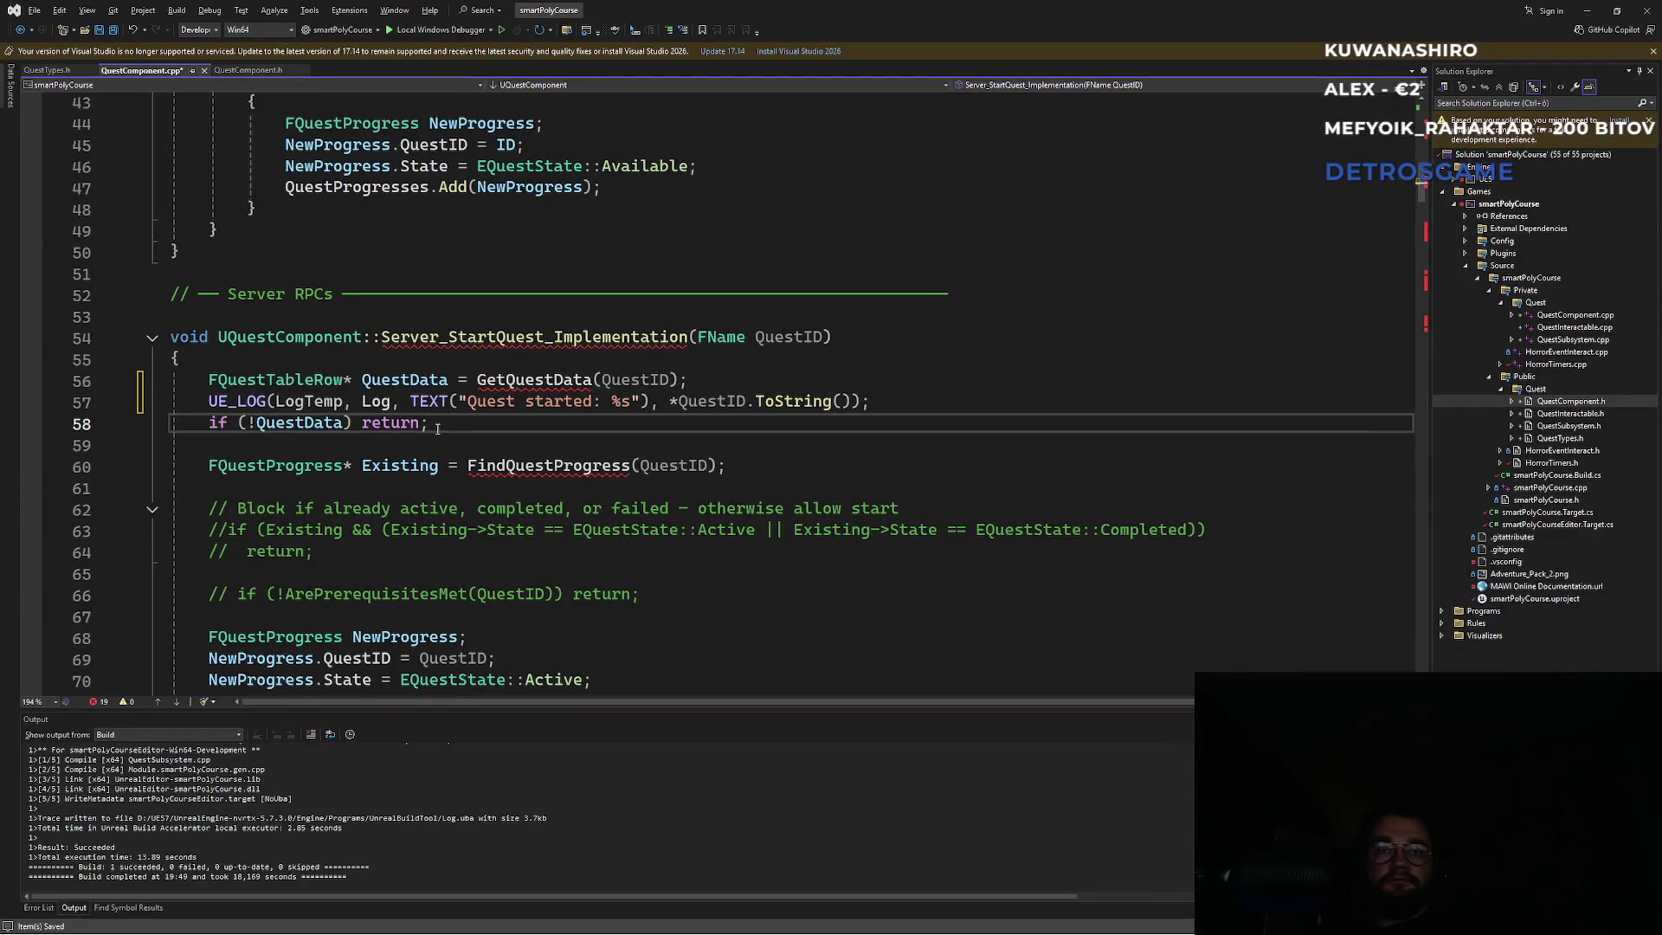
Read the start of Server_StartQuest_Implementation in QuestComponent.cpp, then return to the Unreal editor.
{"action": "left_click", "coordinate": [464, 368]}
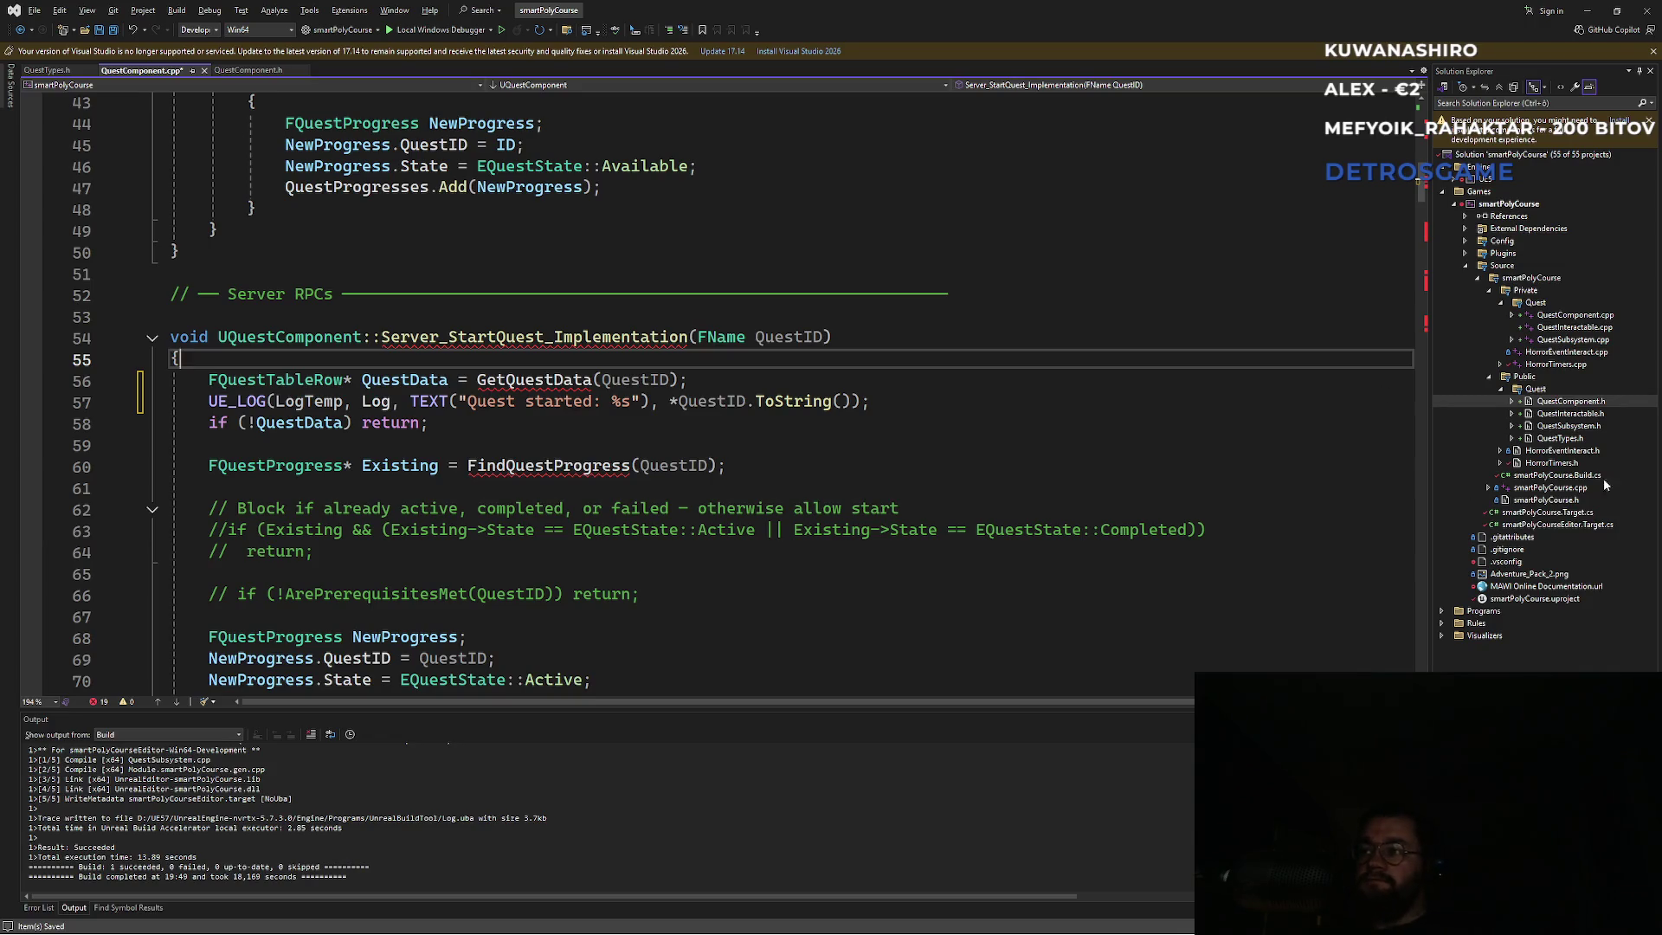
{"action": "key", "text": "alt+Tab"}
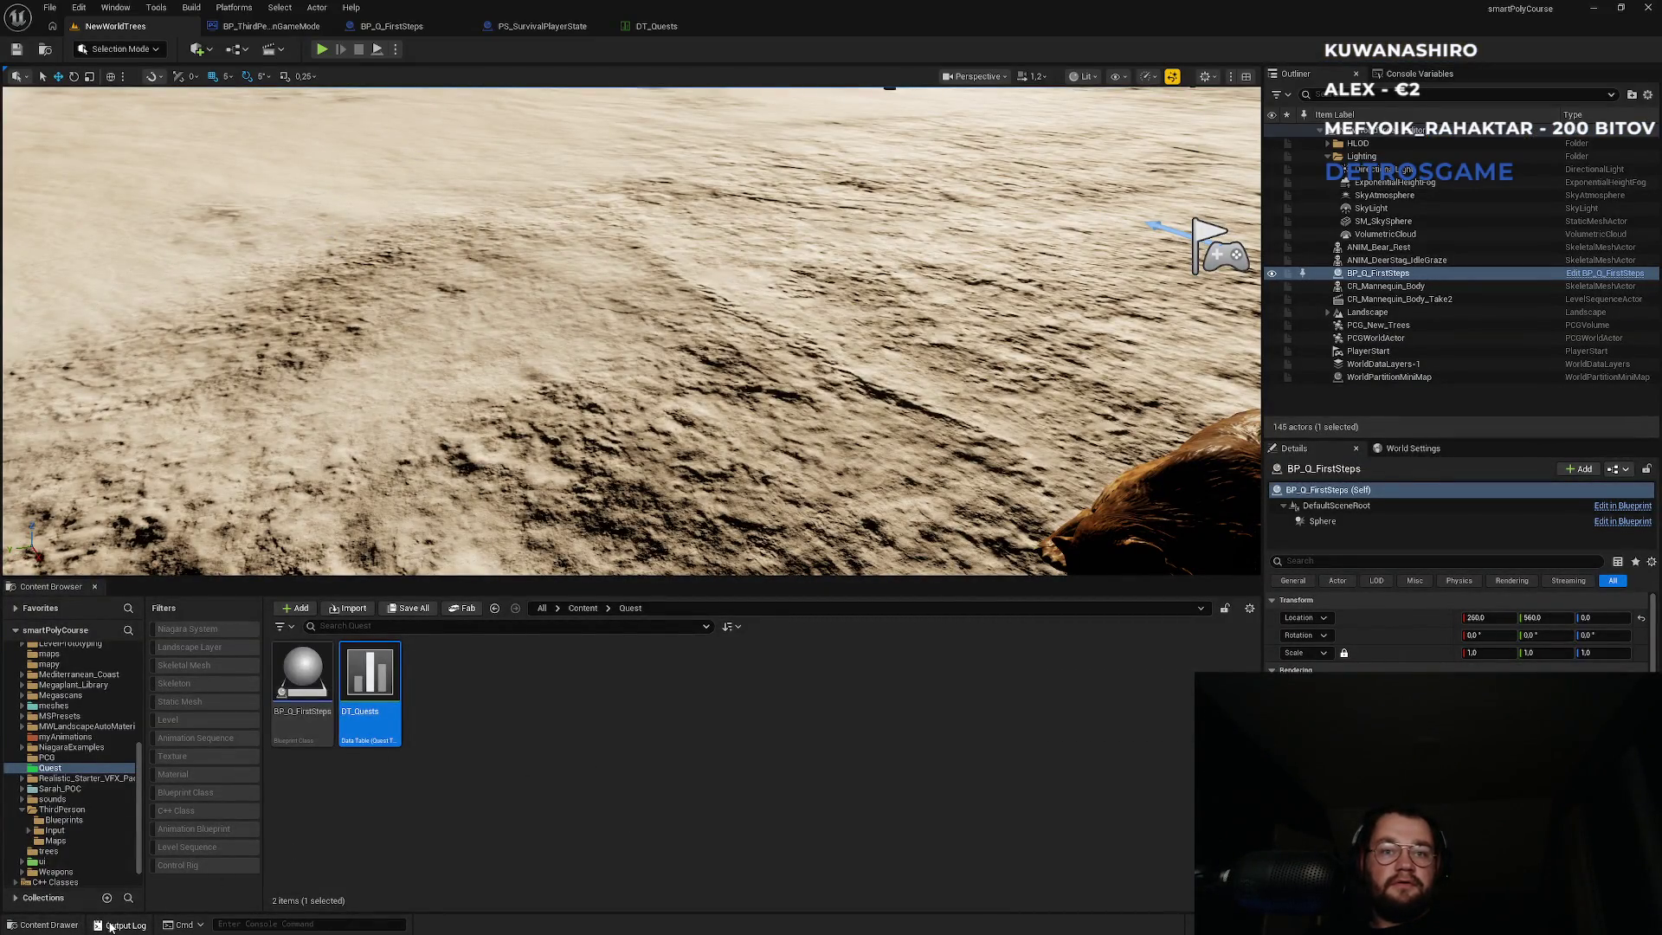
{"action": "left_click", "coordinate": [143, 926]}
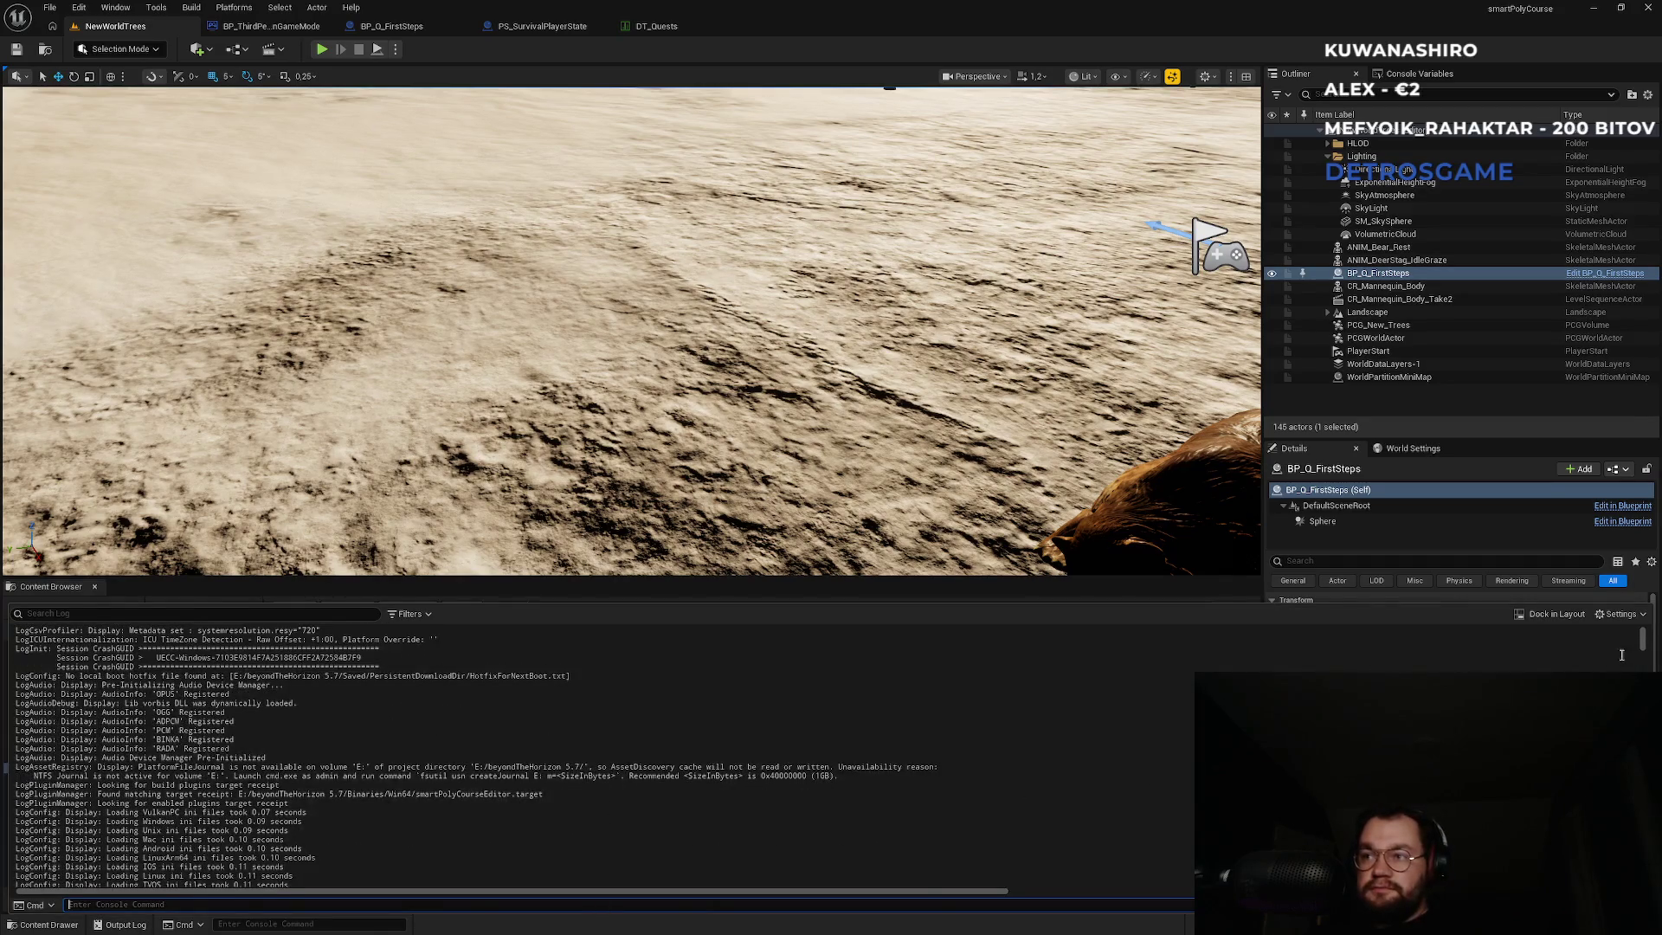
{"action": "scroll", "coordinate": [1619, 656], "scroll_direction": "up", "scroll_amount": 5}
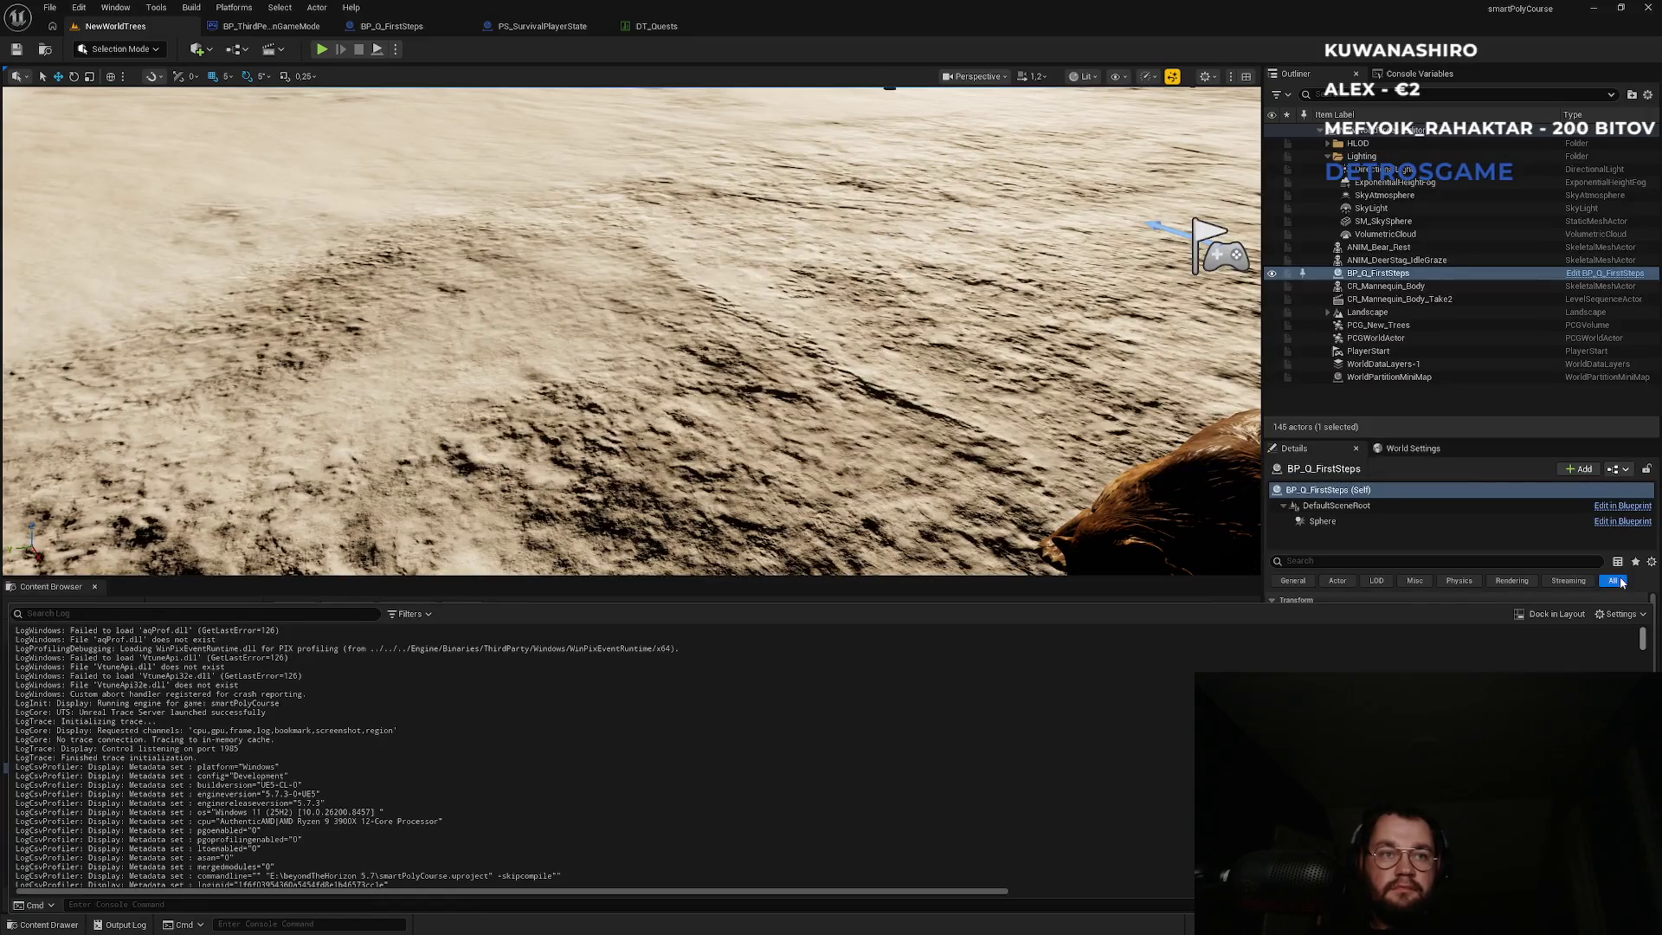
{"action": "scroll", "coordinate": [1619, 649], "scroll_direction": "down", "scroll_amount": 10}
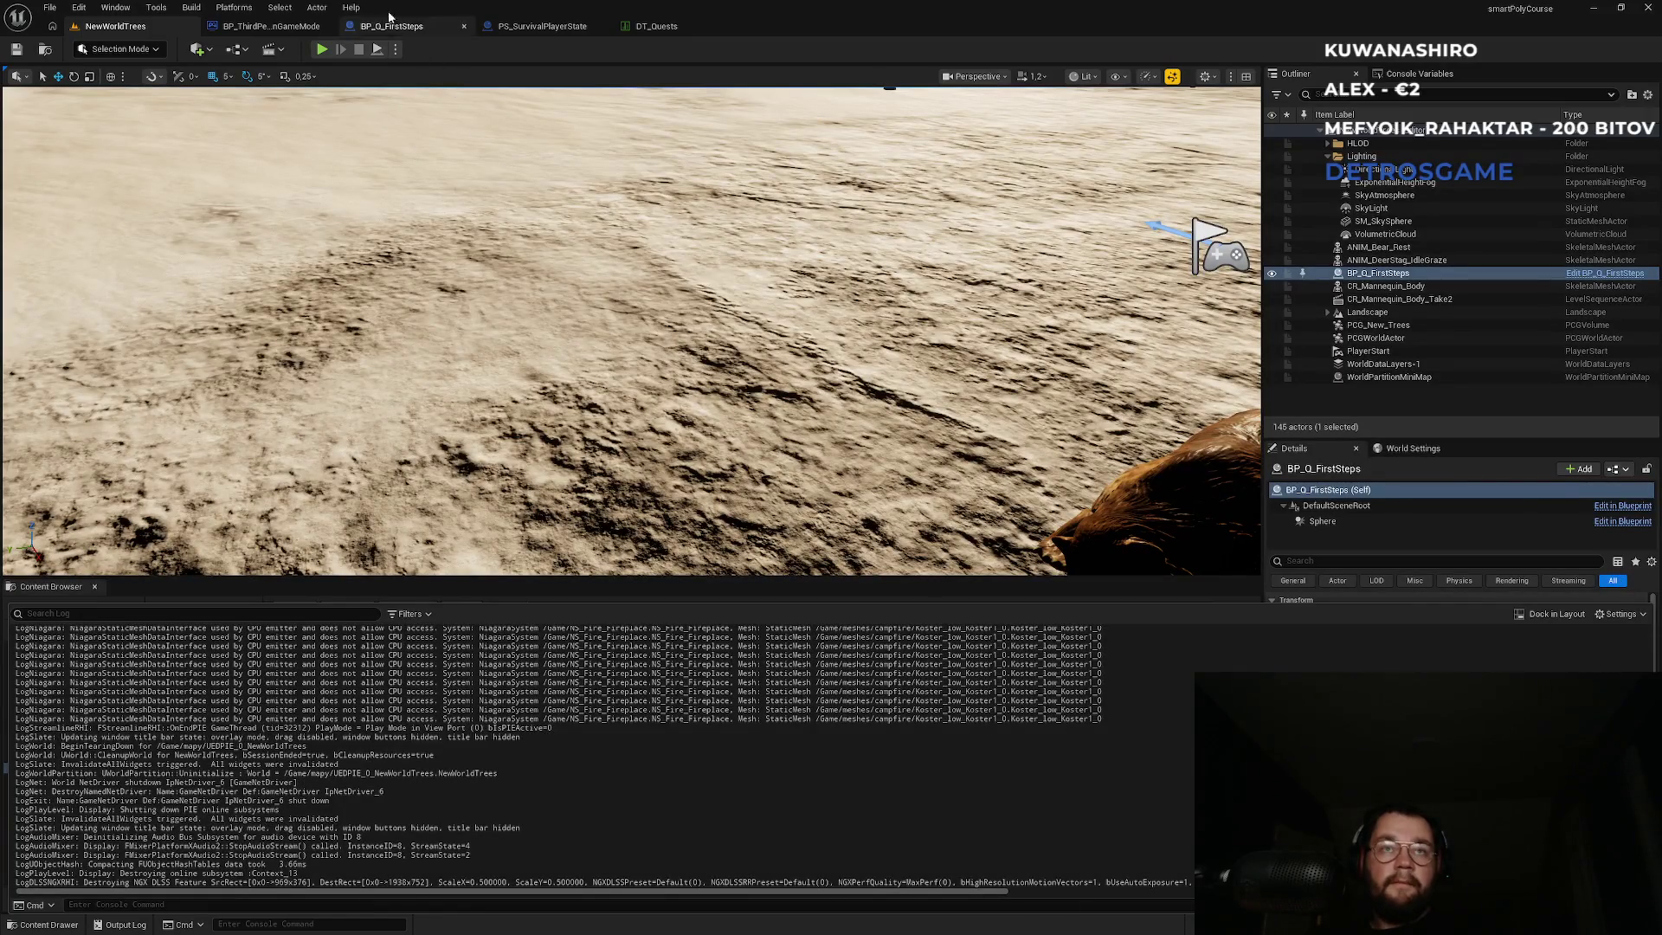
{"action": "left_click", "coordinate": [340, 42]}
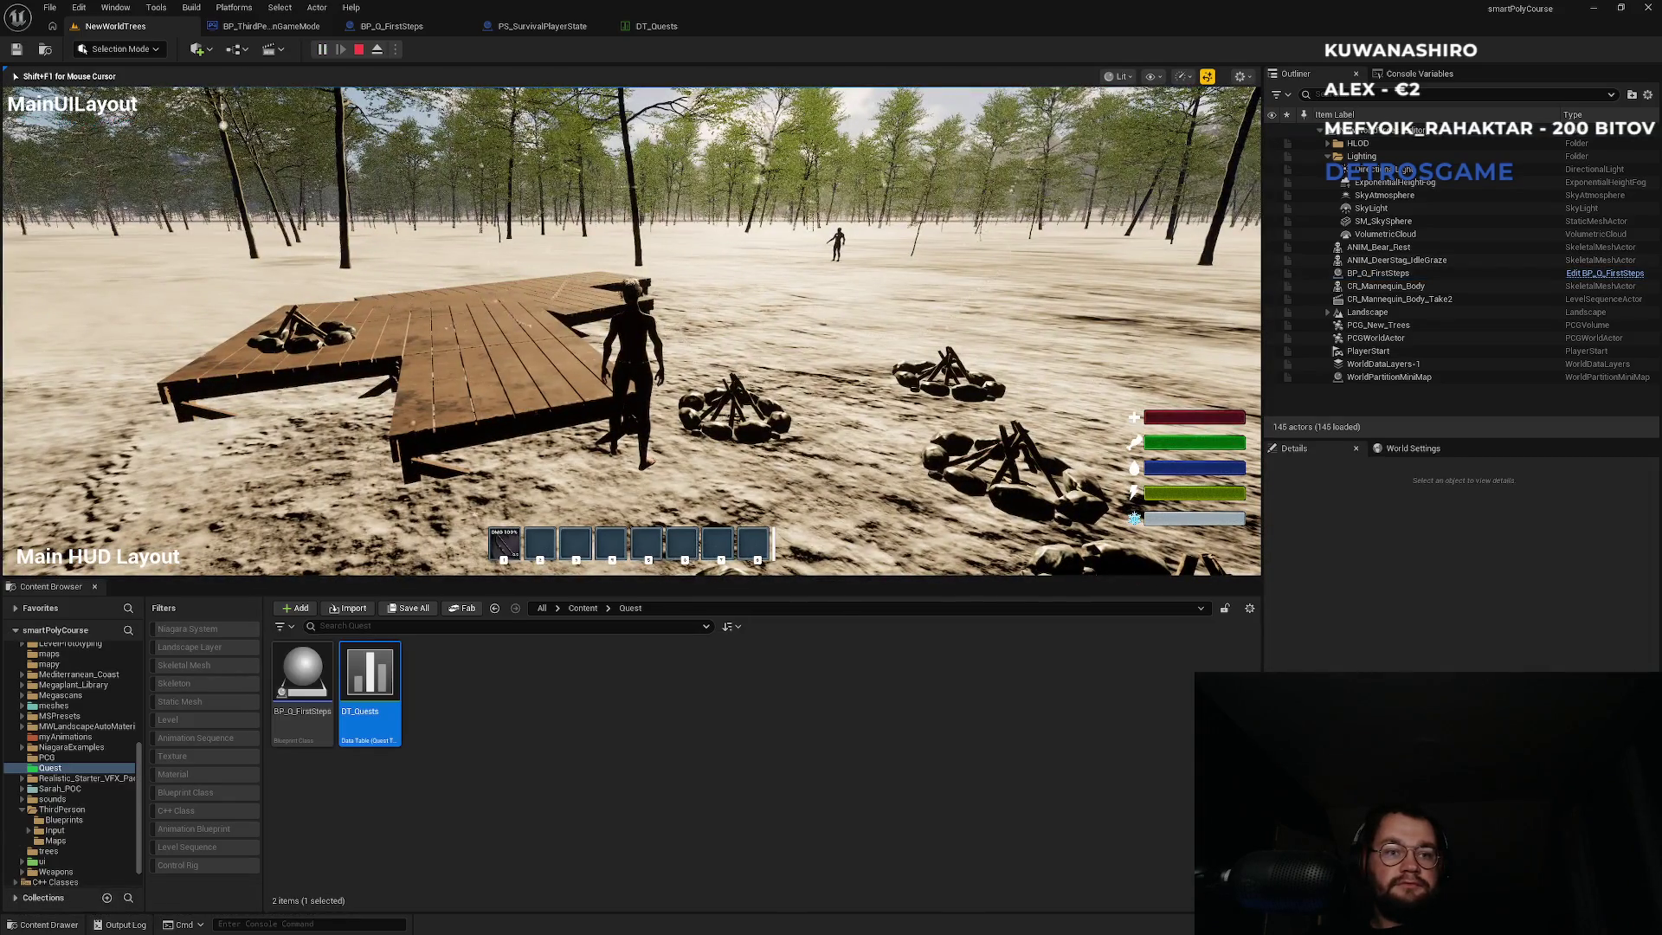
{"action": "key", "text": "super"}
{"action": "left_click", "coordinate": [414, 816]}
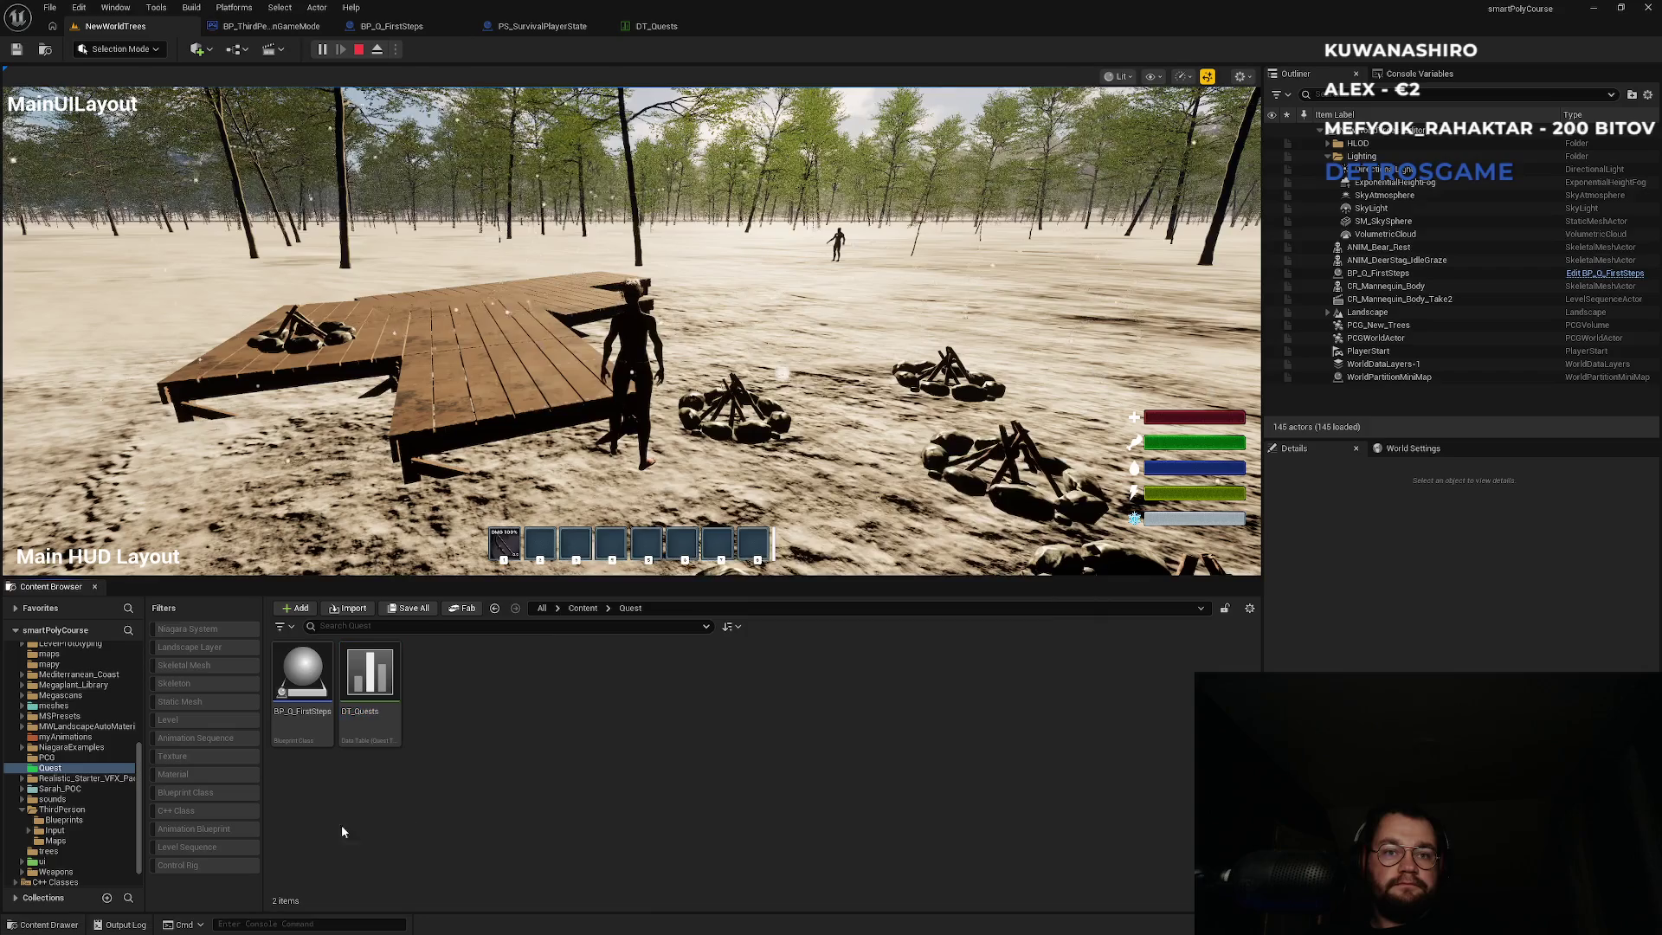
{"action": "key", "text": "grave"}
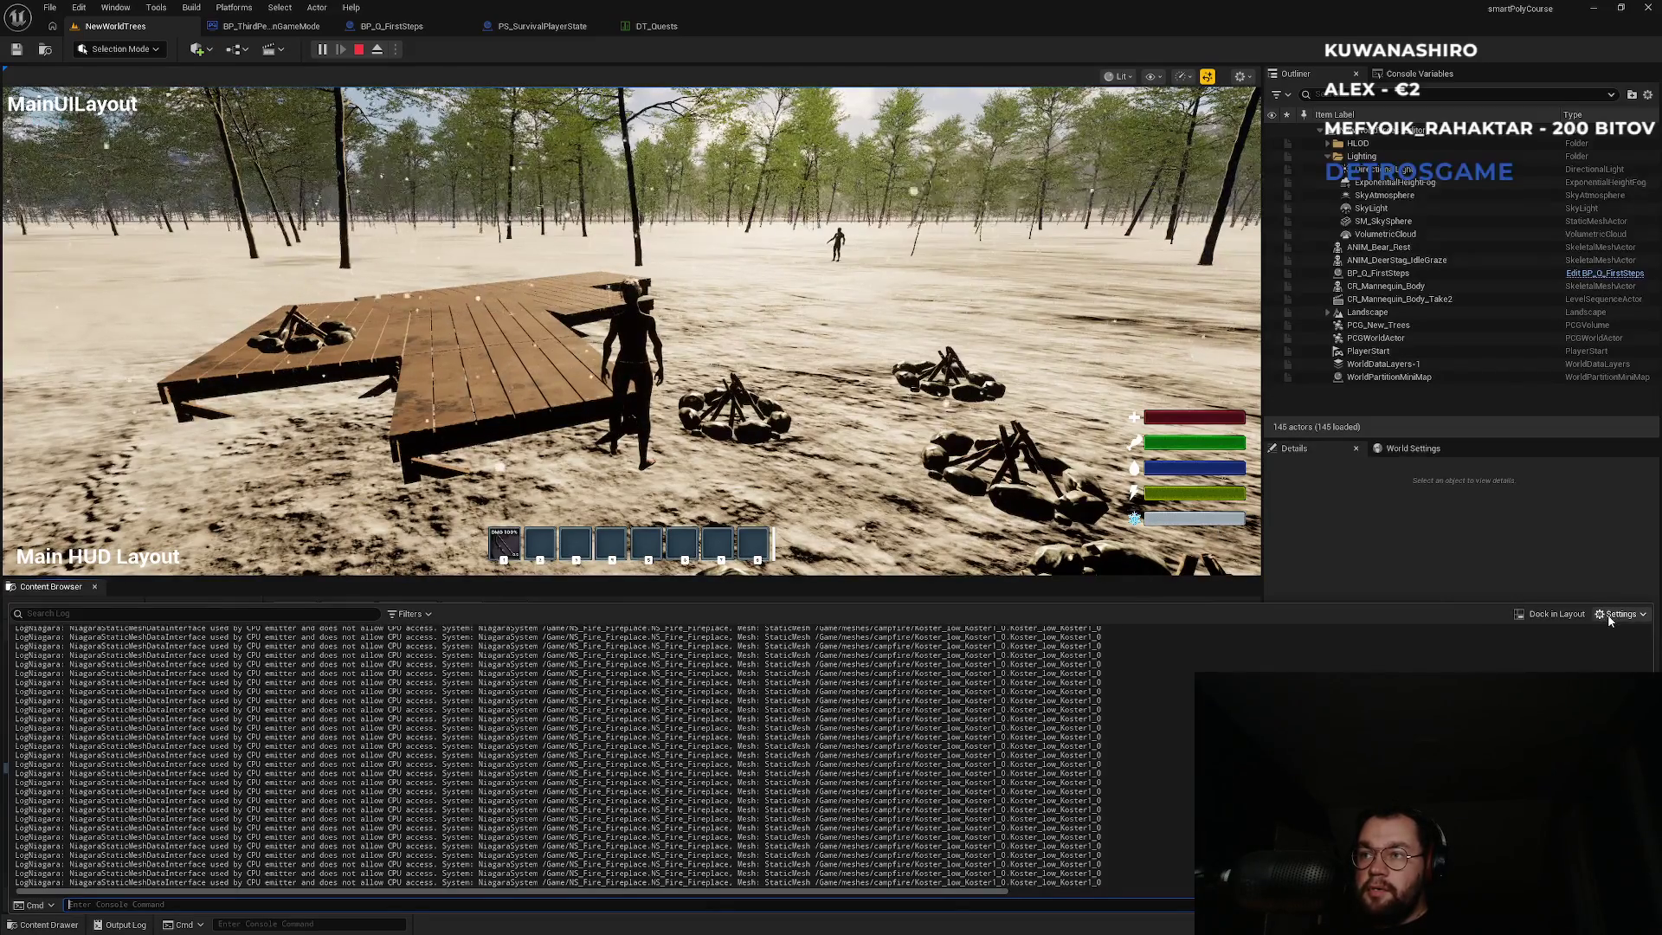
{"action": "left_click", "coordinate": [1540, 617]}
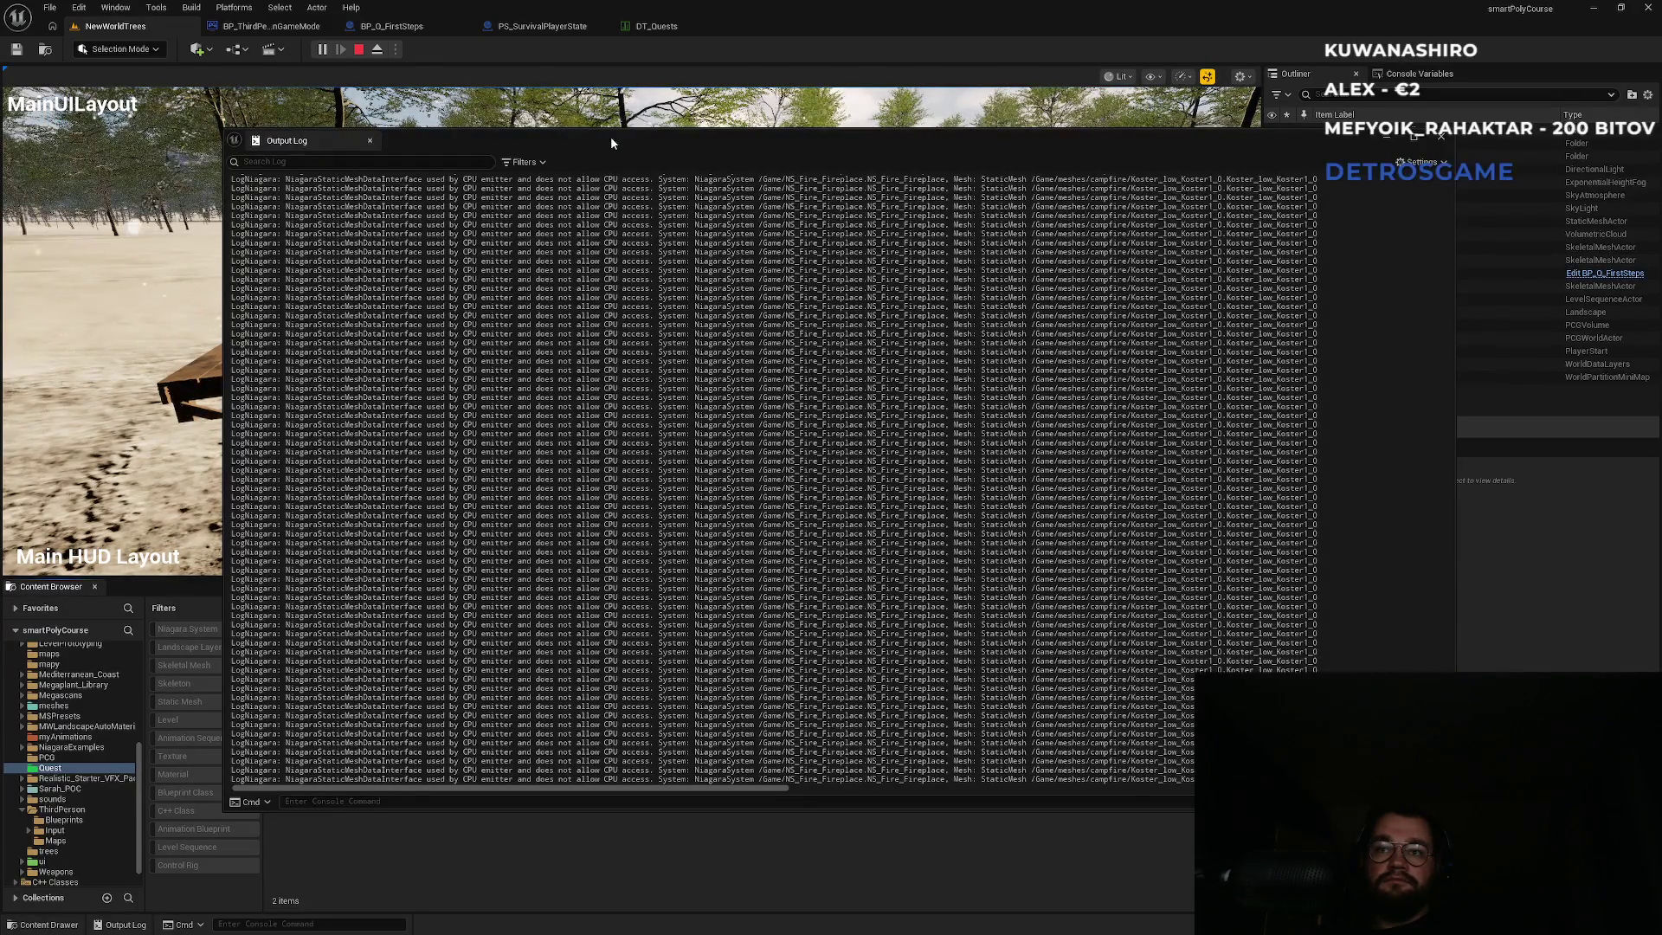
{"action": "mouse_move", "coordinate": [610, 137]}
{"action": "left_mouse_down"}
{"action": "mouse_move", "coordinate": [1554, 485]}
{"action": "mouse_move", "coordinate": [561, 305]}
{"action": "mouse_move", "coordinate": [561, 164]}
{"action": "left_mouse_up"}
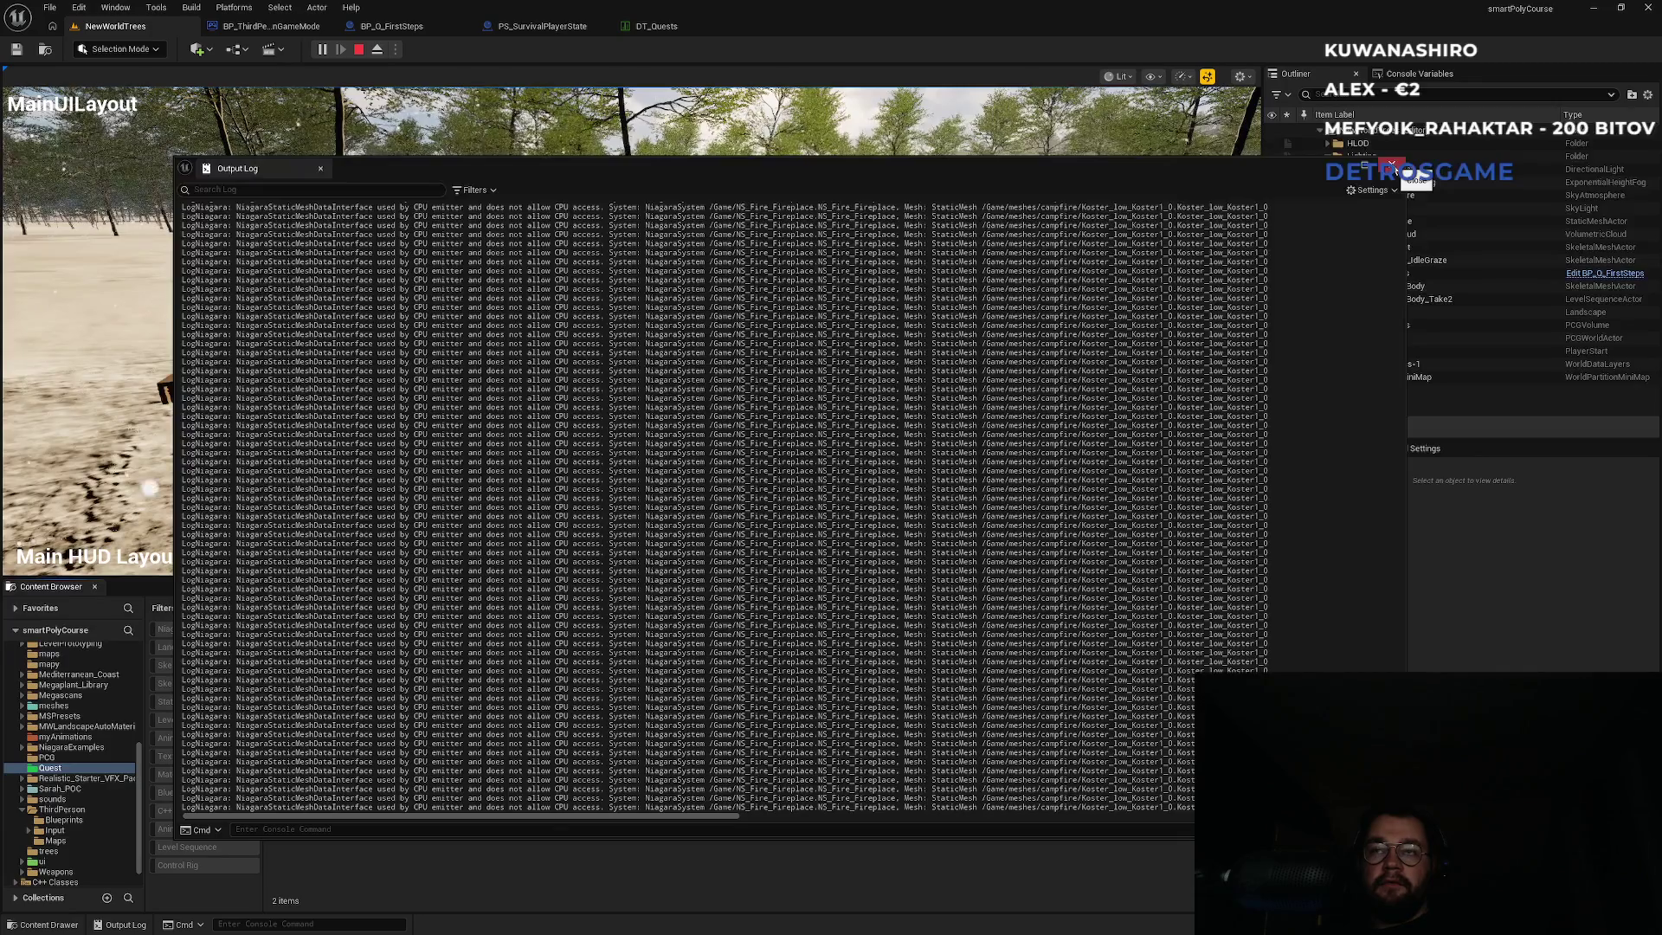
{"action": "left_click", "coordinate": [1391, 166]}
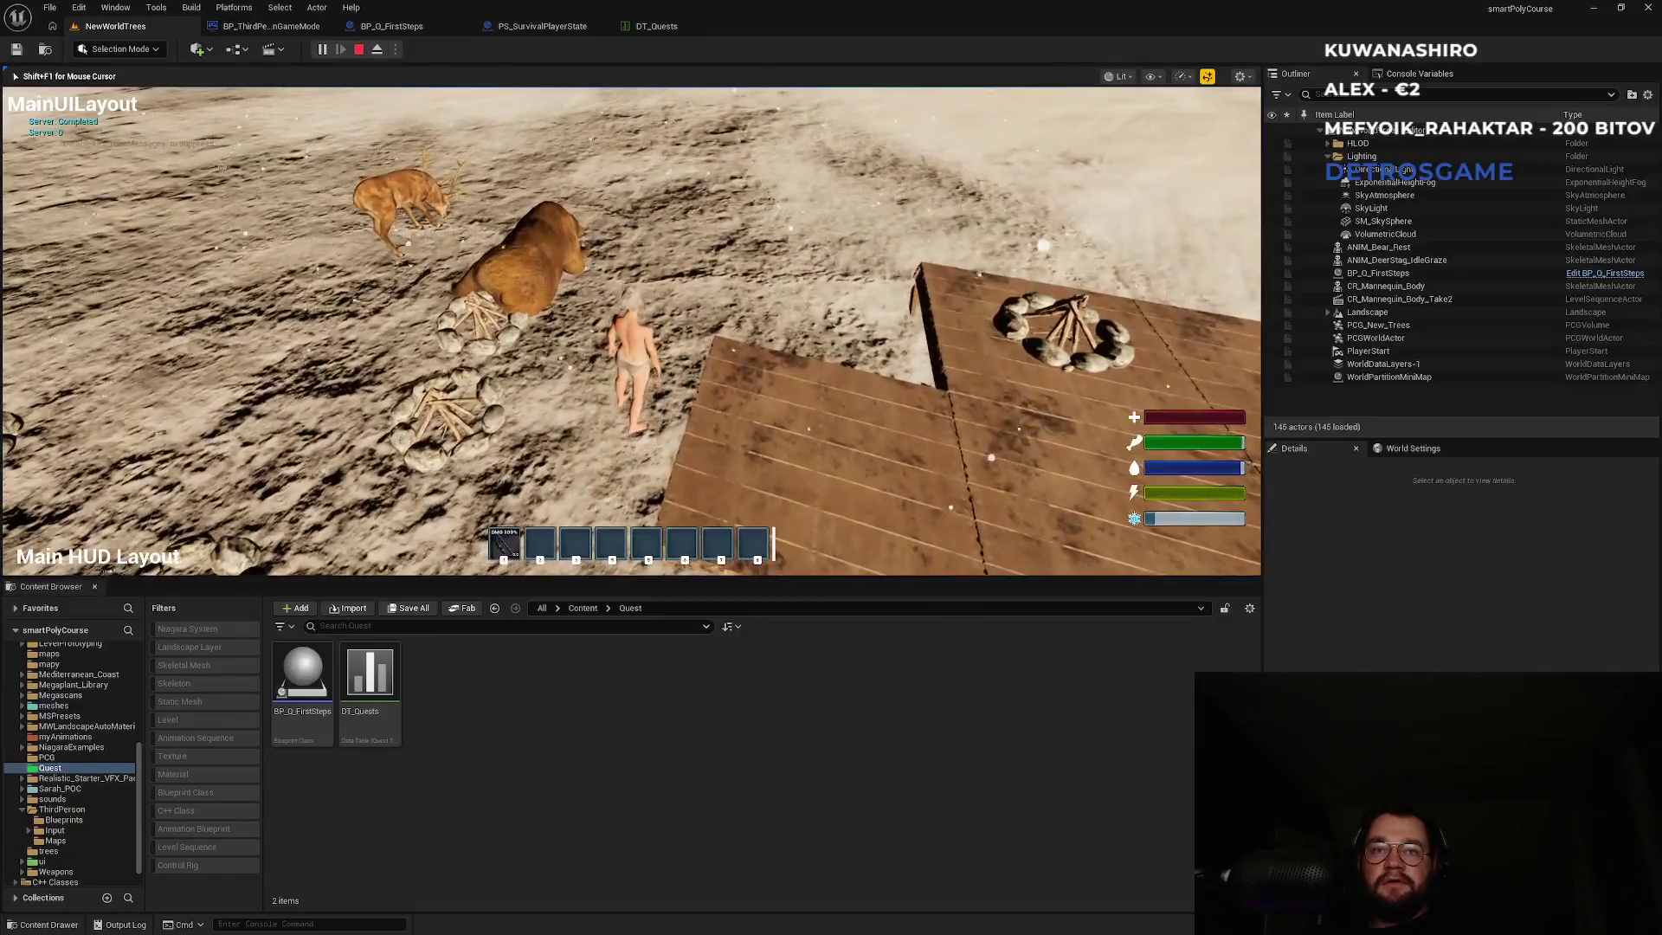
{"action": "key", "text": "Escape"}
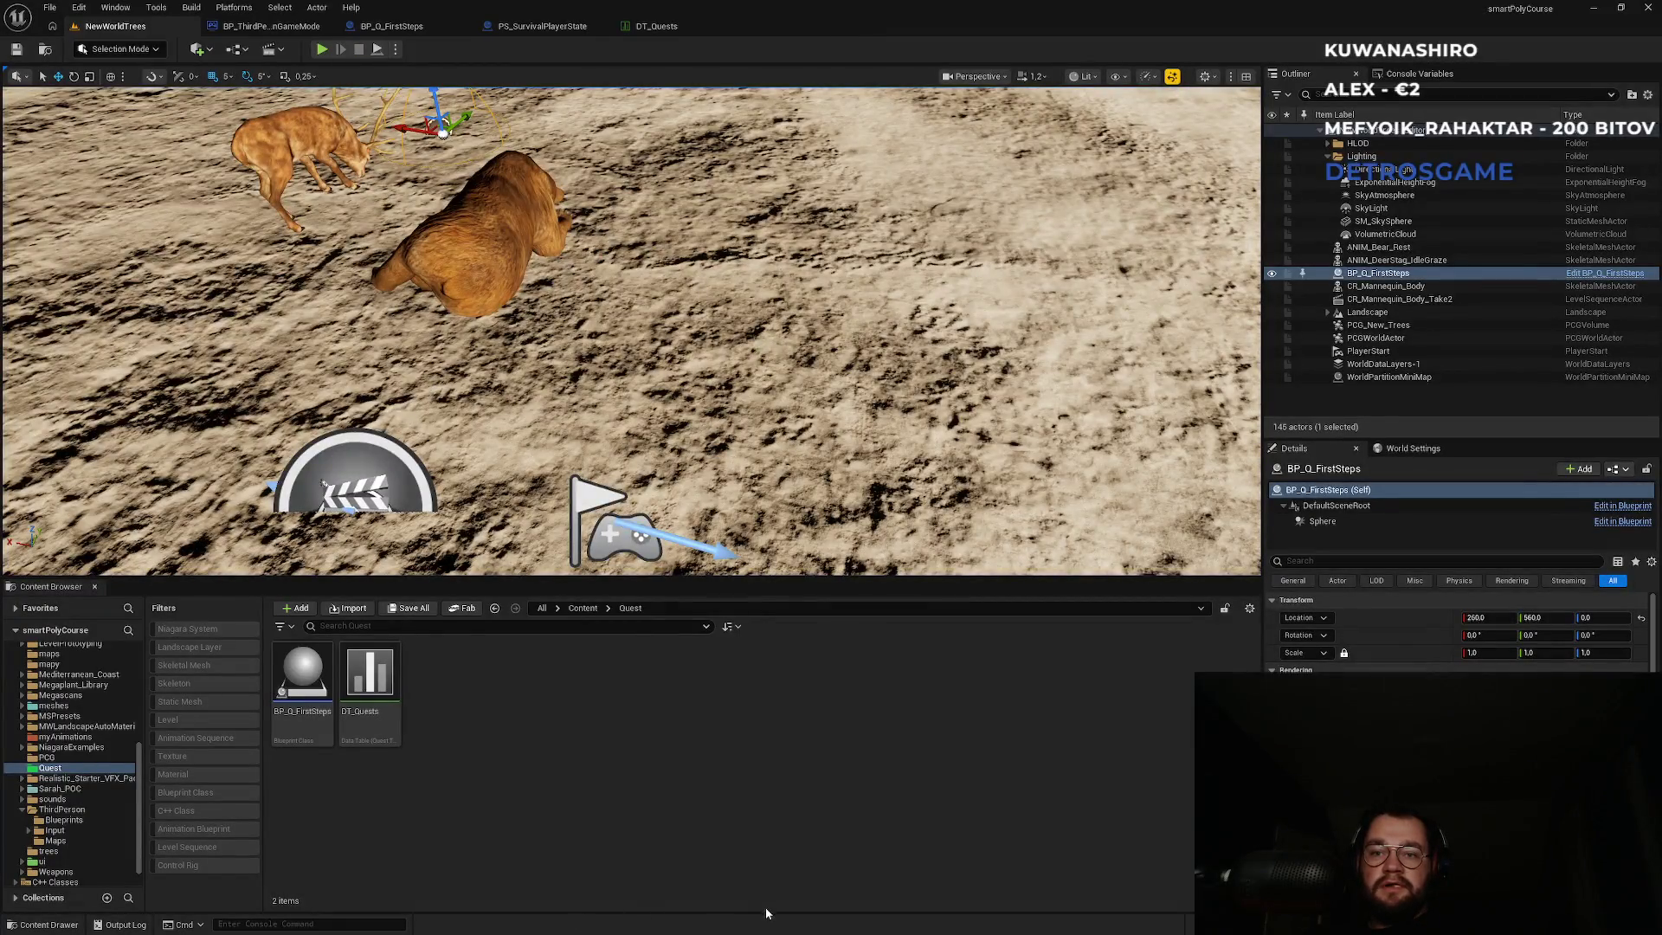
Browse in File Explorer to the project's Saved/SaveGames folder.
{"action": "left_click", "coordinate": [766, 914]}
{"action": "left_click", "coordinate": [763, 589]}
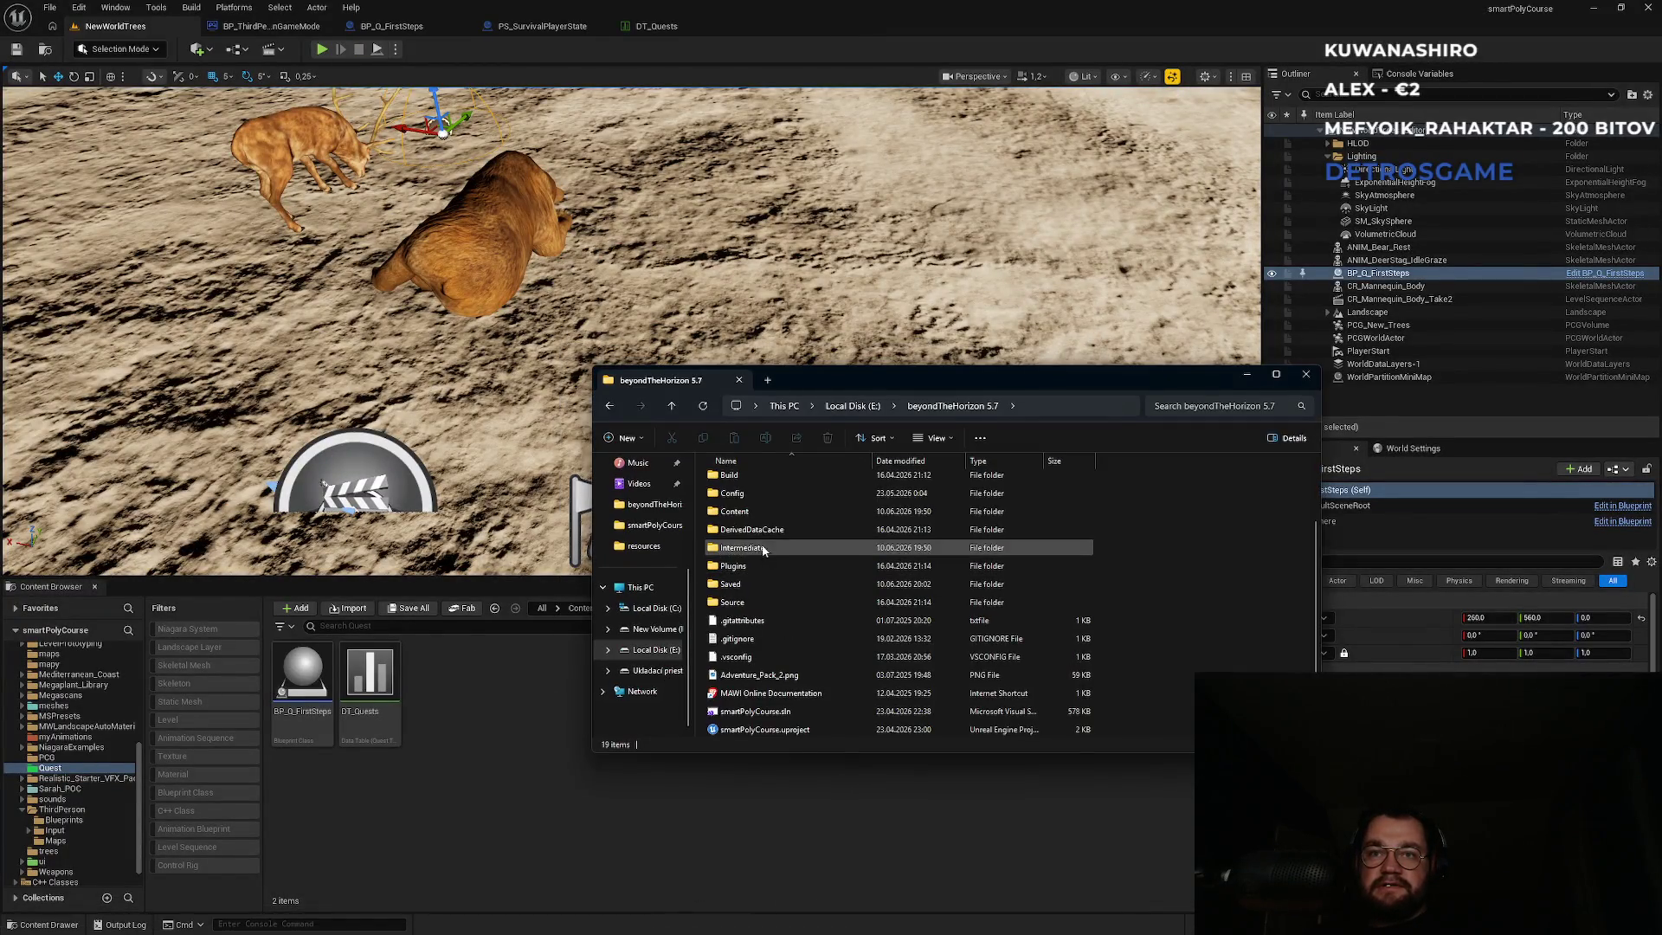
{"action": "double_click", "coordinate": [732, 584]}
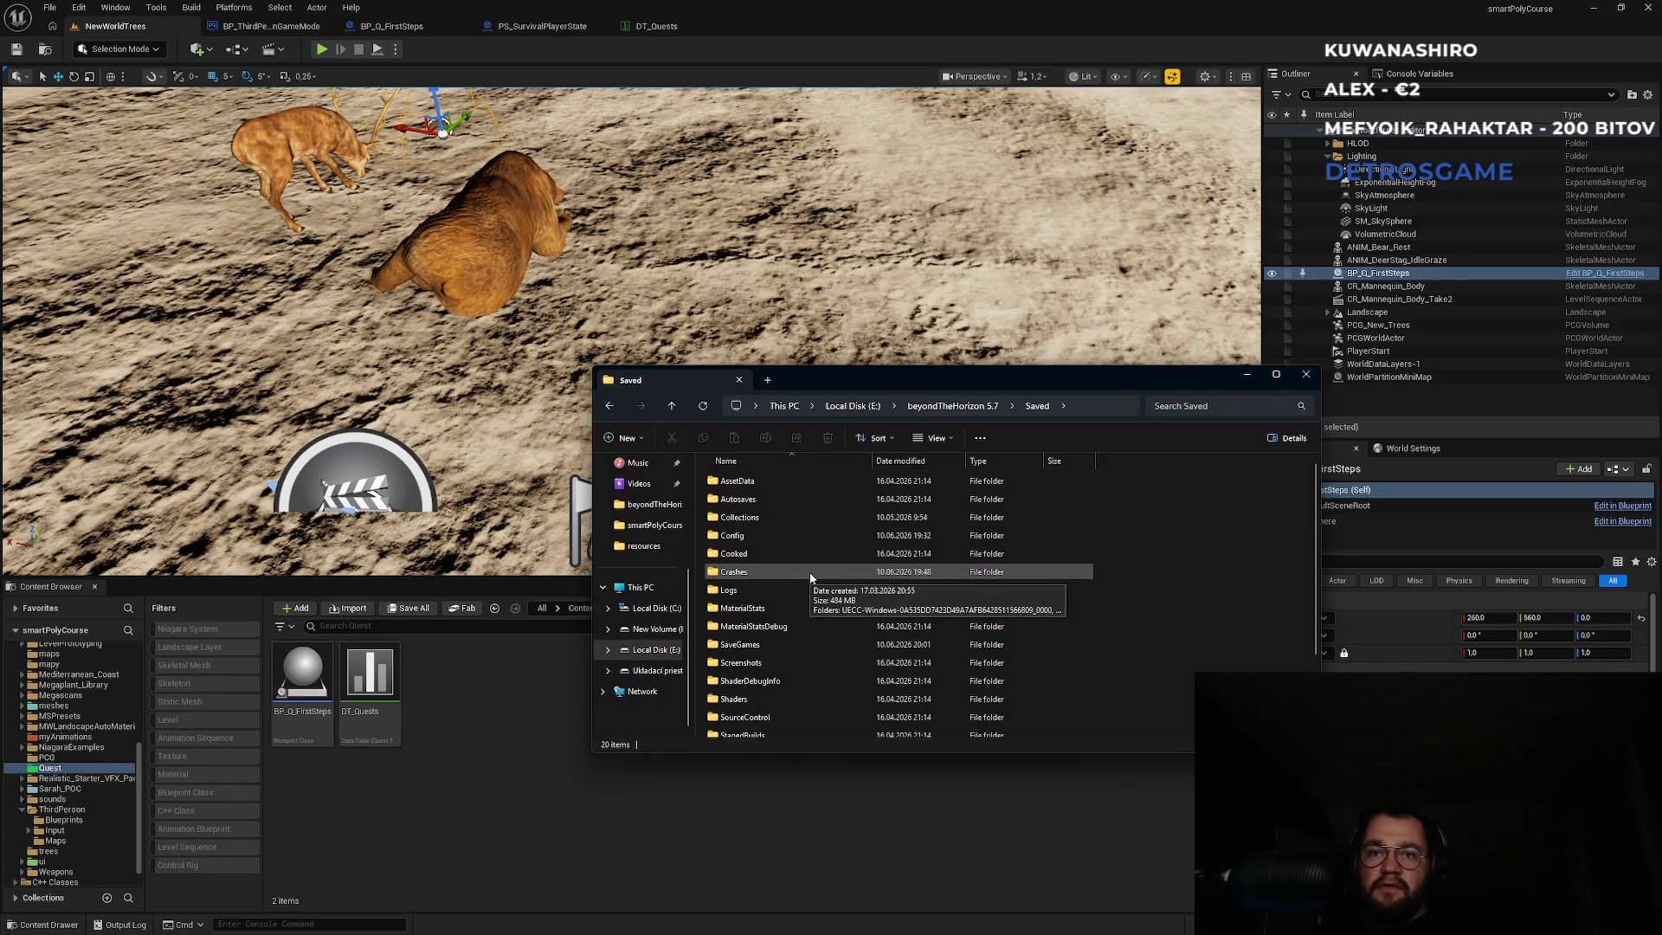
{"action": "left_click", "coordinate": [811, 535]}
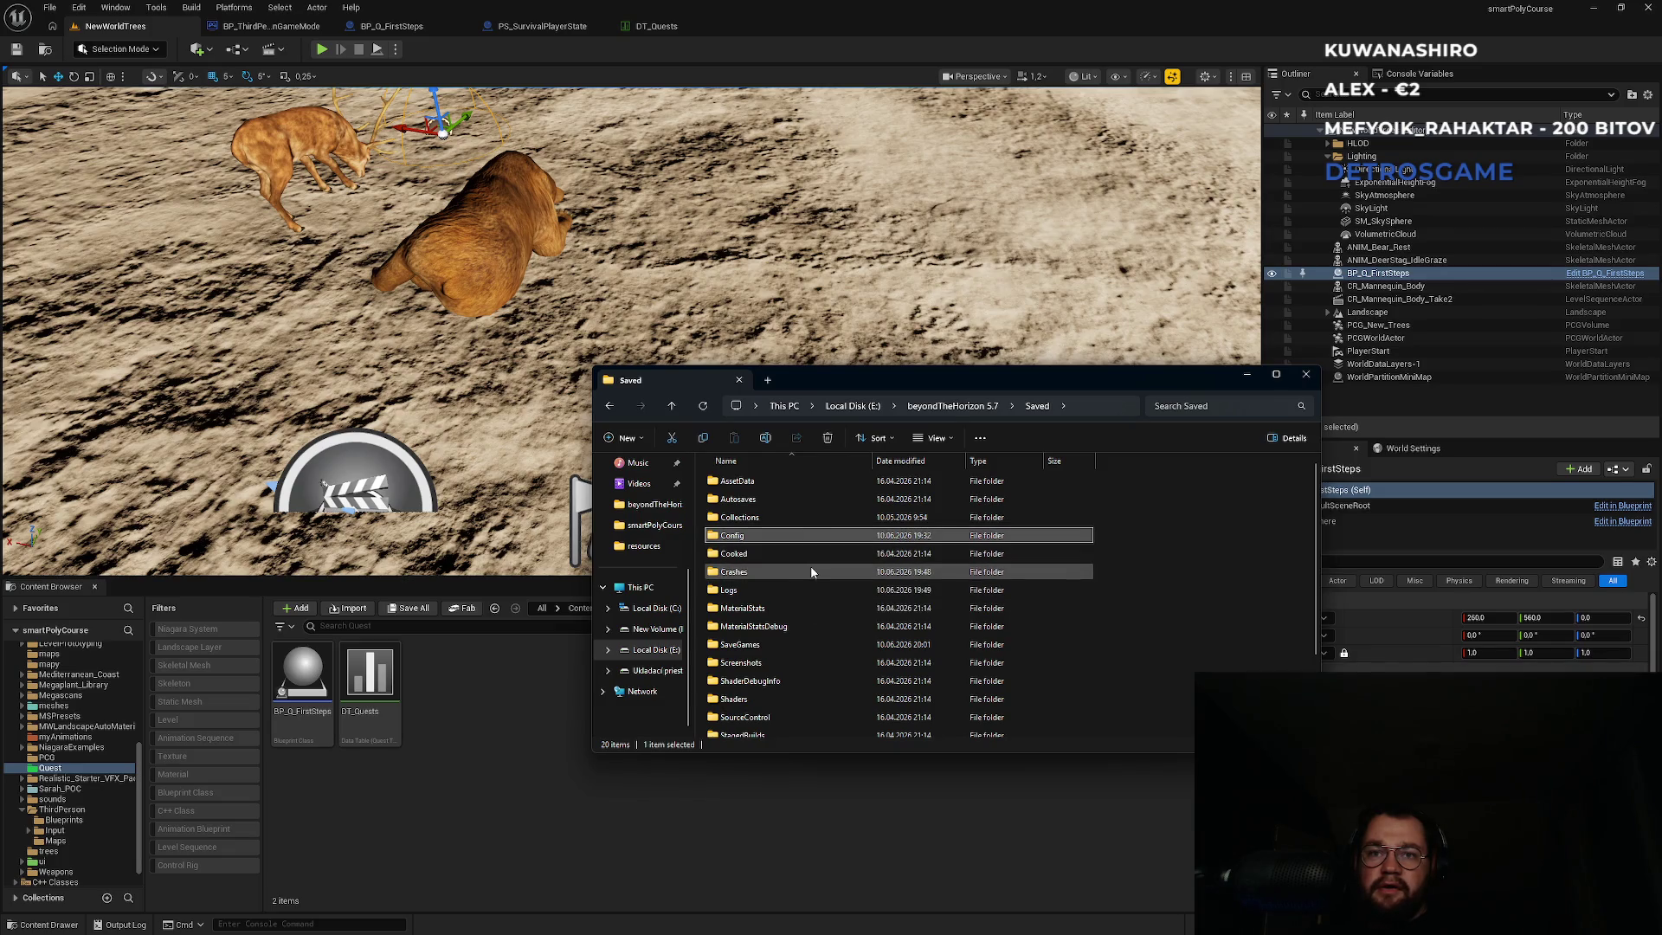
{"action": "double_click", "coordinate": [782, 646]}
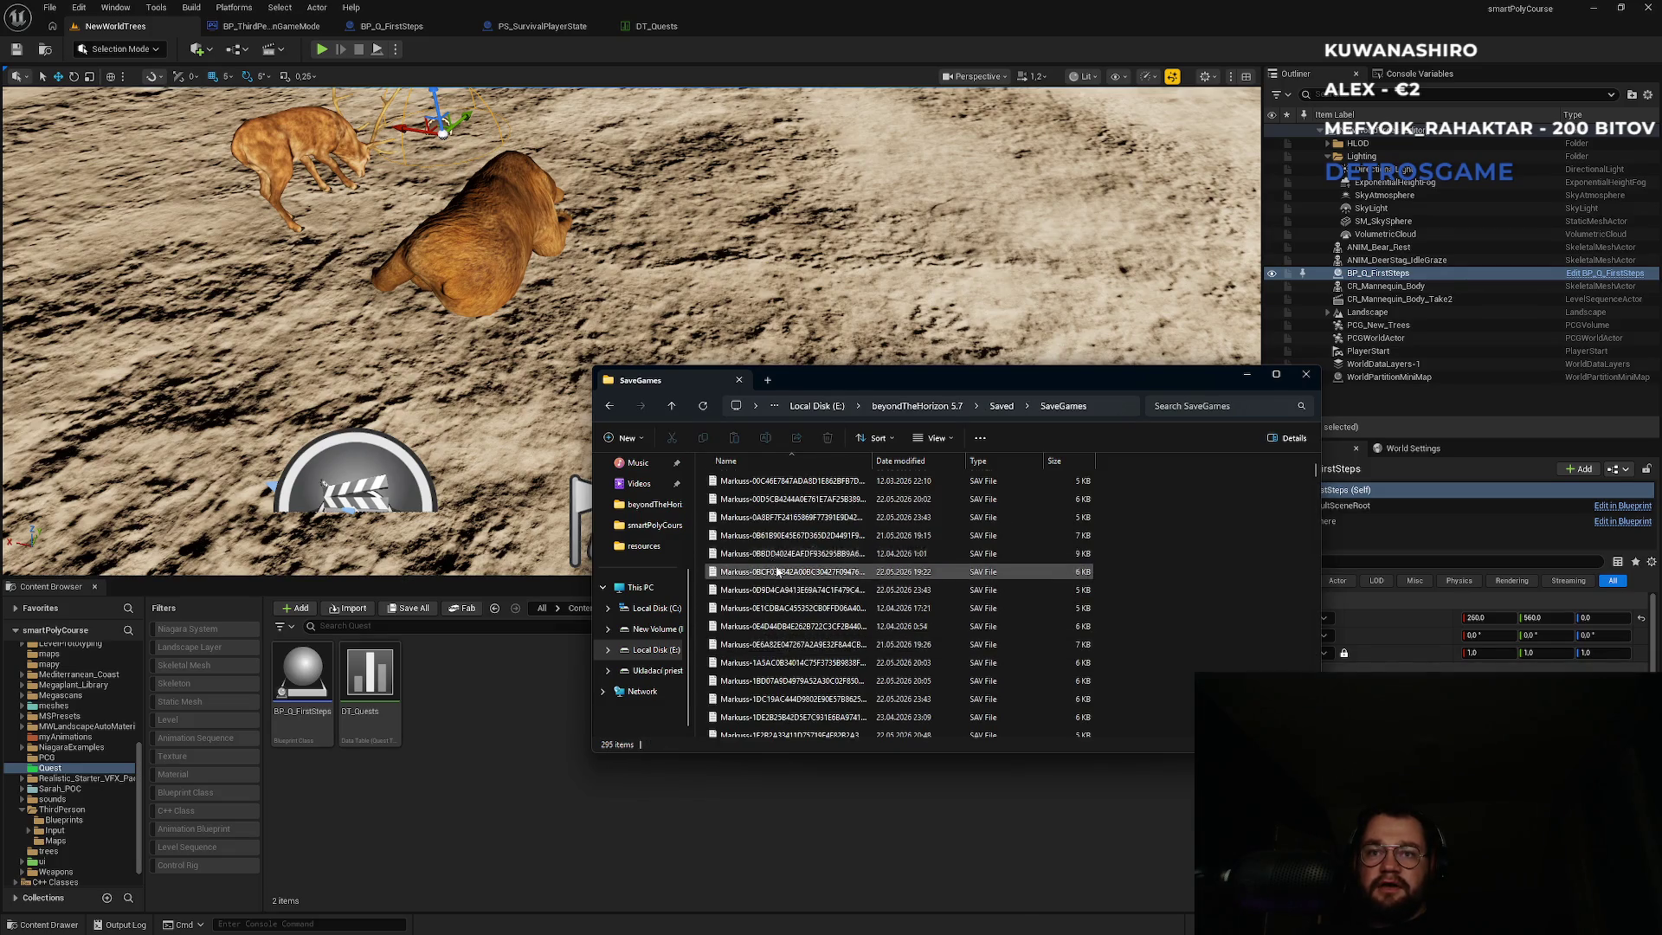
{"action": "scroll", "coordinate": [788, 567], "scroll_direction": "down", "scroll_amount": 20}
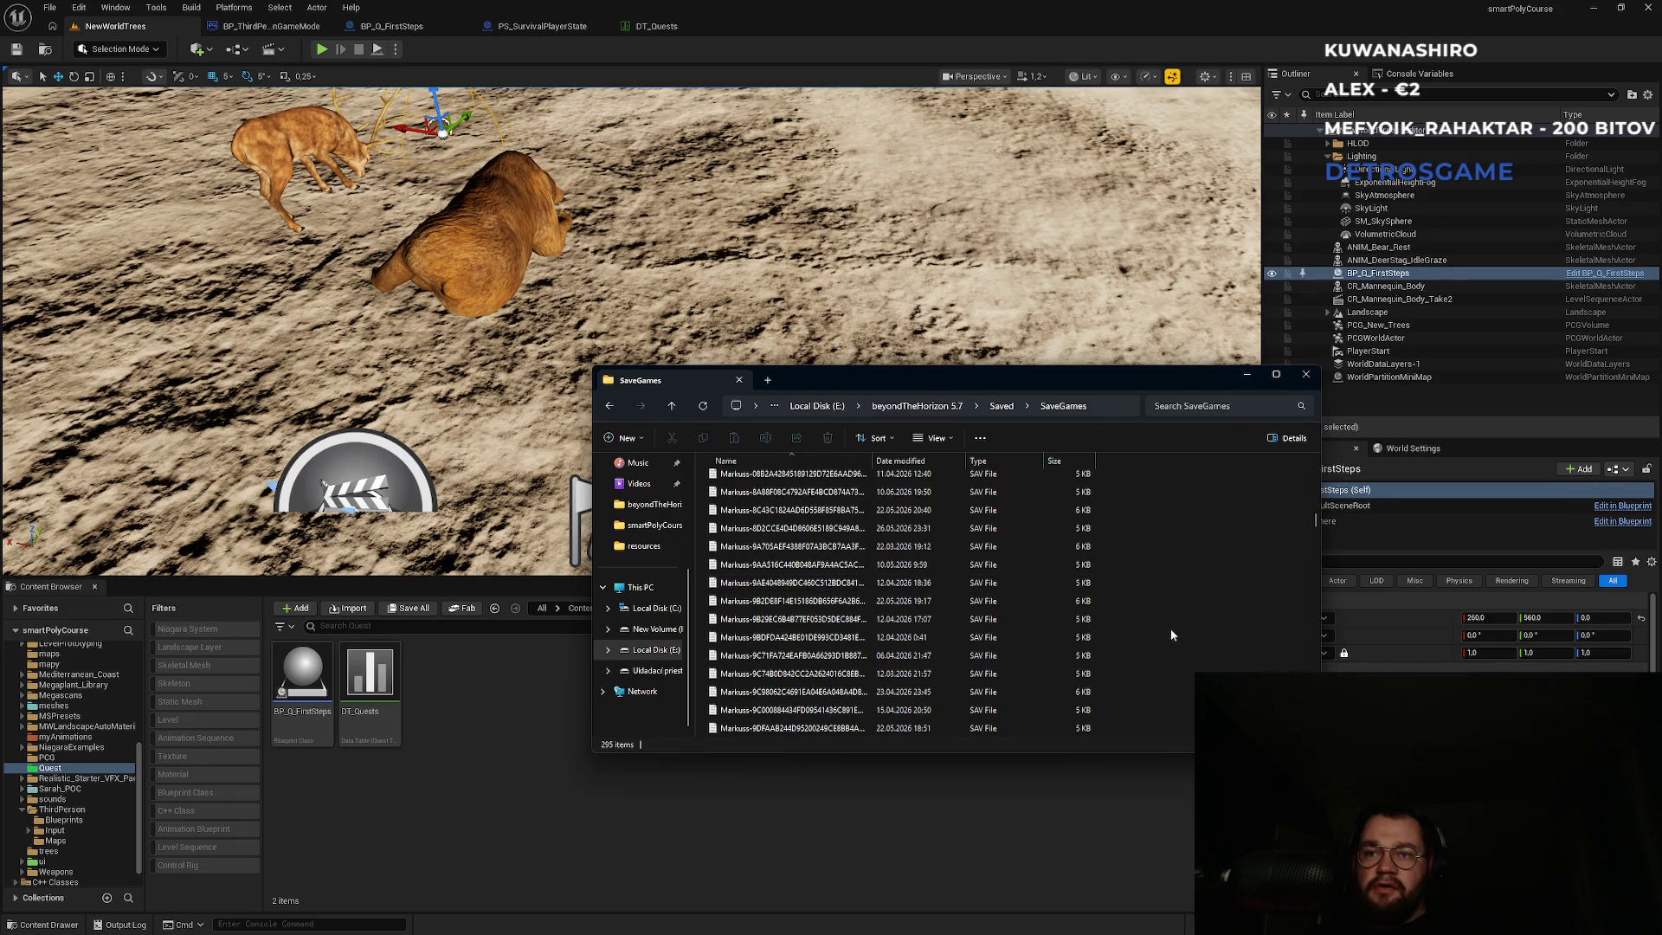
{"action": "left_click_drag", "start_coordinate": [1316, 528], "coordinate": [1316, 732]}
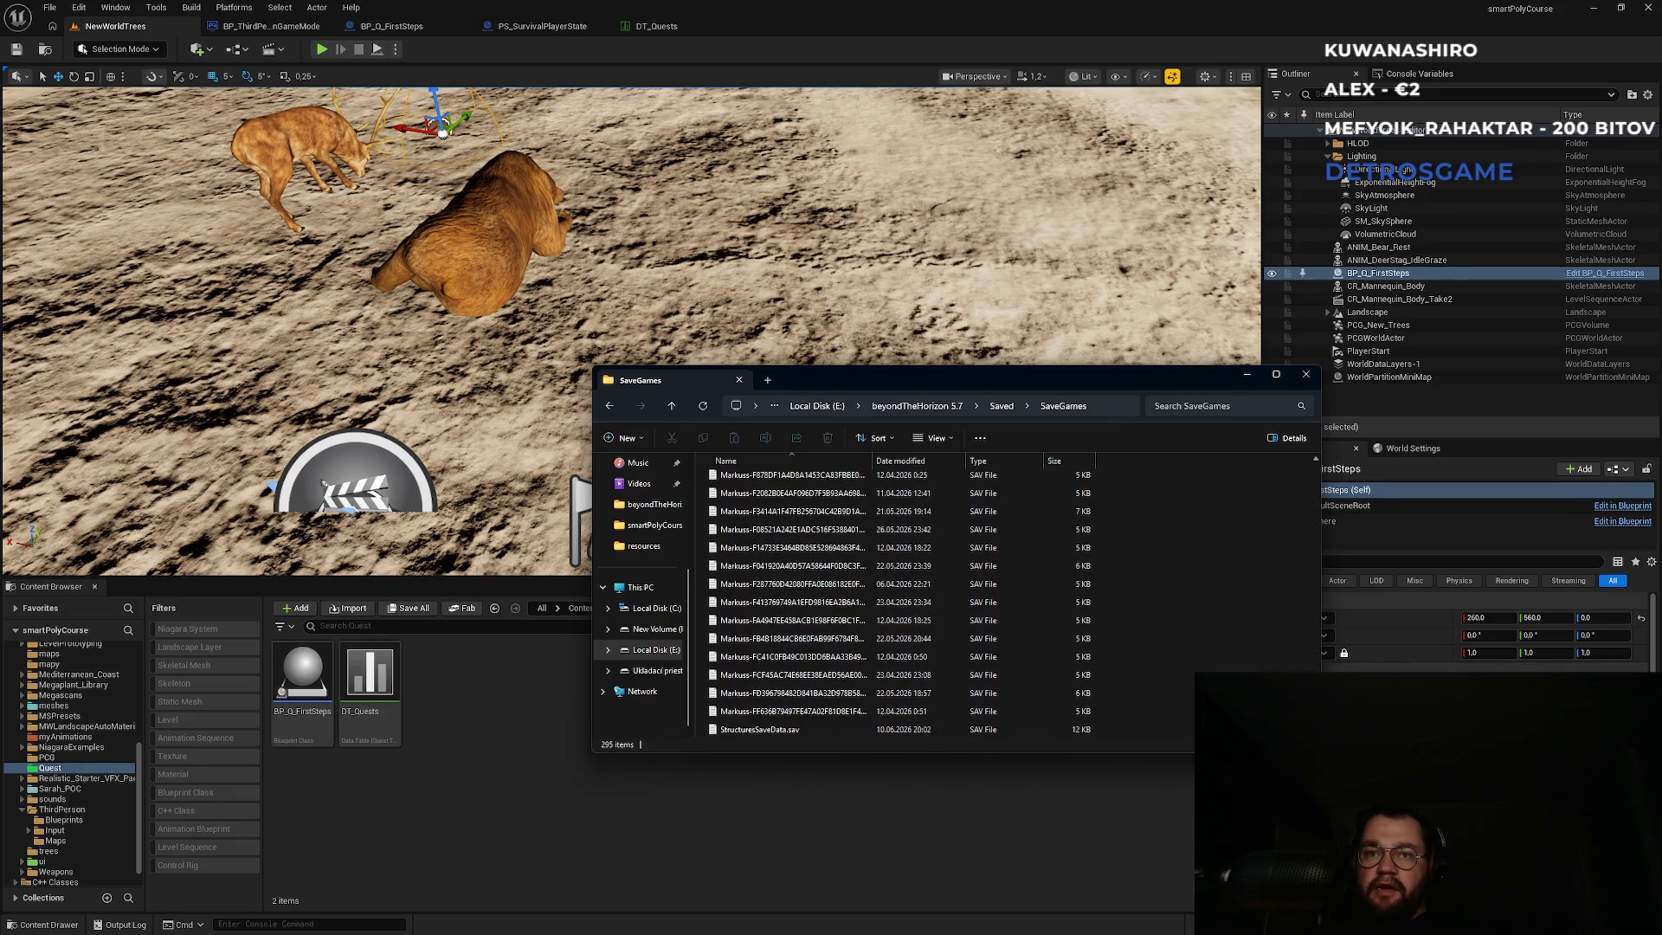
Delete StructuresSaveData.sav and go back to the Unreal editor.
{"action": "left_click", "coordinate": [953, 730]}
{"action": "key", "text": "Delete"}
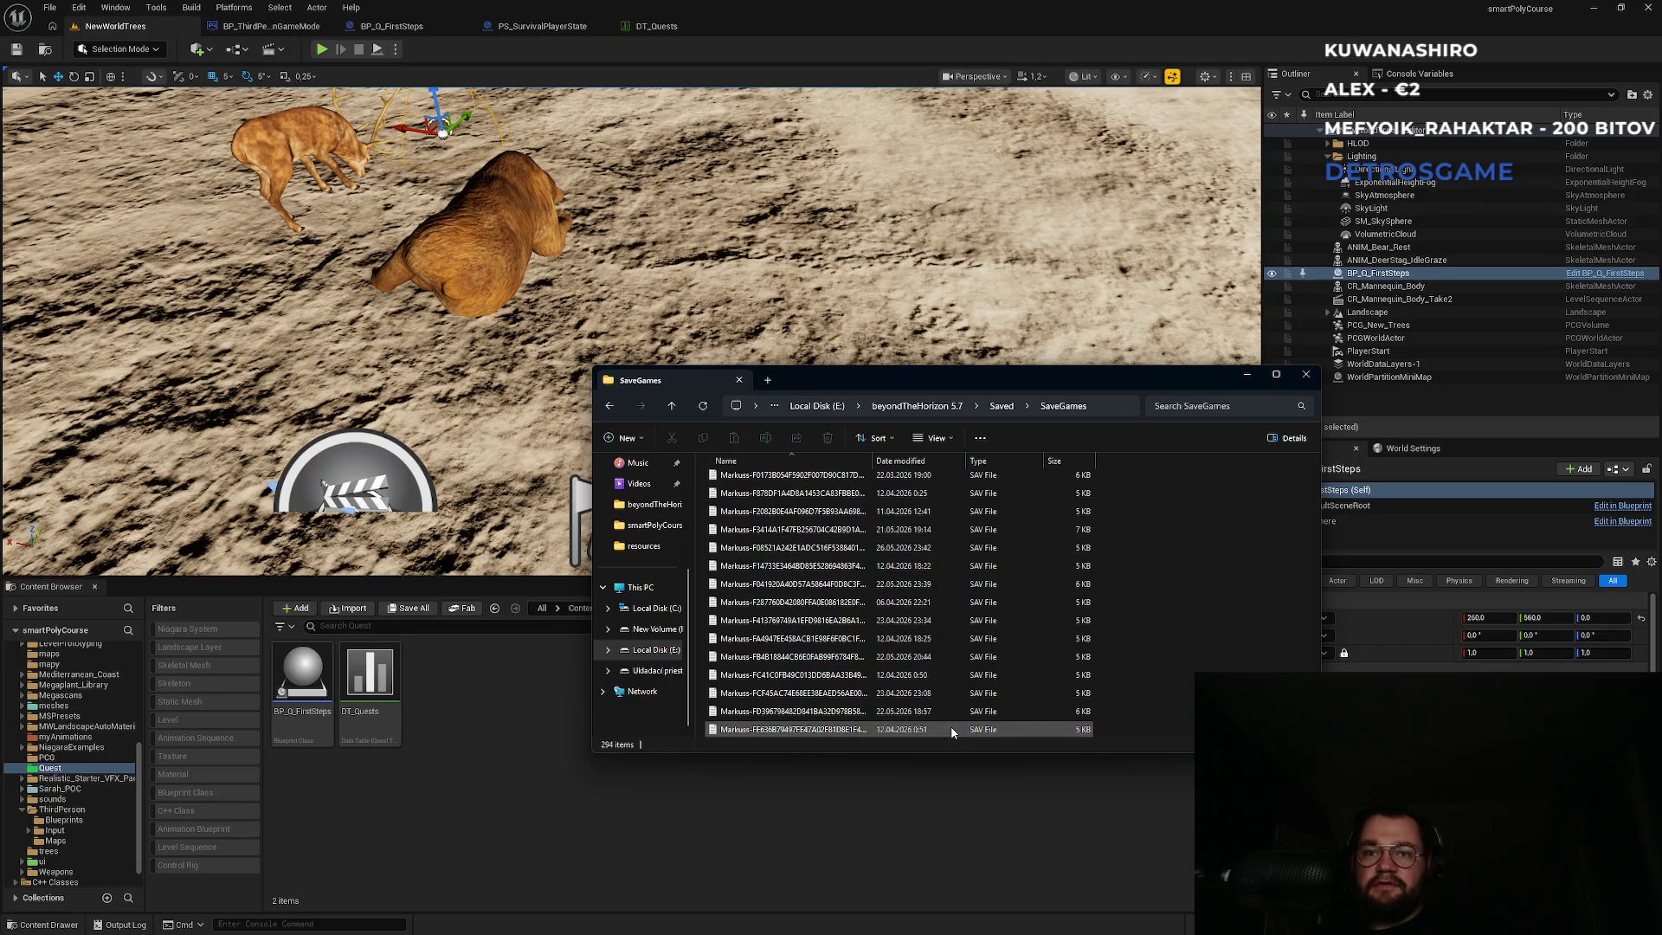
{"action": "left_click", "coordinate": [320, 57]}
Start a new play session and pop the Output Log into its own window, moved aside.
{"action": "left_click", "coordinate": [321, 51]}
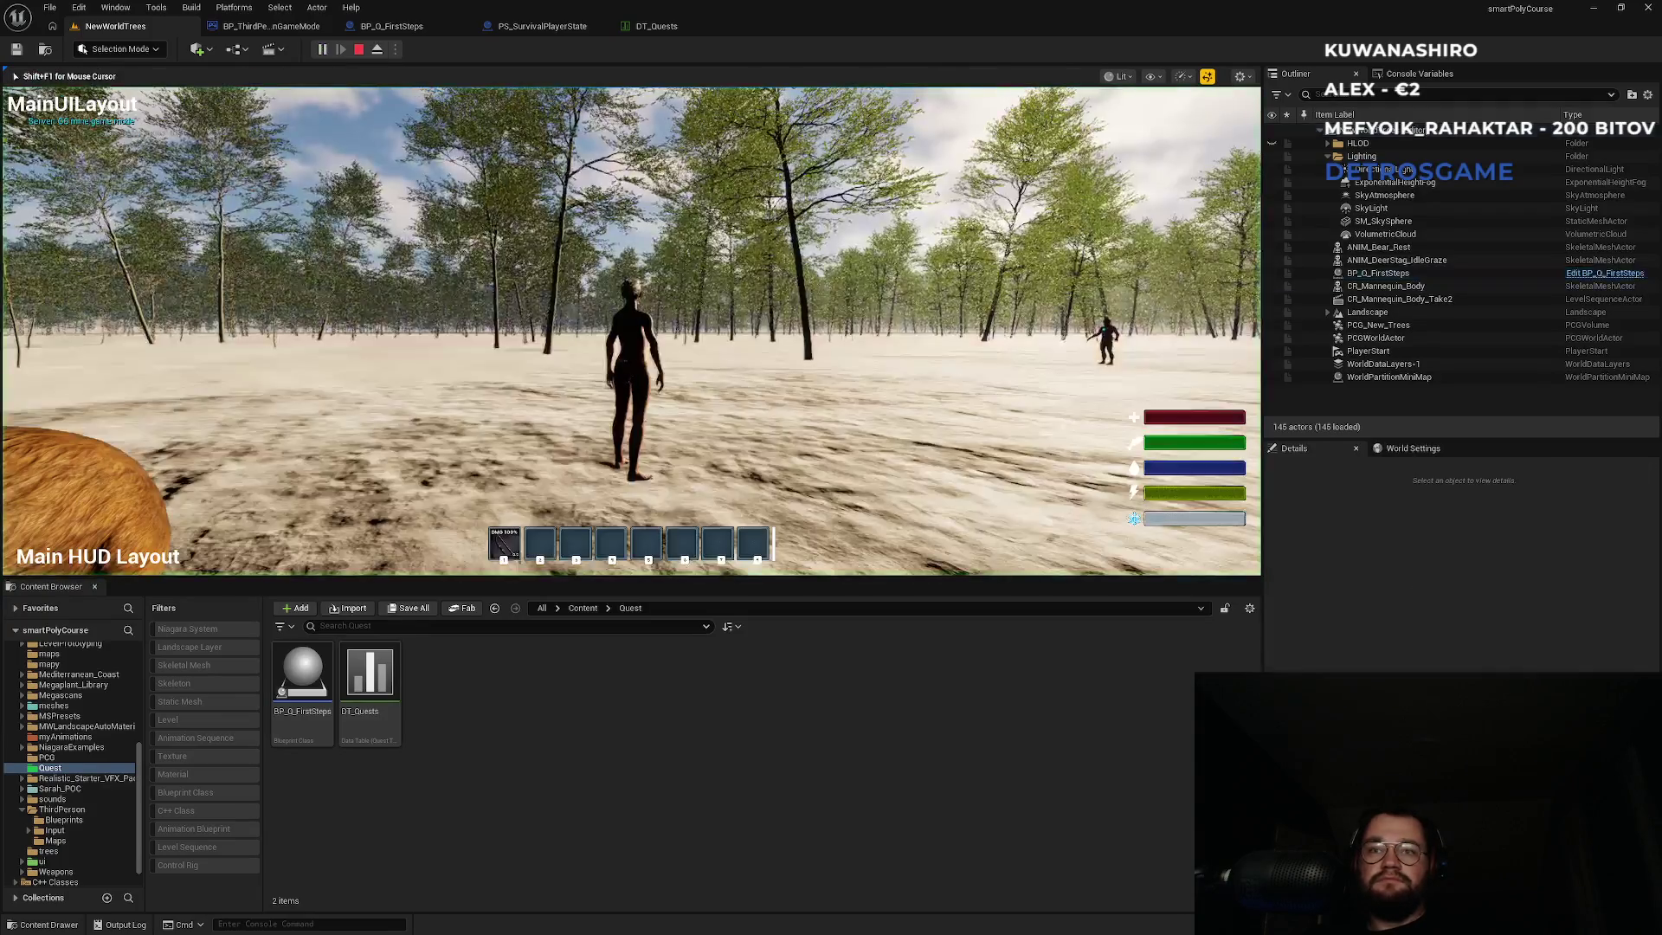
{"action": "key", "text": "super"}
{"action": "key", "text": "Escape"}
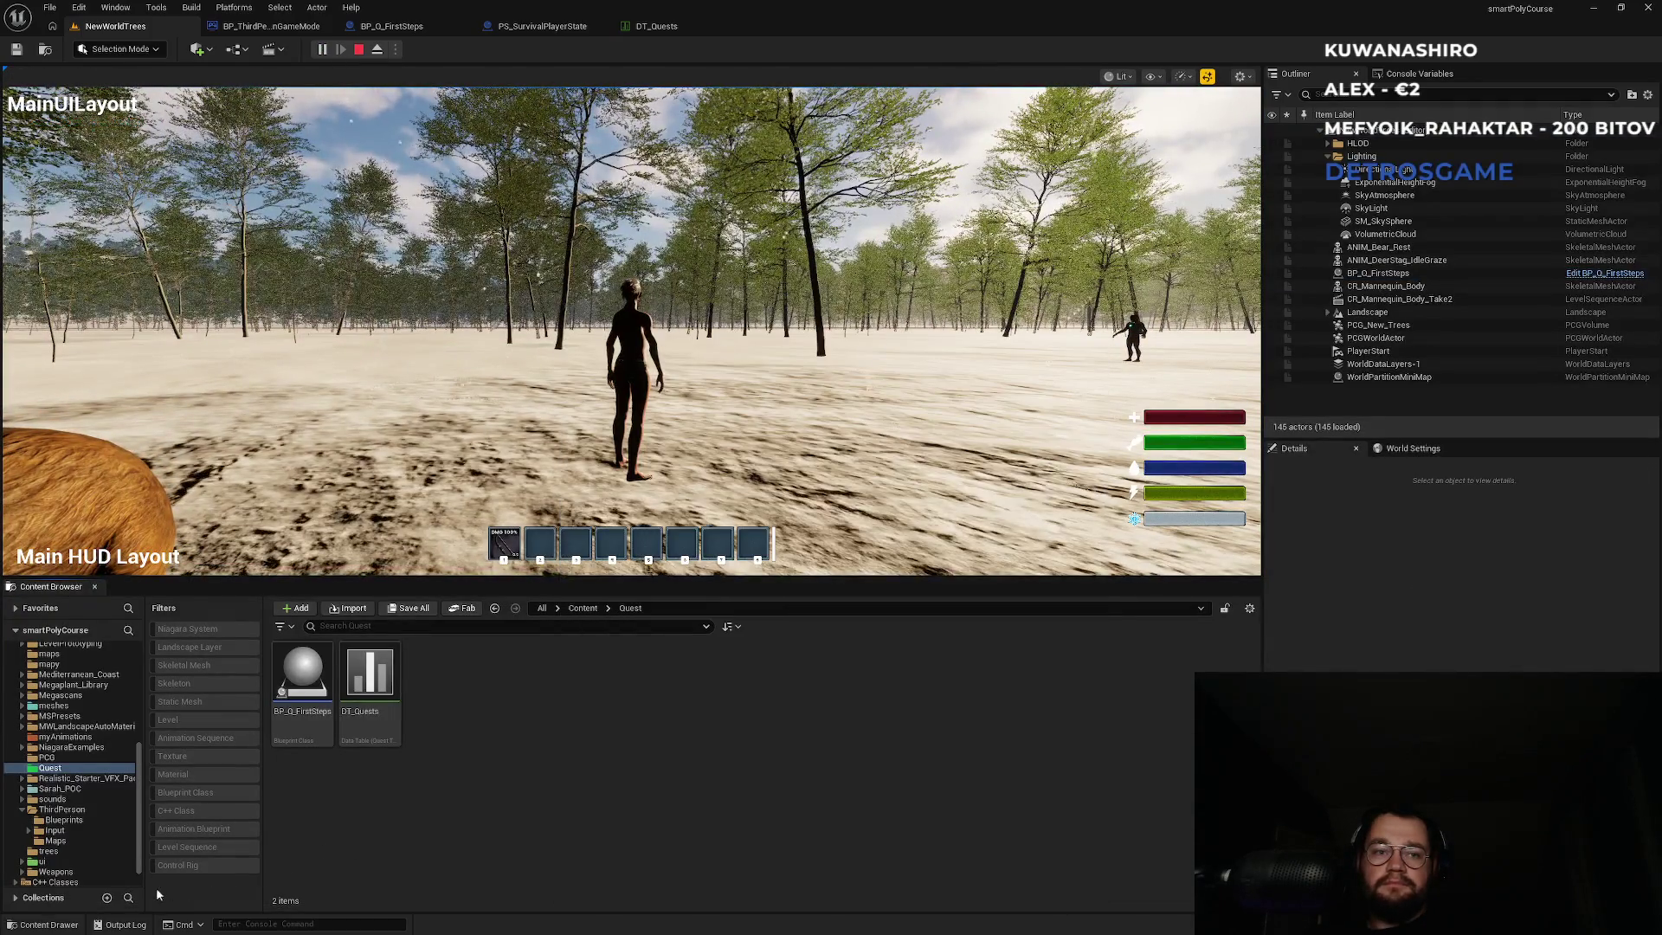
{"action": "left_click", "coordinate": [126, 925]}
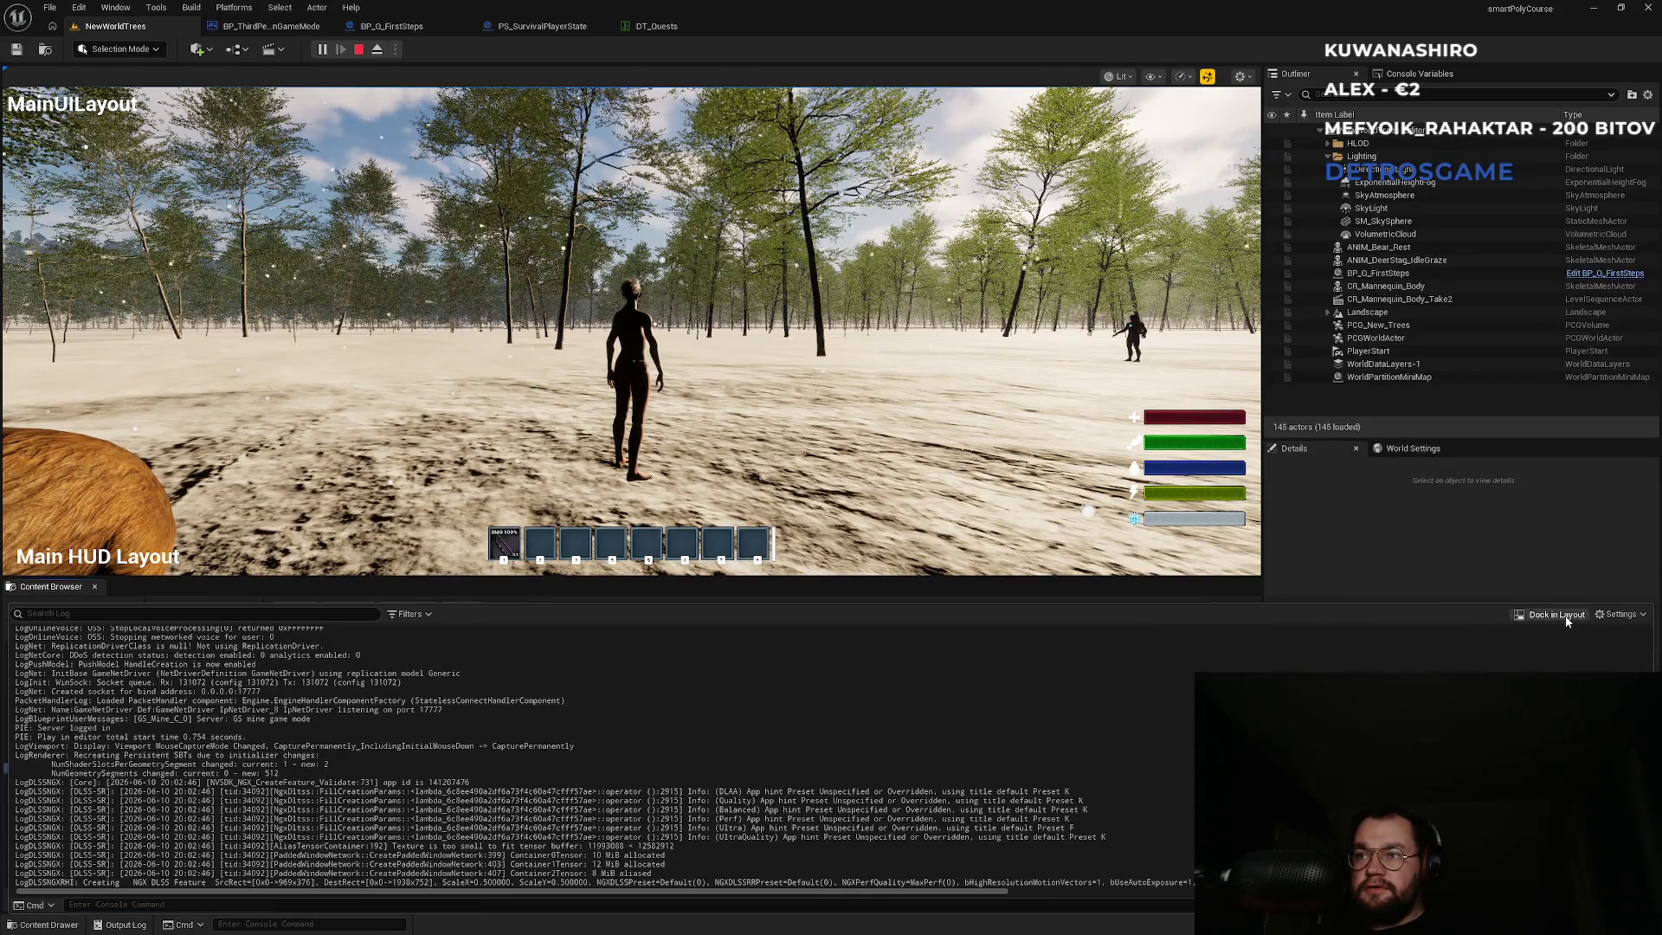
{"action": "left_click", "coordinate": [1519, 612]}
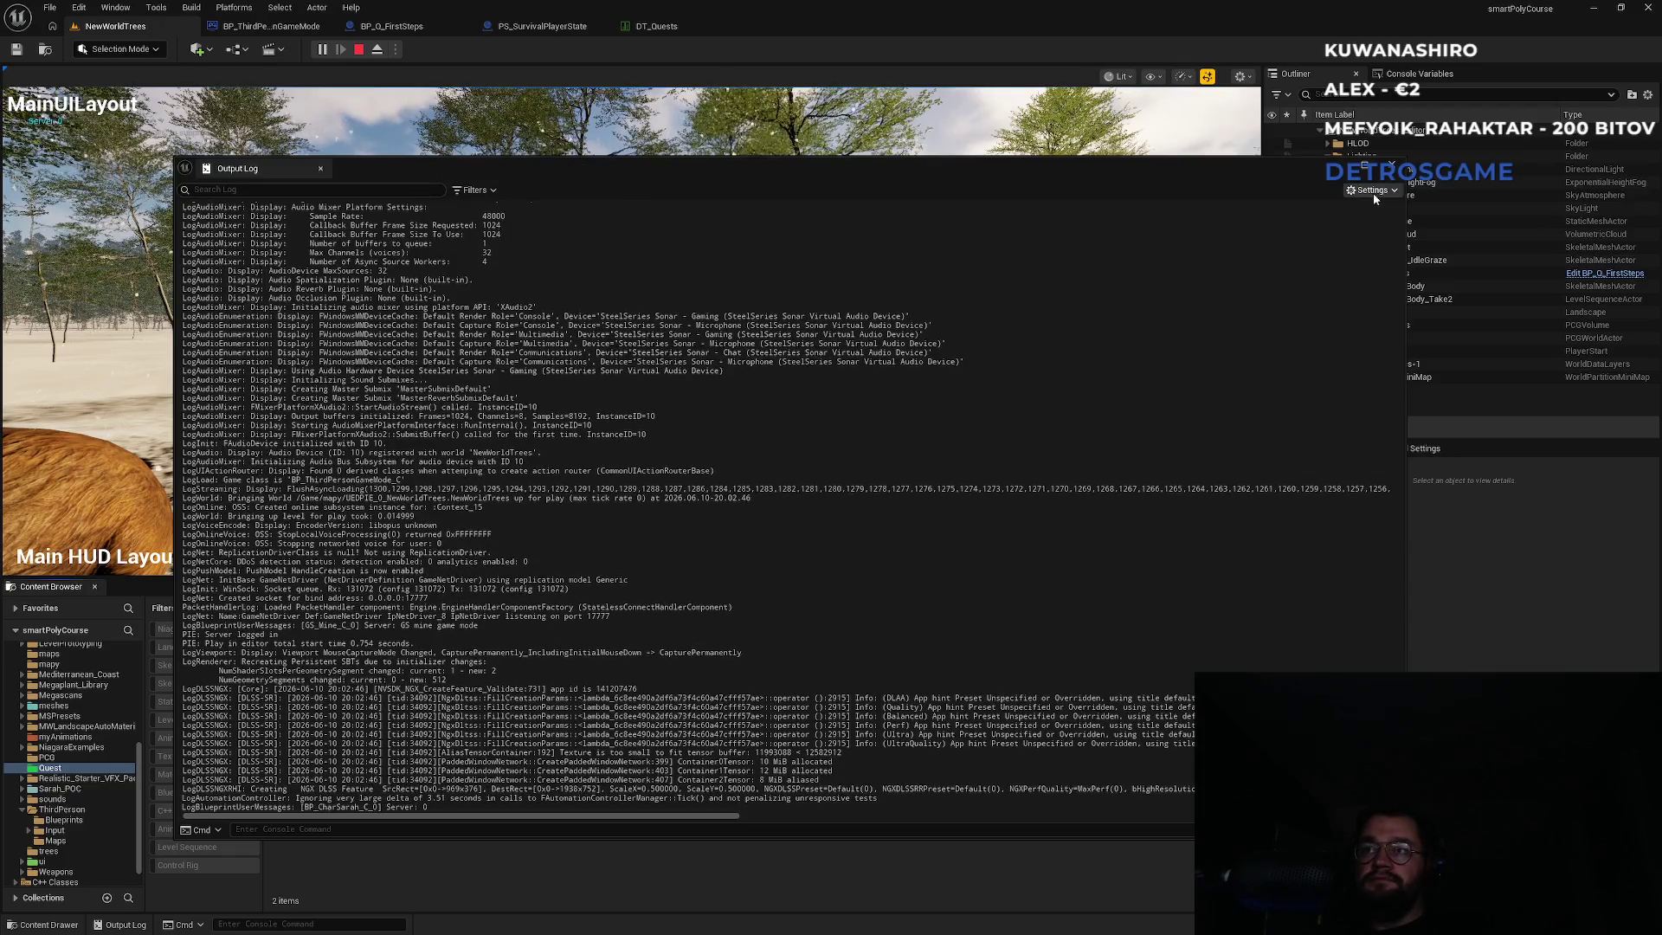
{"action": "left_click_drag", "start_coordinate": [1063, 166], "coordinate": [1661, 230]}
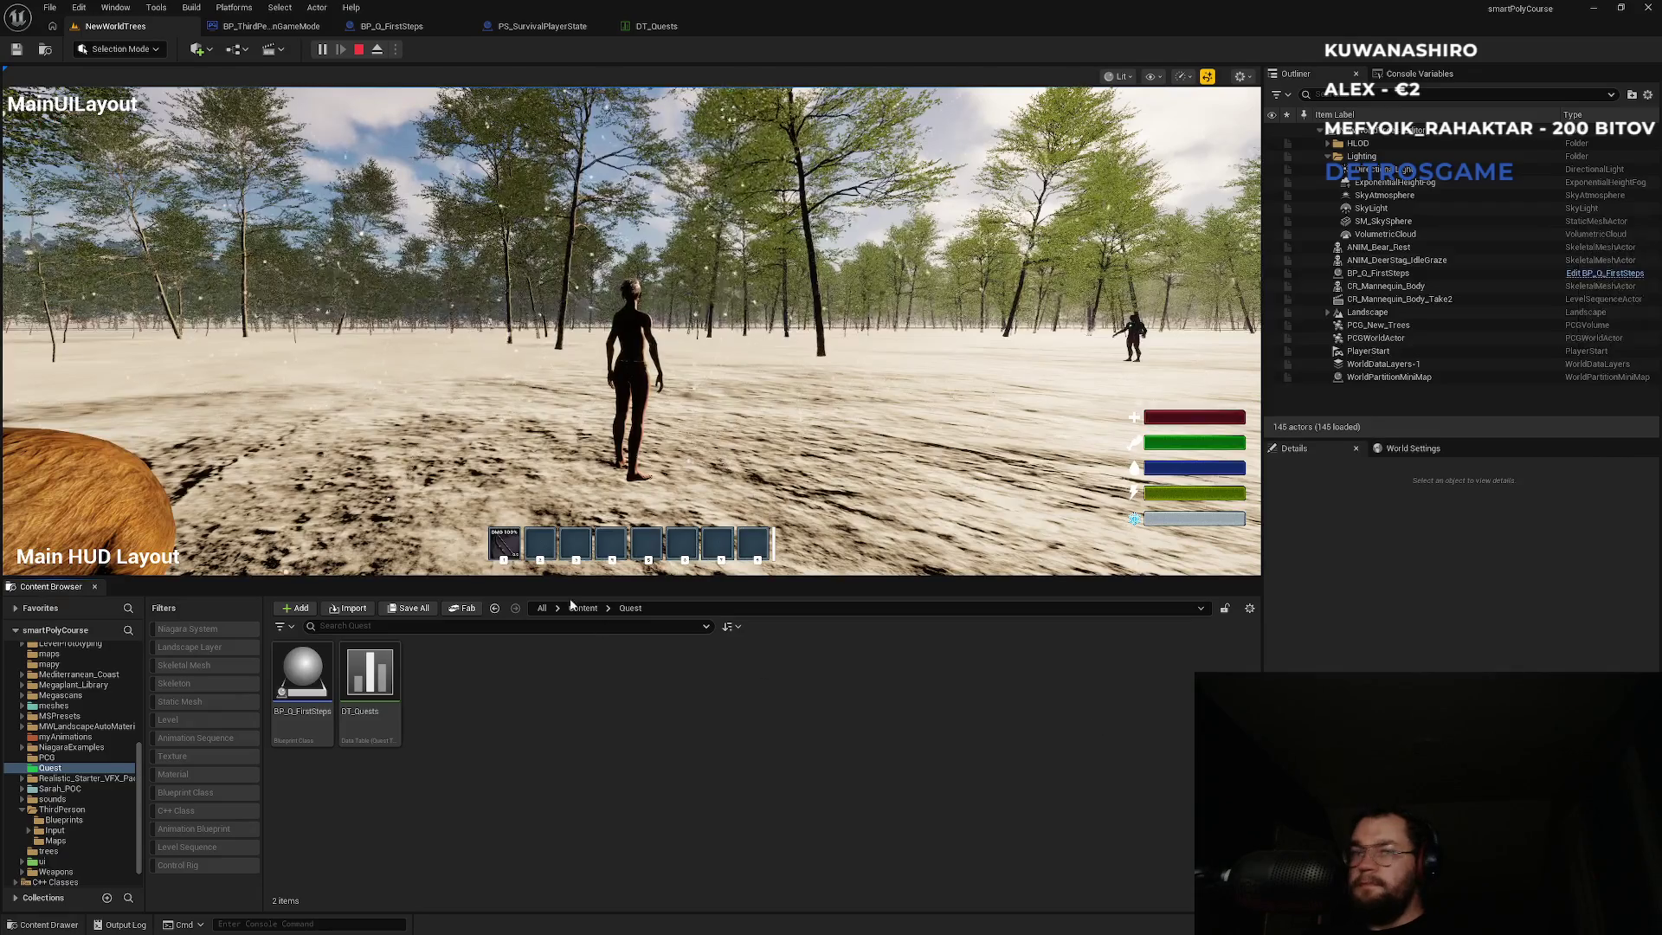
Sprint the character across the sand, then stop play and bring up the DT_Quests data table.
{"action": "left_click", "coordinate": [630, 329]}
{"action": "key", "text": "shift+w"}
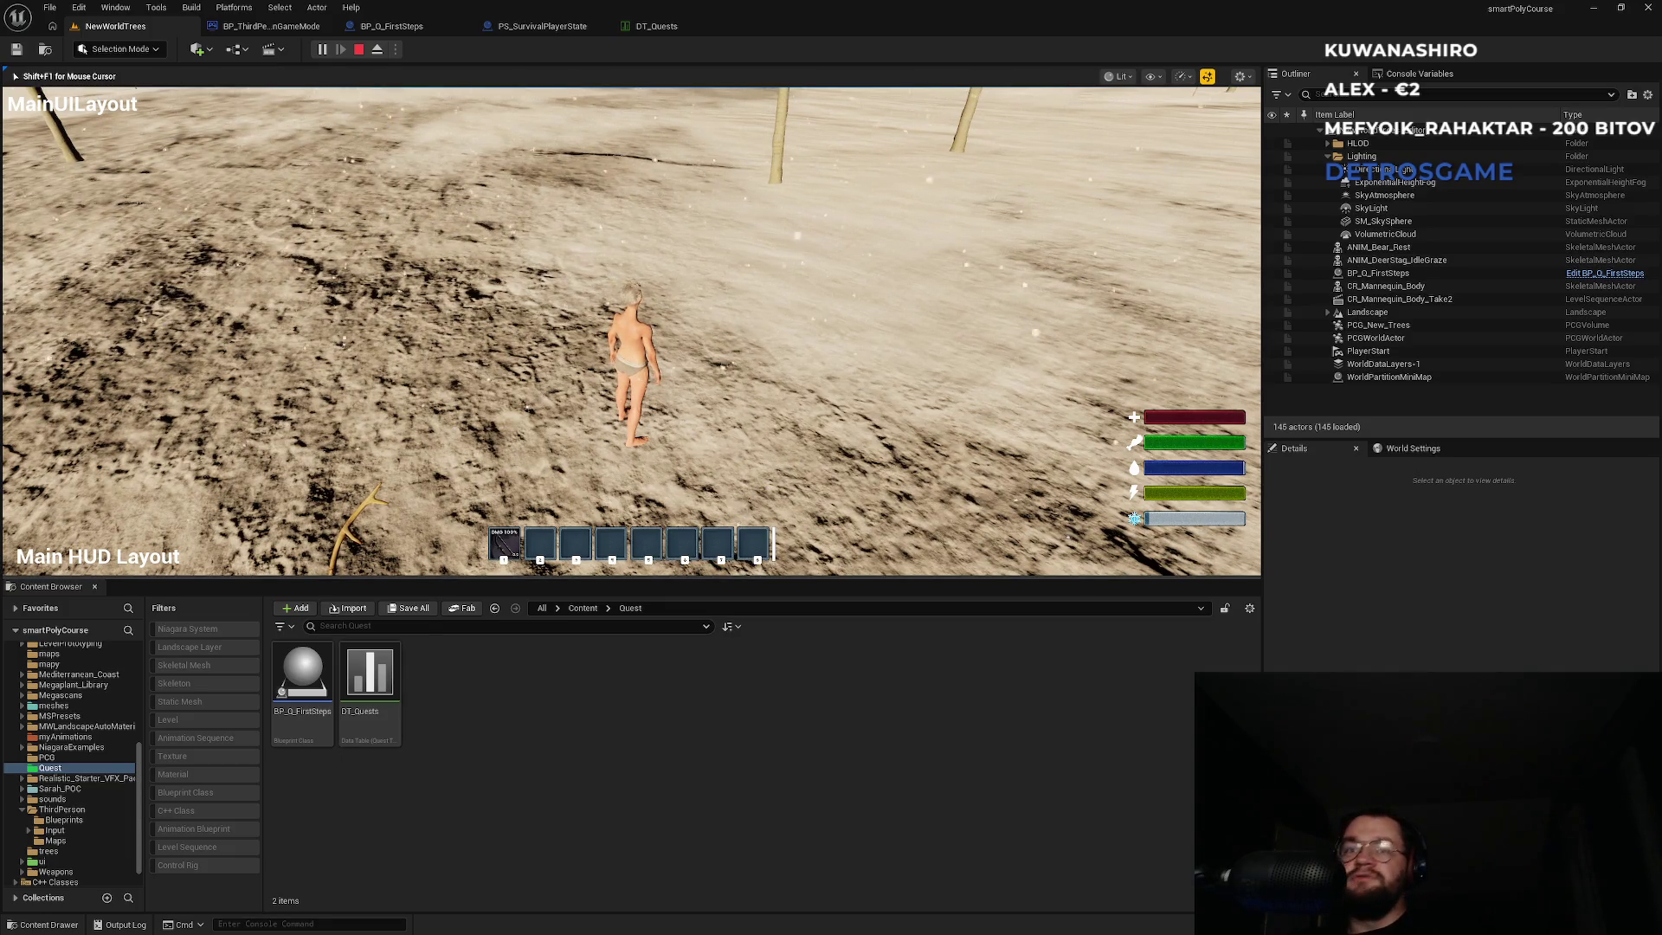
{"action": "key", "text": "shift+F1"}
{"action": "key", "text": "Escape"}
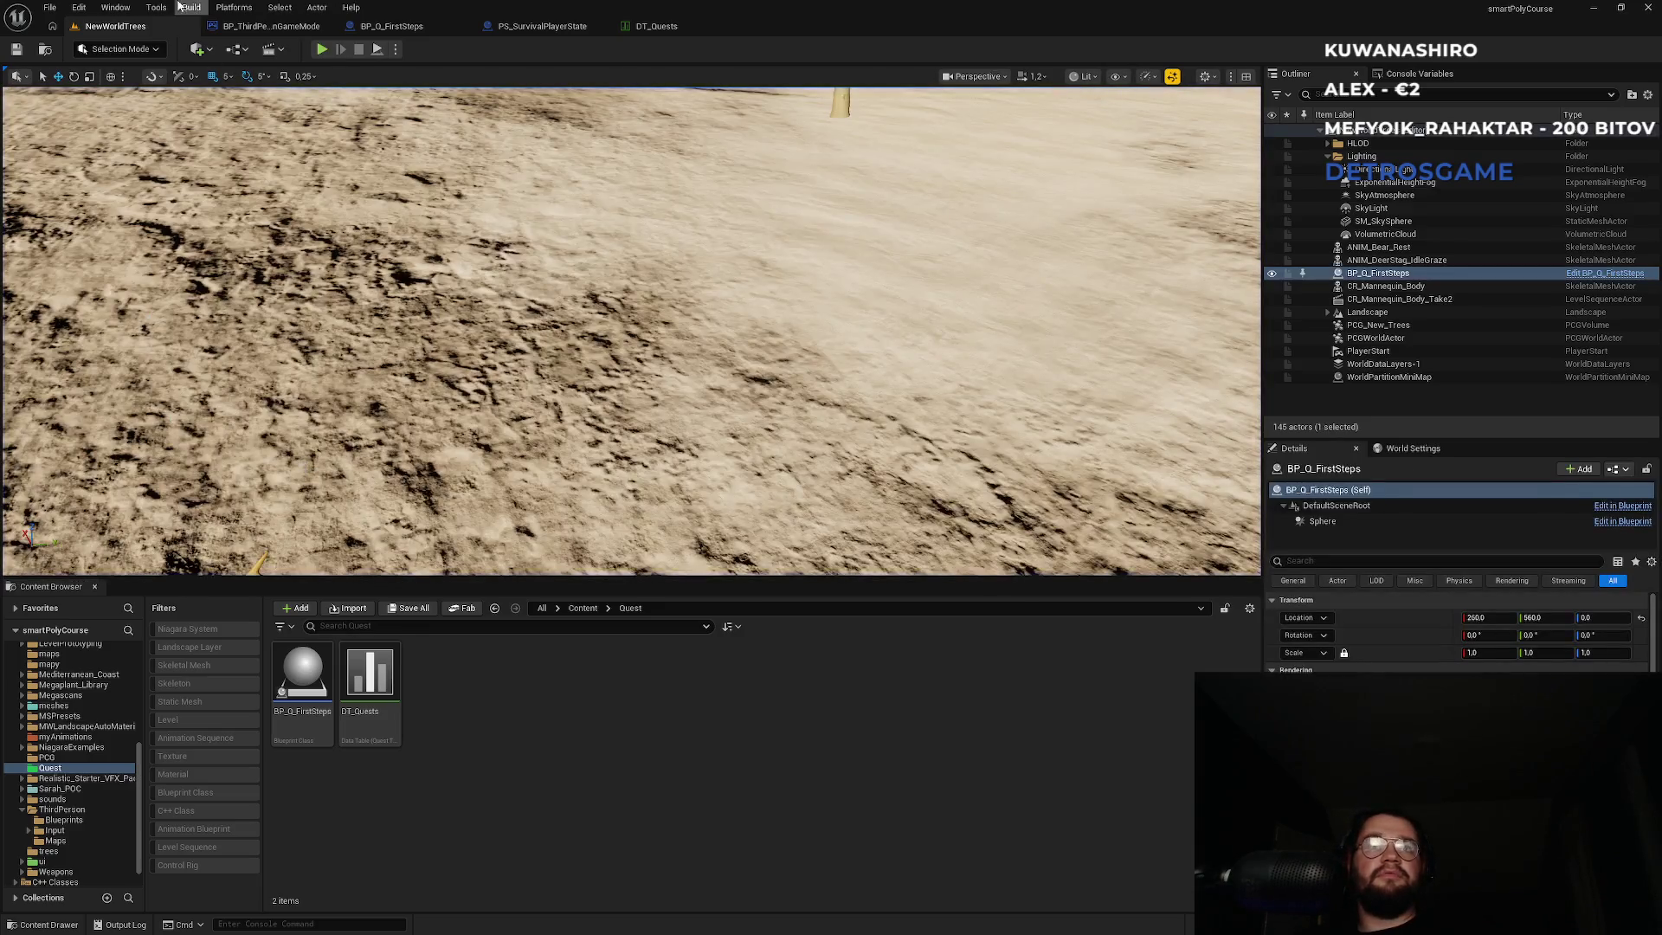
{"action": "left_click", "coordinate": [660, 27]}
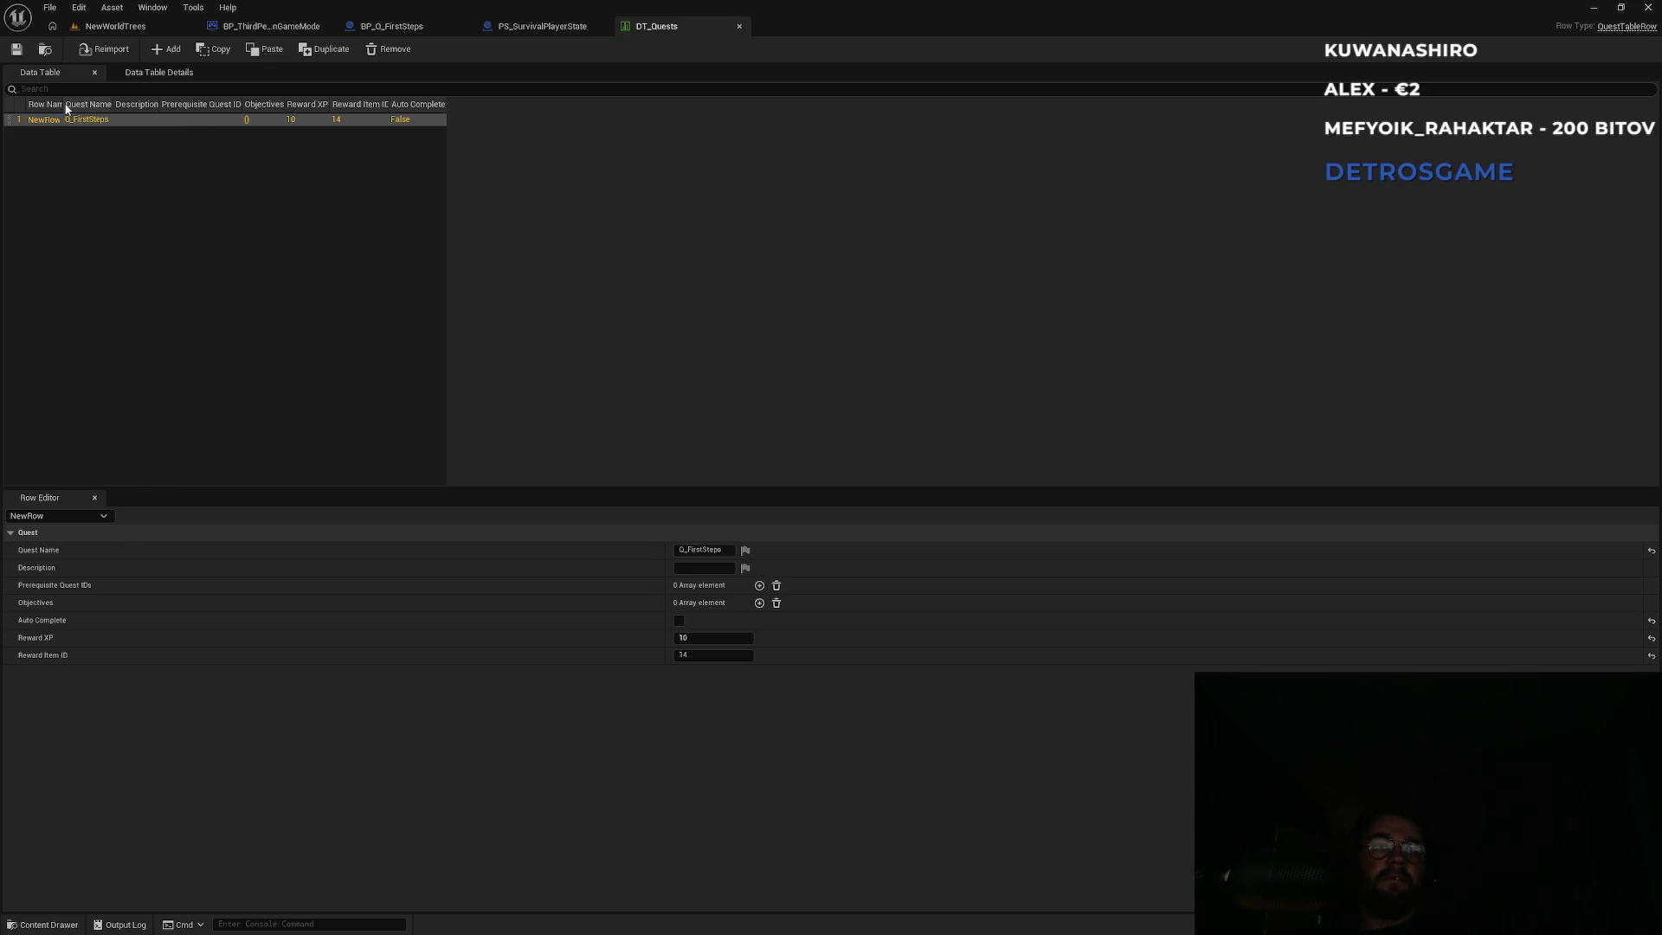
Widen the Row Name column, rename row NewRow to Q_FirstSteps, and return to NewWorldTrees.
{"action": "left_click_drag", "start_coordinate": [61, 104], "coordinate": [92, 105]}
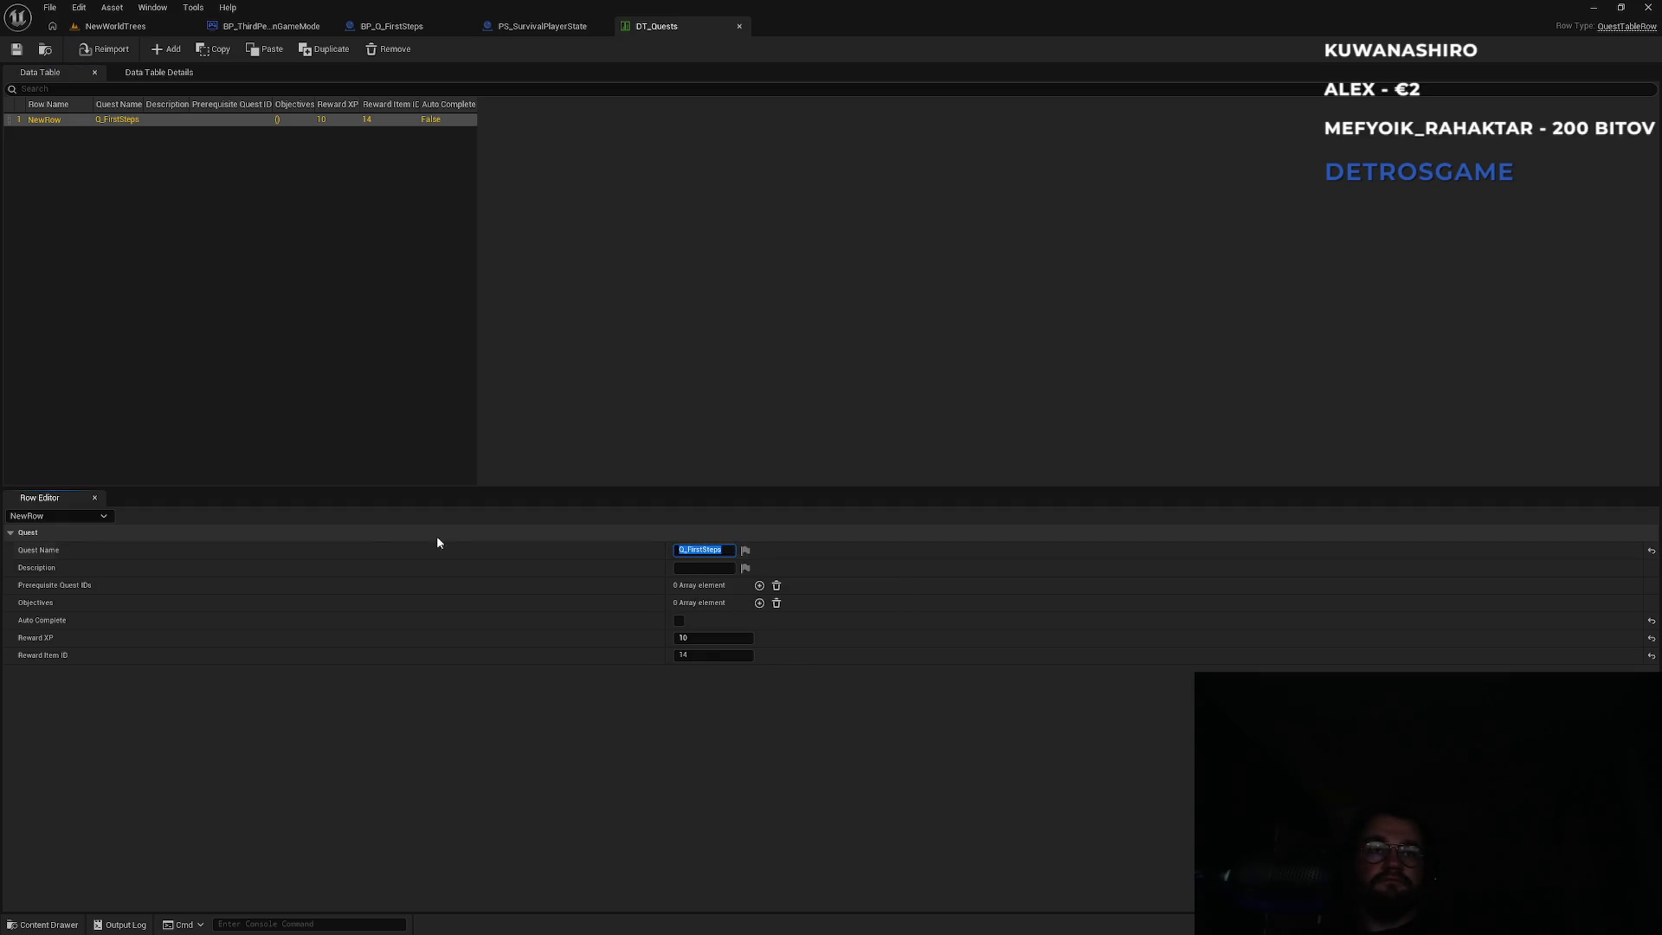
{"action": "left_click", "coordinate": [75, 514]}
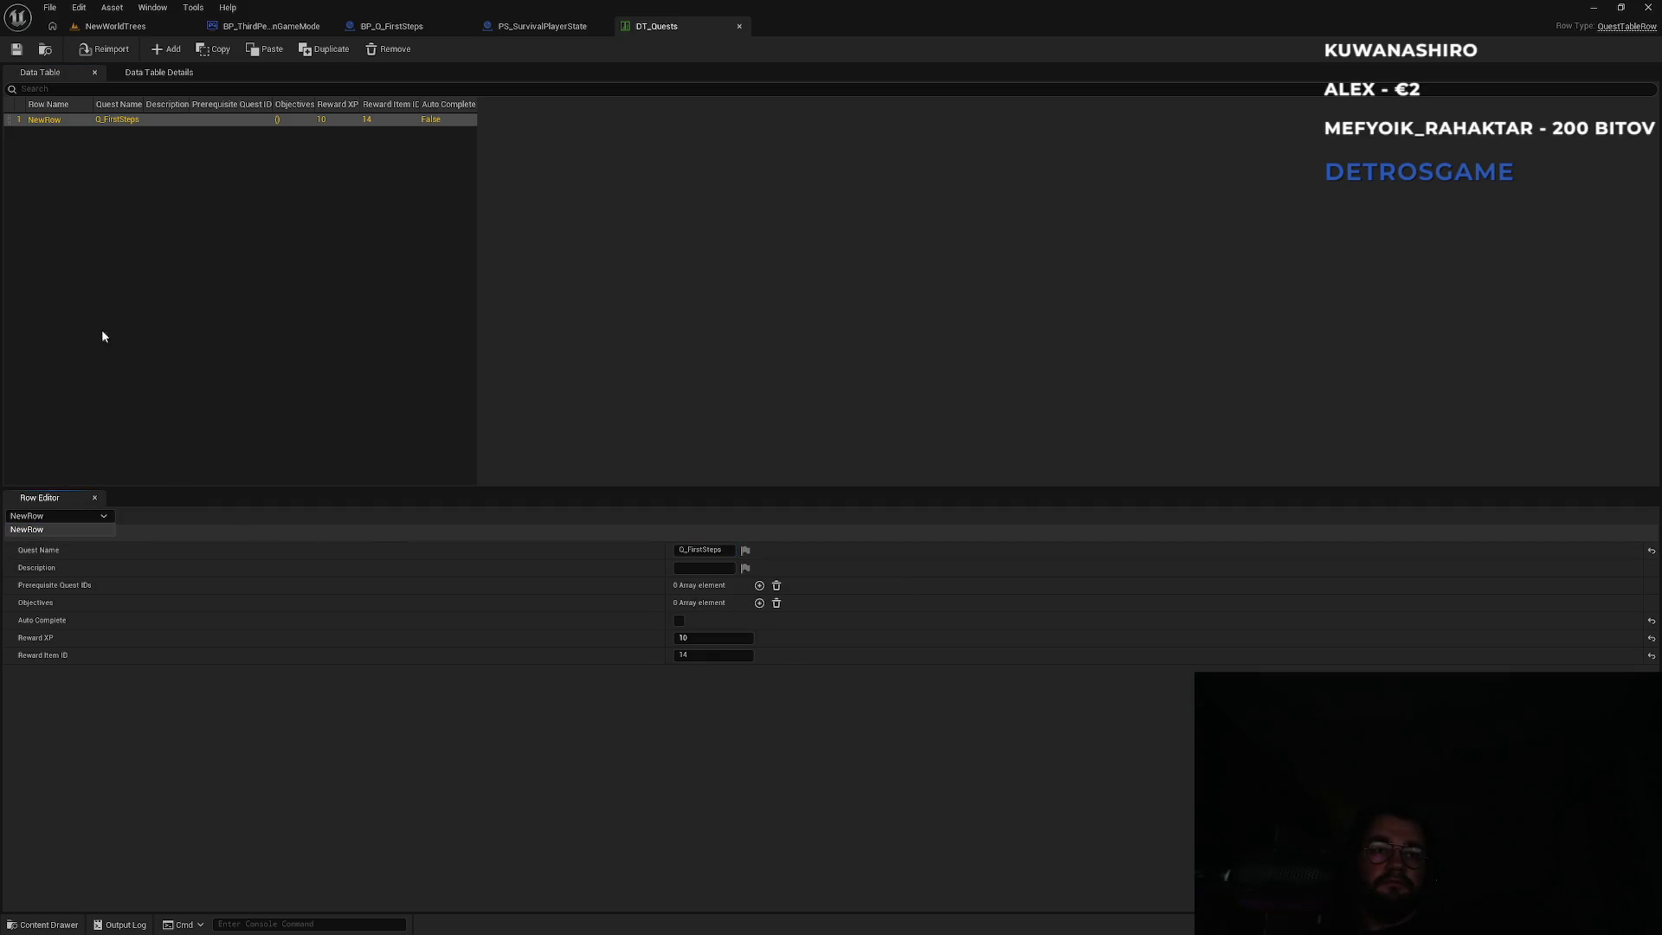
{"action": "right_click", "coordinate": [45, 122]}
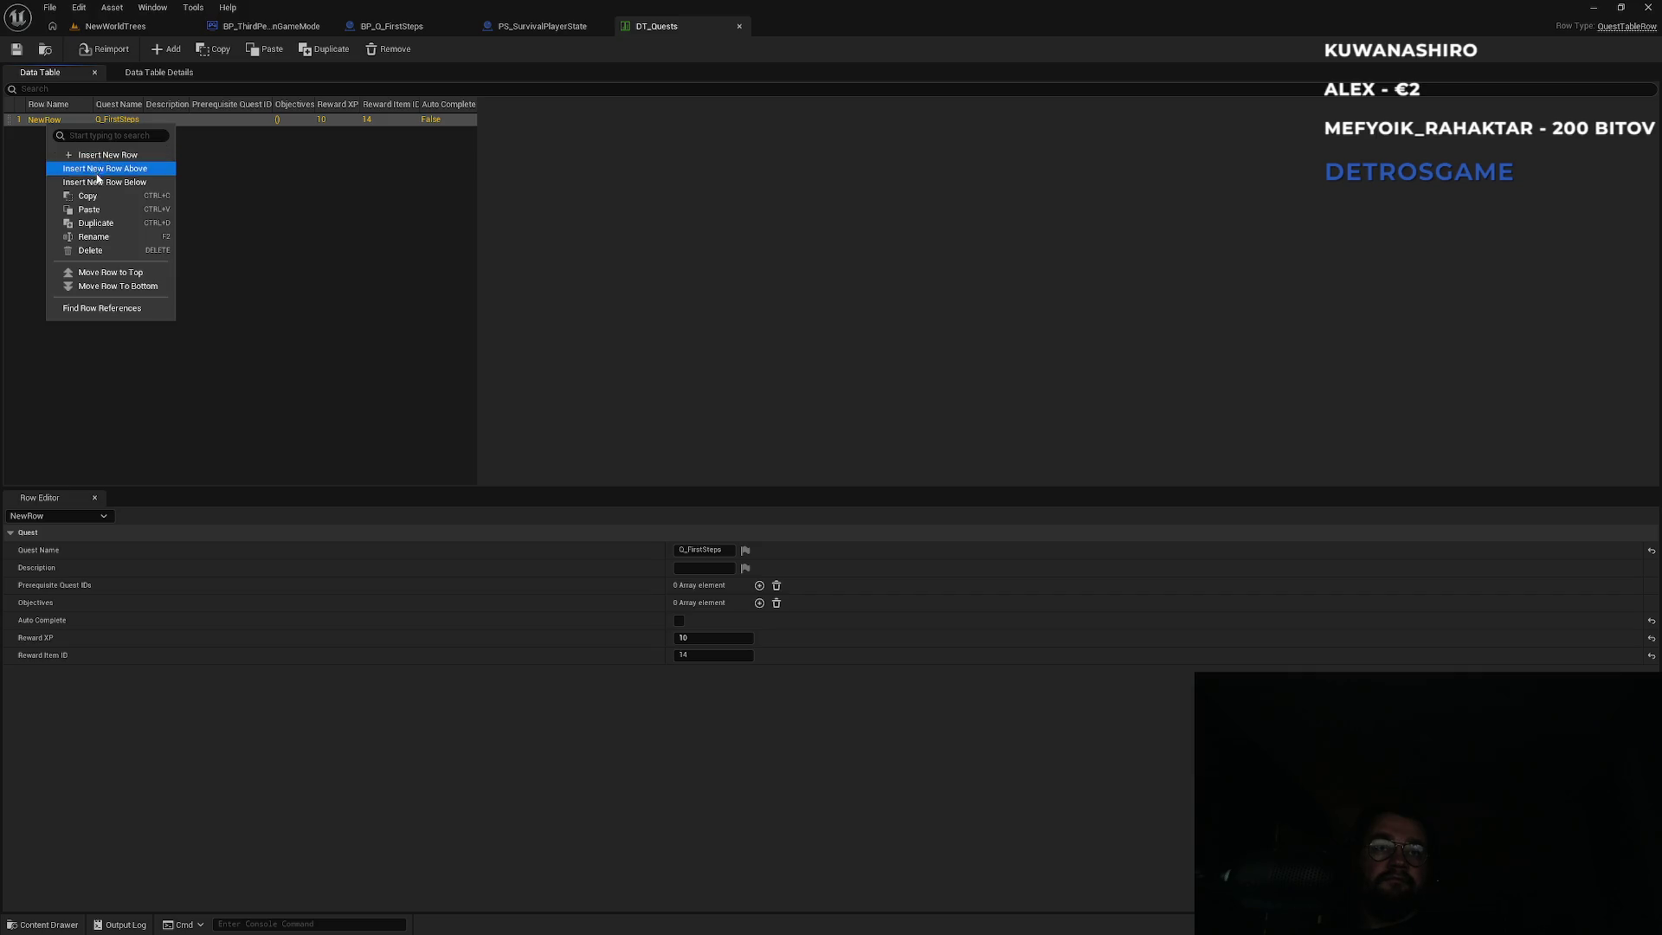
{"action": "left_click", "coordinate": [109, 241]}
{"action": "type", "text": "Q_FirstSteps"}
{"action": "key", "text": "Return"}
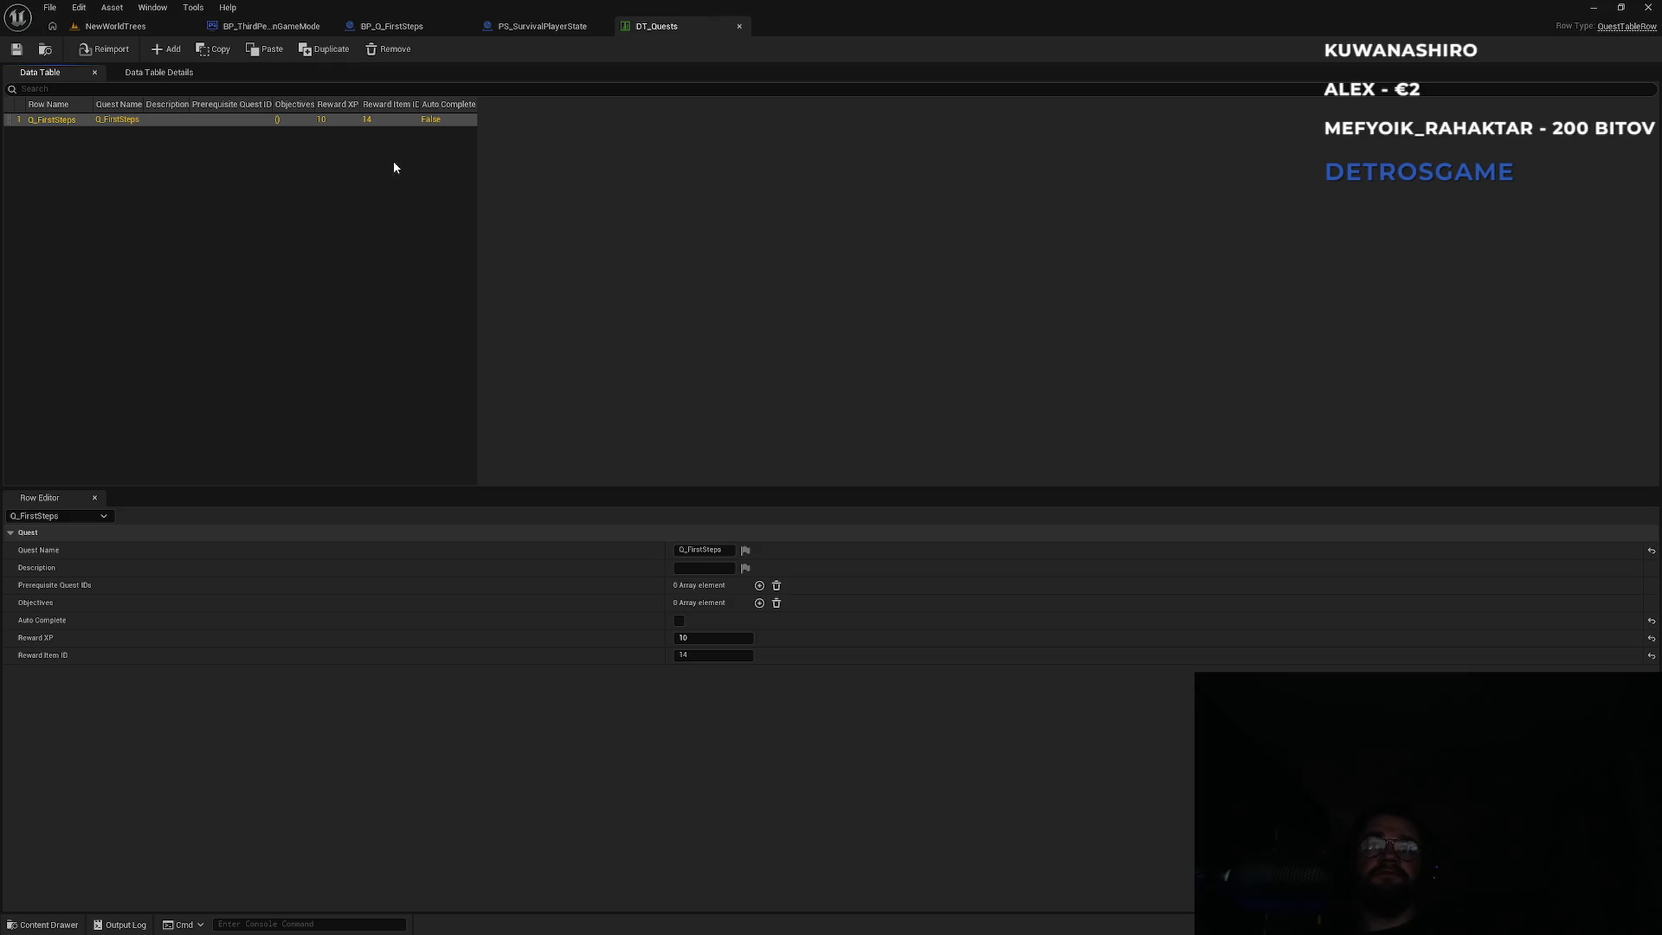
{"action": "left_click", "coordinate": [154, 23]}
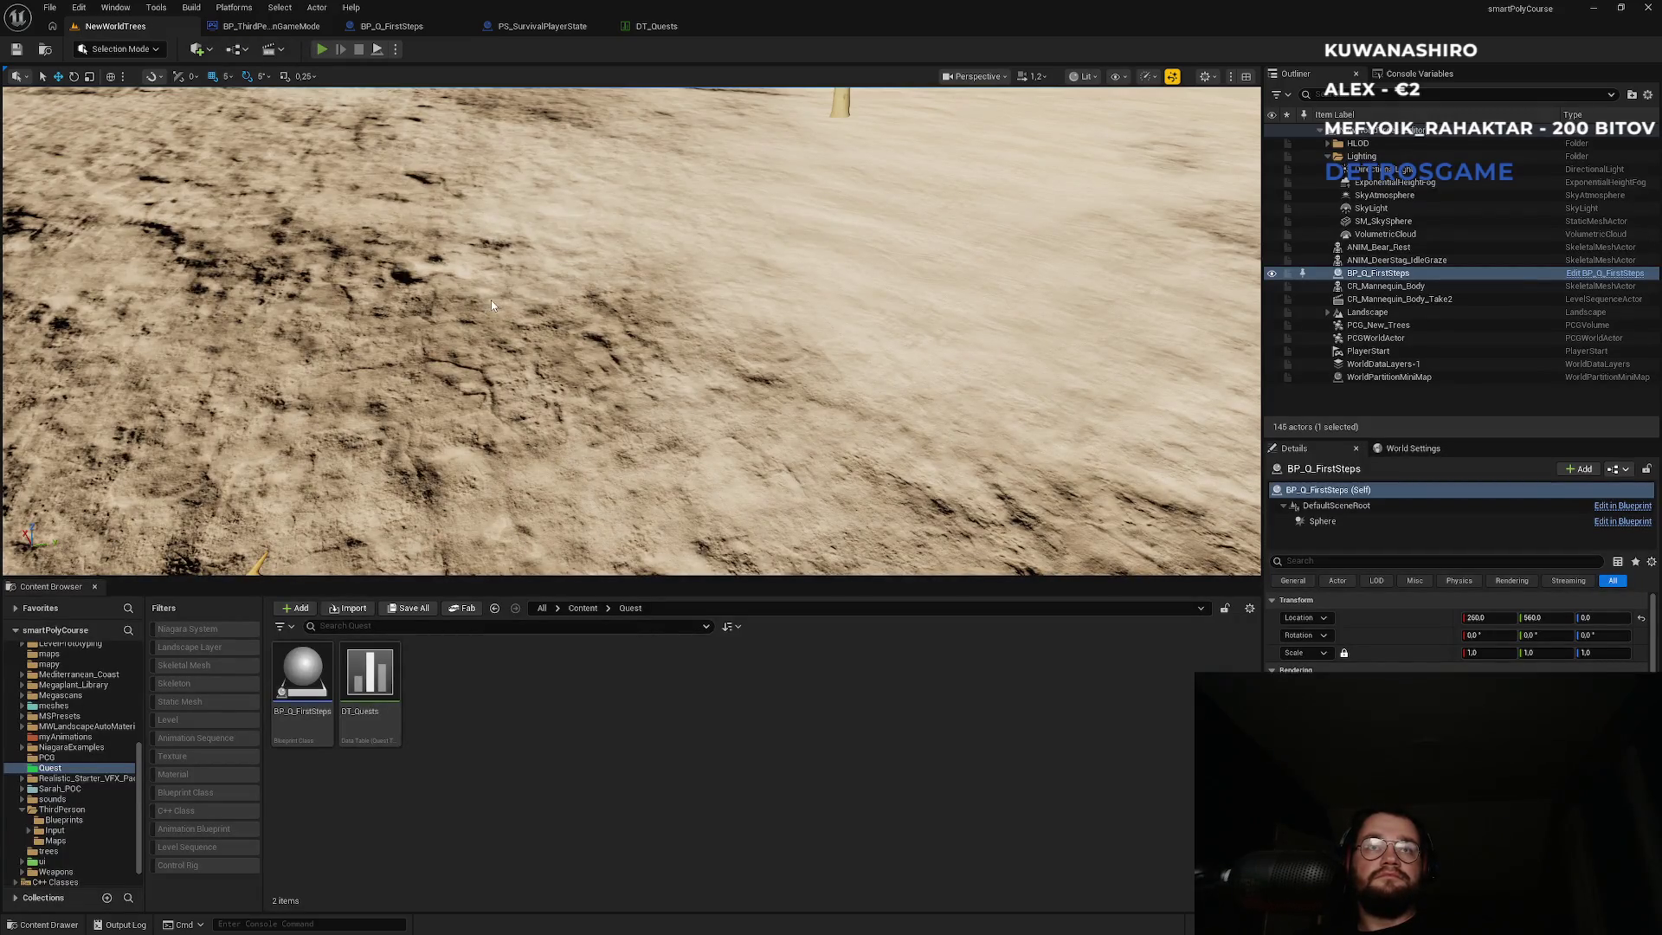
Play the level, walking into the Q_FirstSteps quest trigger, then exit and view PS_SurvivalPlayerState.
{"action": "key", "text": "alt+p"}
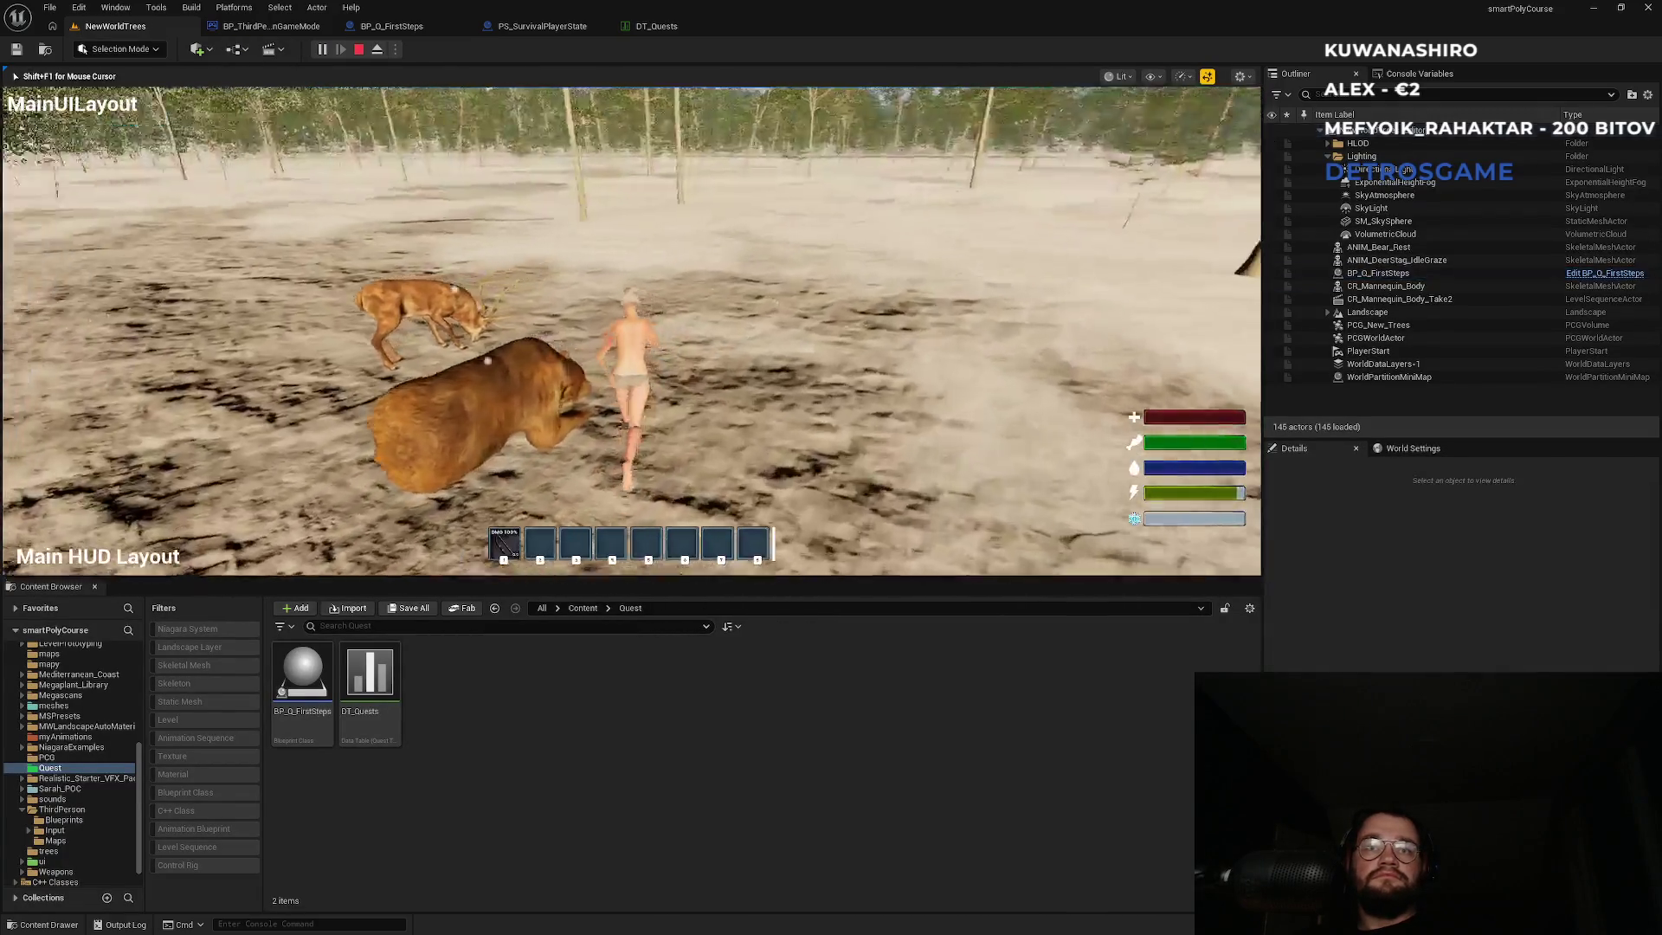
{"action": "key", "text": "w"}
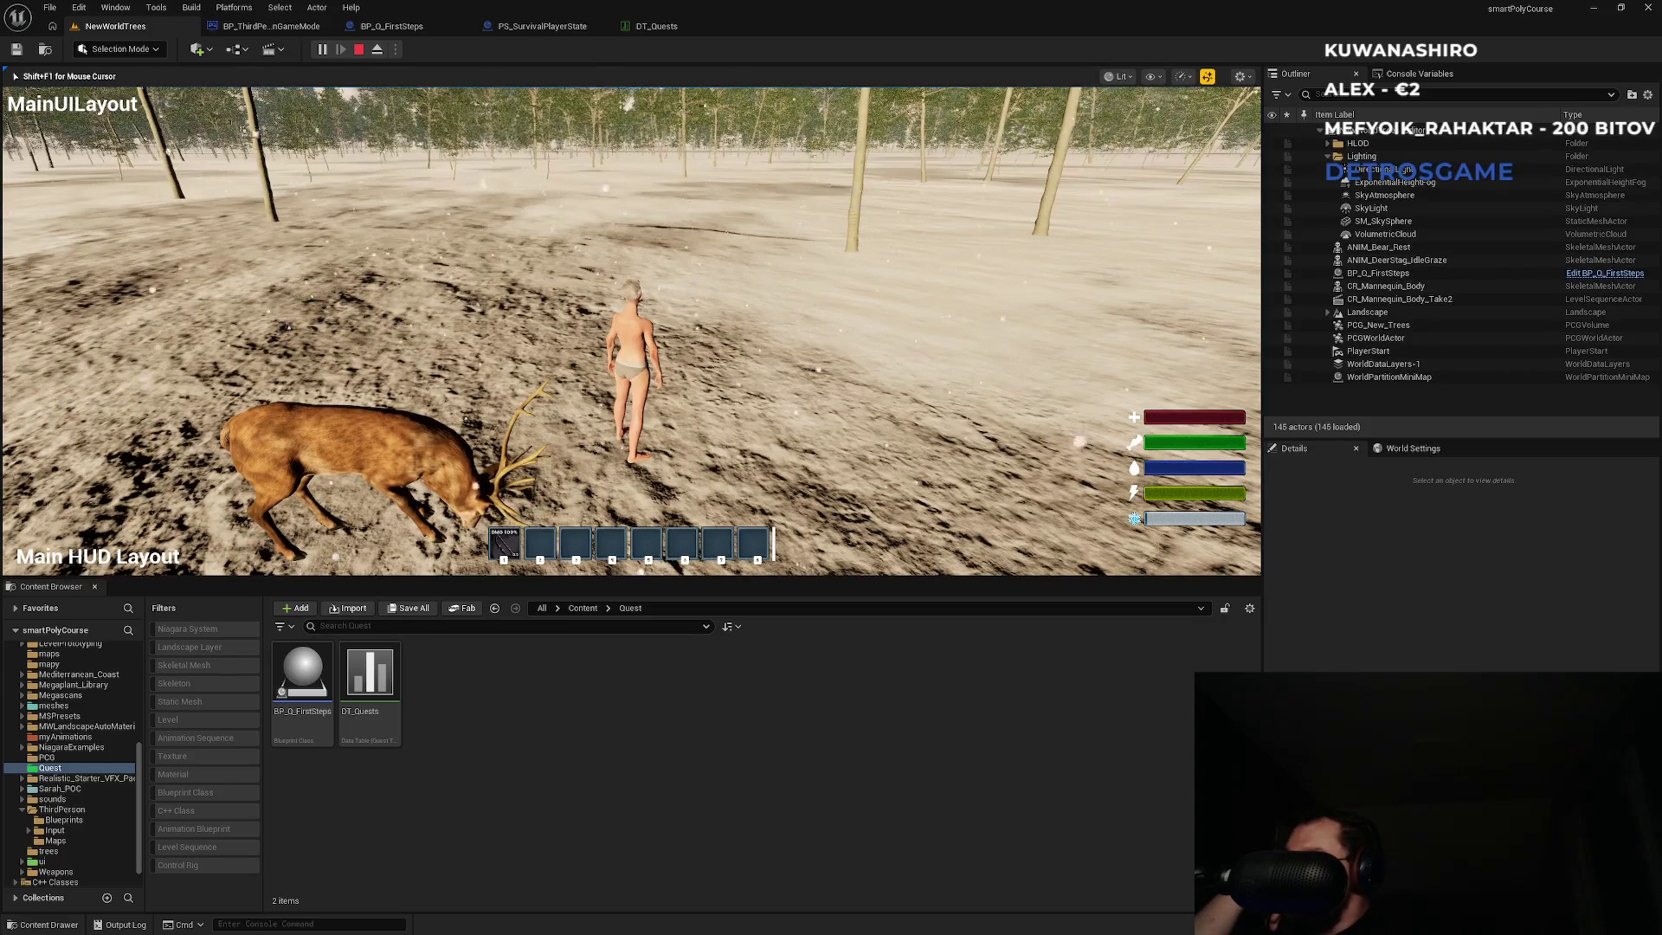
{"action": "key", "text": "w"}
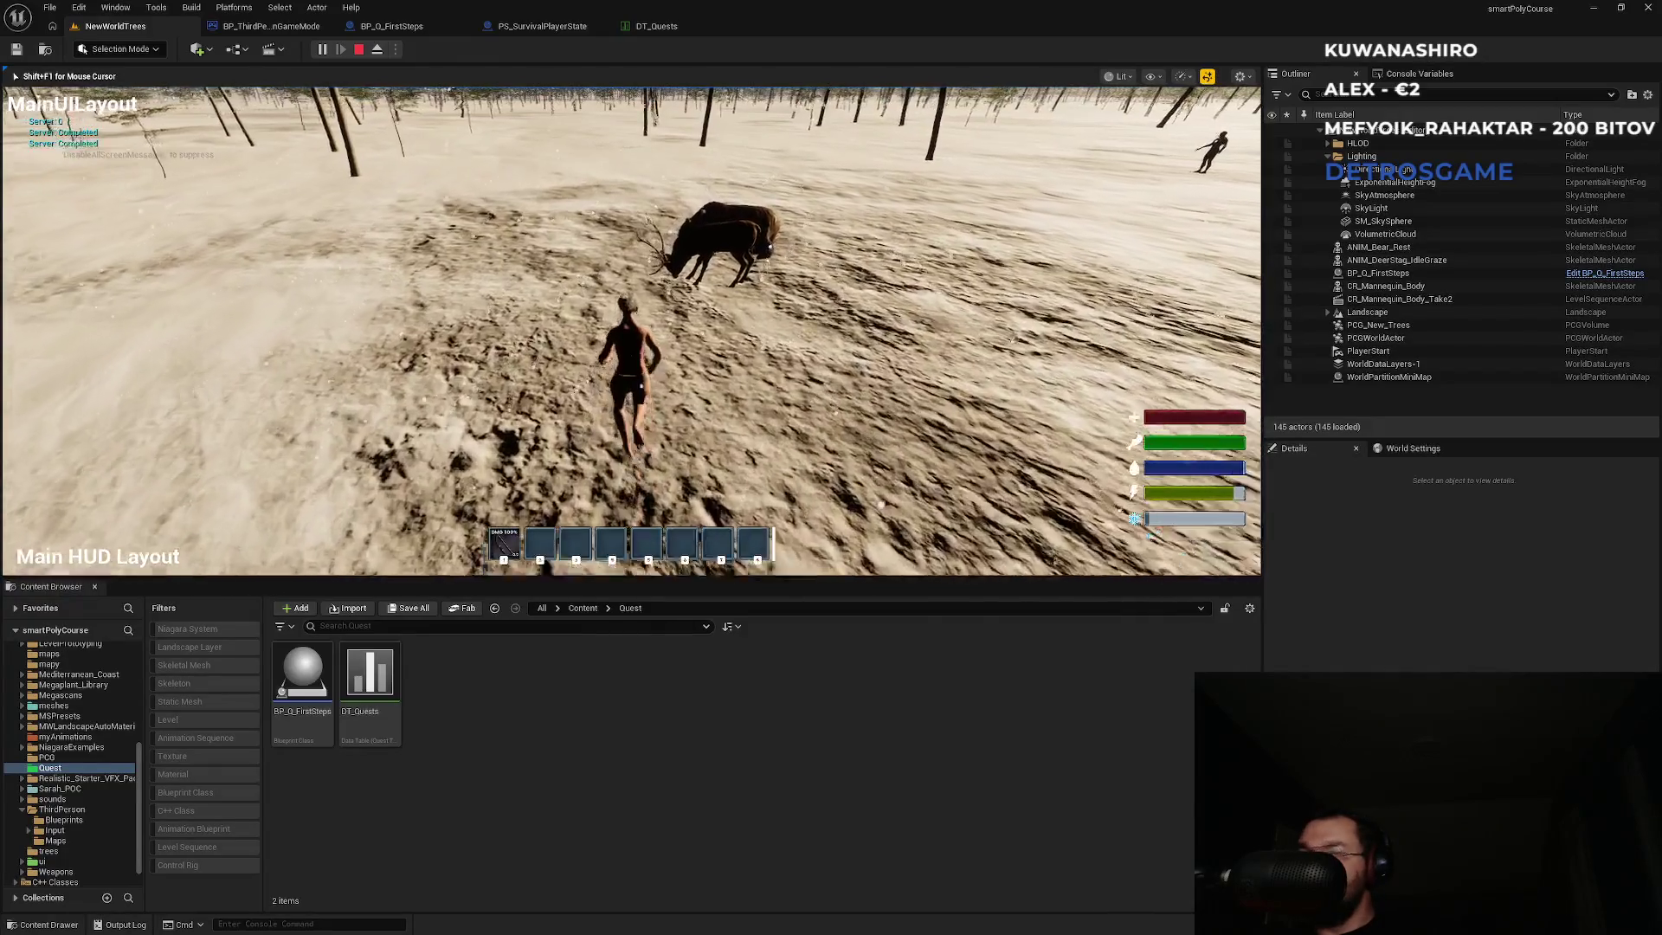
{"action": "key", "text": "e"}
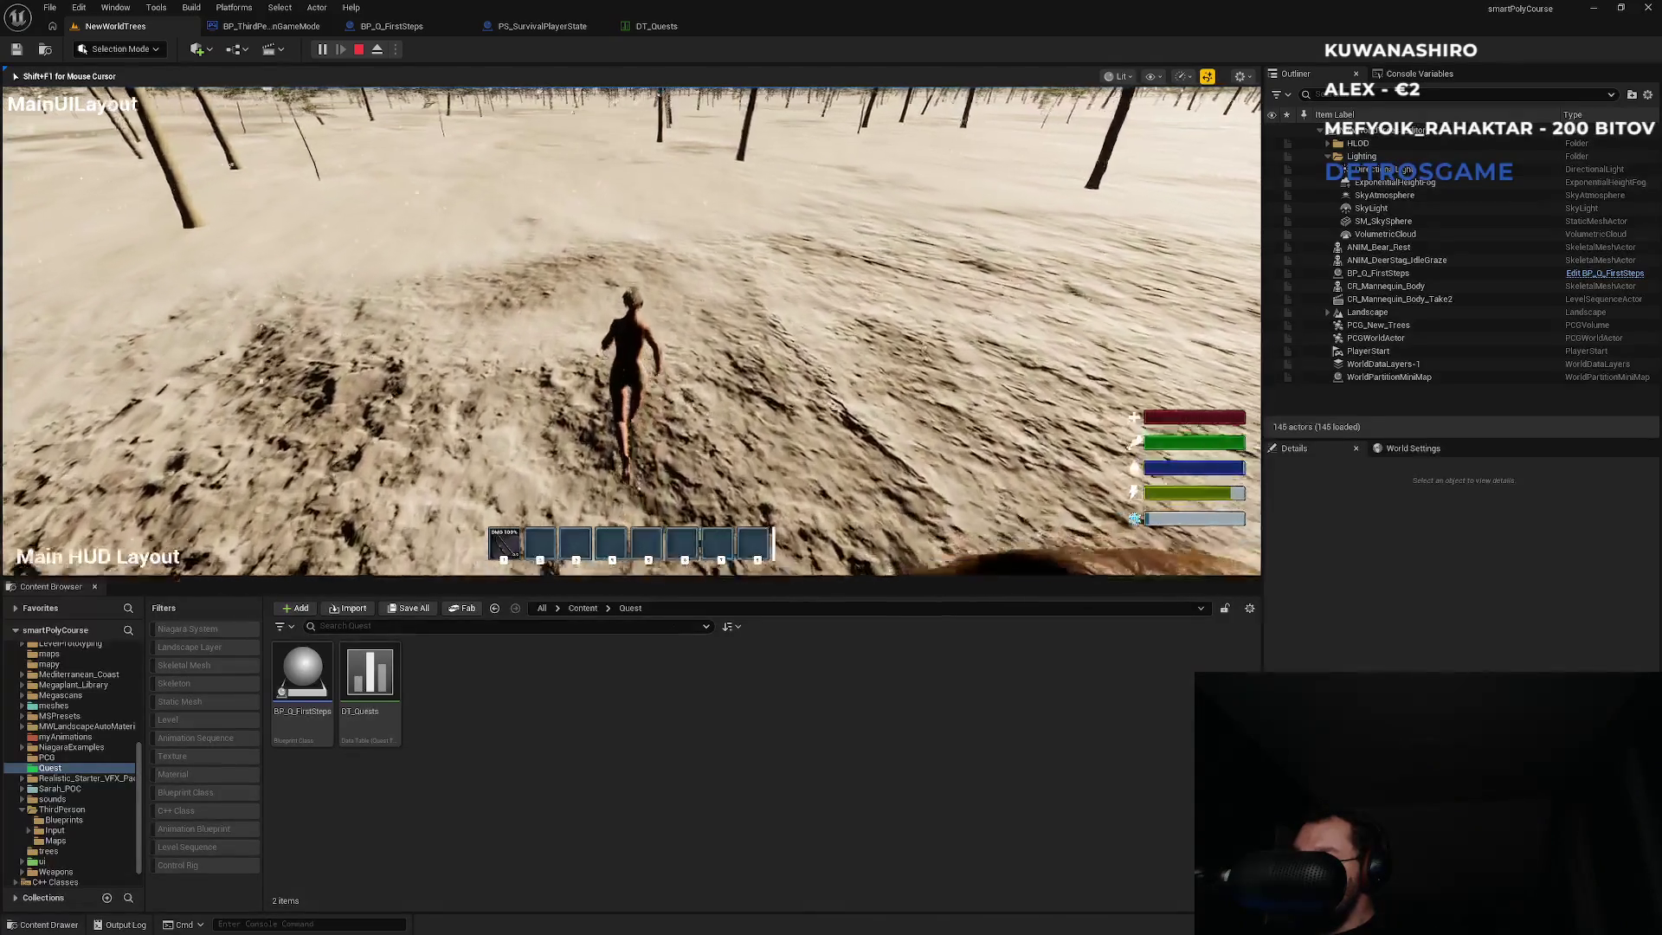
{"action": "key", "text": "F8"}
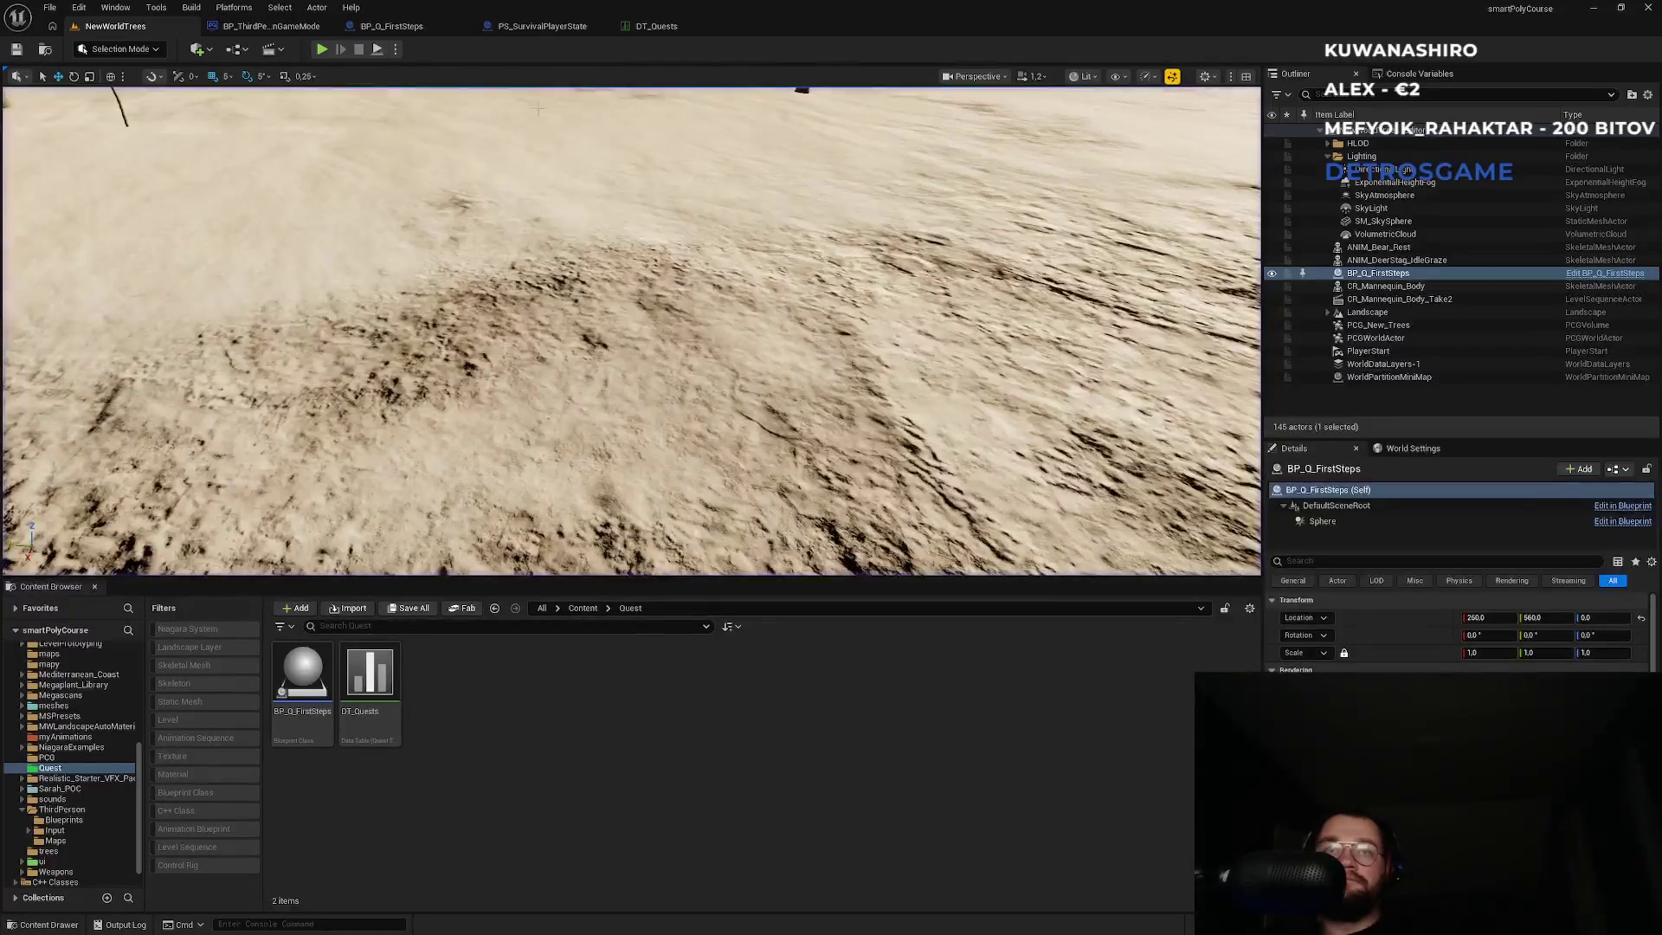
{"action": "left_click", "coordinate": [645, 28]}
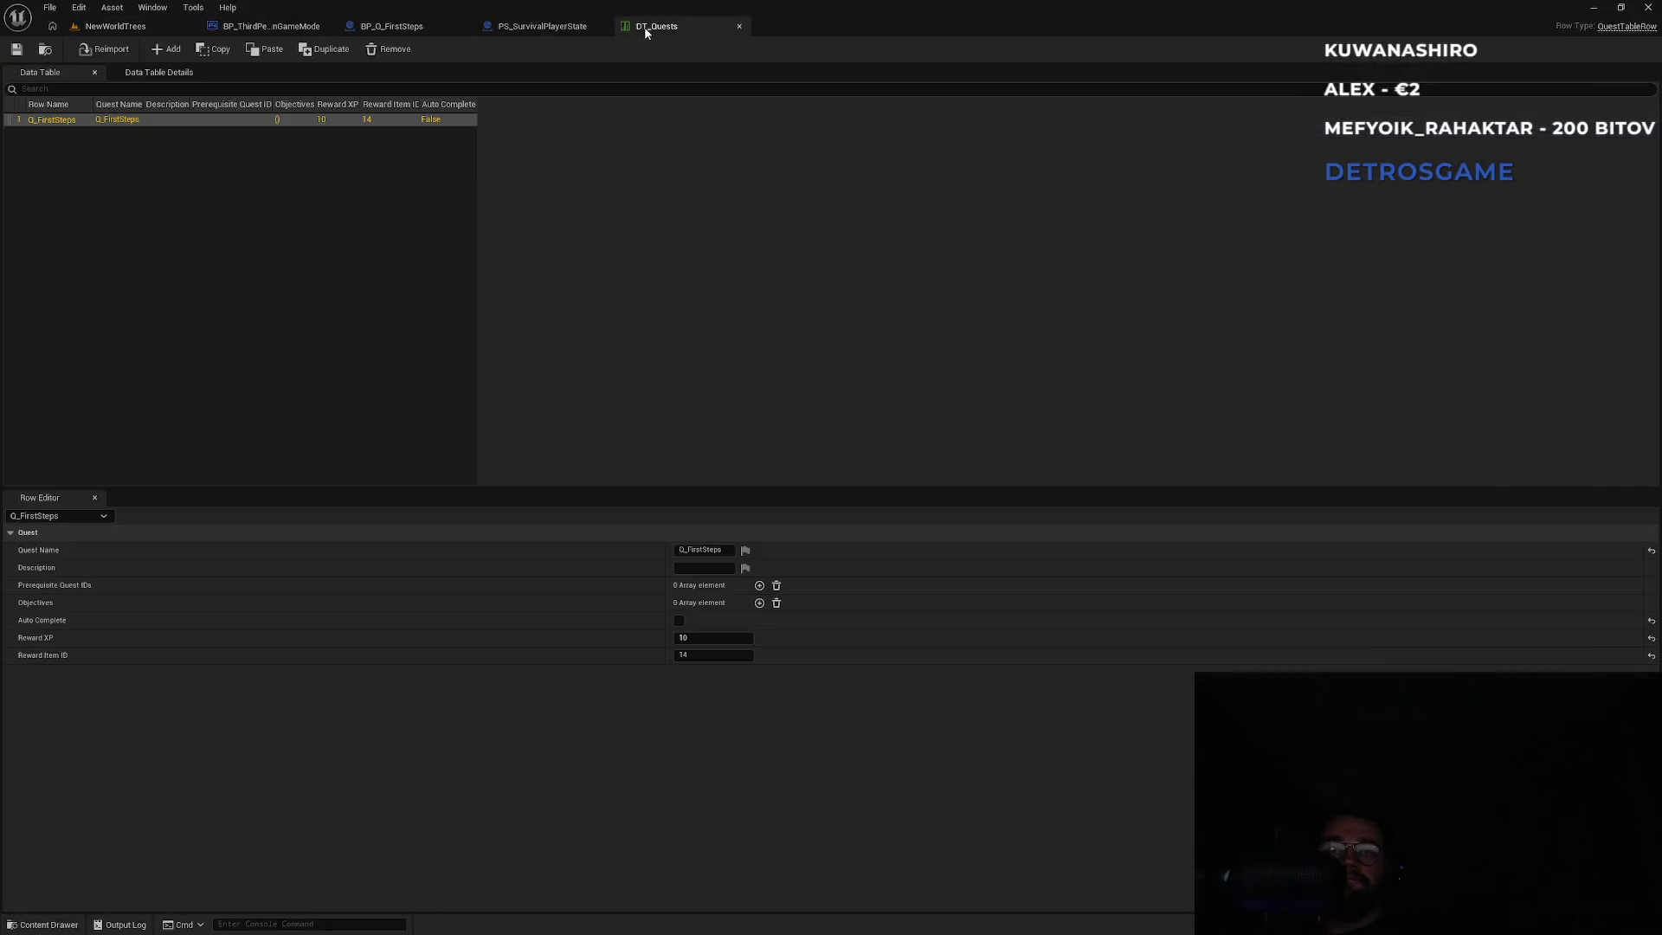
{"action": "left_click", "coordinate": [546, 26]}
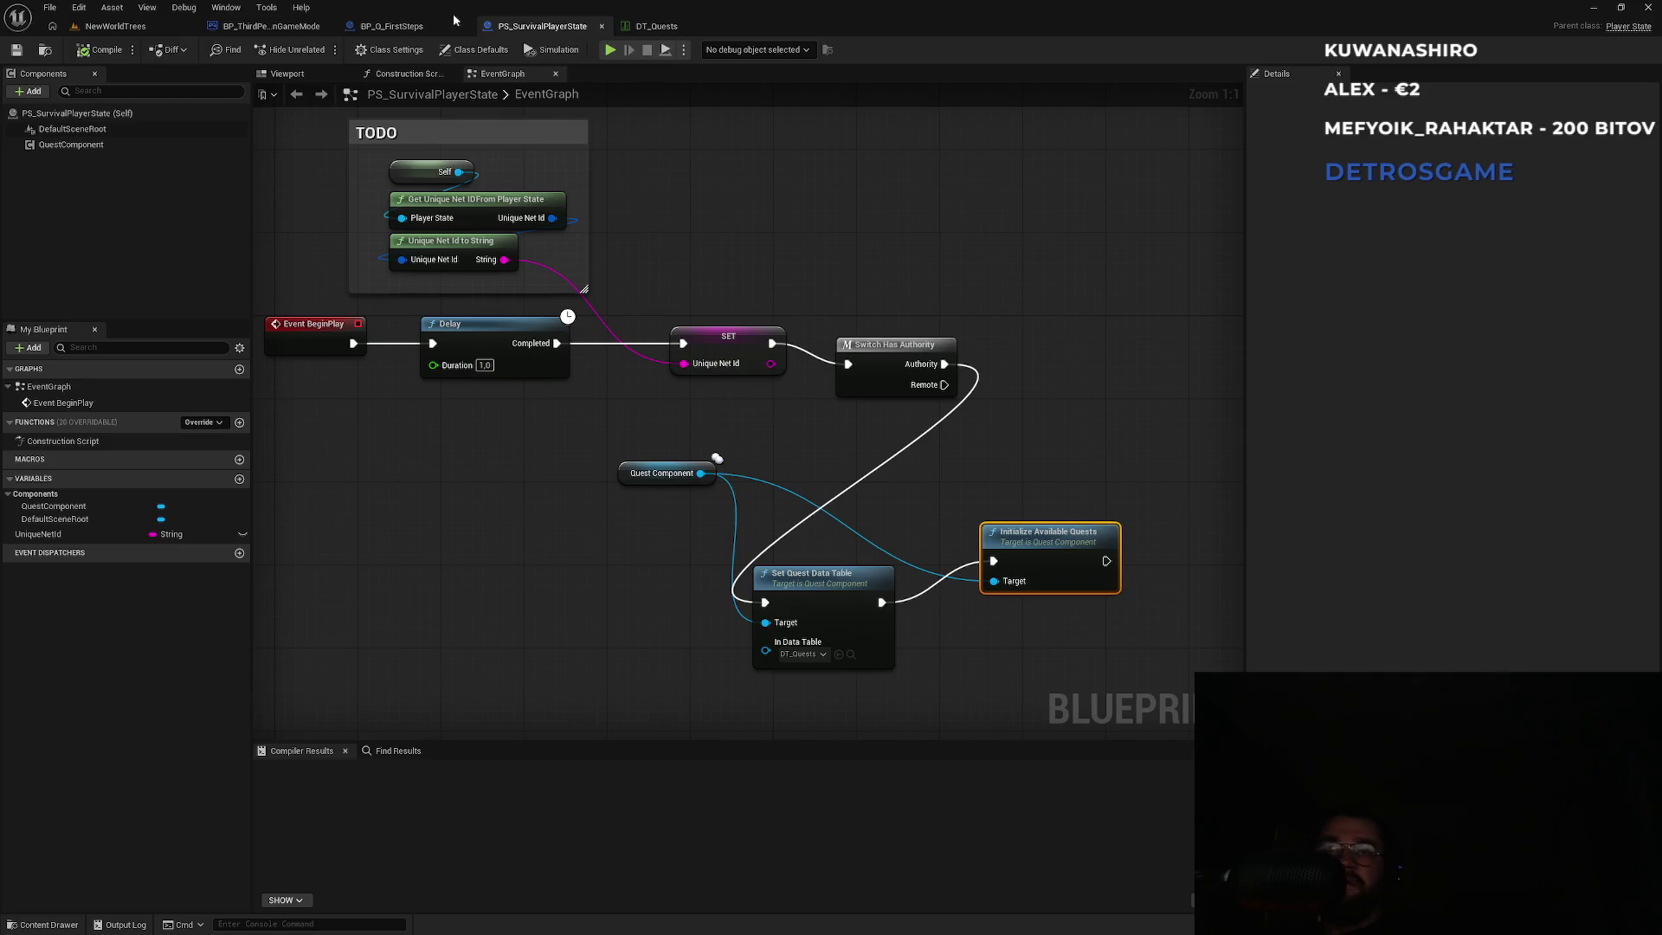
Inspect the quest start and state-printing nodes in the BP_Q_FirstSteps event graph, then switch to Visual Studio.
{"action": "left_click", "coordinate": [398, 26]}
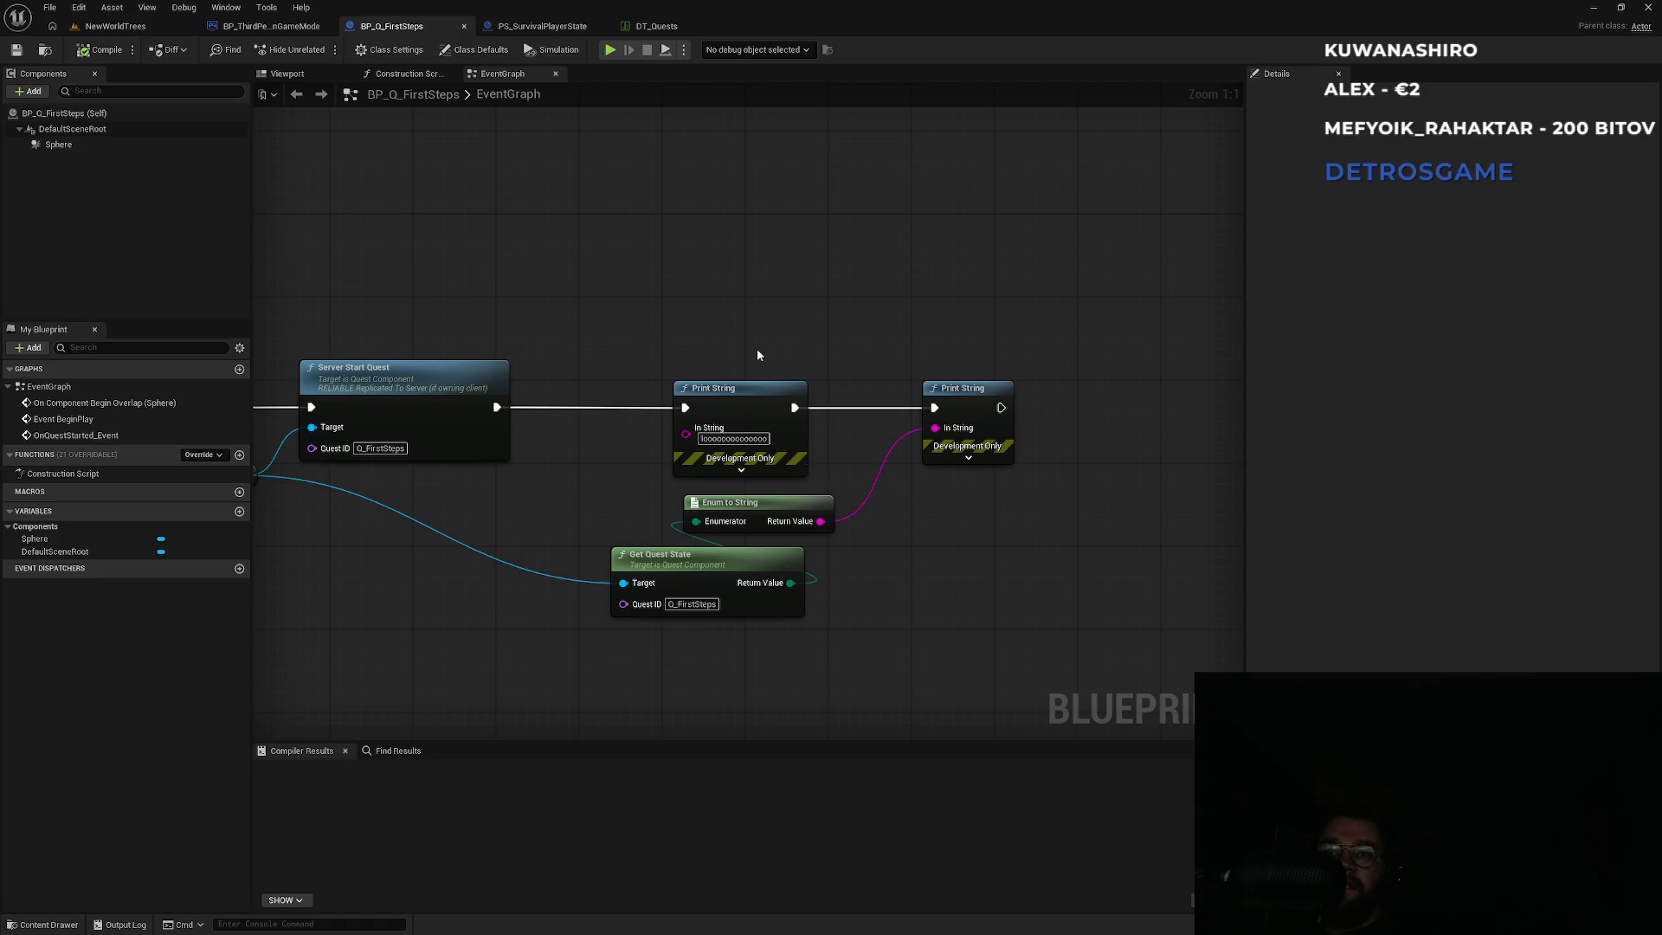
{"action": "left_click_drag", "start_coordinate": [660, 323], "coordinate": [808, 292]}
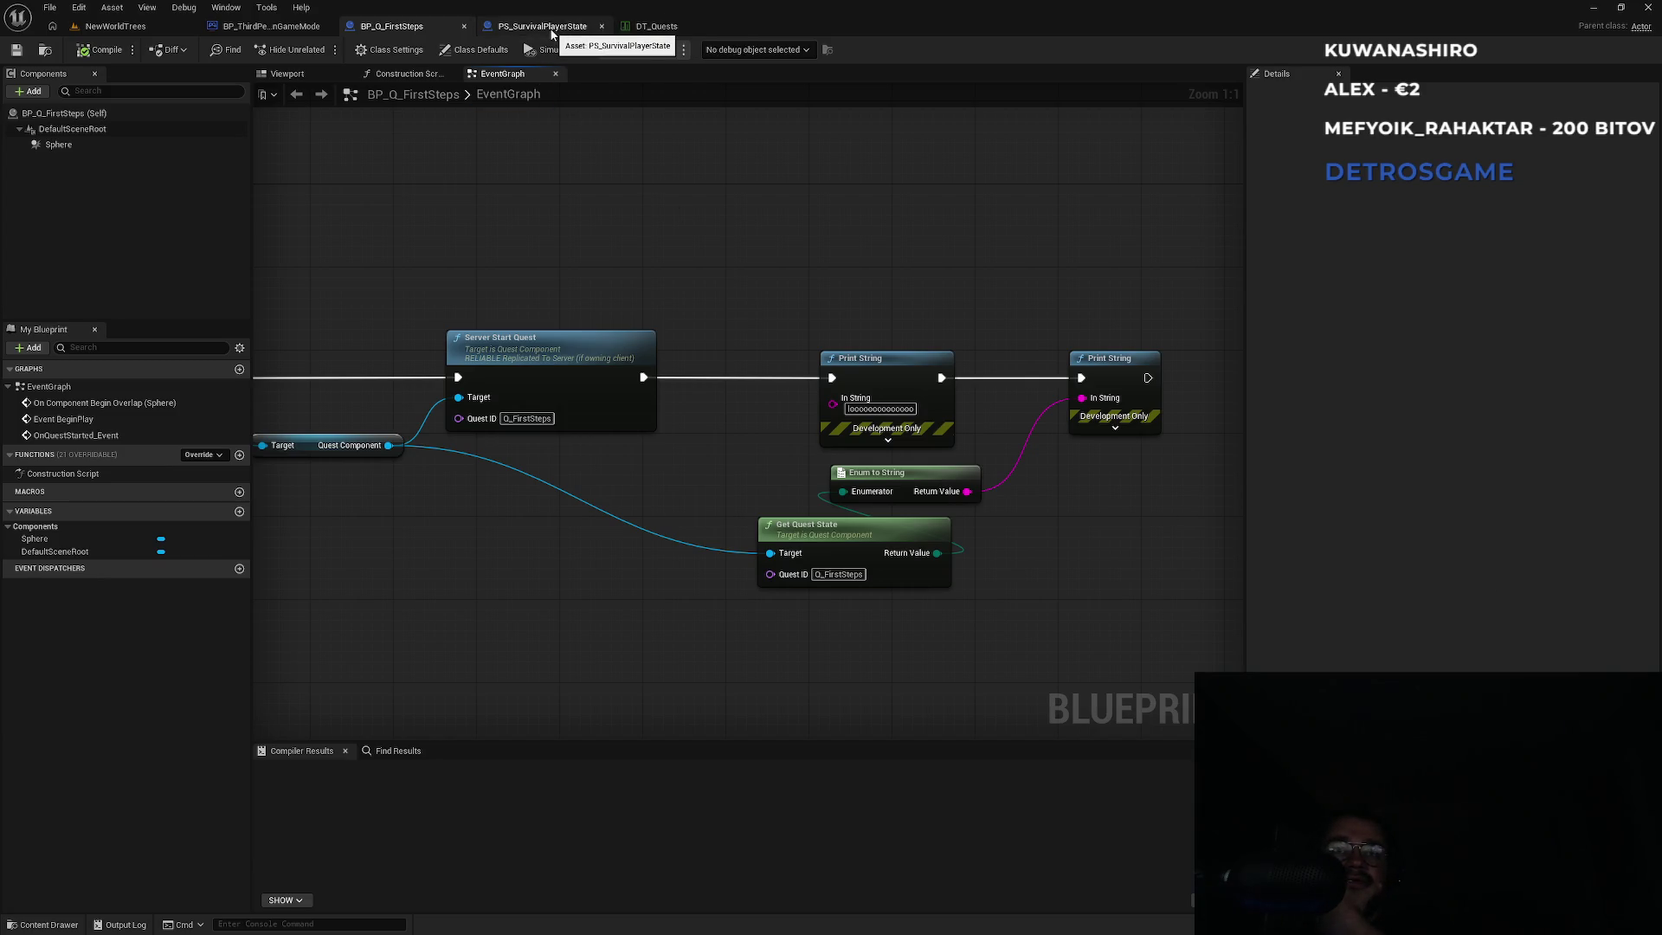
{"action": "key", "text": "super"}
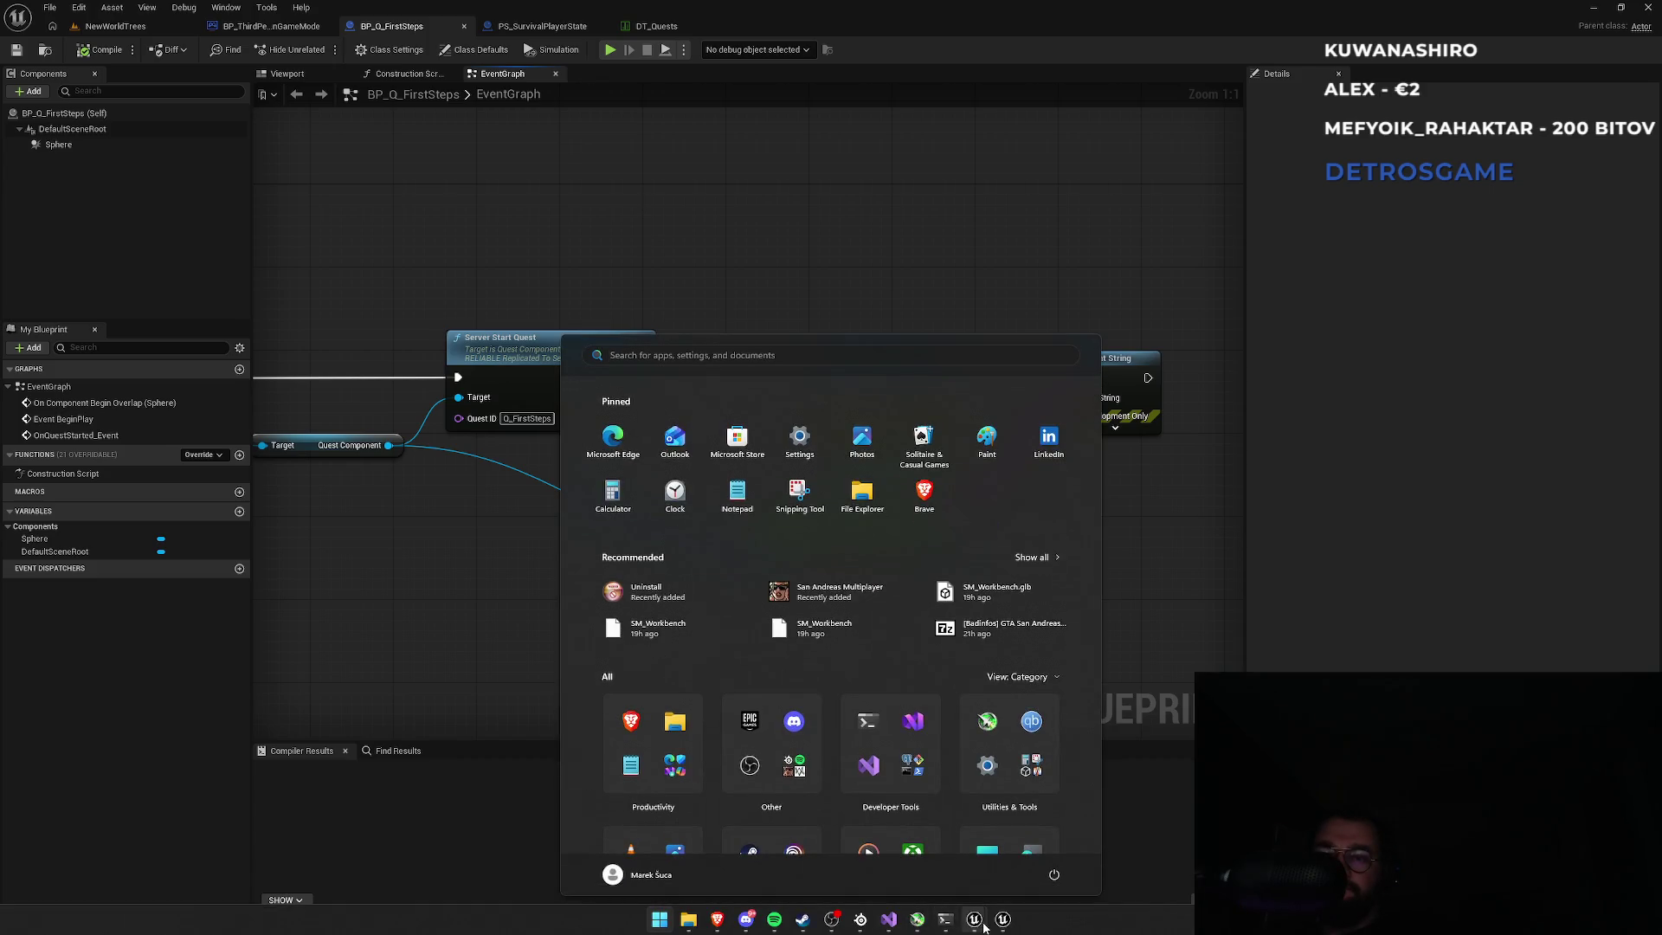
{"action": "mouse_move", "coordinate": [985, 928]}
{"action": "left_click", "coordinate": [889, 919]}
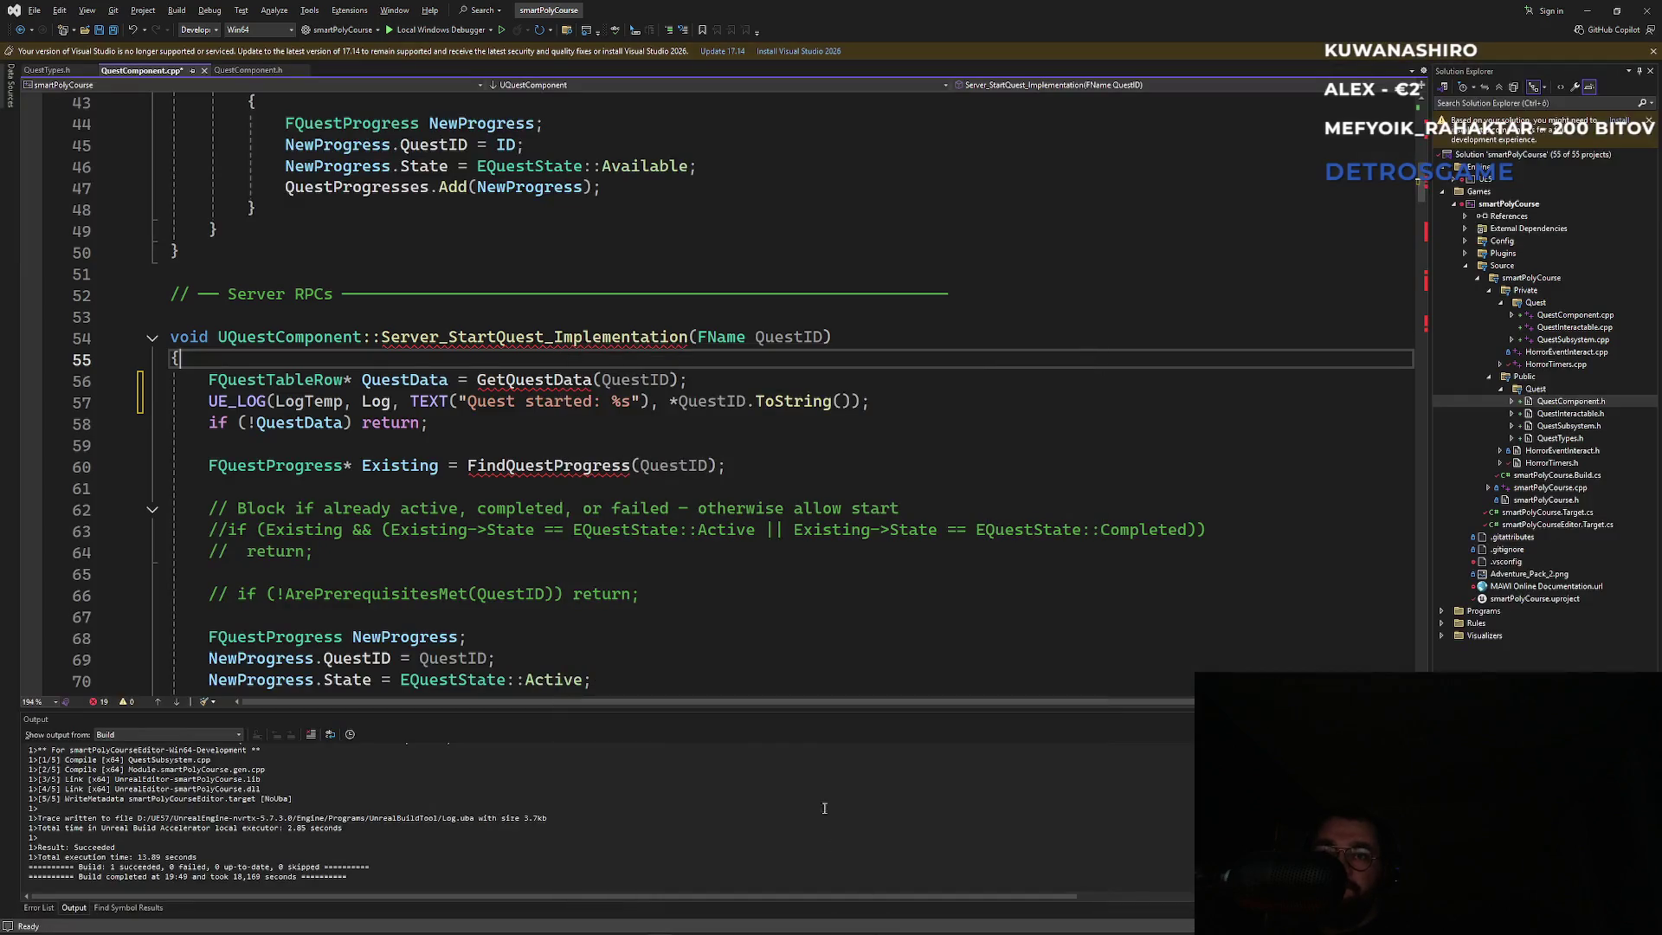
Move the UE_LOG "Quest started: %s" line from line 57 to below the if (!QuestData) return; check.
{"action": "left_click", "coordinate": [729, 374]}
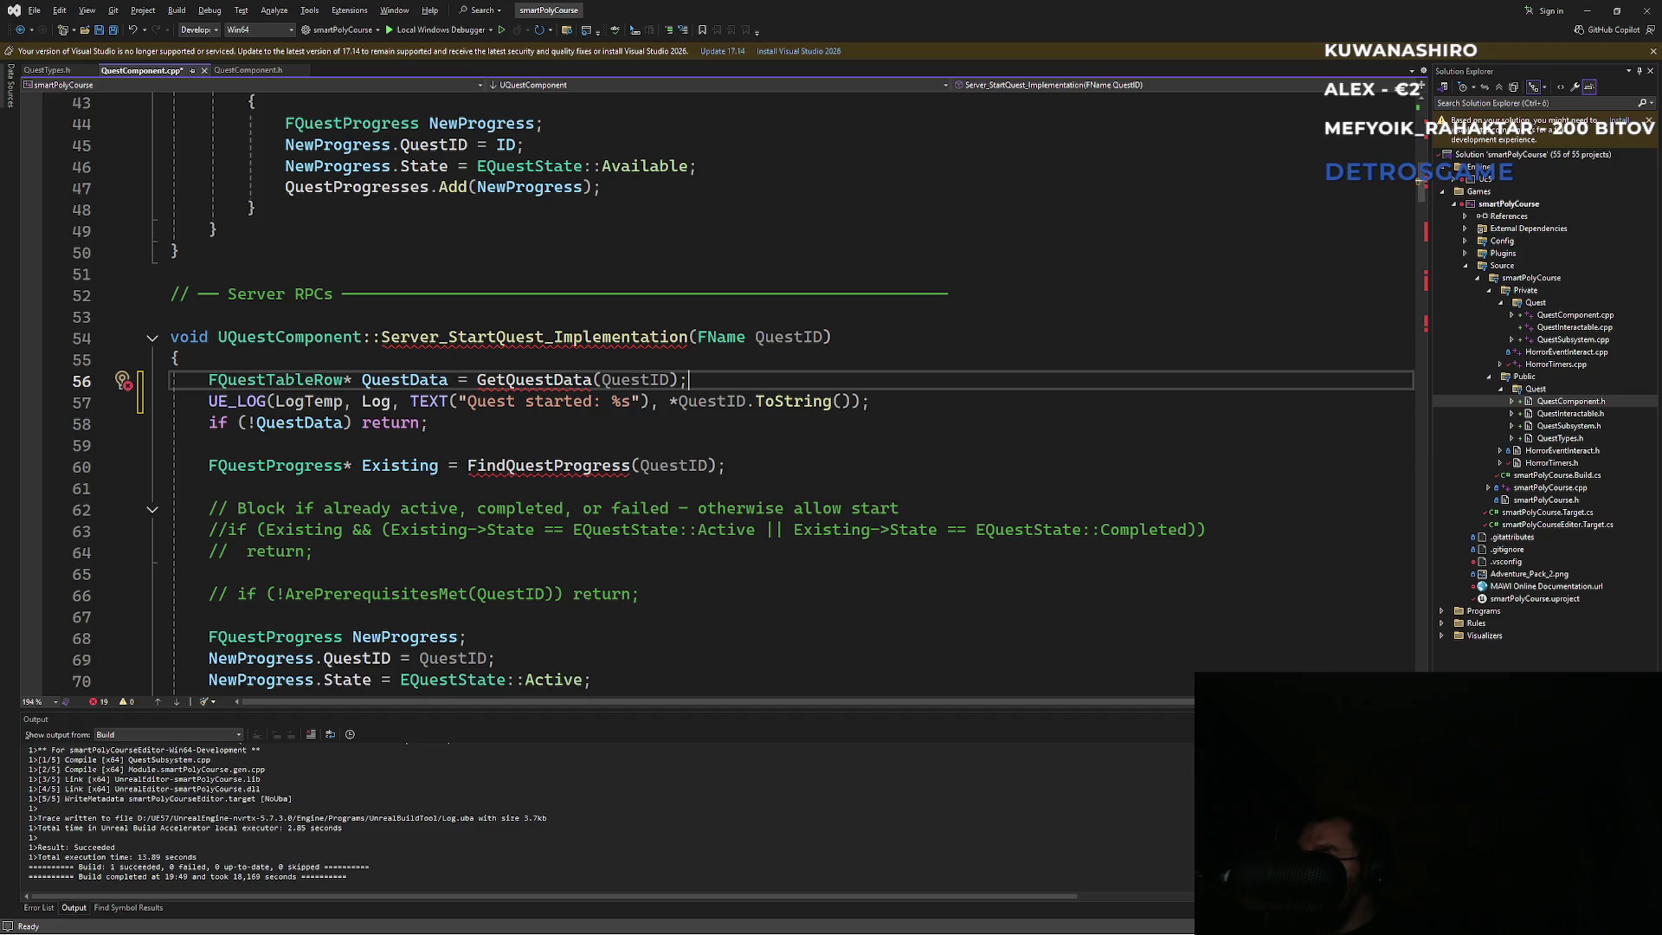
{"action": "left_click", "coordinate": [630, 402]}
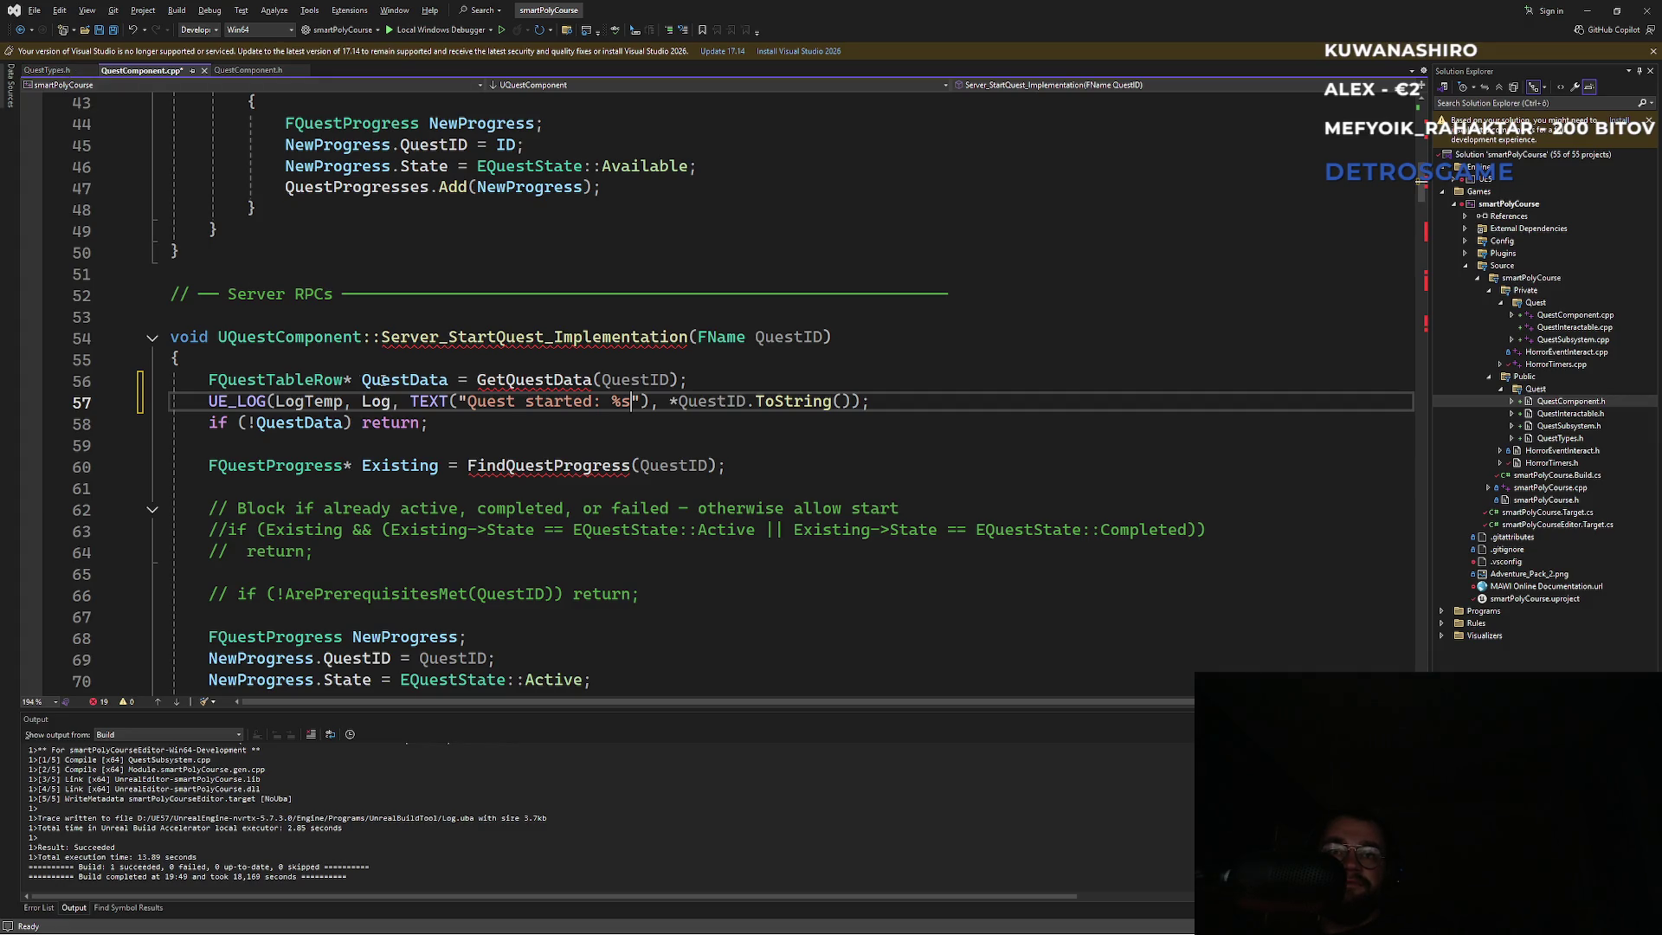
{"action": "left_click", "coordinate": [546, 402]}
{"action": "key", "text": "Home"}
{"action": "key", "text": "shift+End"}
{"action": "key", "text": "ctrl+c"}
{"action": "key", "text": "Delete"}
{"action": "key", "text": "shift+Up"}
{"action": "key", "text": "End"}
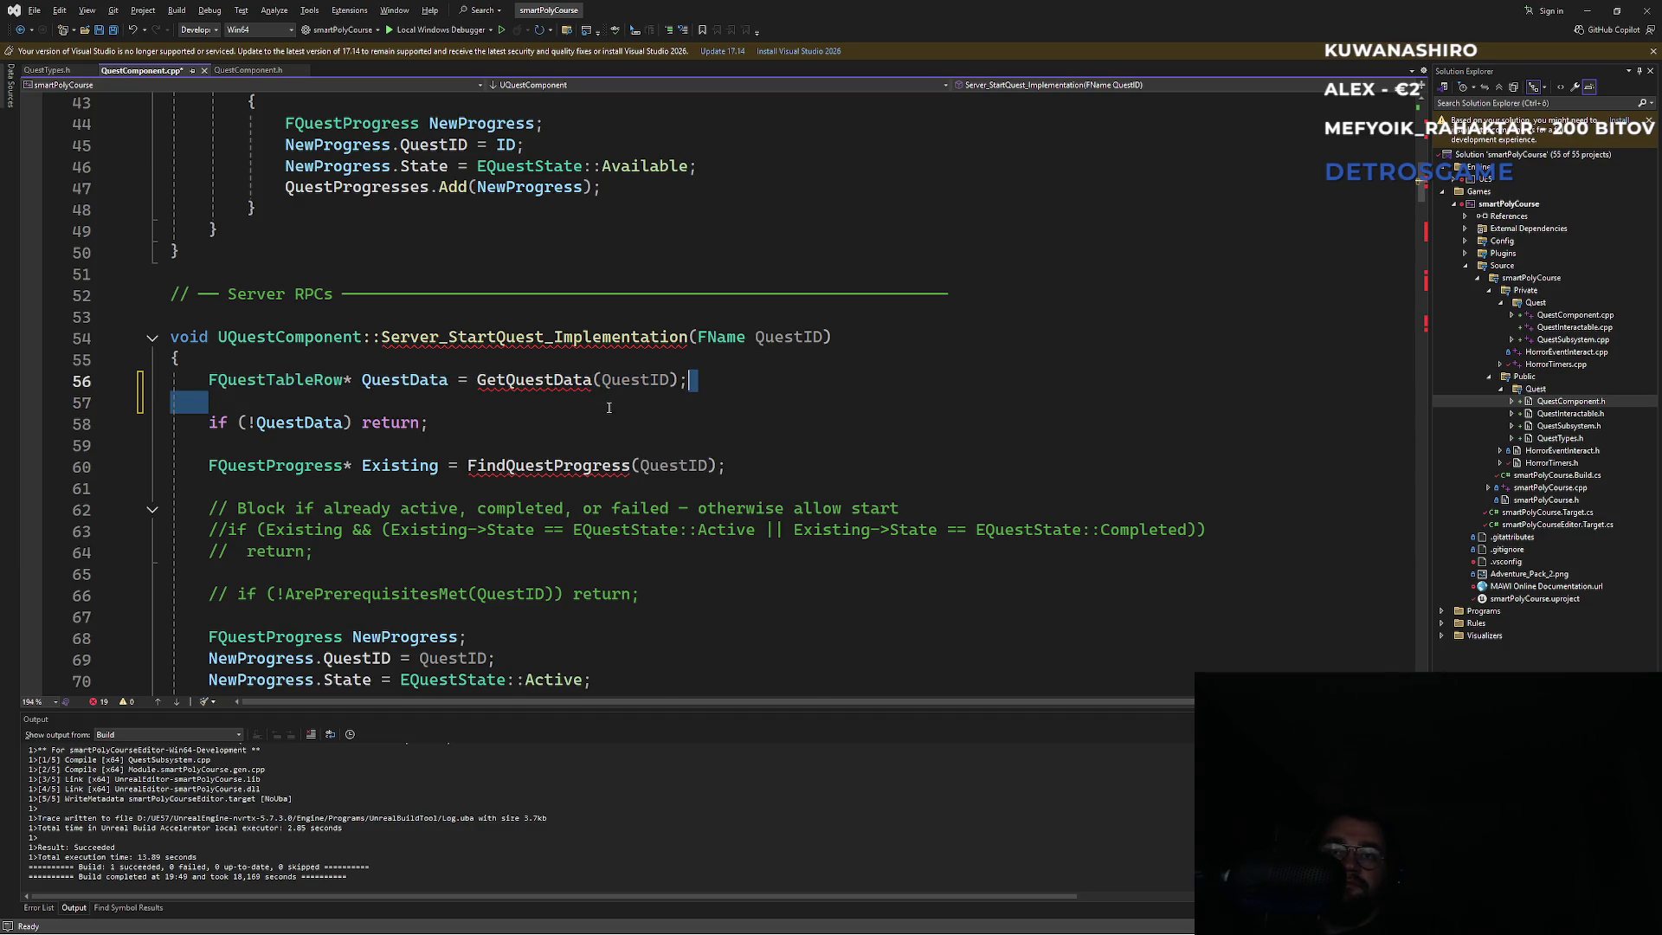
{"action": "key", "text": "Delete"}
{"action": "key", "text": "Down"}
{"action": "key", "text": "Down"}
{"action": "key", "text": "Return"}
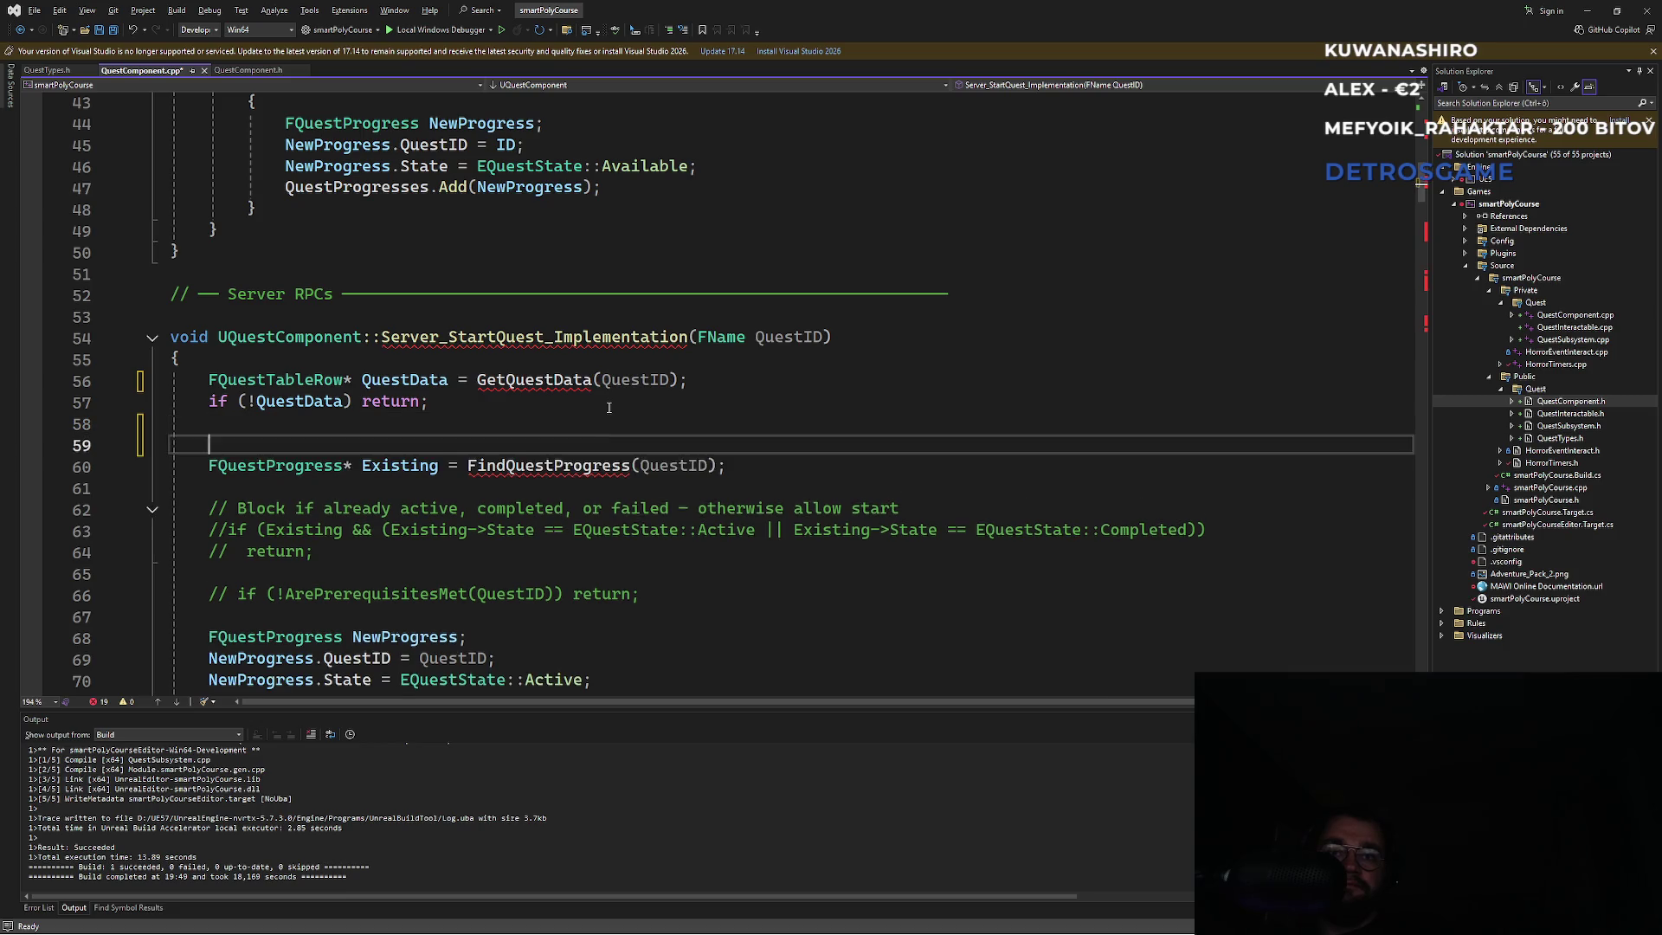
{"action": "key", "text": "ctrl+v"}
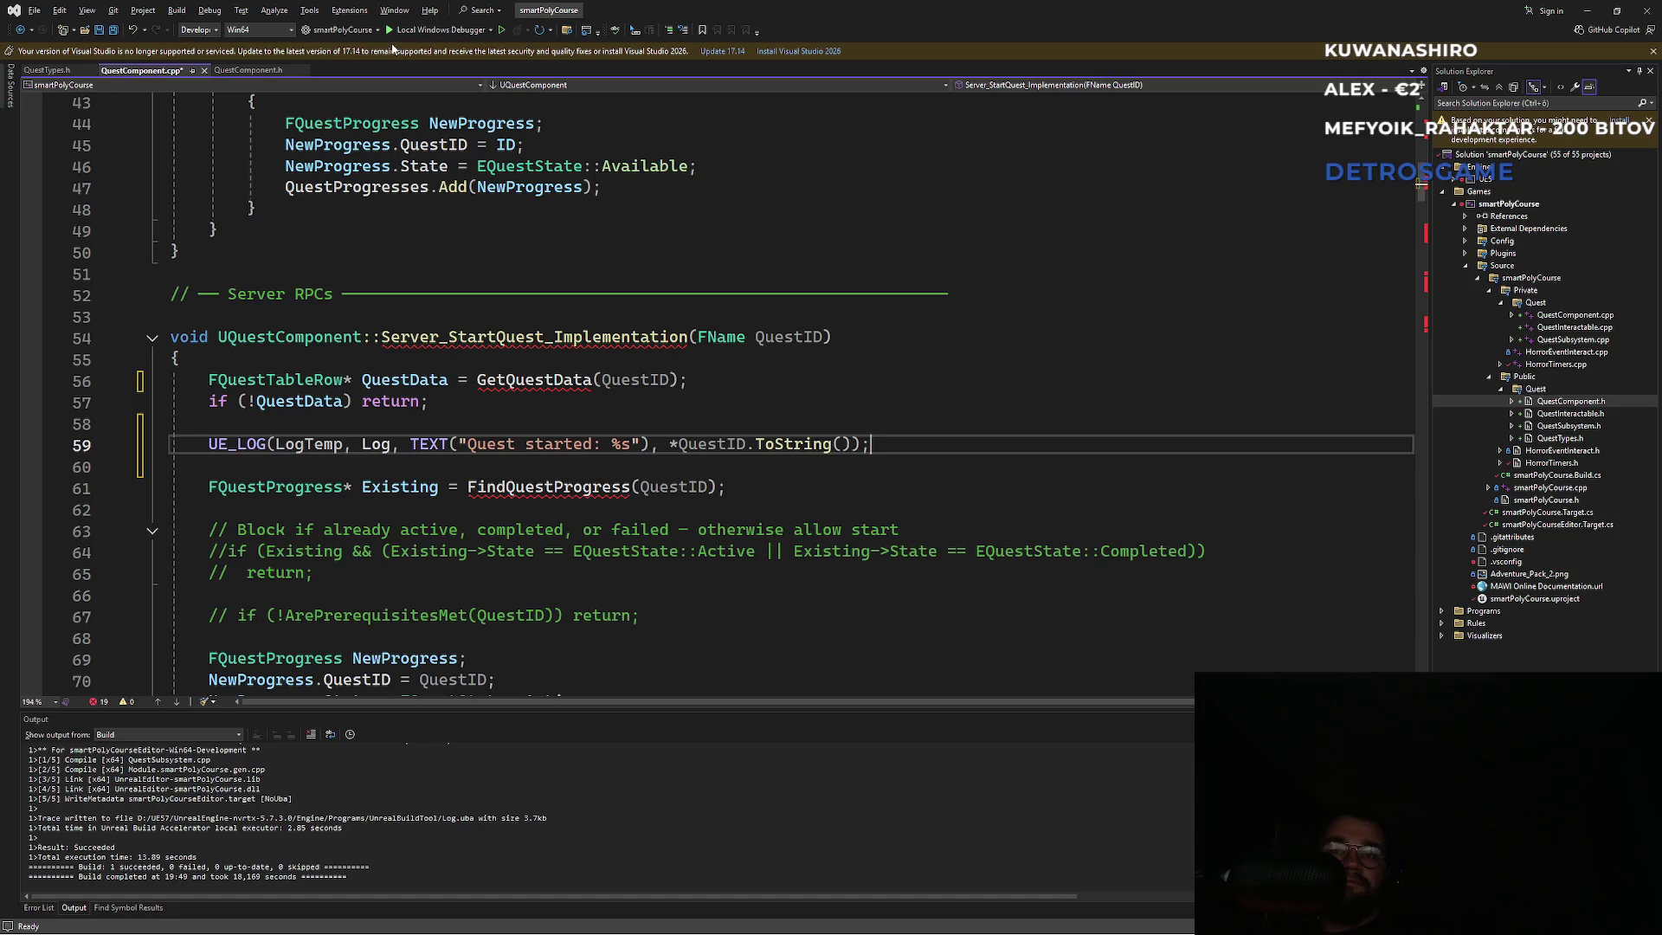
Save QuestComponent.cpp and switch back to the Unreal Editor.
{"action": "left_click", "coordinate": [781, 420]}
{"action": "key", "text": "ctrl+s"}
{"action": "key", "text": "super"}
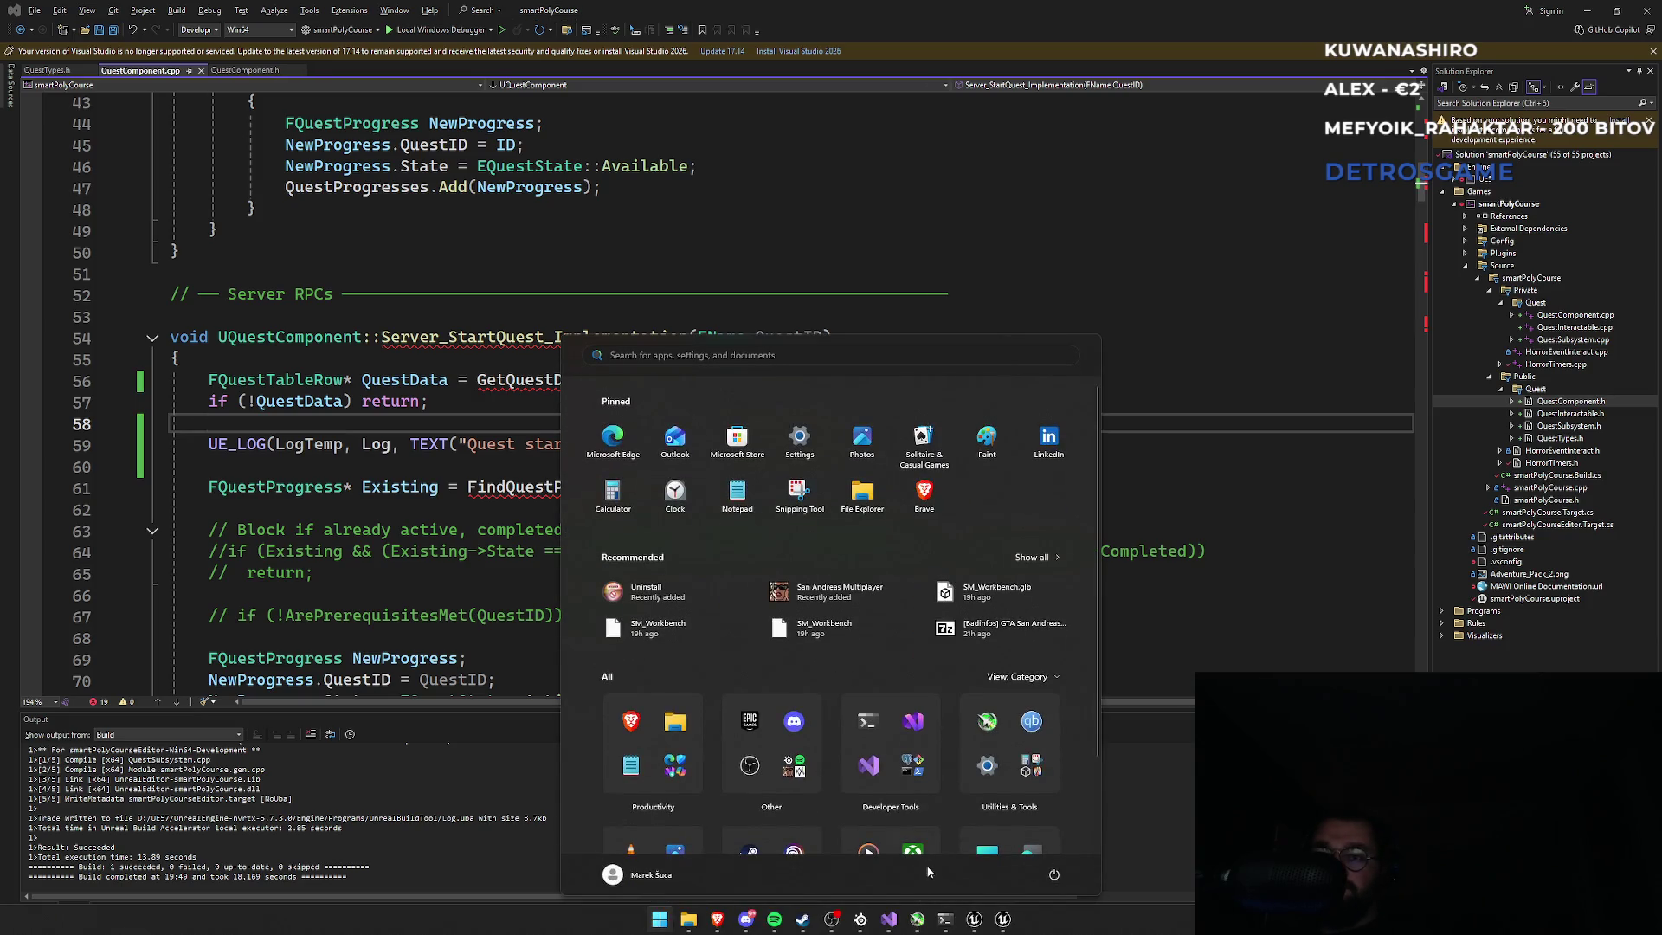
{"action": "mouse_move", "coordinate": [967, 924]}
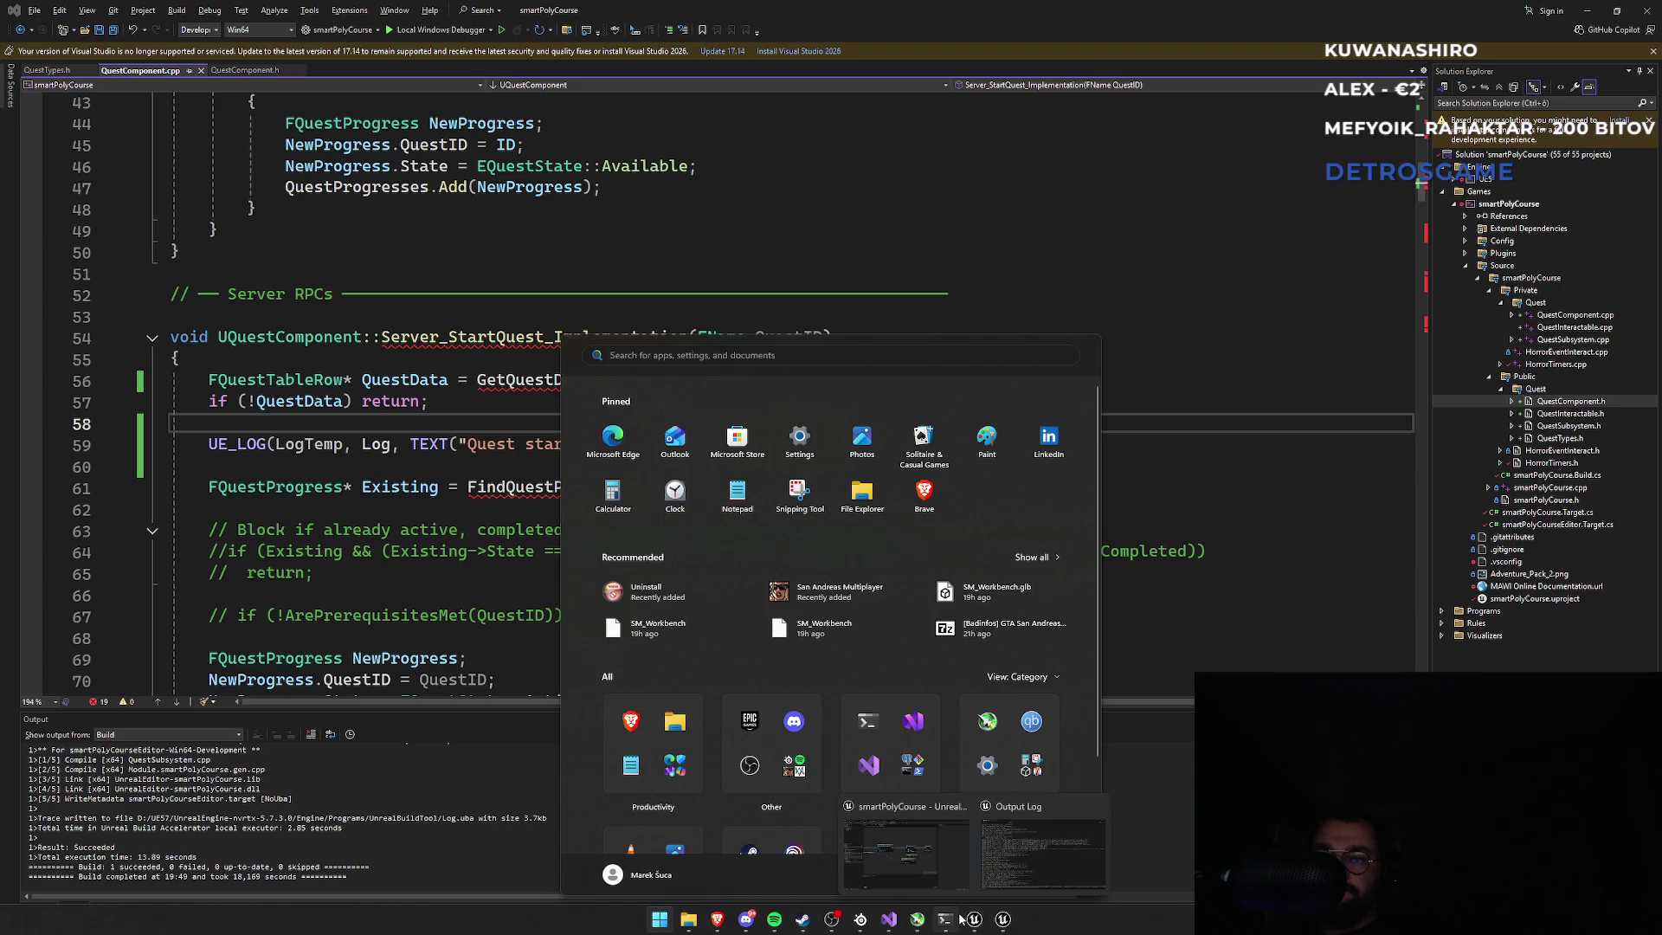
{"action": "left_click", "coordinate": [907, 853]}
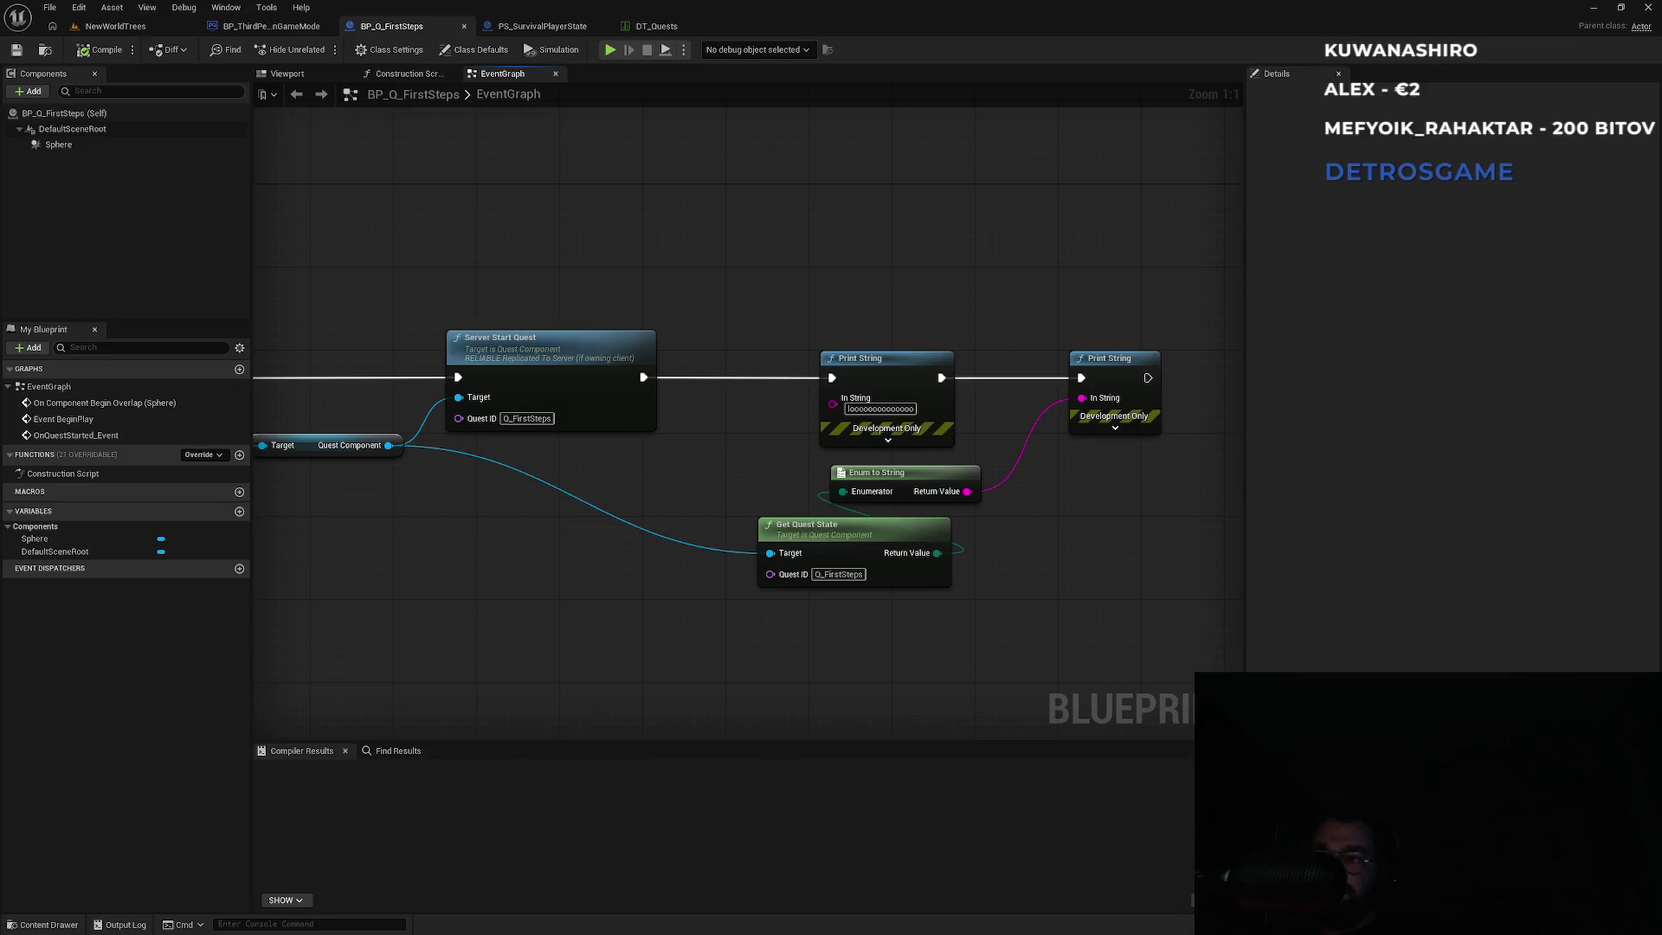
Go to the NewWorldTrees level tab, briefly cycle through windows, then come back to Unreal.
{"action": "left_click", "coordinate": [136, 27]}
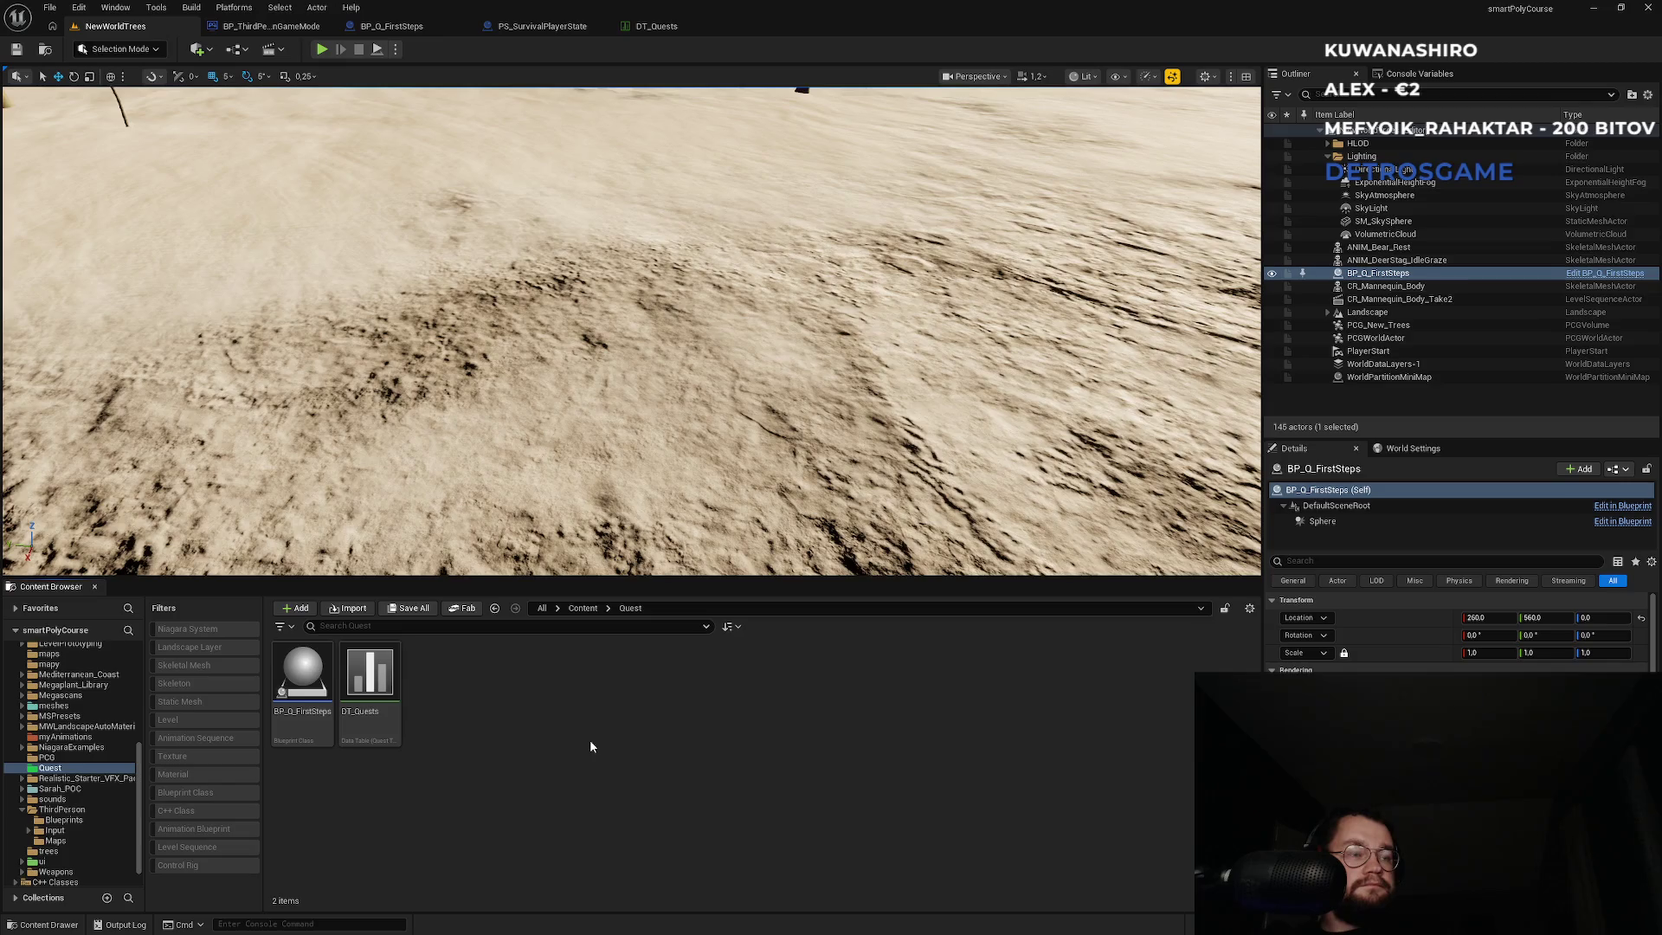
{"action": "key", "text": "alt+Tab"}
{"action": "key", "text": "alt+Tab"}
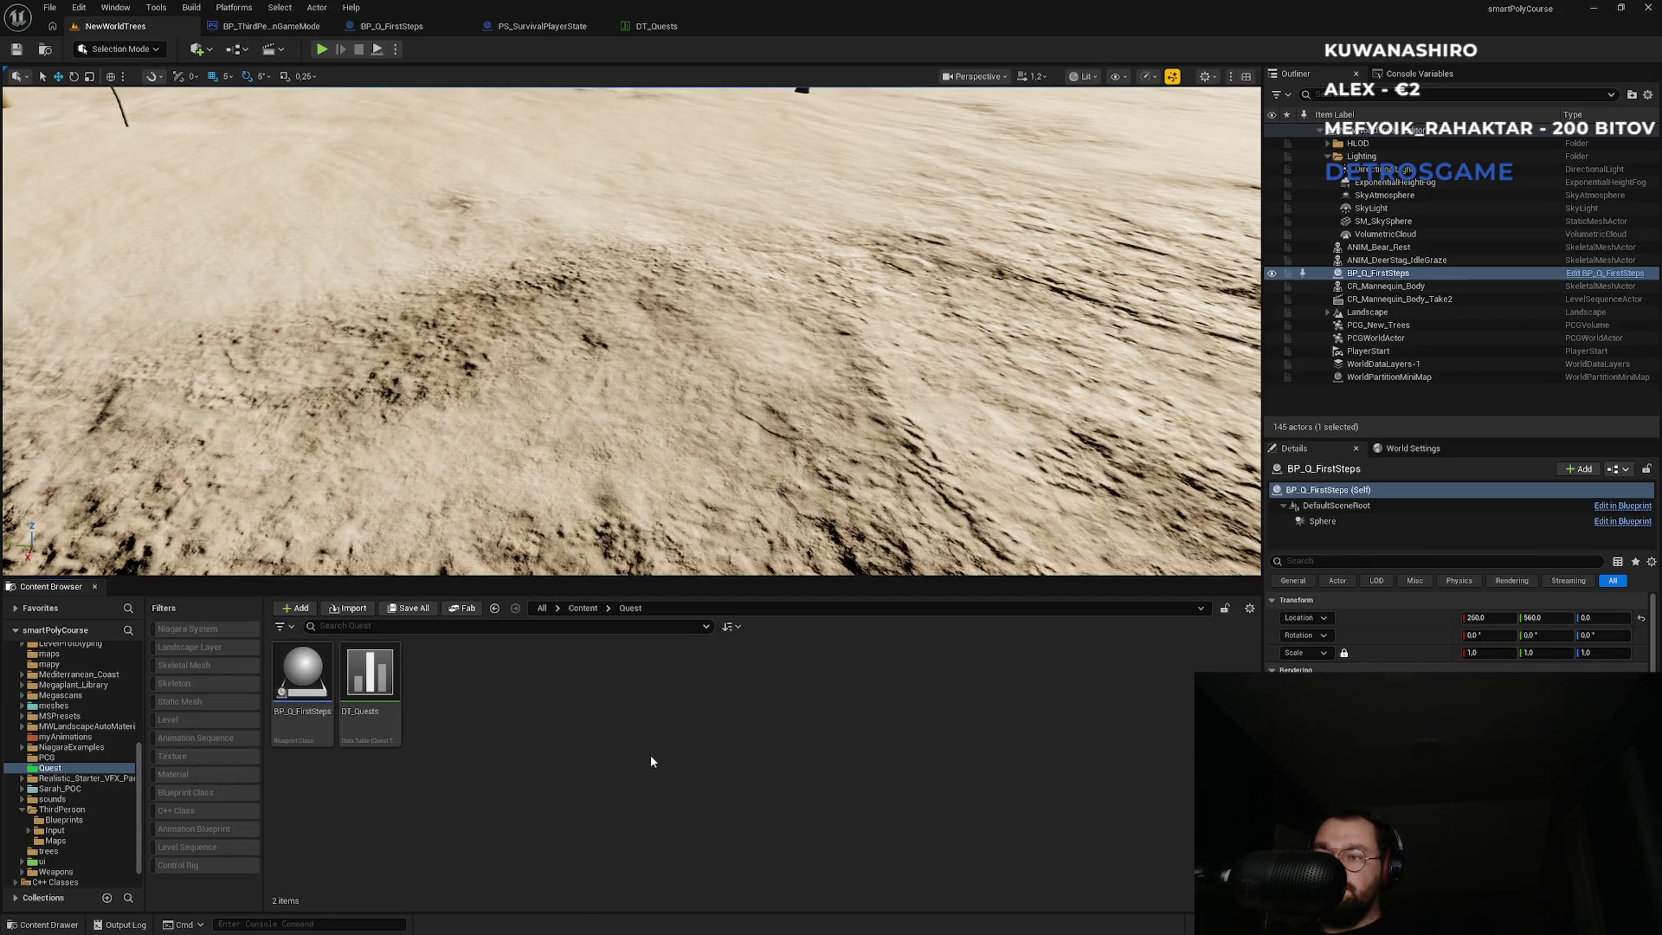
{"action": "key", "text": "super"}
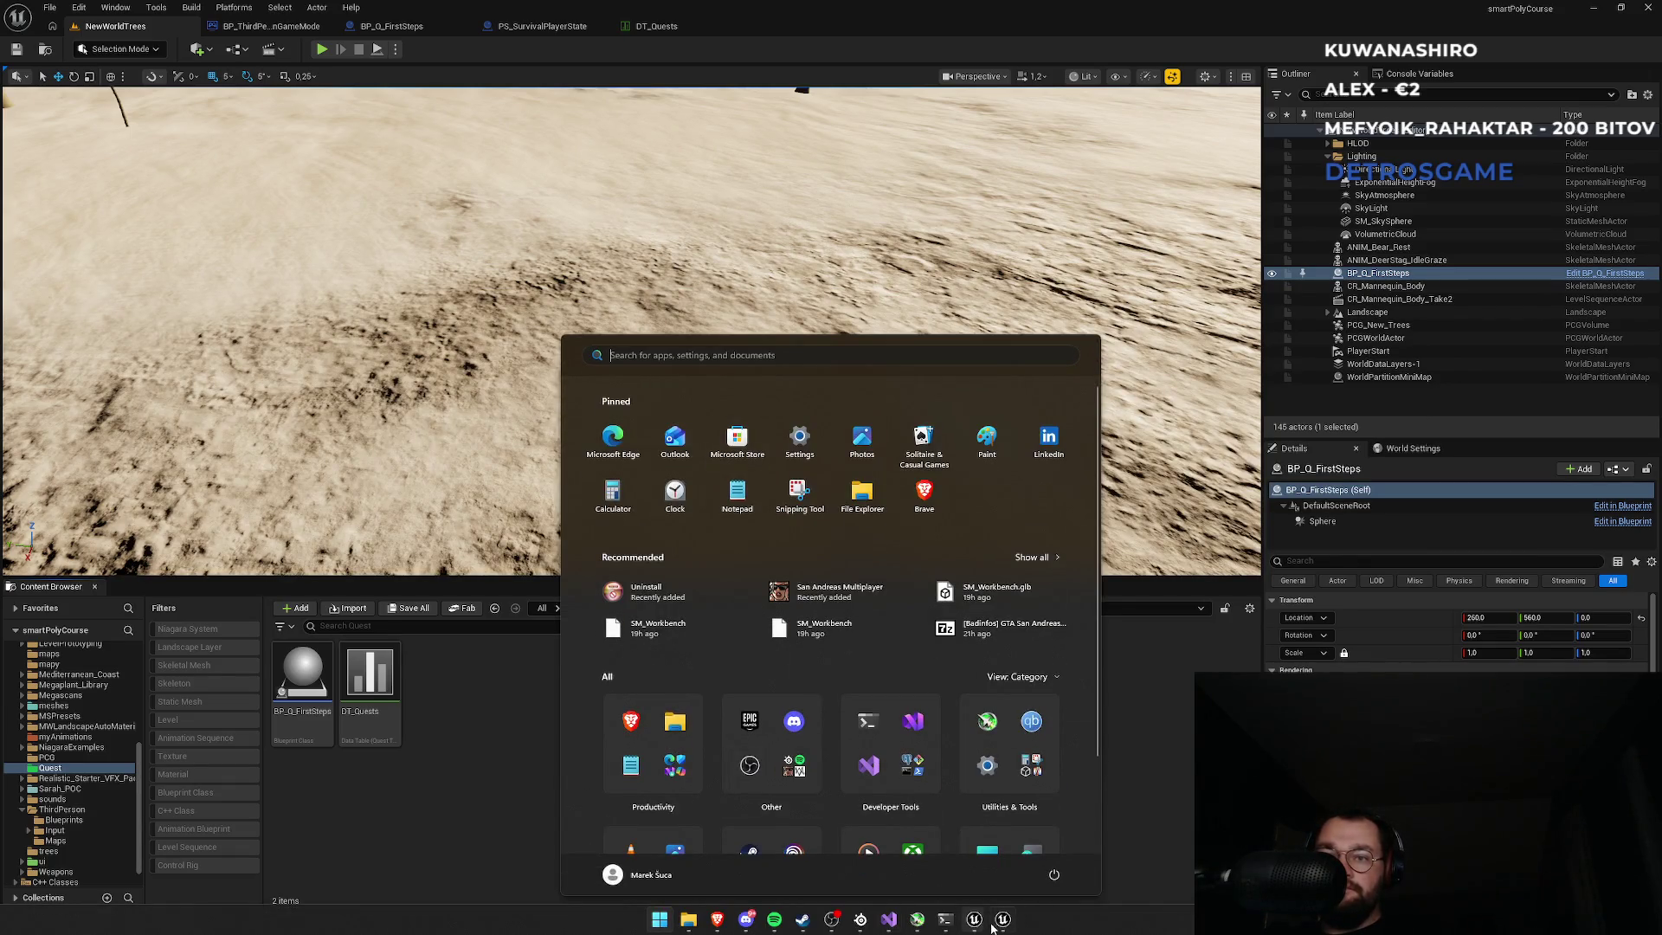
{"action": "left_click", "coordinate": [1001, 920]}
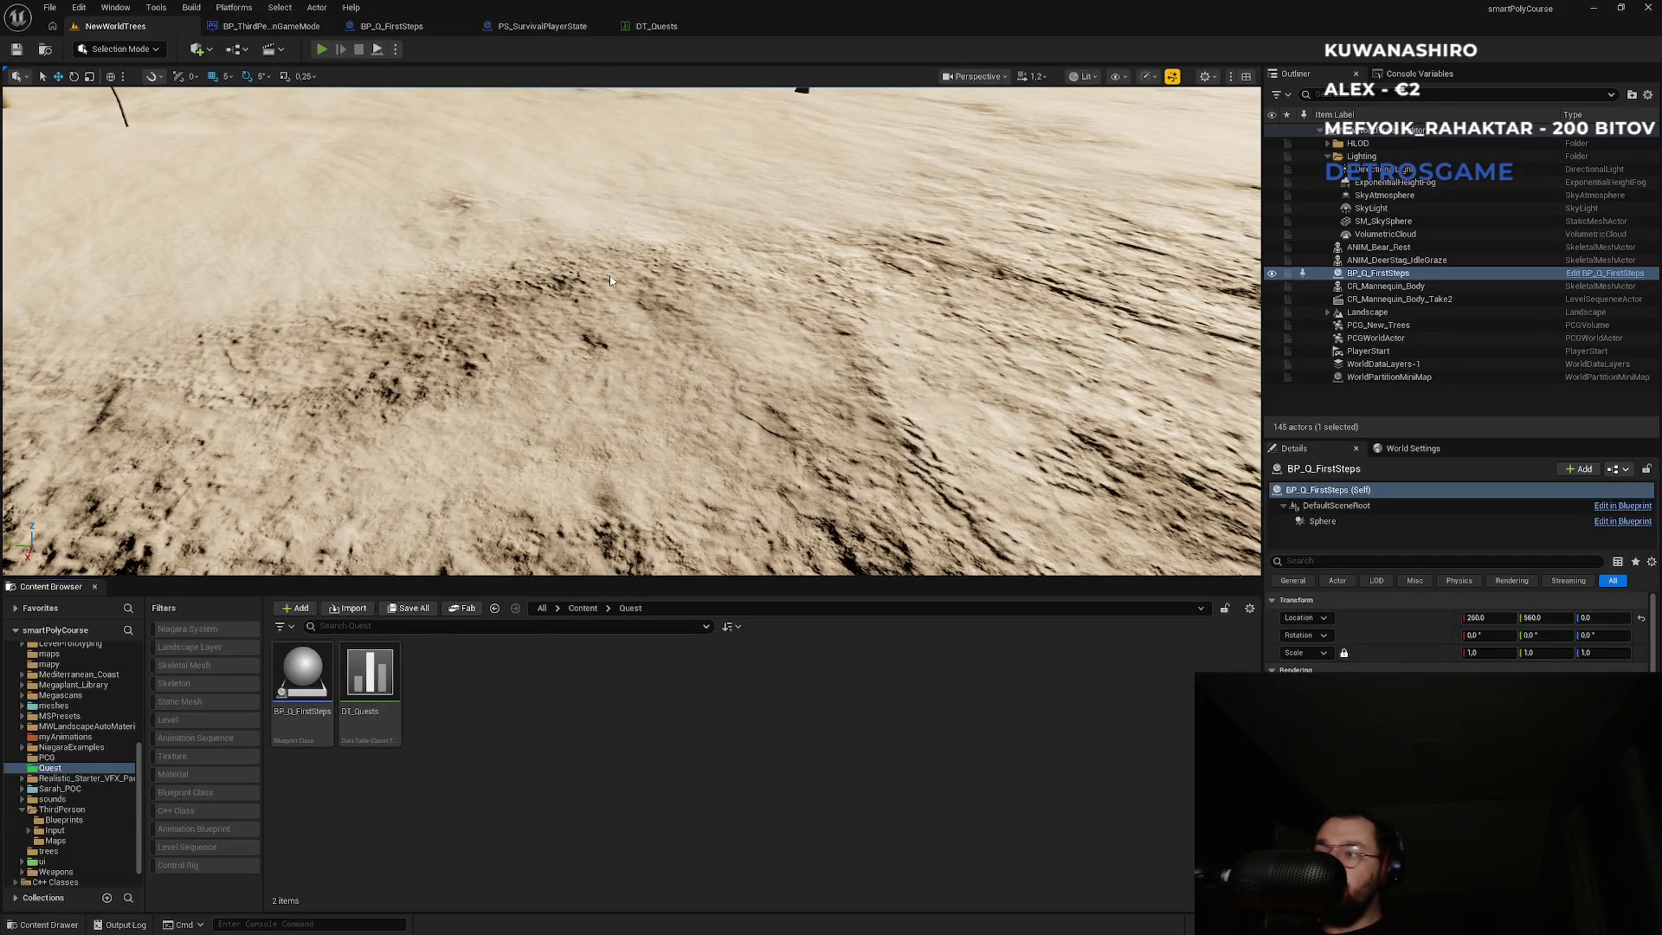
Walk and sprint the character to the objective until 'Quest Completed' prints, then stop and reopen DT_Quests.
{"action": "key", "text": "w"}
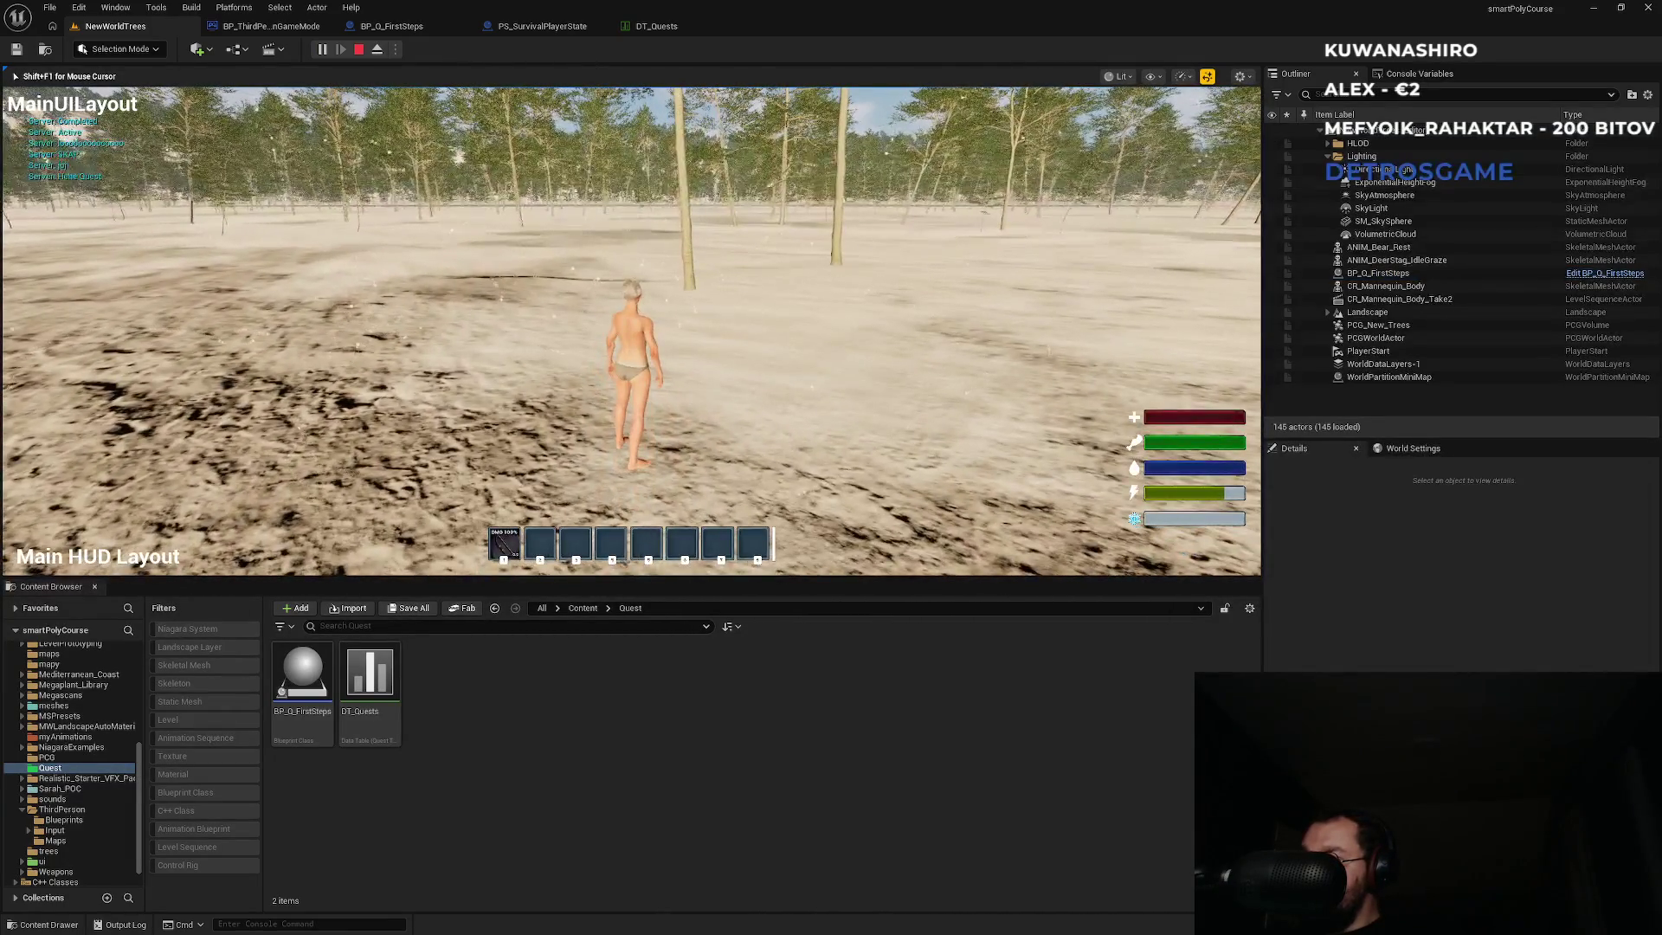
{"action": "key", "text": "w"}
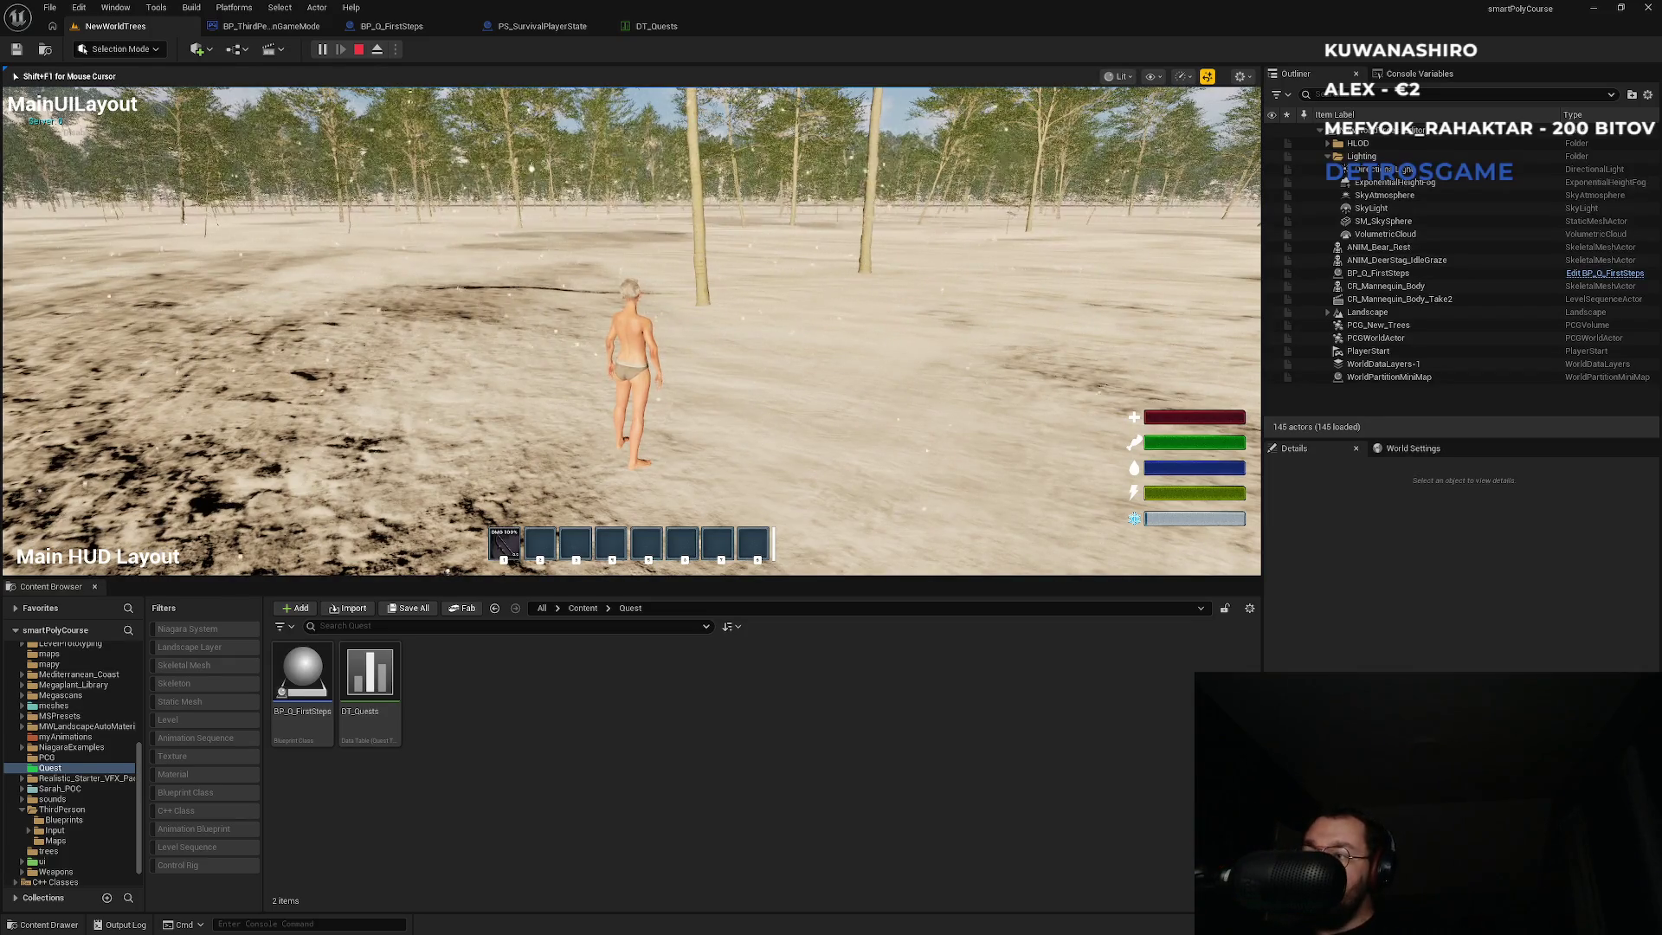
{"action": "key", "text": "shift+w"}
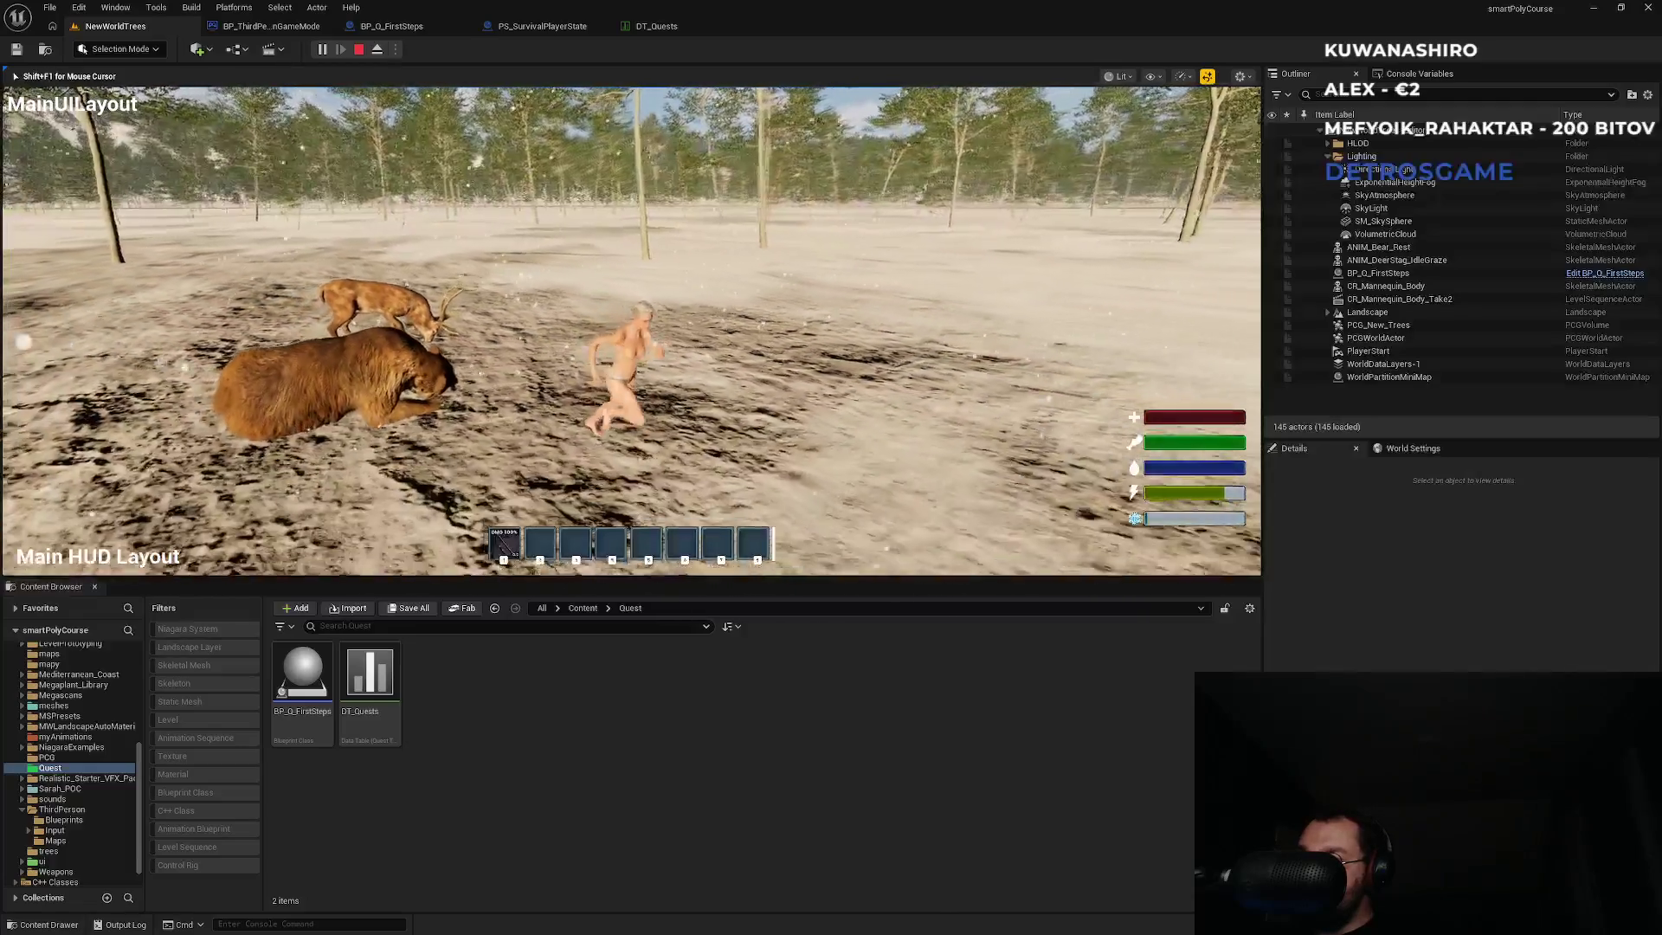
{"action": "key", "text": "shift+w"}
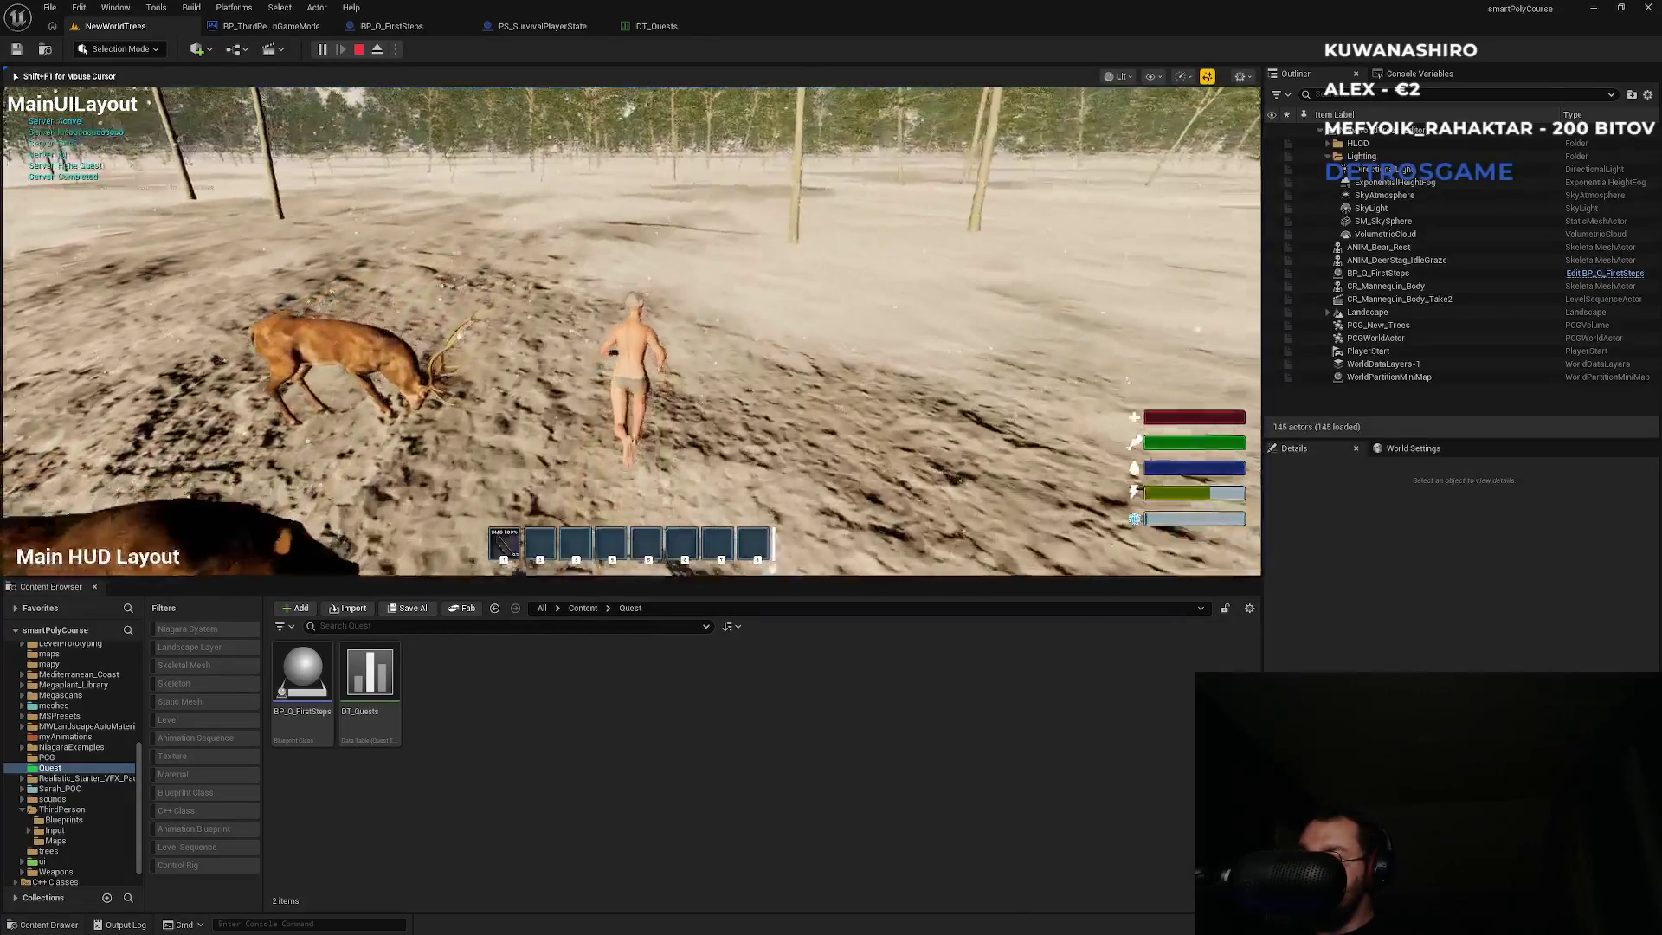
{"action": "key", "text": "w"}
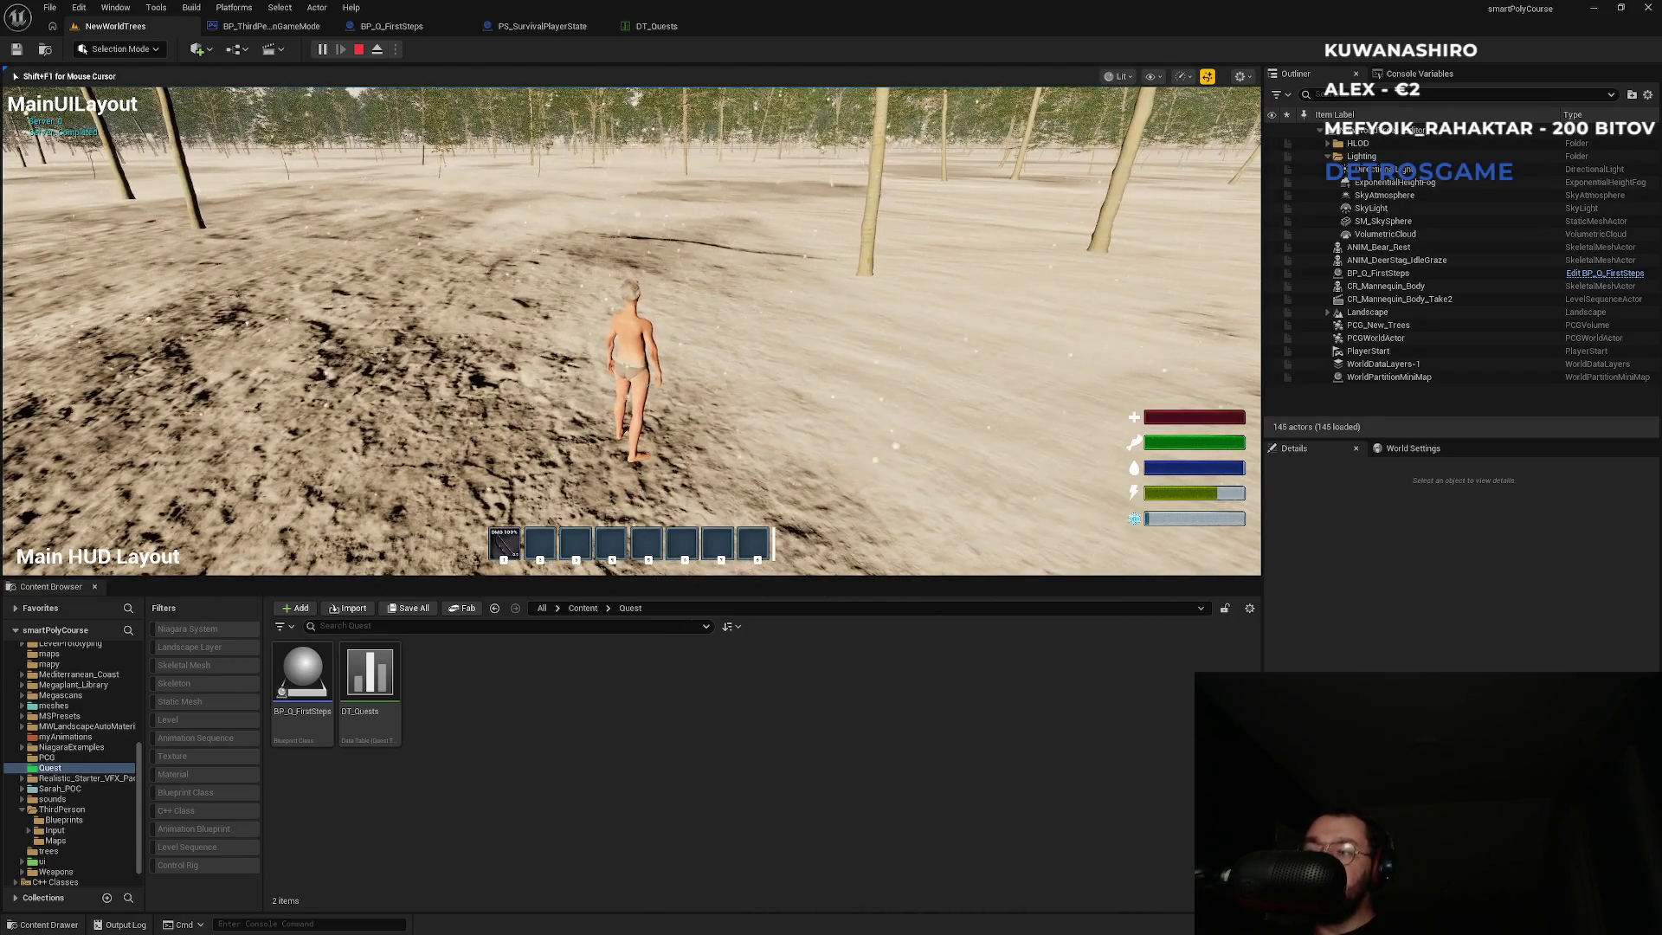
{"action": "key", "text": "Escape"}
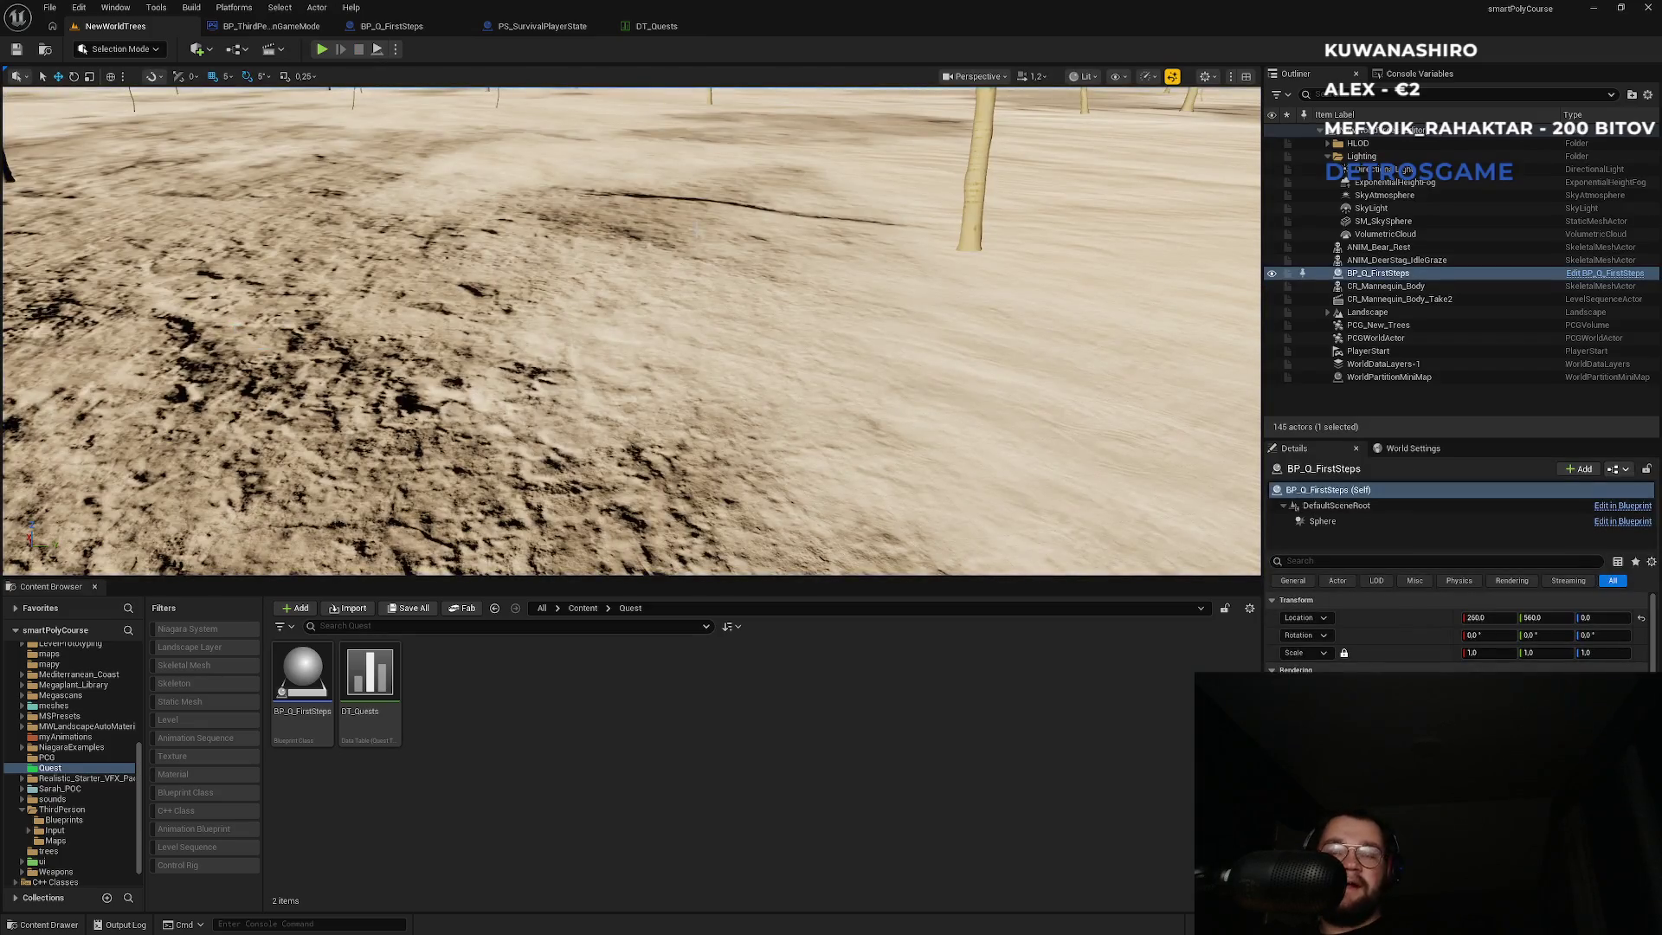
{"action": "left_click", "coordinate": [652, 27]}
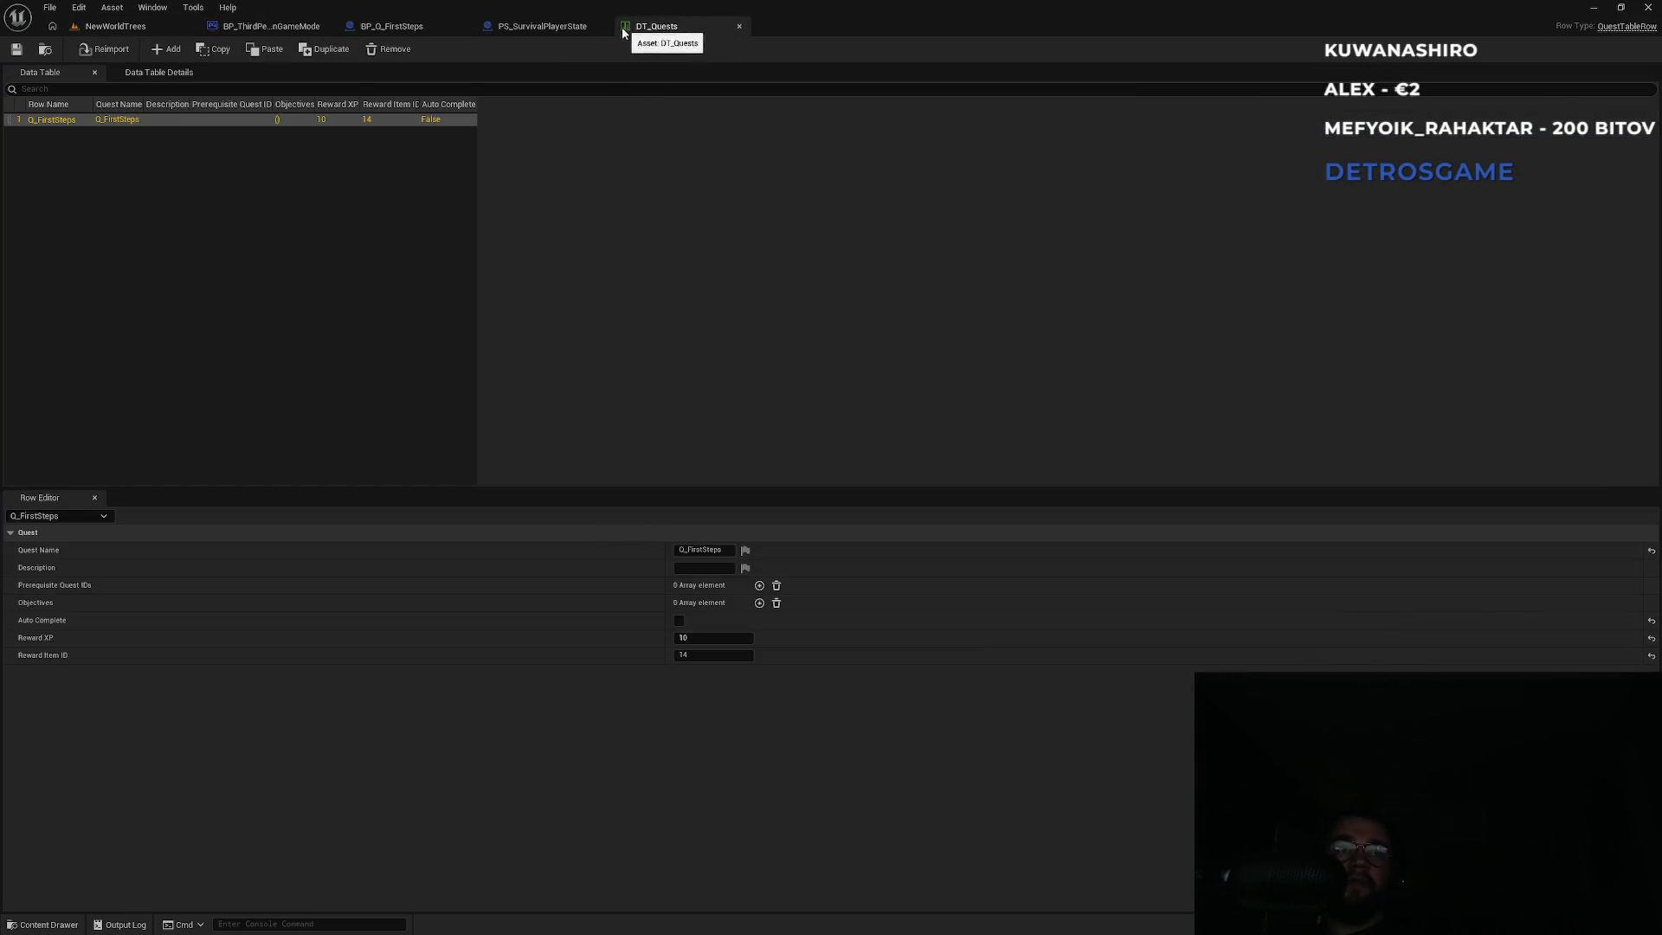
Line up Set Quest Data Table, Initialize Available Quests and the Quest Component getter after Switch Has Authority.
{"action": "left_click", "coordinate": [550, 24]}
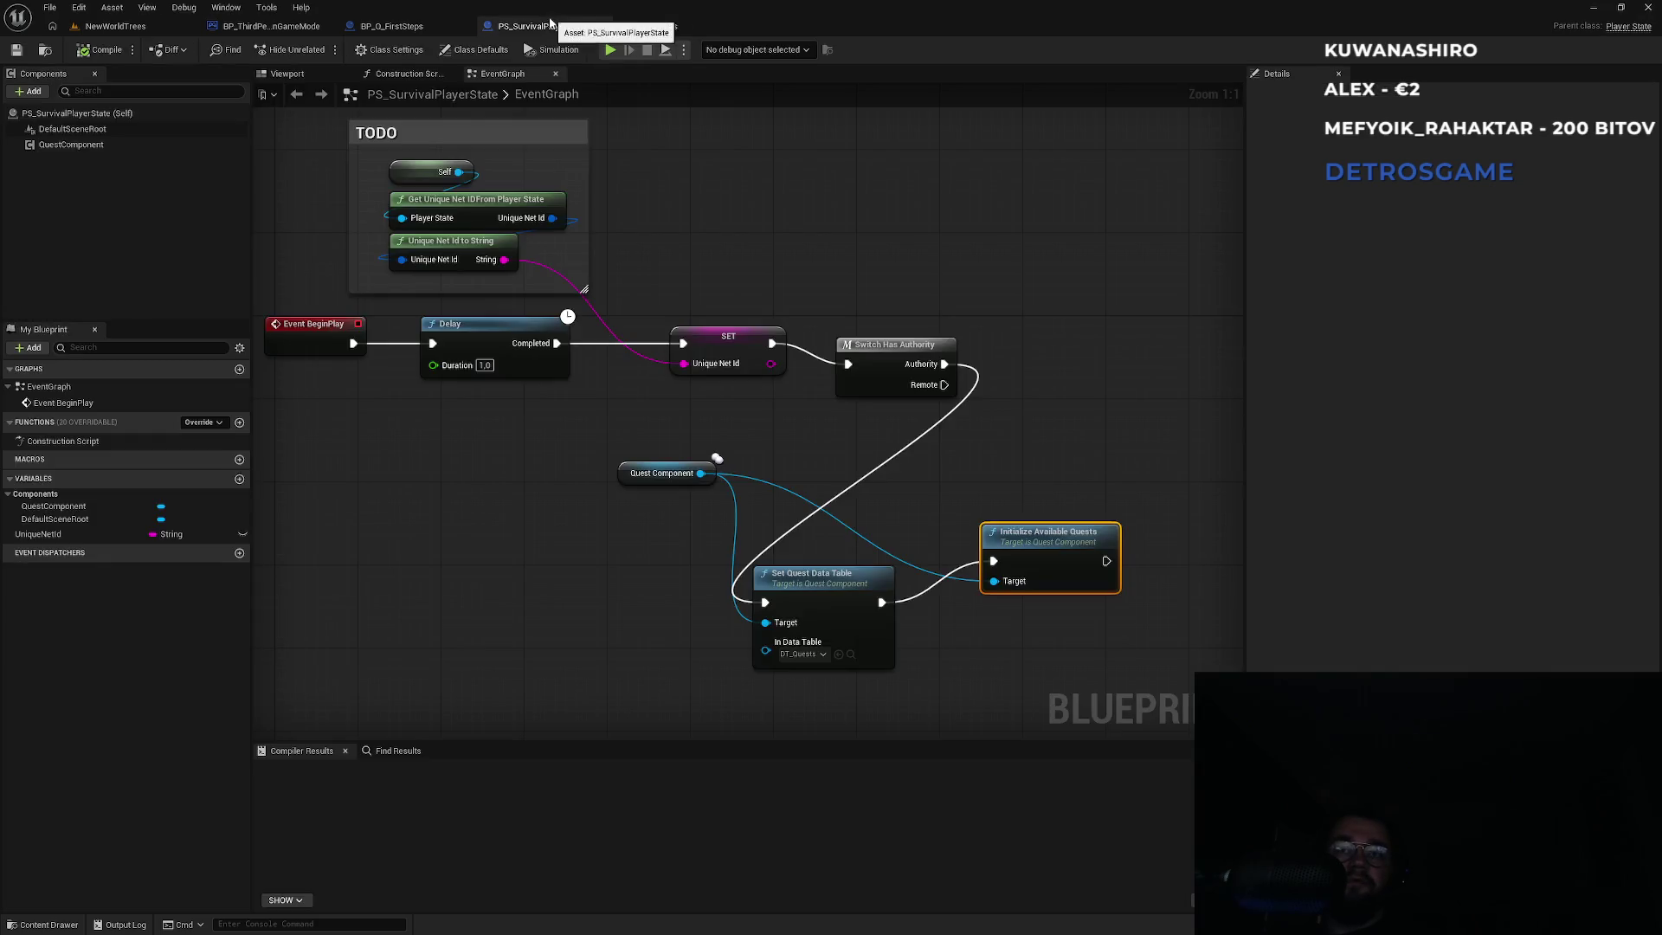
{"action": "mouse_move", "coordinate": [1002, 552]}
{"action": "left_mouse_down"}
{"action": "mouse_move", "coordinate": [783, 577]}
{"action": "mouse_move", "coordinate": [768, 621]}
{"action": "left_mouse_up"}
{"action": "mouse_move", "coordinate": [812, 541]}
{"action": "left_mouse_down"}
{"action": "mouse_move", "coordinate": [619, 618]}
{"action": "mouse_move", "coordinate": [931, 389]}
{"action": "mouse_move", "coordinate": [900, 379]}
{"action": "left_mouse_up"}
{"action": "left_click", "coordinate": [987, 329]}
{"action": "left_click_drag", "start_coordinate": [1065, 364], "coordinate": [1076, 363]}
{"action": "left_click", "coordinate": [996, 329]}
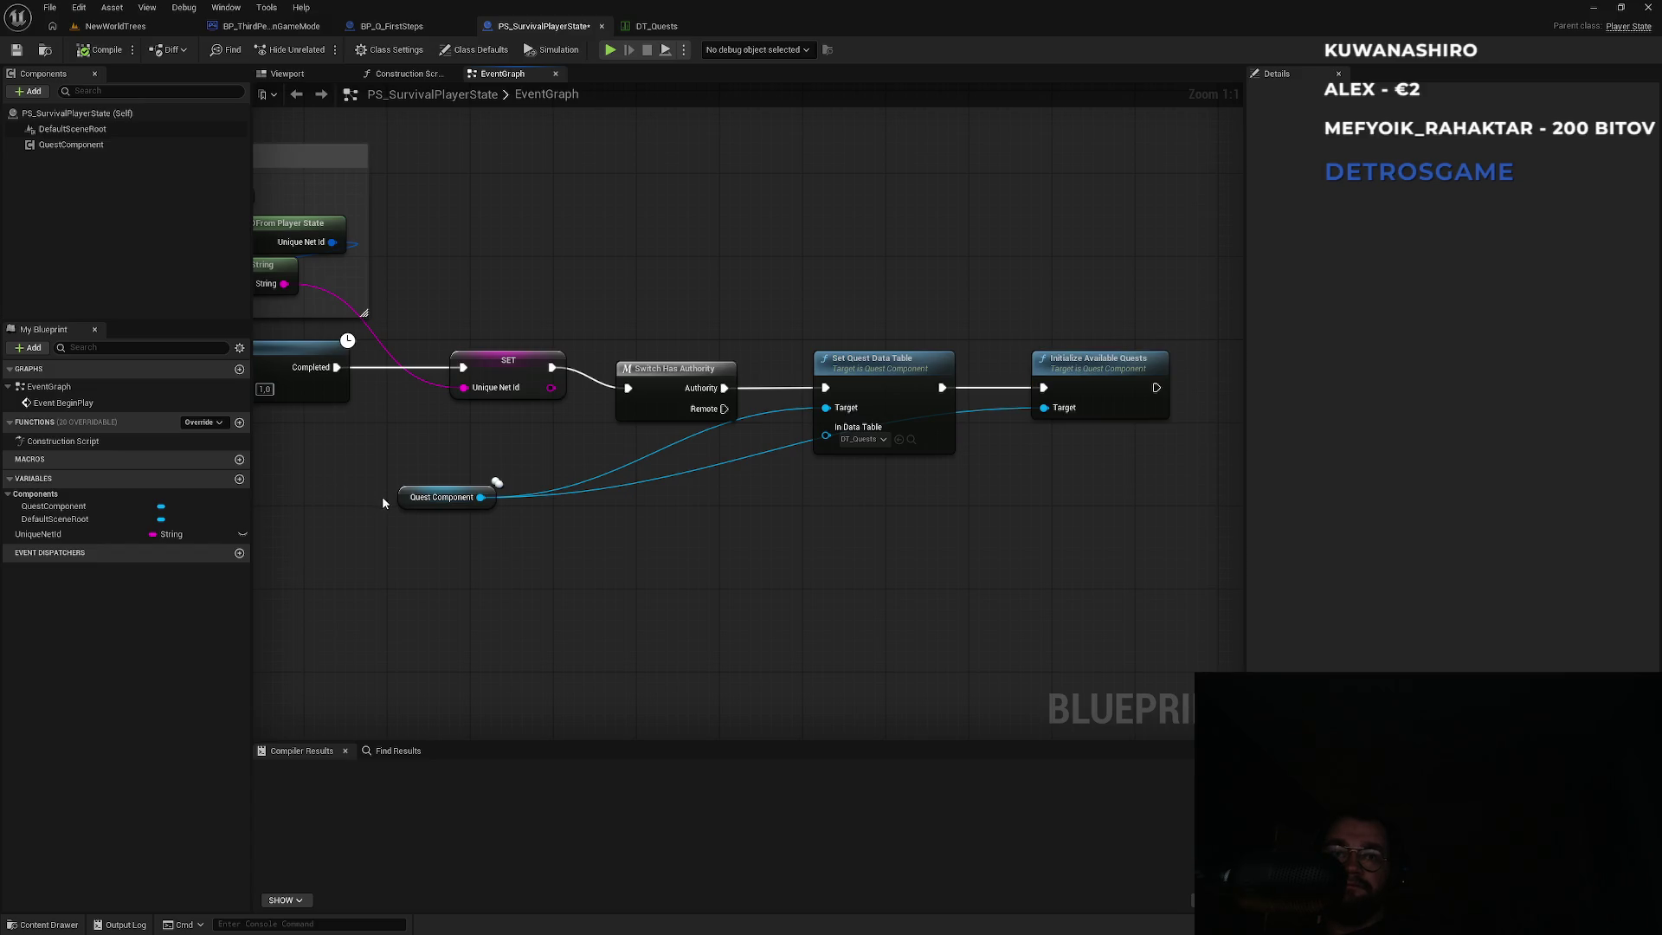
{"action": "mouse_move", "coordinate": [451, 488]}
{"action": "left_mouse_down"}
{"action": "mouse_move", "coordinate": [696, 287]}
{"action": "mouse_move", "coordinate": [669, 311]}
{"action": "left_mouse_up"}
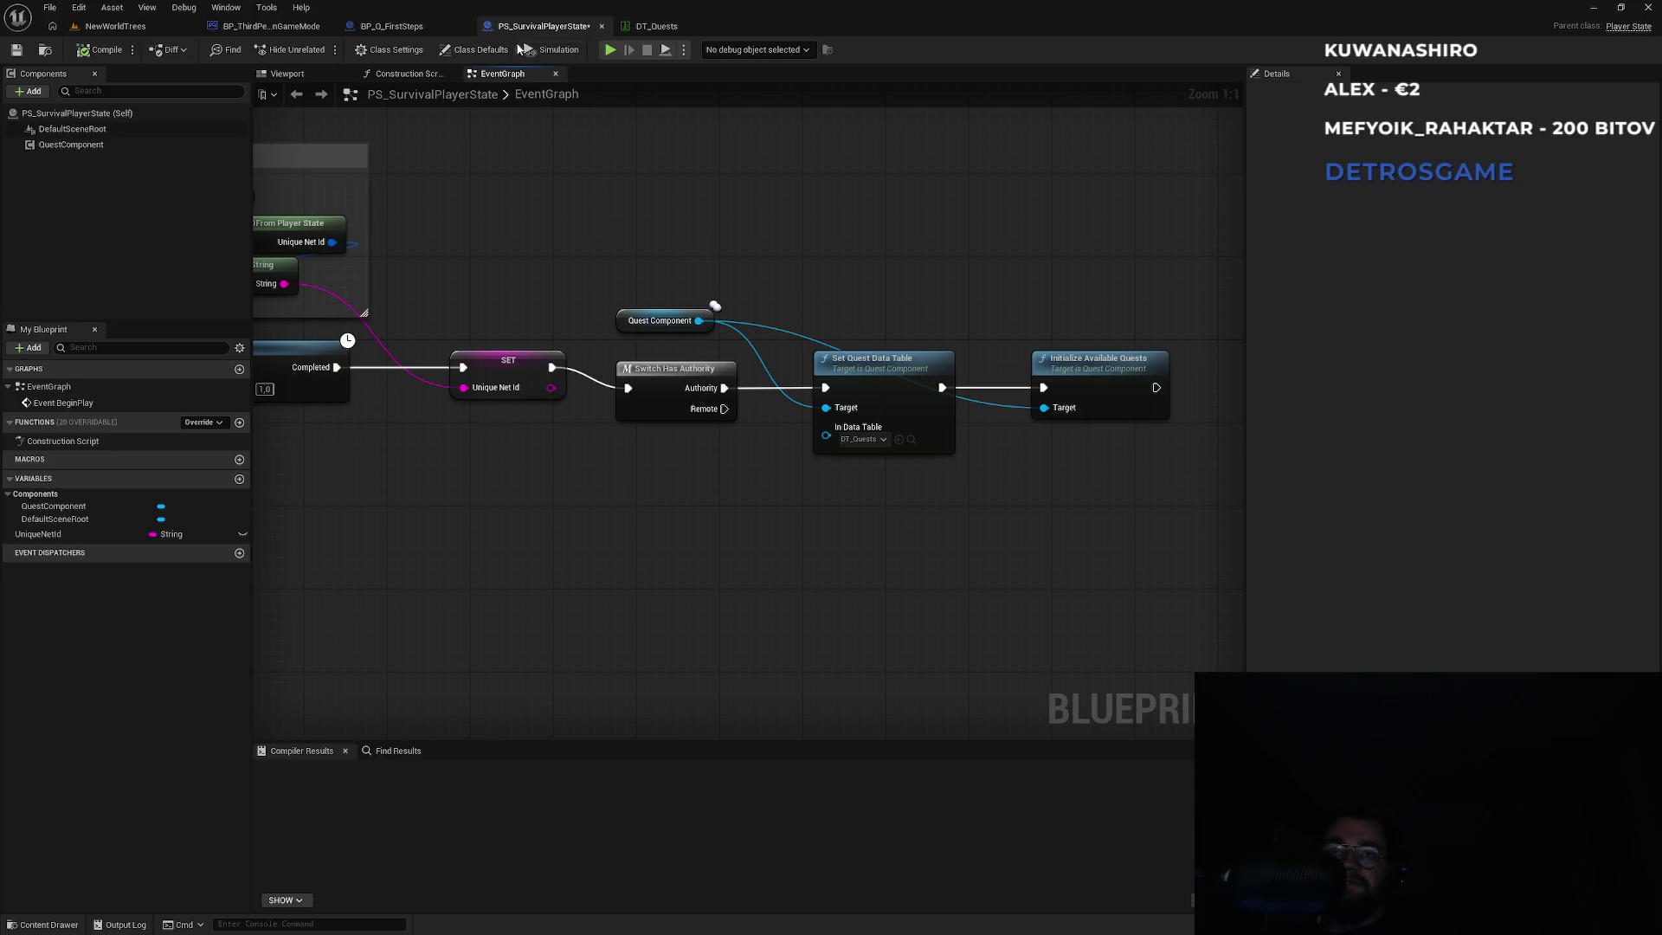
Recheck DT_Quests and the BP_Q_FirstSteps graph, then return to QuestComponent.cpp in Visual Studio.
{"action": "left_click", "coordinate": [671, 26]}
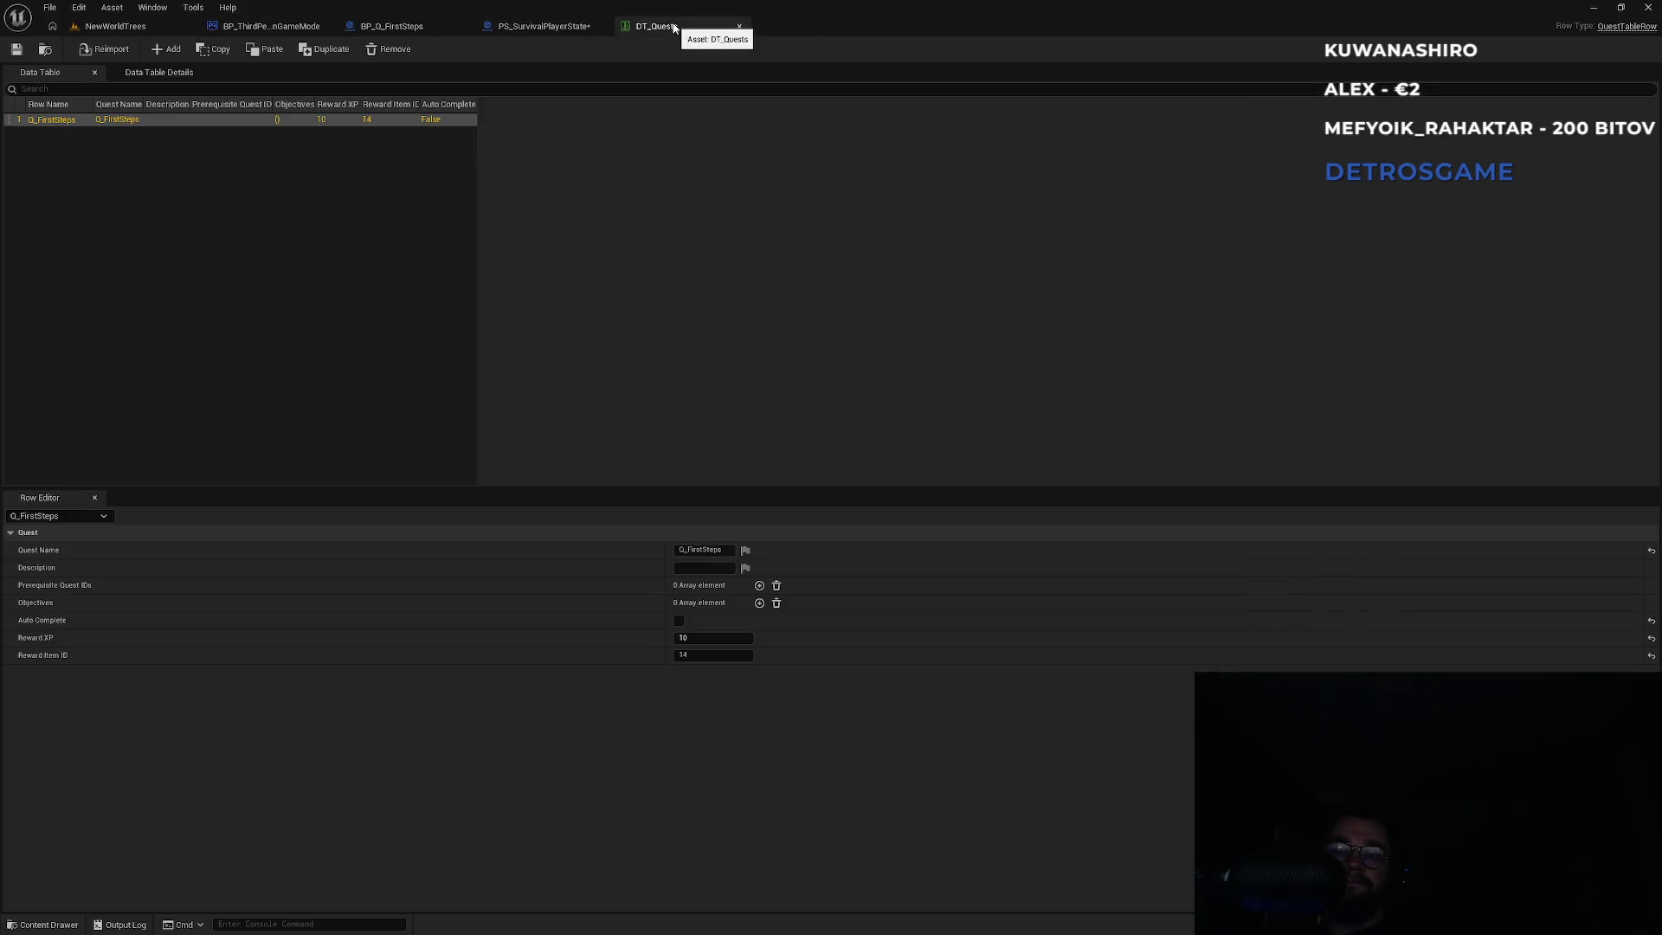
{"action": "left_click", "coordinate": [420, 29]}
{"action": "left_click_drag", "start_coordinate": [559, 278], "coordinate": [951, 298]}
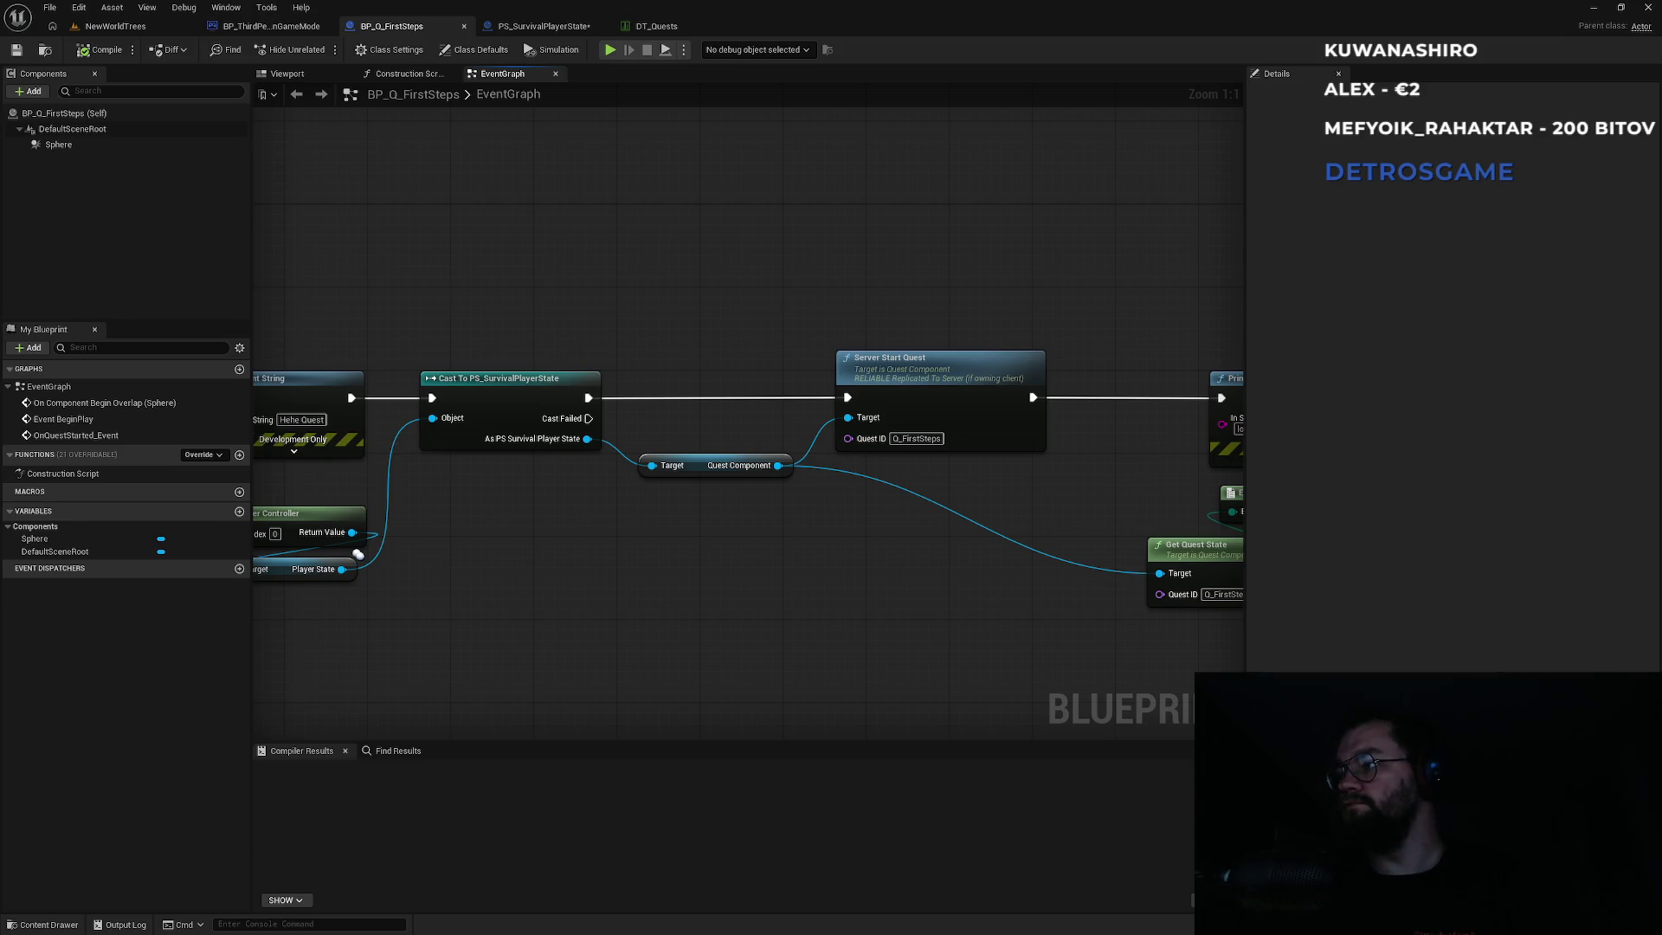
{"action": "mouse_move", "coordinate": [753, 336]}
{"action": "left_mouse_down"}
{"action": "mouse_move", "coordinate": [612, 349]}
{"action": "mouse_move", "coordinate": [694, 345]}
{"action": "left_mouse_up"}
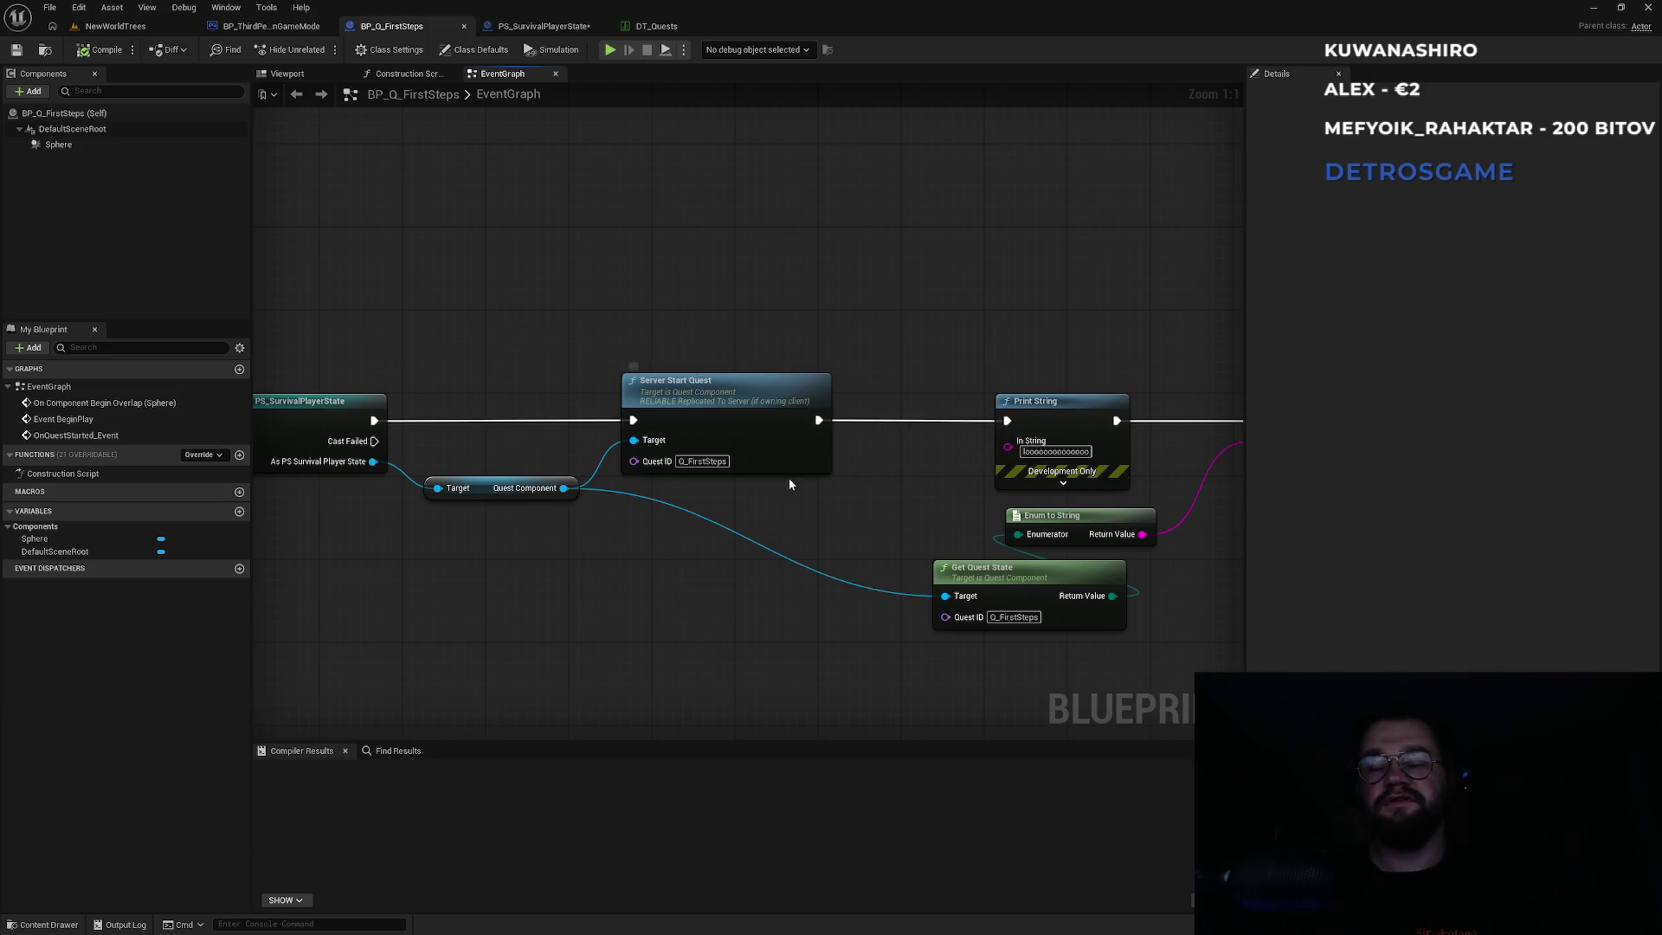
{"action": "key", "text": "alt+Tab"}
{"action": "key", "text": "alt+Tab"}
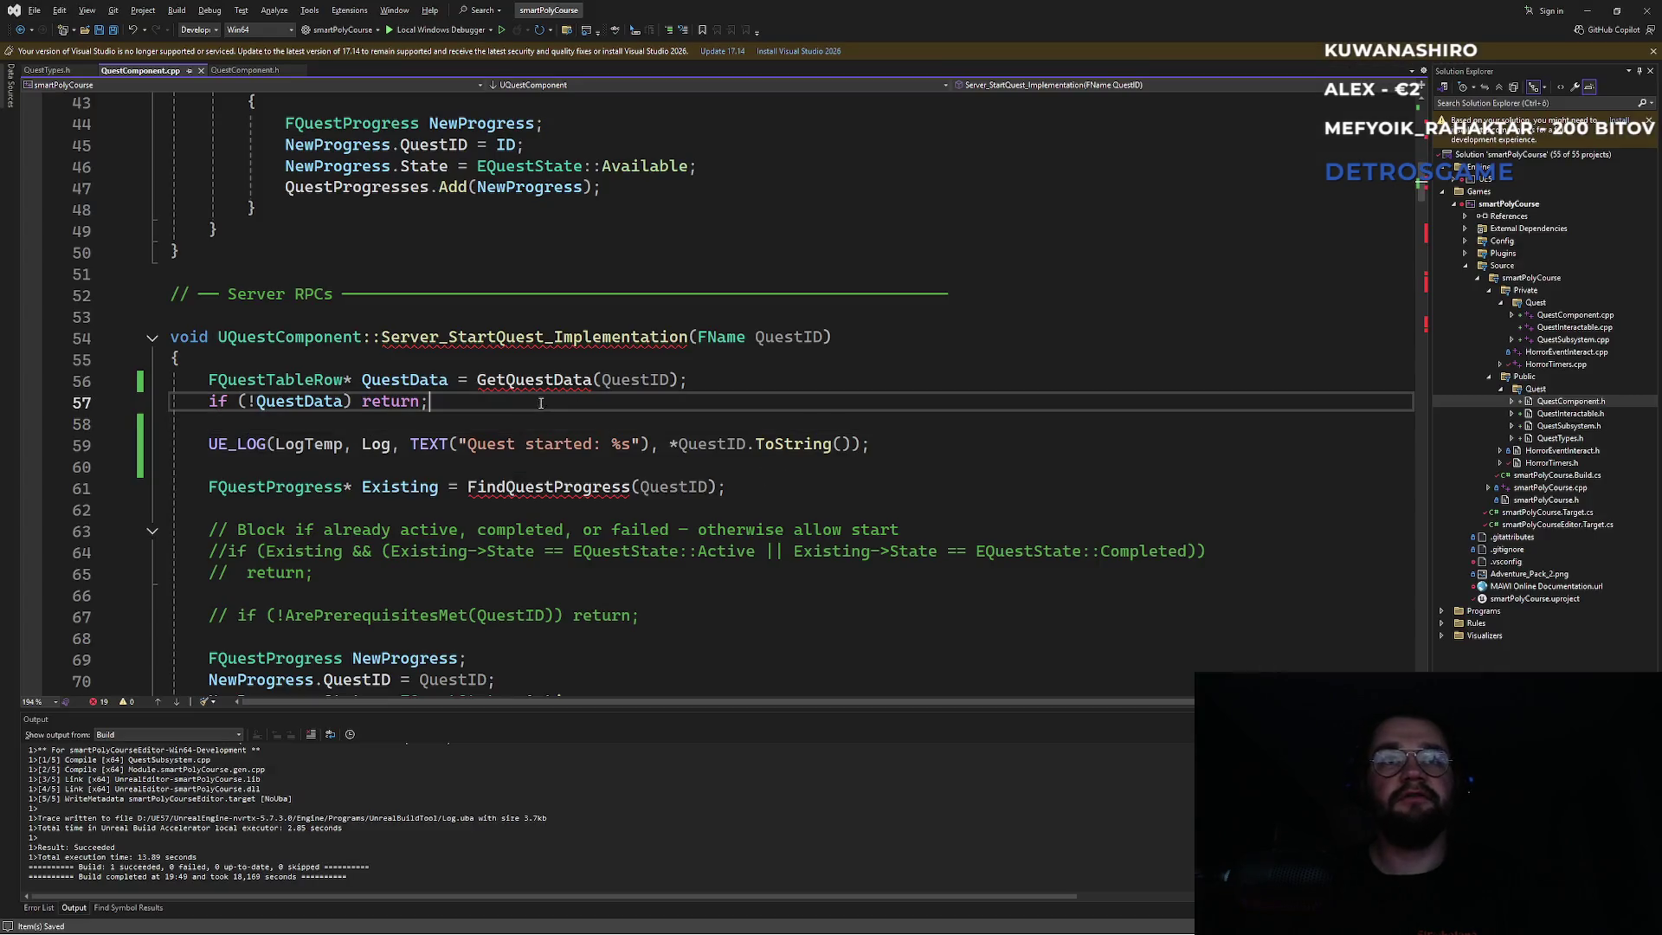
Review Server_StartQuest's Existing check and the NewProgress assignment on lines 82–84.
{"action": "left_click", "coordinate": [519, 336]}
{"action": "scroll", "coordinate": [433, 494], "scroll_direction": "down", "scroll_amount": 4}
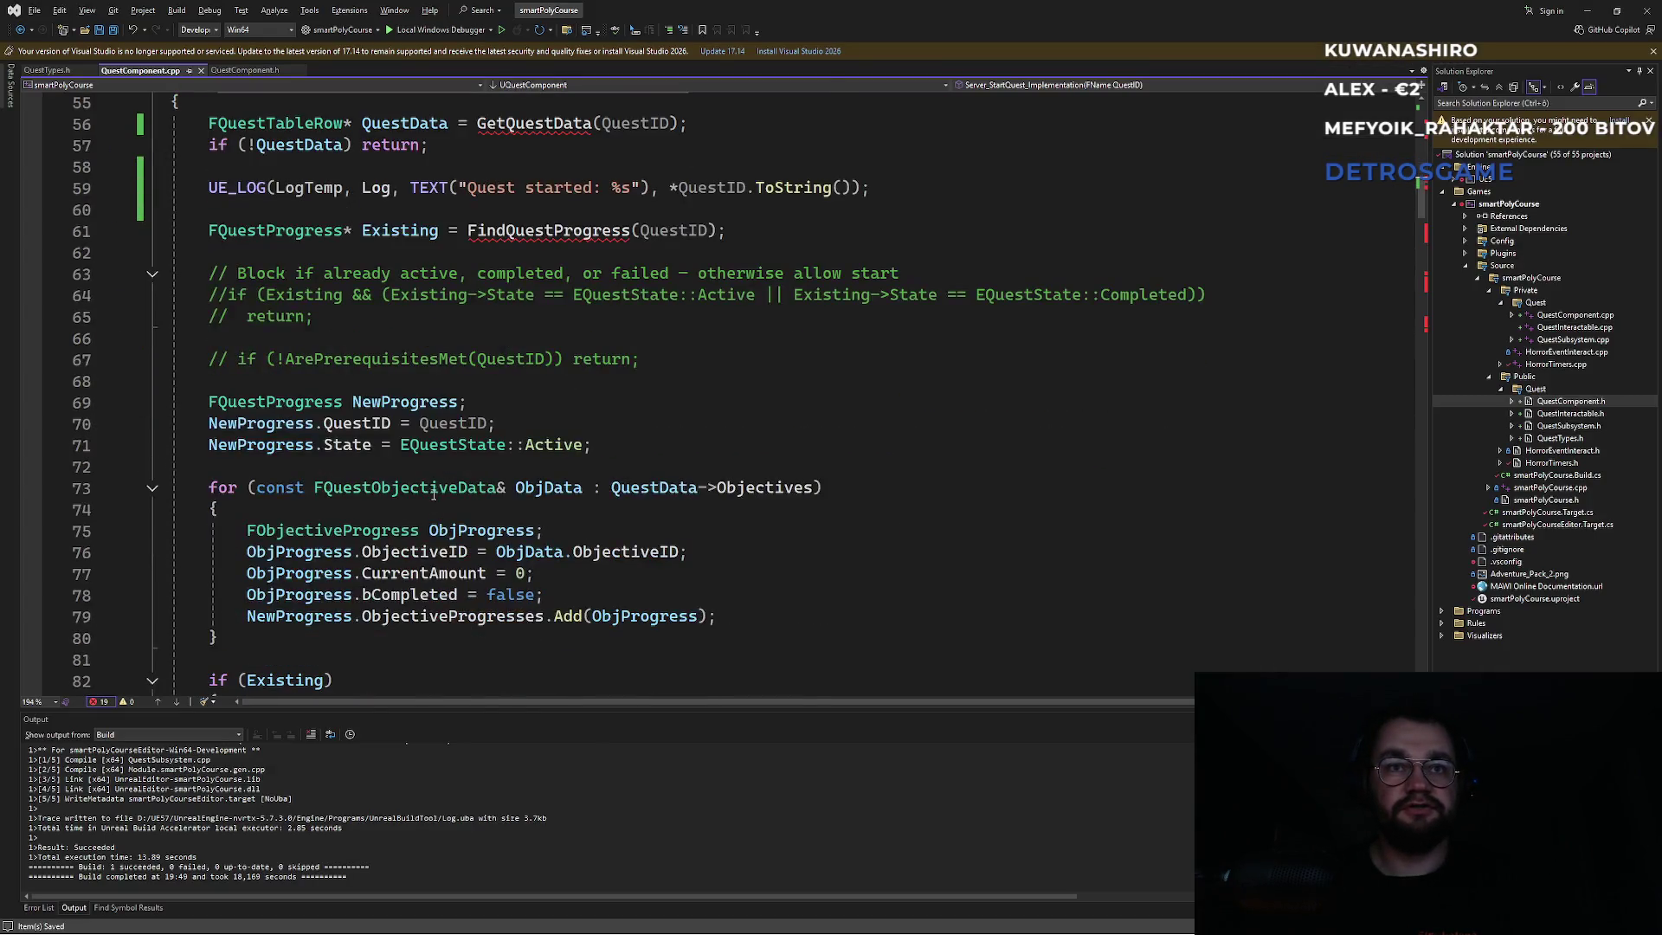
{"action": "scroll", "coordinate": [598, 487], "scroll_direction": "down", "scroll_amount": 2}
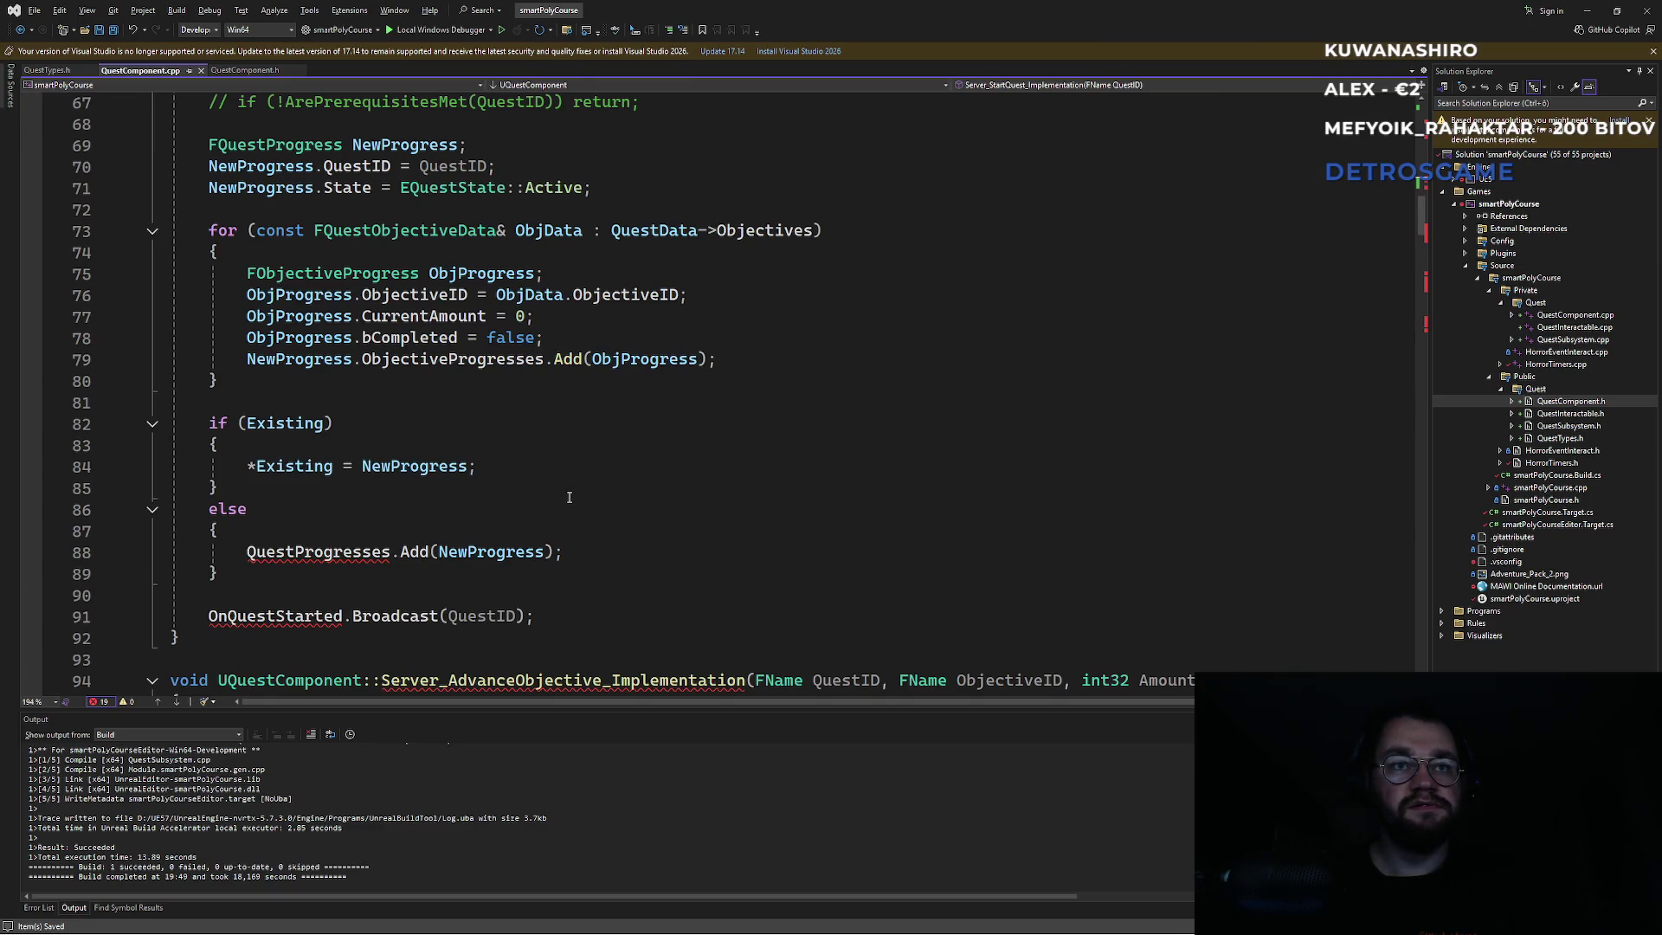
{"action": "left_click", "coordinate": [277, 423]}
{"action": "left_click", "coordinate": [414, 467]}
{"action": "left_click", "coordinate": [295, 467]}
{"action": "left_click", "coordinate": [305, 423]}
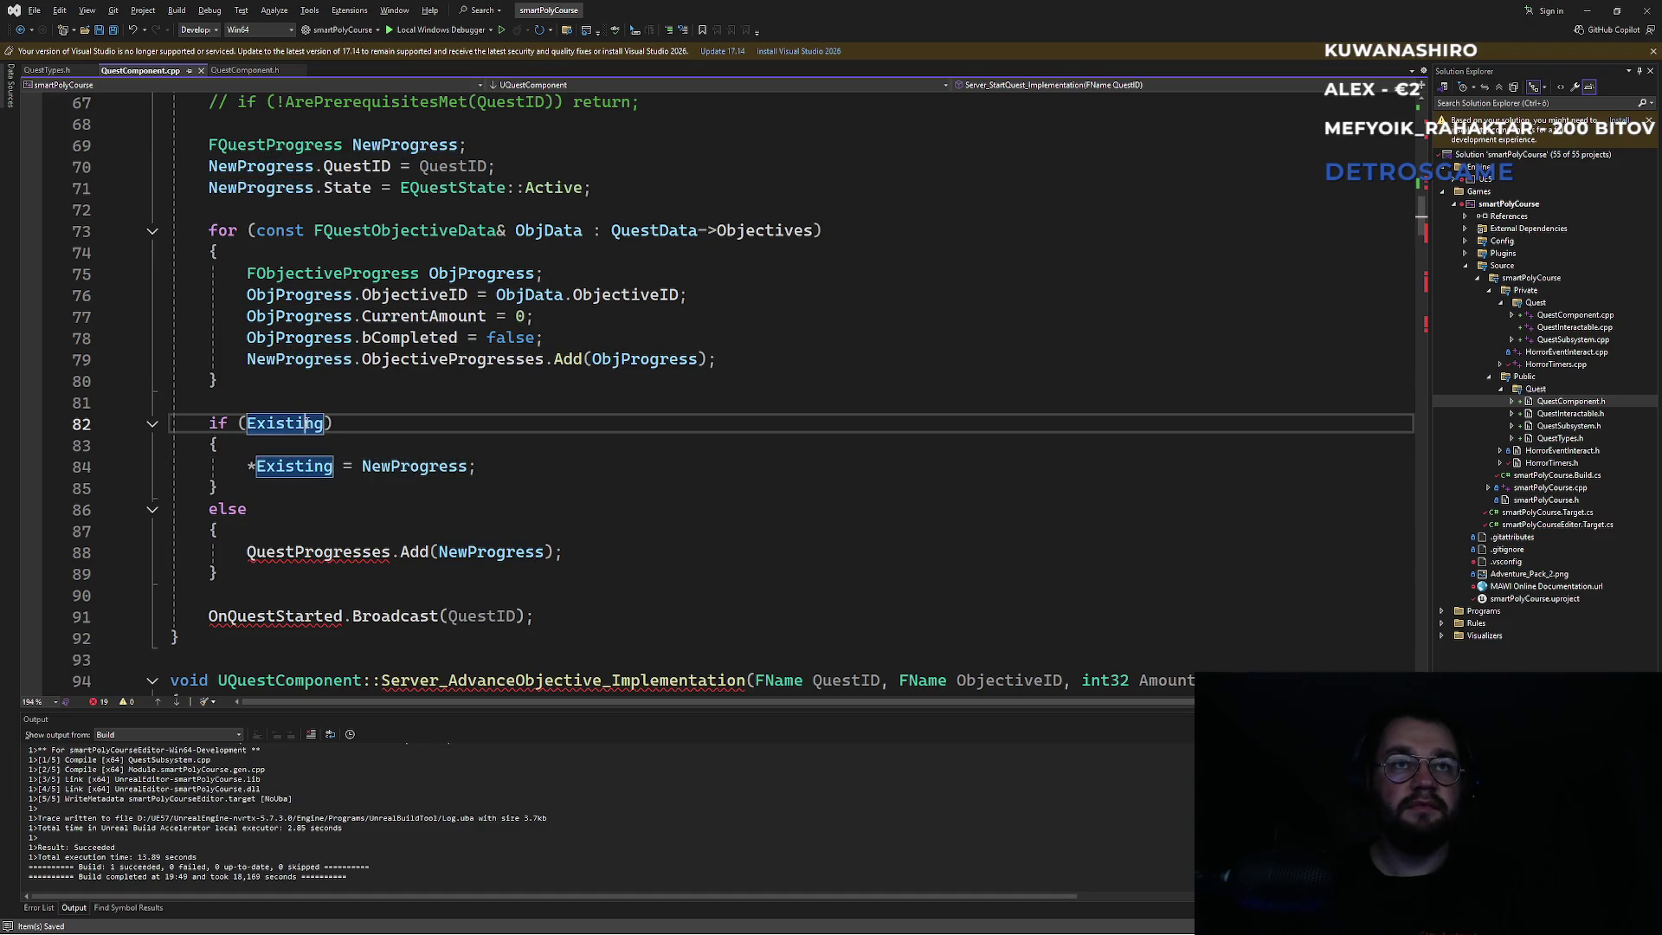
{"action": "left_click", "coordinate": [371, 445]}
{"action": "left_click", "coordinate": [373, 466]}
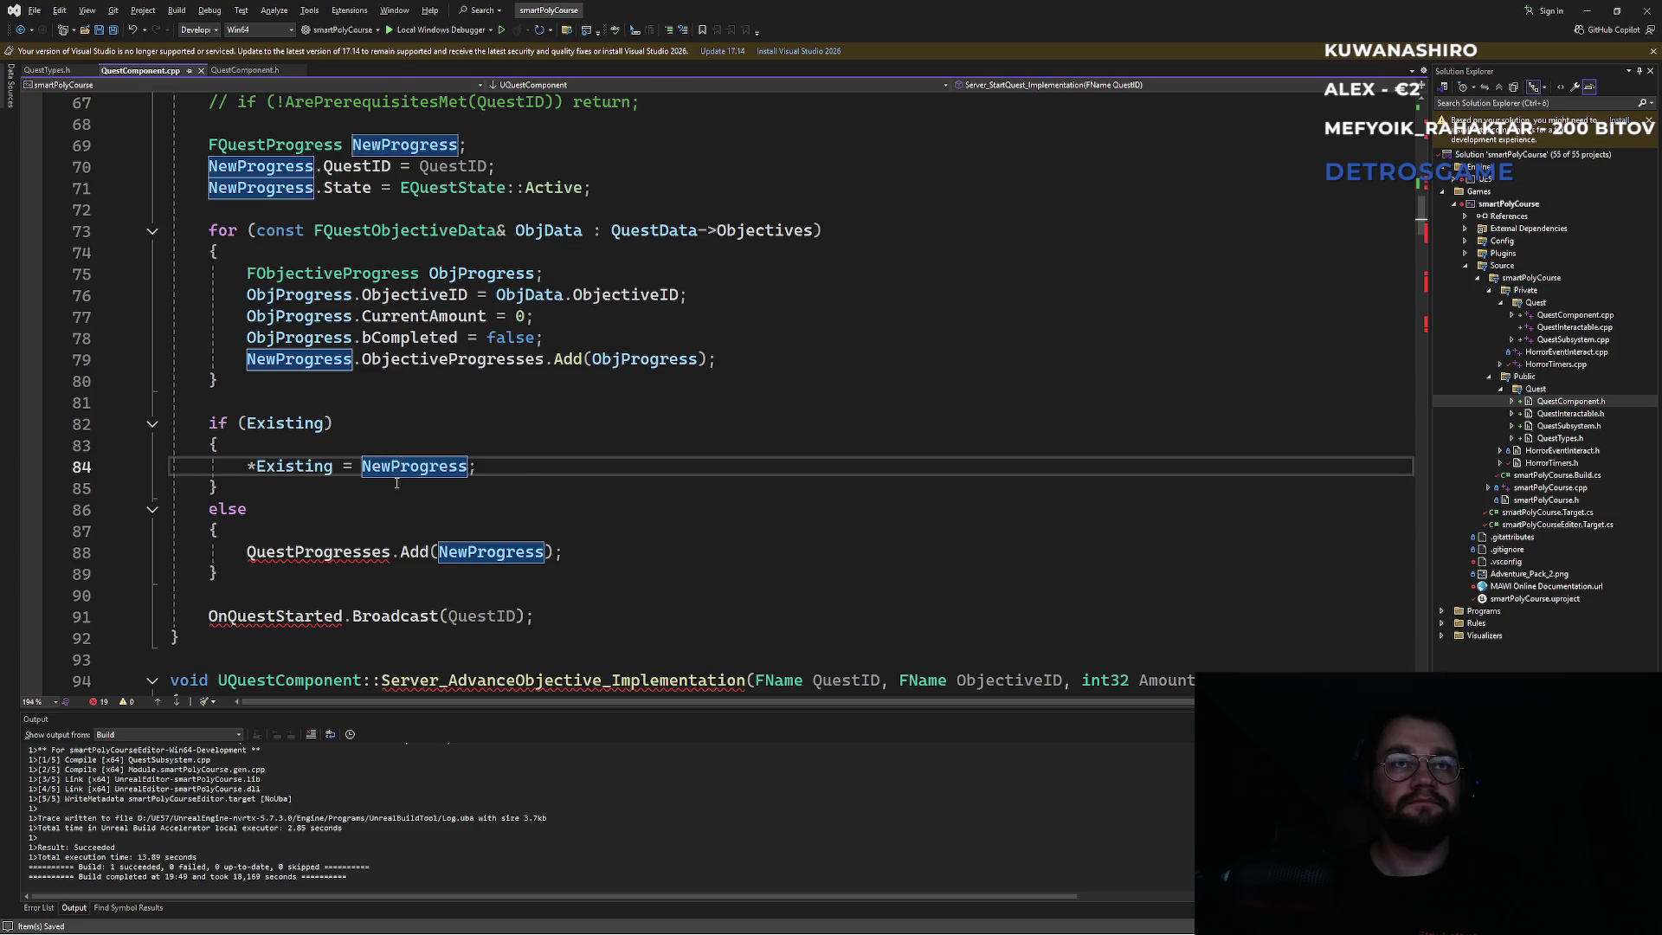
{"action": "scroll", "coordinate": [585, 417], "scroll_direction": "down", "scroll_amount": 3}
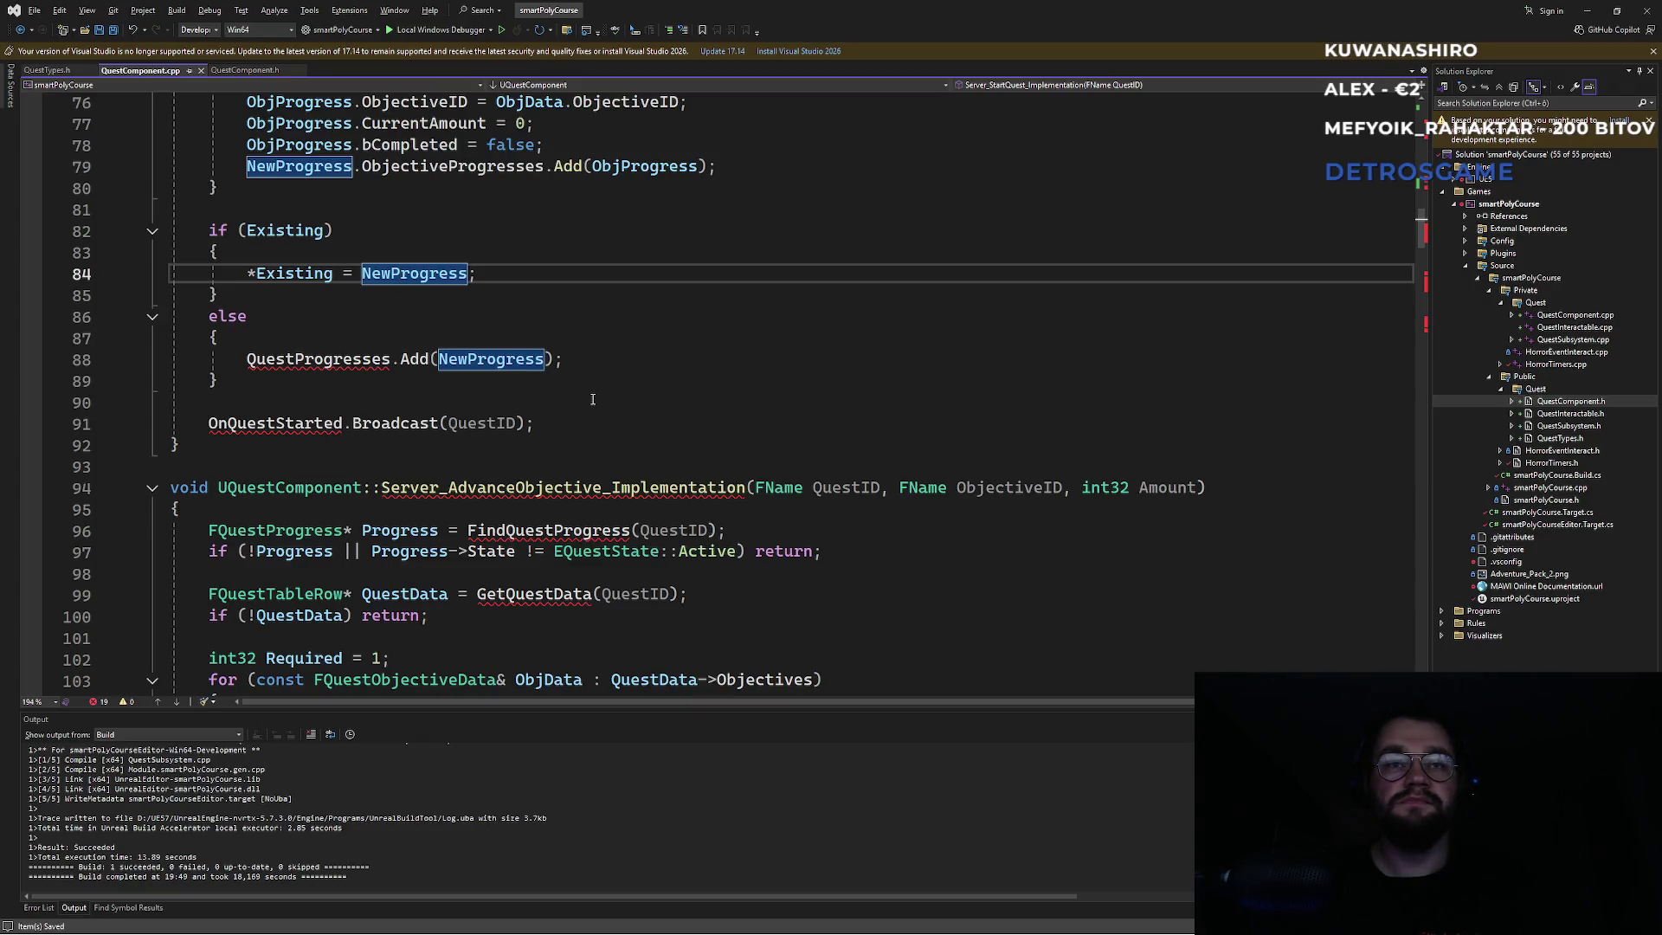
{"action": "scroll", "coordinate": [593, 399], "scroll_direction": "down", "scroll_amount": 2}
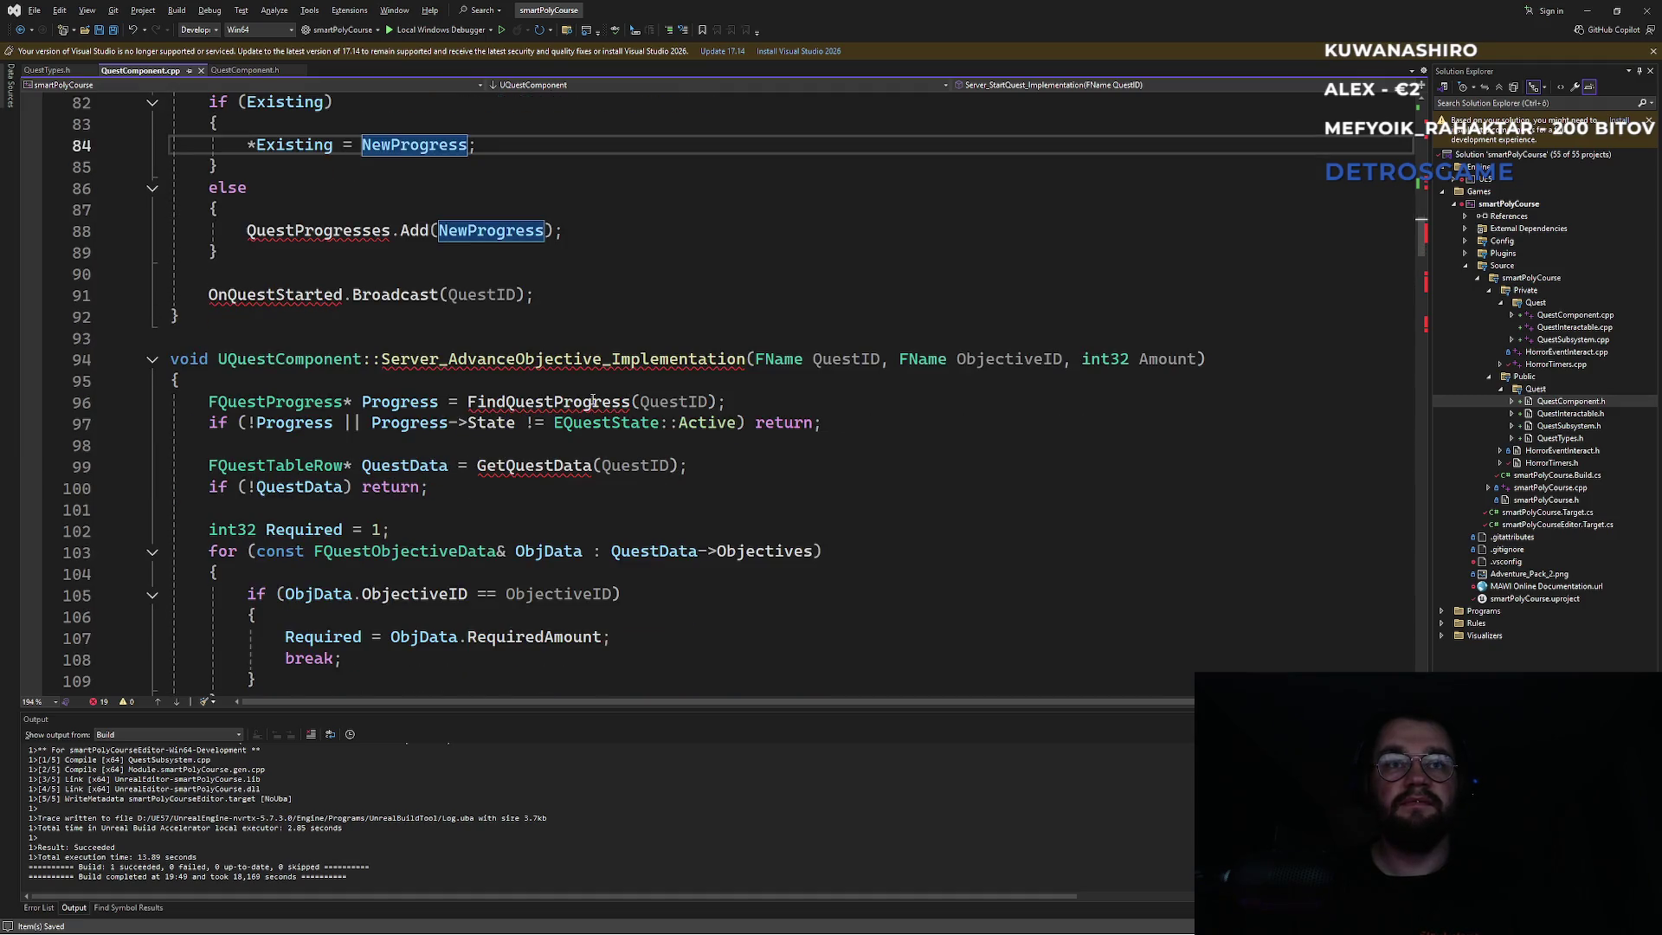
Examine the objective progress logic: Amount, ObjProg, Required and the bCompleted check on lines 94–119.
{"action": "left_click", "coordinate": [1169, 359]}
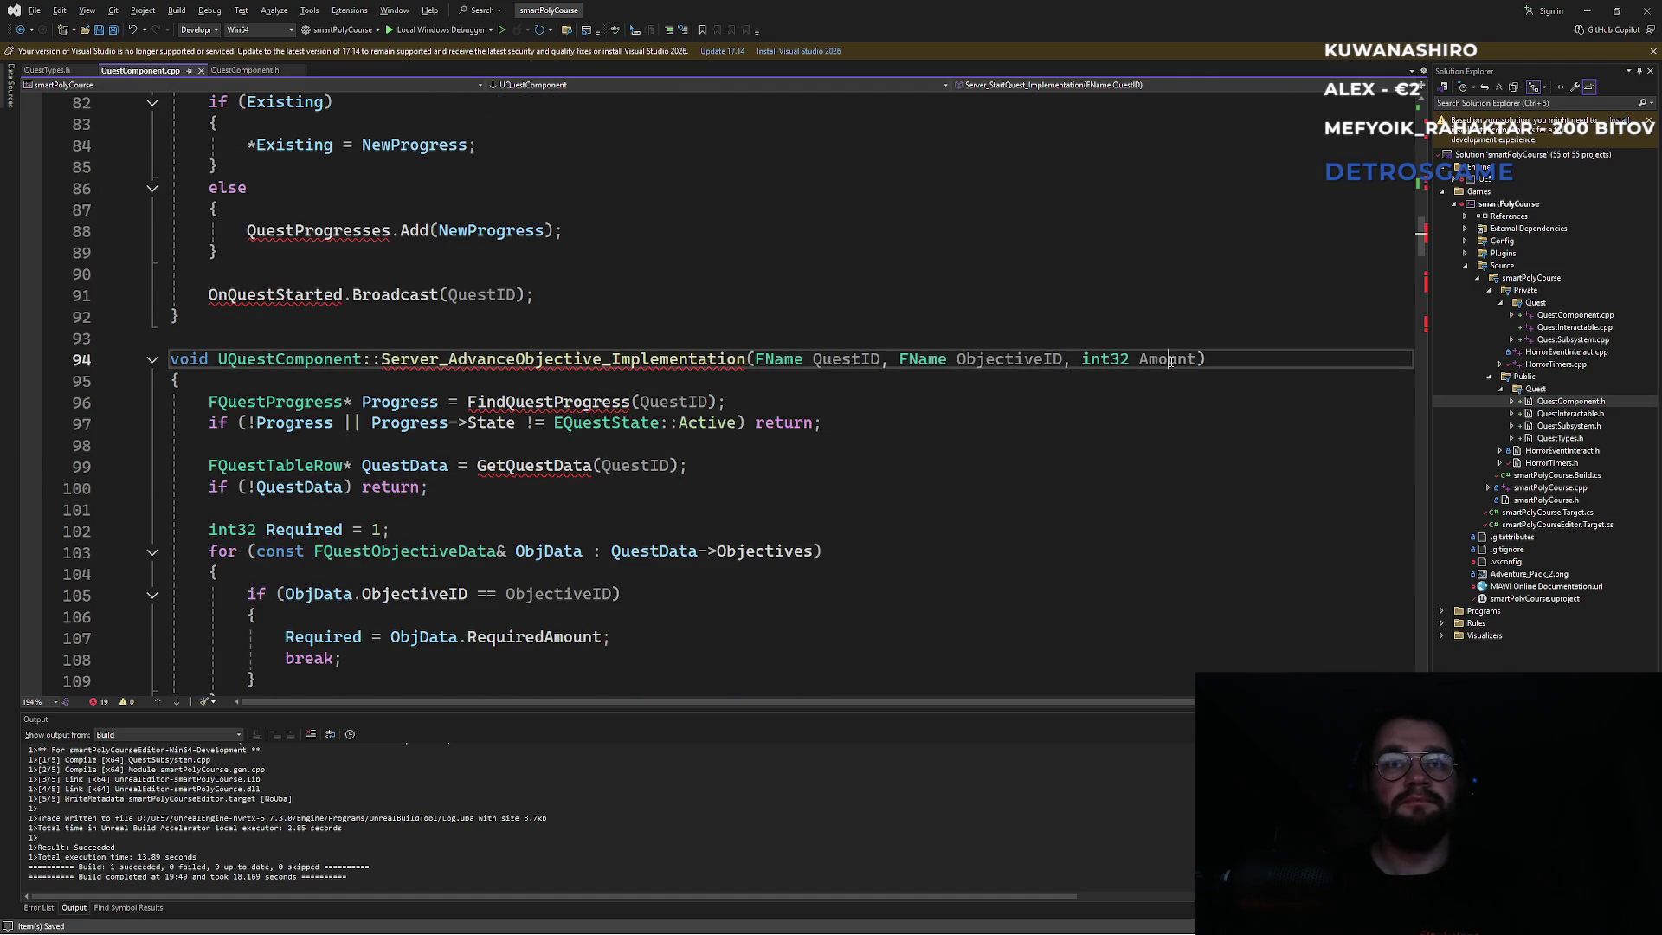
{"action": "scroll", "coordinate": [694, 468], "scroll_direction": "down", "scroll_amount": 5}
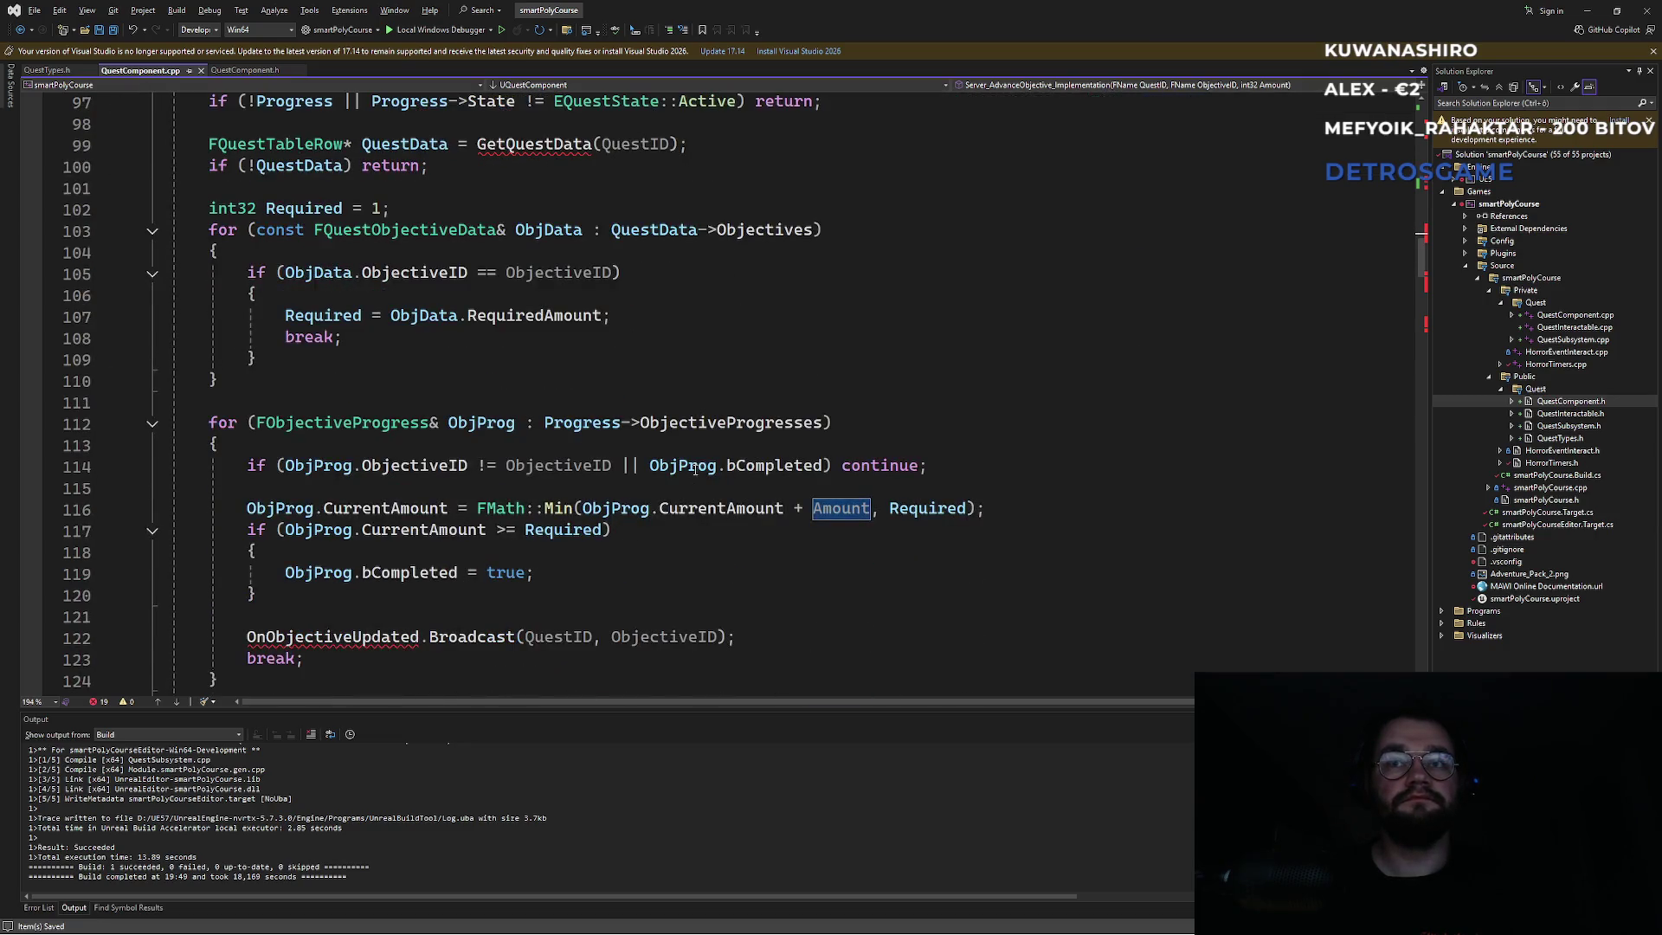
{"action": "left_click", "coordinate": [649, 497]}
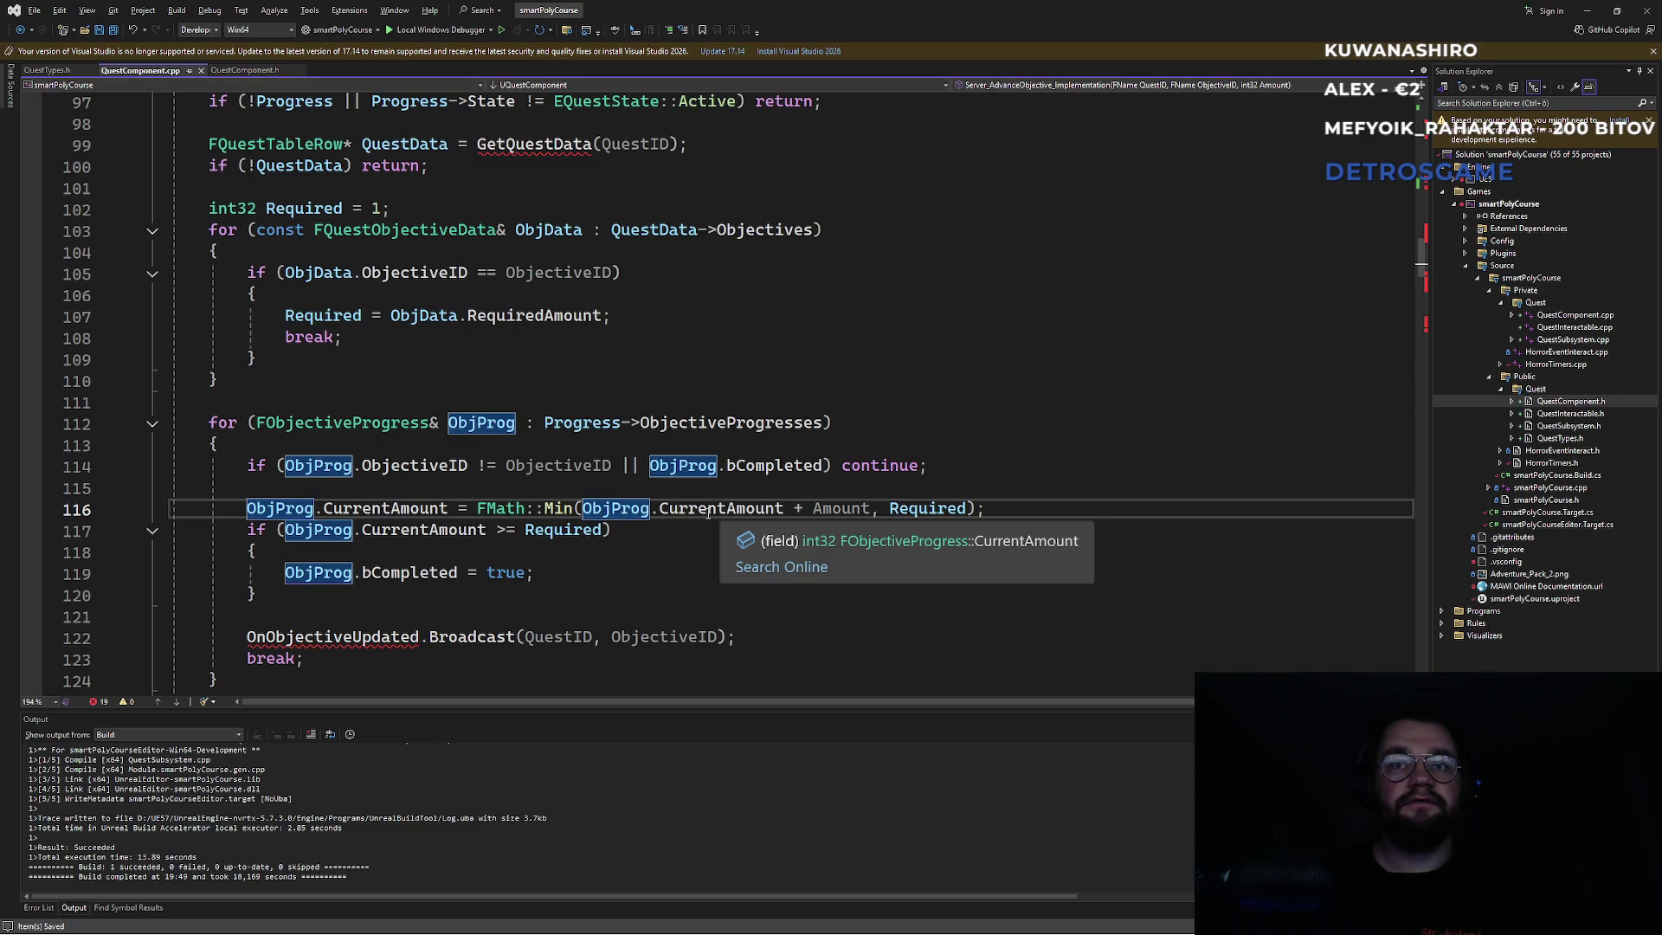
{"action": "left_click", "coordinate": [841, 508]}
{"action": "left_click", "coordinate": [945, 508]}
{"action": "left_click", "coordinate": [615, 531]}
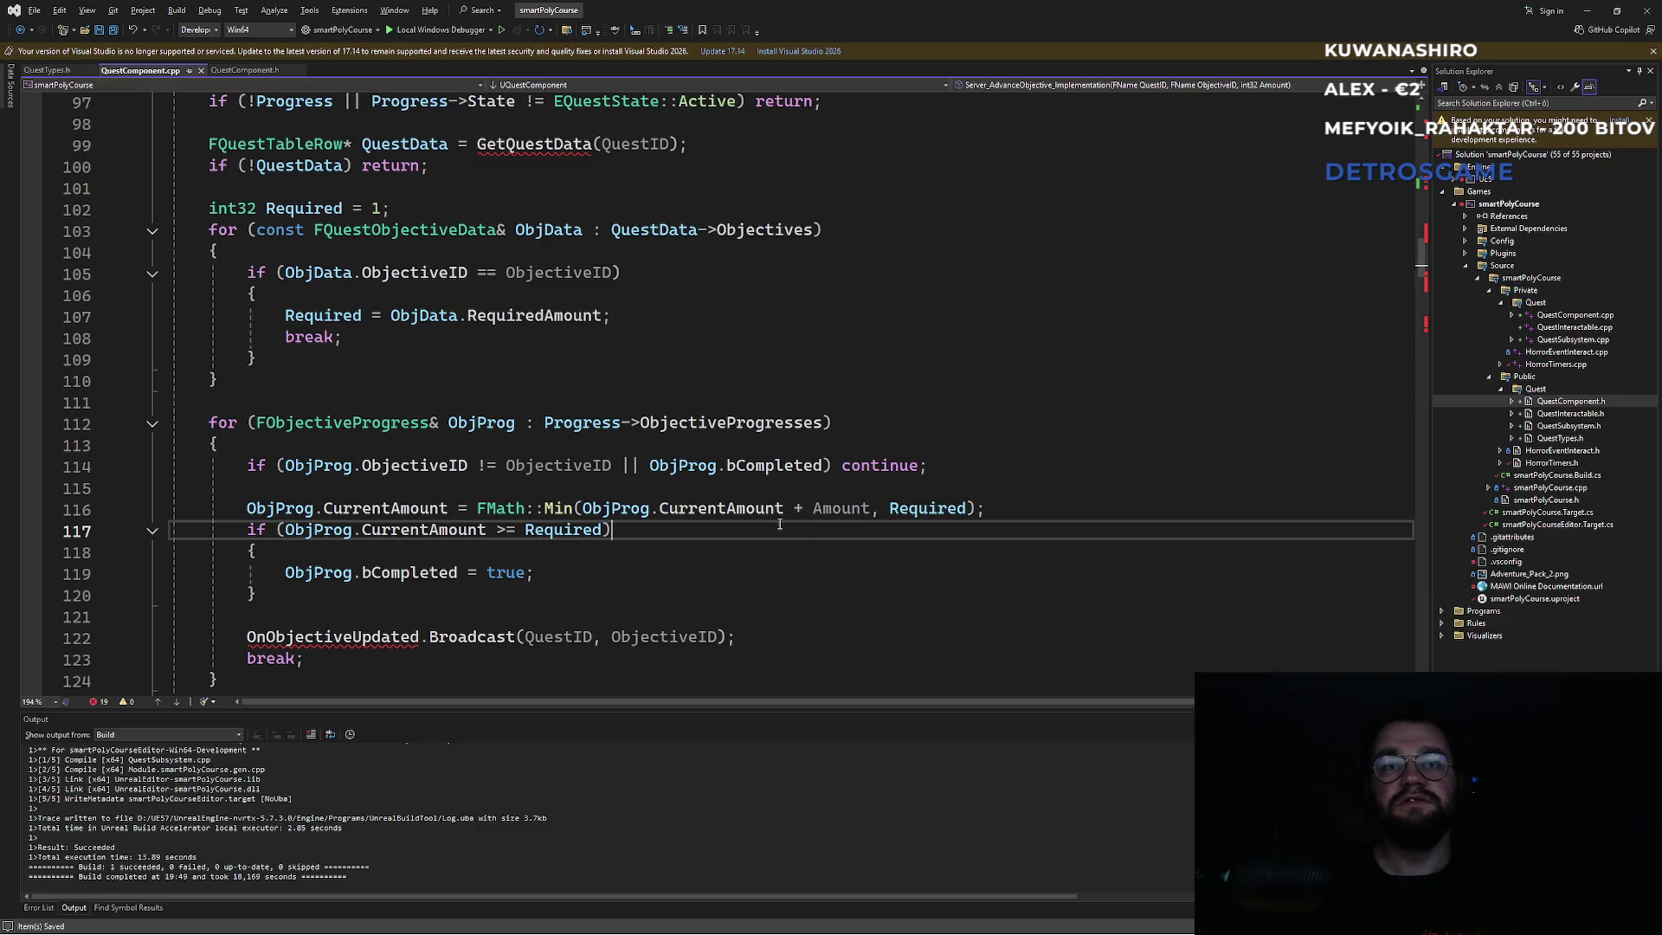
{"action": "left_click", "coordinate": [407, 570]}
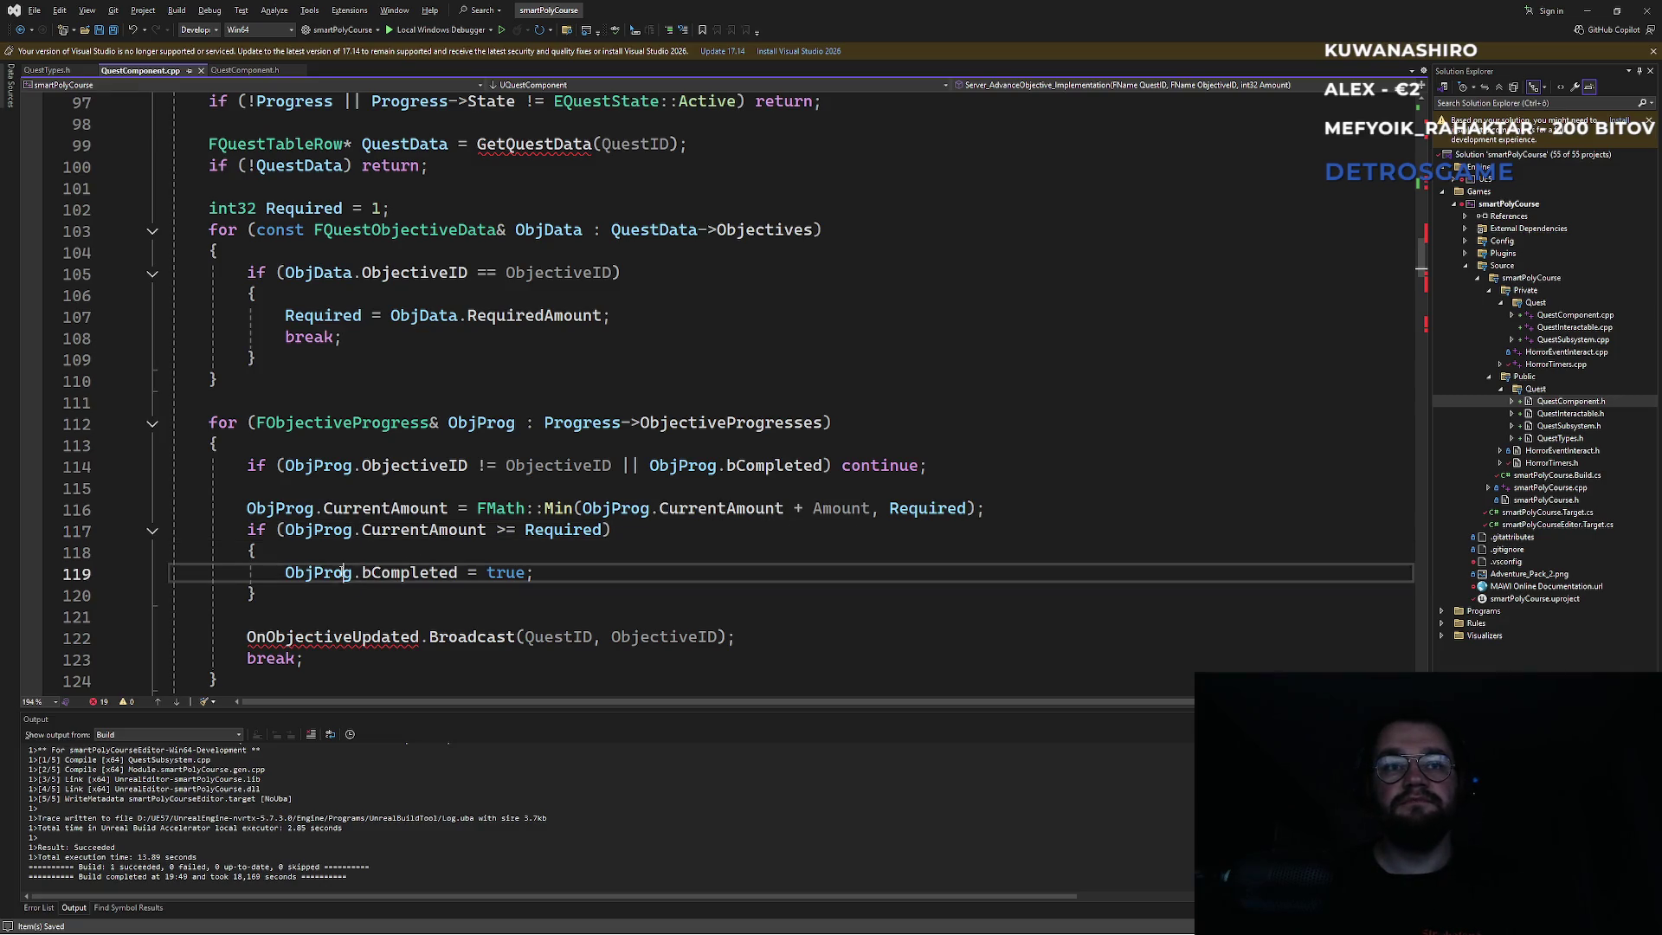
{"action": "left_click", "coordinate": [433, 562]}
{"action": "left_click", "coordinate": [433, 568]}
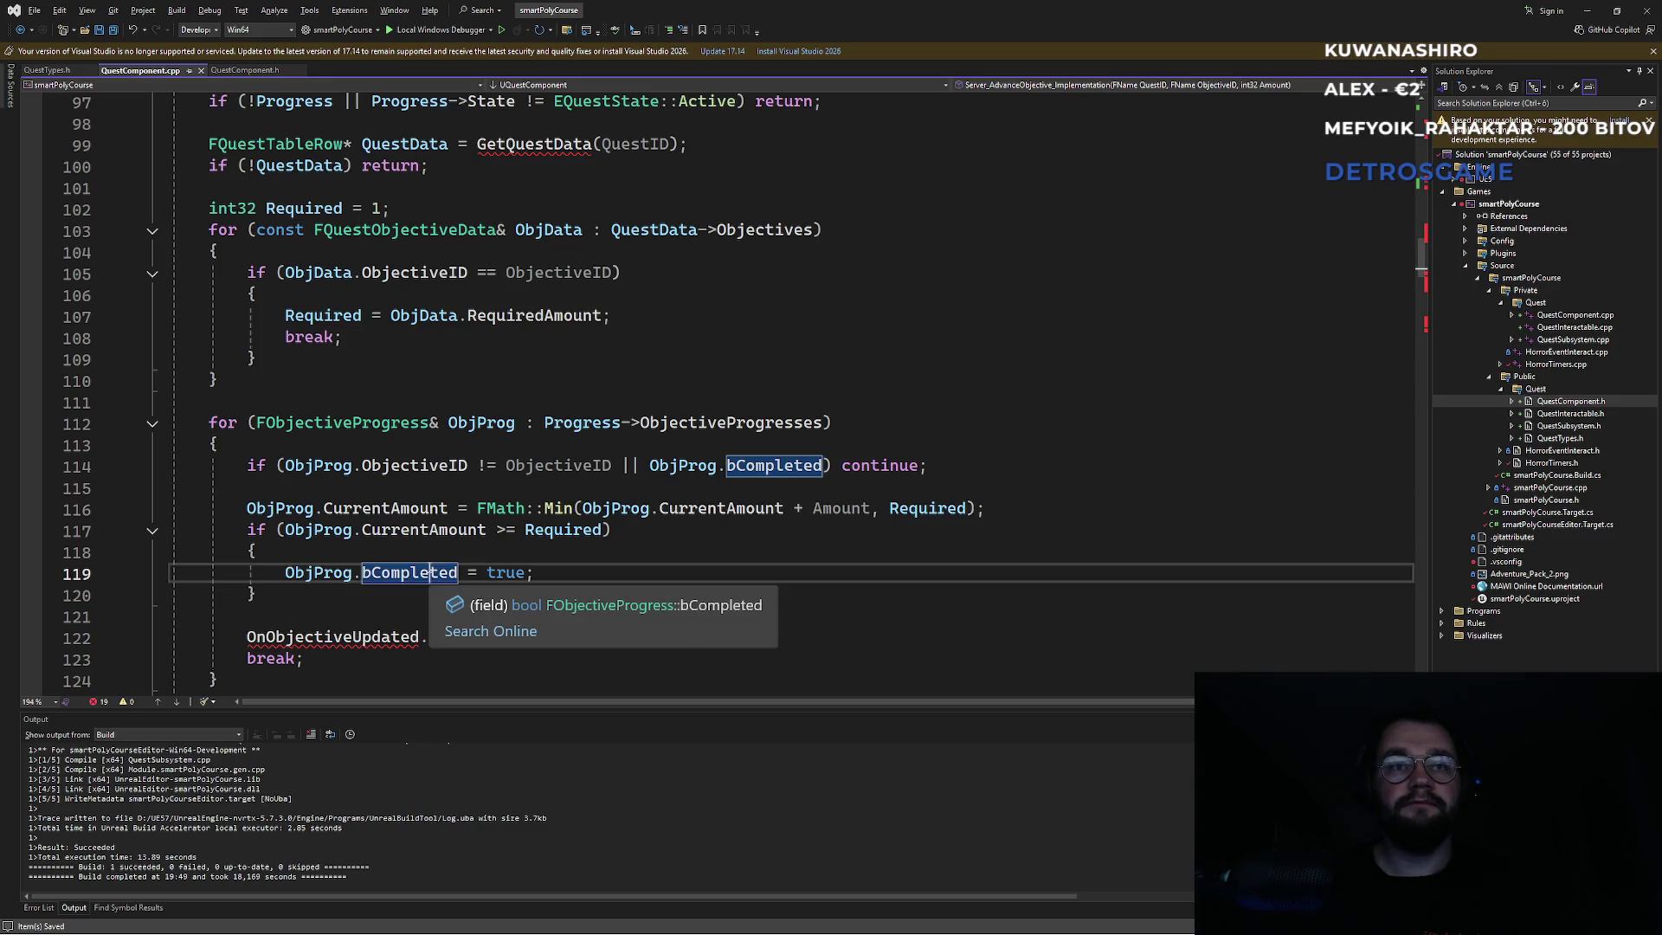
{"action": "scroll", "coordinate": [449, 572], "scroll_direction": "down", "scroll_amount": 3}
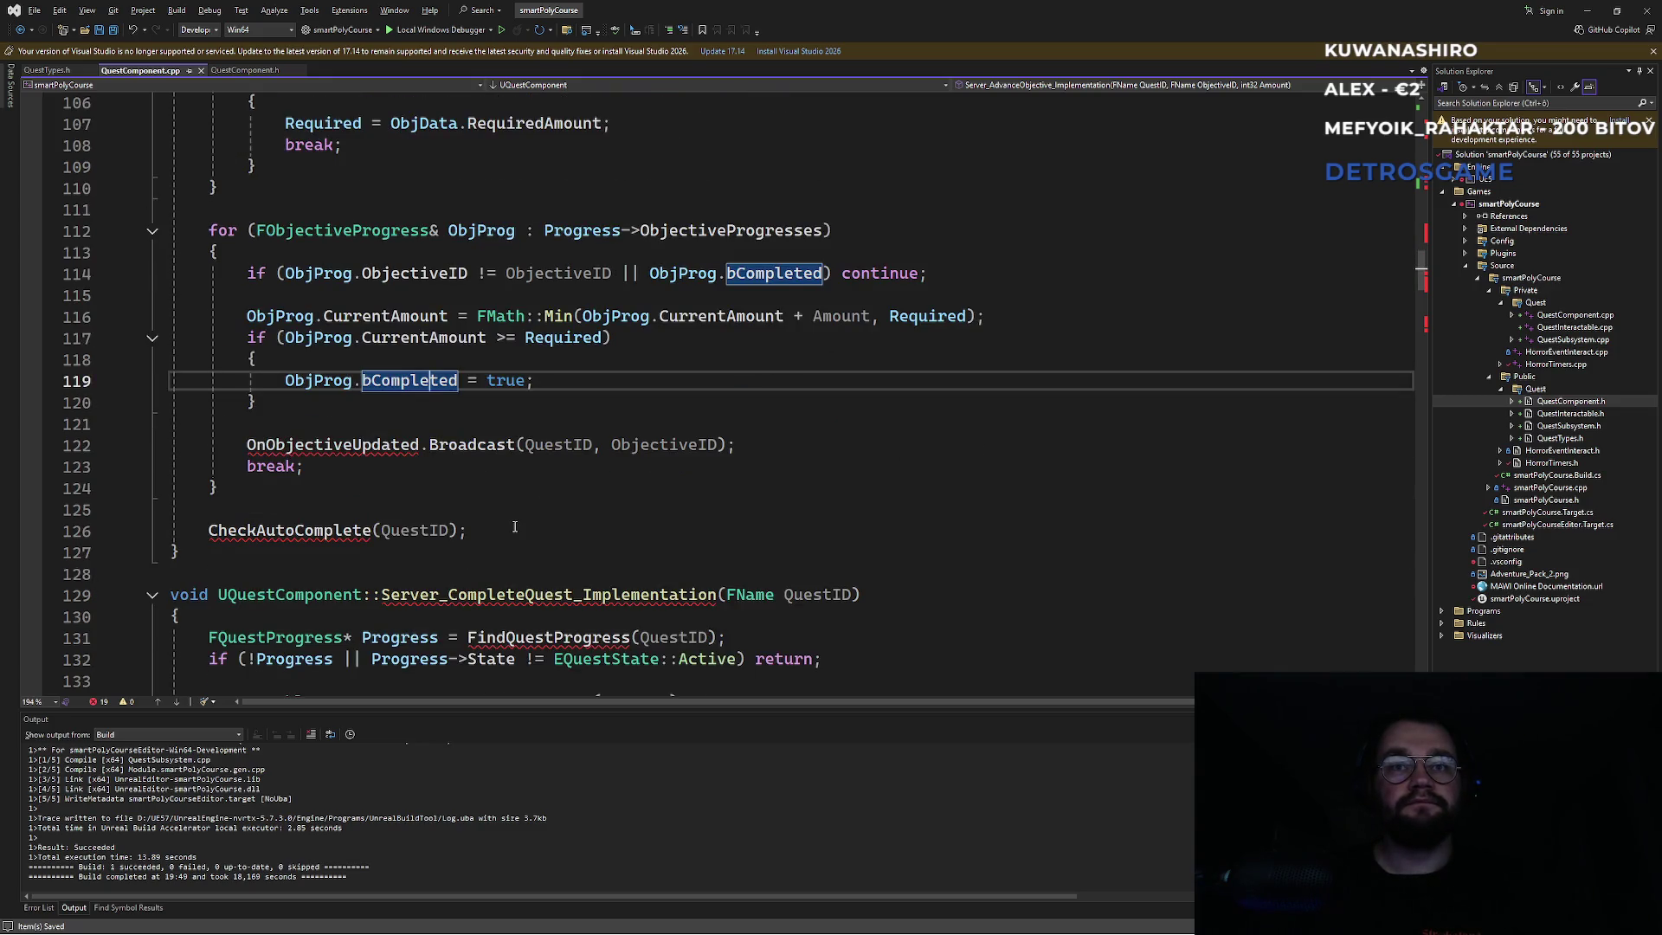
{"action": "scroll", "coordinate": [553, 497], "scroll_direction": "down", "scroll_amount": 3}
Inspect Server_CompleteQuest_Implementation's QuestData lookup and the bCompleted check on line 139.
{"action": "left_click", "coordinate": [606, 402]}
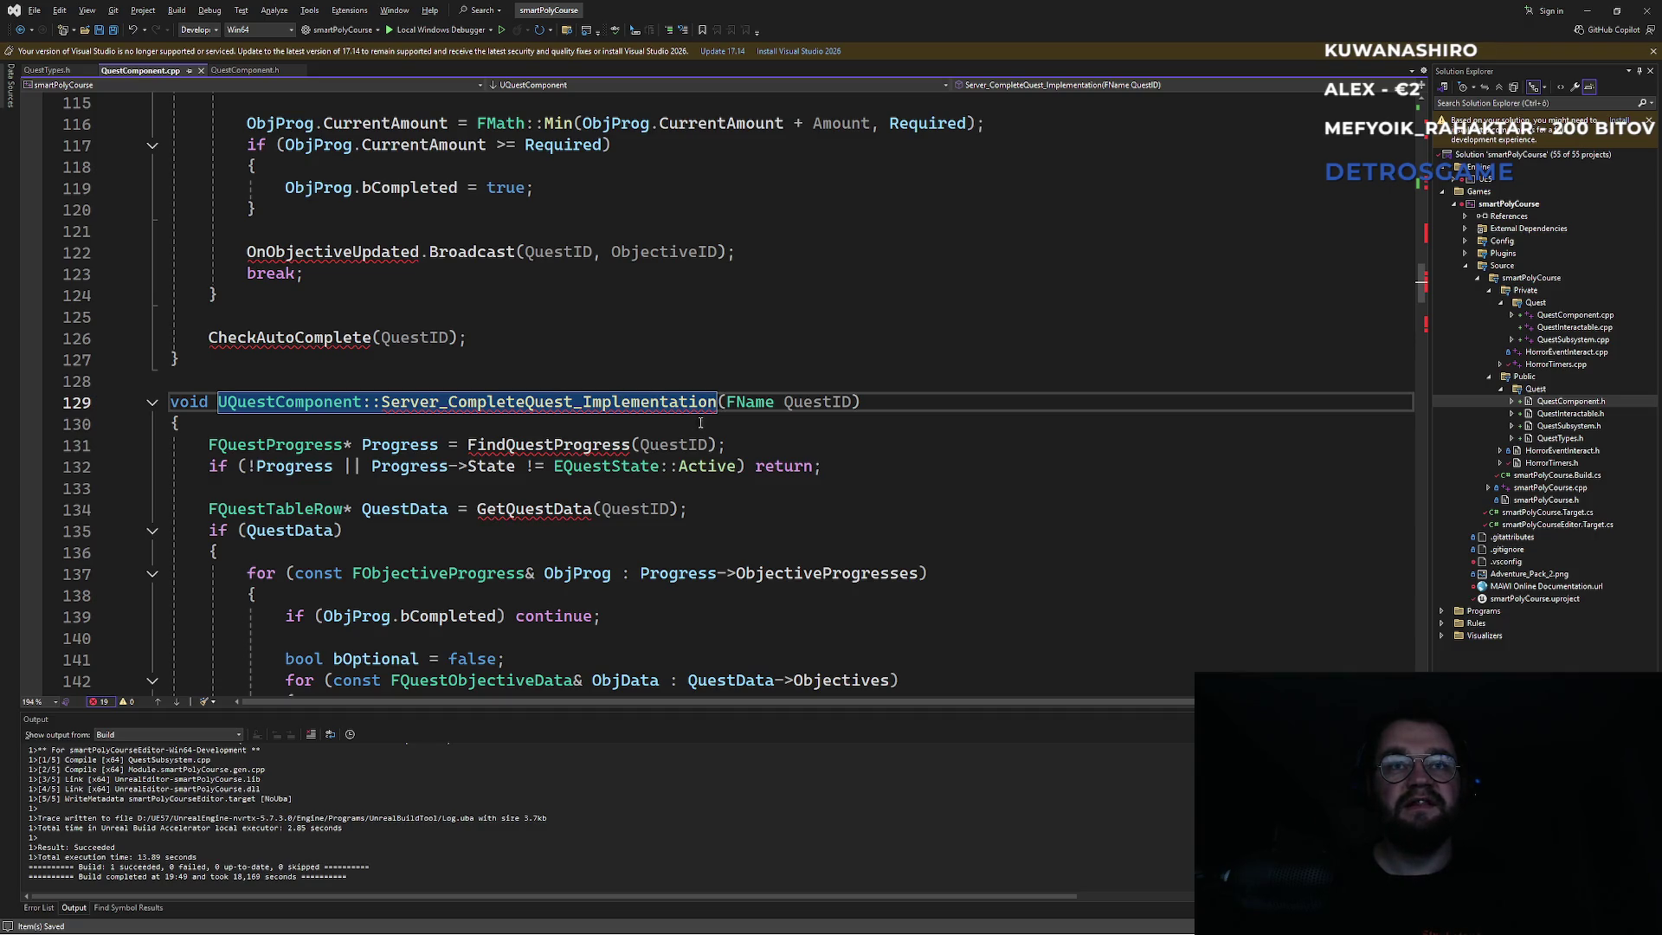
{"action": "scroll", "coordinate": [727, 412], "scroll_direction": "down", "scroll_amount": 2}
{"action": "left_click", "coordinate": [315, 402]}
{"action": "left_click", "coordinate": [614, 415]}
{"action": "left_click", "coordinate": [463, 488]}
{"action": "left_click", "coordinate": [595, 487]}
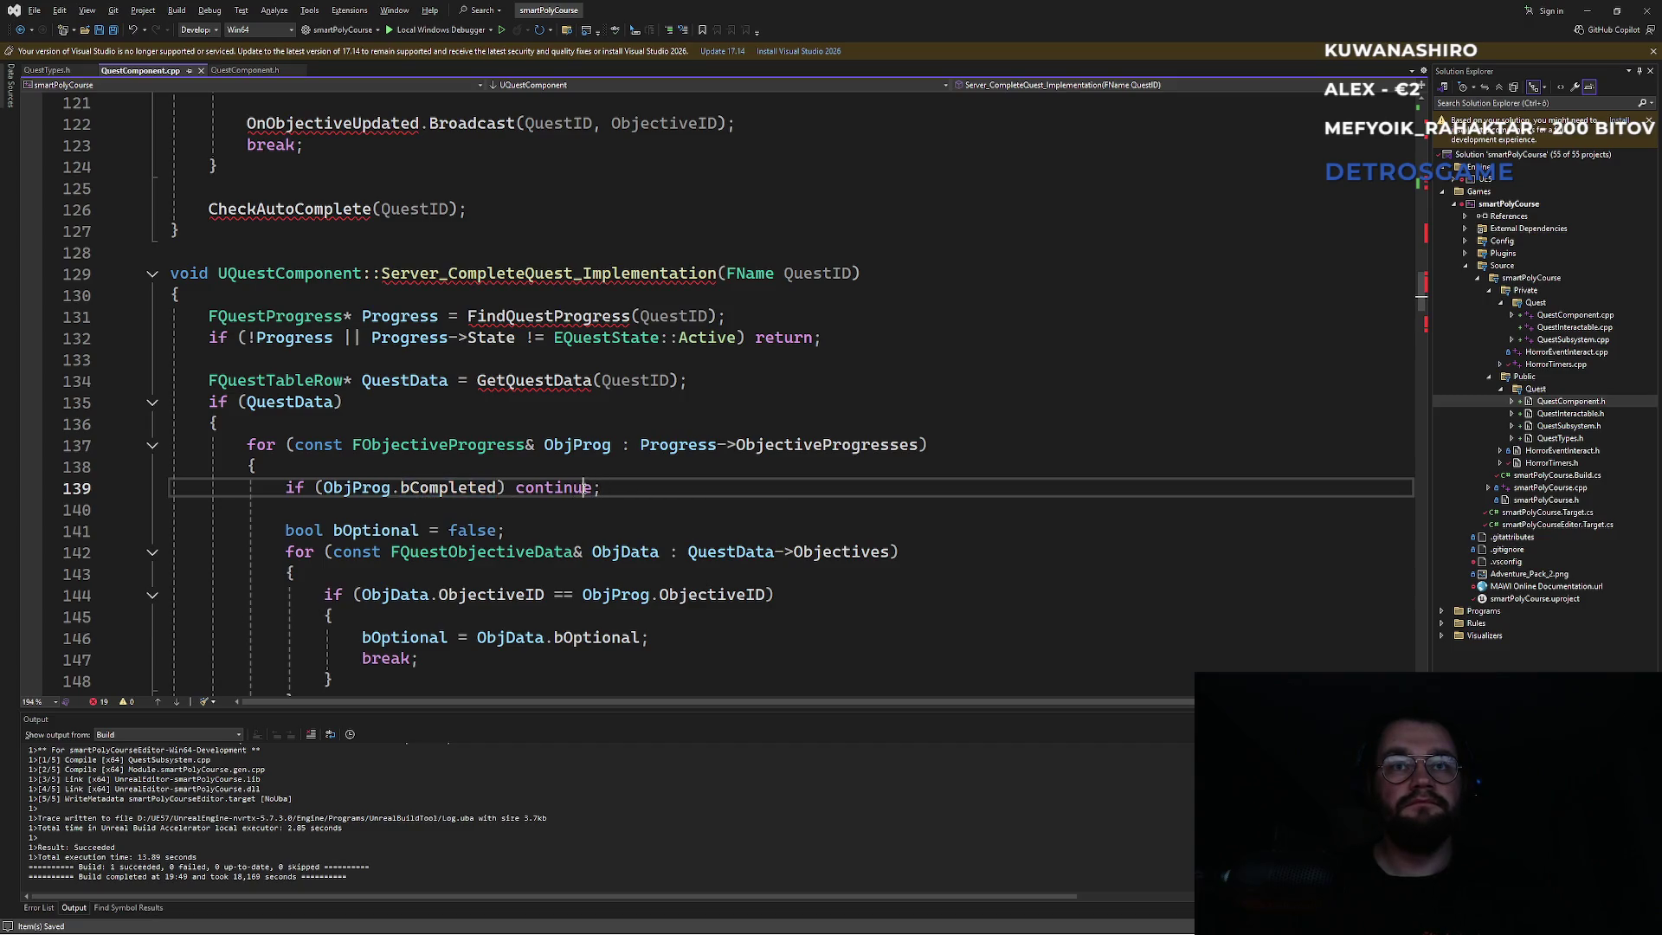
{"action": "double_click", "coordinate": [447, 490]}
{"action": "scroll", "coordinate": [739, 472], "scroll_direction": "down", "scroll_amount": 2}
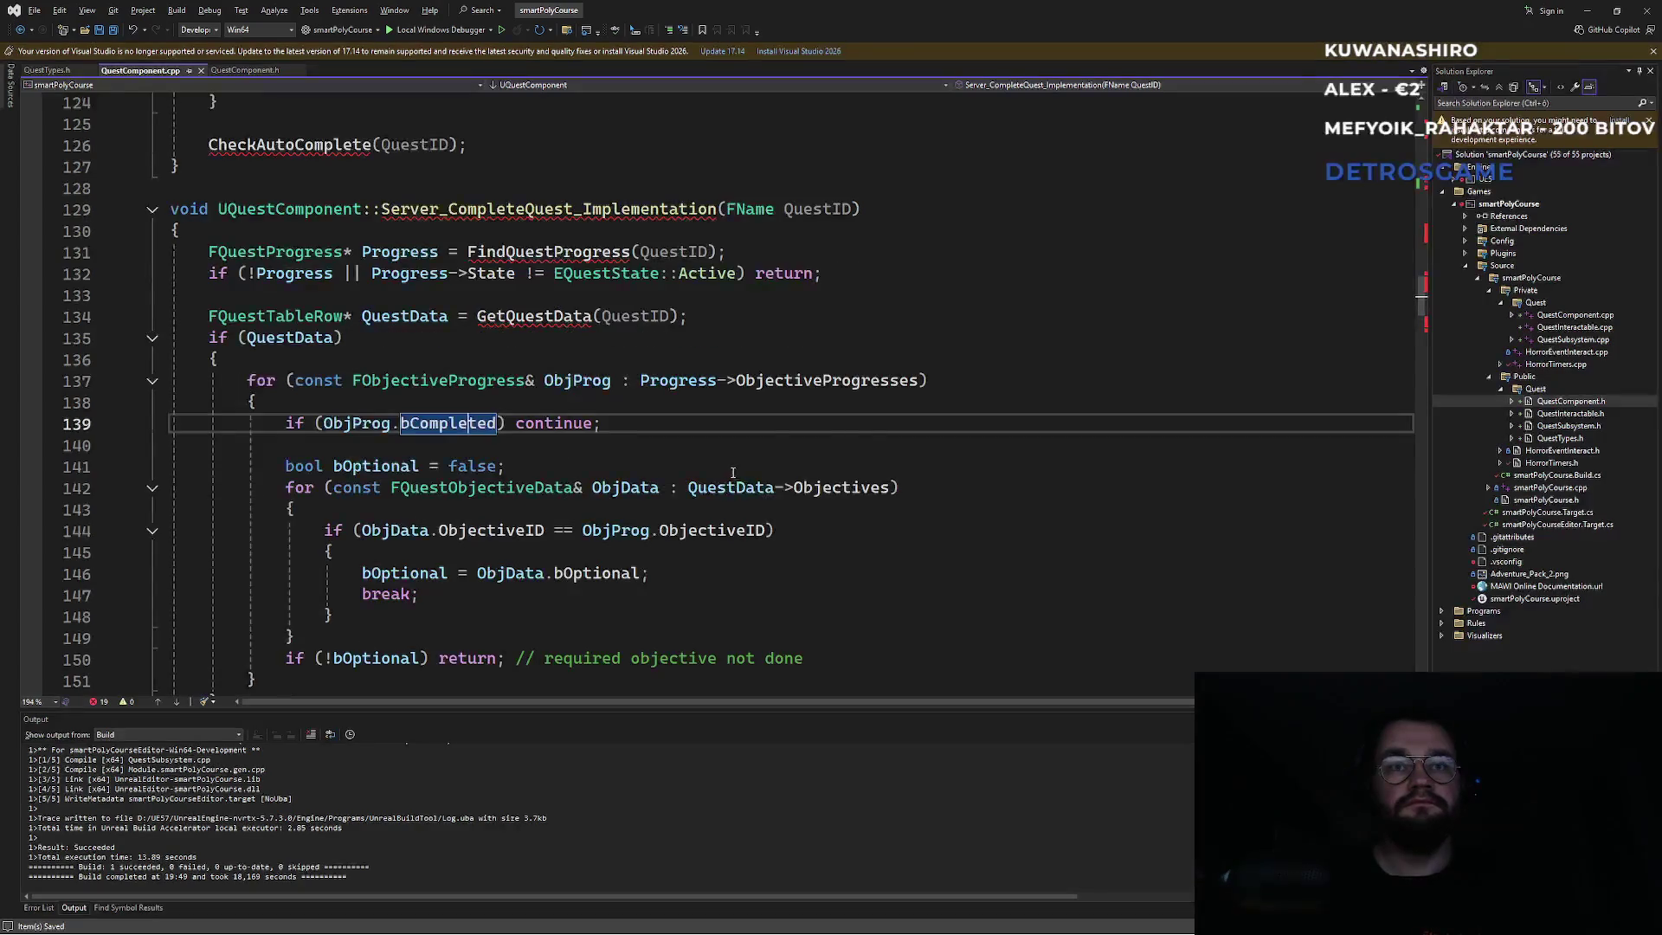
{"action": "scroll", "coordinate": [620, 456], "scroll_direction": "down", "scroll_amount": 1}
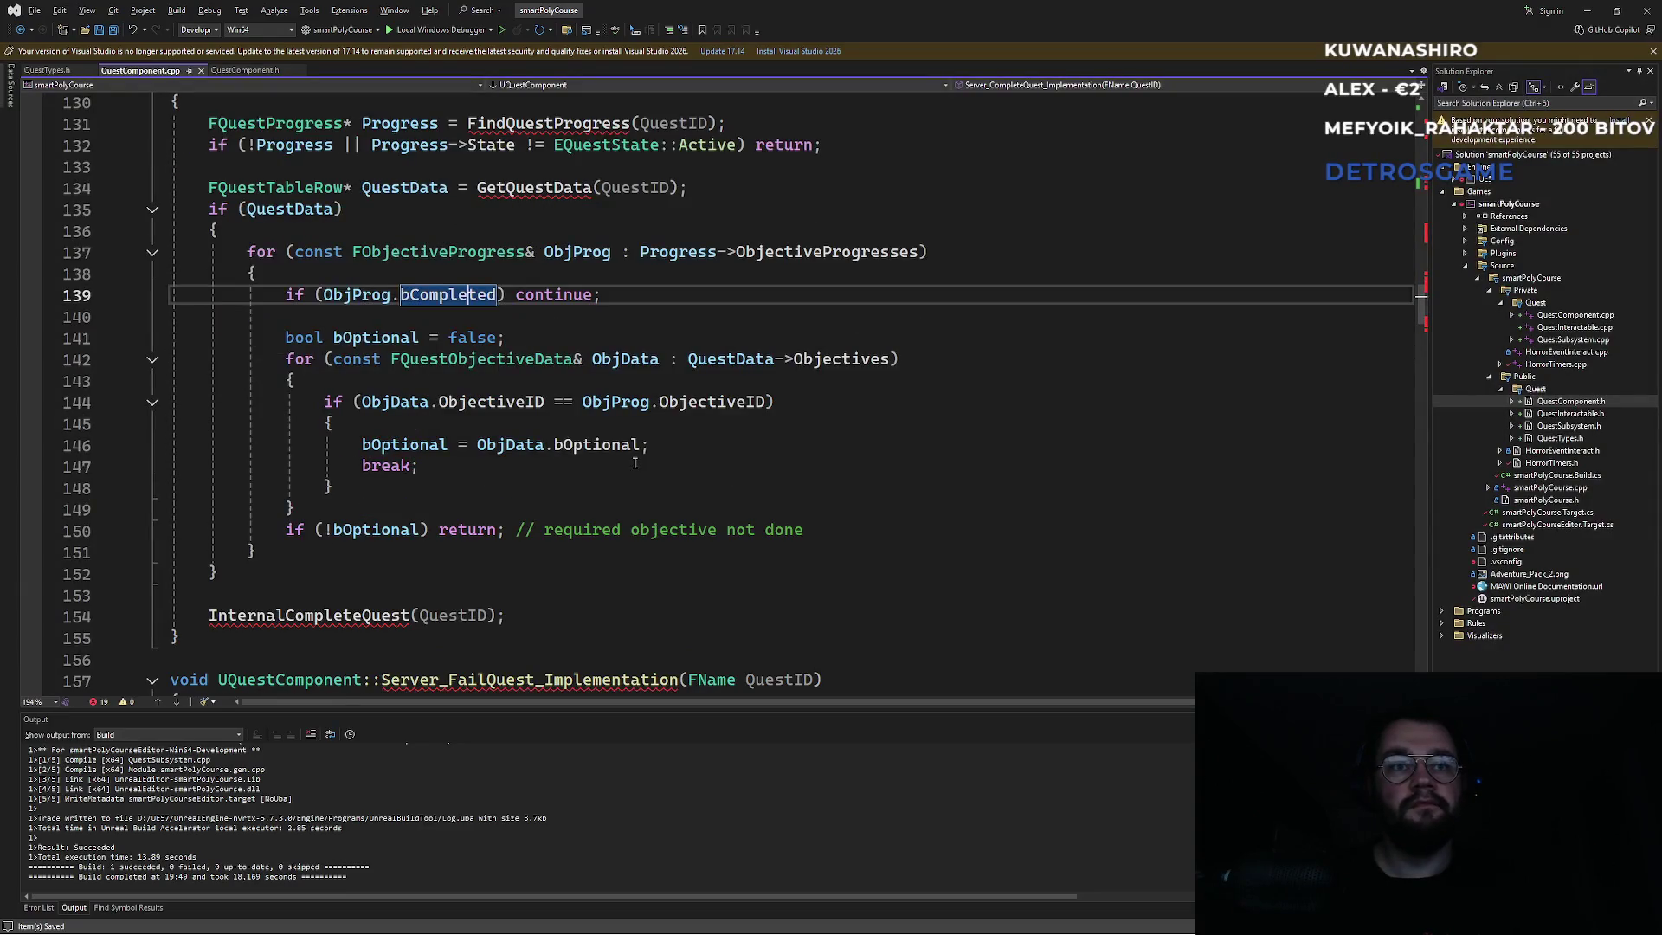
Go to the InternalCompleteQuest definition from its call on line 154.
{"action": "left_click", "coordinate": [317, 615]}
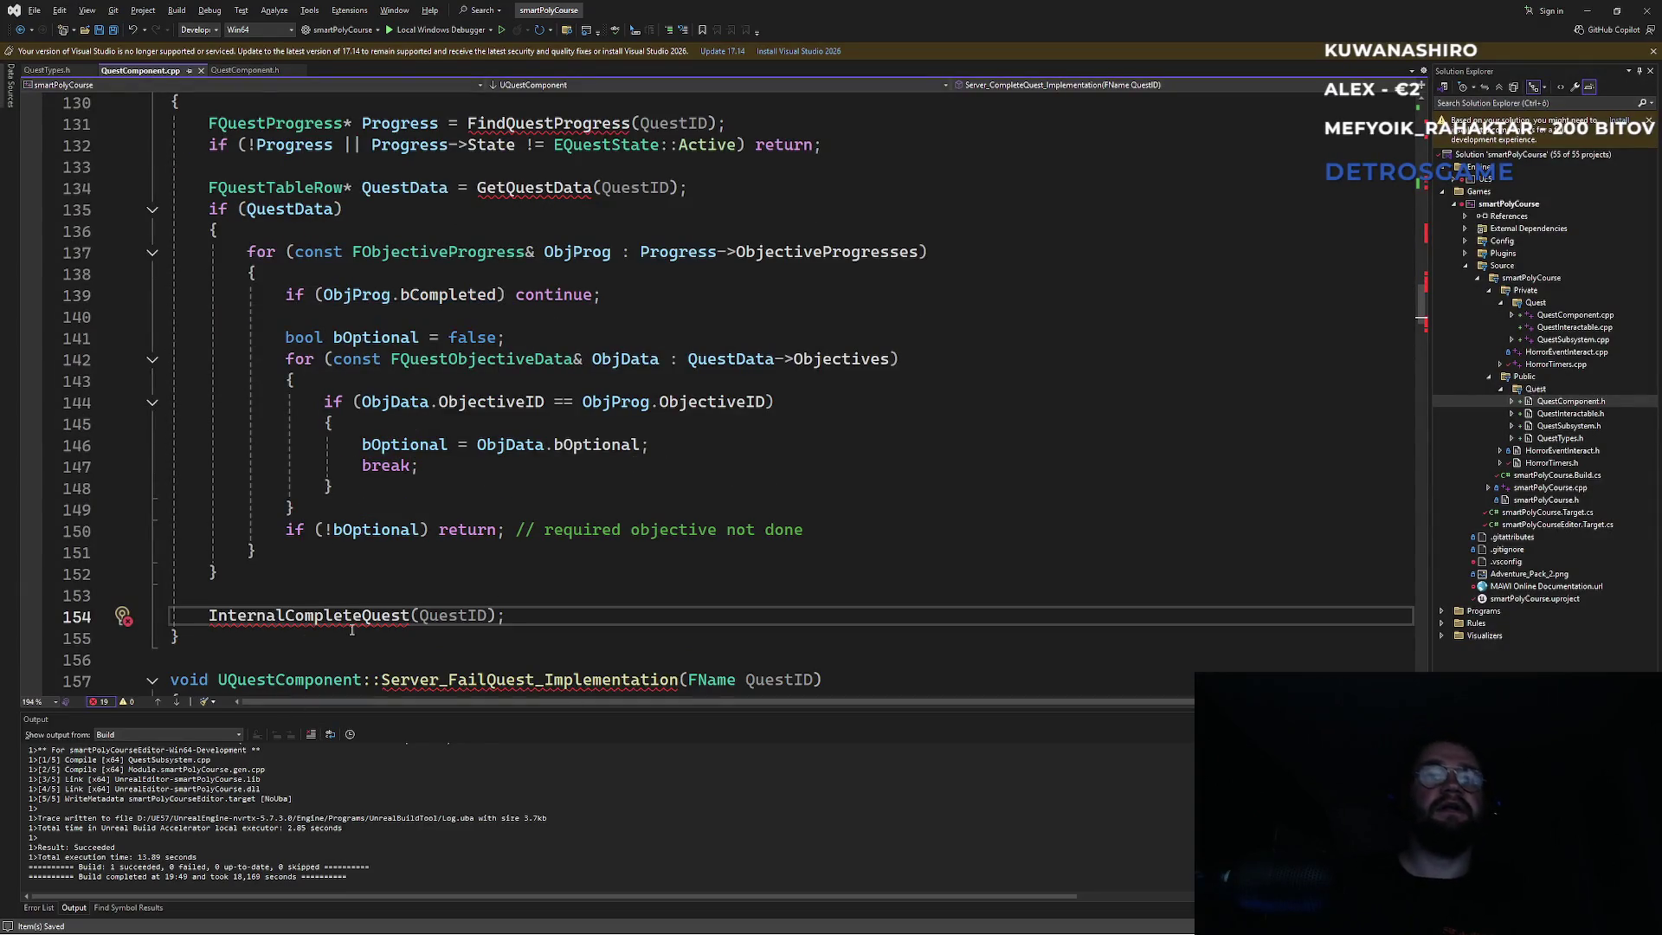
{"action": "double_click", "coordinate": [332, 610]}
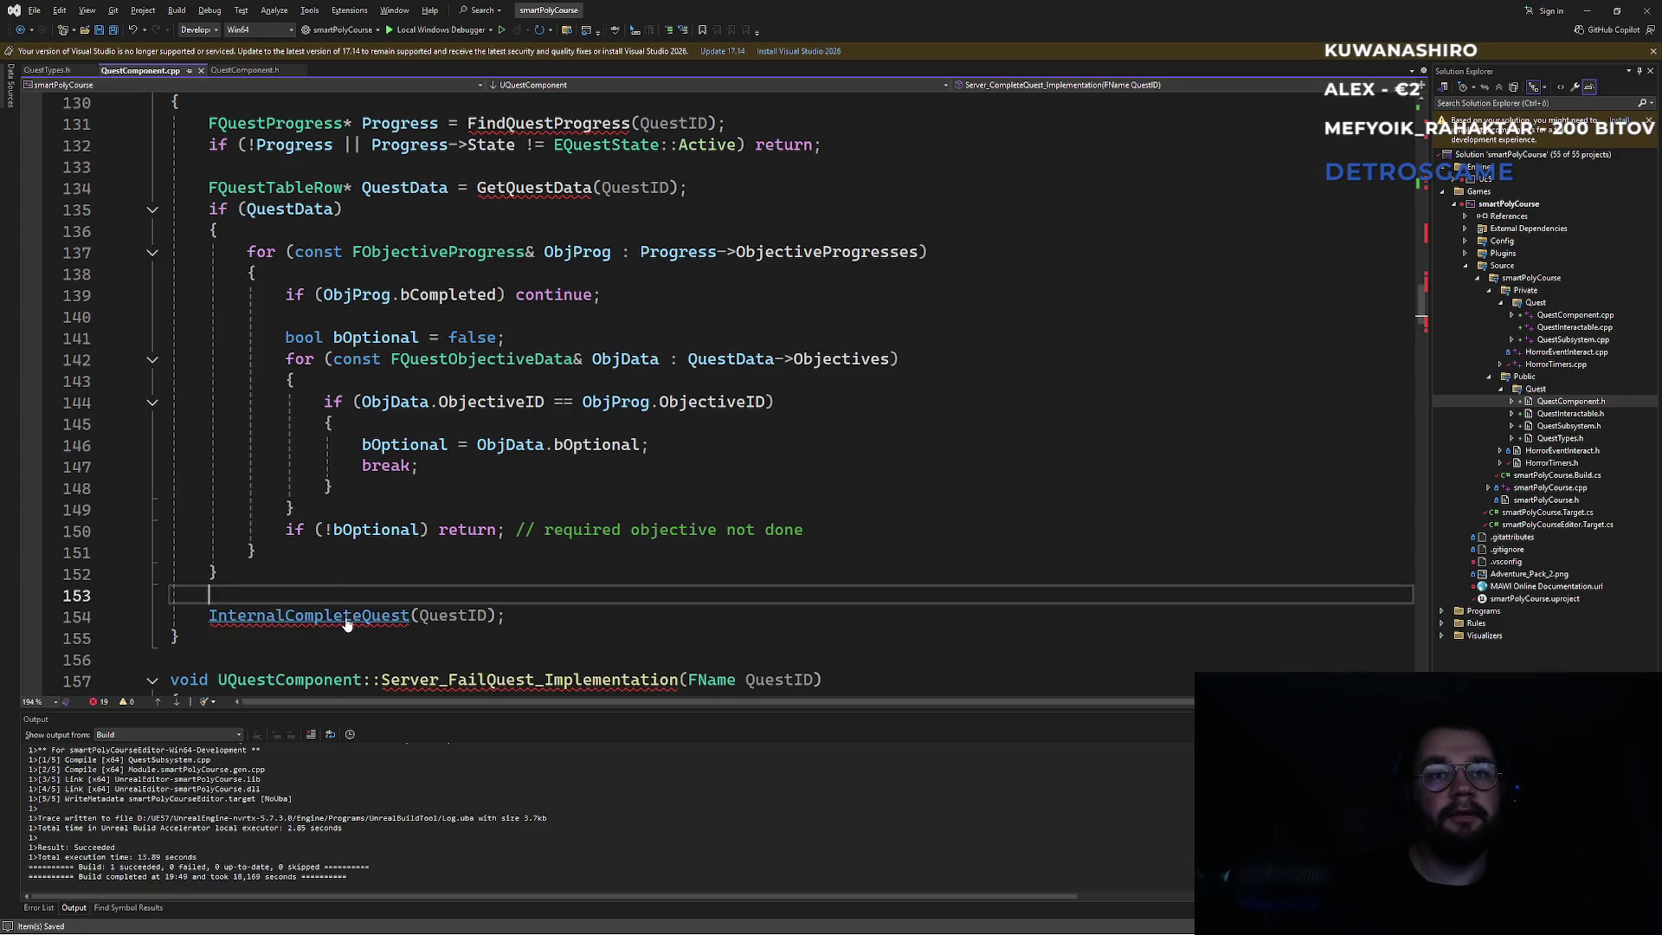
{"action": "key", "text": "F12"}
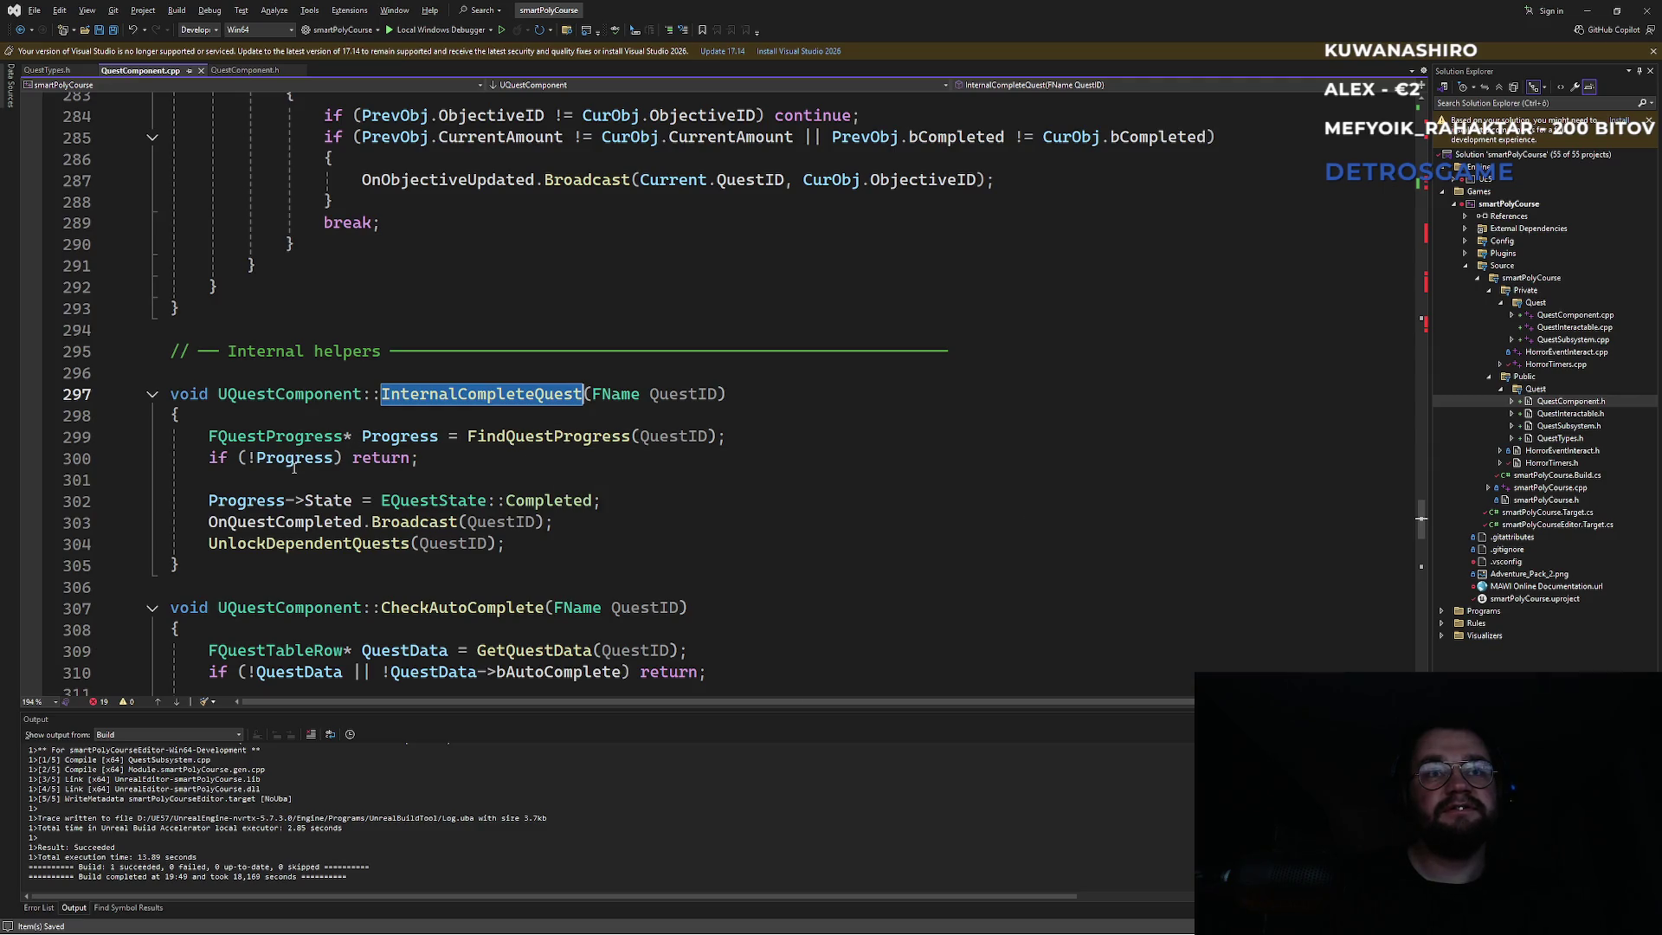
{"action": "left_click", "coordinate": [294, 463]}
{"action": "left_click", "coordinate": [413, 458]}
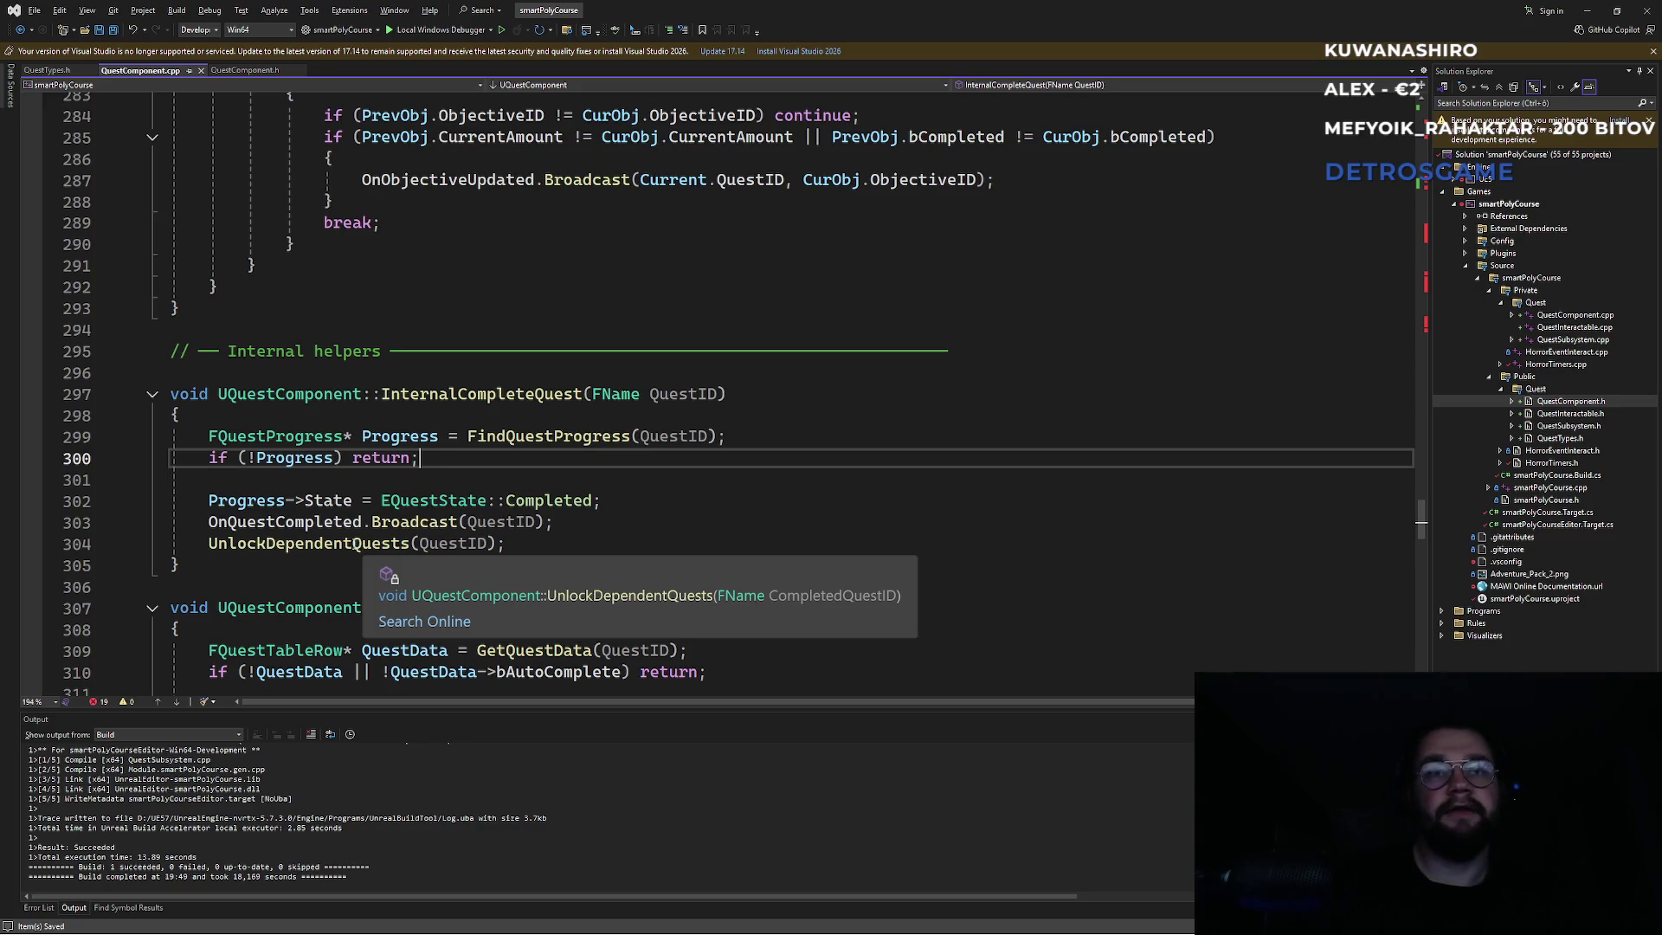
Review UnlockDependentQuests, then select CheckAutoComplete and search the file for it.
{"action": "double_click", "coordinate": [363, 543]}
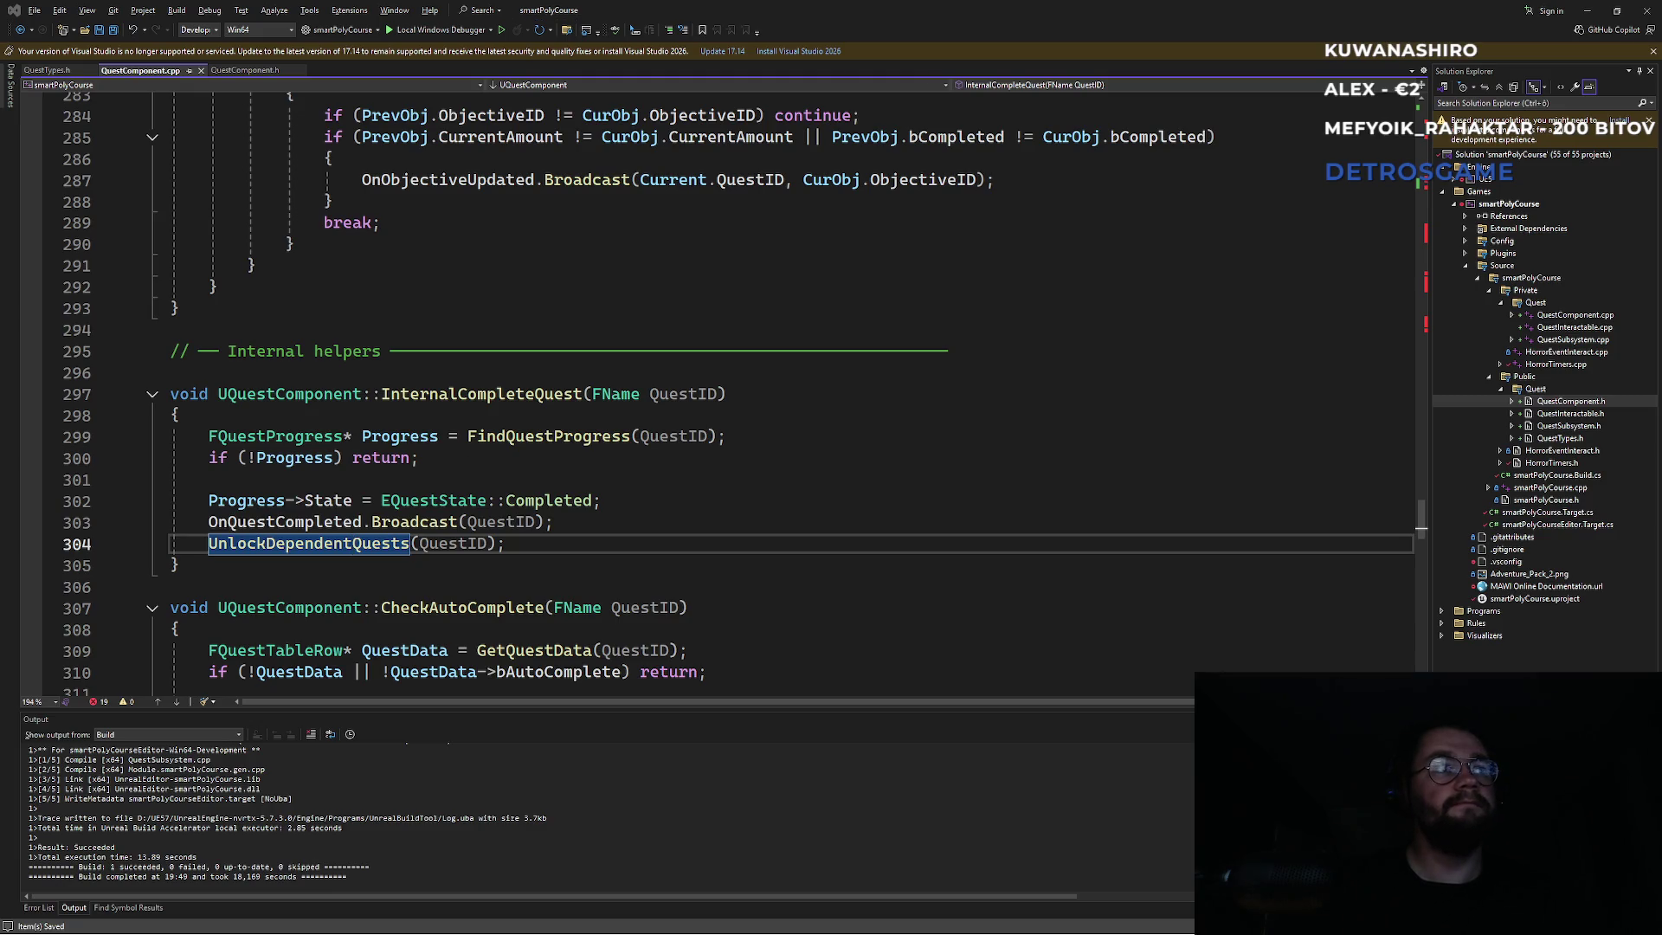
{"action": "left_click", "coordinate": [423, 481]}
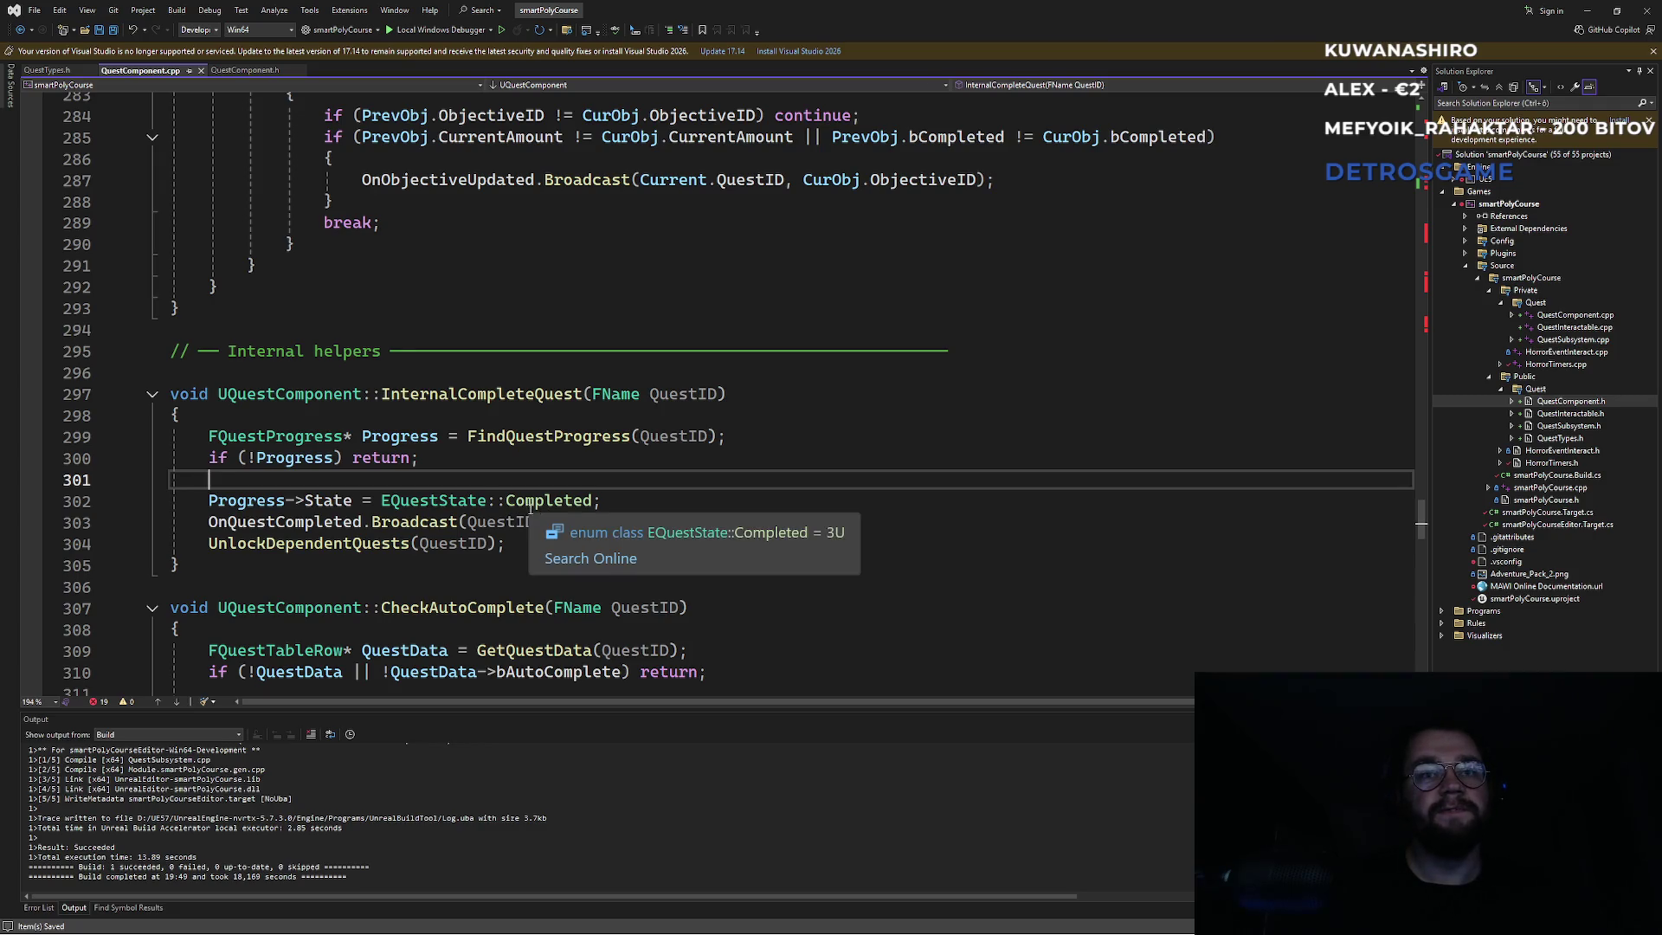
{"action": "scroll", "coordinate": [538, 515], "scroll_direction": "down", "scroll_amount": 1}
{"action": "left_click", "coordinate": [450, 542]}
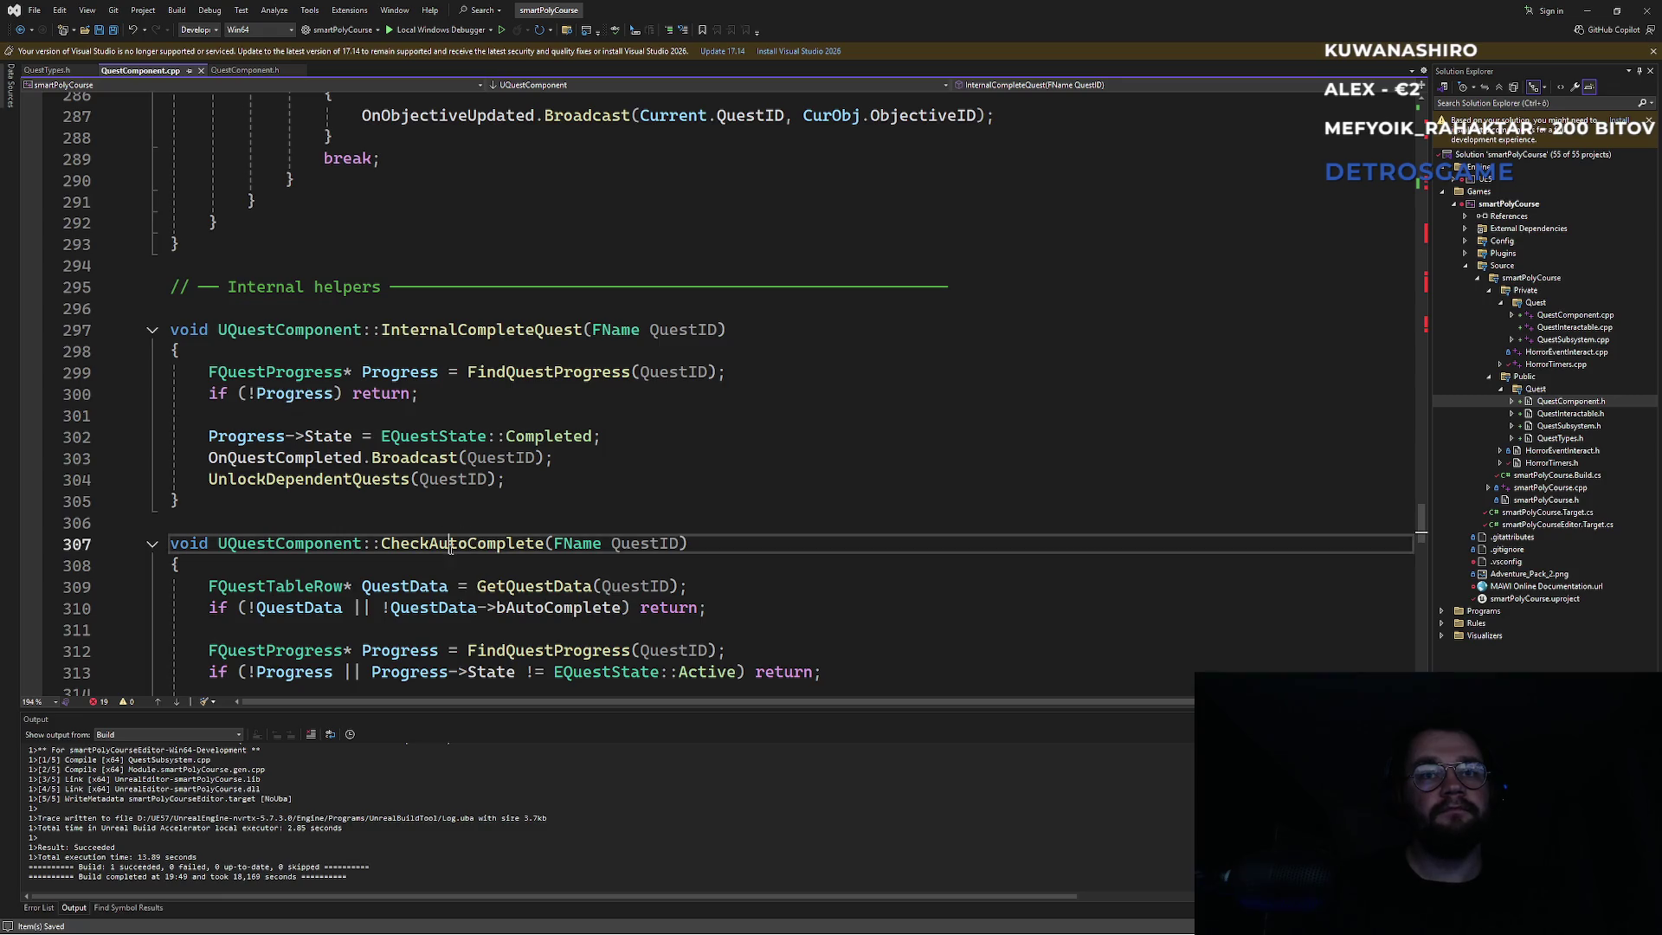
{"action": "double_click", "coordinate": [452, 543]}
{"action": "key", "text": "ctrl+f"}
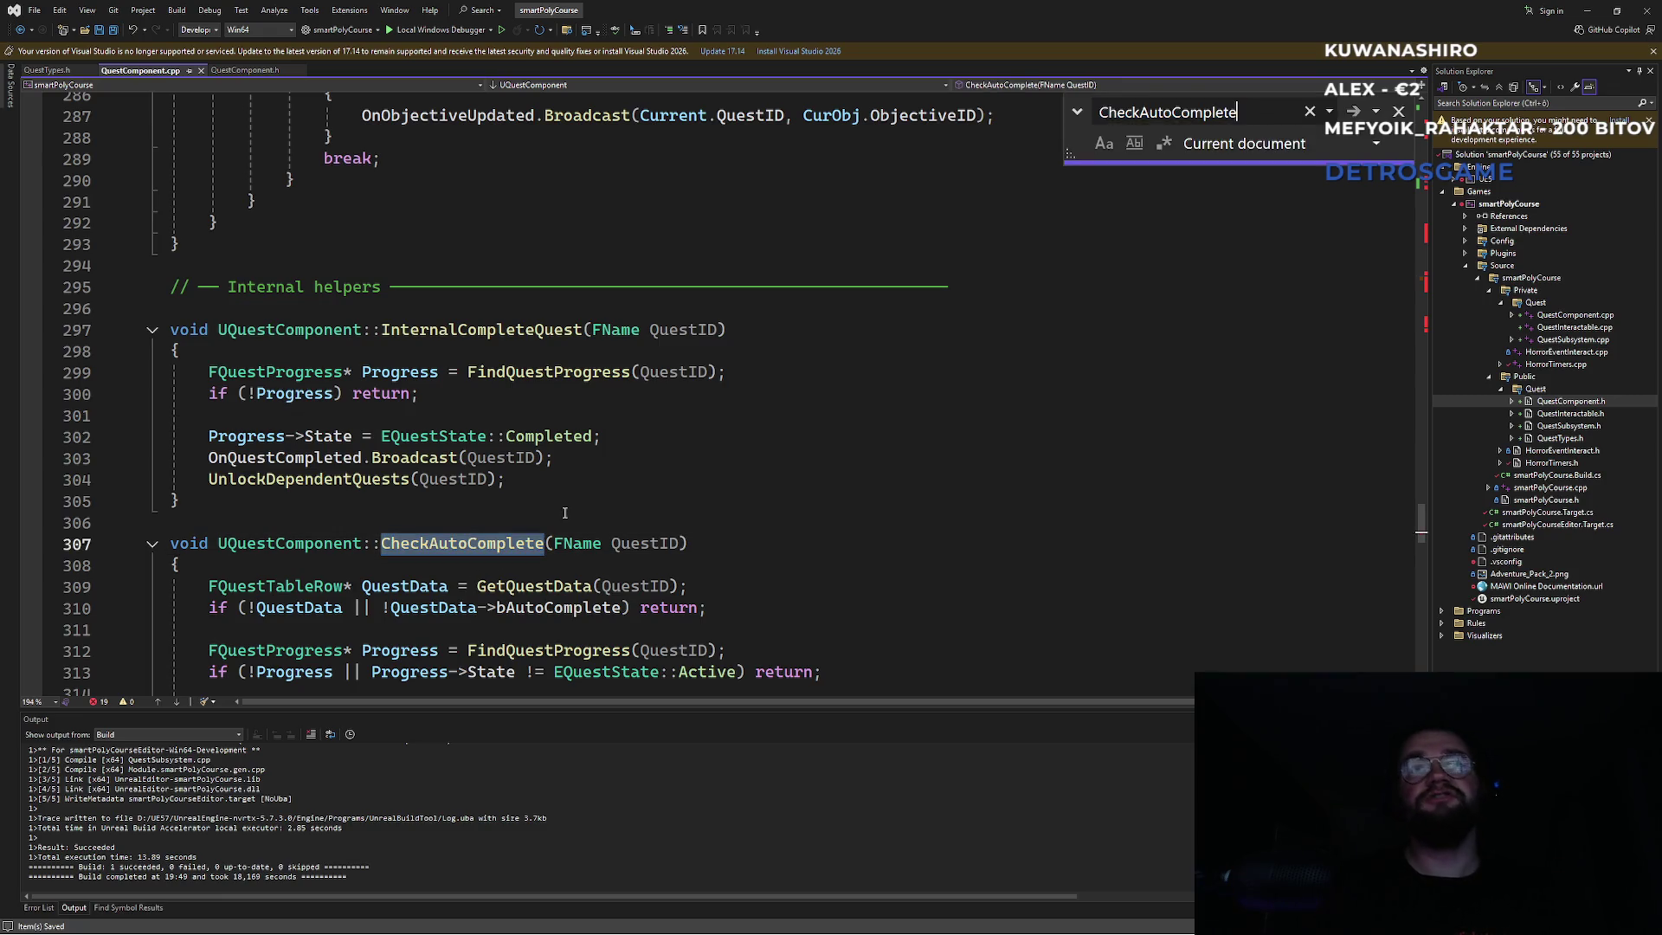
Follow CheckAutoComplete from its call on line 126 to its definition and select bAutoComplete.
{"action": "key", "text": "Return"}
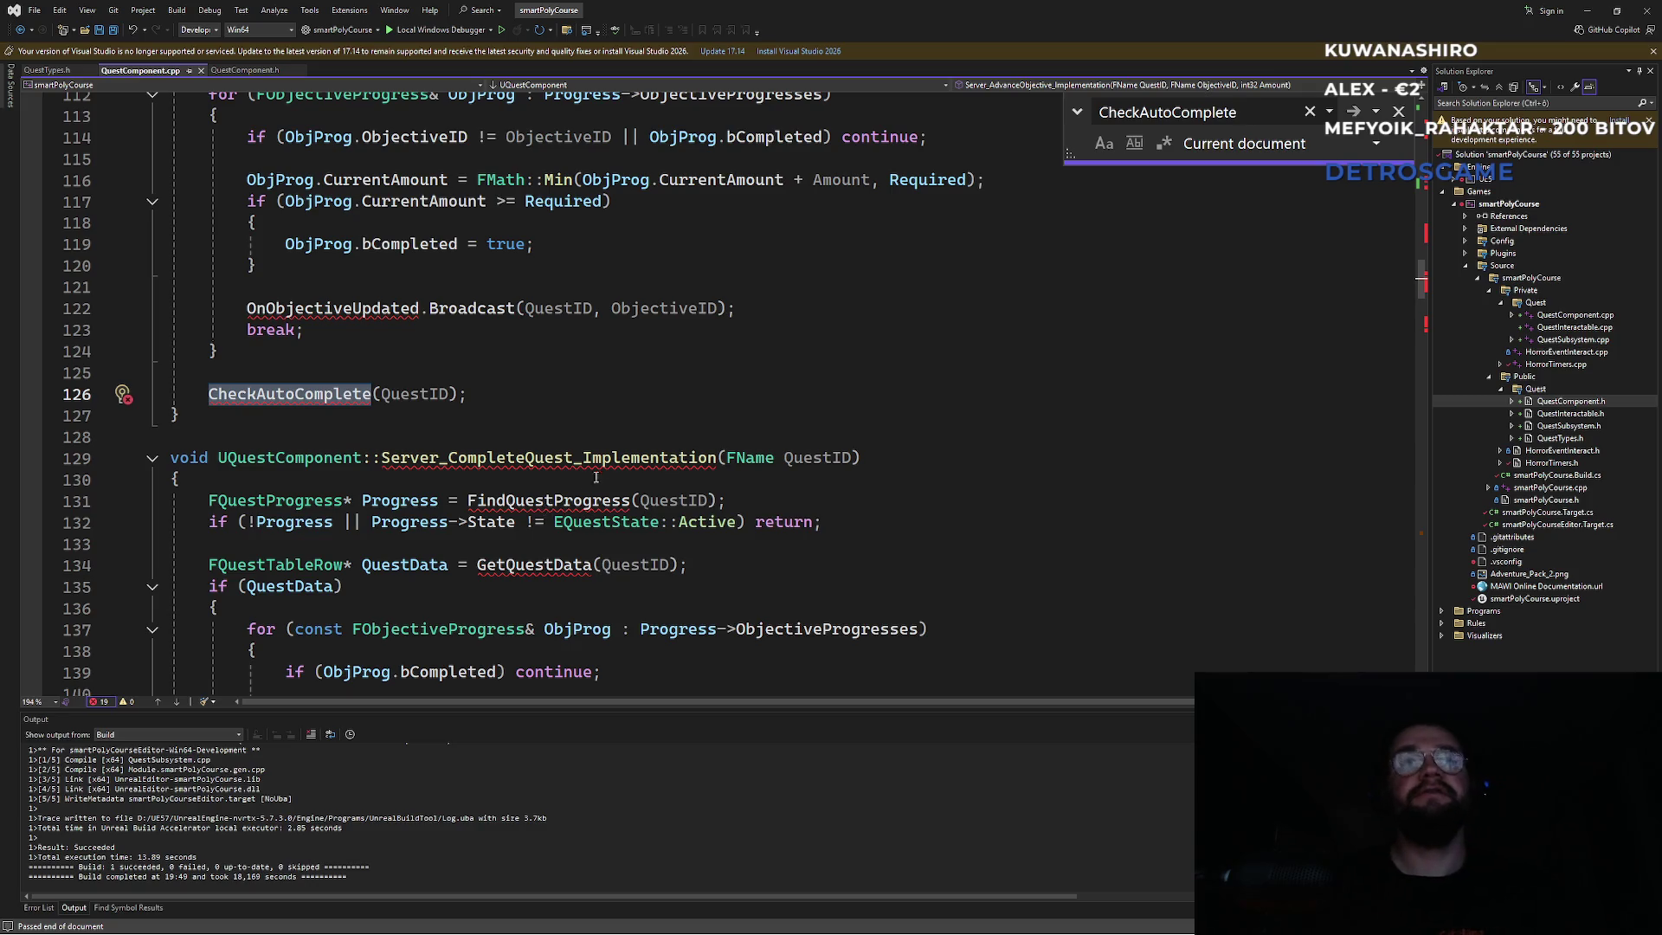
{"action": "scroll", "coordinate": [571, 502], "scroll_direction": "up", "scroll_amount": 9}
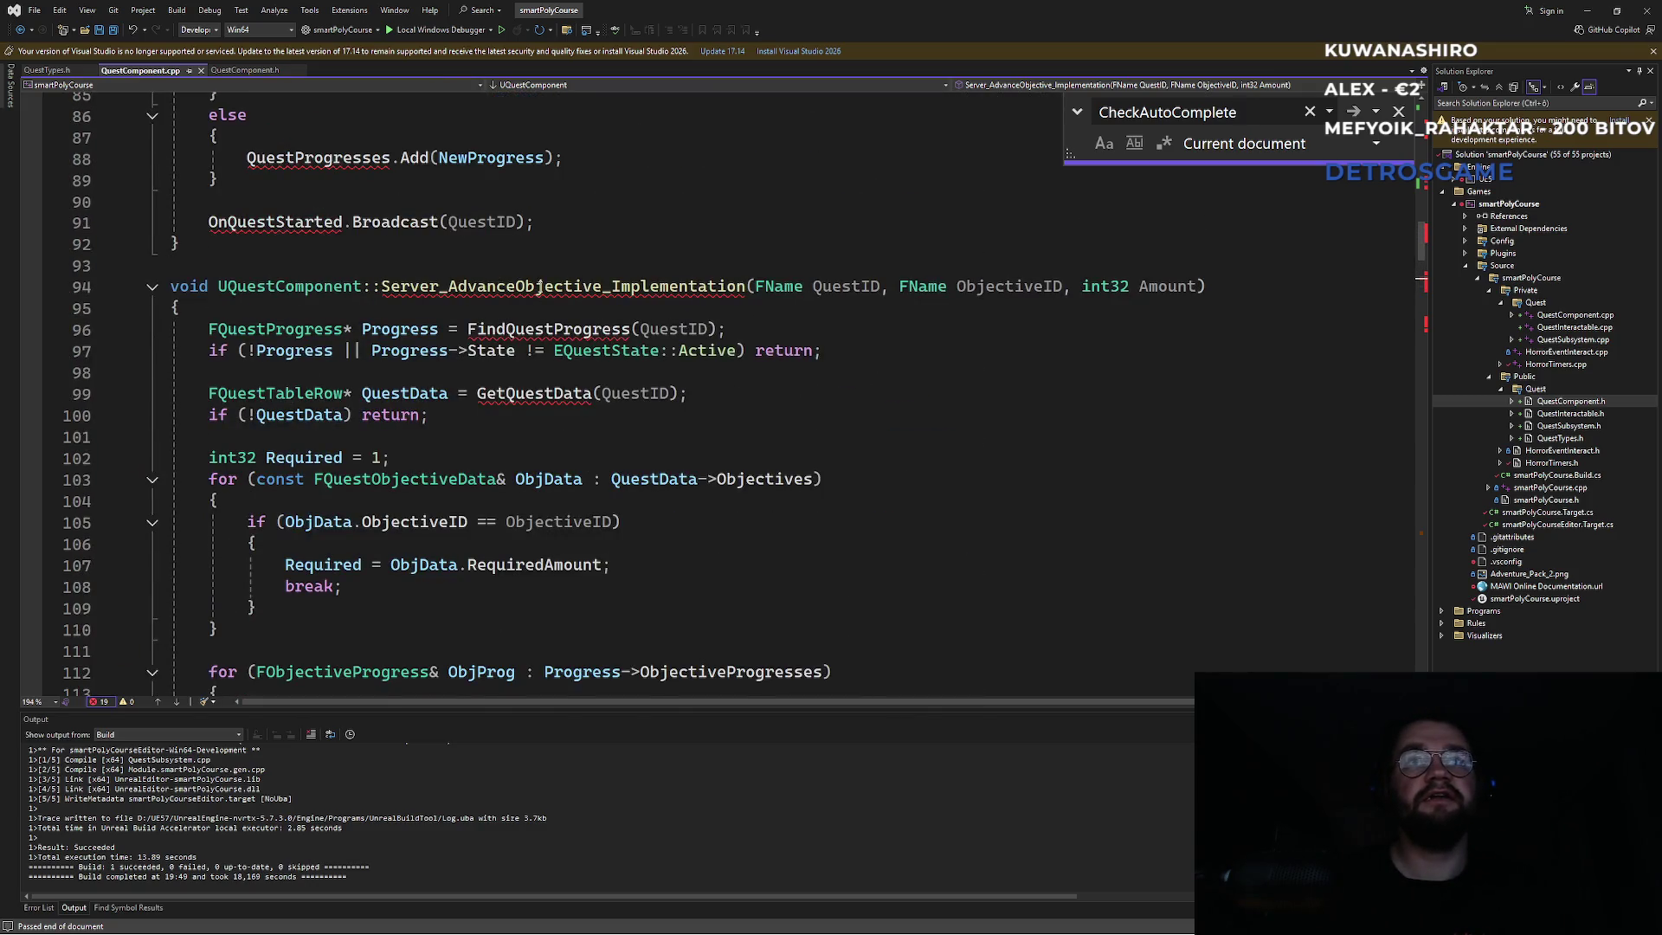
{"action": "scroll", "coordinate": [705, 504], "scroll_direction": "down", "scroll_amount": 8}
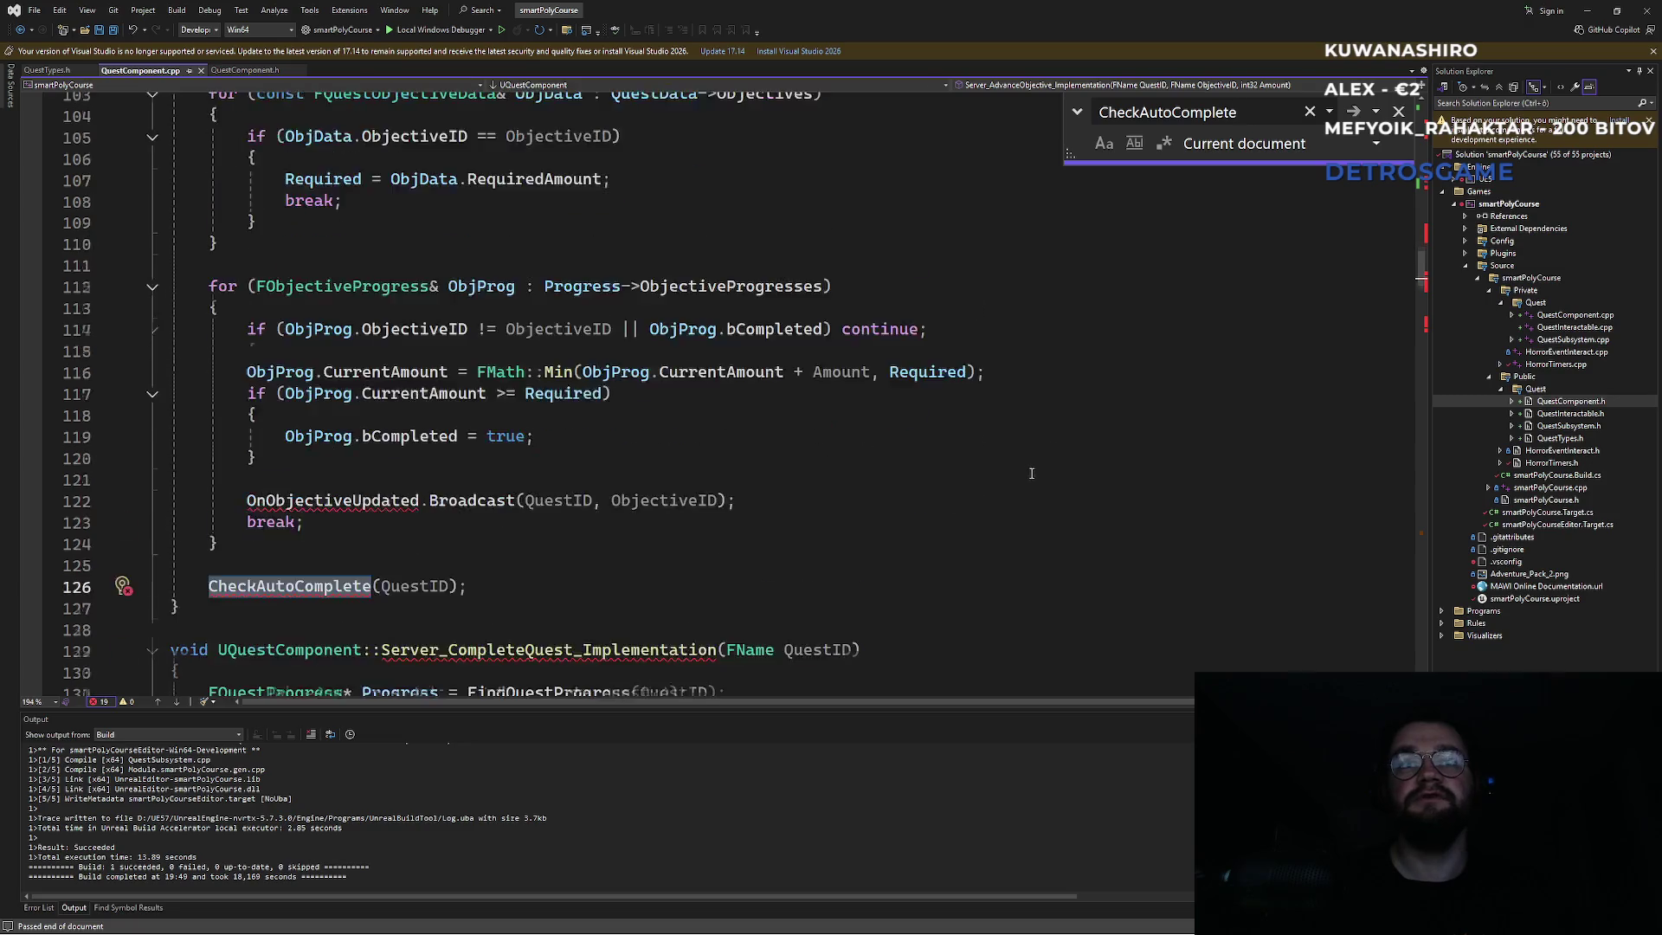
{"action": "scroll", "coordinate": [1004, 464], "scroll_direction": "up", "scroll_amount": 3}
{"action": "key", "text": "Return"}
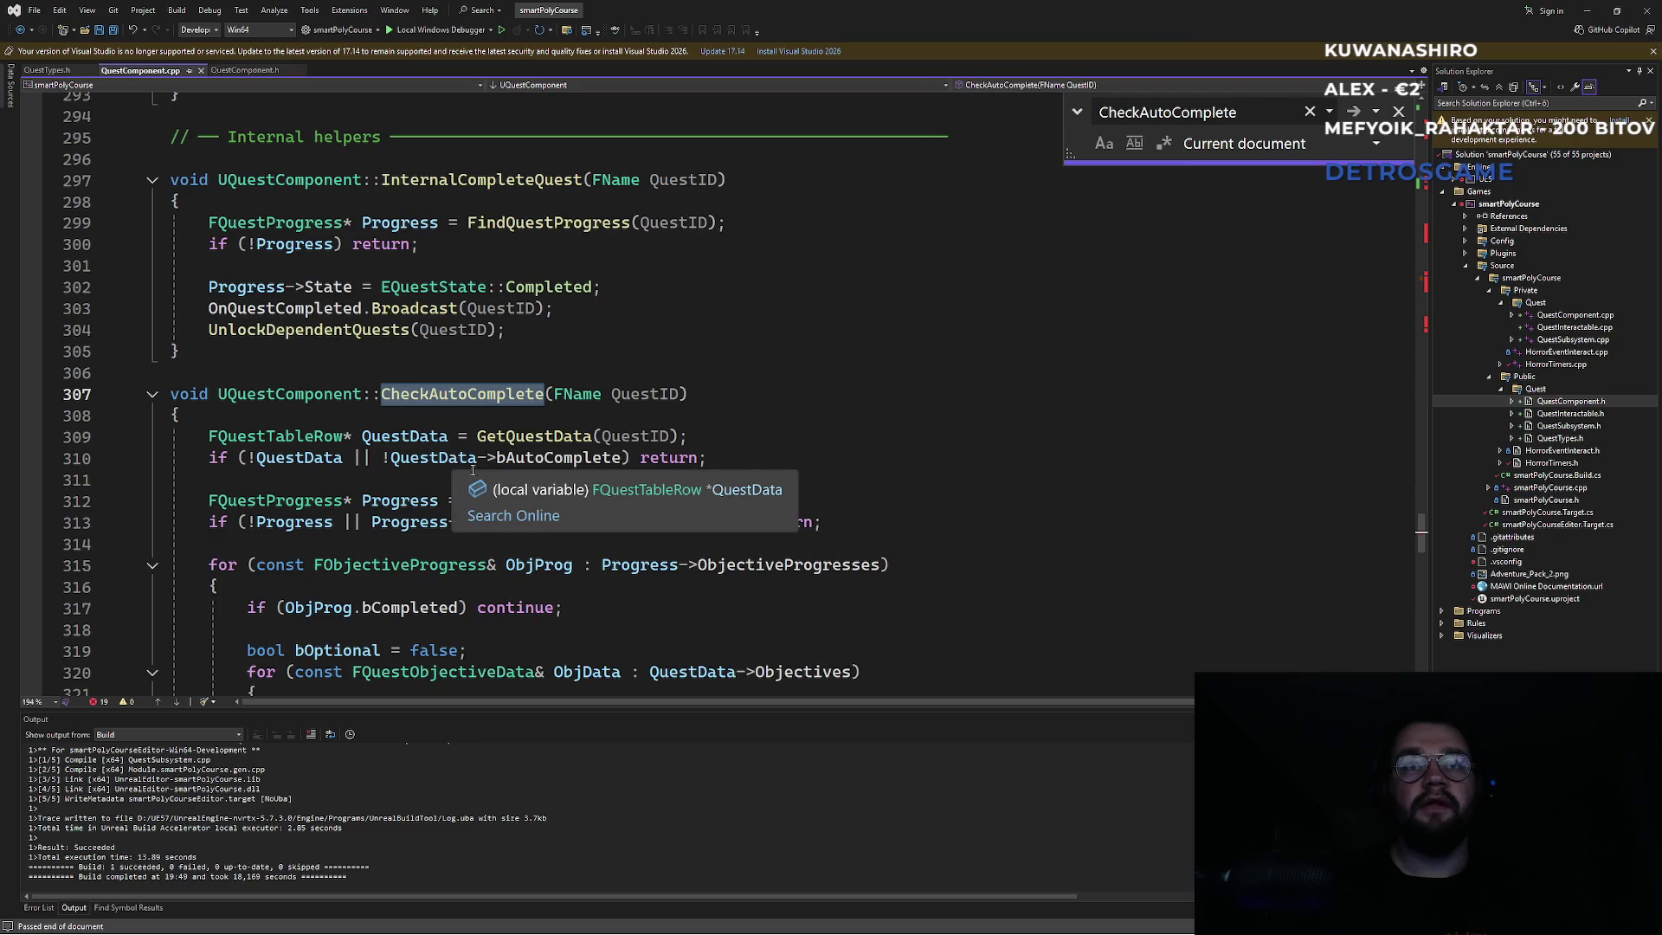
{"action": "double_click", "coordinate": [569, 458]}
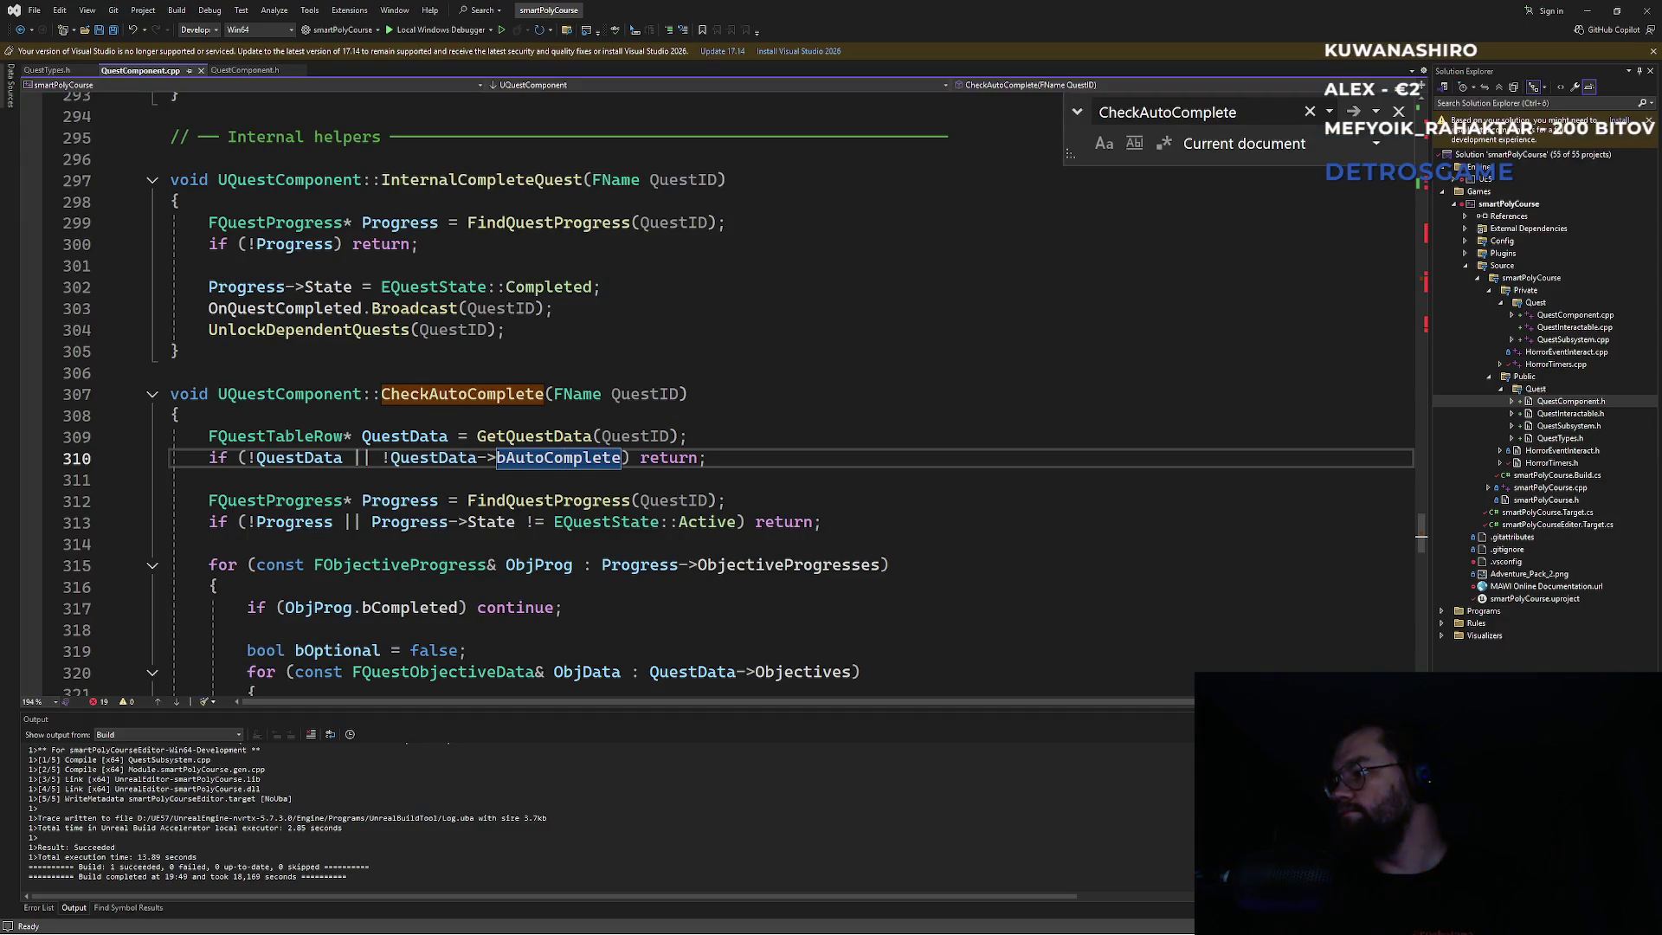
Glance at BP_Q_FirstSteps, review line 316, then return to Unreal's NewWorldTrees level.
{"action": "key", "text": "alt+Tab"}
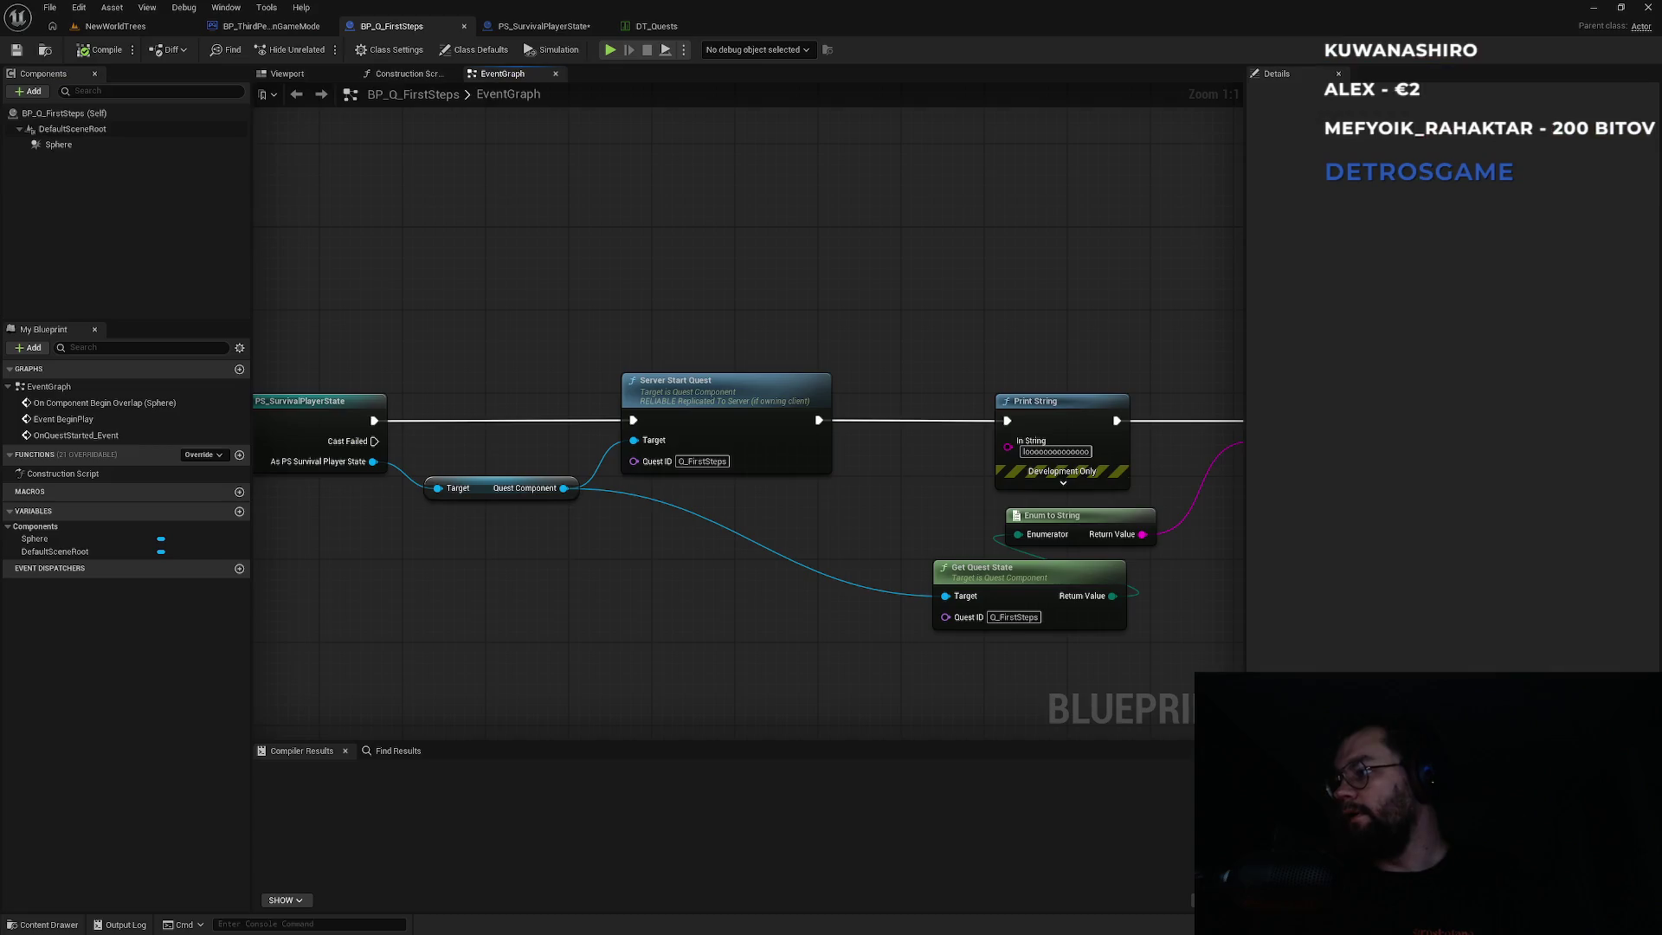
{"action": "key", "text": "alt+Tab"}
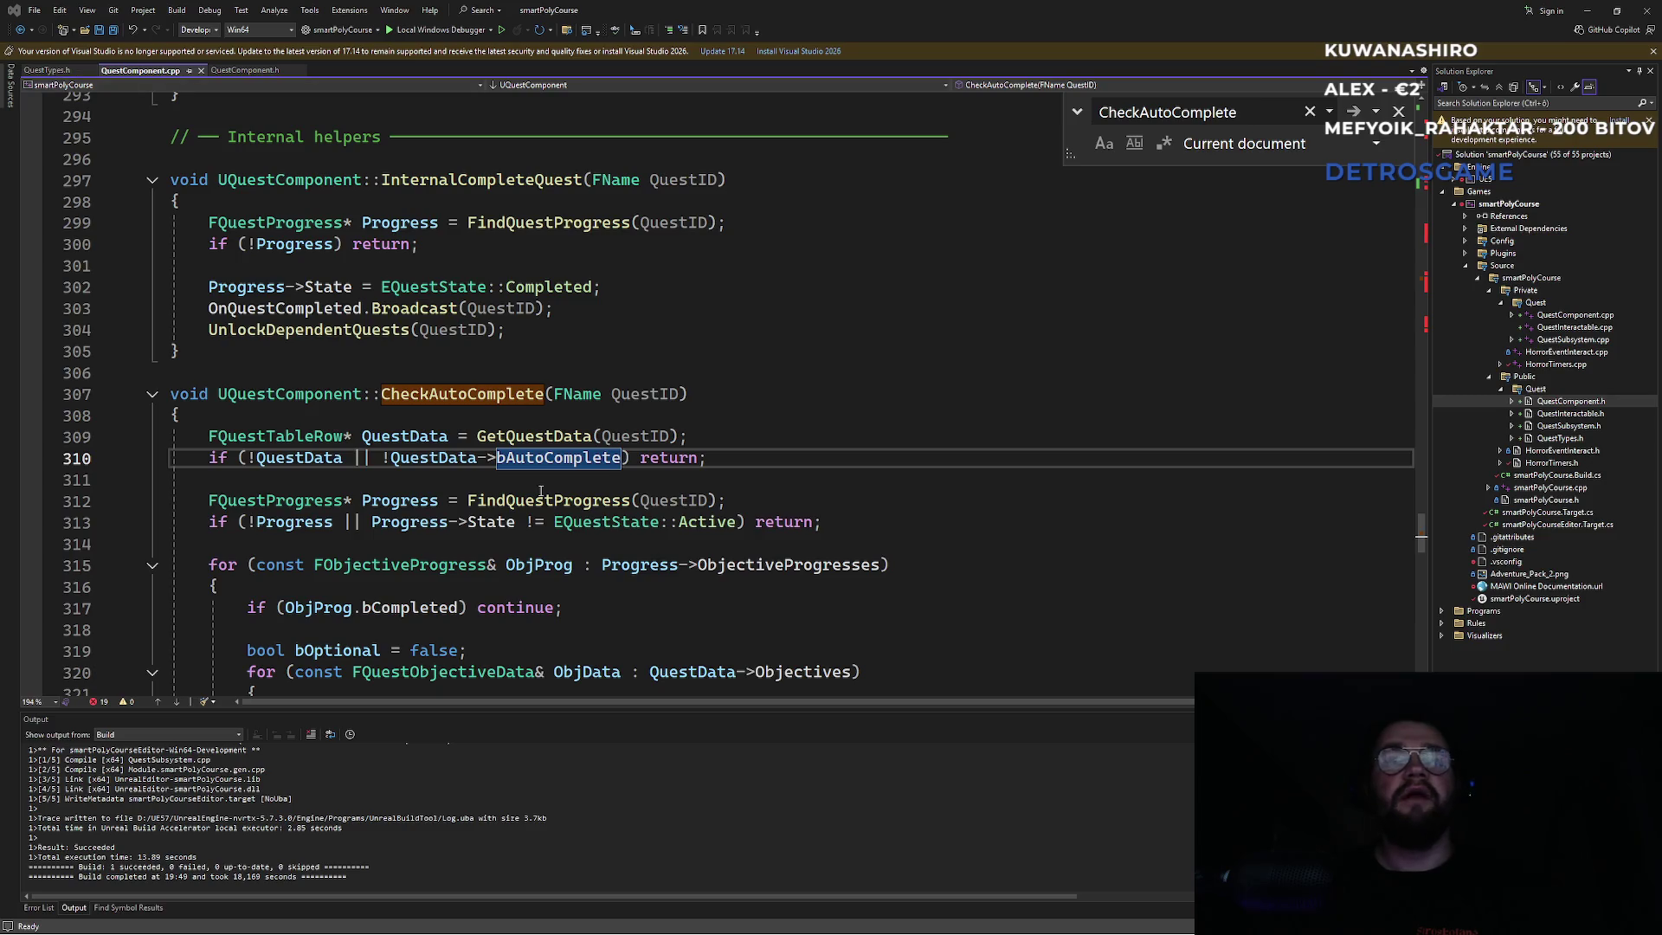
{"action": "left_click", "coordinate": [852, 593]}
{"action": "key", "text": "alt+Tab"}
{"action": "key", "text": "Tab"}
{"action": "key", "text": "Tab"}
{"action": "left_click", "coordinate": [115, 26]}
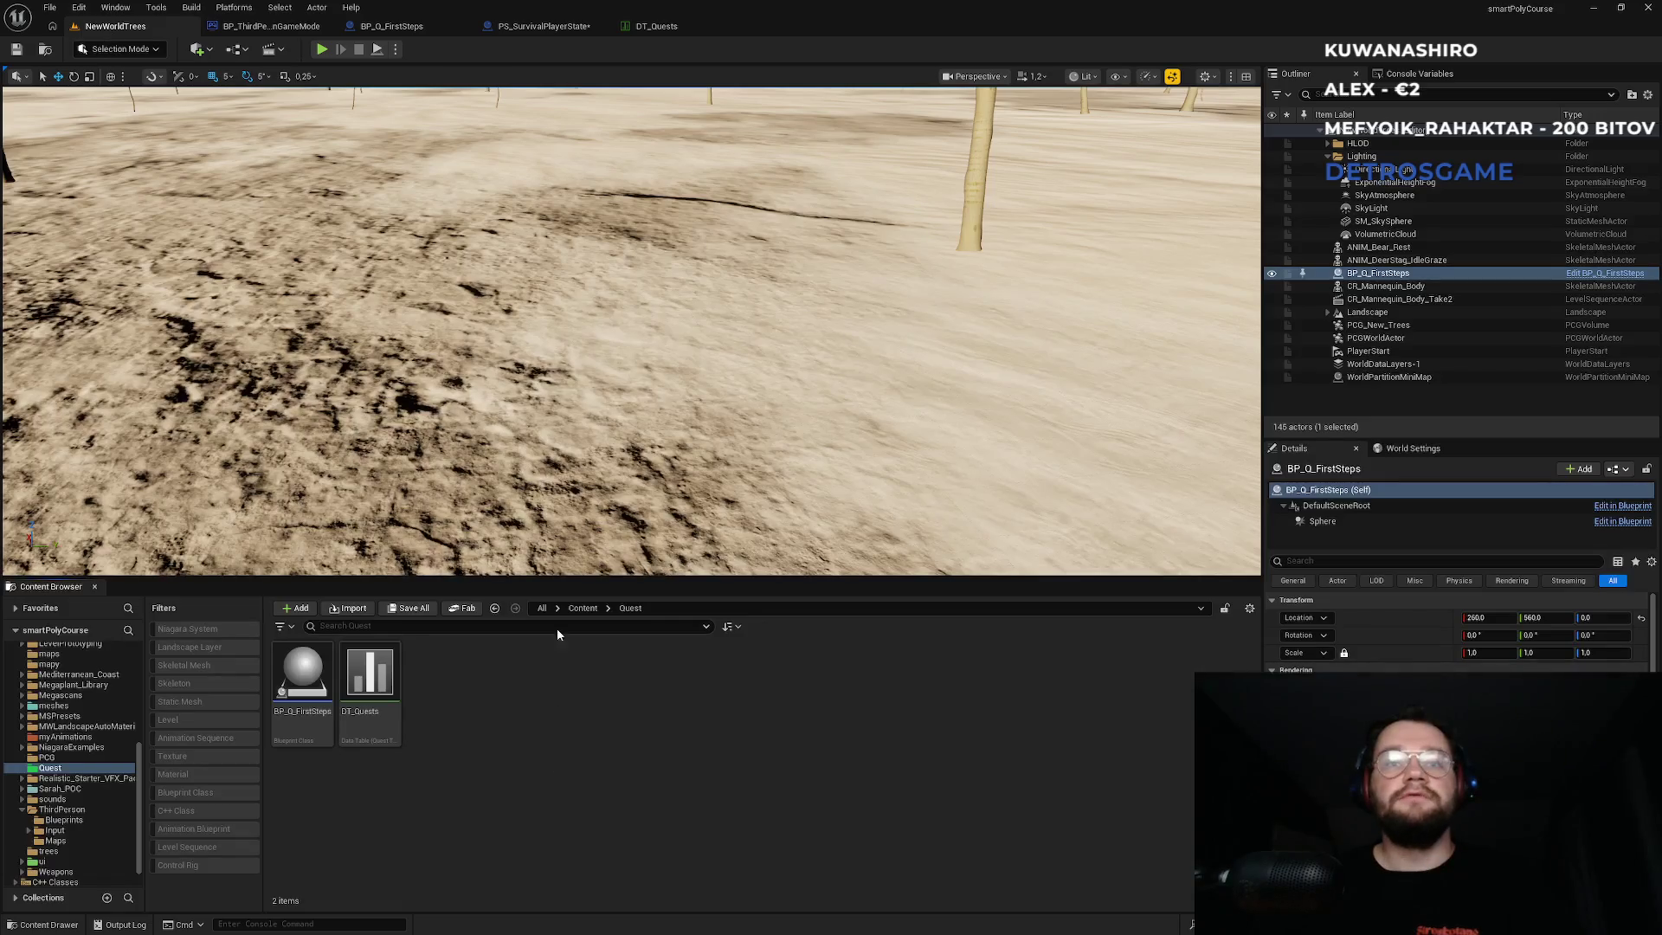
Browse from the Content folder into ui, widgets and PlayerWidgets in the Content Browser.
{"action": "left_click", "coordinate": [582, 608]}
{"action": "scroll", "coordinate": [640, 771], "scroll_direction": "down", "scroll_amount": 3}
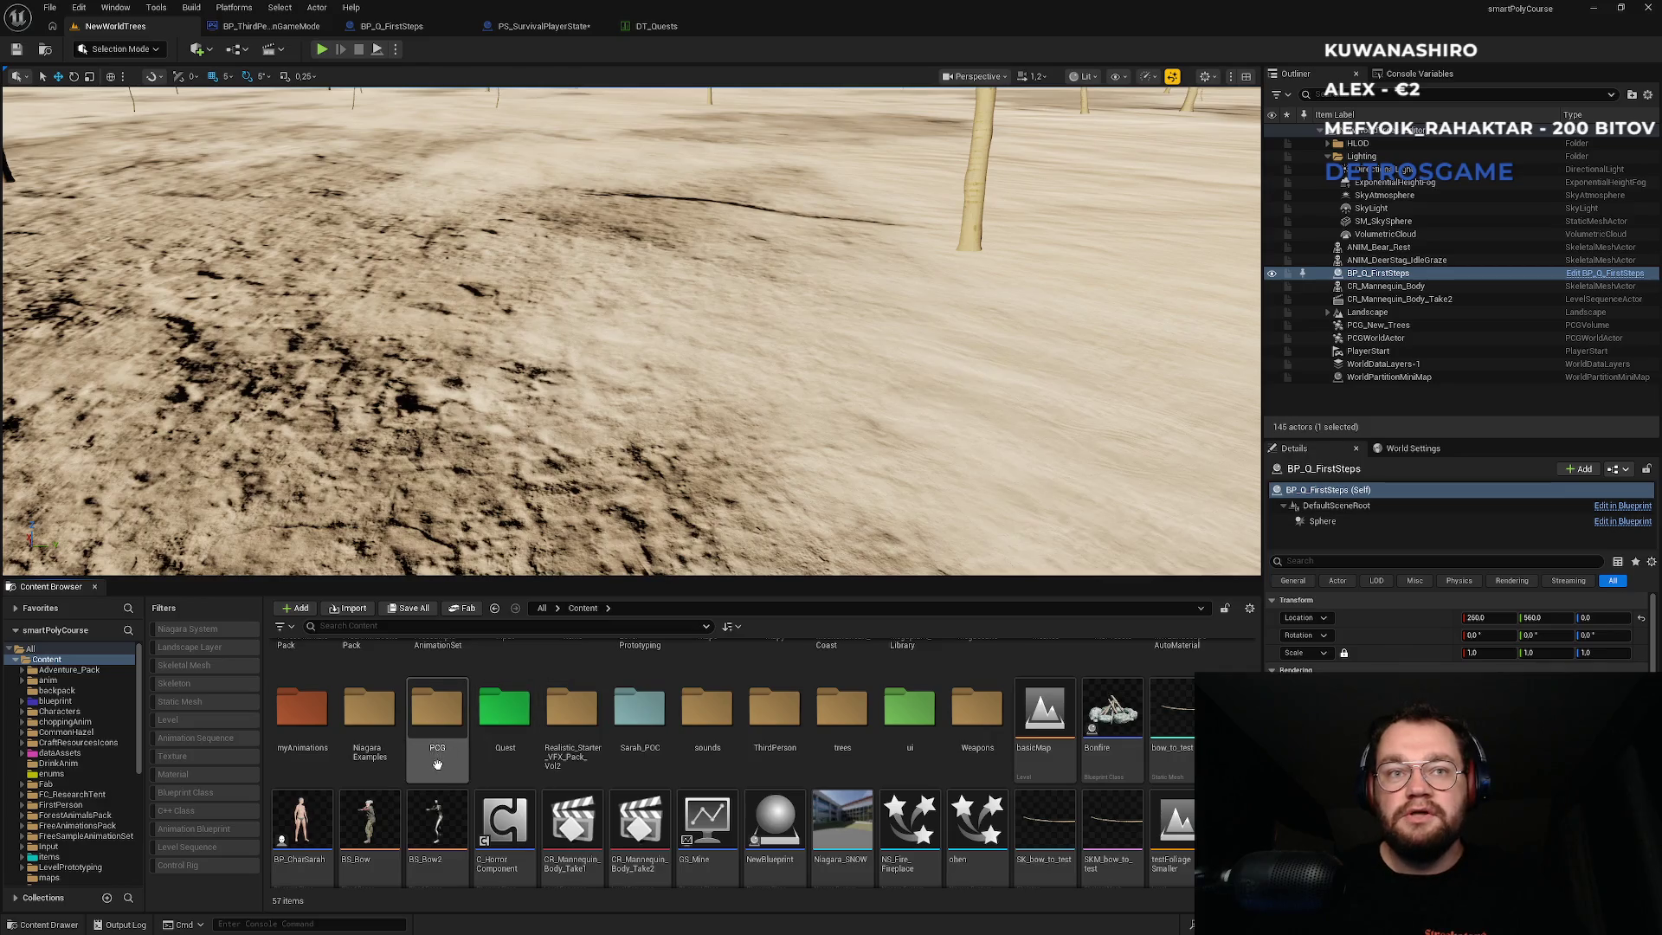
{"action": "scroll", "coordinate": [576, 762], "scroll_direction": "up", "scroll_amount": 1}
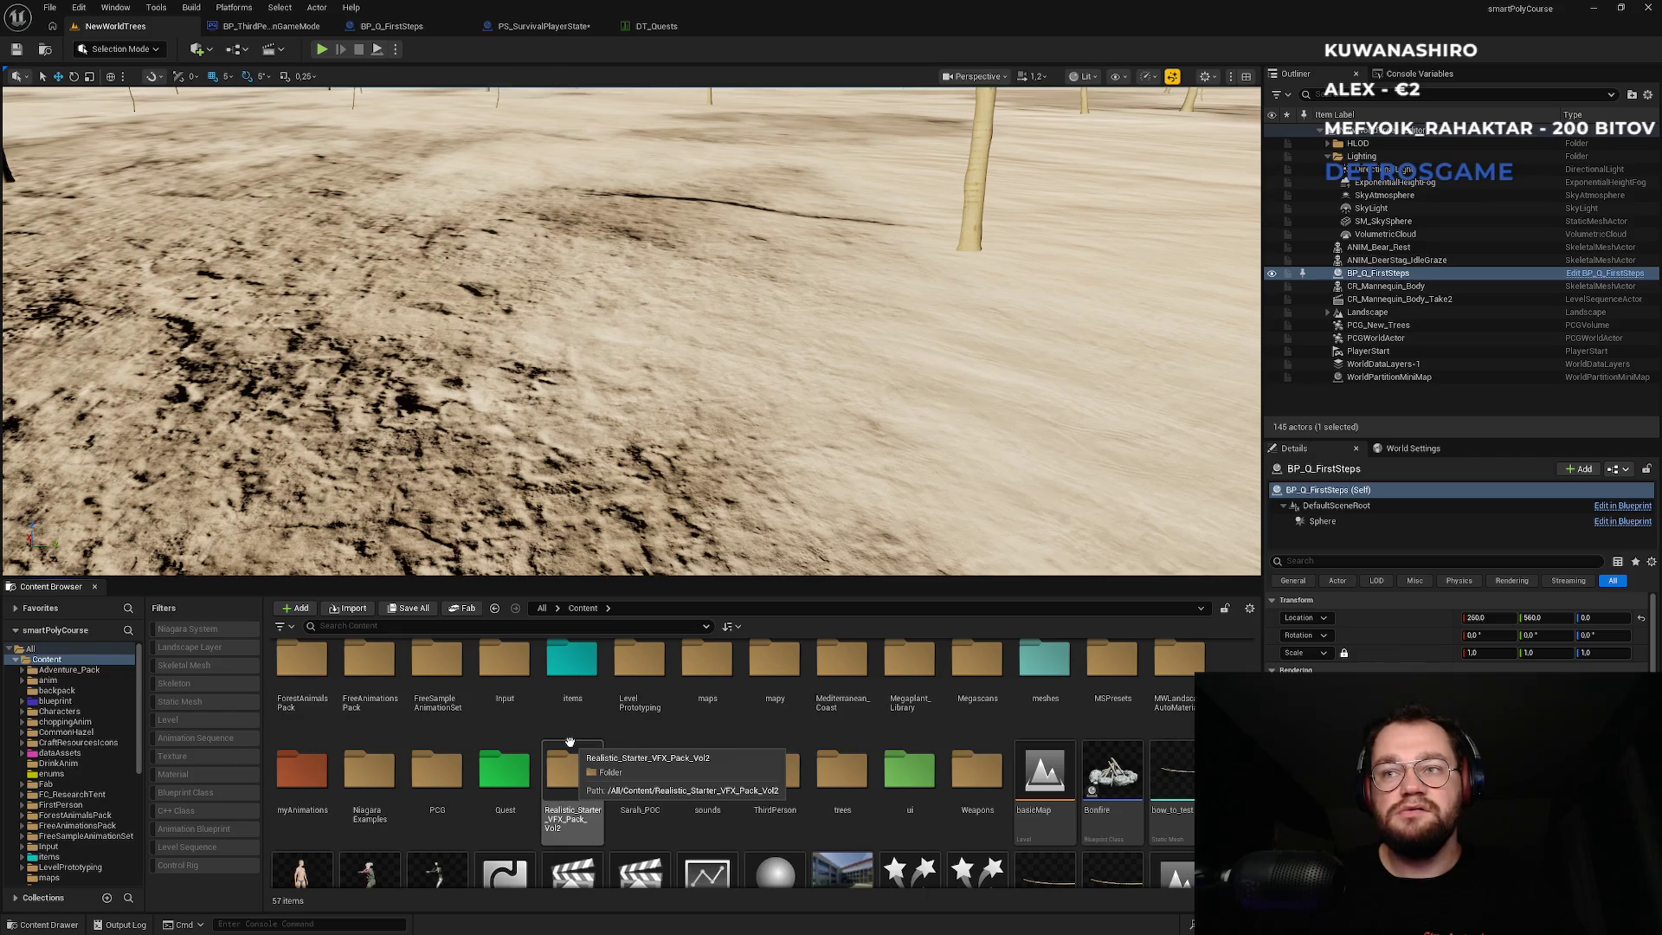
{"action": "scroll", "coordinate": [570, 742], "scroll_direction": "up", "scroll_amount": 1}
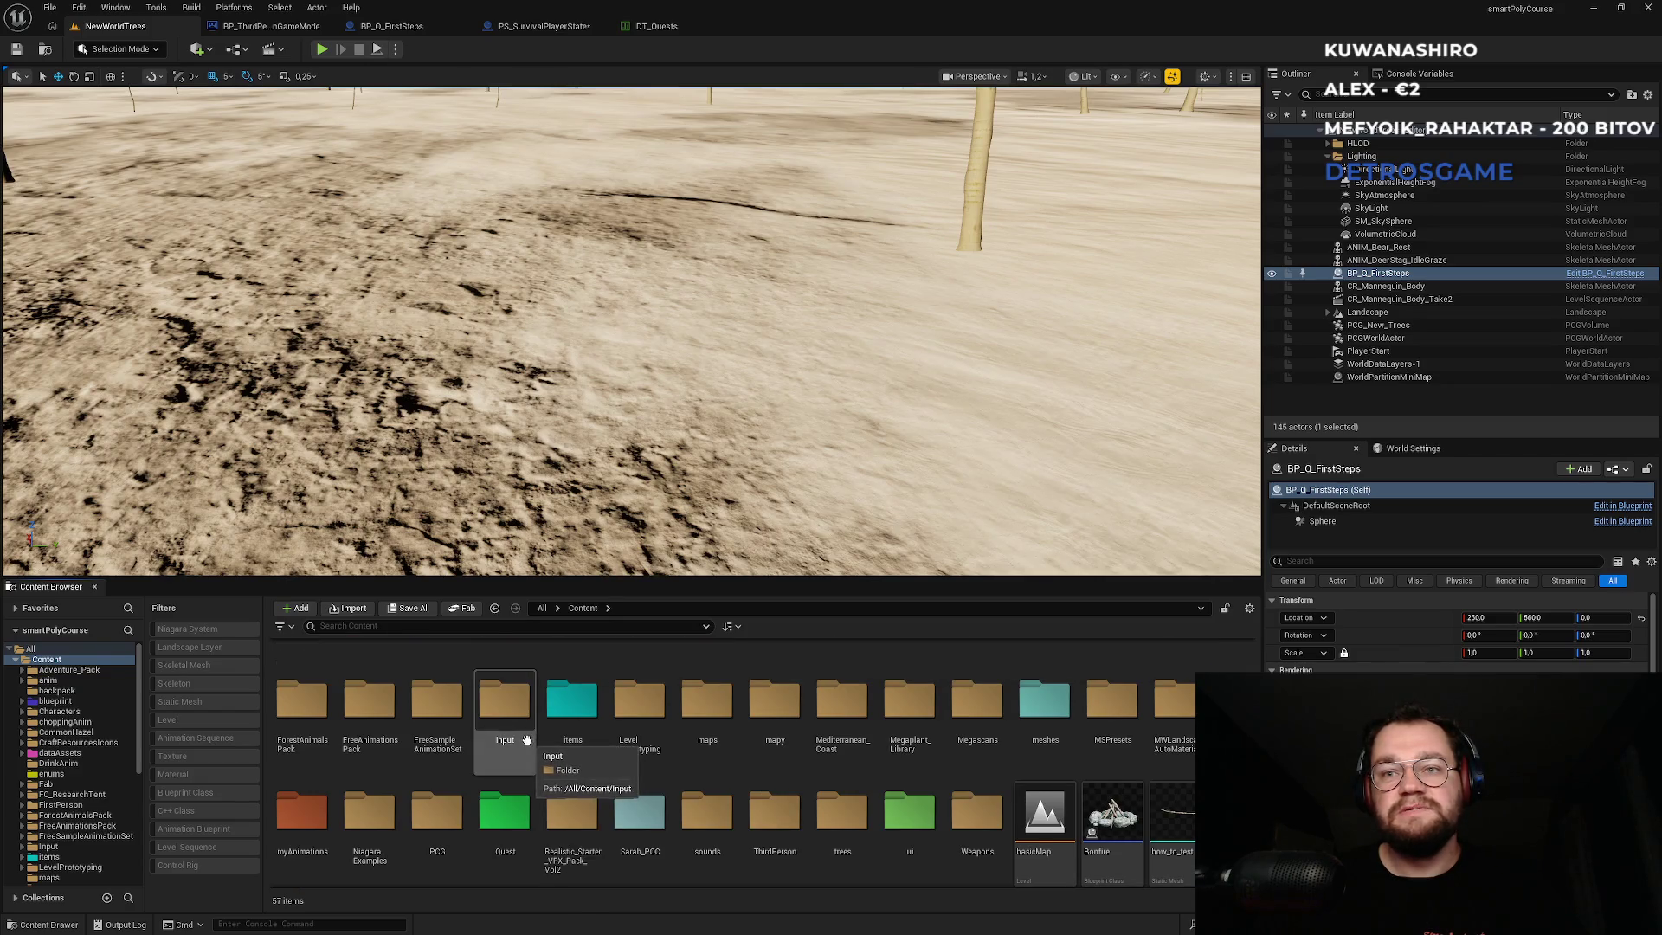
{"action": "double_click", "coordinate": [909, 814]}
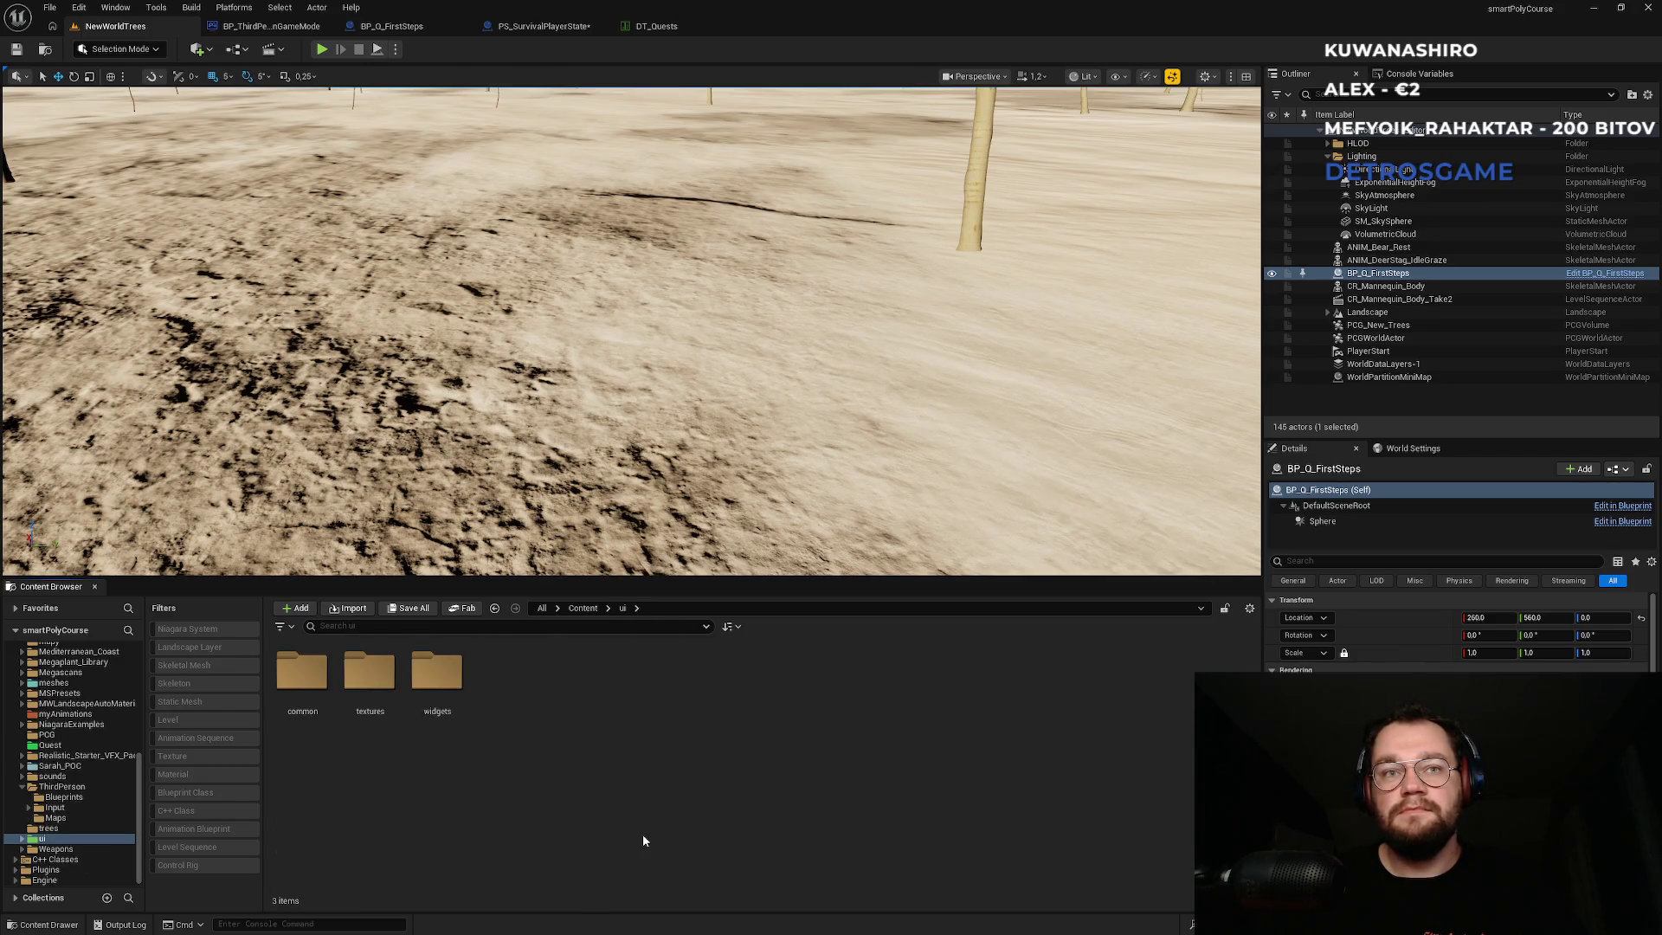
{"action": "double_click", "coordinate": [431, 708]}
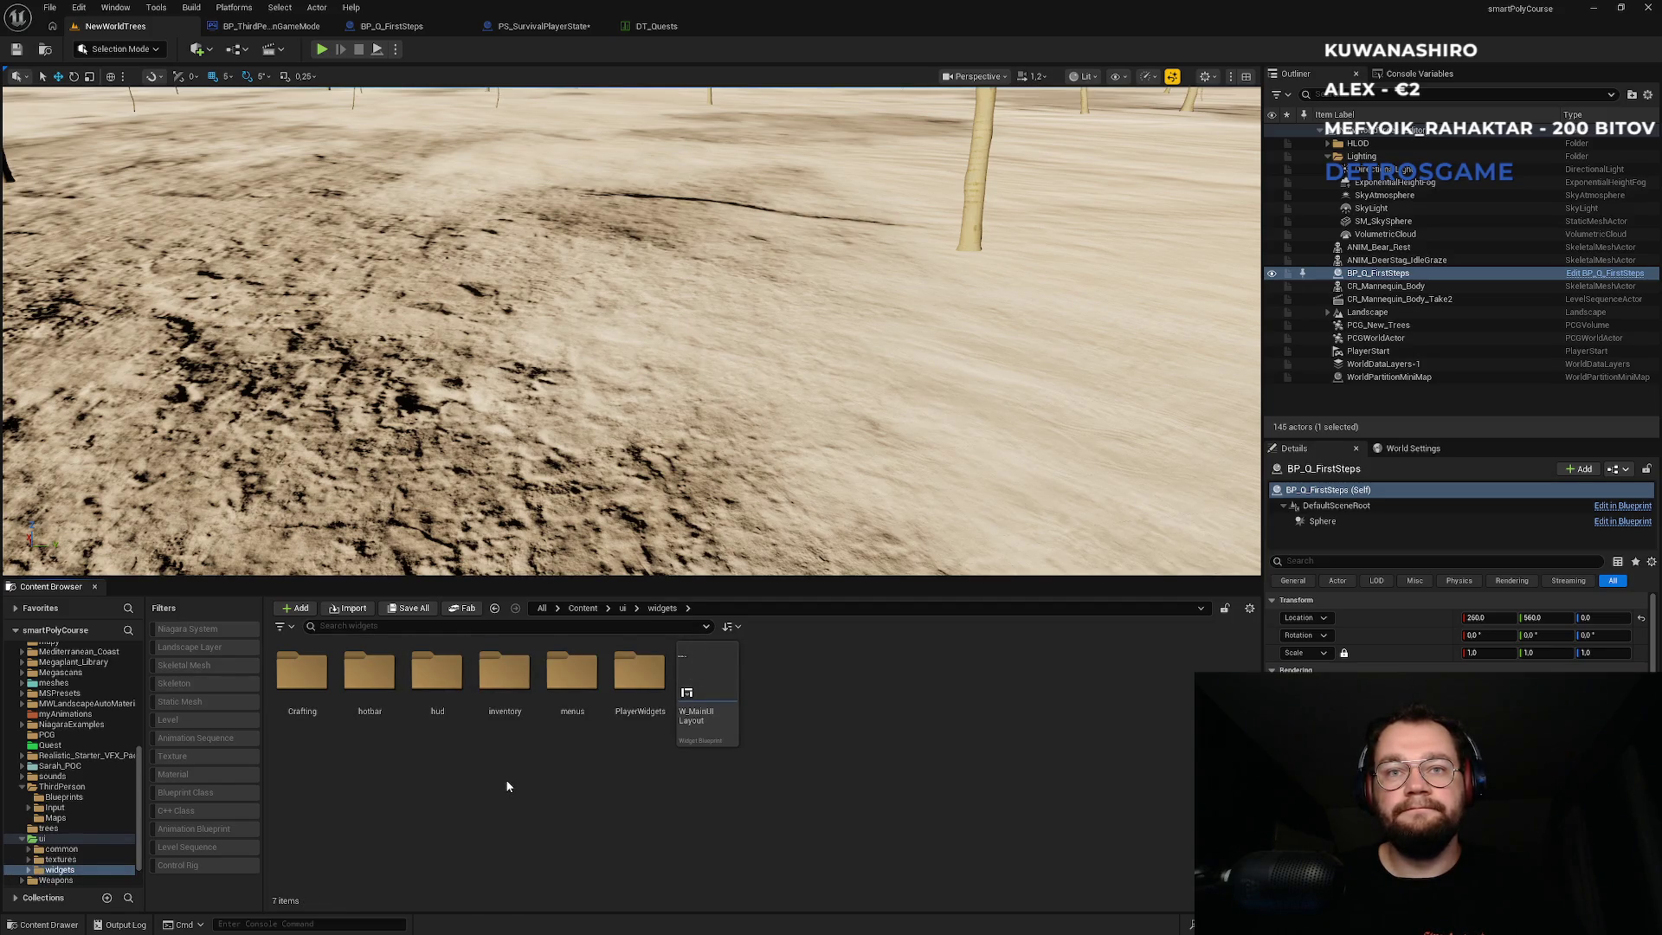
{"action": "double_click", "coordinate": [632, 719]}
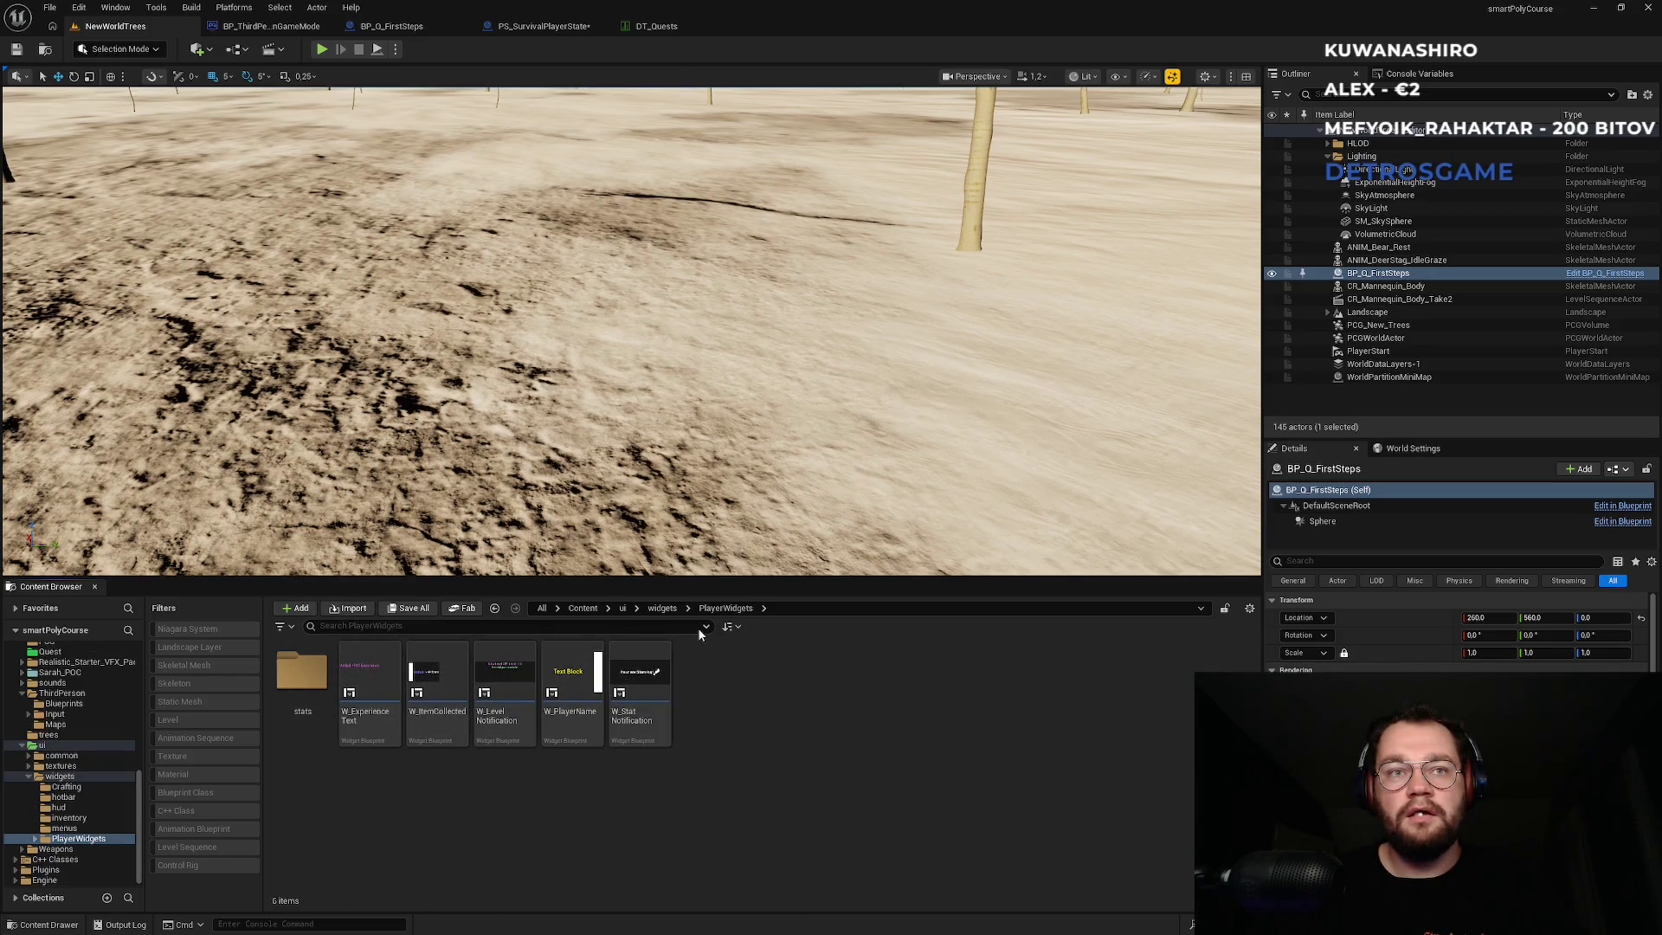
Navigate back up through widgets to the top-level Content folder.
{"action": "left_click", "coordinate": [661, 610]}
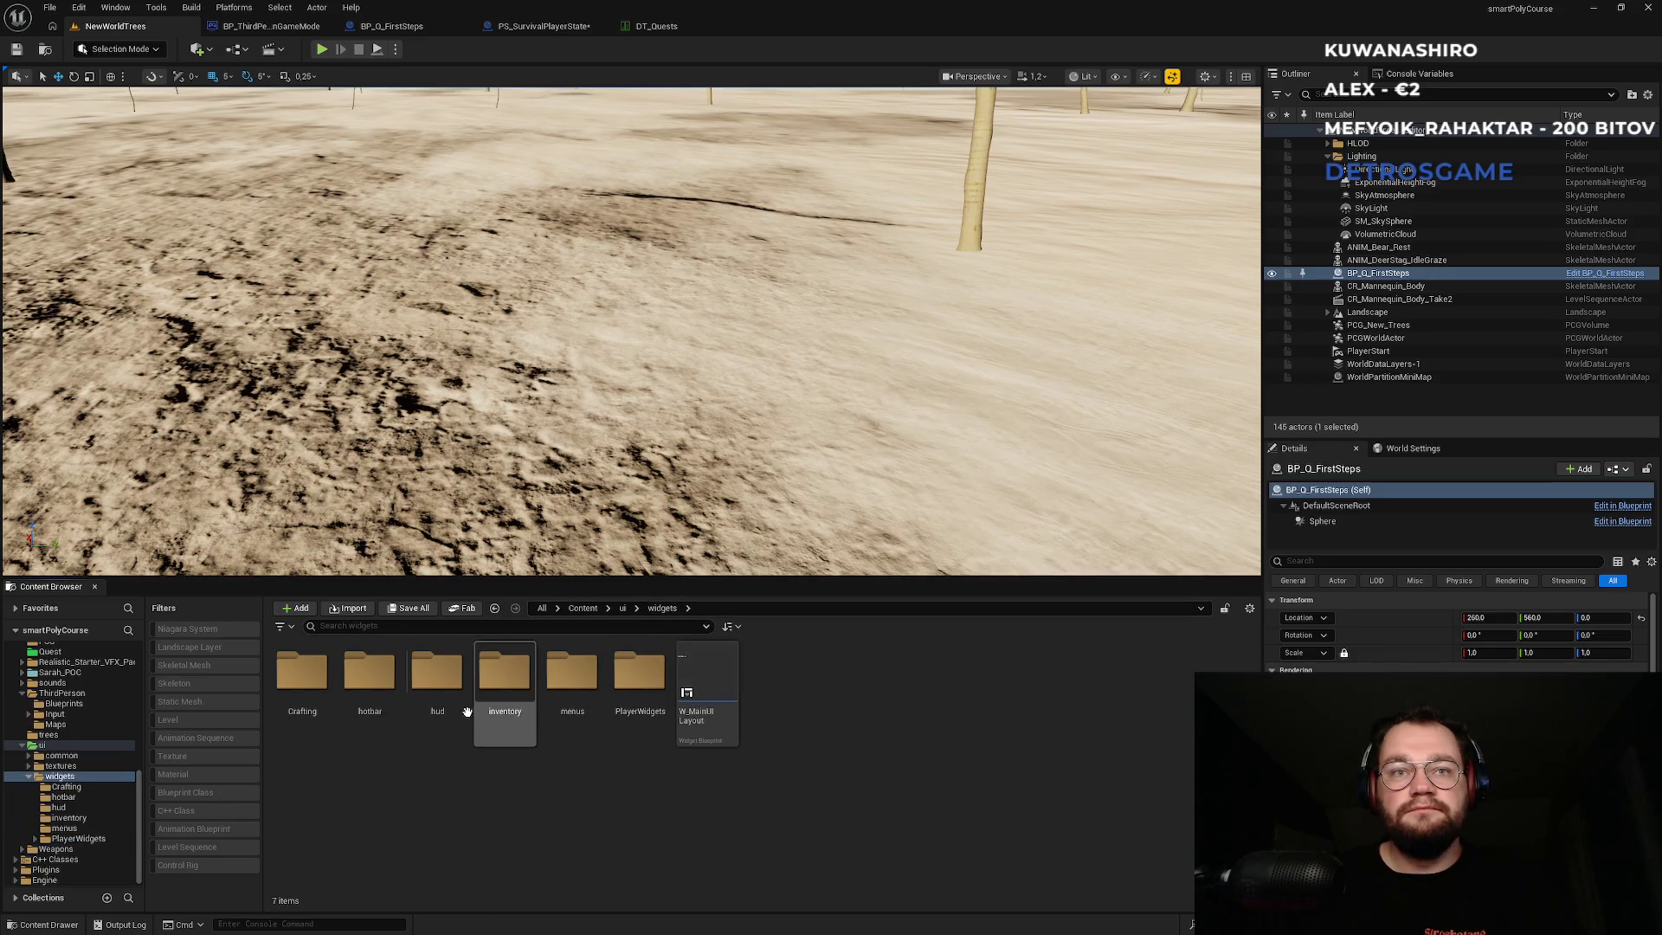
{"action": "left_click", "coordinate": [583, 608]}
{"action": "scroll", "coordinate": [630, 833], "scroll_direction": "down", "scroll_amount": 2}
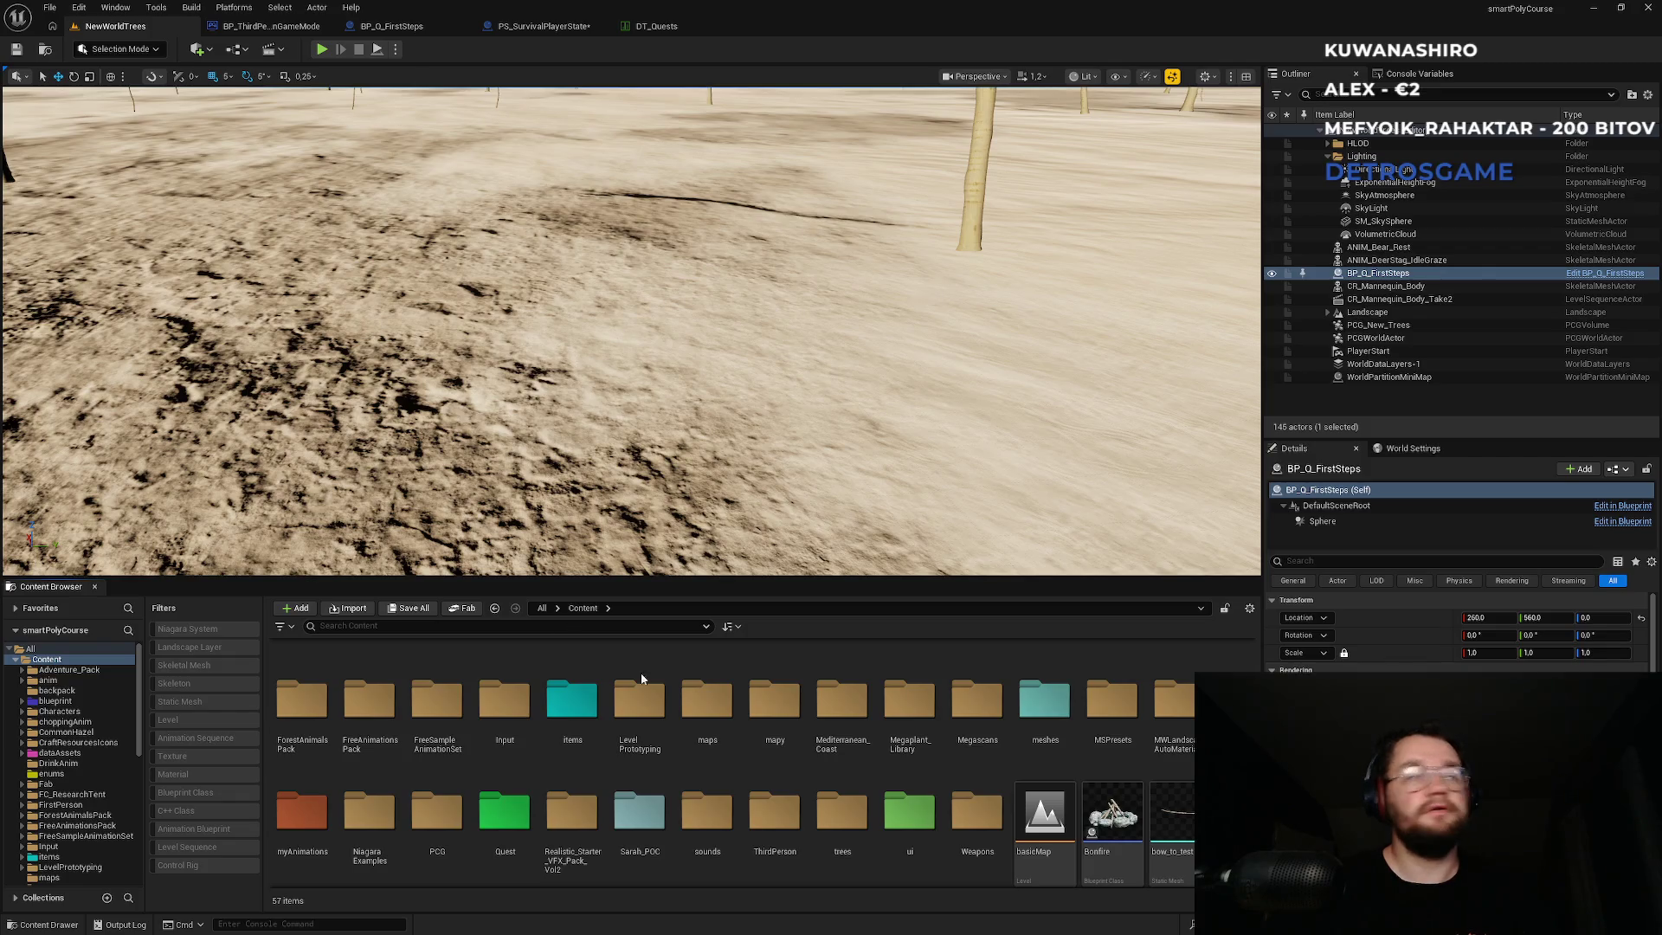
{"action": "key", "text": "super"}
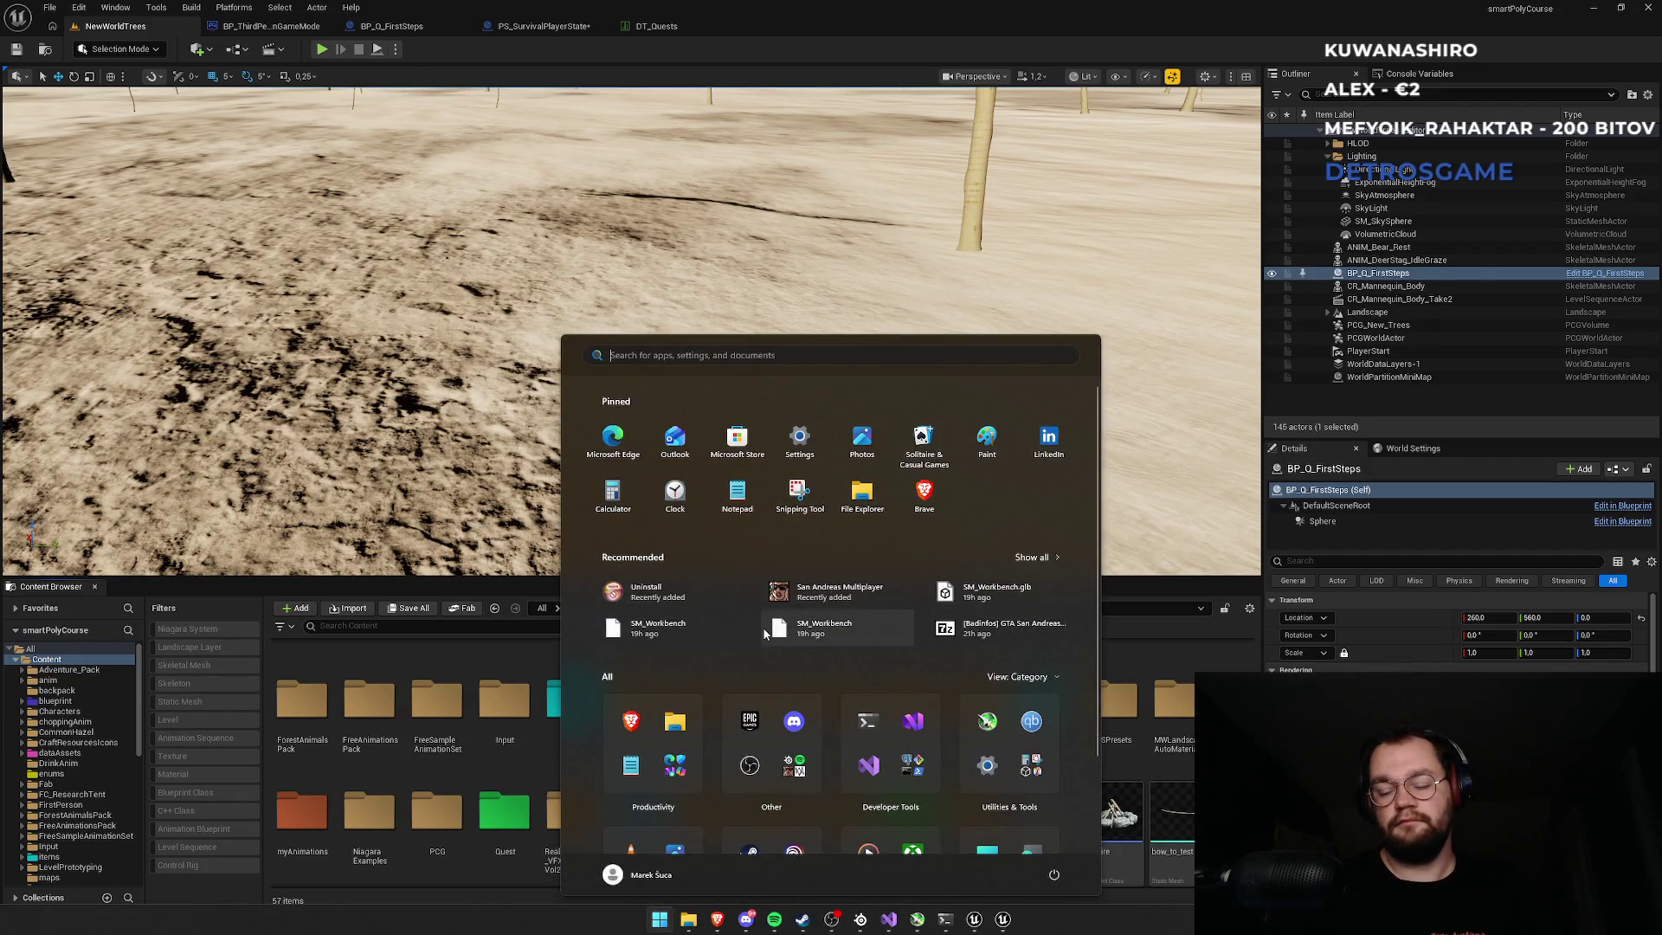
Launch Notepad, replace the WC brb note's text with 'Voda brb', and return to Unreal Editor.
{"action": "type", "text": "notepad"}
{"action": "key", "text": "Return"}
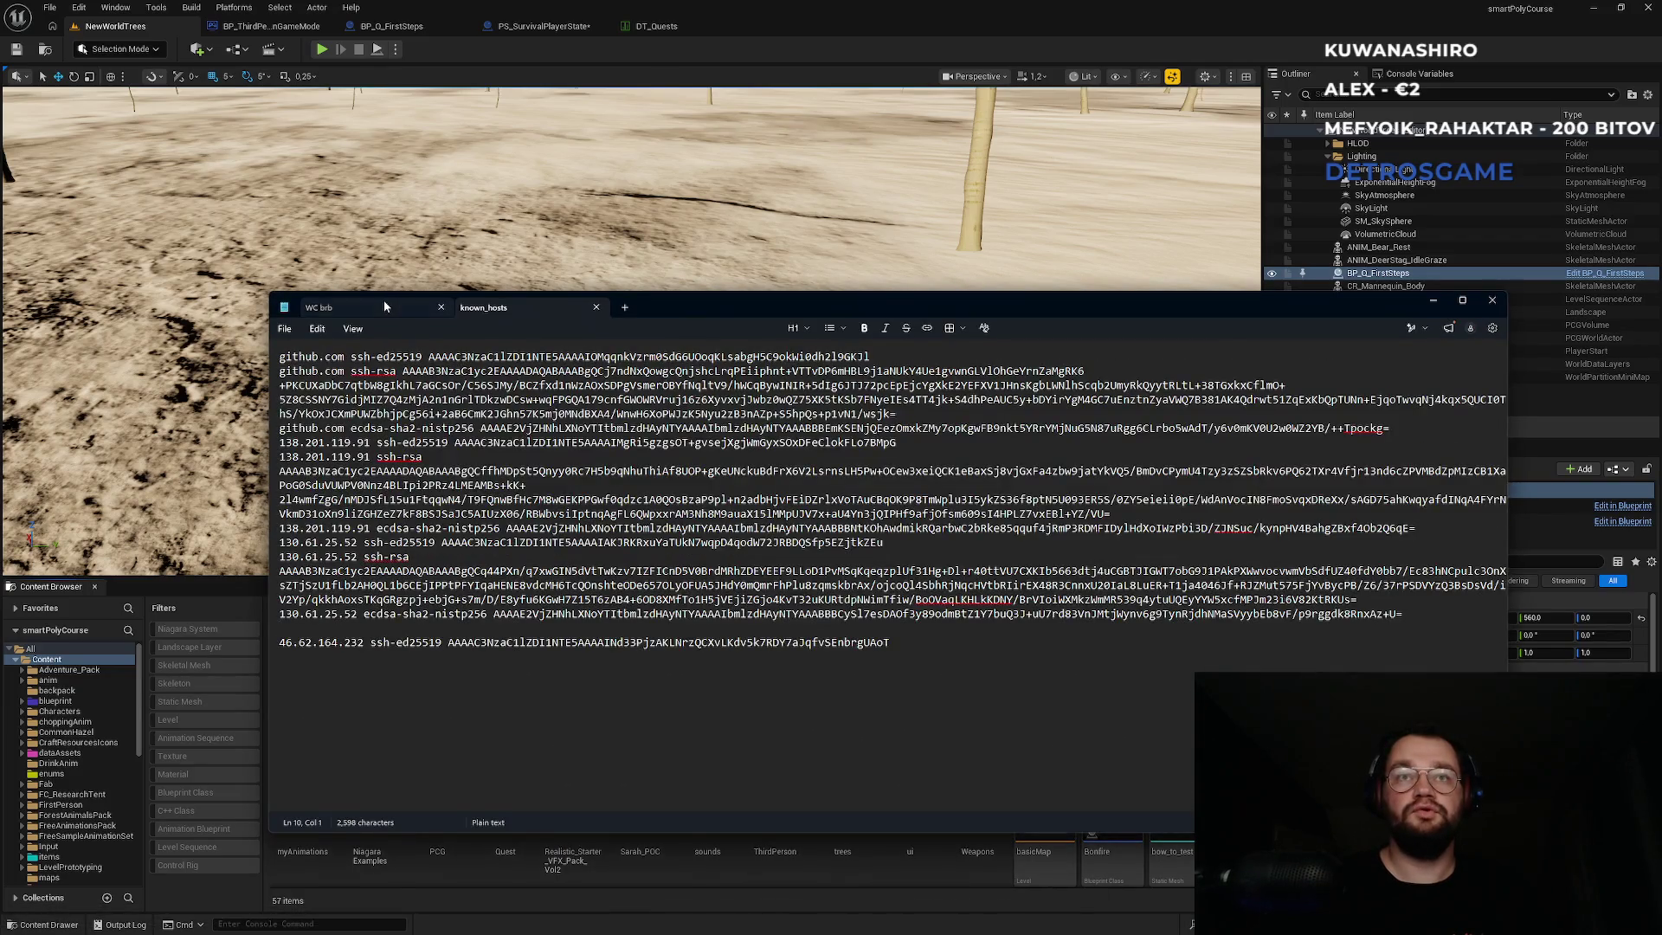
{"action": "left_click", "coordinate": [407, 307]}
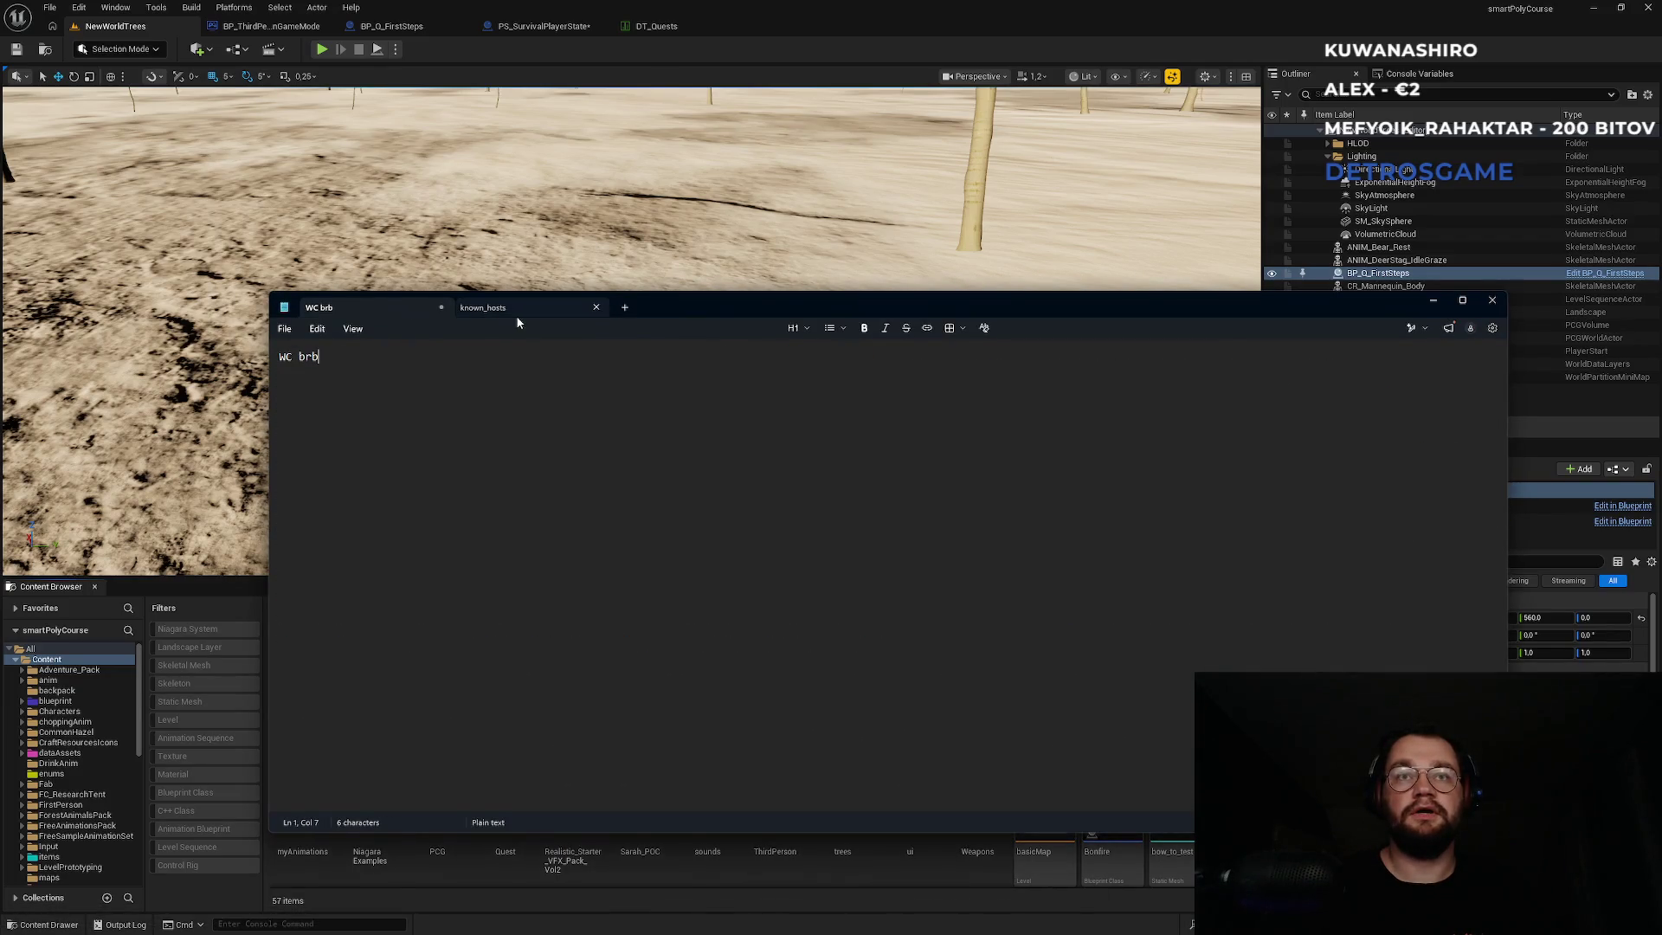
{"action": "scroll", "coordinate": [416, 393], "scroll_direction": "up", "scroll_amount": 15}
{"action": "scroll", "coordinate": [427, 410], "scroll_direction": "up", "scroll_amount": 2}
{"action": "key", "text": "ctrl+a"}
{"action": "type", "text": "Voda brb"}
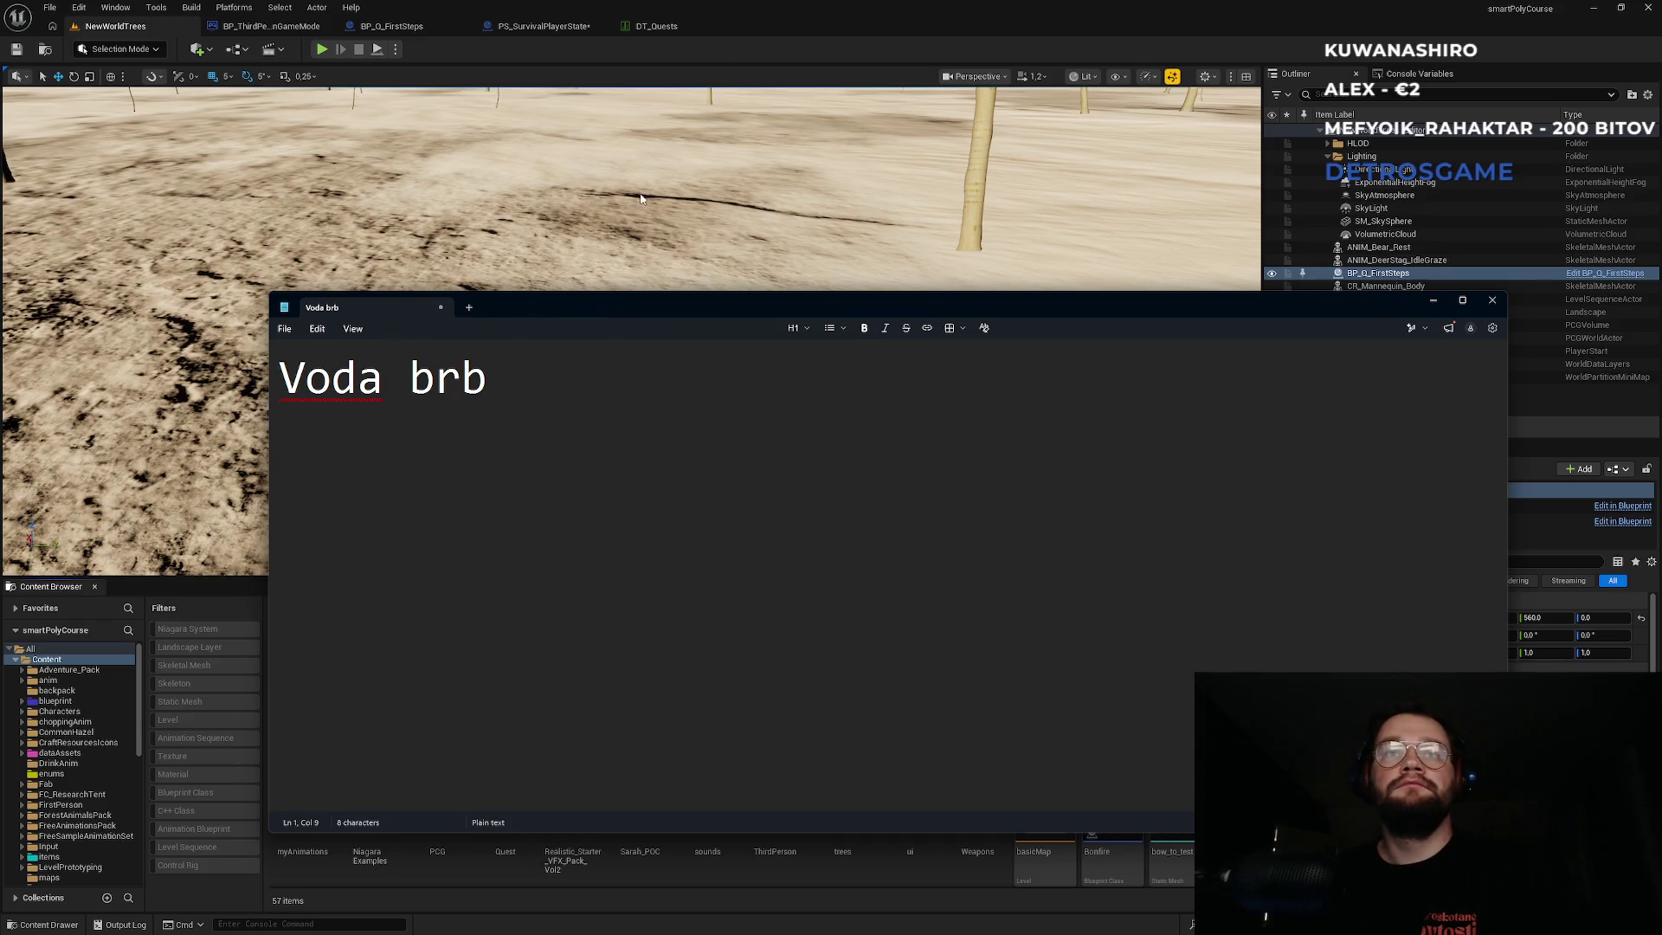
{"action": "left_click", "coordinate": [800, 6]}
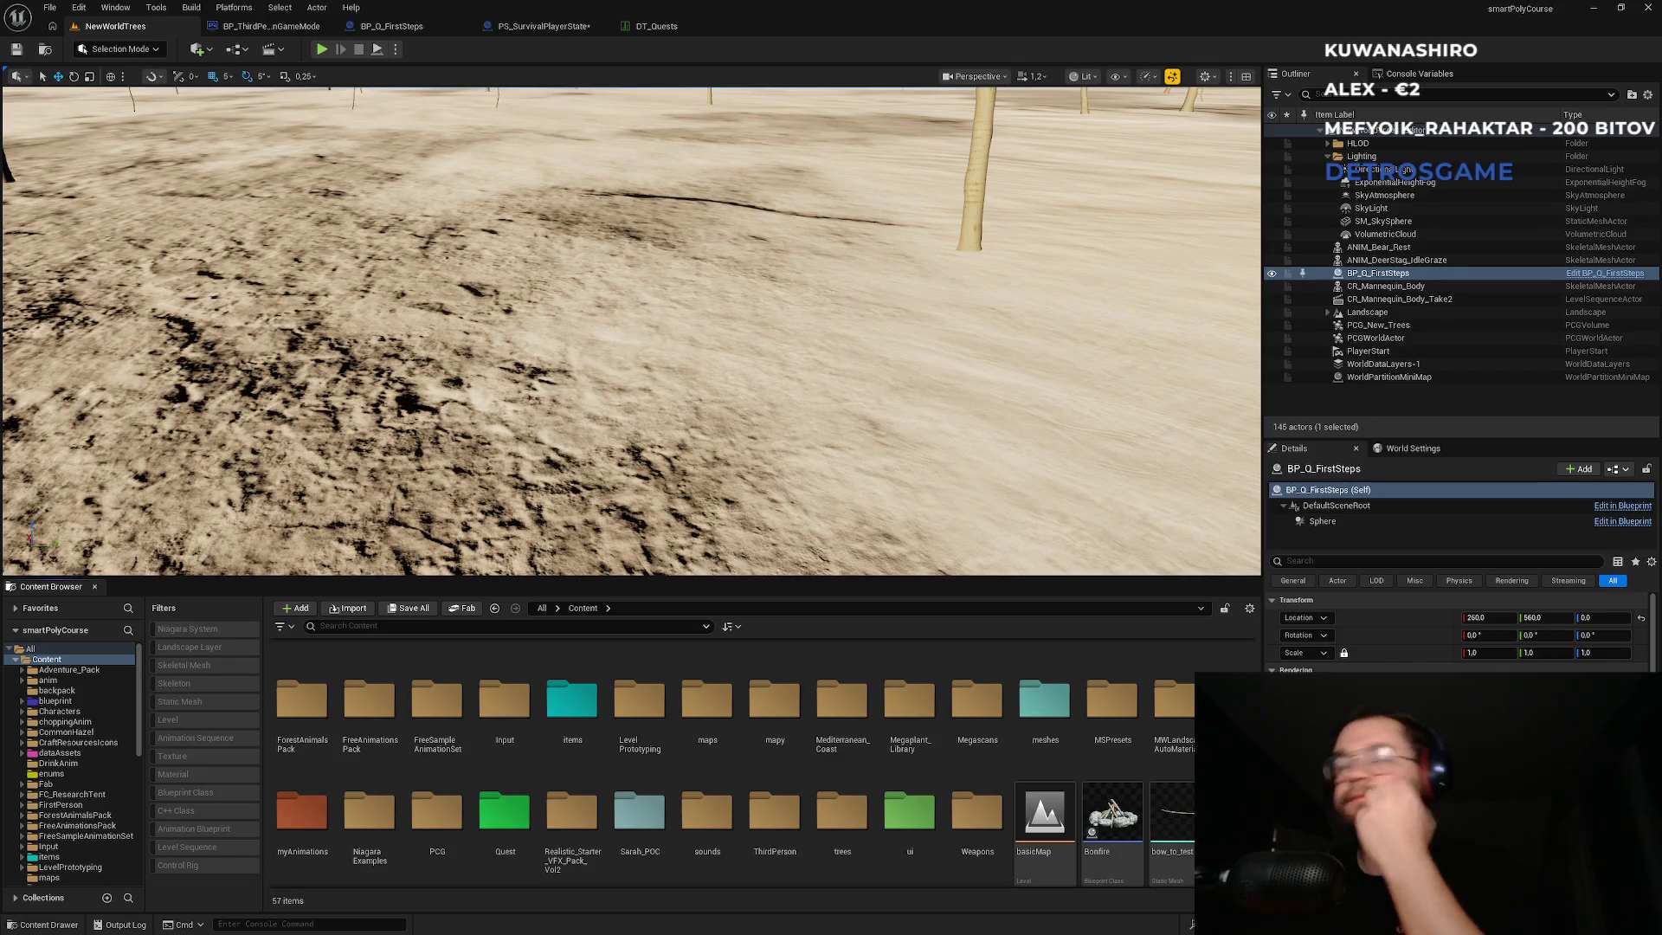
Check the Q_FirstSteps quest ID on the Server Start Quest node in BP_Q_FirstSteps.
{"action": "left_click", "coordinate": [663, 28]}
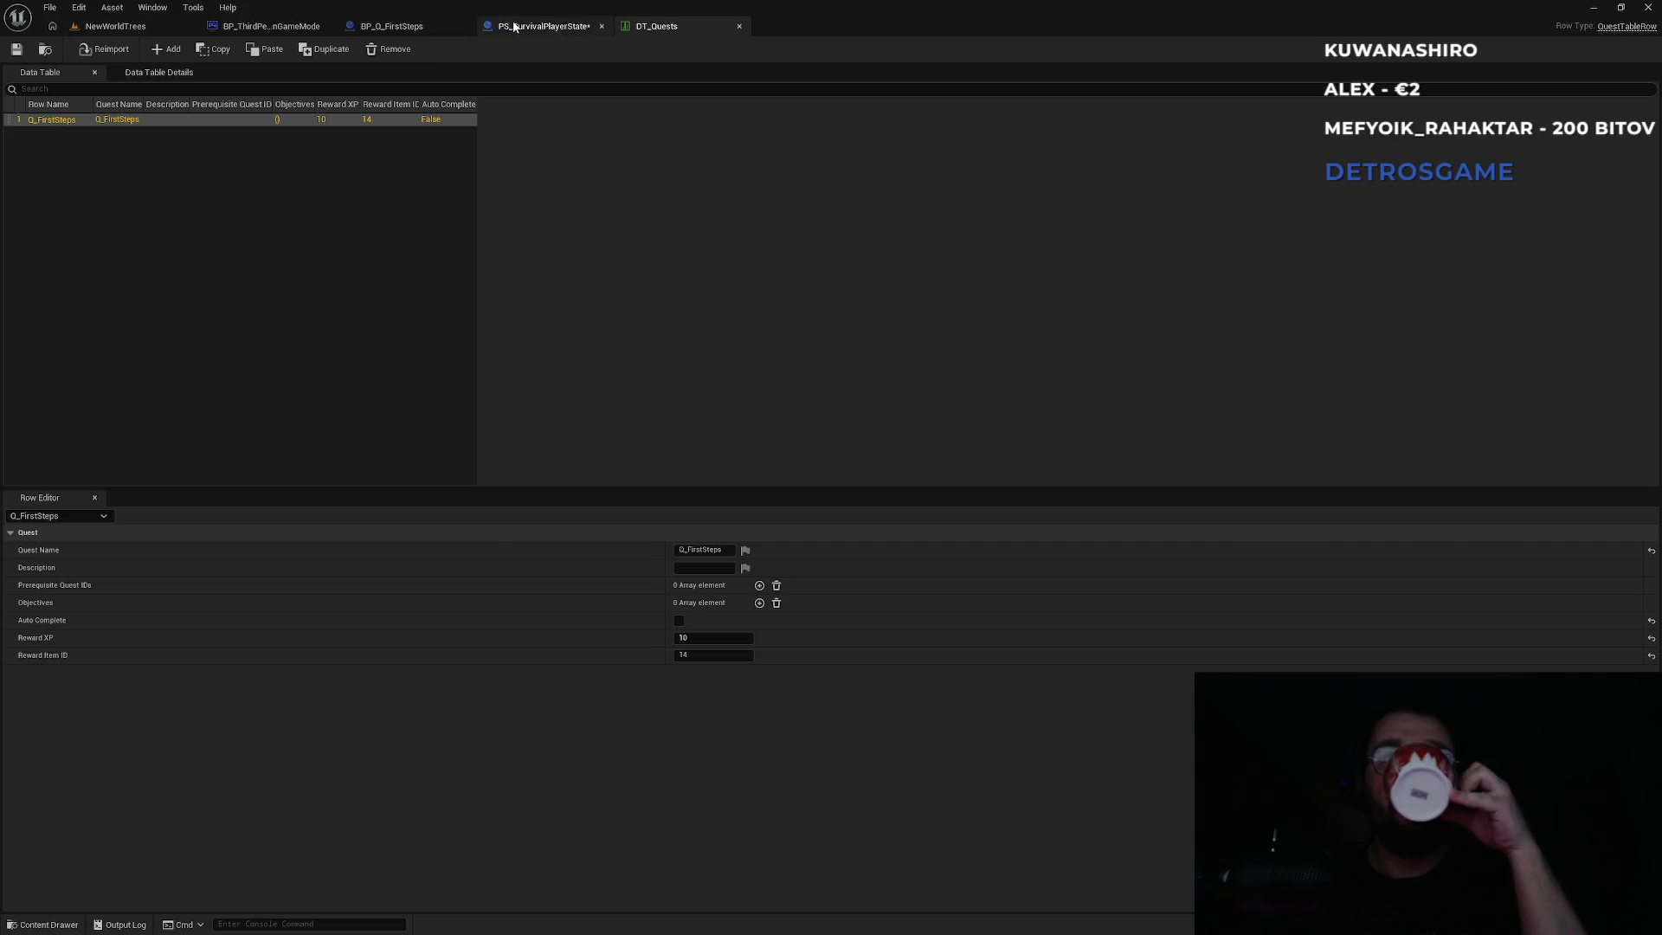
{"action": "left_click", "coordinate": [294, 29]}
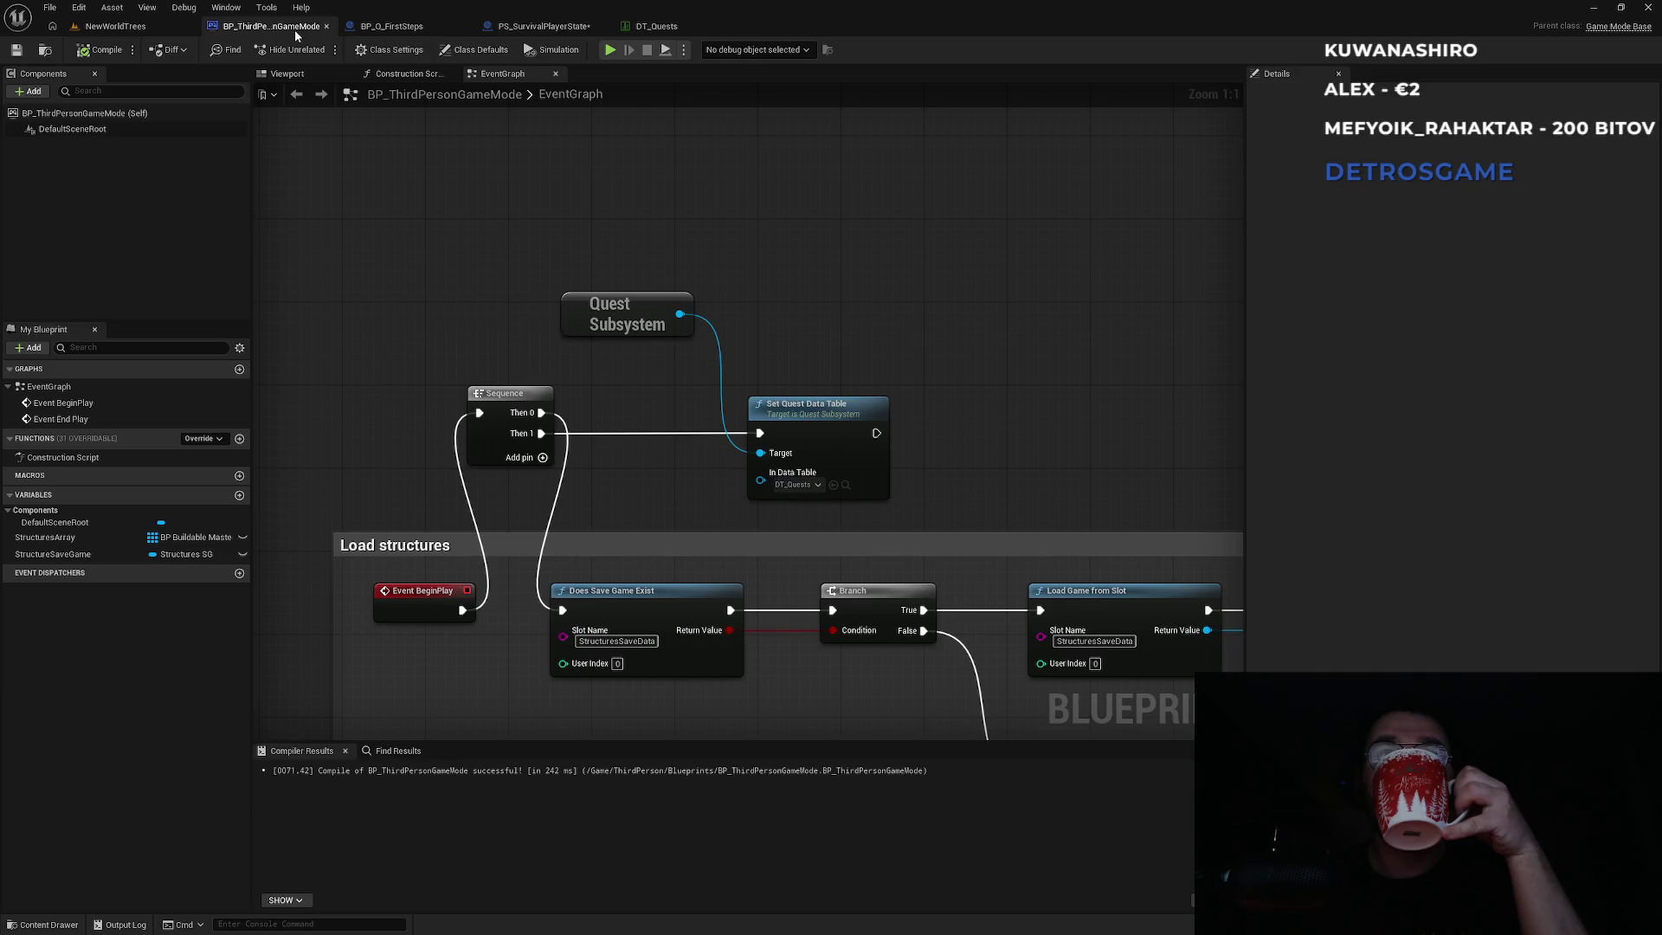
{"action": "left_click", "coordinate": [424, 30]}
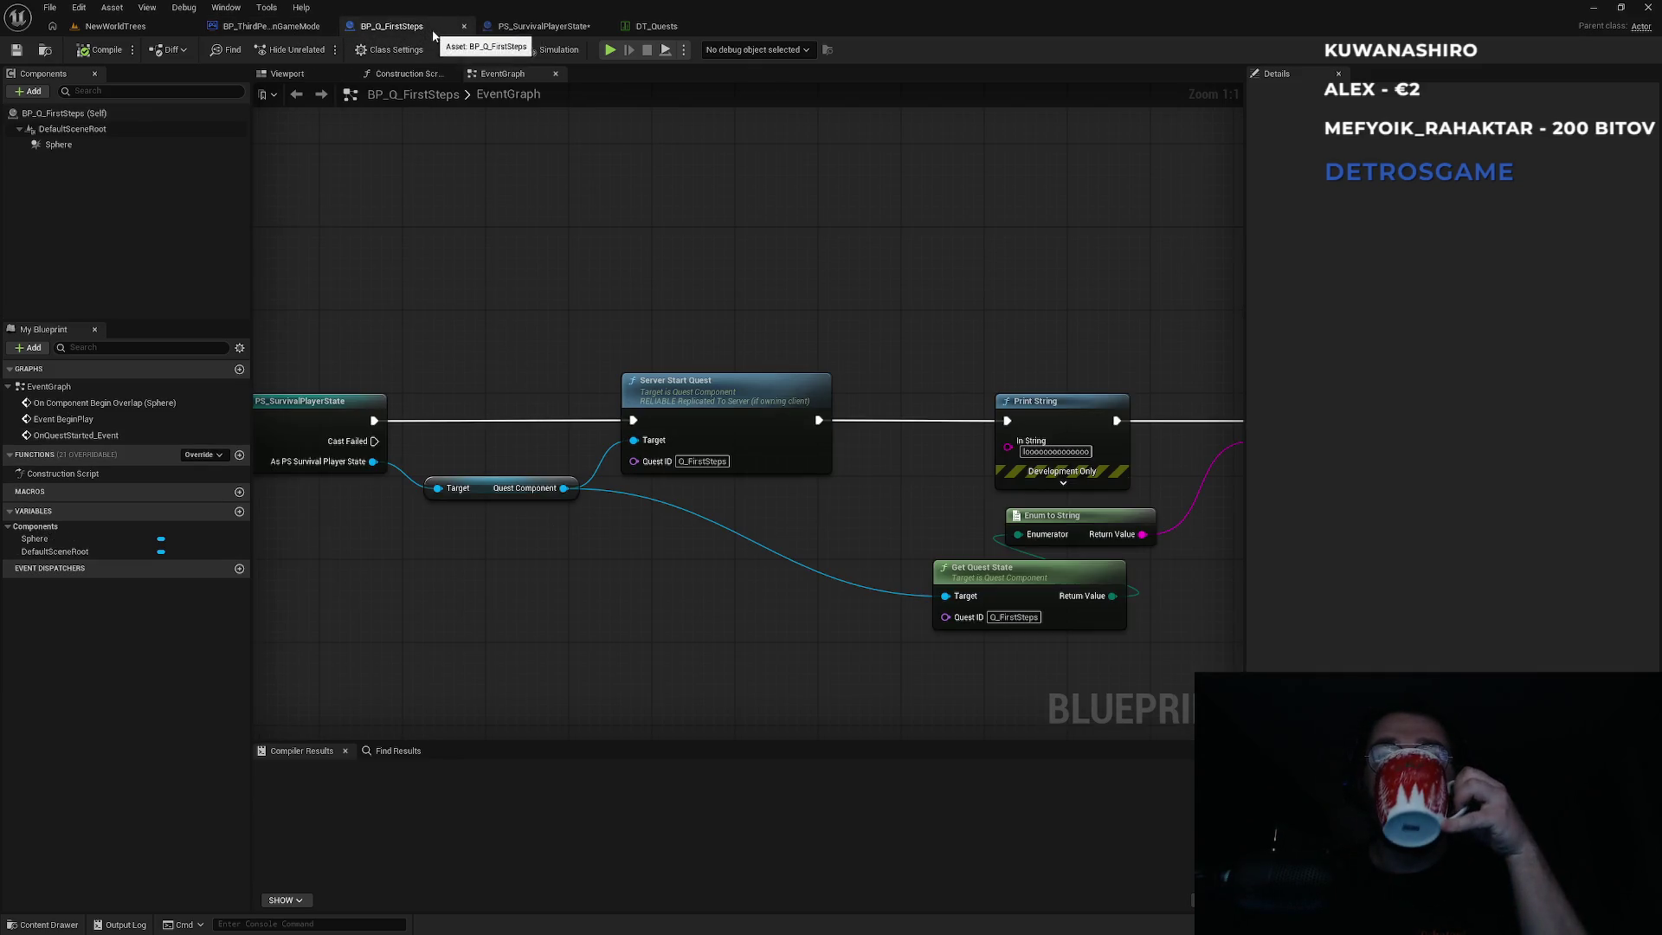
{"action": "left_click_drag", "start_coordinate": [873, 329], "coordinate": [606, 294]}
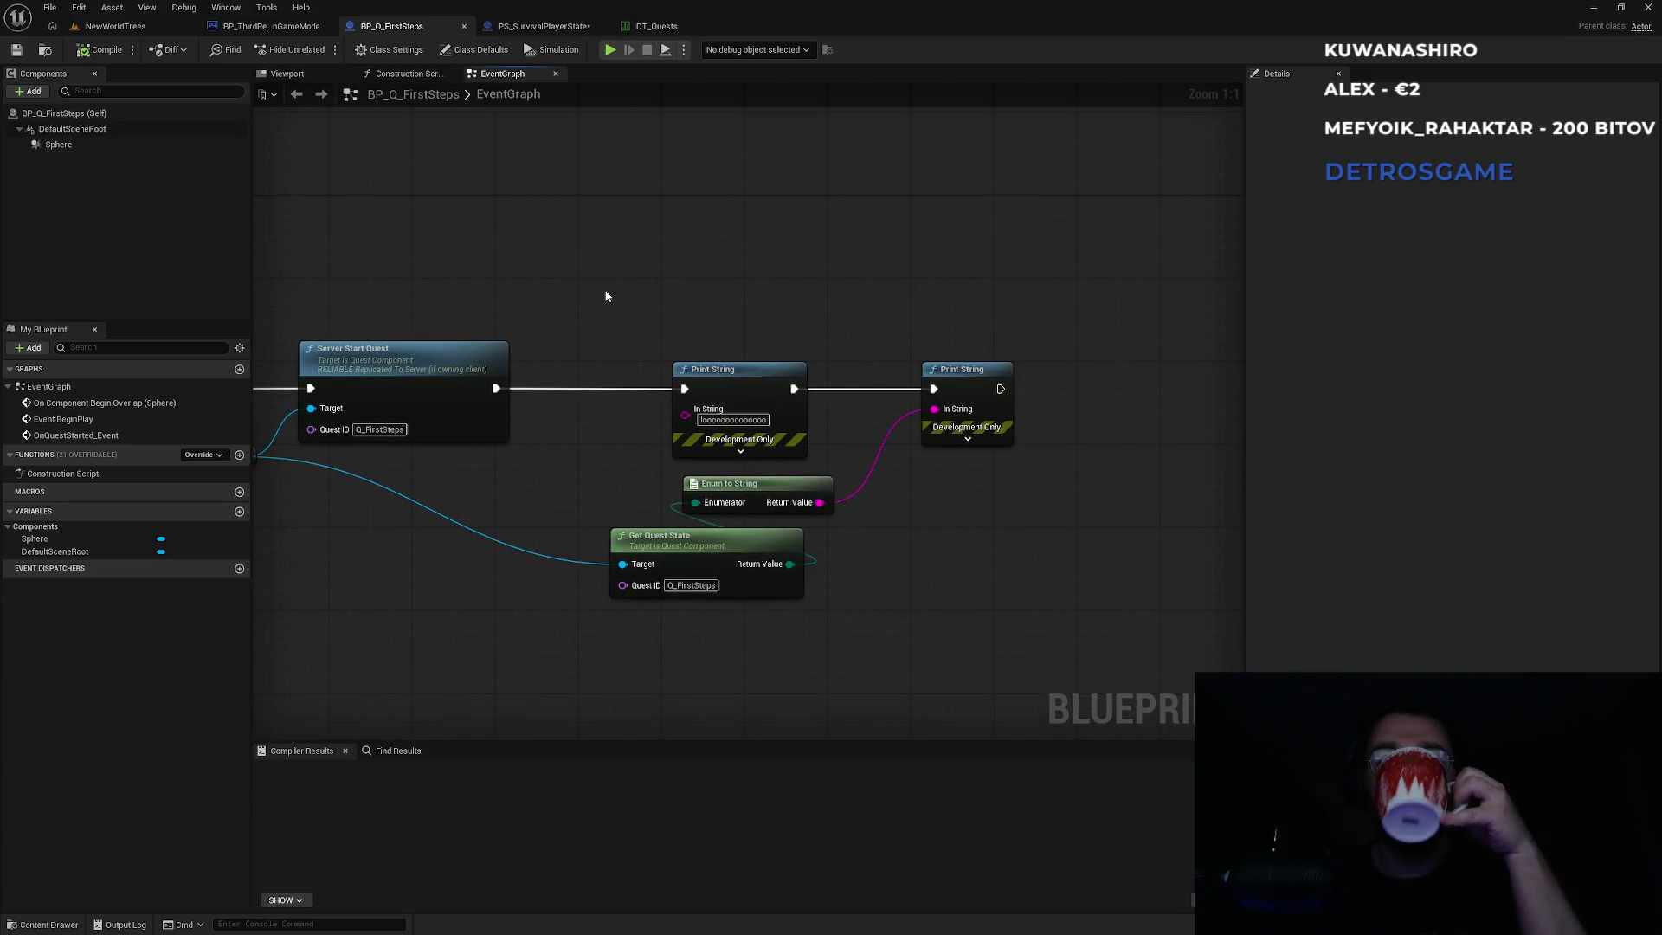
{"action": "left_click", "coordinate": [384, 431]}
{"action": "key", "text": "super"}
{"action": "mouse_move", "coordinate": [943, 925]}
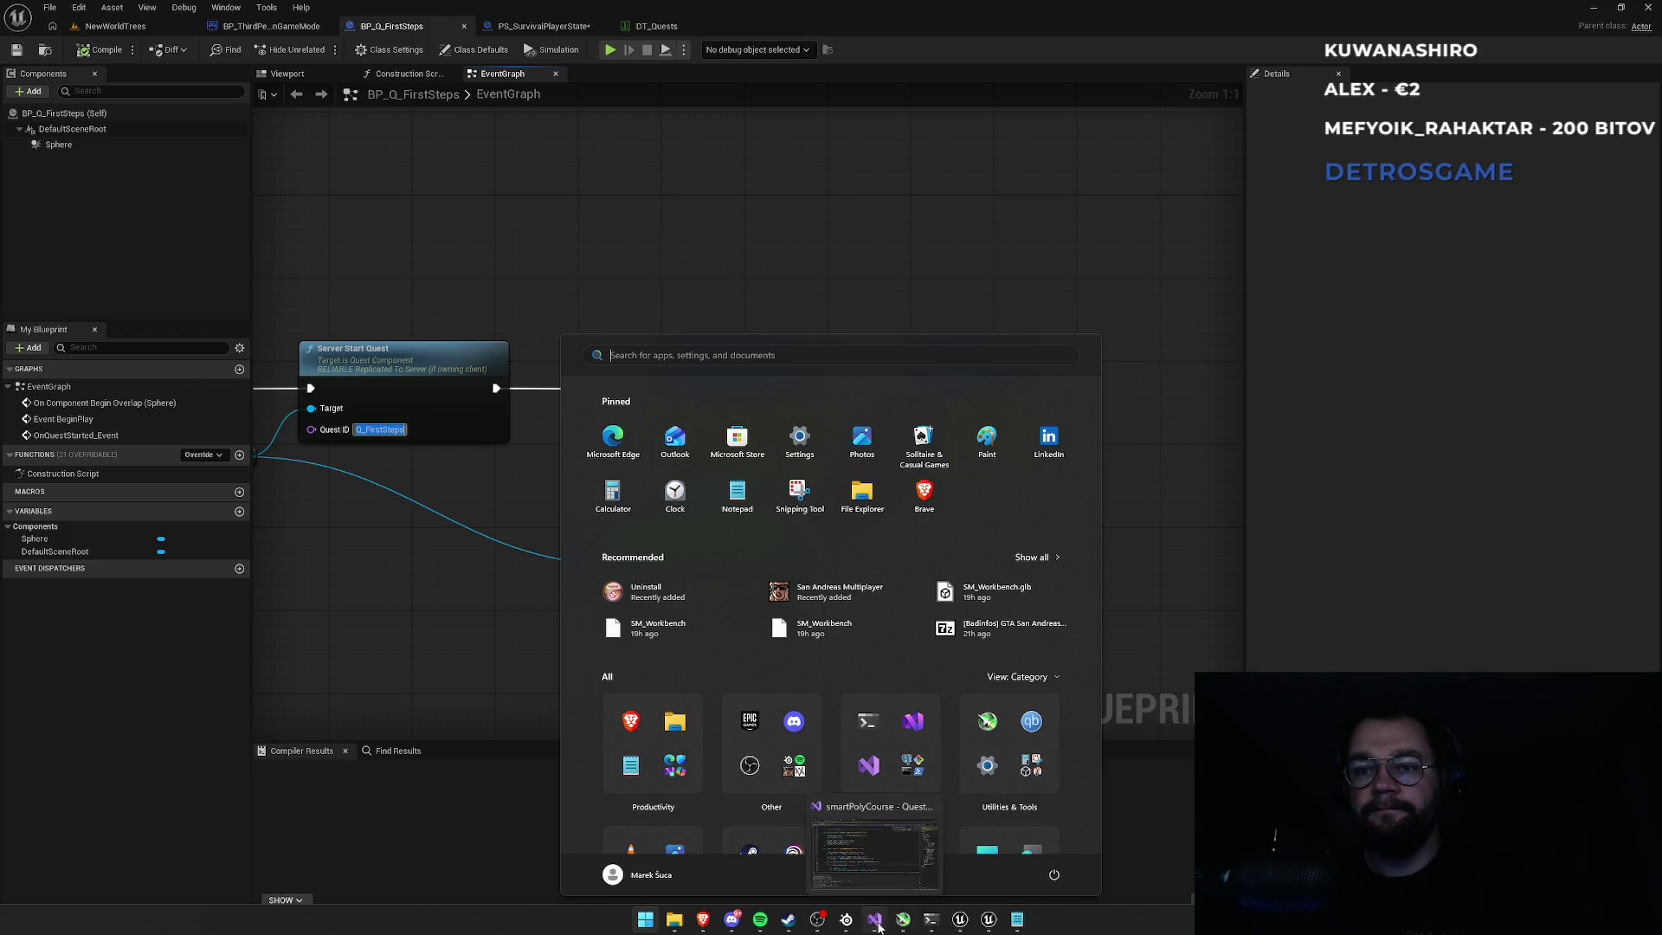
Go from the GetQuestData call on line 56 in Server_StartQuest_Implementation to its definition.
{"action": "left_click", "coordinate": [875, 919]}
{"action": "left_click", "coordinate": [557, 436]}
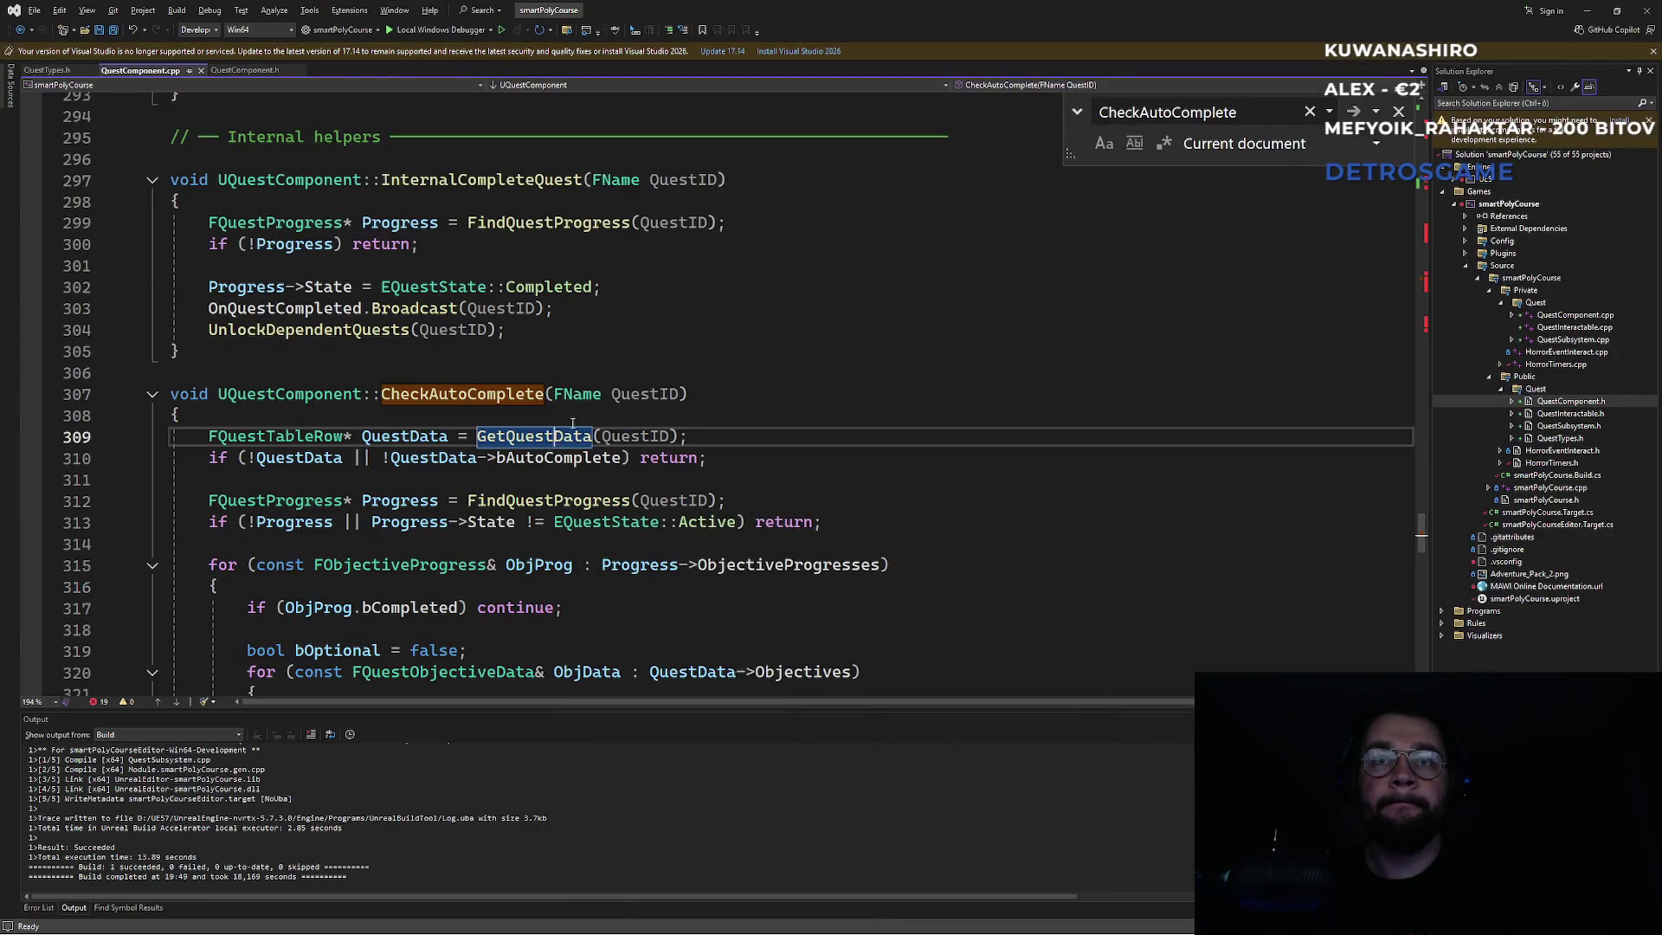
{"action": "scroll", "coordinate": [613, 393], "scroll_direction": "up", "scroll_amount": 20}
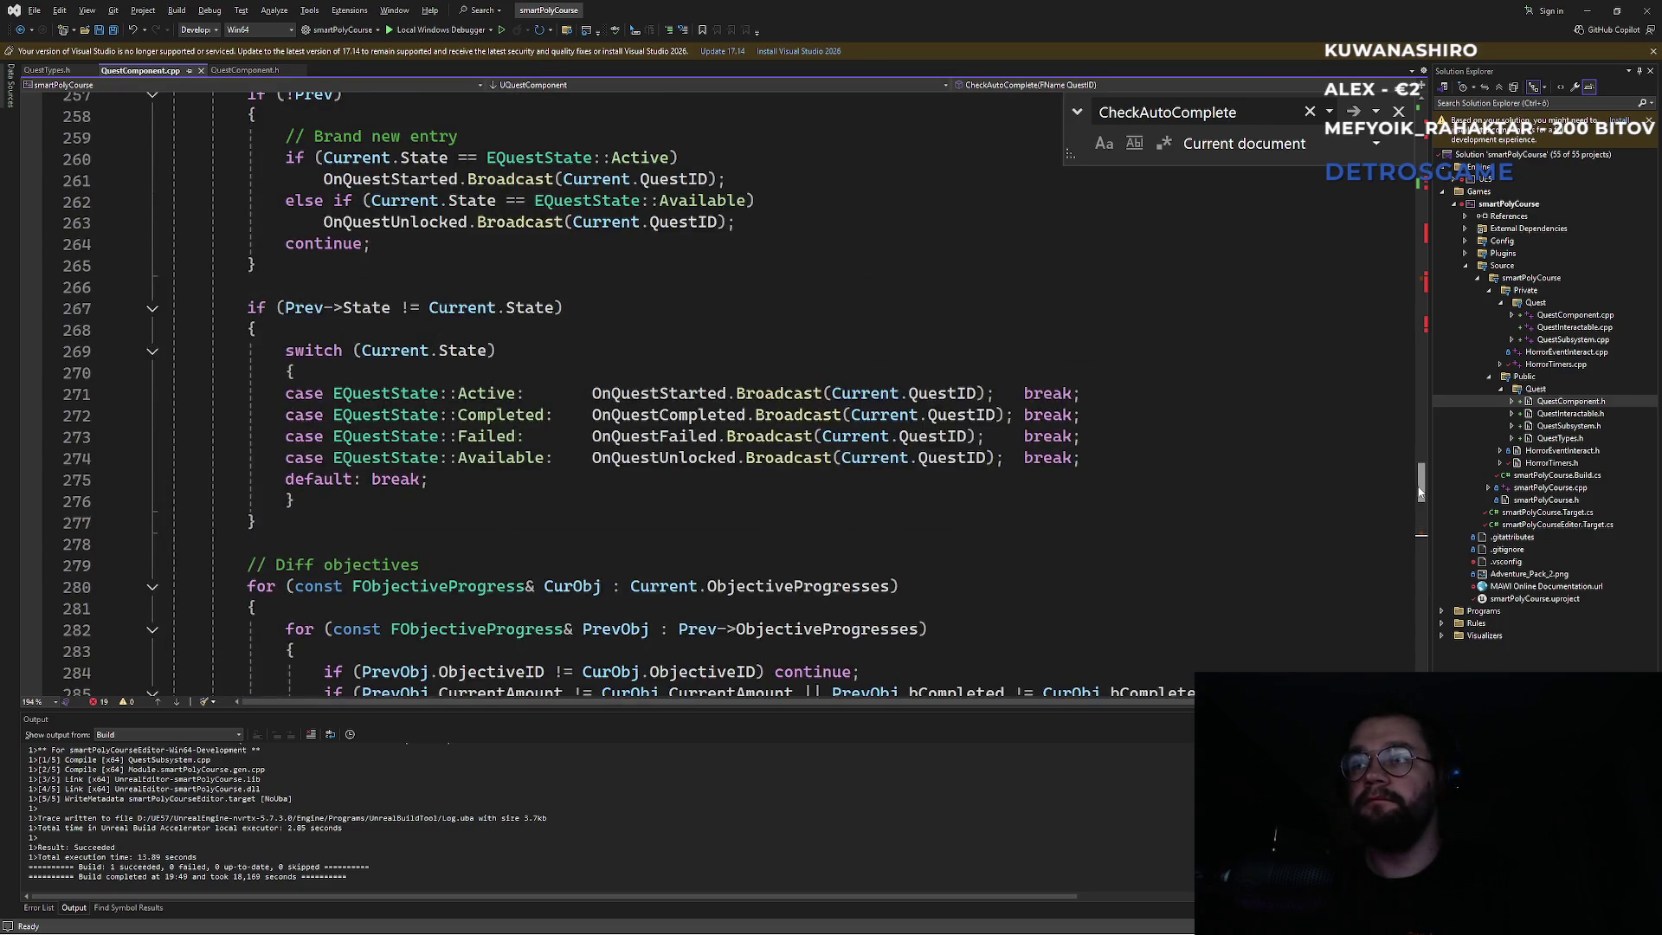
{"action": "left_click", "coordinate": [1420, 208]}
{"action": "left_click_drag", "start_coordinate": [1420, 208], "coordinate": [1421, 195]}
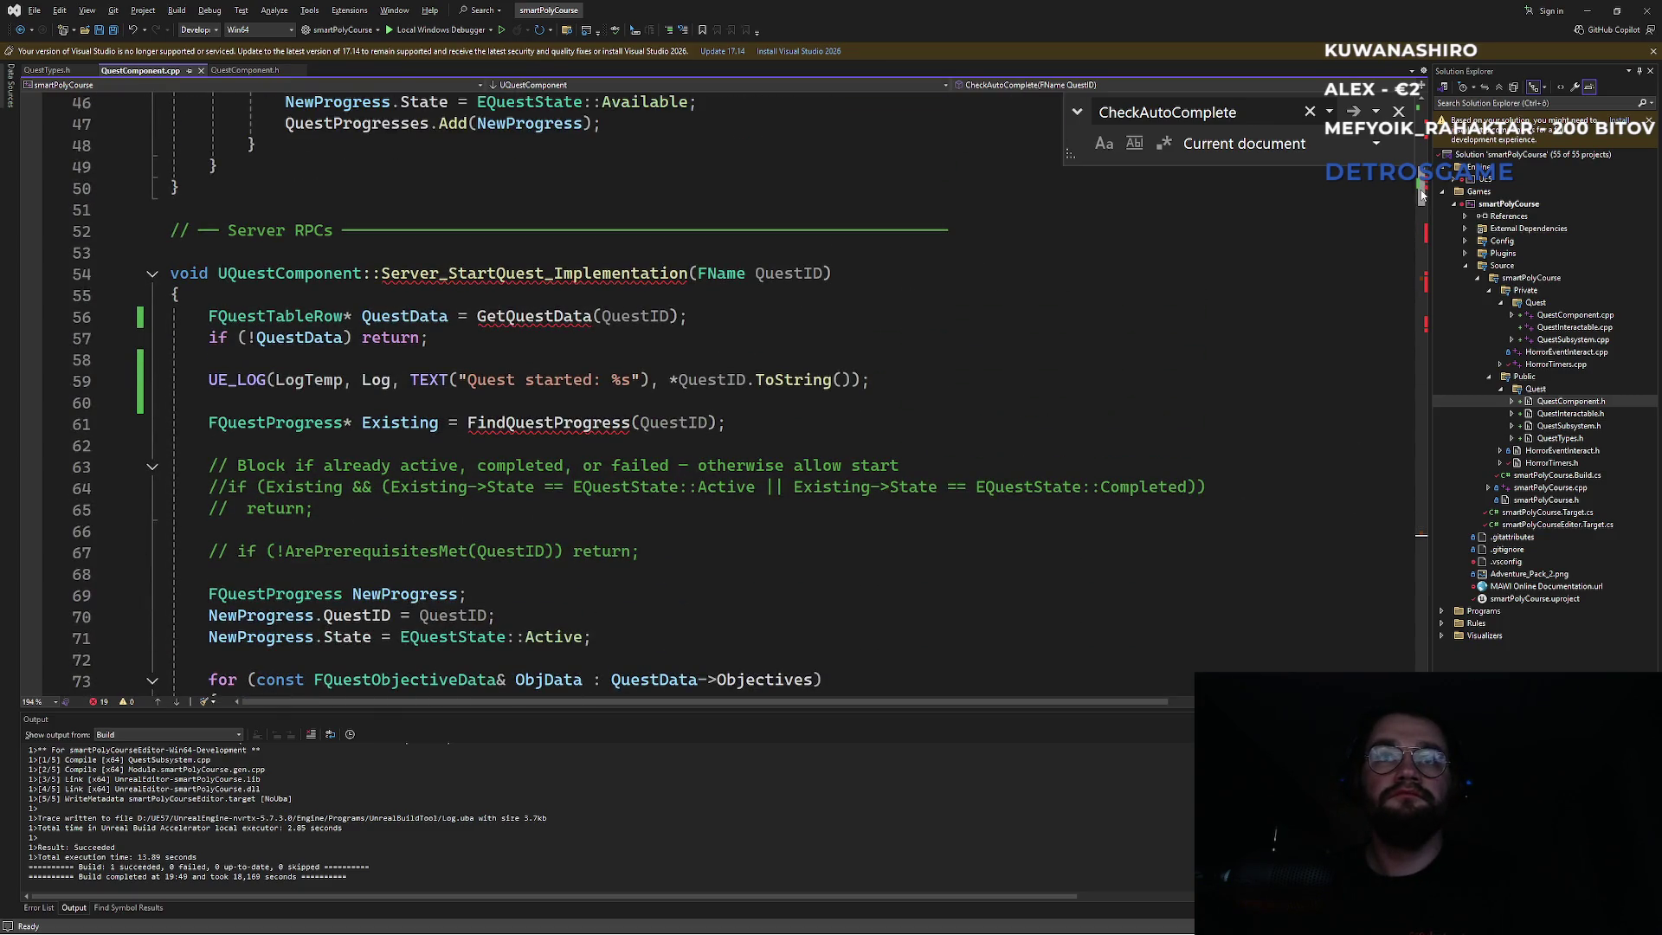
{"action": "left_click", "coordinate": [536, 316]}
{"action": "left_click", "coordinate": [539, 298]}
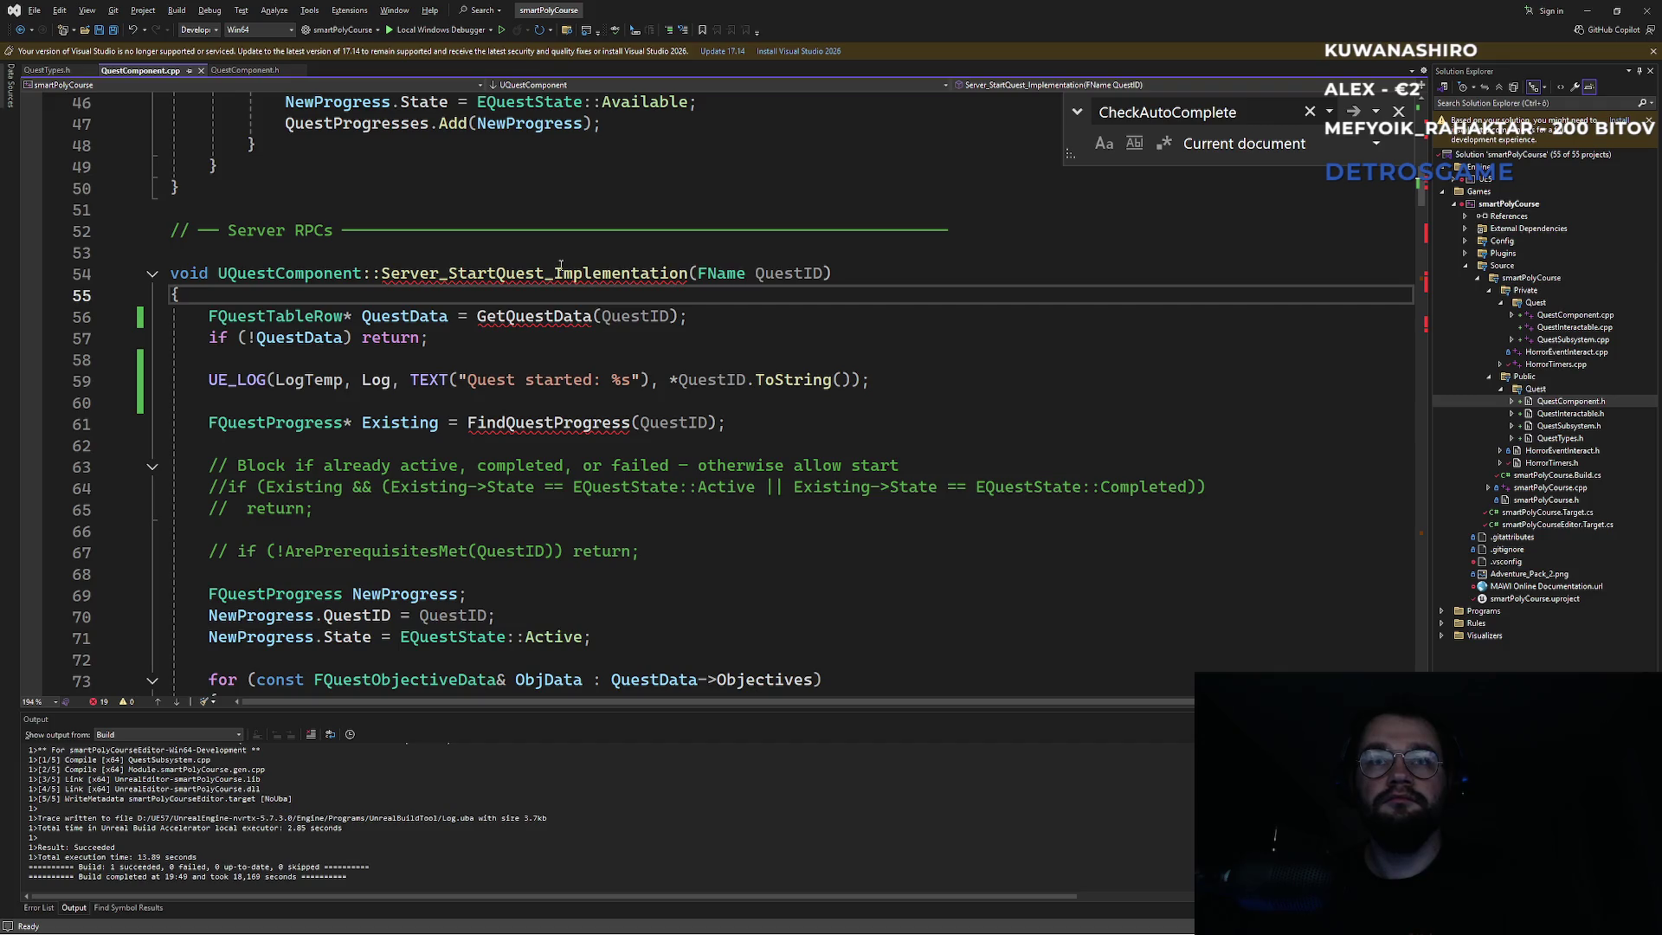
{"action": "double_click", "coordinate": [537, 316]}
{"action": "key", "text": "F12"}
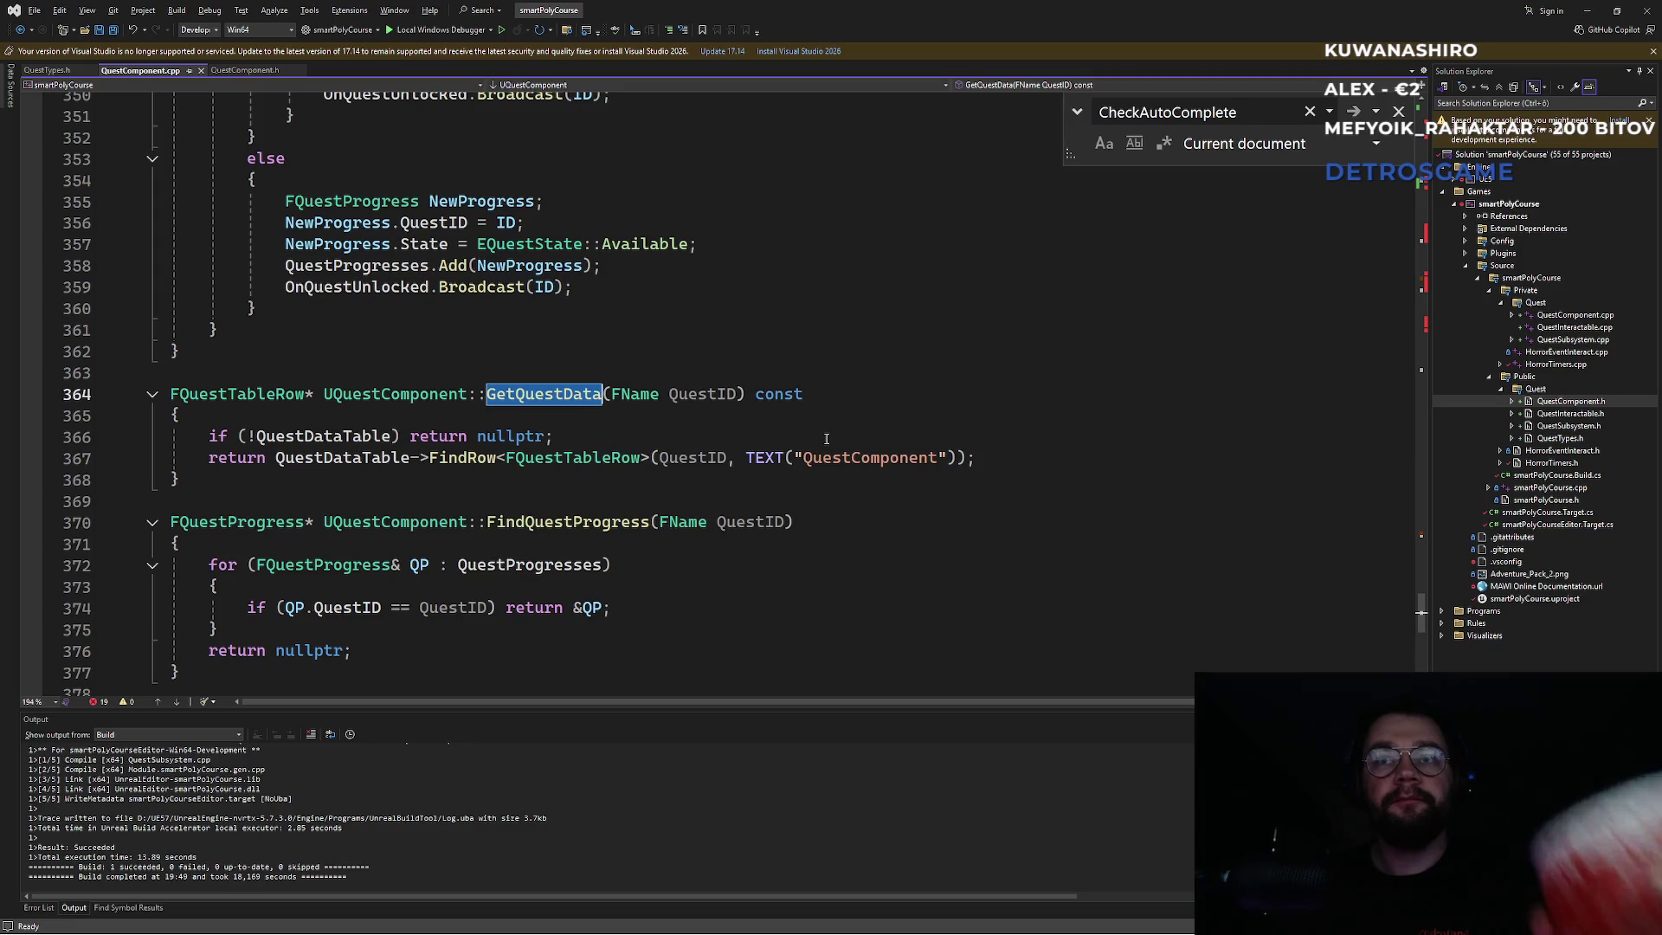
Follow GetQuestData's FindRow call into its template definition in DataTable.h.
{"action": "left_click", "coordinate": [738, 441]}
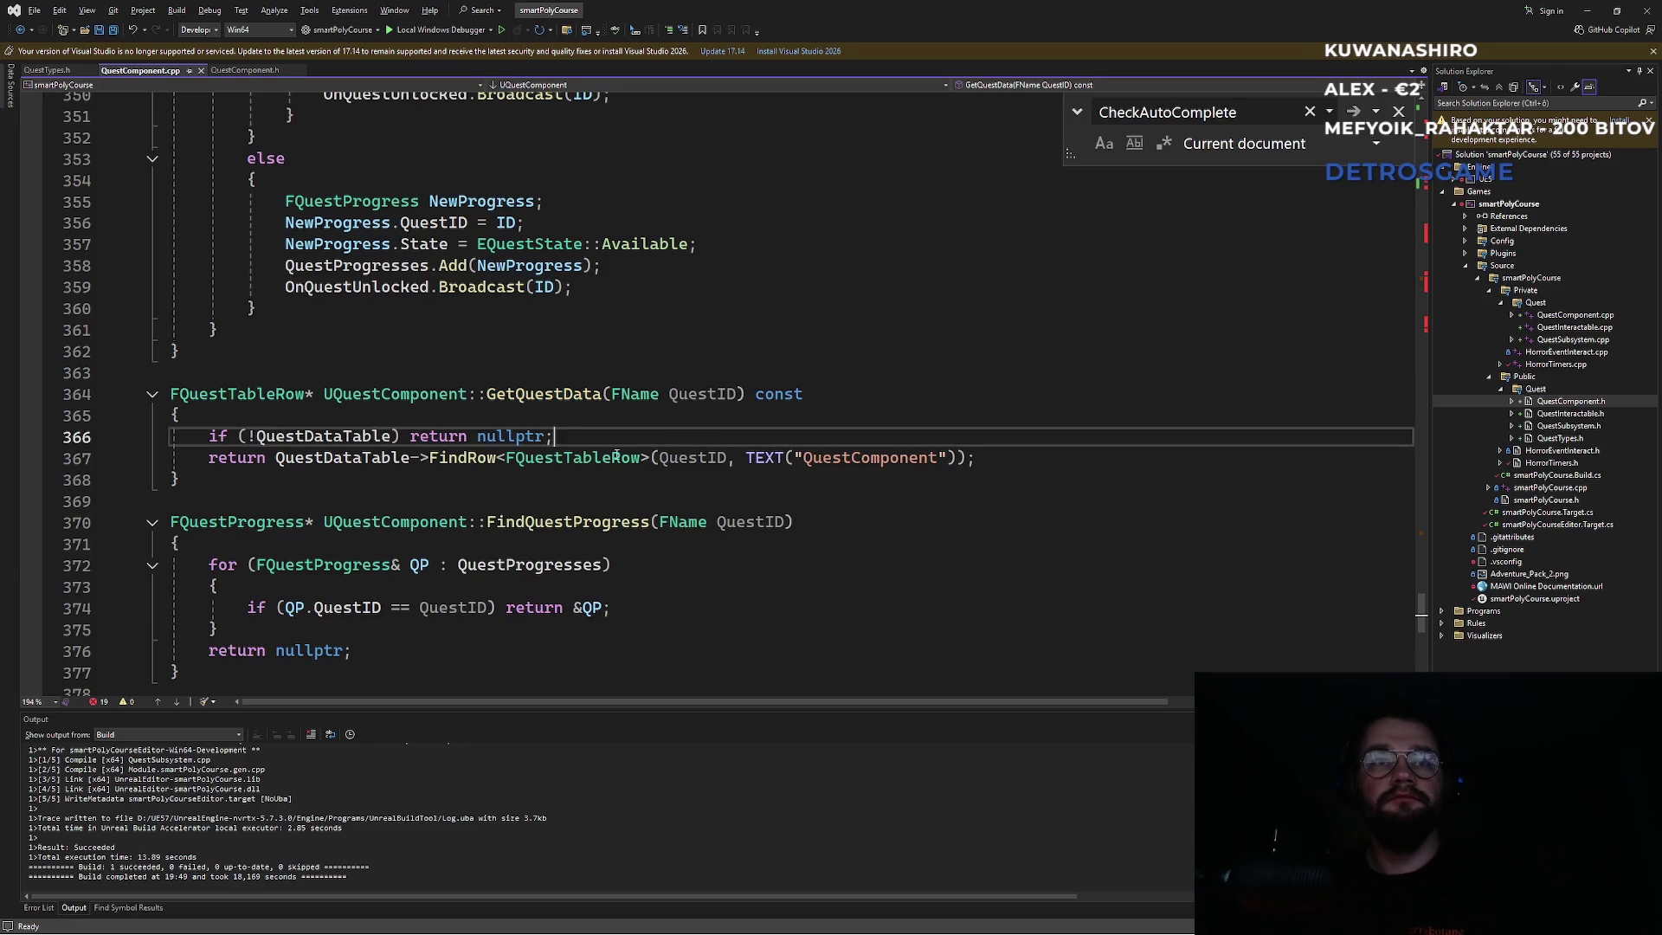
{"action": "left_click", "coordinate": [453, 460]}
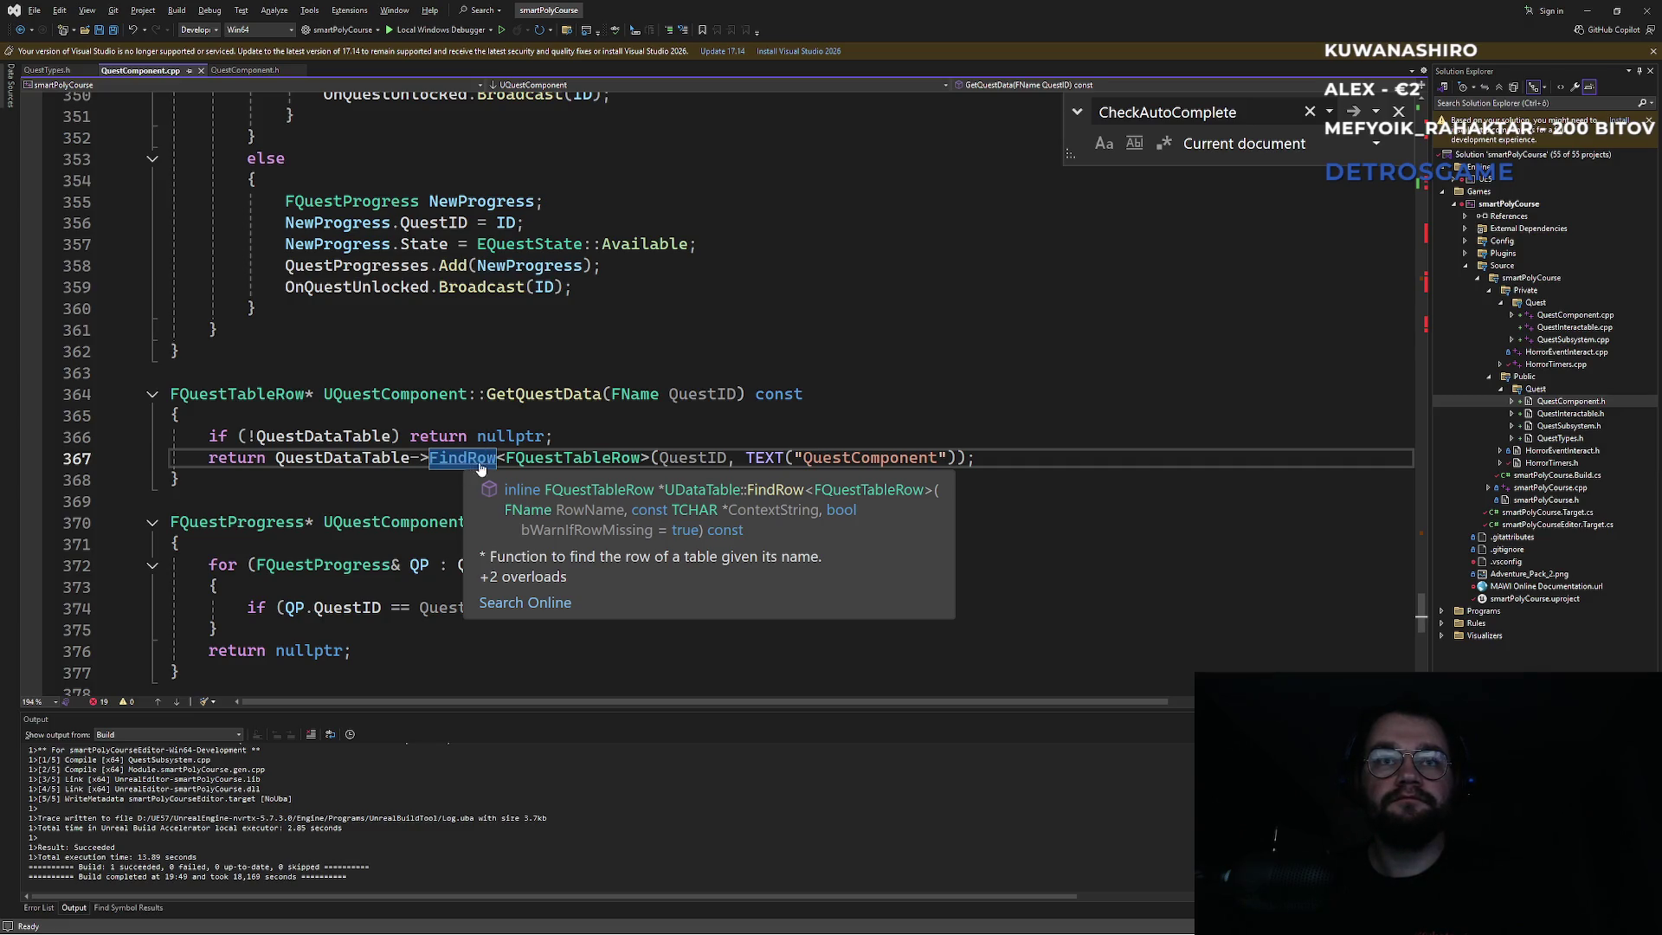
{"action": "left_click", "coordinate": [469, 462], "text": "ctrl"}
{"action": "left_click", "coordinate": [429, 415]}
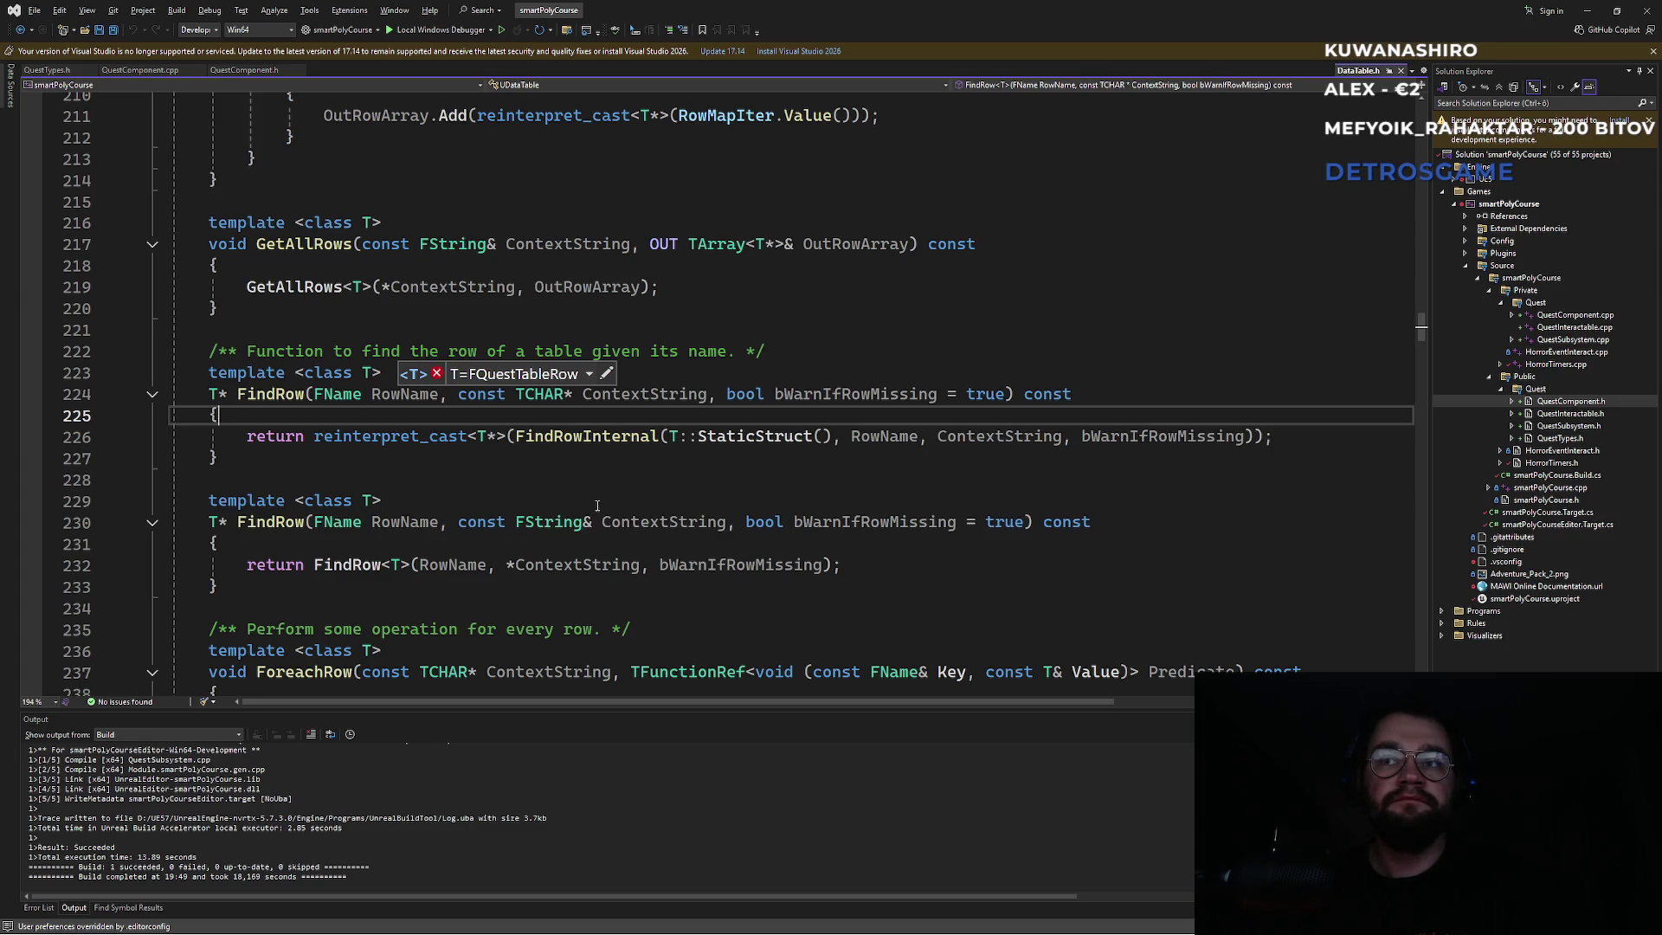
{"action": "left_click", "coordinate": [638, 398]}
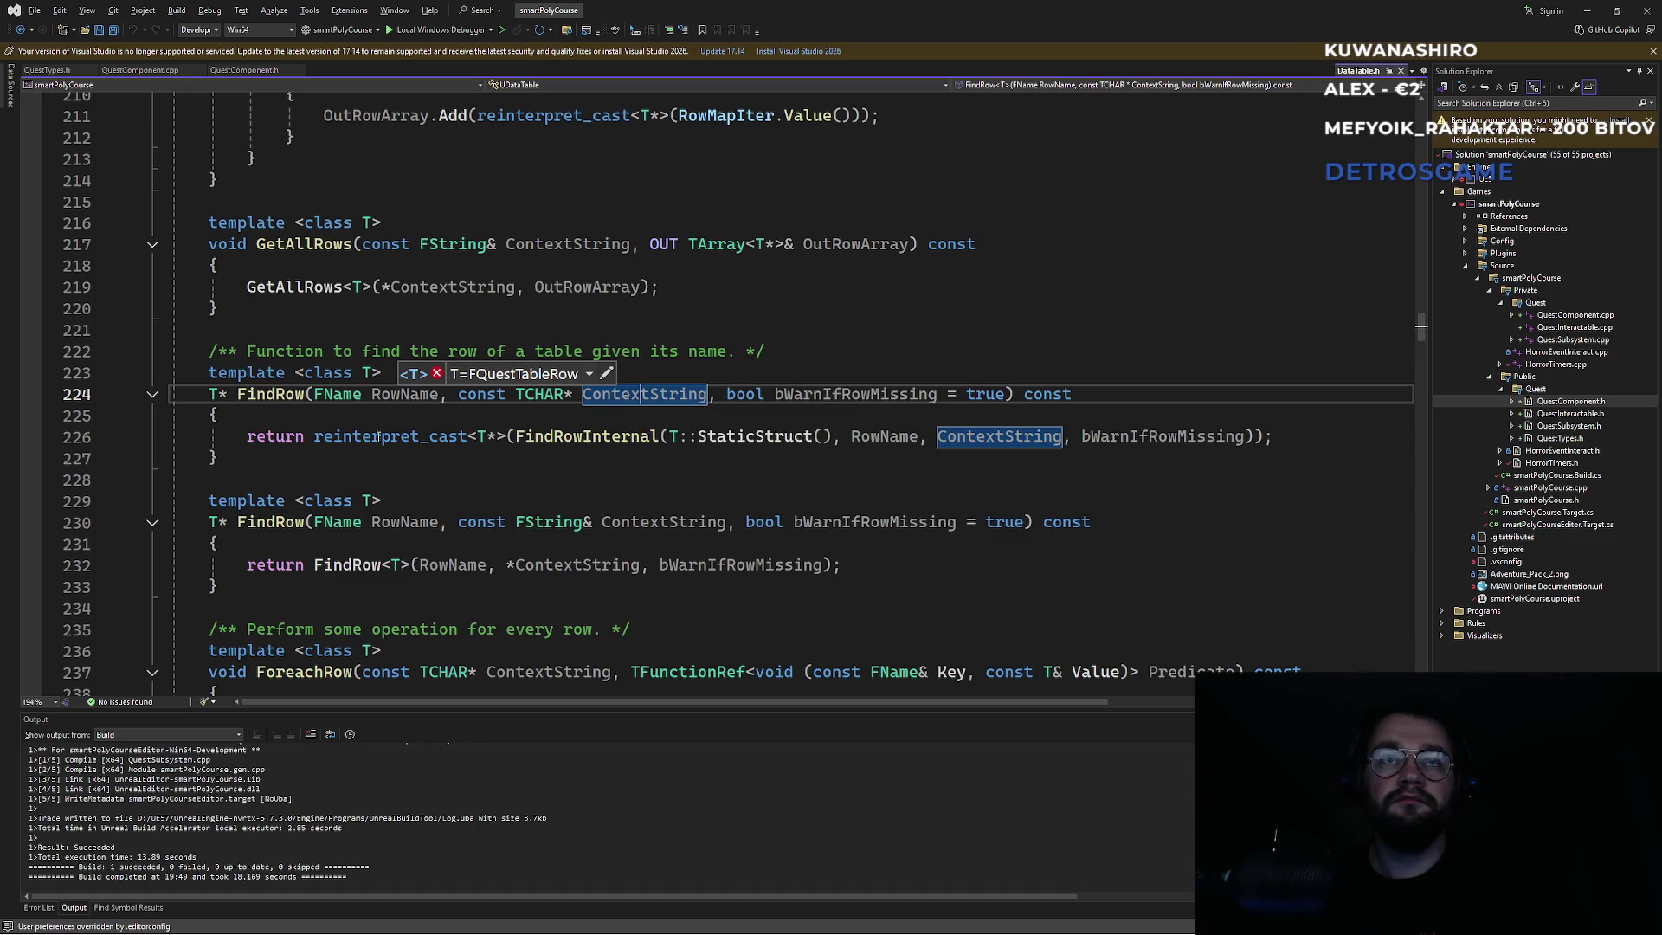
{"action": "scroll", "coordinate": [384, 527], "scroll_direction": "down", "scroll_amount": 1}
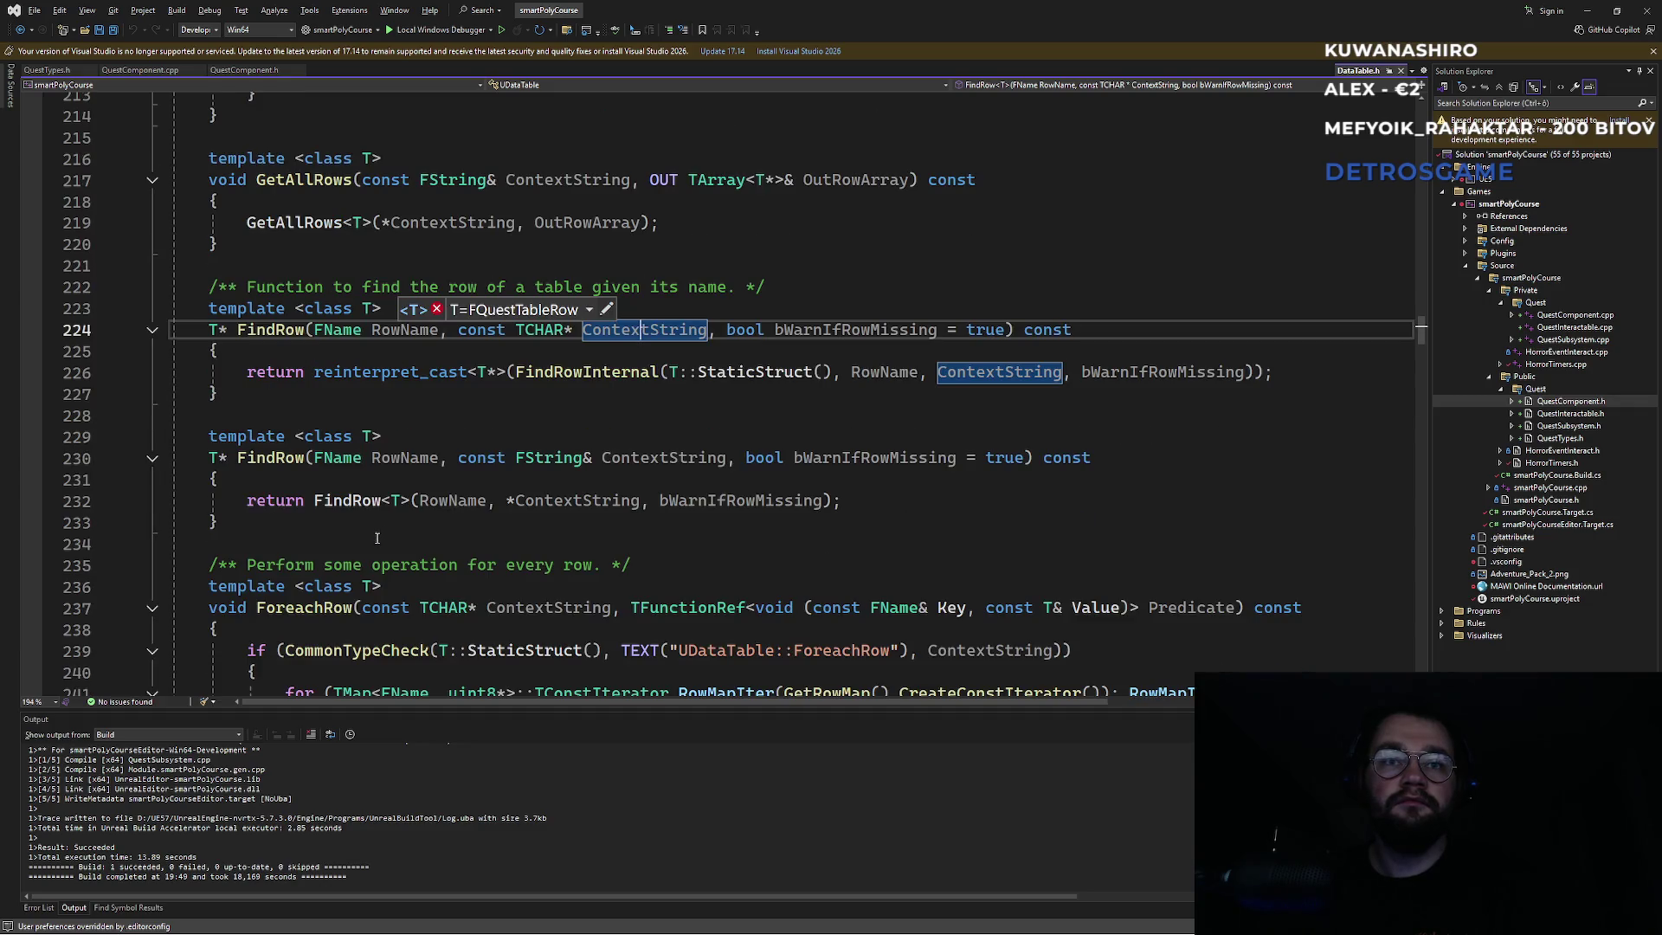
{"action": "left_click", "coordinate": [534, 609]}
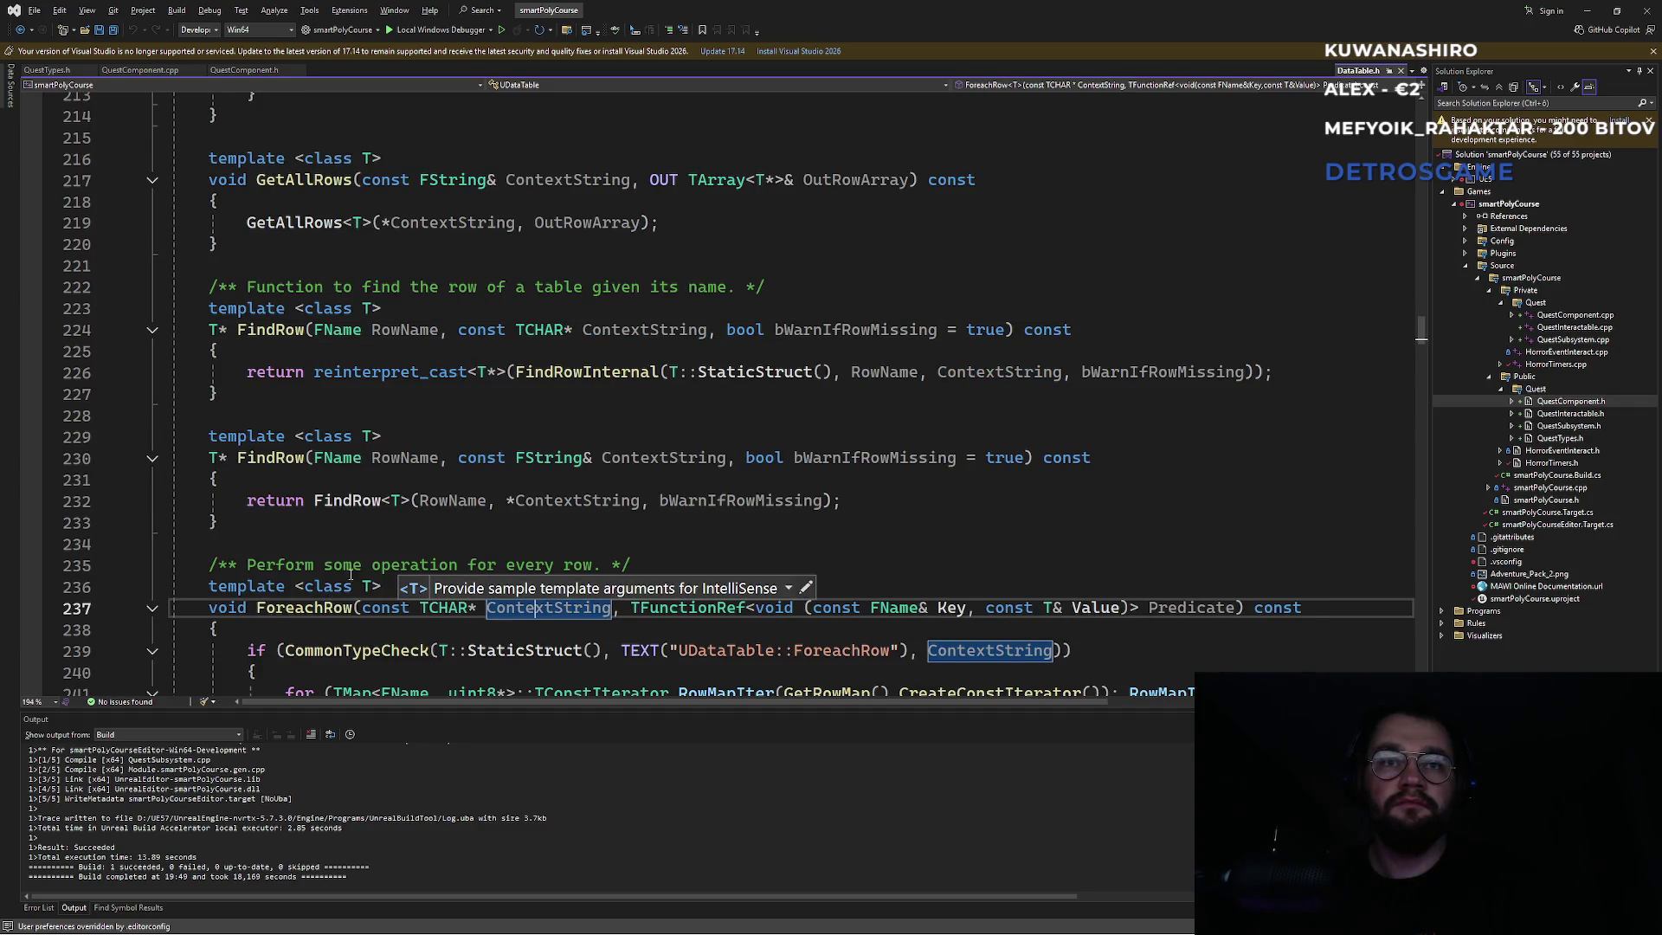
{"action": "scroll", "coordinate": [360, 550], "scroll_direction": "down", "scroll_amount": 1}
{"action": "scroll", "coordinate": [360, 551], "scroll_direction": "down", "scroll_amount": 1}
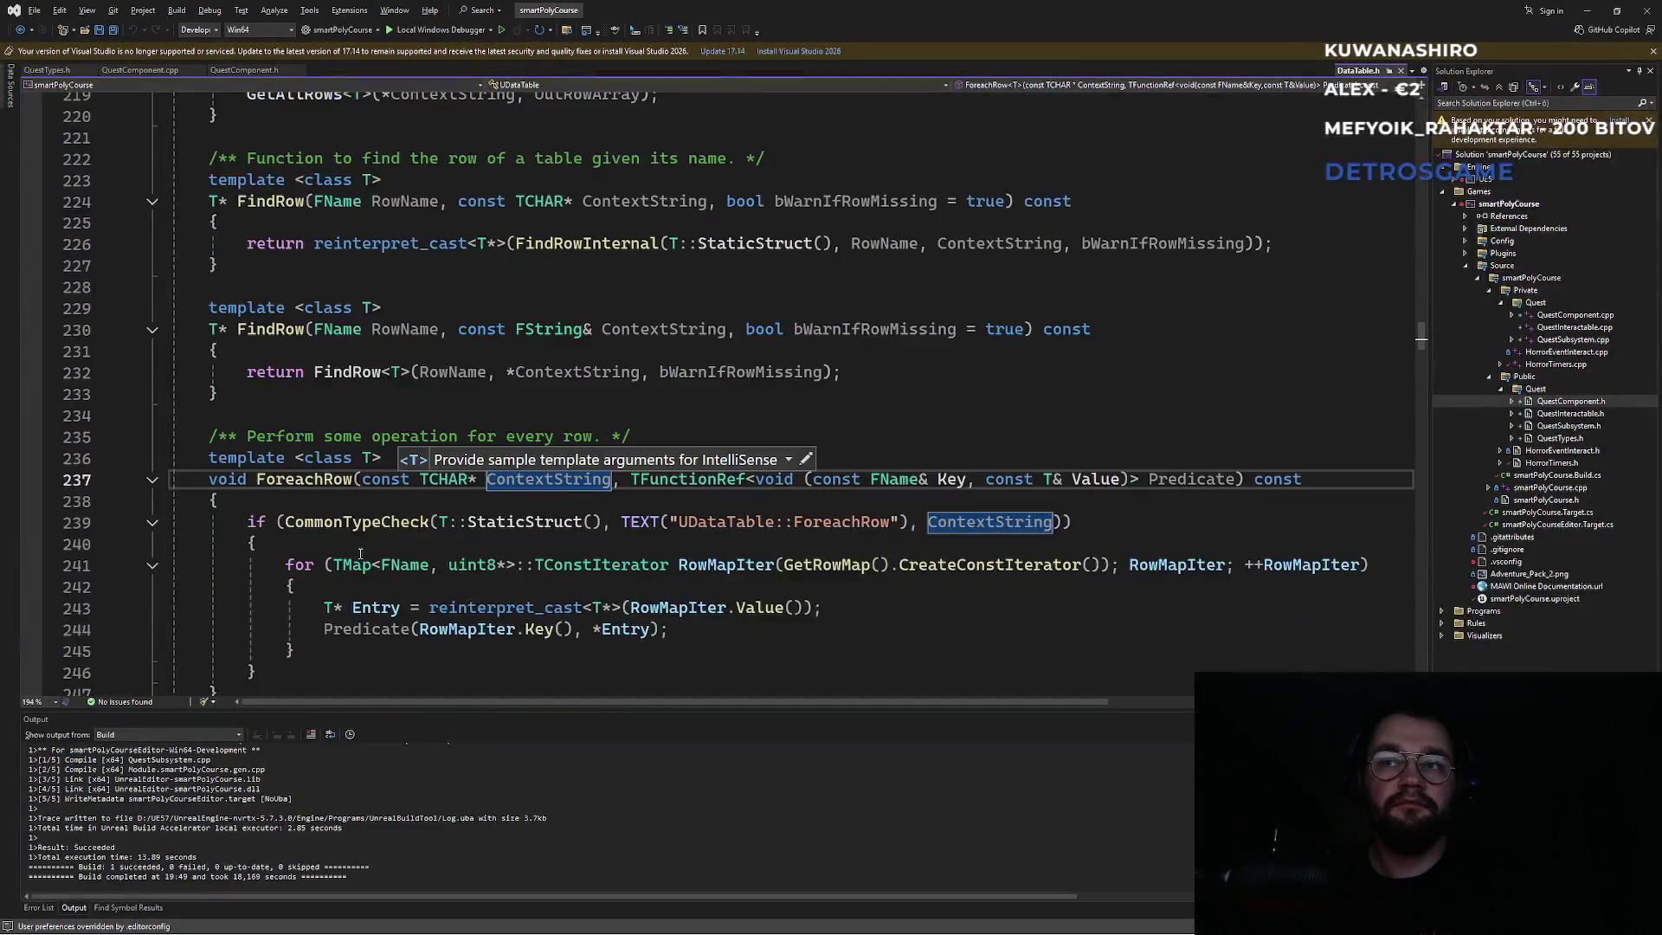
{"action": "key", "text": "Down"}
{"action": "scroll", "coordinate": [336, 529], "scroll_direction": "down", "scroll_amount": 3}
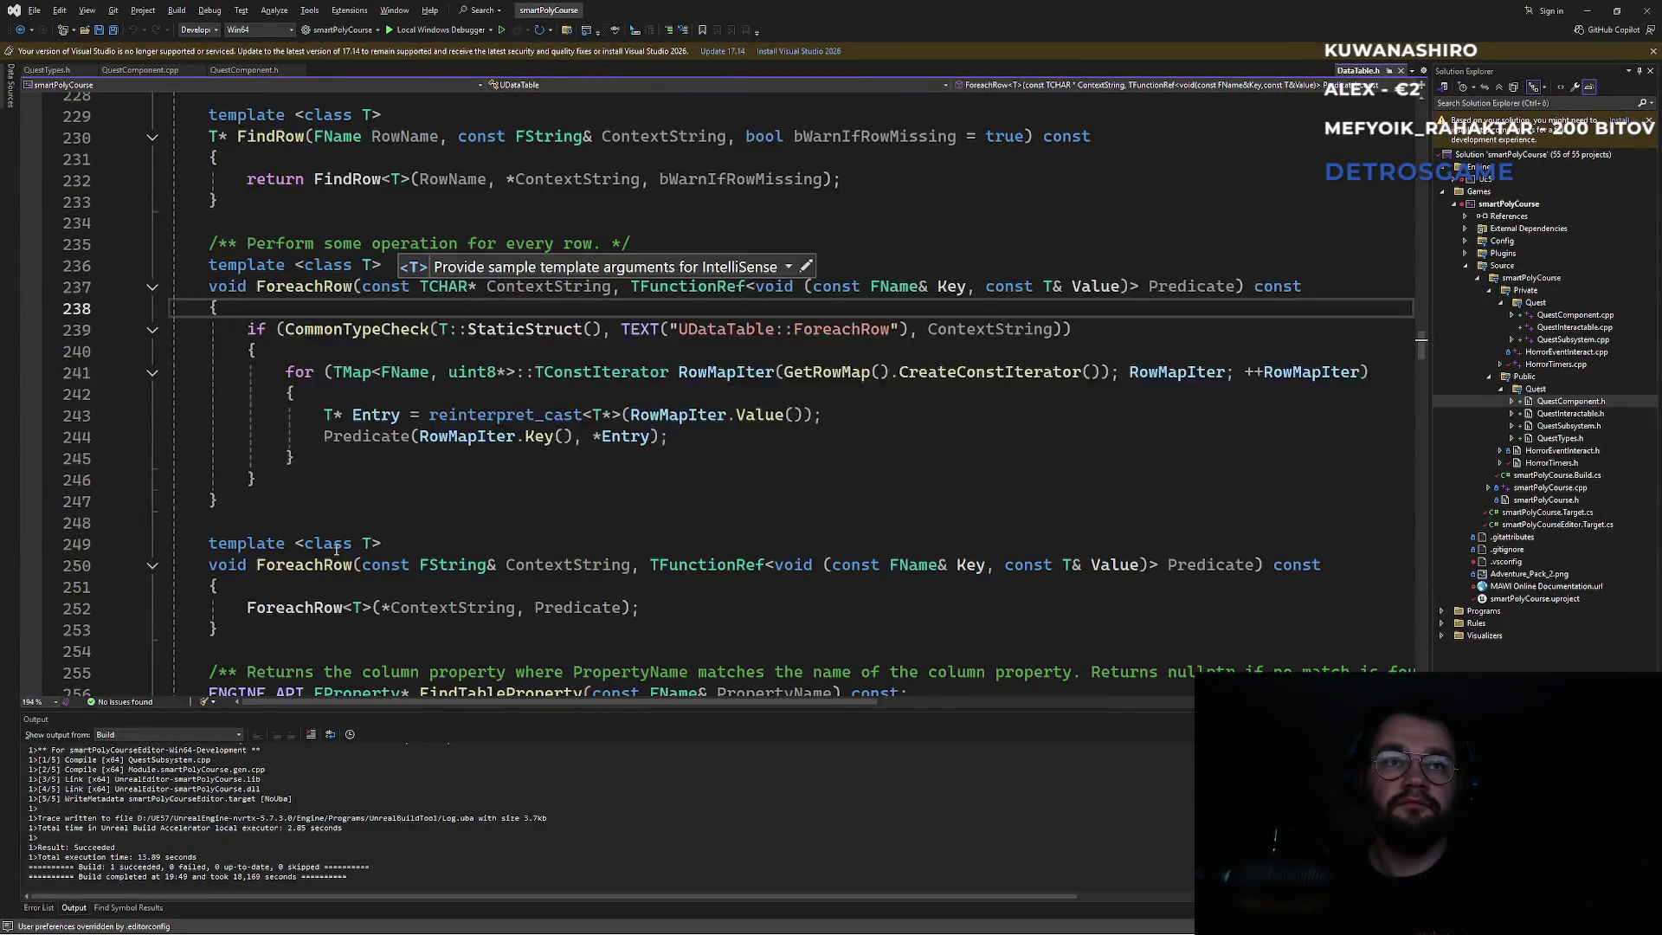
{"action": "scroll", "coordinate": [356, 554], "scroll_direction": "down", "scroll_amount": 6}
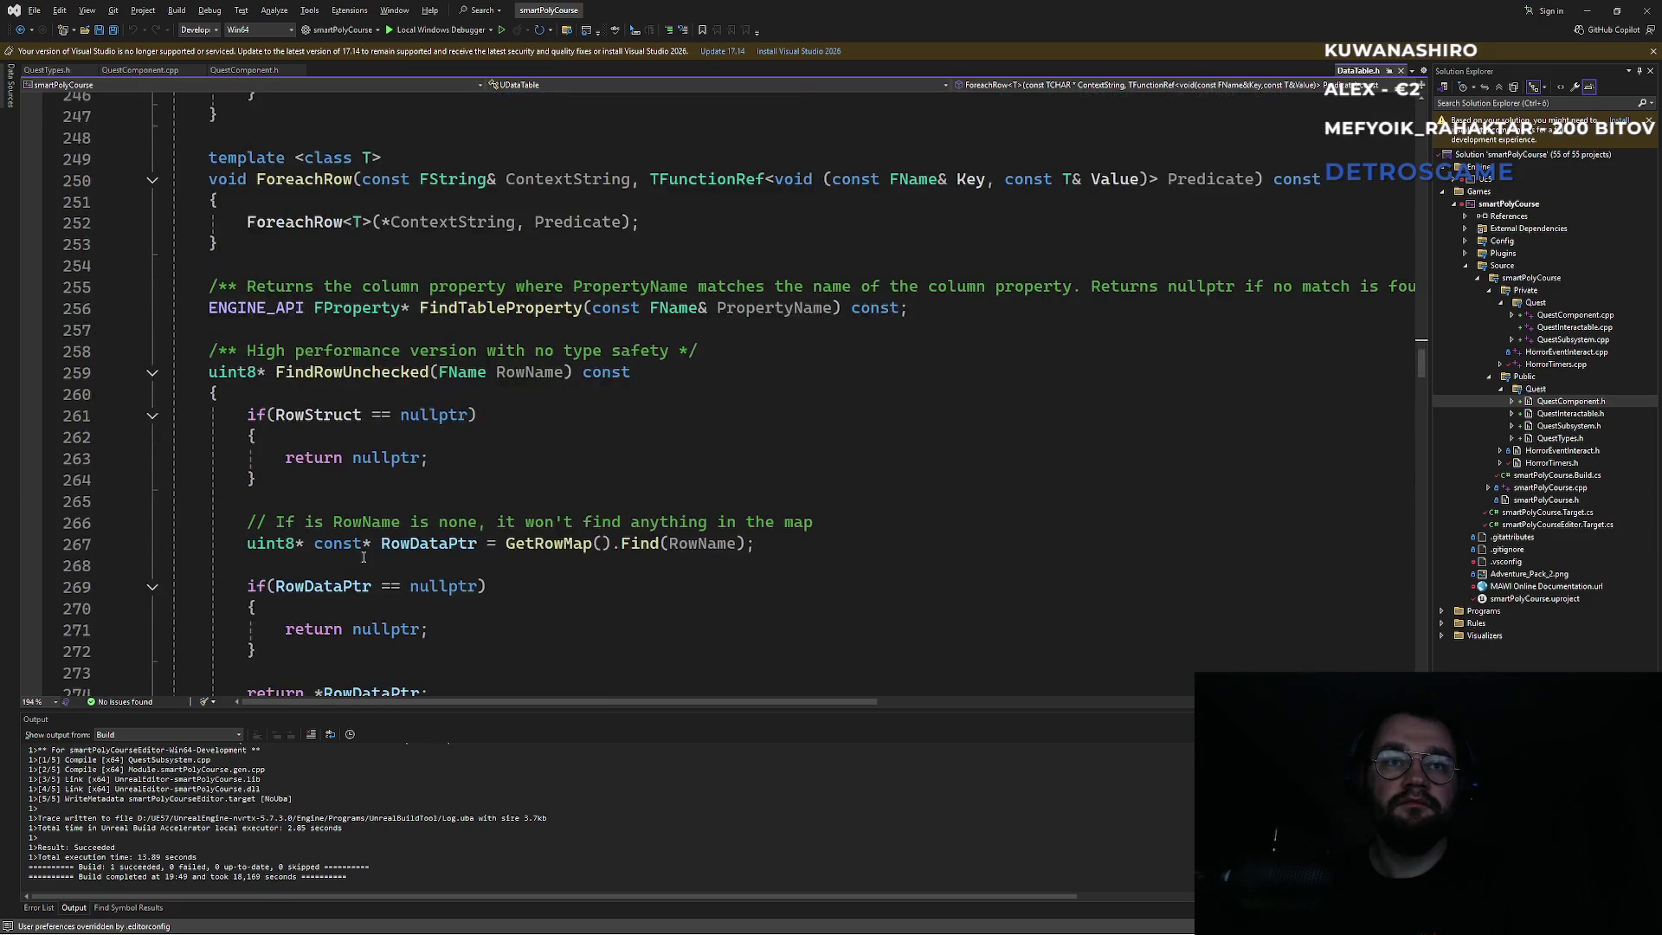
{"action": "scroll", "coordinate": [364, 558], "scroll_direction": "down", "scroll_amount": 1}
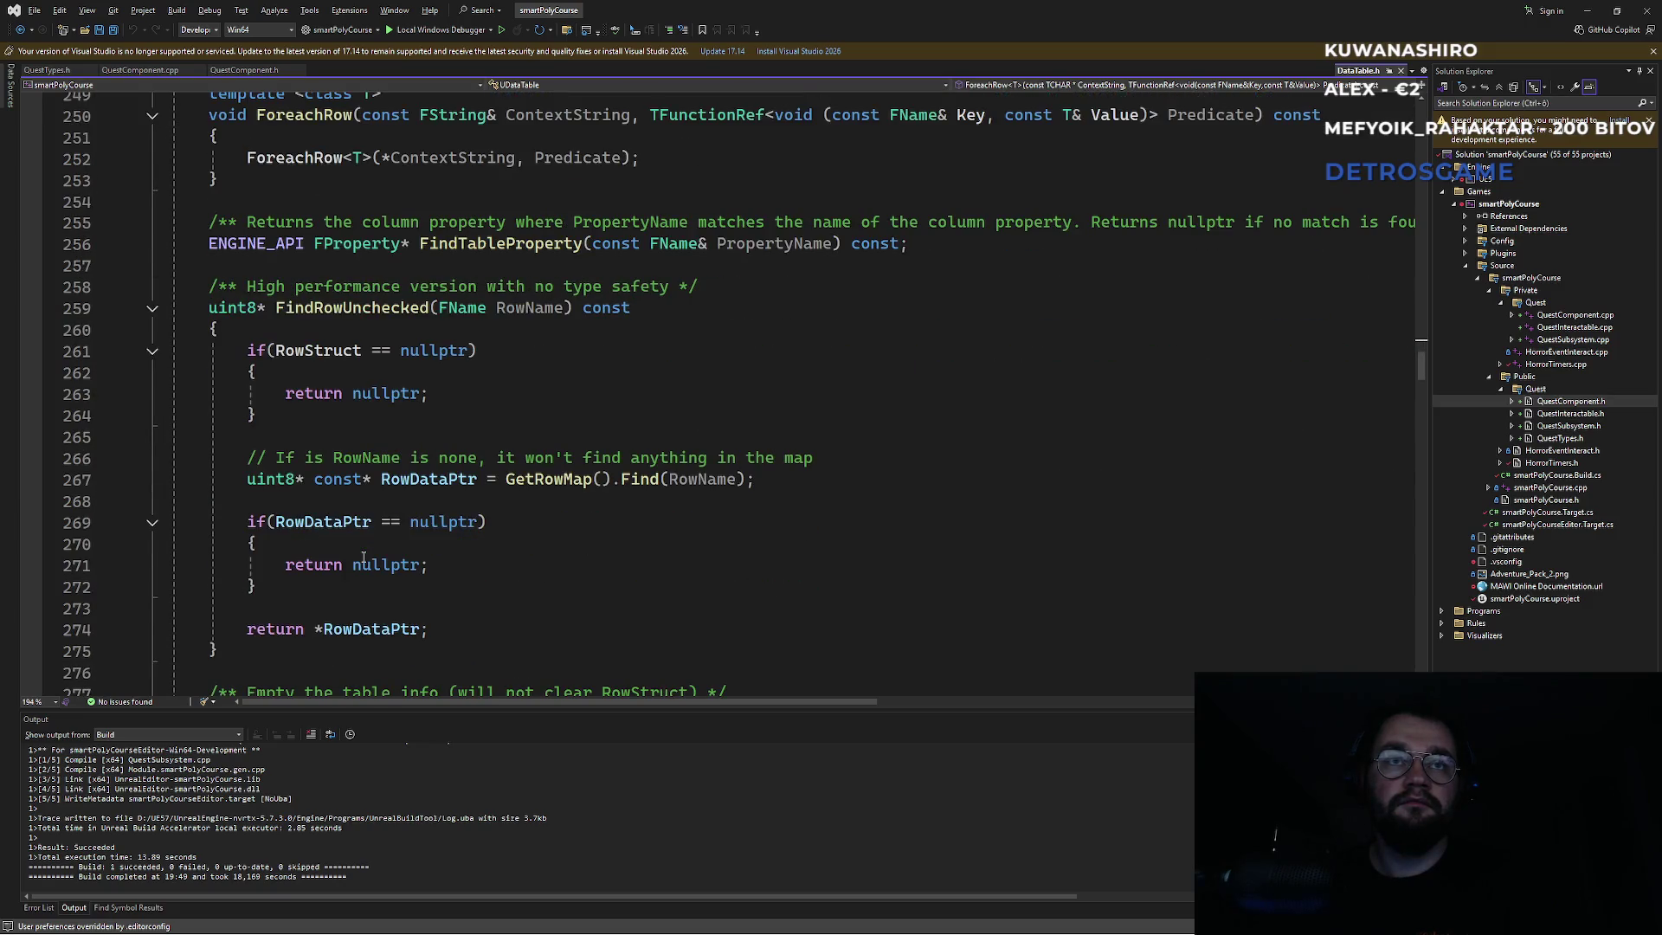
{"action": "scroll", "coordinate": [364, 558], "scroll_direction": "down", "scroll_amount": 1}
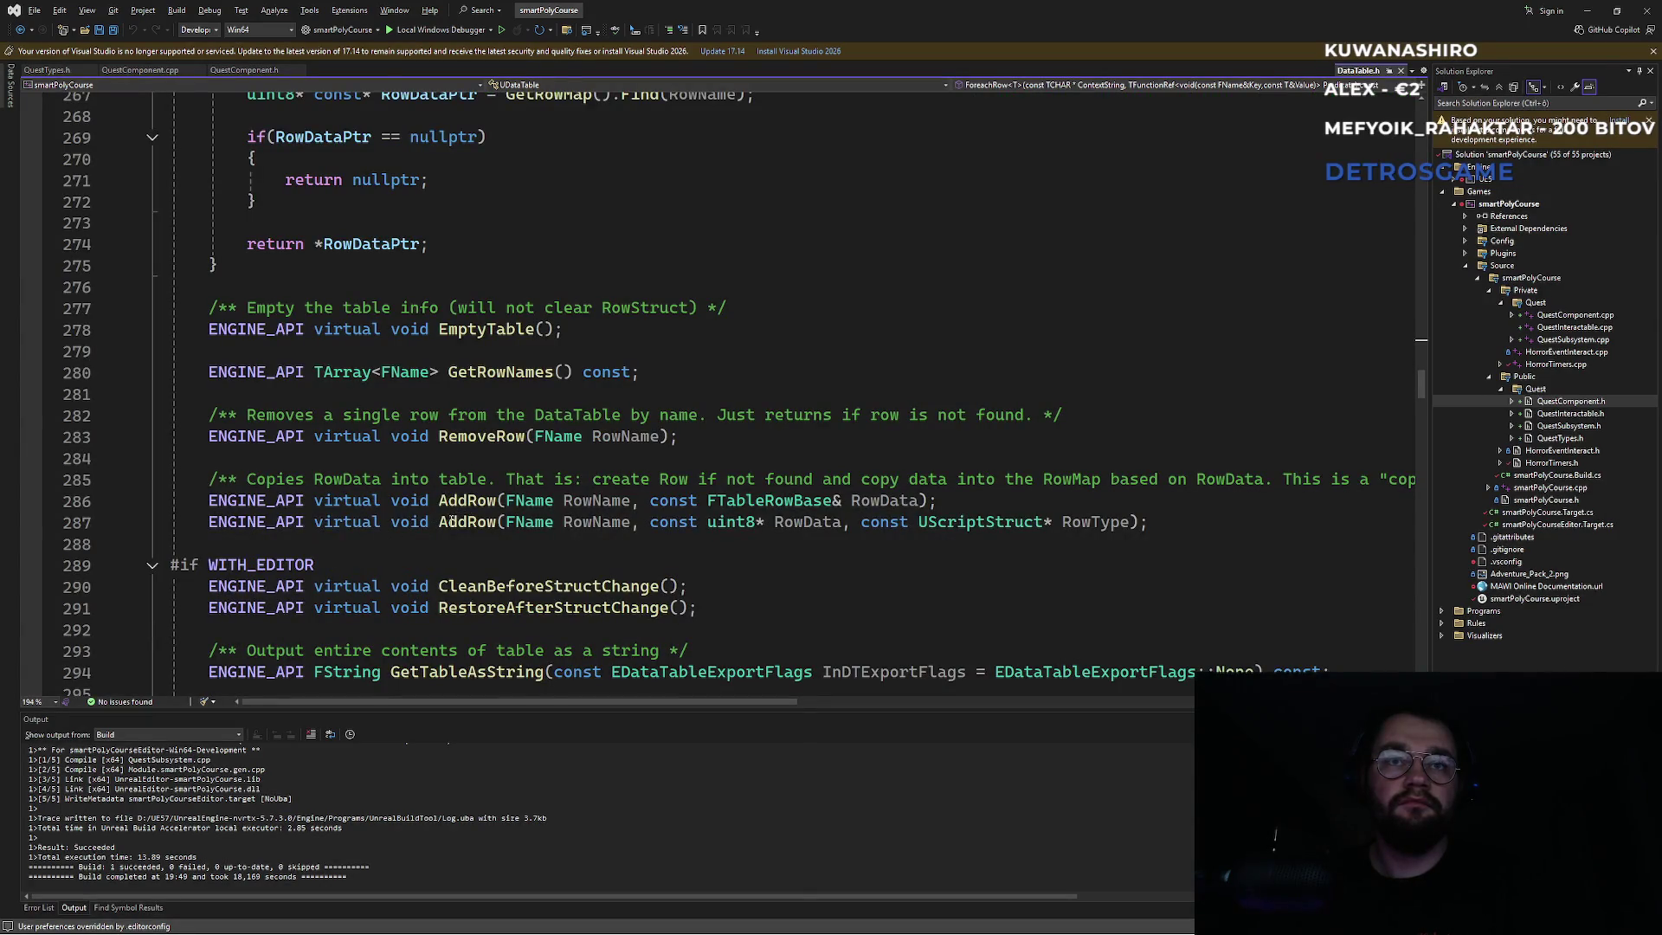
{"action": "scroll", "coordinate": [446, 523], "scroll_direction": "up", "scroll_amount": 1}
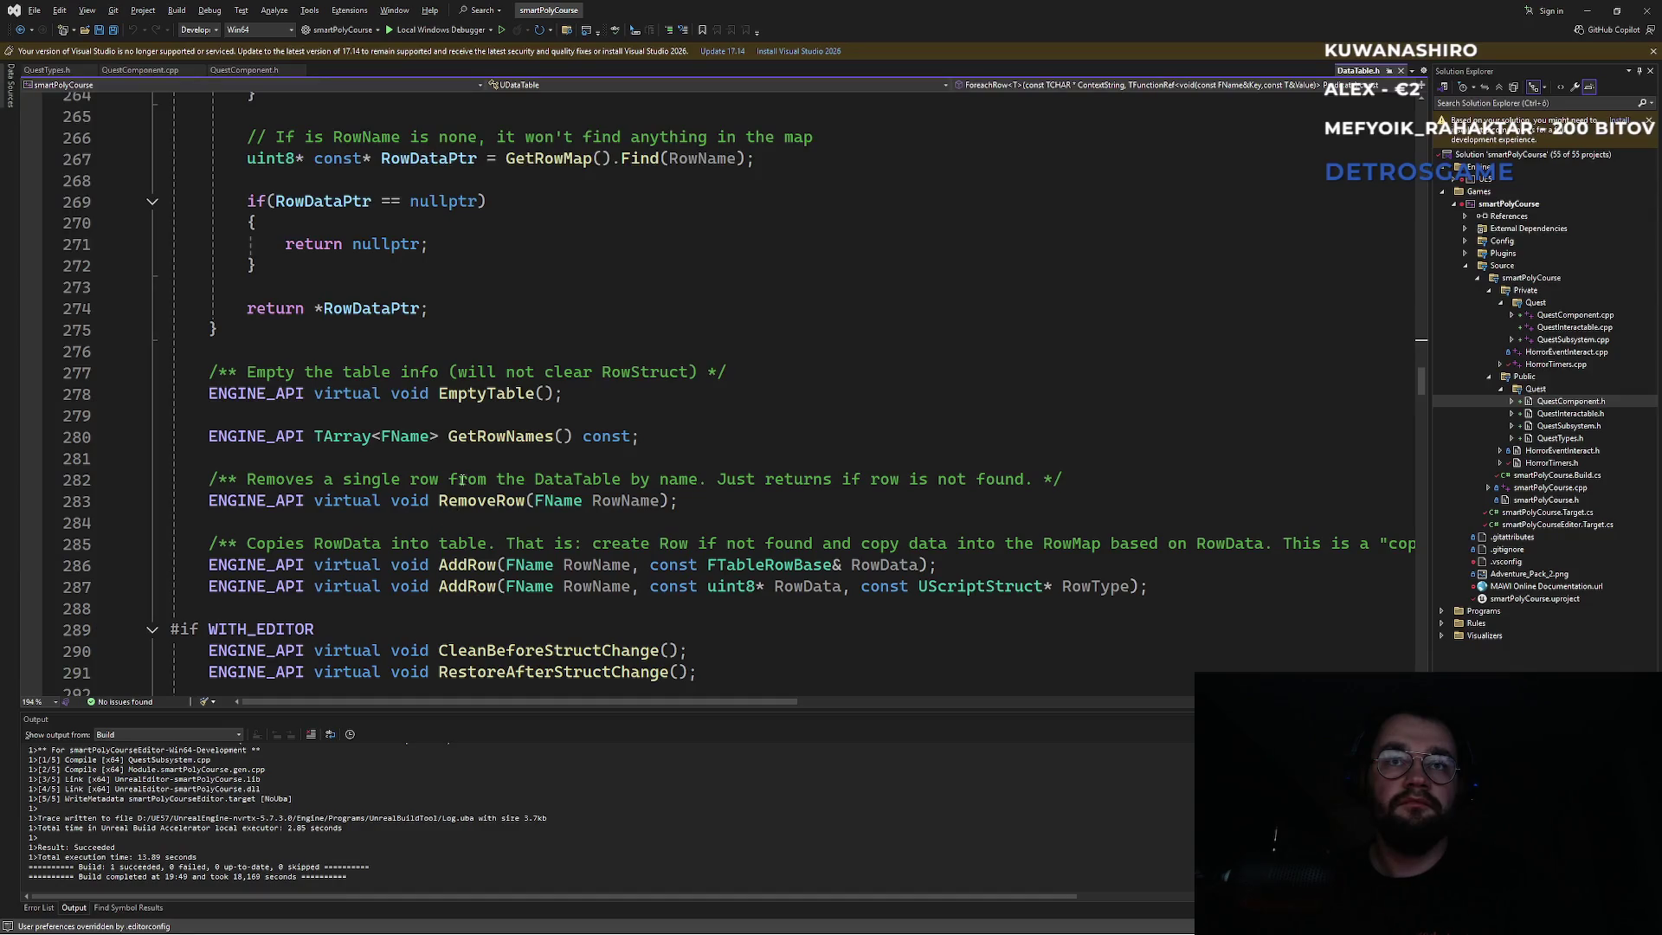
{"action": "scroll", "coordinate": [471, 443], "scroll_direction": "up", "scroll_amount": 20}
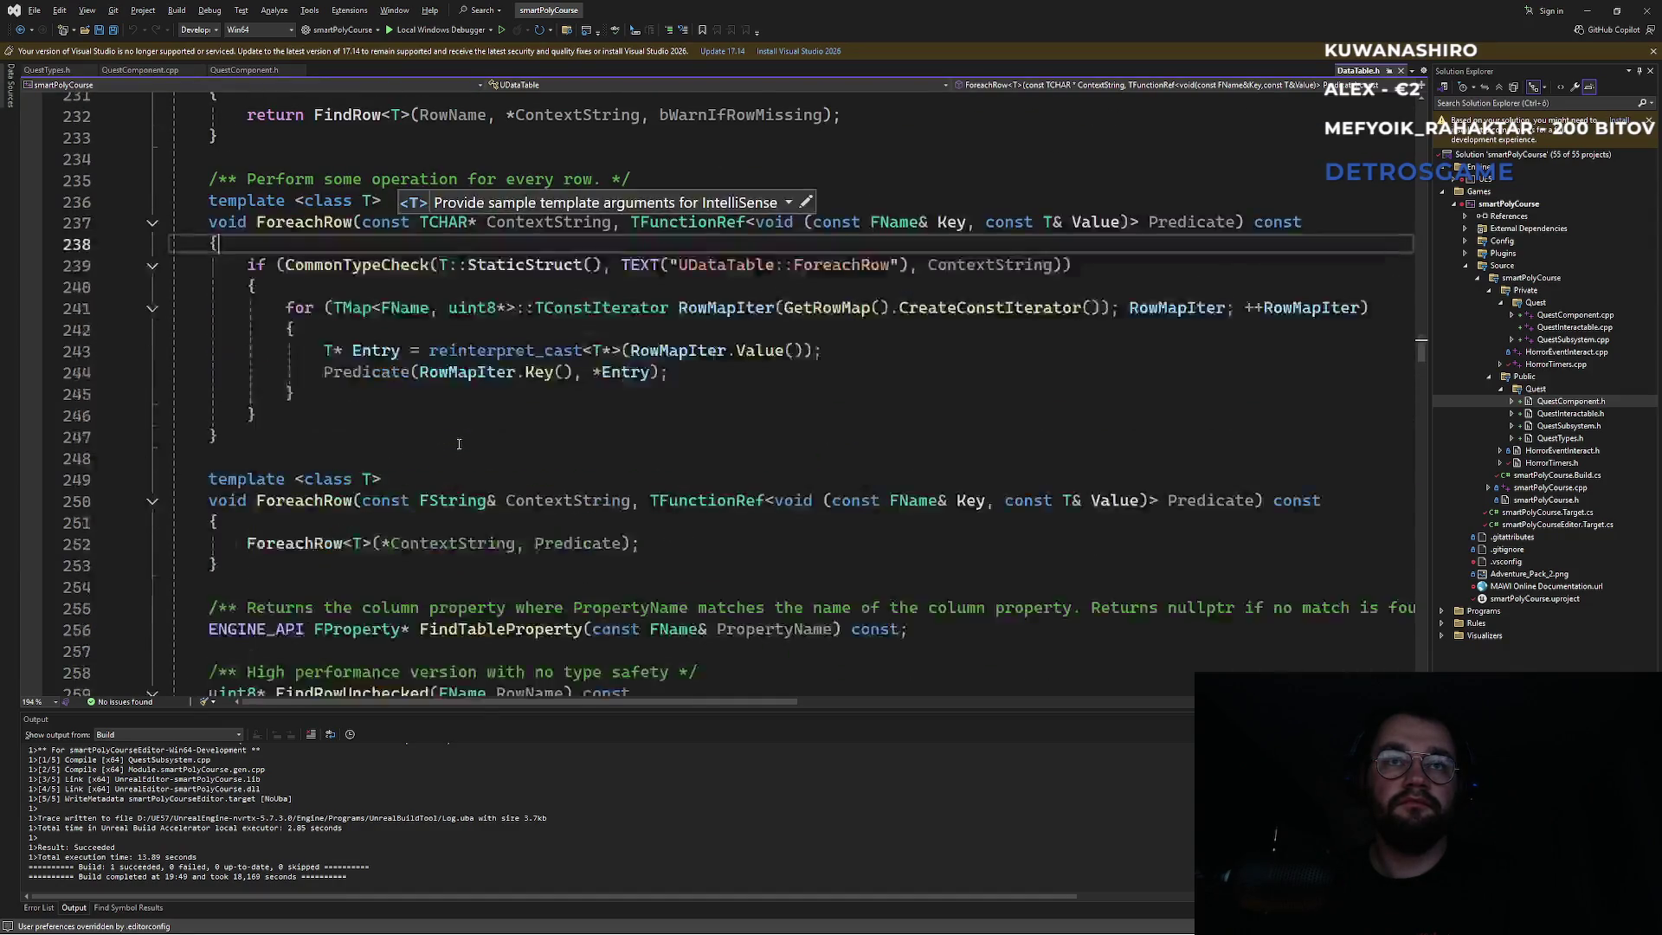
{"action": "scroll", "coordinate": [459, 443], "scroll_direction": "up", "scroll_amount": 6}
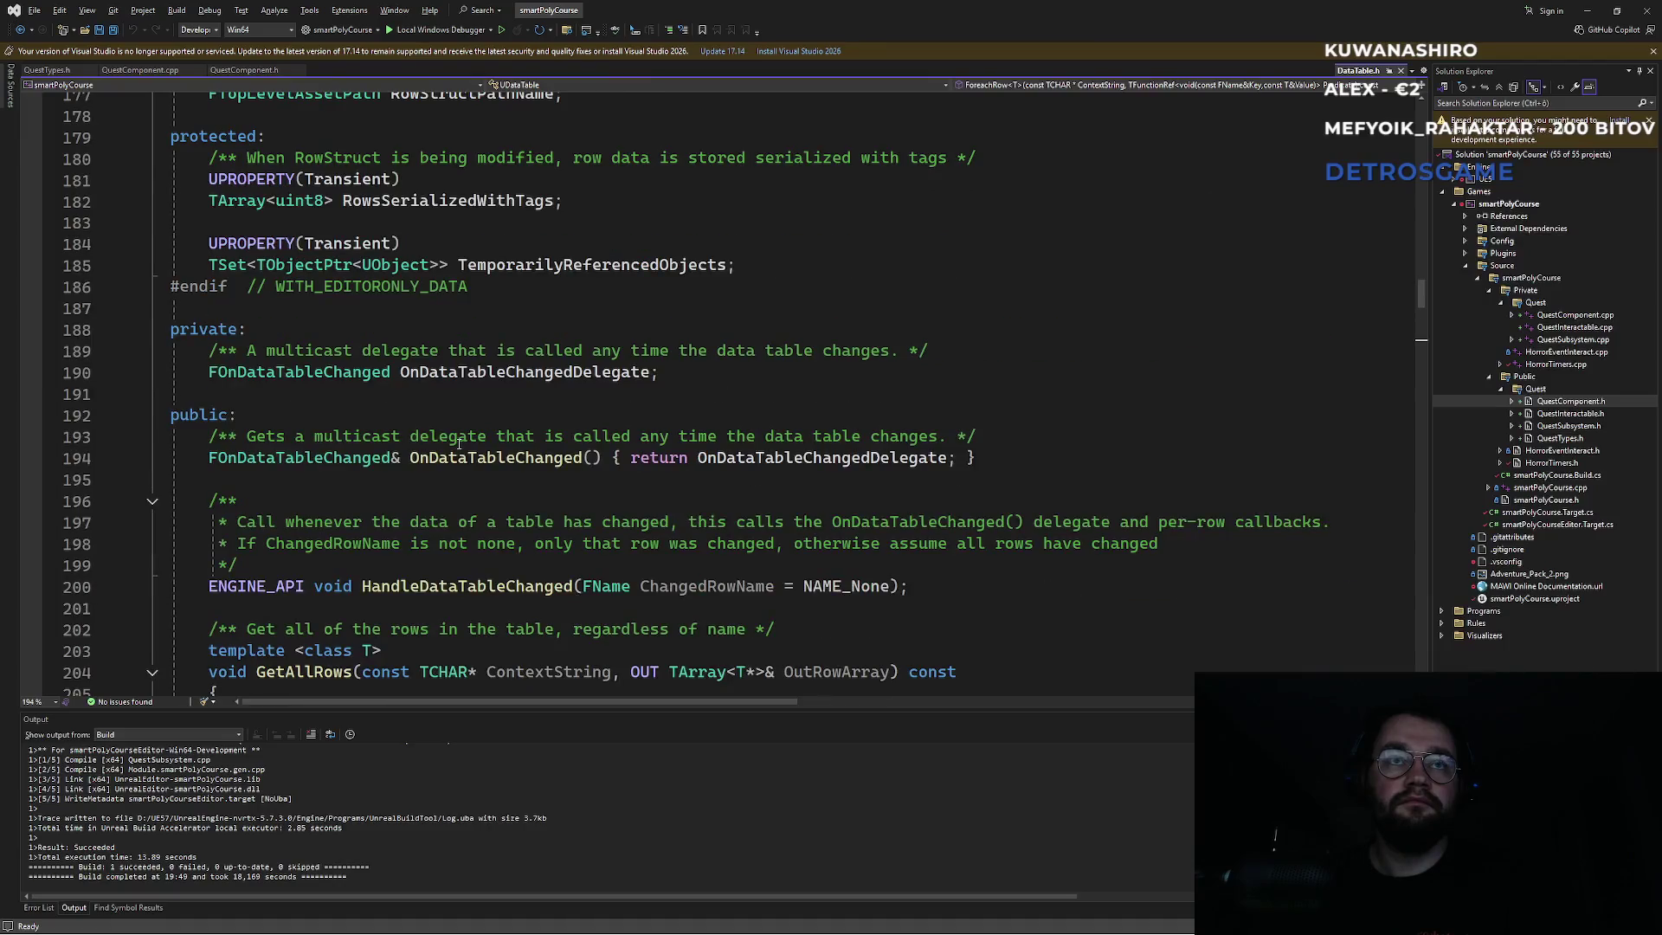
{"action": "scroll", "coordinate": [457, 445], "scroll_direction": "down", "scroll_amount": 10}
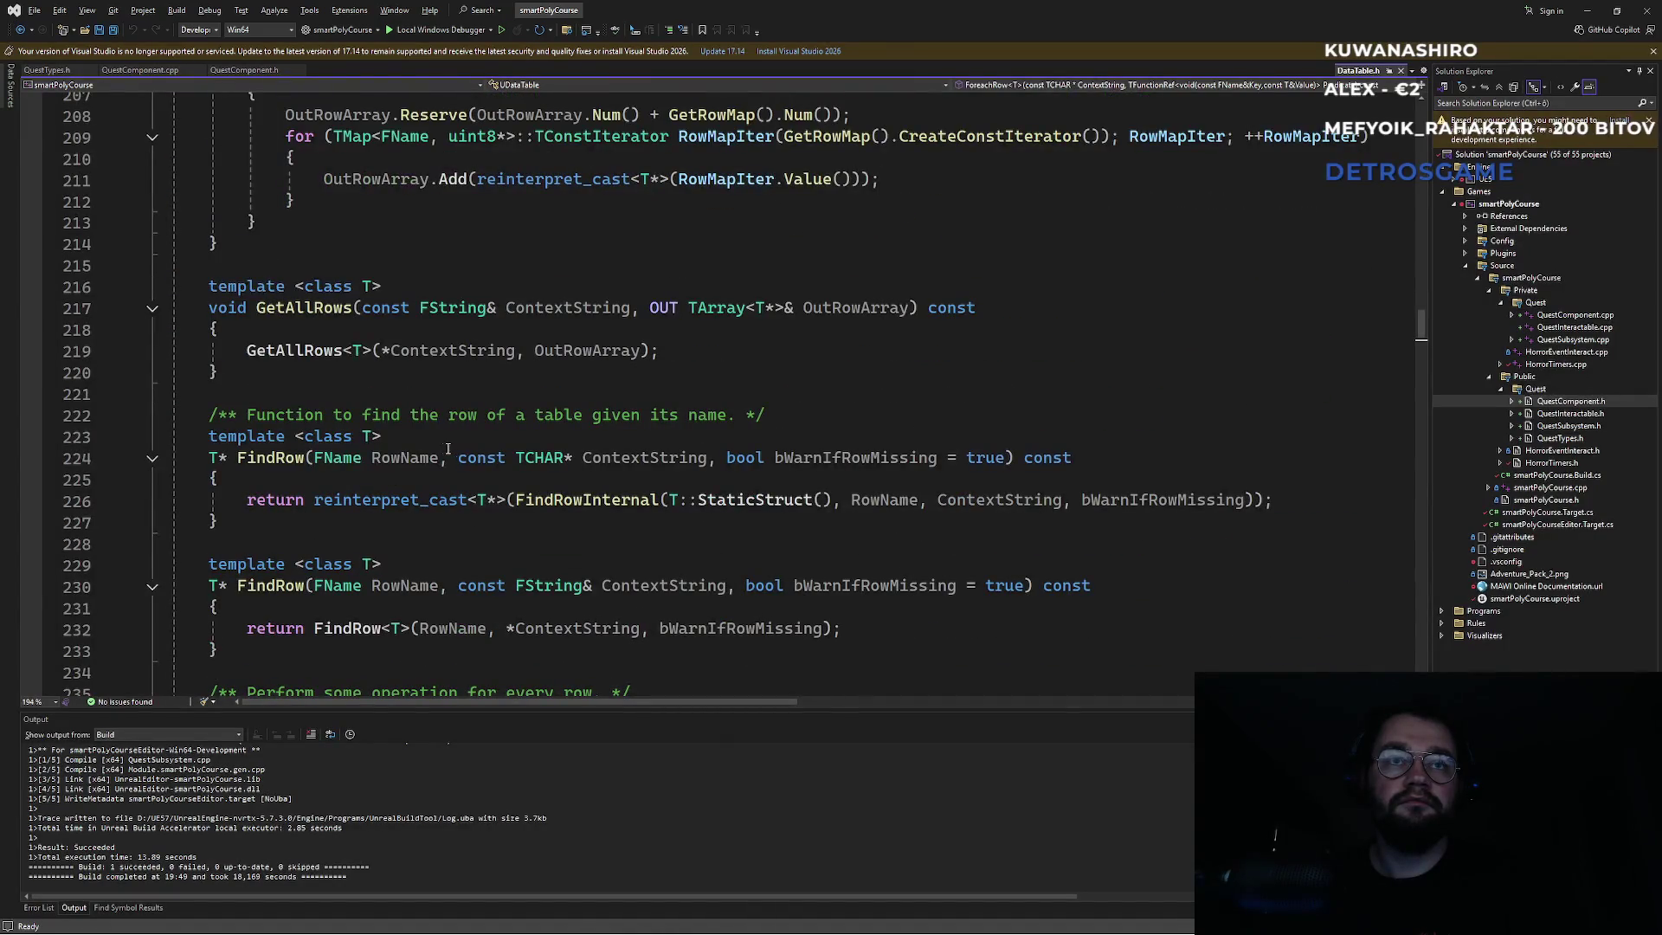
{"action": "scroll", "coordinate": [429, 450], "scroll_direction": "down", "scroll_amount": 5}
{"action": "left_click", "coordinate": [338, 436]}
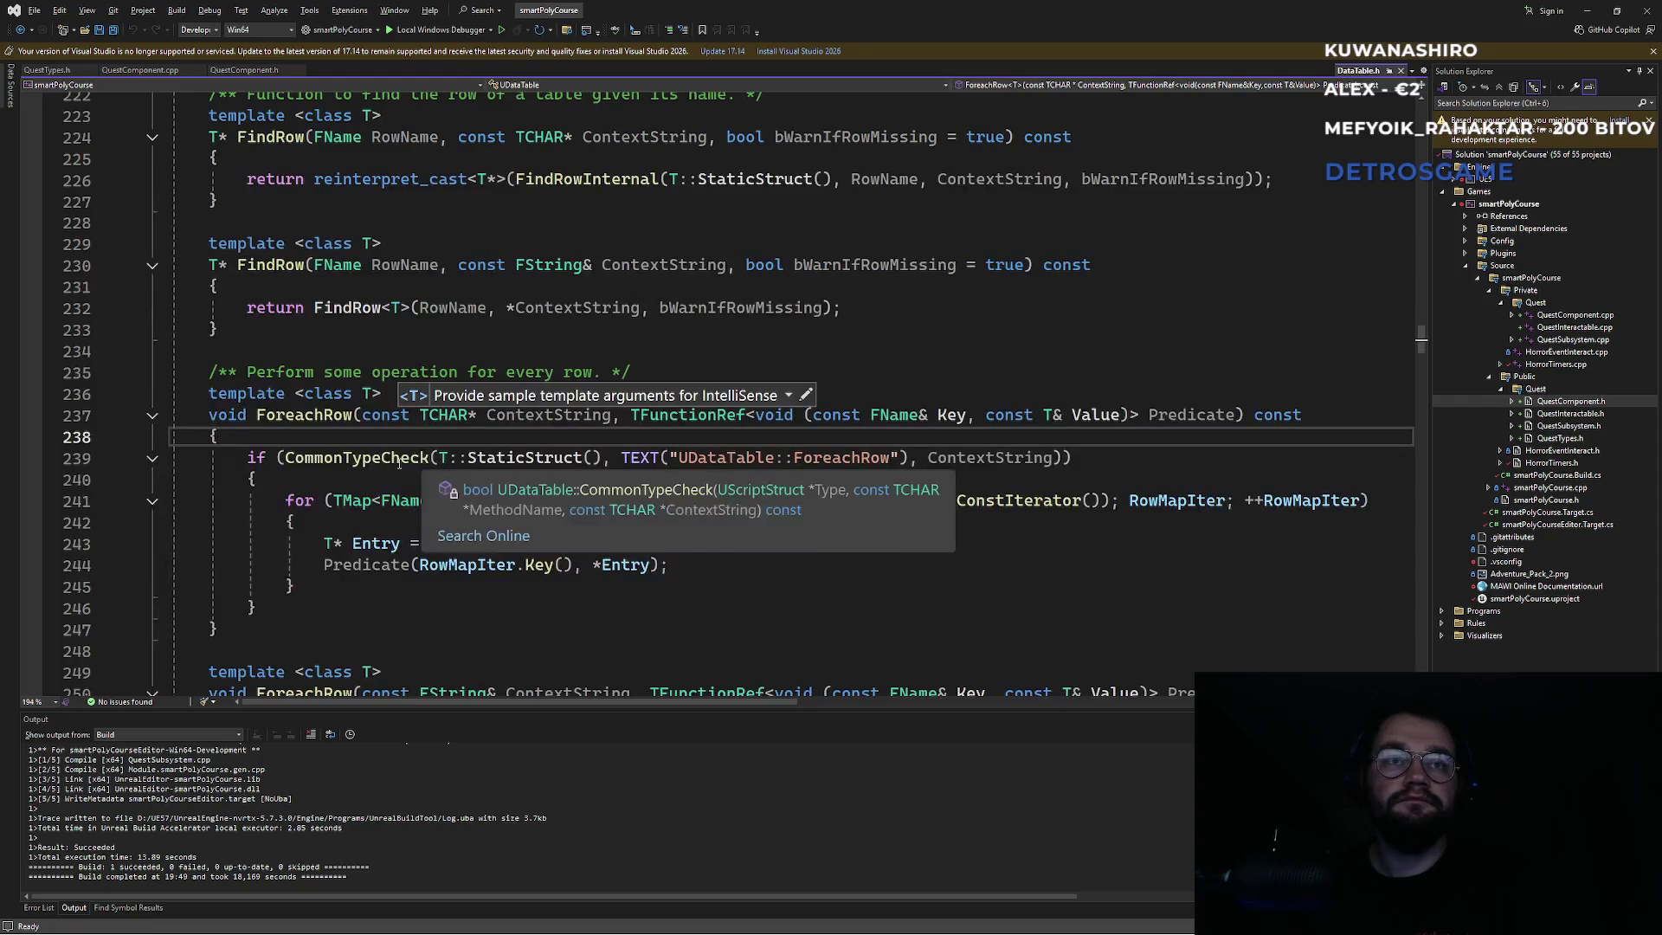
{"action": "left_click", "coordinate": [335, 422]}
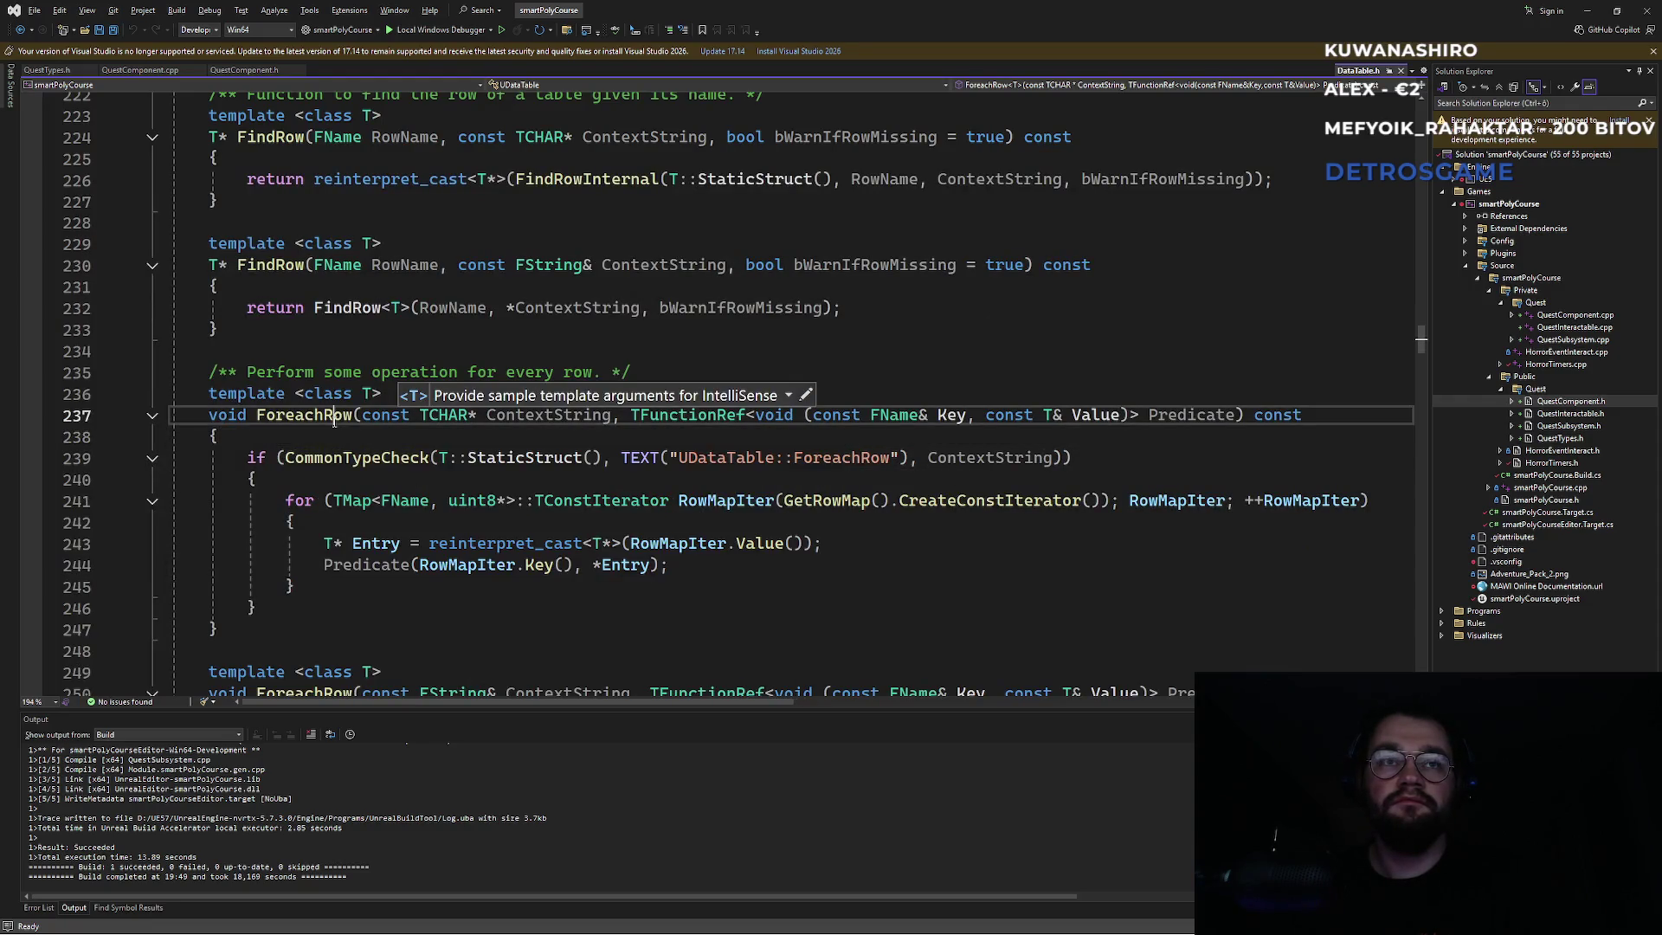
{"action": "left_click", "coordinate": [626, 517]}
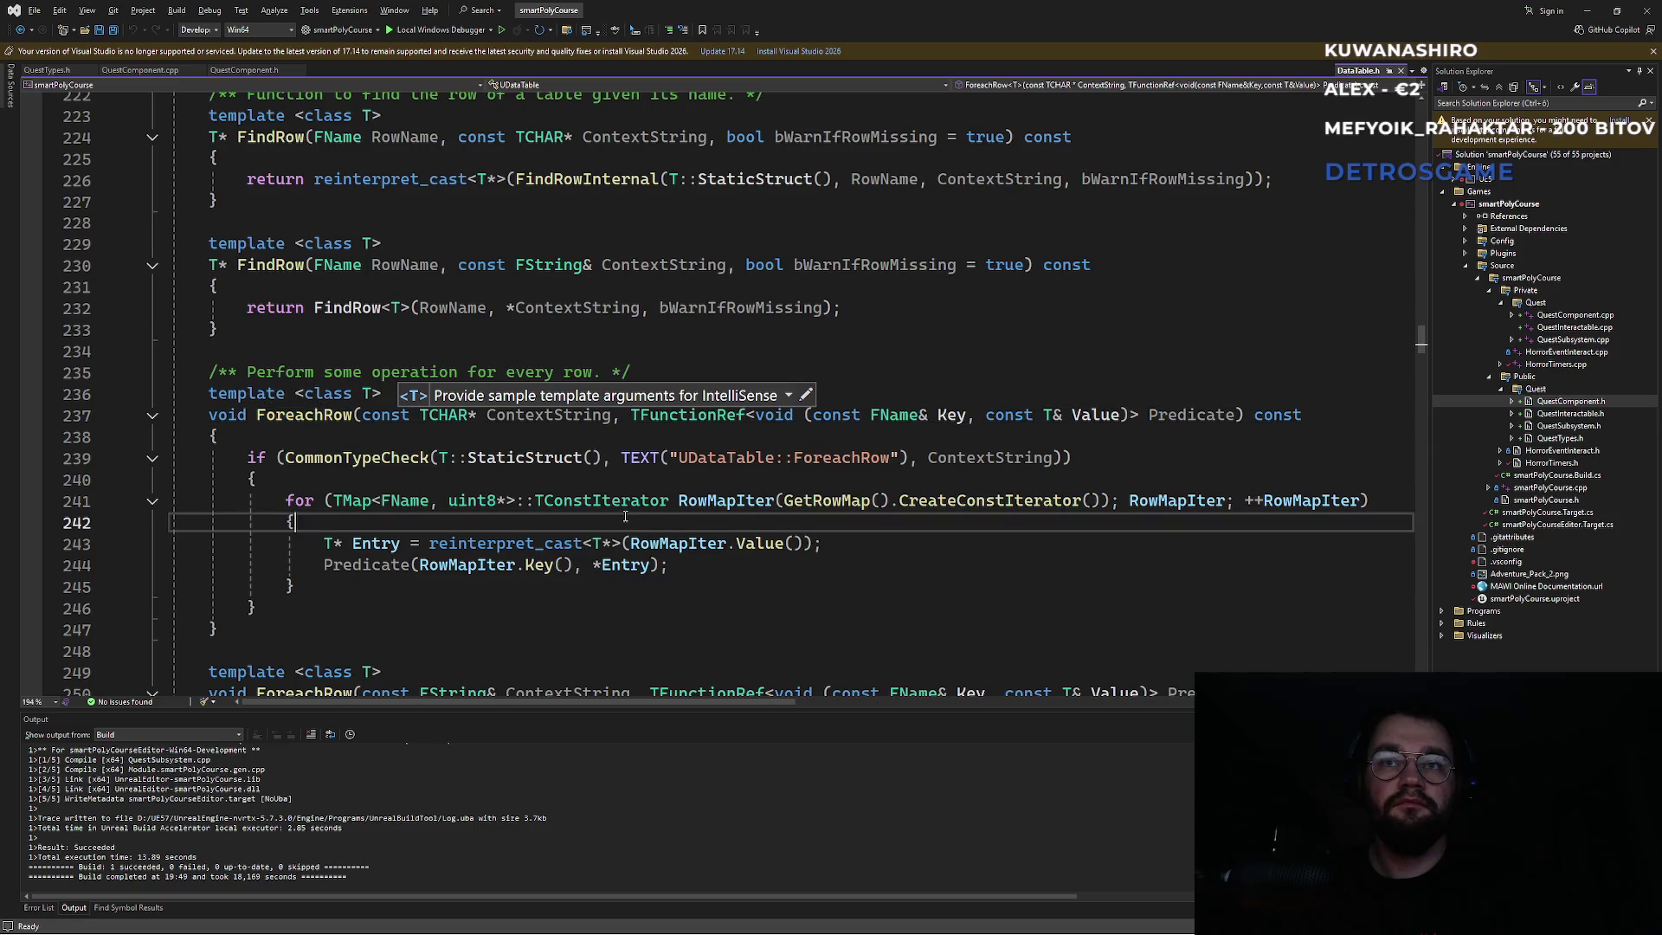
{"action": "left_click", "coordinate": [314, 417]}
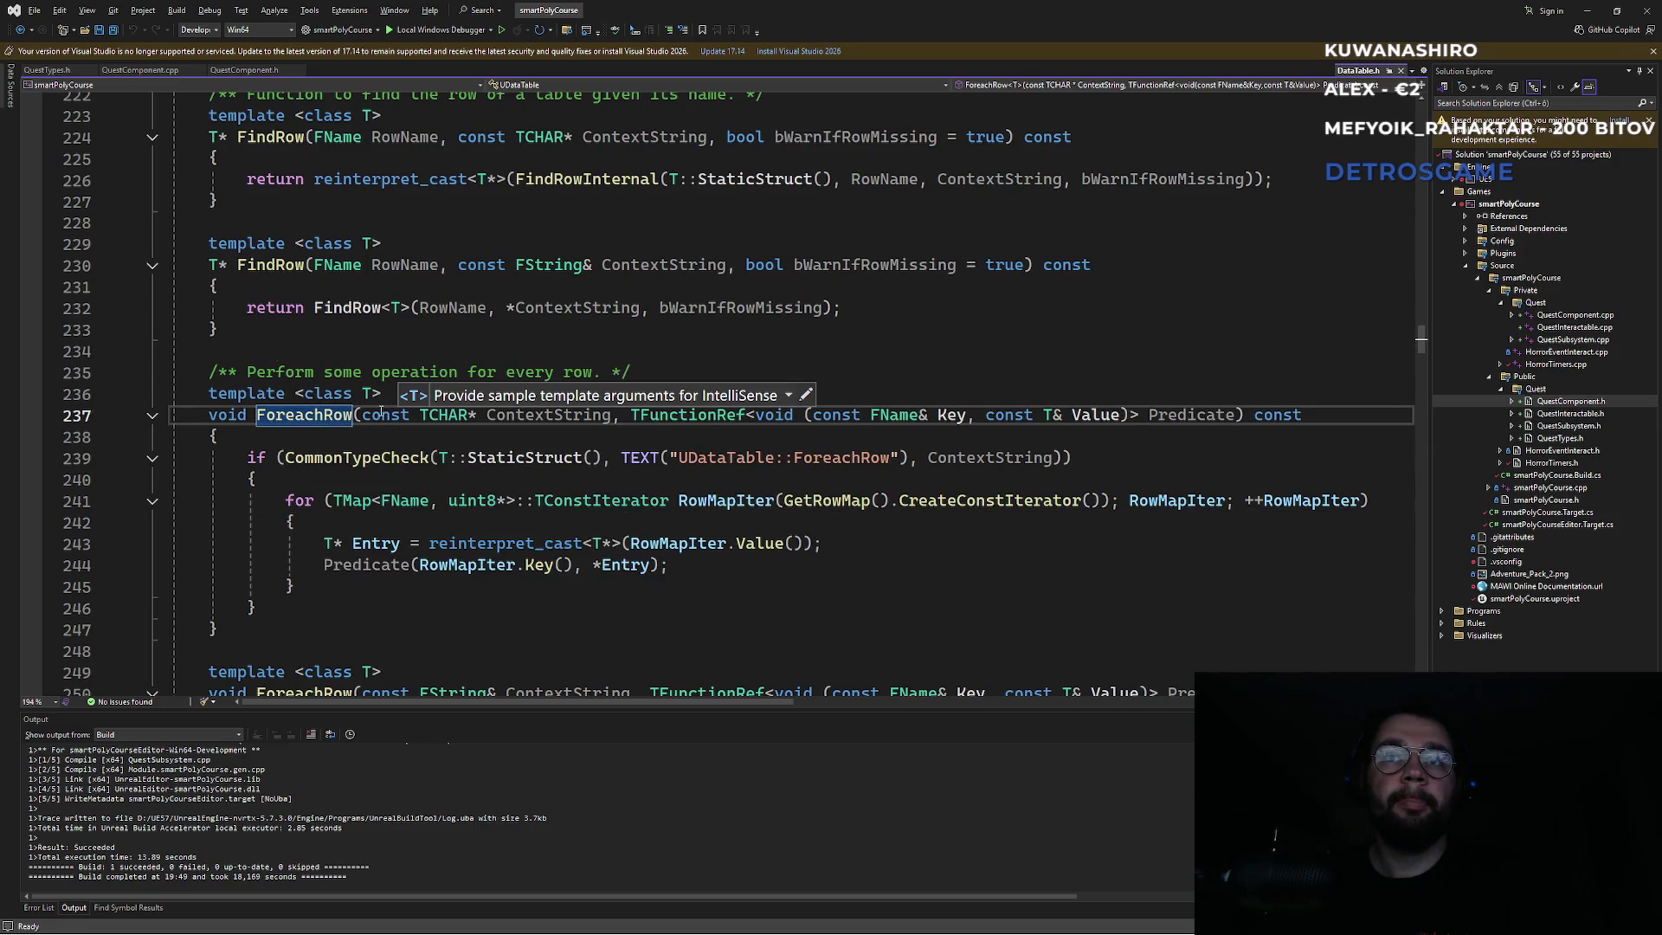
{"action": "key", "text": "Down"}
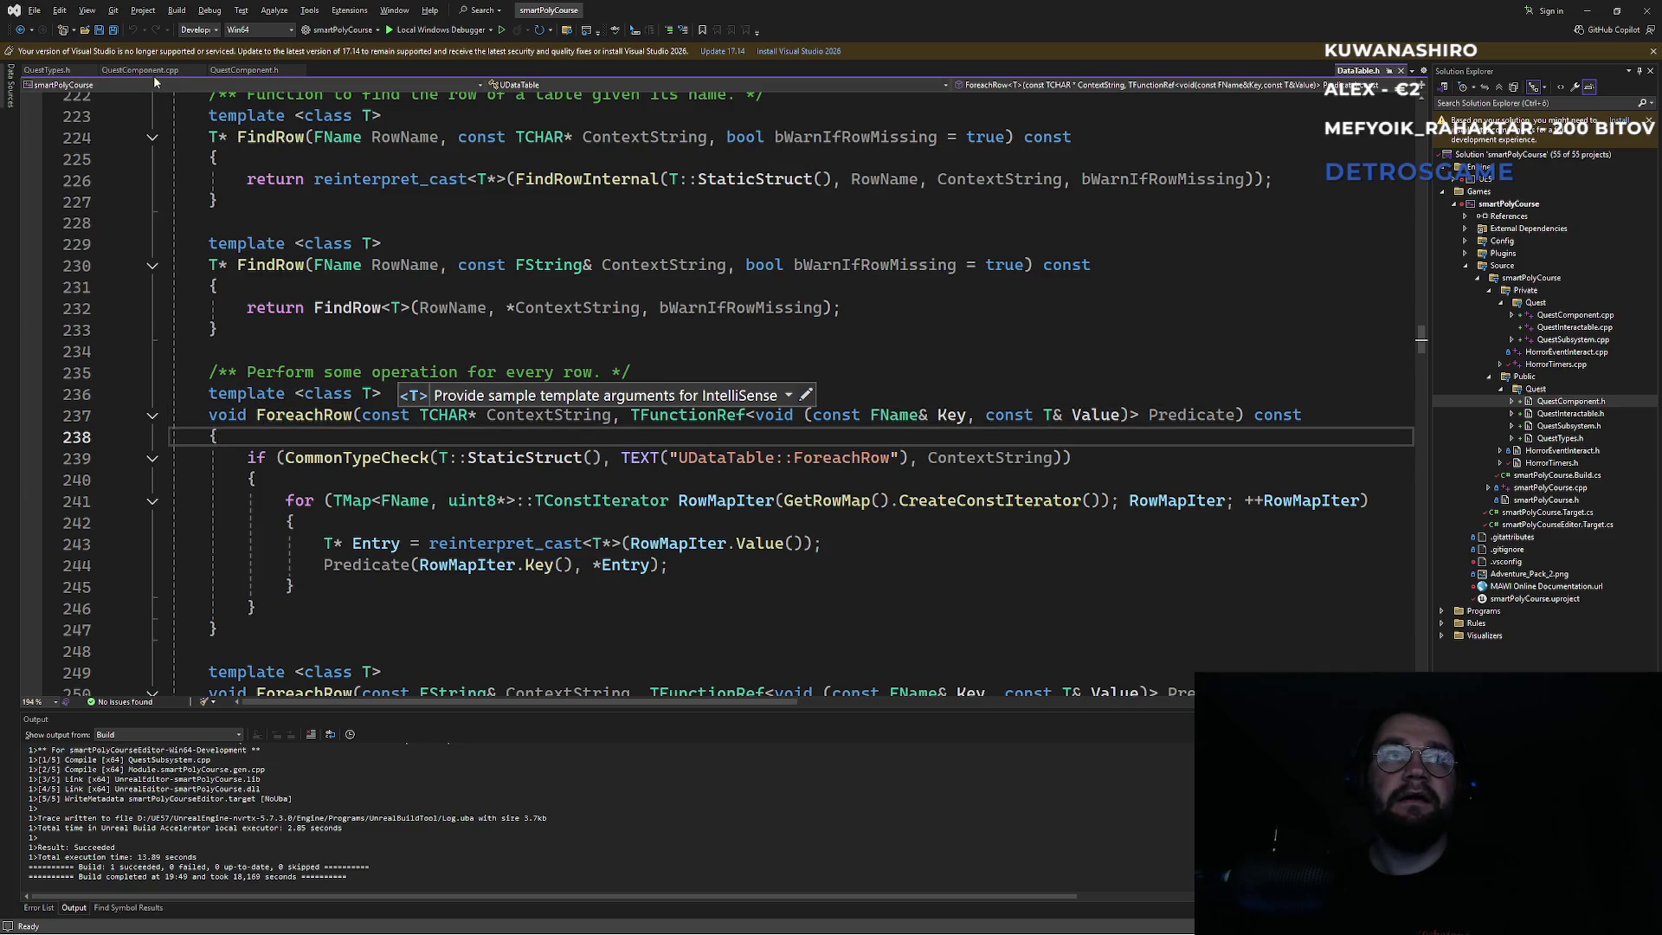
{"action": "left_click", "coordinate": [154, 73]}
{"action": "left_click", "coordinate": [435, 496]}
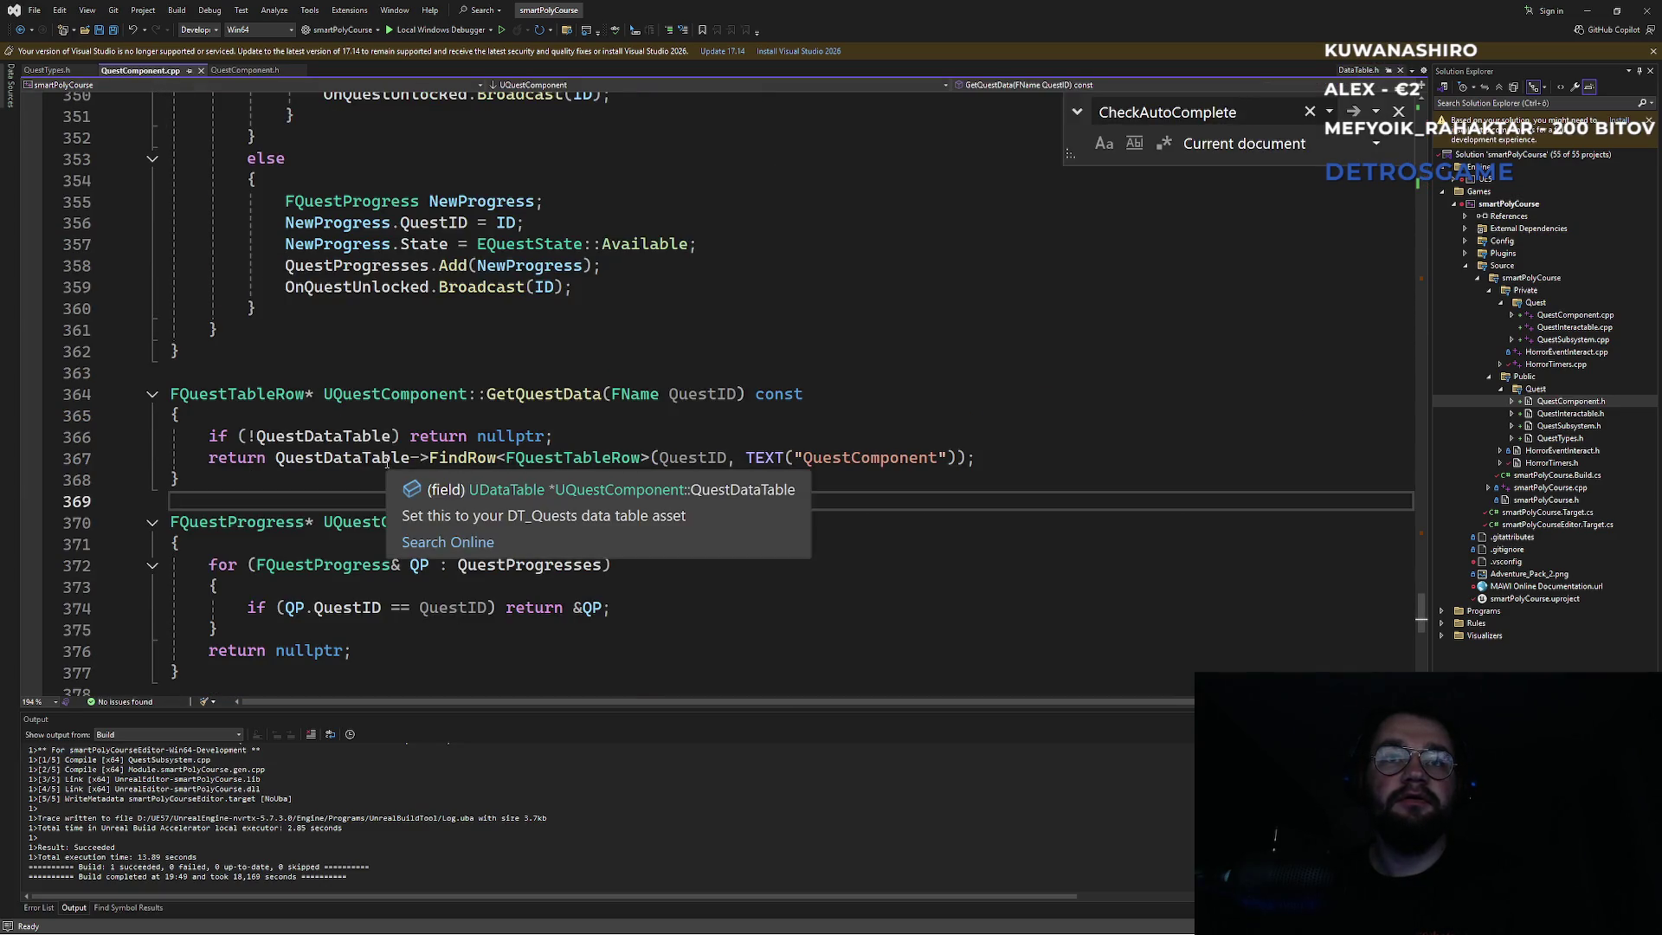
Inspect UQuestComponent and FQuestTableRow, then jump from FindRow on line 367 to its DataTable.h definition.
{"action": "left_click", "coordinate": [351, 394]}
{"action": "left_click", "coordinate": [294, 396]}
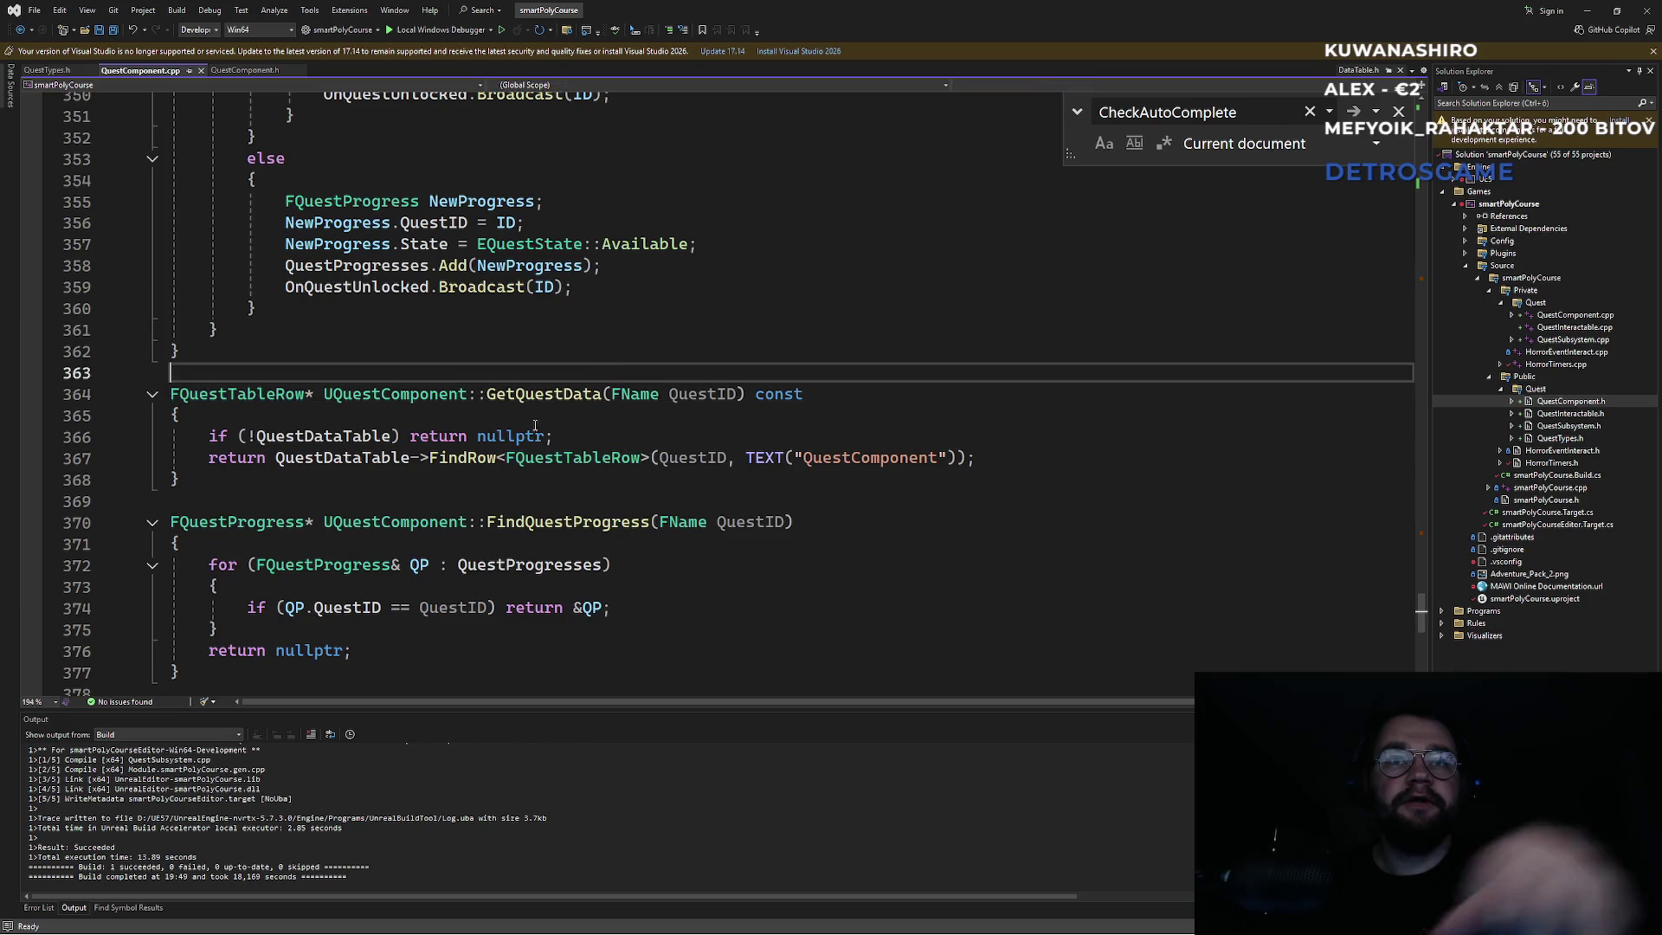
{"action": "left_click", "coordinate": [473, 461]}
{"action": "key", "text": "F12"}
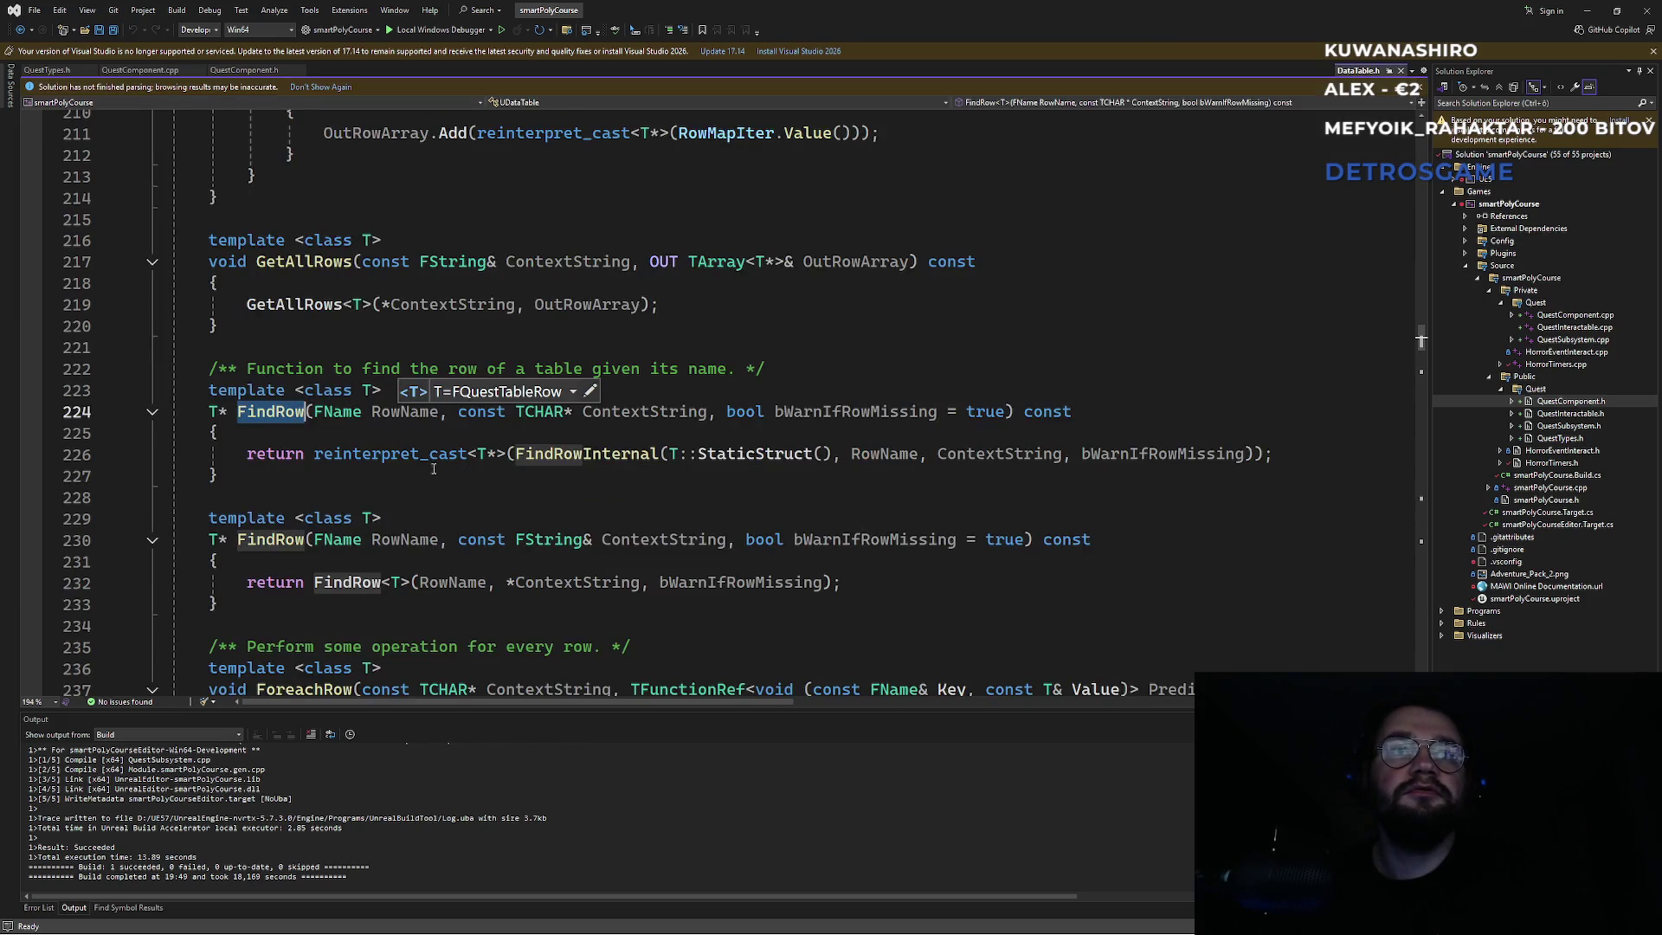
Read the FindRow template, scroll down to ForeachRow on line 252, and list its 2 definitions.
{"action": "left_click", "coordinate": [409, 437]}
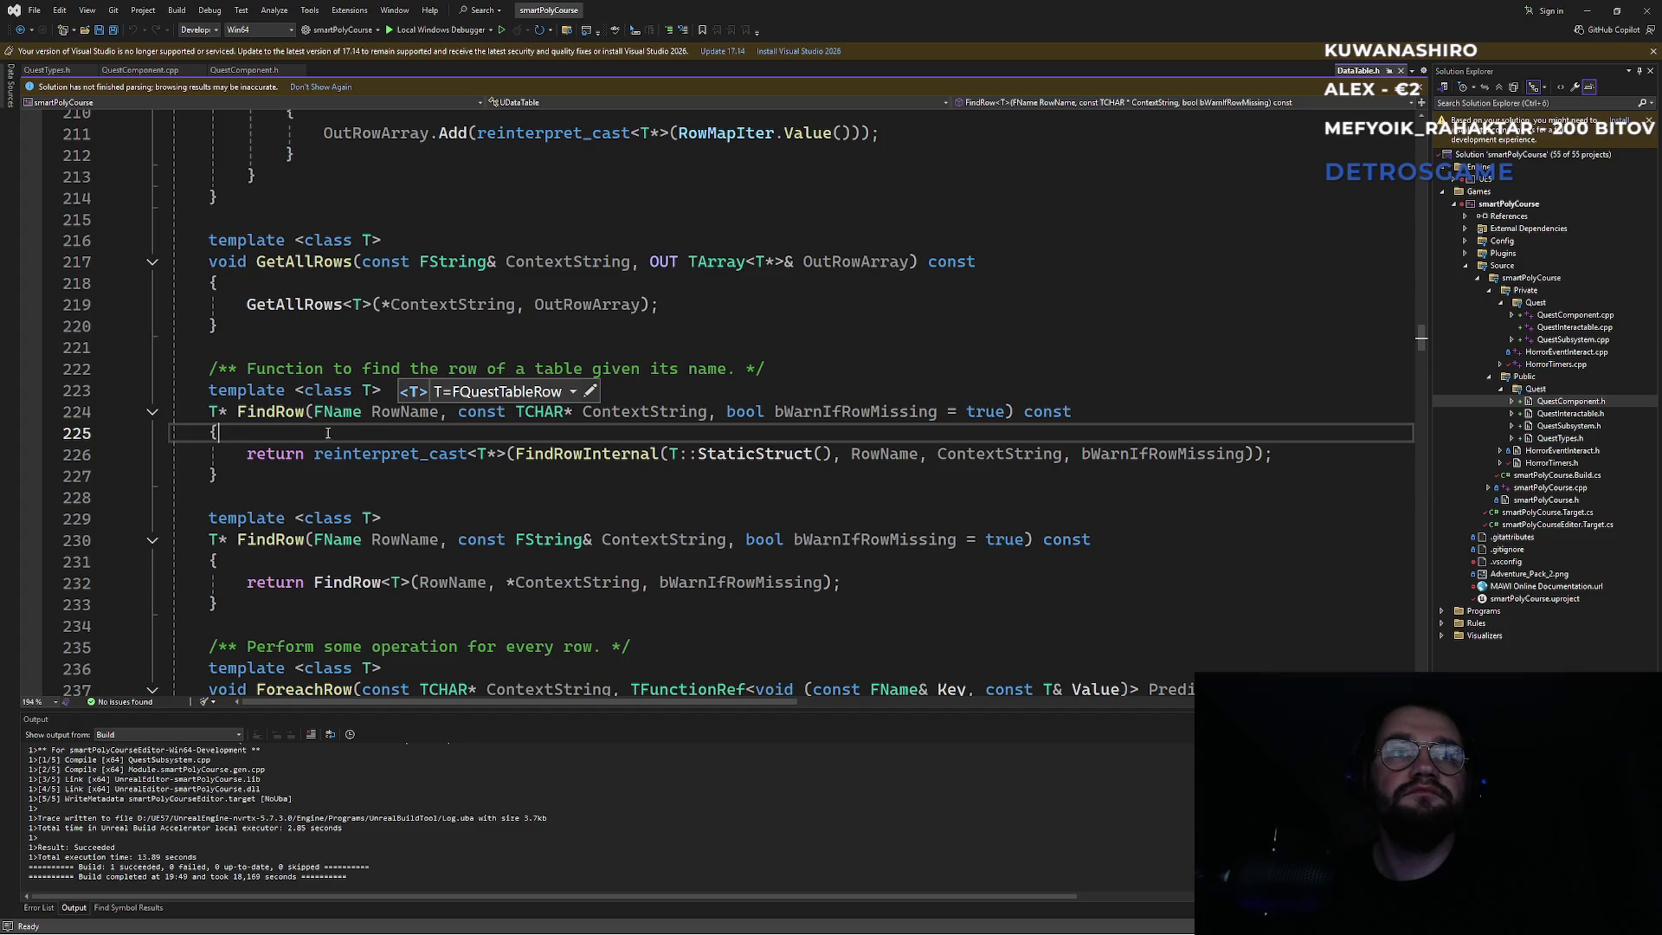
{"action": "left_click", "coordinate": [367, 390]}
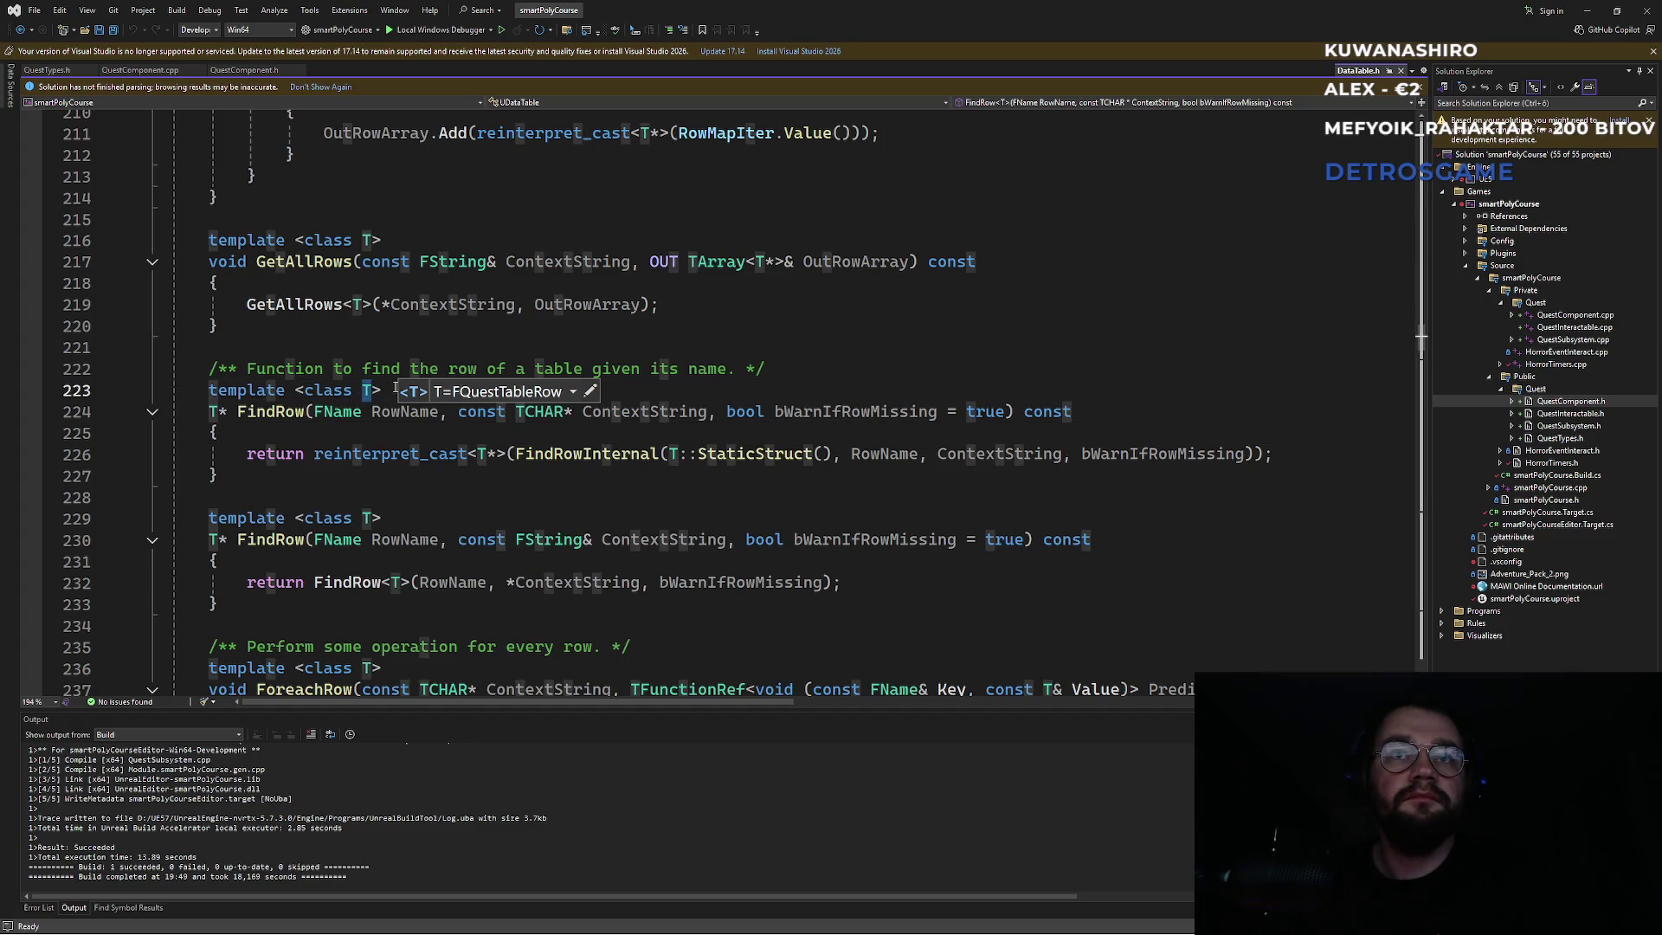
{"action": "left_click_drag", "start_coordinate": [419, 369], "coordinate": [210, 347]}
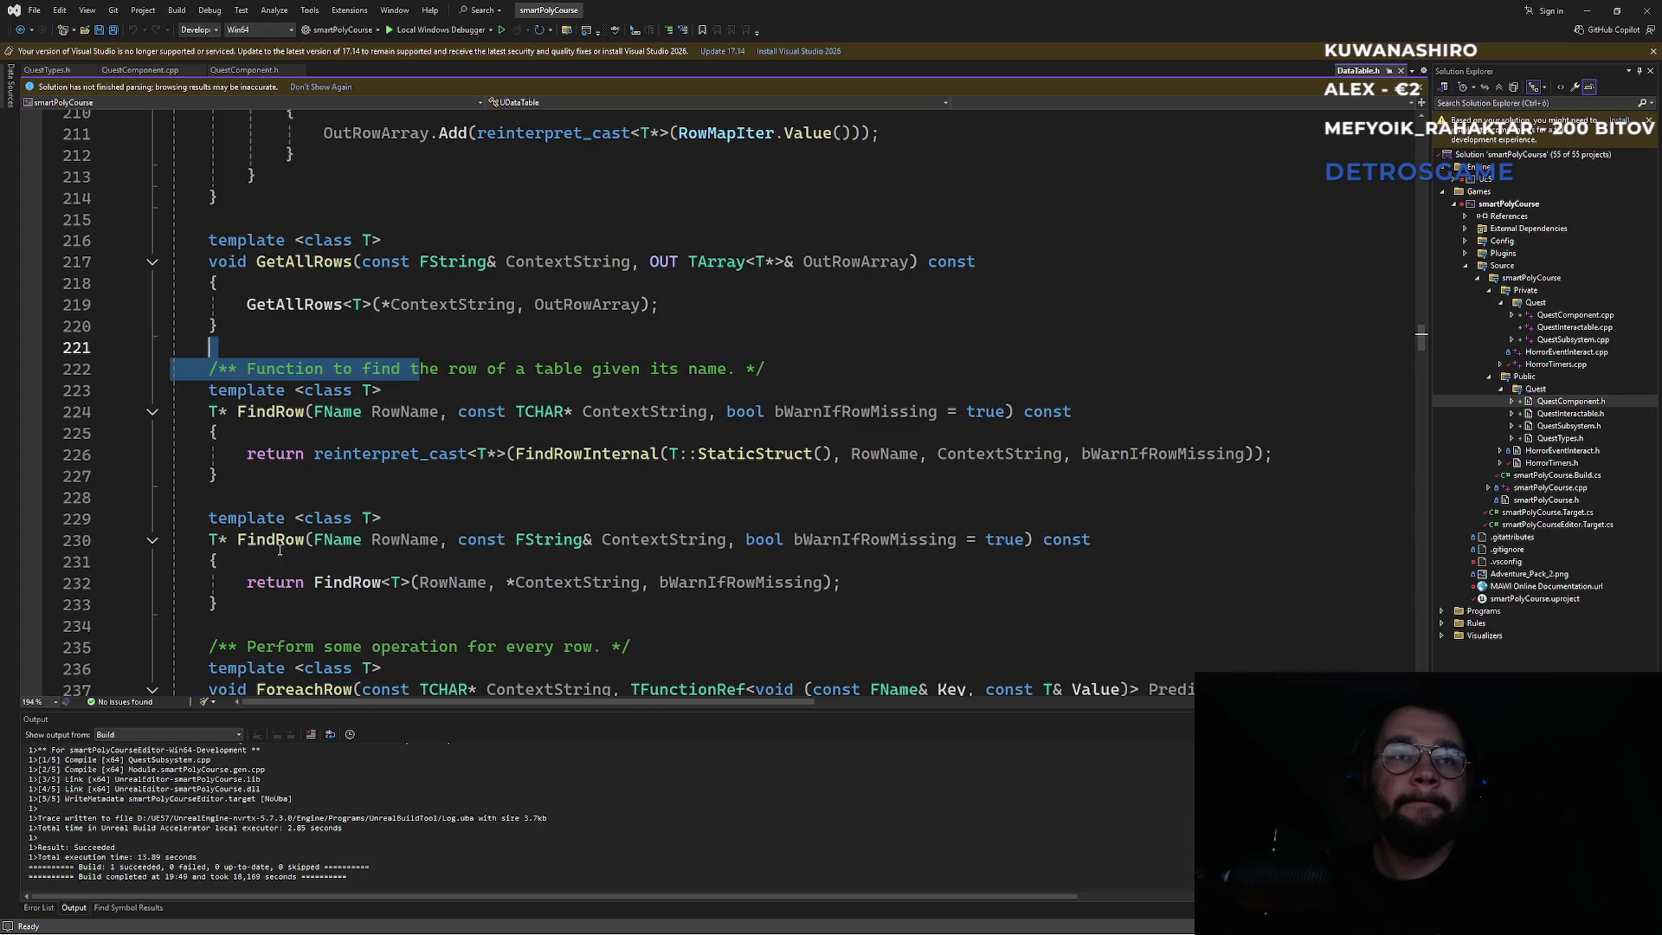
{"action": "scroll", "coordinate": [291, 539], "scroll_direction": "down", "scroll_amount": 2}
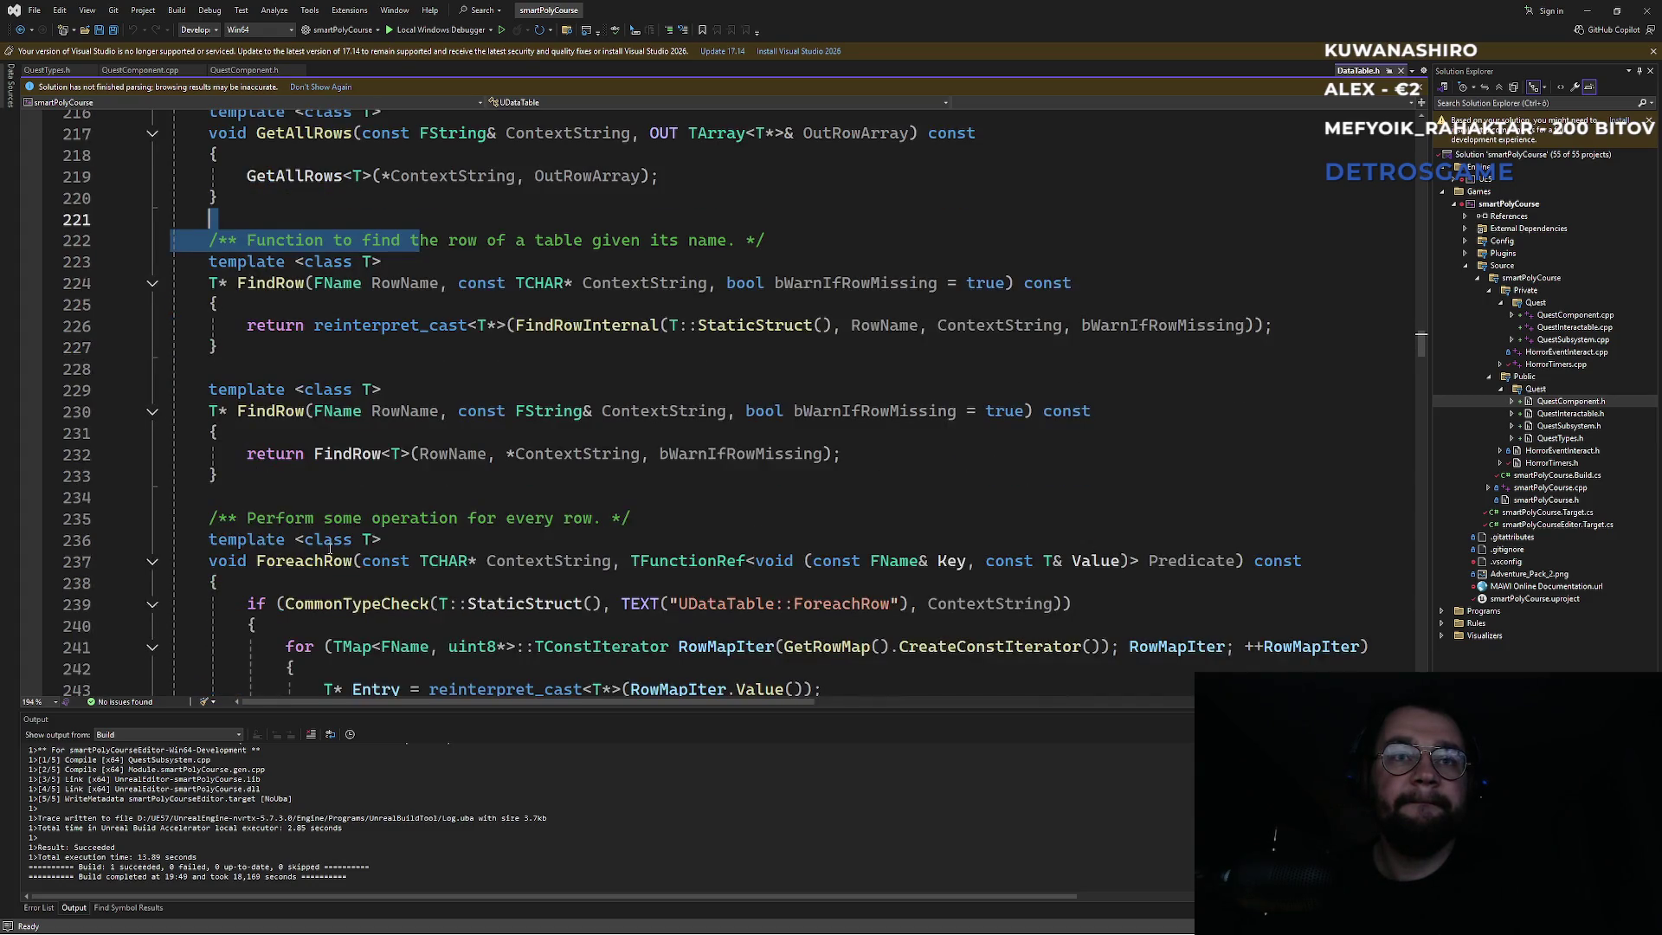
{"action": "scroll", "coordinate": [333, 550], "scroll_direction": "down", "scroll_amount": 1}
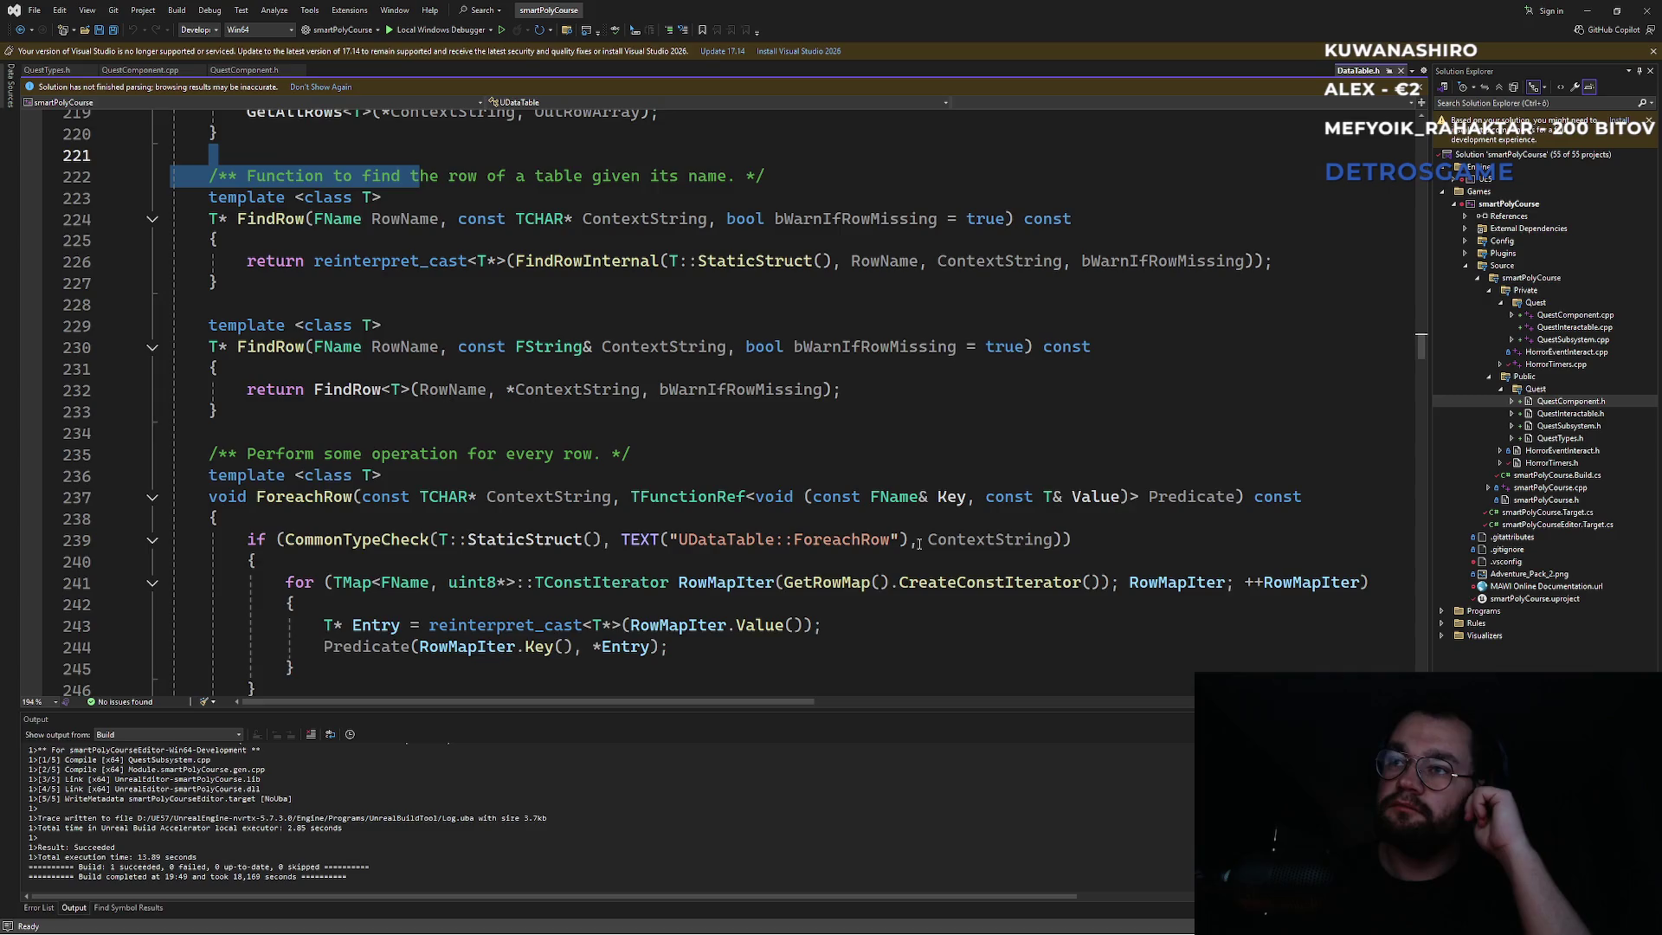
{"action": "scroll", "coordinate": [919, 543], "scroll_direction": "down", "scroll_amount": 2}
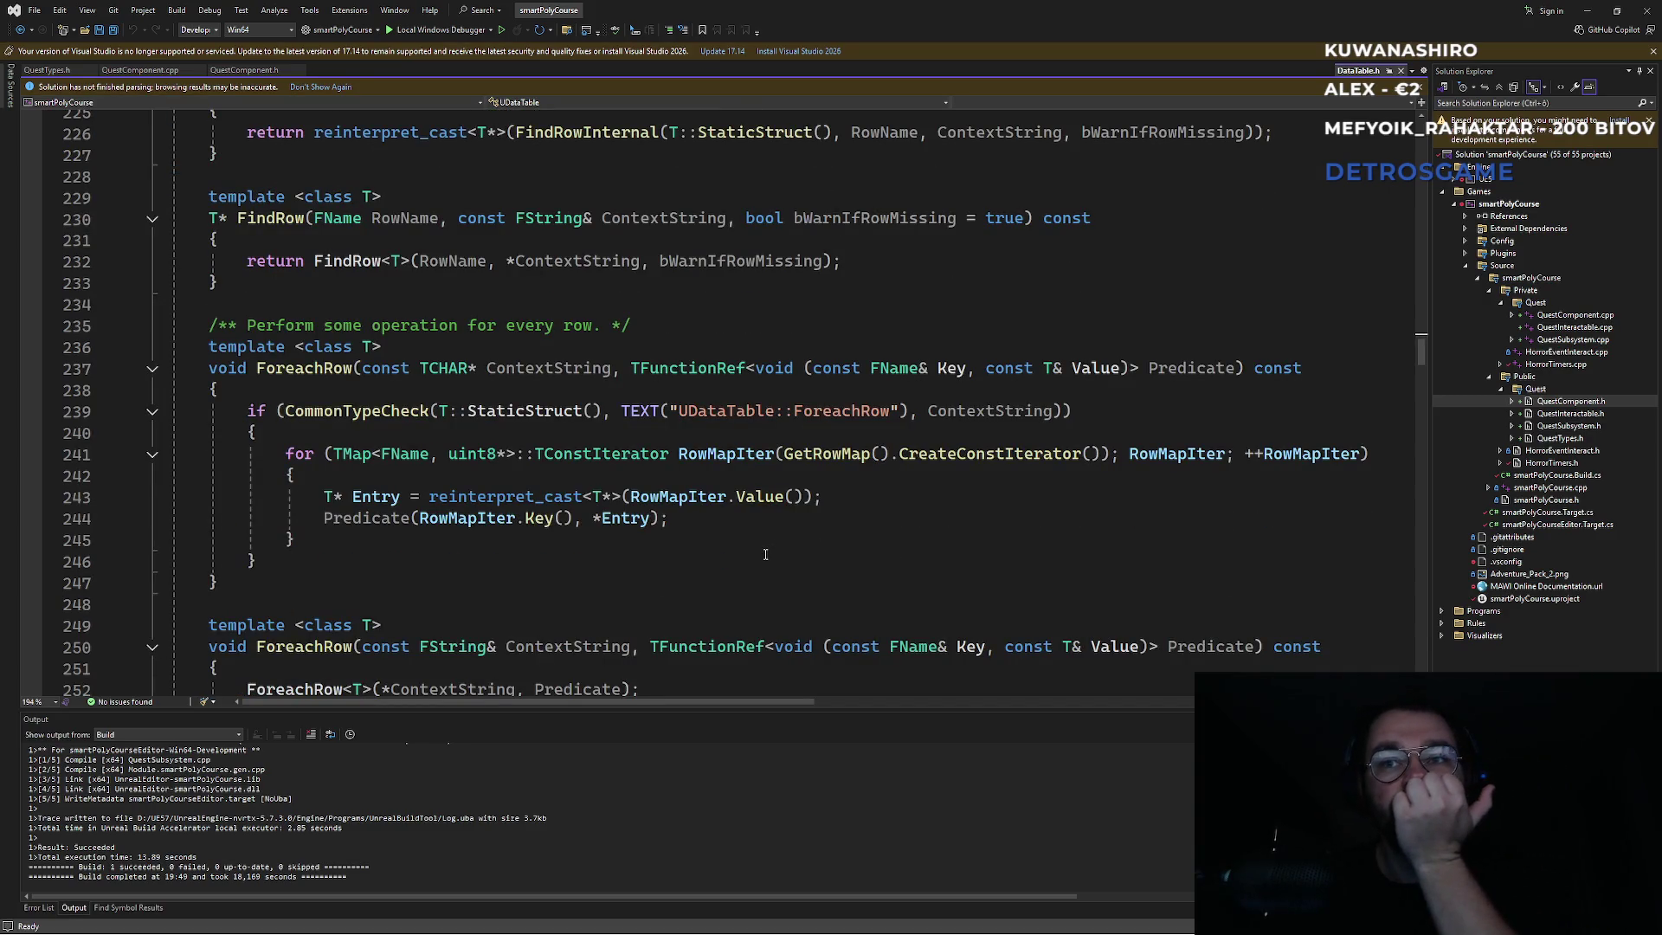
{"action": "scroll", "coordinate": [765, 554], "scroll_direction": "down", "scroll_amount": 2}
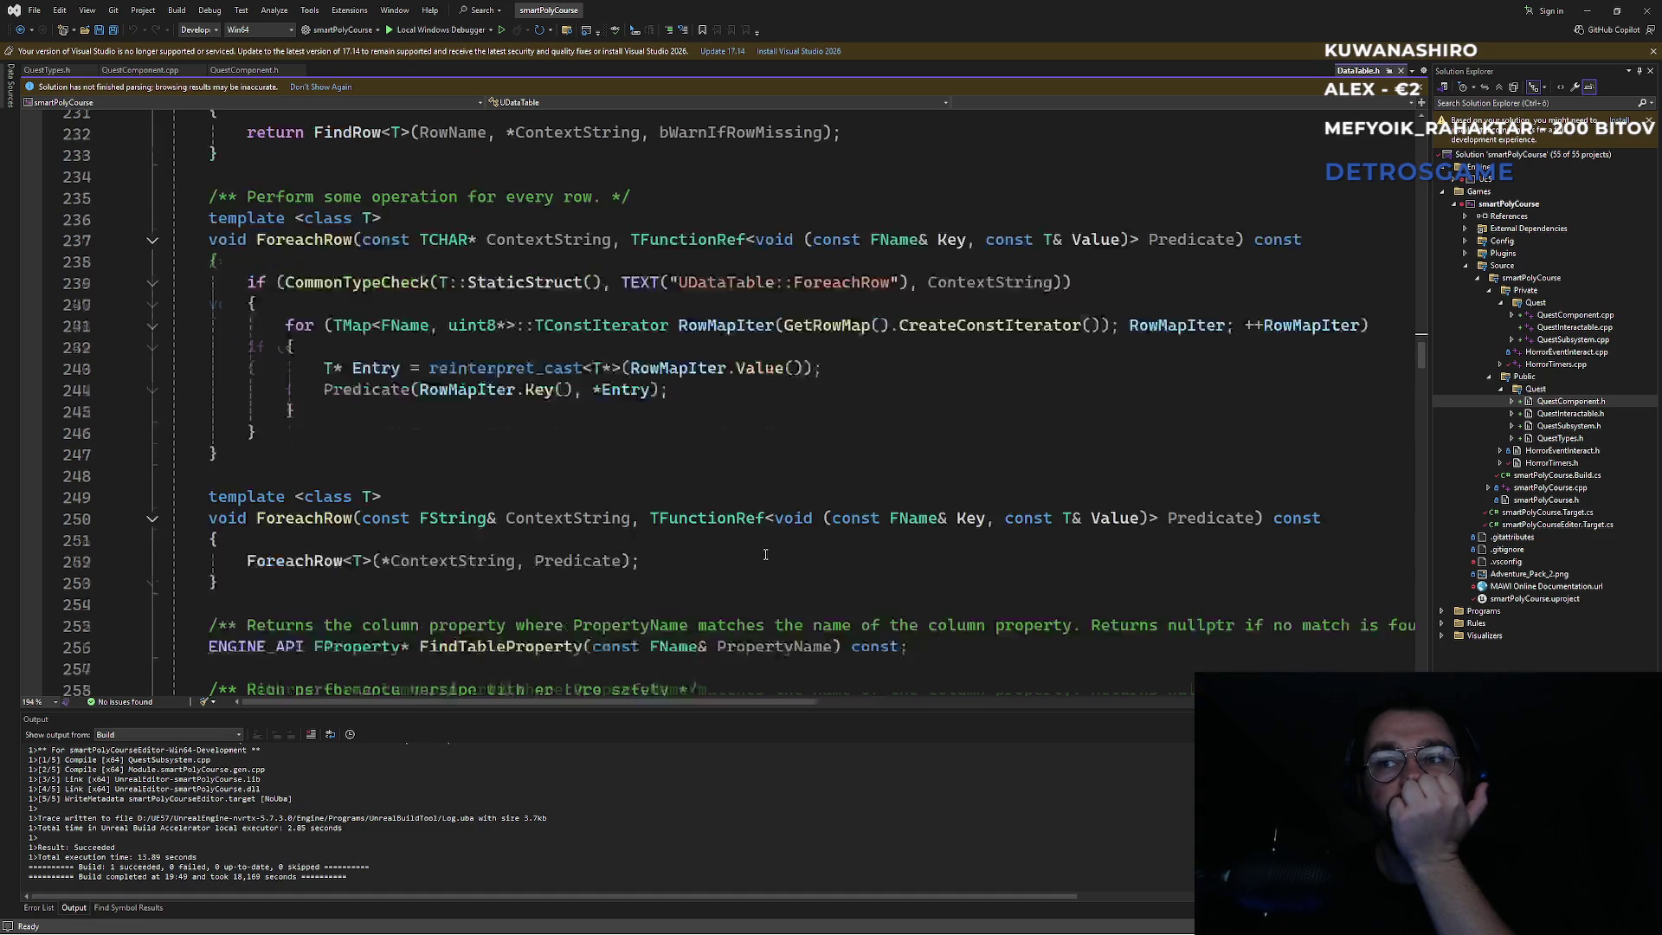
{"action": "scroll", "coordinate": [765, 555], "scroll_direction": "down", "scroll_amount": 1}
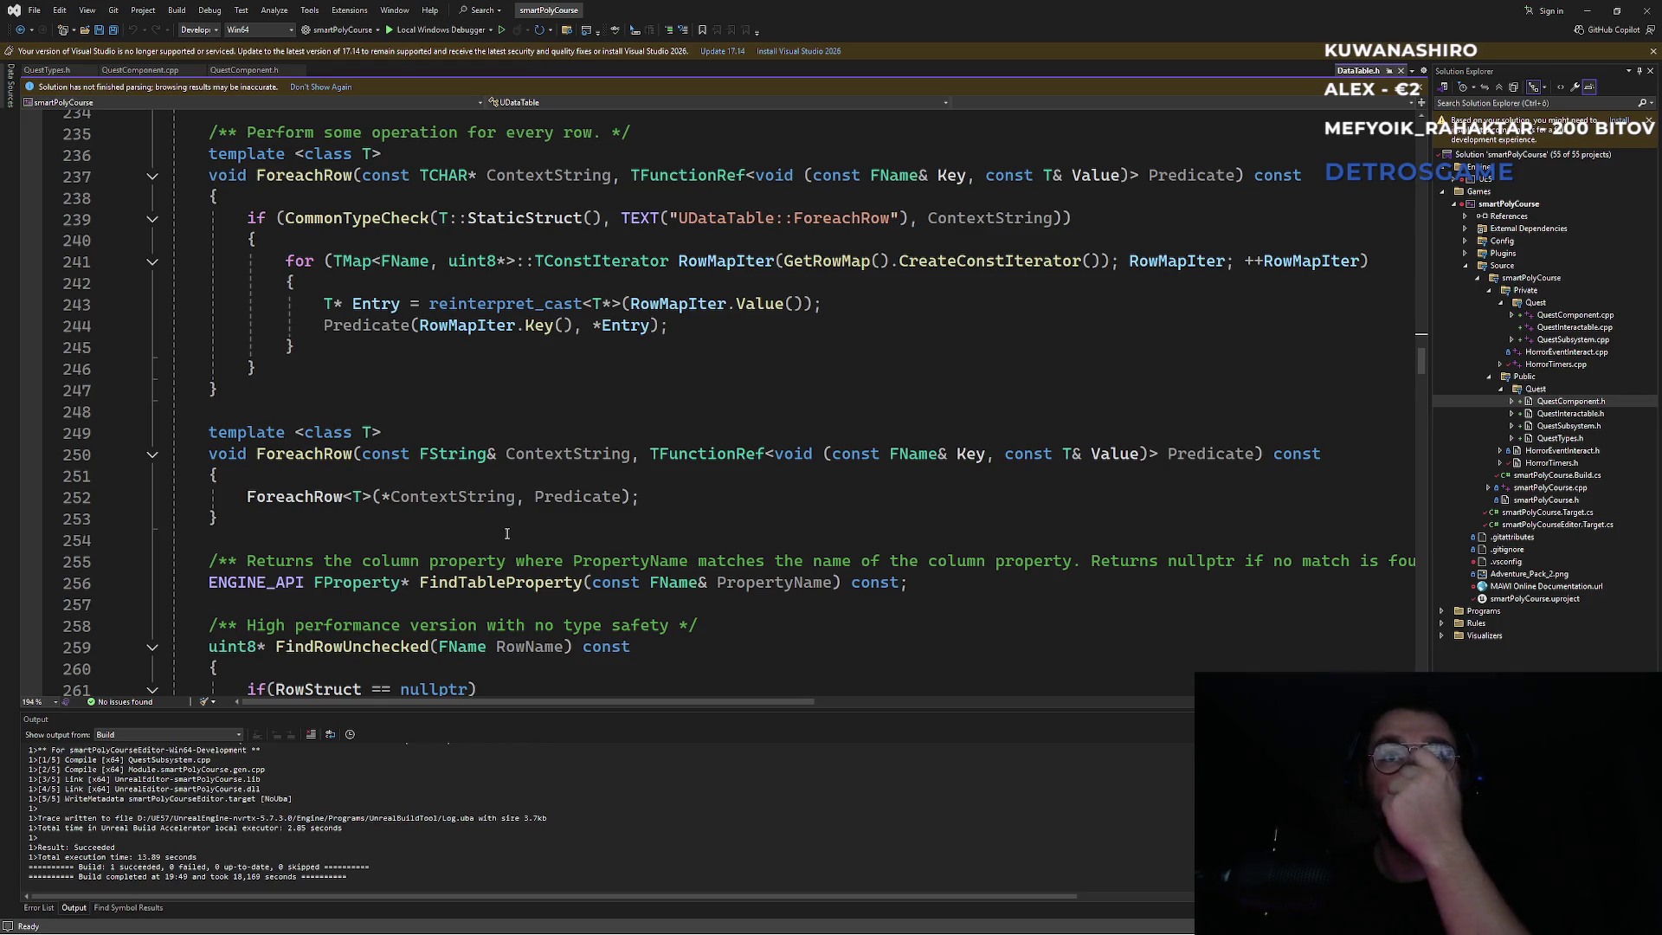
{"action": "left_click", "coordinate": [579, 458]}
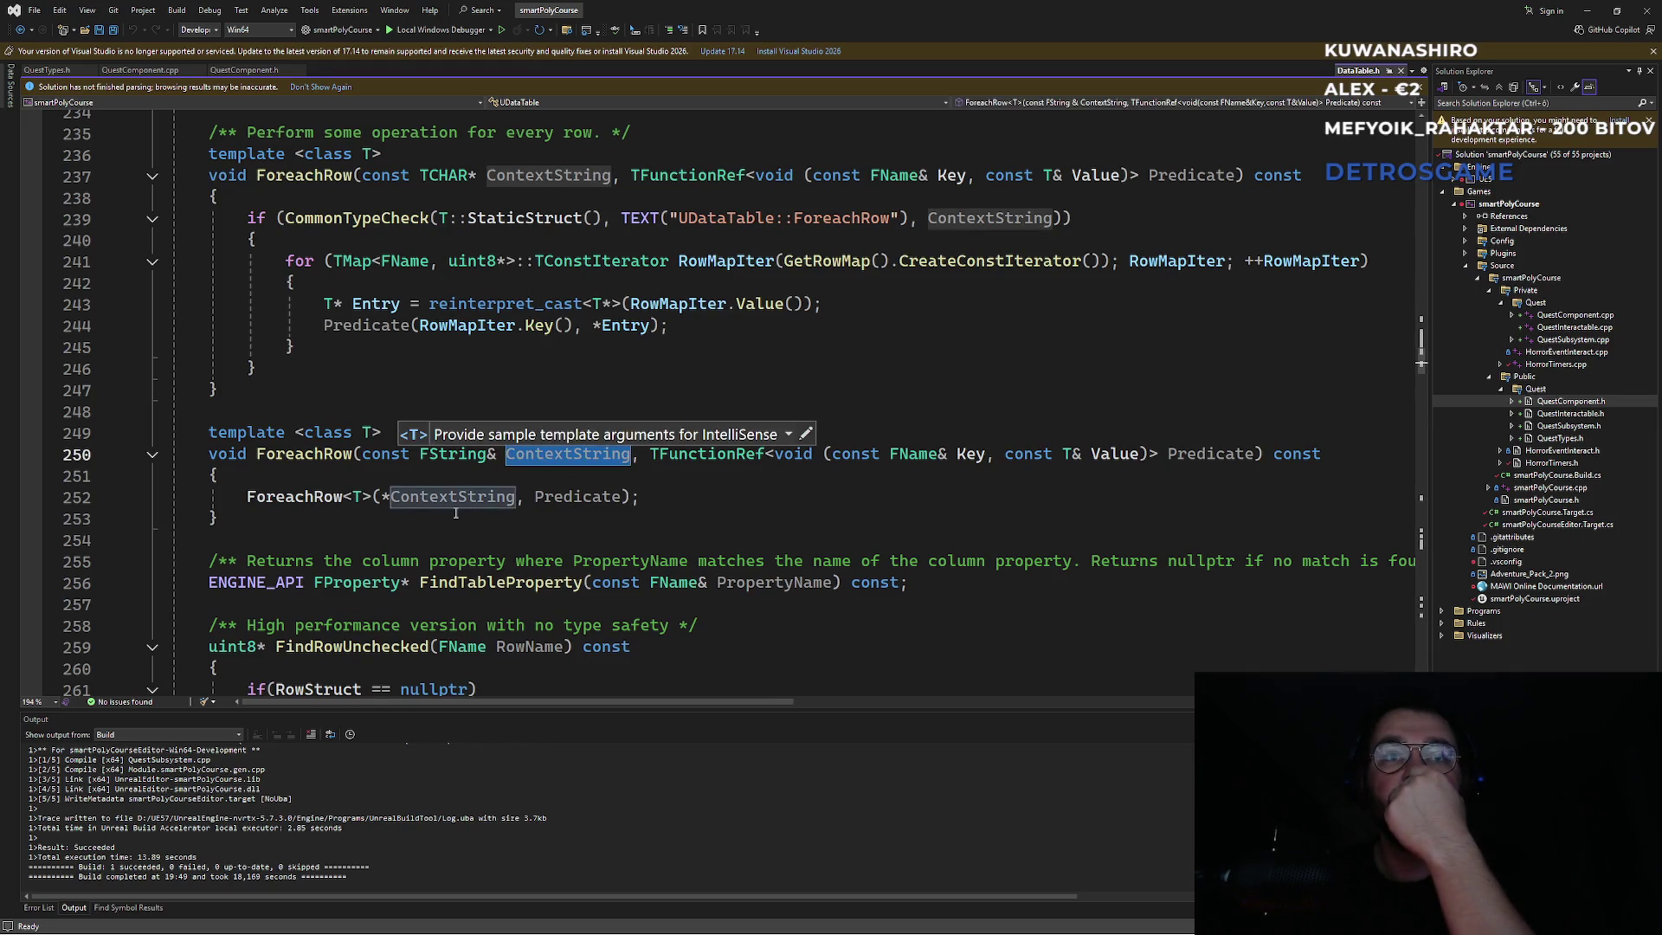
{"action": "left_click", "coordinate": [313, 498]}
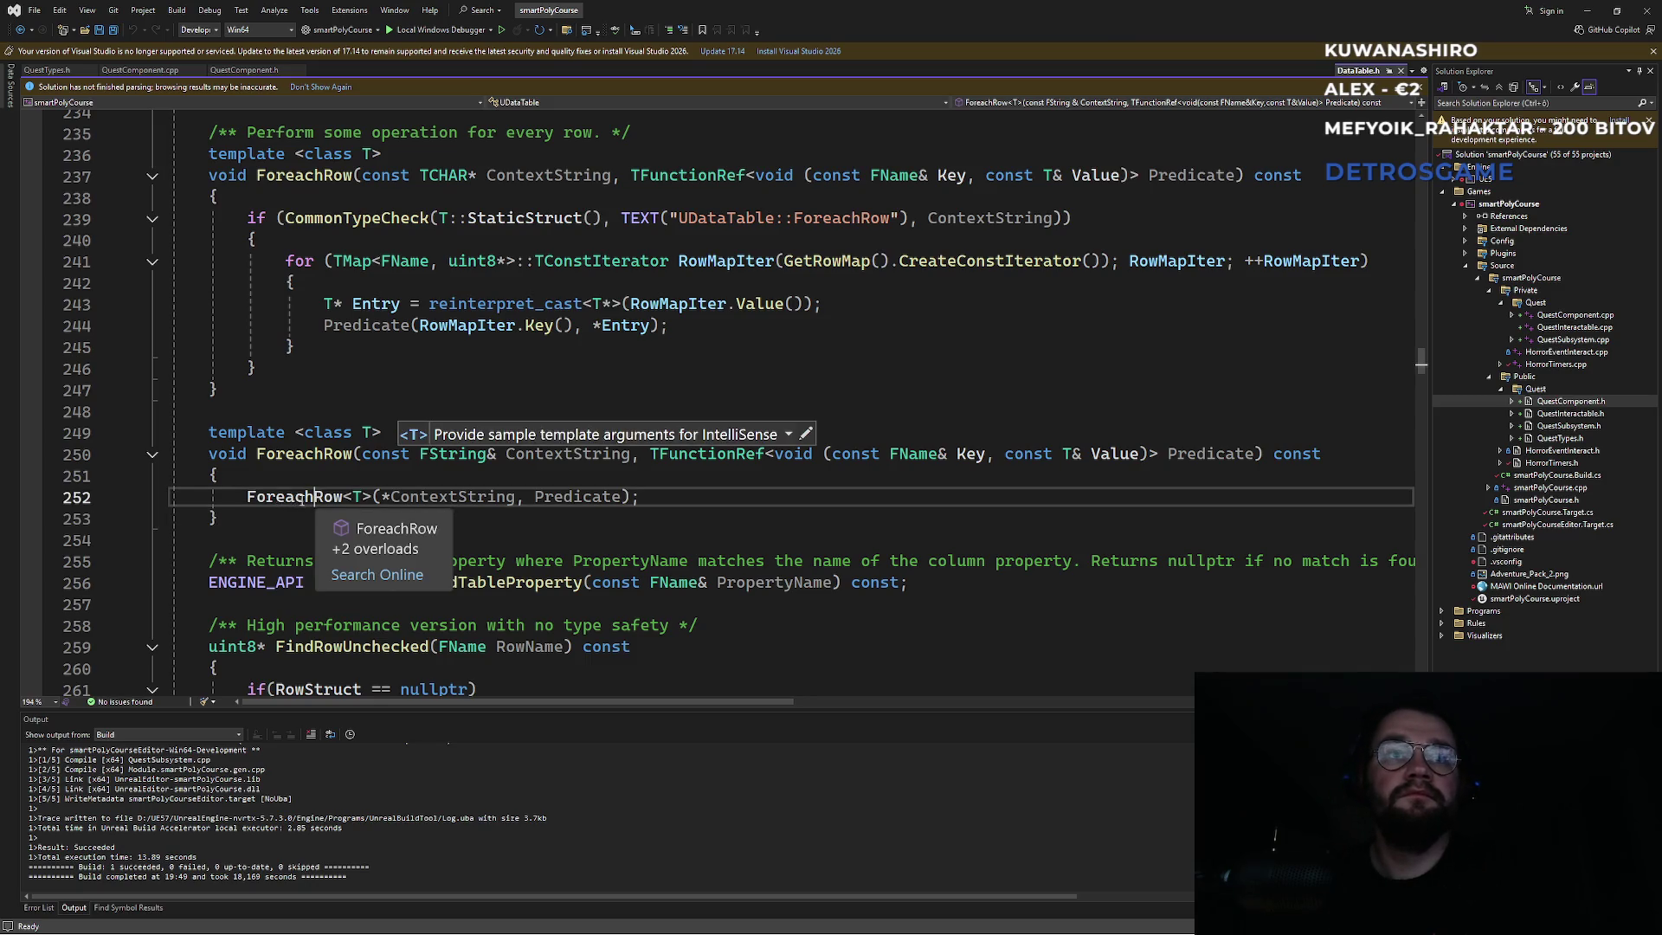
{"action": "key", "text": "F12"}
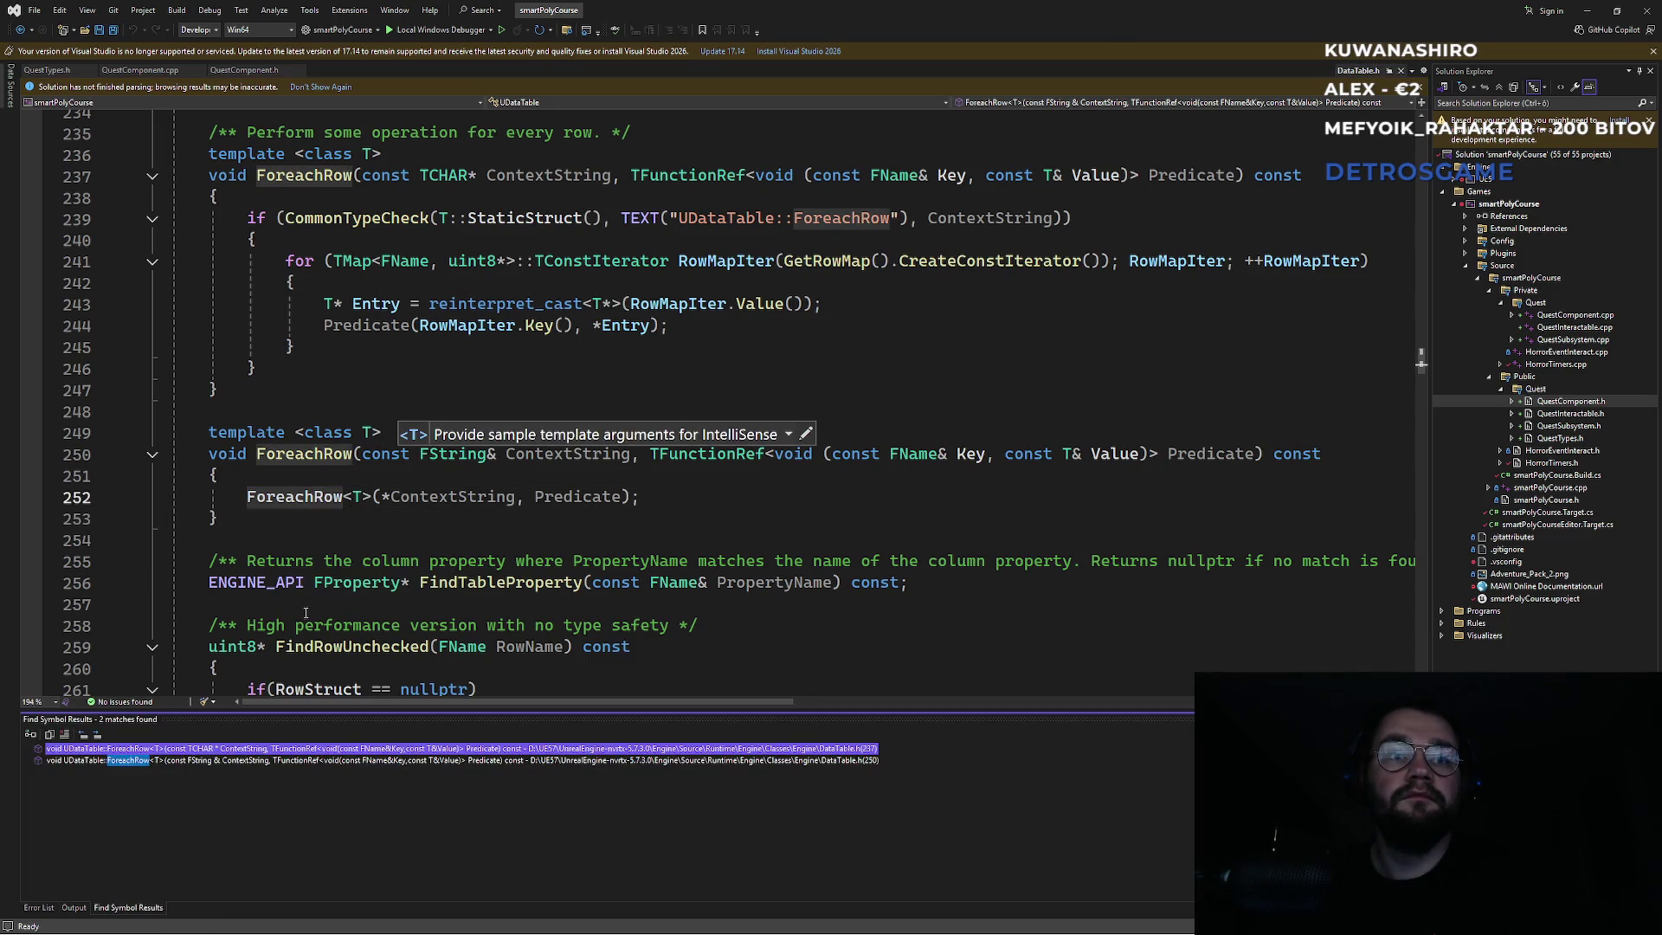
Open the first ForeachRow definition, inspect its Entry loop, and close QuestComponent.h.
{"action": "double_click", "coordinate": [182, 752]}
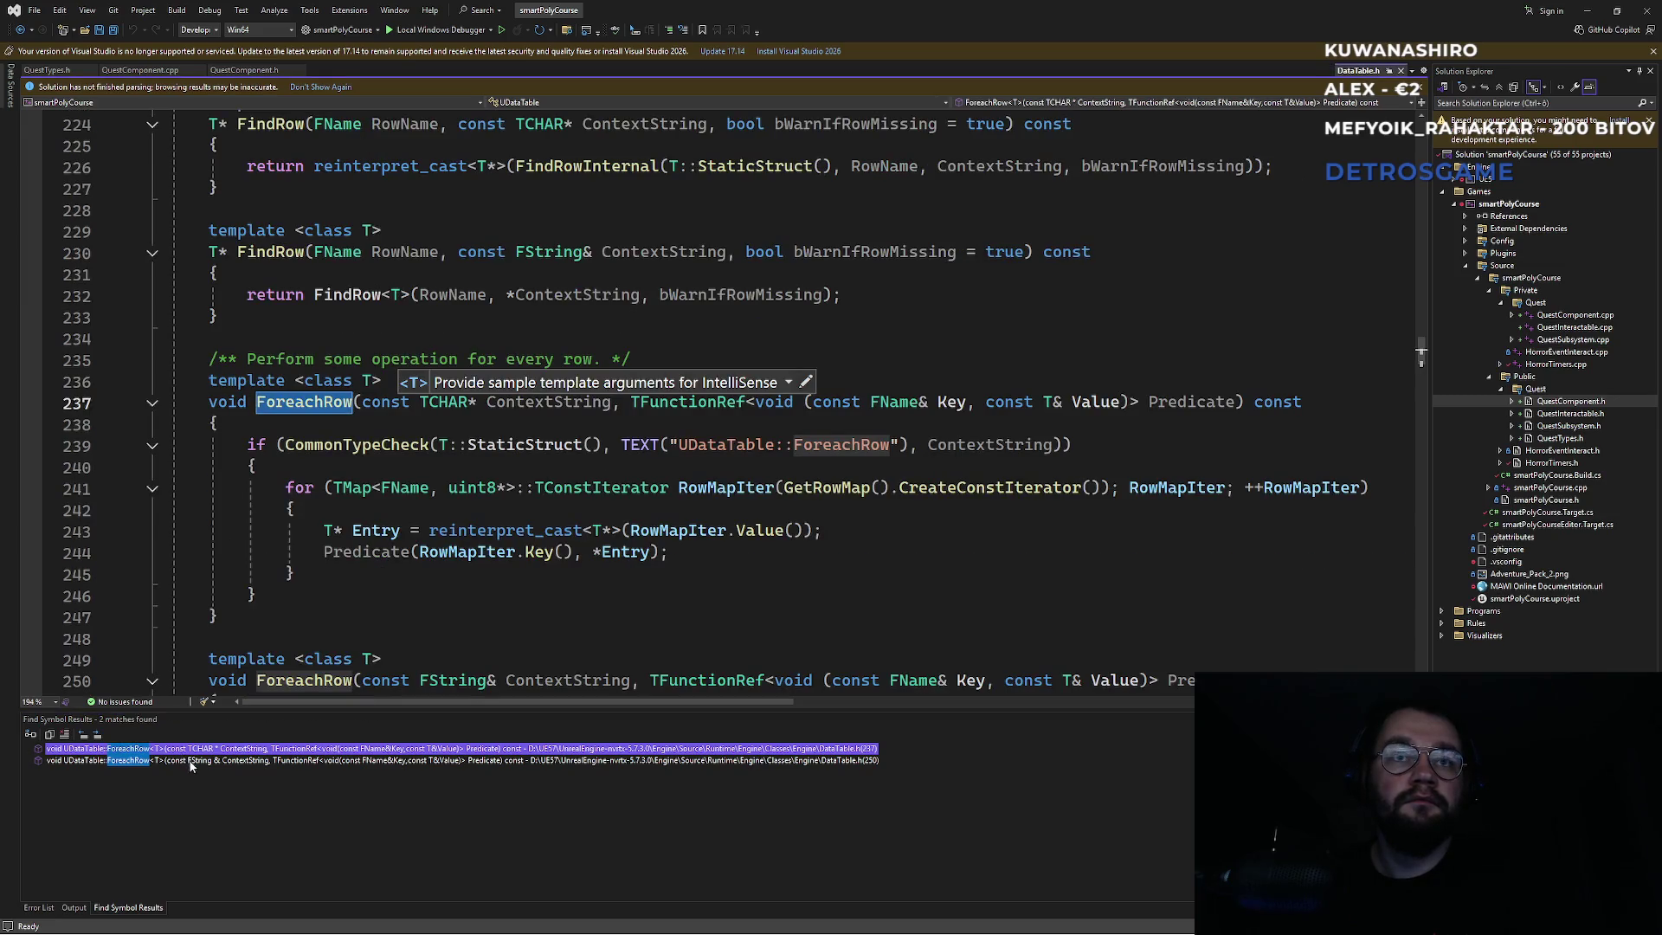
{"action": "left_click", "coordinate": [325, 445]}
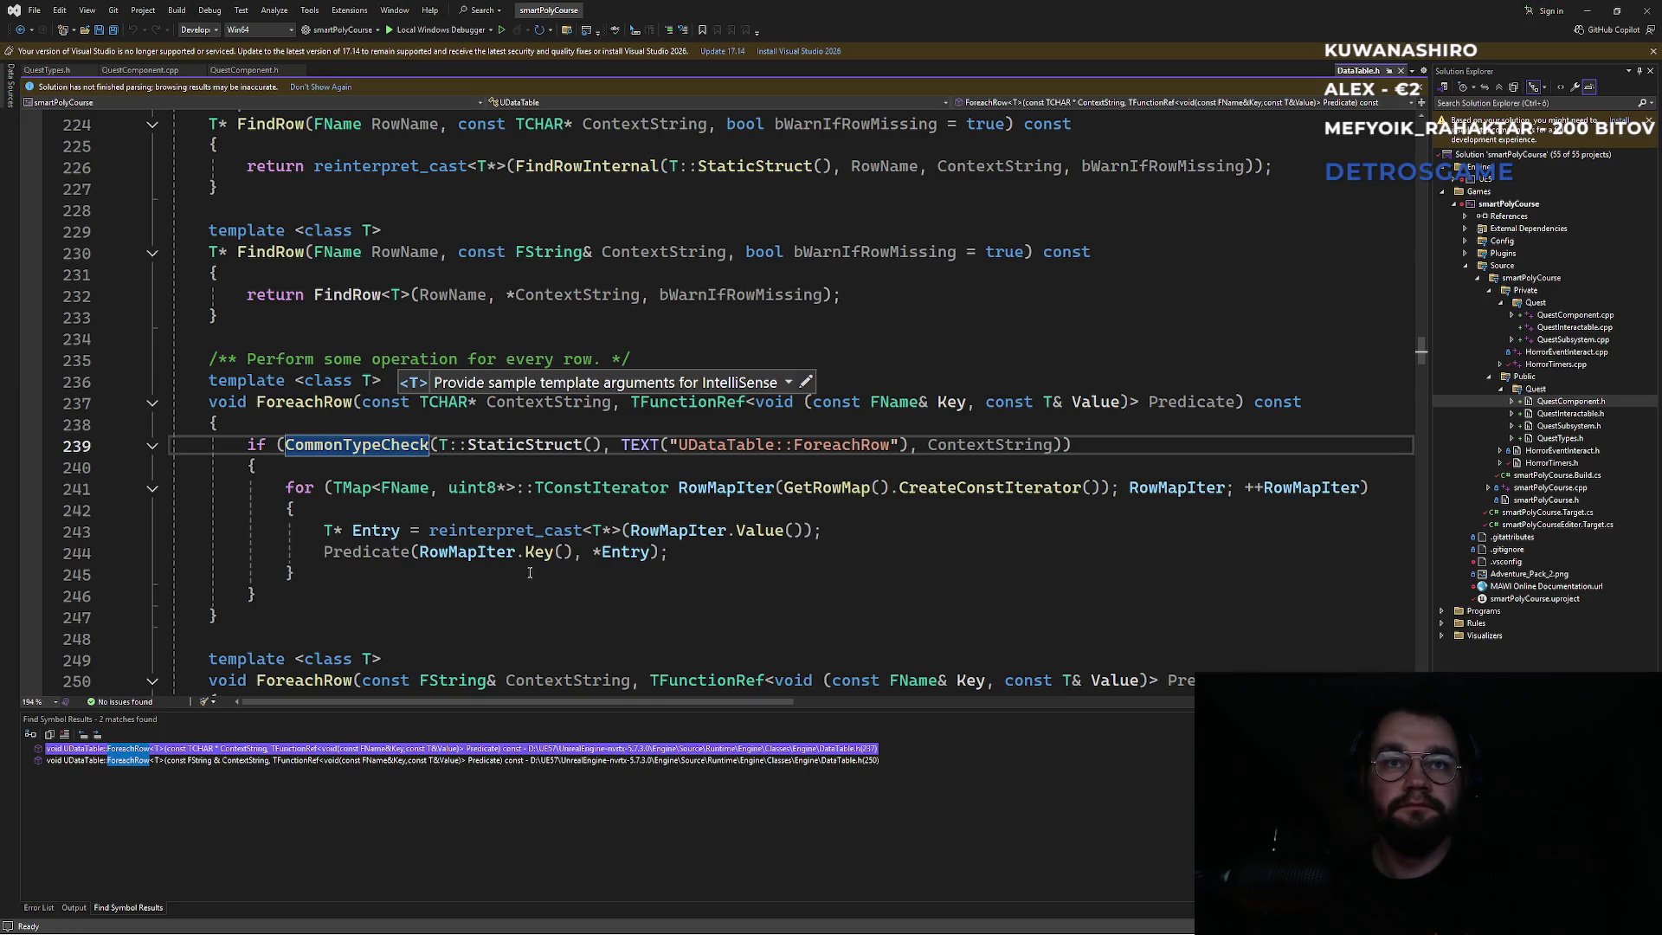
{"action": "mouse_move", "coordinate": [480, 556]}
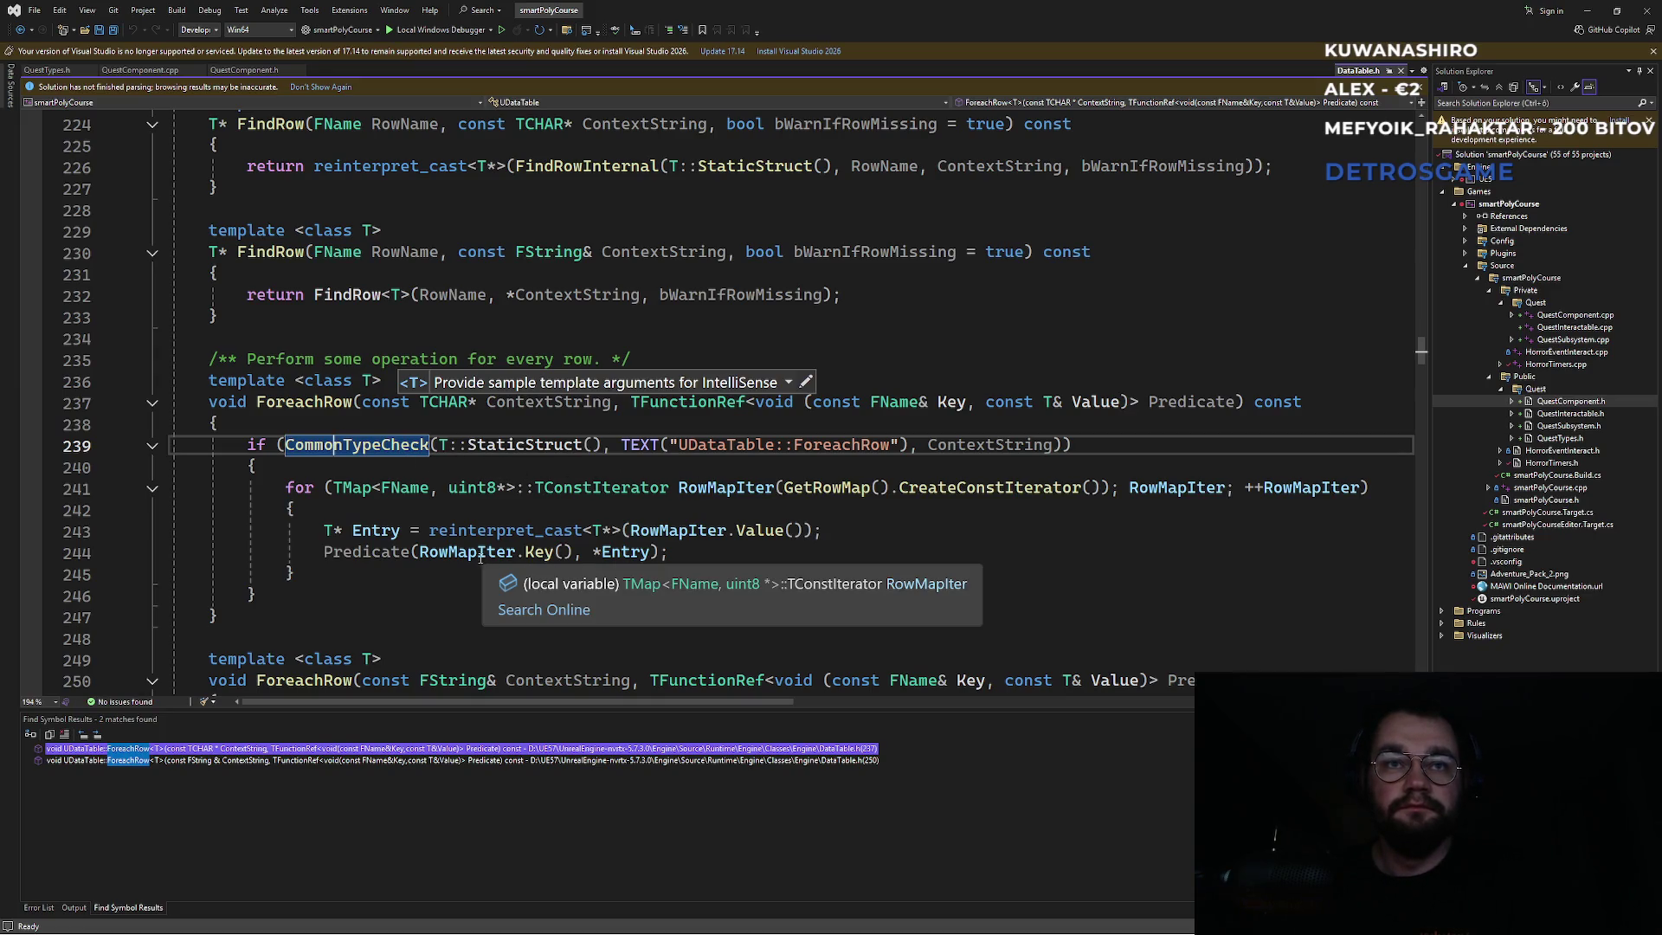
{"action": "left_click", "coordinate": [630, 553]}
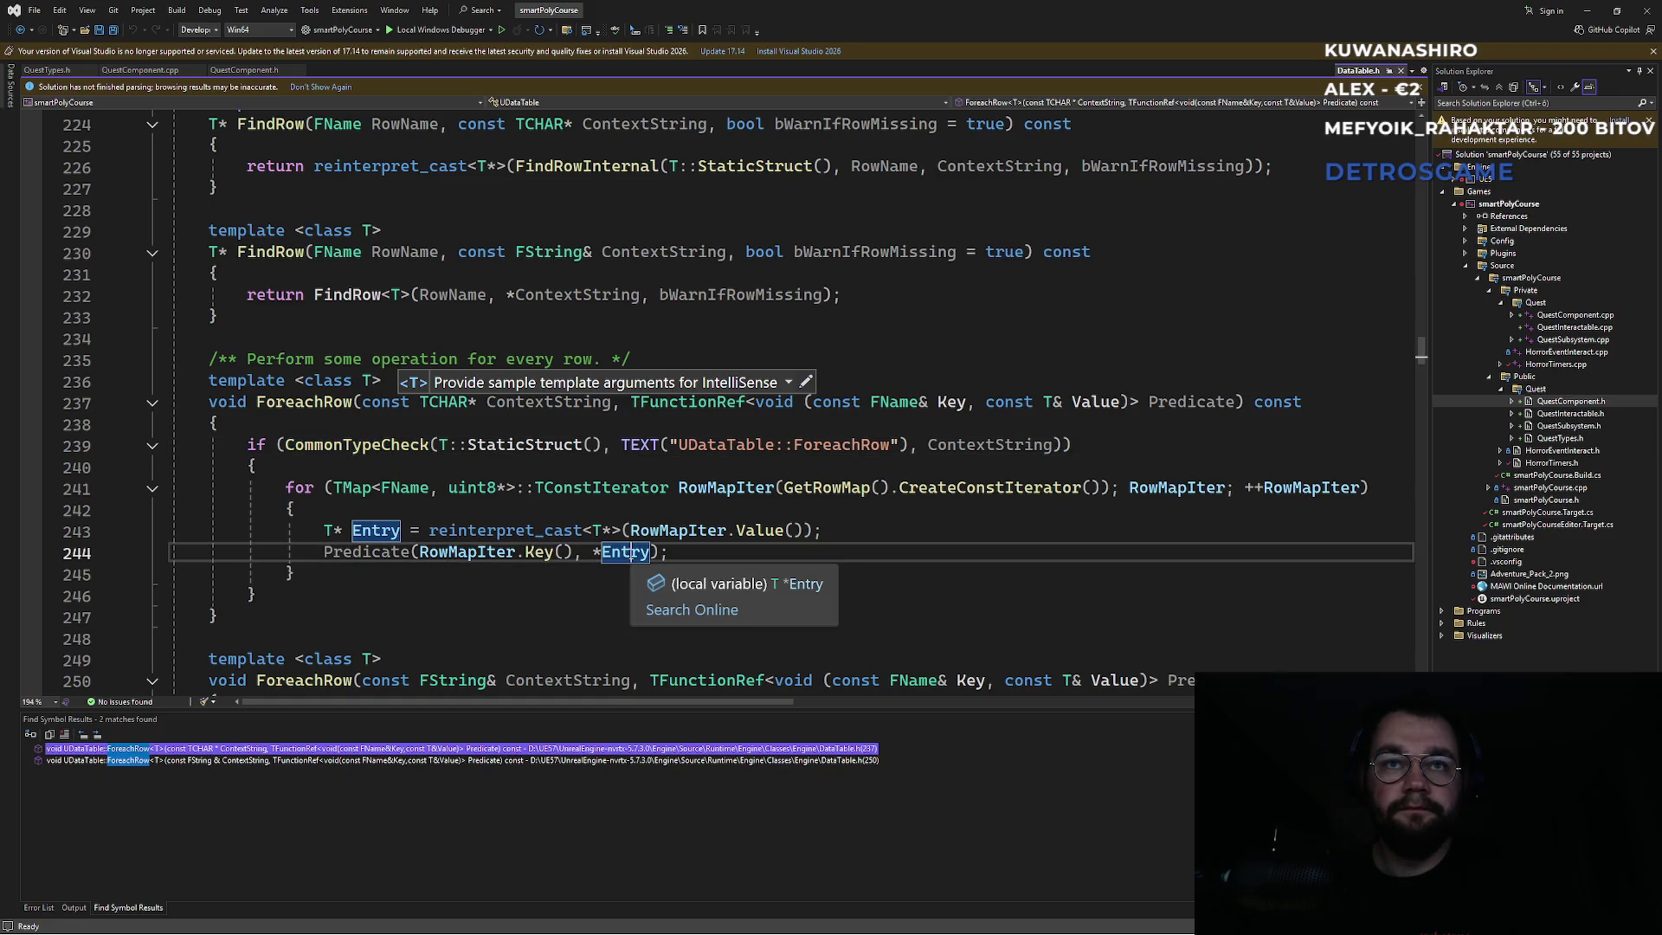
{"action": "left_click", "coordinate": [541, 516]}
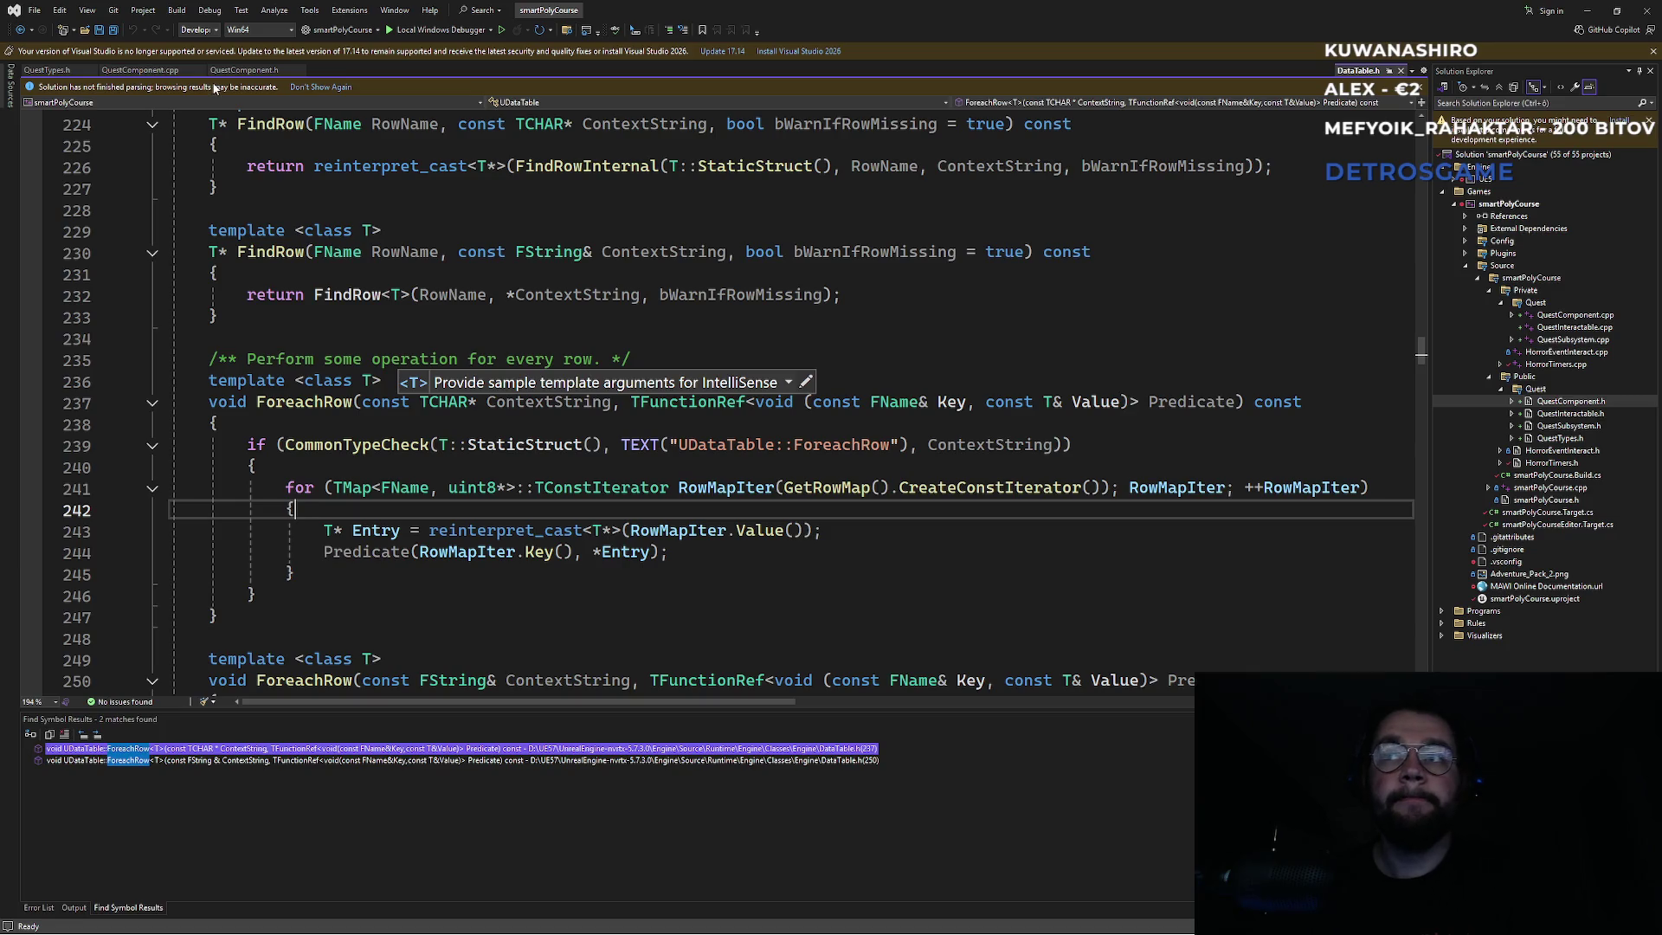
{"action": "left_click", "coordinate": [238, 71]}
{"action": "middle_click", "coordinate": [238, 71]}
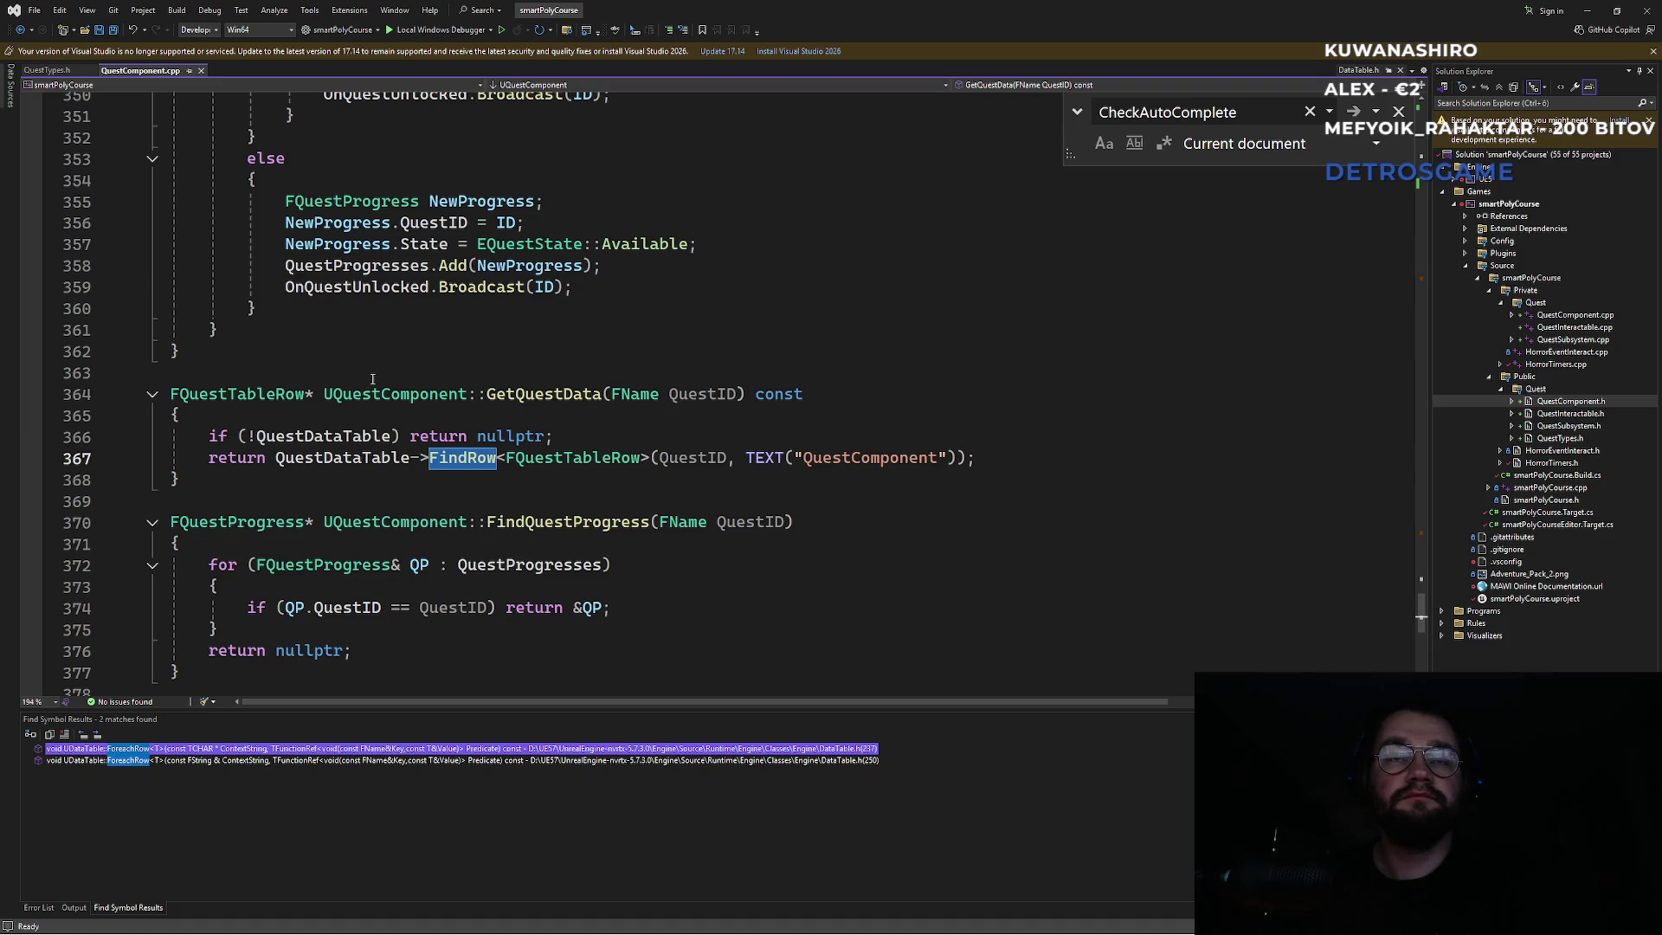
Inspect the FQuestTableRow struct type in the Visual Studio quest source.
{"action": "left_click", "coordinate": [541, 457]}
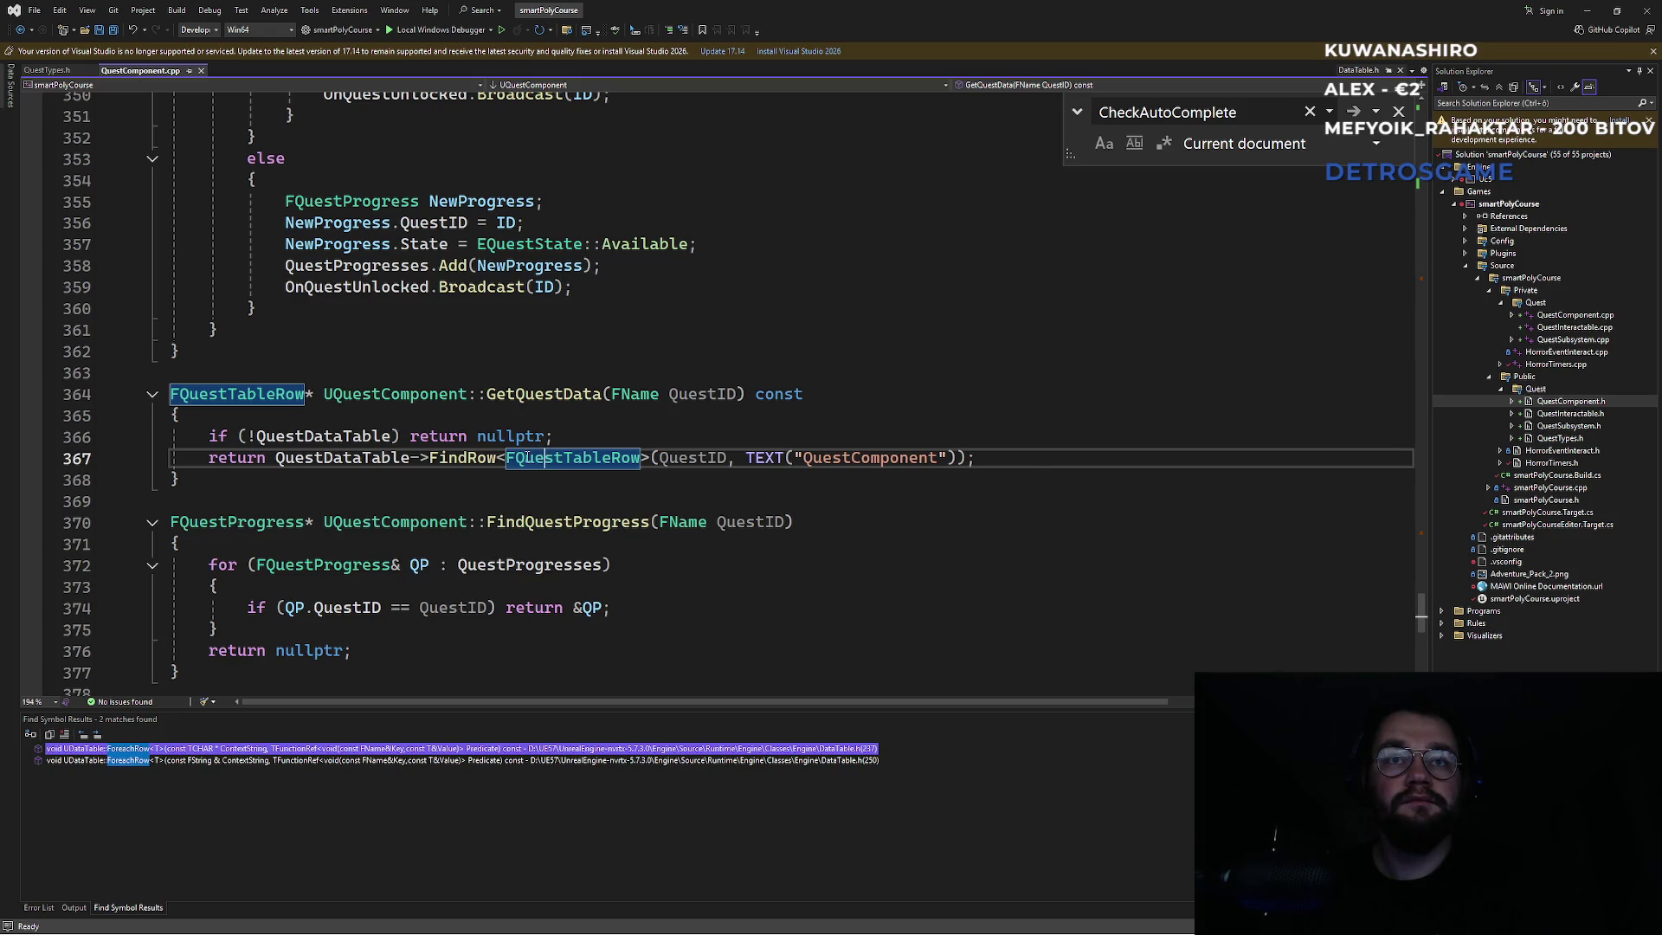
{"action": "mouse_move", "coordinate": [483, 459]}
{"action": "left_click", "coordinate": [549, 441]}
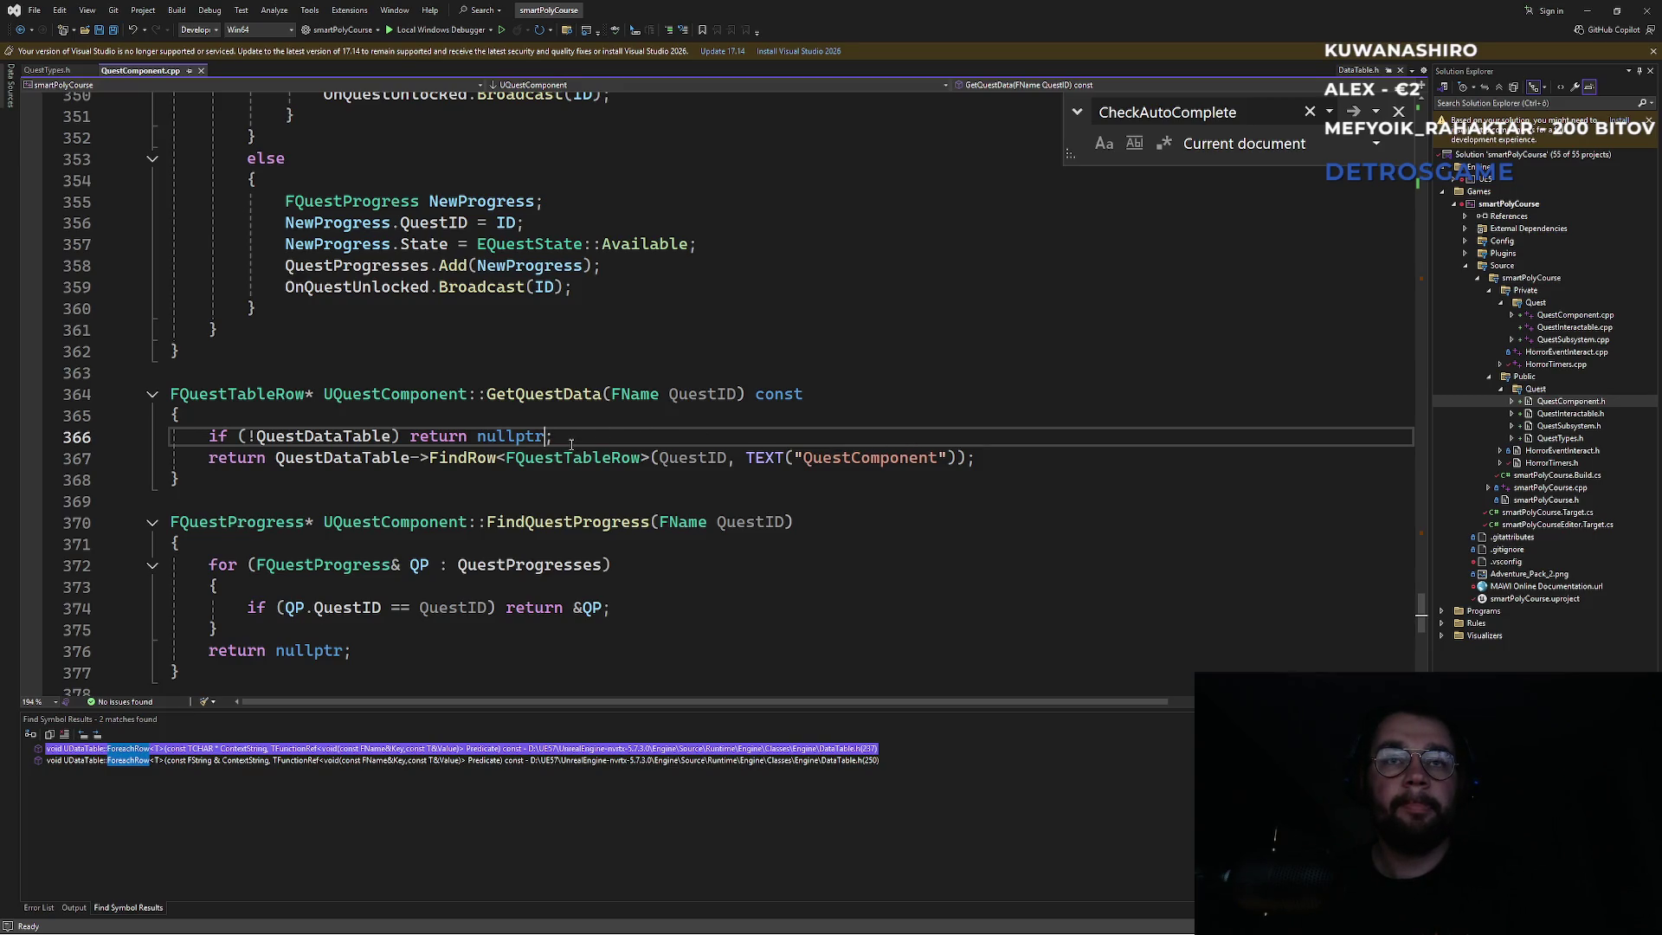
{"action": "mouse_move", "coordinate": [534, 459]}
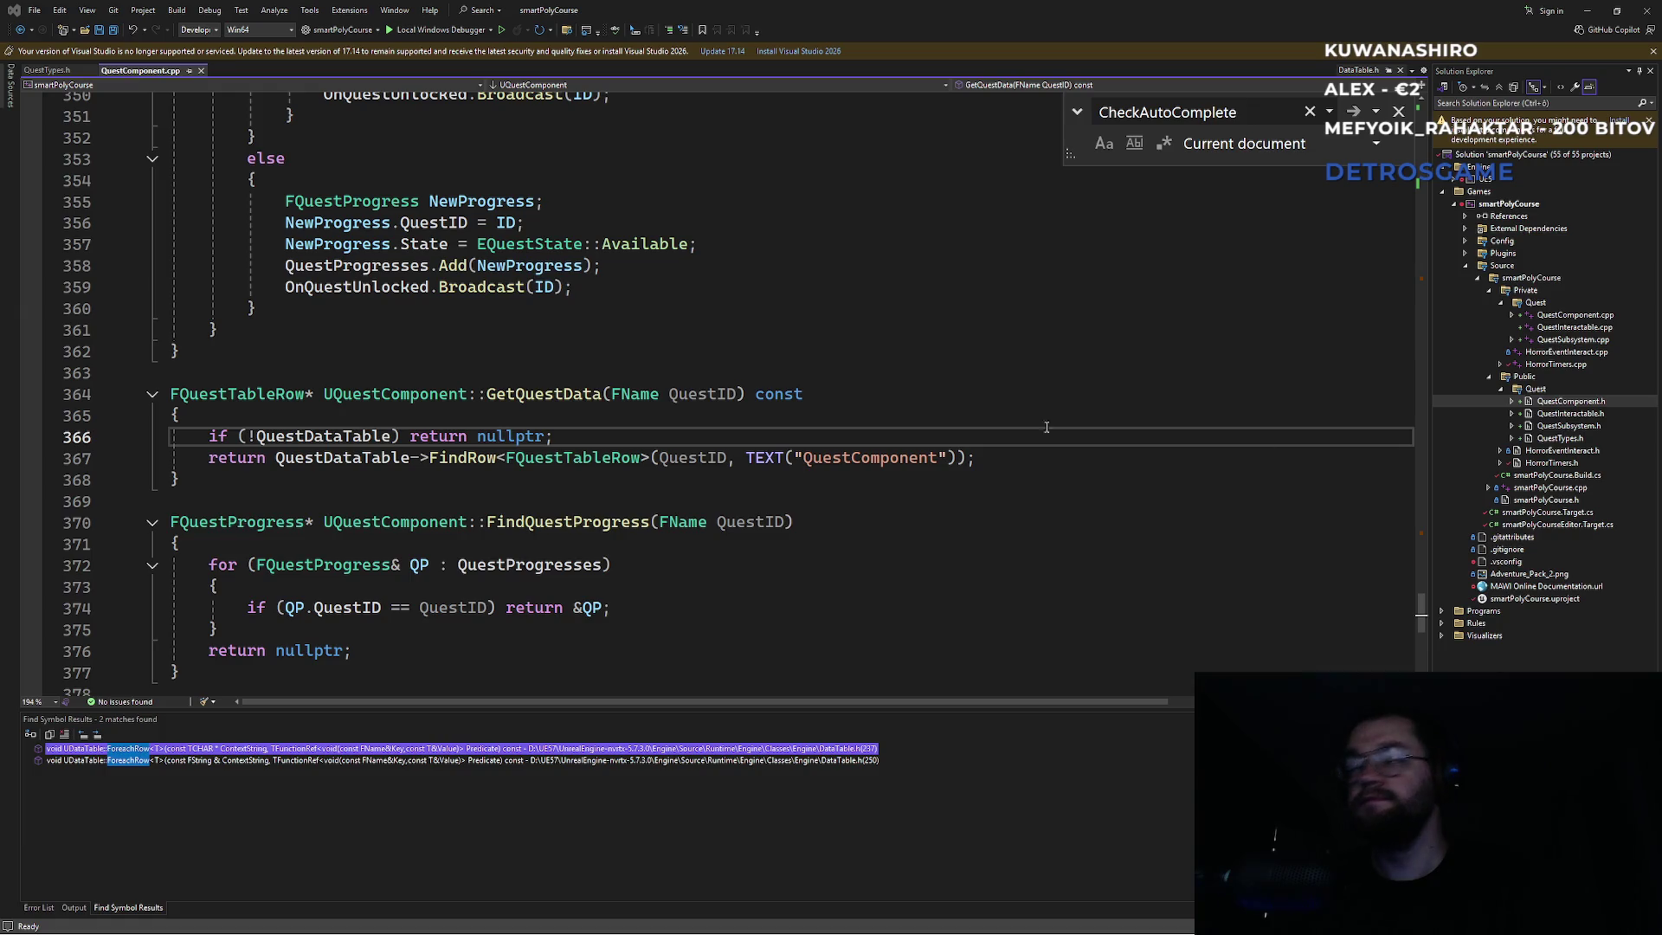
View QuestTypes.h's EQuestState enum, then bring the Unreal Editor window forward.
{"action": "left_click", "coordinate": [55, 76]}
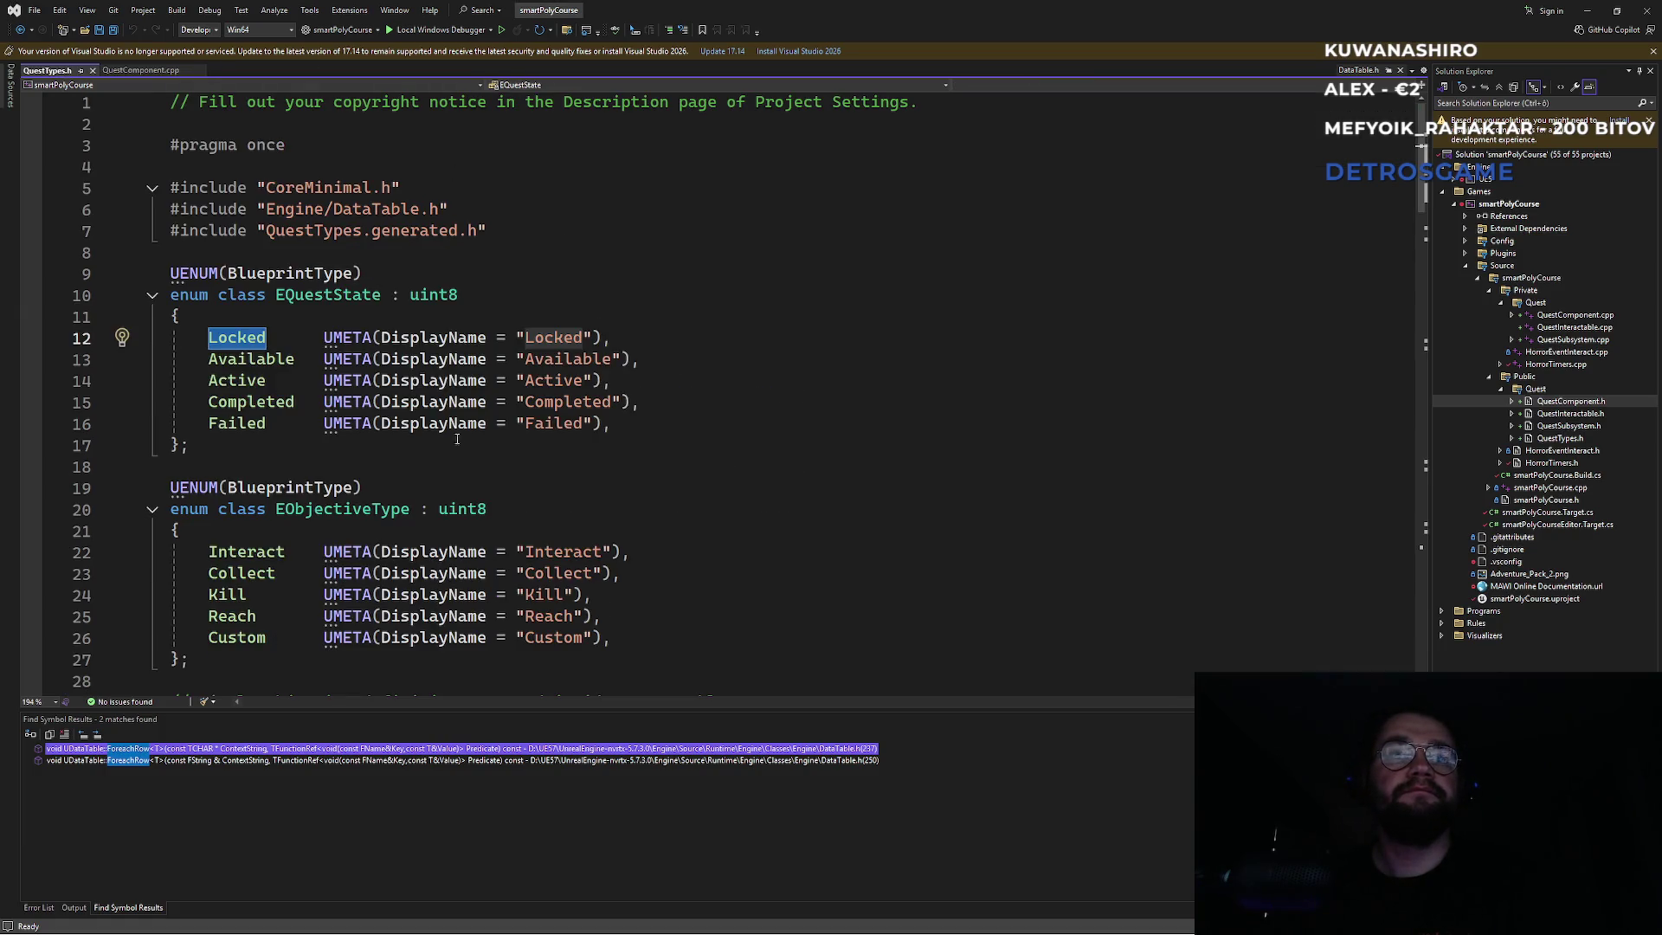
{"action": "key", "text": "super"}
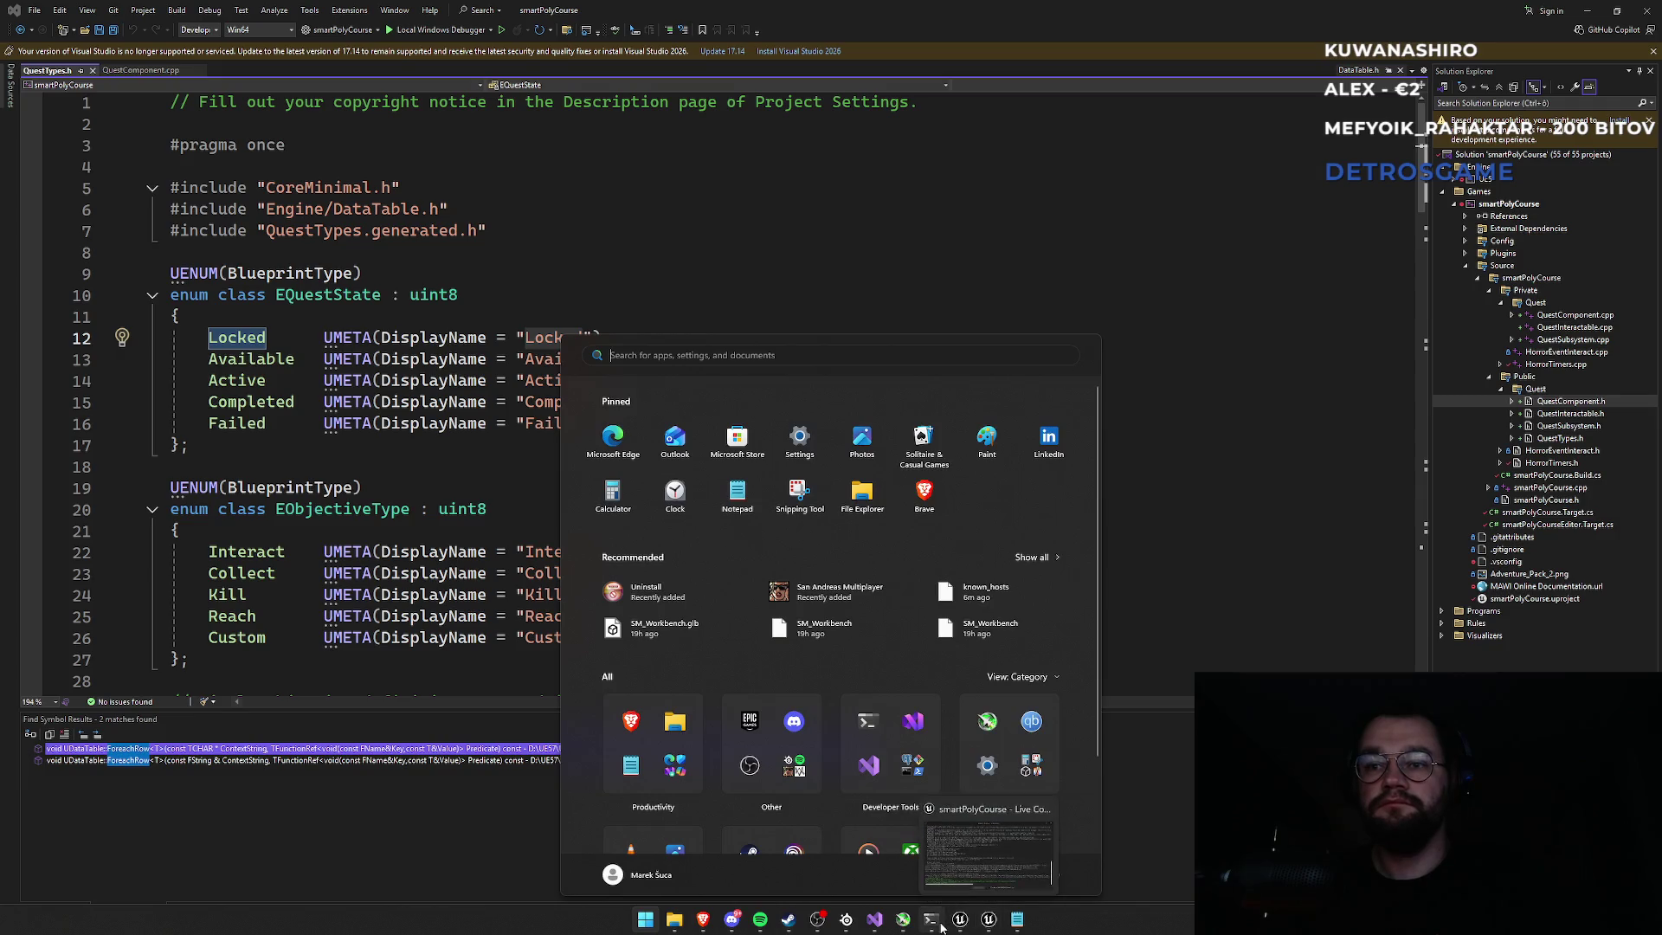
{"action": "key", "text": "Escape"}
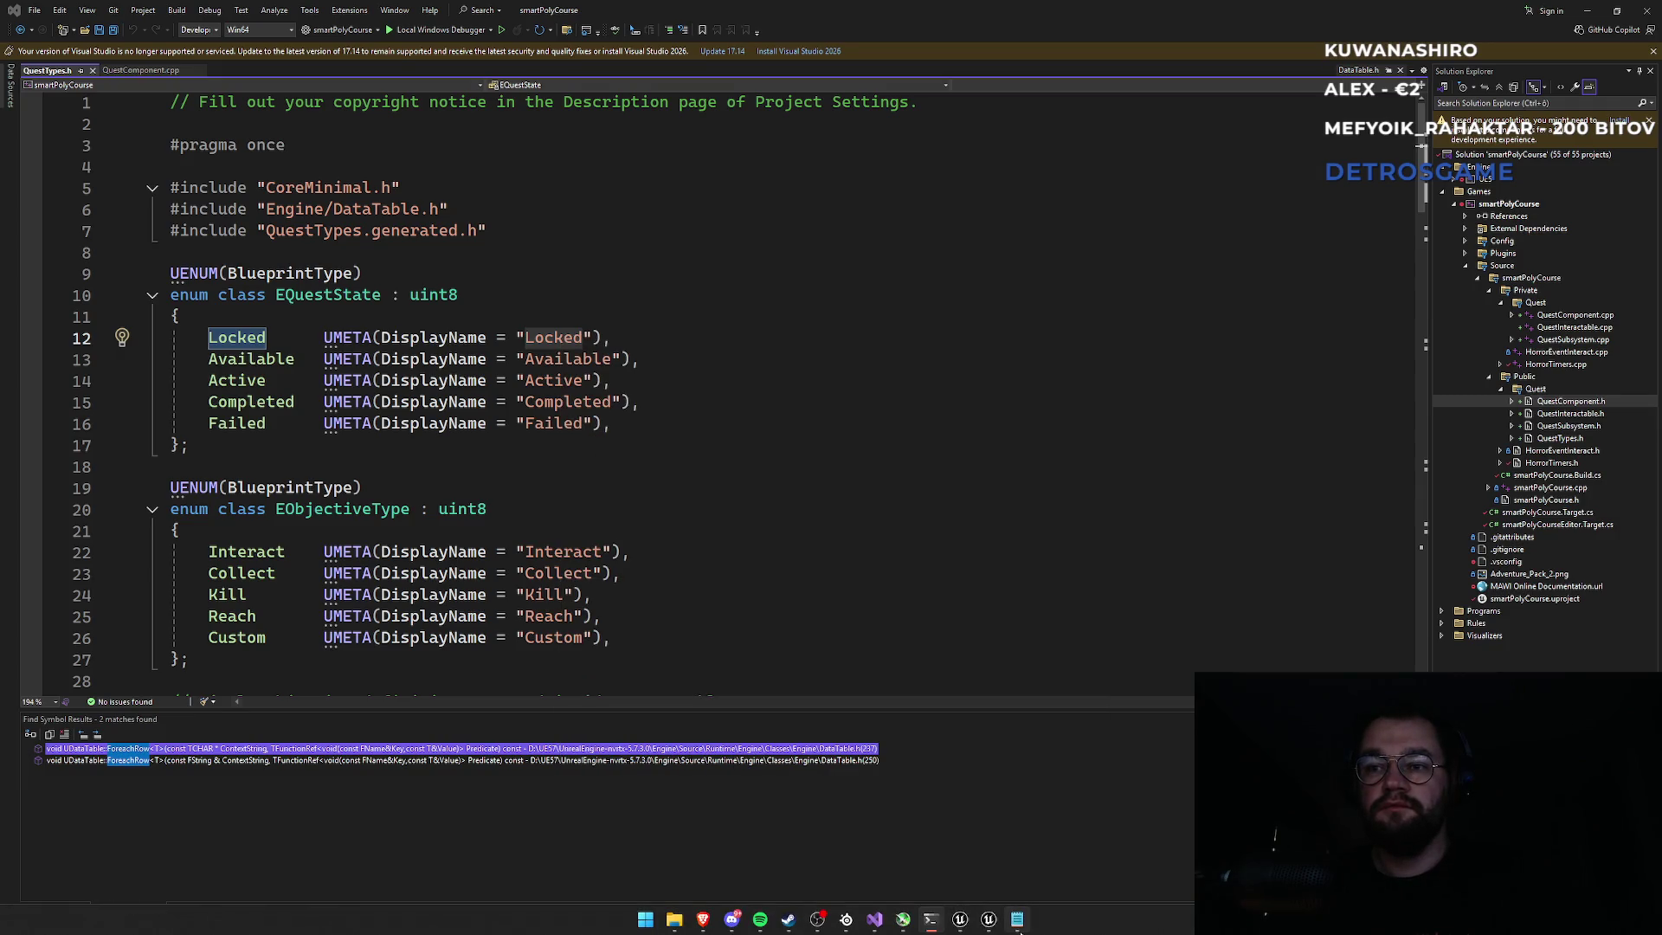
{"action": "mouse_move", "coordinate": [870, 926]}
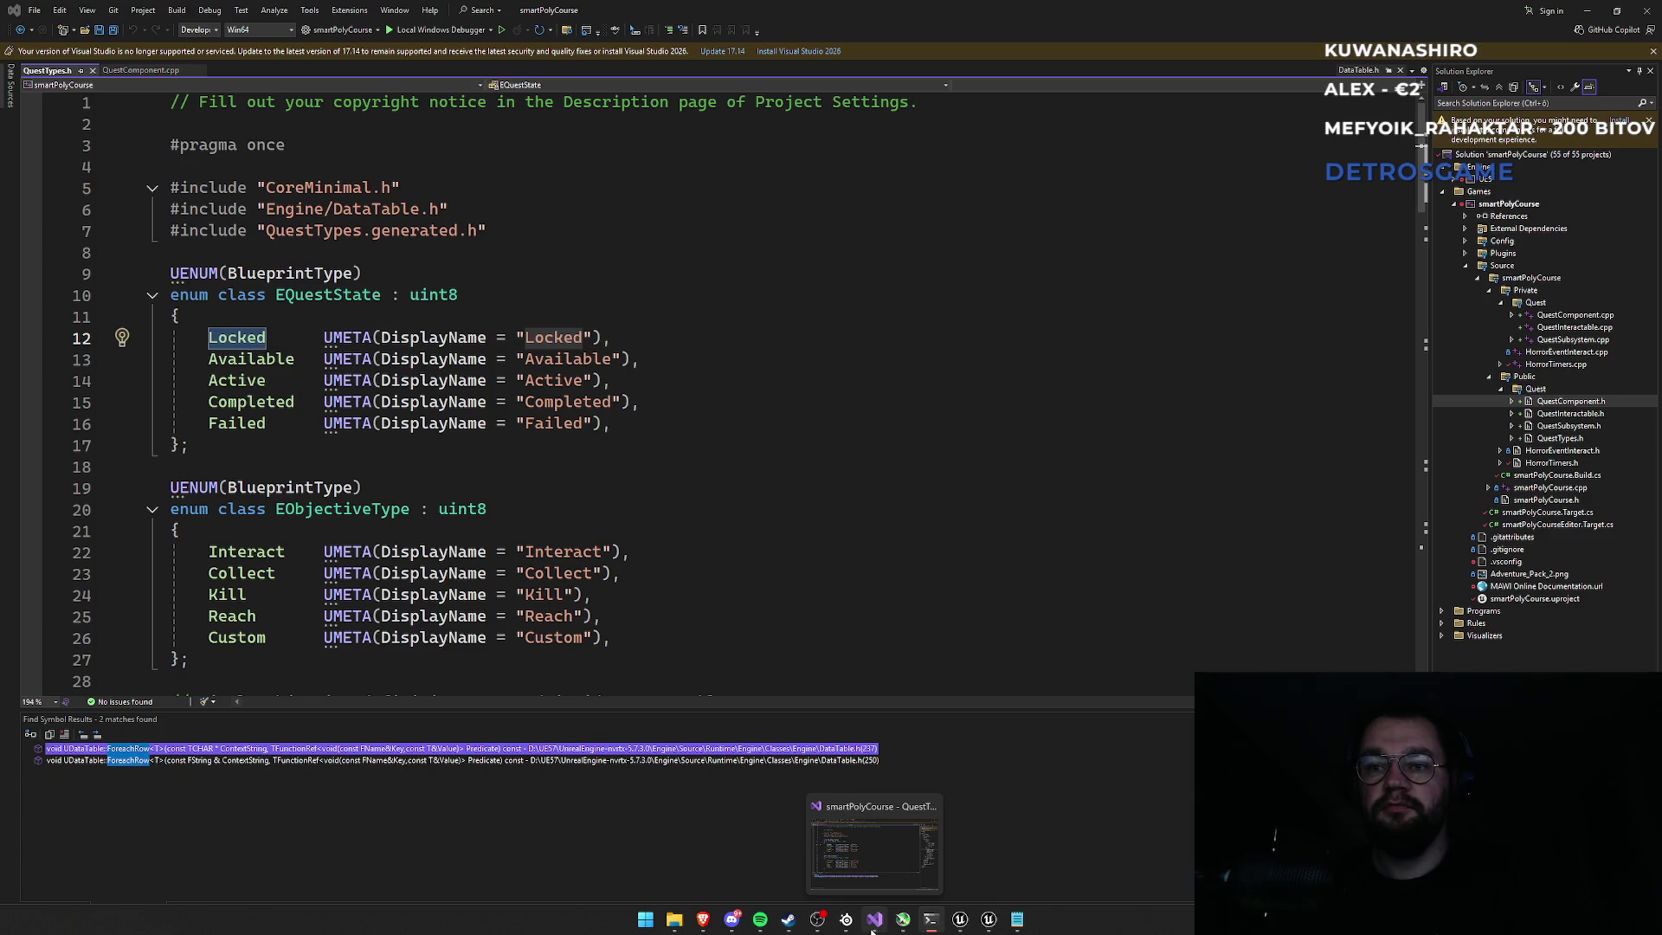
{"action": "mouse_move", "coordinate": [960, 922]}
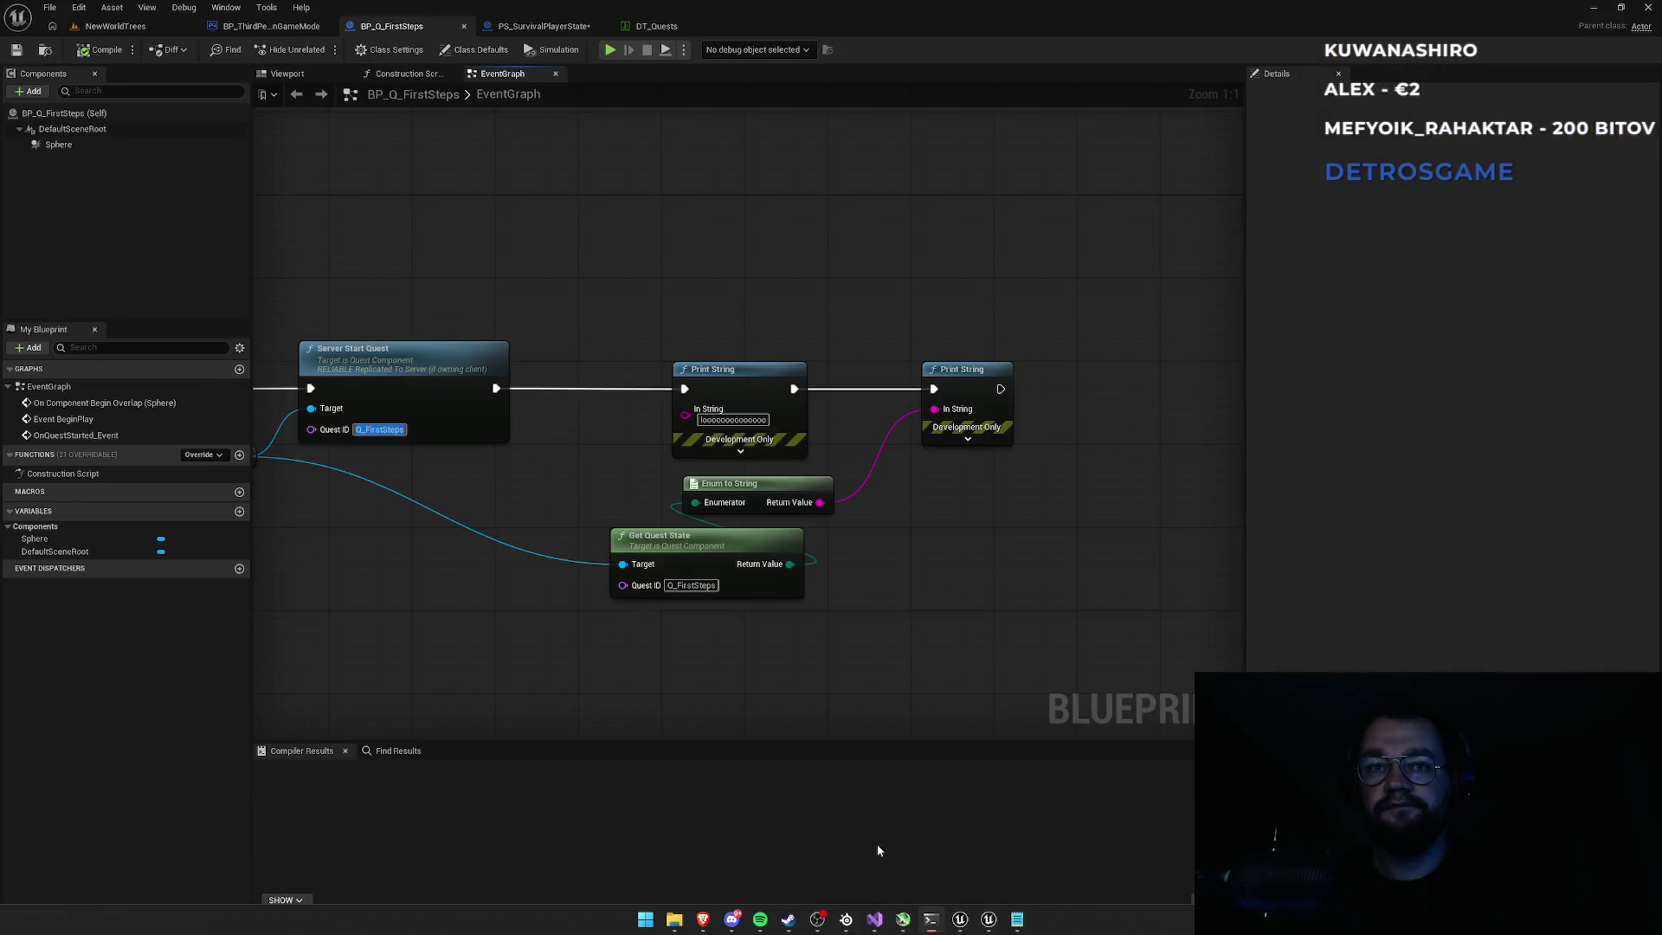
{"action": "left_click", "coordinate": [909, 660]}
{"action": "key", "text": "super"}
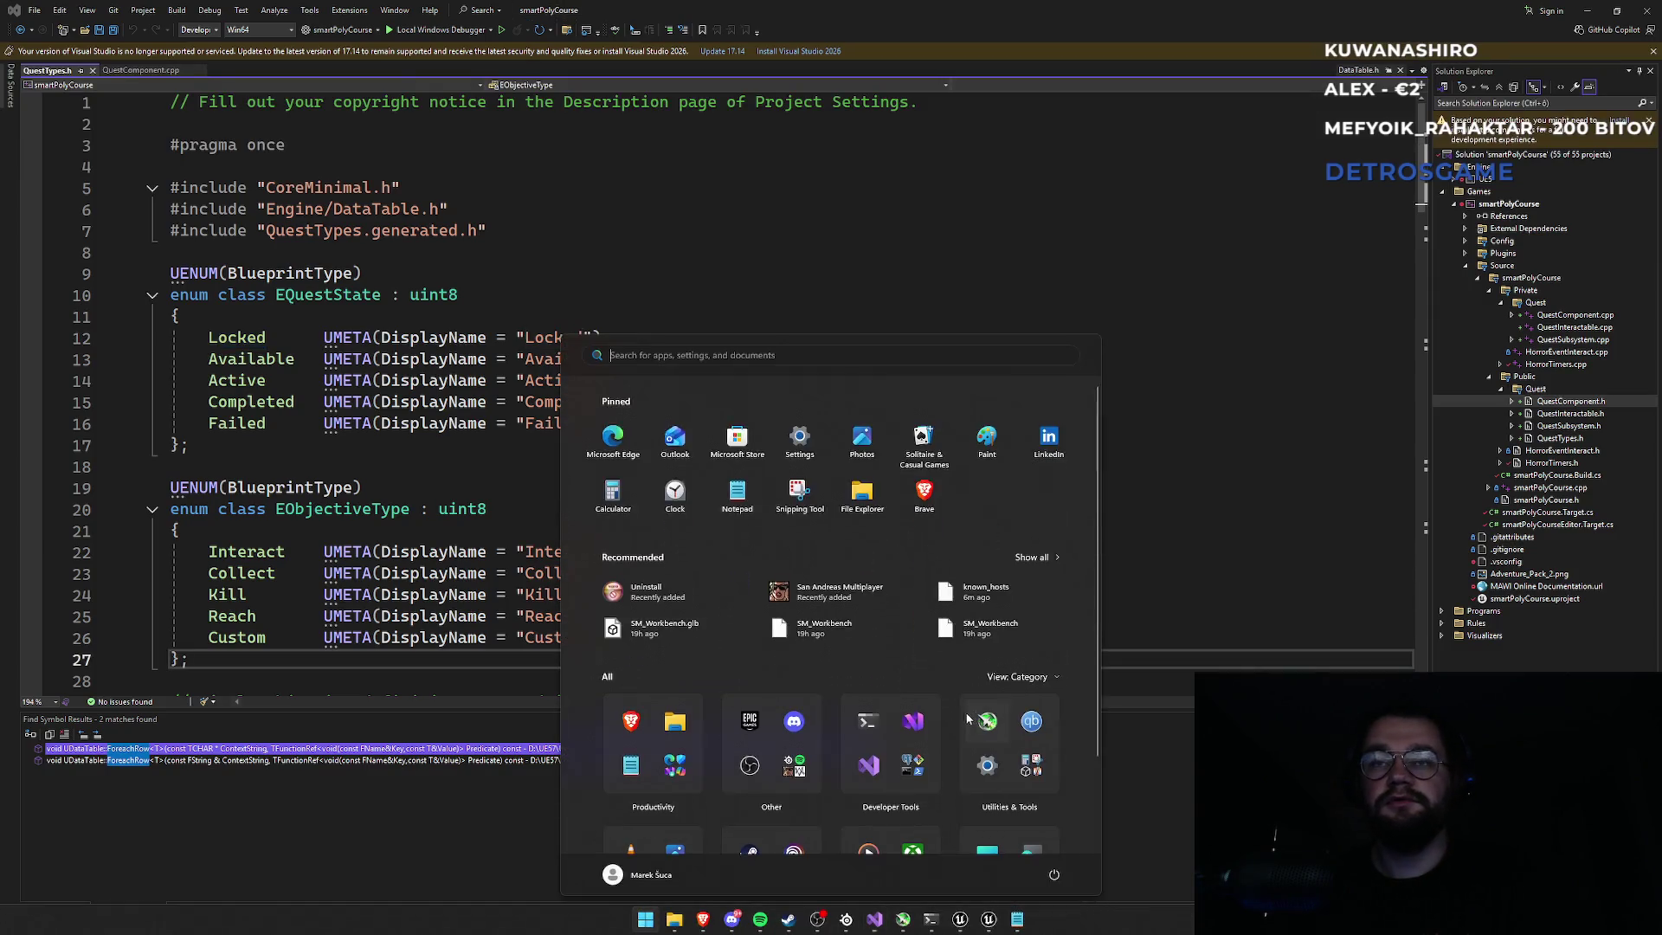
{"action": "key", "text": "alt+Tab"}
{"action": "key", "text": "alt+Tab"}
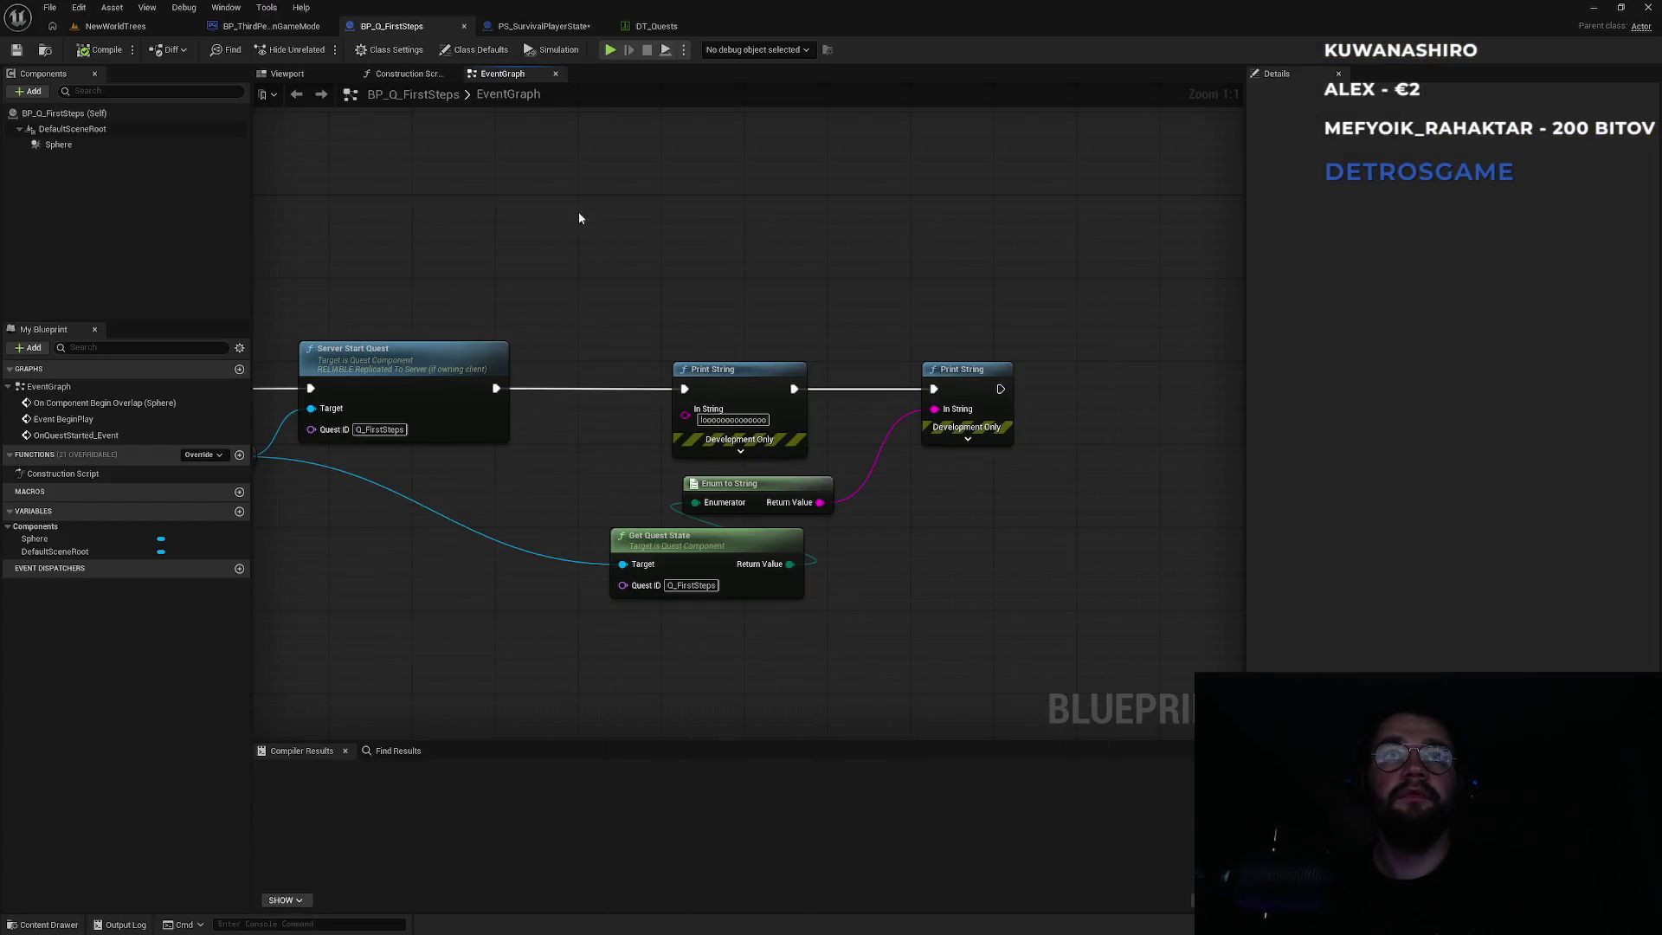
Enable Auto Complete on Q_FirstSteps in DT_Quests, then play-test NewWorldTrees running past the animals.
{"action": "left_click", "coordinate": [656, 26]}
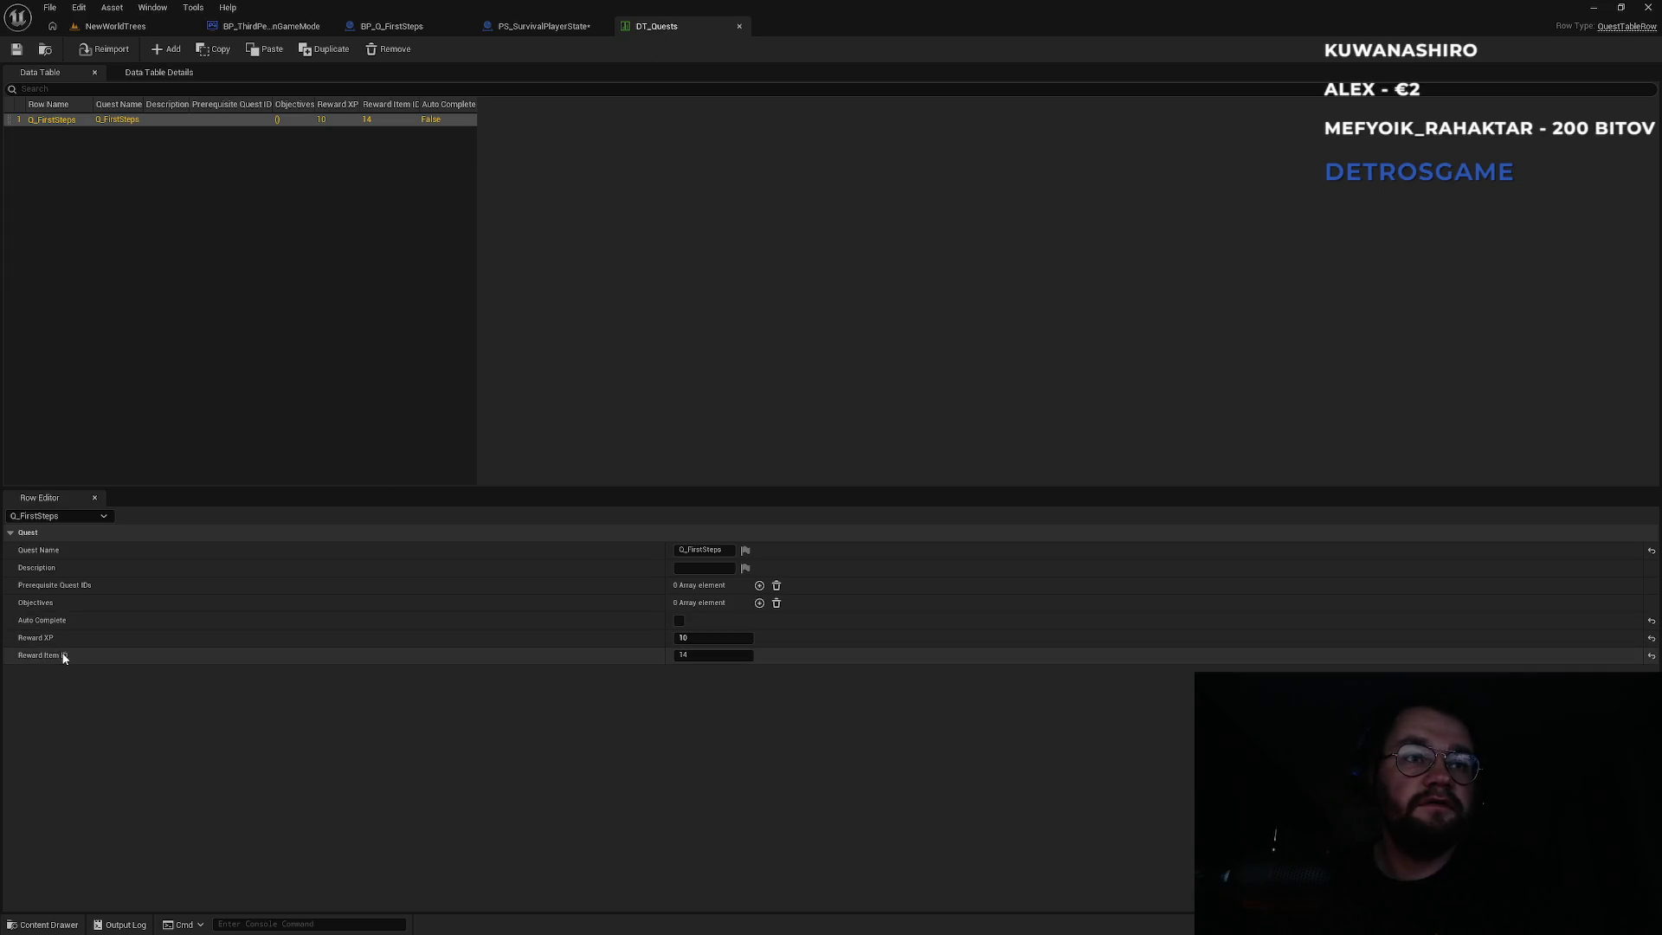
{"action": "left_click", "coordinate": [680, 622]}
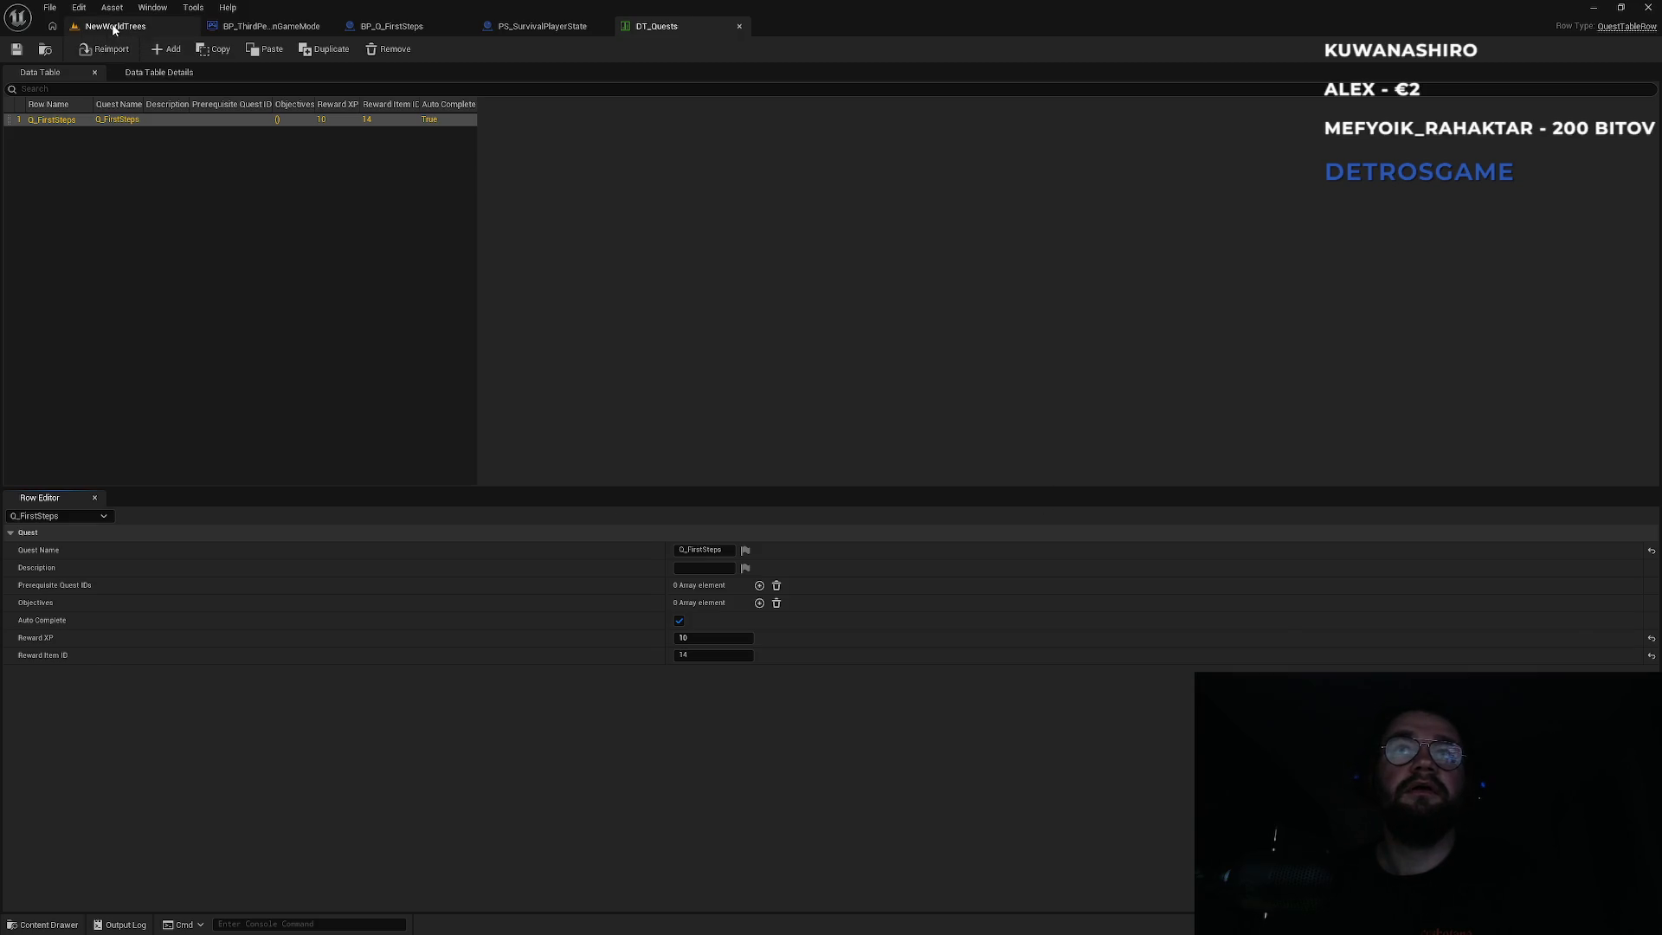
{"action": "left_click", "coordinate": [115, 28]}
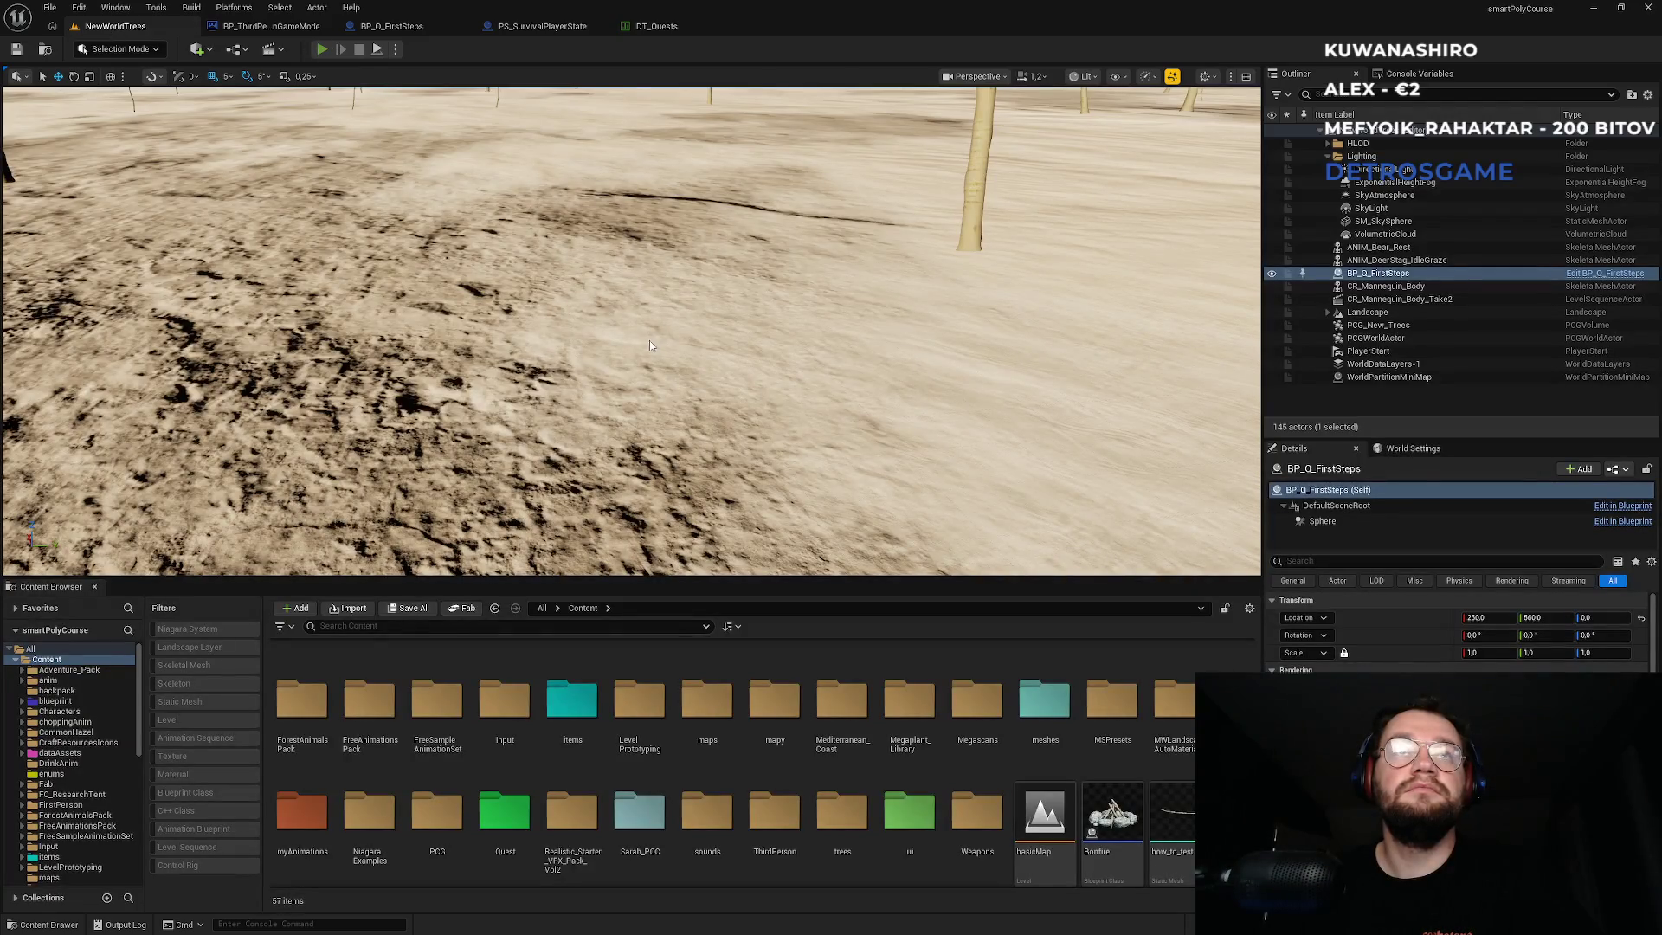
{"action": "key", "text": "alt+p"}
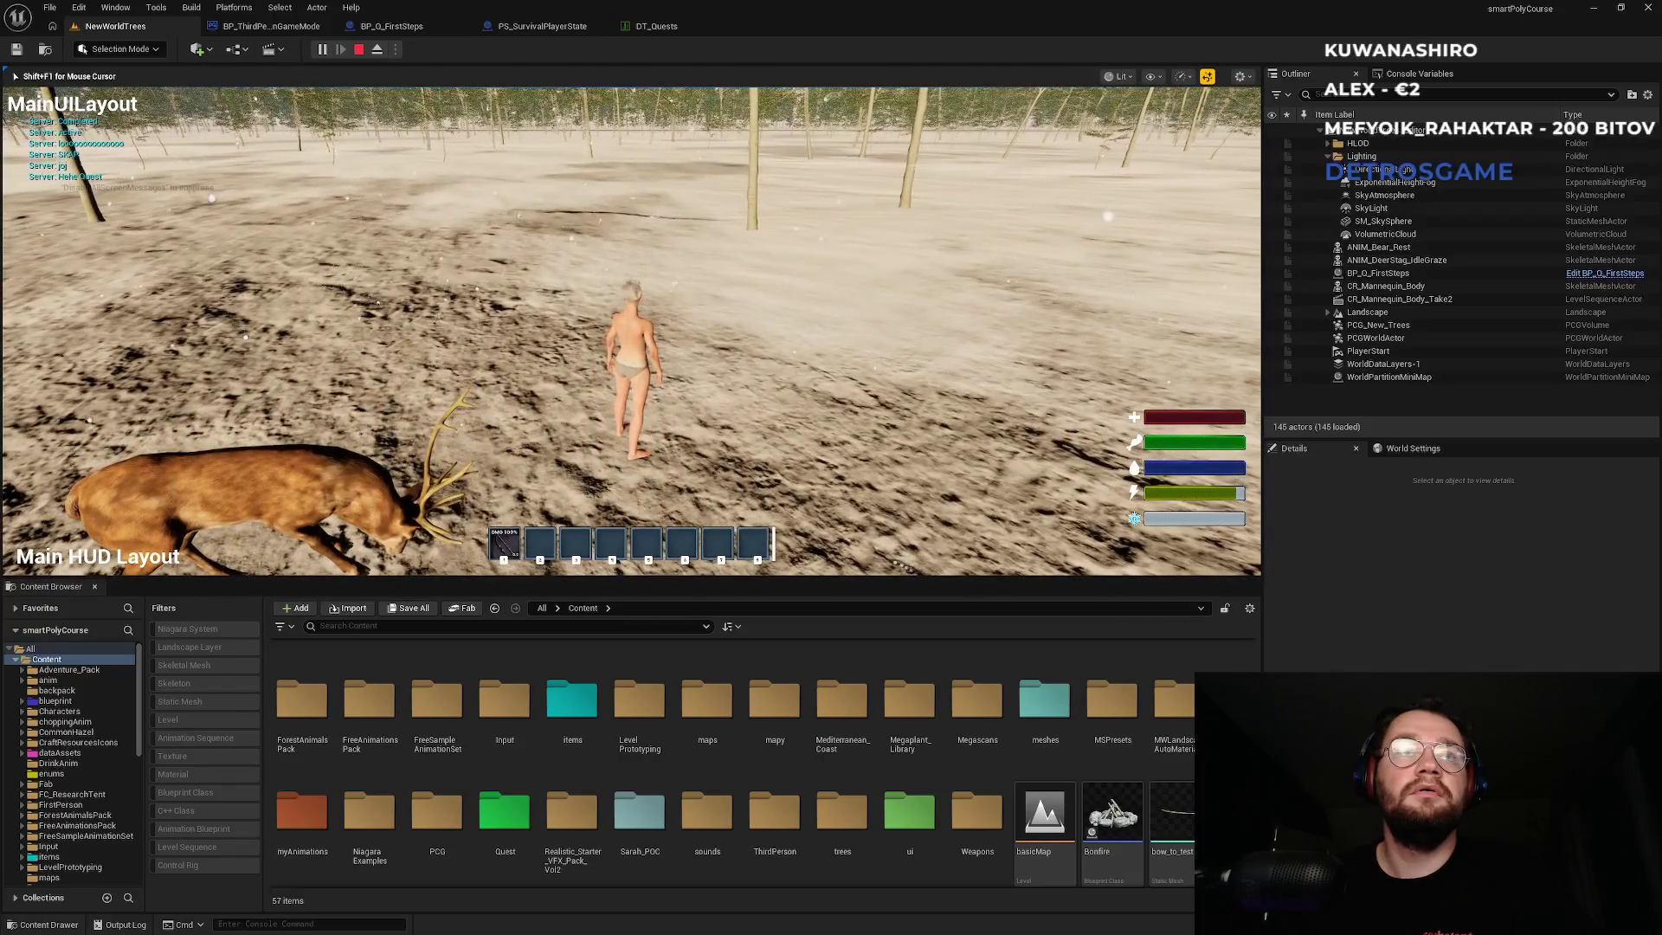
{"action": "key", "text": "w"}
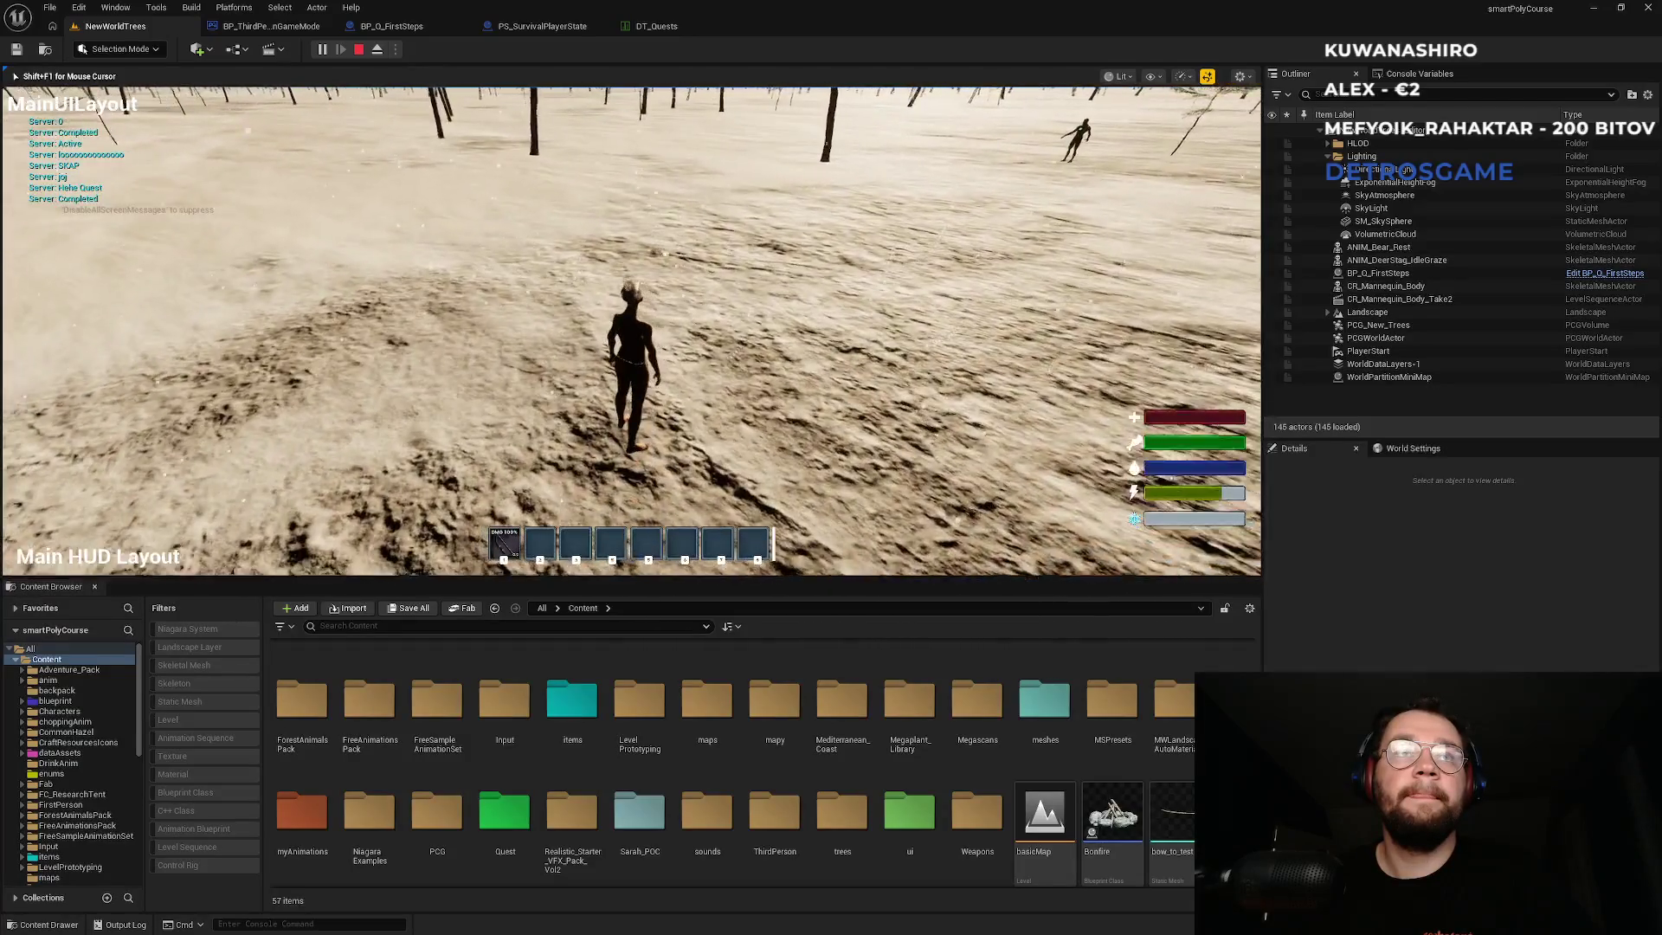
{"action": "key", "text": "w"}
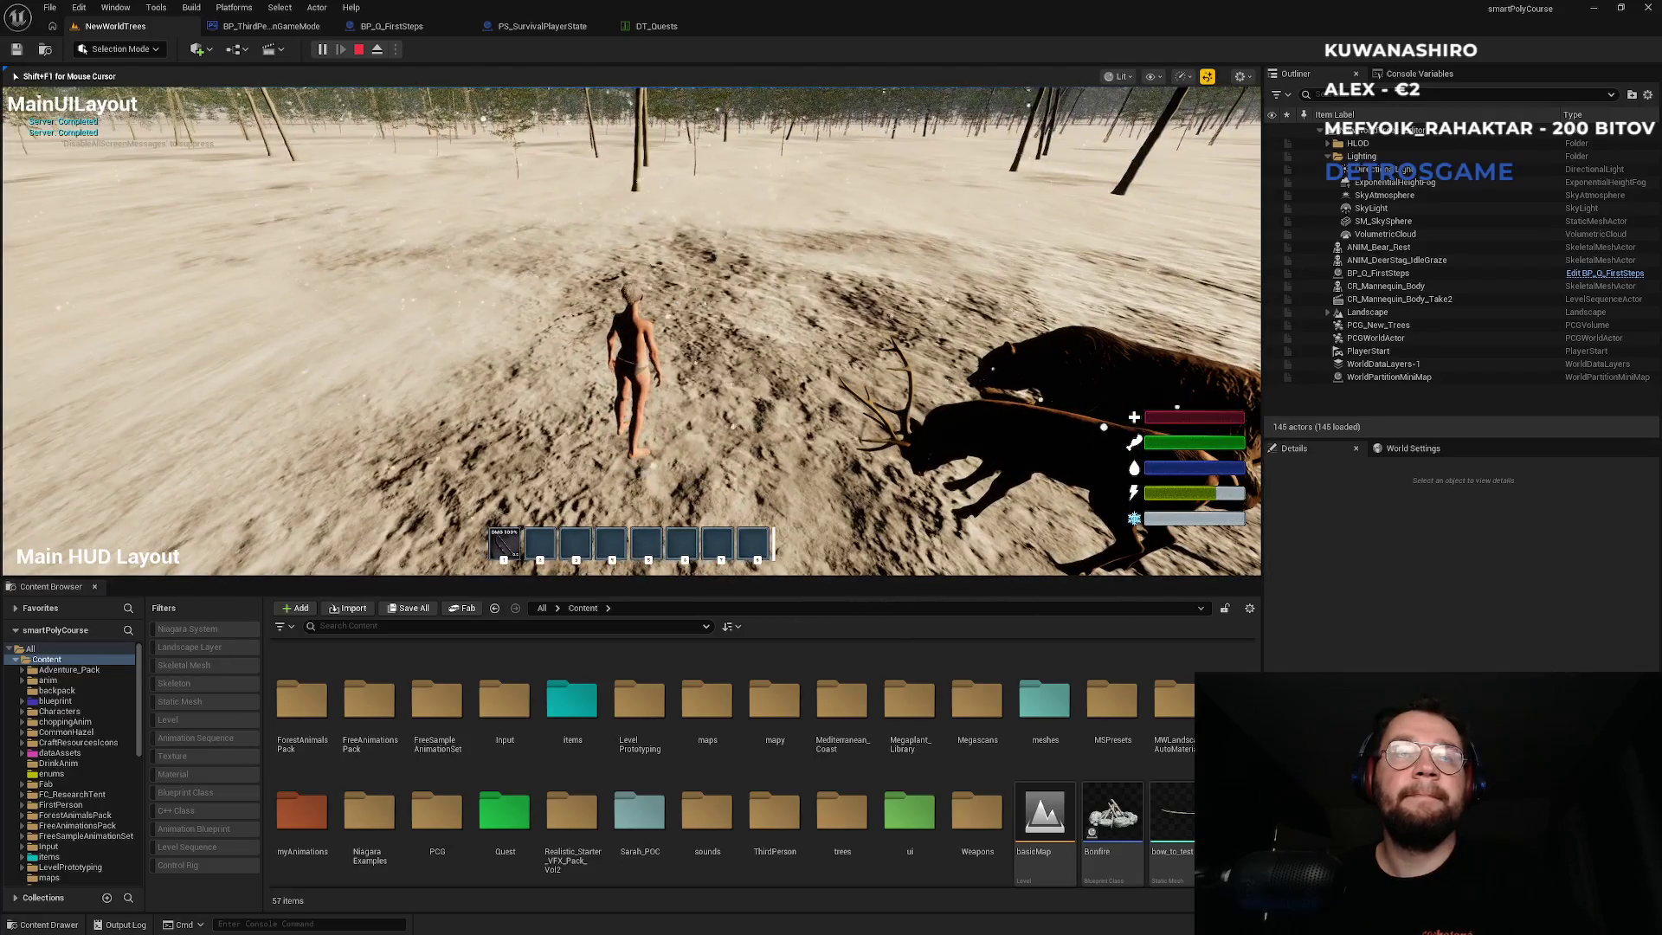
{"action": "key", "text": "Escape"}
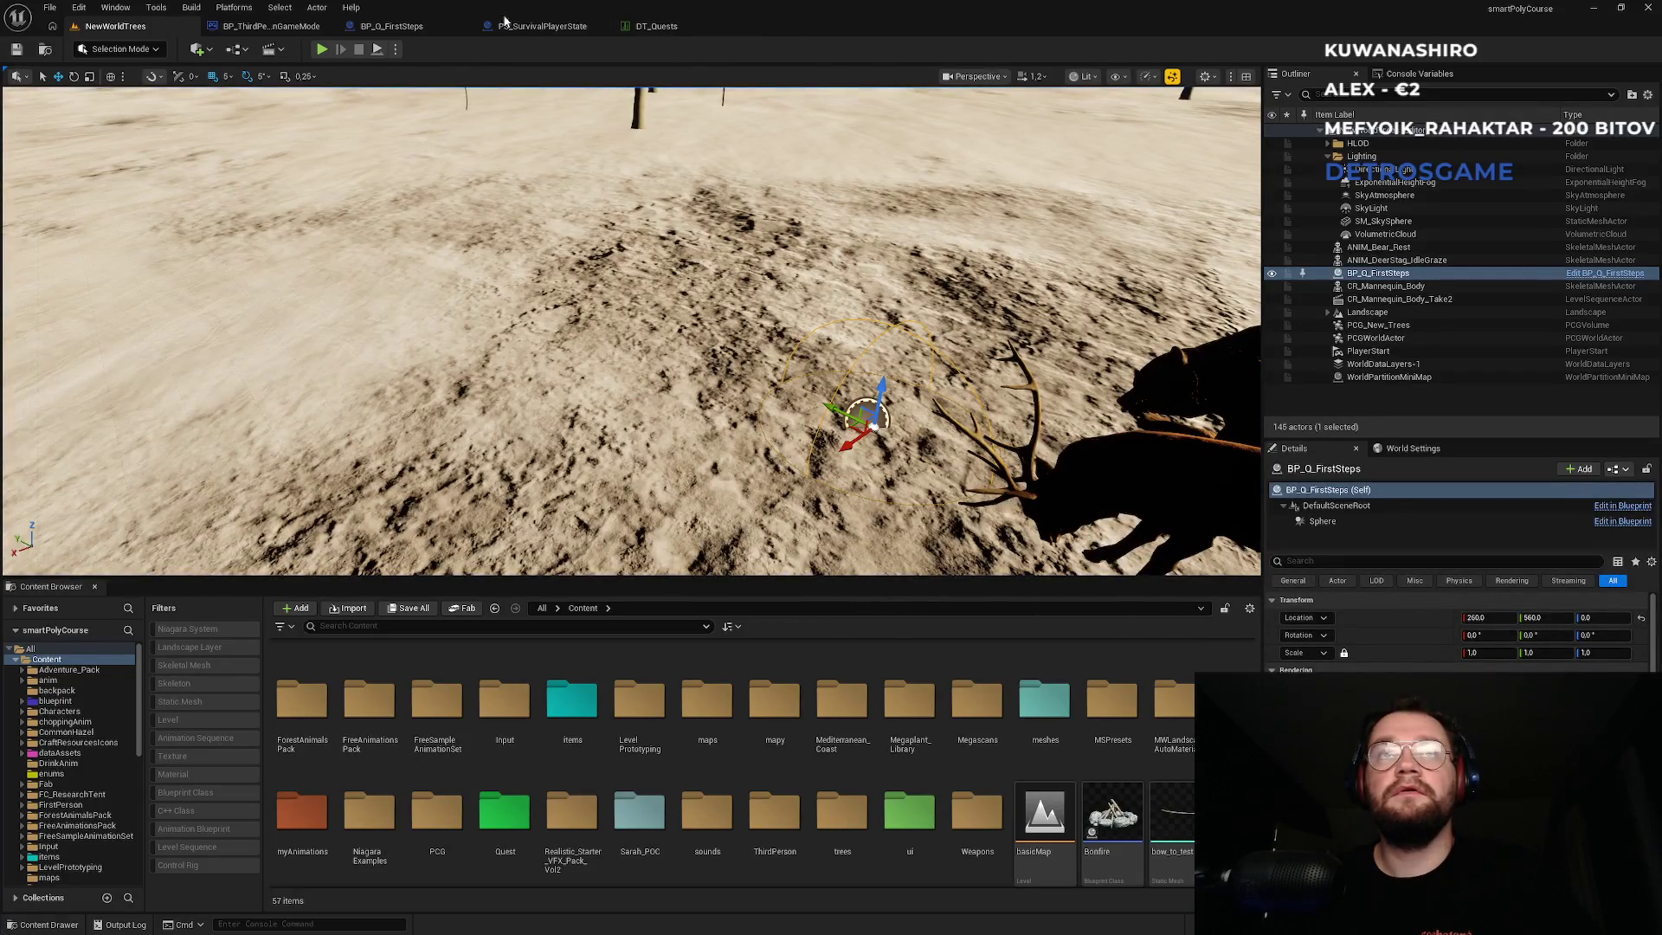
Open the BP_ThirdPersonCharacter blueprint from the Content Browser.
{"action": "left_click", "coordinate": [271, 26]}
{"action": "left_click", "coordinate": [165, 27]}
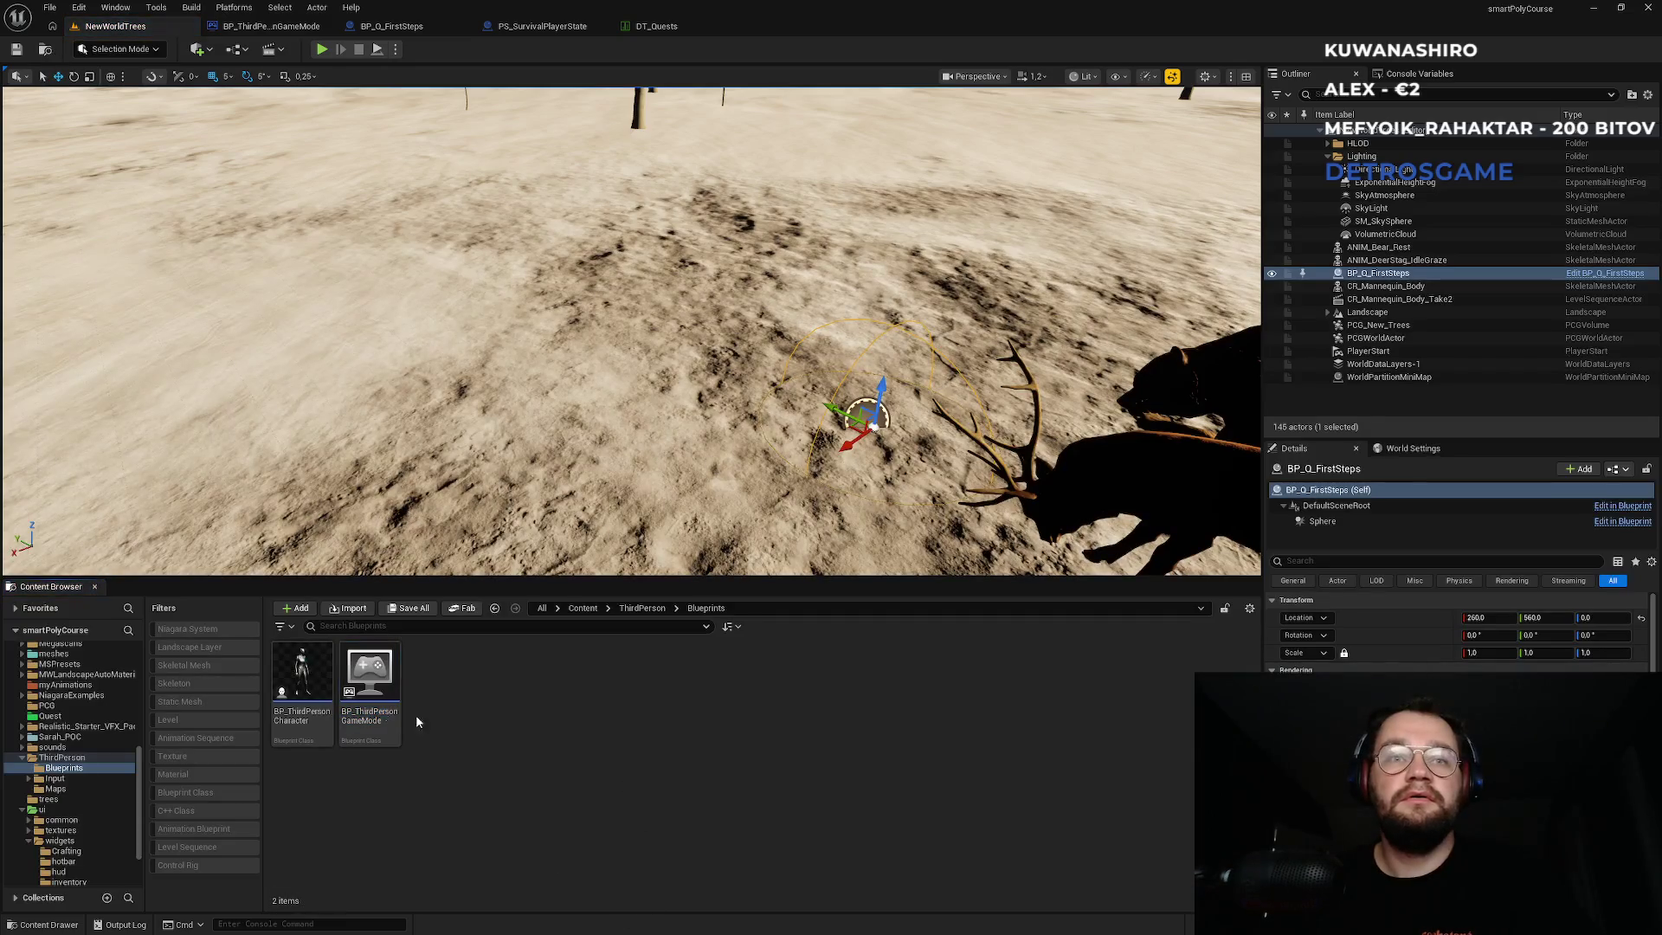
{"action": "left_click", "coordinate": [302, 684]}
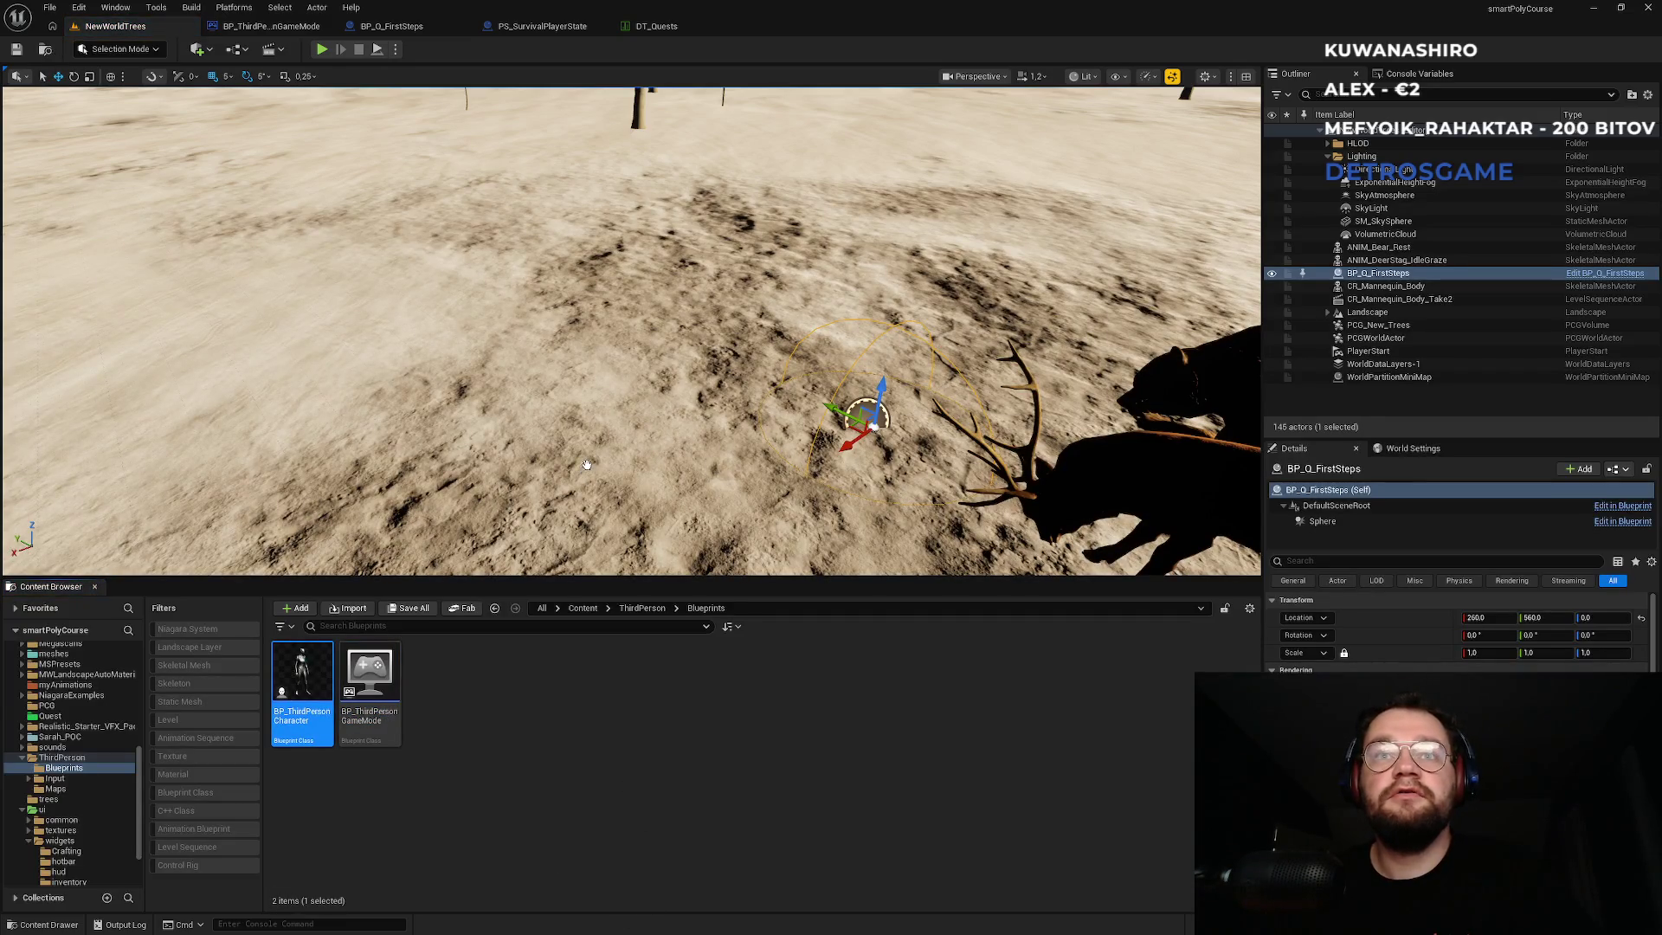
{"action": "scroll", "coordinate": [688, 495], "scroll_direction": "down", "scroll_amount": 10}
{"action": "scroll", "coordinate": [769, 534], "scroll_direction": "down", "scroll_amount": 2}
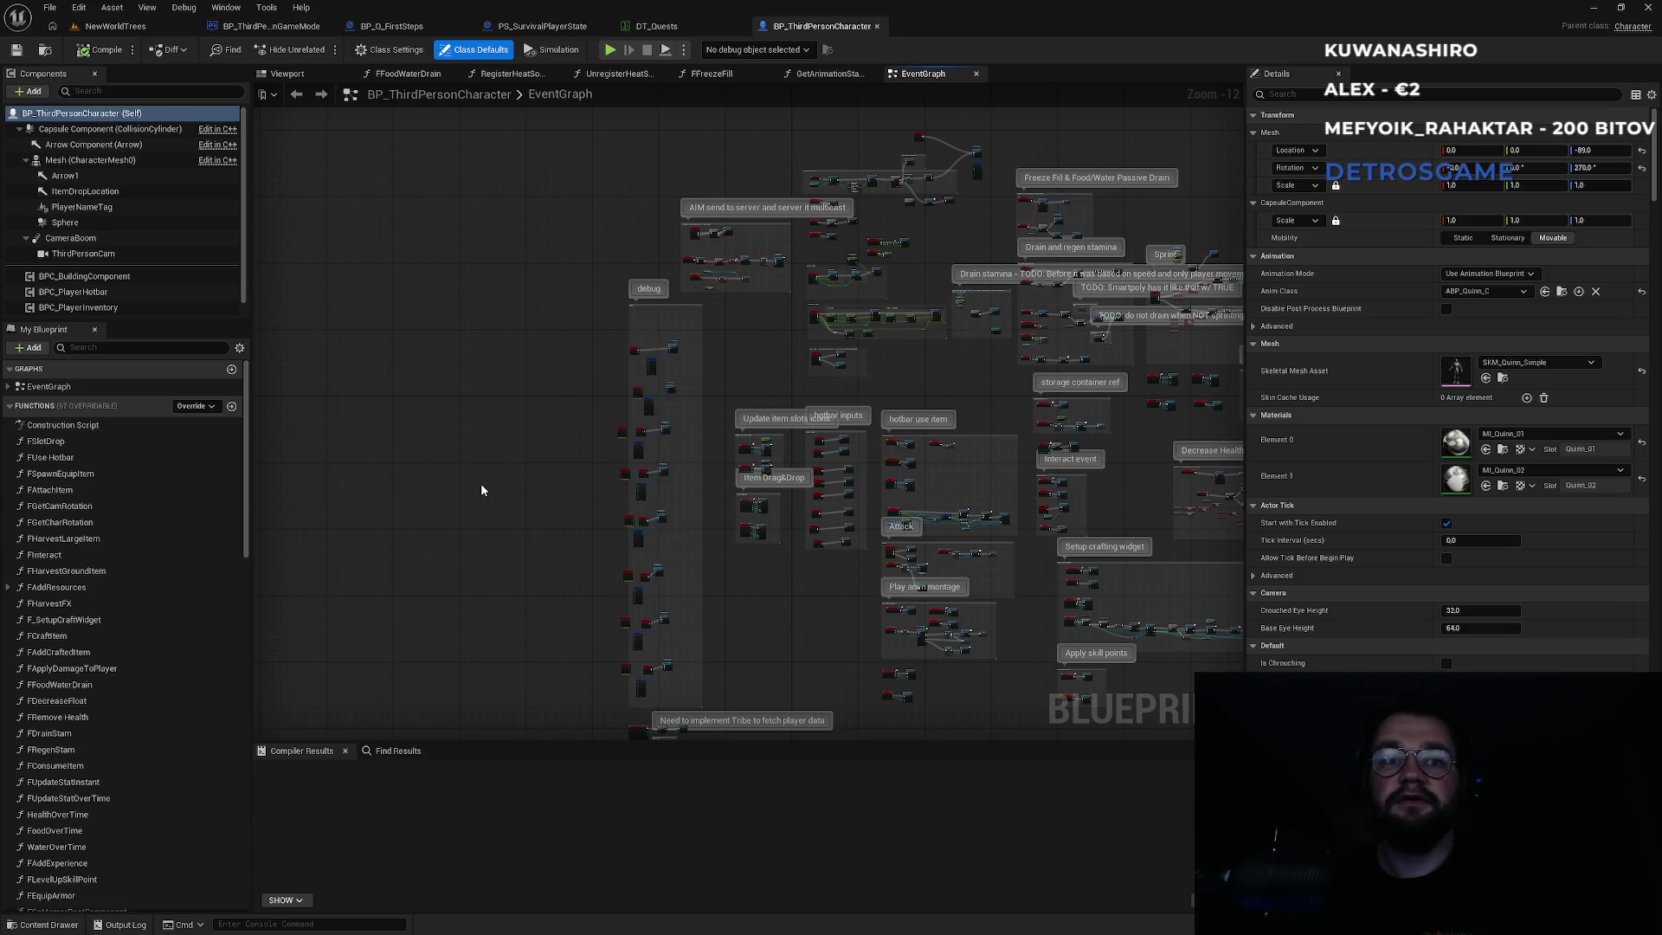
Search the character blueprint's graph for 'Completed'.
{"action": "key", "text": "ctrl+f"}
{"action": "scroll", "coordinate": [456, 605], "scroll_direction": "up", "scroll_amount": 3}
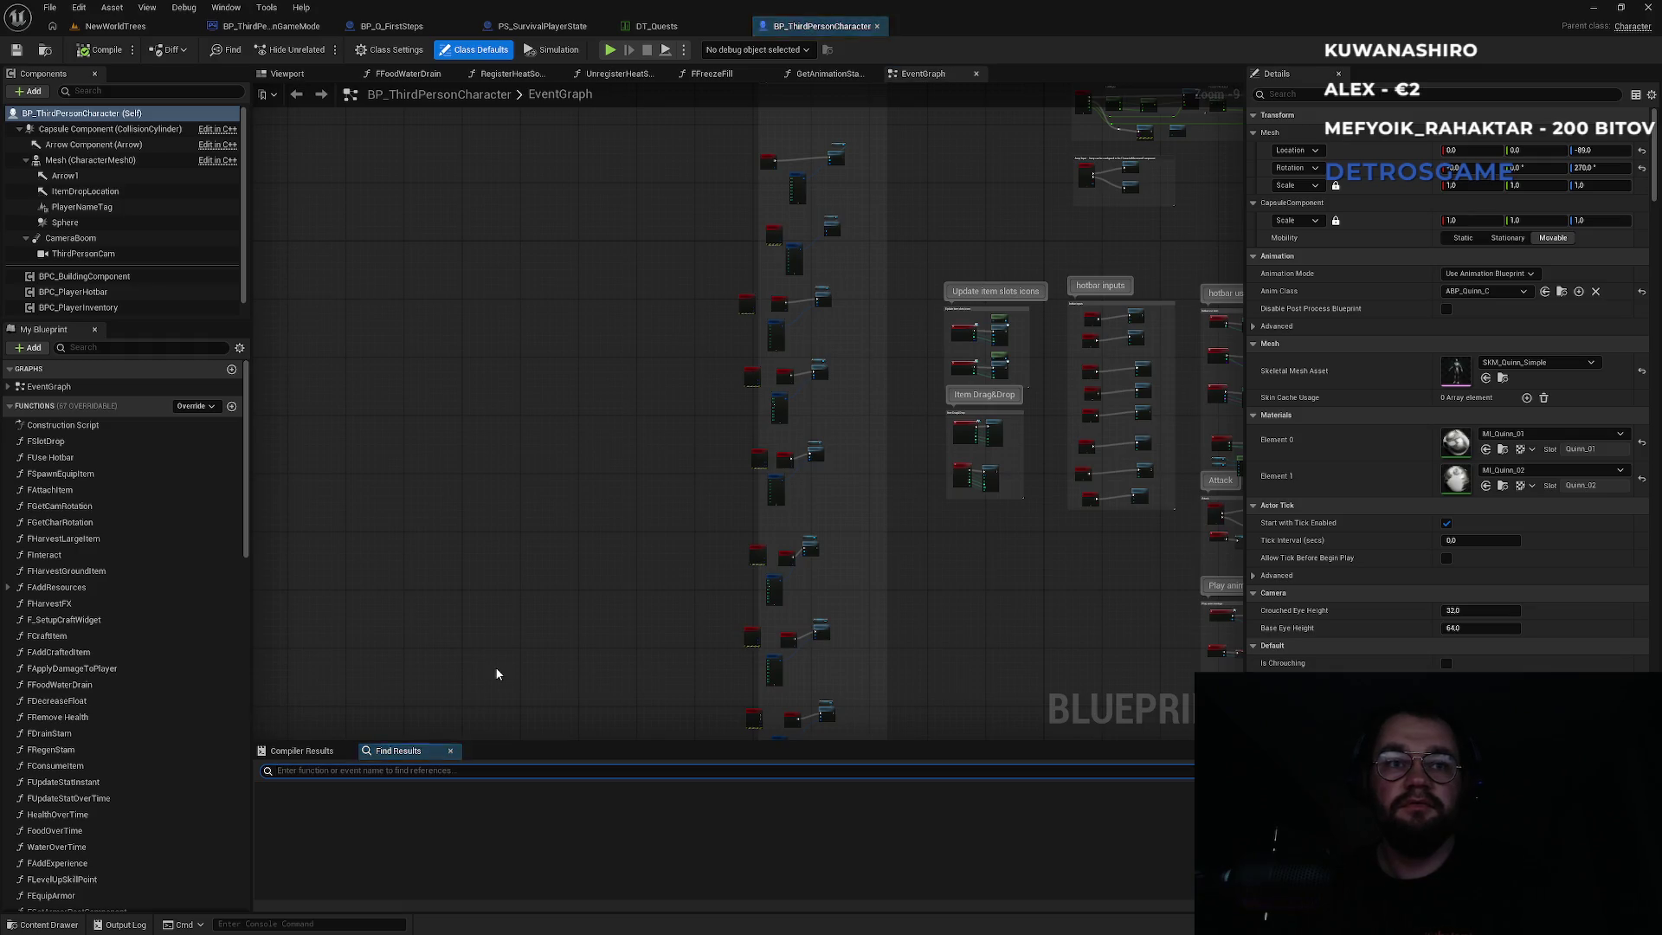
{"action": "type", "text": "Comp"}
{"action": "type", "text": "leted"}
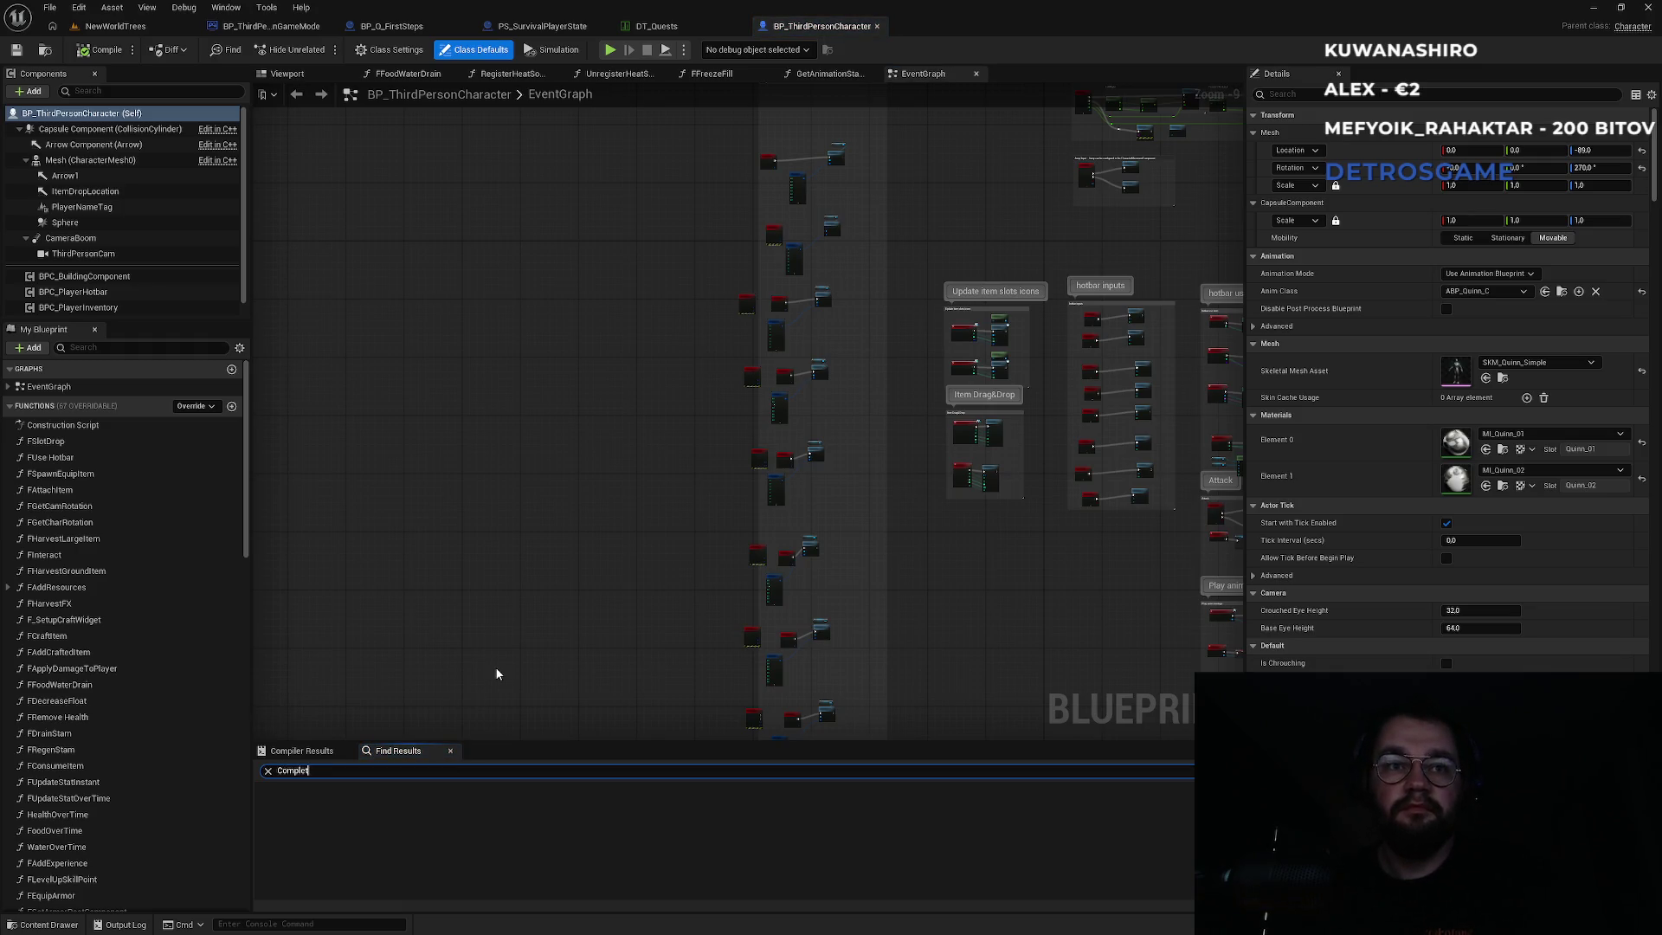
{"action": "key", "text": "Return"}
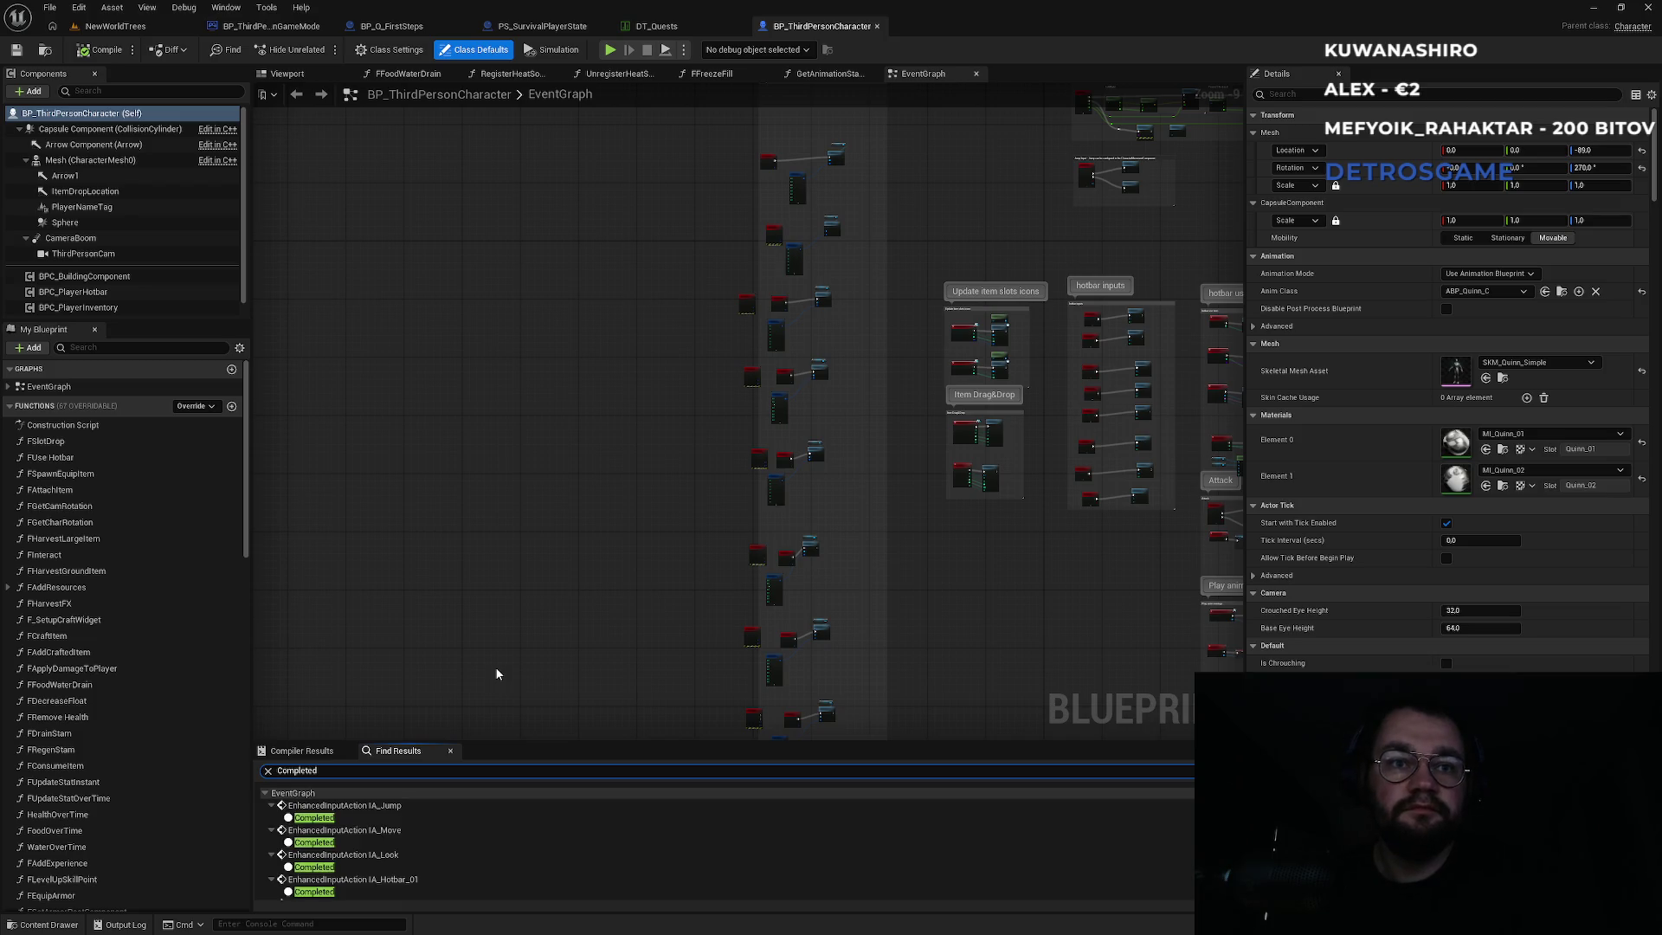
Check the Completed results for IA_Move, IA_Jump, IA_Look and IA_Hotbar_01.
{"action": "left_click", "coordinate": [313, 843]}
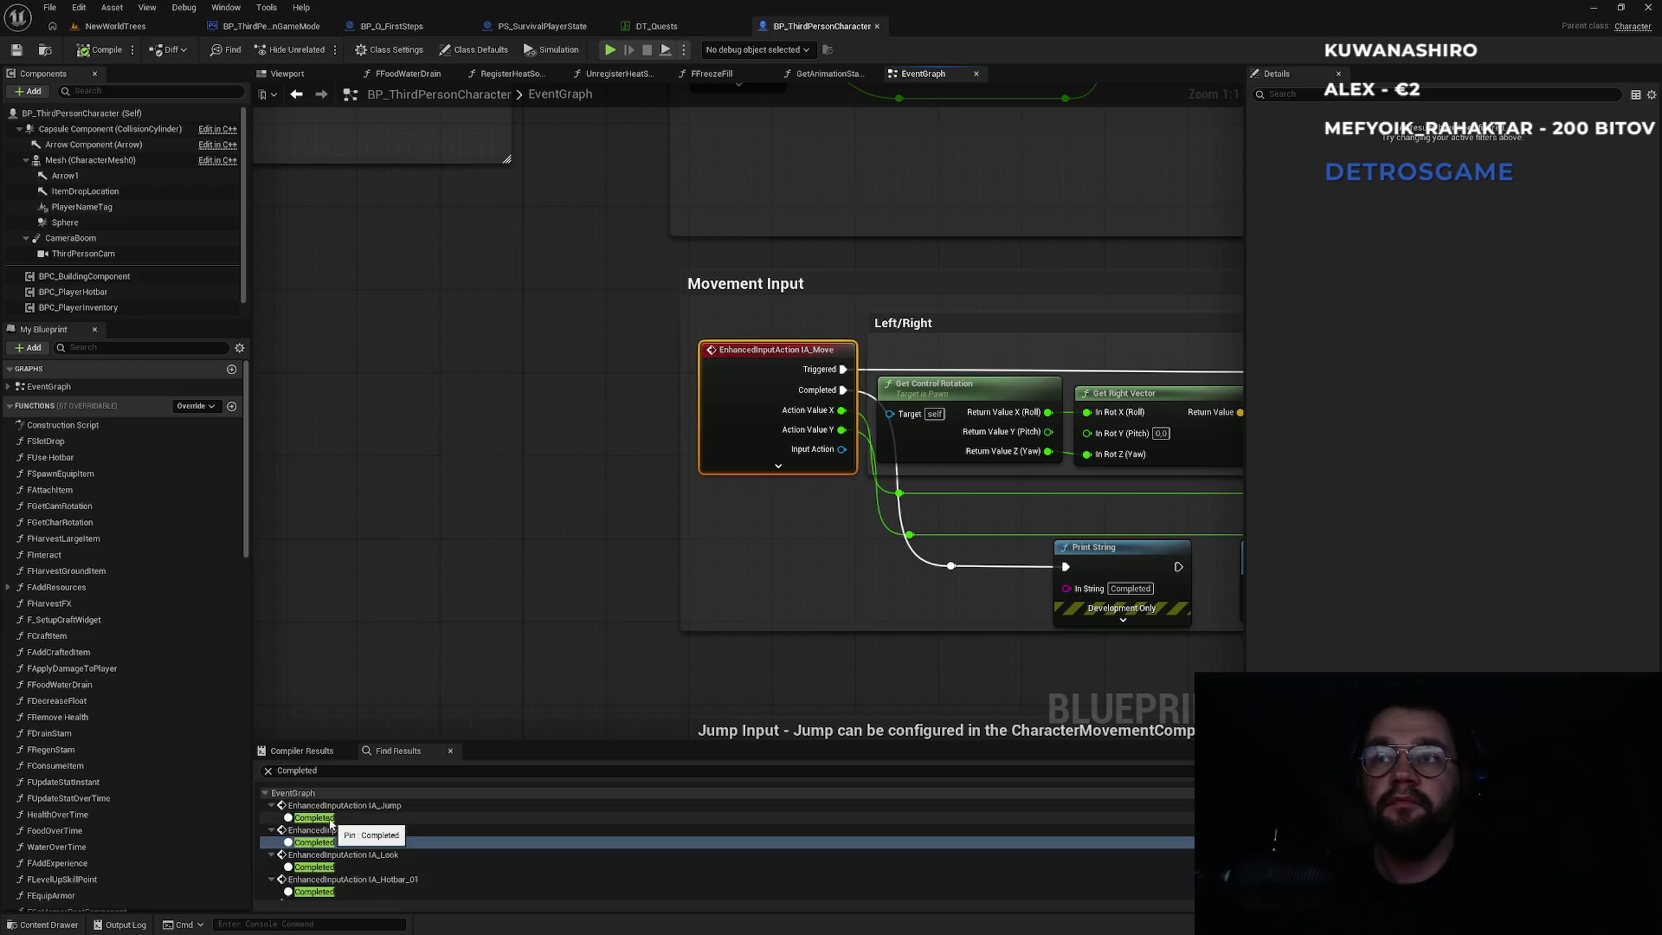
{"action": "left_click", "coordinate": [334, 820]}
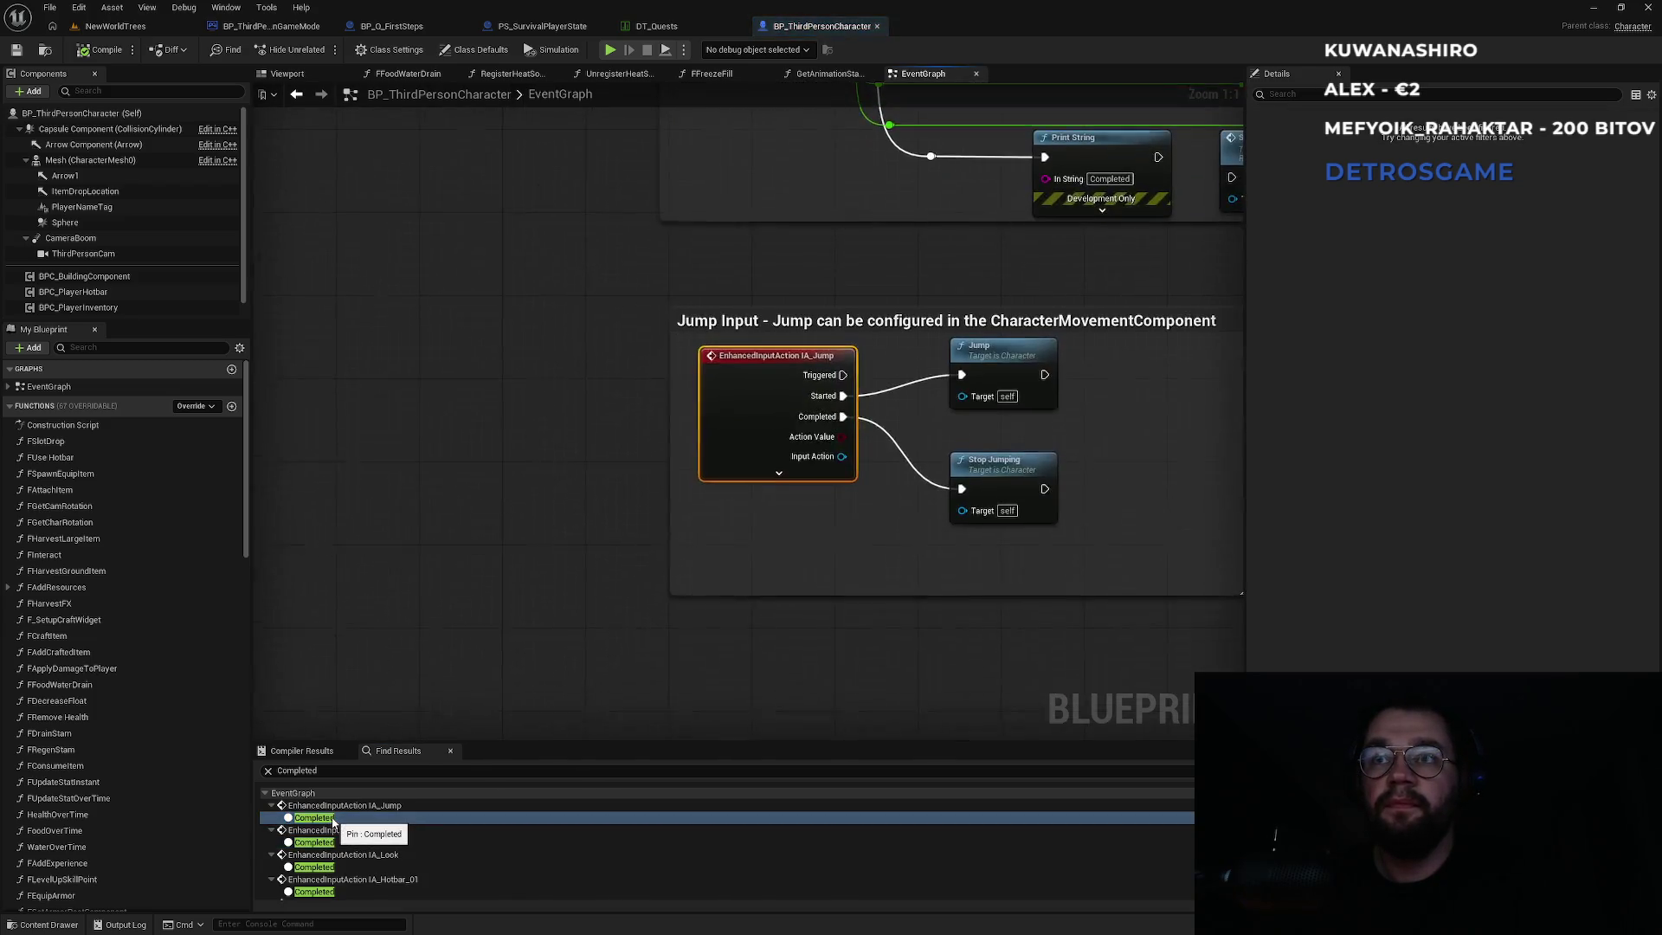
{"action": "left_click", "coordinate": [334, 844]}
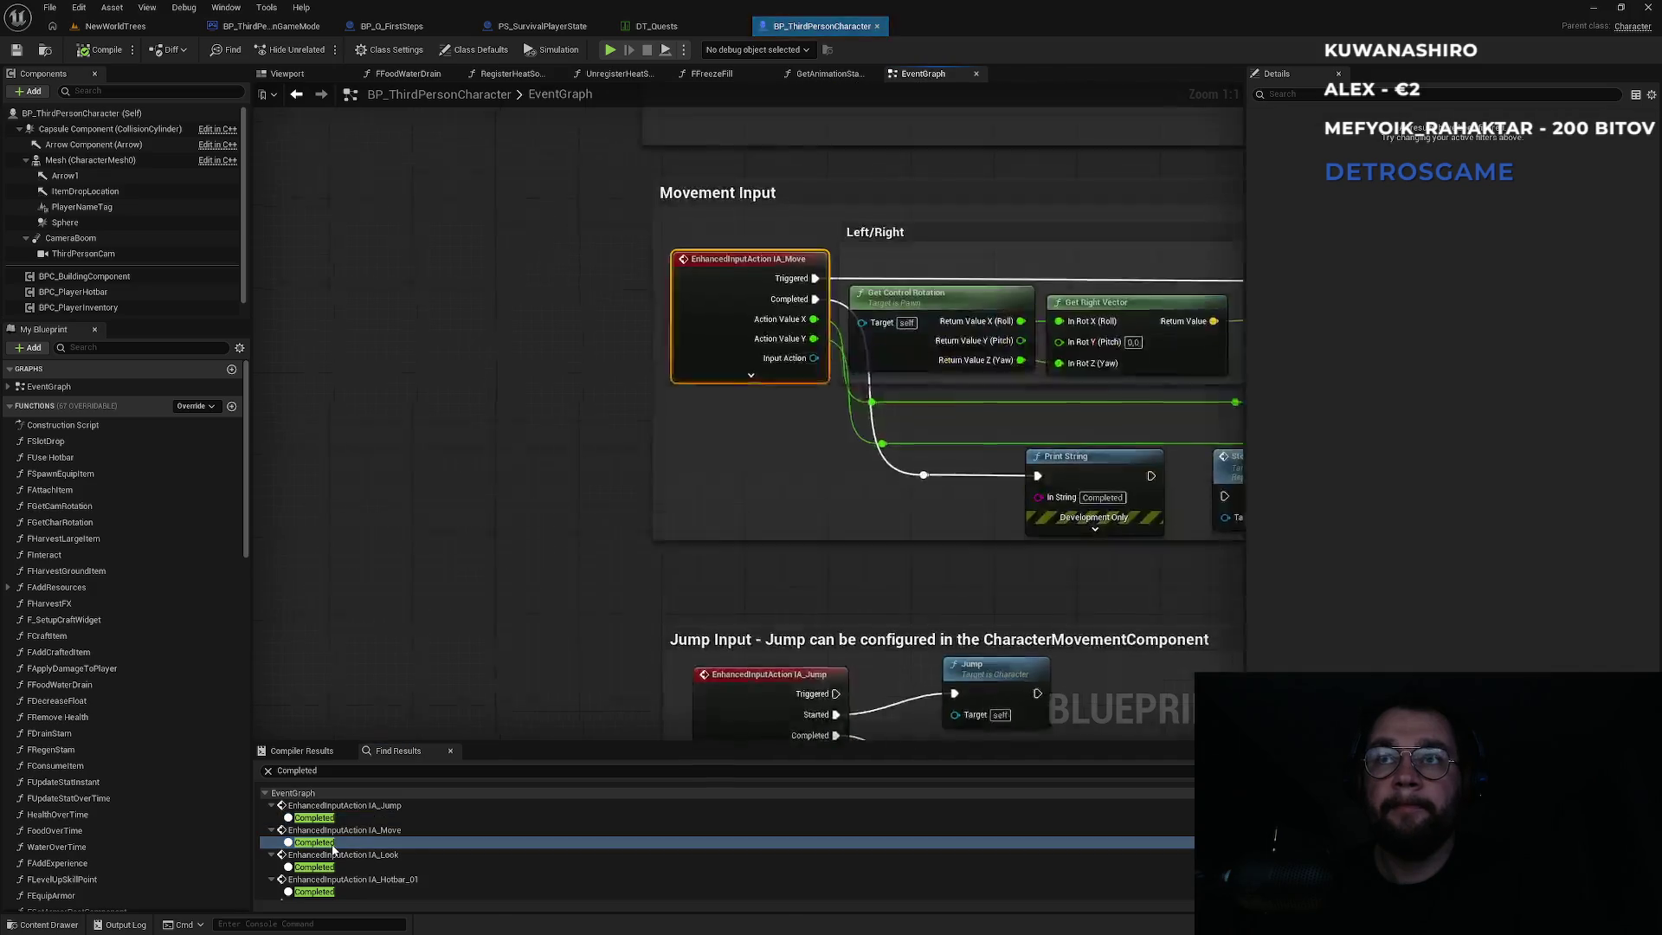
{"action": "left_click_drag", "start_coordinate": [595, 692], "coordinate": [332, 639]}
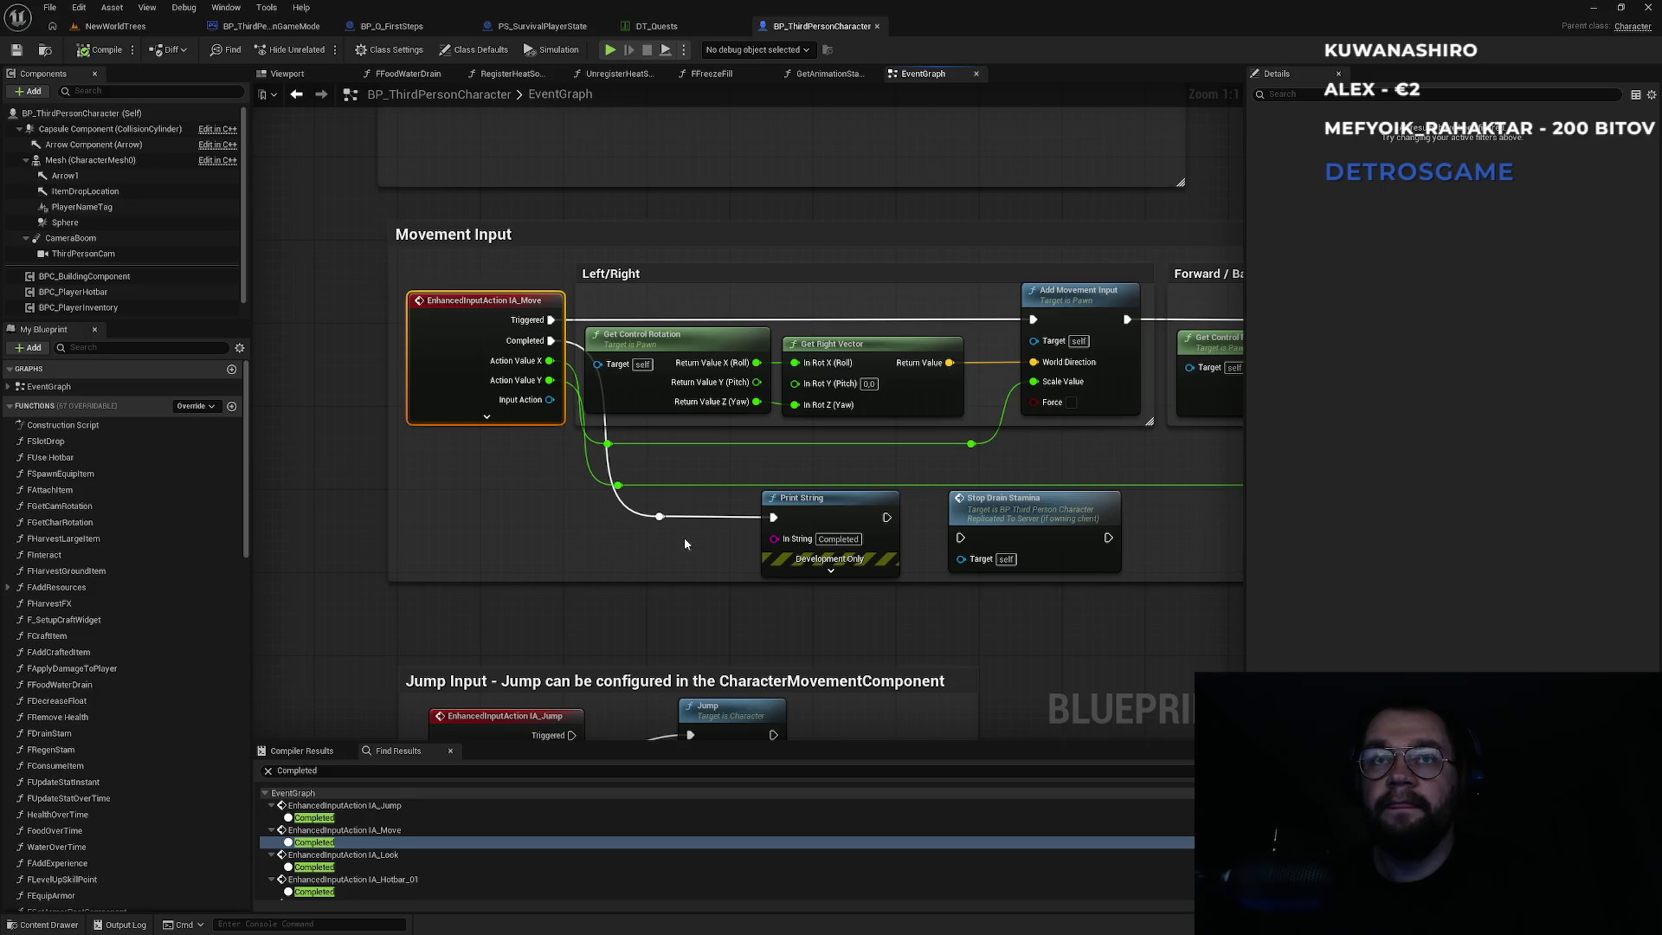
{"action": "left_click", "coordinate": [327, 867]}
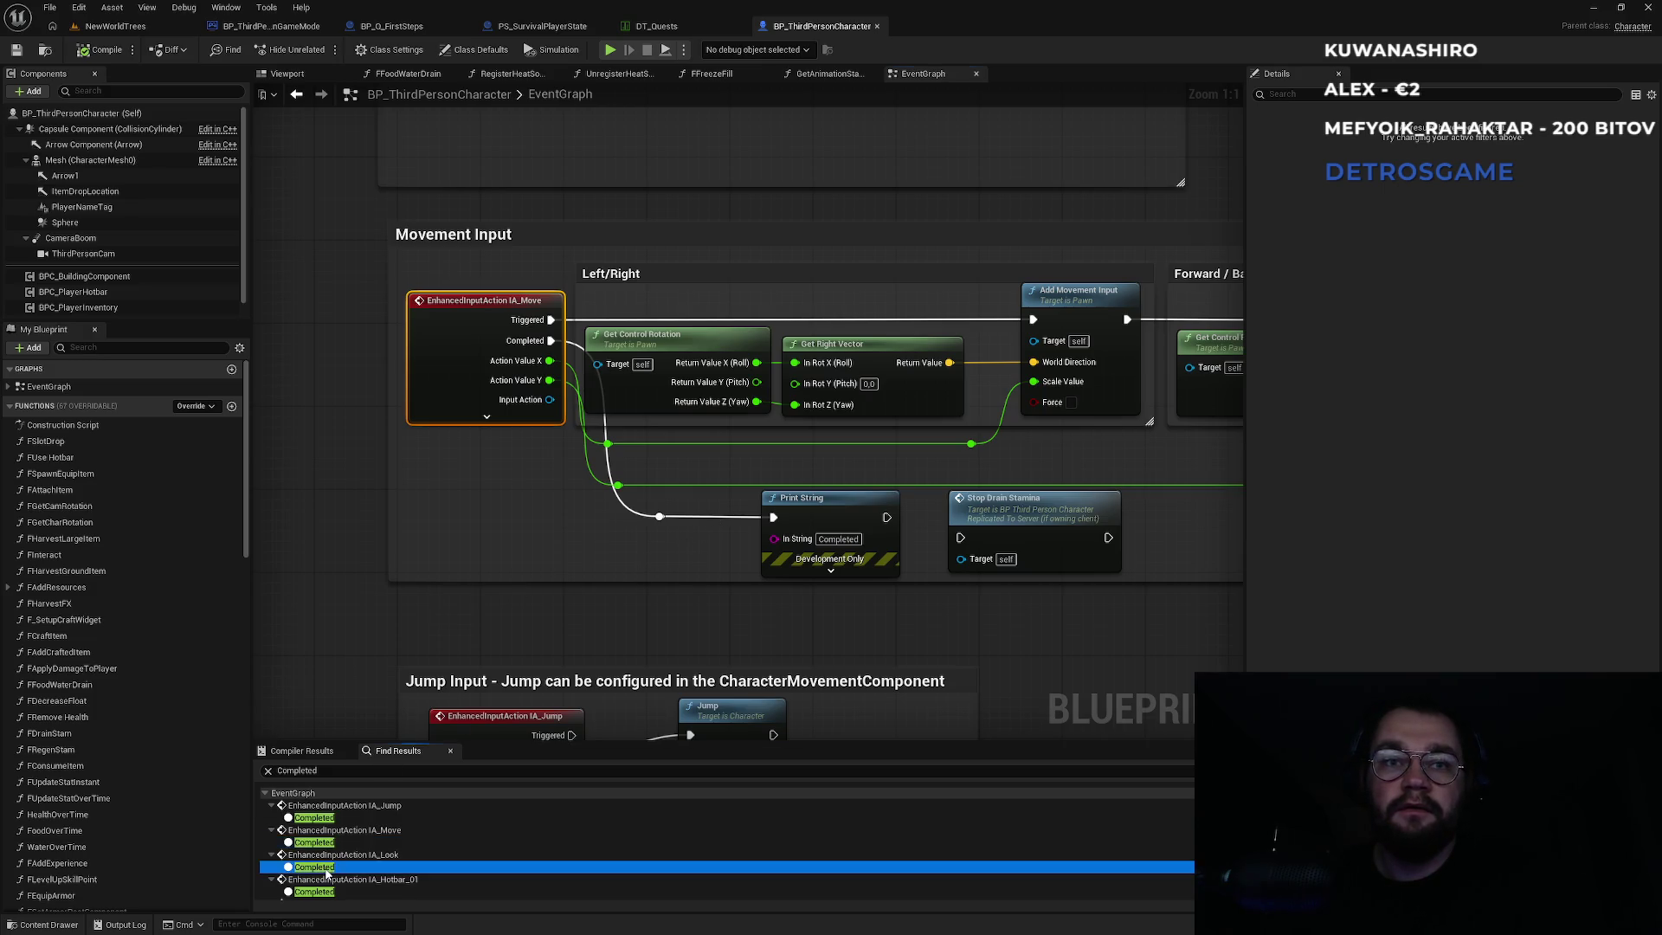
{"action": "left_click_drag", "start_coordinate": [672, 632], "coordinate": [358, 620]}
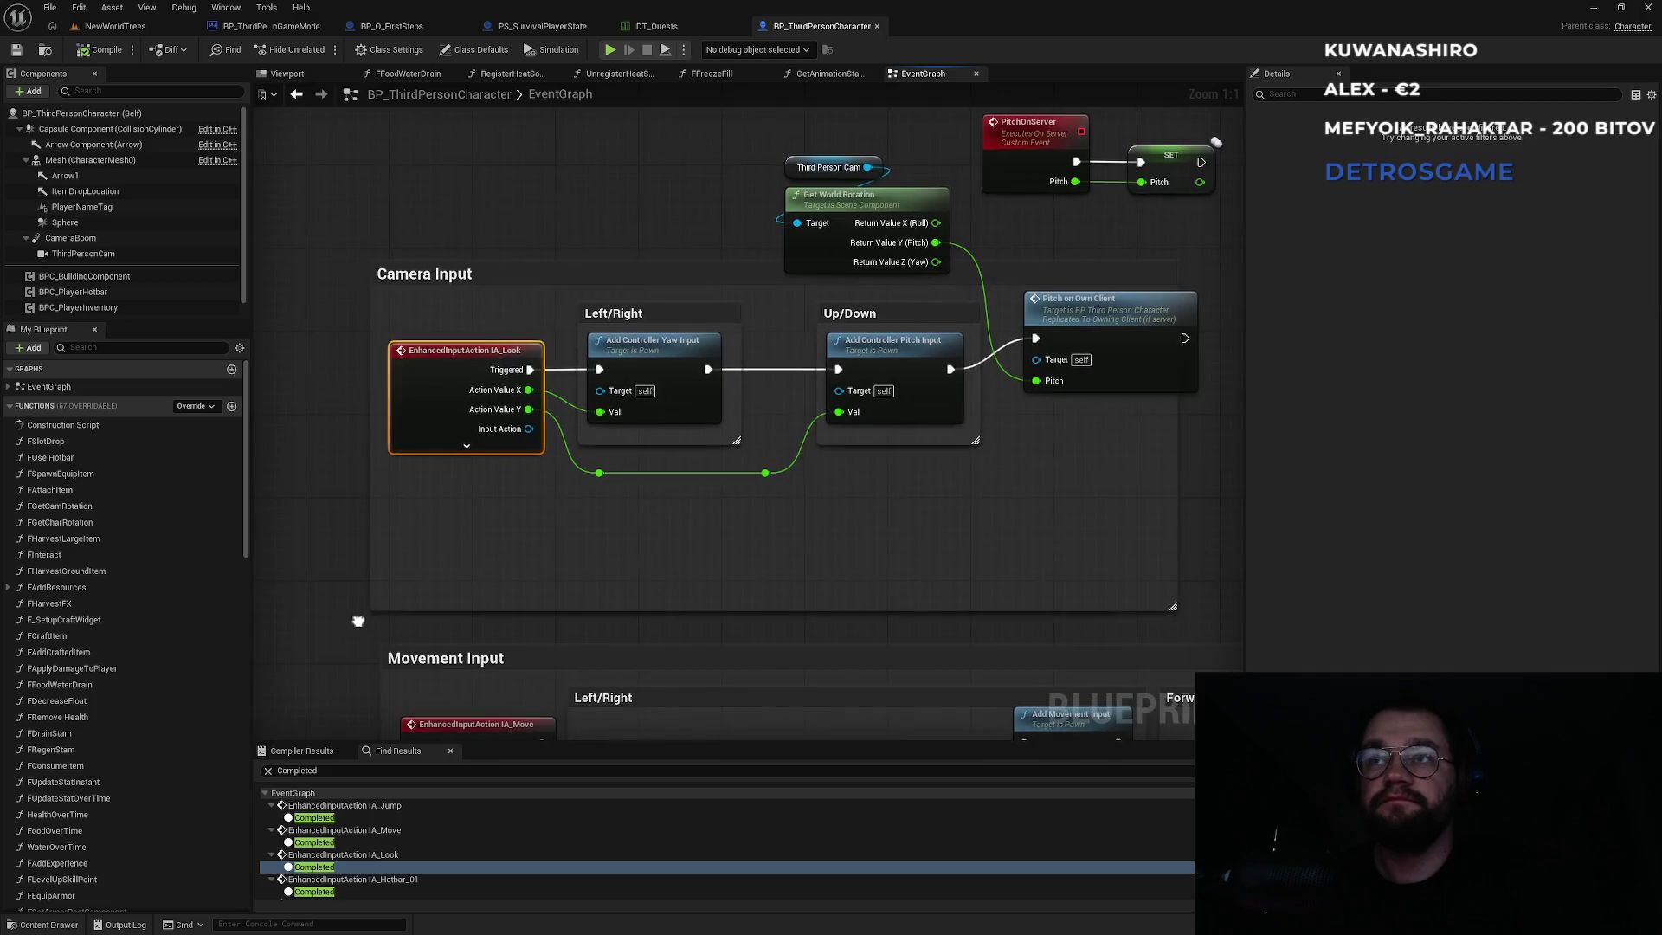
{"action": "scroll", "coordinate": [350, 853], "scroll_direction": "down", "scroll_amount": 2}
{"action": "left_click", "coordinate": [351, 851]}
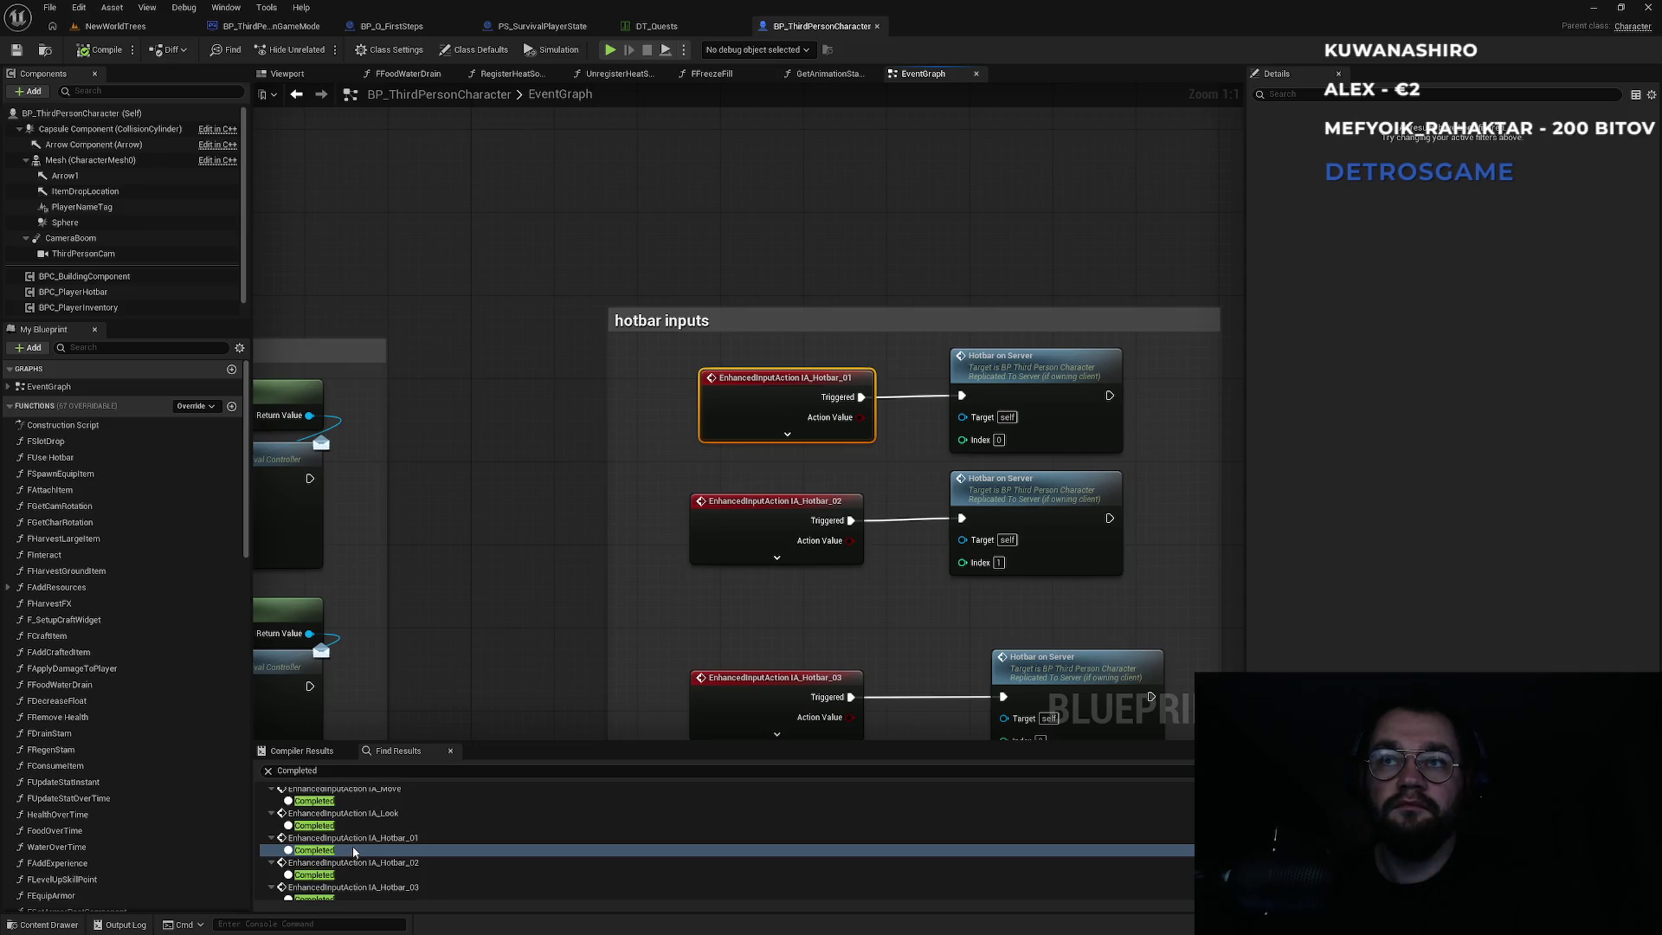
{"action": "scroll", "coordinate": [354, 852], "scroll_direction": "down", "scroll_amount": 2}
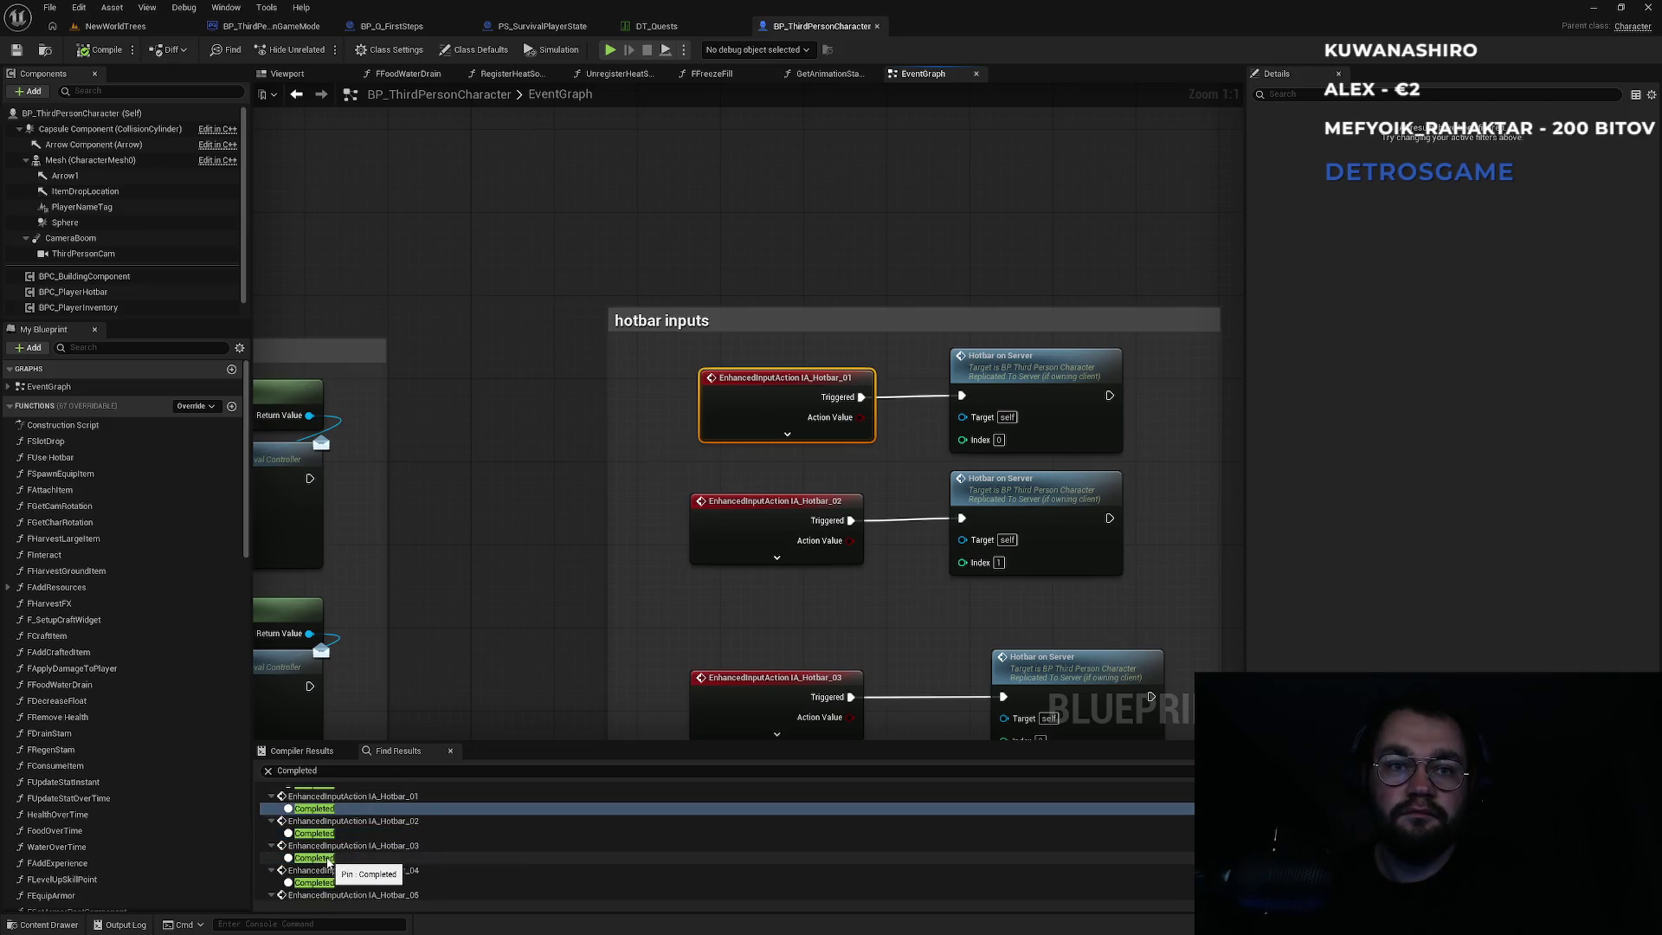
{"action": "scroll", "coordinate": [342, 870], "scroll_direction": "down", "scroll_amount": 10}
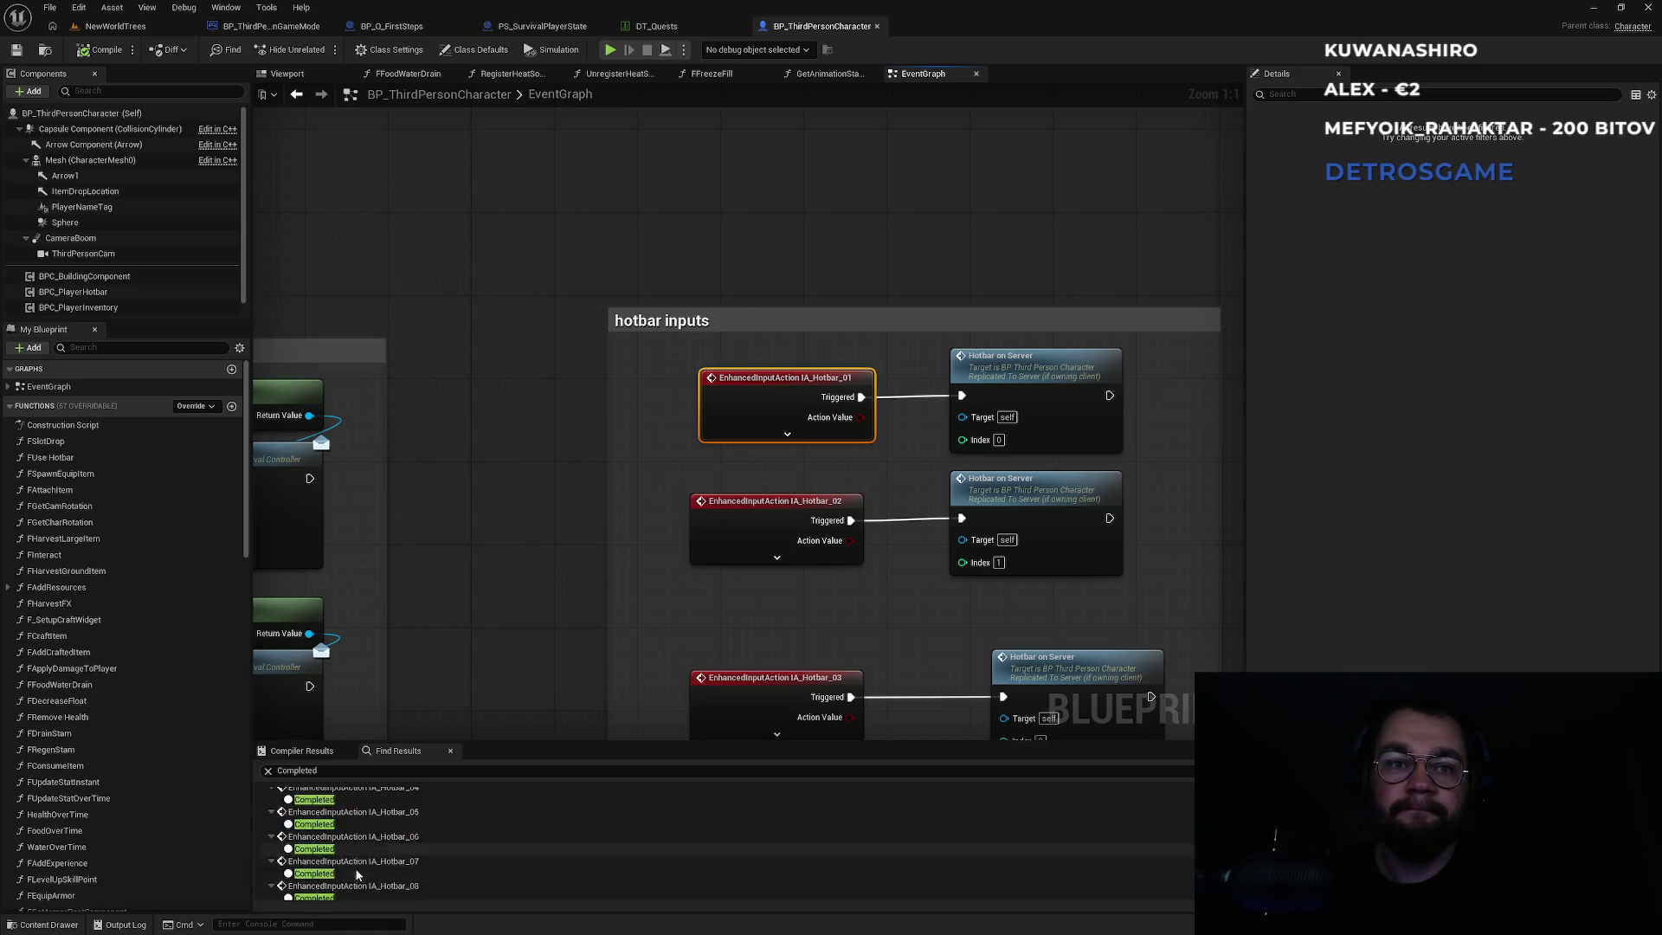
{"action": "scroll", "coordinate": [352, 870], "scroll_direction": "down", "scroll_amount": 5}
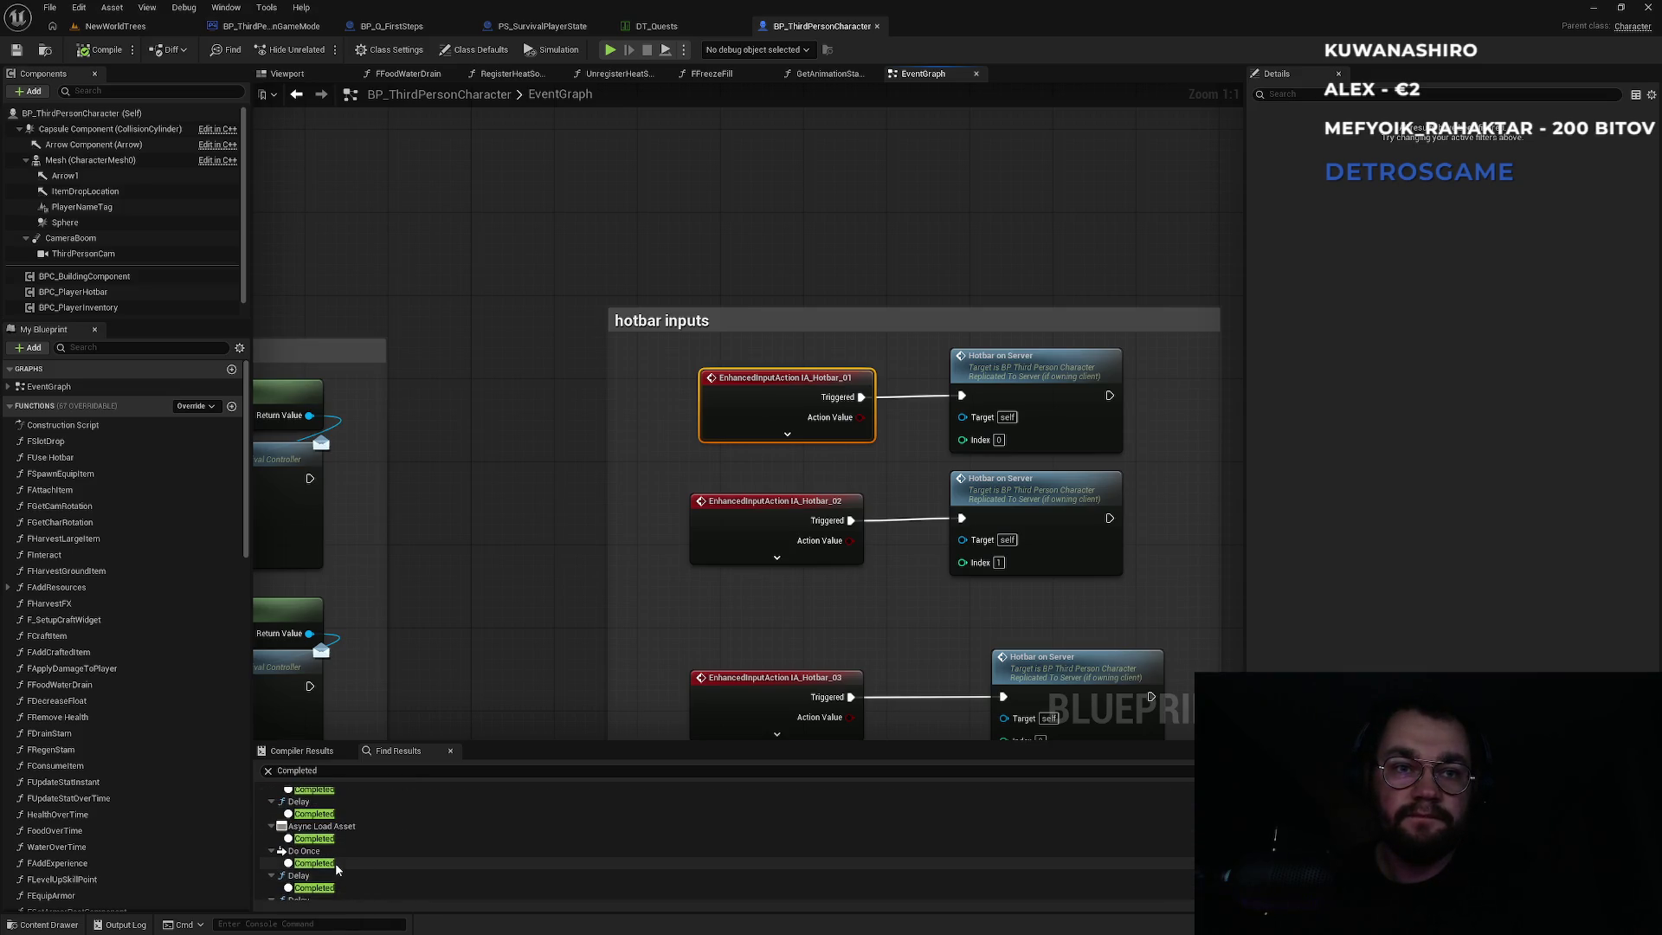
{"action": "scroll", "coordinate": [351, 857], "scroll_direction": "up", "scroll_amount": 15}
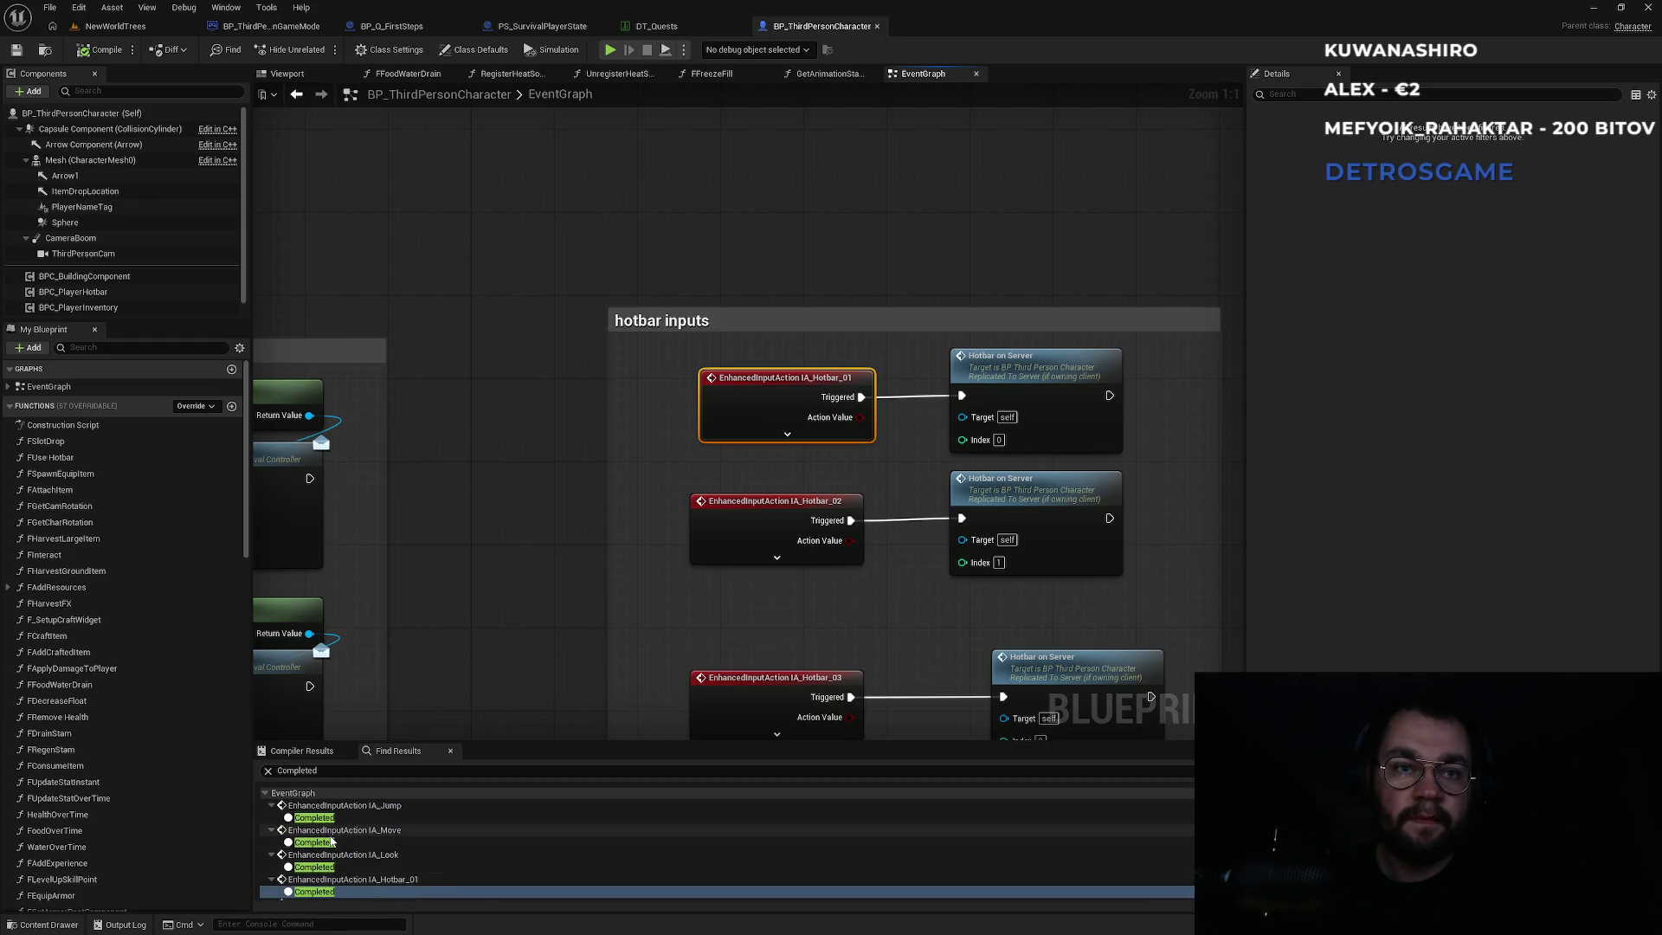
Centre on IA_Move's Completed pin and select its Print String node.
{"action": "left_click", "coordinate": [342, 830]}
{"action": "double_click", "coordinate": [329, 843]}
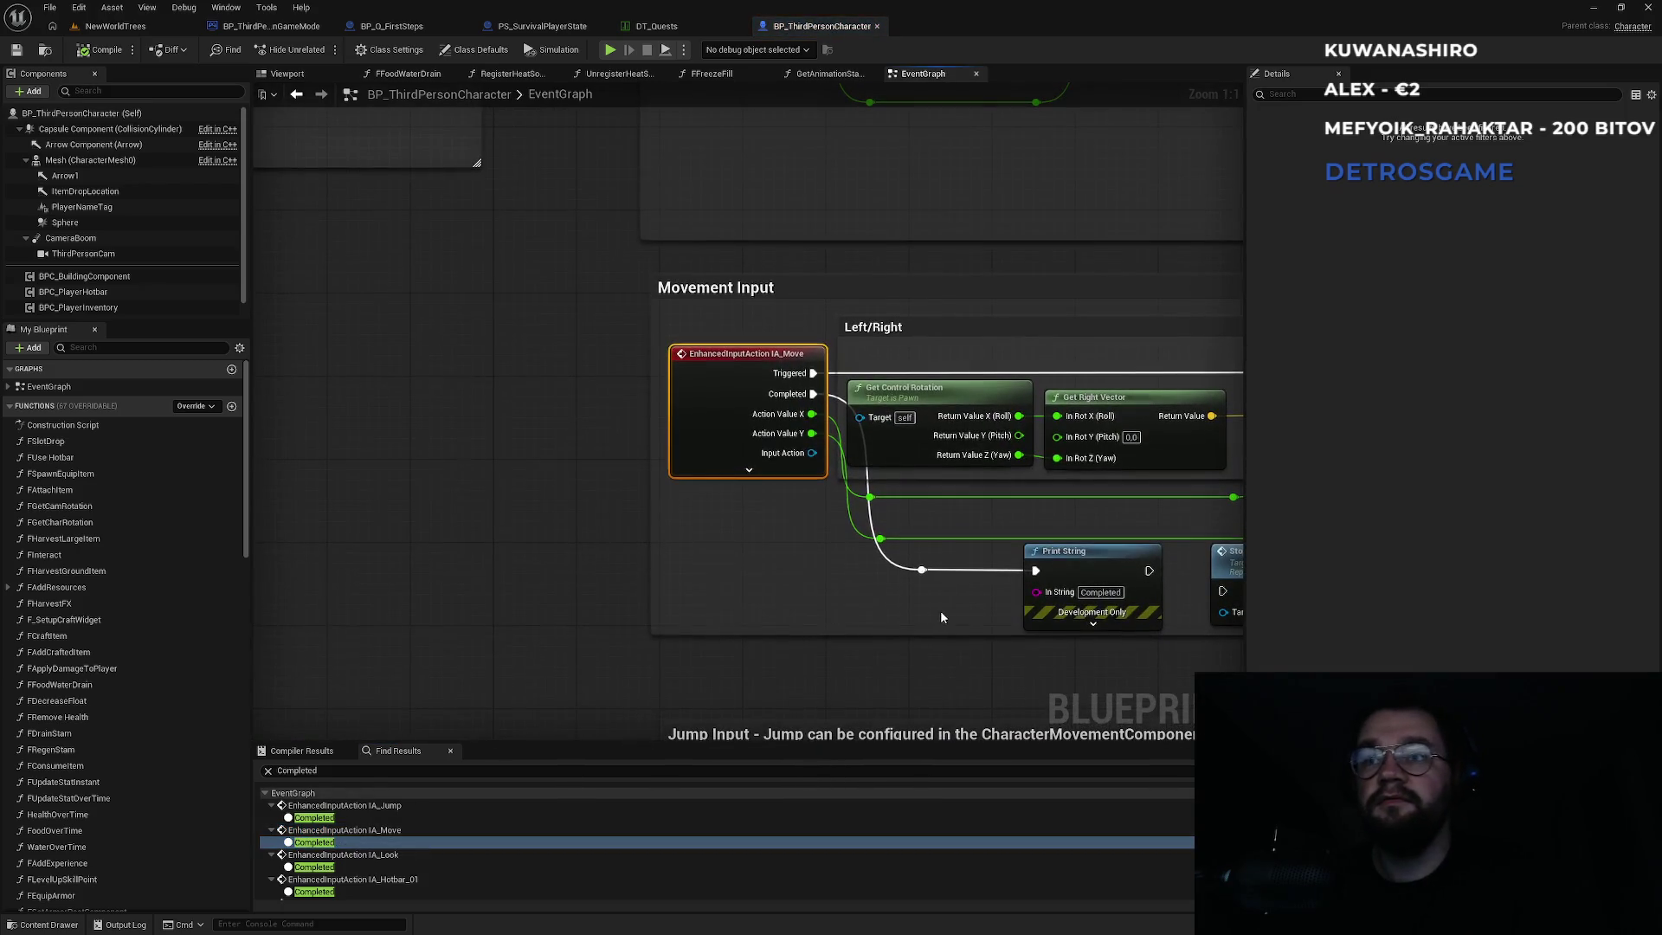
{"action": "left_click_drag", "start_coordinate": [827, 652], "coordinate": [813, 577]}
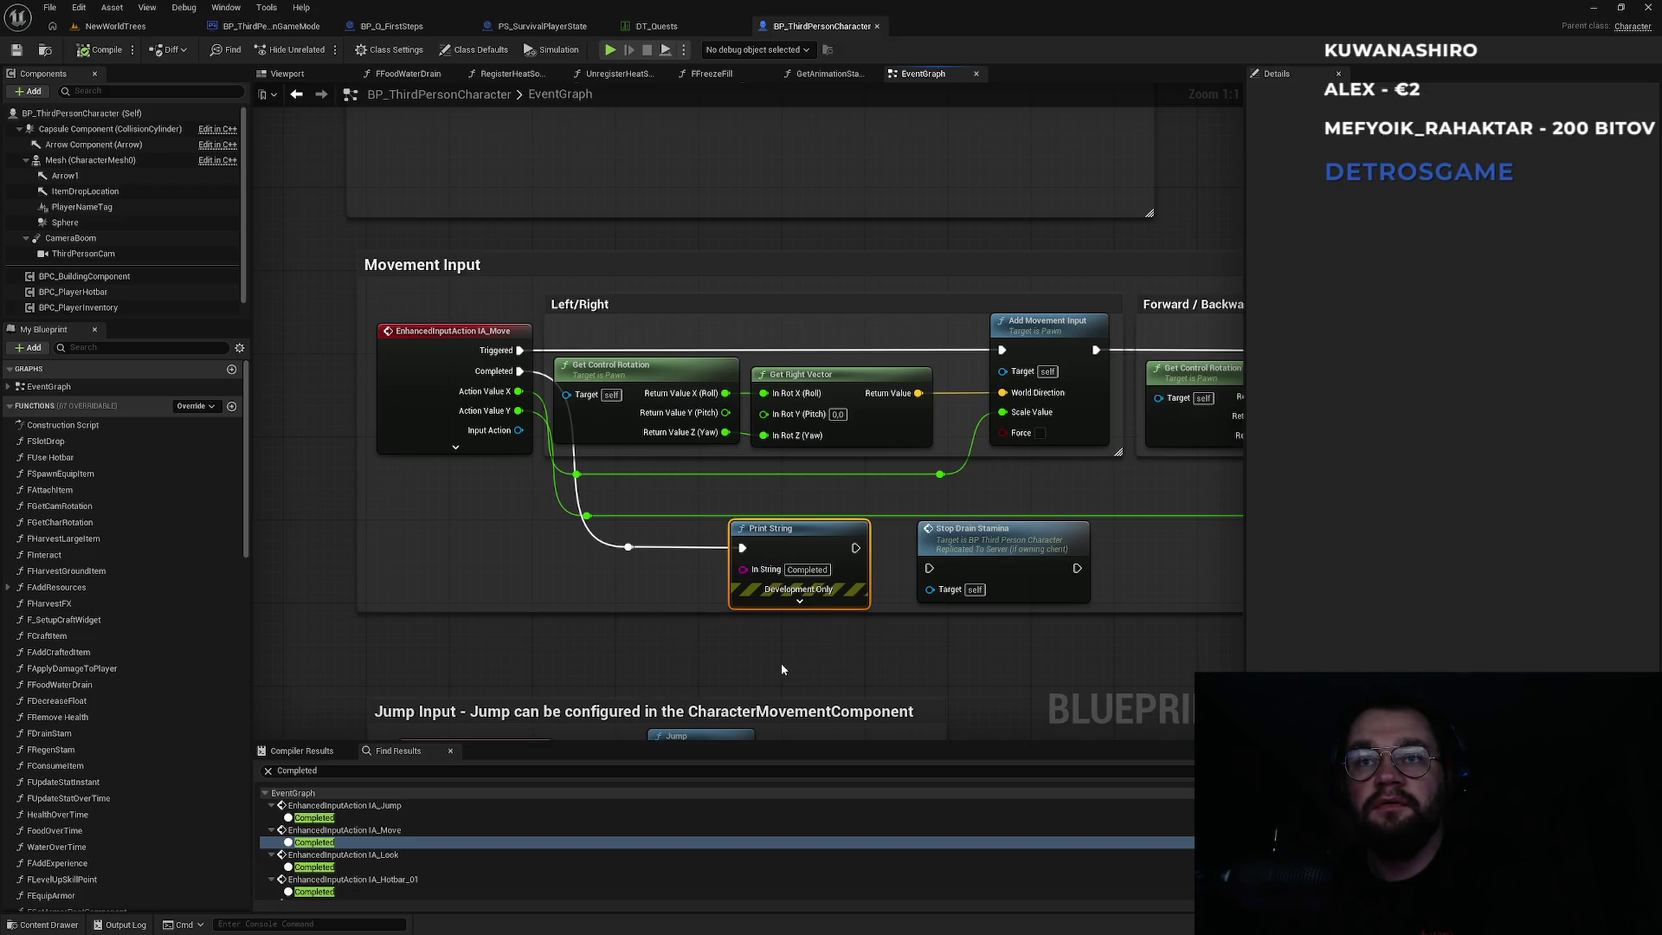
Delete the debug Print String node and save all changes.
{"action": "key", "text": "Delete"}
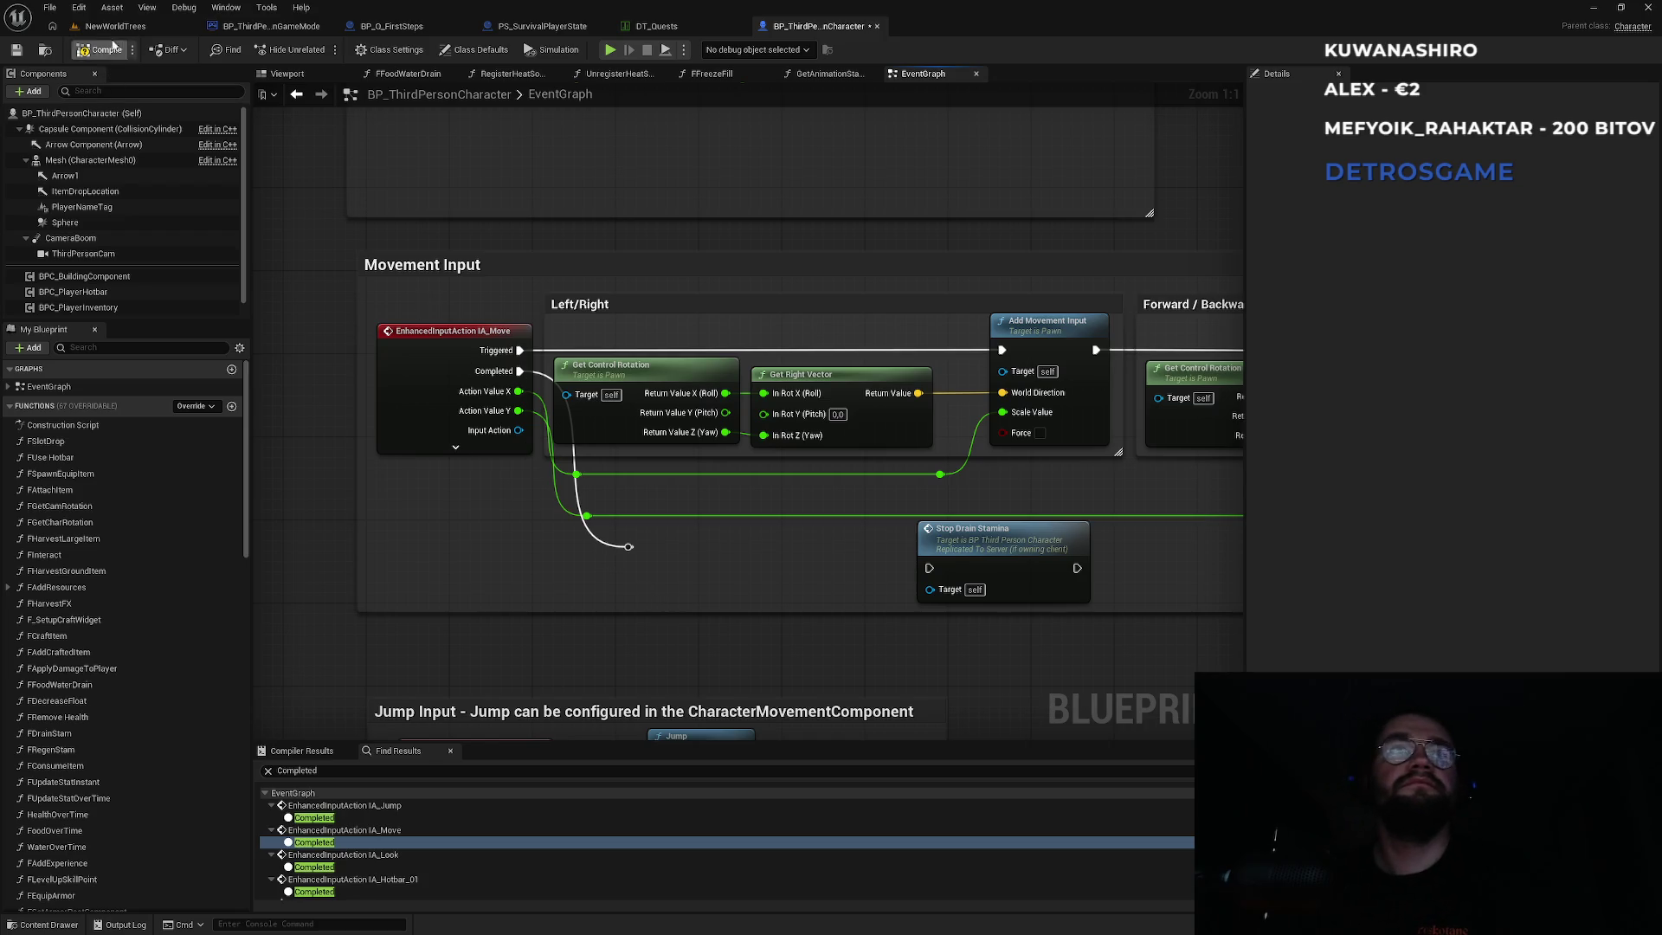
{"action": "left_click", "coordinate": [113, 26]}
{"action": "key", "text": "ctrl+shift+s"}
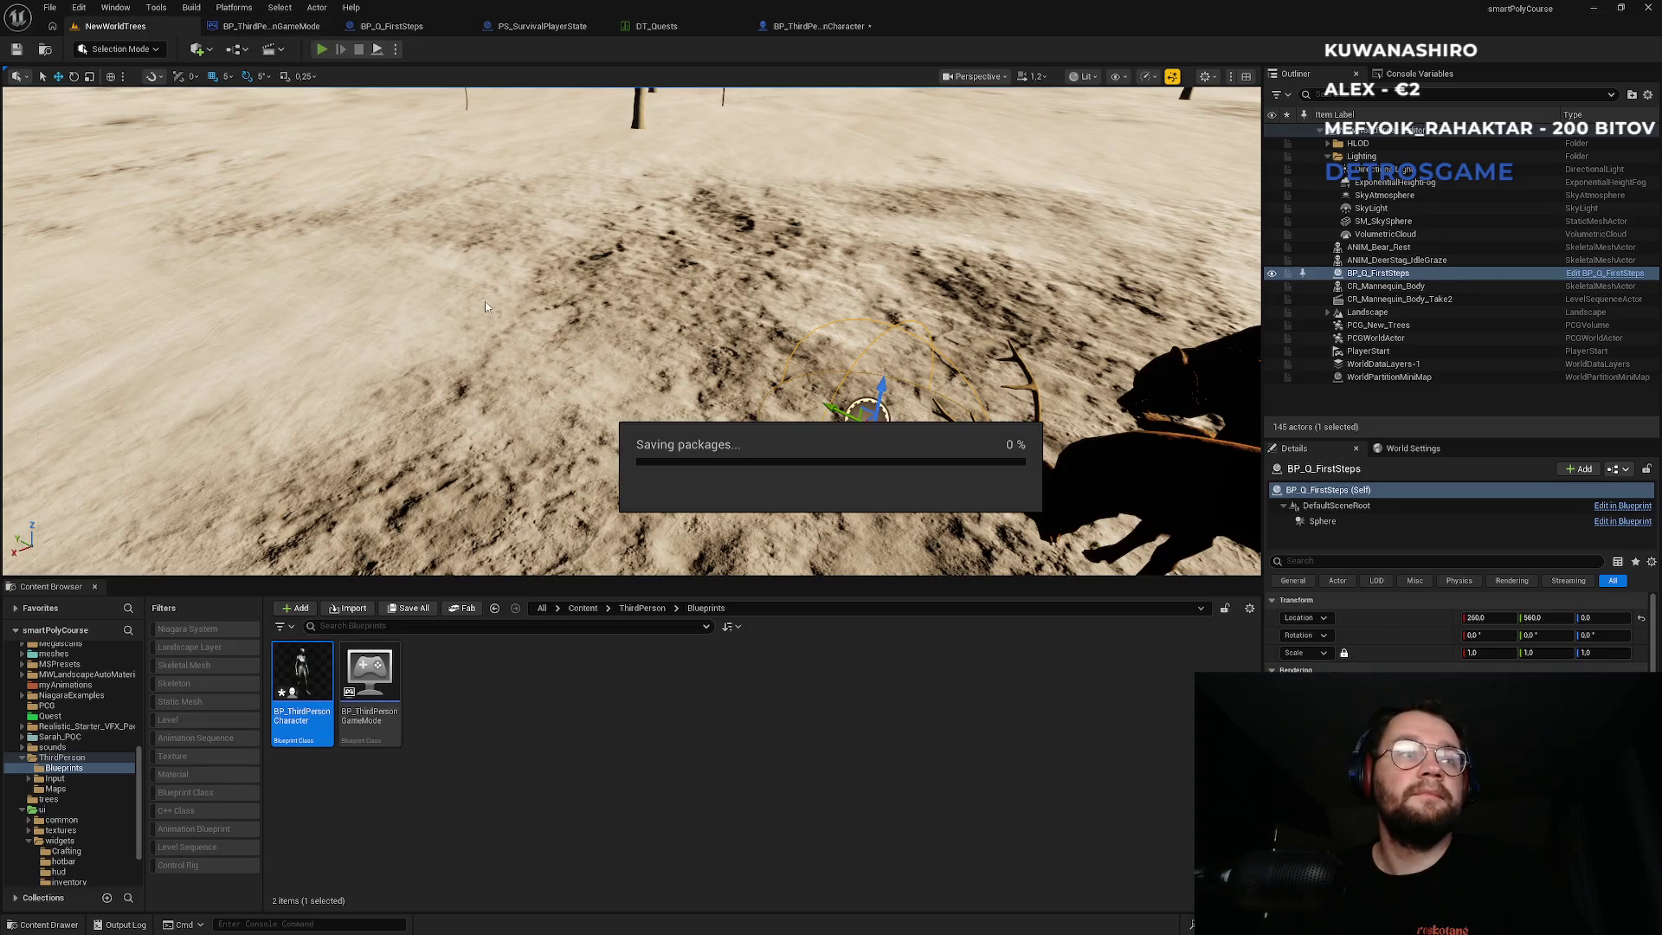
Retest the level, running the character forward past the deer.
{"action": "key", "text": "alt+p"}
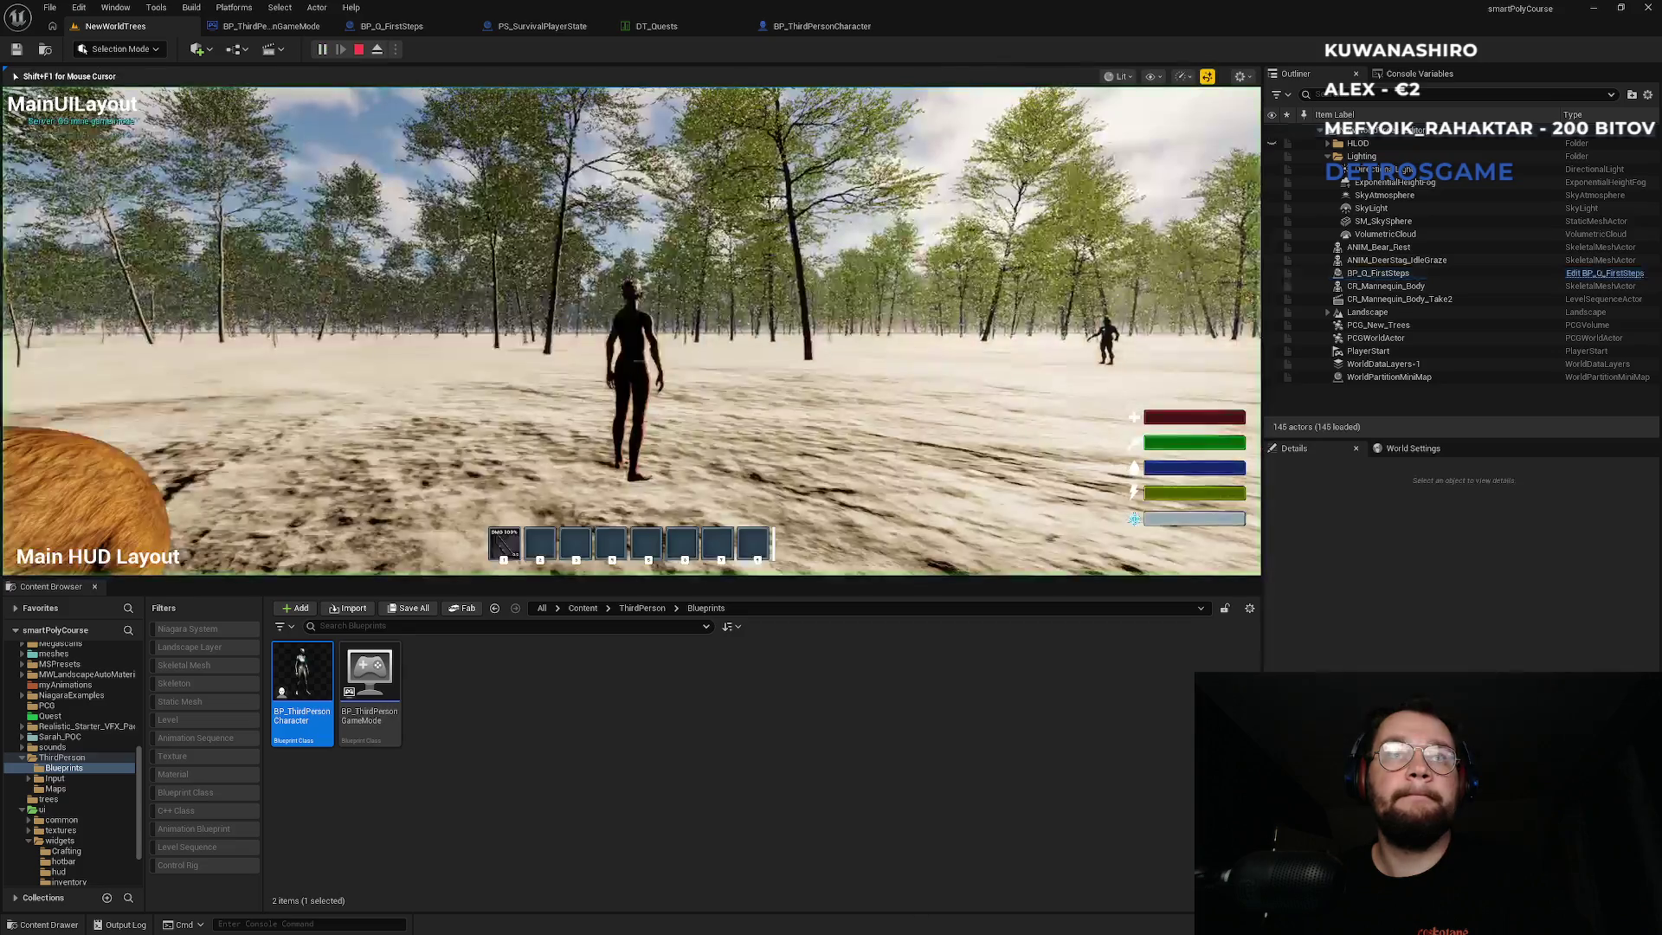
{"action": "key", "text": "w"}
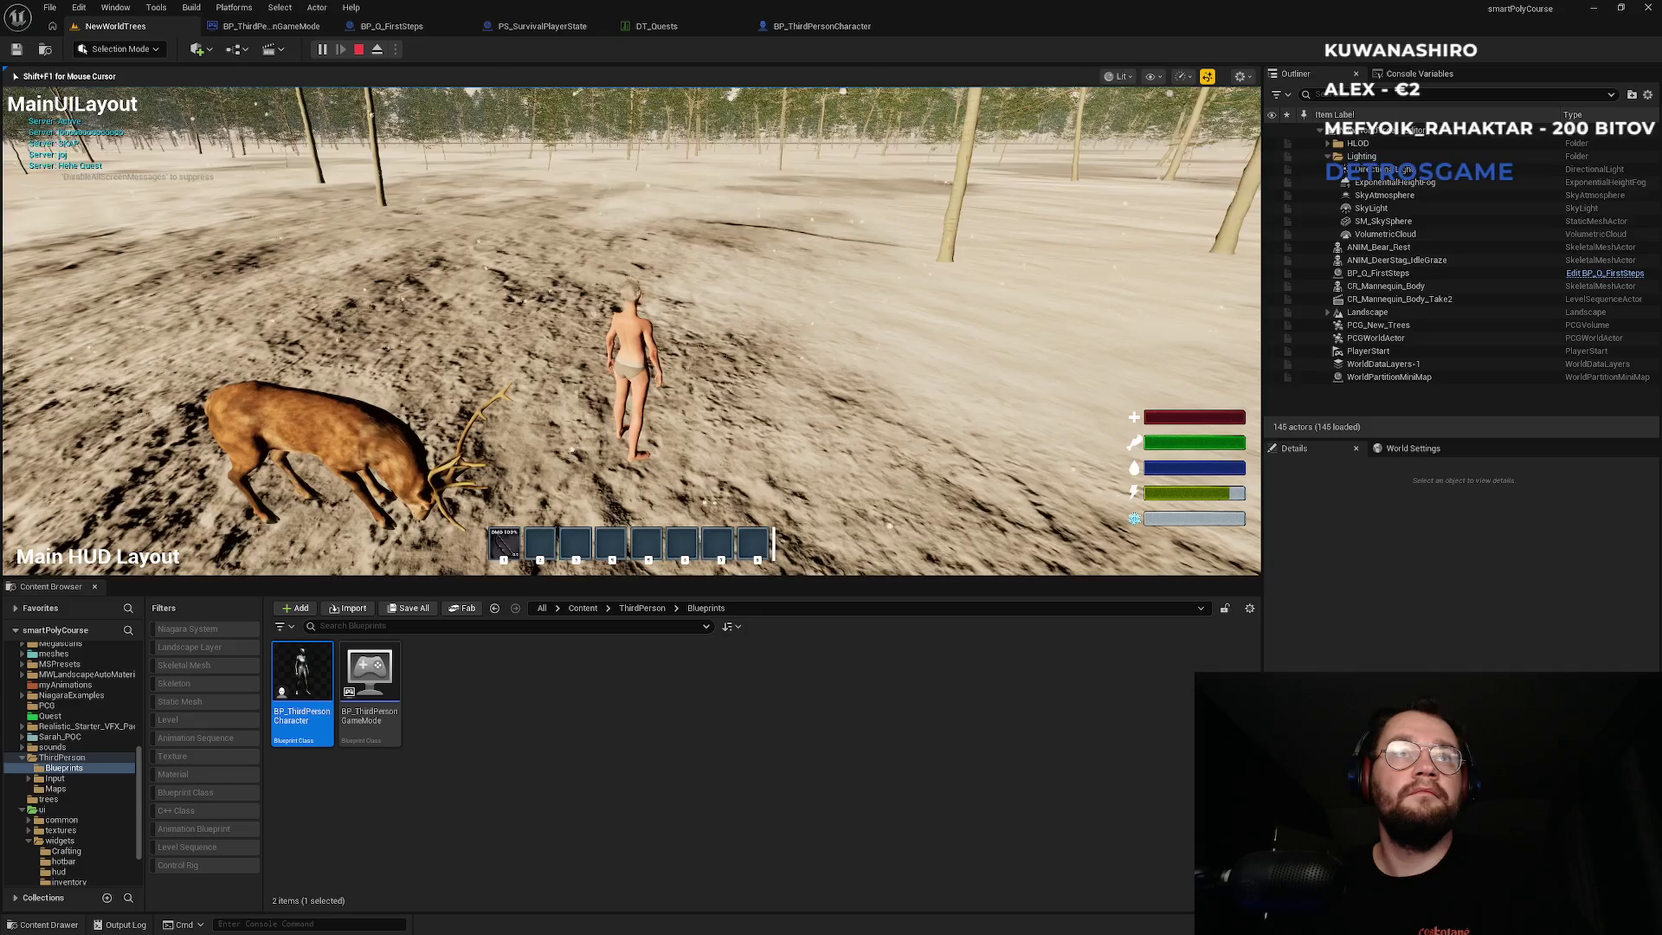
{"action": "key", "text": "w"}
{"action": "key", "text": "w"}
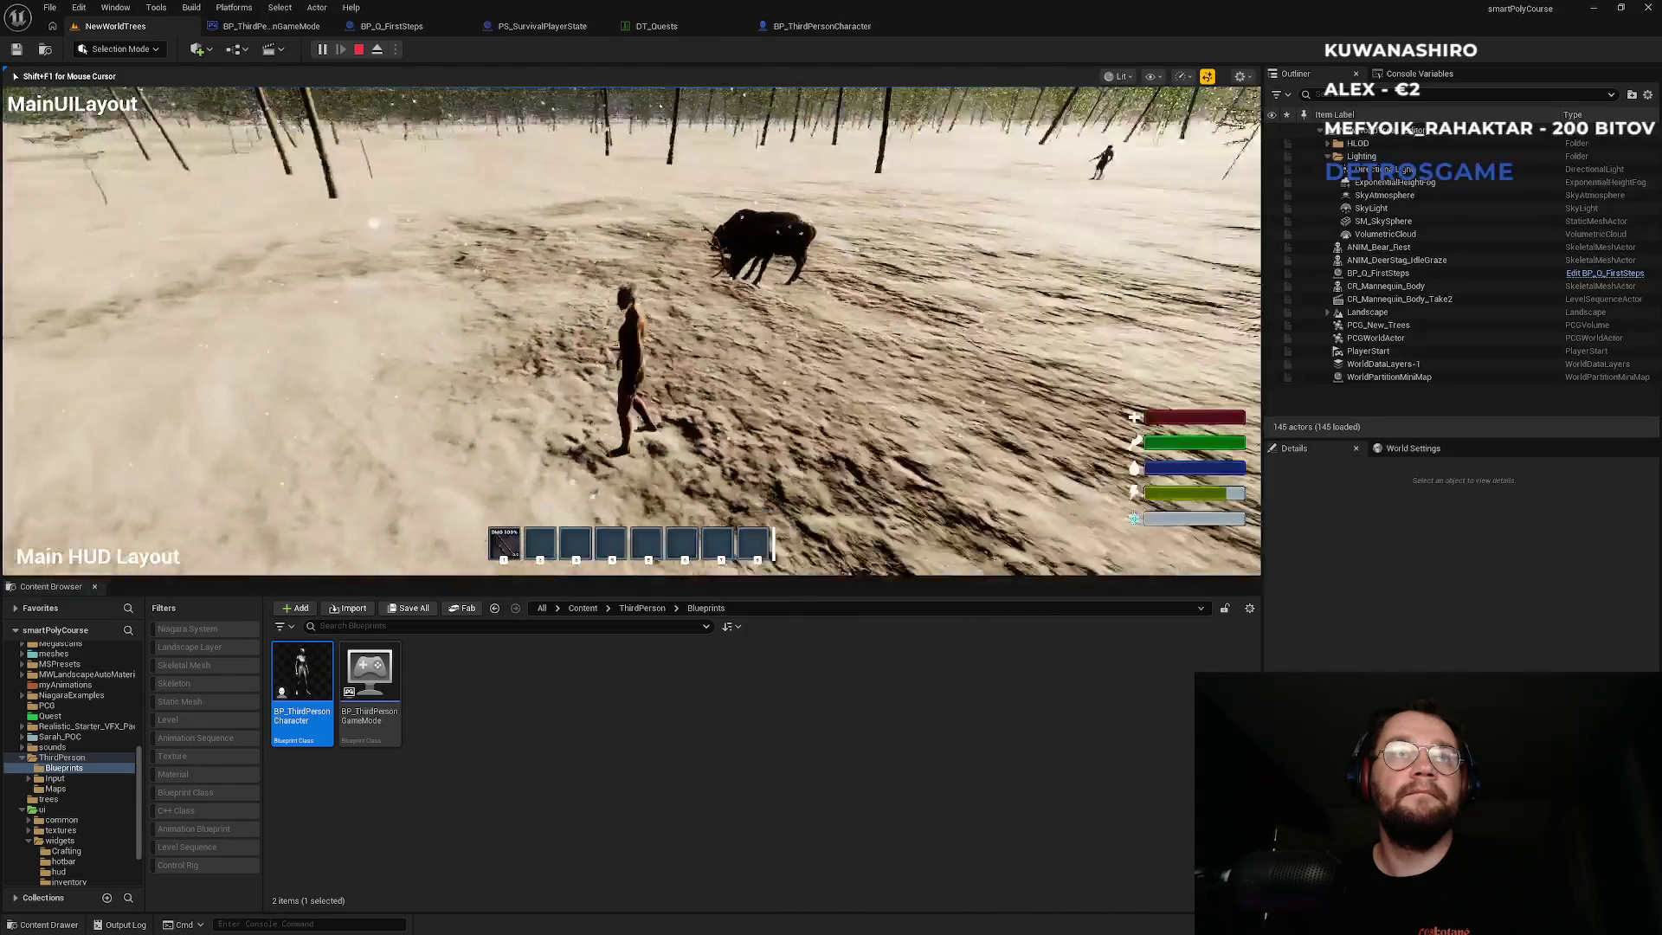
{"action": "key", "text": "w"}
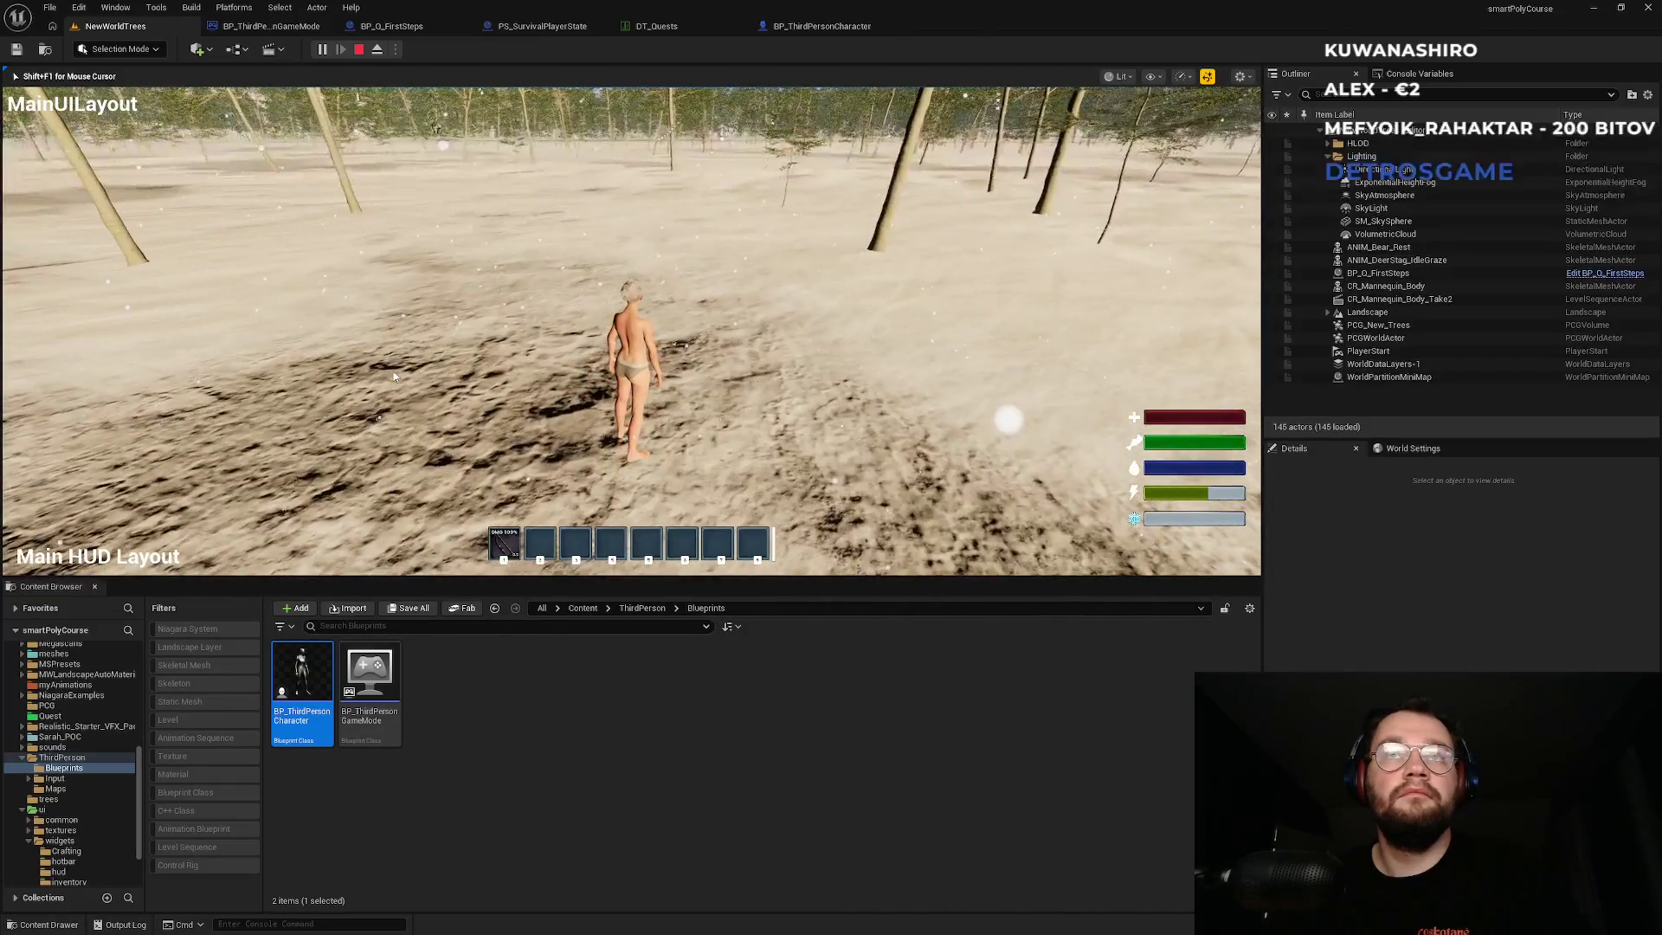
{"action": "key", "text": "Escape"}
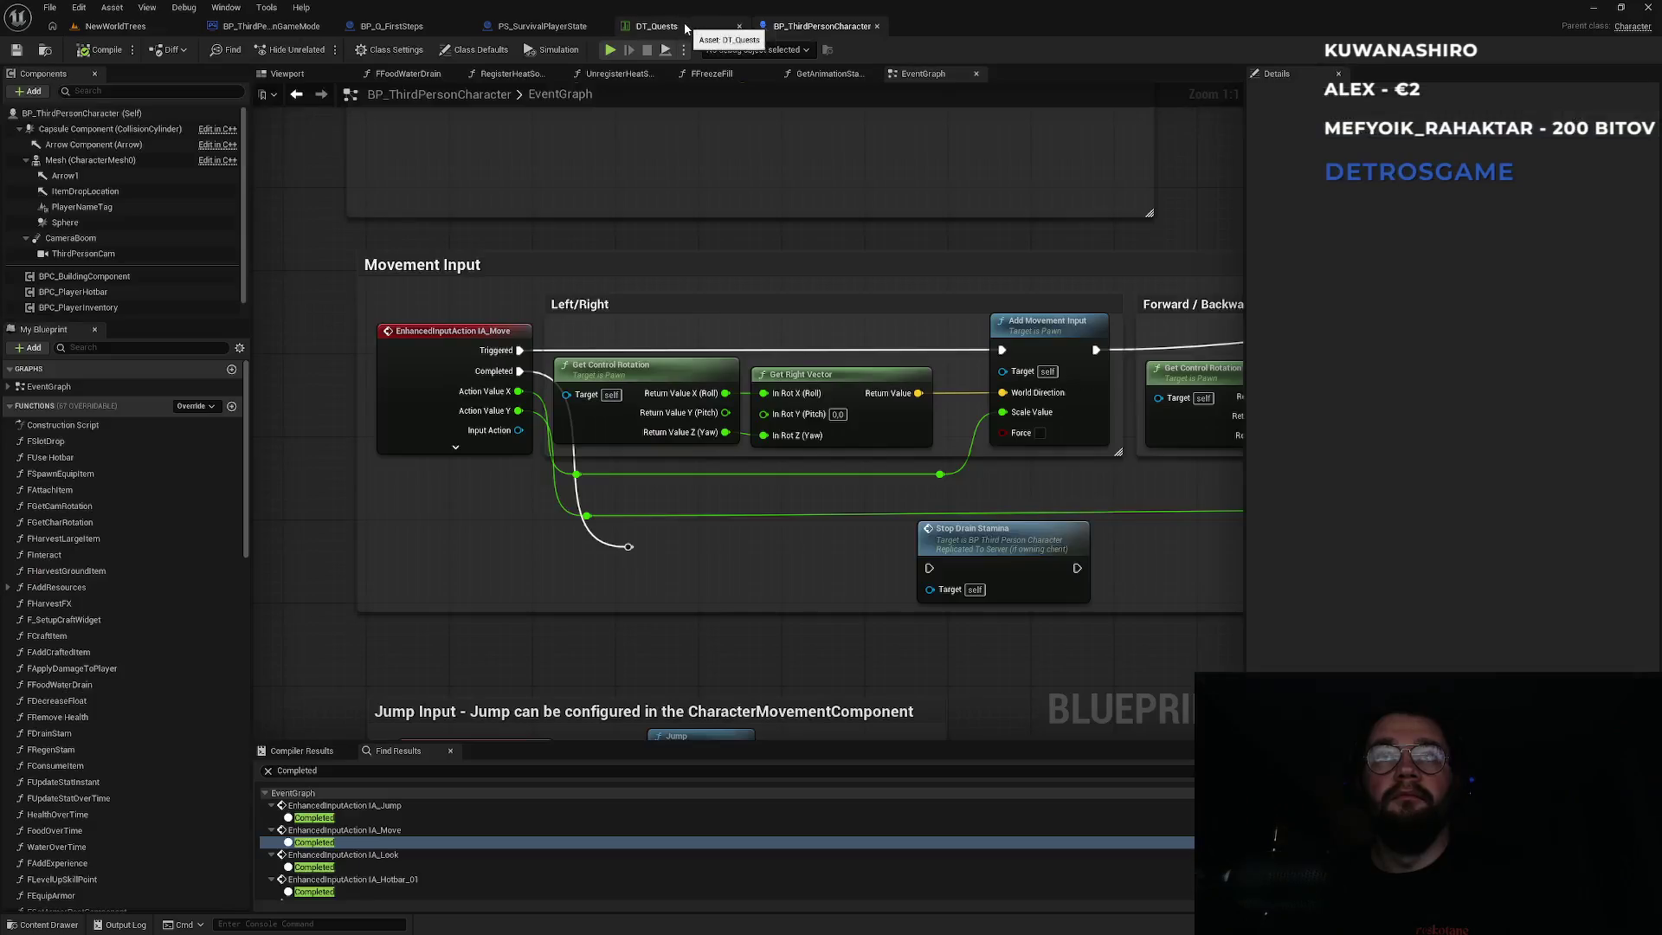
Cycle through the BP_ThirdPersonCharacter and DT_Quests tabs, ending on PS_SurvivalPlayerState's graph.
{"action": "left_click", "coordinate": [686, 26]}
{"action": "left_click", "coordinate": [542, 26]}
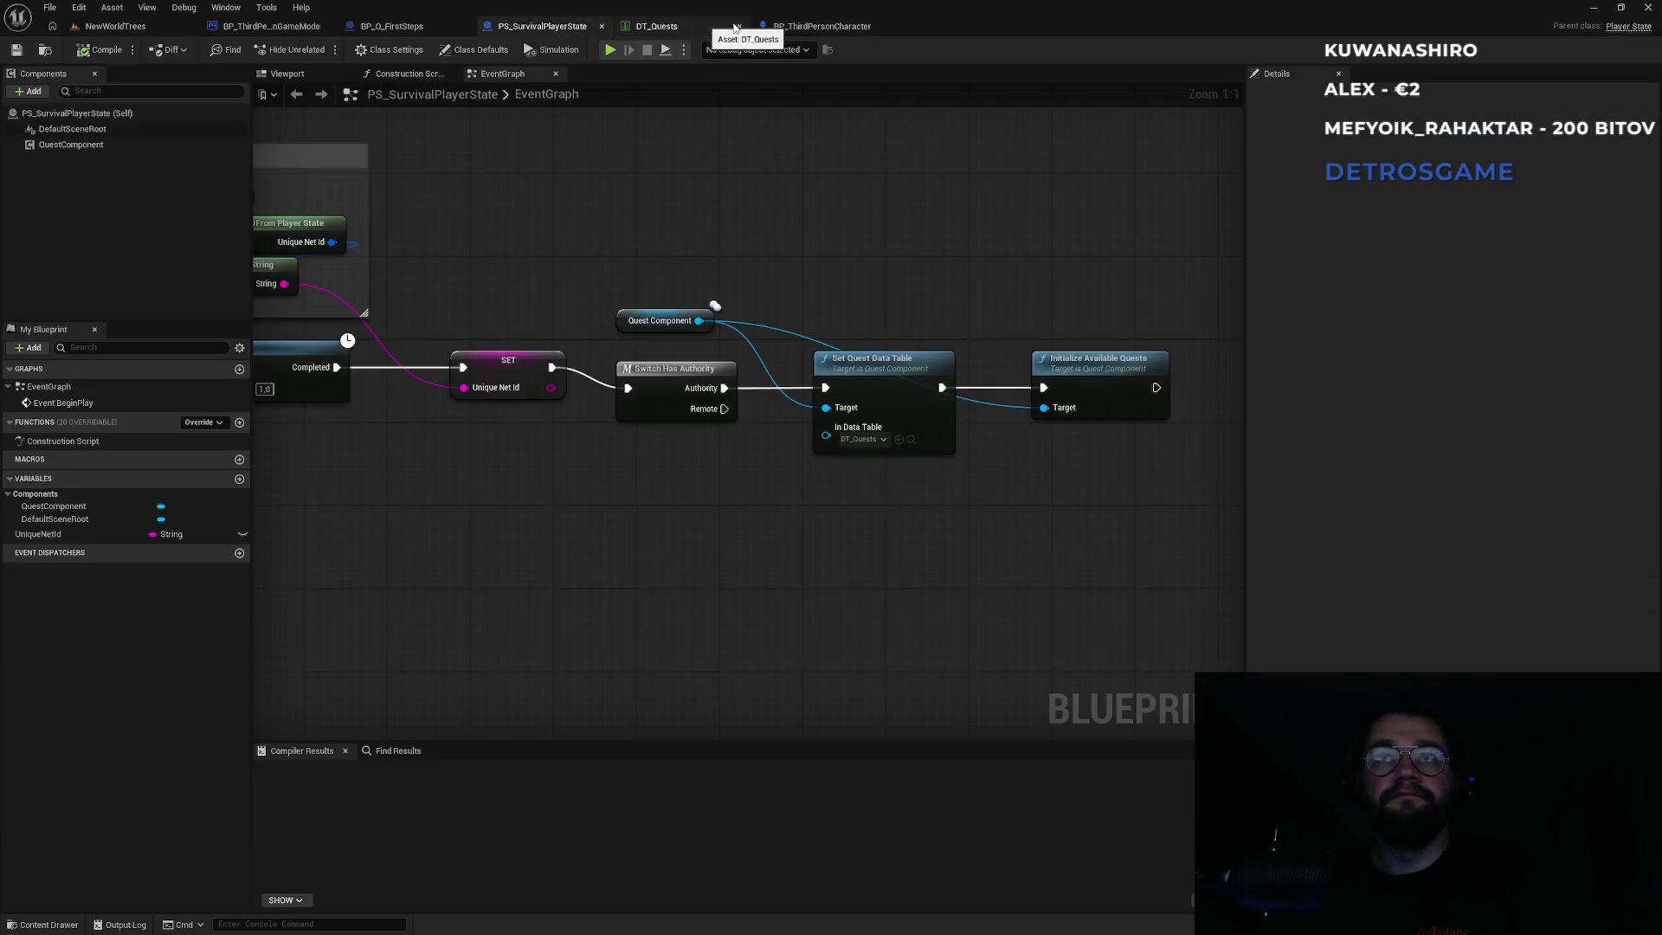
{"action": "left_click", "coordinate": [809, 26]}
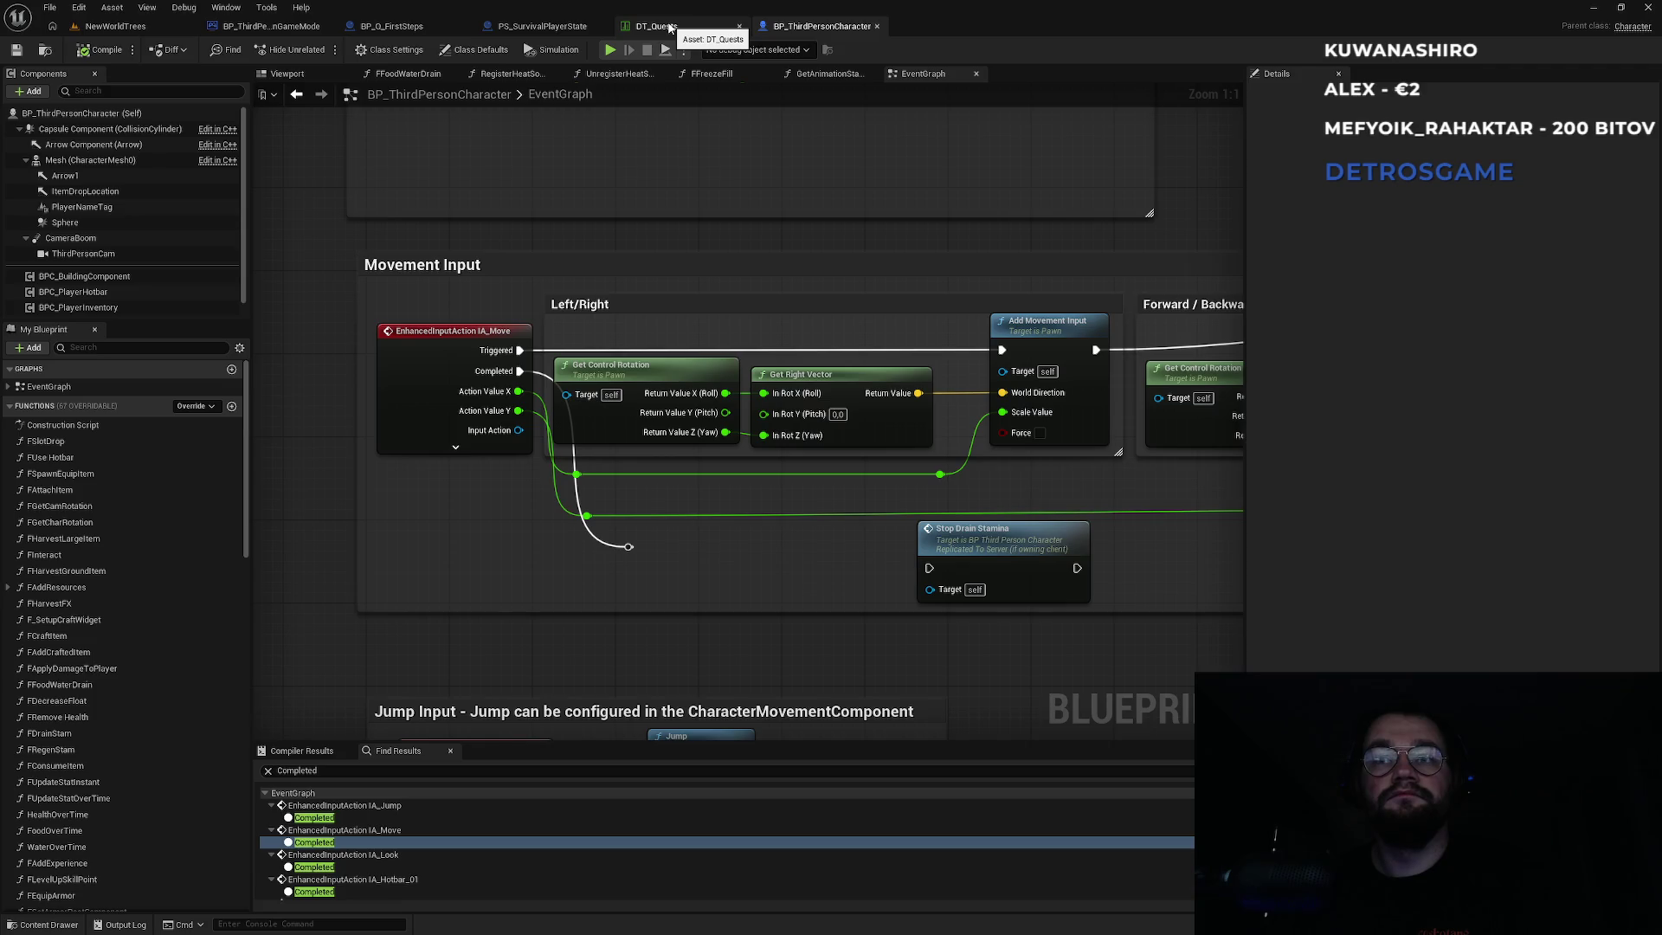
{"action": "left_click", "coordinate": [667, 27]}
{"action": "left_click", "coordinate": [550, 27]}
{"action": "left_click", "coordinate": [658, 26]}
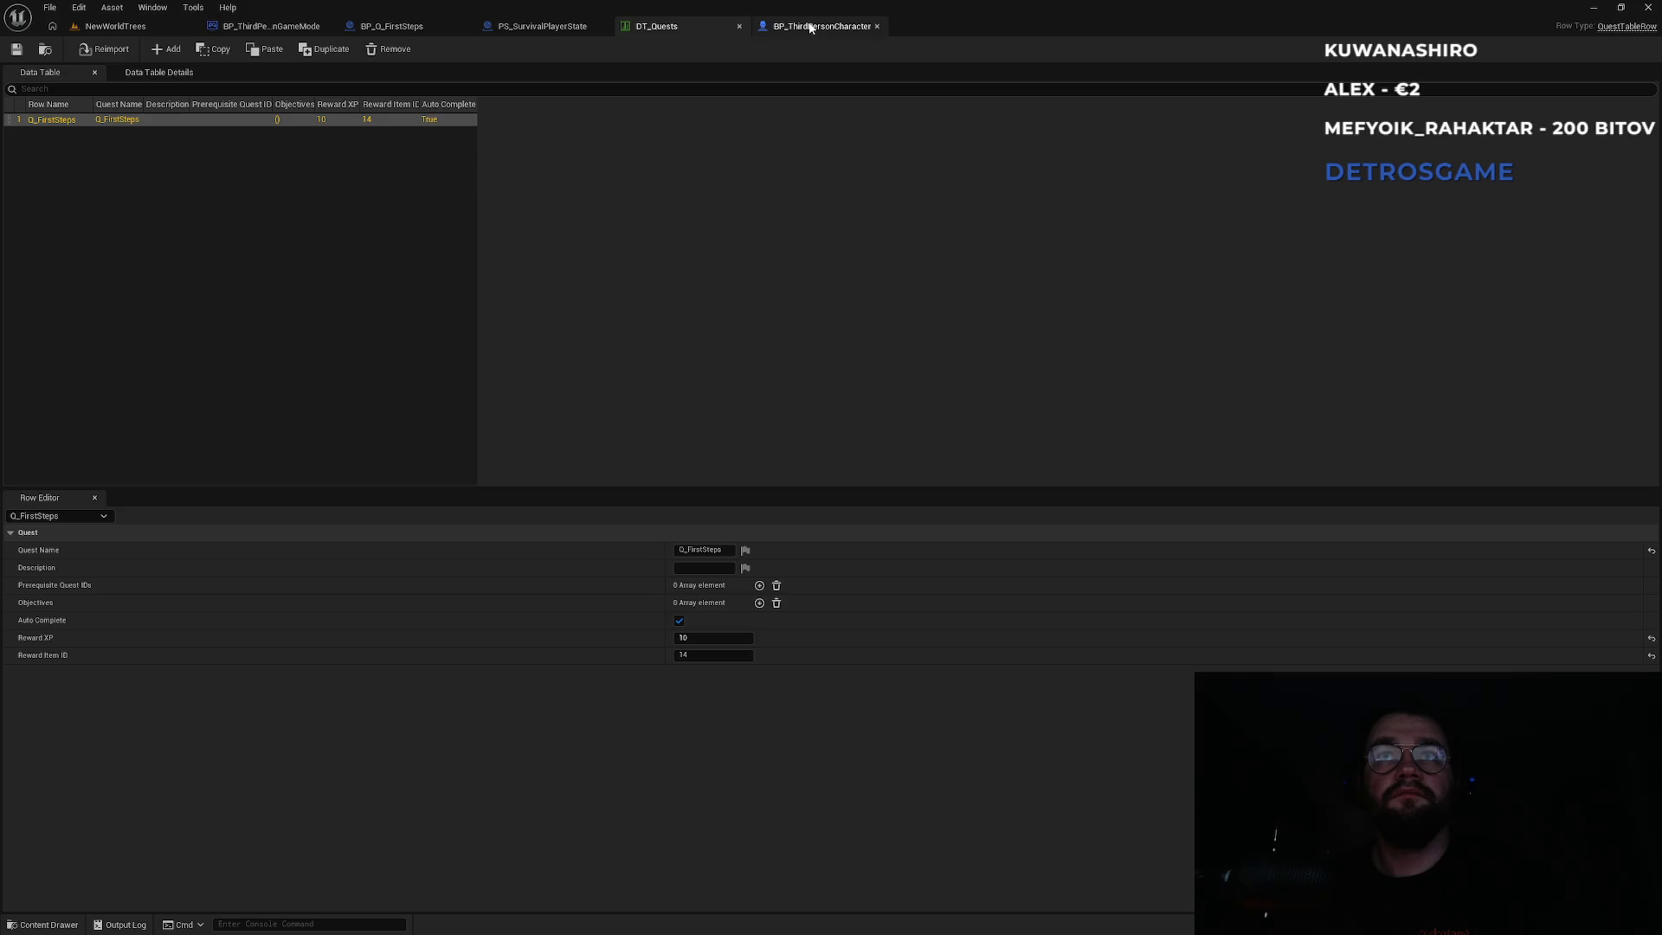
{"action": "left_click", "coordinate": [554, 27]}
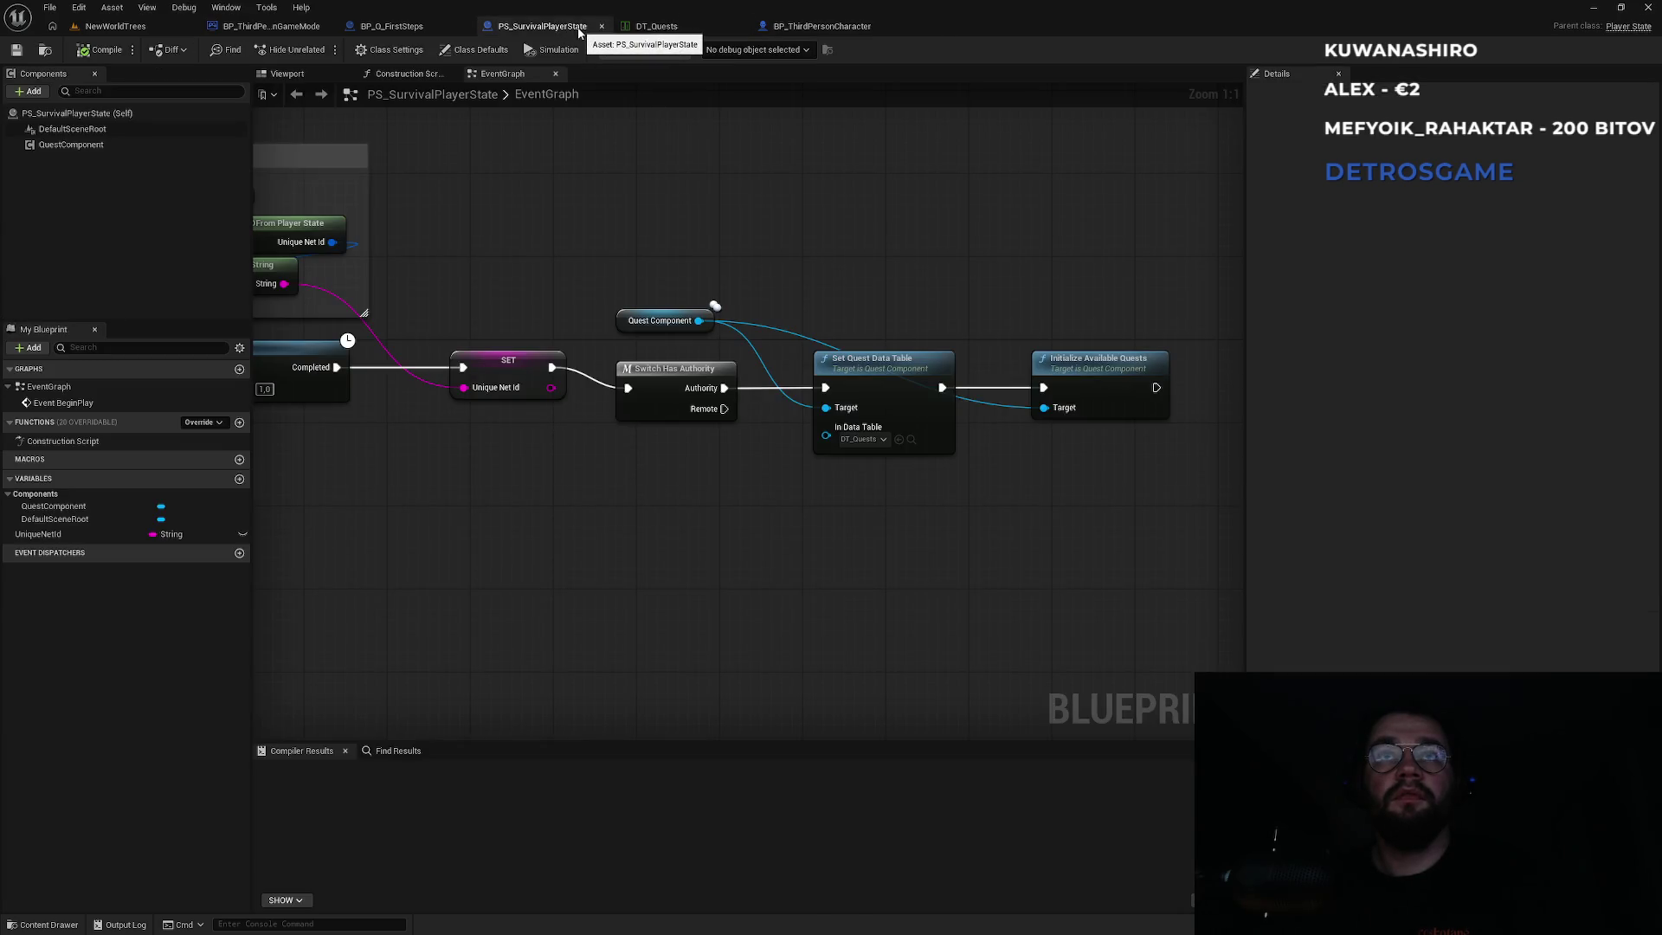
In BP_Q_FirstSteps, add a Server Advance Objective node from the Quest Component.
{"action": "left_click", "coordinate": [419, 33]}
{"action": "mouse_move", "coordinate": [501, 303]}
{"action": "left_mouse_down"}
{"action": "mouse_move", "coordinate": [776, 301]}
{"action": "mouse_move", "coordinate": [727, 323]}
{"action": "mouse_move", "coordinate": [543, 301]}
{"action": "left_mouse_up"}
{"action": "mouse_move", "coordinate": [645, 295]}
{"action": "left_mouse_down"}
{"action": "mouse_move", "coordinate": [891, 267]}
{"action": "mouse_move", "coordinate": [808, 270]}
{"action": "left_mouse_up"}
{"action": "mouse_move", "coordinate": [396, 438]}
{"action": "left_mouse_down"}
{"action": "mouse_move", "coordinate": [928, 705]}
{"action": "mouse_move", "coordinate": [987, 610]}
{"action": "mouse_move", "coordinate": [870, 530]}
{"action": "left_mouse_up"}
{"action": "type", "text": "advan"}
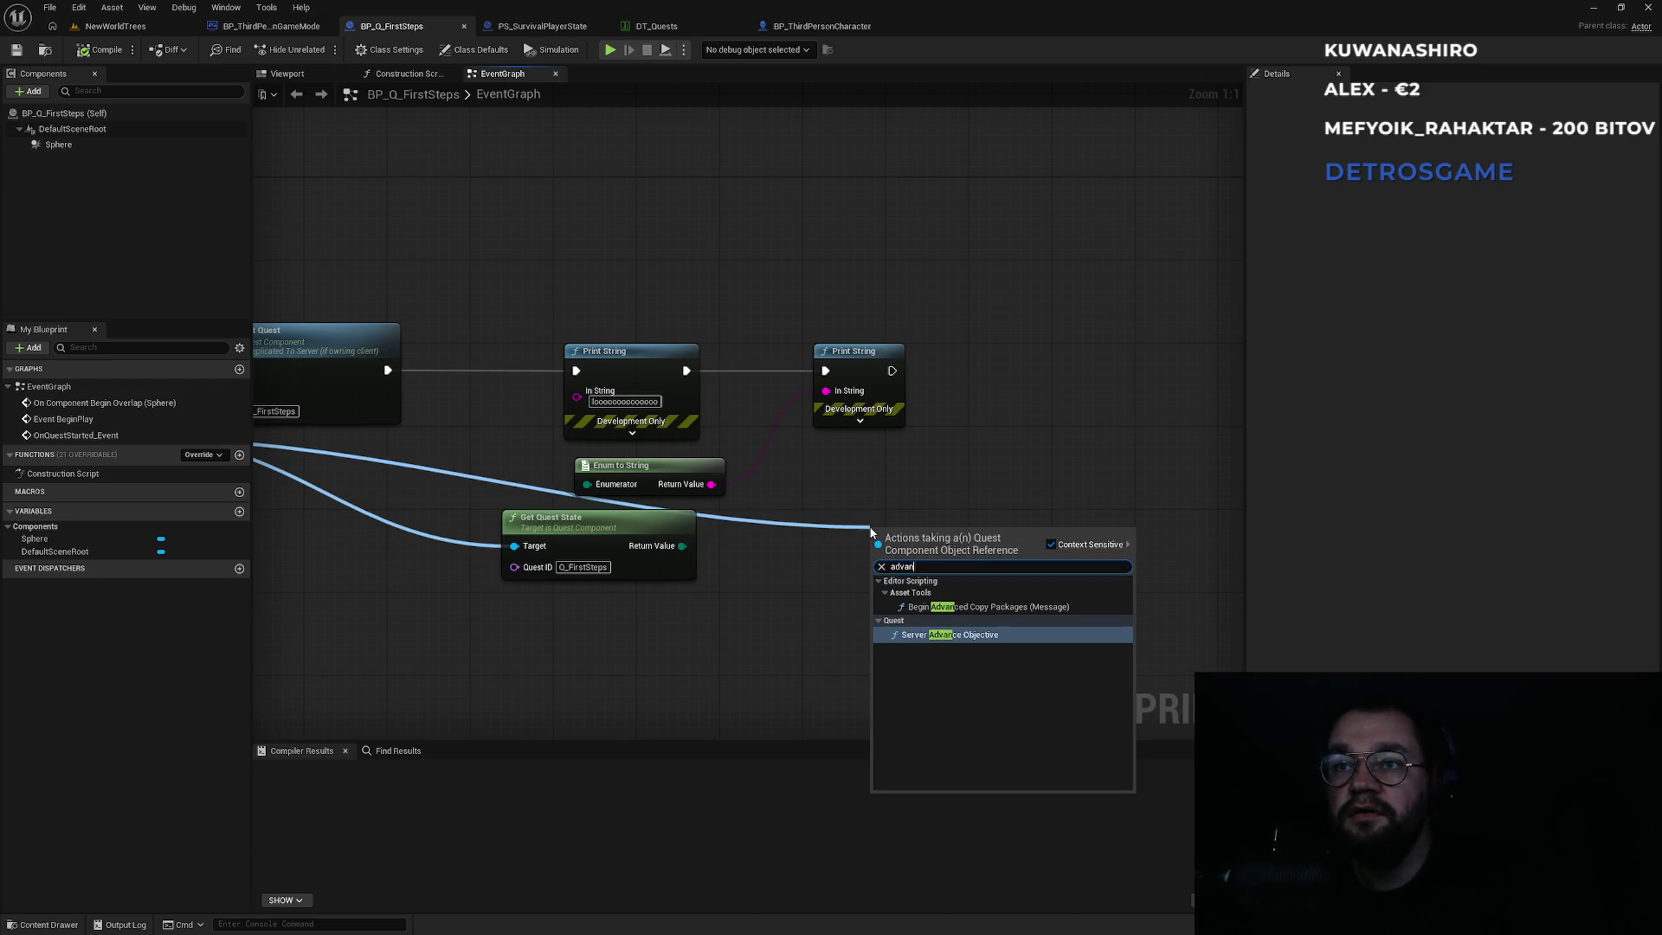
{"action": "key", "text": "Return"}
Paste Q_FirstSteps as the node's Quest ID, then open DT_Quests.
{"action": "left_click_drag", "start_coordinate": [818, 502], "coordinate": [999, 480]}
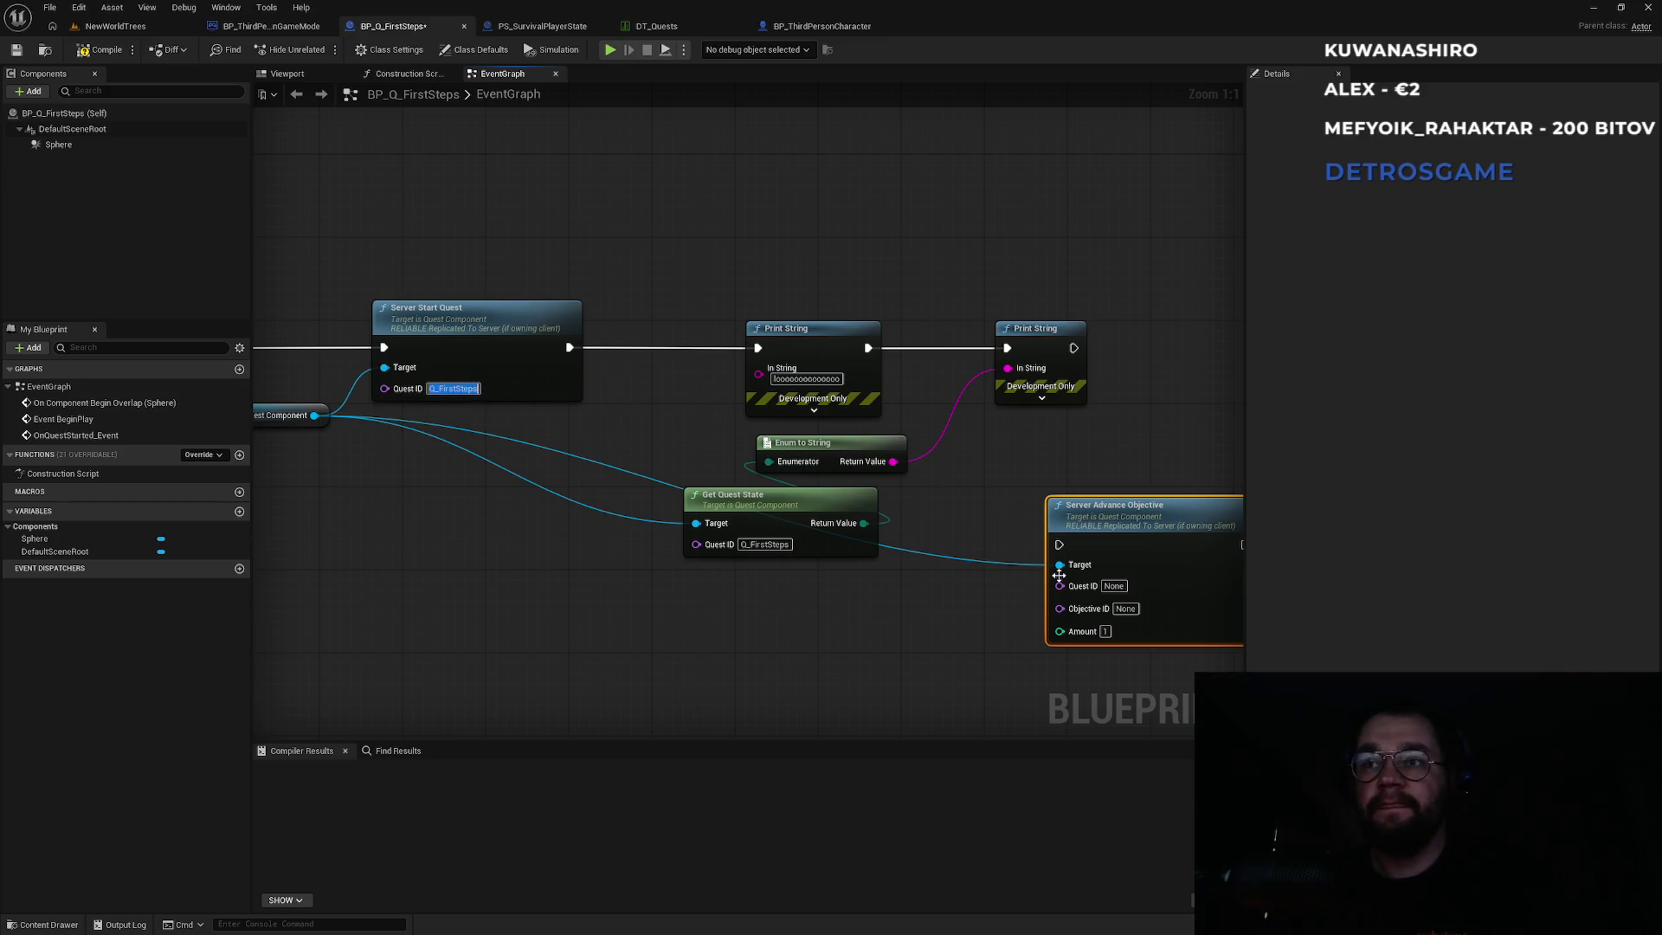
{"action": "left_click", "coordinate": [1114, 586]}
{"action": "type", "text": "Q_FirstSteps"}
{"action": "key", "text": "Return"}
{"action": "mouse_move", "coordinate": [1136, 467]}
{"action": "left_mouse_down"}
{"action": "mouse_move", "coordinate": [928, 430]}
{"action": "mouse_move", "coordinate": [1017, 458]}
{"action": "left_mouse_up"}
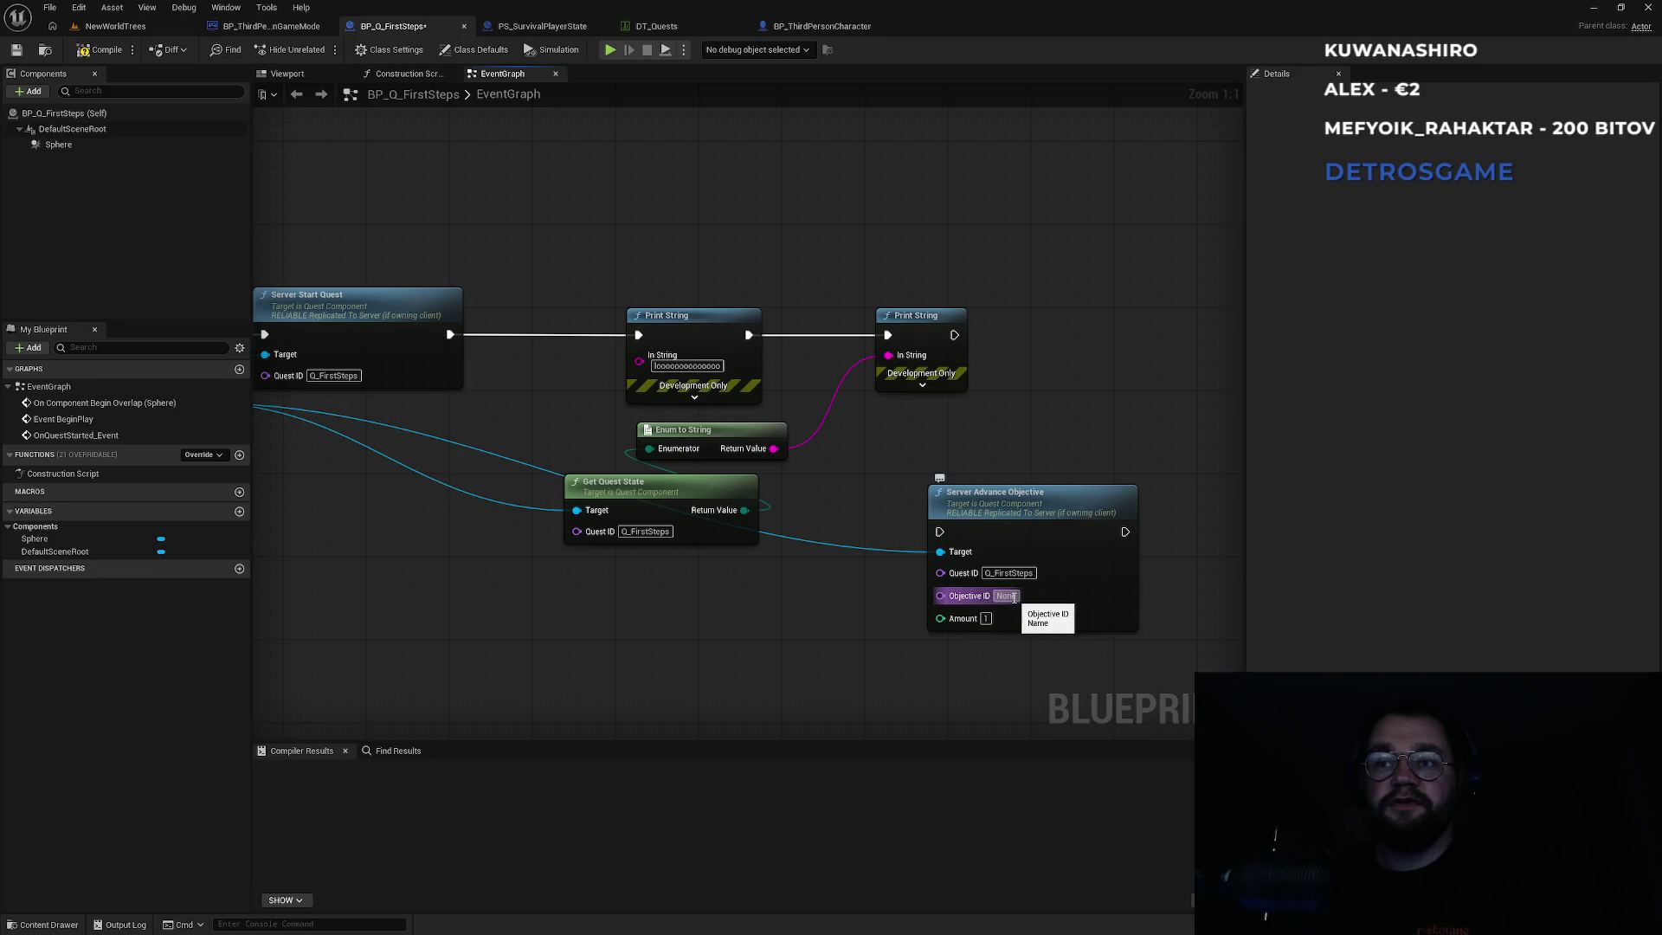
{"action": "left_click", "coordinate": [1013, 596]}
{"action": "left_click", "coordinate": [688, 28]}
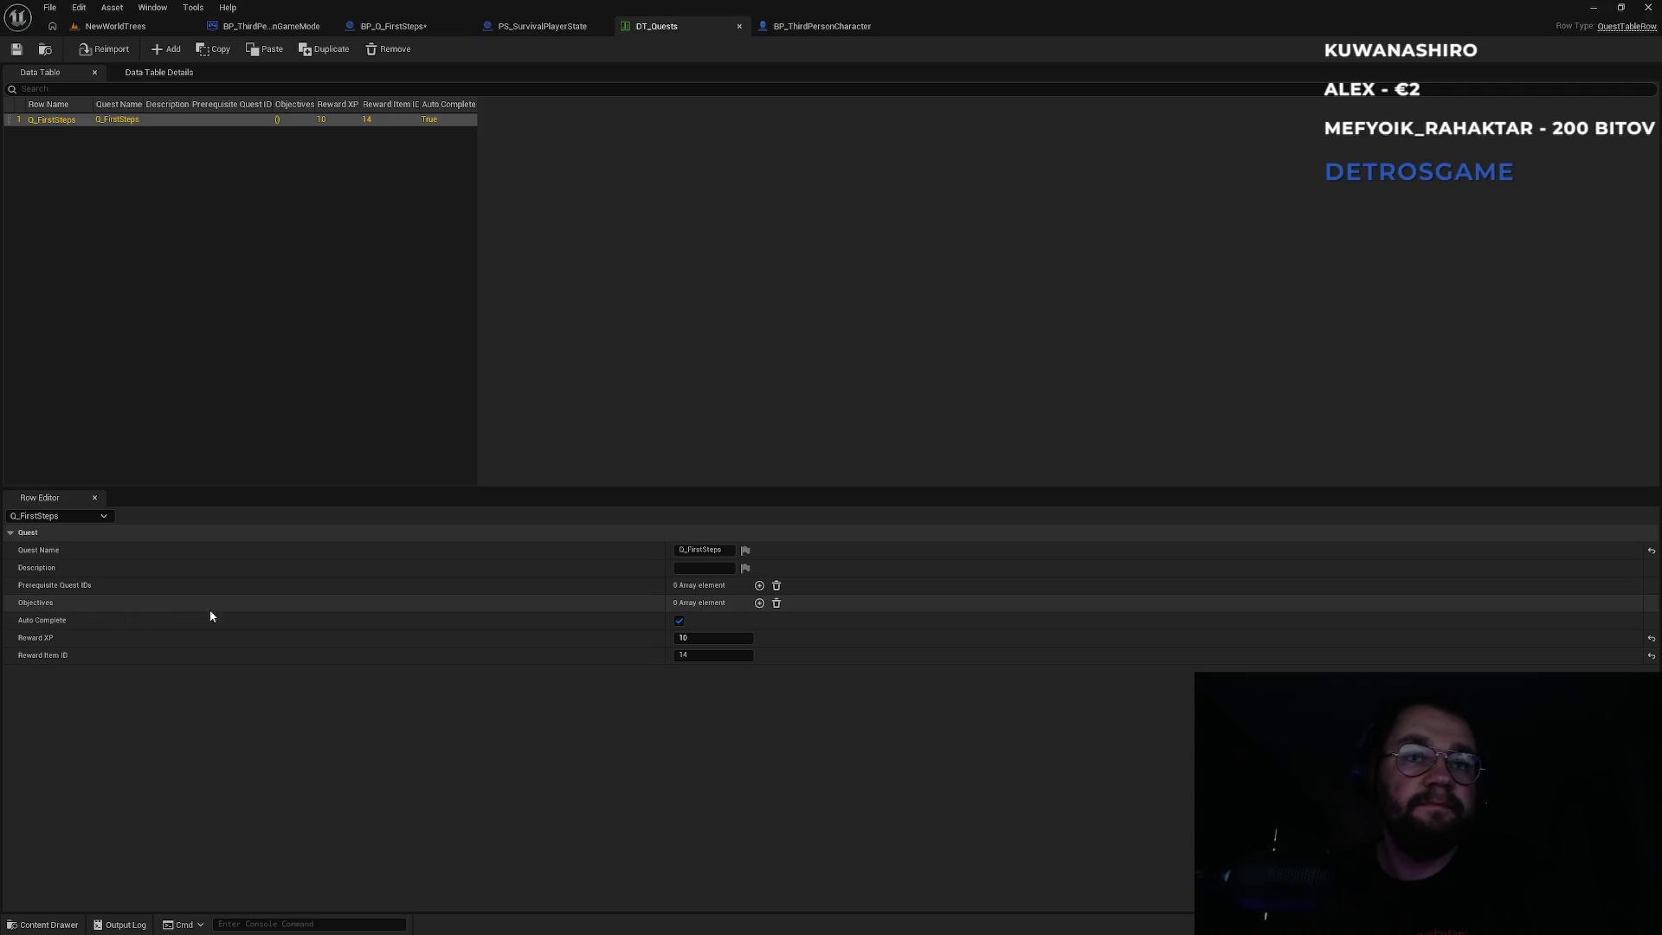
Add a Collect objective with ID Get_Lighter to Q_FirstSteps and save DT_Quests.
{"action": "left_click", "coordinate": [759, 603]}
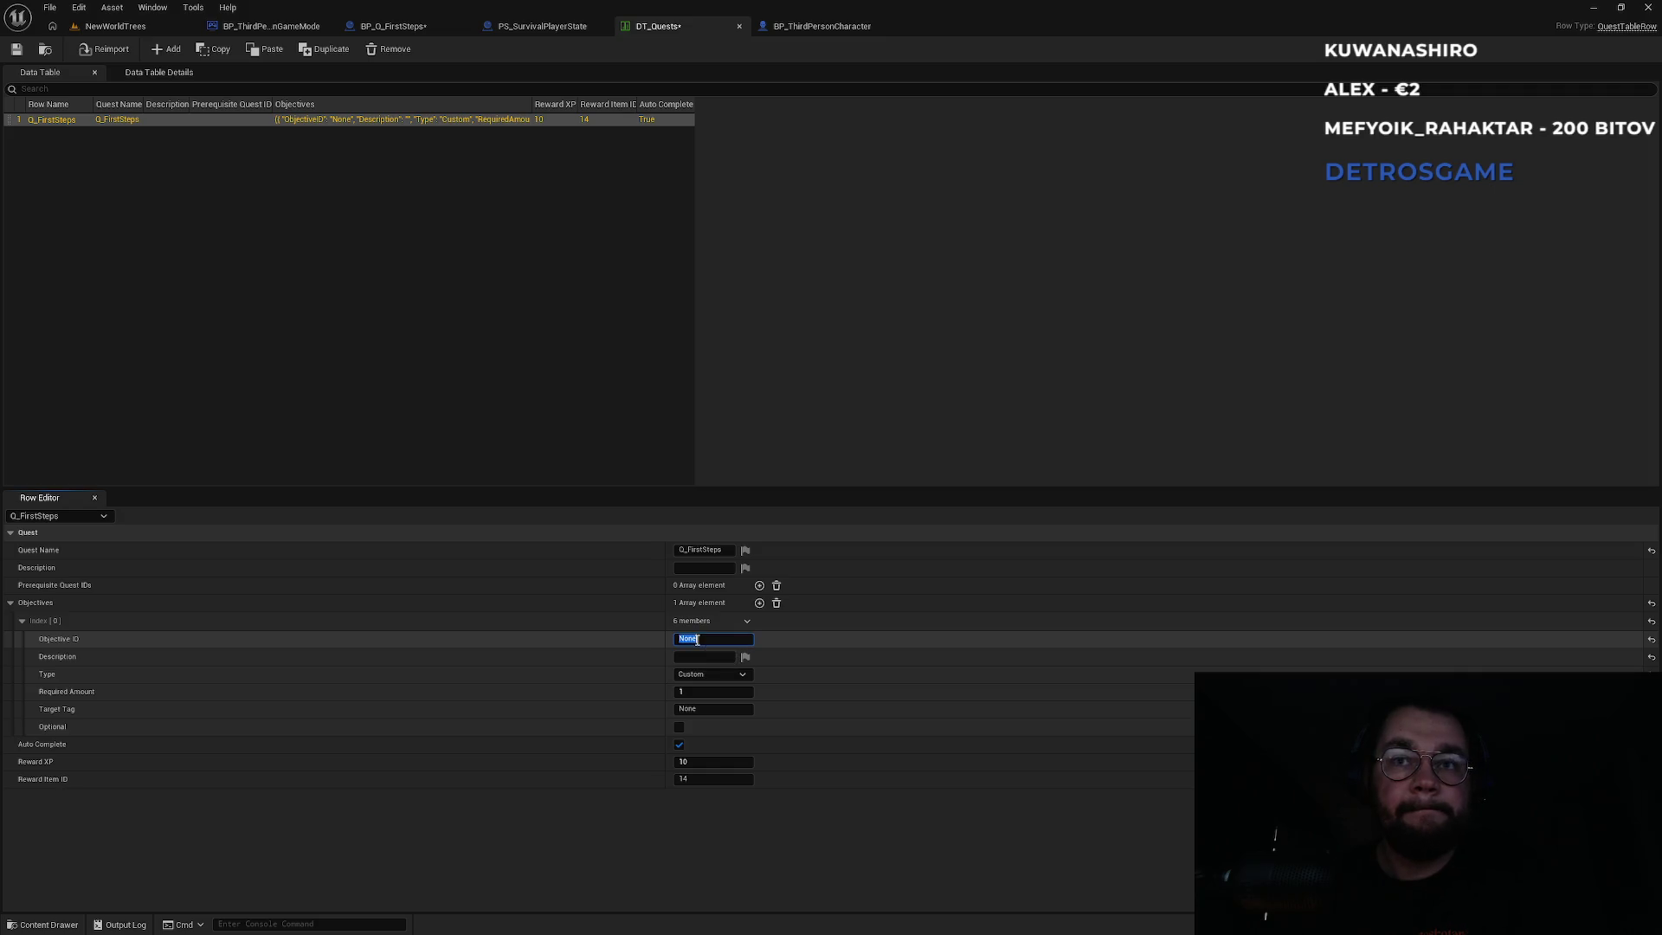
{"action": "left_click", "coordinate": [708, 674]}
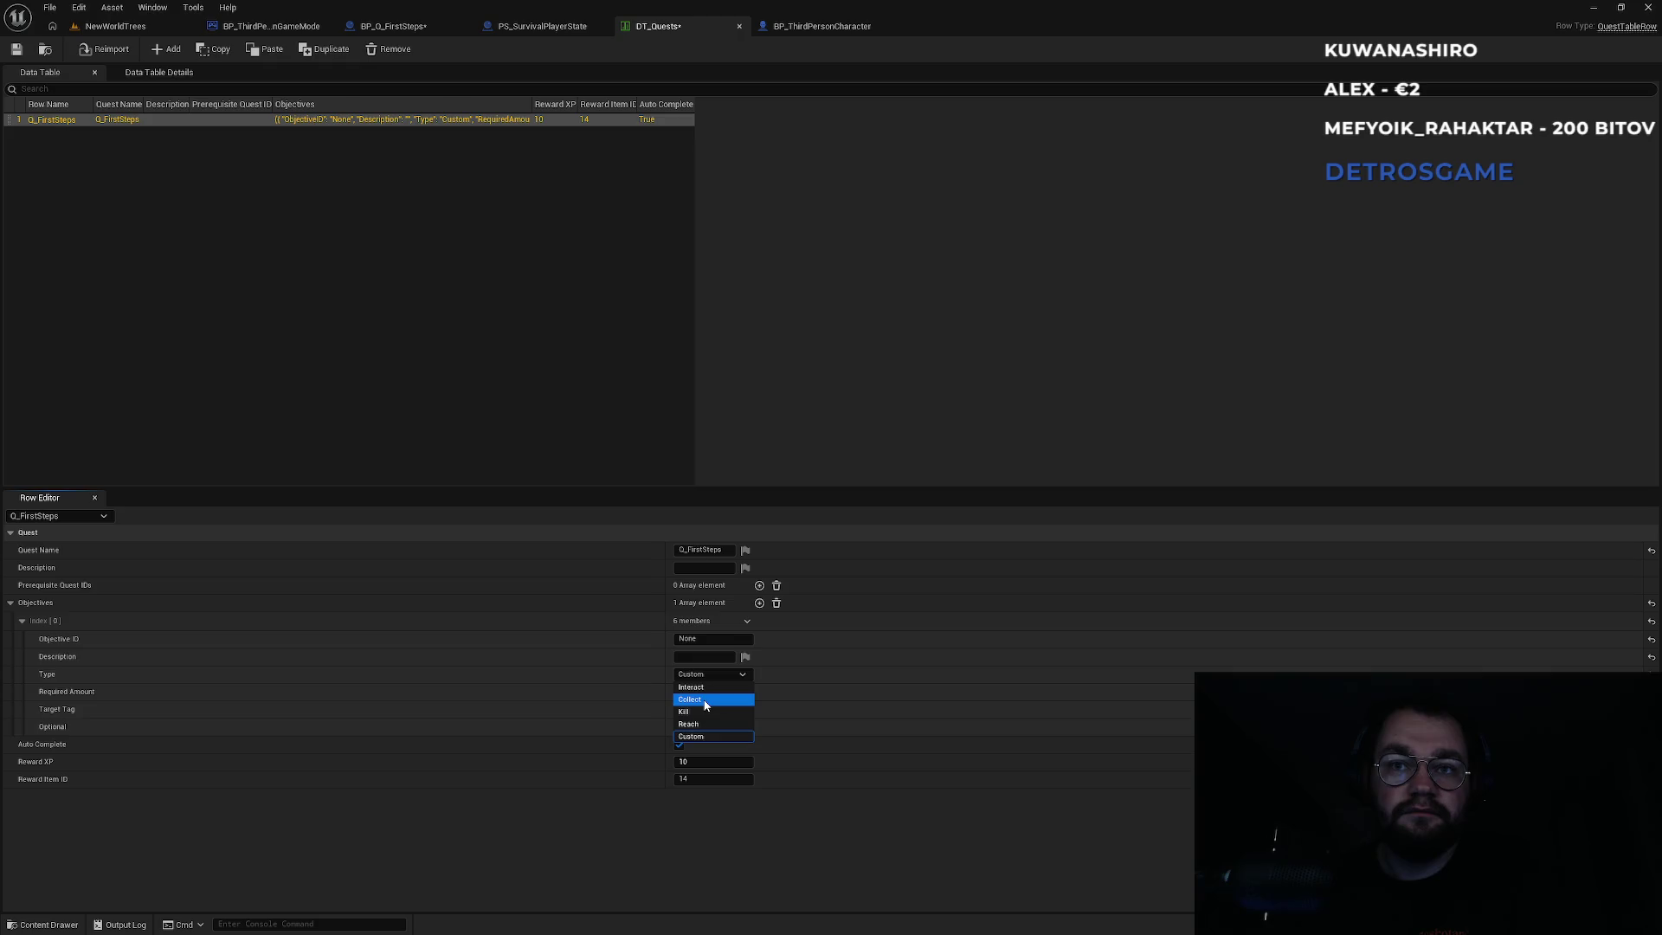
{"action": "left_click", "coordinate": [706, 700]}
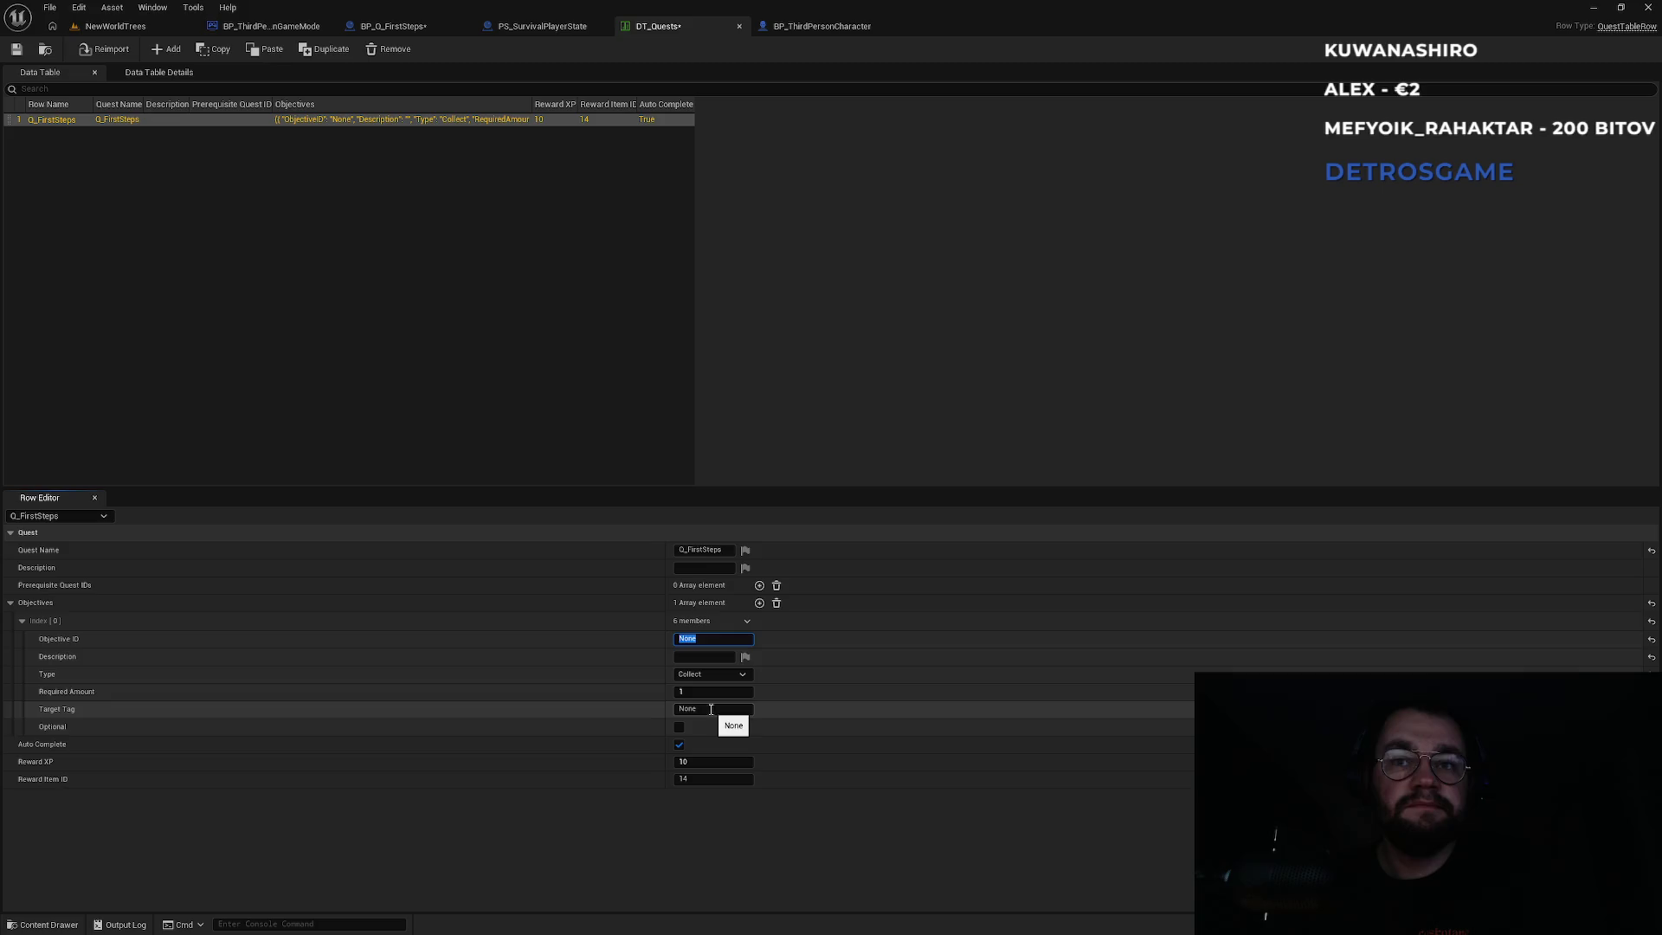
{"action": "key", "text": "super"}
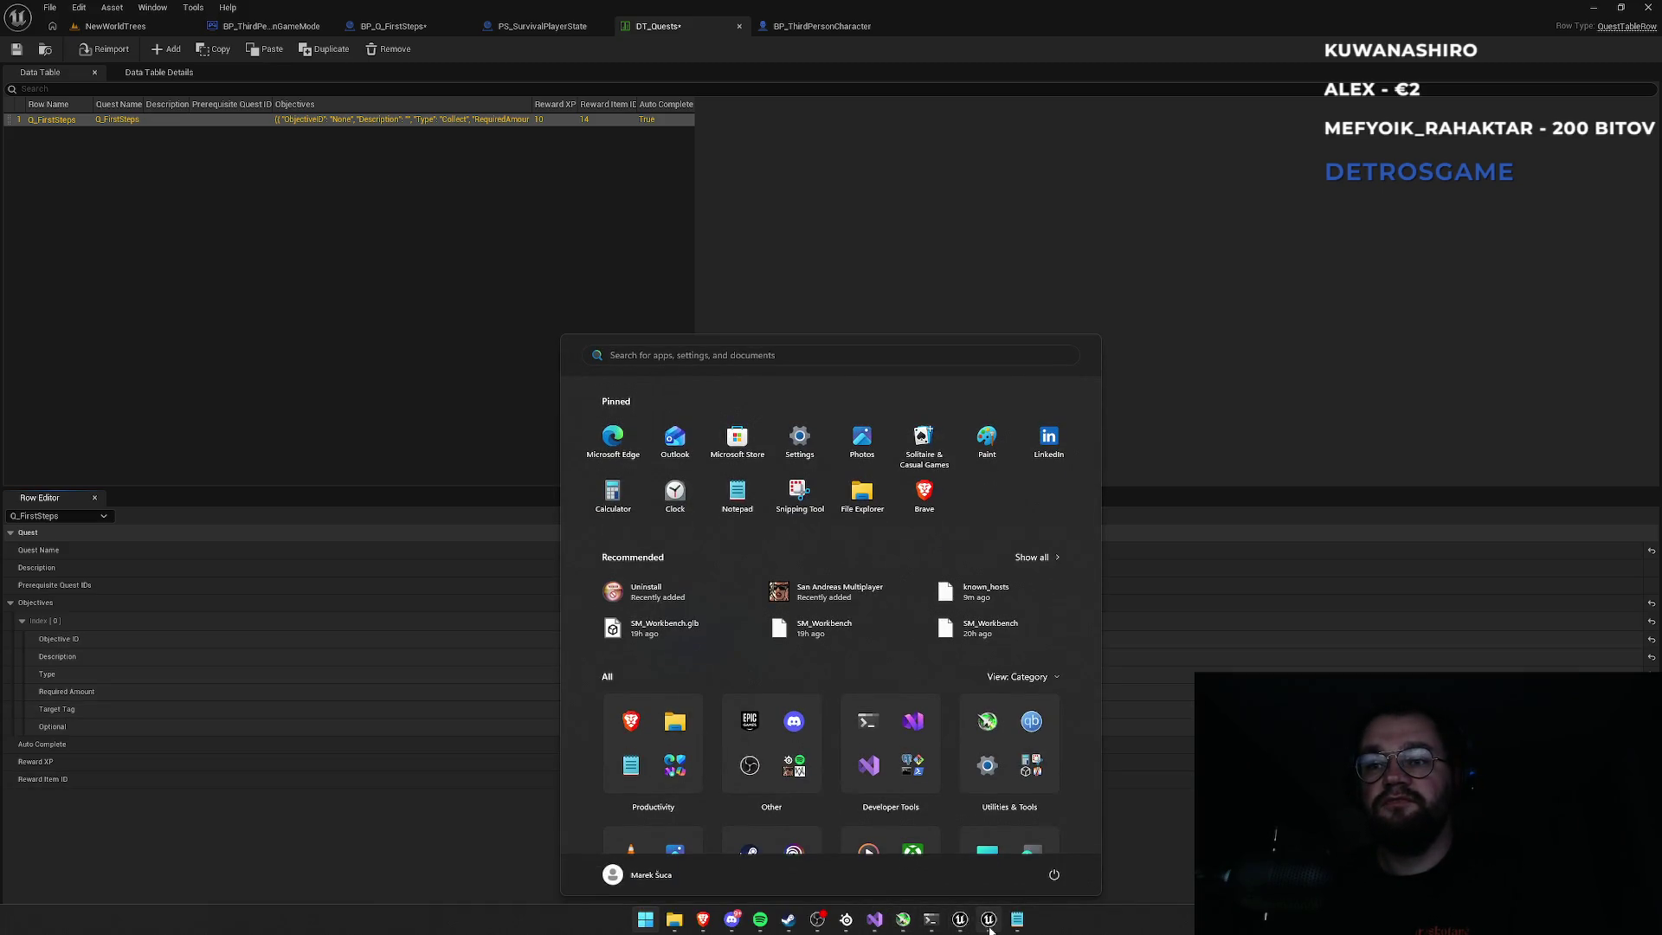
{"action": "left_click", "coordinate": [418, 824]}
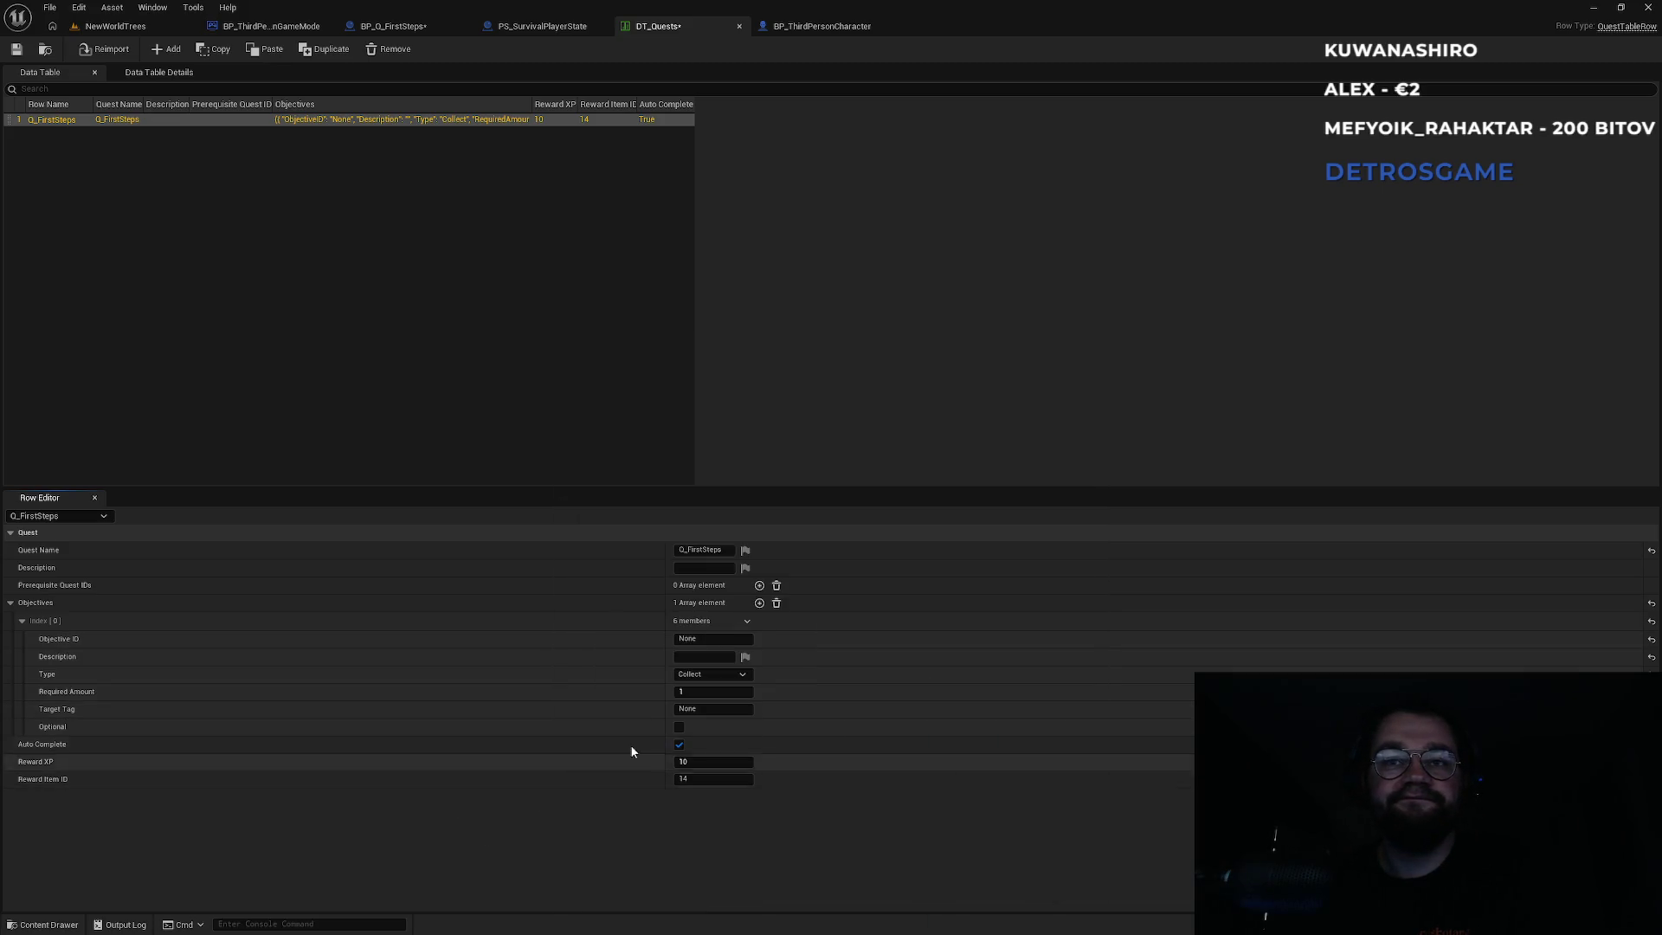
{"action": "left_click", "coordinate": [704, 641]}
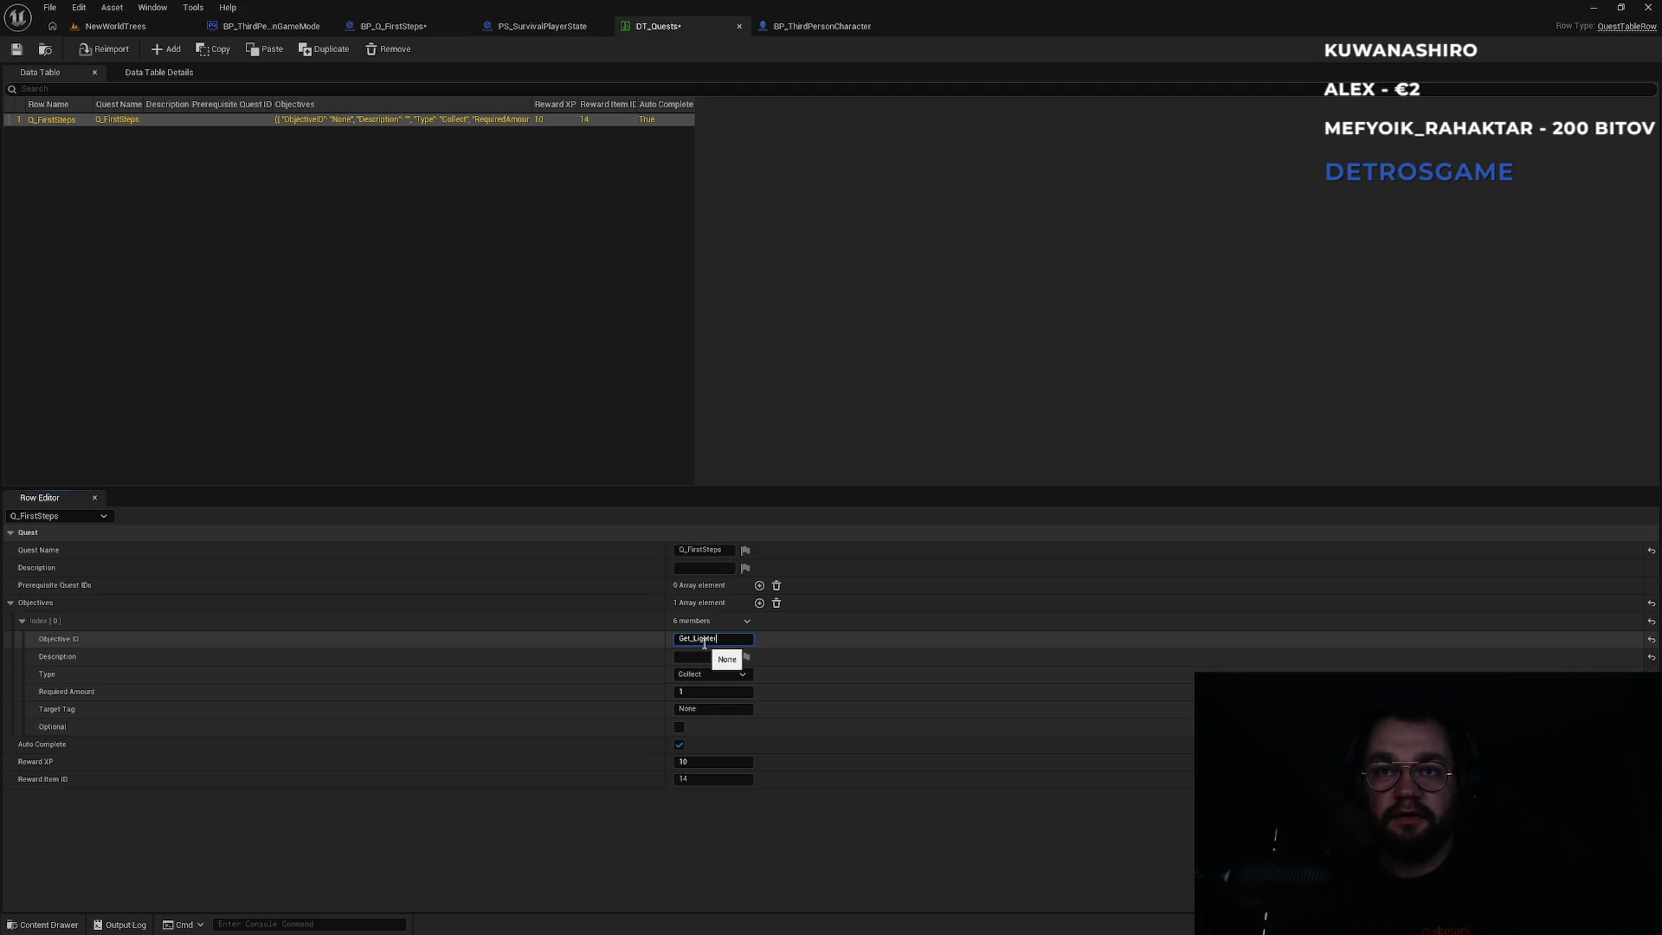
{"action": "key", "text": "Return"}
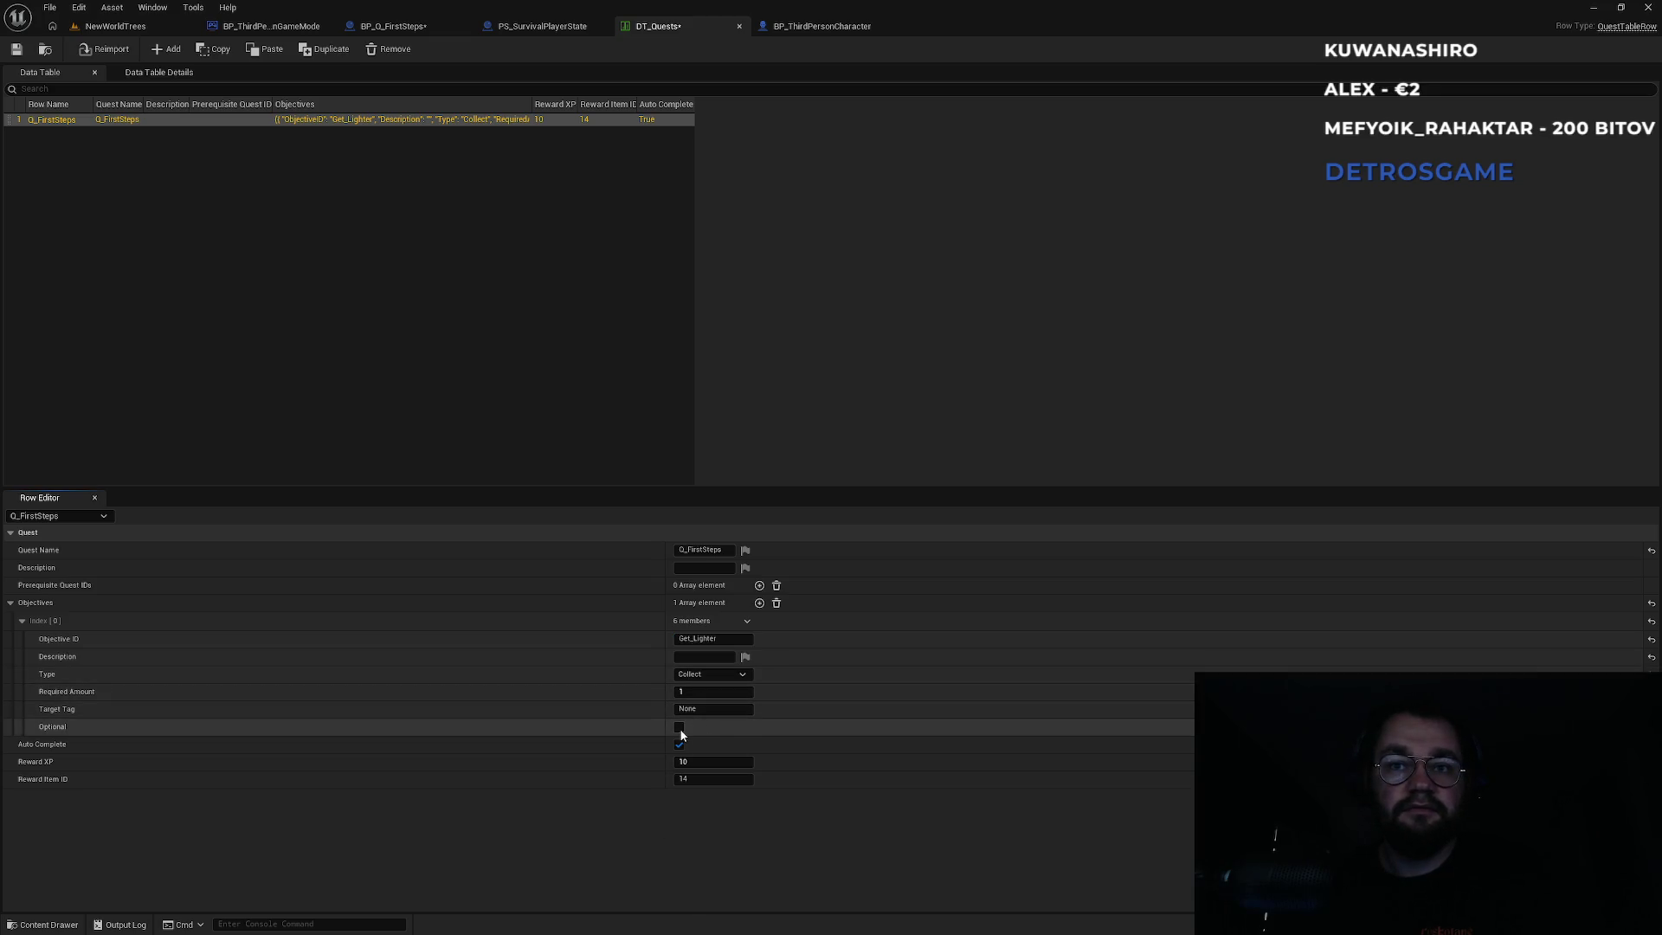
{"action": "key", "text": "ctrl+s"}
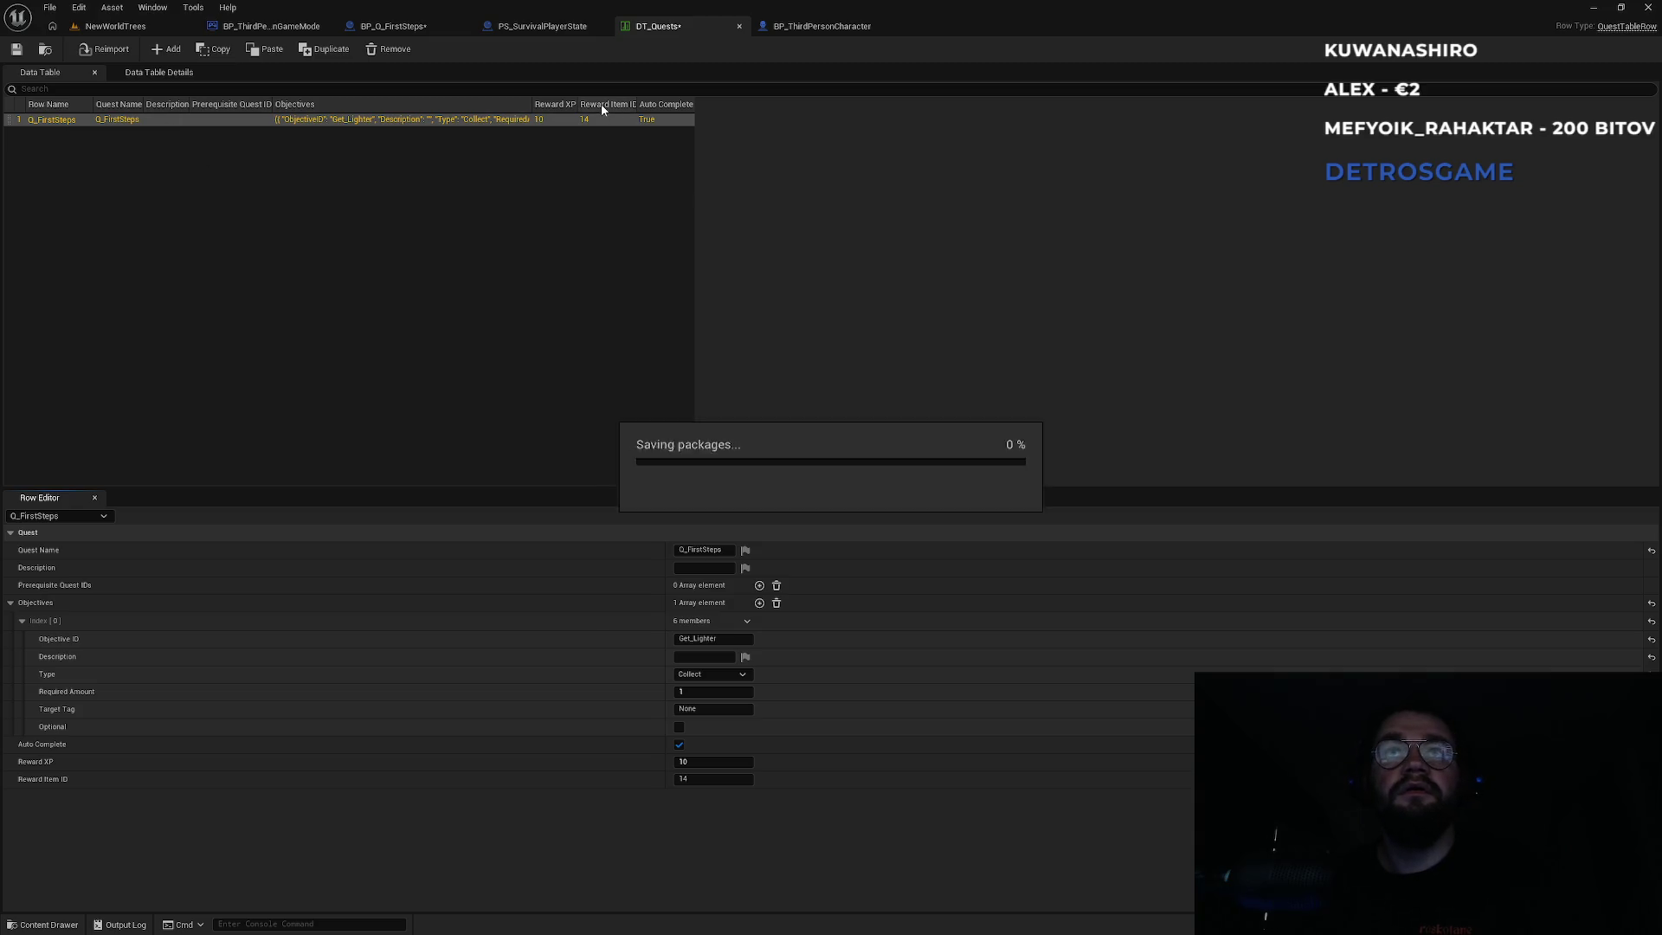
{"action": "left_click", "coordinate": [823, 26]}
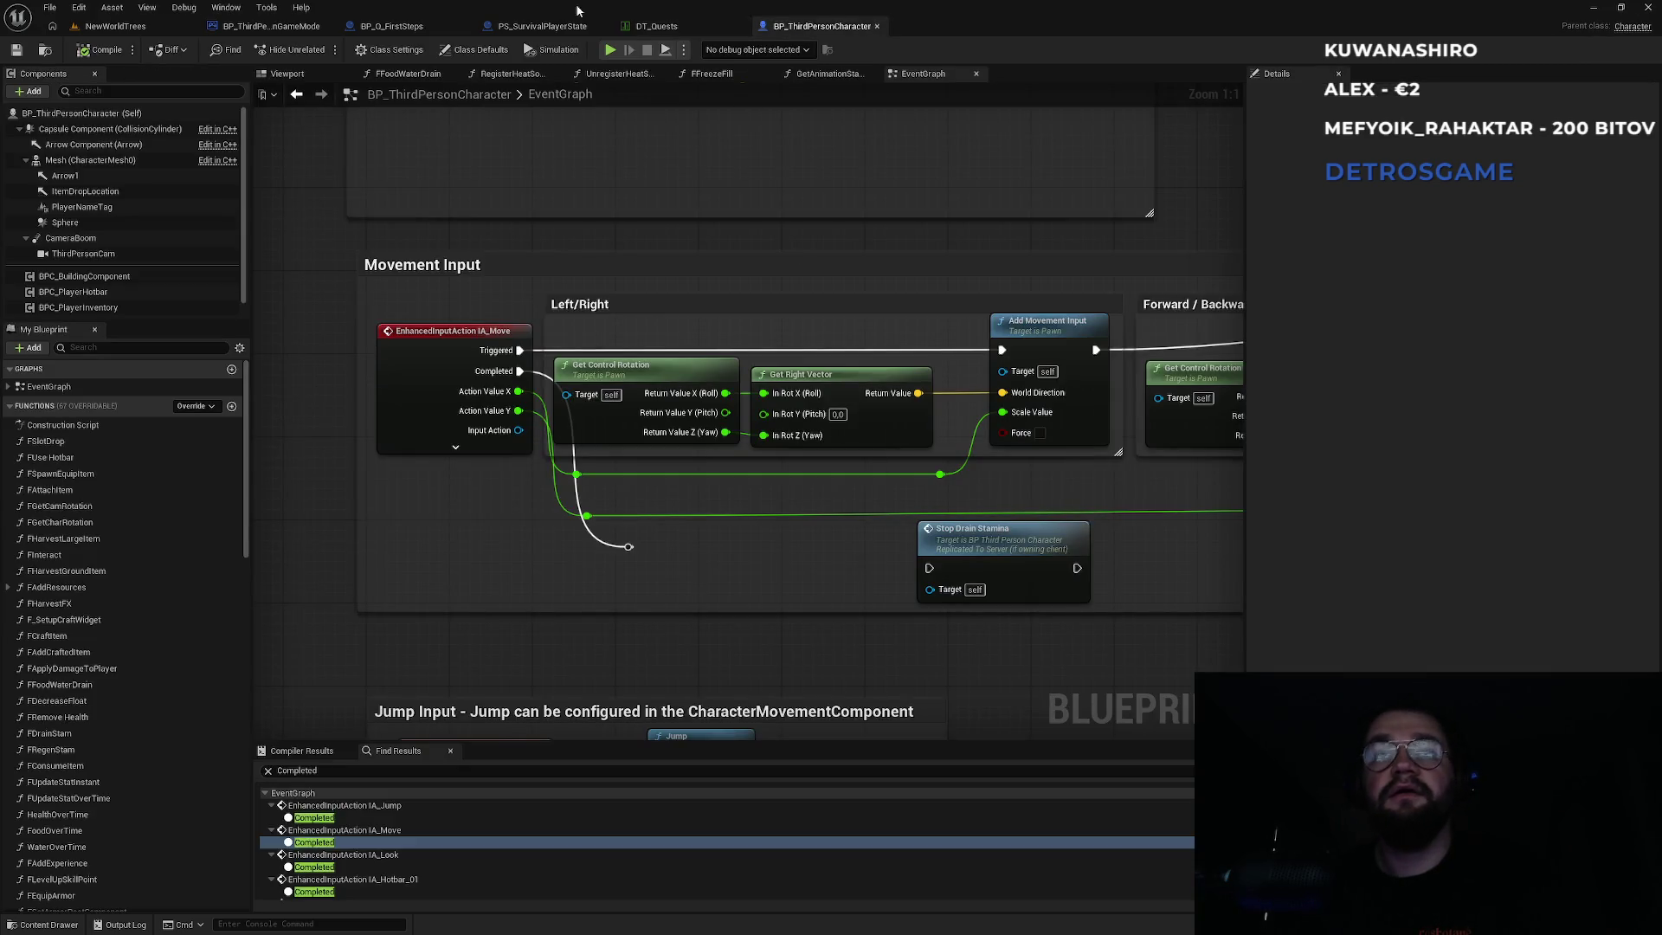
Run Server Advance Objective after the second print and duplicate the Get Quest State and Enum to String nodes.
{"action": "left_click", "coordinate": [416, 26]}
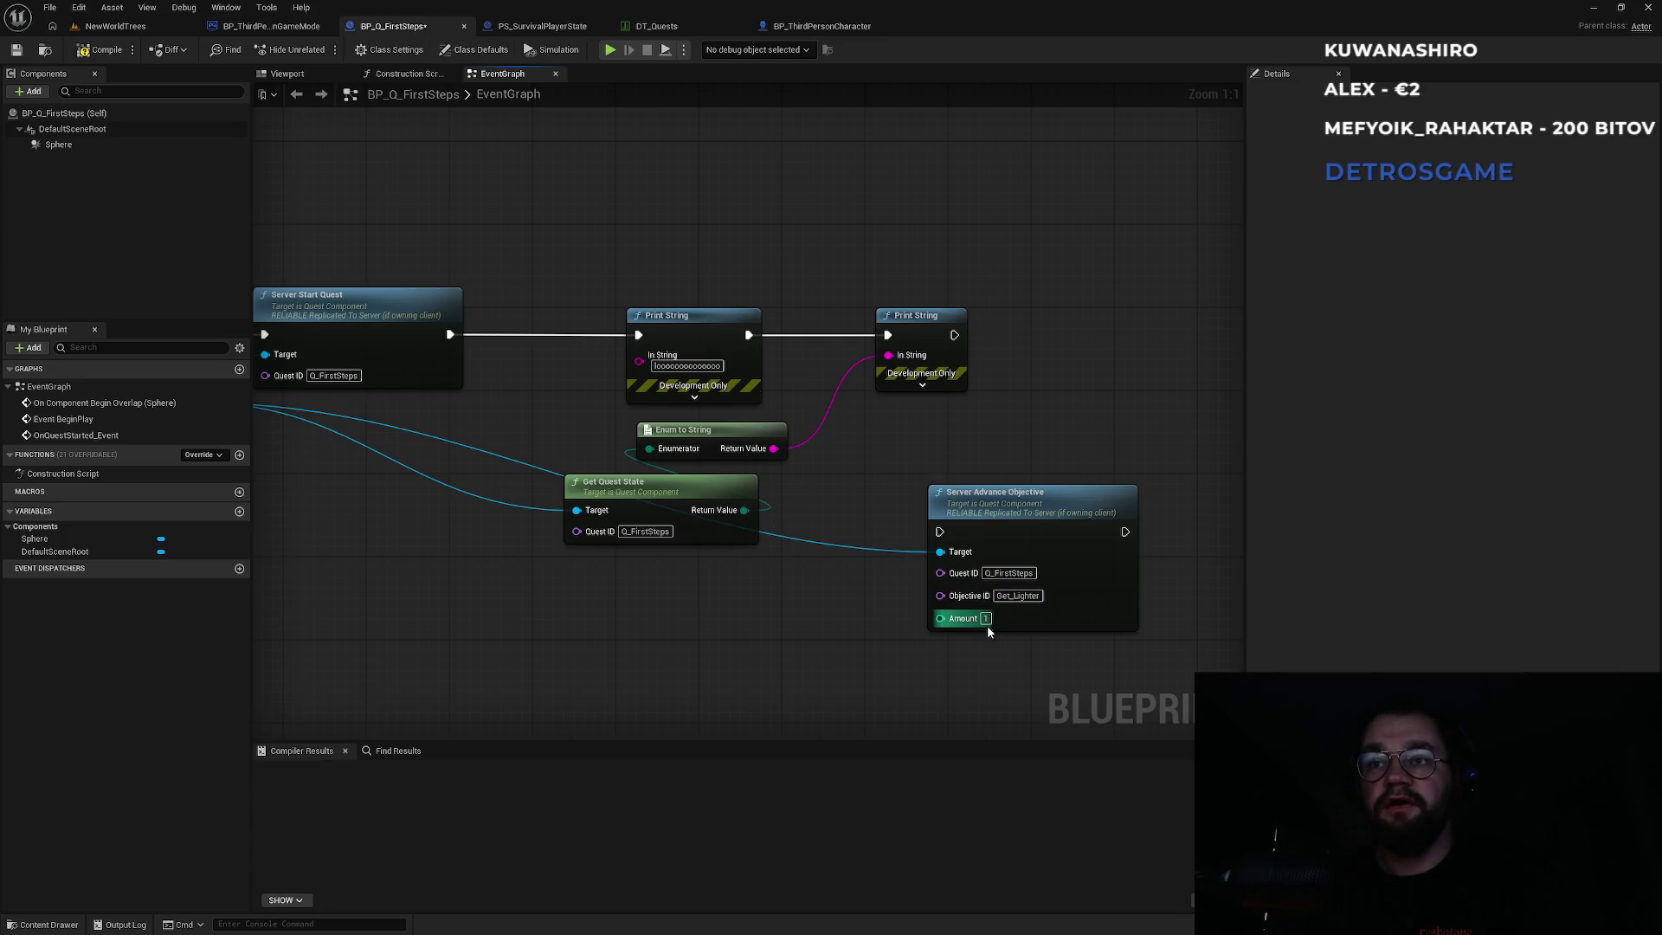
{"action": "mouse_move", "coordinate": [939, 531]}
{"action": "left_mouse_down"}
{"action": "mouse_move", "coordinate": [969, 349]}
{"action": "mouse_move", "coordinate": [954, 335]}
{"action": "left_mouse_up"}
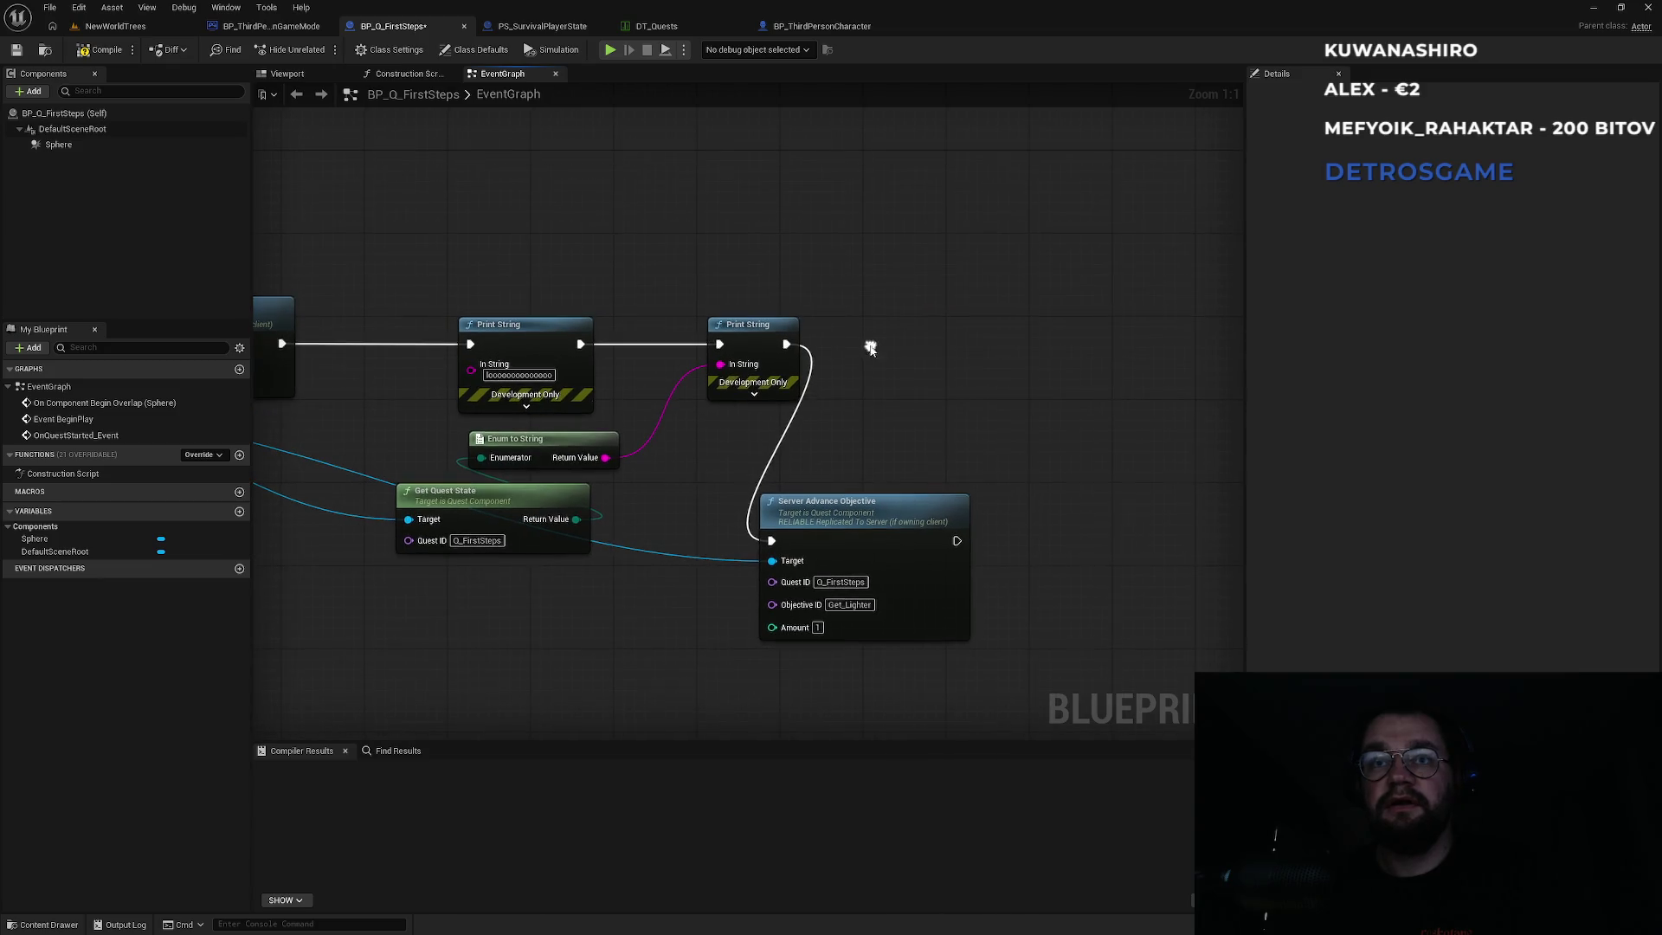
{"action": "left_click_drag", "start_coordinate": [578, 598], "coordinate": [394, 433]}
{"action": "key", "text": "ctrl+c"}
{"action": "key", "text": "ctrl+v"}
{"action": "left_click", "coordinate": [750, 617]}
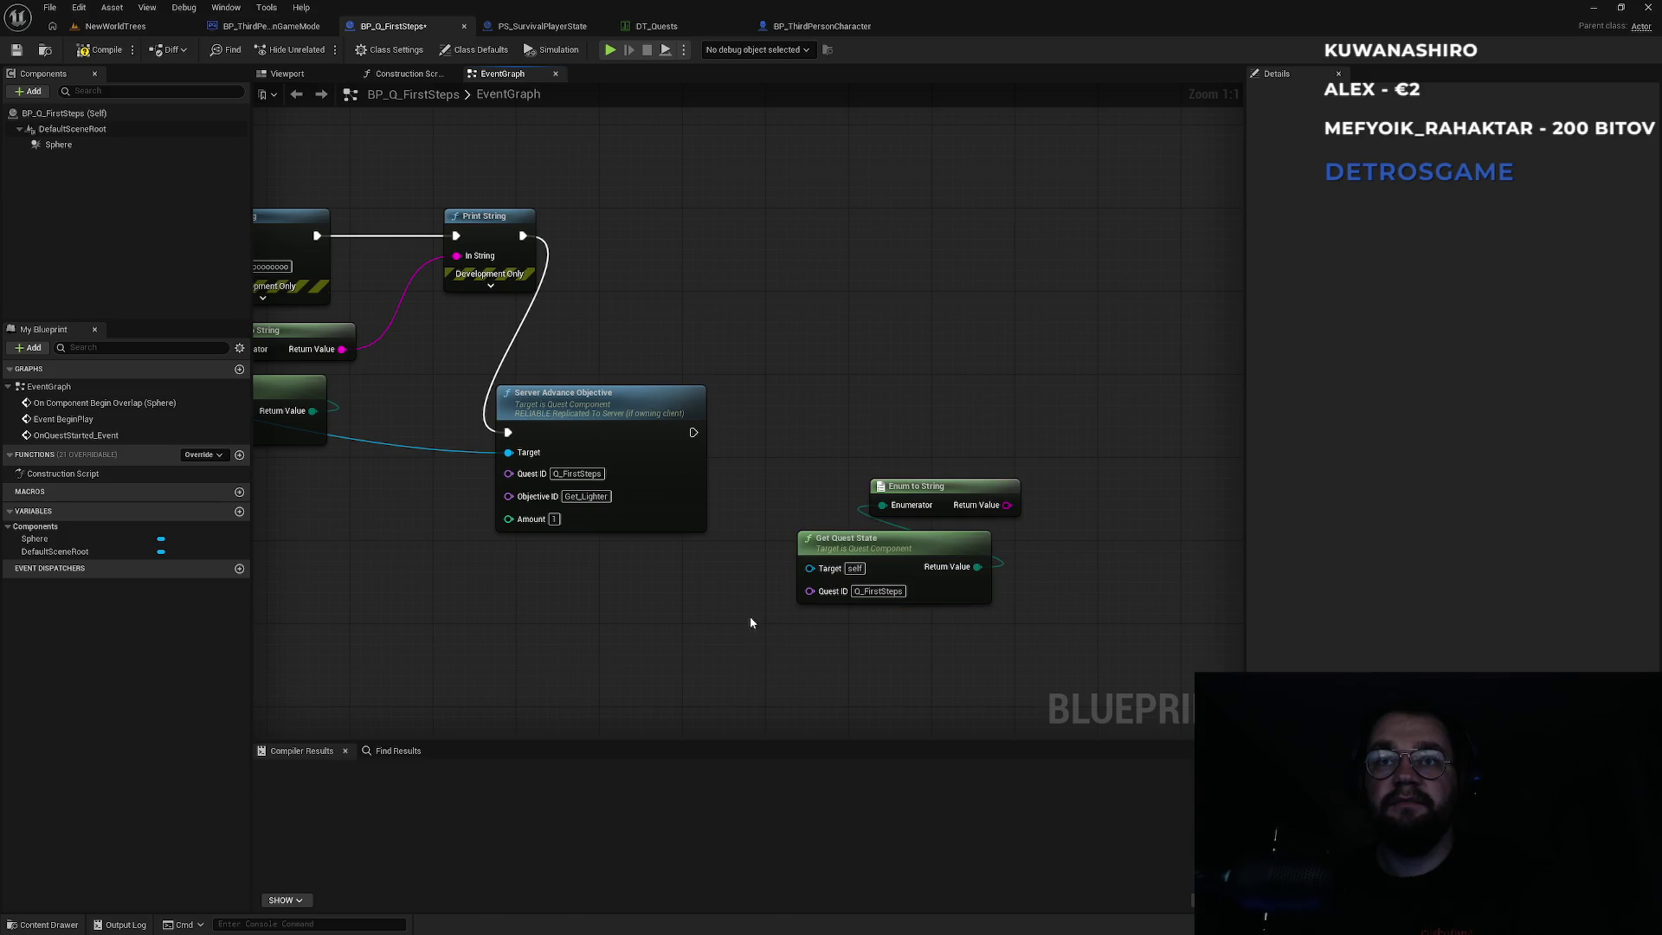
Add a Print String showing the quest state after advancing, and compile BP_Q_FirstSteps.
{"action": "left_click", "coordinate": [500, 216]}
{"action": "key", "text": "ctrl+c"}
{"action": "key", "text": "ctrl+v"}
{"action": "mouse_move", "coordinate": [1007, 505]}
{"action": "left_mouse_down"}
{"action": "mouse_move", "coordinate": [1074, 482]}
{"action": "mouse_move", "coordinate": [1142, 338]}
{"action": "mouse_move", "coordinate": [808, 433]}
{"action": "mouse_move", "coordinate": [964, 356]}
{"action": "mouse_move", "coordinate": [694, 432]}
{"action": "left_mouse_up"}
{"action": "left_click", "coordinate": [742, 370]}
{"action": "left_click", "coordinate": [117, 55]}
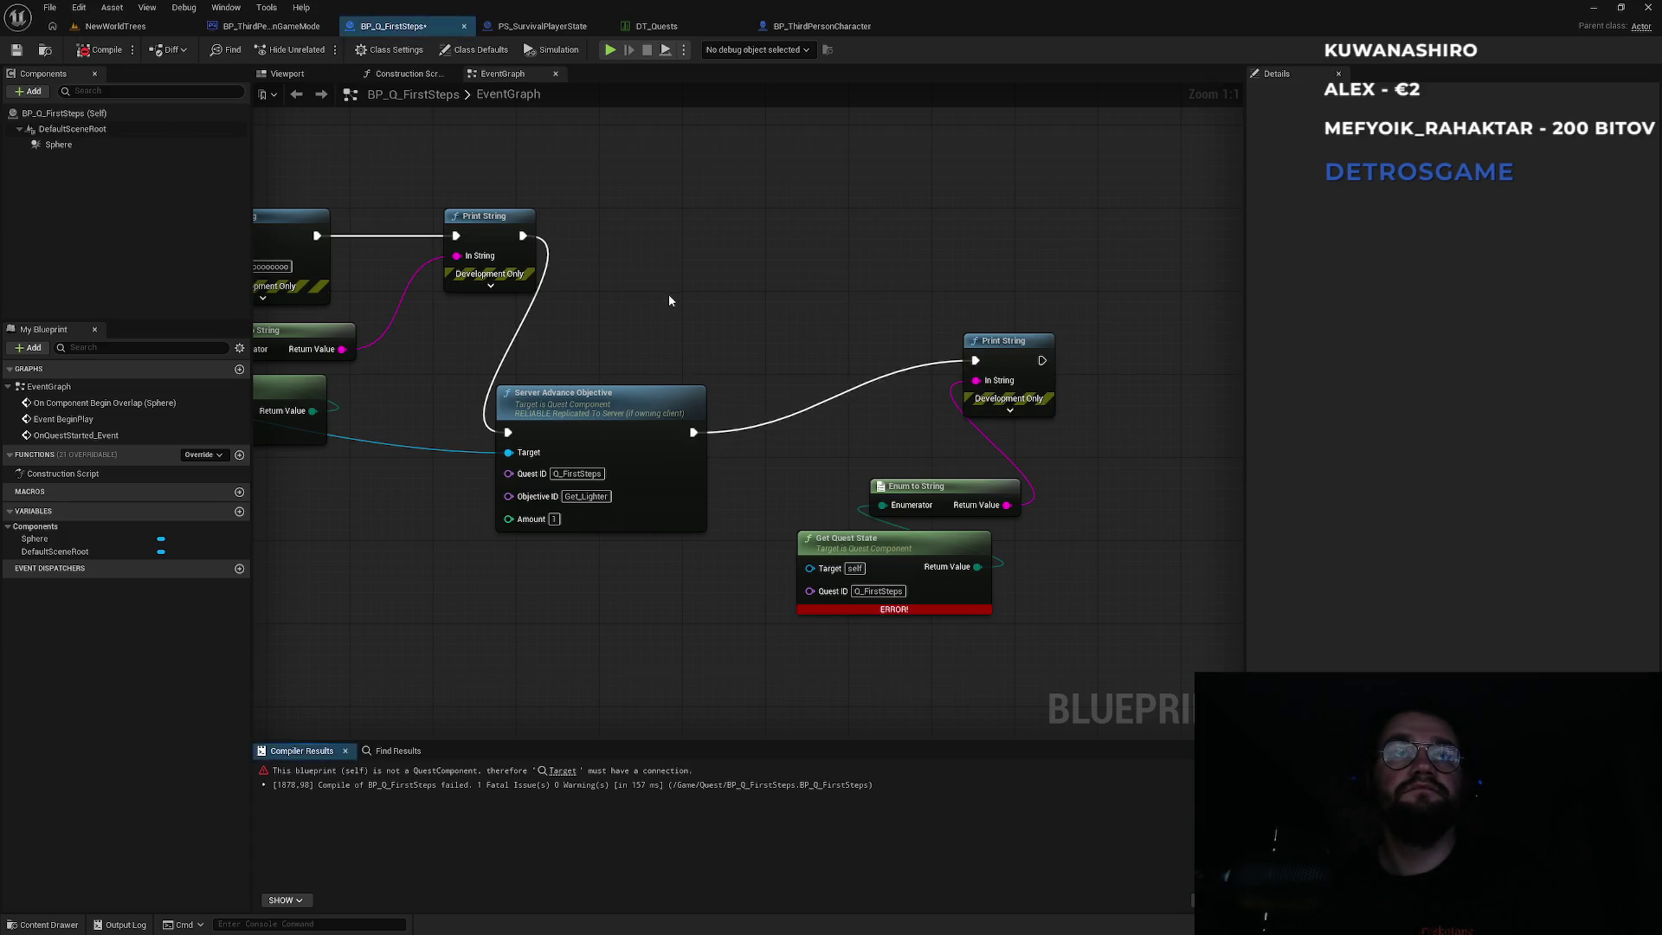
{"action": "key", "text": "ctrl+z"}
{"action": "key", "text": "ctrl+z"}
{"action": "key", "text": "ctrl+z"}
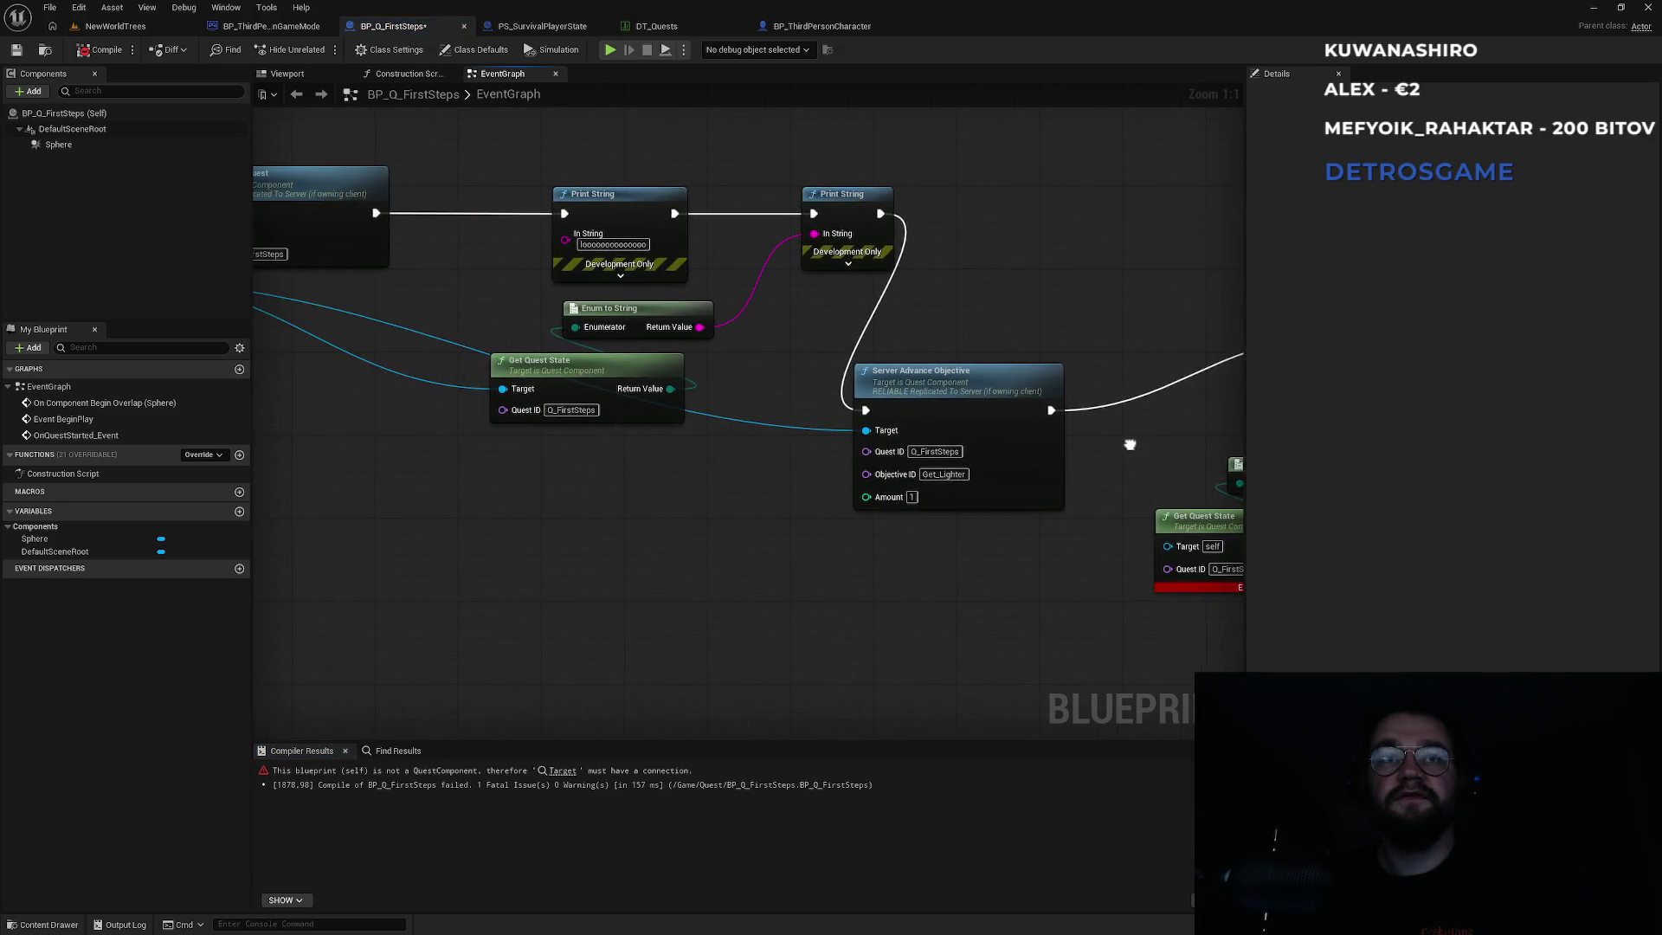
{"action": "key", "text": "ctrl+y"}
{"action": "key", "text": "ctrl+y"}
{"action": "key", "text": "ctrl+y"}
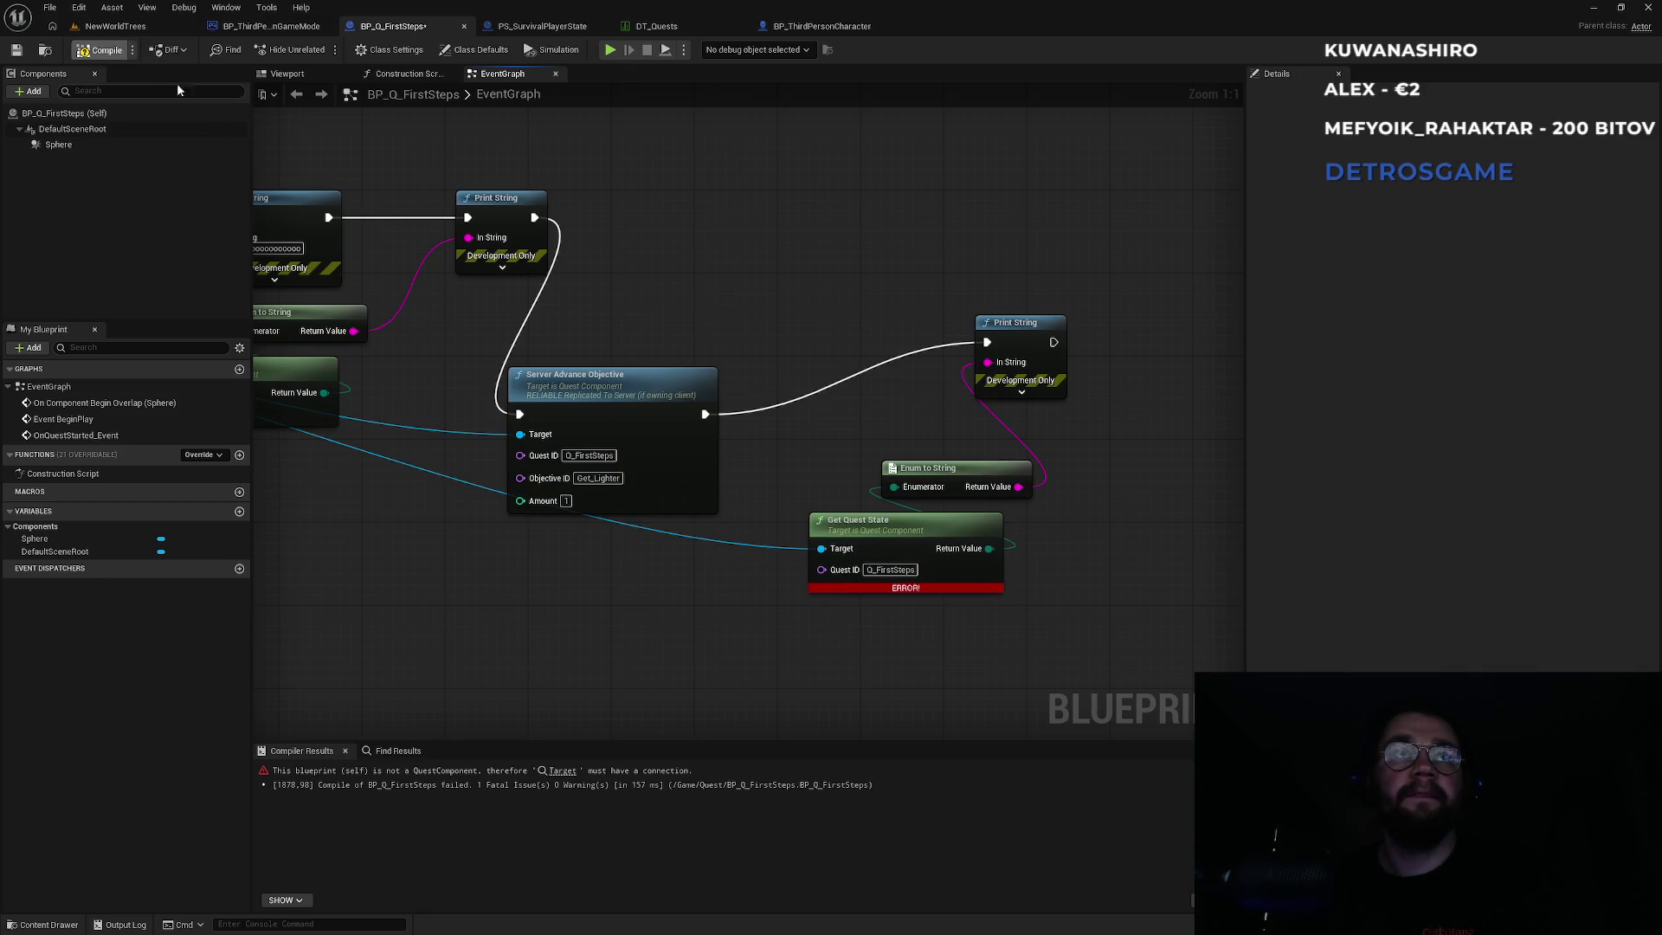
{"action": "left_click", "coordinate": [115, 26]}
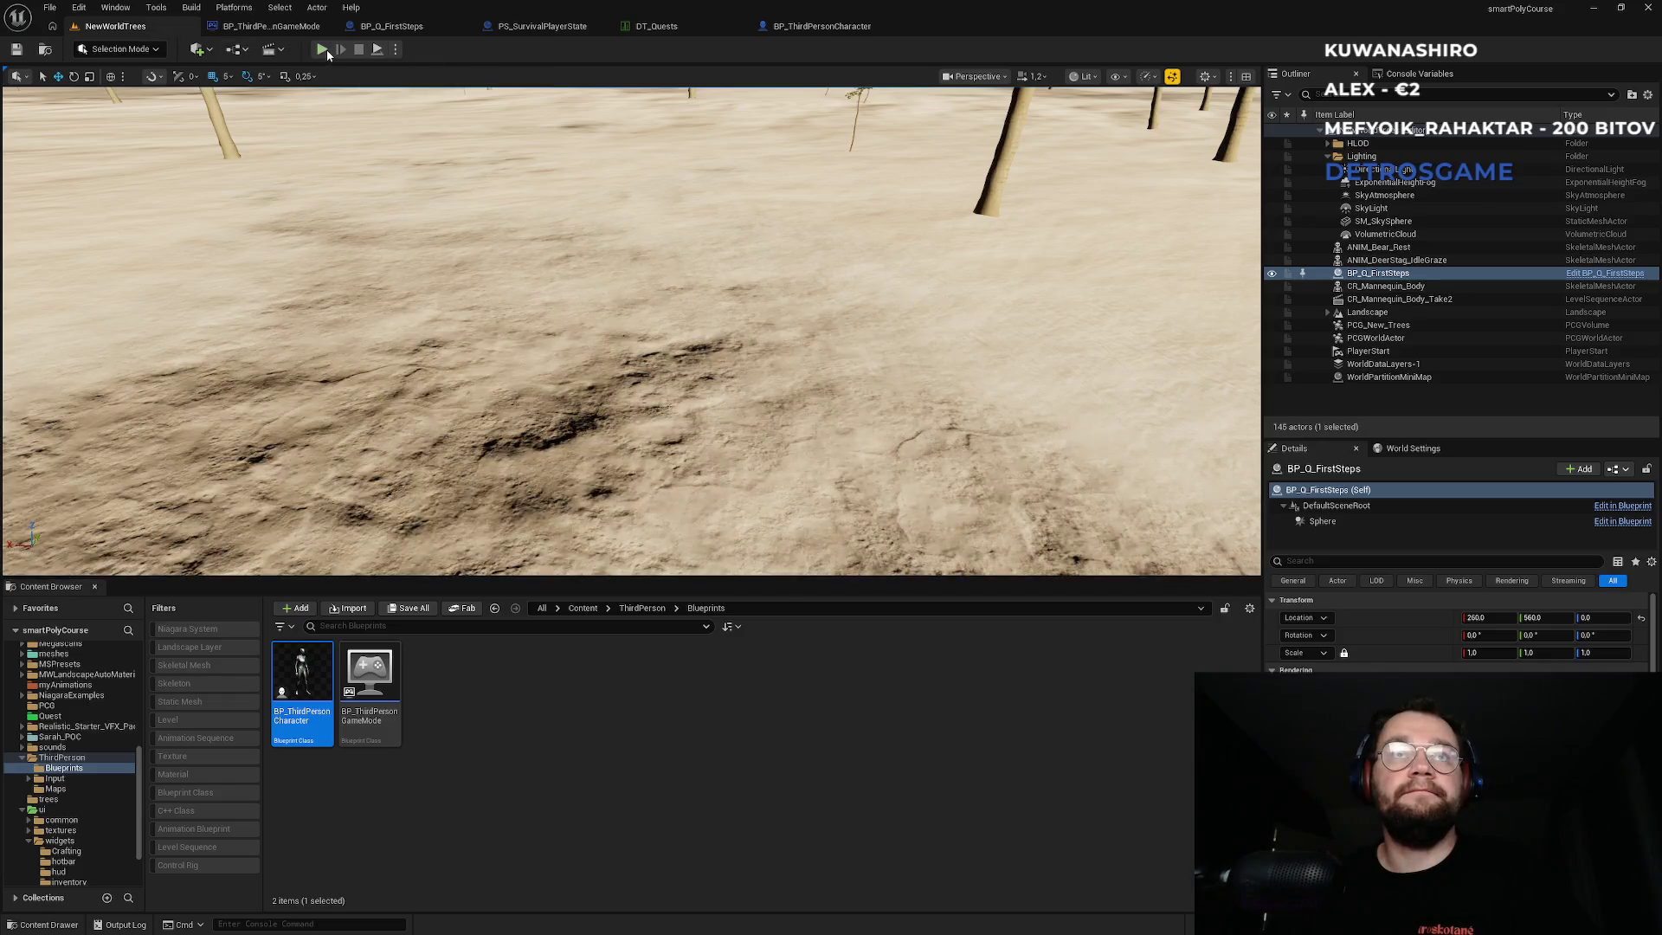
Play-test the level running past the bear and deer, then view BP_ThirdPersonCharacter's graph.
{"action": "key", "text": "alt+p"}
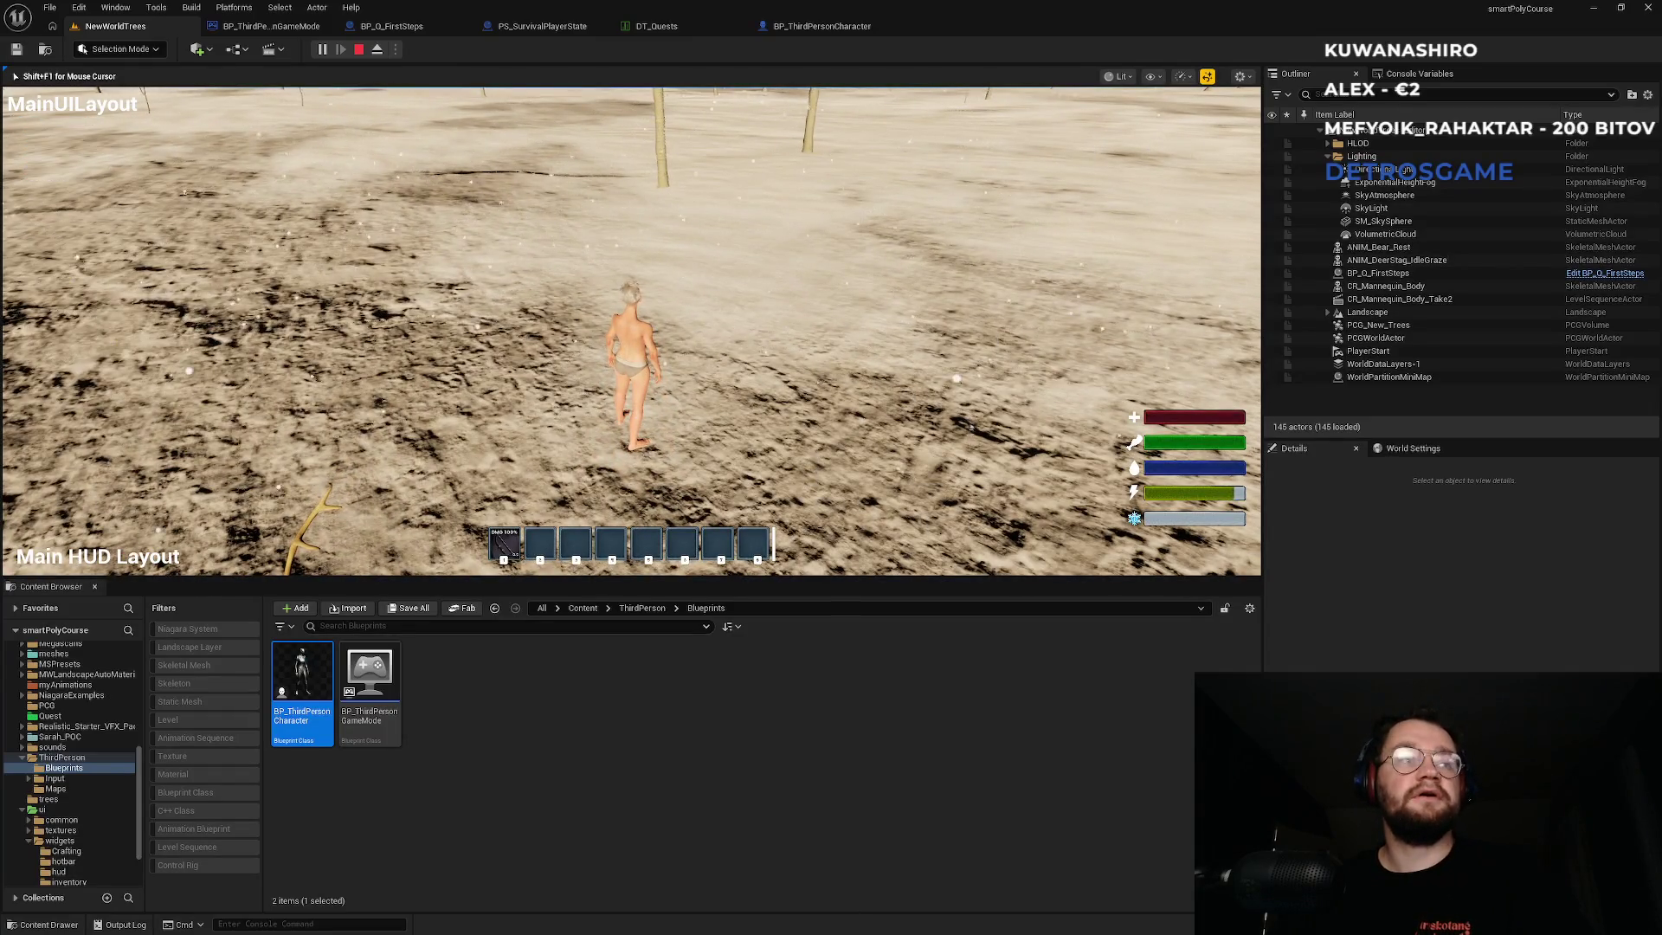
{"action": "key", "text": "a"}
{"action": "key", "text": "w"}
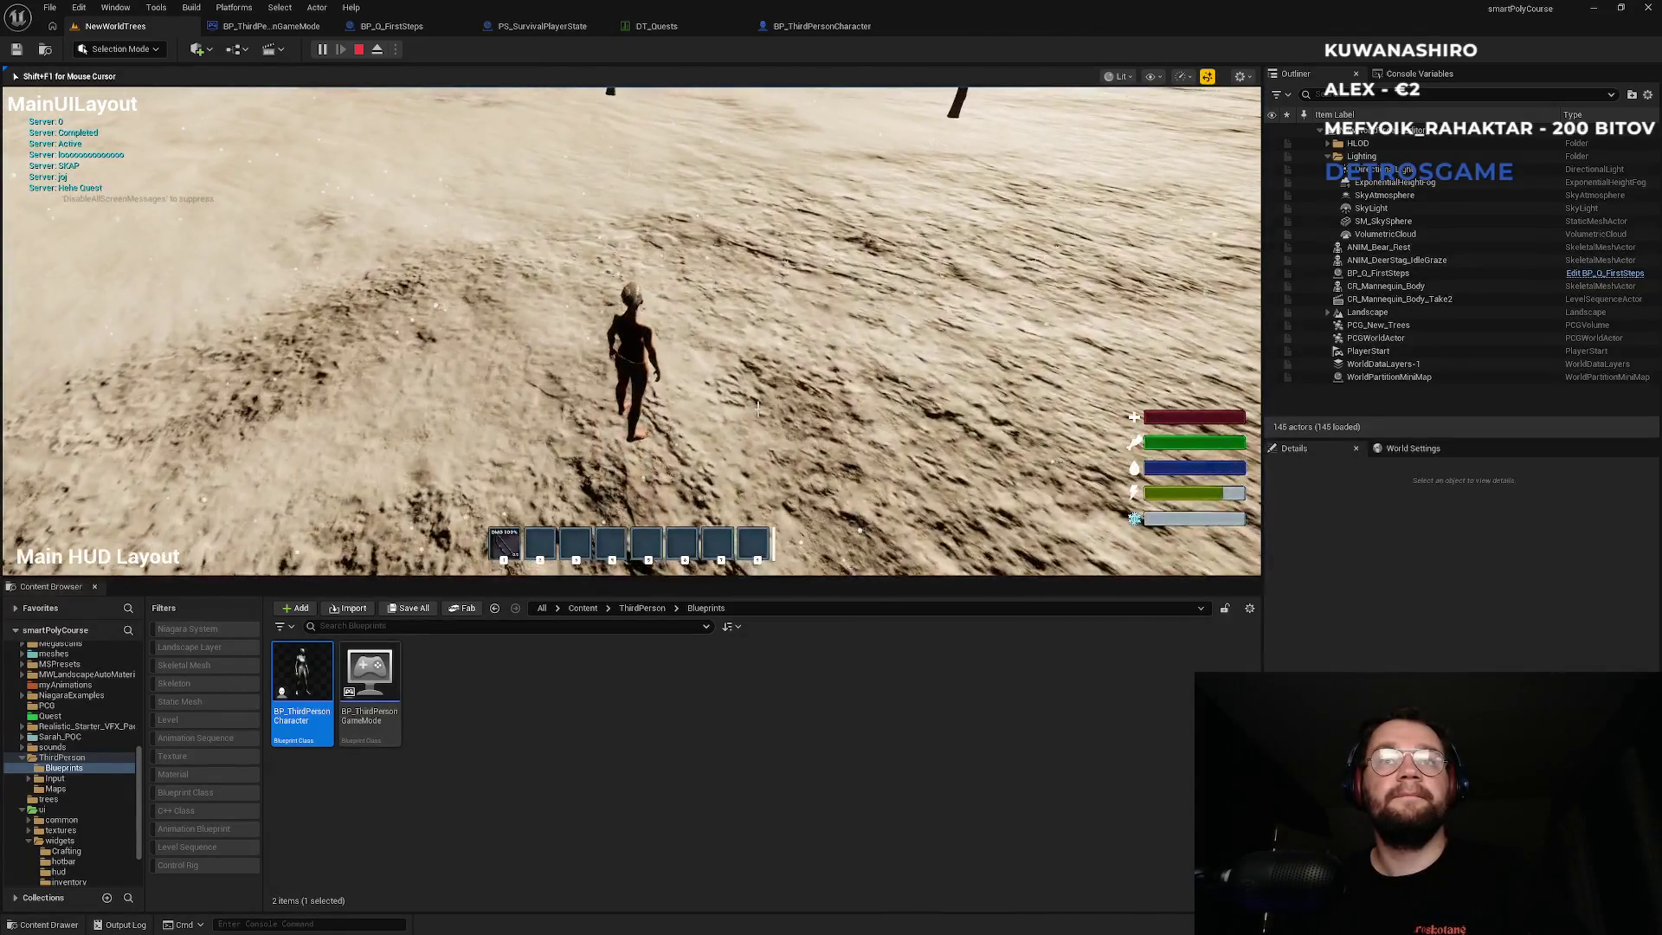
{"action": "key", "text": "shift+F1"}
{"action": "left_click", "coordinate": [822, 26]}
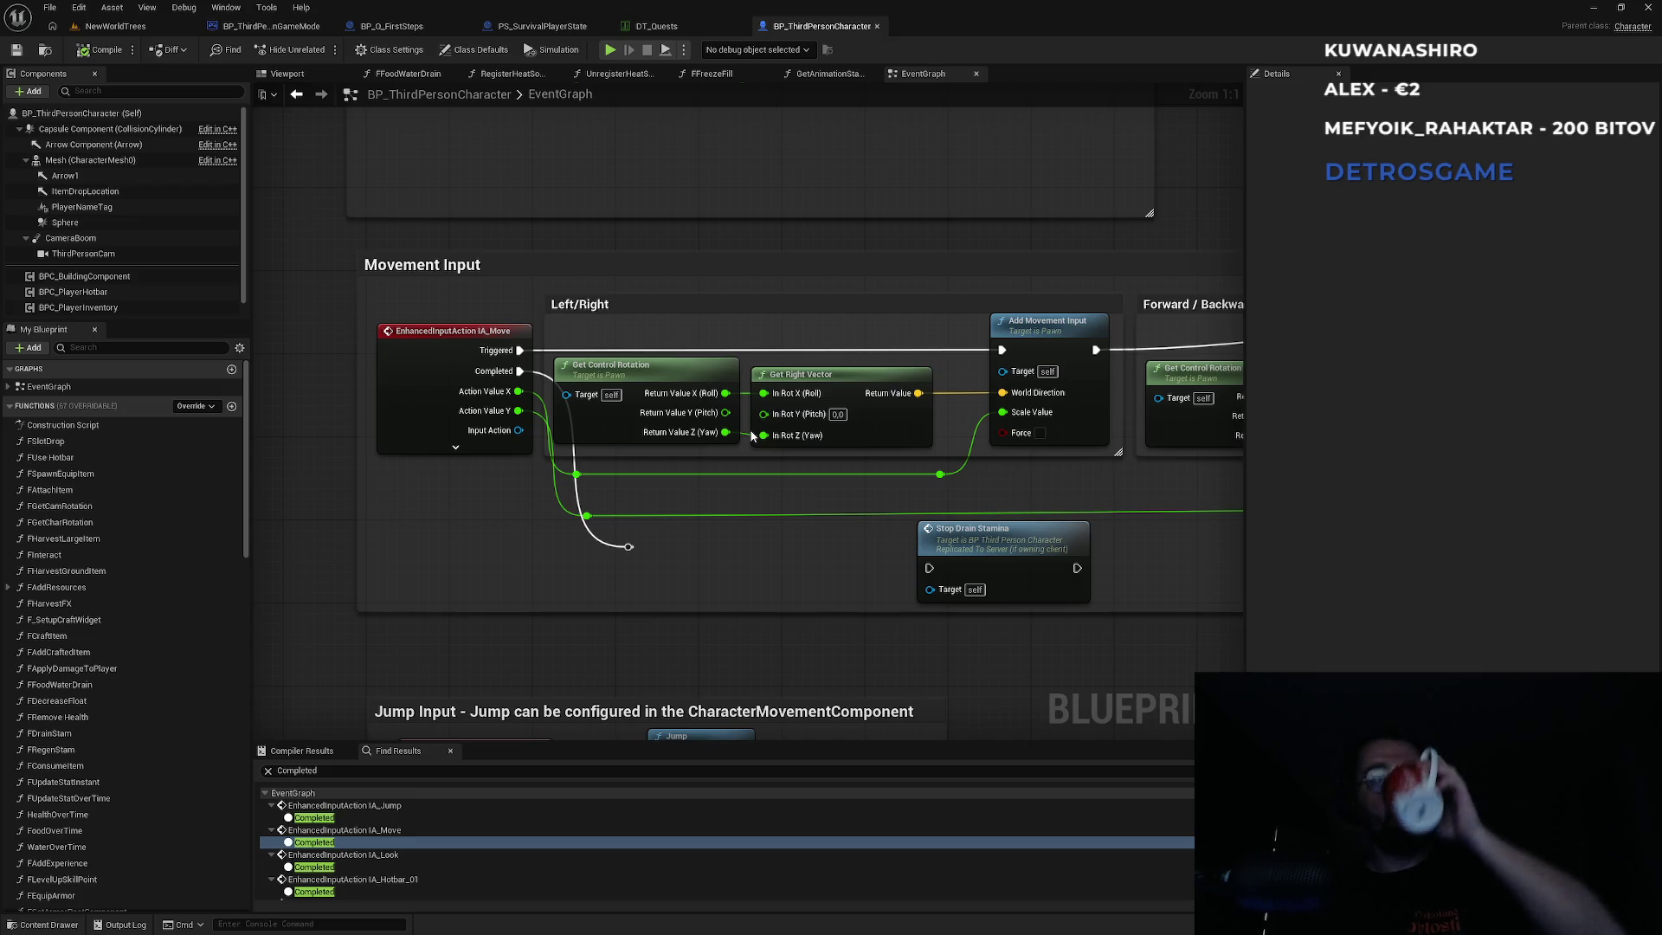
Move the four quest nodes in PS_SurvivalPlayerState's graph up and right.
{"action": "left_click", "coordinate": [680, 26]}
{"action": "left_click", "coordinate": [554, 27]}
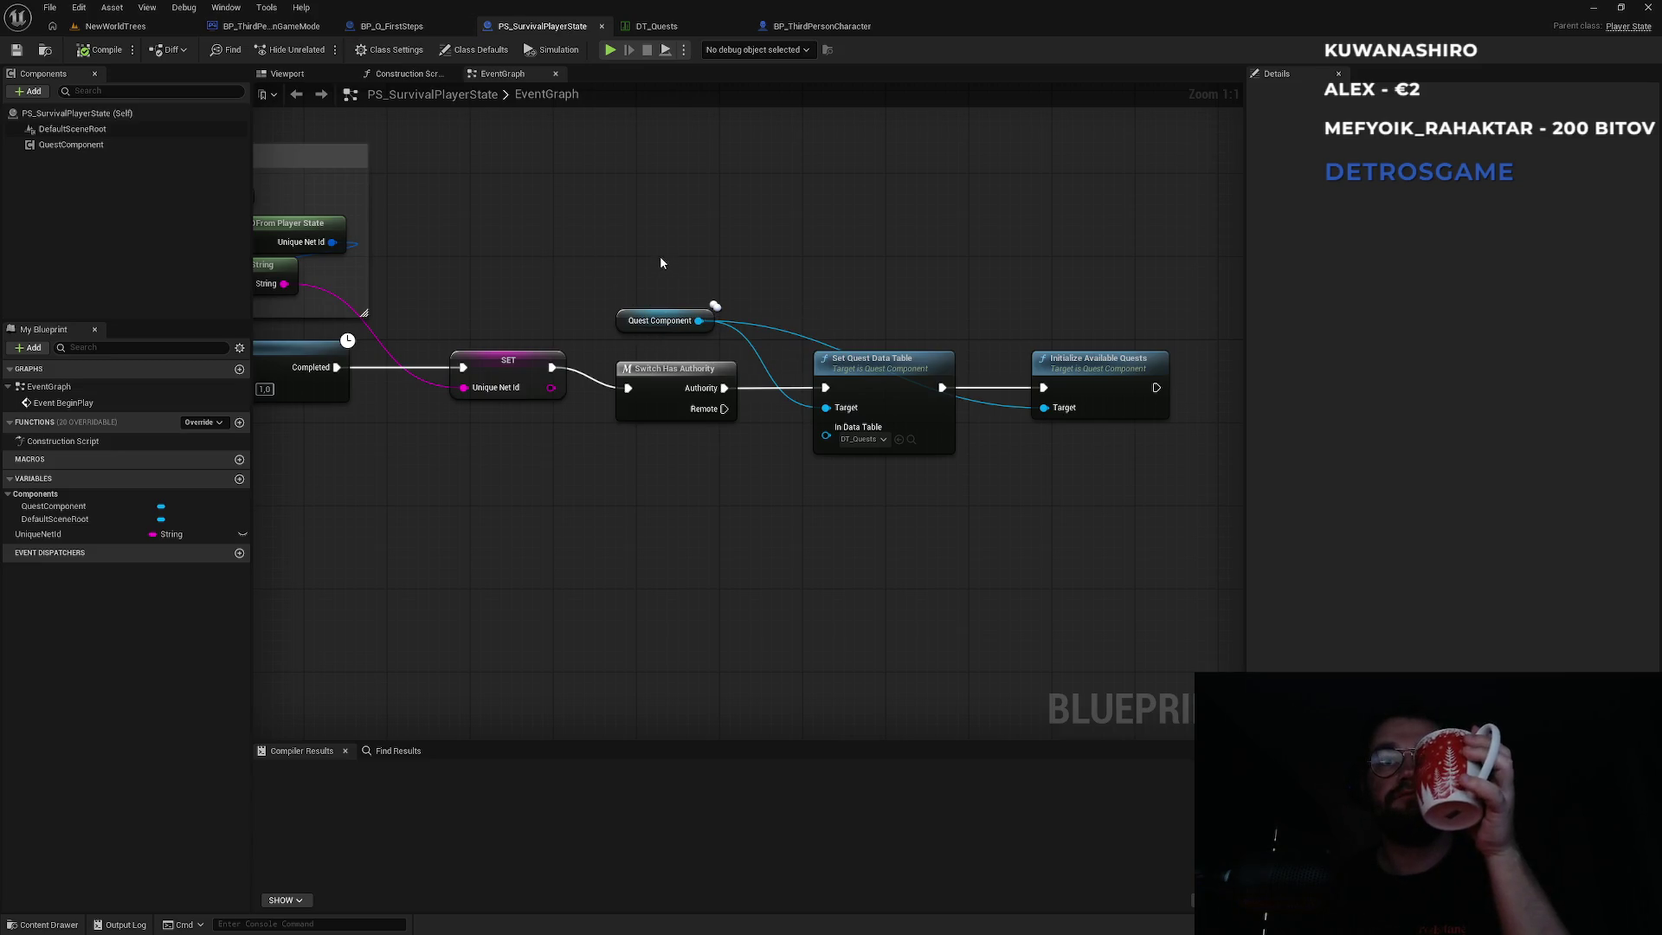
{"action": "mouse_move", "coordinate": [654, 268]}
{"action": "left_mouse_down"}
{"action": "mouse_move", "coordinate": [927, 459]}
{"action": "mouse_move", "coordinate": [1113, 478]}
{"action": "left_mouse_up"}
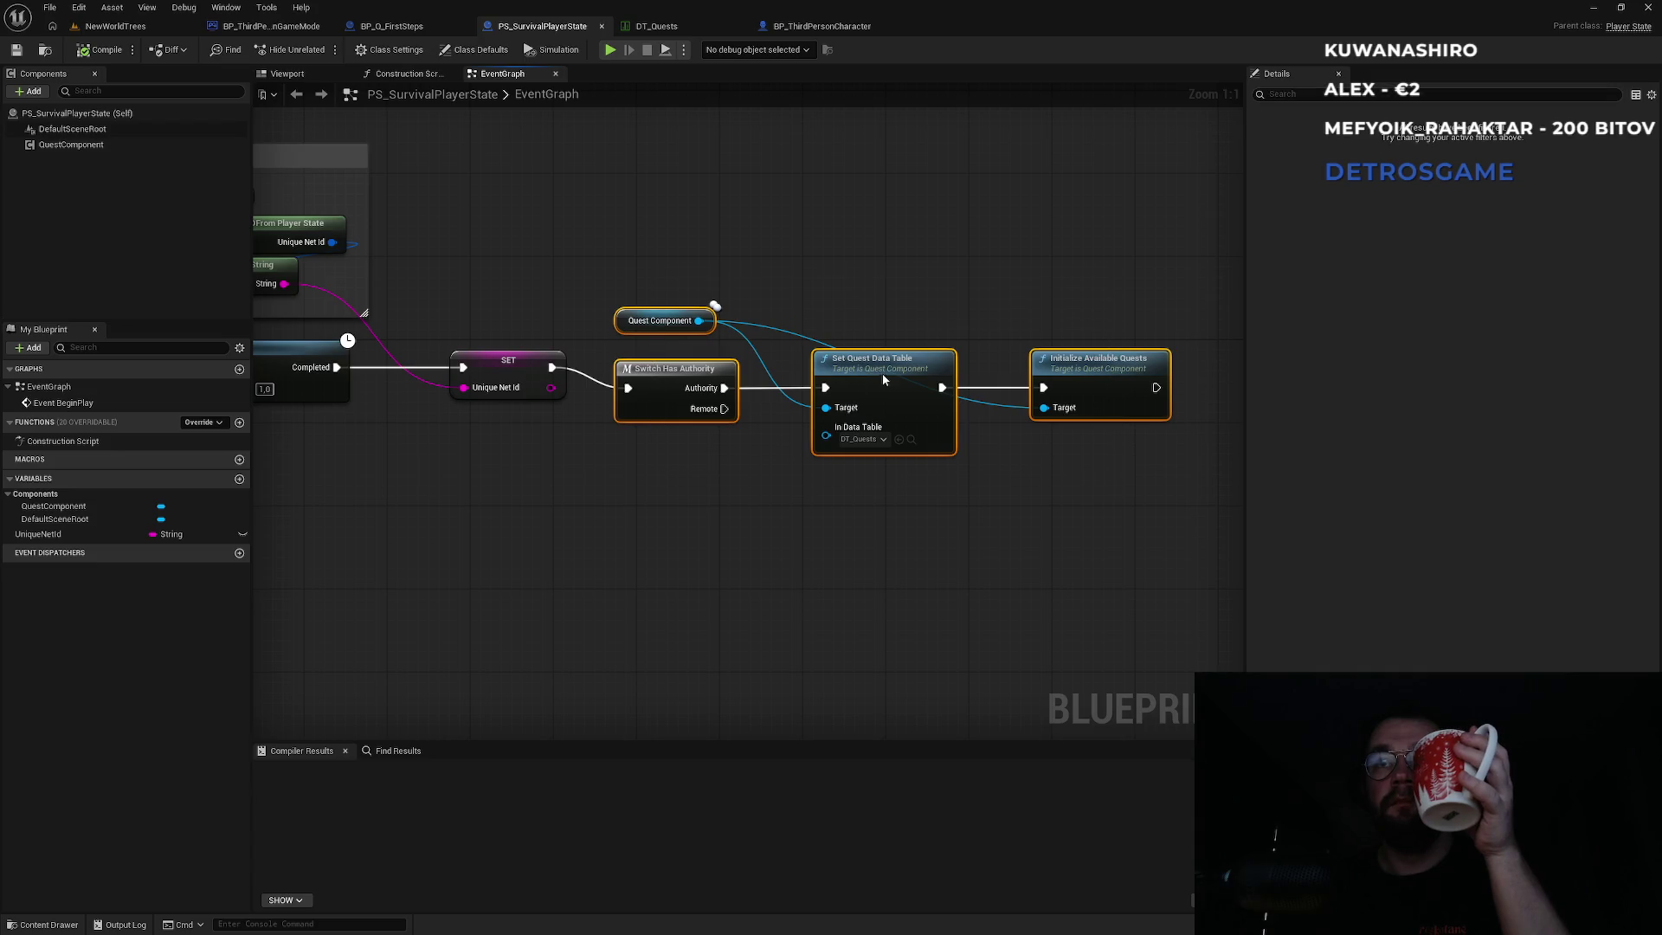
{"action": "left_click_drag", "start_coordinate": [881, 372], "coordinate": [913, 352]}
{"action": "left_click", "coordinate": [883, 253]}
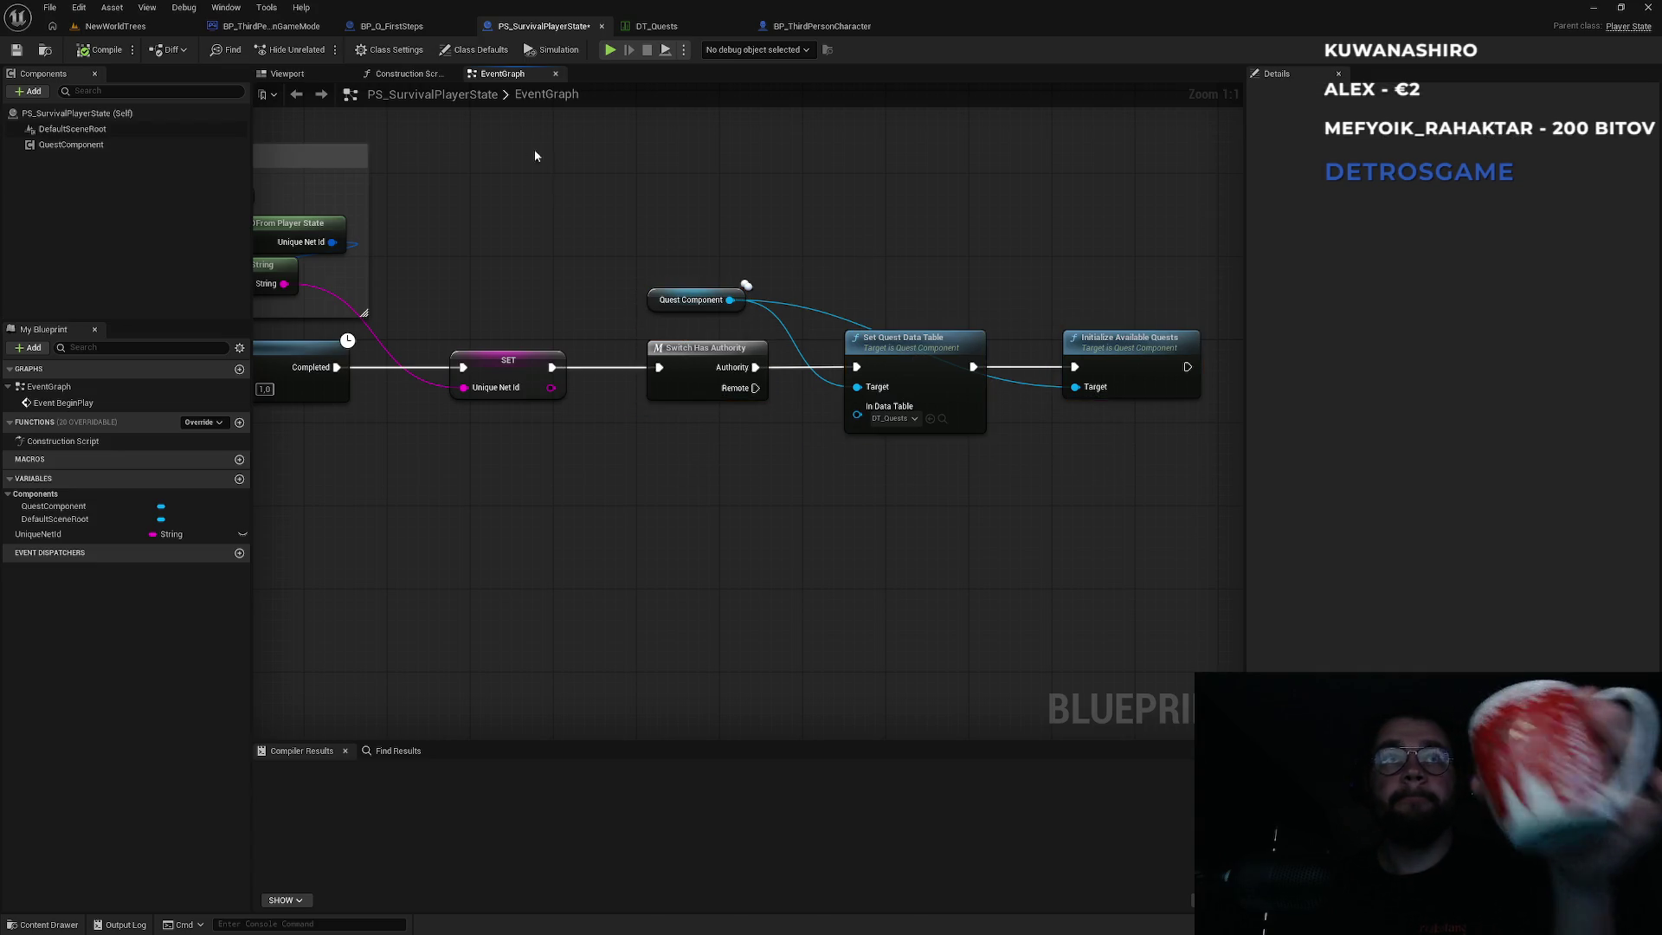
Rearrange BP_Q_FirstSteps' four quest nodes and last Print String, then bring up DT_Quests.
{"action": "left_click", "coordinate": [395, 26]}
{"action": "left_click_drag", "start_coordinate": [641, 267], "coordinate": [1083, 571]}
{"action": "mouse_move", "coordinate": [707, 381]}
{"action": "left_mouse_down"}
{"action": "mouse_move", "coordinate": [831, 319]}
{"action": "mouse_move", "coordinate": [787, 200]}
{"action": "left_mouse_up"}
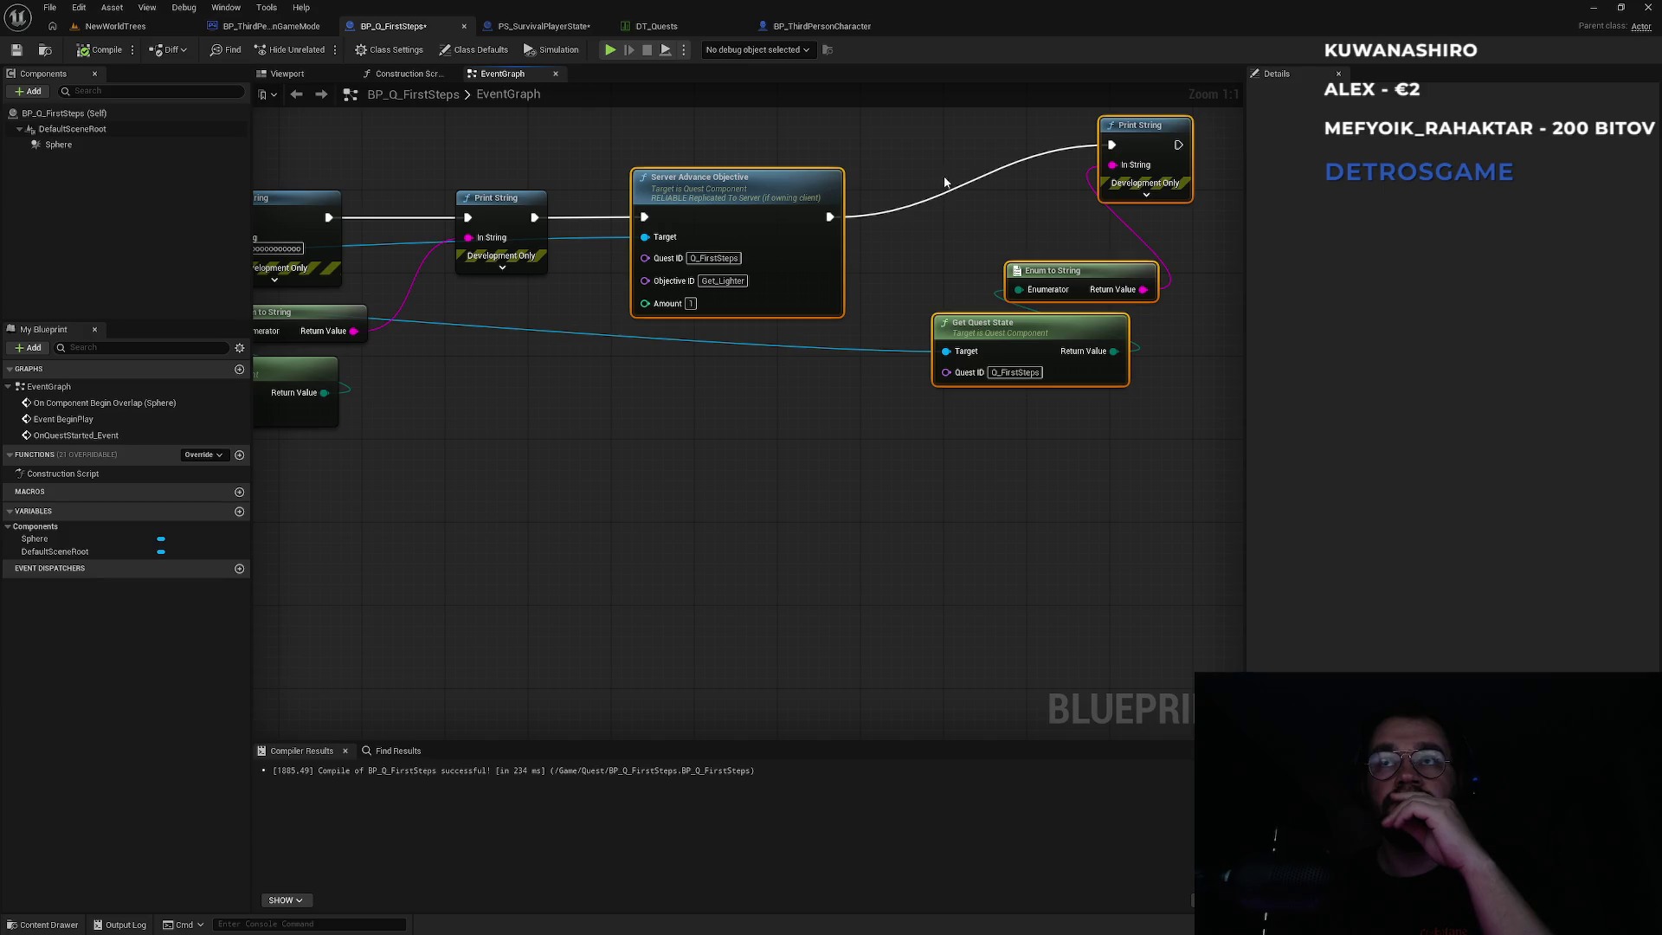
{"action": "left_click", "coordinate": [784, 139]}
{"action": "left_click_drag", "start_coordinate": [955, 268], "coordinate": [1078, 333]}
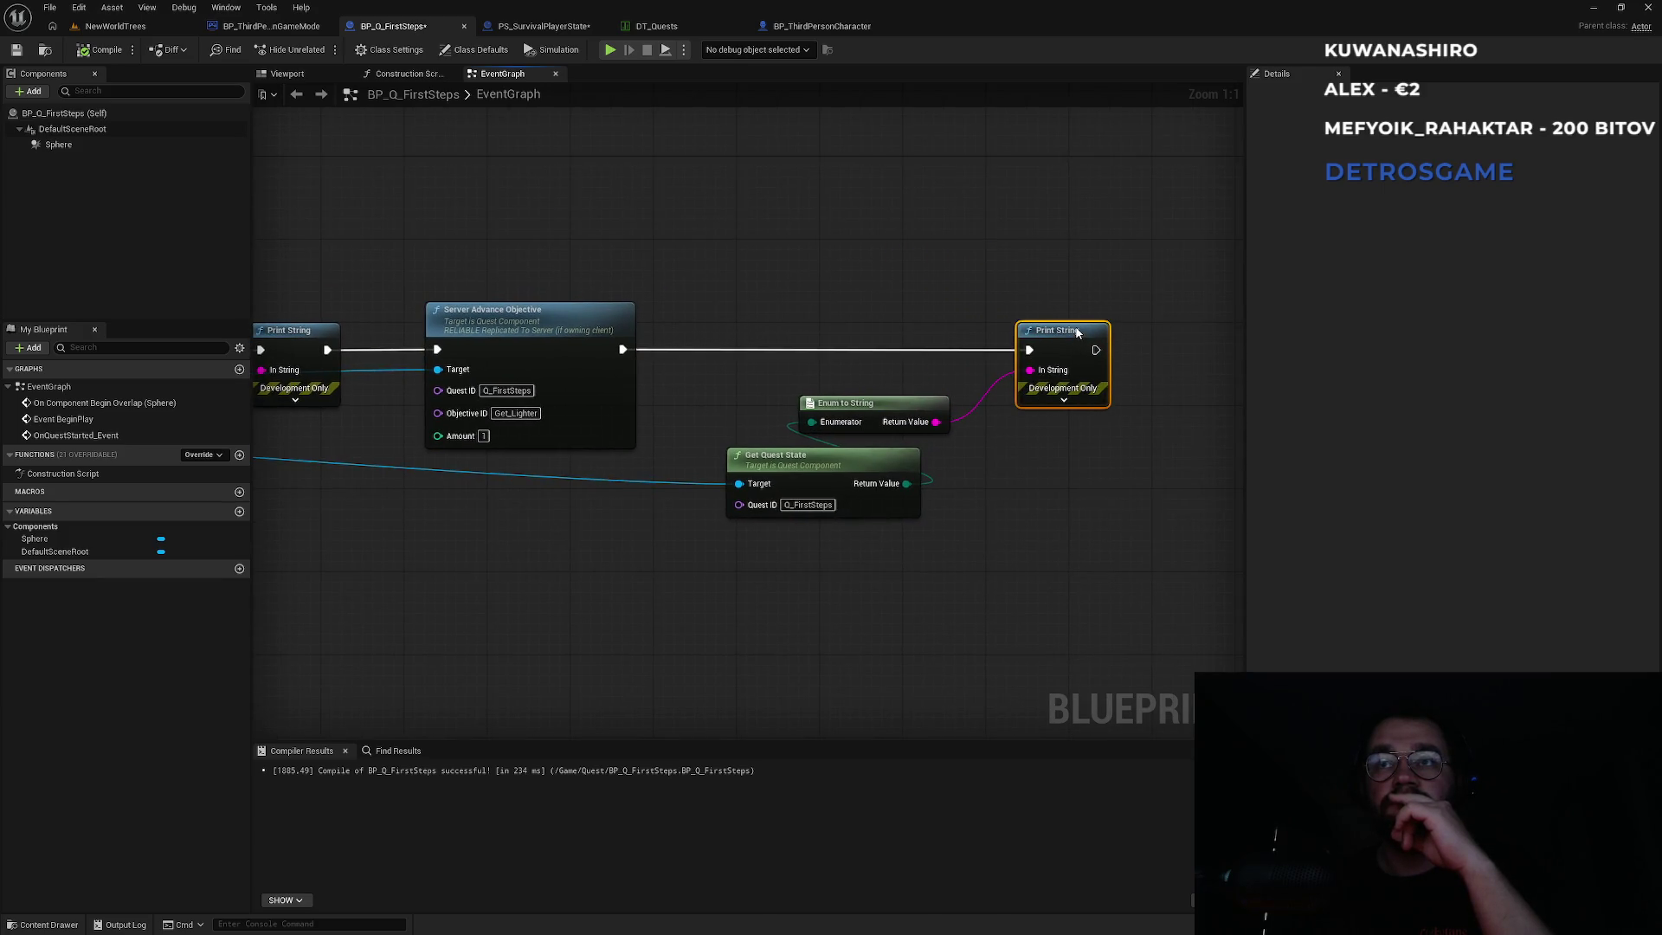
{"action": "left_click", "coordinate": [887, 287]}
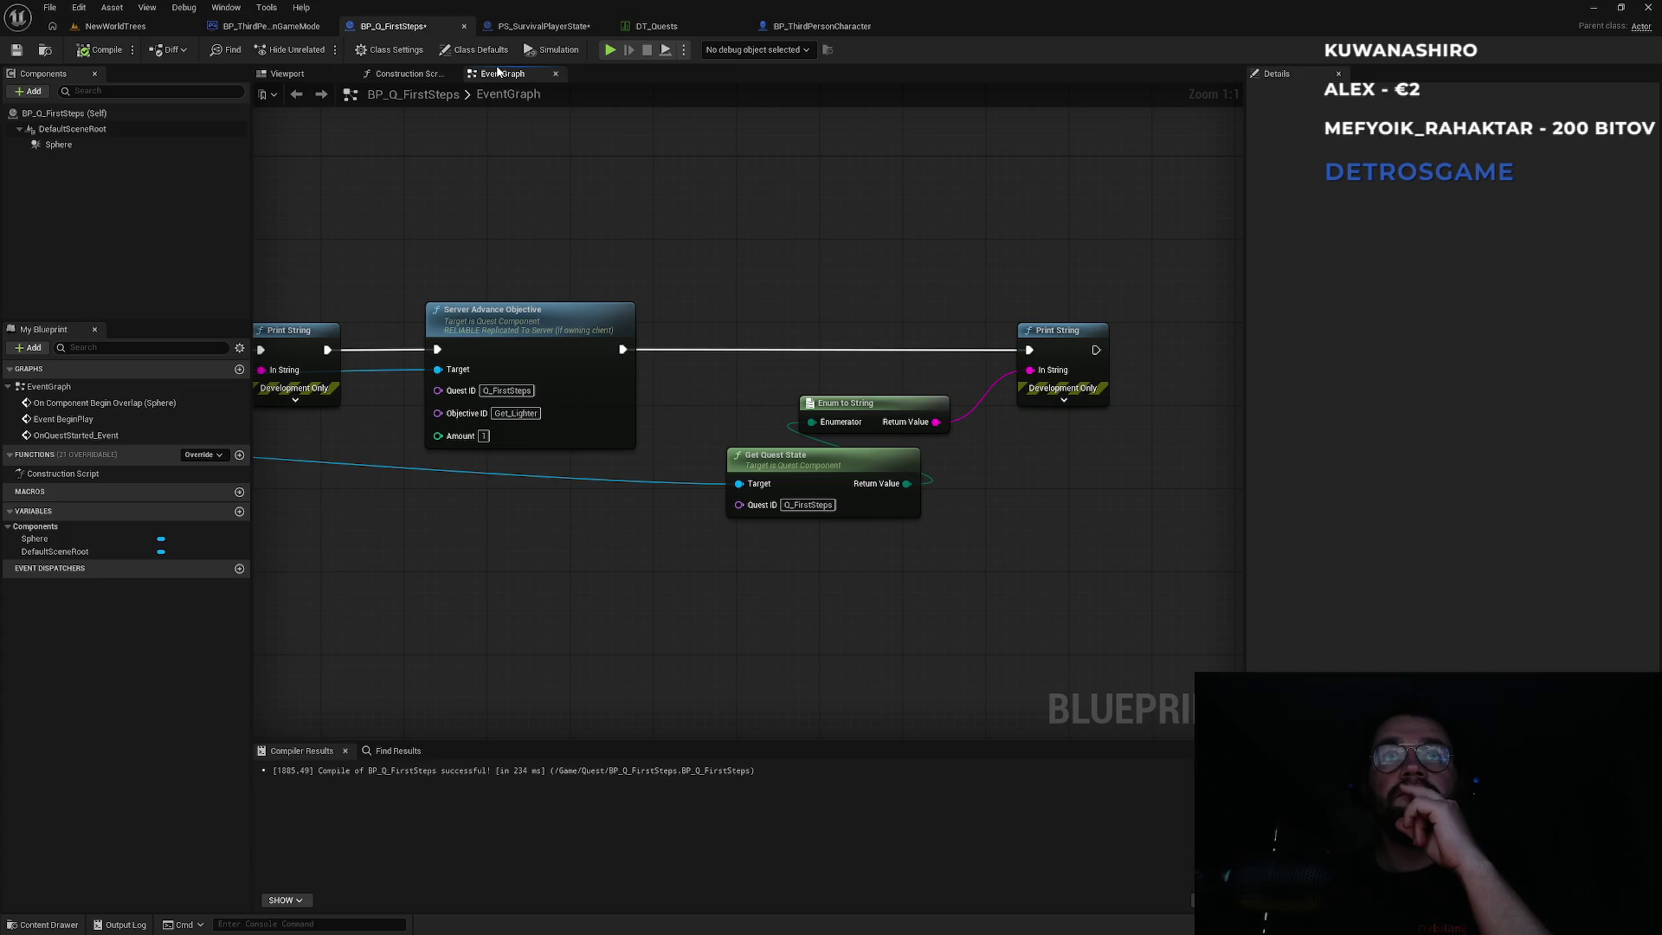
{"action": "left_click", "coordinate": [653, 26]}
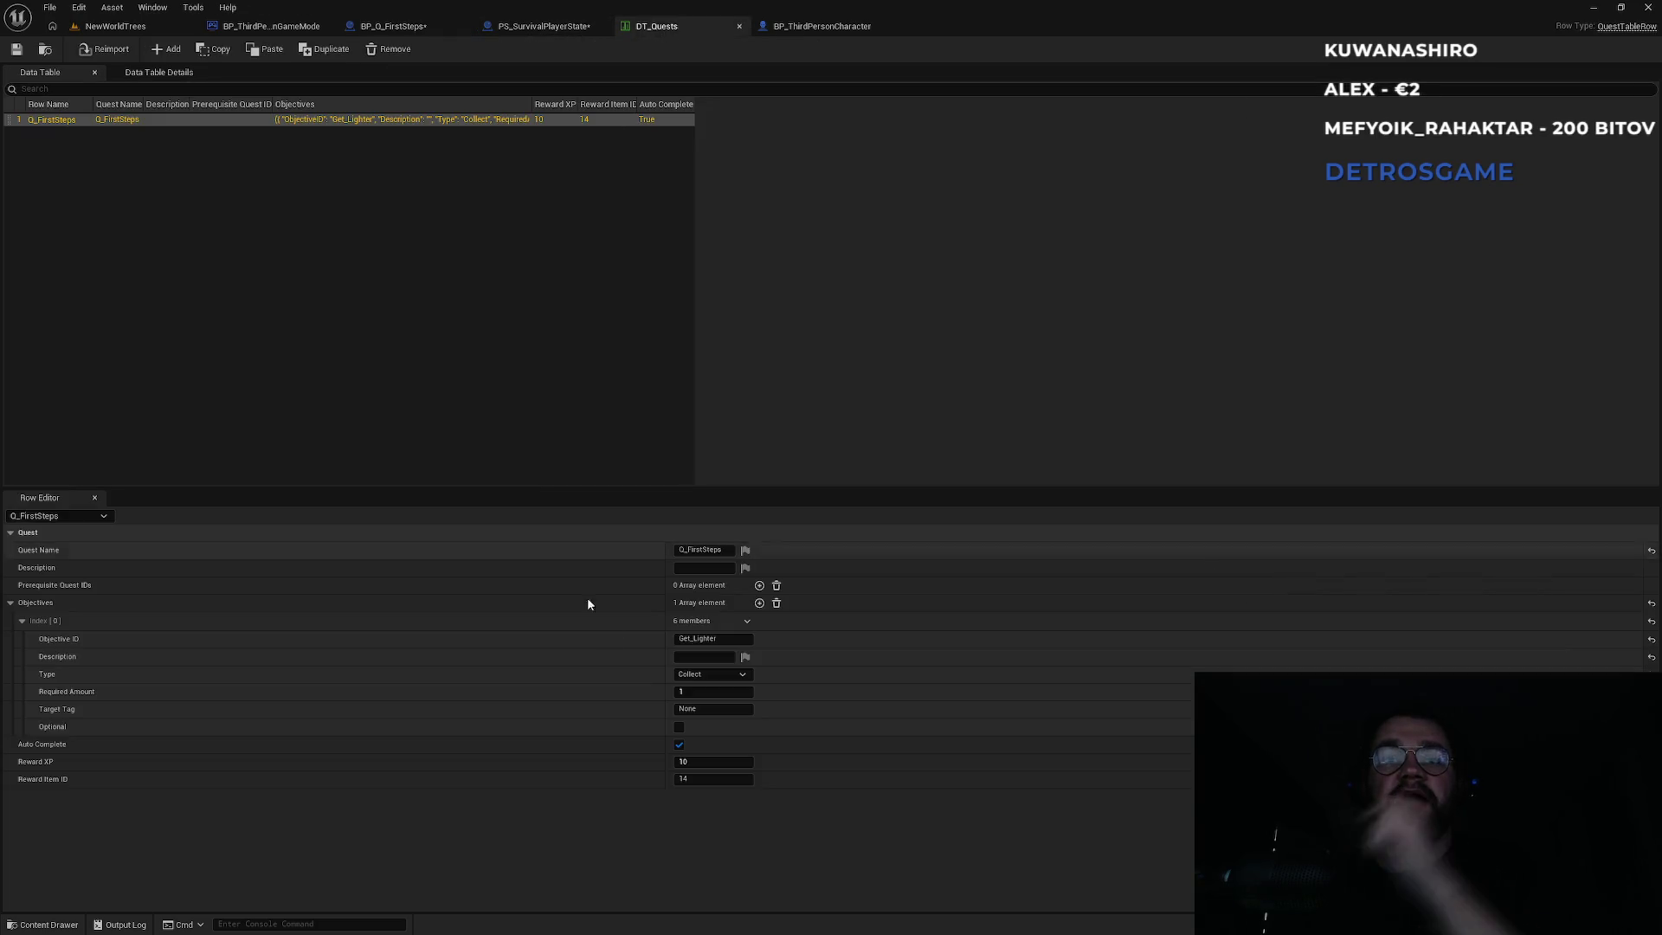
Raise Get_Lighter's Required Amount to 2 and run a quick play test of the quest.
{"action": "left_click_drag", "start_coordinate": [686, 691], "coordinate": [692, 691]}
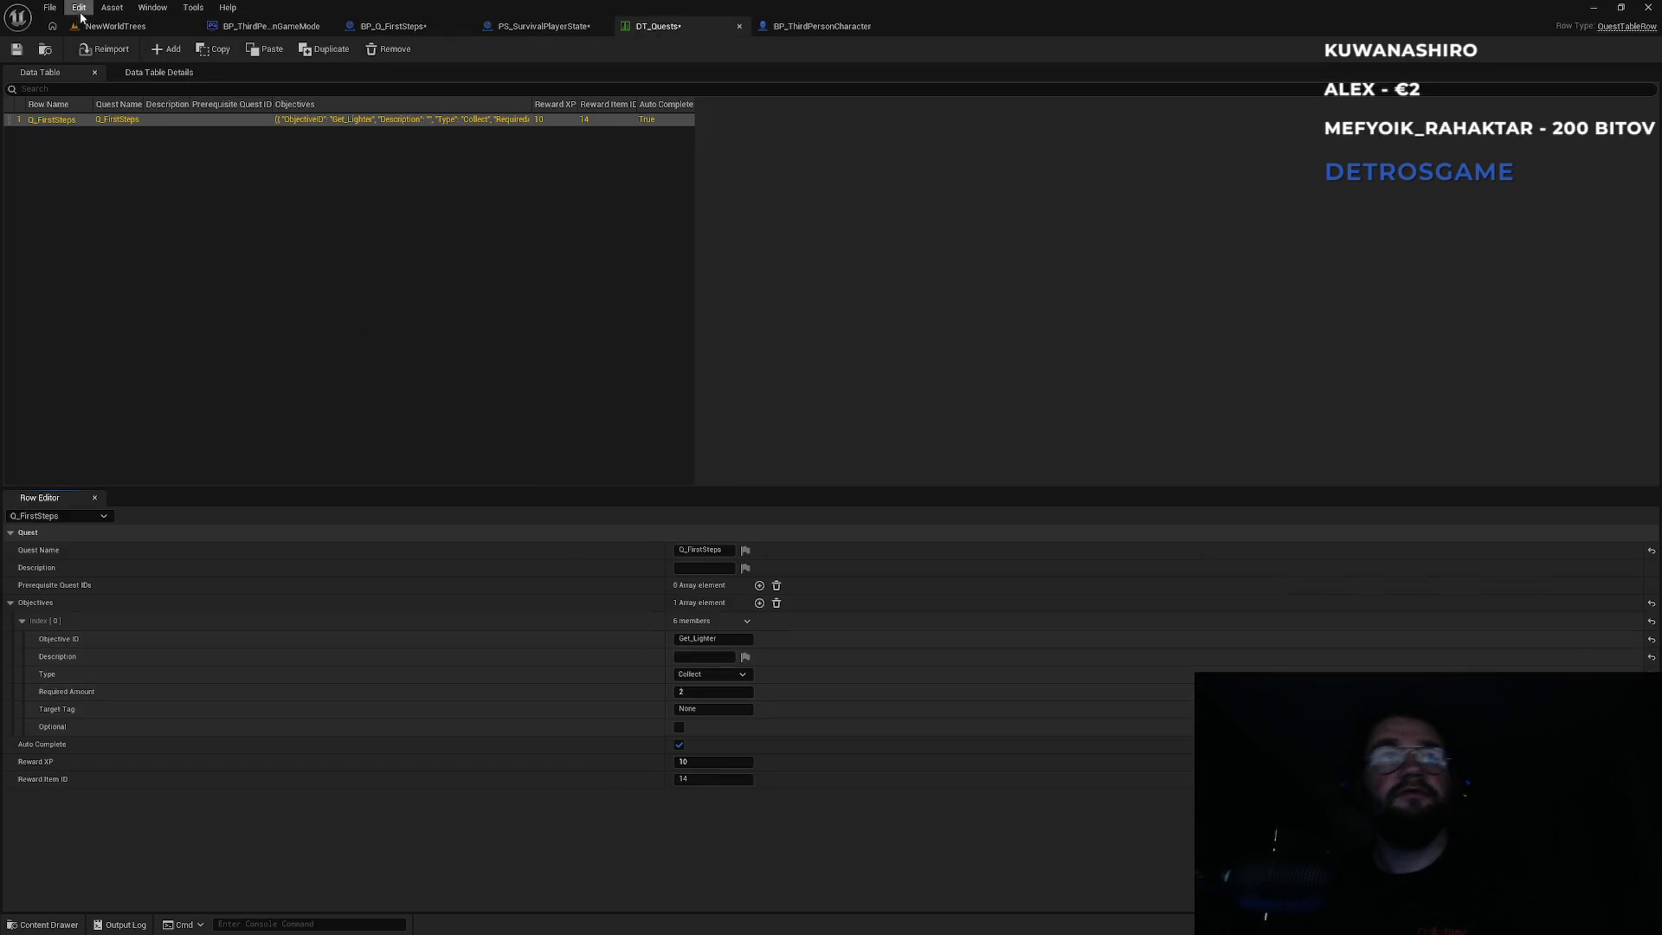
{"action": "left_click", "coordinate": [120, 32]}
{"action": "left_click", "coordinate": [319, 50]}
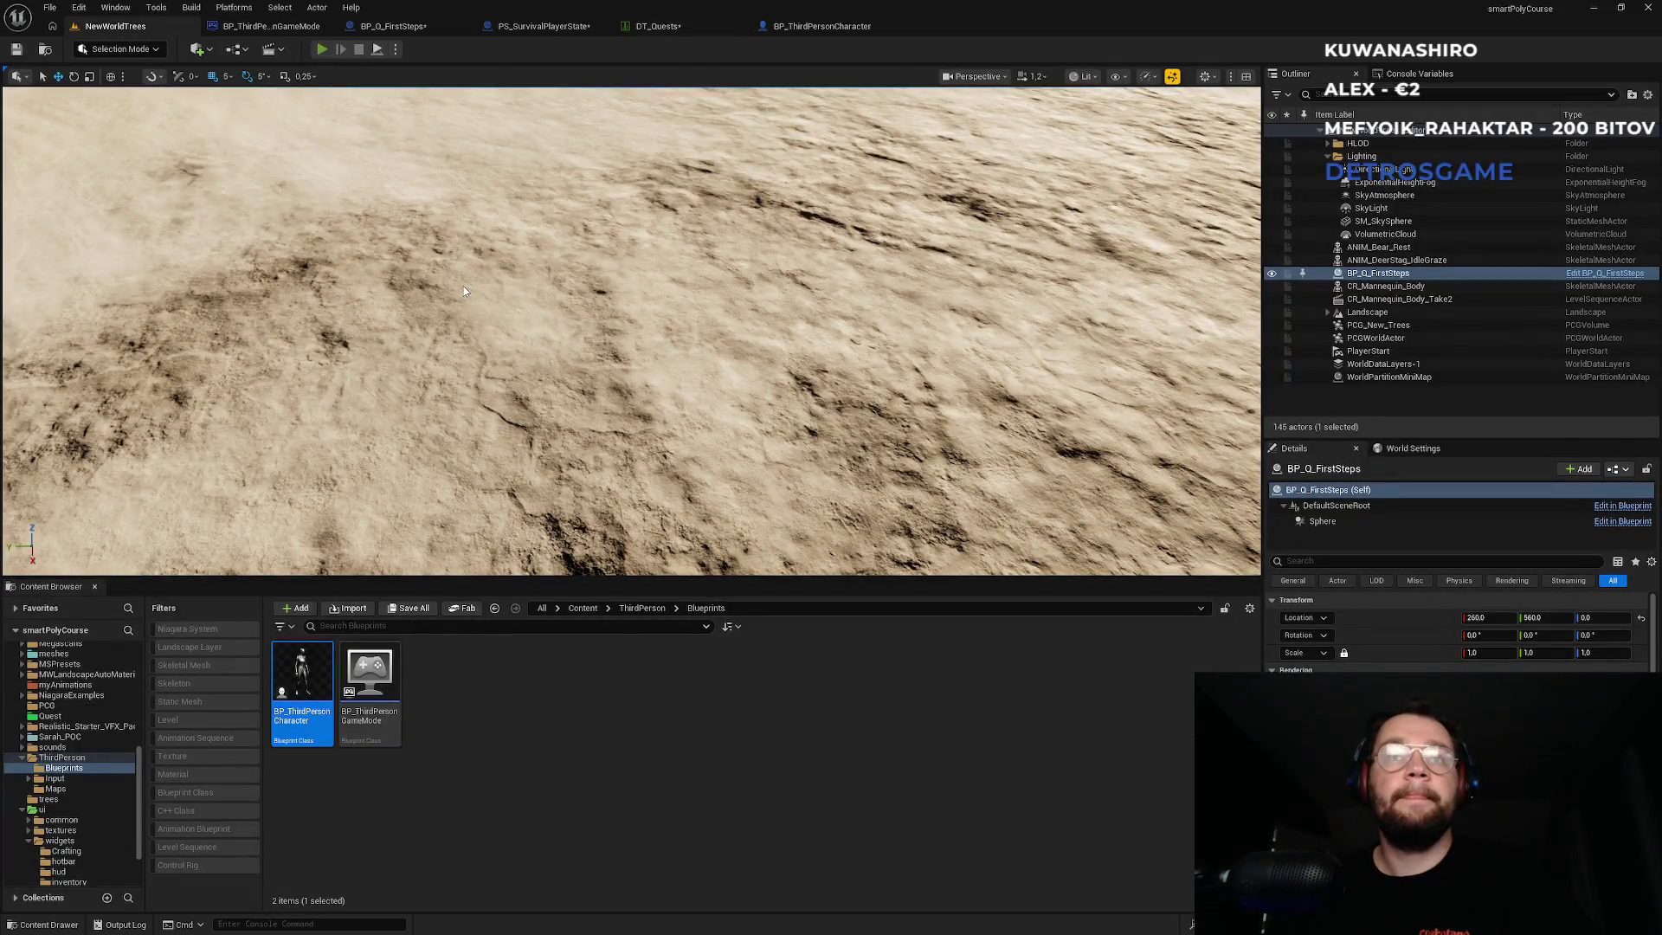
{"action": "key", "text": "w"}
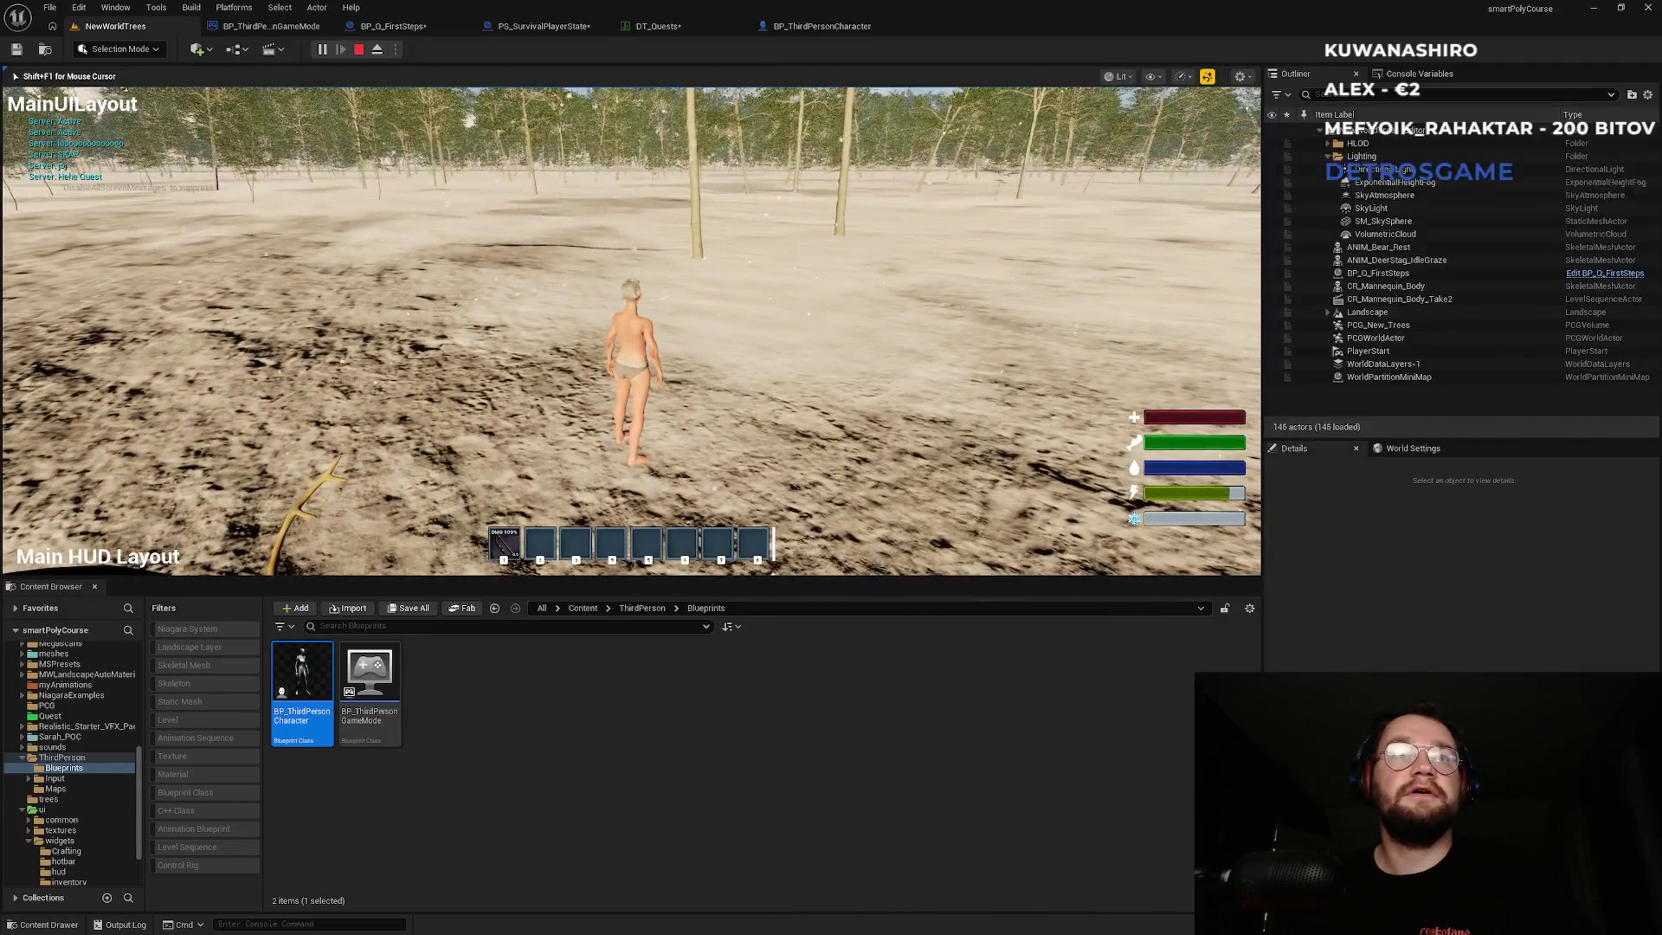
{"action": "key", "text": "shift+F1"}
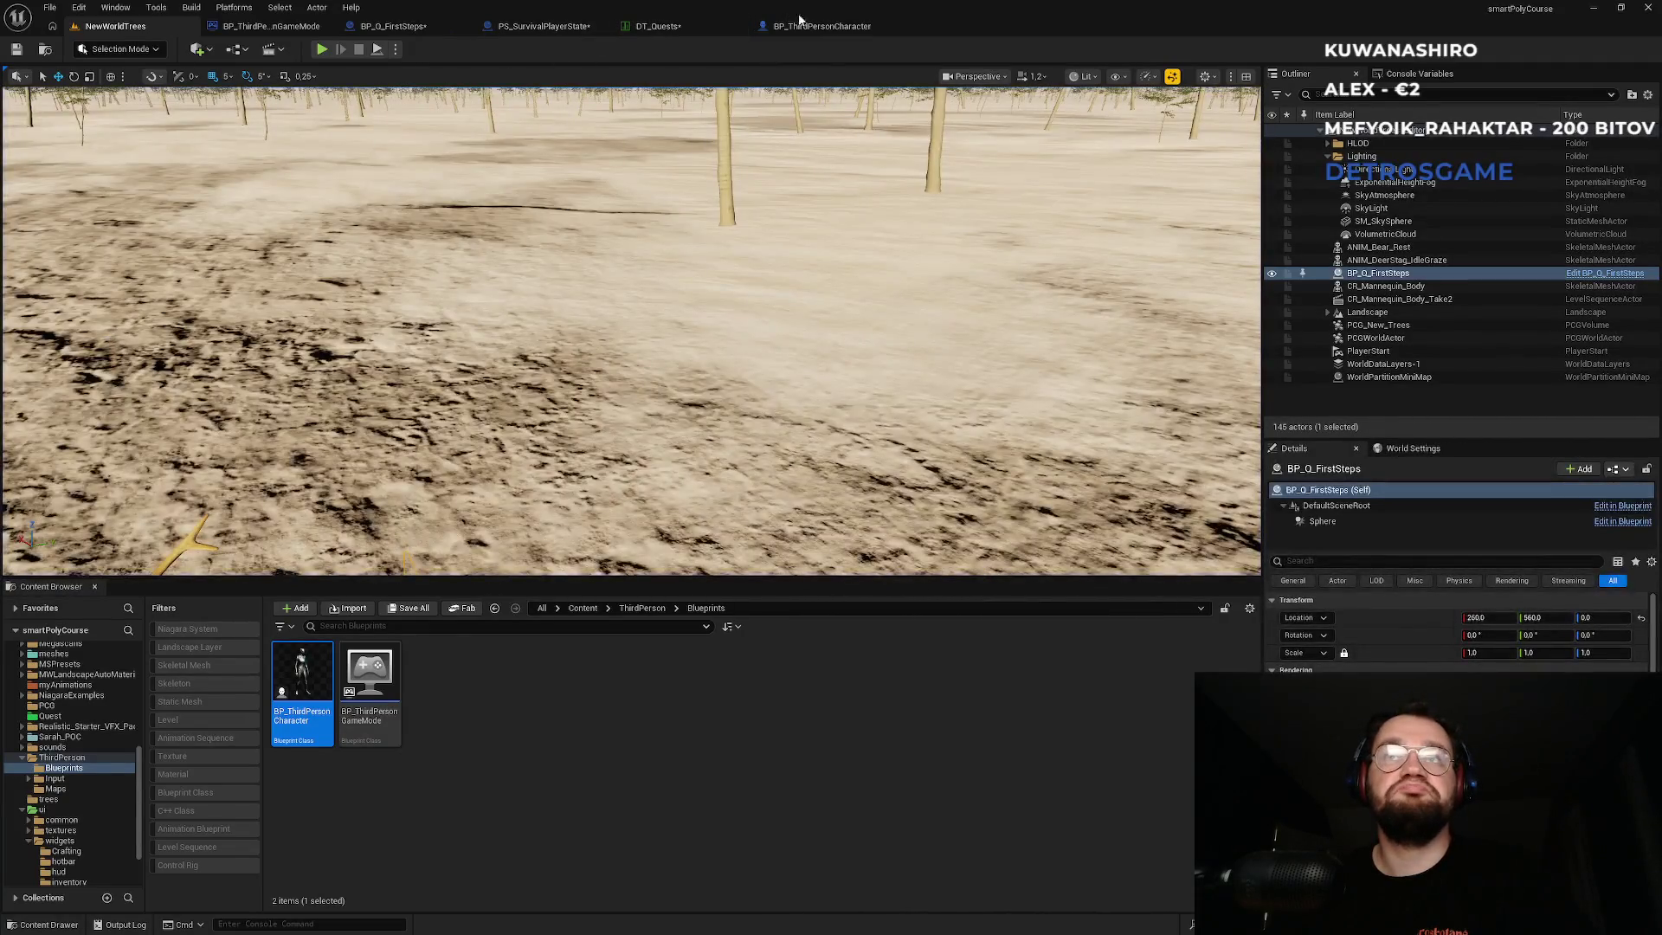
{"action": "left_click", "coordinate": [825, 26]}
{"action": "left_click", "coordinate": [675, 27]}
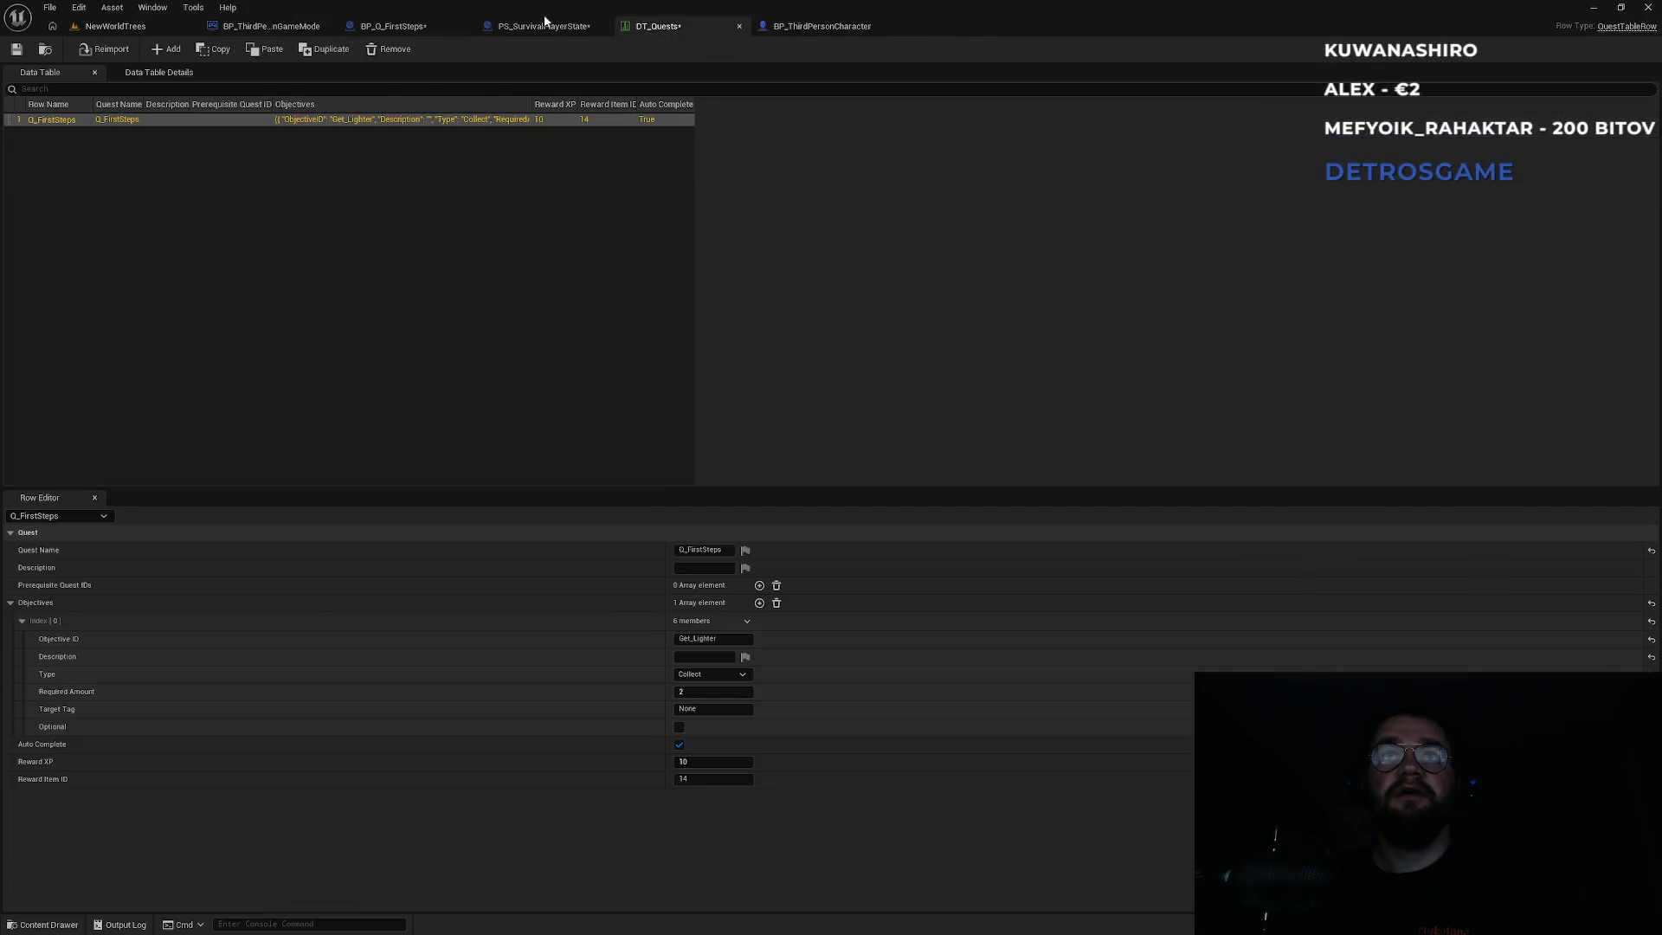
Delete the Print String between the casts and wire the exec flow into Cast To PS_SurvivalPlayerState.
{"action": "left_click", "coordinate": [544, 26]}
{"action": "left_click", "coordinate": [398, 26]}
{"action": "scroll", "coordinate": [481, 296], "scroll_direction": "down", "scroll_amount": 1}
{"action": "mouse_move", "coordinate": [482, 296]}
{"action": "left_mouse_down"}
{"action": "mouse_move", "coordinate": [842, 252]}
{"action": "mouse_move", "coordinate": [972, 446]}
{"action": "mouse_move", "coordinate": [1040, 458]}
{"action": "left_mouse_up"}
{"action": "mouse_move", "coordinate": [651, 236]}
{"action": "left_mouse_down"}
{"action": "mouse_move", "coordinate": [964, 245]}
{"action": "mouse_move", "coordinate": [464, 241]}
{"action": "mouse_move", "coordinate": [444, 359]}
{"action": "left_mouse_up"}
{"action": "key", "text": "Delete"}
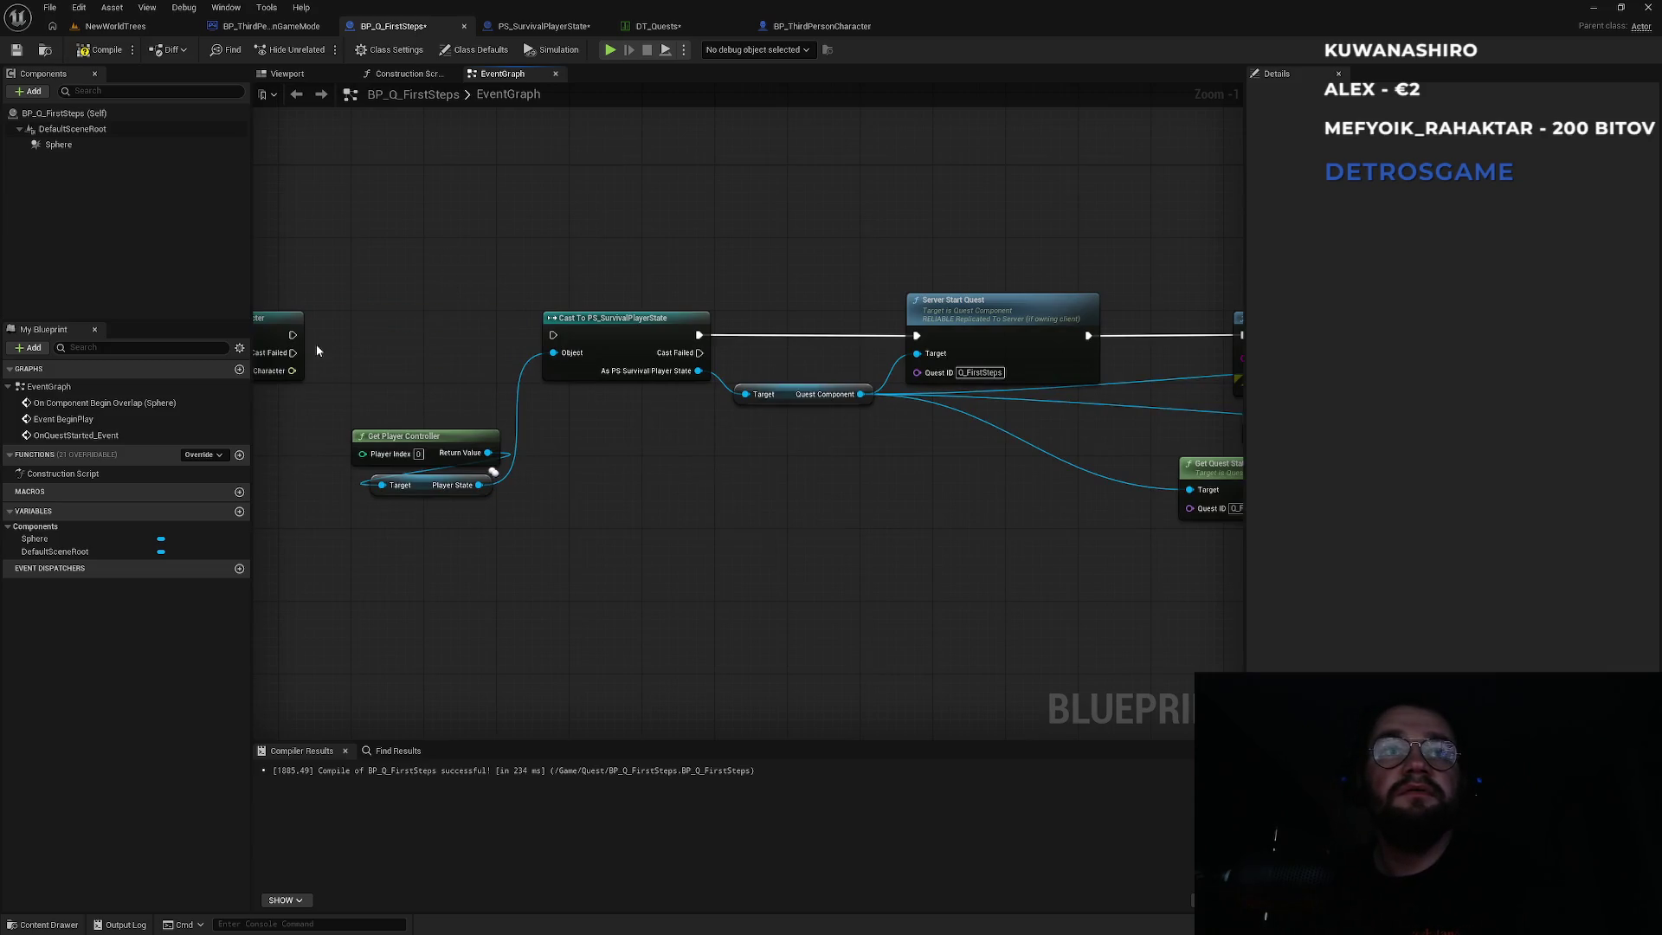
{"action": "left_click_drag", "start_coordinate": [295, 337], "coordinate": [553, 335]}
Move the overlap event and first cast node to the right.
{"action": "left_click_drag", "start_coordinate": [643, 232], "coordinate": [1016, 251]}
{"action": "left_click_drag", "start_coordinate": [420, 271], "coordinate": [652, 379]}
{"action": "left_click_drag", "start_coordinate": [418, 316], "coordinate": [567, 317]}
{"action": "left_click", "coordinate": [554, 285]}
{"action": "left_click", "coordinate": [526, 324]}
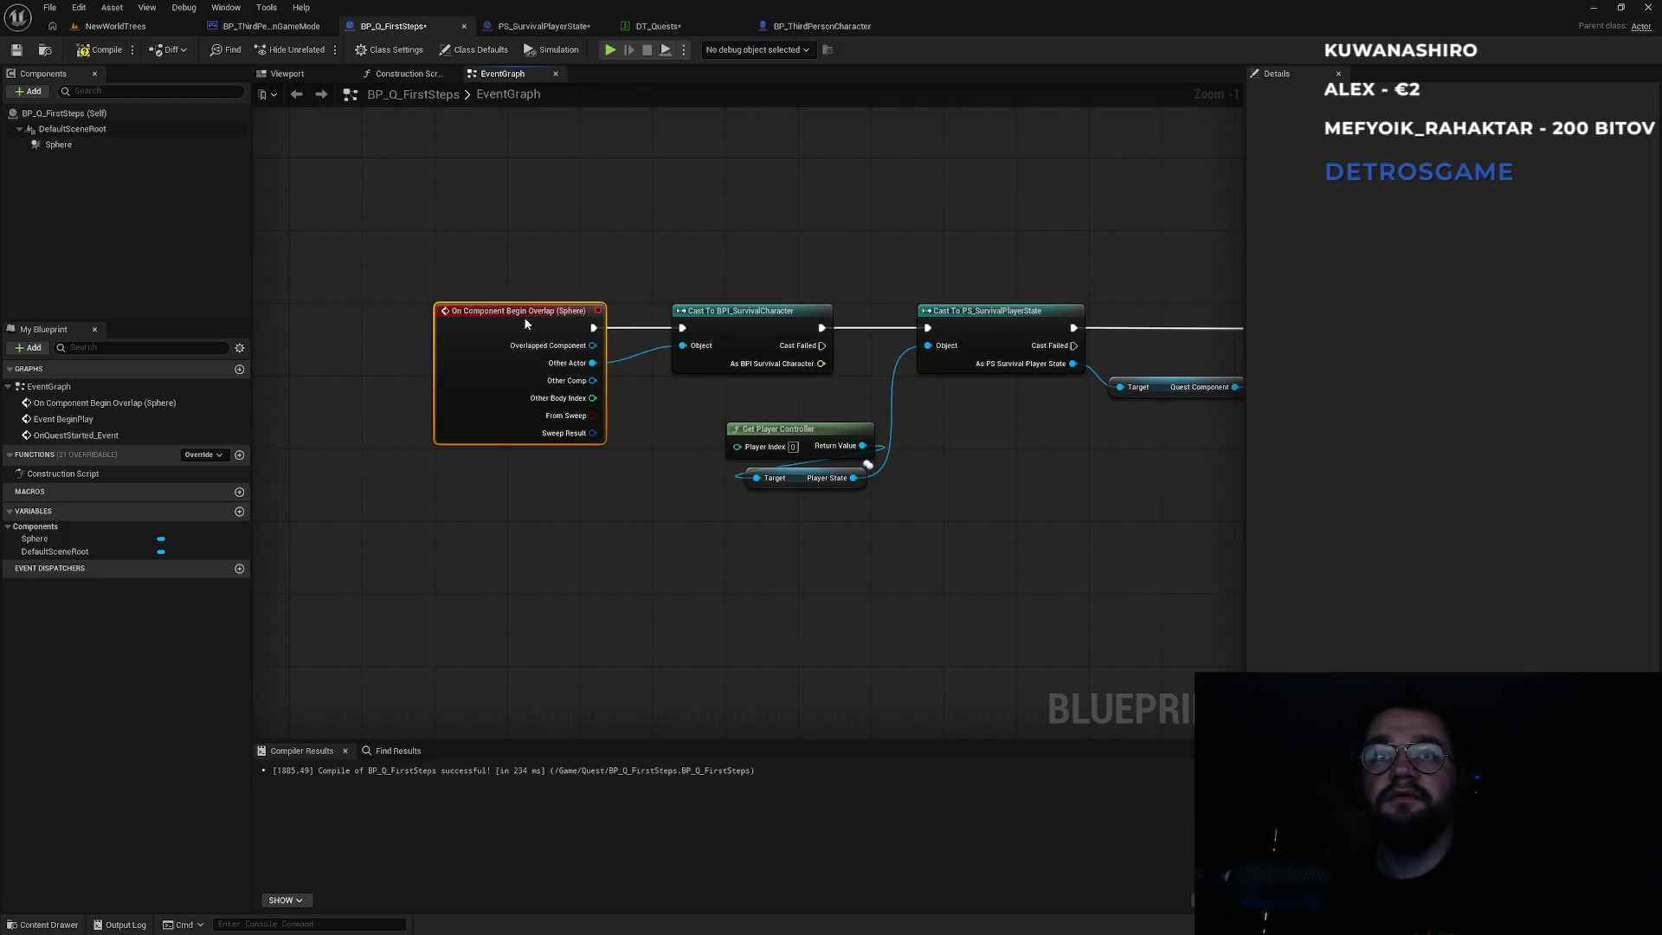
{"action": "left_click_drag", "start_coordinate": [851, 269], "coordinate": [591, 268]}
Delete the first Print String and connect Server Start Quest's output to the remaining Print String.
{"action": "left_click_drag", "start_coordinate": [970, 264], "coordinate": [596, 258]}
{"action": "left_click", "coordinate": [694, 308]}
{"action": "key", "text": "Delete"}
{"action": "left_click_drag", "start_coordinate": [851, 326], "coordinate": [481, 332]}
{"action": "mouse_move", "coordinate": [896, 232]}
{"action": "left_mouse_down"}
{"action": "mouse_move", "coordinate": [1091, 319]}
{"action": "mouse_move", "coordinate": [1067, 312]}
{"action": "left_mouse_up"}
Shift the Print String, Enum to String and Get Quest State nodes left to tidy the layout.
{"action": "mouse_move", "coordinate": [565, 593]}
{"action": "left_mouse_down"}
{"action": "mouse_move", "coordinate": [658, 575]}
{"action": "mouse_move", "coordinate": [770, 359]}
{"action": "left_mouse_up"}
{"action": "left_click_drag", "start_coordinate": [697, 456], "coordinate": [587, 456]}
{"action": "key", "text": "ctrl+z"}
{"action": "key", "text": "ctrl+z"}
{"action": "key", "text": "ctrl+z"}
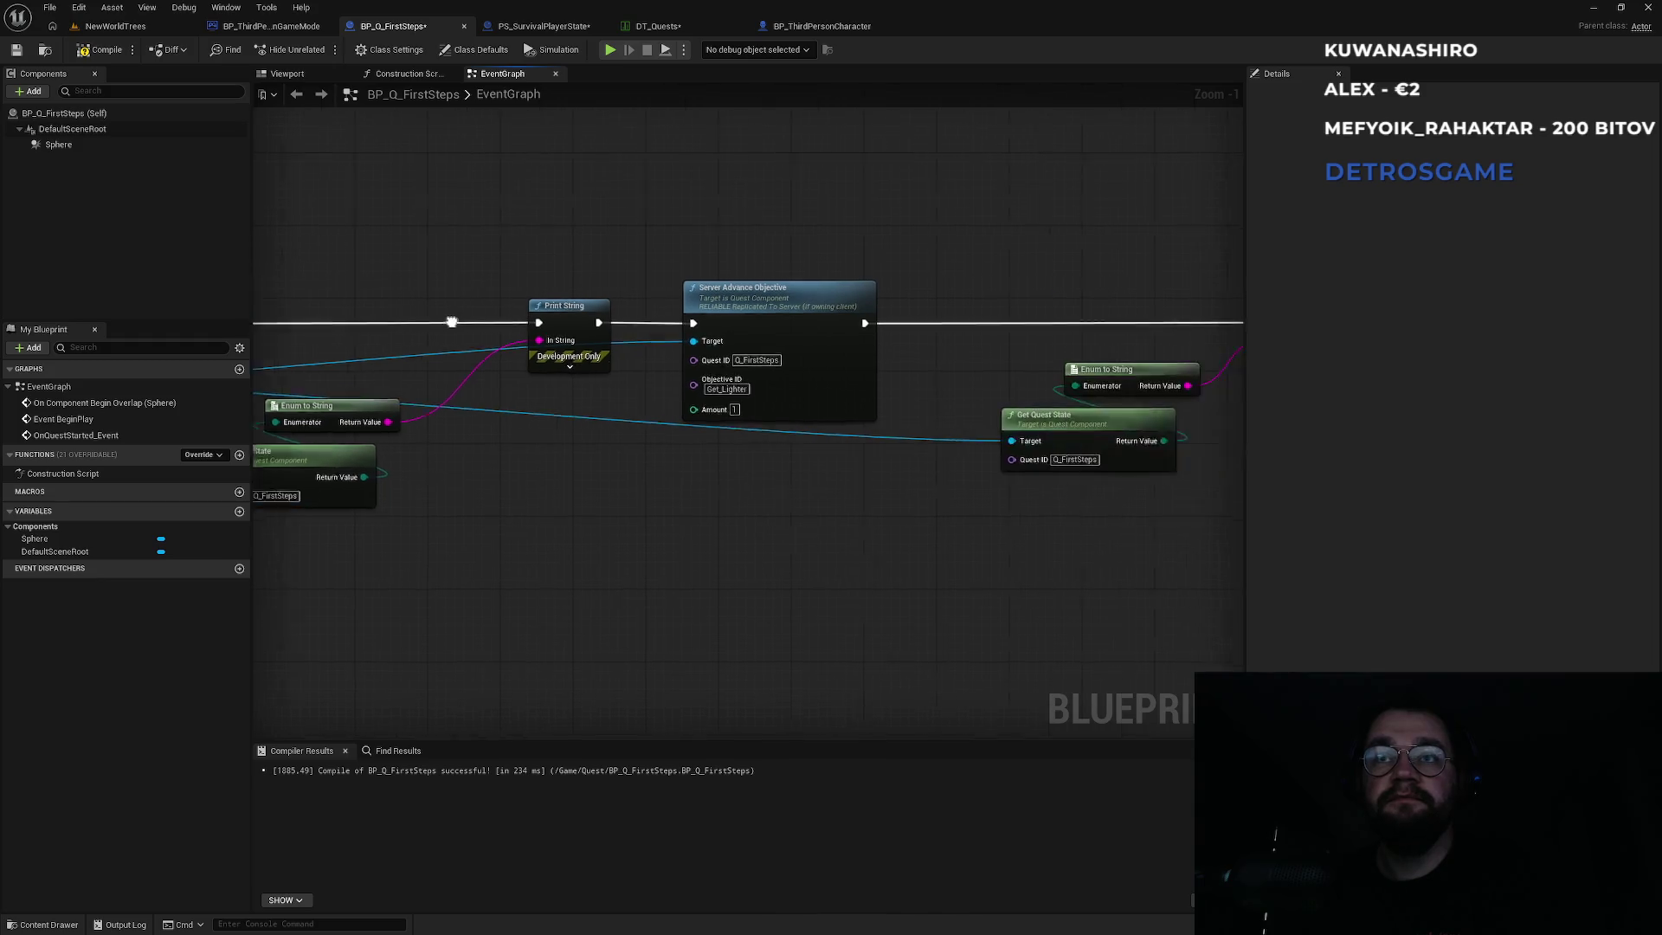
{"action": "left_click_drag", "start_coordinate": [747, 435], "coordinate": [674, 435]}
{"action": "left_click", "coordinate": [698, 286]}
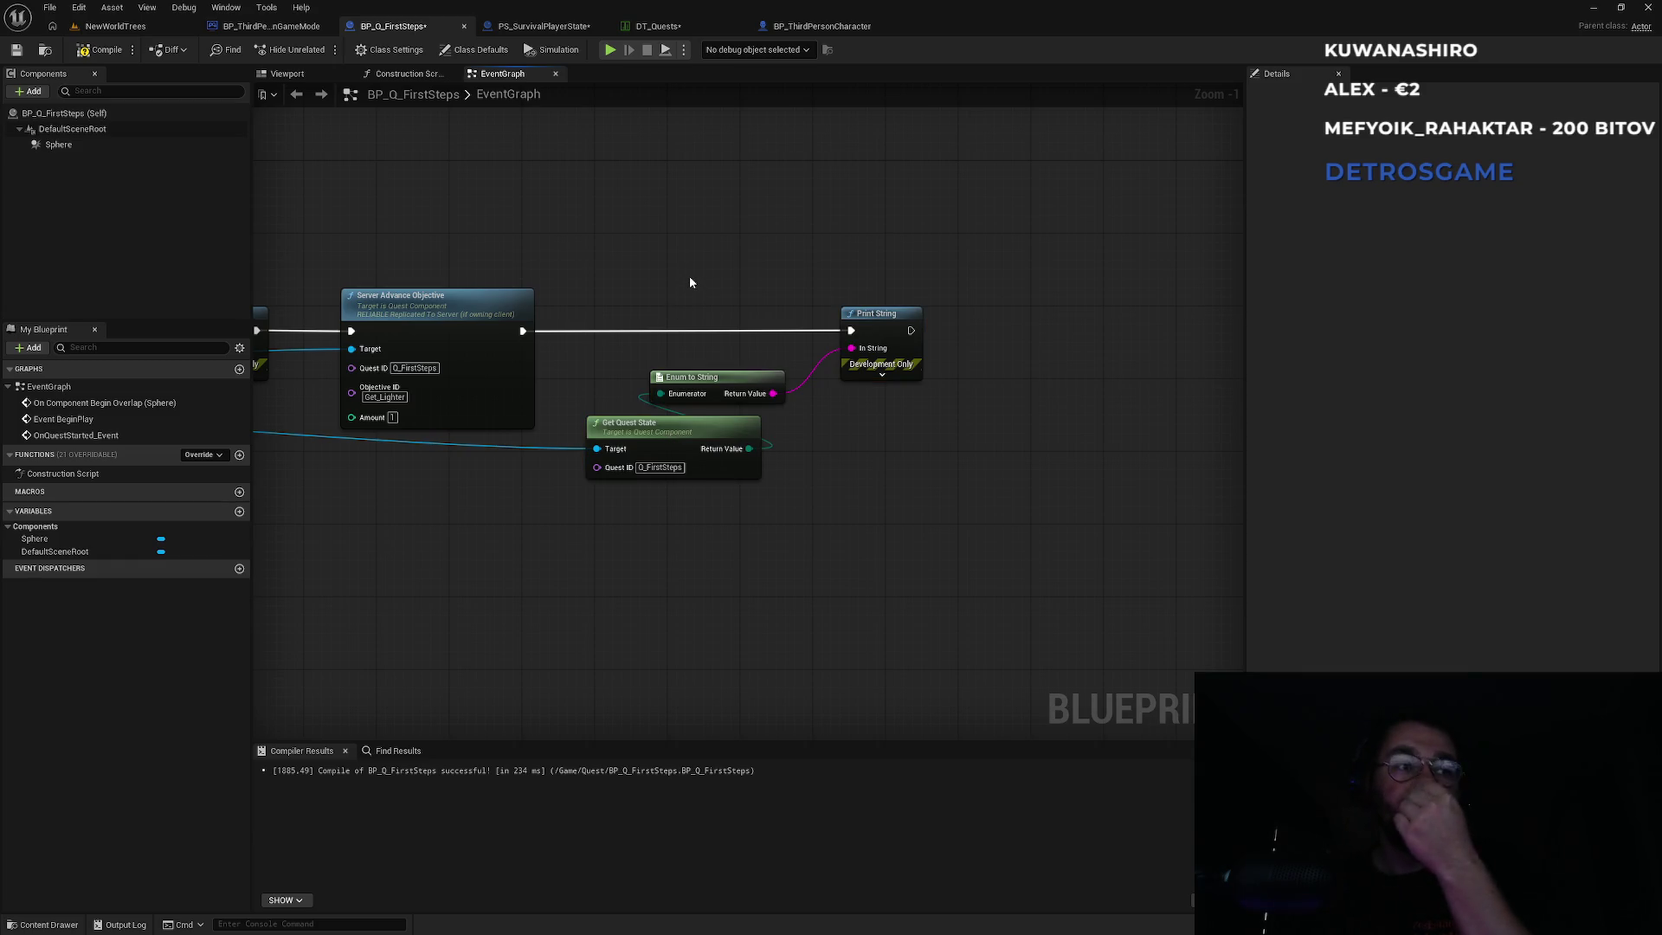
{"action": "left_click_drag", "start_coordinate": [667, 268], "coordinate": [785, 270]}
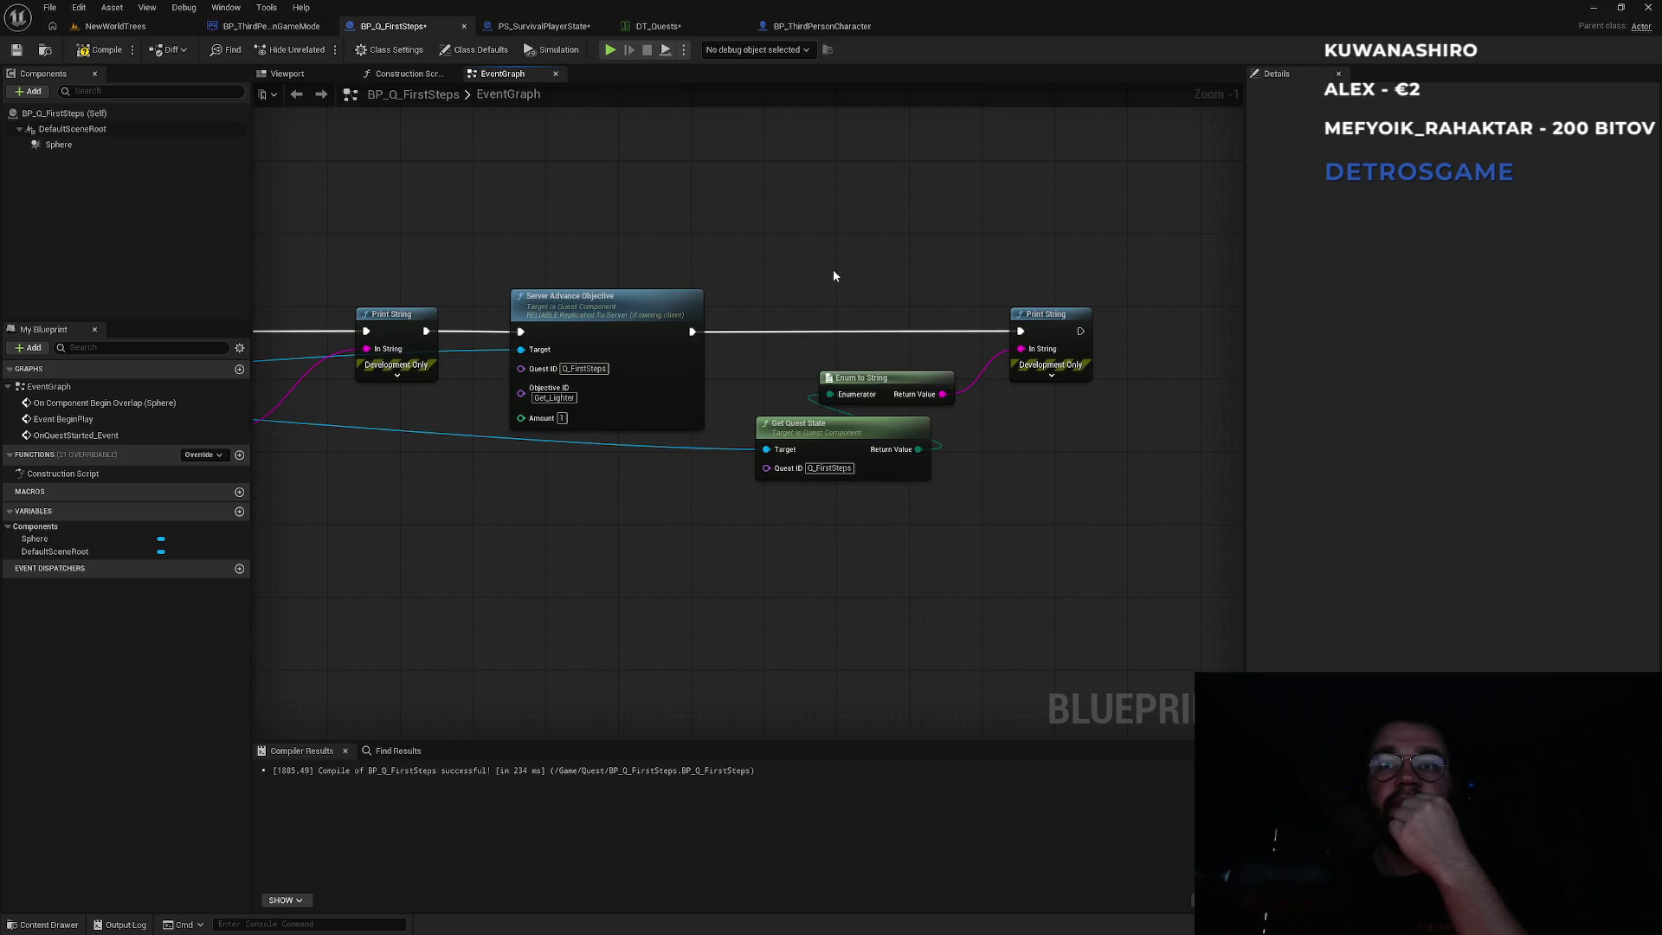
{"action": "left_click", "coordinate": [684, 29]}
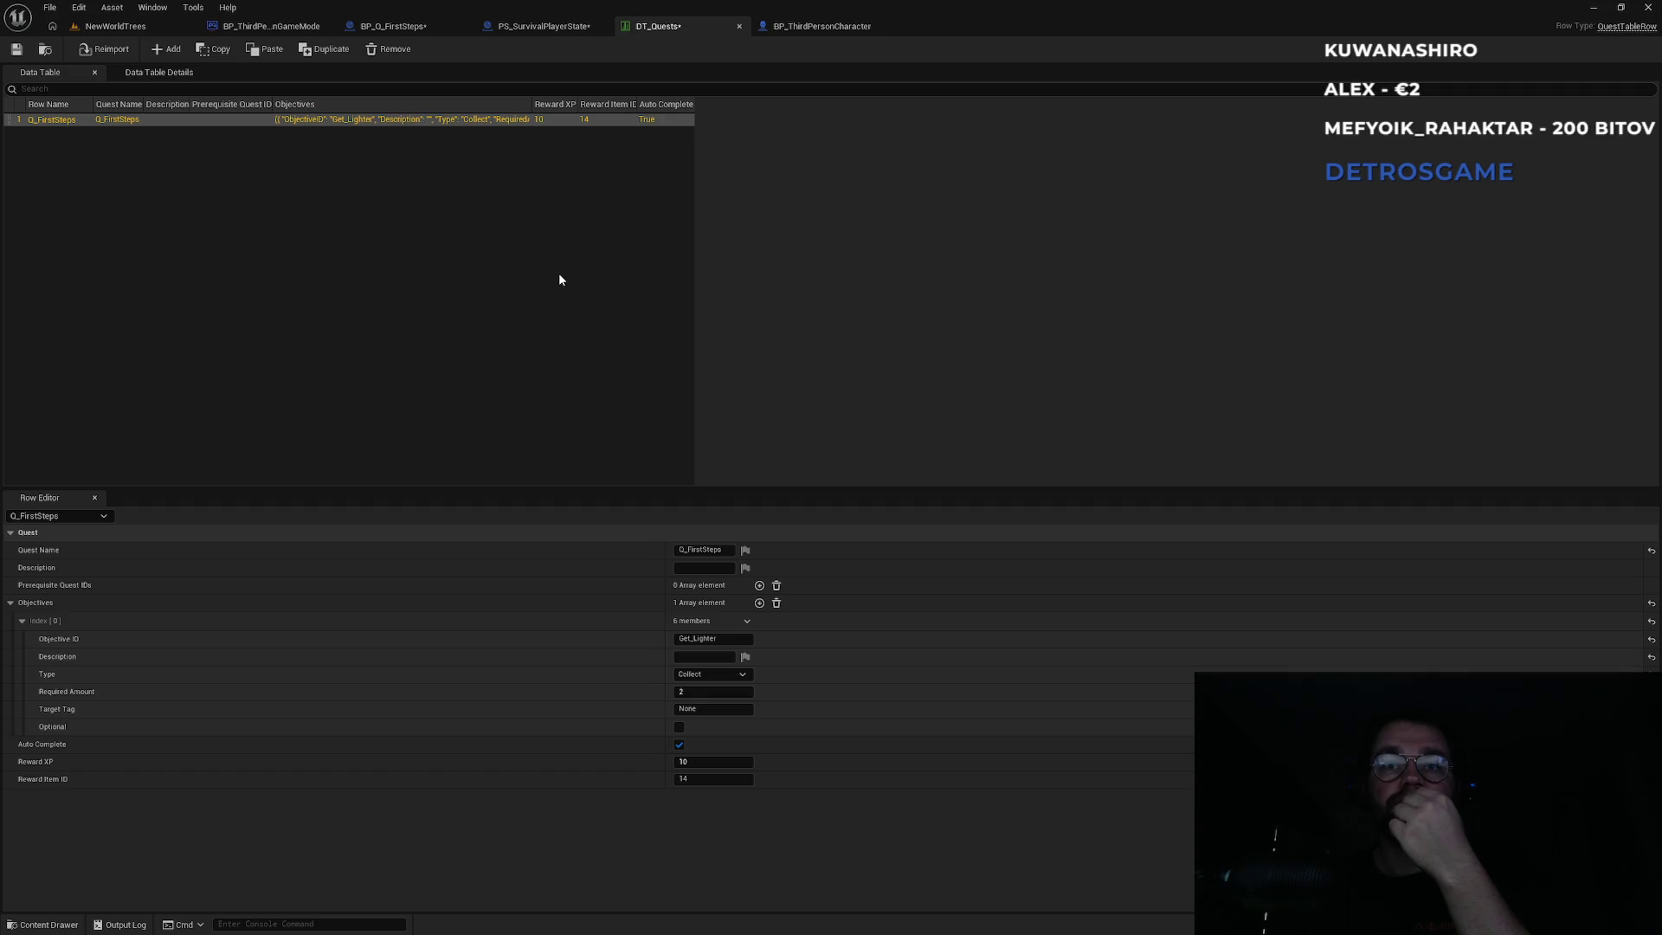
Select the Get_Lighter objective's Required Amount value of 2 in DT_Quests.
{"action": "left_click", "coordinate": [690, 692]}
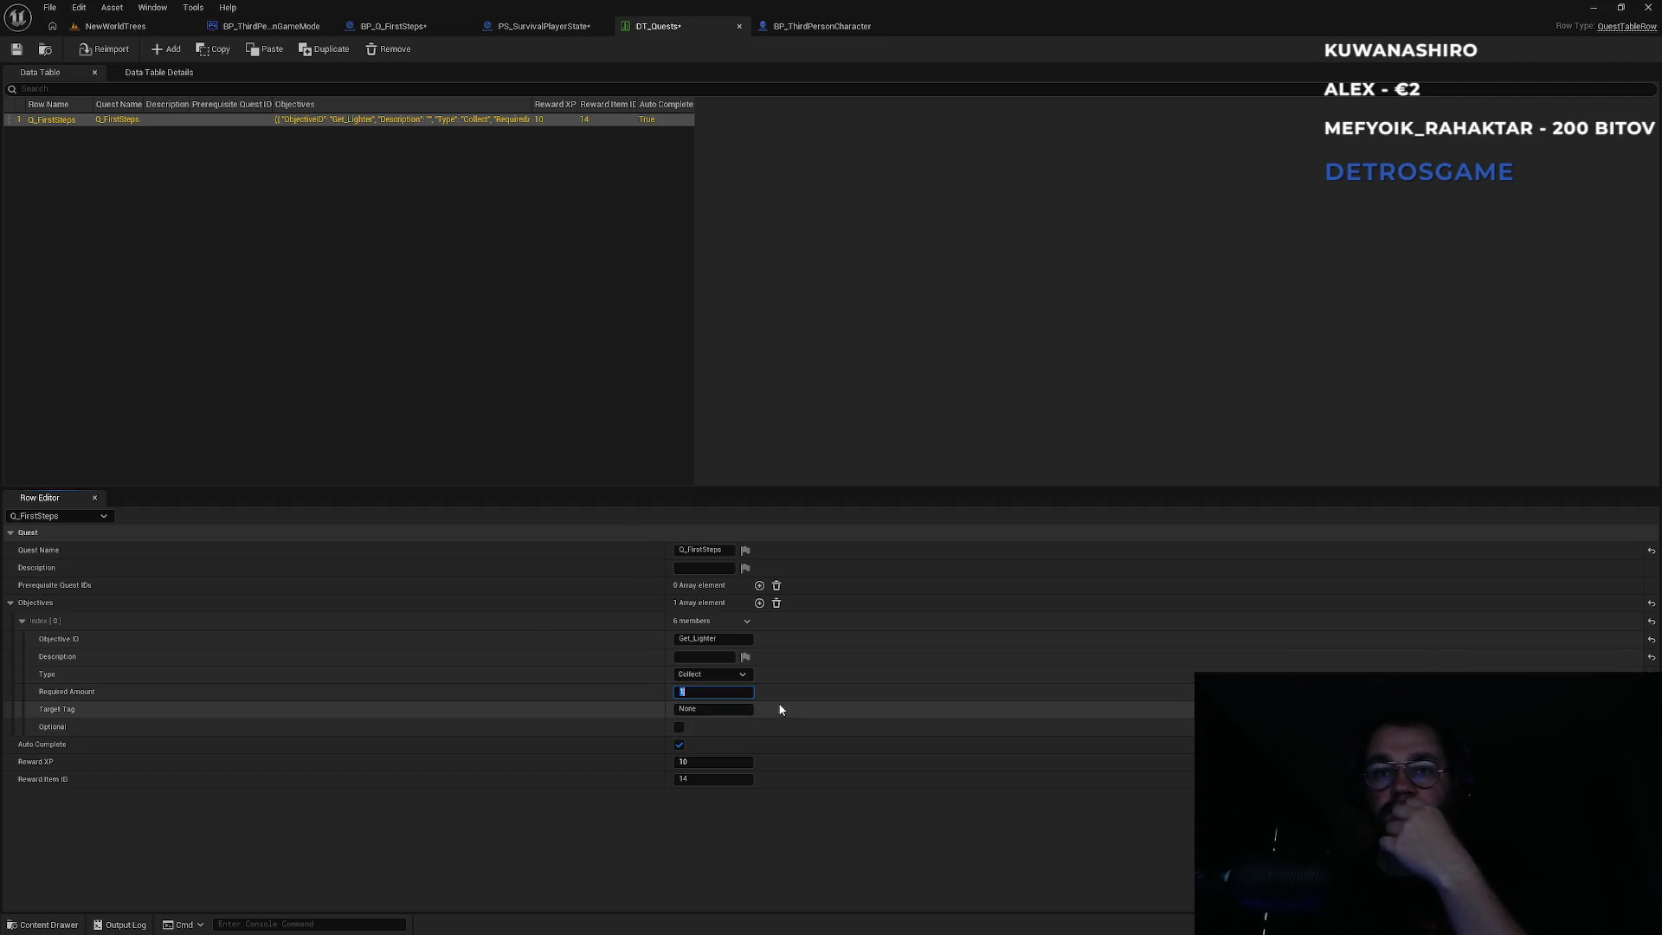
{"action": "key", "text": "super"}
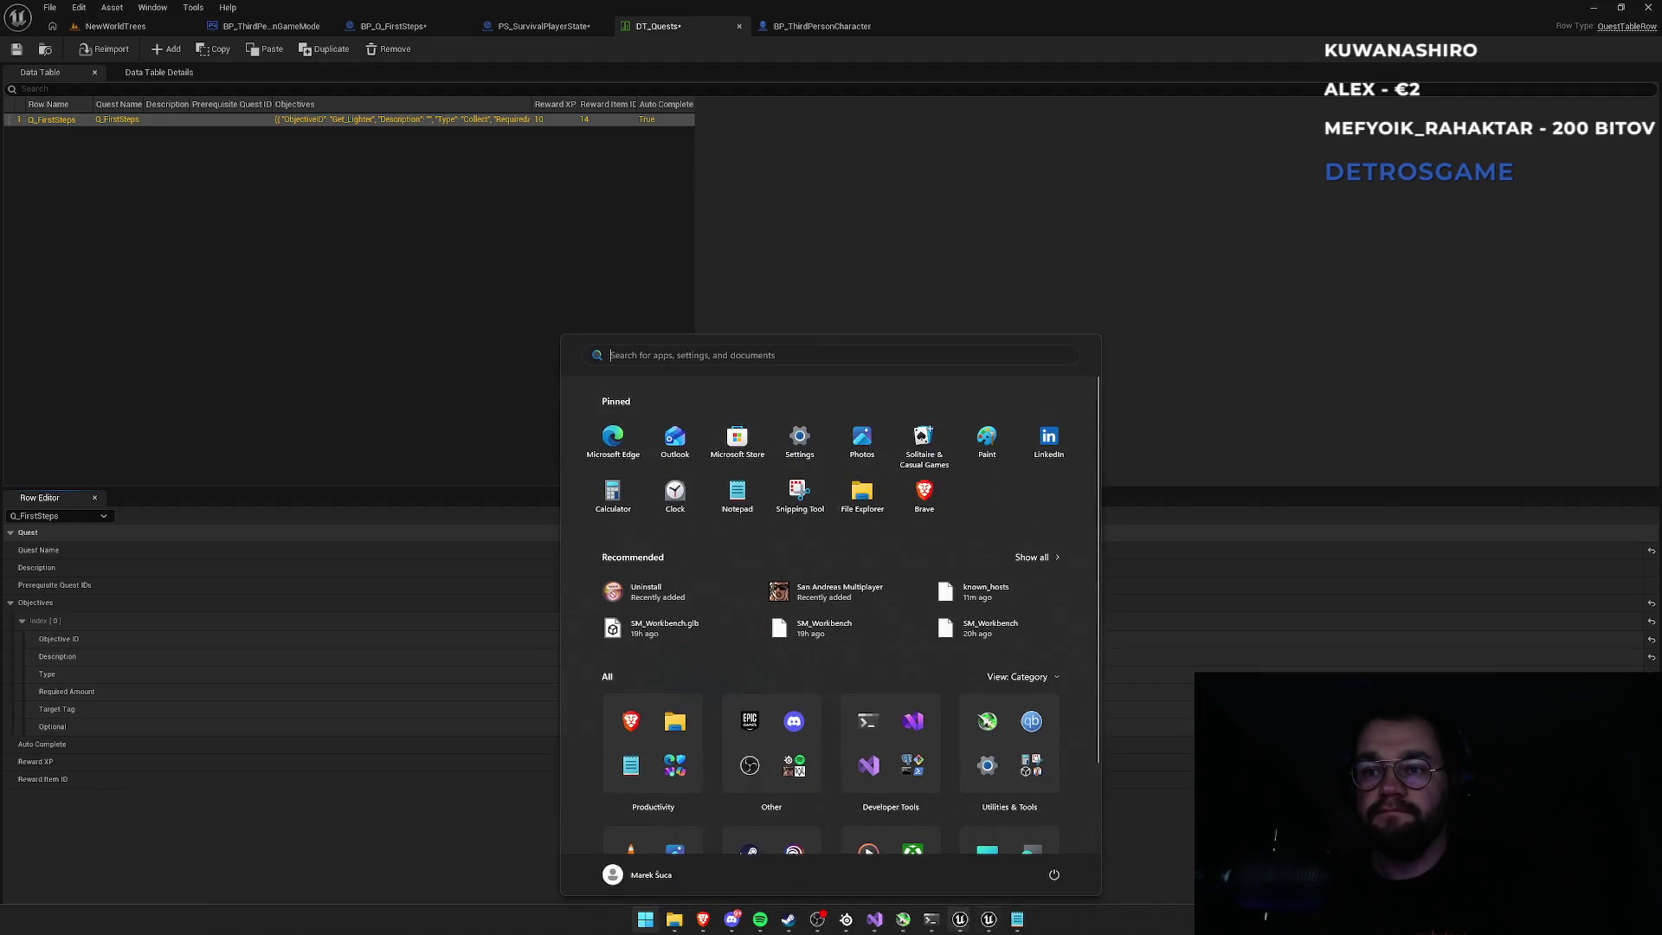
Switch to Visual Studio and locate the CheckAutoComplete function in QuestComponent.cpp.
{"action": "key", "text": "alt+Tab"}
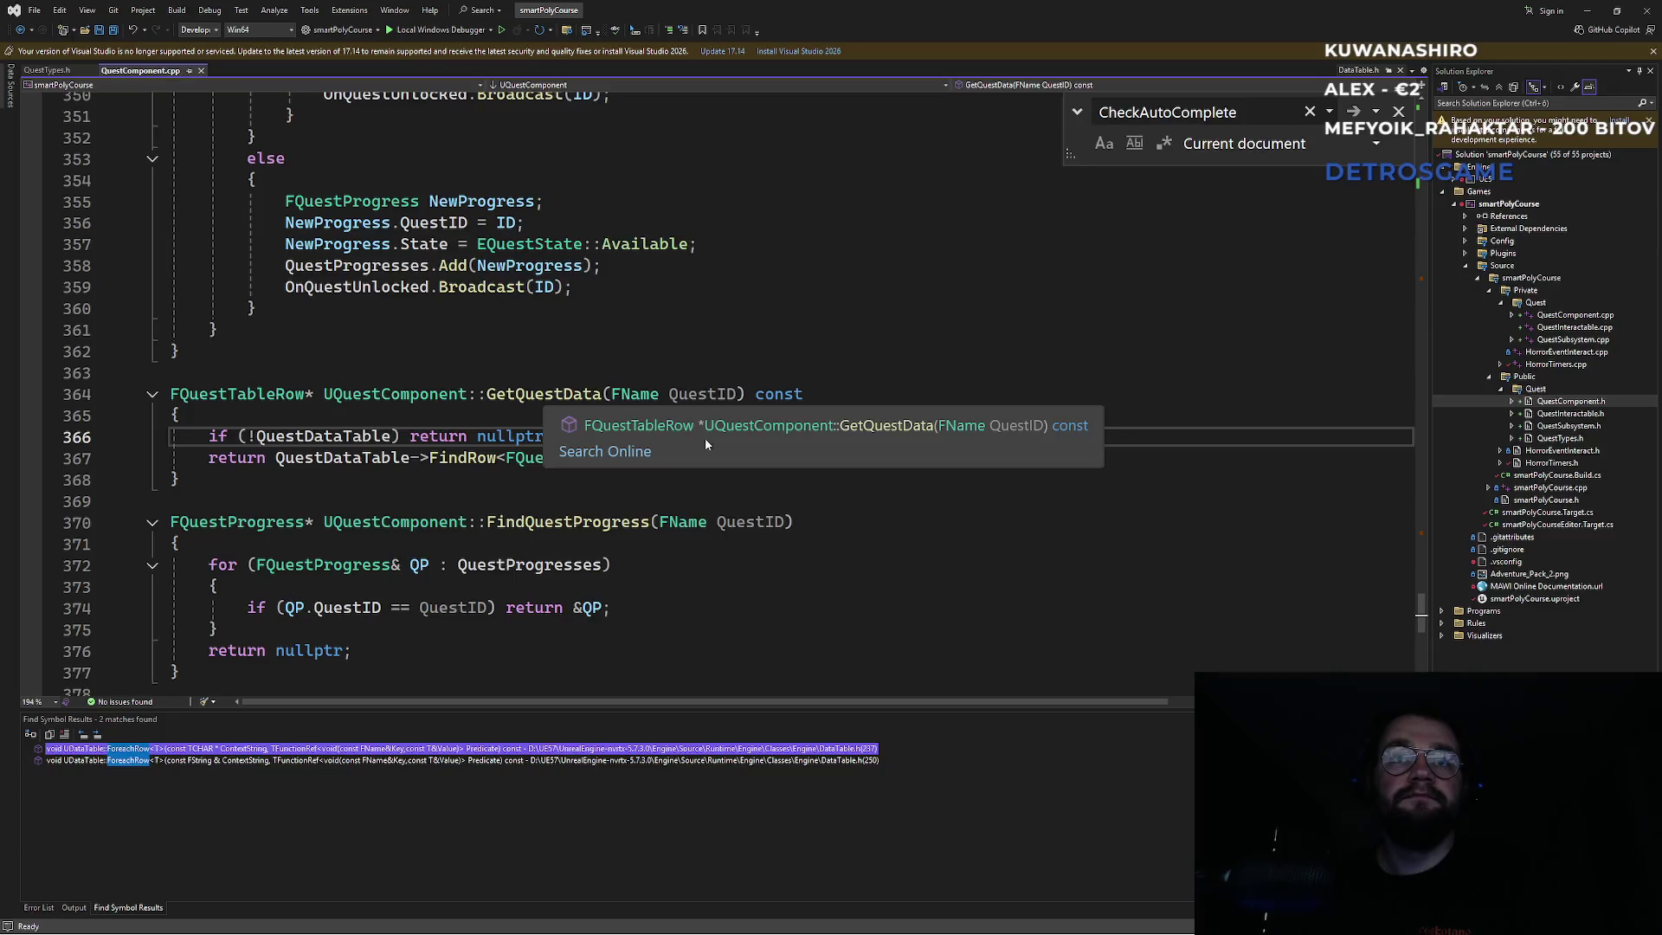
{"action": "scroll", "coordinate": [693, 406], "scroll_direction": "up", "scroll_amount": 5}
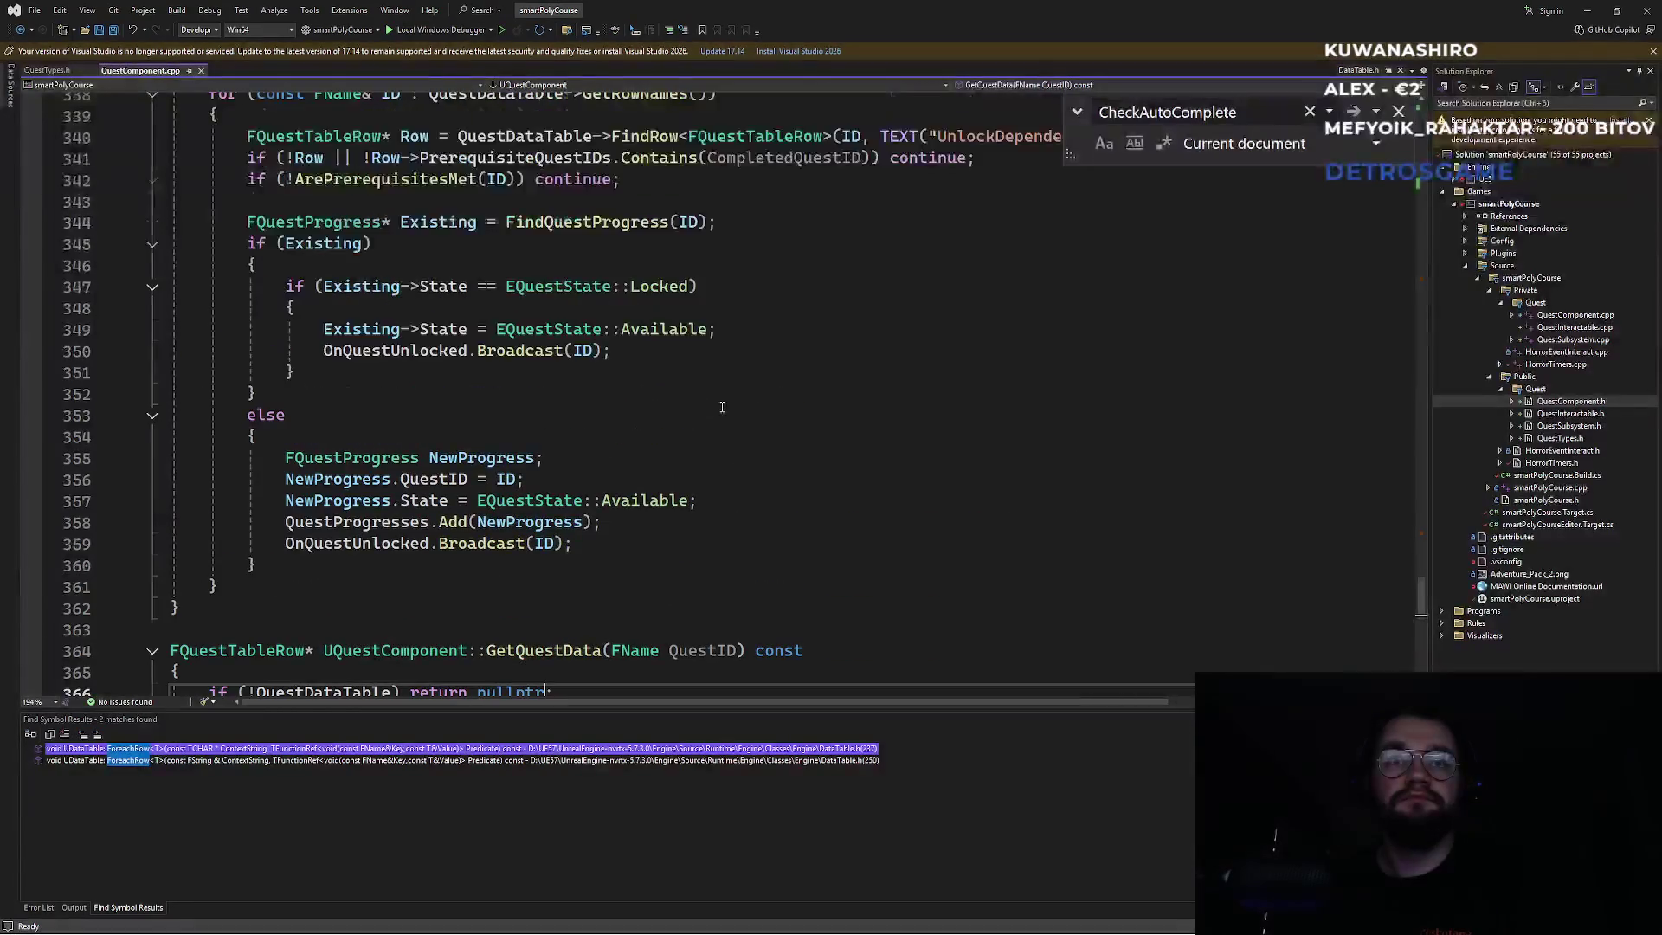
{"action": "scroll", "coordinate": [725, 412], "scroll_direction": "down", "scroll_amount": 3}
{"action": "left_click_drag", "start_coordinate": [1421, 597], "coordinate": [1420, 524]}
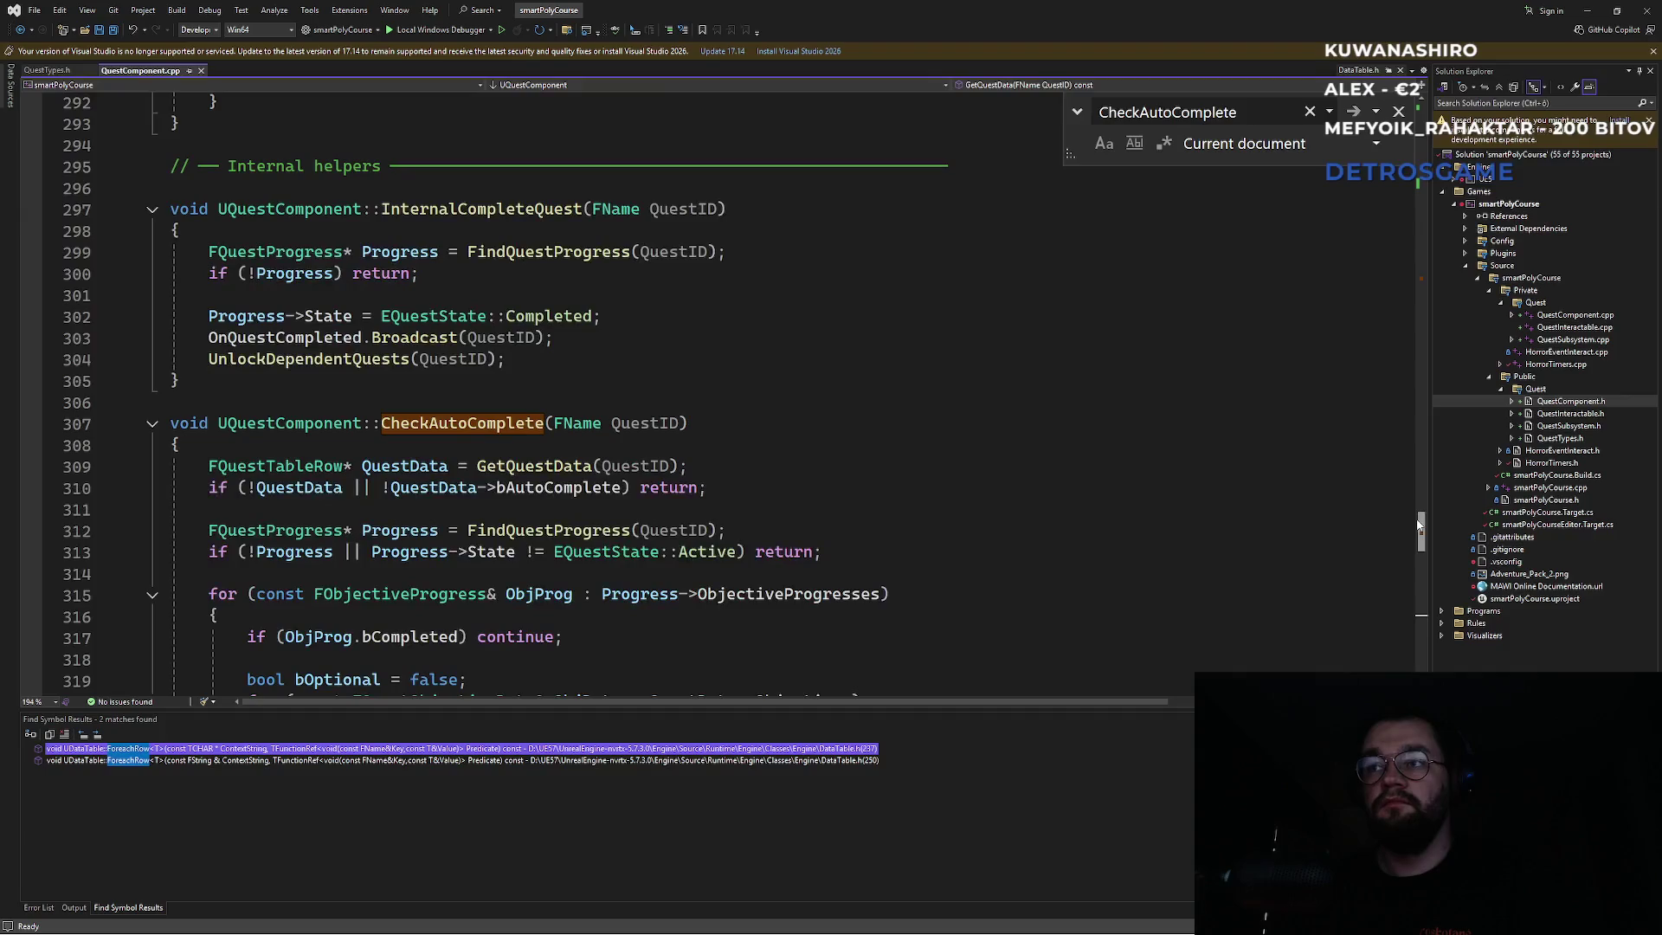
{"action": "left_click", "coordinate": [971, 472]}
{"action": "key", "text": "Escape"}
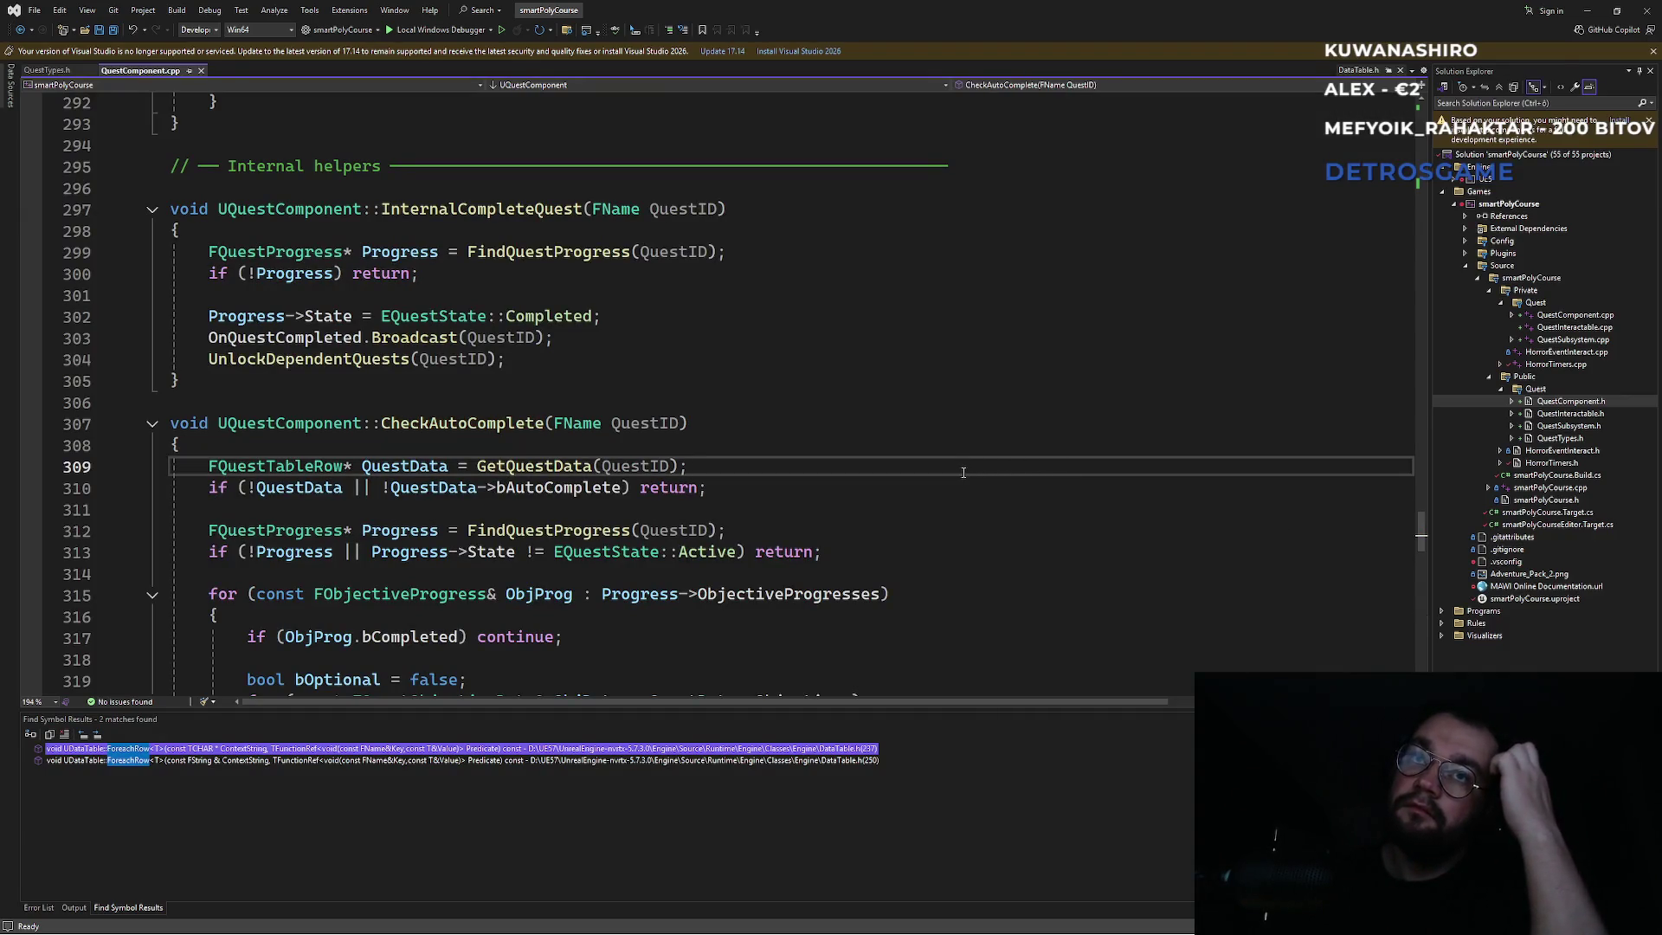
{"action": "double_click", "coordinate": [480, 427]}
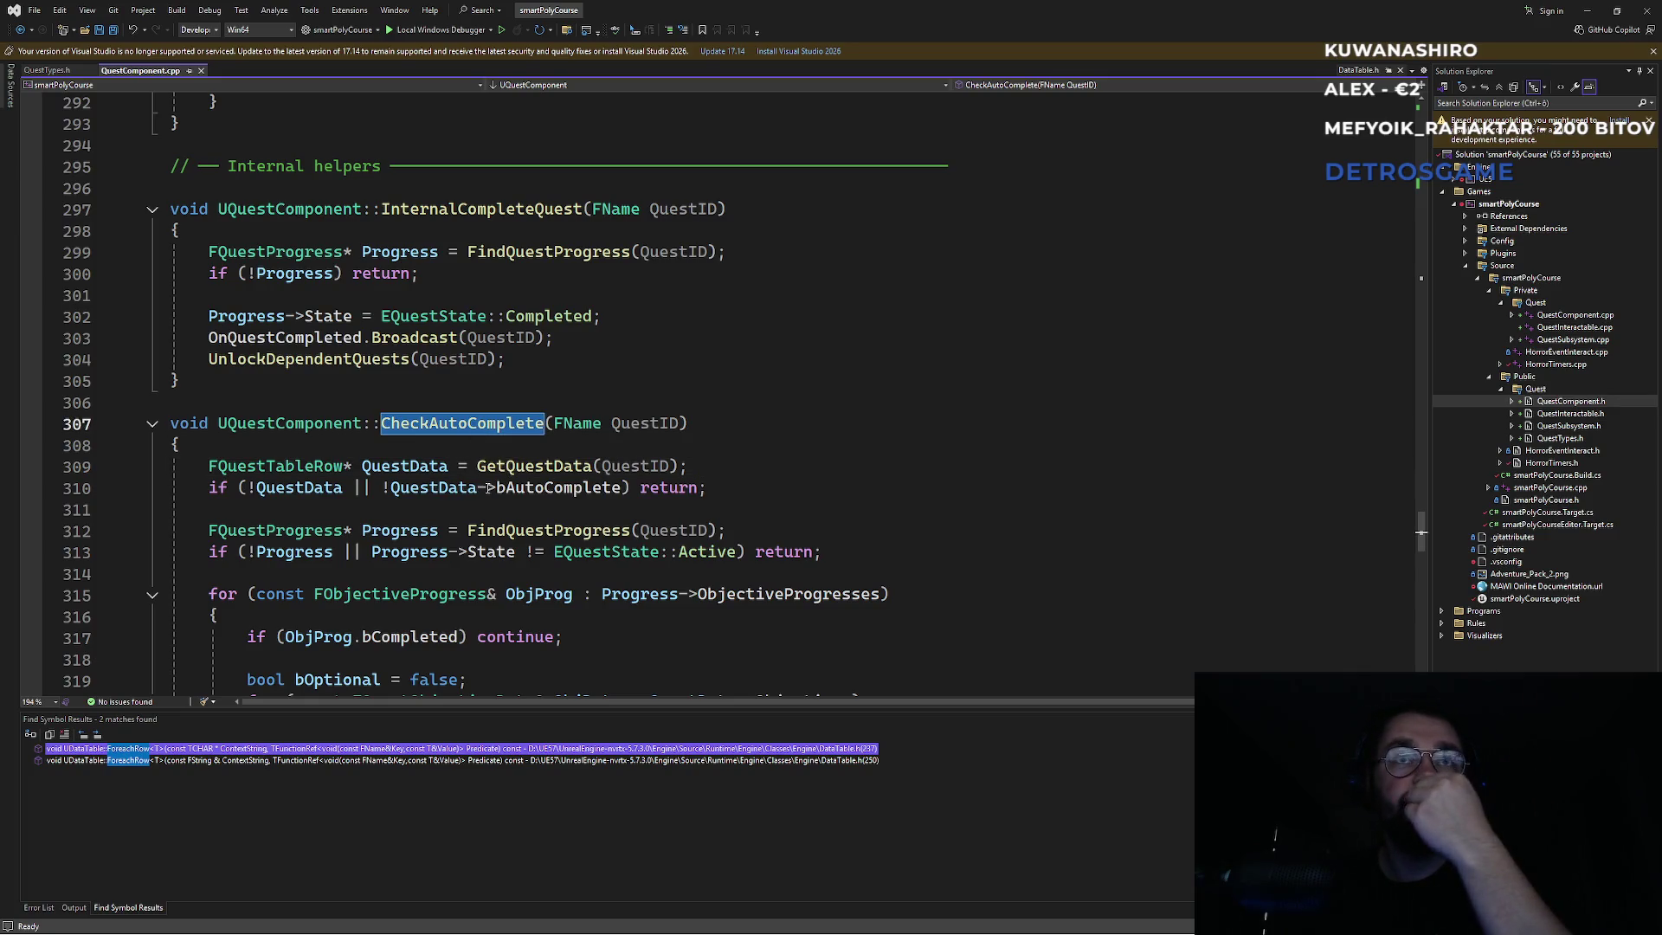
Review InternalCompleteQuest's OnQuestCompleted and UnlockDependentQuests calls, then jump to UnlockDependentQuests' definition.
{"action": "scroll", "coordinate": [489, 487], "scroll_direction": "down", "scroll_amount": 2}
{"action": "scroll", "coordinate": [489, 486], "scroll_direction": "down", "scroll_amount": 3}
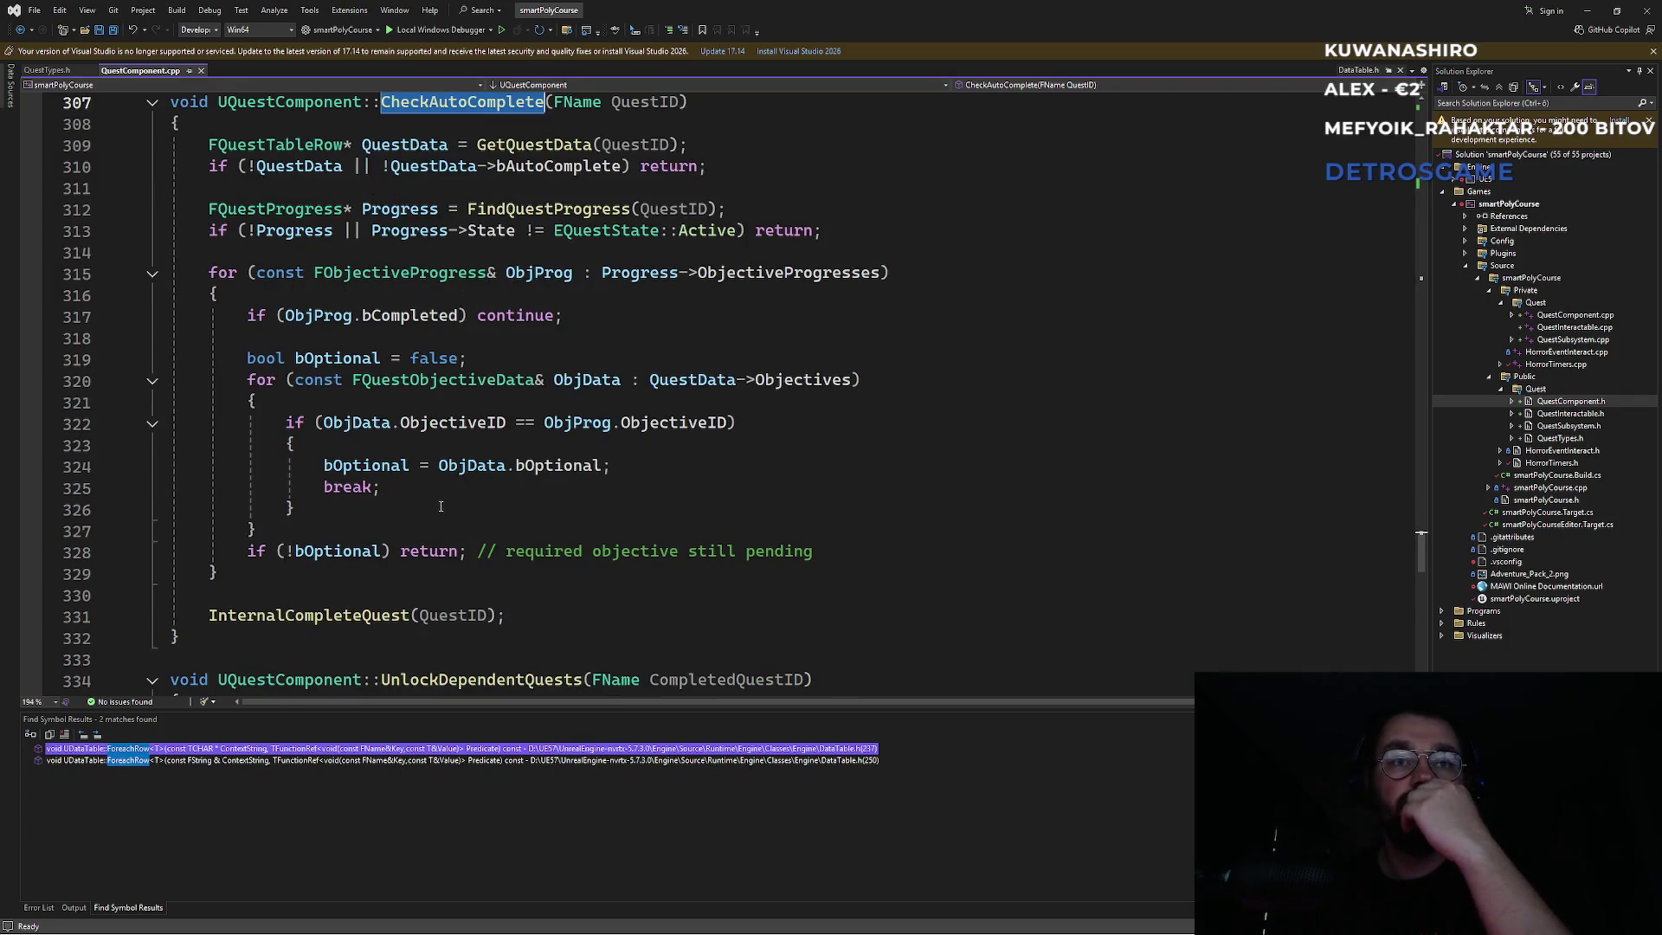
{"action": "scroll", "coordinate": [443, 504], "scroll_direction": "down", "scroll_amount": 2}
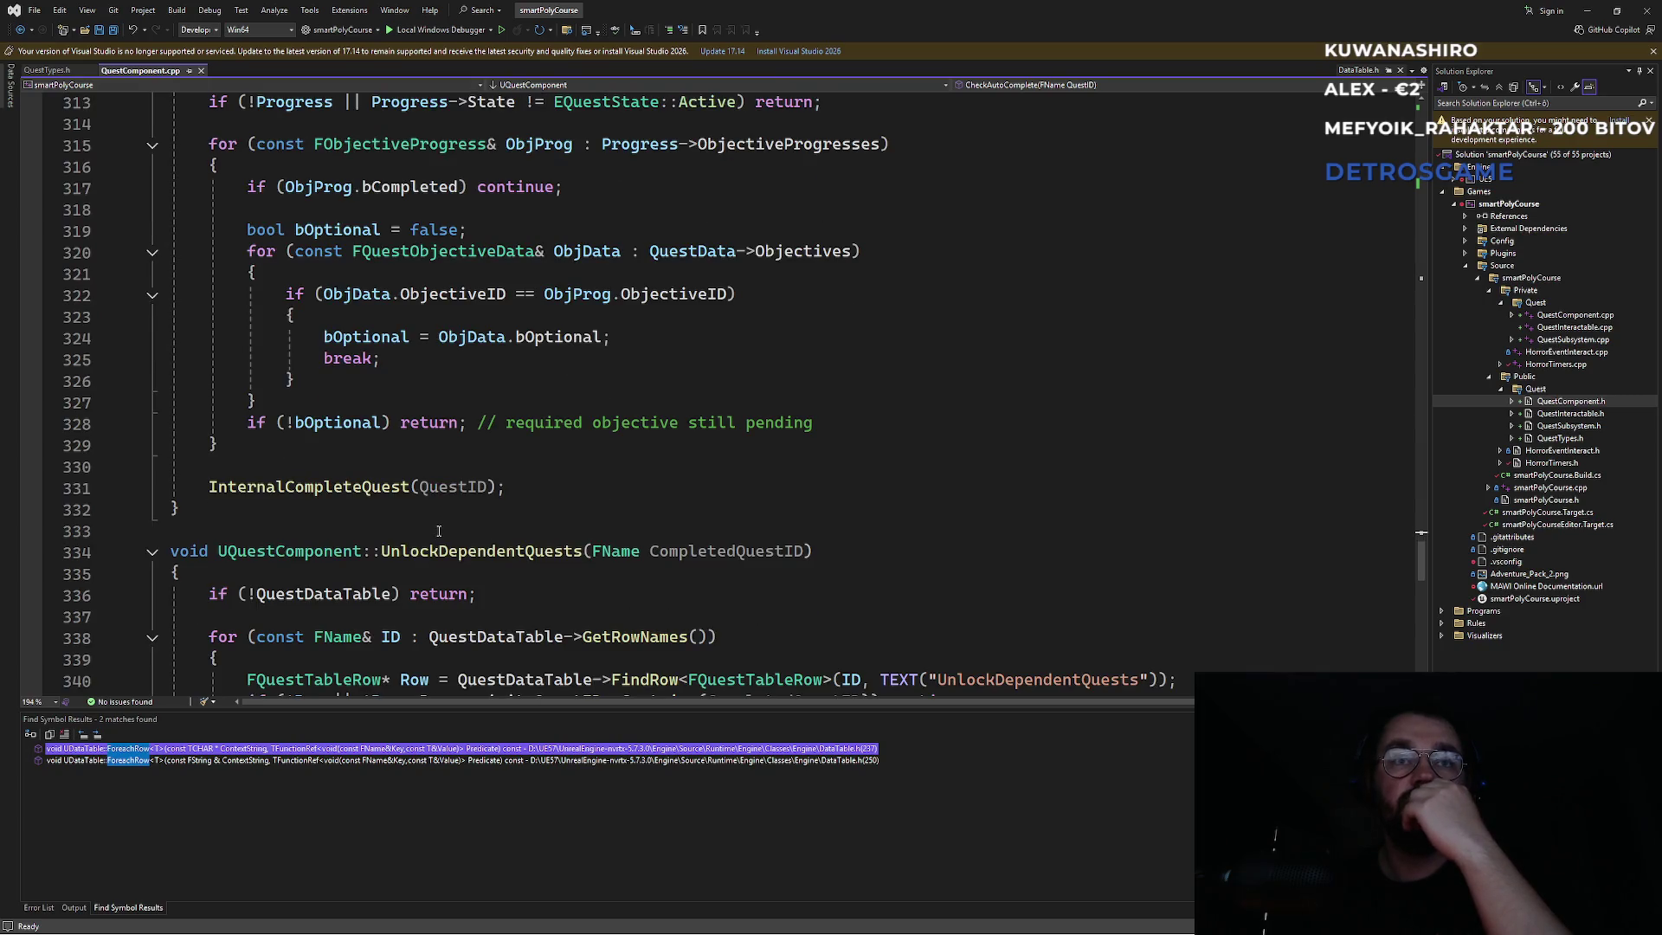
{"action": "scroll", "coordinate": [439, 530], "scroll_direction": "up", "scroll_amount": 10}
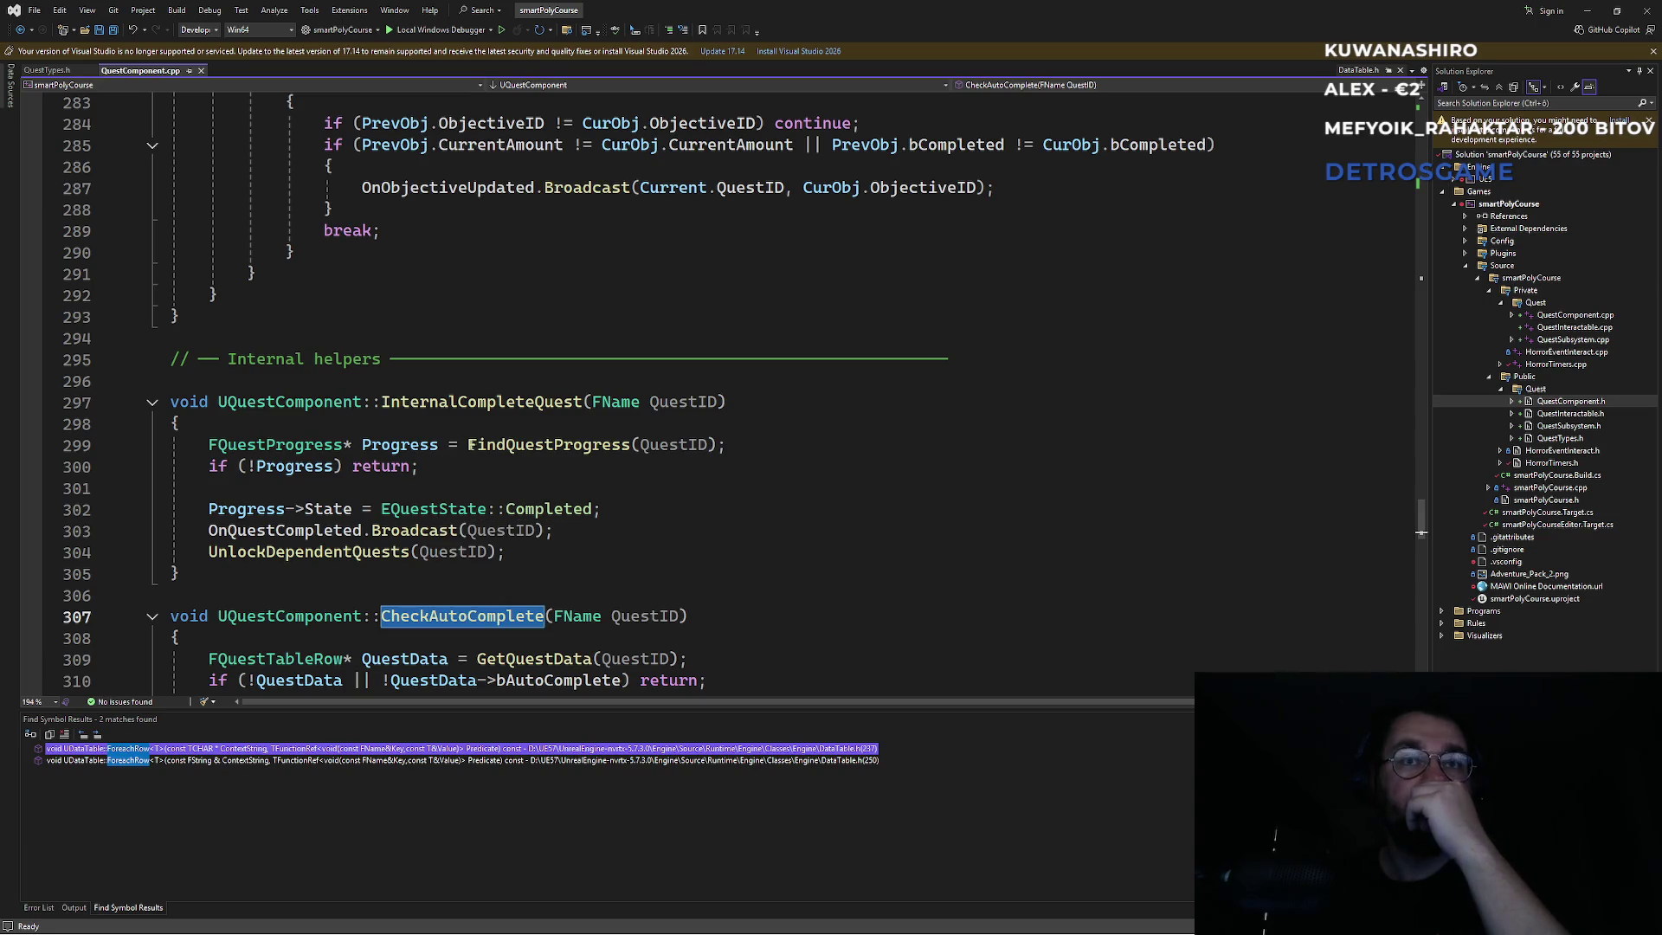
{"action": "mouse_move", "coordinate": [508, 448]}
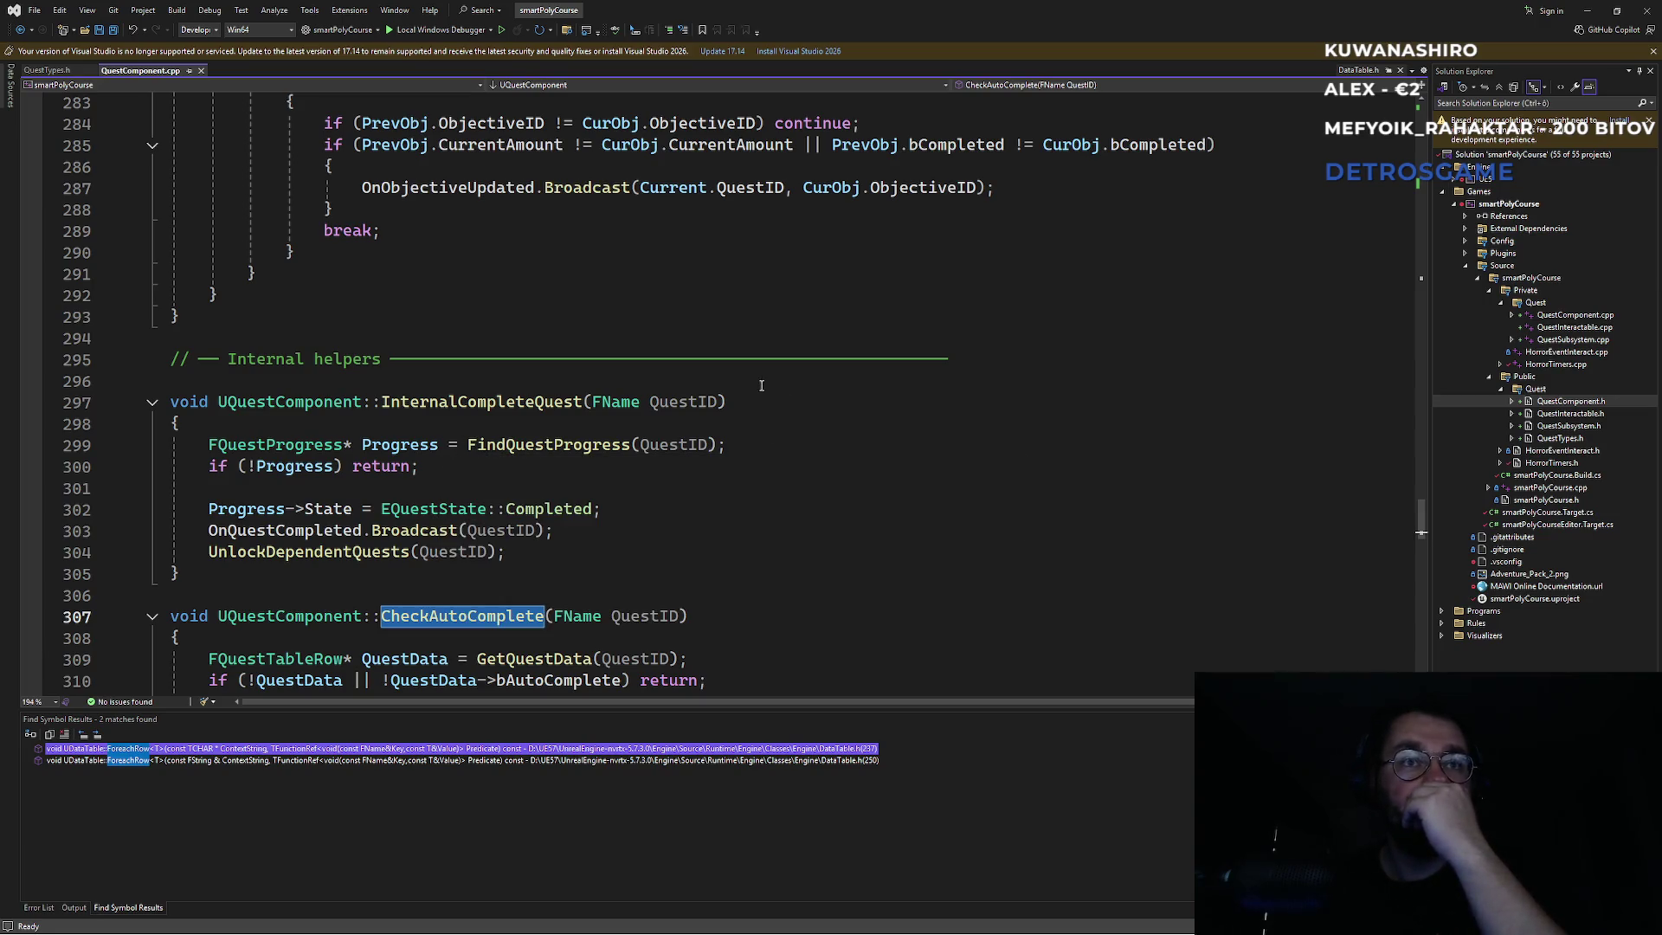
{"action": "double_click", "coordinate": [350, 535]}
{"action": "double_click", "coordinate": [341, 554]}
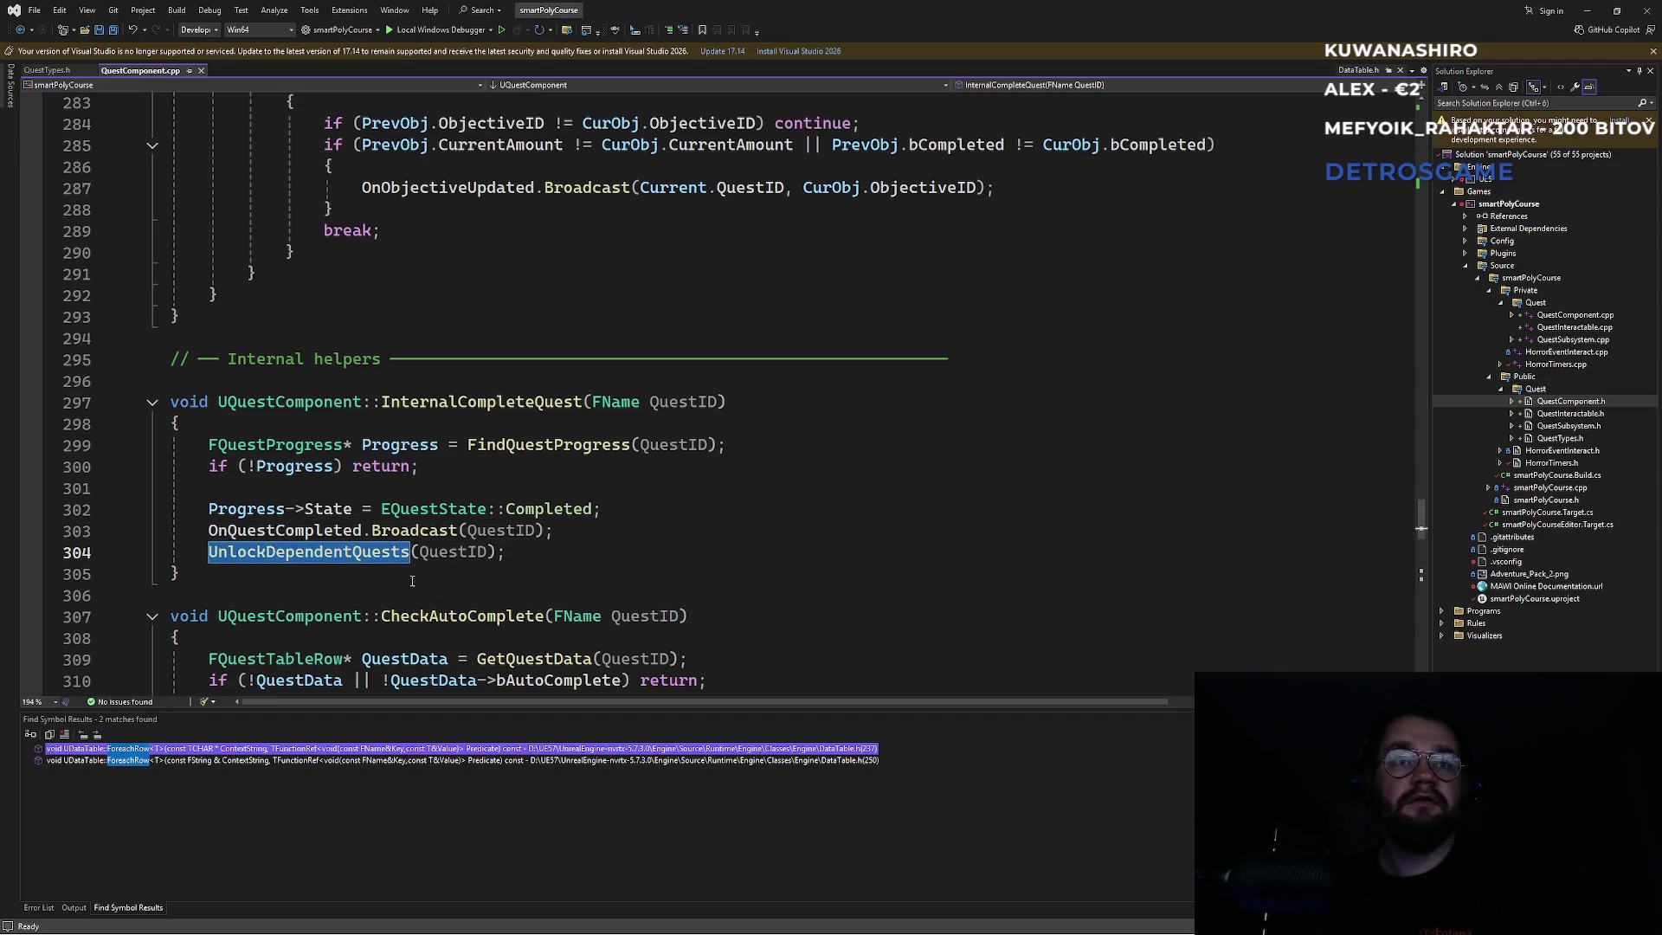
{"action": "key", "text": "ctrl+f"}
{"action": "key", "text": "Return"}
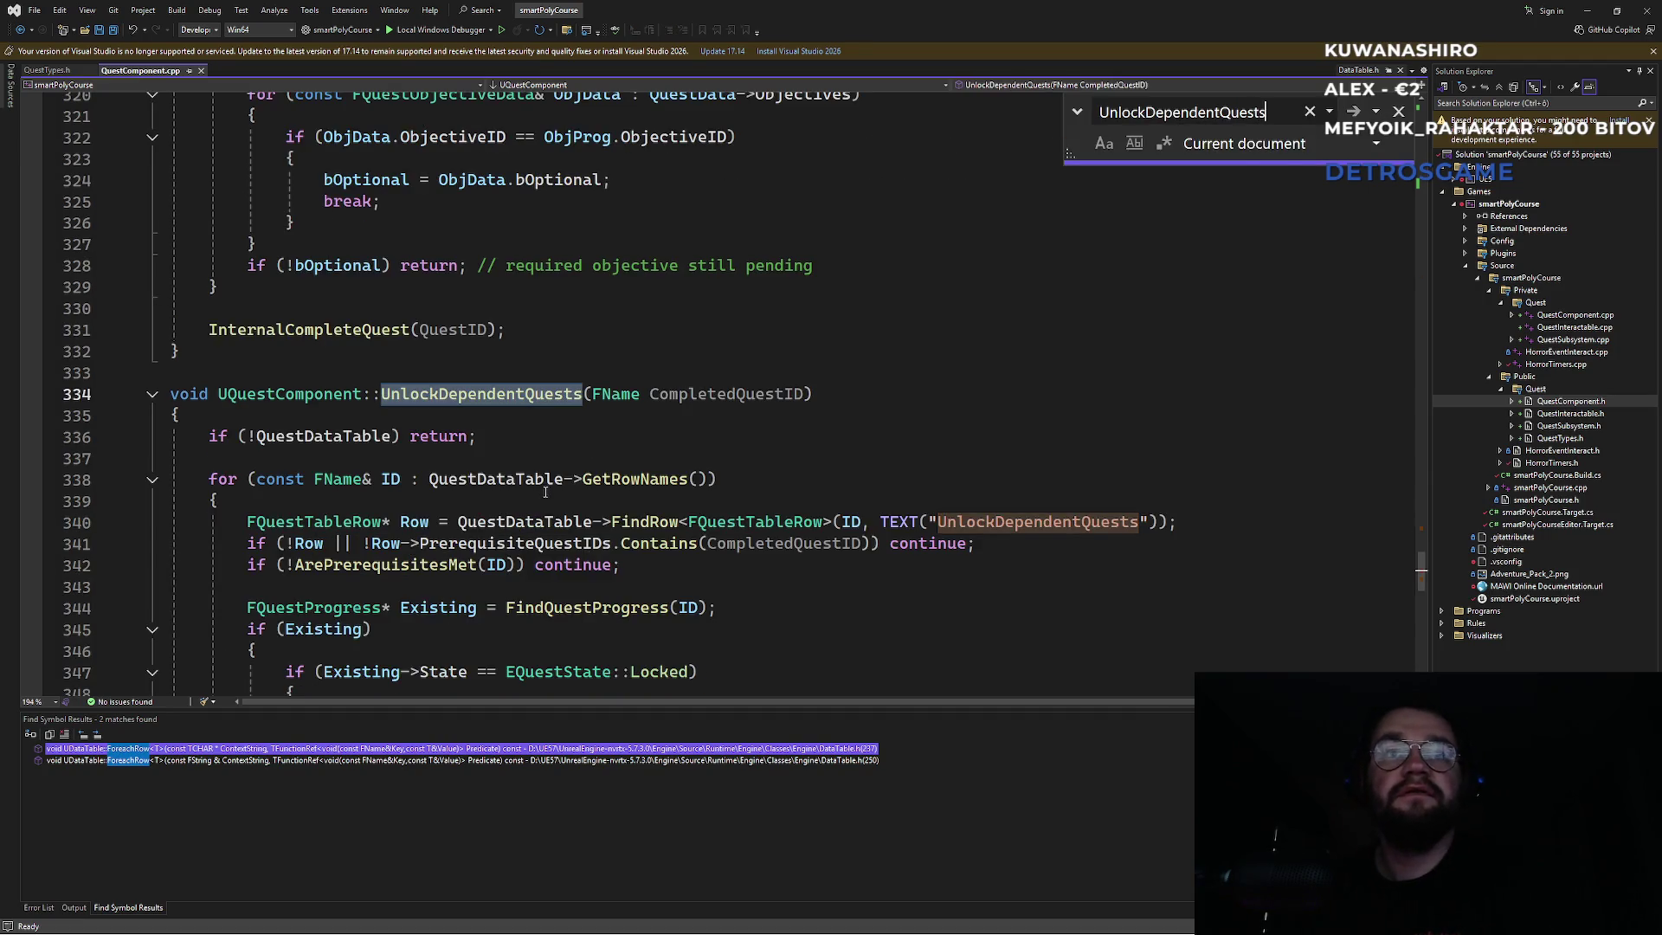
{"action": "left_click", "coordinate": [543, 437]}
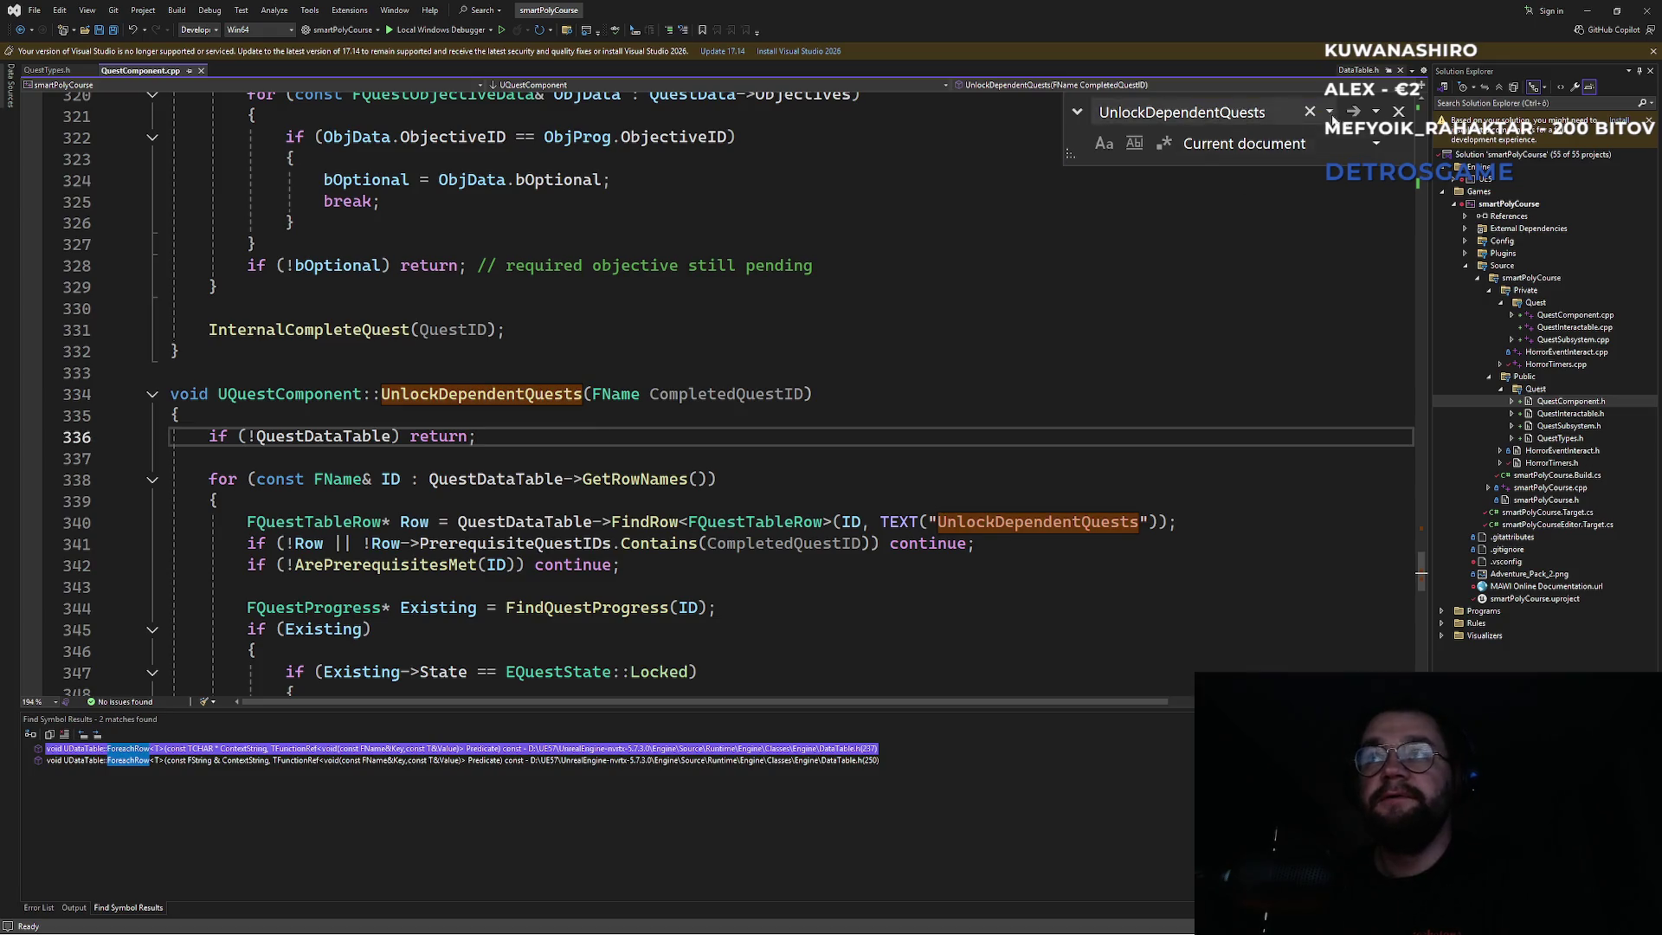
{"action": "left_click", "coordinate": [896, 360]}
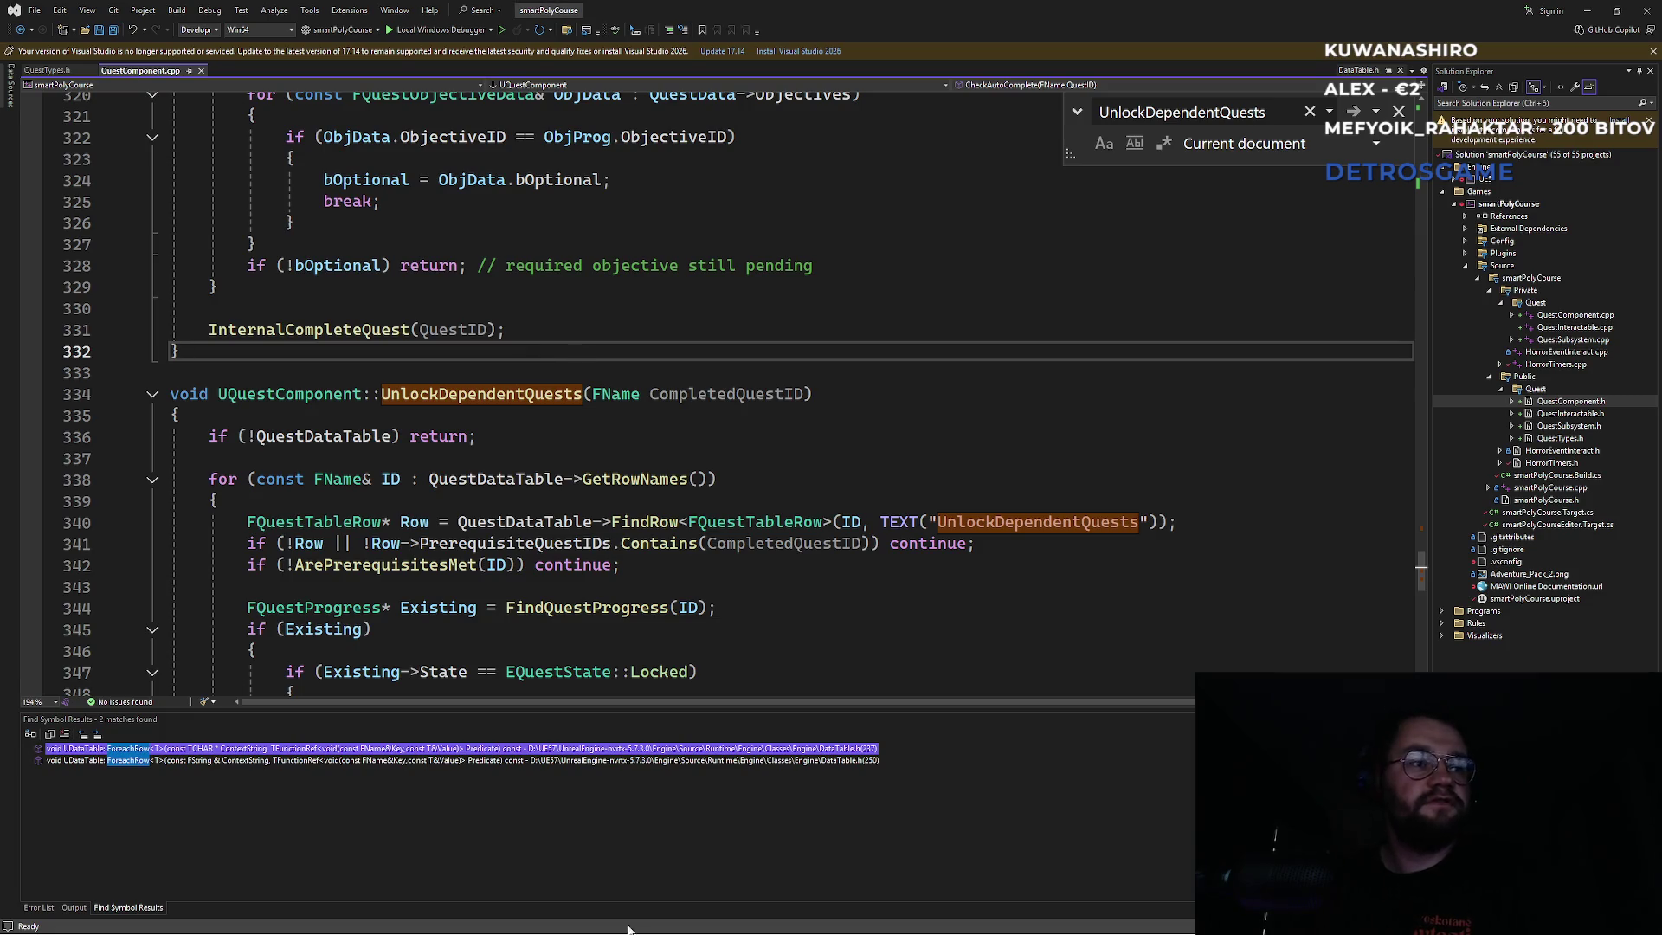
{"action": "mouse_move", "coordinate": [672, 934]}
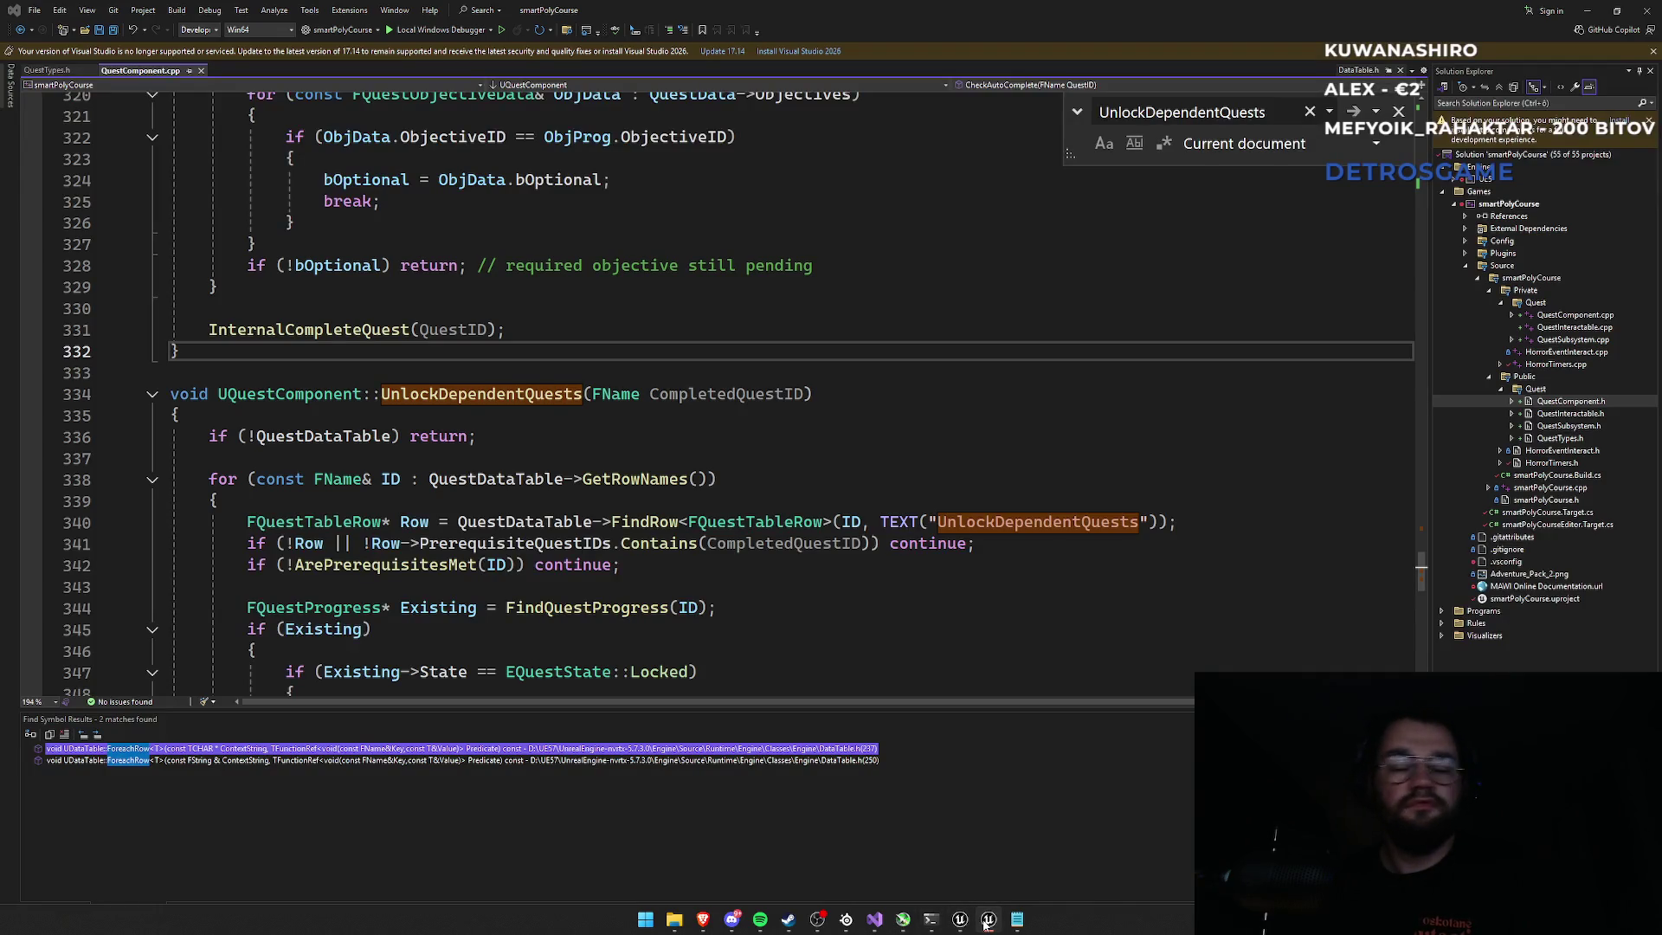
{"action": "mouse_move", "coordinate": [988, 921]}
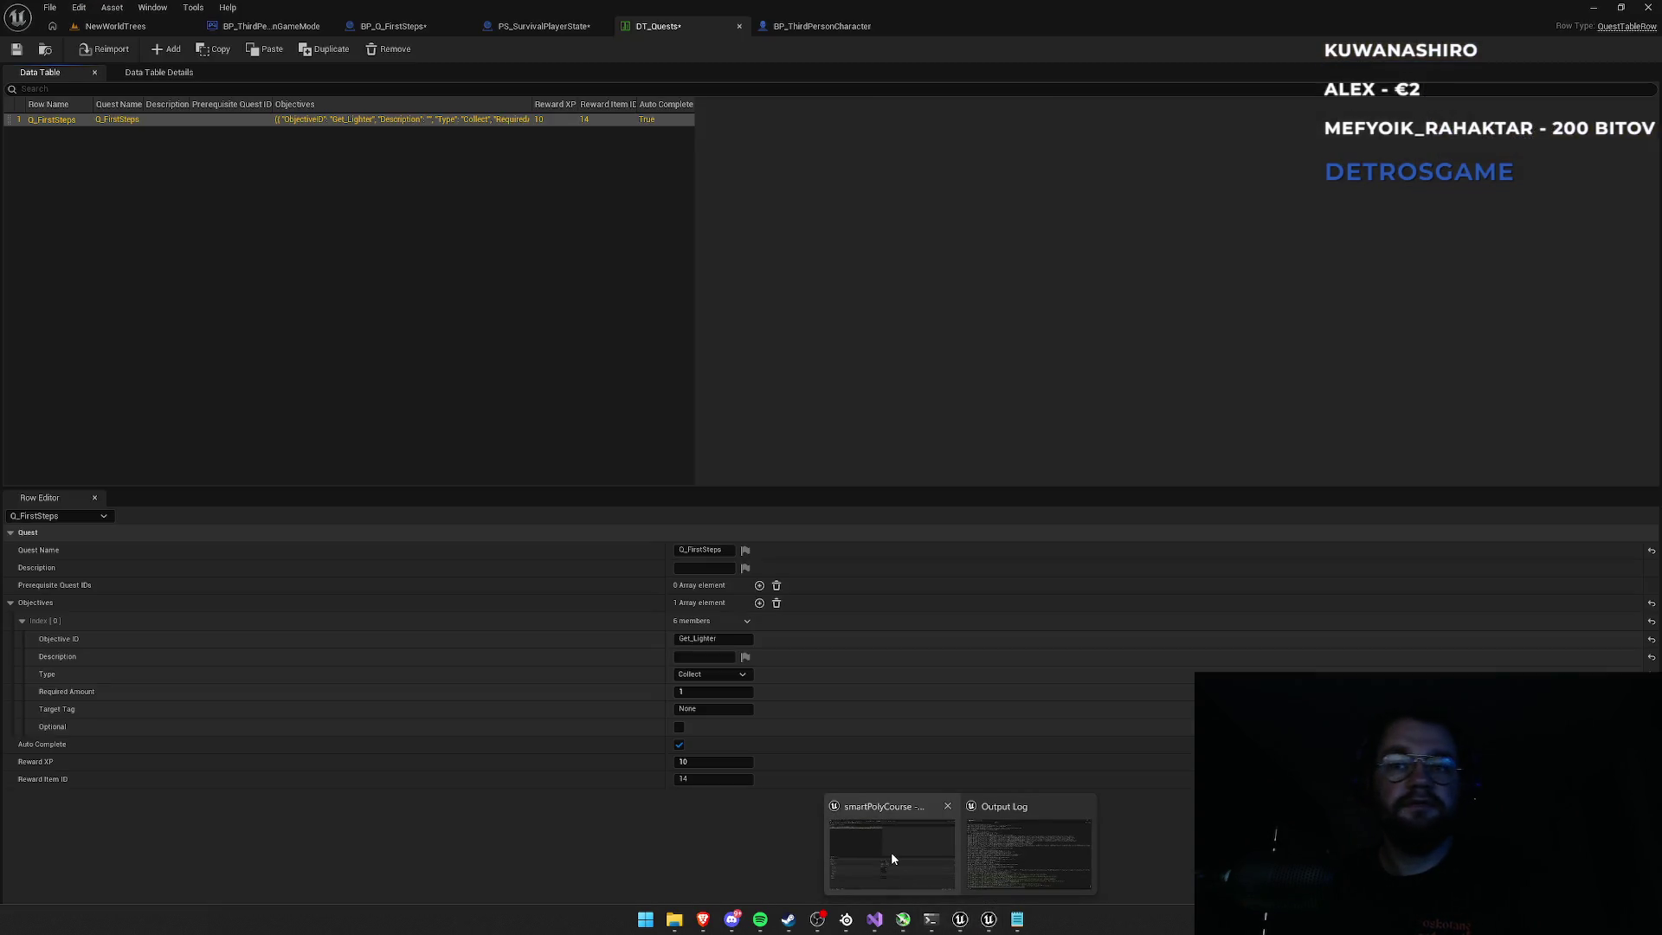
Bring Unreal's level editor forward and go up to the top Content folder.
{"action": "left_click", "coordinate": [891, 852]}
{"action": "left_click", "coordinate": [115, 26]}
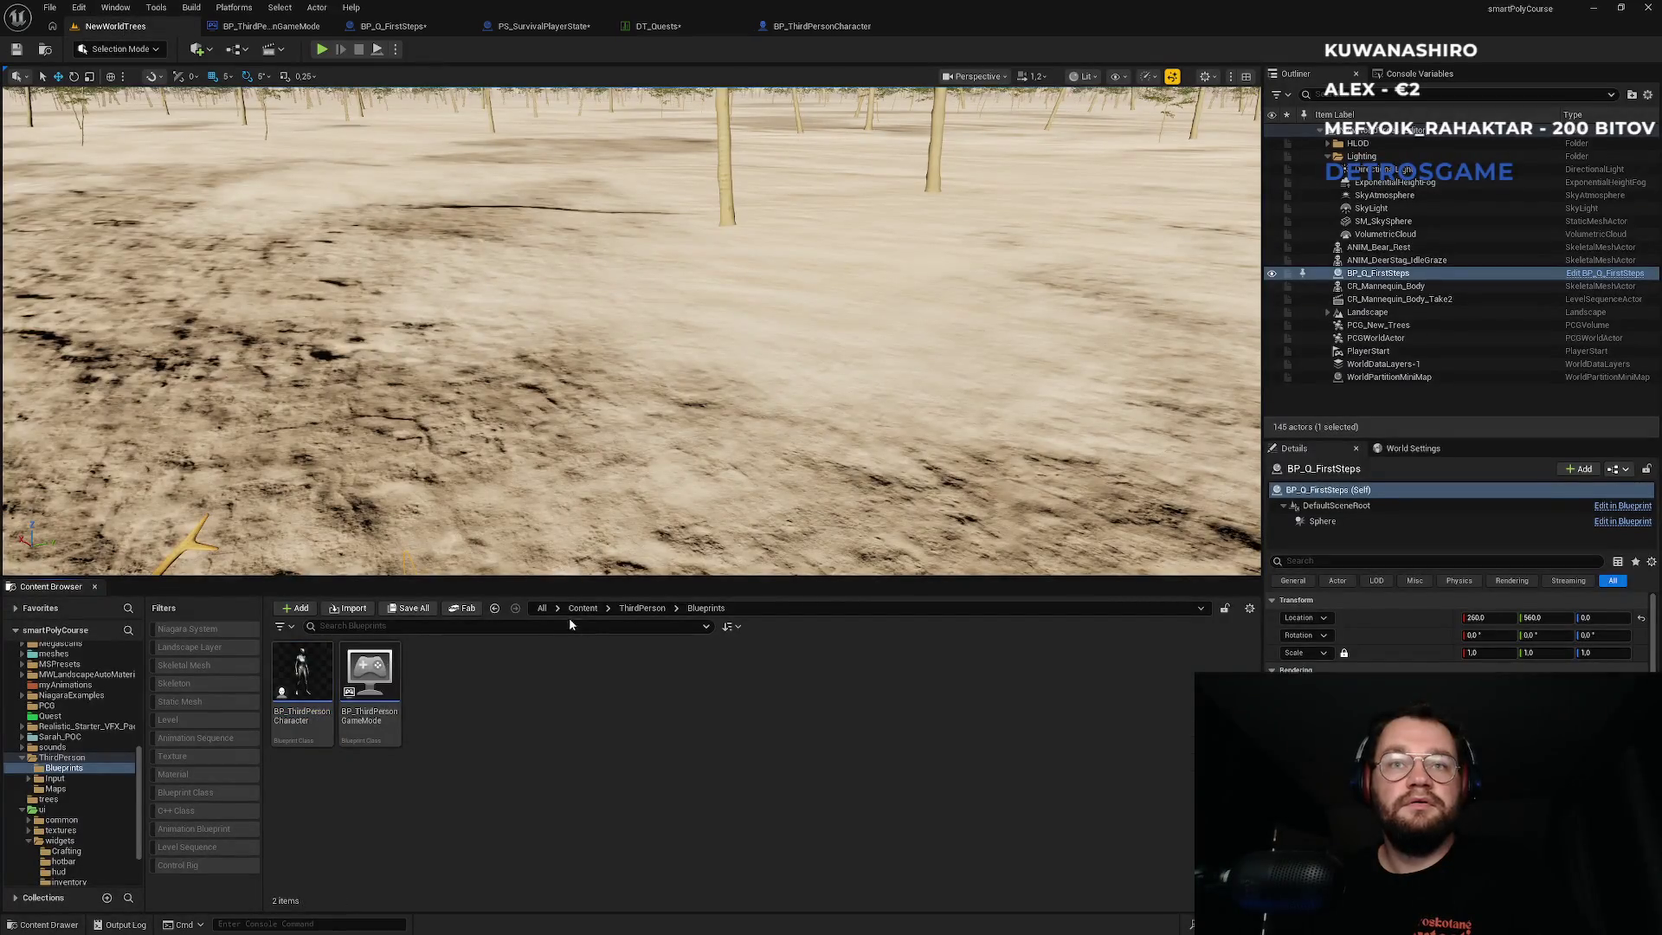
{"action": "left_click", "coordinate": [582, 608]}
{"action": "left_click", "coordinate": [408, 626]}
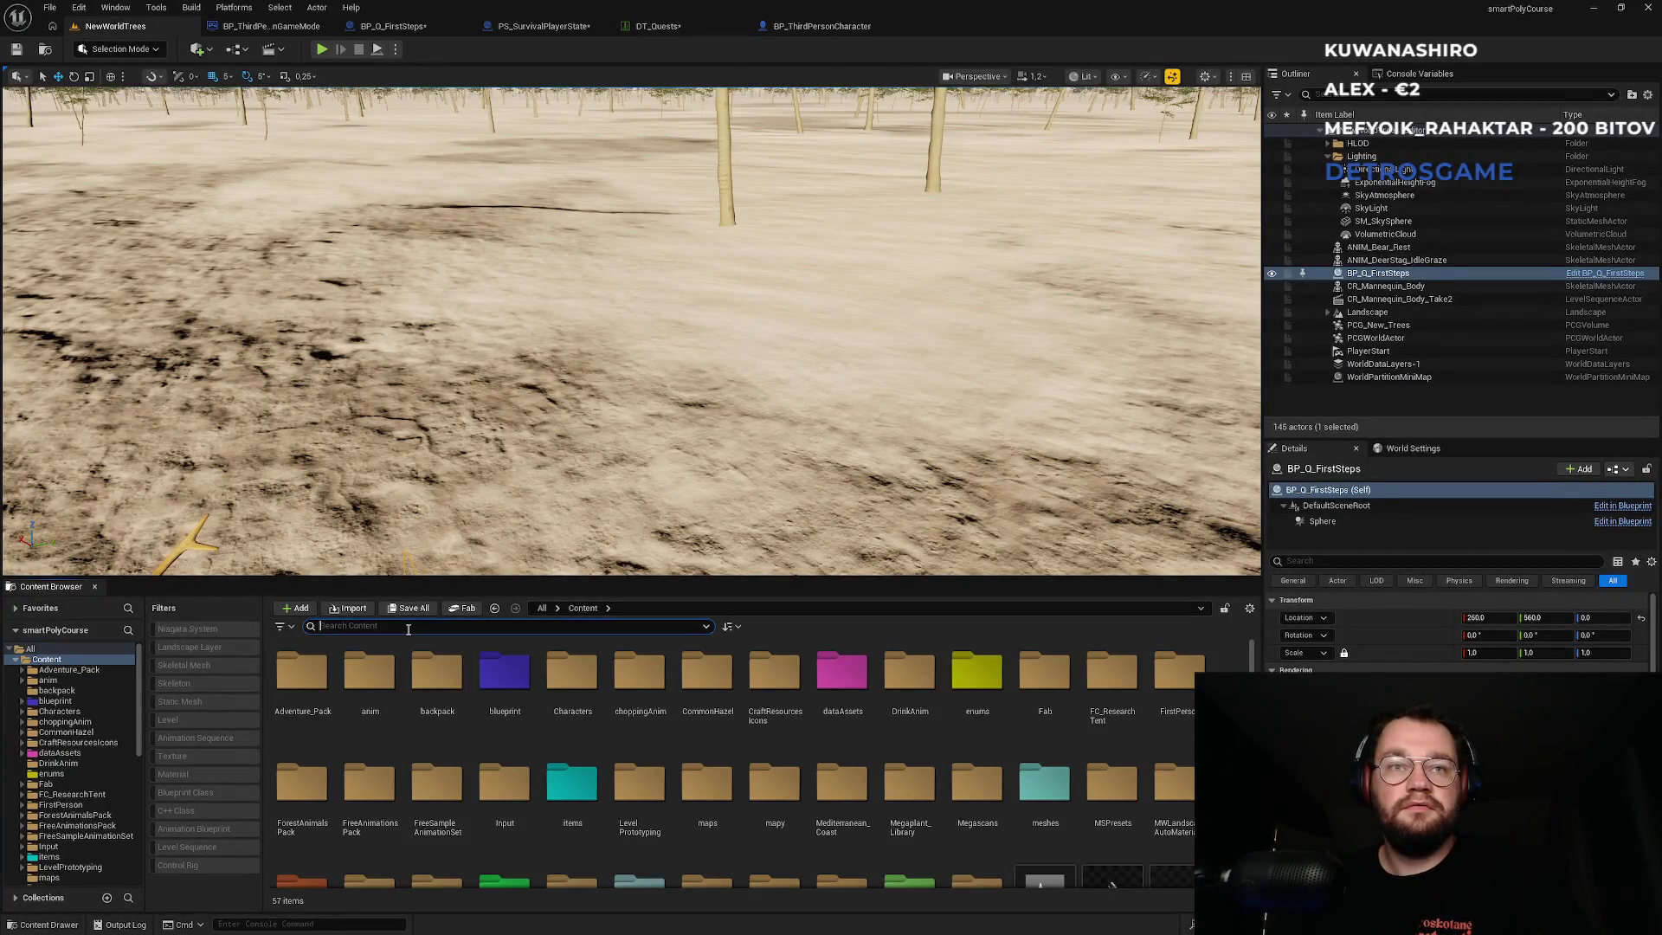
Filter the Content Browser to Widget Blueprints via a 'widg' filter search and scroll the results.
{"action": "left_click", "coordinate": [295, 627]}
{"action": "mouse_move", "coordinate": [347, 606]}
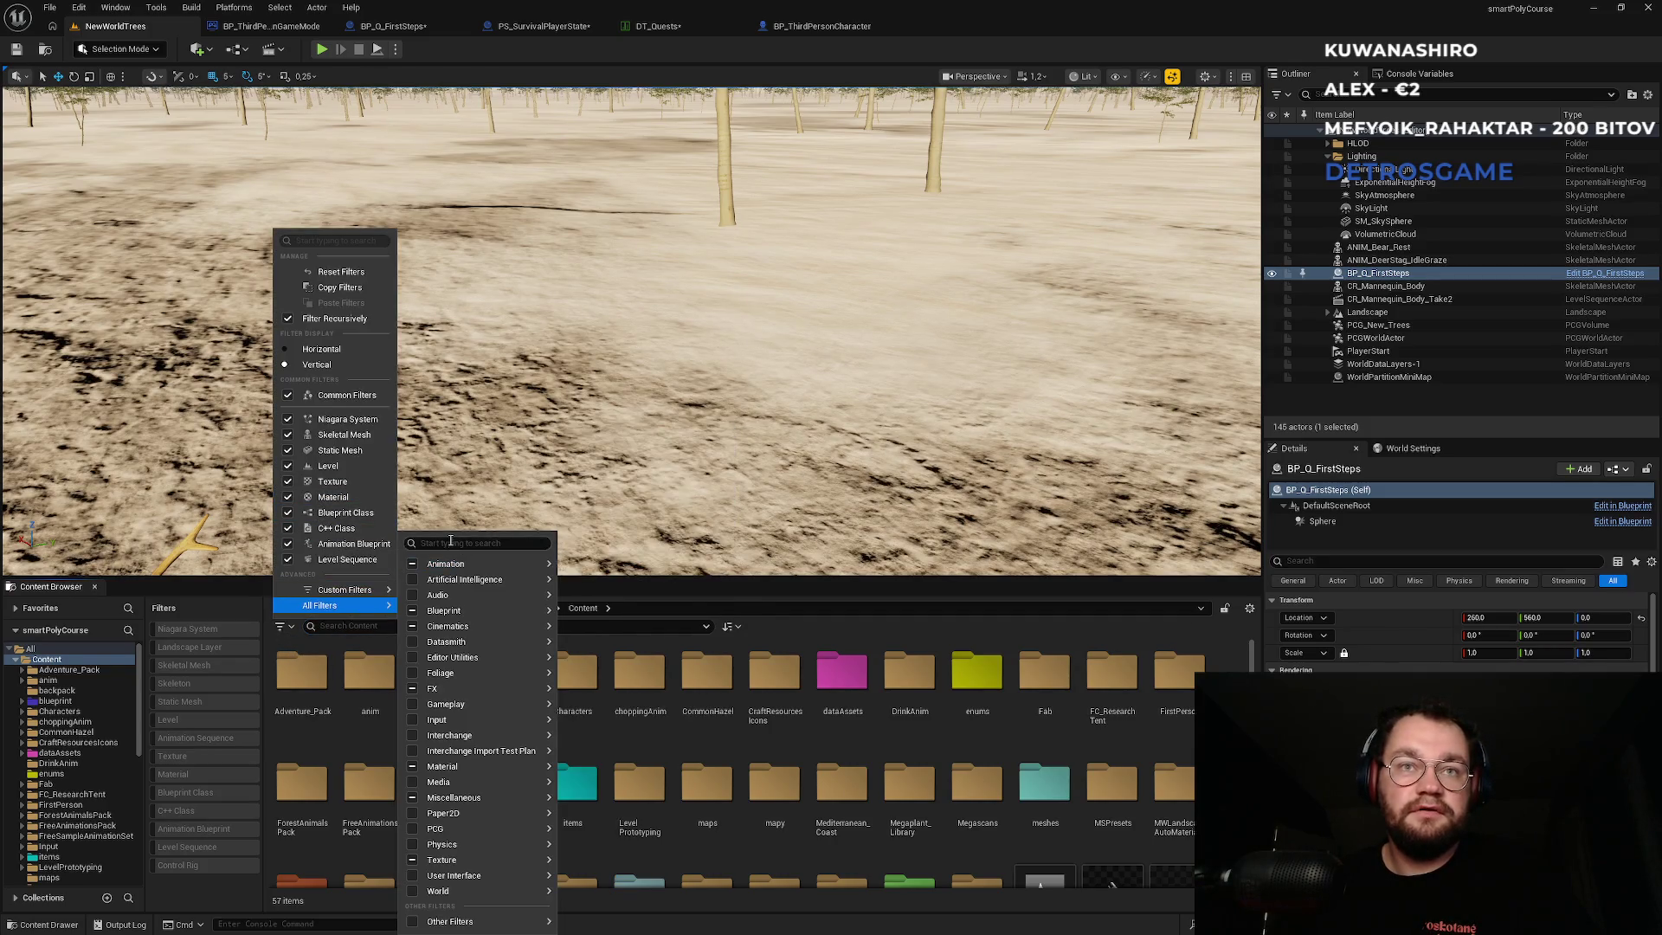
{"action": "type", "text": "widg"}
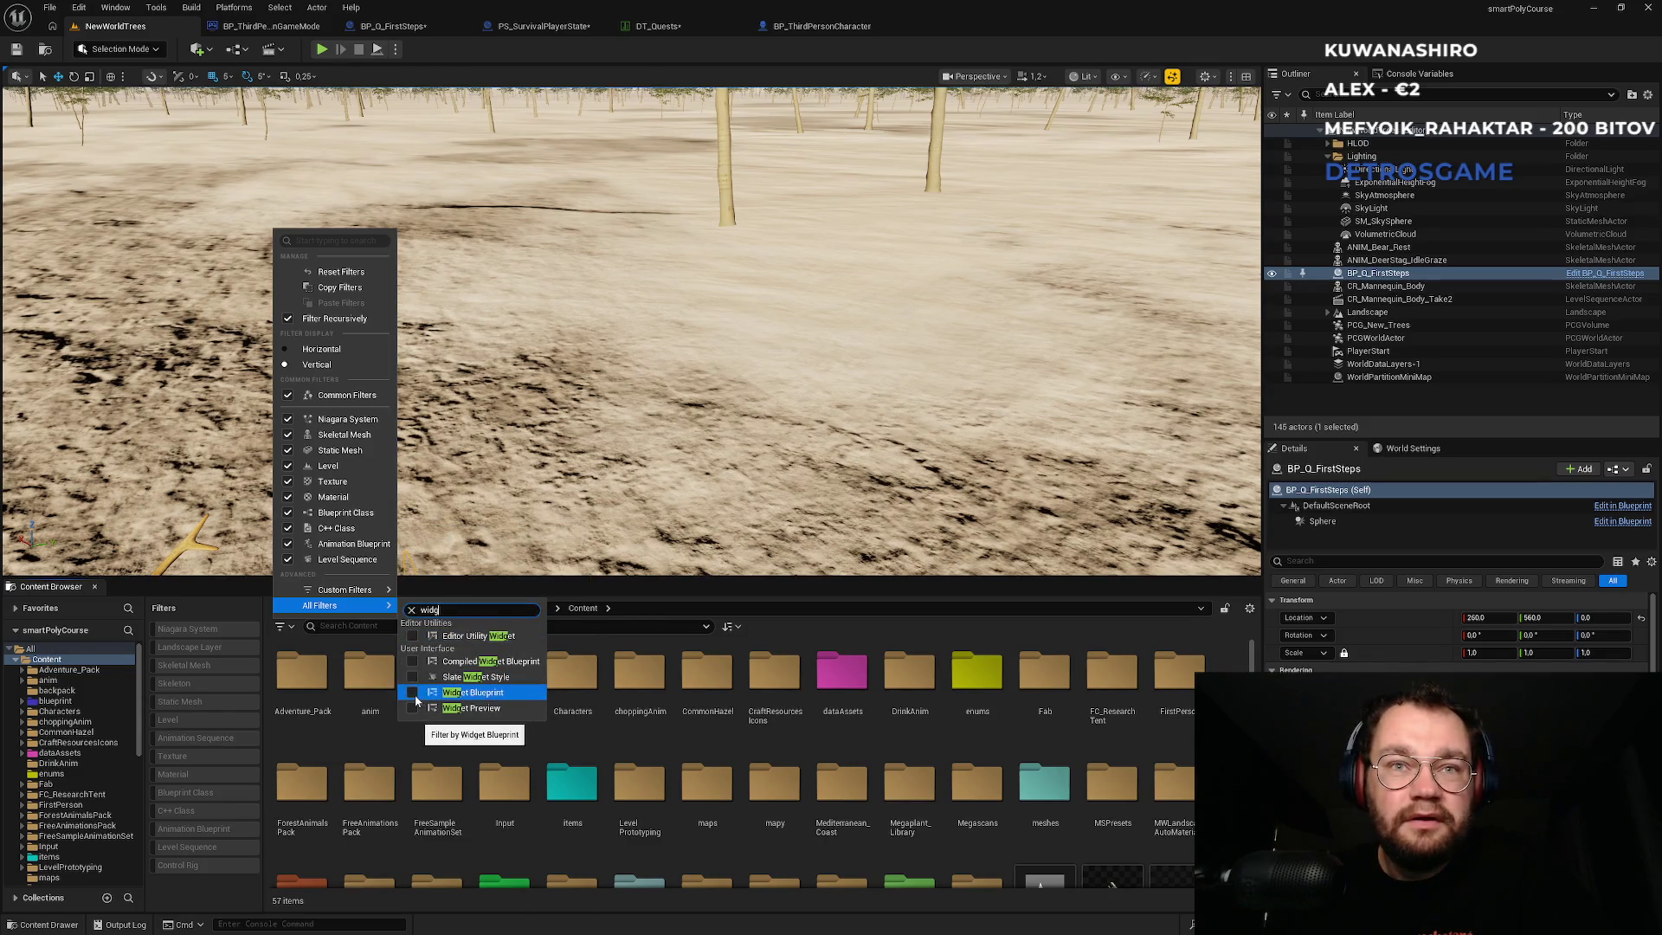
{"action": "left_click", "coordinate": [412, 693]}
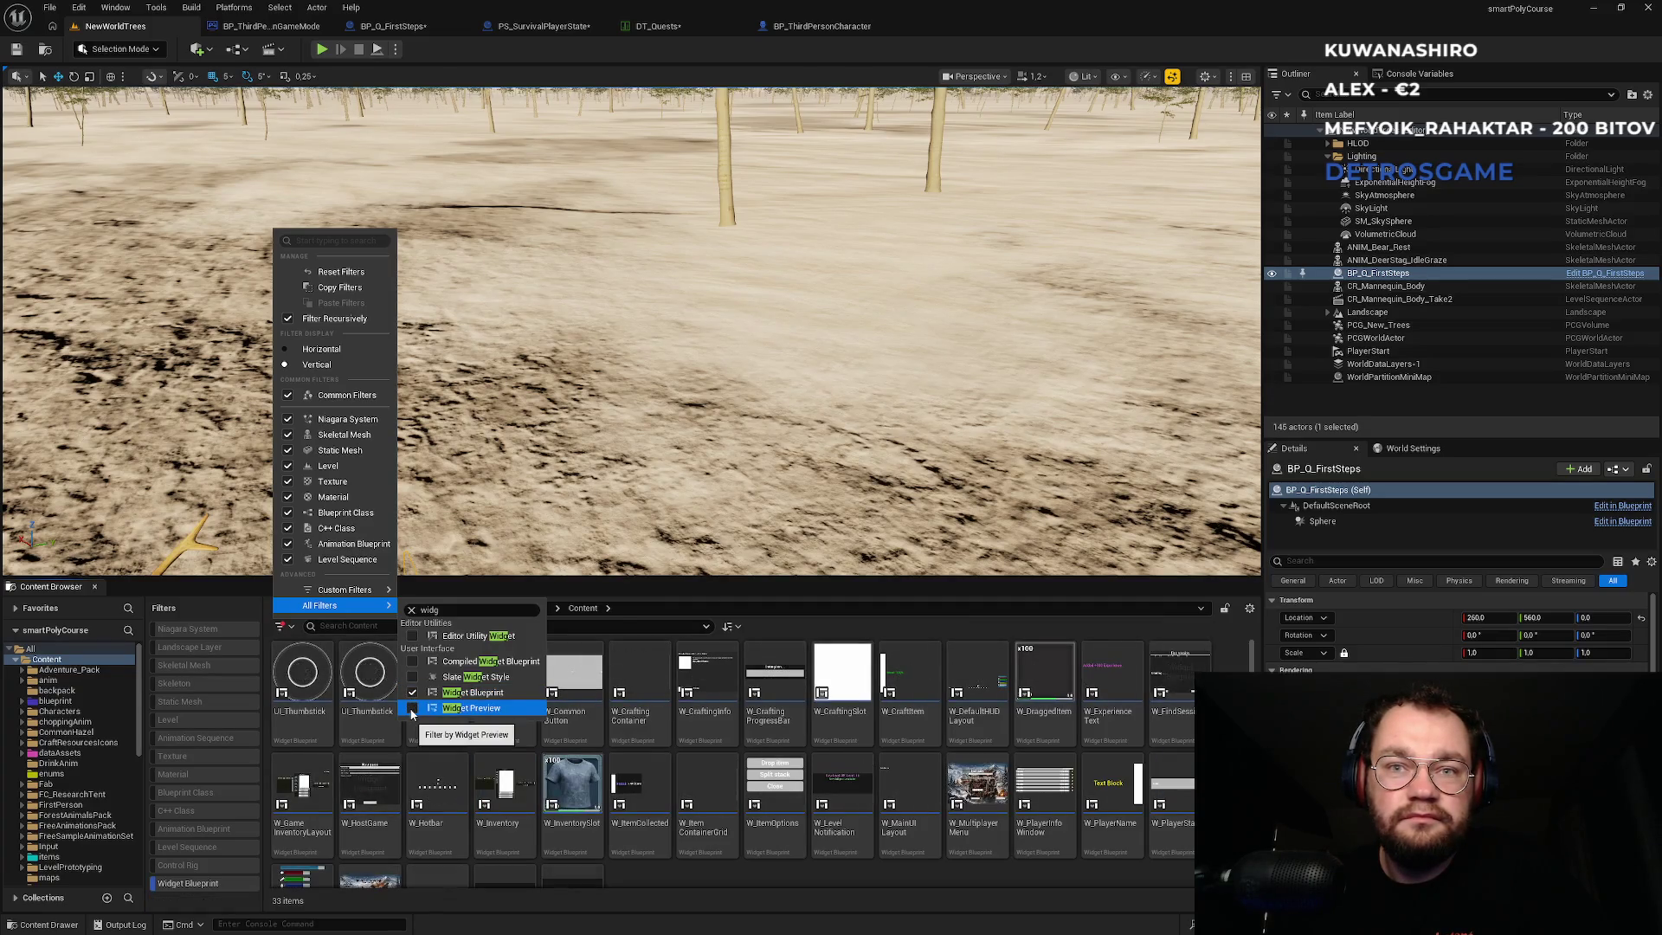
{"action": "left_click", "coordinate": [656, 890]}
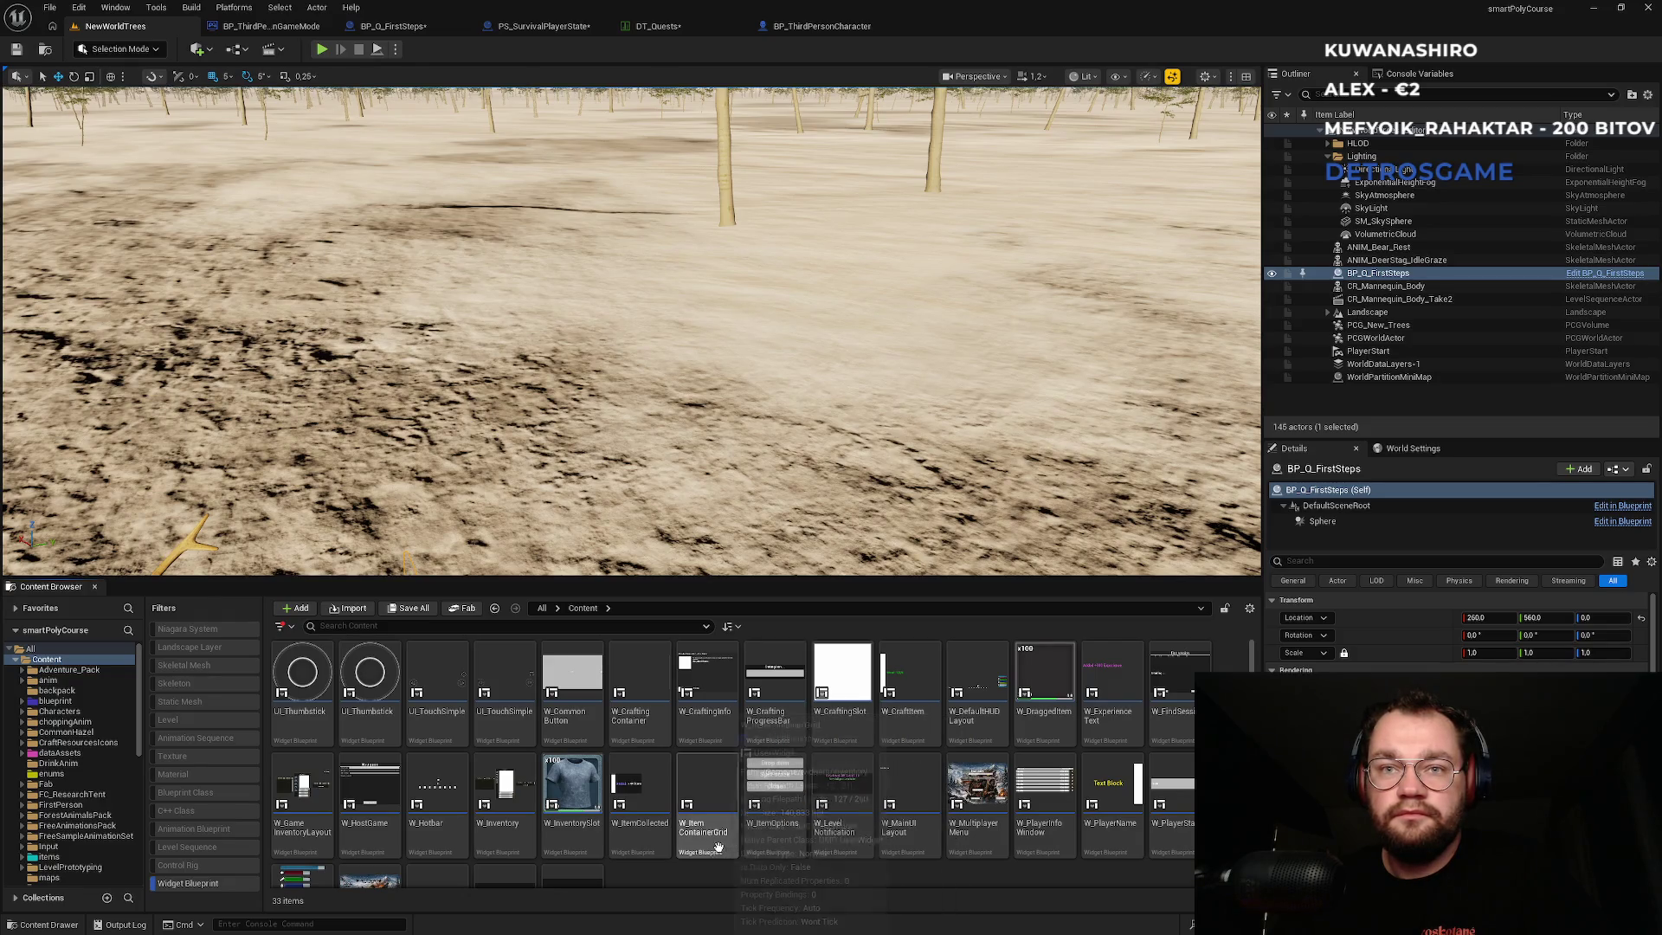
{"action": "scroll", "coordinate": [381, 836], "scroll_direction": "down", "scroll_amount": 1}
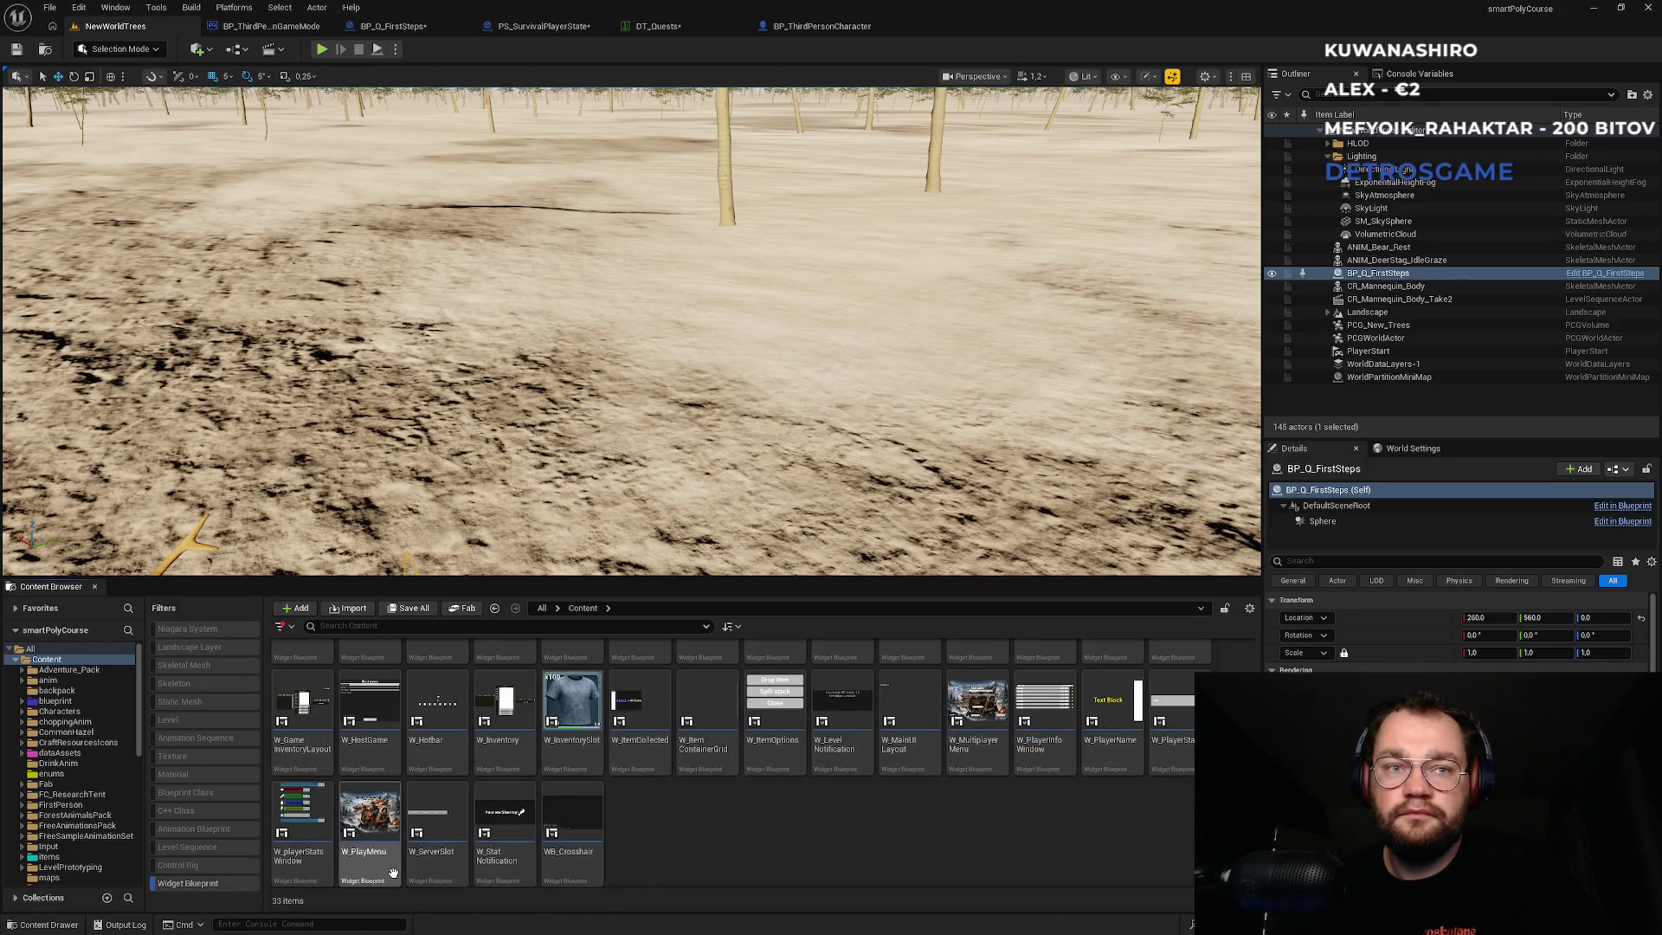
{"action": "scroll", "coordinate": [309, 869], "scroll_direction": "down", "scroll_amount": 2}
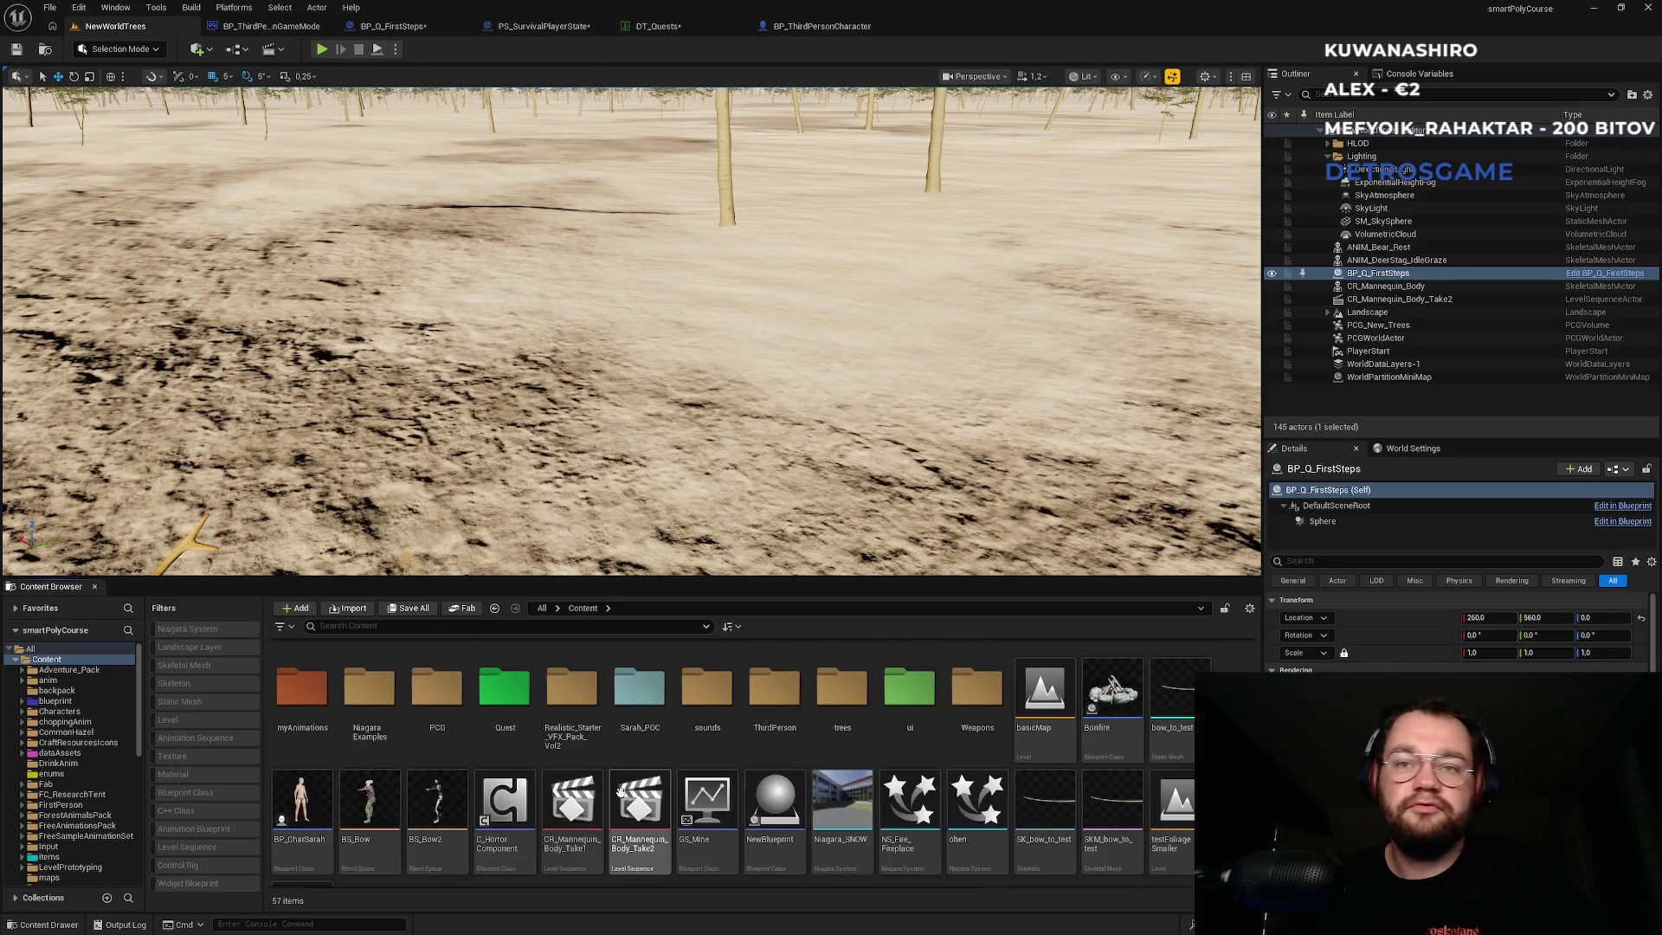
Open the W_MainUILayout widget from the ui > widgets folder.
{"action": "double_click", "coordinate": [910, 697]}
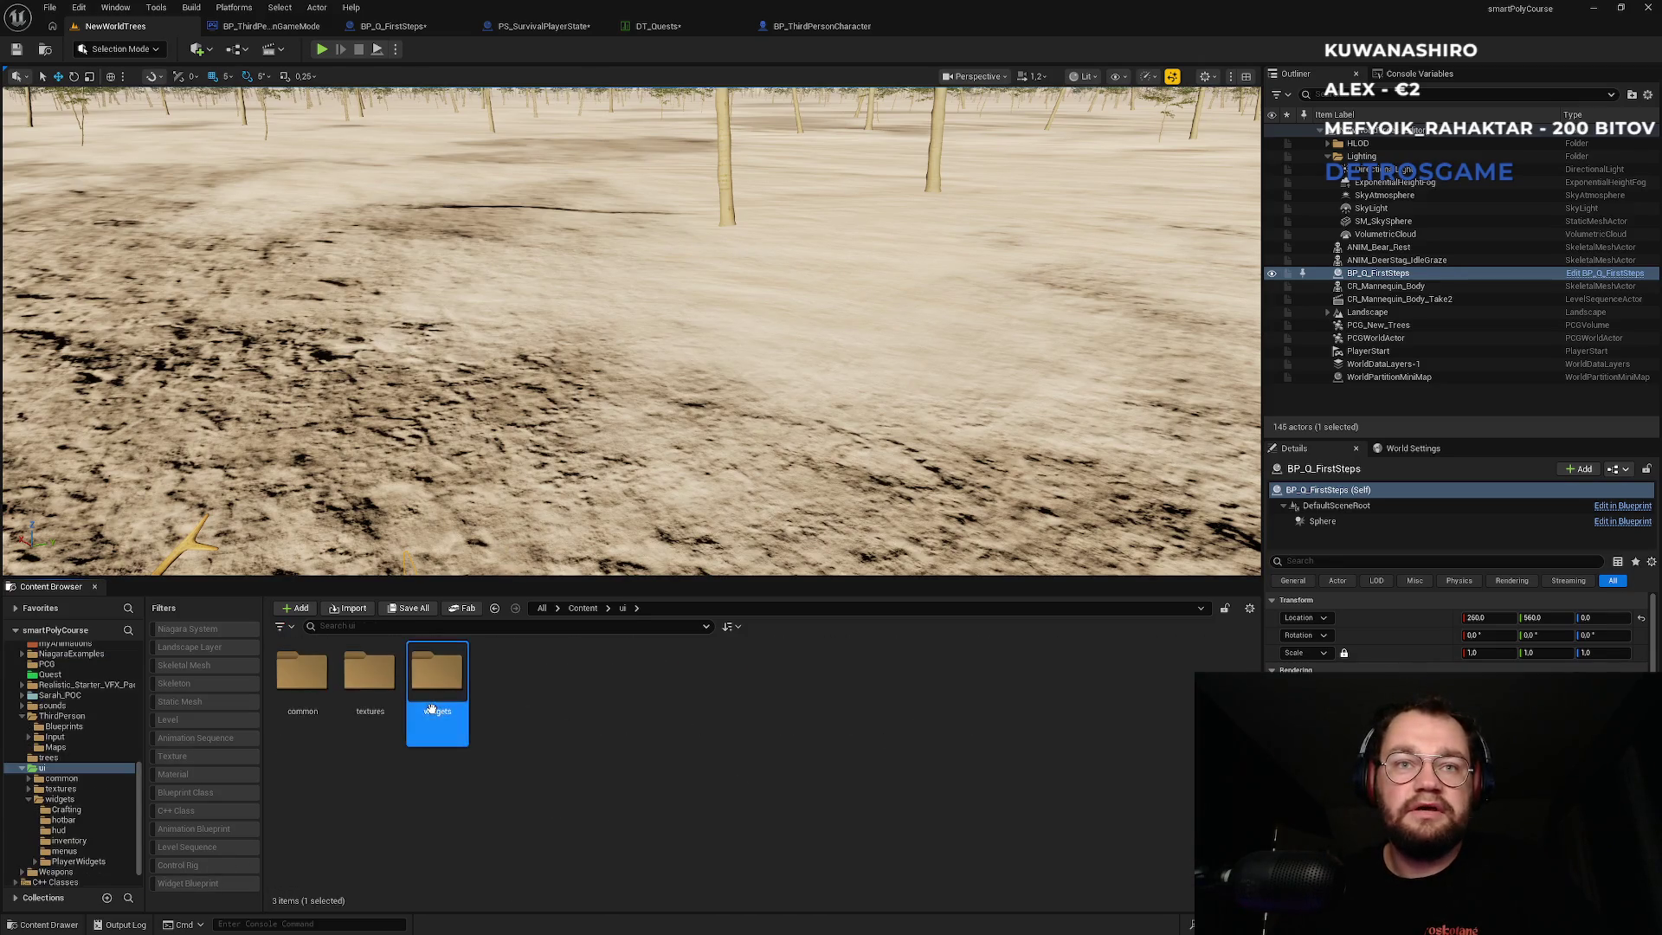
{"action": "double_click", "coordinate": [438, 673]}
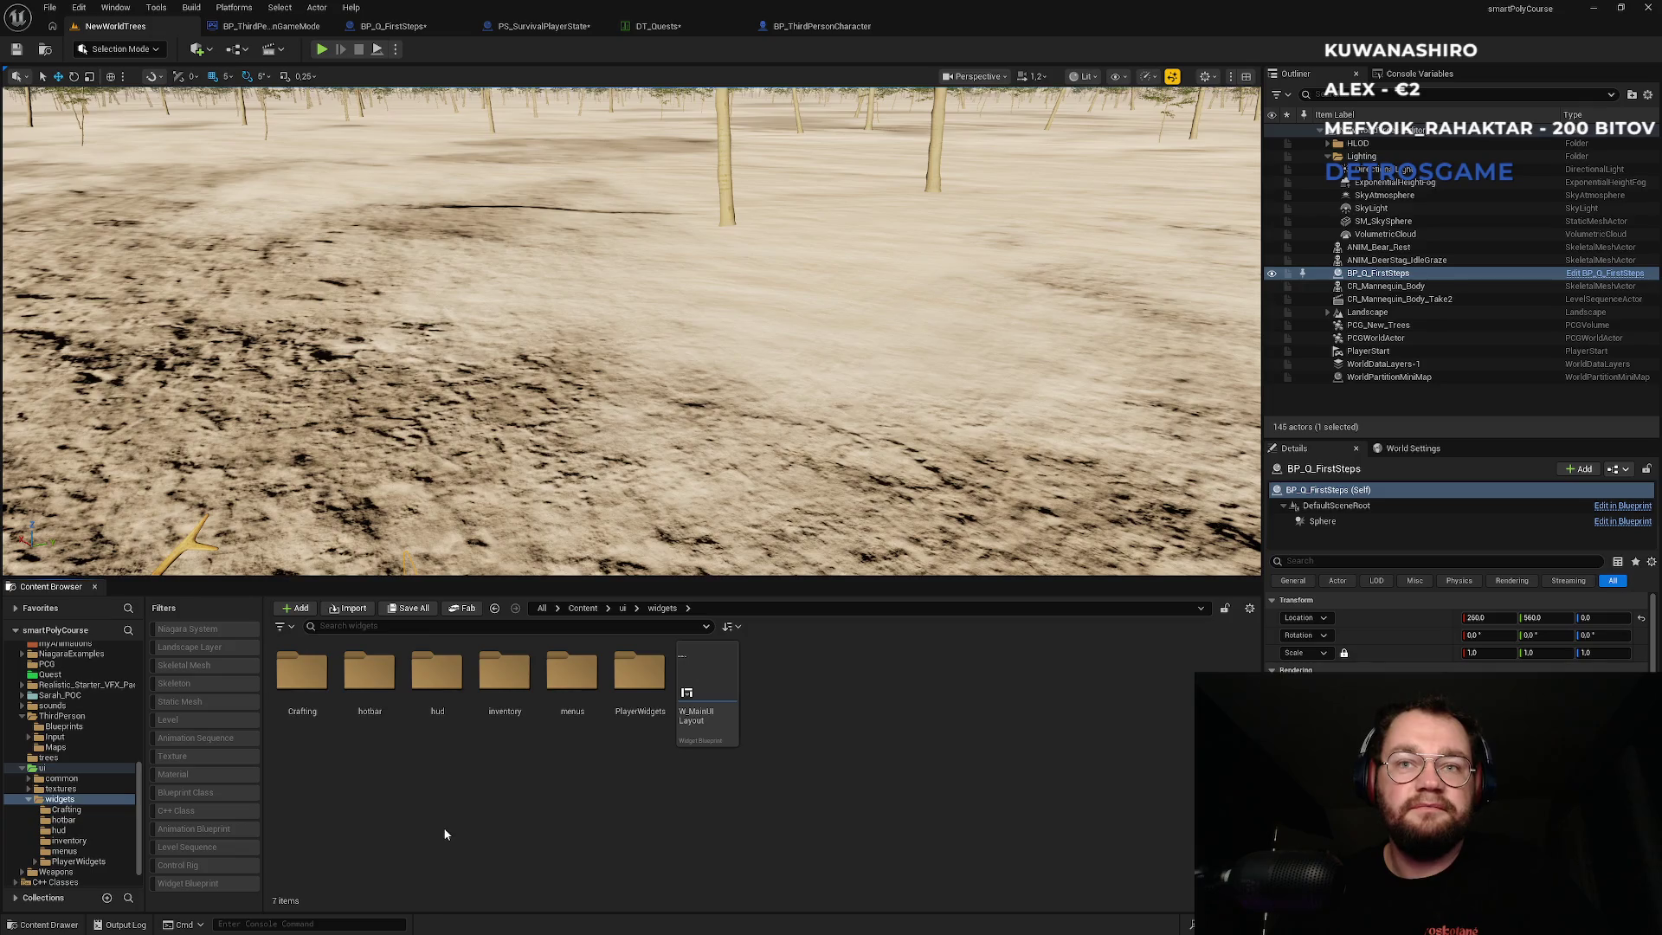
{"action": "left_click", "coordinate": [714, 728]}
{"action": "double_click", "coordinate": [717, 732]}
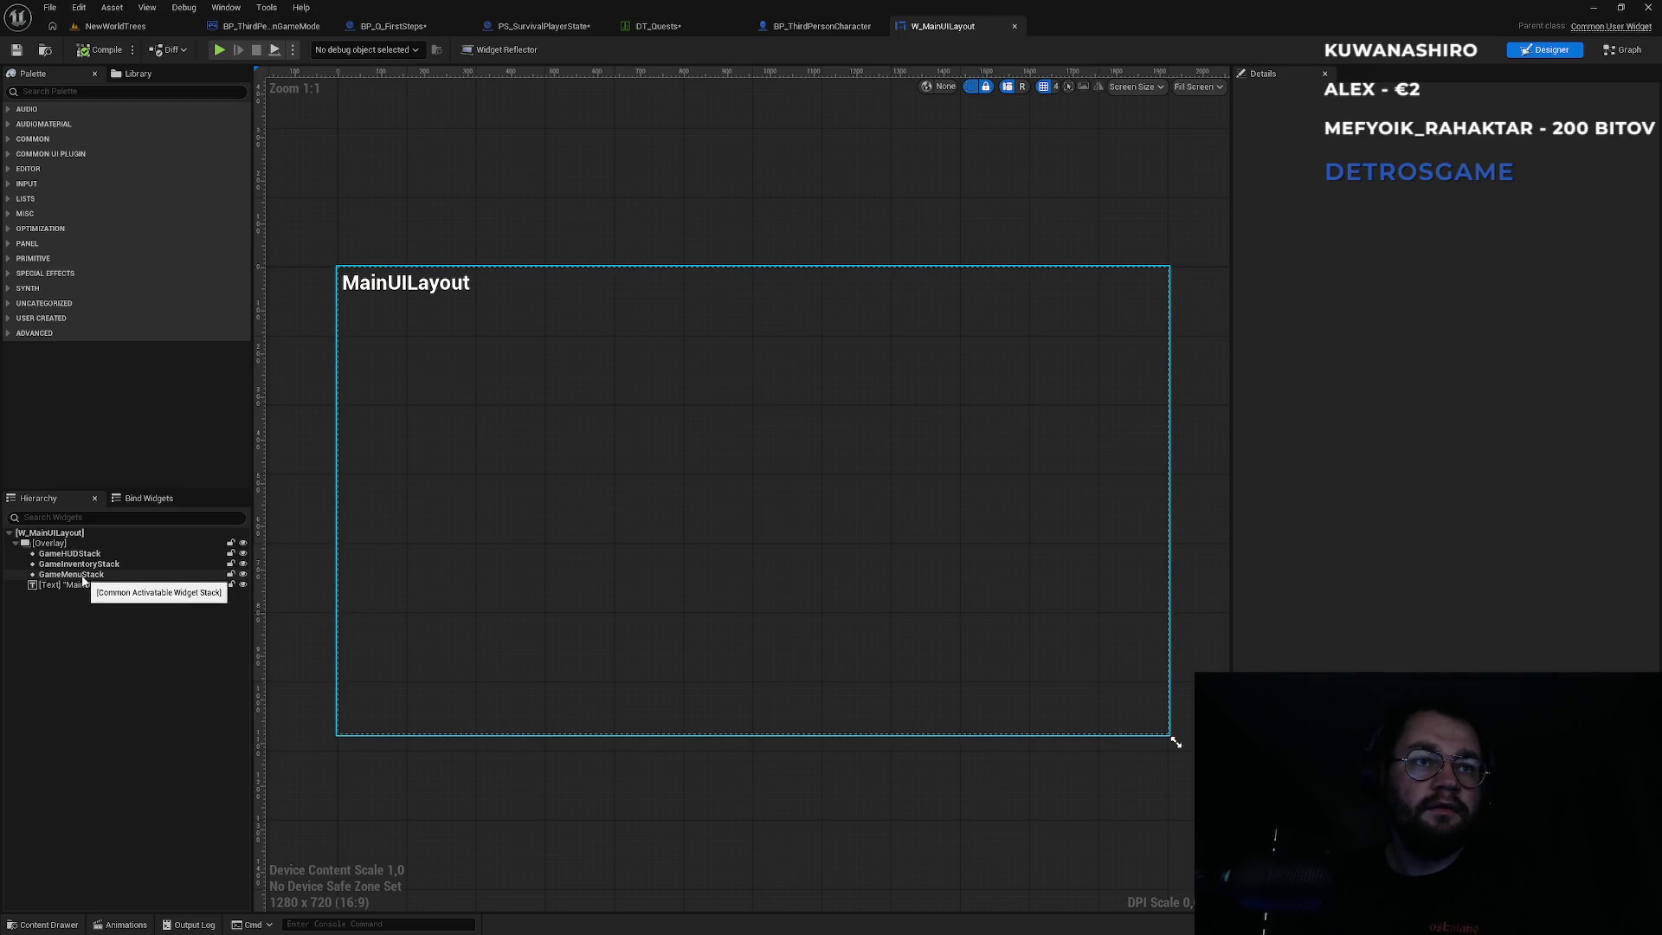
{"action": "left_click", "coordinate": [102, 27]}
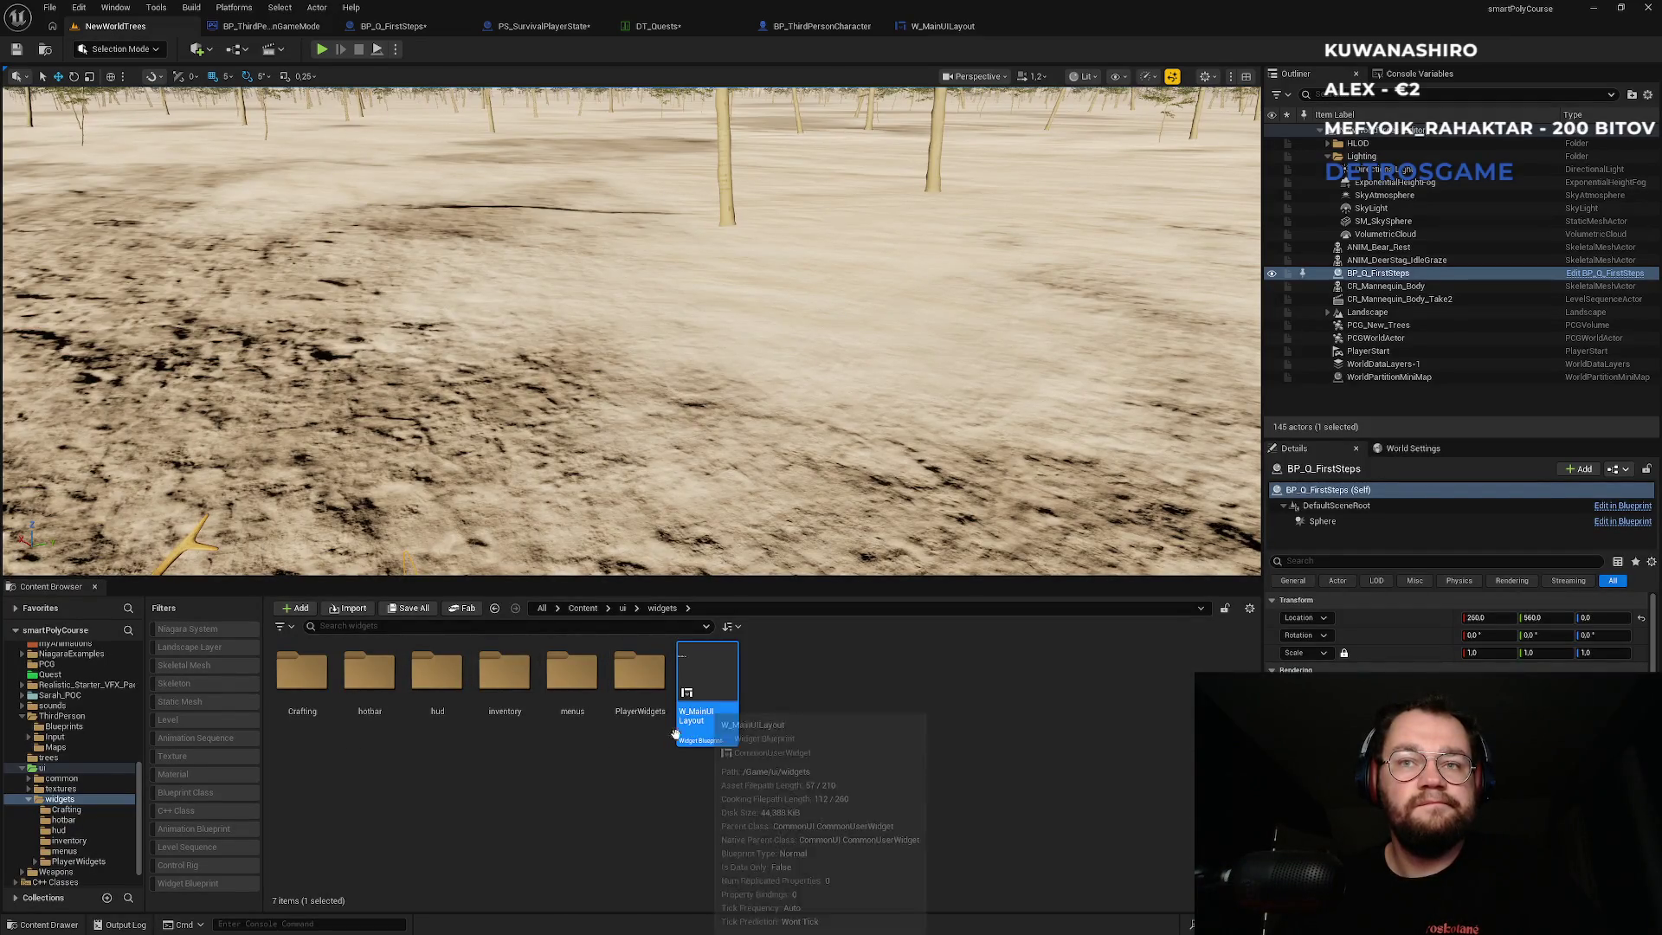
{"action": "double_click", "coordinate": [710, 724]}
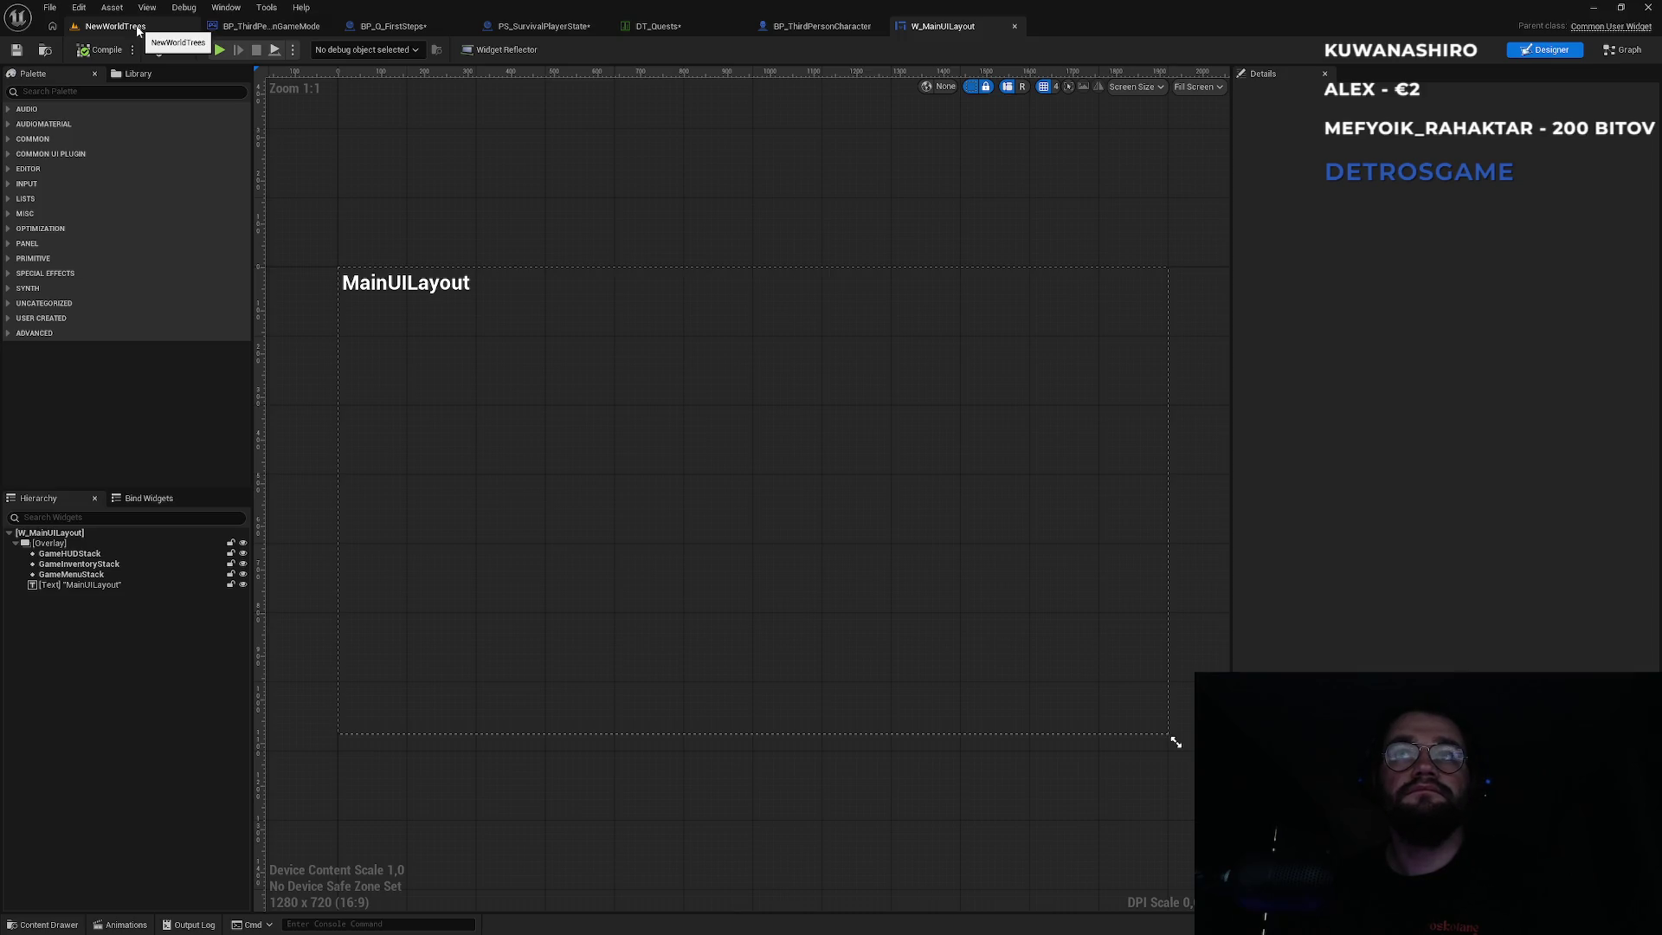
Open W_DefaultHUDLayout from the widgets > hud folder.
{"action": "left_click", "coordinate": [115, 26]}
{"action": "double_click", "coordinate": [639, 684]}
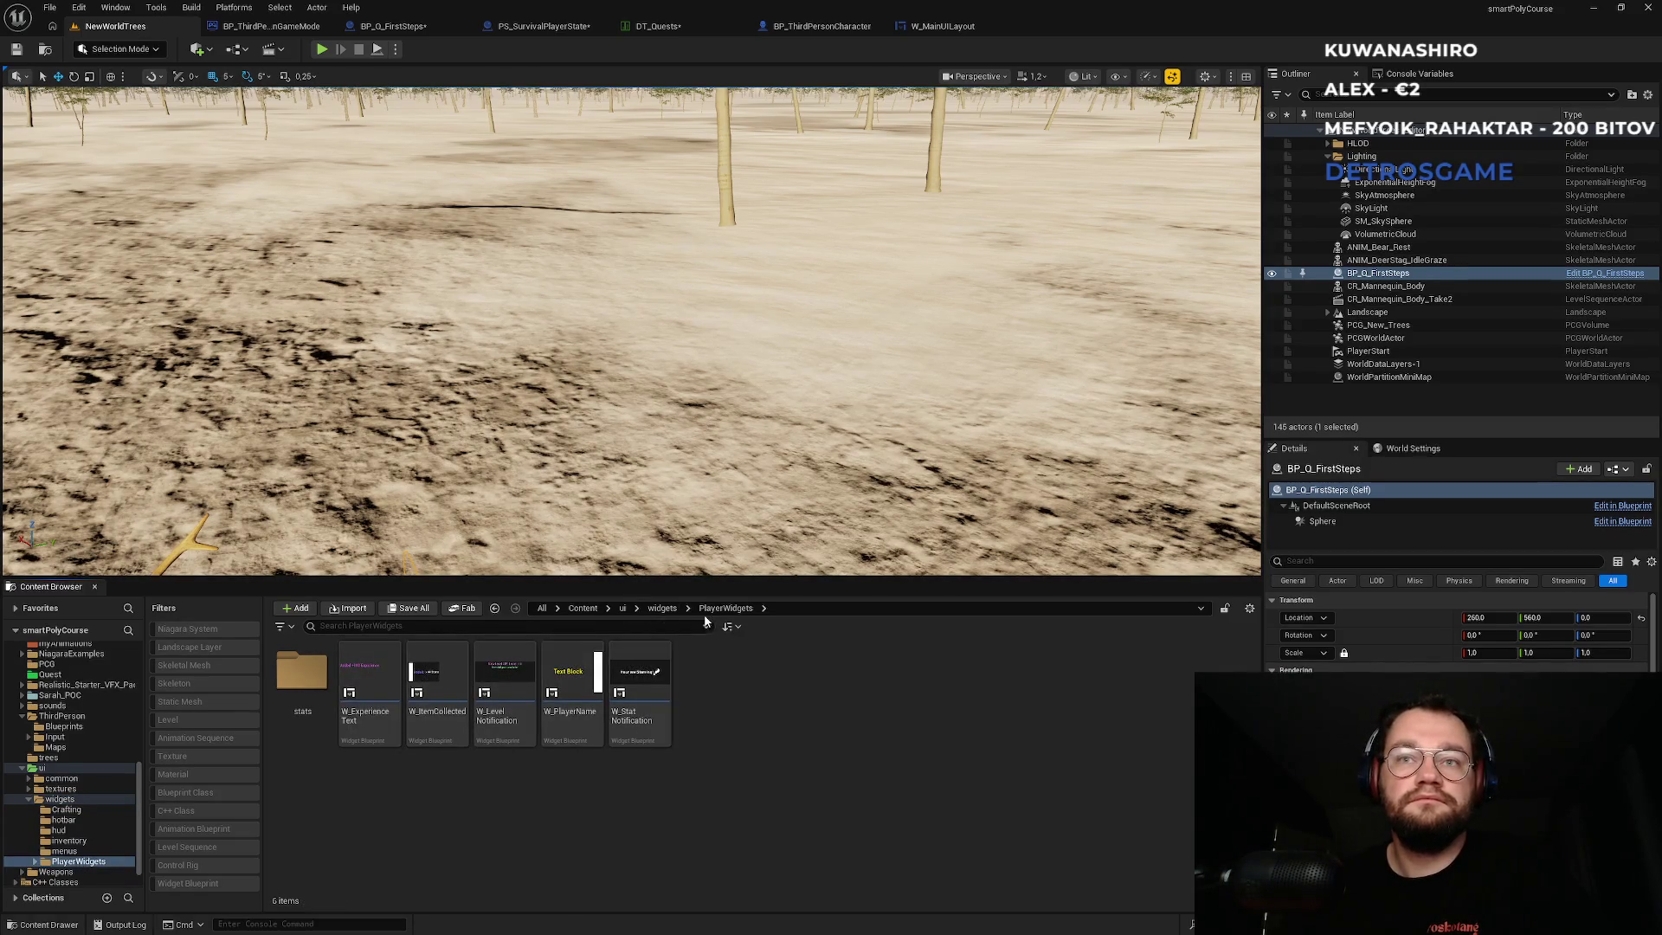
{"action": "left_click", "coordinate": [662, 608]}
{"action": "double_click", "coordinate": [452, 693]}
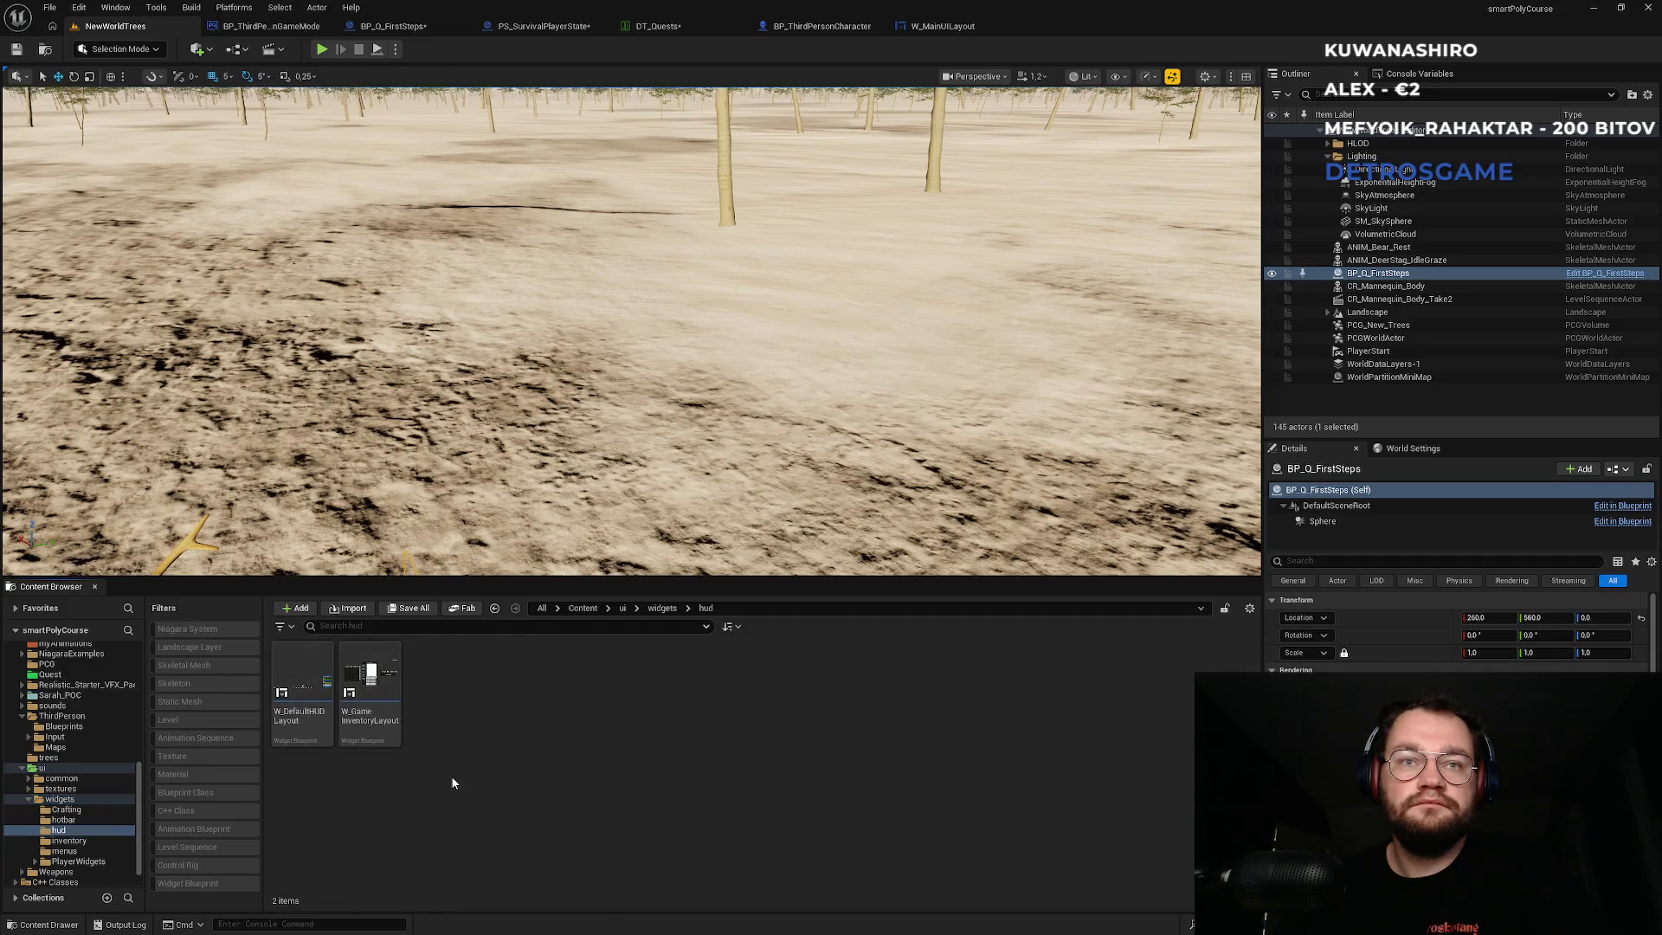
{"action": "left_click", "coordinate": [305, 732]}
{"action": "double_click", "coordinate": [305, 732]}
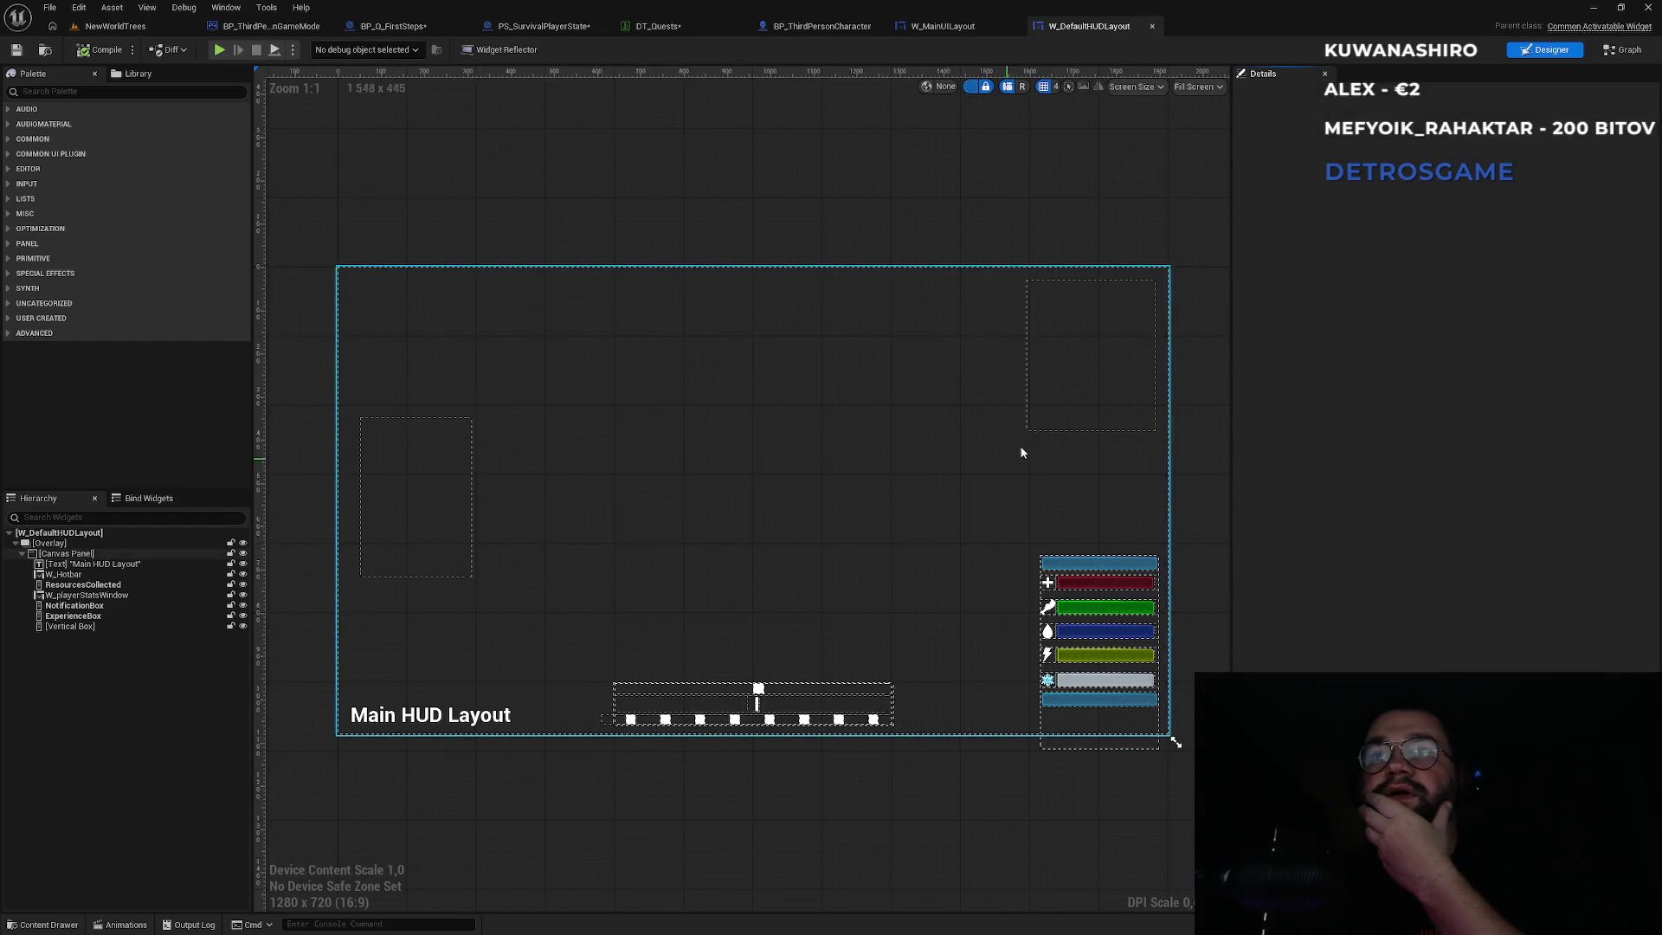
Inspect ExperienceBox, NotificationBox, W_playerStatsWindow and ResourcesCollected, then select VerticalBox_75's name field.
{"action": "left_click", "coordinate": [1099, 386]}
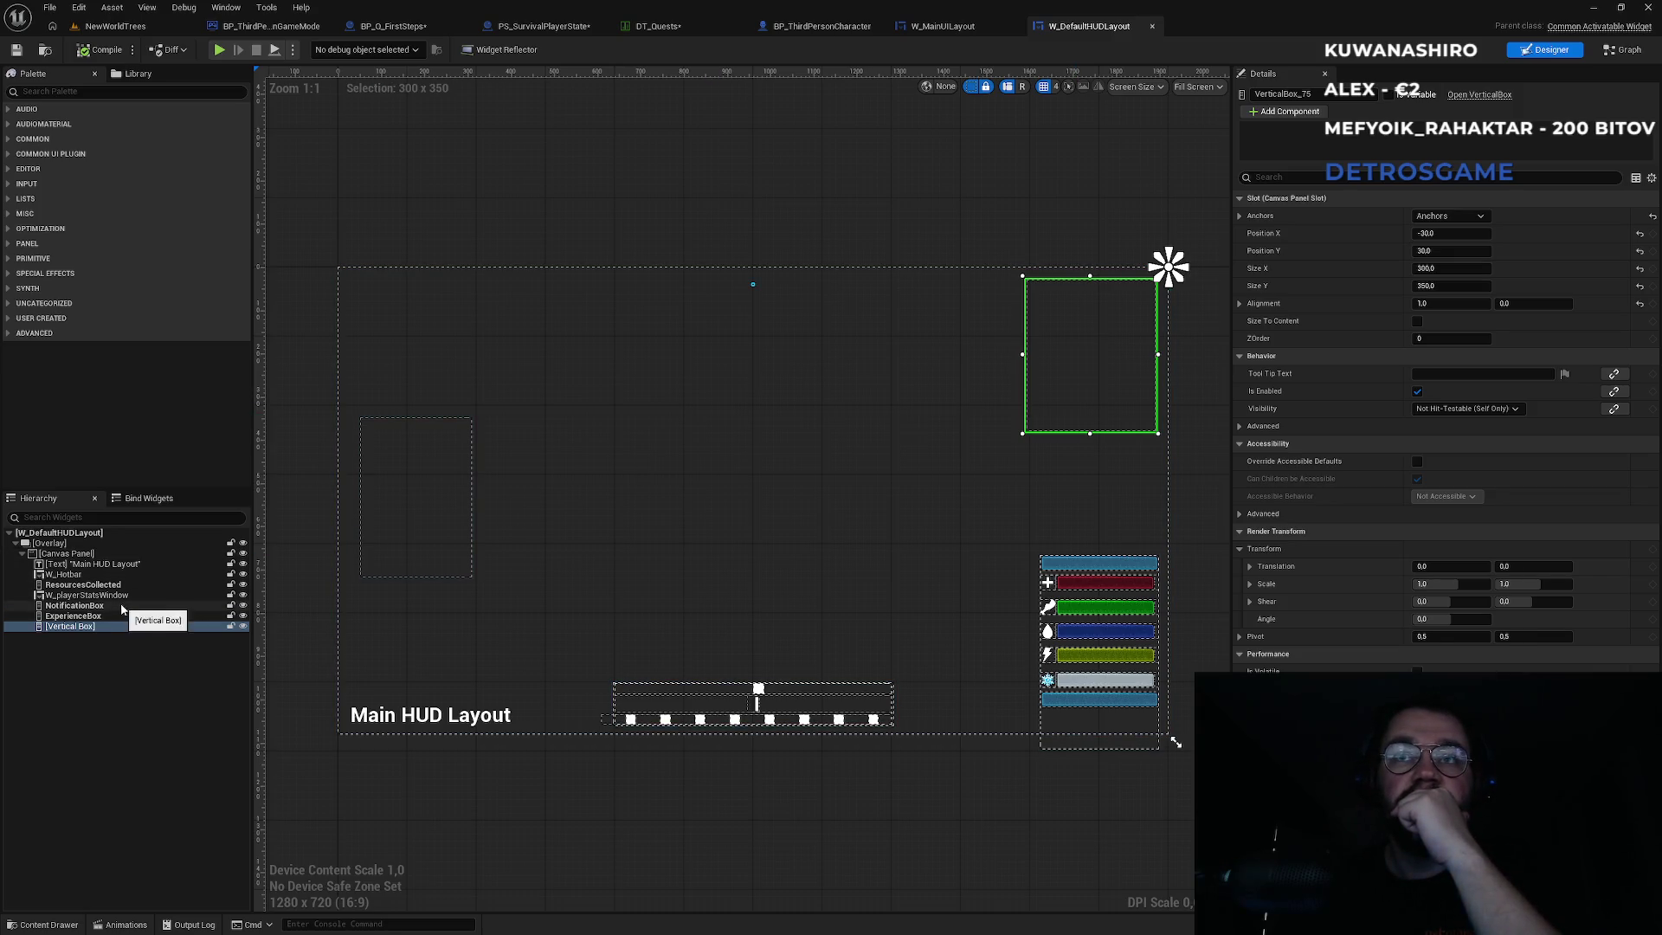
{"action": "left_click", "coordinate": [122, 617]}
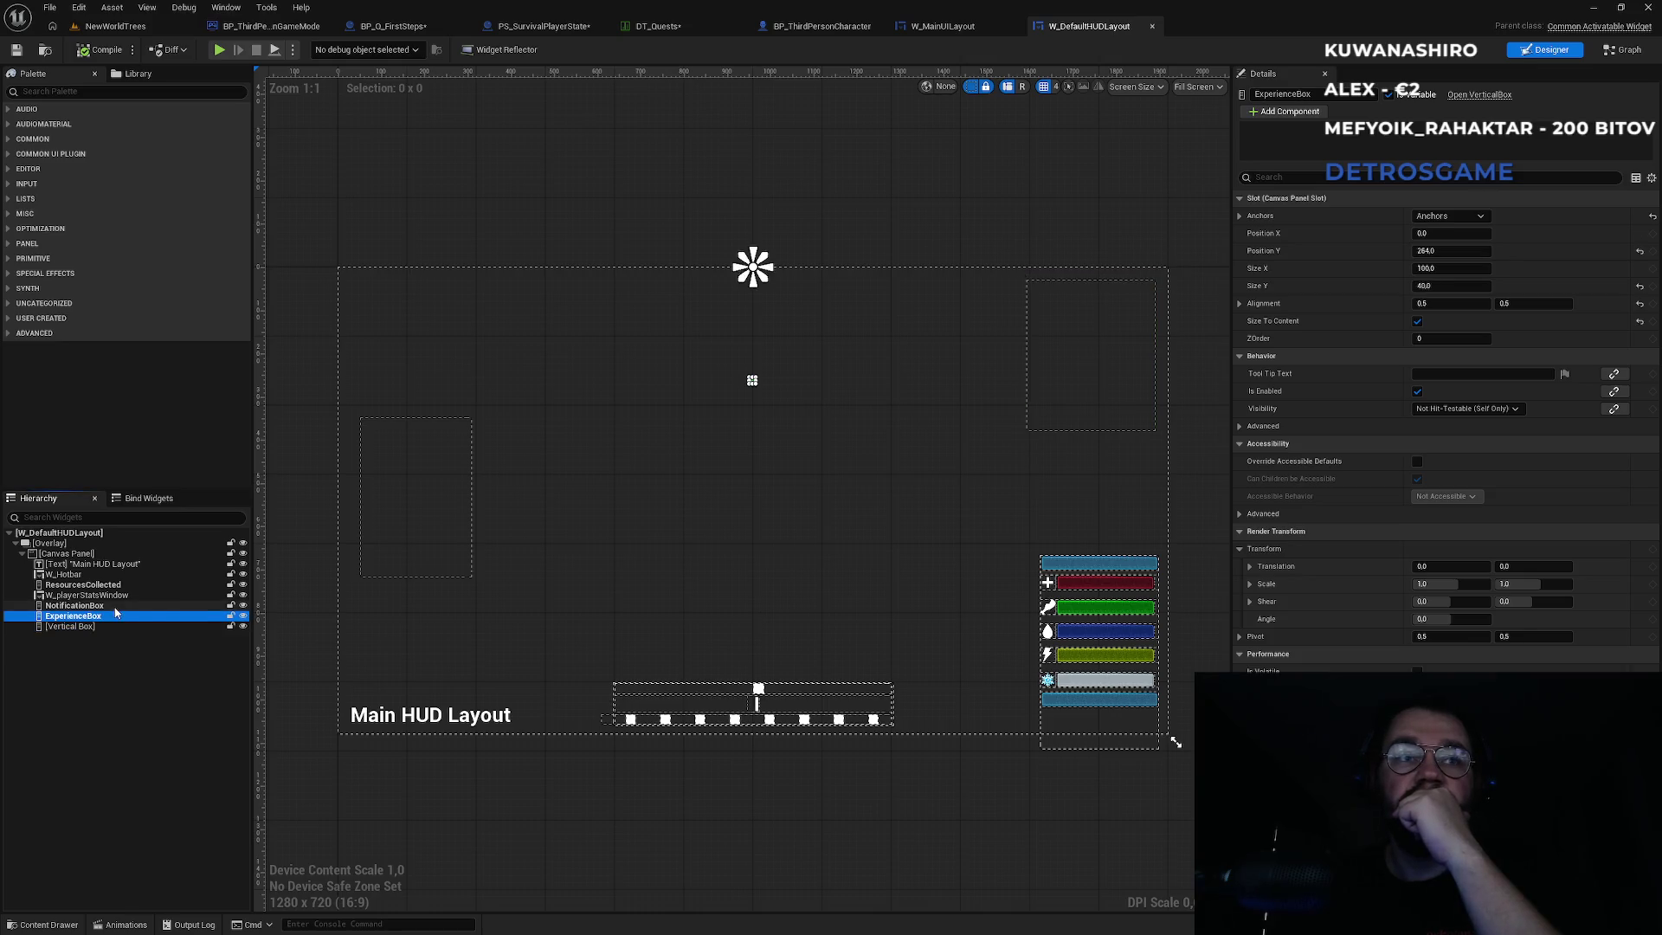
{"action": "left_click", "coordinate": [114, 606]}
{"action": "left_click", "coordinate": [109, 596]}
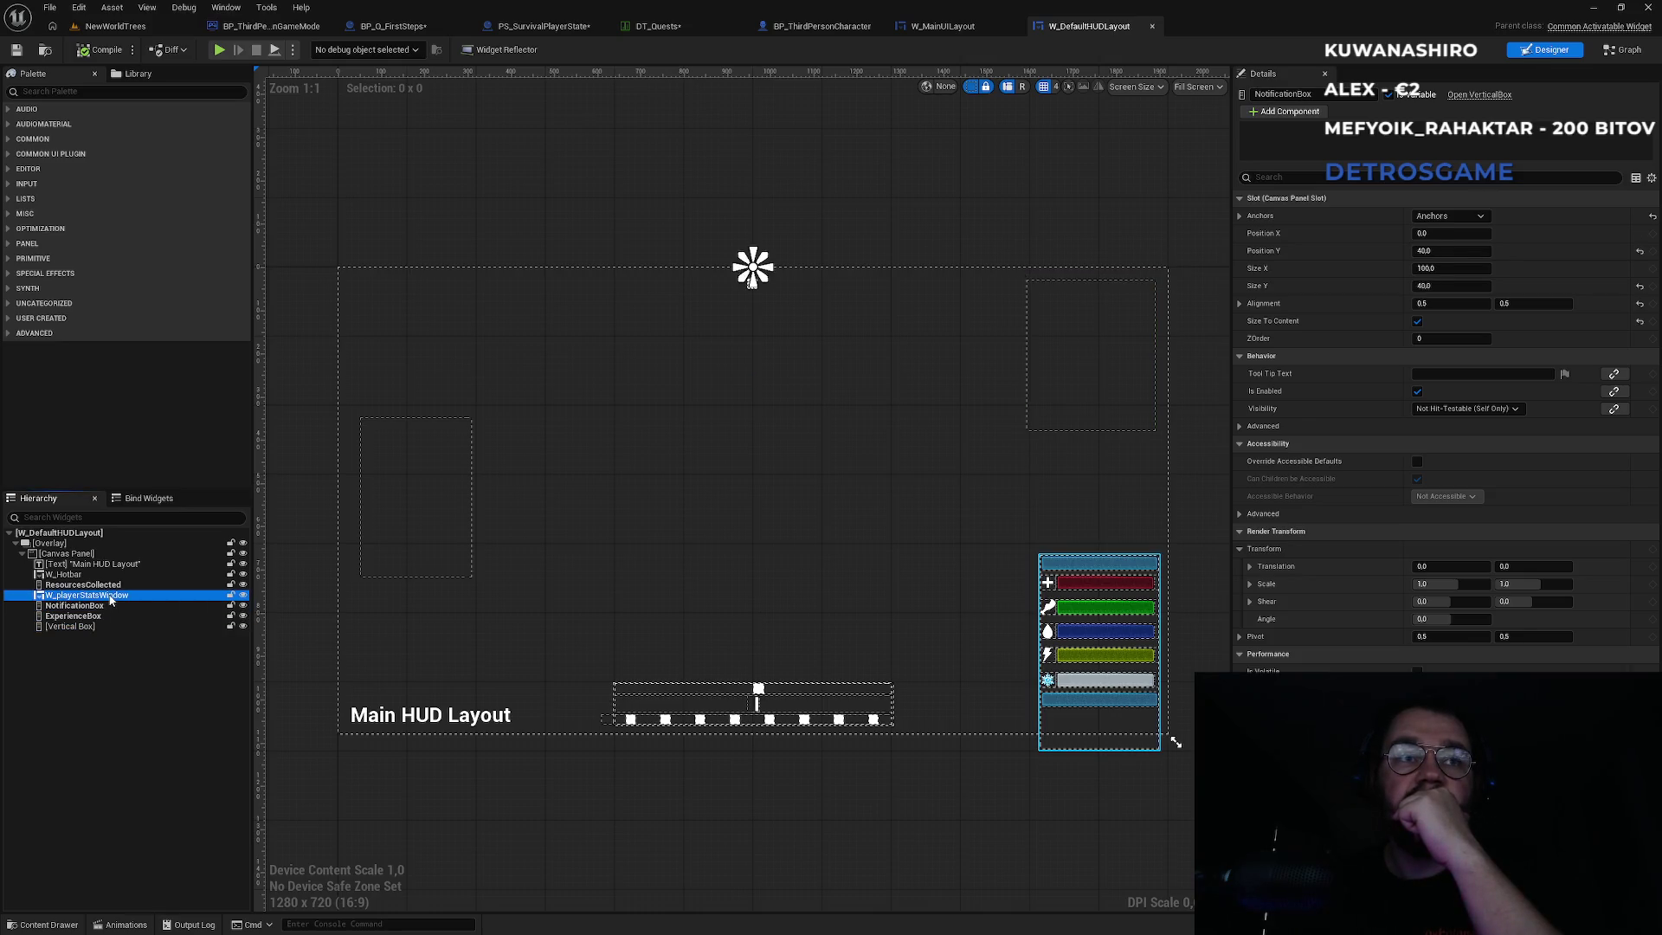
{"action": "left_click", "coordinate": [104, 586]}
{"action": "left_click", "coordinate": [86, 626]}
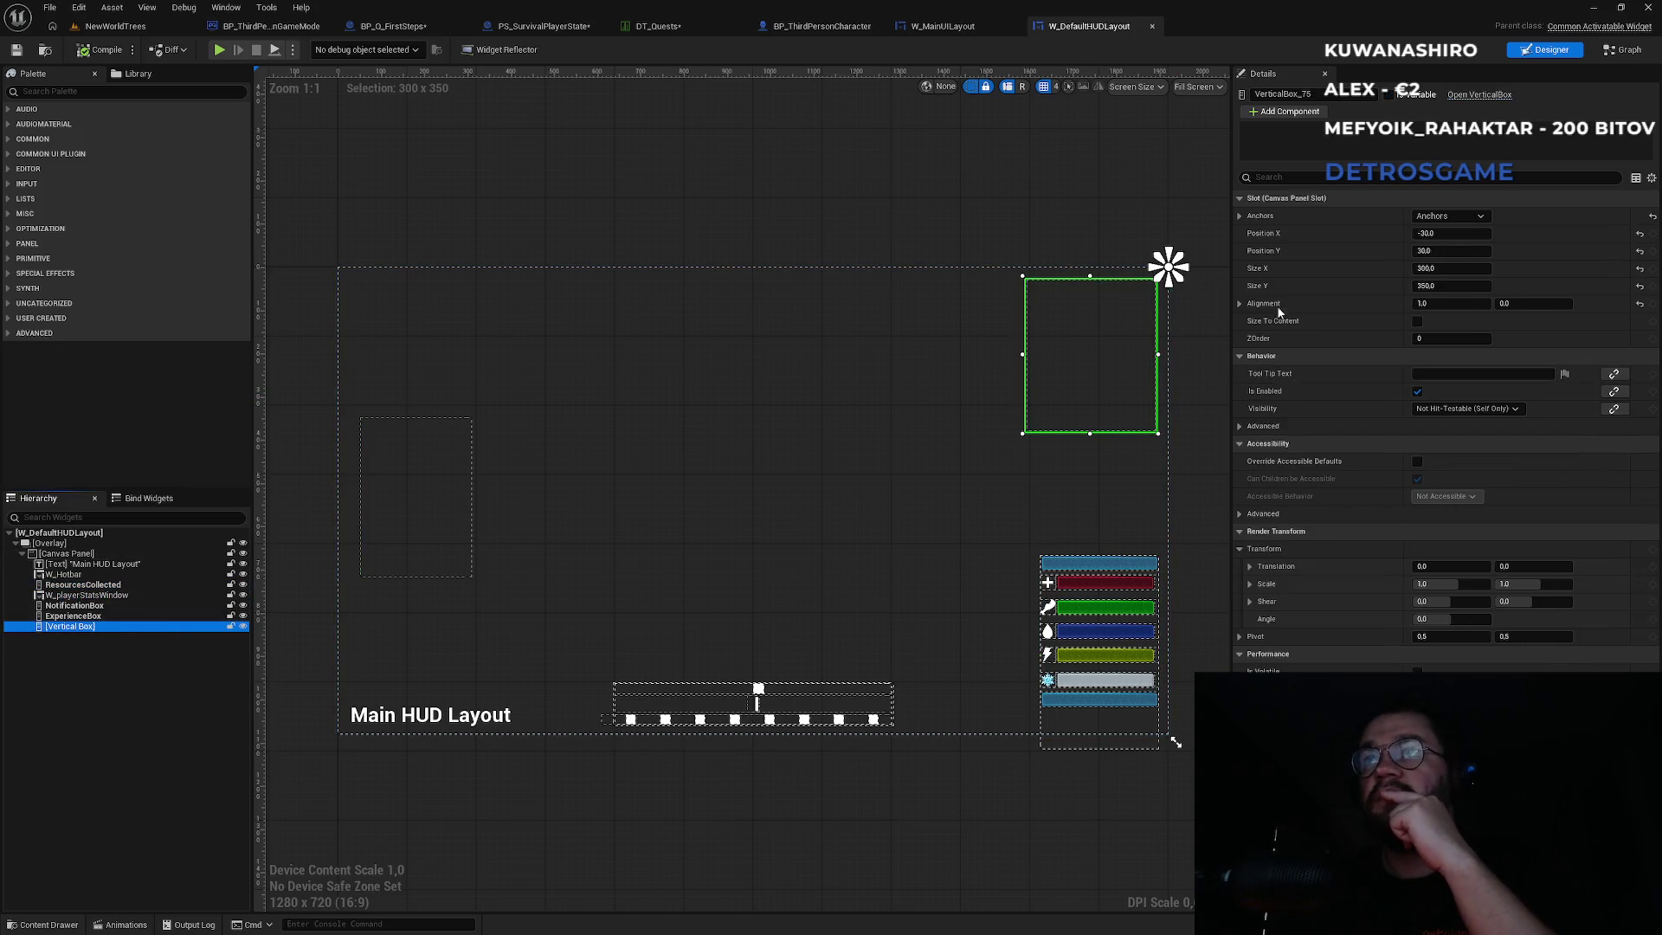
{"action": "left_click", "coordinate": [1307, 93]}
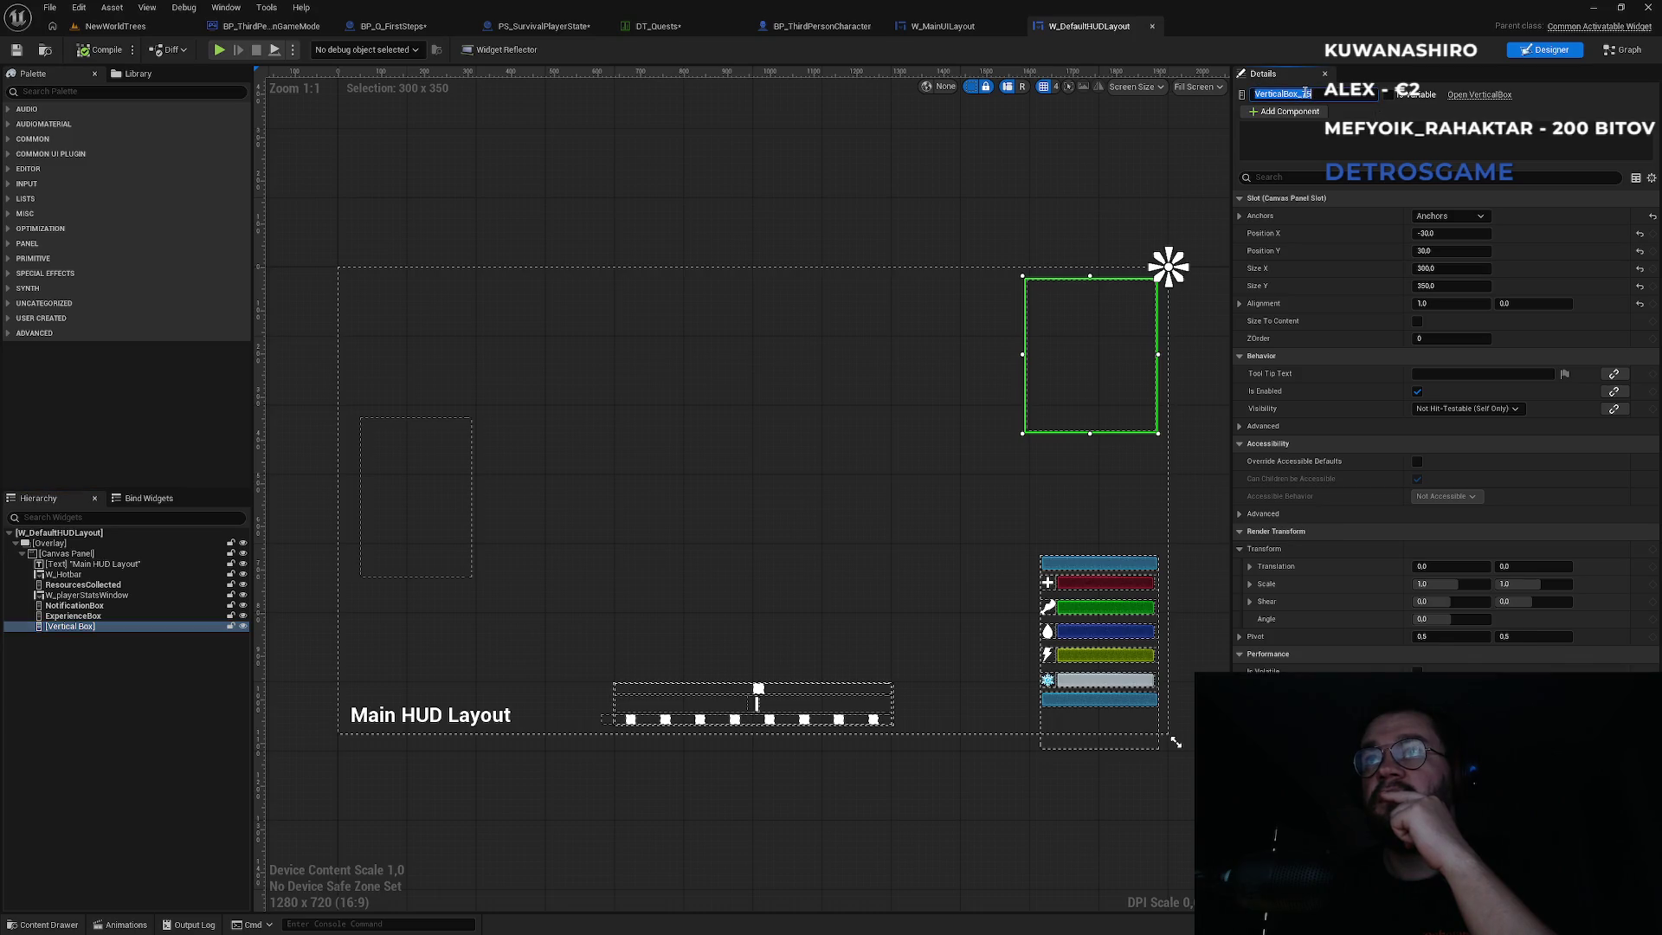
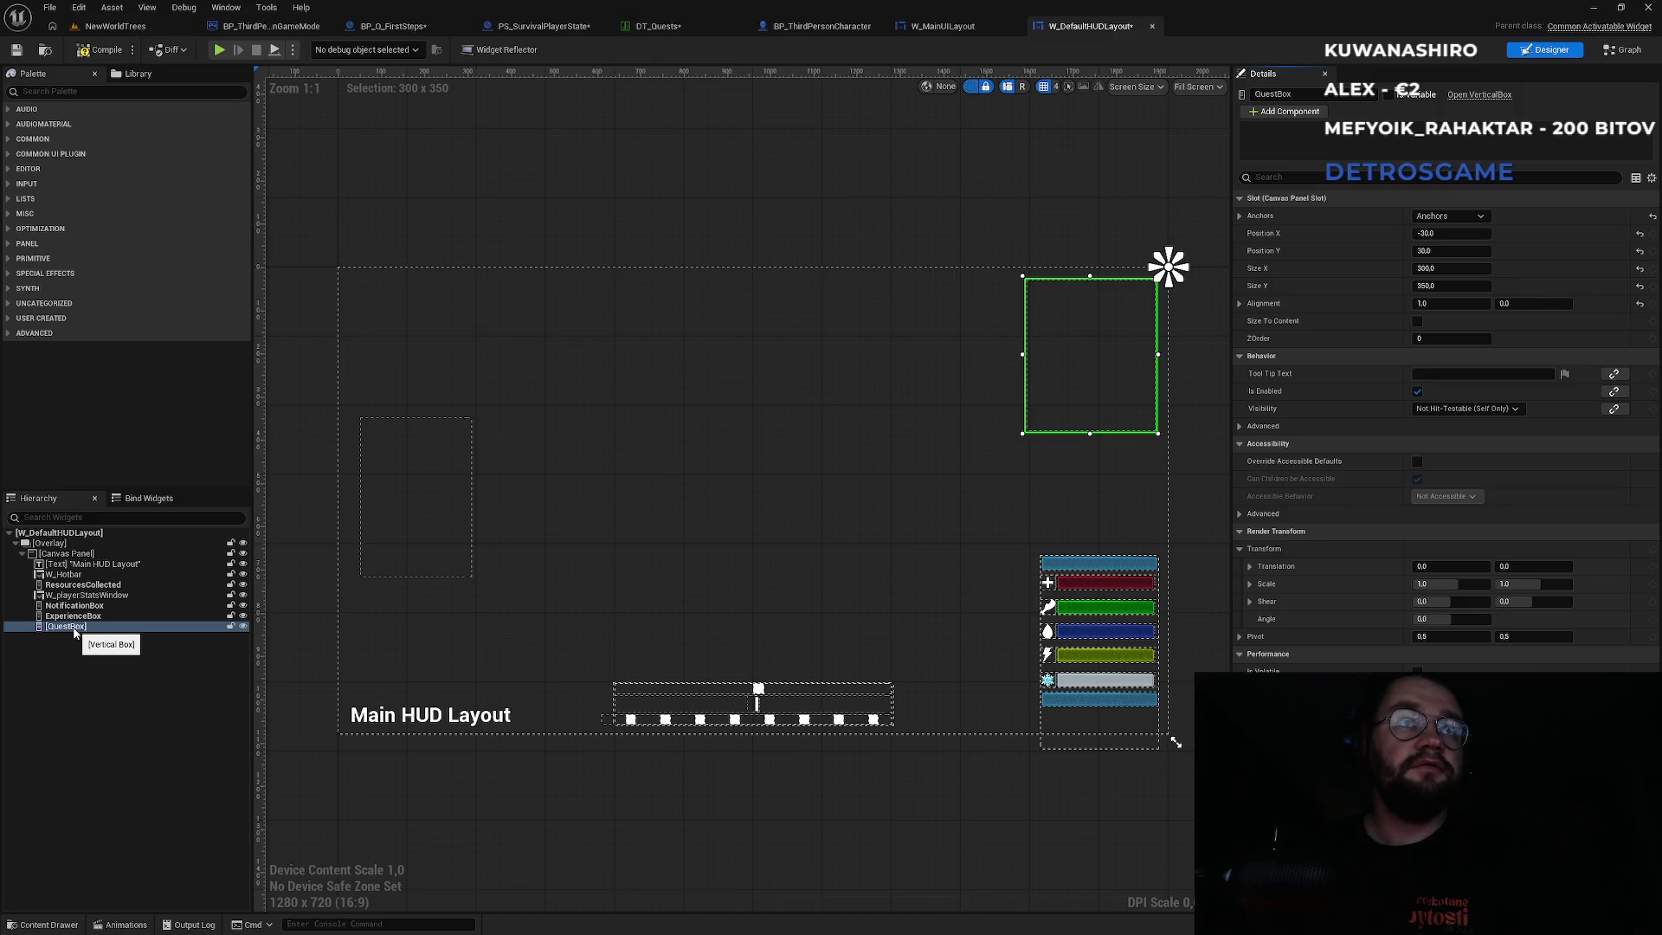
Add a Text element into the QuestBox, centred horizontally and vertically.
{"action": "type", "text": "text"}
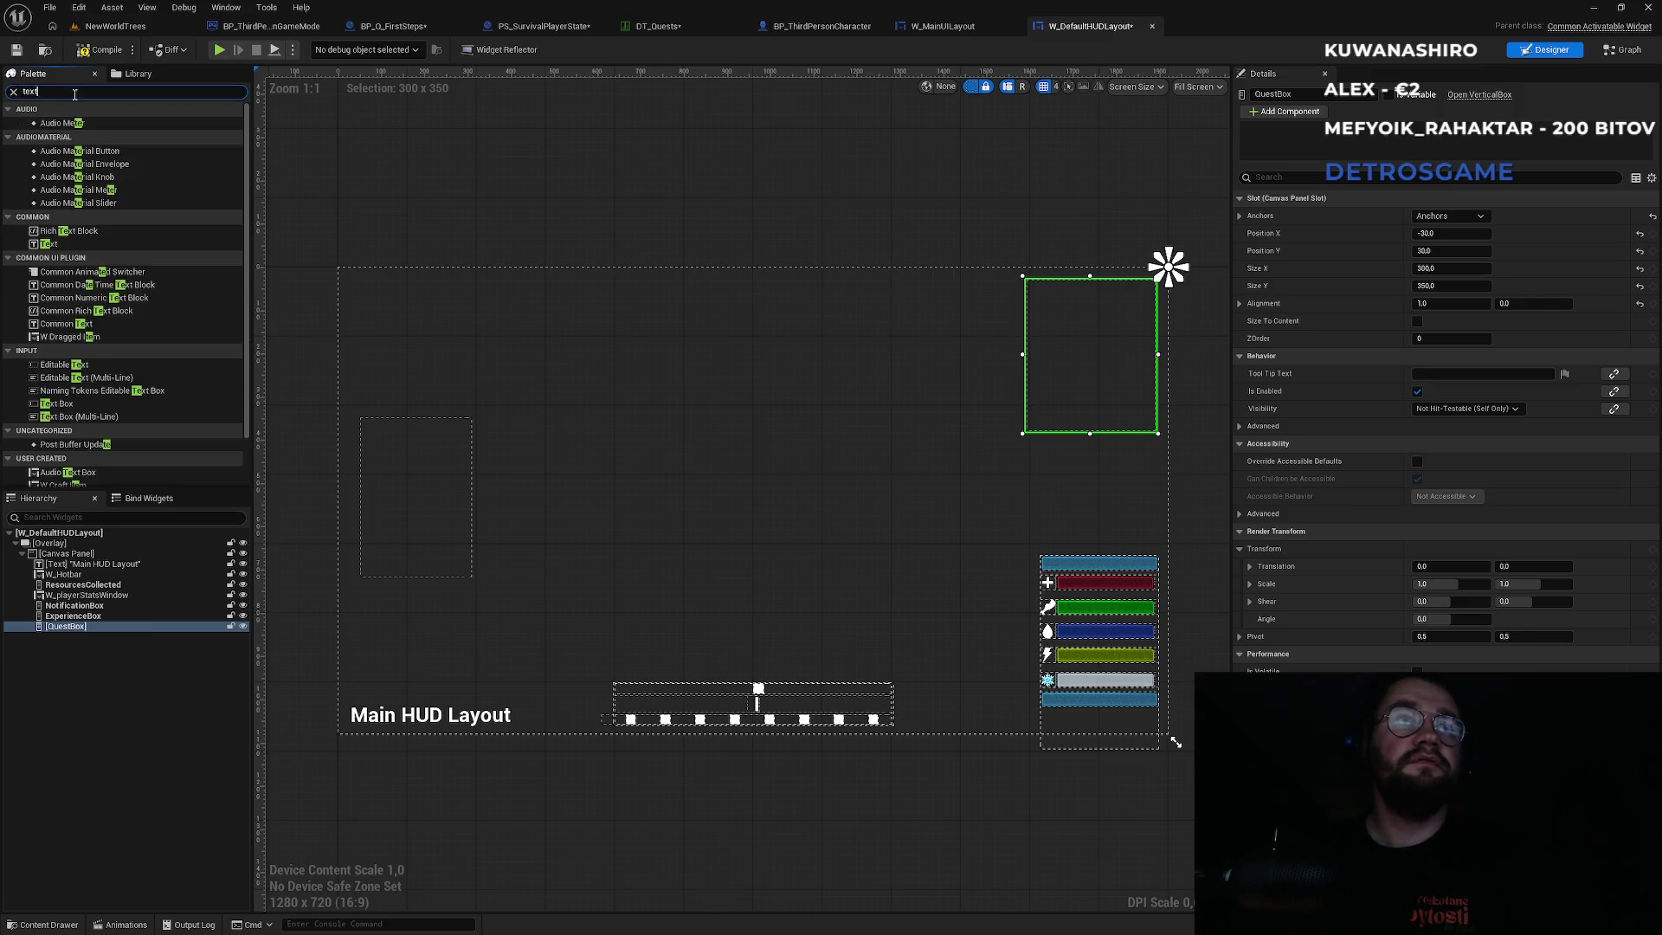
{"action": "mouse_move", "coordinate": [48, 136]}
{"action": "left_mouse_down"}
{"action": "mouse_move", "coordinate": [149, 554]}
{"action": "mouse_move", "coordinate": [71, 625]}
{"action": "mouse_move", "coordinate": [95, 644]}
{"action": "left_mouse_up"}
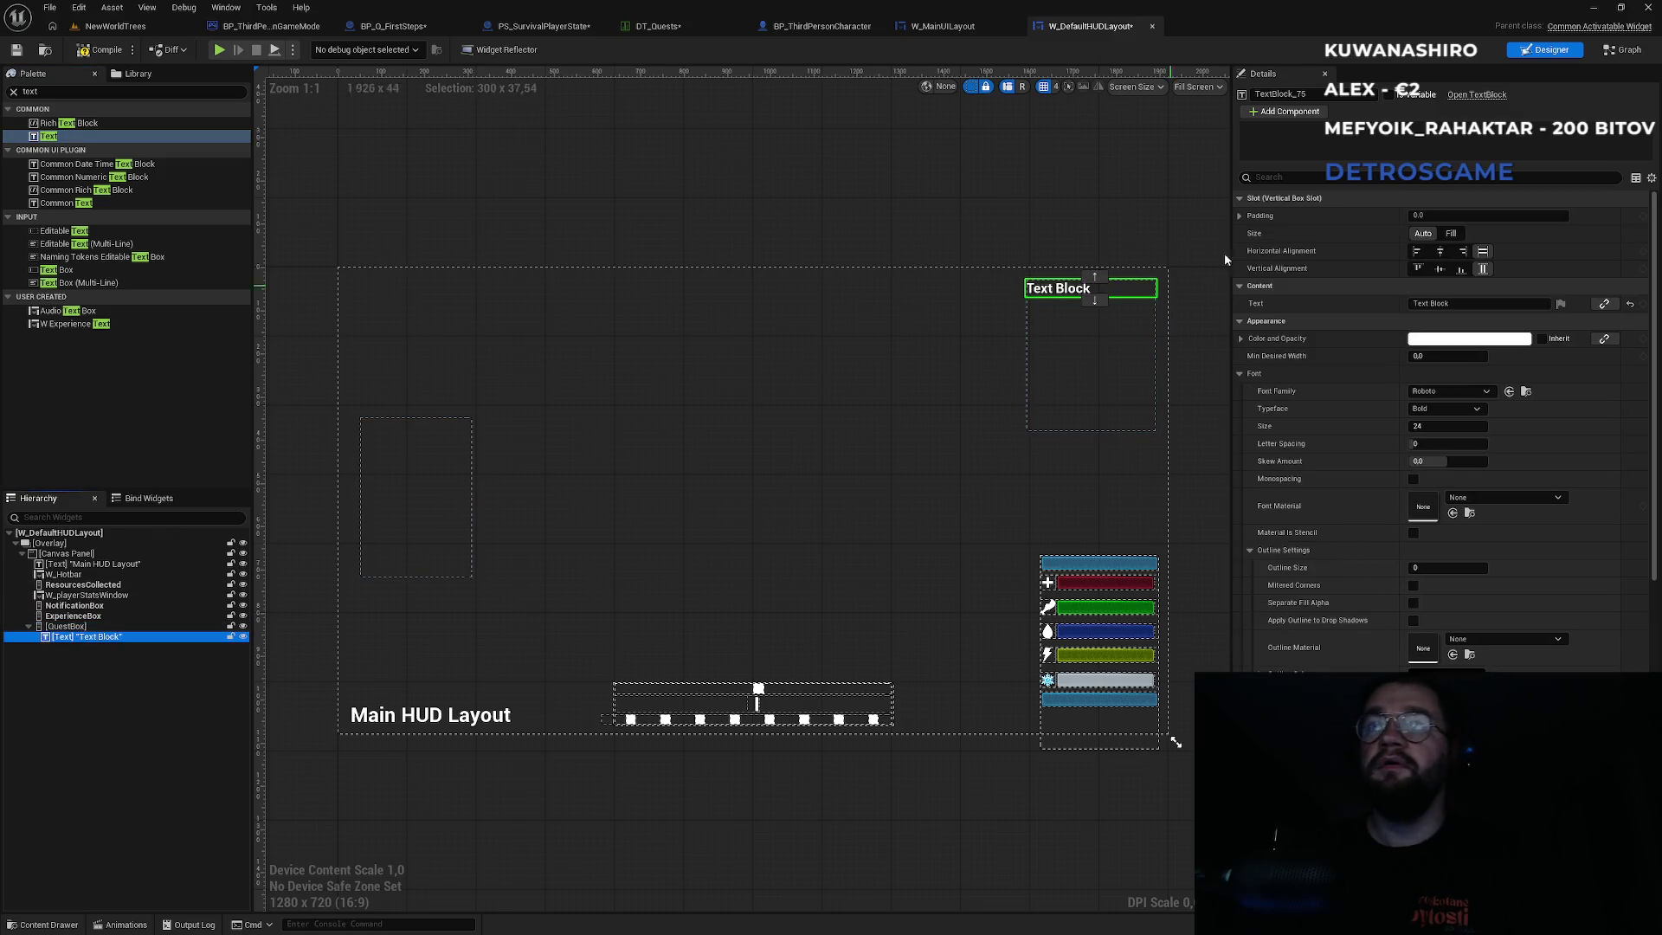
{"action": "left_click", "coordinate": [1442, 253]}
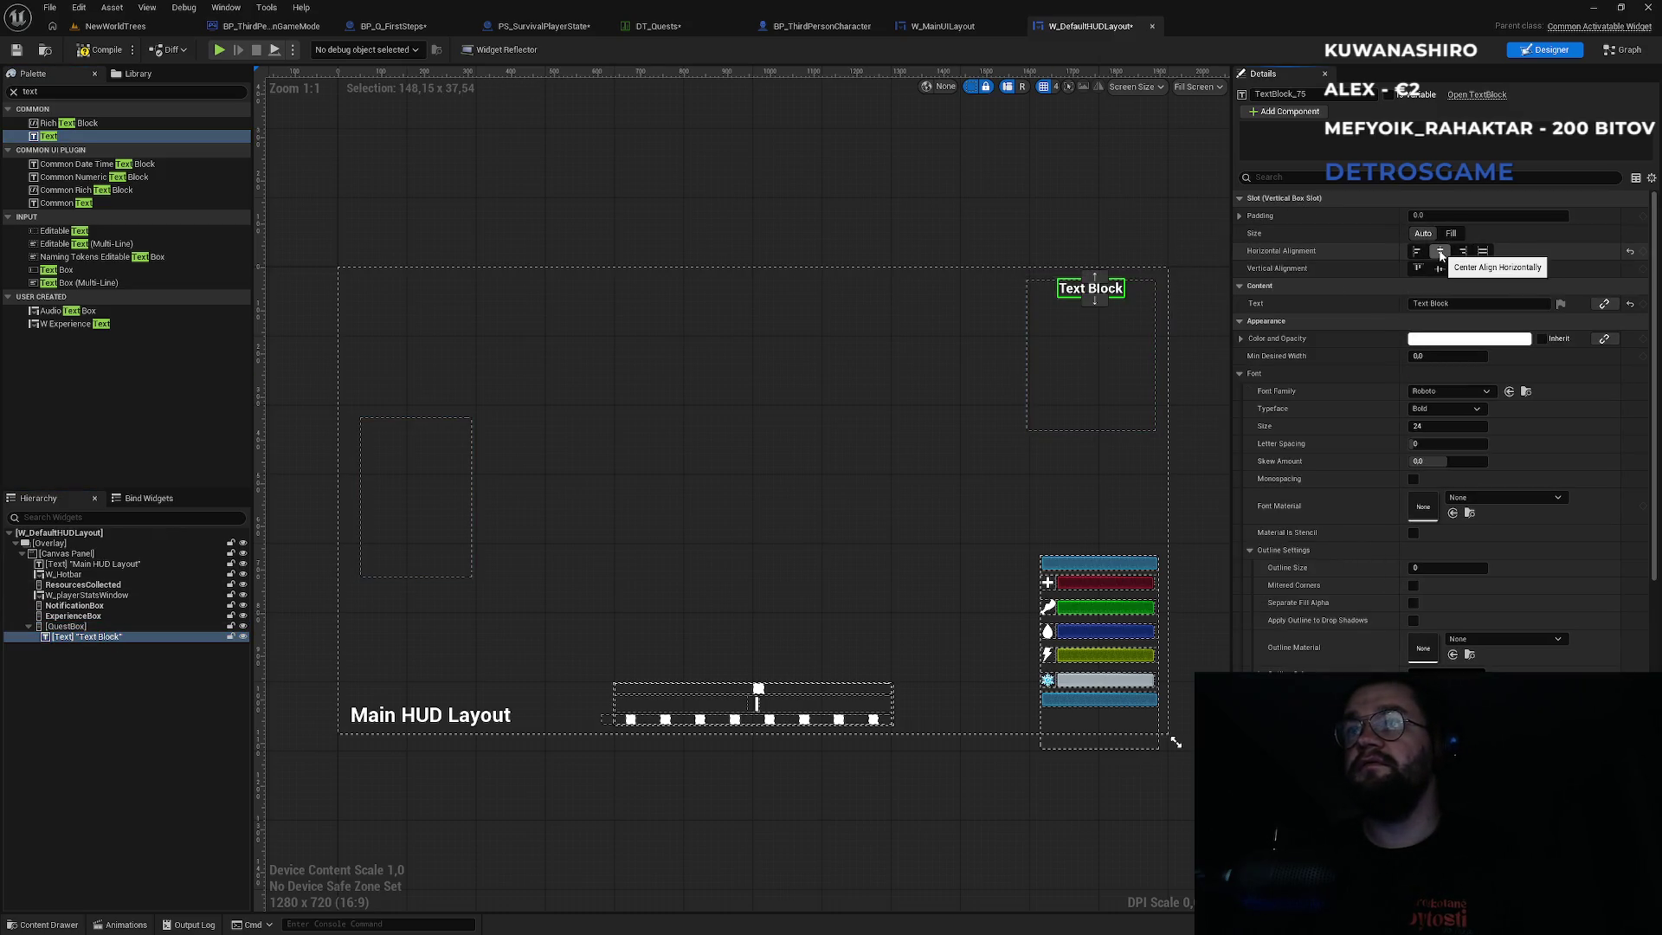
{"action": "left_click", "coordinate": [1441, 269]}
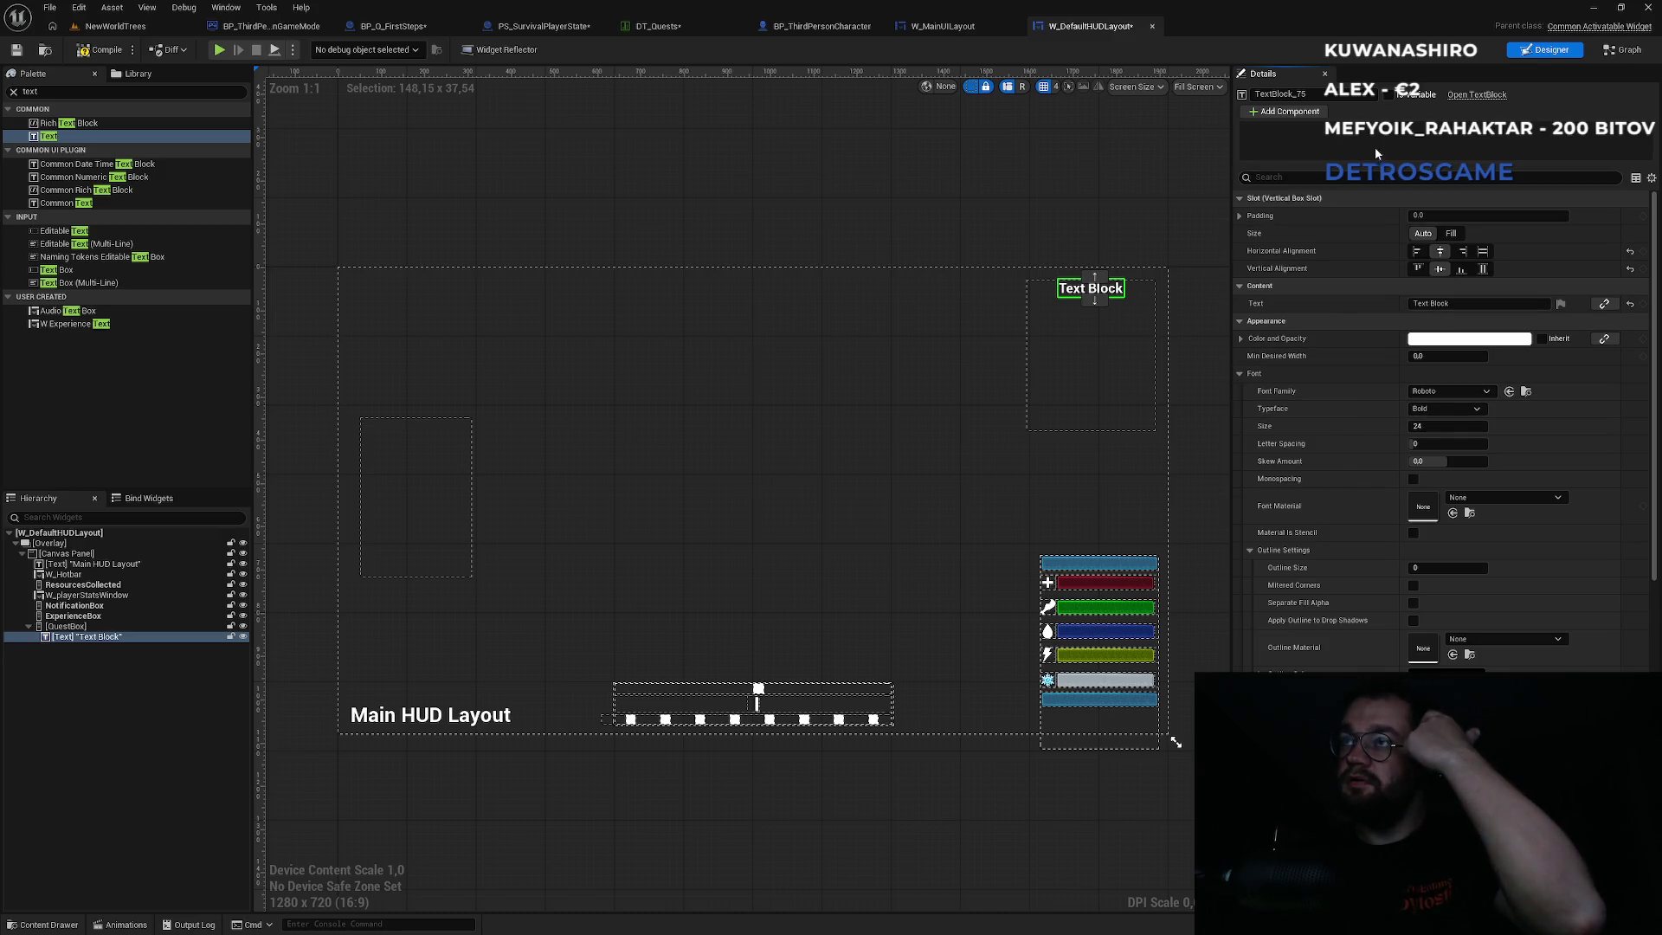
Make the text a variable named QuestName and begin editing its display text.
{"action": "left_click", "coordinate": [1388, 95]}
{"action": "left_click", "coordinate": [1348, 95]}
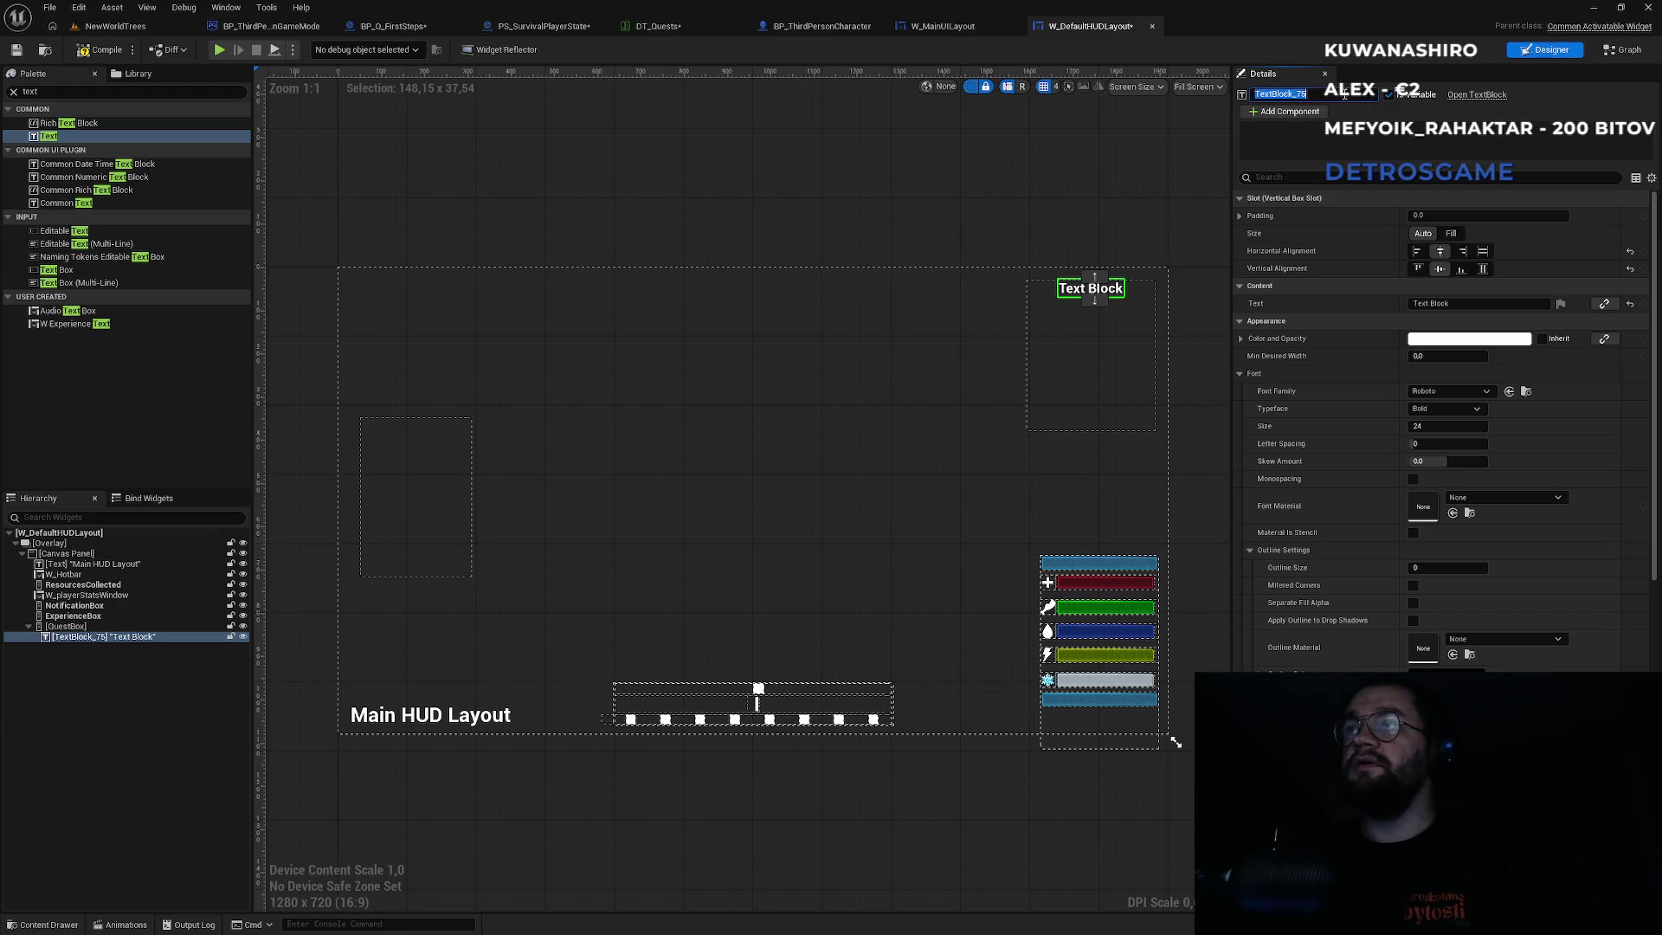
{"action": "type", "text": "QuestName"}
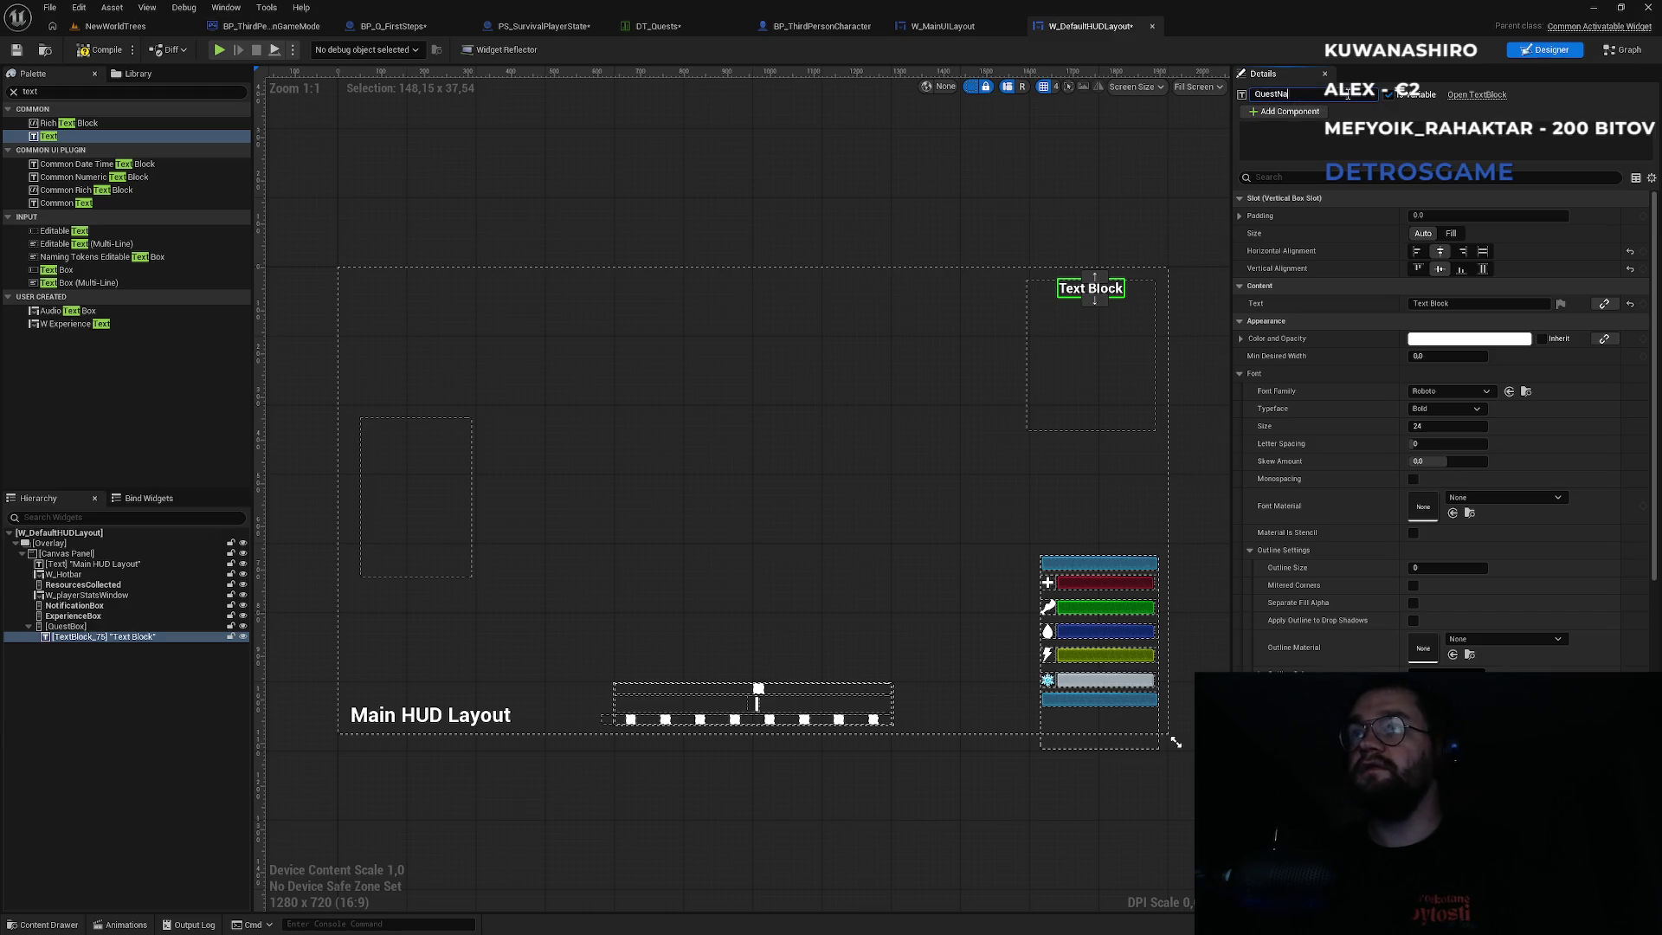
{"action": "left_click", "coordinate": [1459, 304]}
{"action": "type", "text": "Active Ques"}
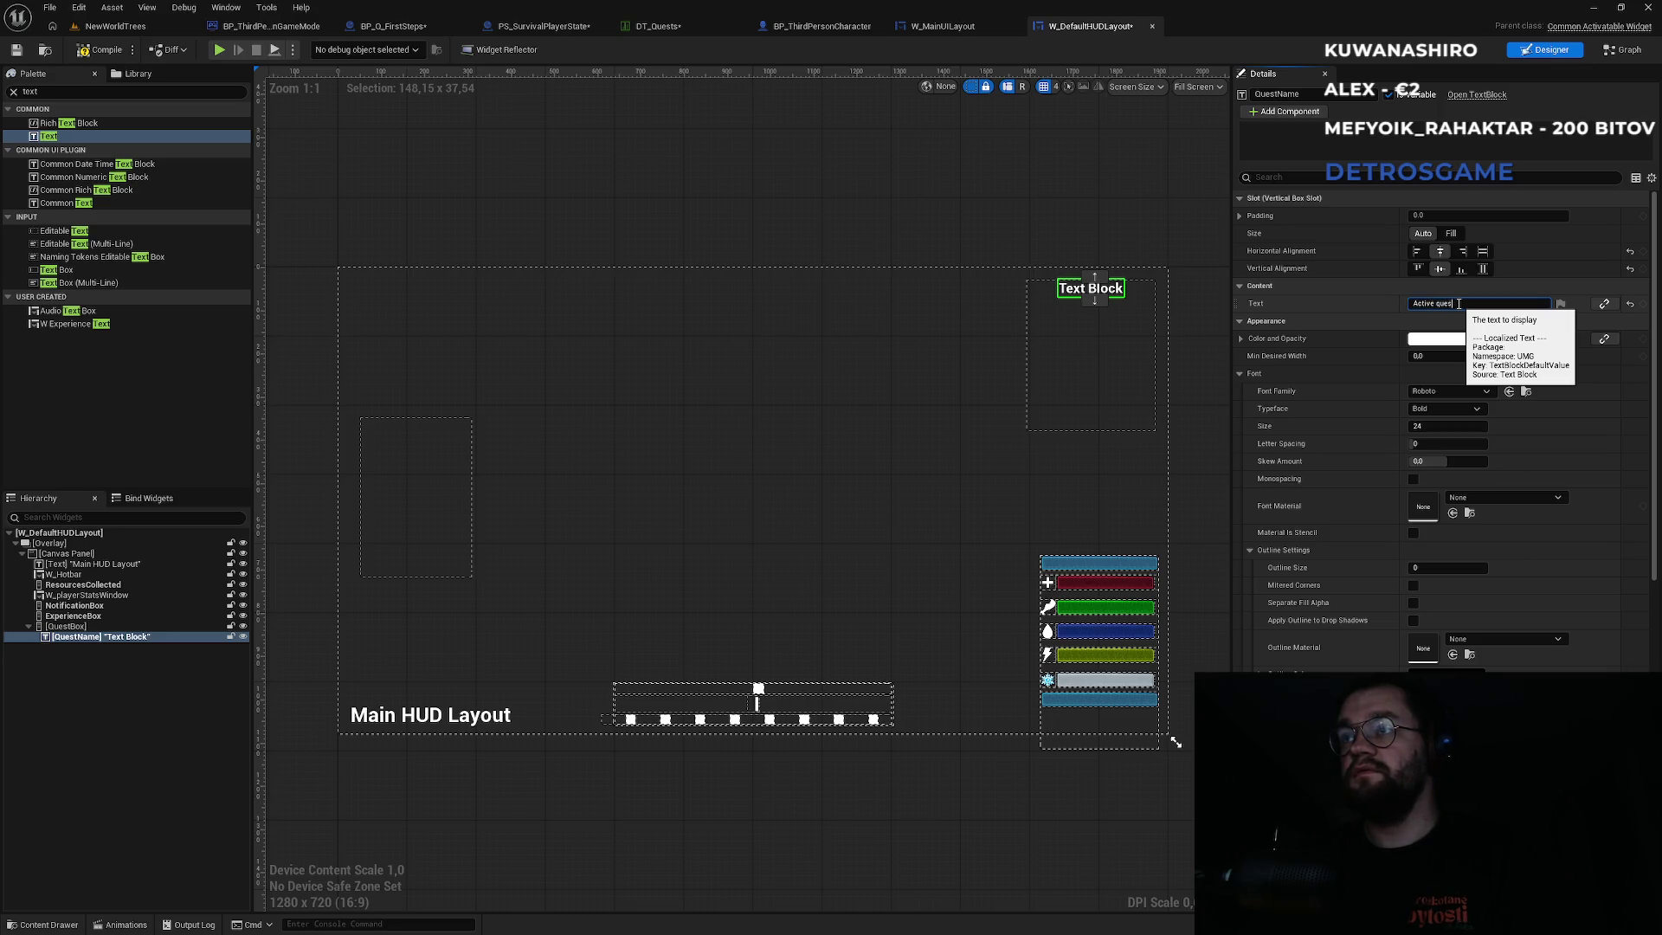
Set QuestName's text to 'Active quest' with a top padding of 15.
{"action": "type", "text": "t"}
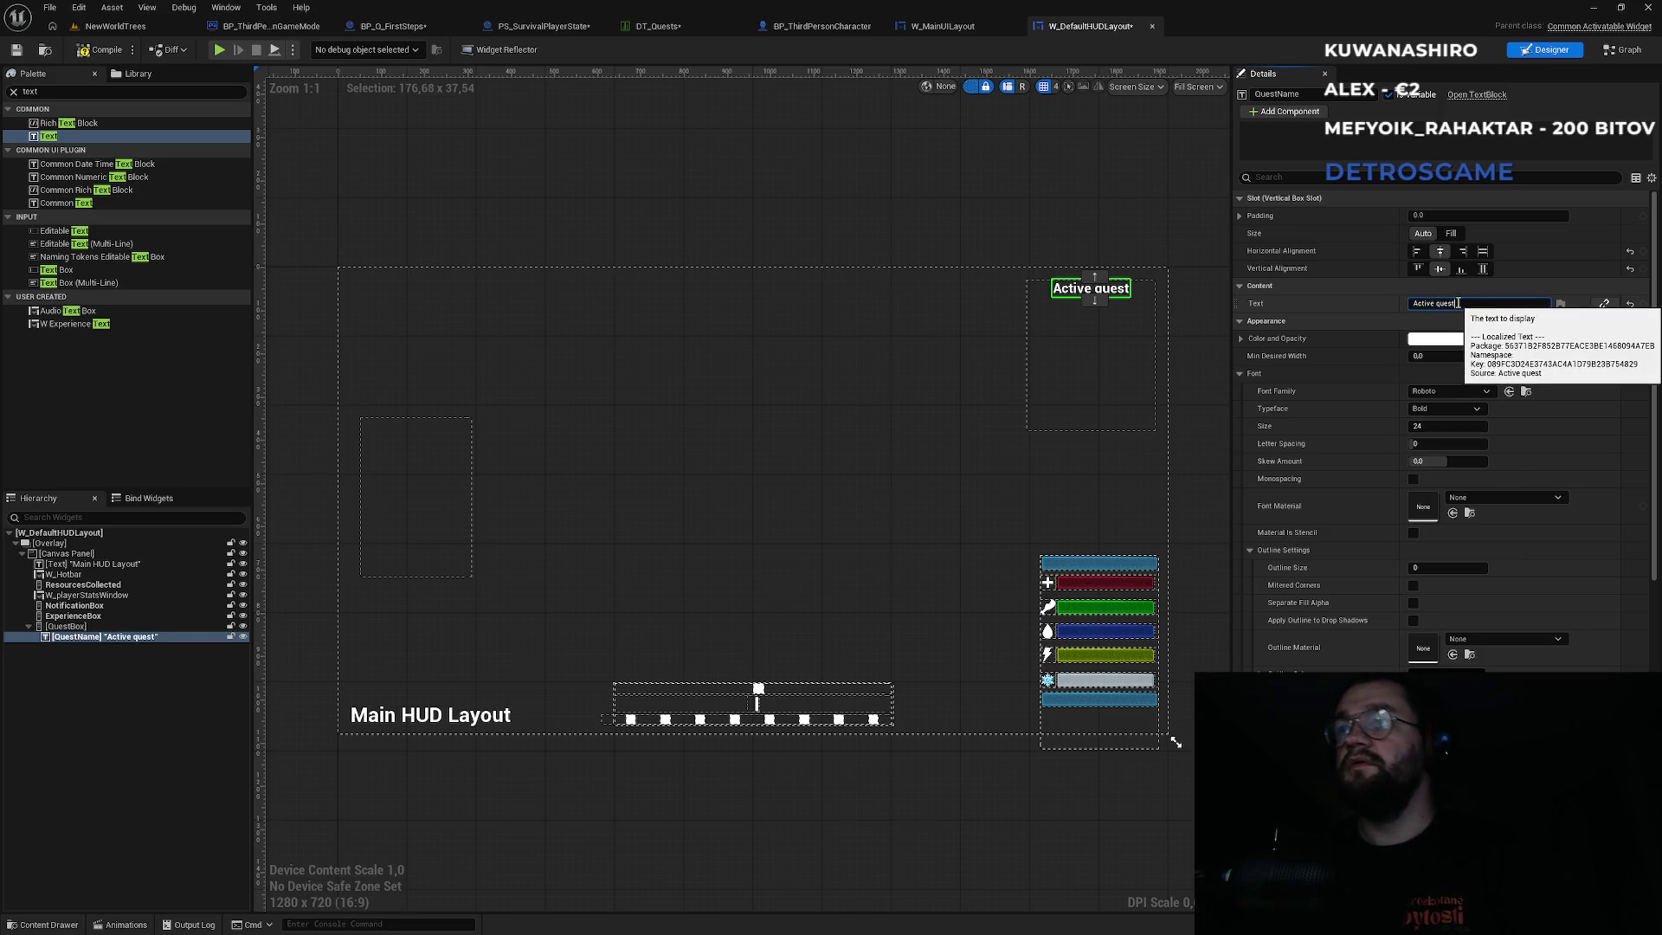
{"action": "left_click", "coordinate": [1247, 216]}
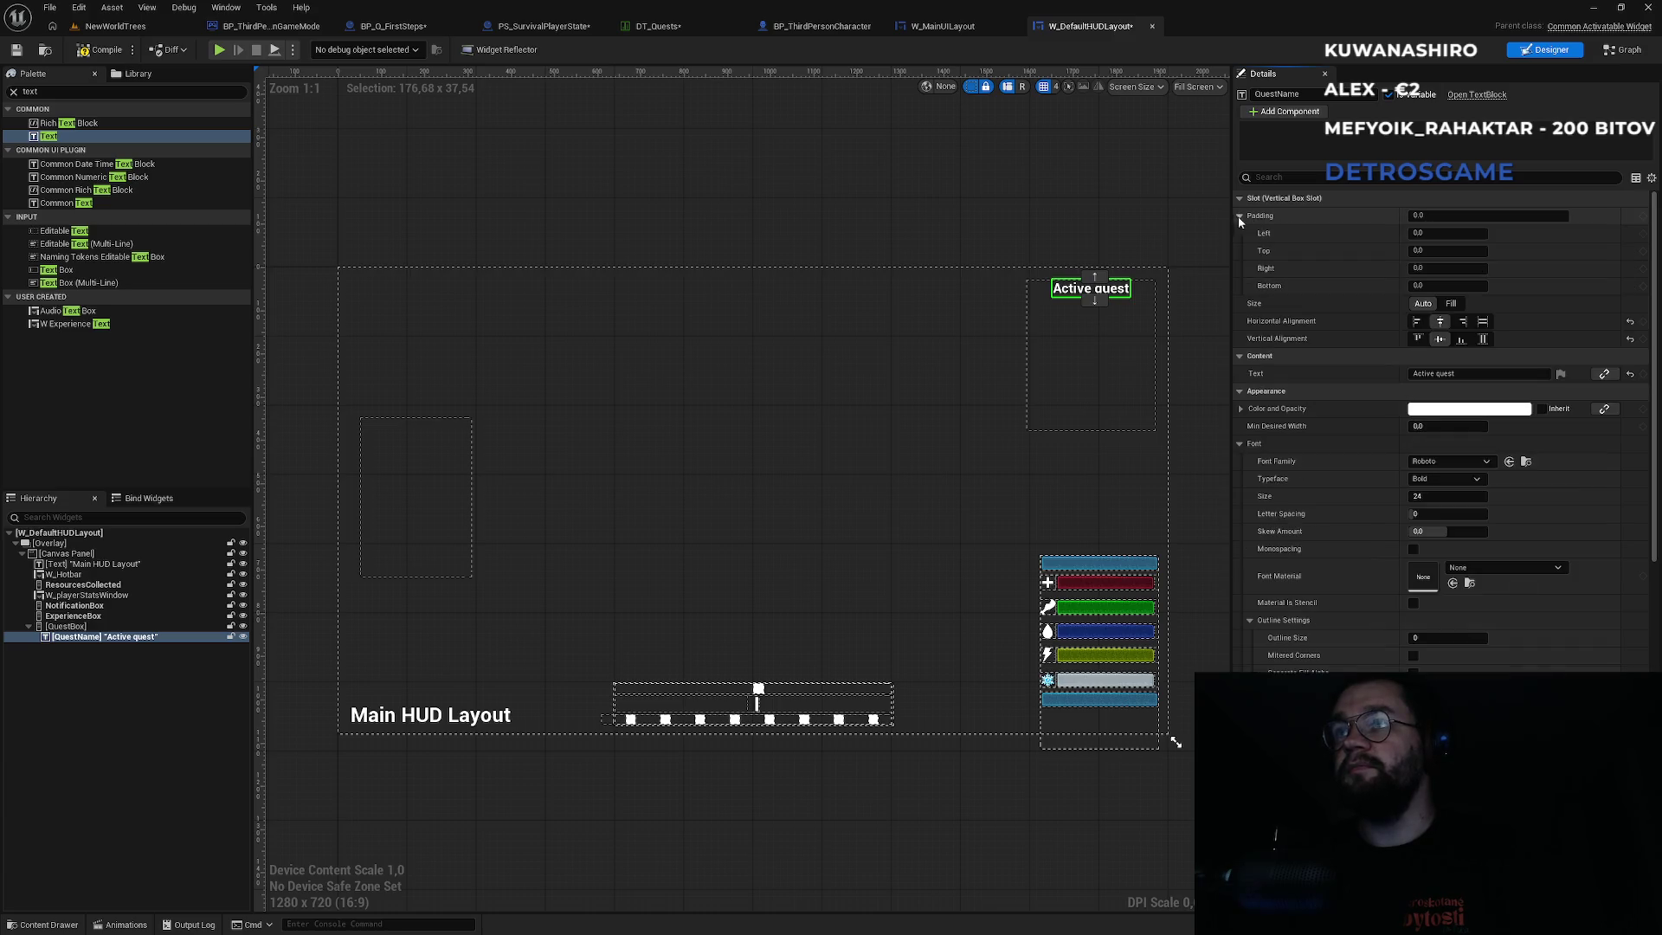
{"action": "left_click", "coordinate": [1443, 252]}
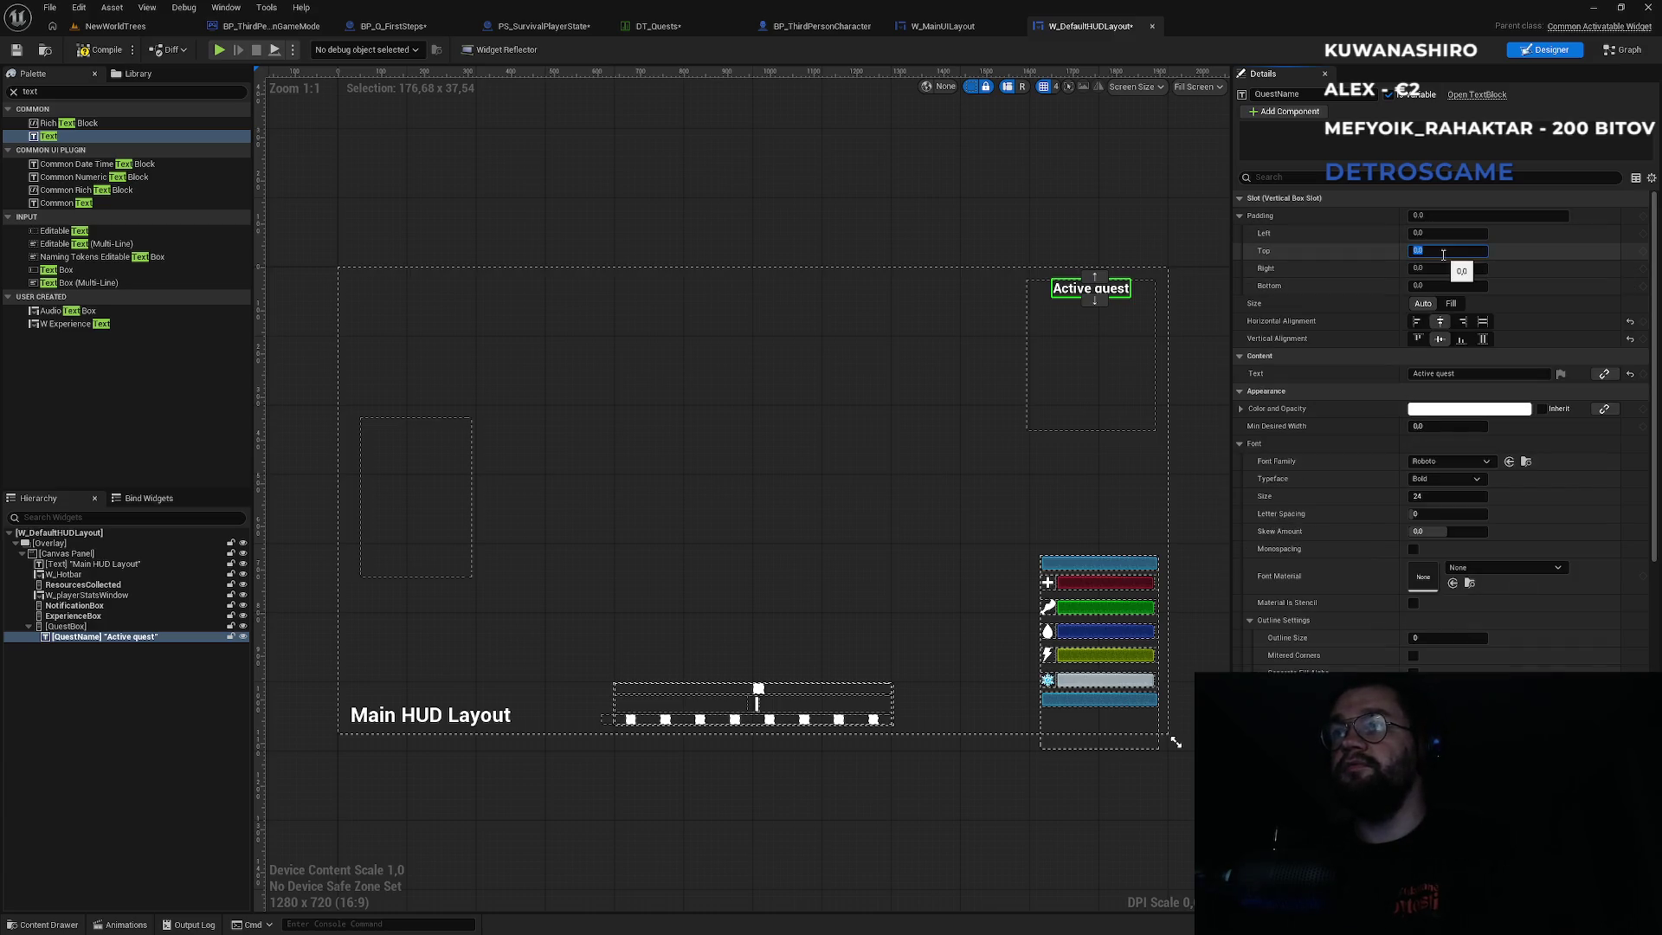
{"action": "type", "text": "10"}
{"action": "key", "text": "Return"}
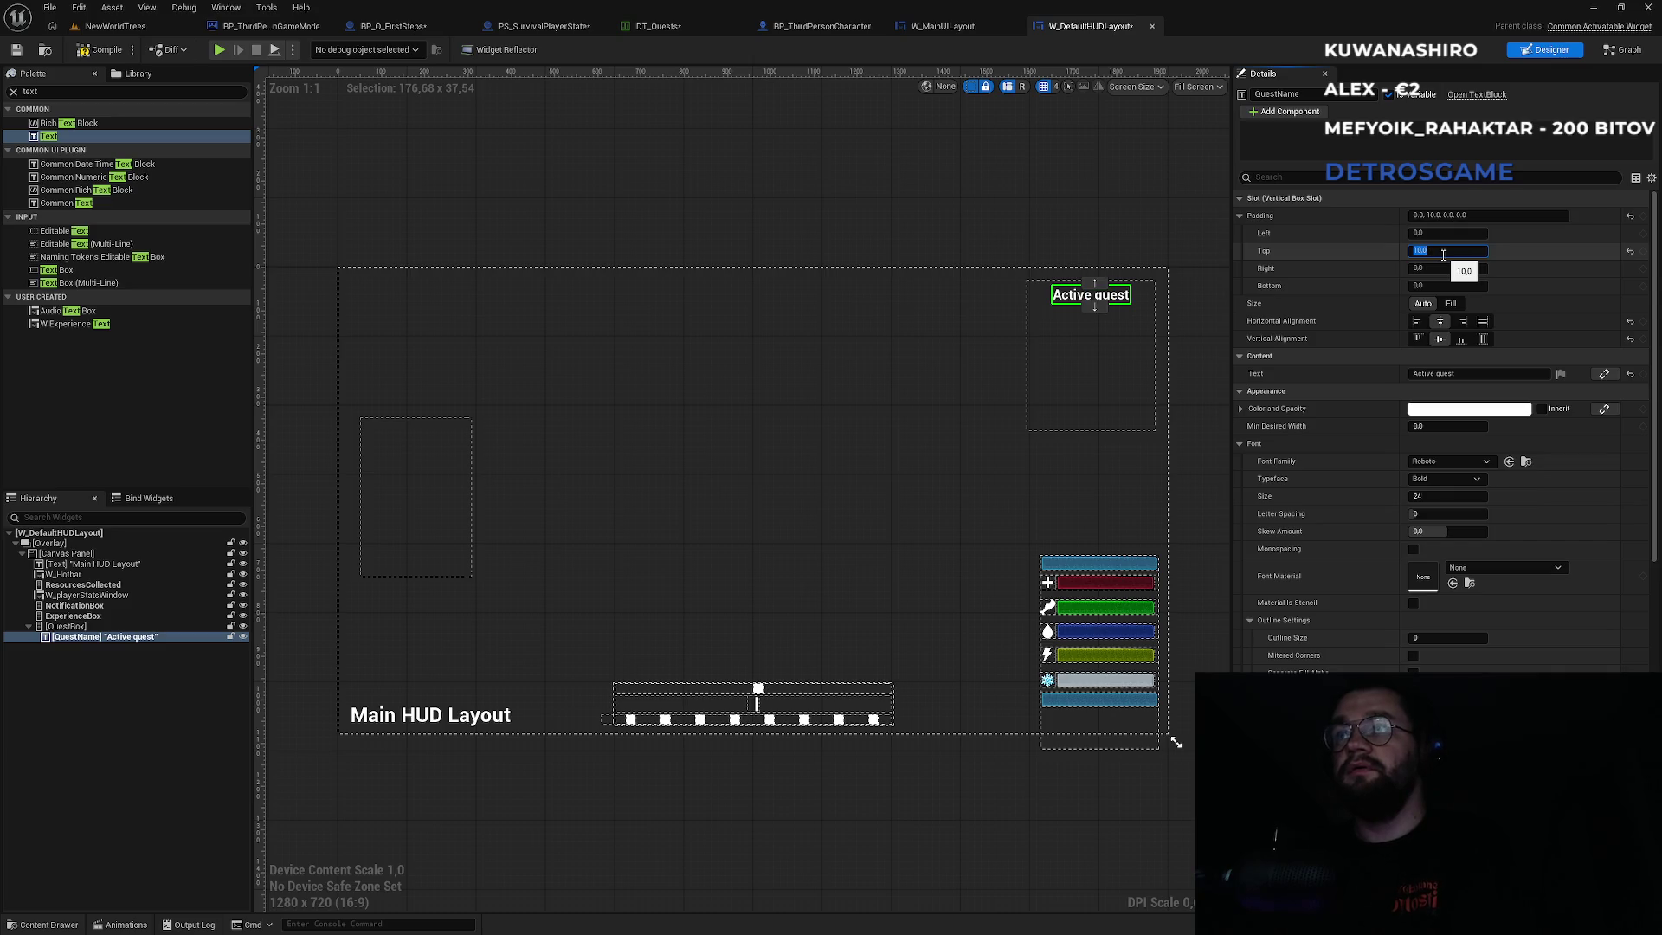
{"action": "key", "text": "Return"}
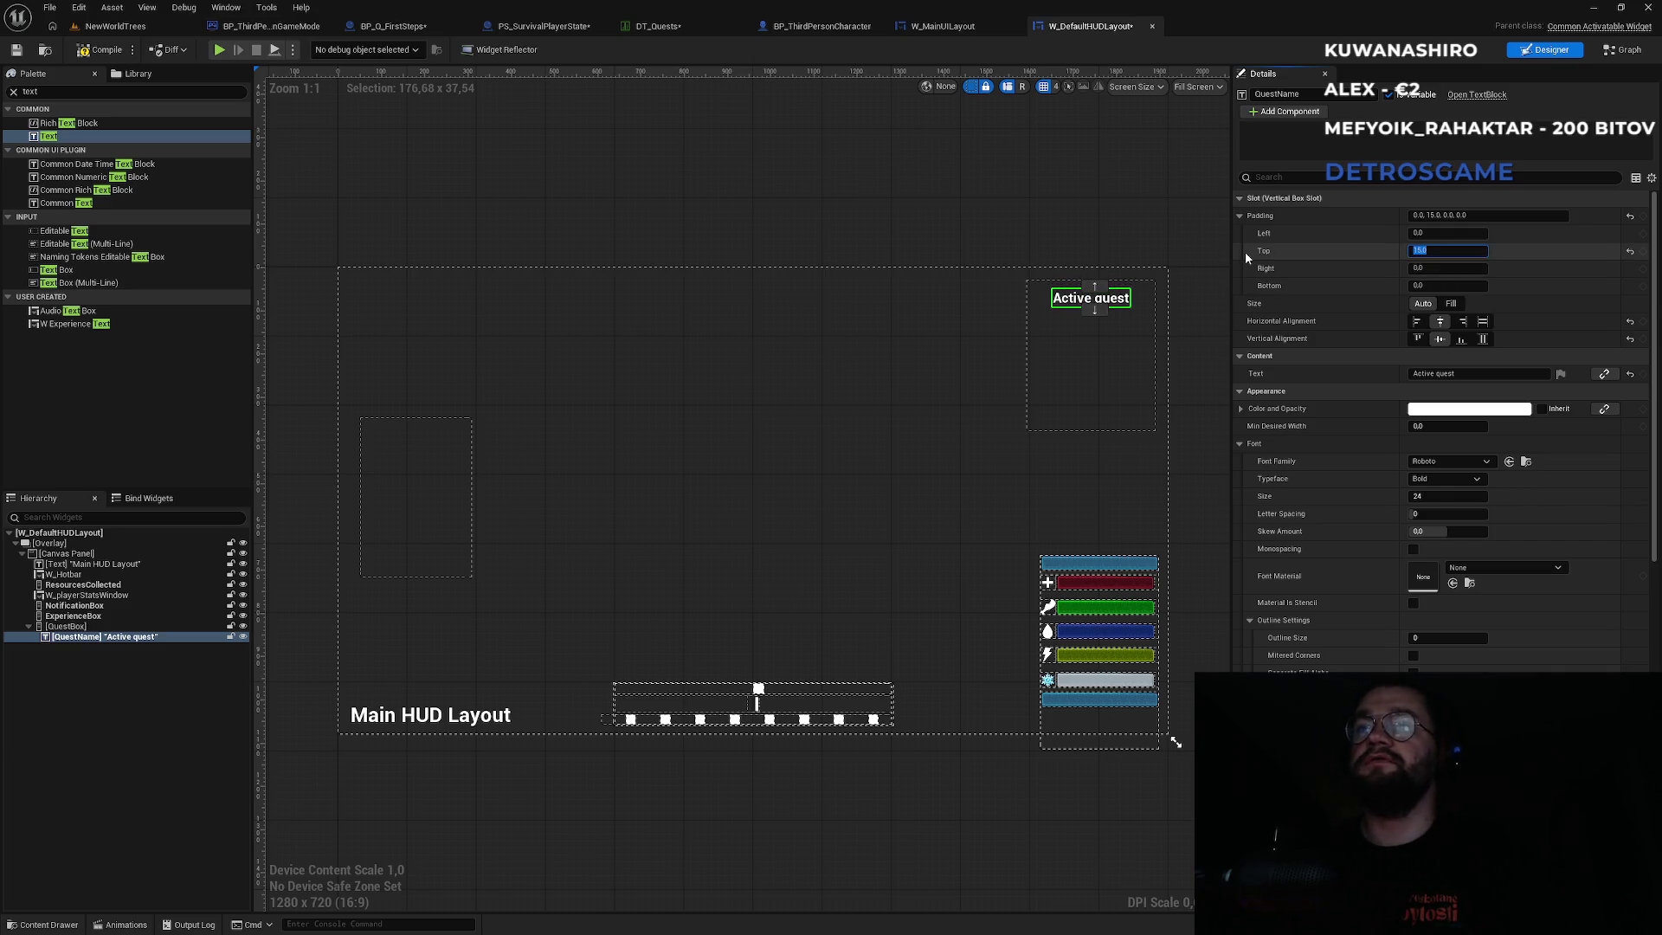
Give QuestName font size 18 and return to the NewWorldTrees level.
{"action": "left_click", "coordinate": [1434, 497]}
{"action": "type", "text": "8"}
{"action": "key", "text": "Return"}
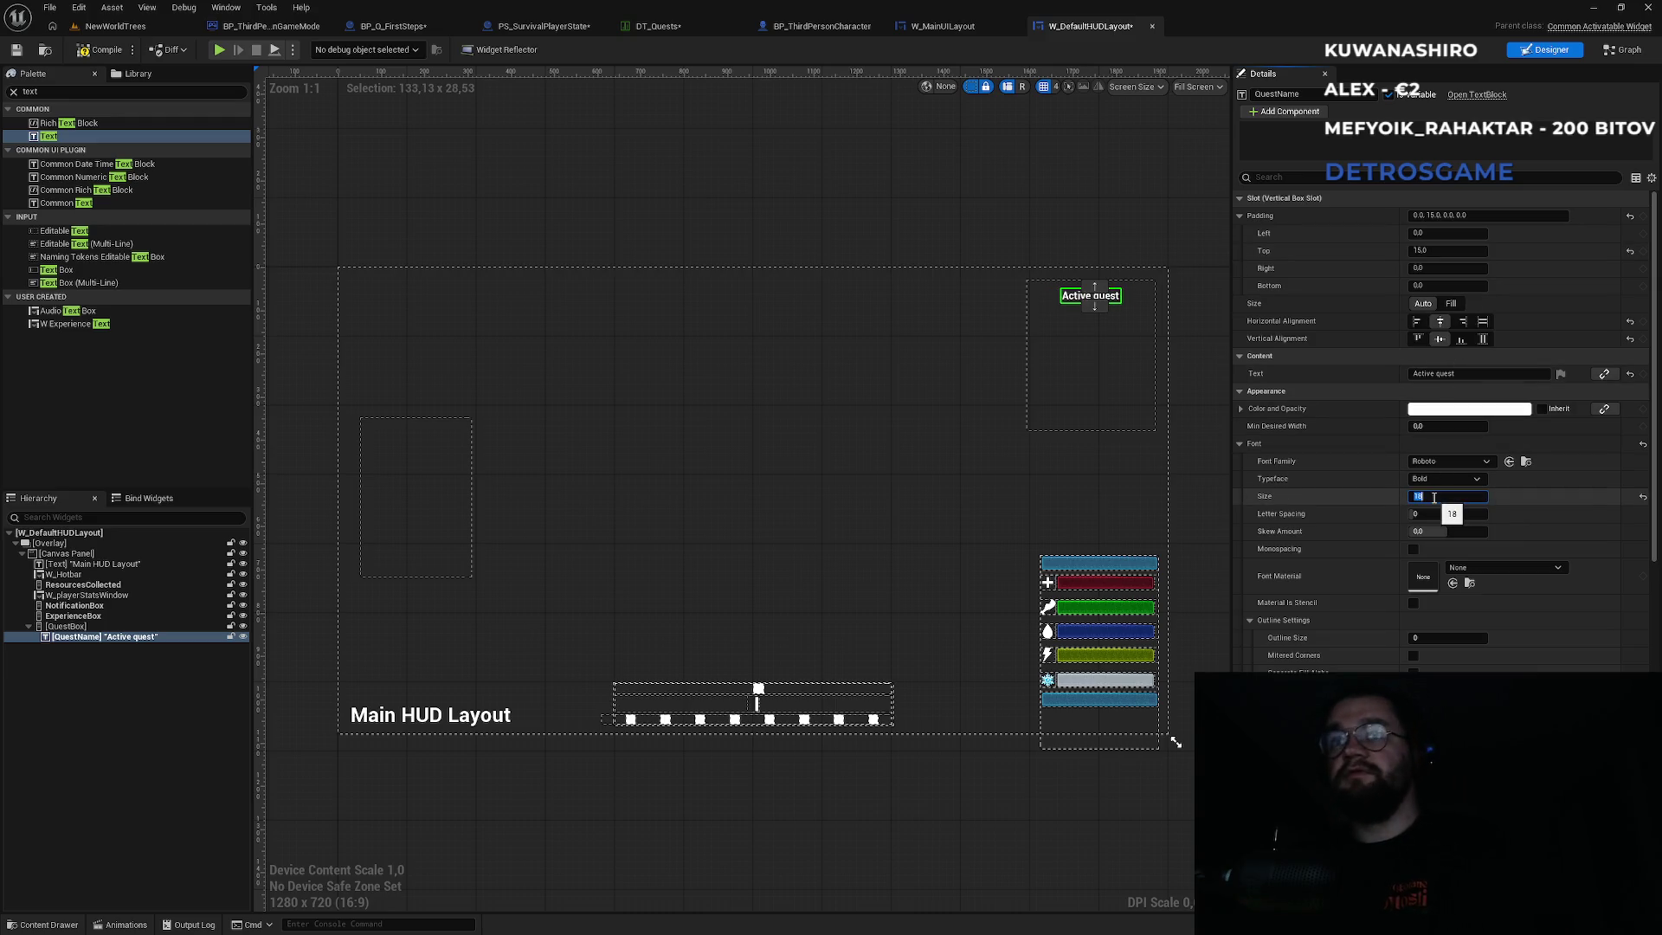
{"action": "left_click", "coordinate": [149, 27]}
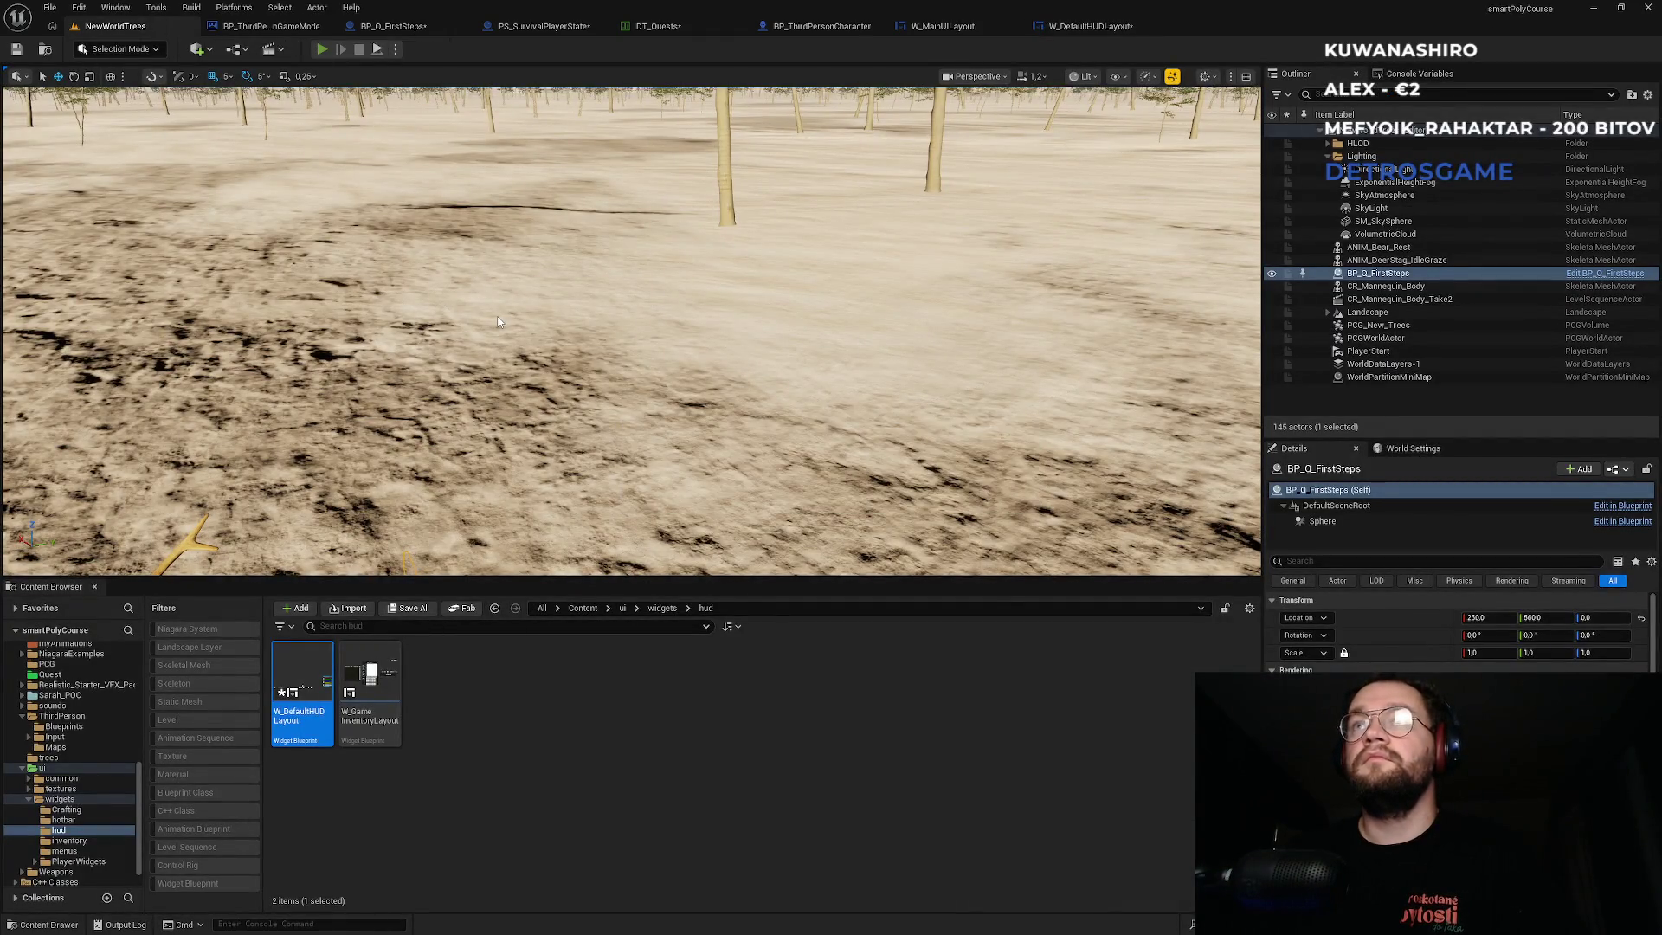
Play the level fullscreen to check the 'Active quest' label, then reopen W_DefaultHUDLayout.
{"action": "key", "text": "alt+p"}
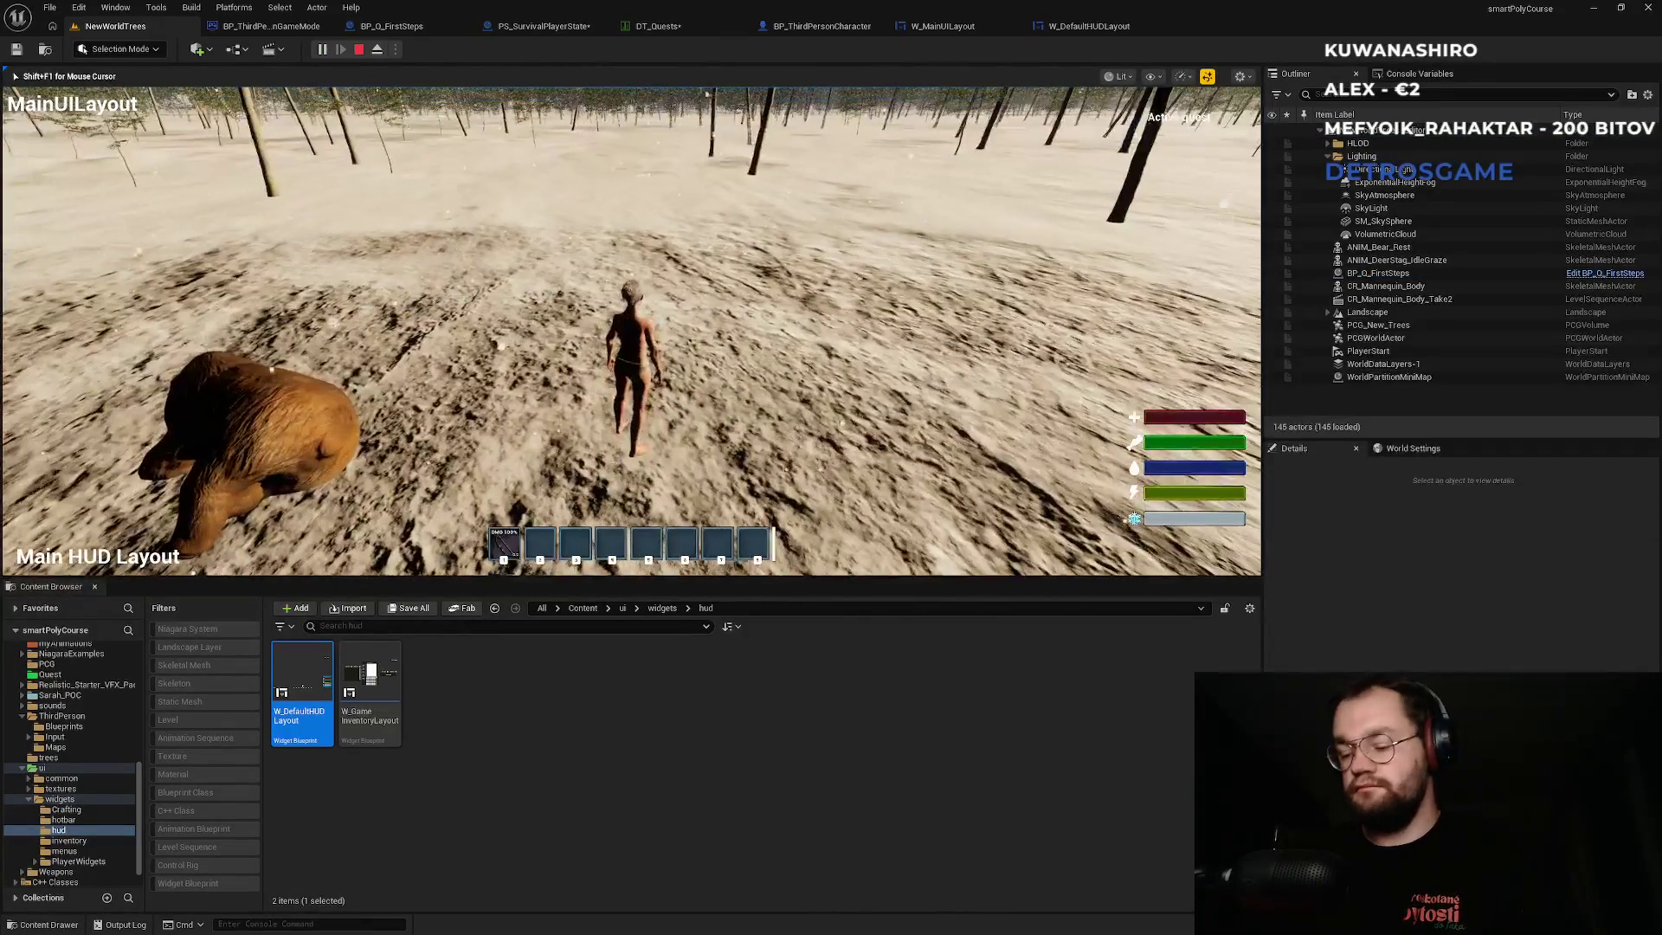
{"action": "key", "text": "F11"}
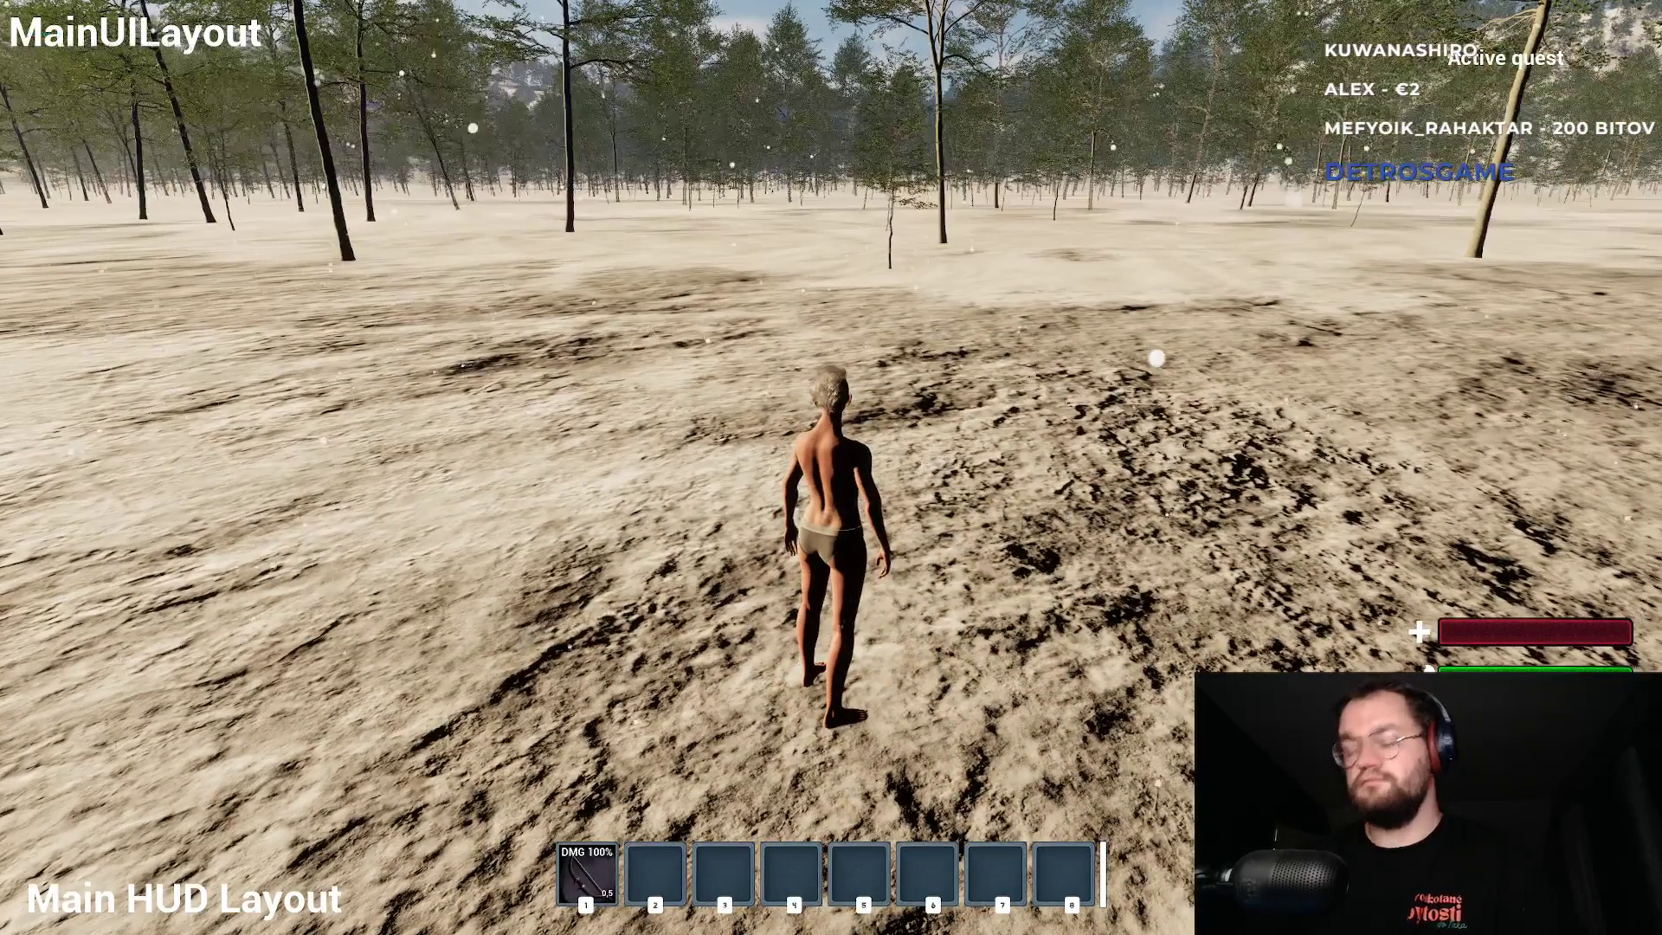
{"action": "key", "text": "Escape"}
{"action": "left_click", "coordinate": [1089, 26]}
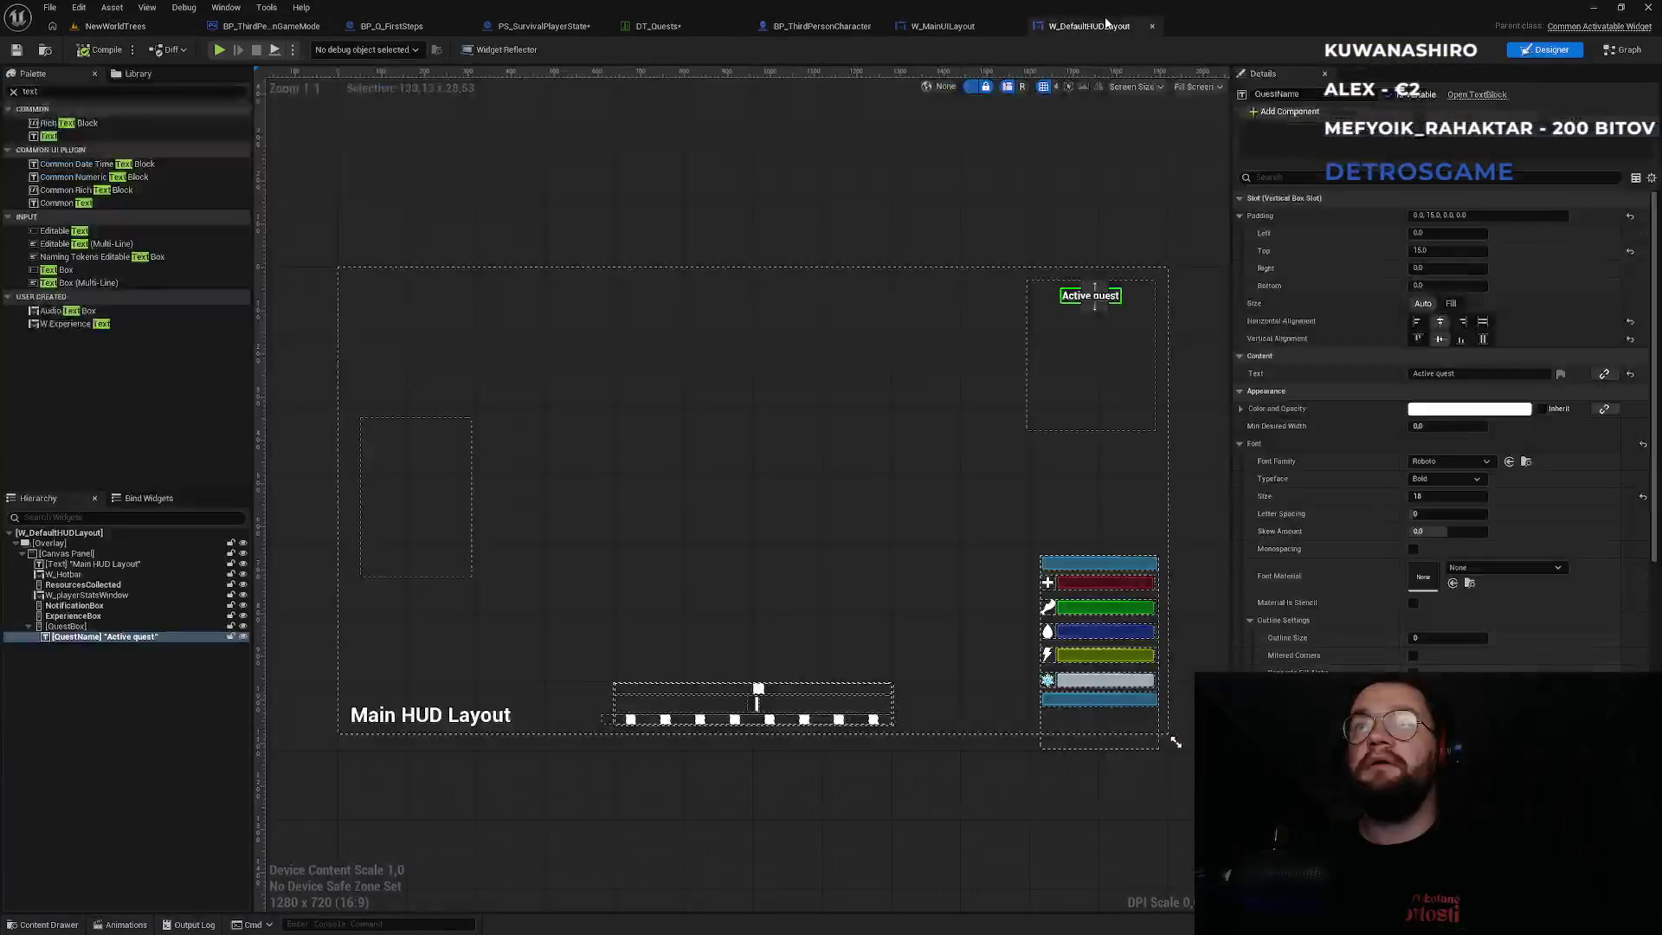
Review the QuestBox and W_Hotbar slot settings, then go back to NewWorldTrees.
{"action": "left_click", "coordinate": [75, 627]}
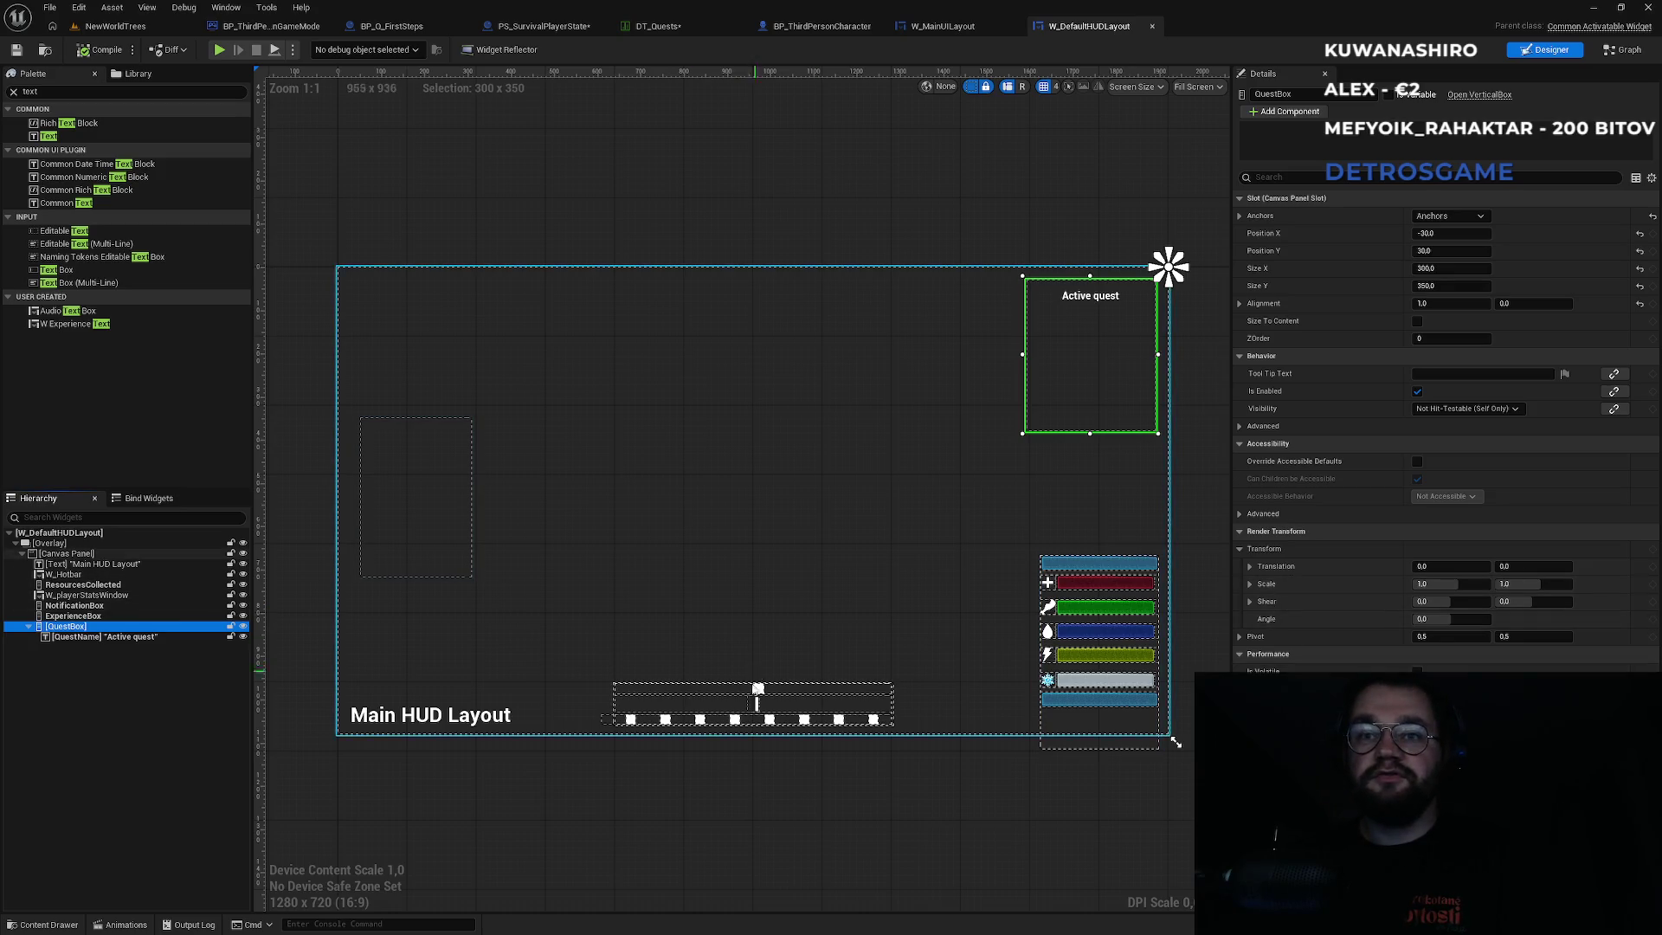
{"action": "left_click", "coordinate": [651, 725]}
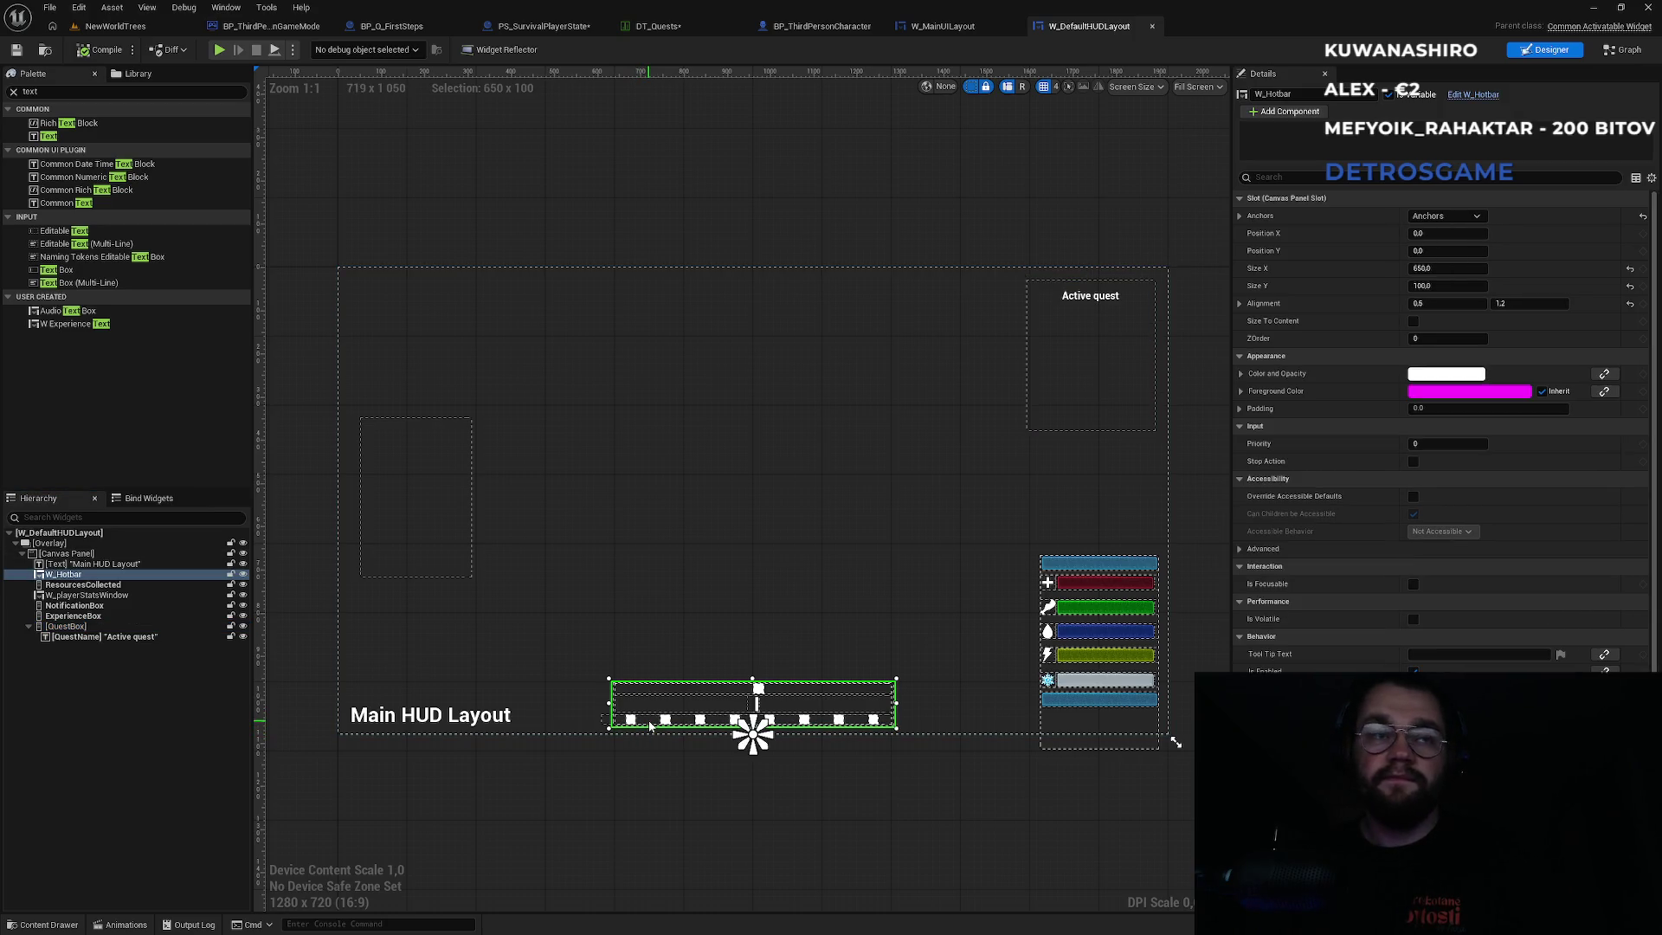
{"action": "left_click", "coordinate": [116, 26]}
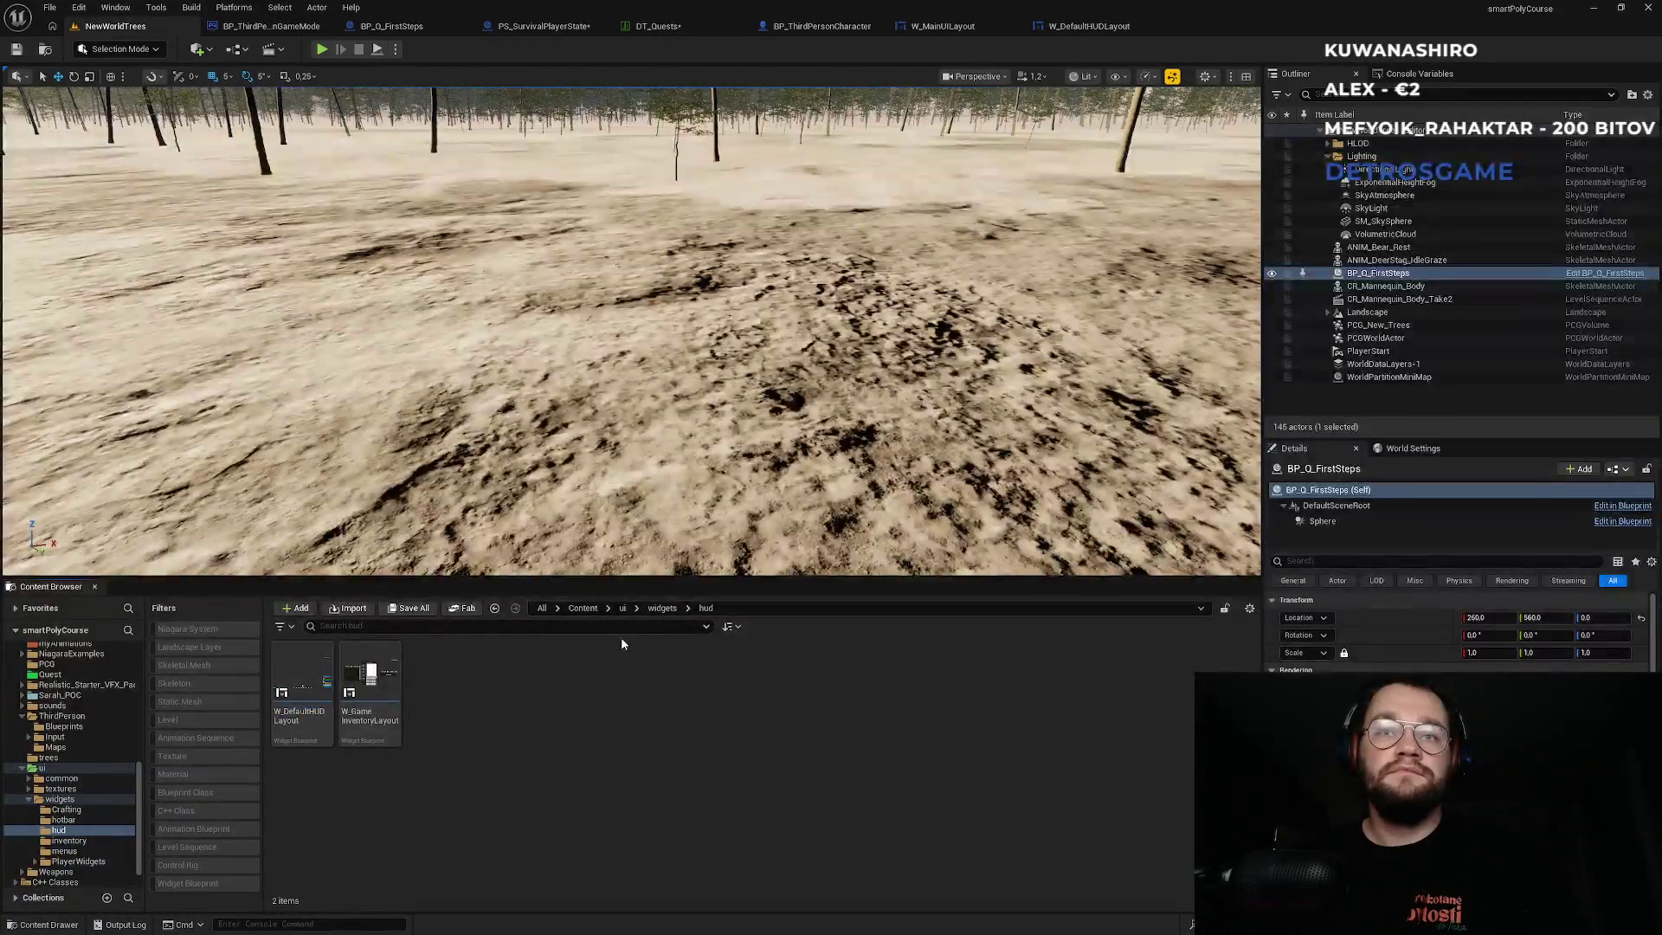
Search Content for 'W_hotb' and open the W_Hotbar widget blueprint.
{"action": "left_click", "coordinate": [583, 609]}
{"action": "type", "text": "W"}
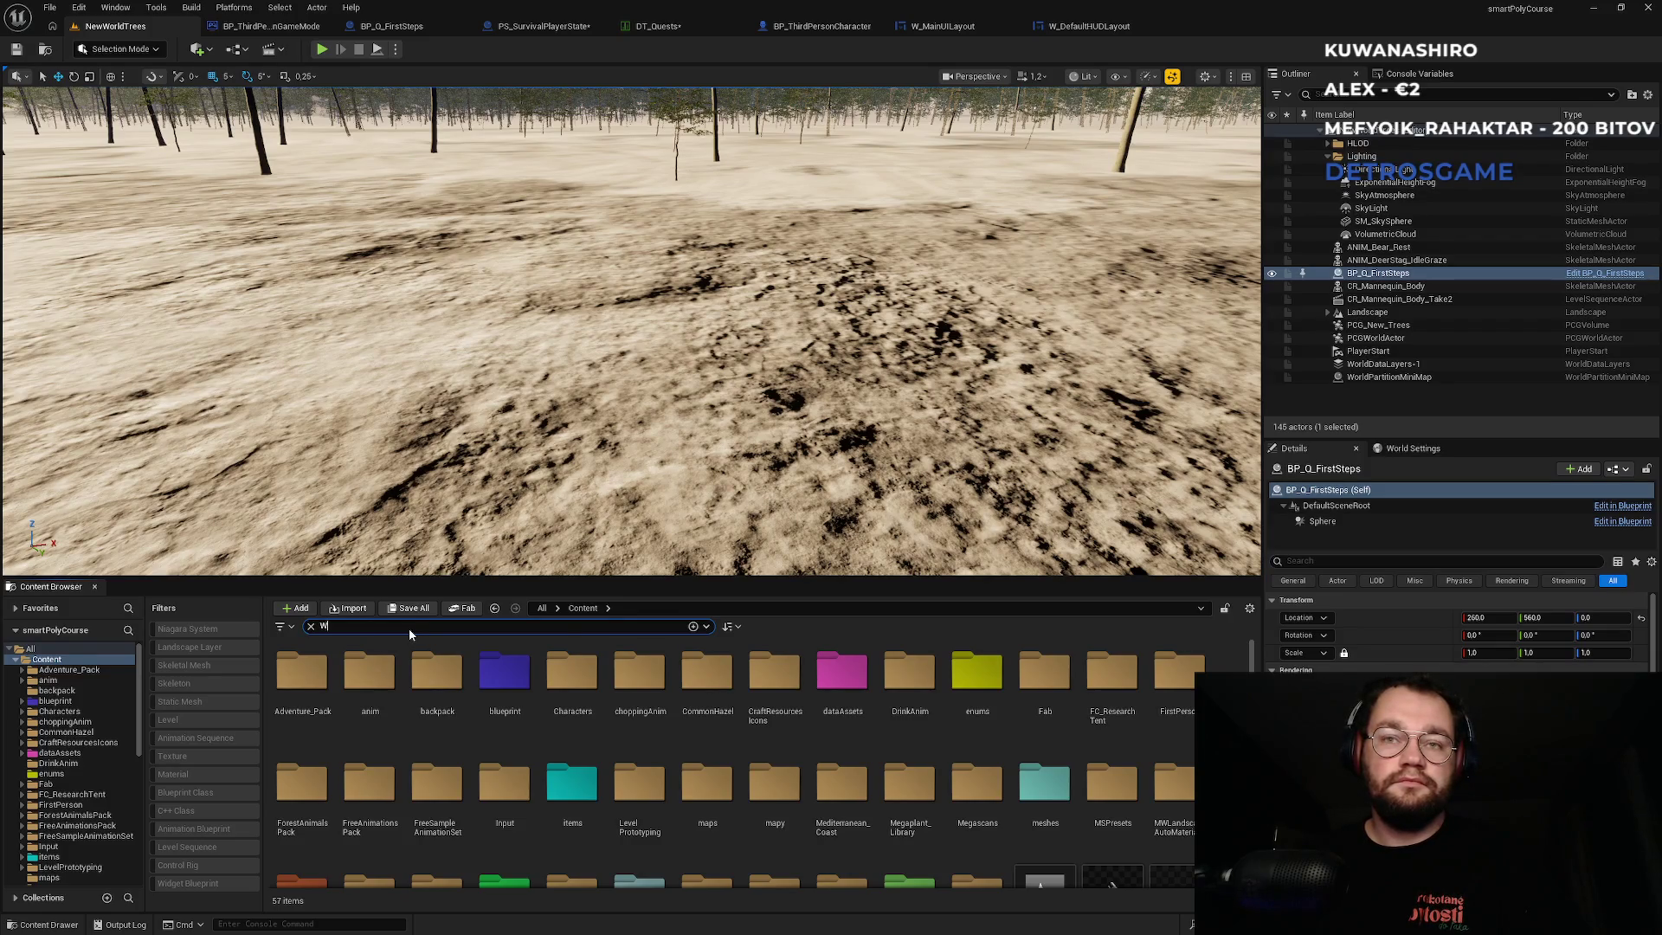
{"action": "type", "text": "_hotbn"}
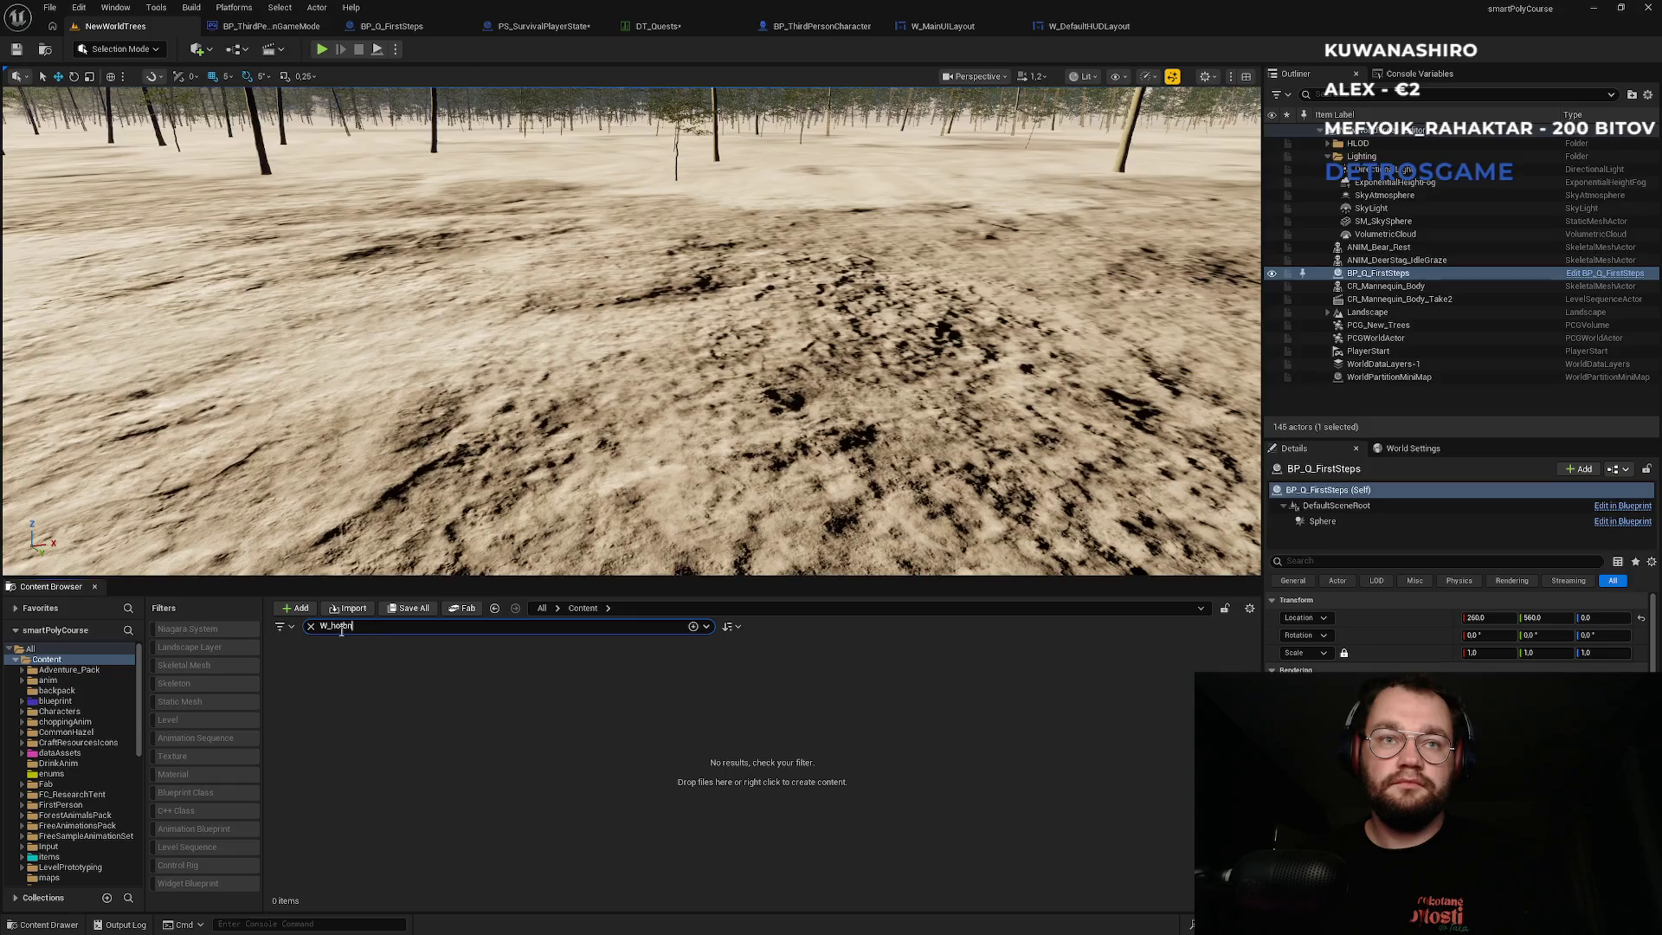
{"action": "key", "text": "BackSpace"}
{"action": "left_click", "coordinate": [305, 669]}
{"action": "double_click", "coordinate": [309, 674]}
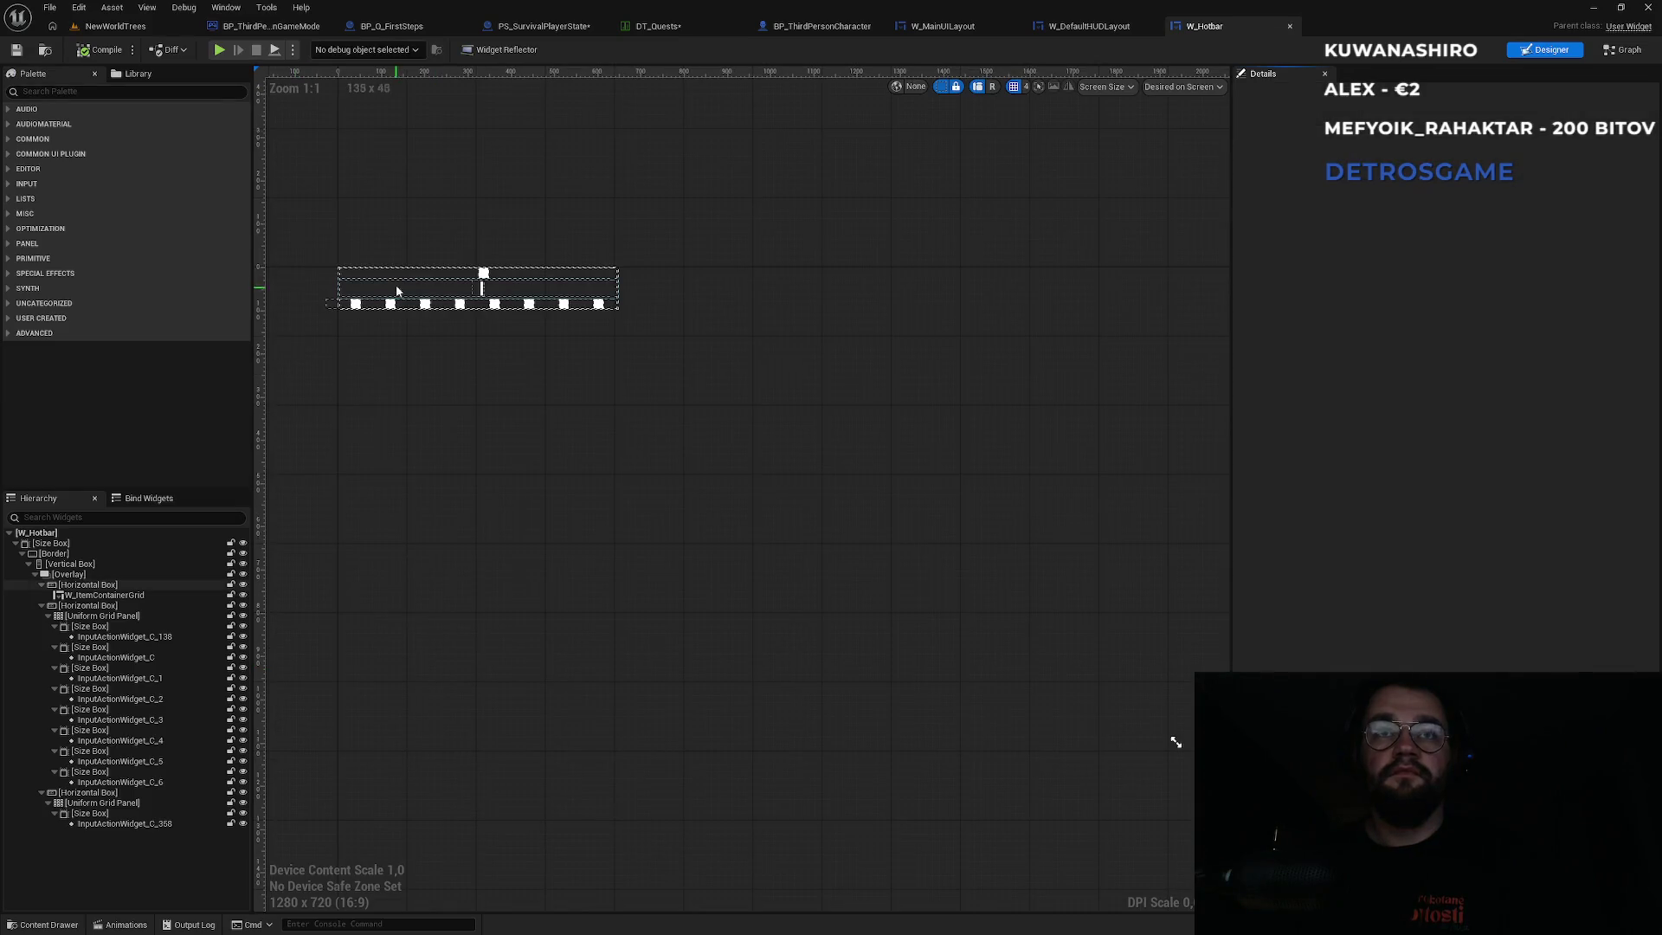
Play-test the level again, then bring up the W_Hotbar design.
{"action": "left_click", "coordinate": [115, 26]}
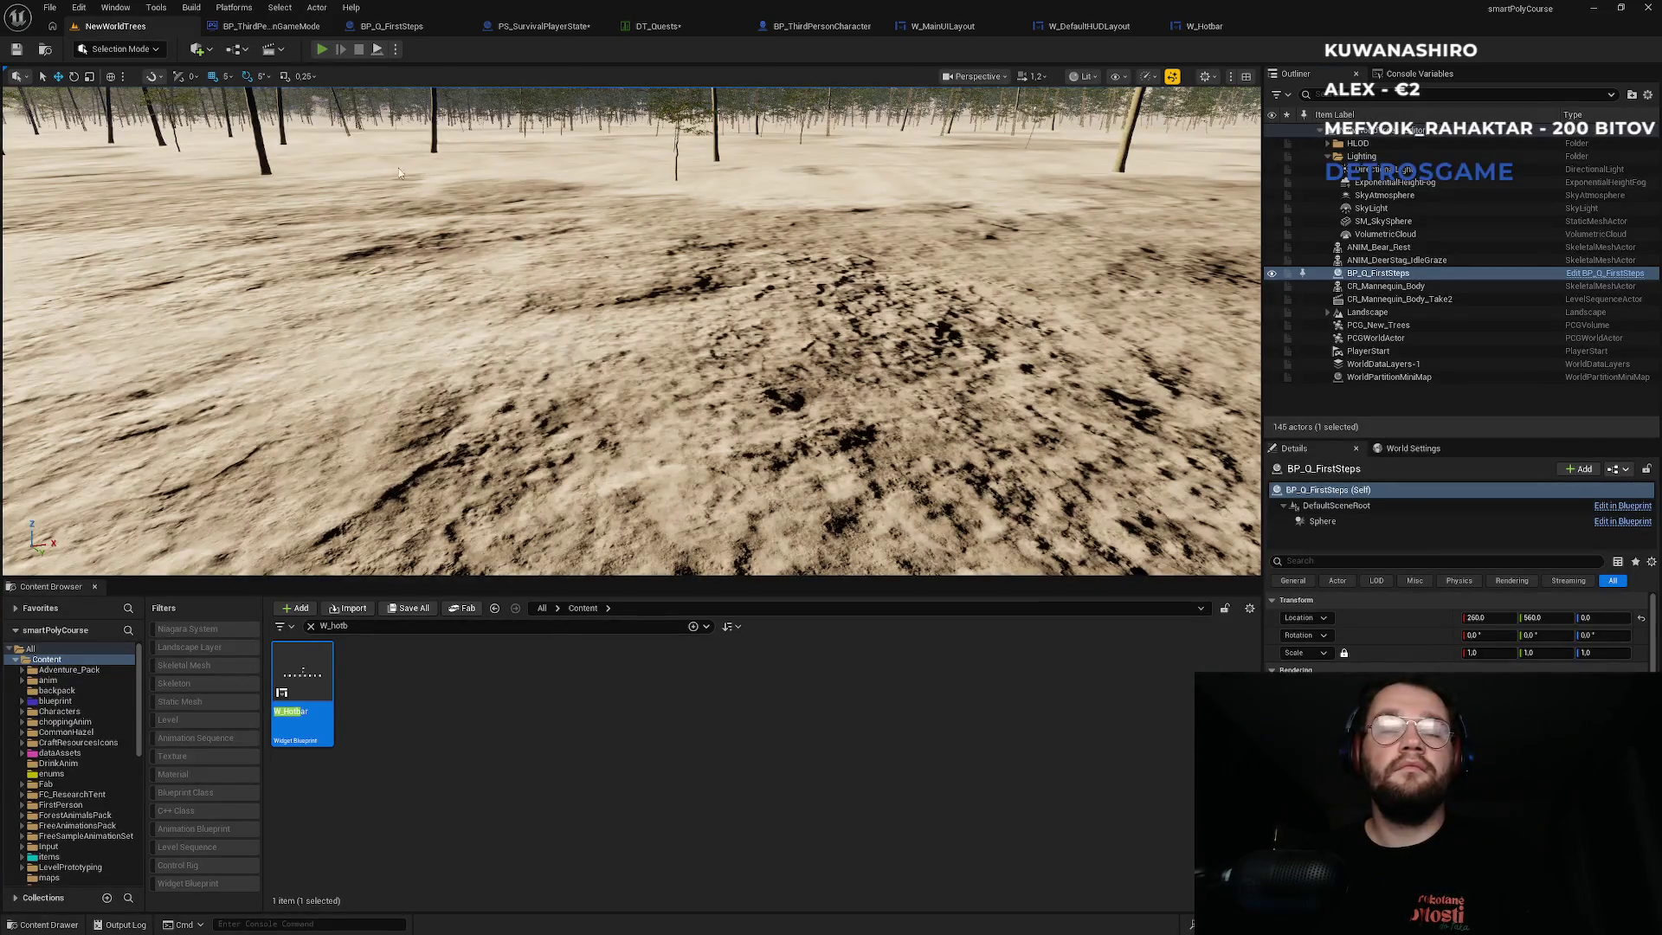
{"action": "key", "text": "alt+p"}
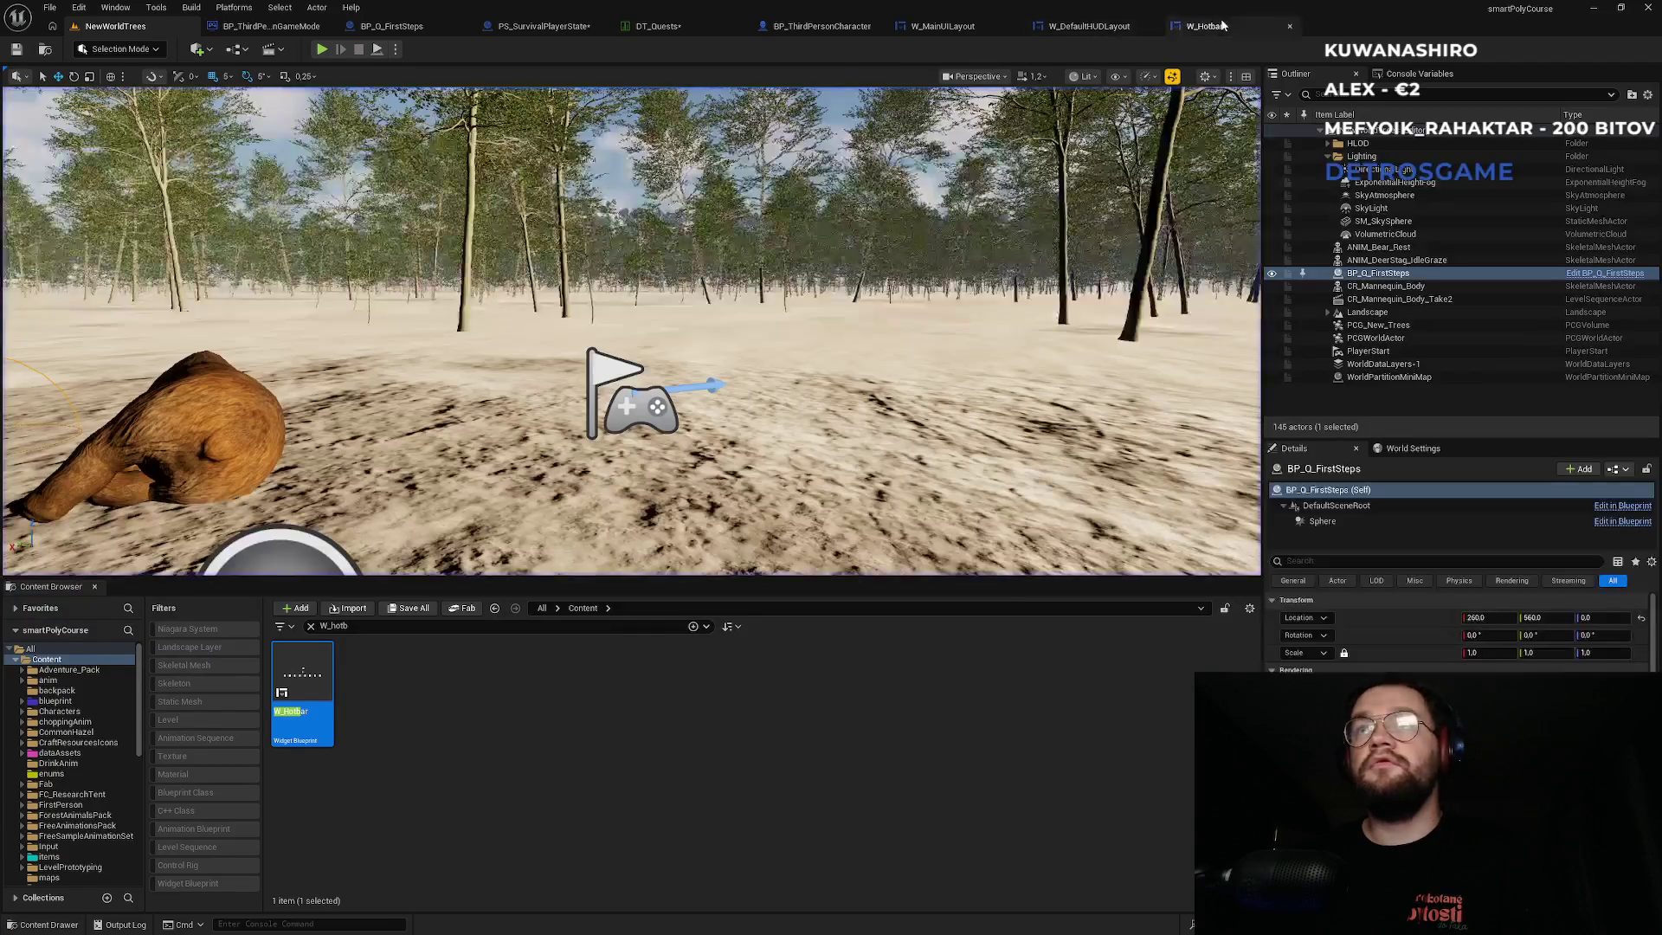
{"action": "left_click", "coordinate": [1205, 26]}
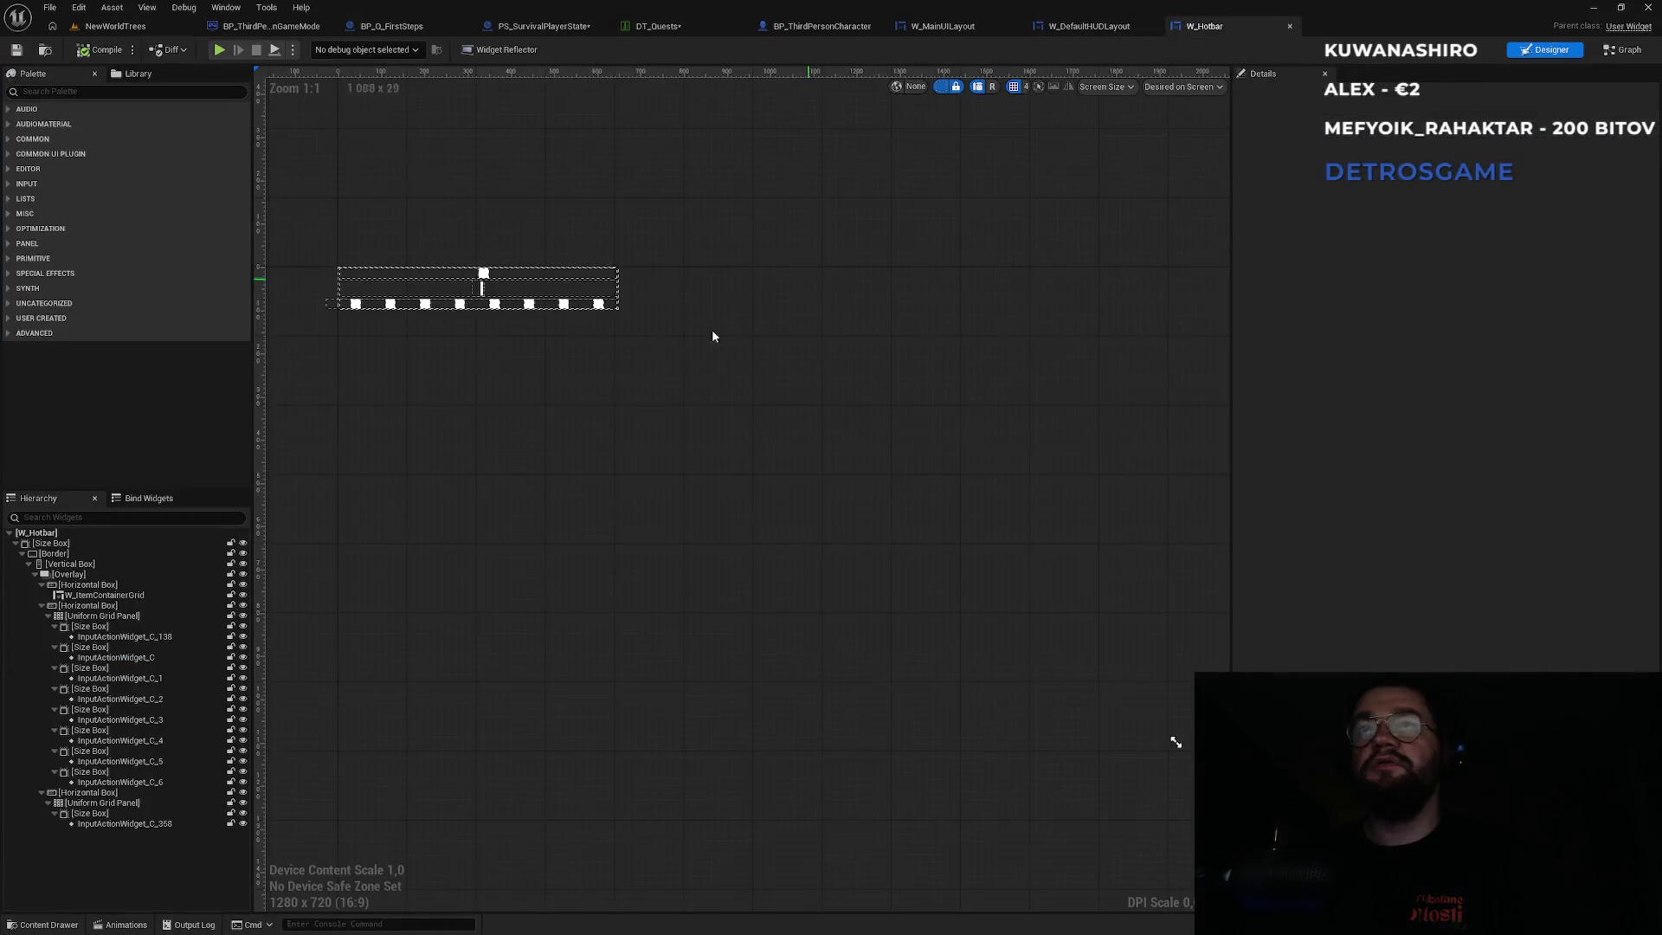
Inspect the hotbar's grid, Horizontal Box, Overlay, Size Box and Border settings, then switch to W_DefaultHUDLayout.
{"action": "left_click", "coordinate": [489, 292]}
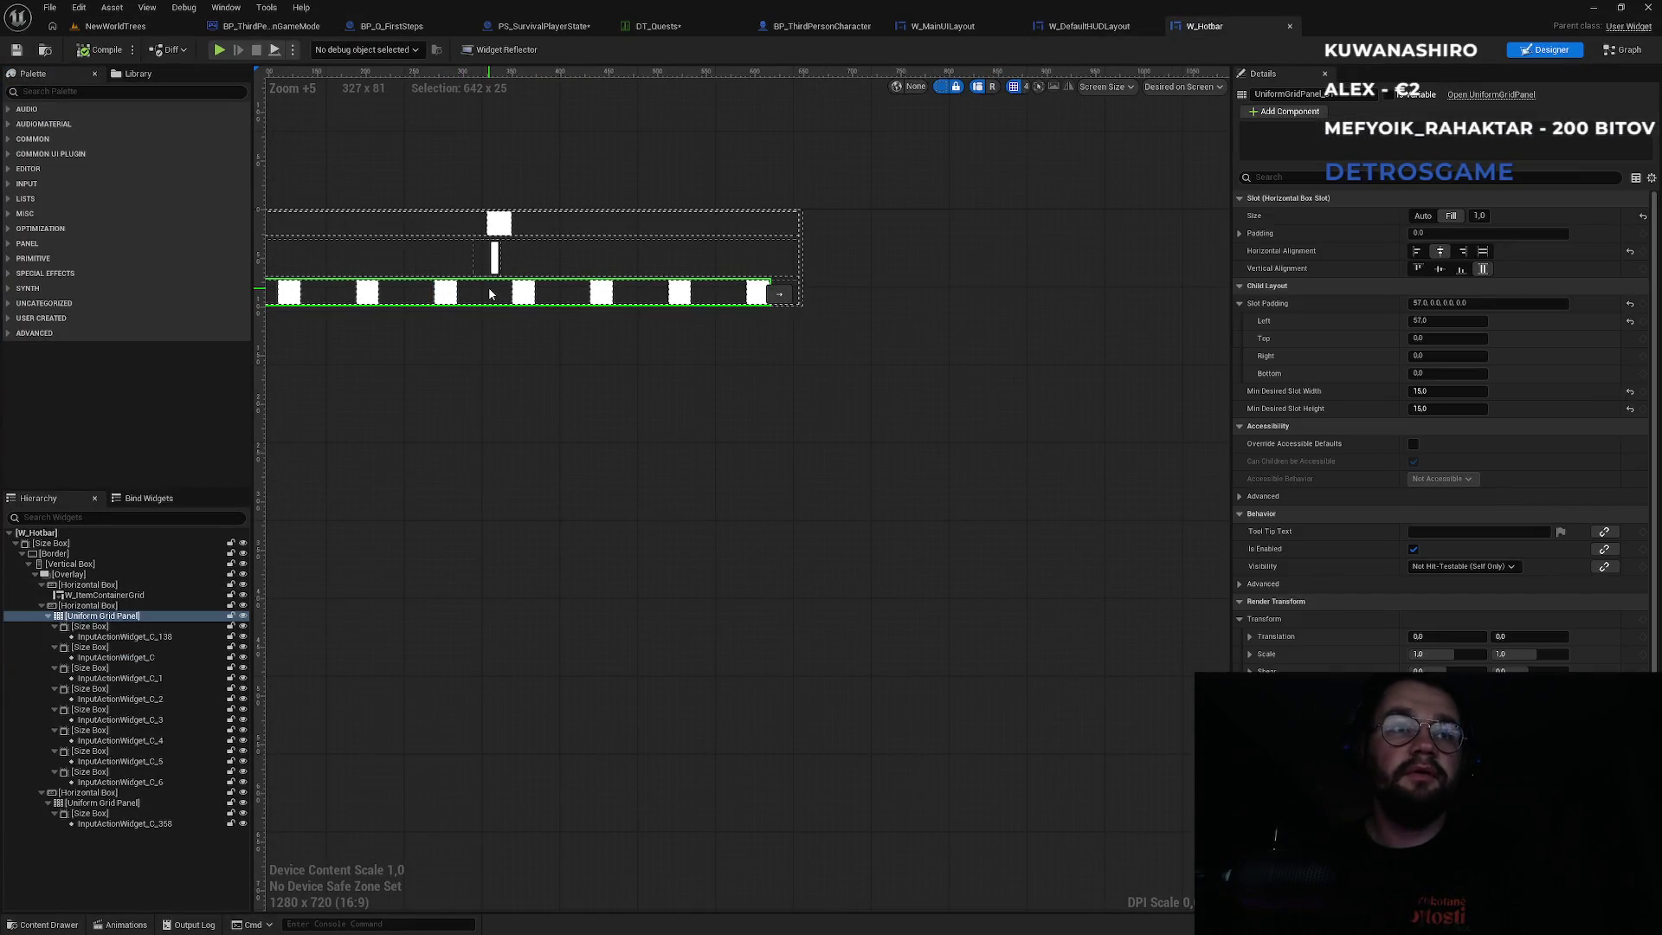
{"action": "left_click", "coordinate": [124, 607]}
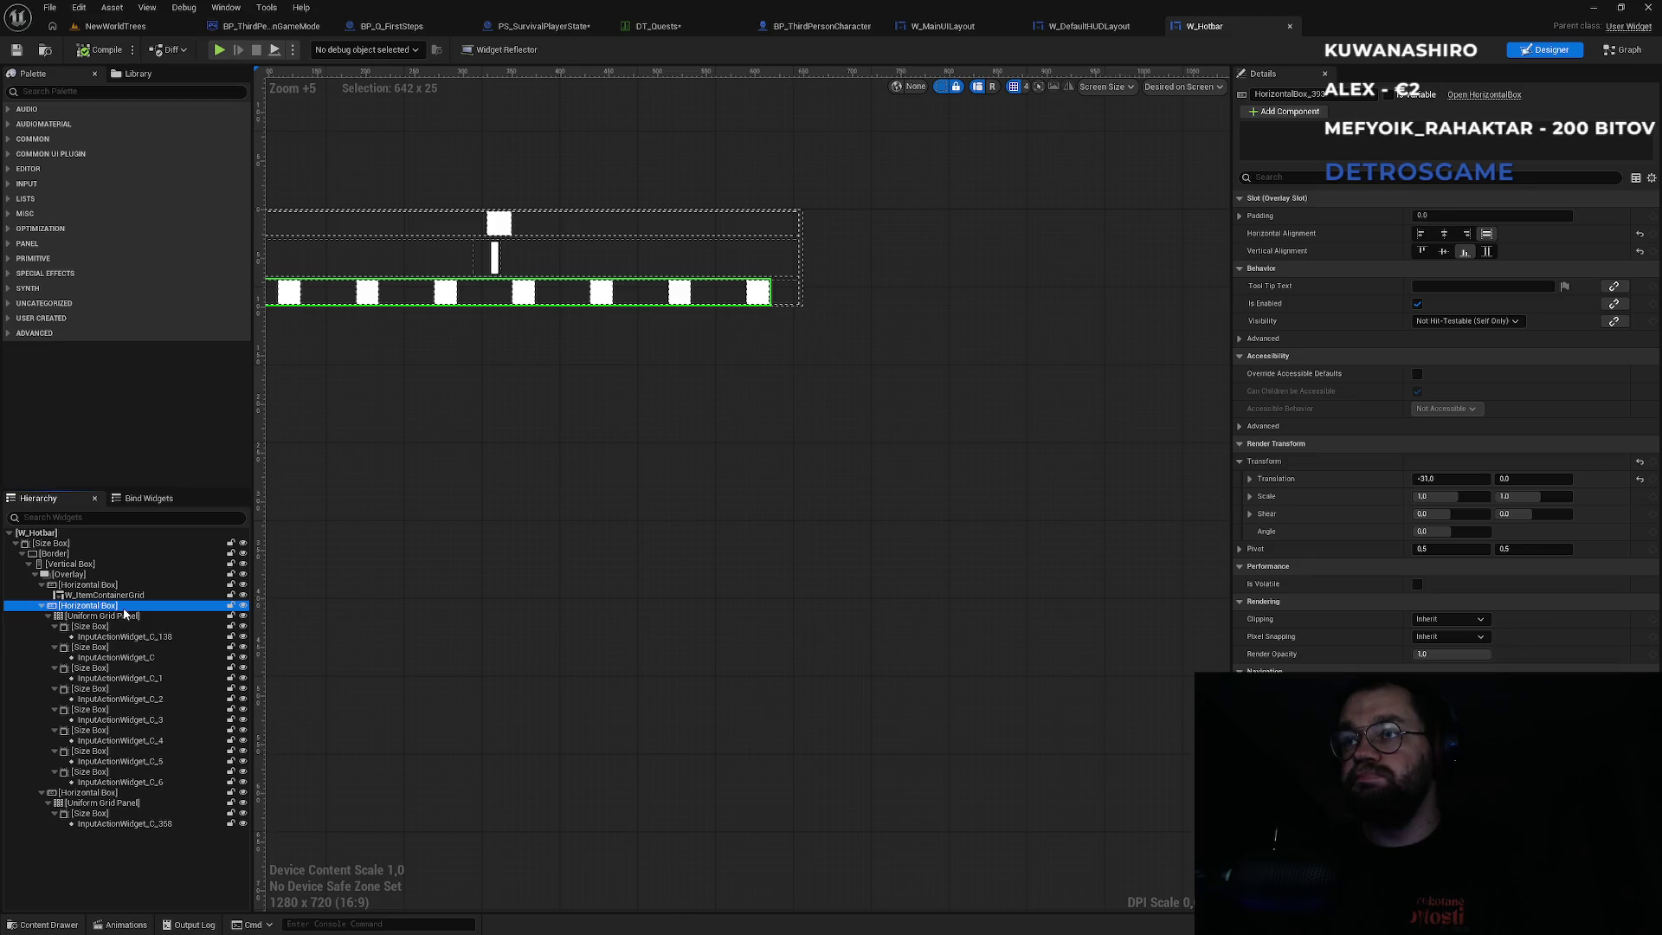
{"action": "mouse_move", "coordinate": [1264, 623]}
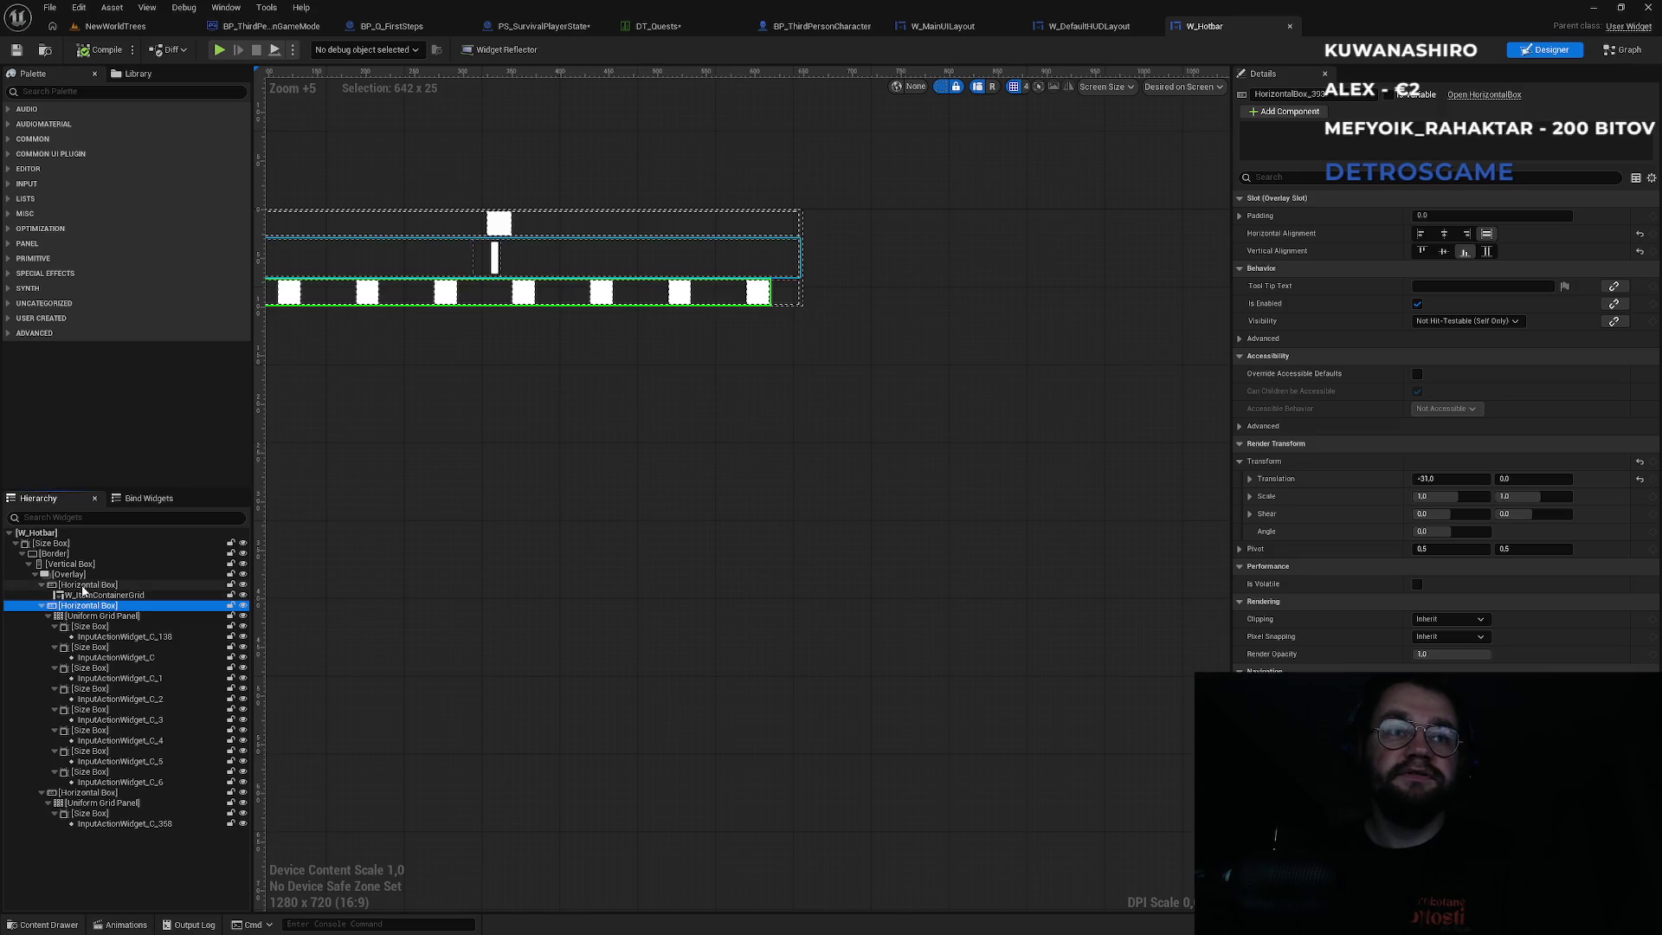
{"action": "left_click", "coordinate": [77, 575]}
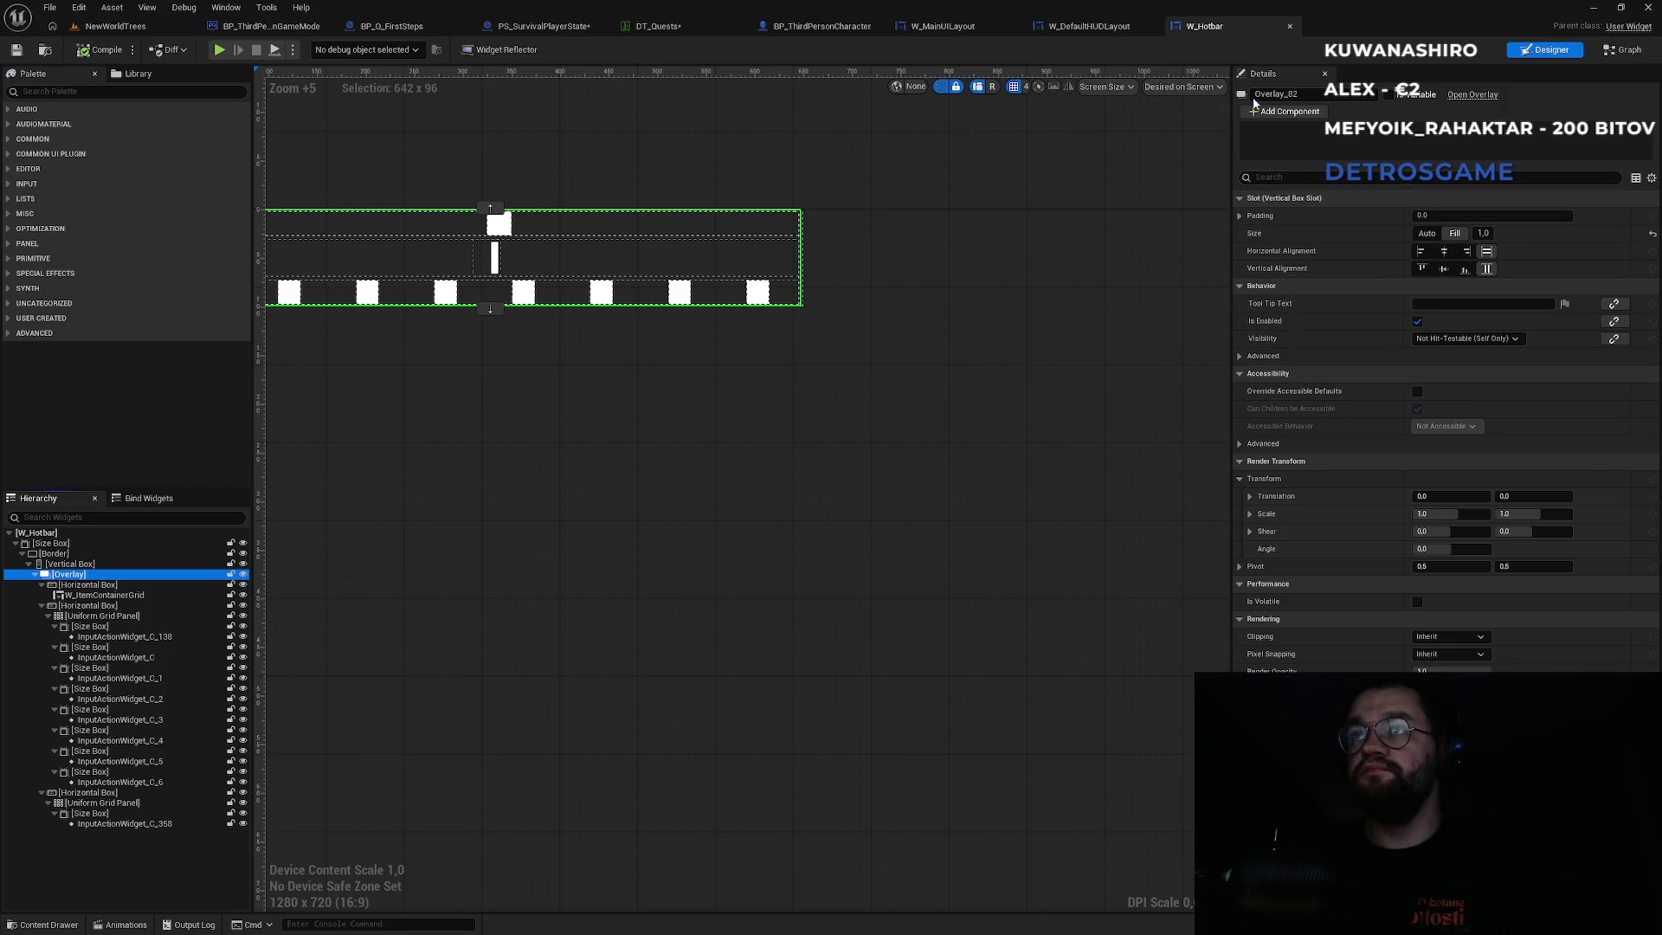
{"action": "left_click", "coordinate": [67, 546]}
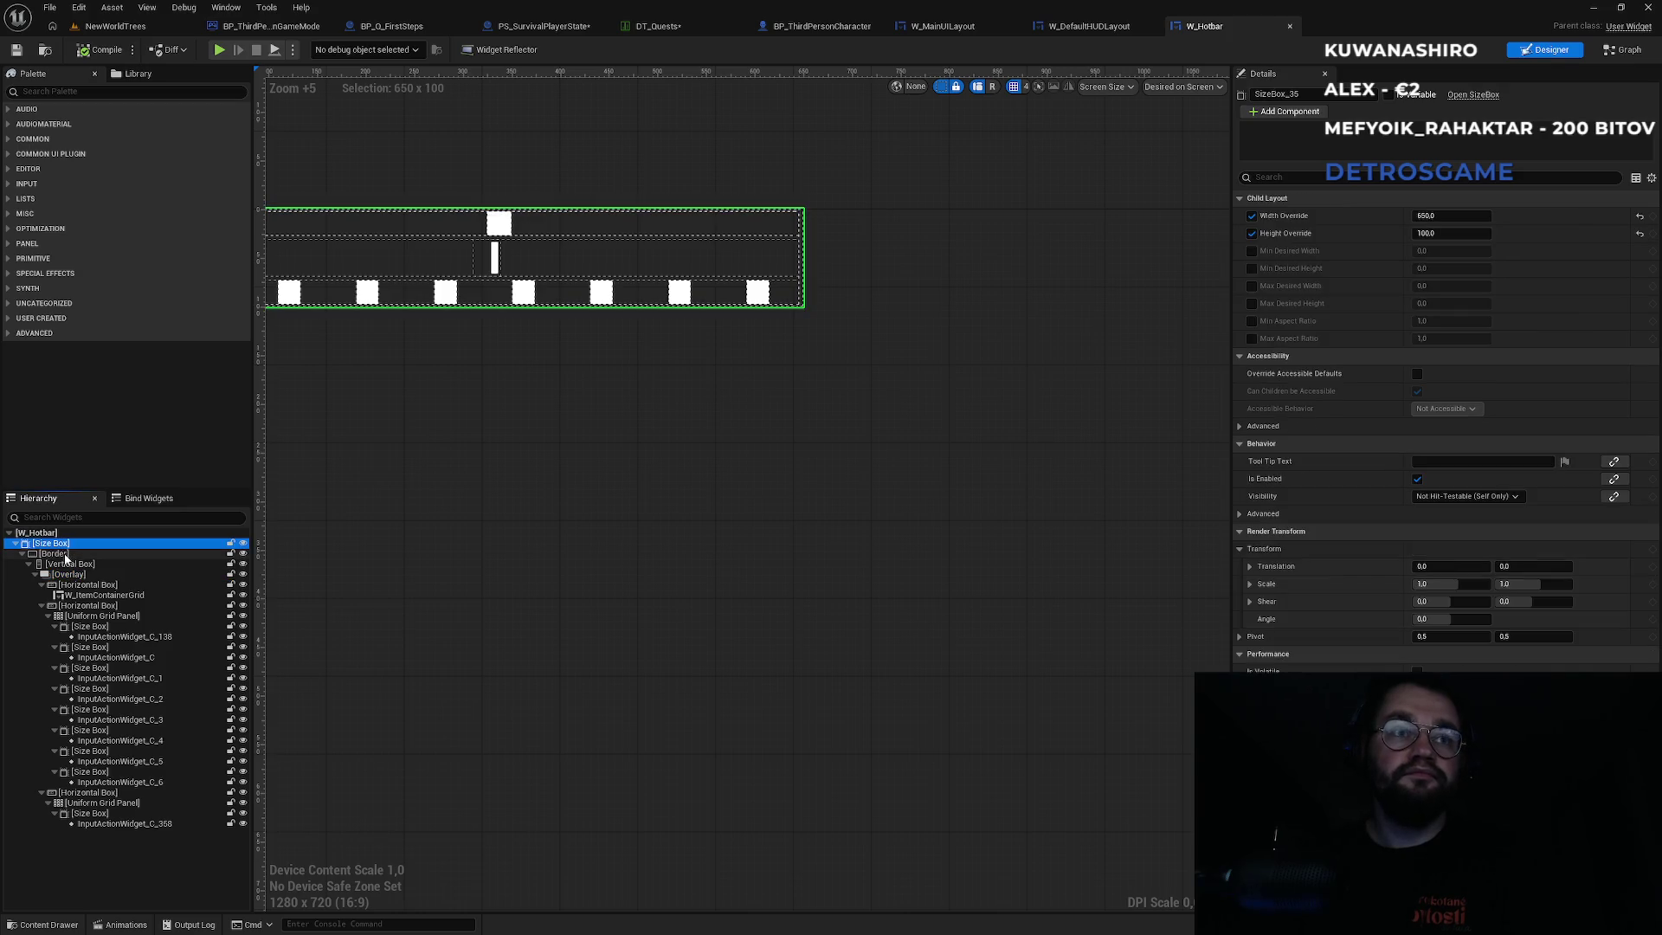
{"action": "left_click", "coordinate": [67, 556]}
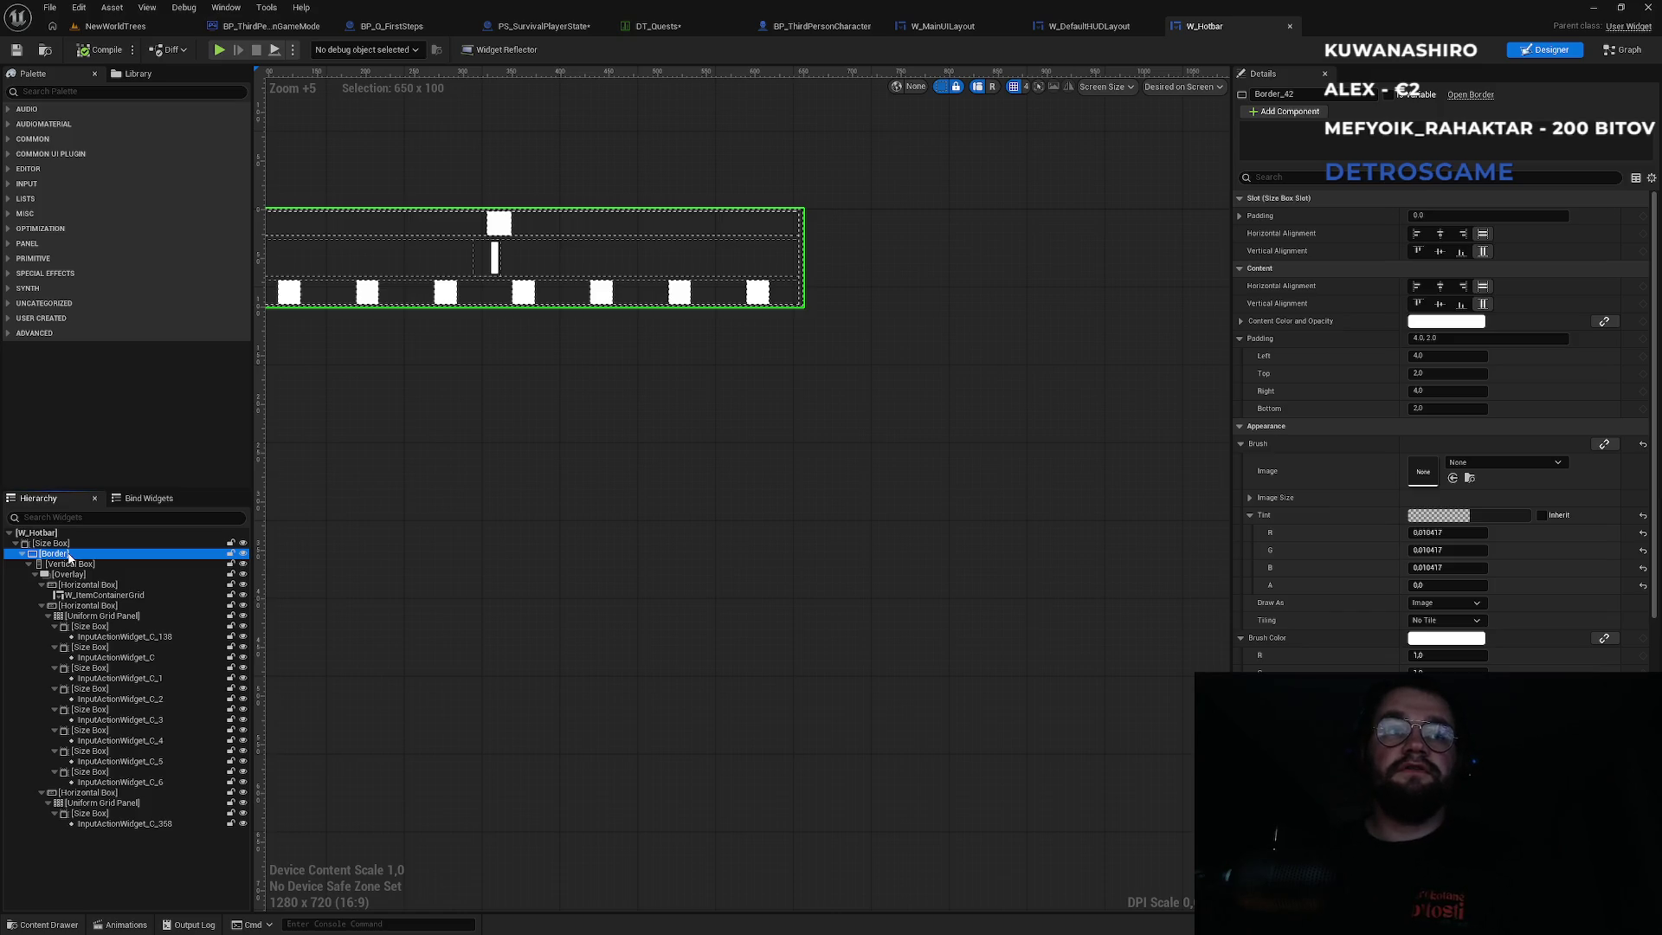
{"action": "left_click", "coordinate": [1108, 27]}
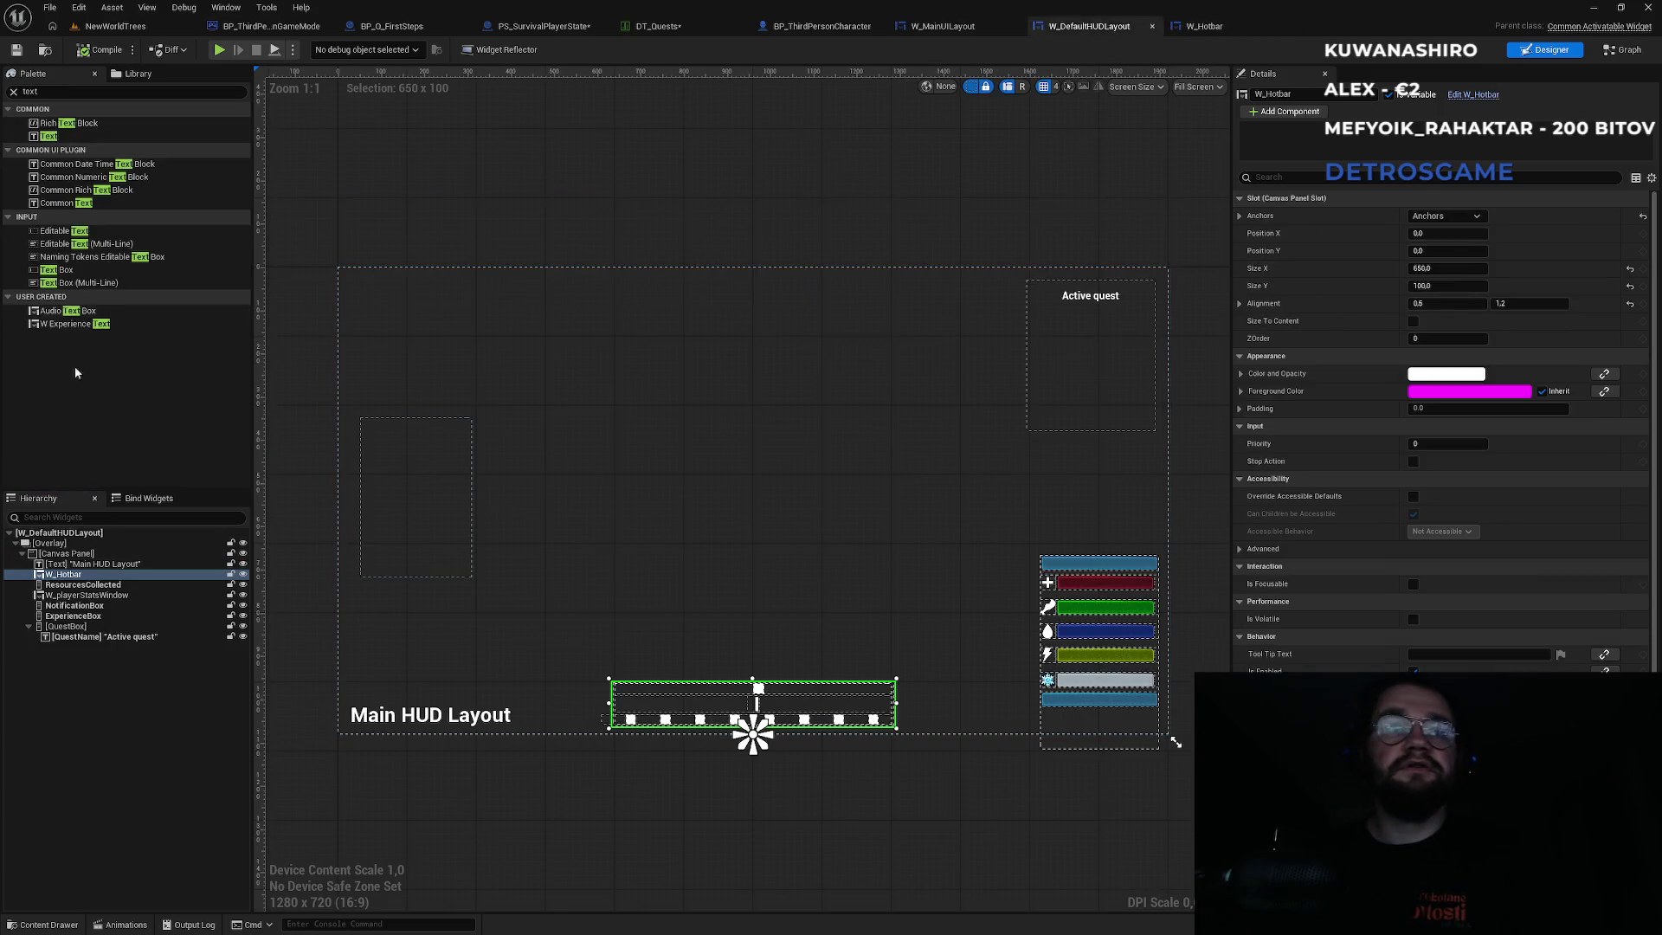
Add a Border inside the QuestBox and move QuestName into it.
{"action": "left_click", "coordinate": [72, 92]}
{"action": "type", "text": "border"}
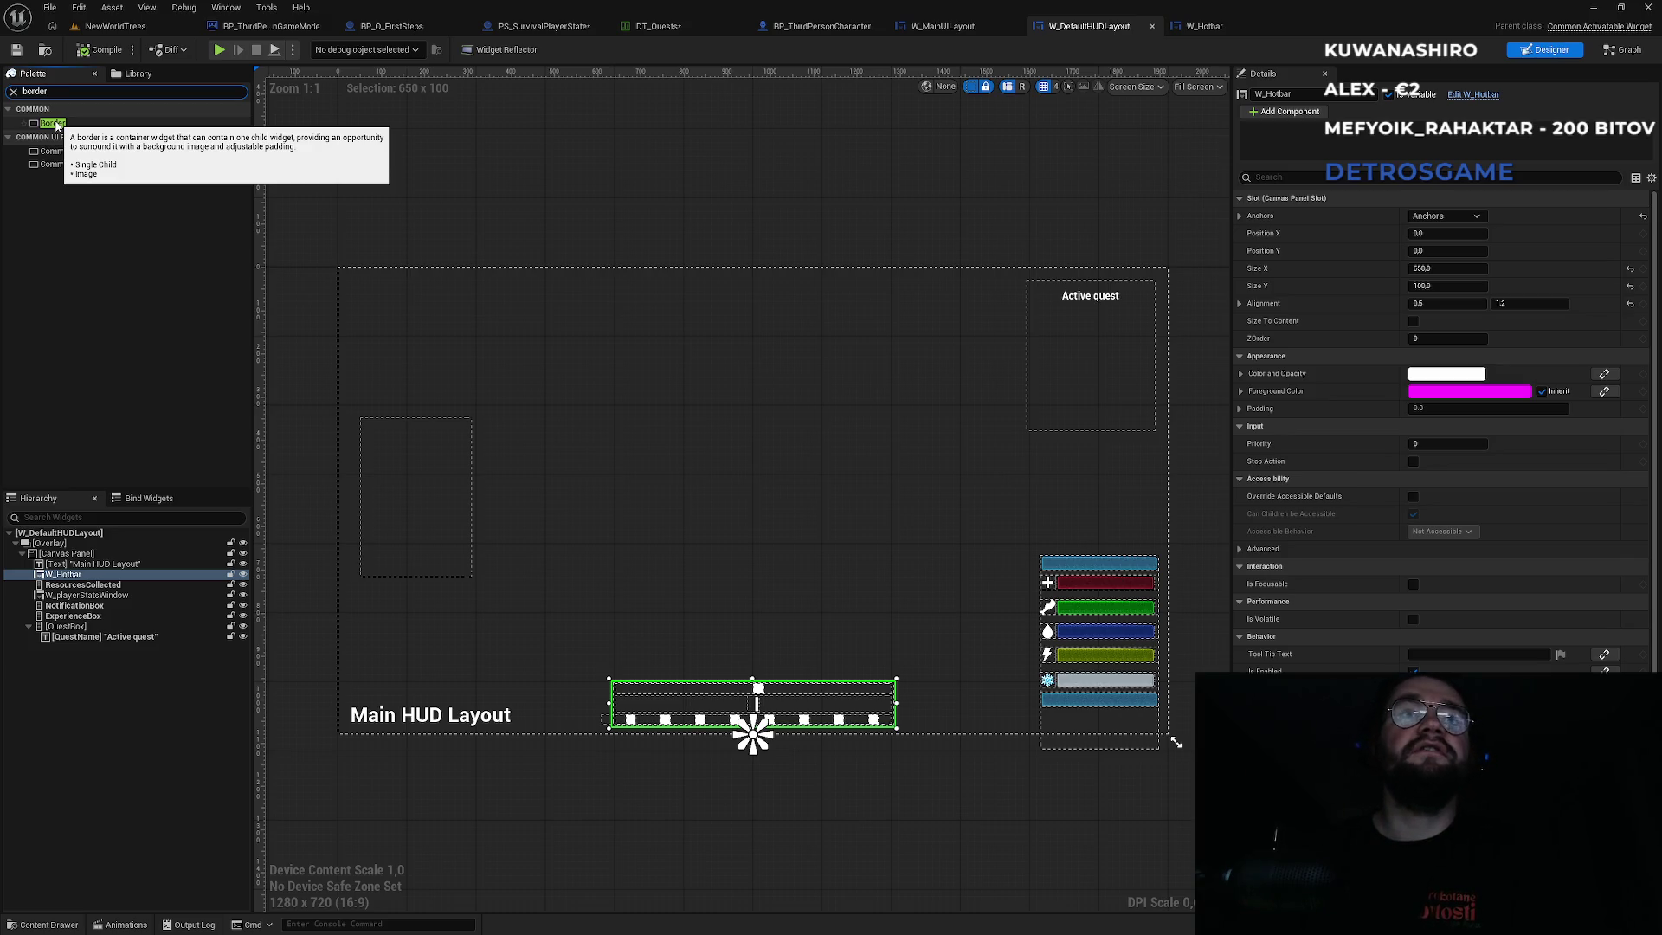
{"action": "left_click", "coordinate": [56, 126]}
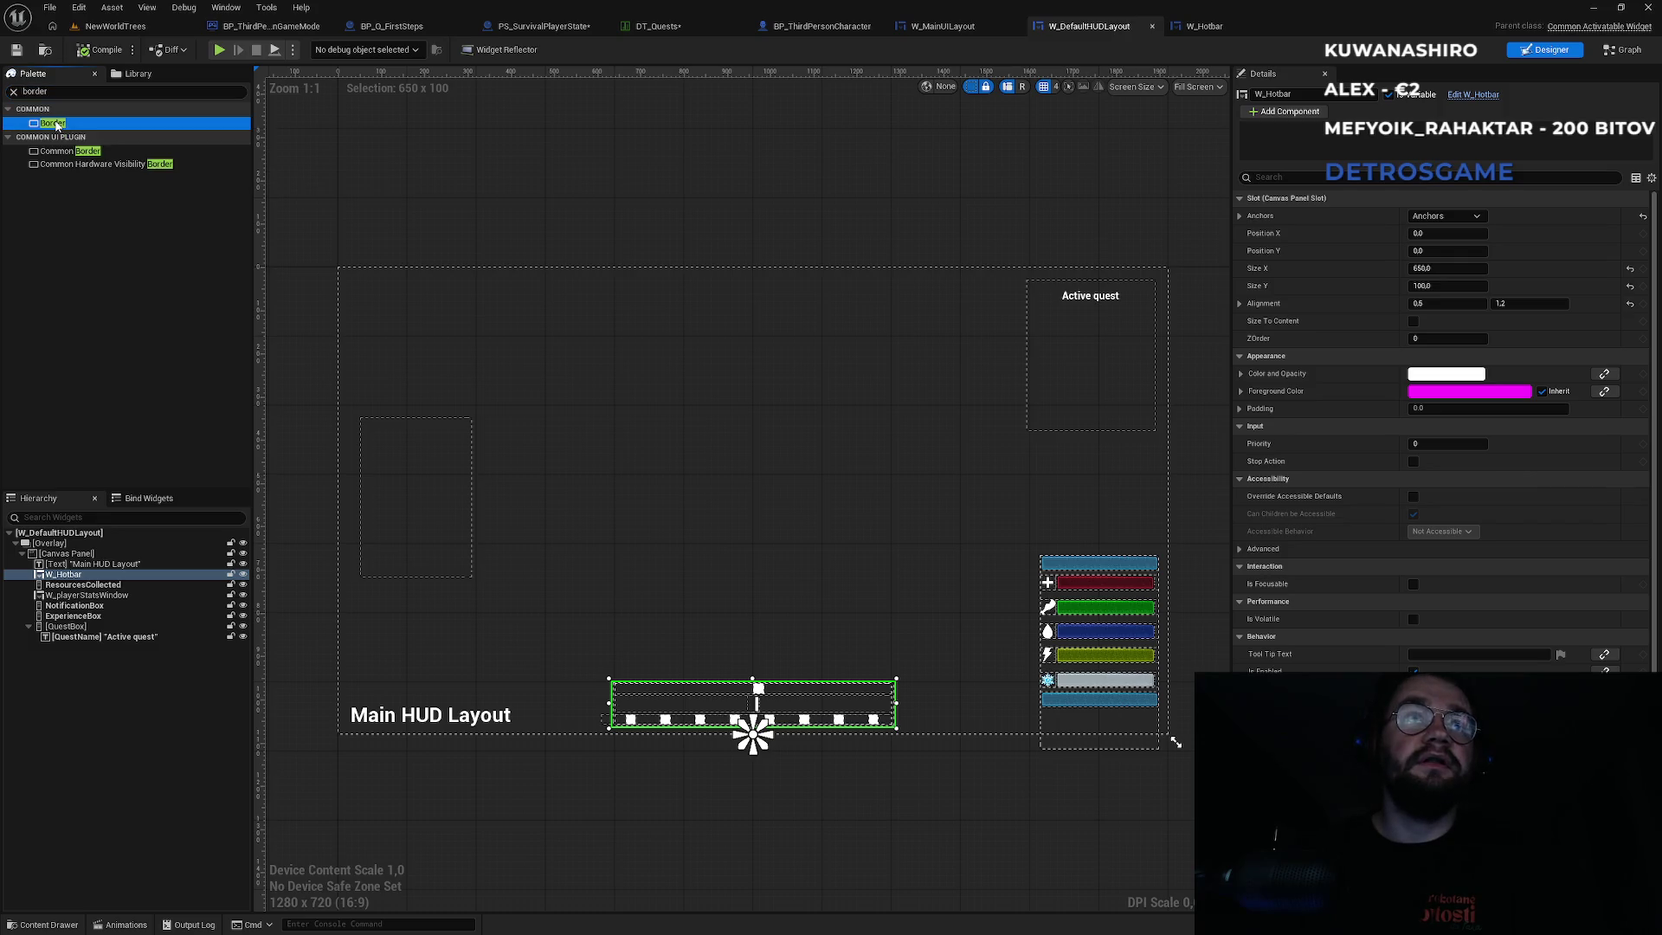
{"action": "left_click_drag", "start_coordinate": [122, 433], "coordinate": [75, 645]}
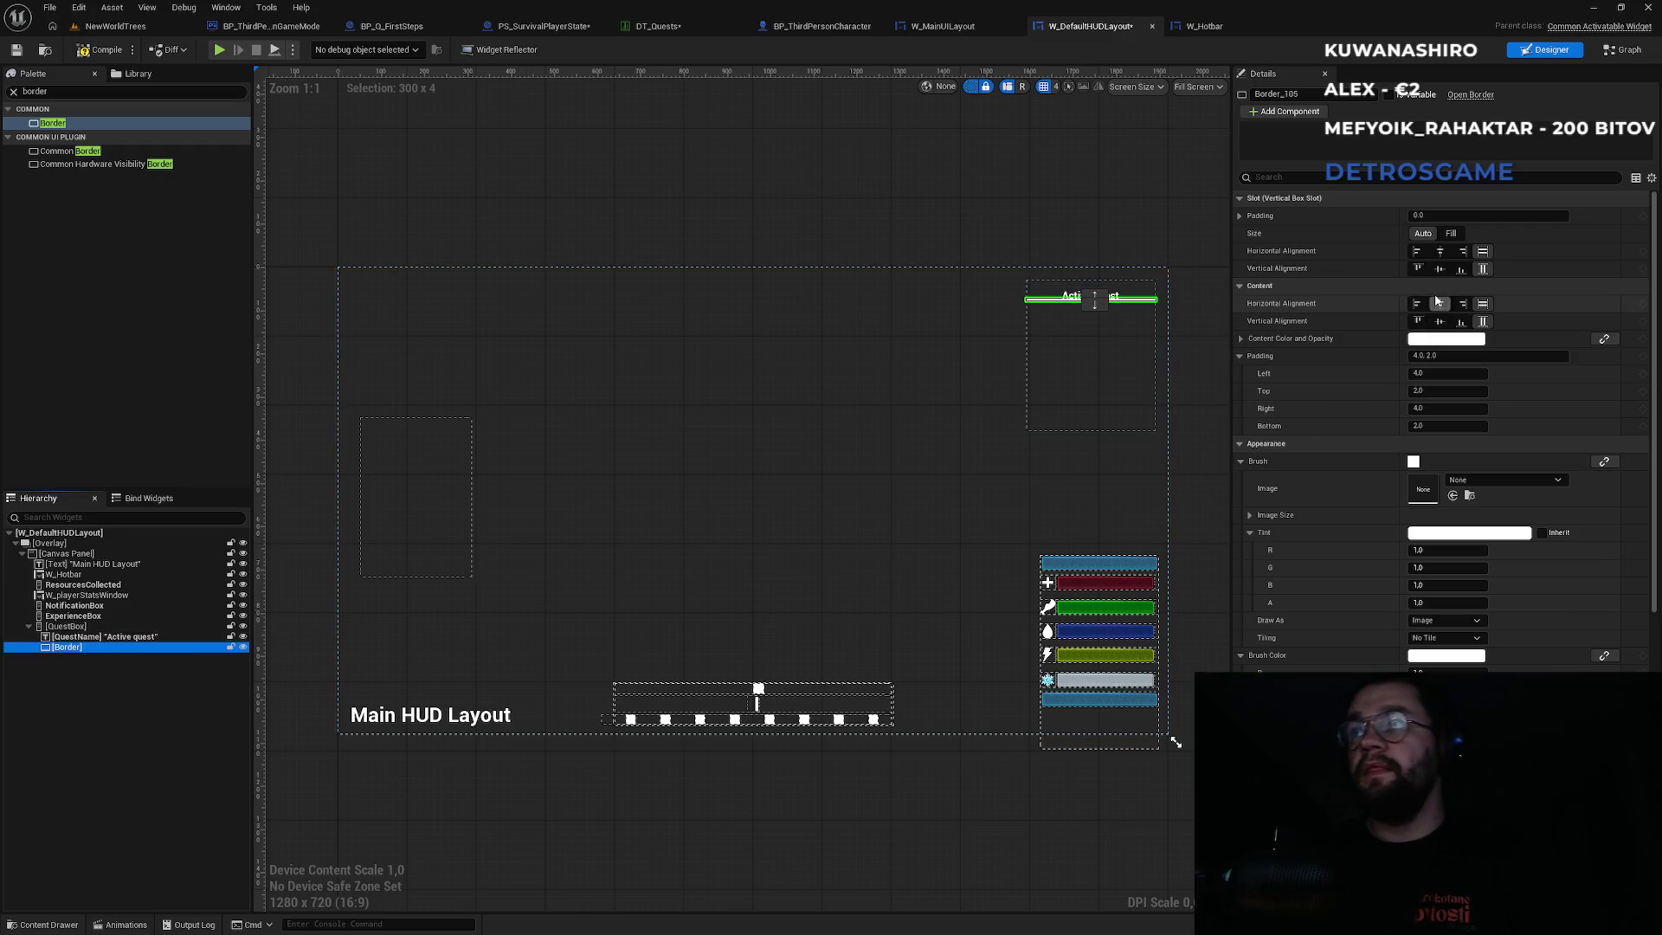
{"action": "left_click_drag", "start_coordinate": [97, 637], "coordinate": [66, 647]}
{"action": "left_click", "coordinate": [67, 636]}
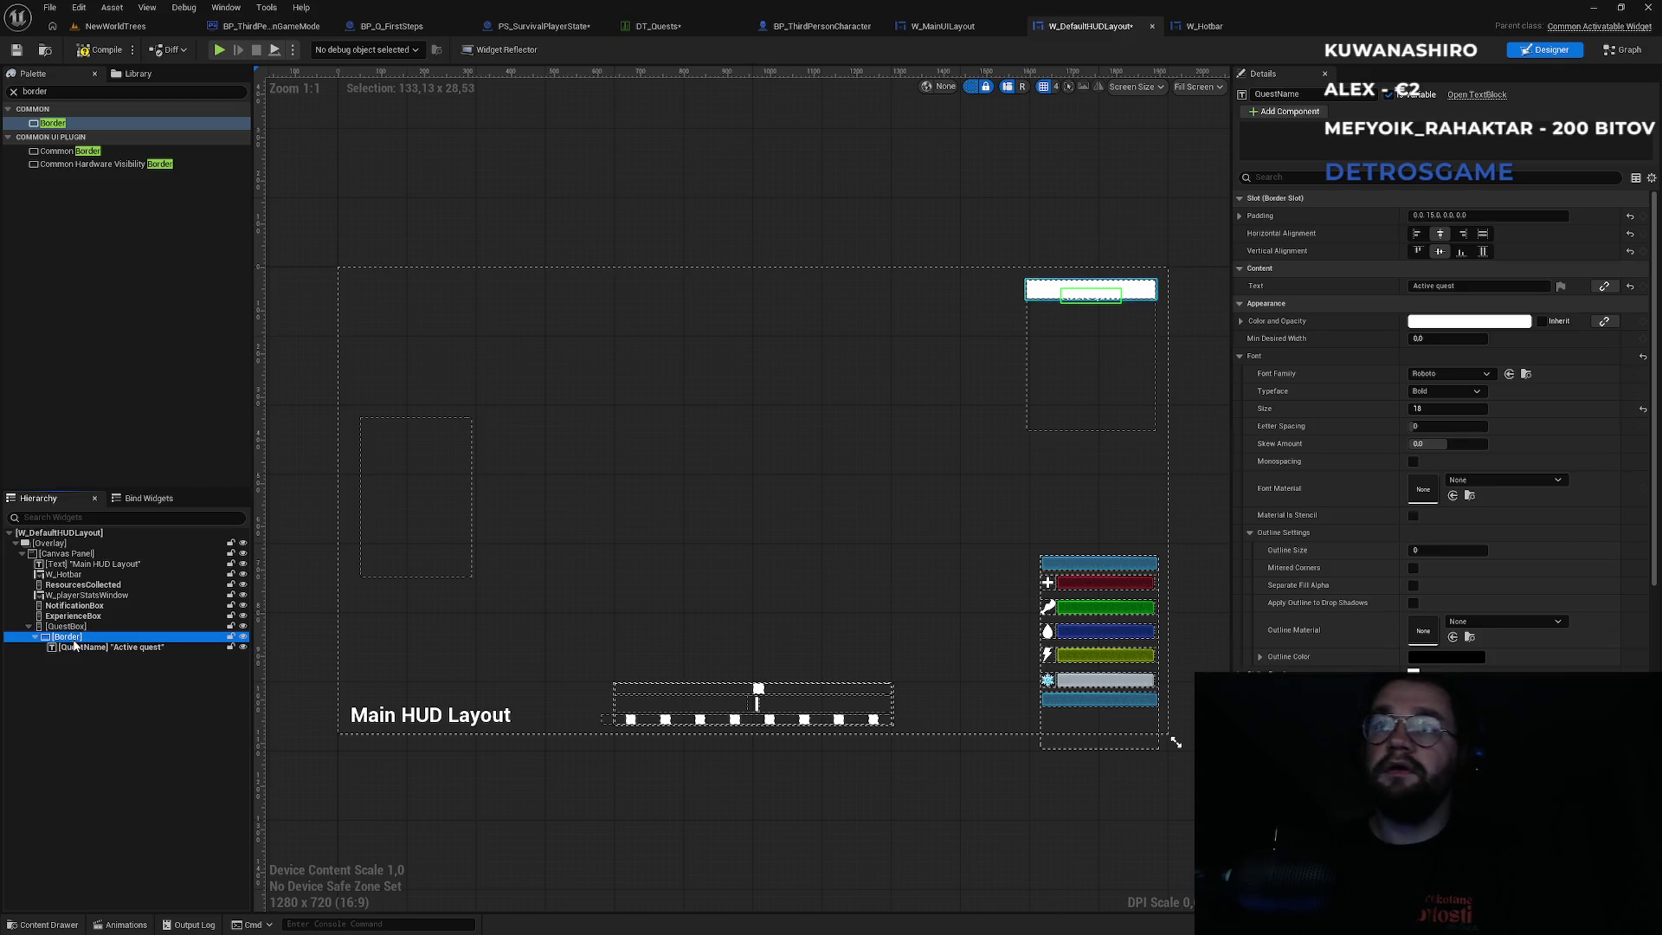
Make the border fill the QuestBox with a black tint at 0.25 alpha.
{"action": "left_click", "coordinate": [1451, 233]}
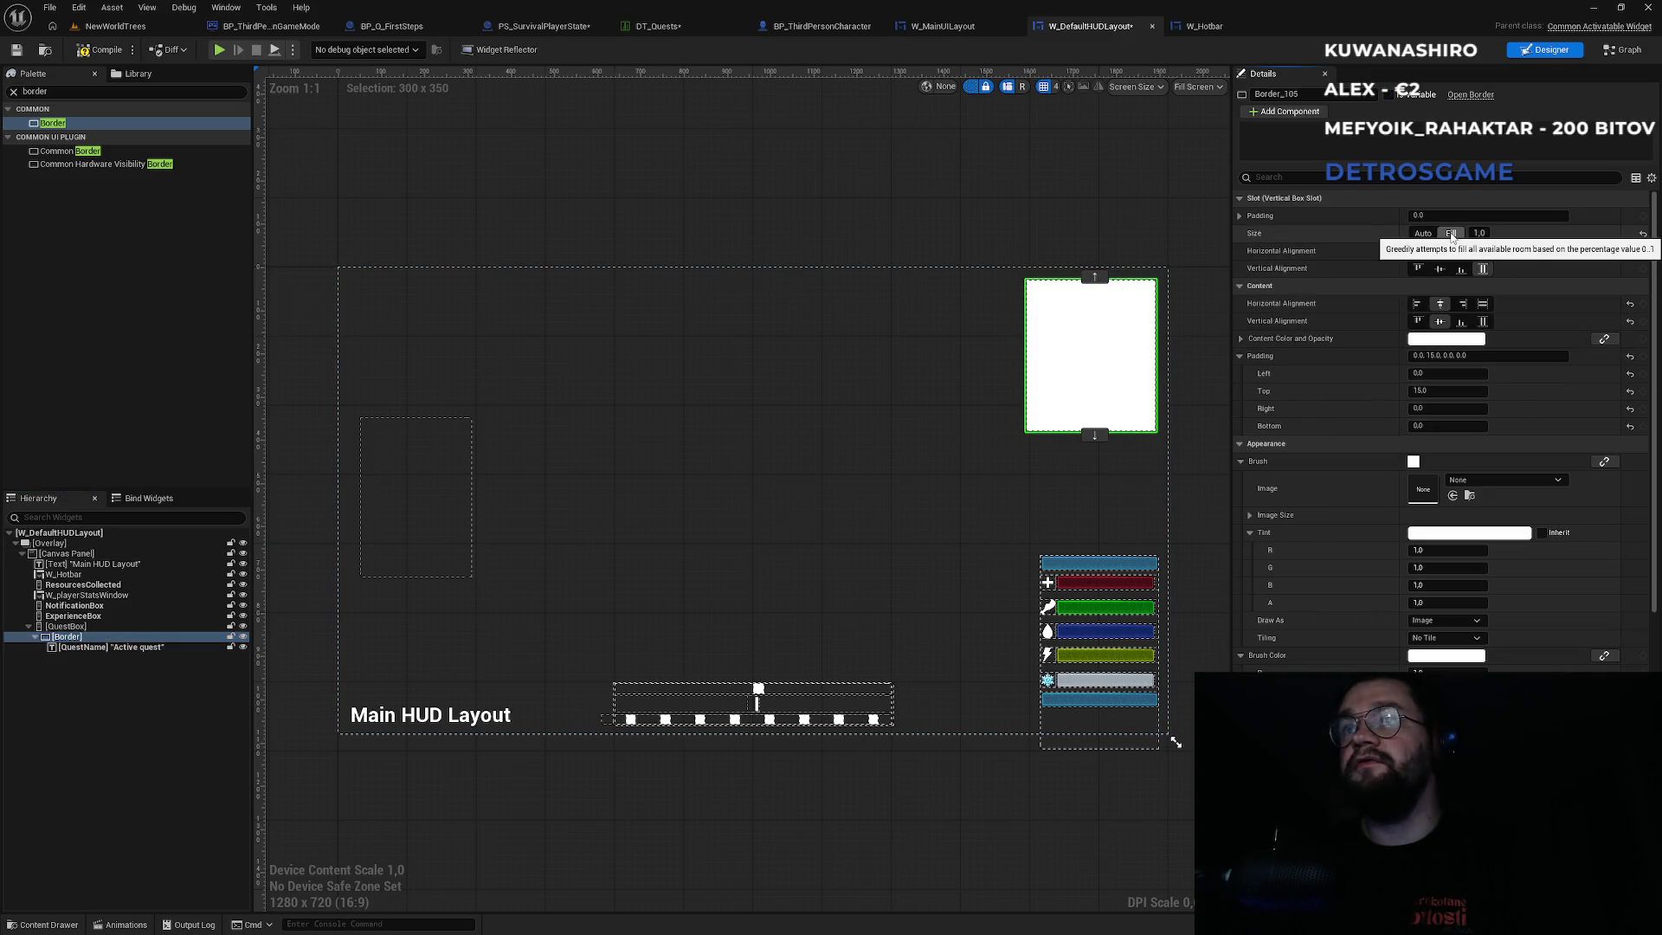
{"action": "left_click", "coordinate": [1444, 533]}
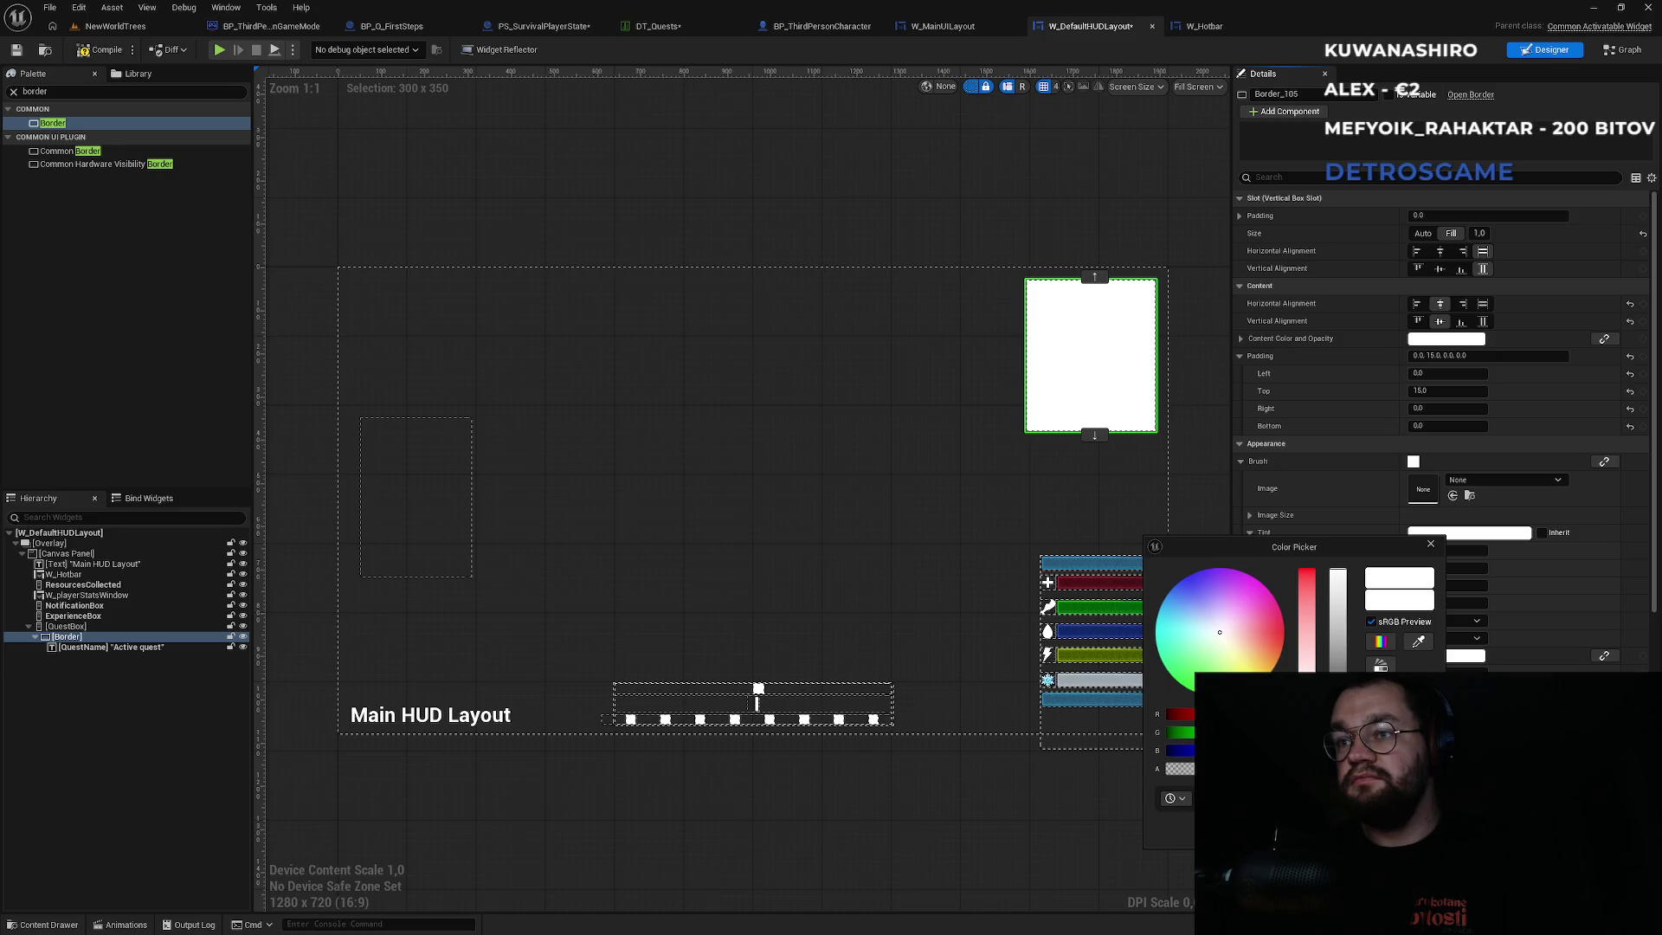
{"action": "left_click_drag", "start_coordinate": [1337, 576], "coordinate": [1338, 693]}
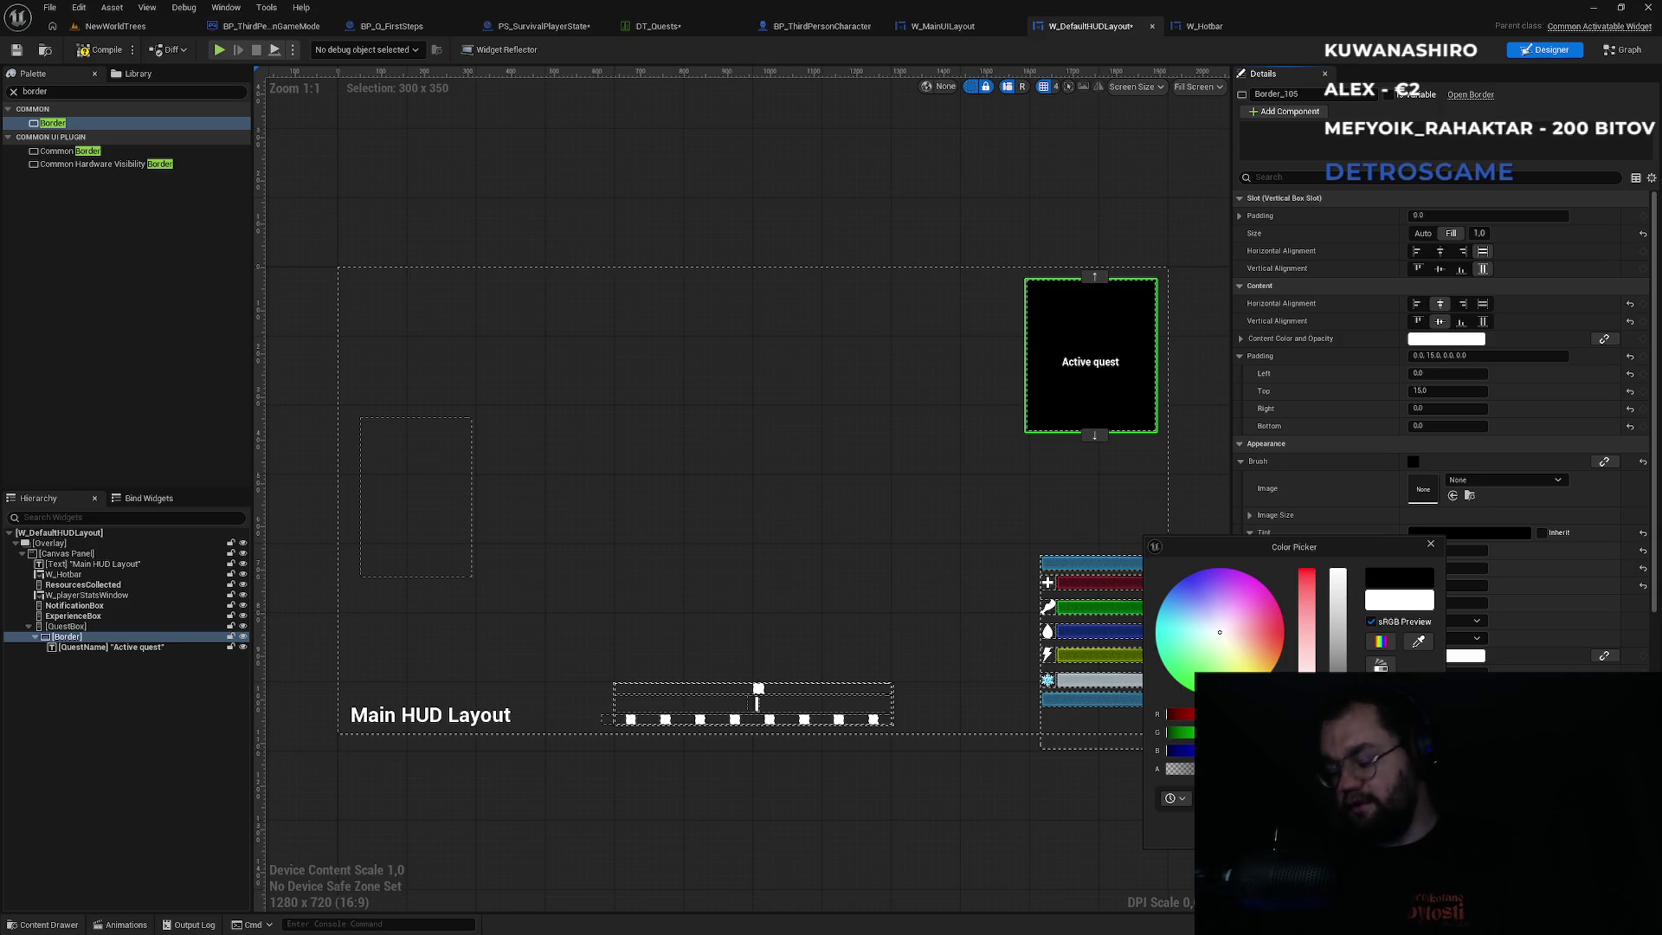
{"action": "type", "text": "0"}
{"action": "key", "text": "Return"}
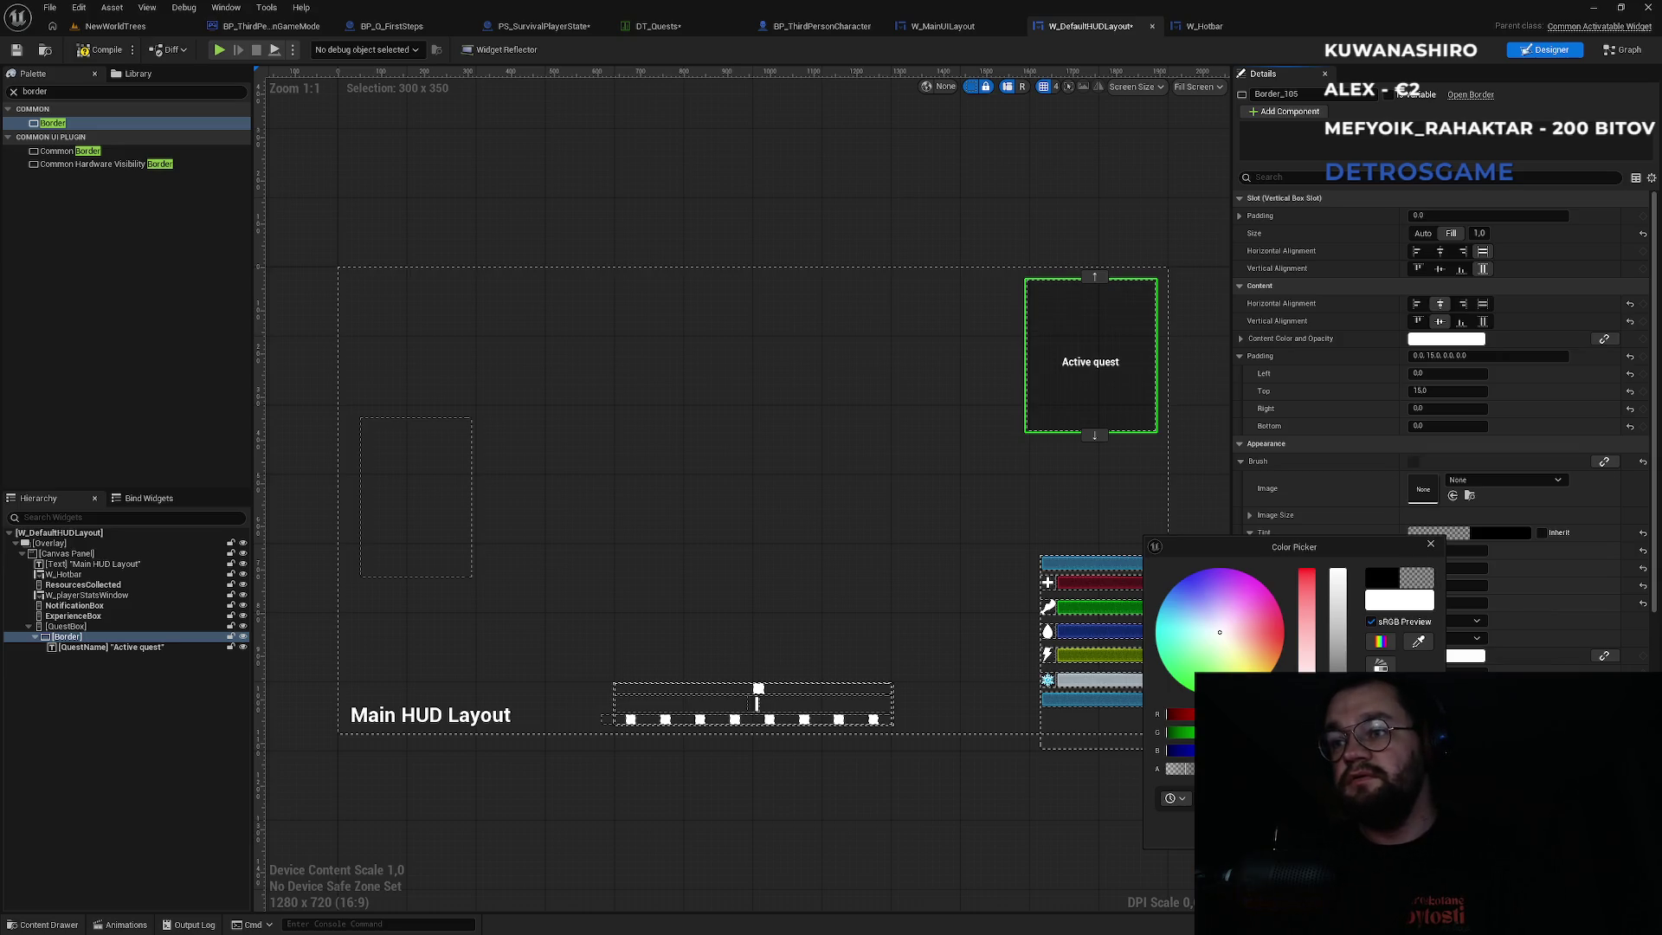
{"action": "key", "text": "Escape"}
{"action": "left_click", "coordinate": [130, 646]}
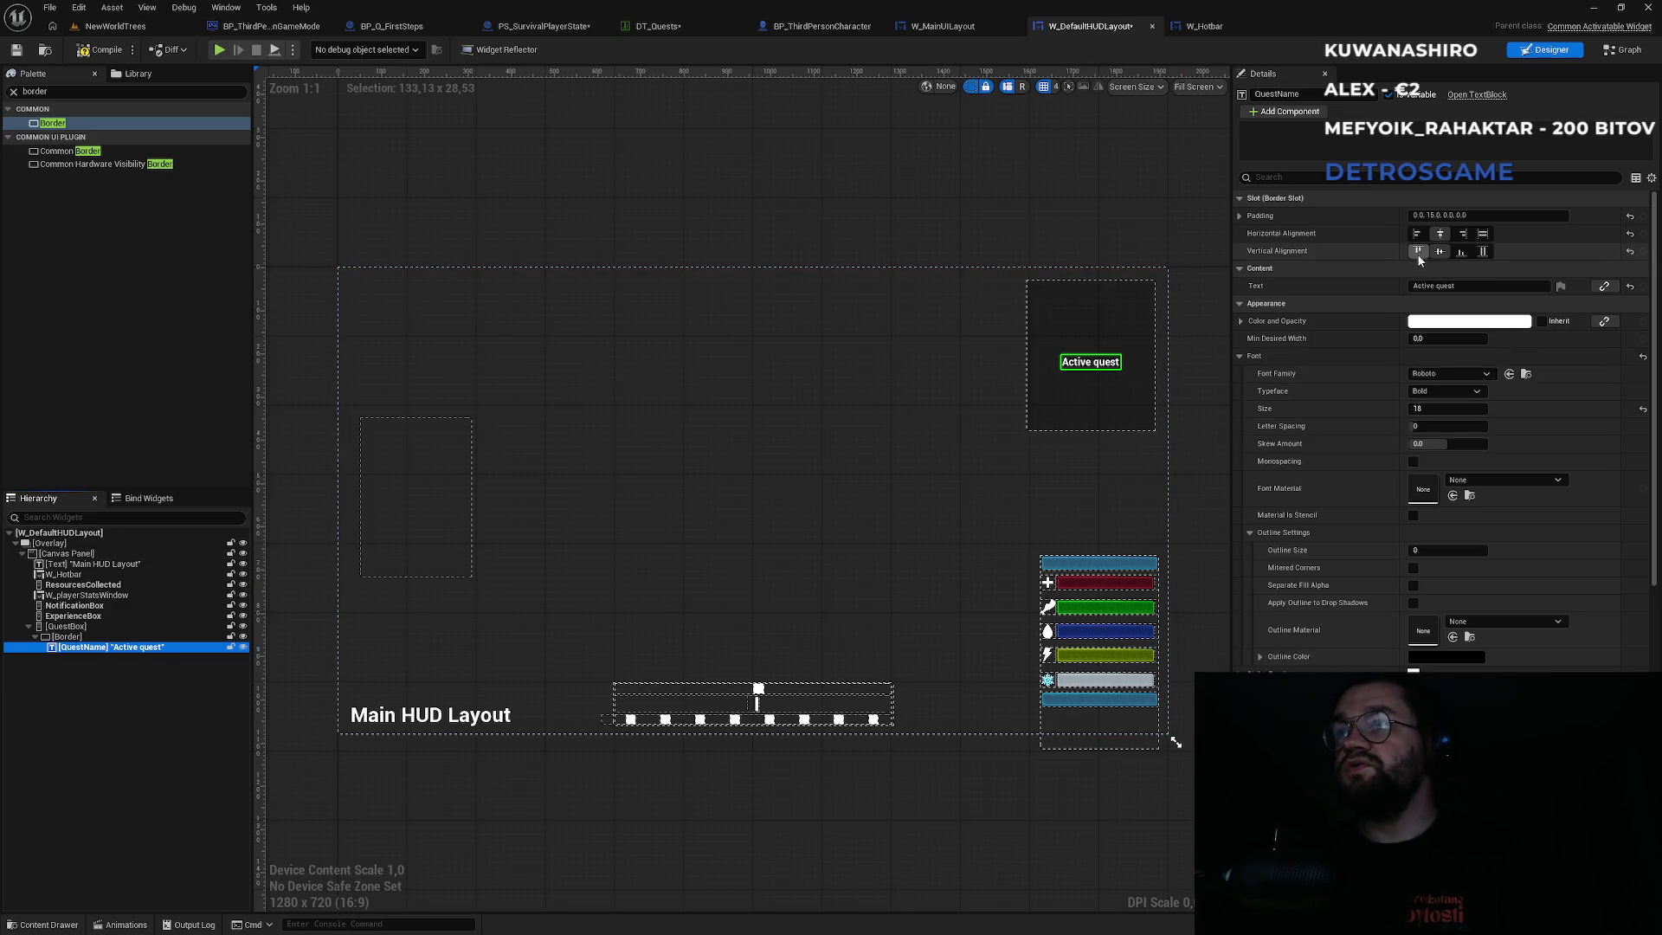
Top-align QuestName and the border's contents vertically, after briefly trying centre alignment.
{"action": "left_click", "coordinate": [1419, 252]}
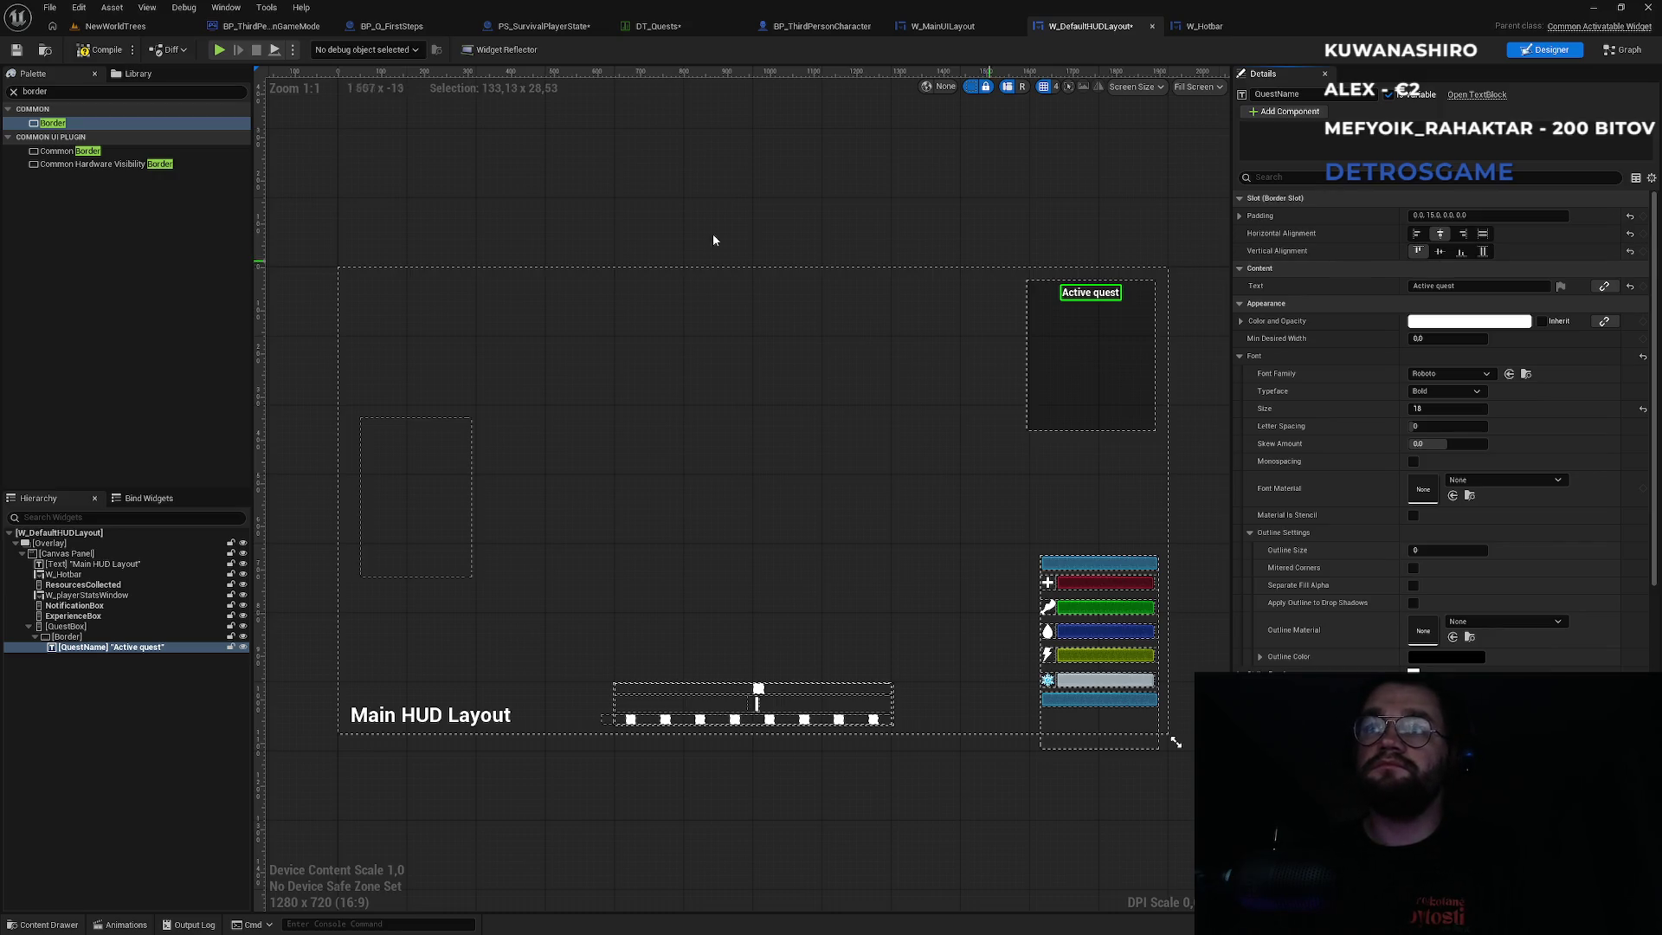
{"action": "left_click", "coordinate": [67, 636]}
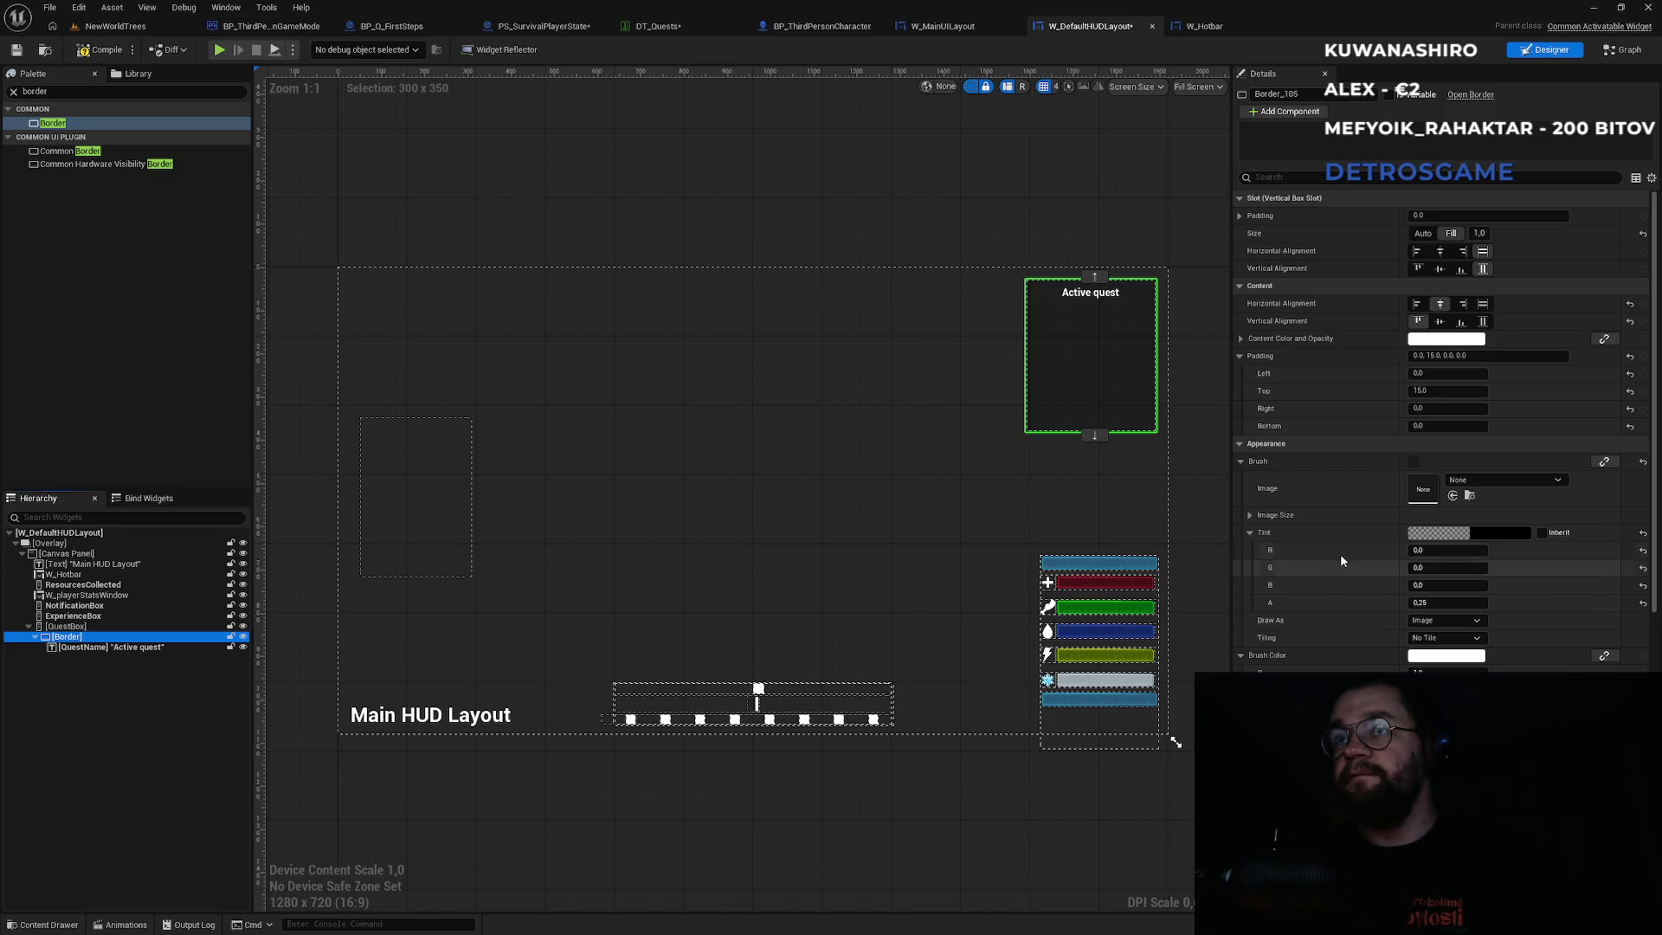
{"action": "left_click", "coordinate": [1441, 324]}
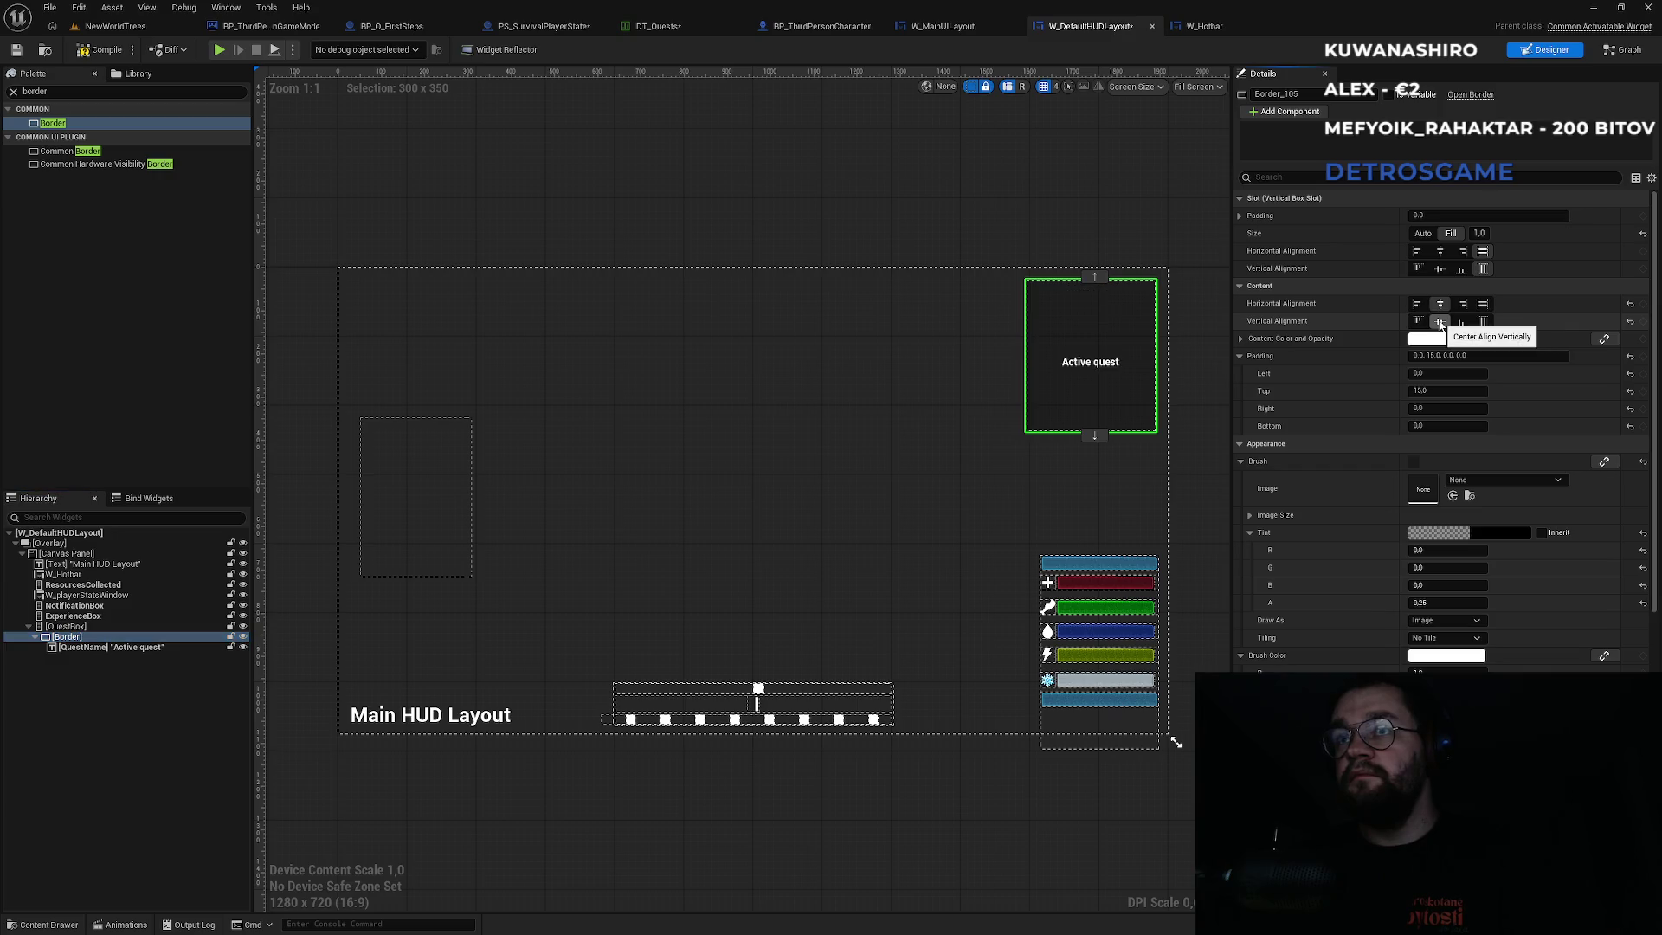
{"action": "left_click", "coordinate": [1427, 322]}
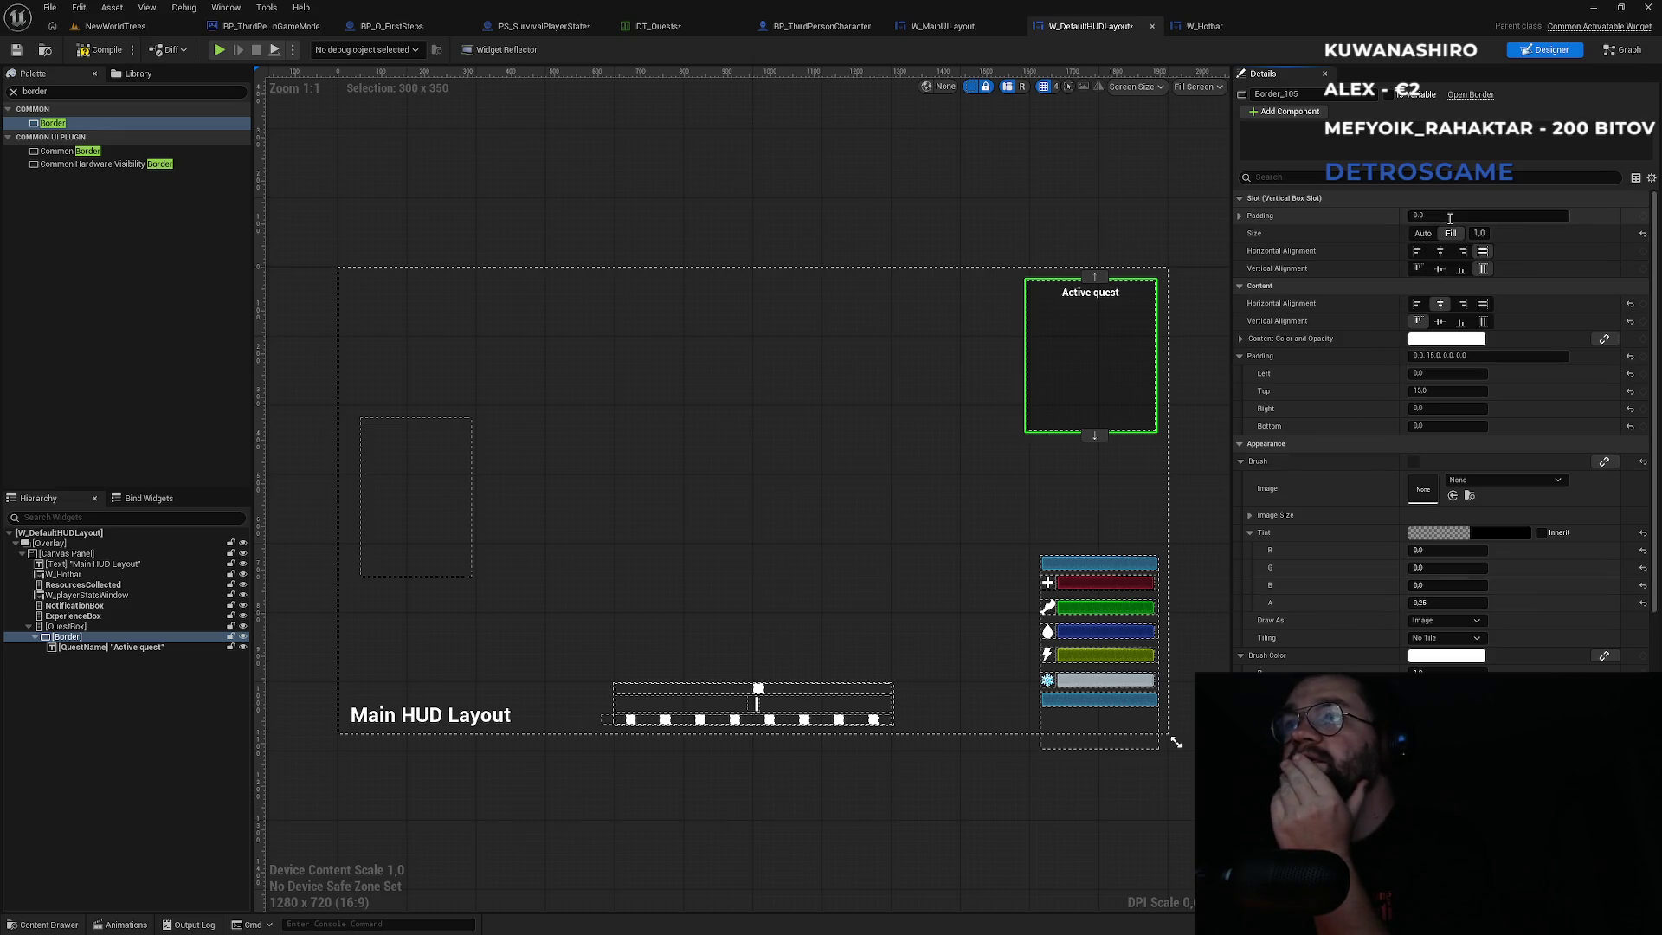
{"action": "scroll", "coordinate": [1404, 562], "scroll_direction": "down", "scroll_amount": 3}
Try translating and shearing the quest border, then undo back to an upright rectangle.
{"action": "scroll", "coordinate": [1404, 561], "scroll_direction": "down", "scroll_amount": 3}
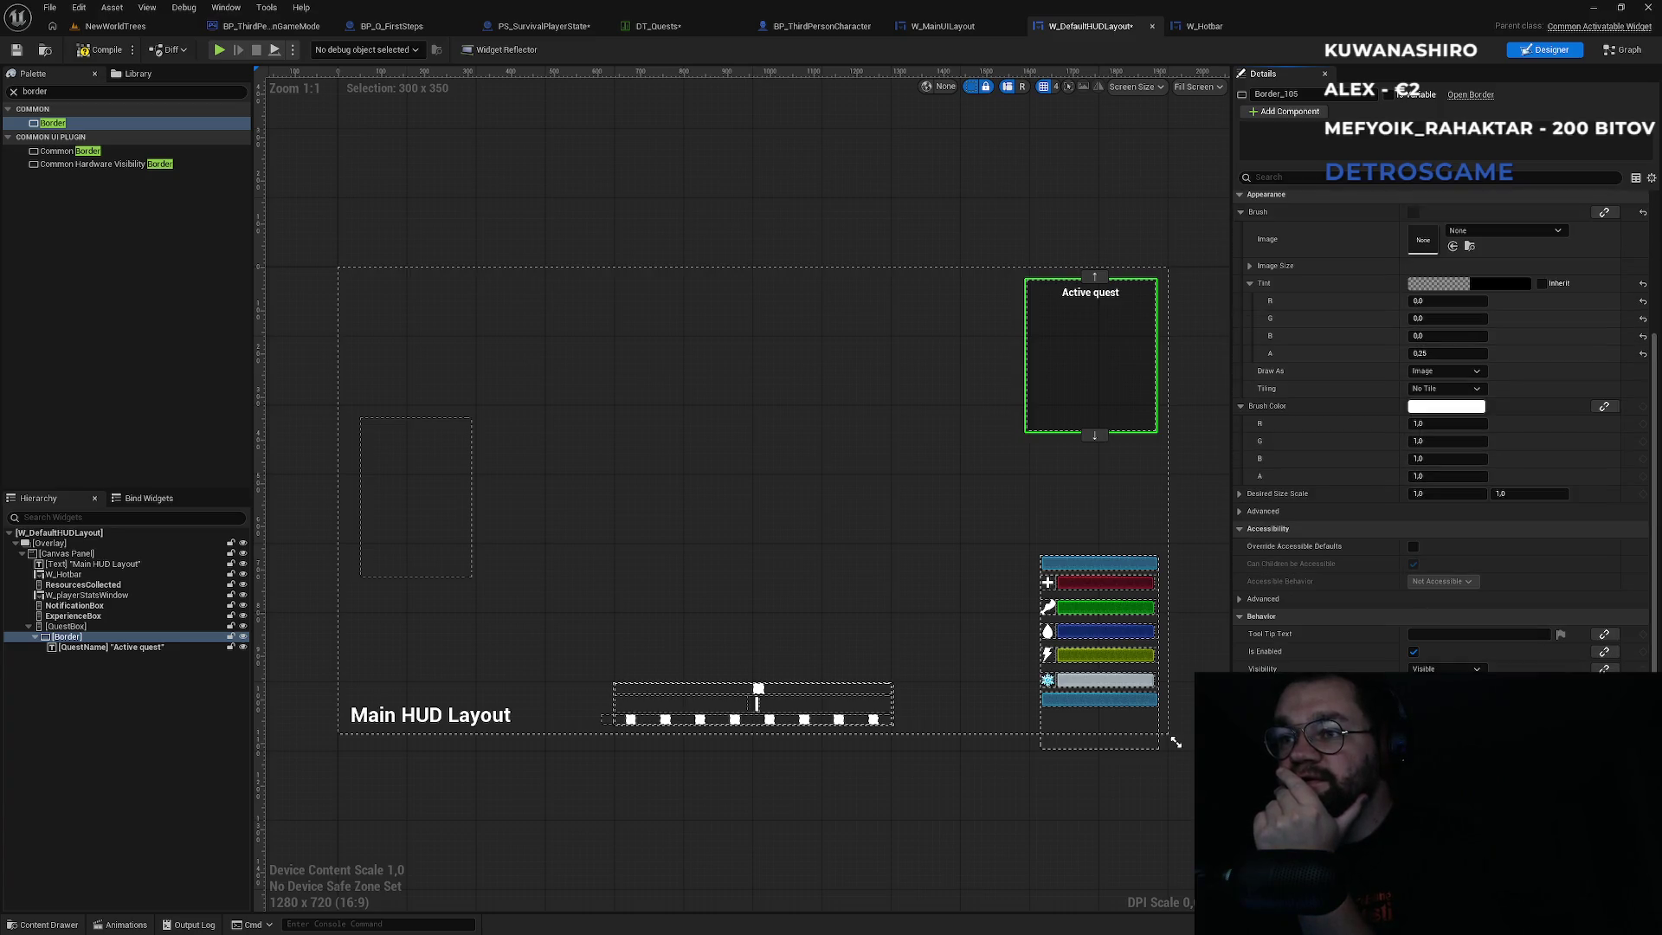
{"action": "scroll", "coordinate": [1133, 359], "scroll_direction": "up", "scroll_amount": 8}
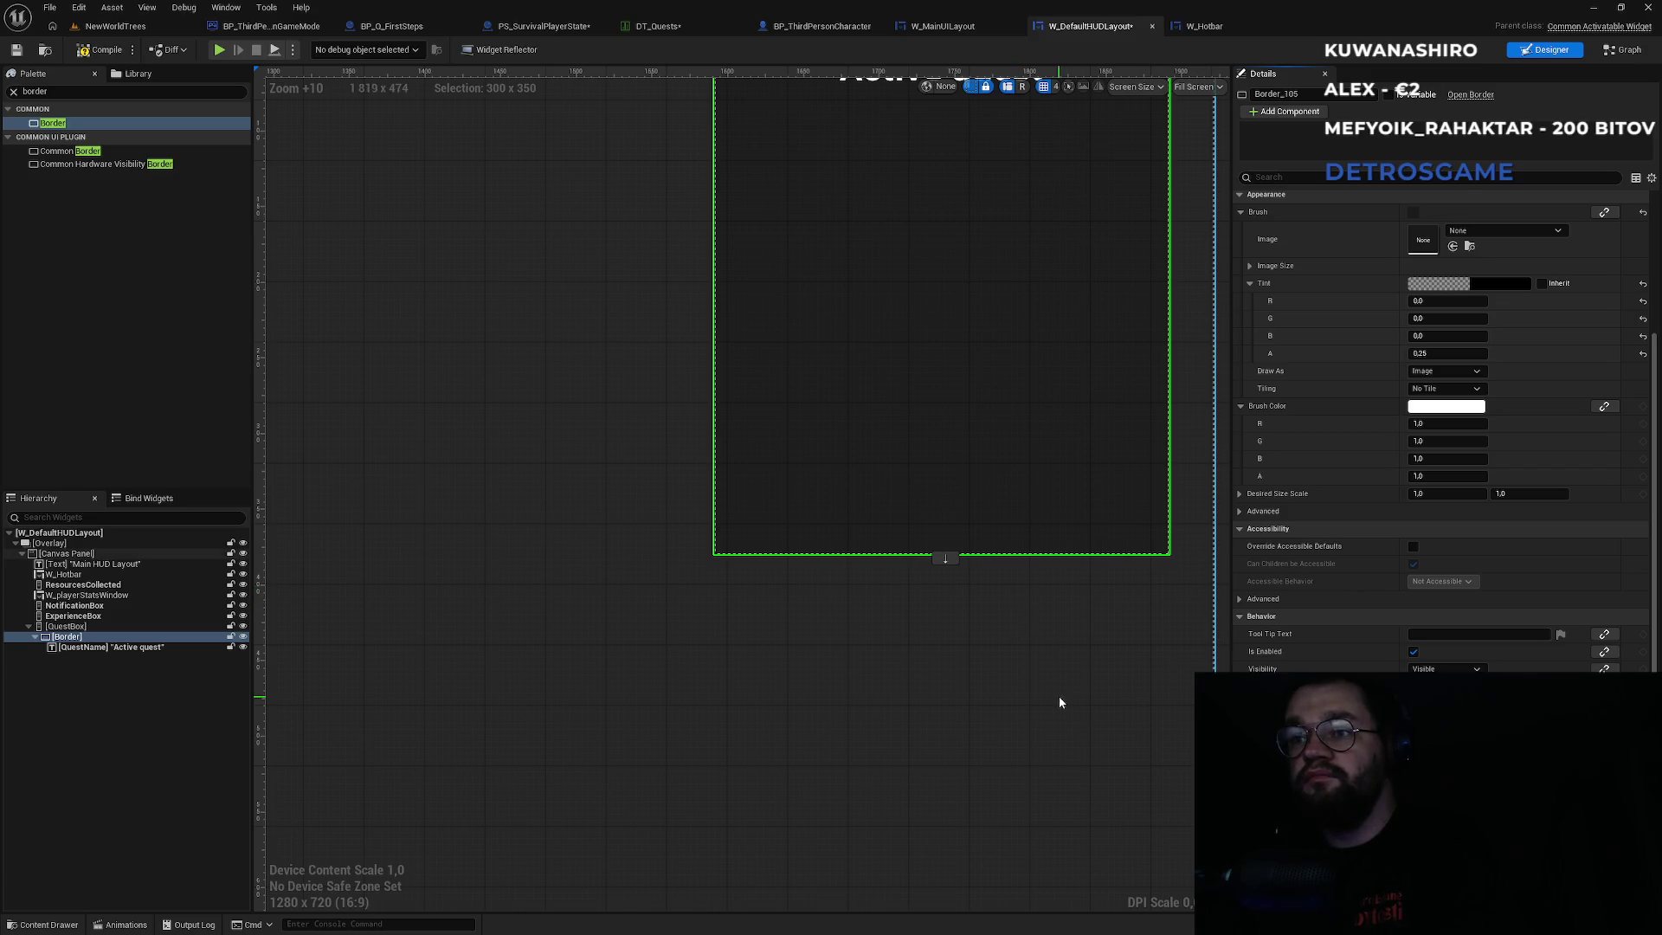
{"action": "scroll", "coordinate": [1067, 658], "scroll_direction": "down", "scroll_amount": 3}
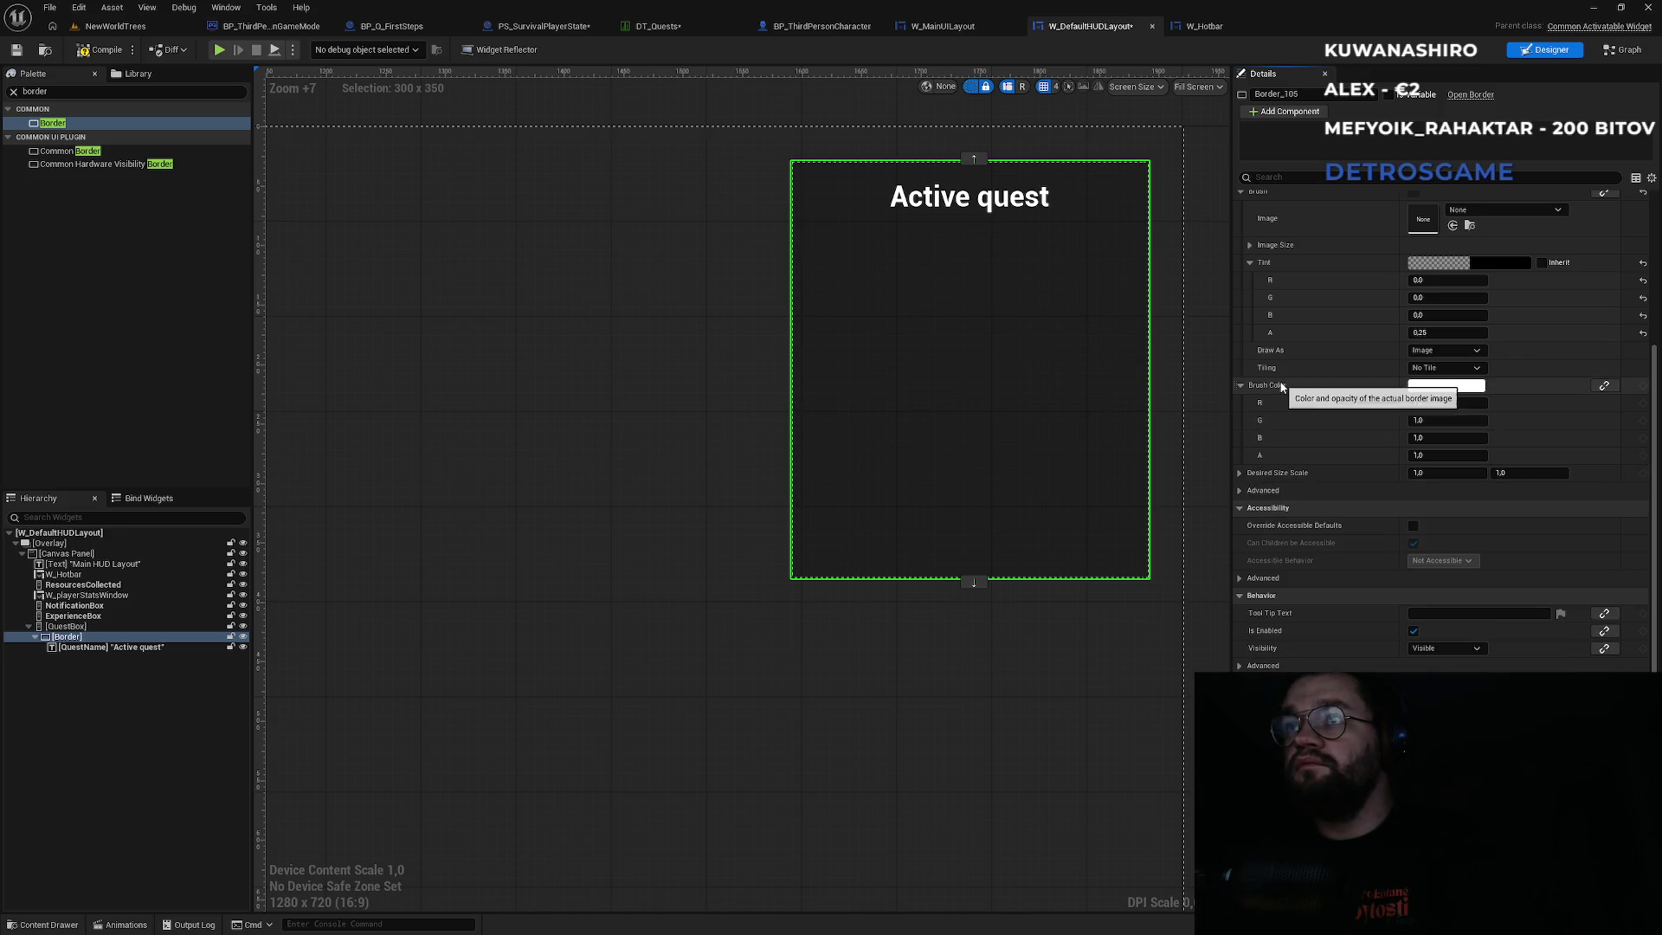
{"action": "scroll", "coordinate": [1282, 381], "scroll_direction": "up", "scroll_amount": 6}
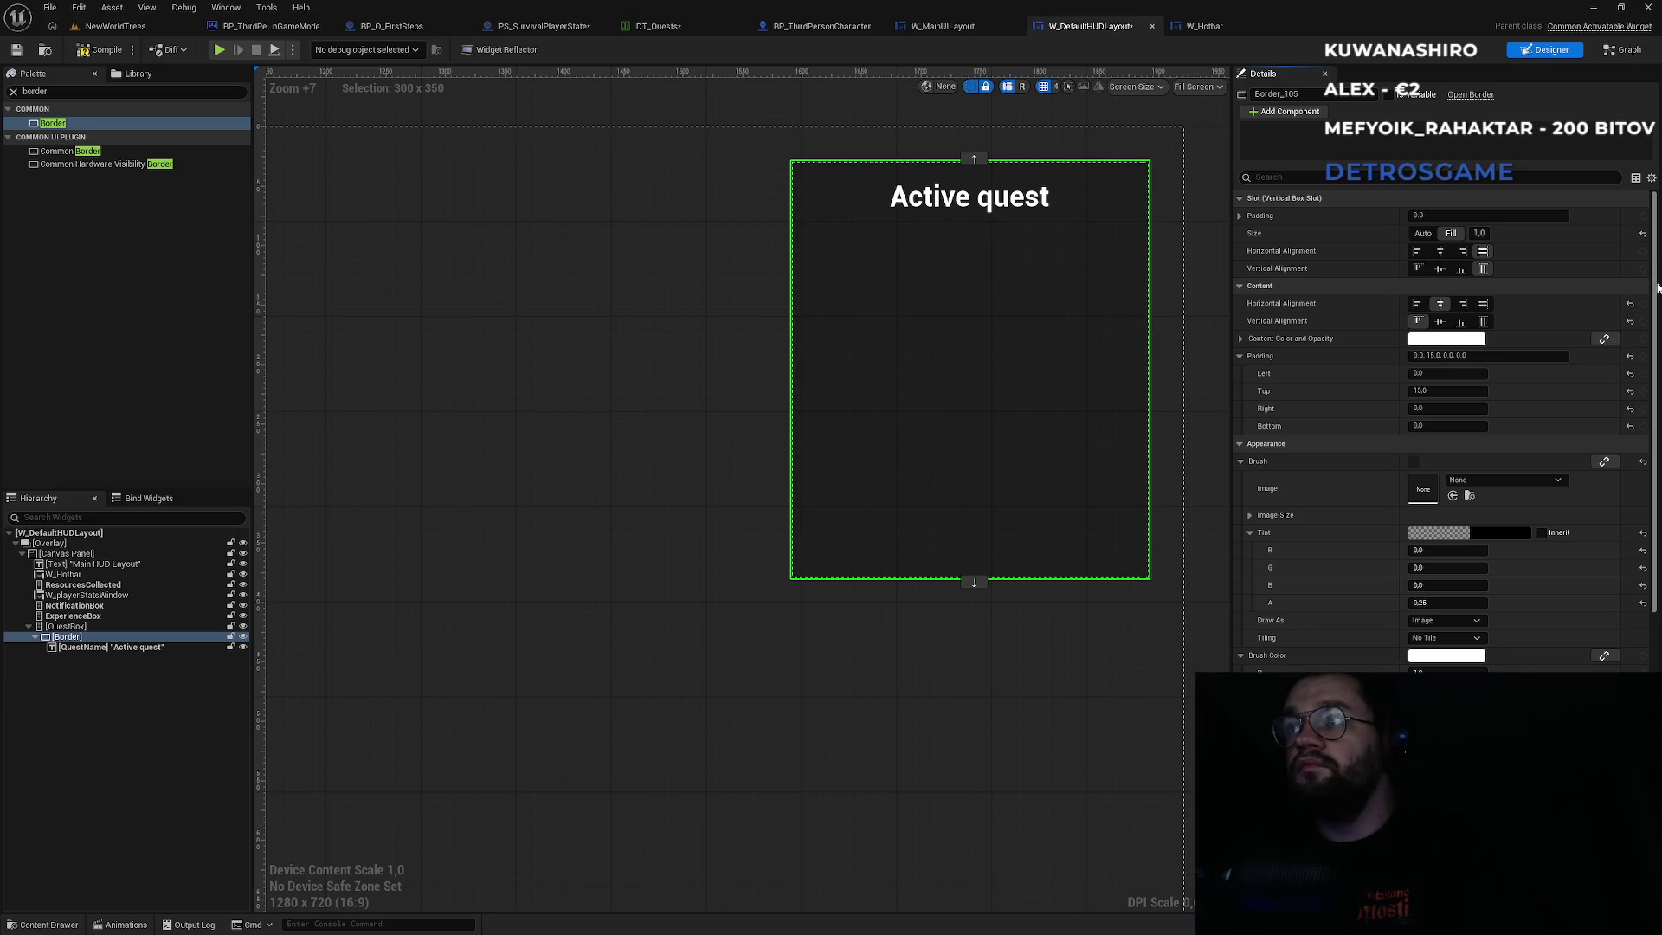
{"action": "scroll", "coordinate": [1341, 502], "scroll_direction": "down", "scroll_amount": 1}
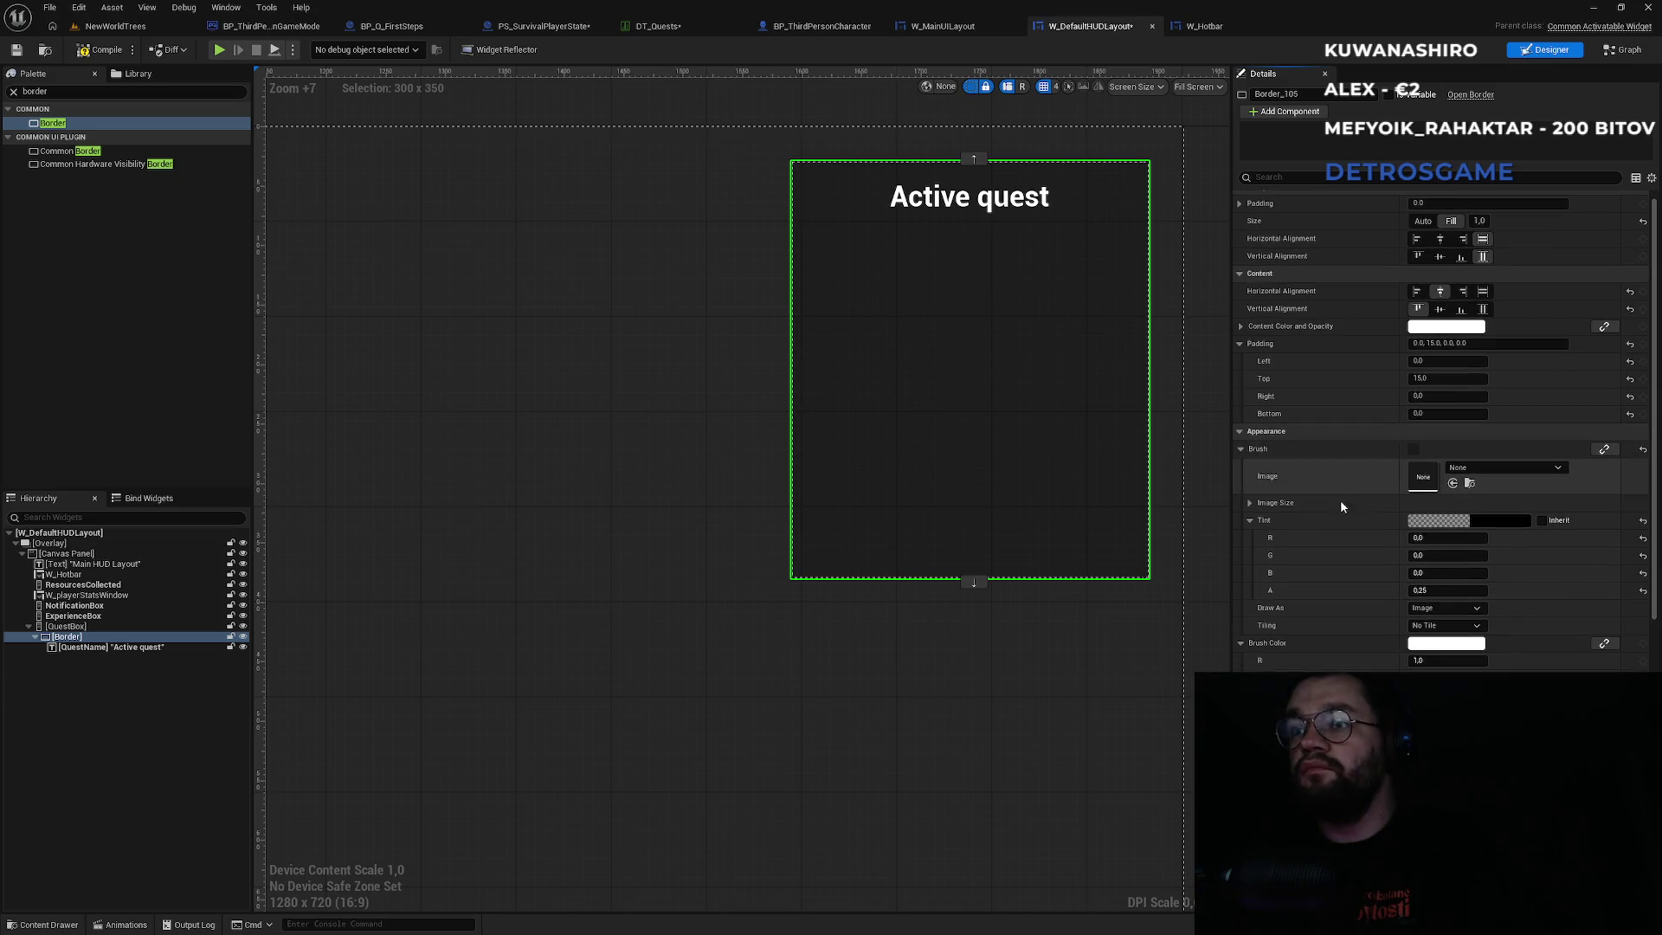
{"action": "scroll", "coordinate": [1341, 619], "scroll_direction": "down", "scroll_amount": 3}
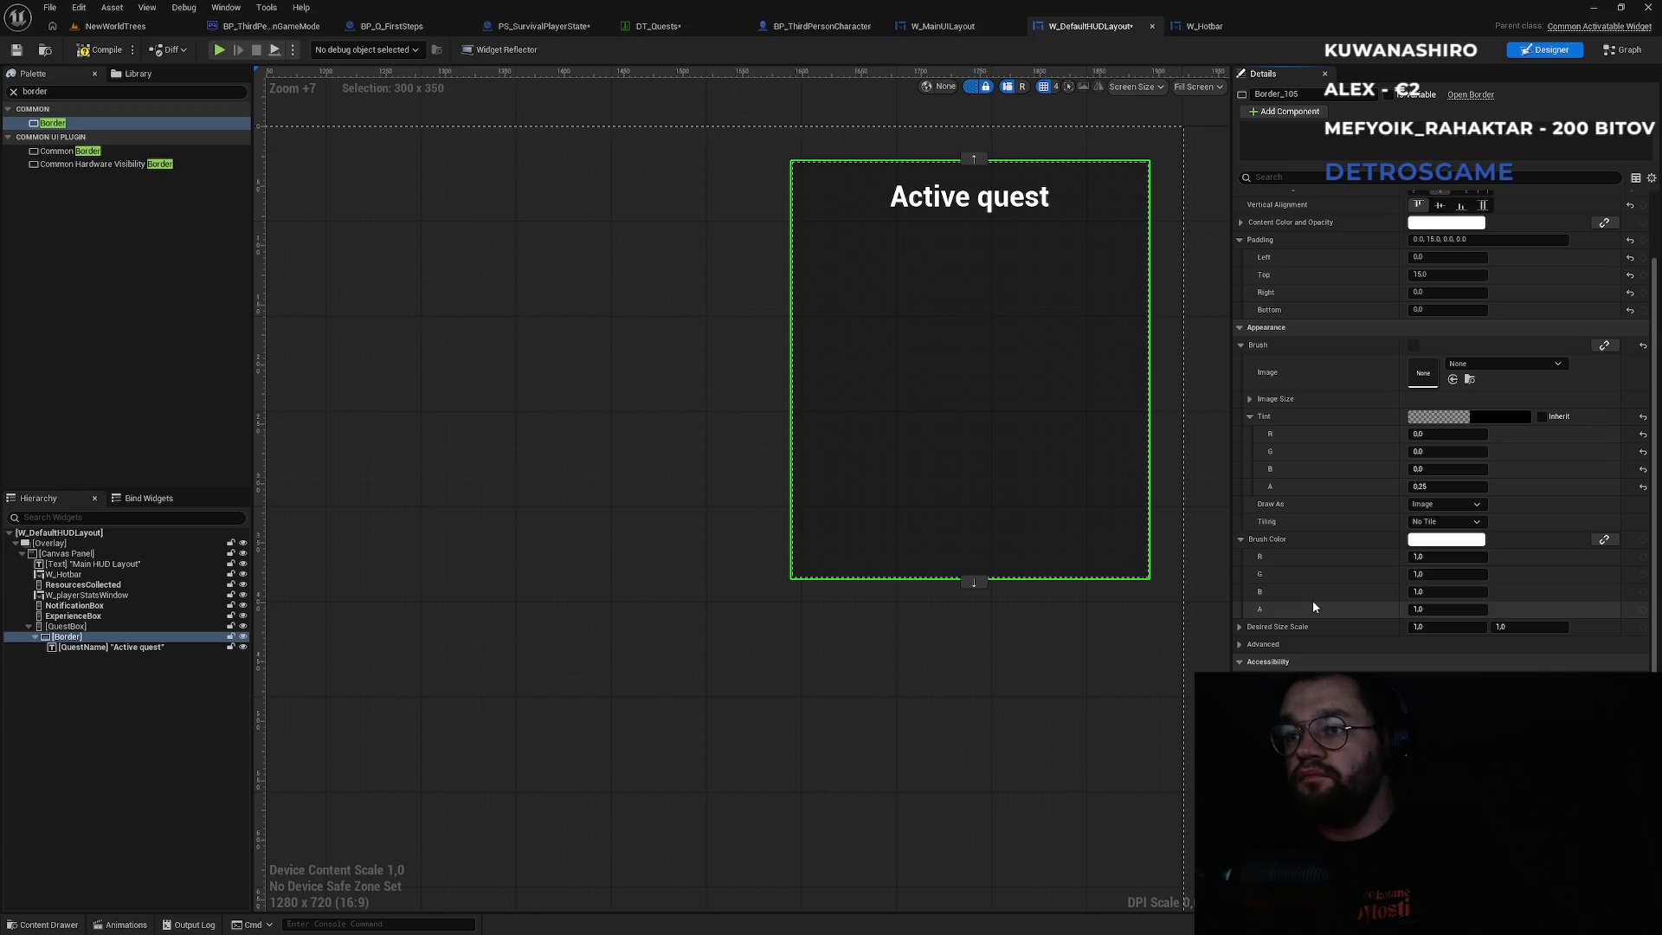
{"action": "scroll", "coordinate": [1302, 613], "scroll_direction": "down", "scroll_amount": 1}
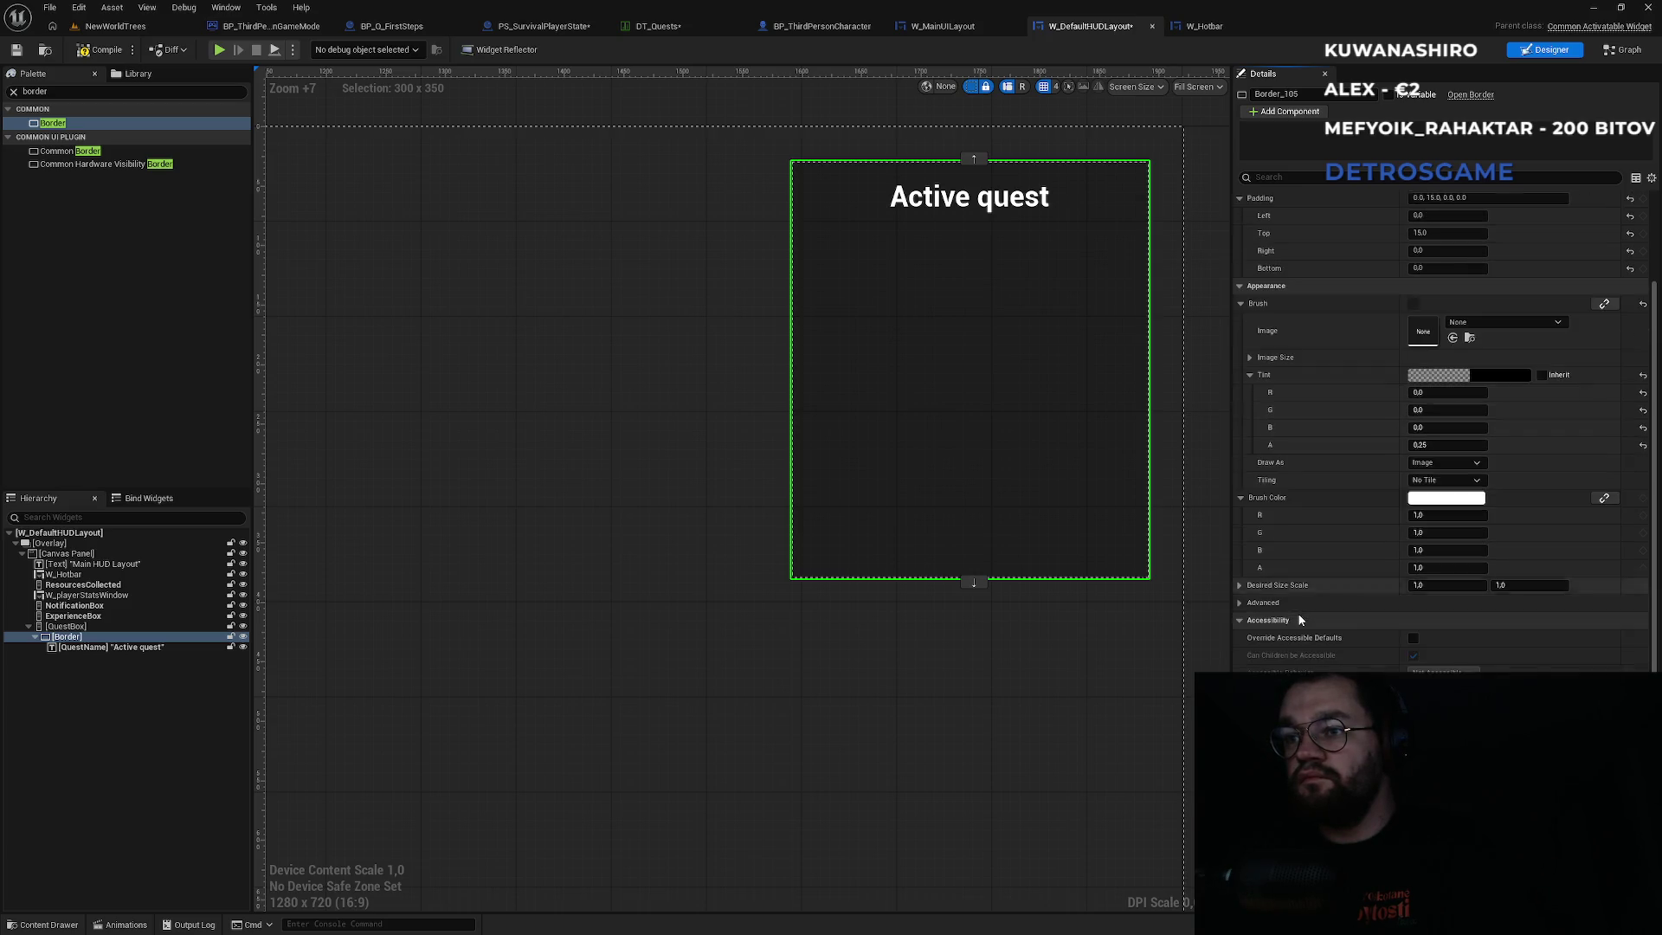
{"action": "scroll", "coordinate": [1299, 617], "scroll_direction": "down", "scroll_amount": 2}
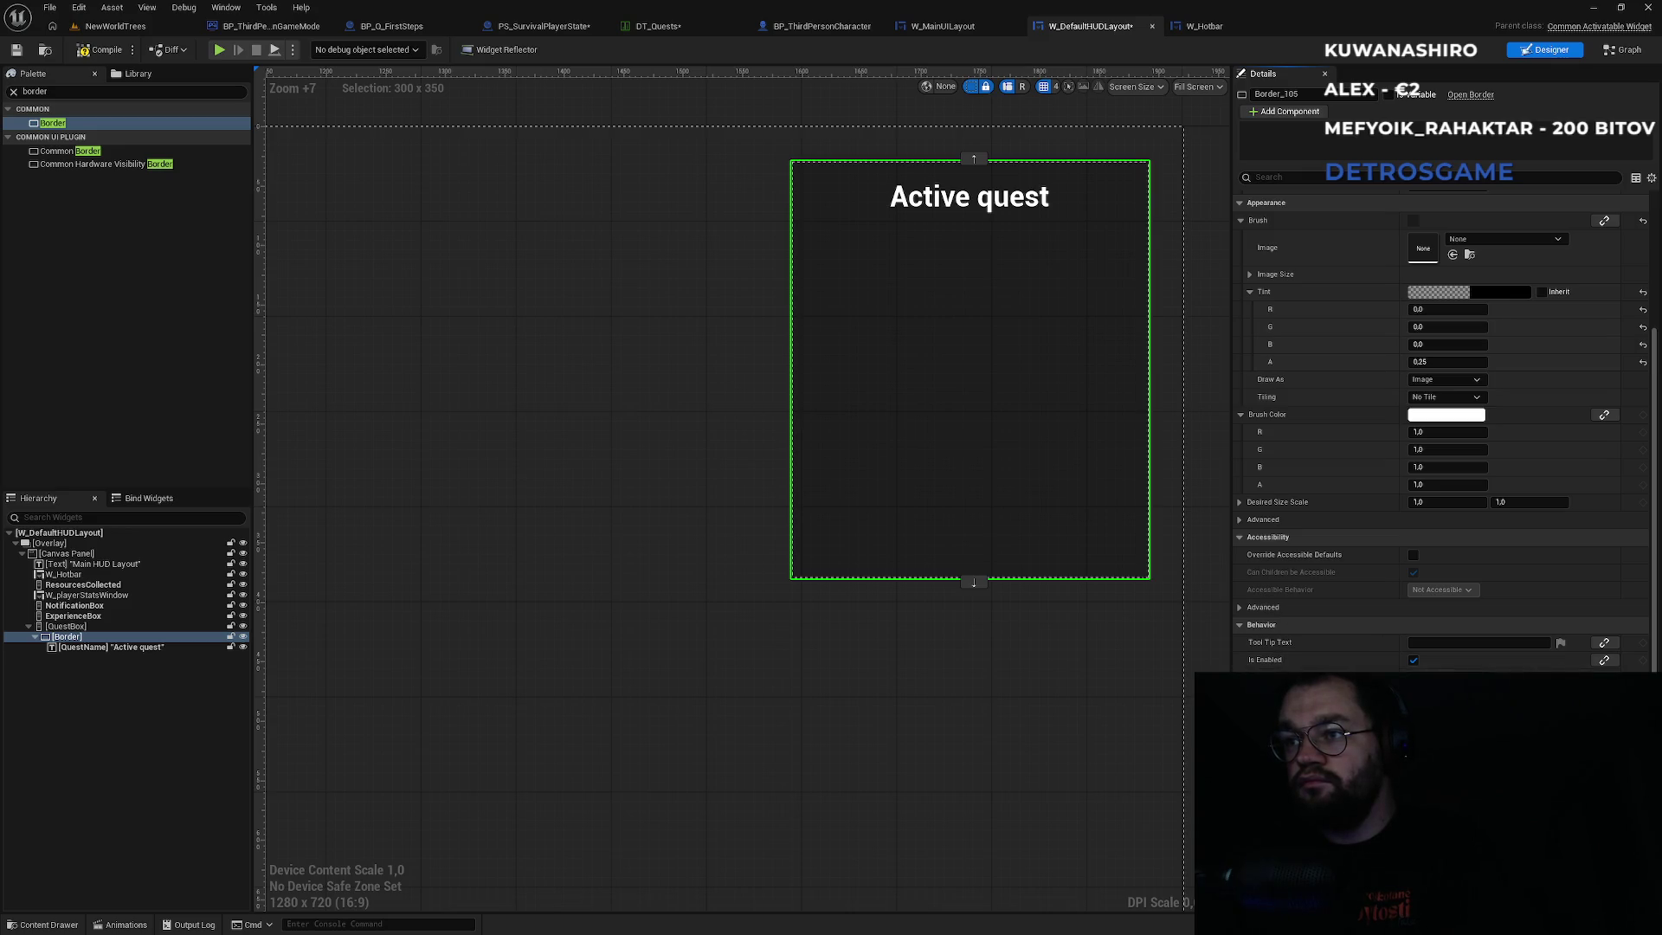
{"action": "key", "text": "ctrl+z"}
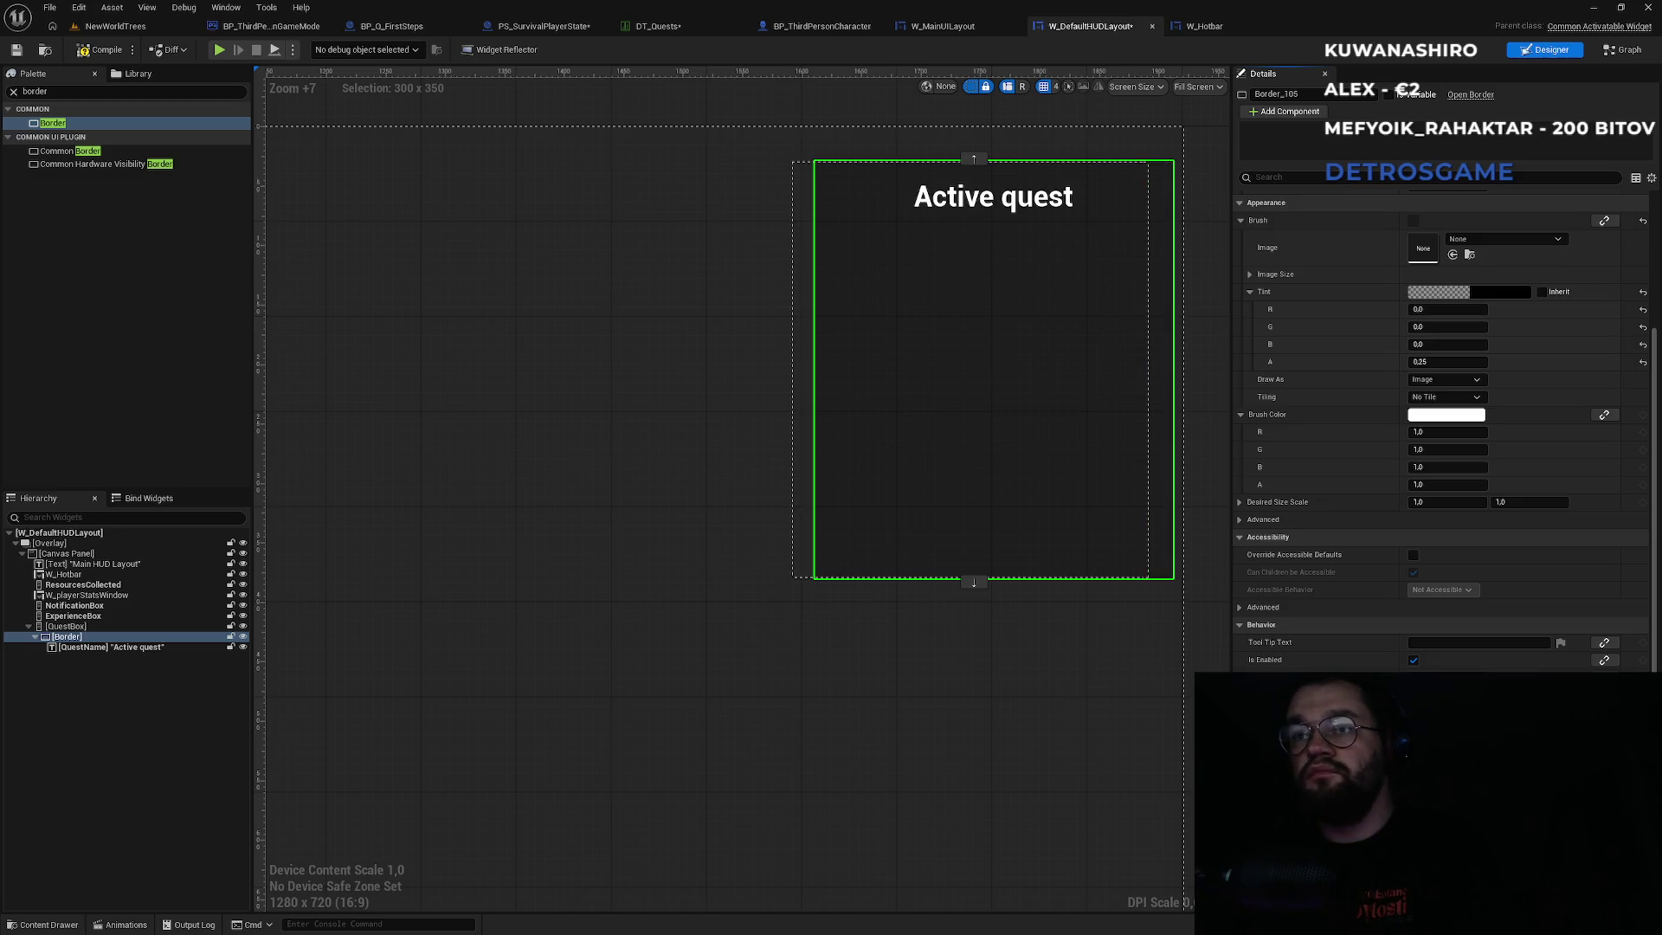
{"action": "key", "text": "ctrl+z"}
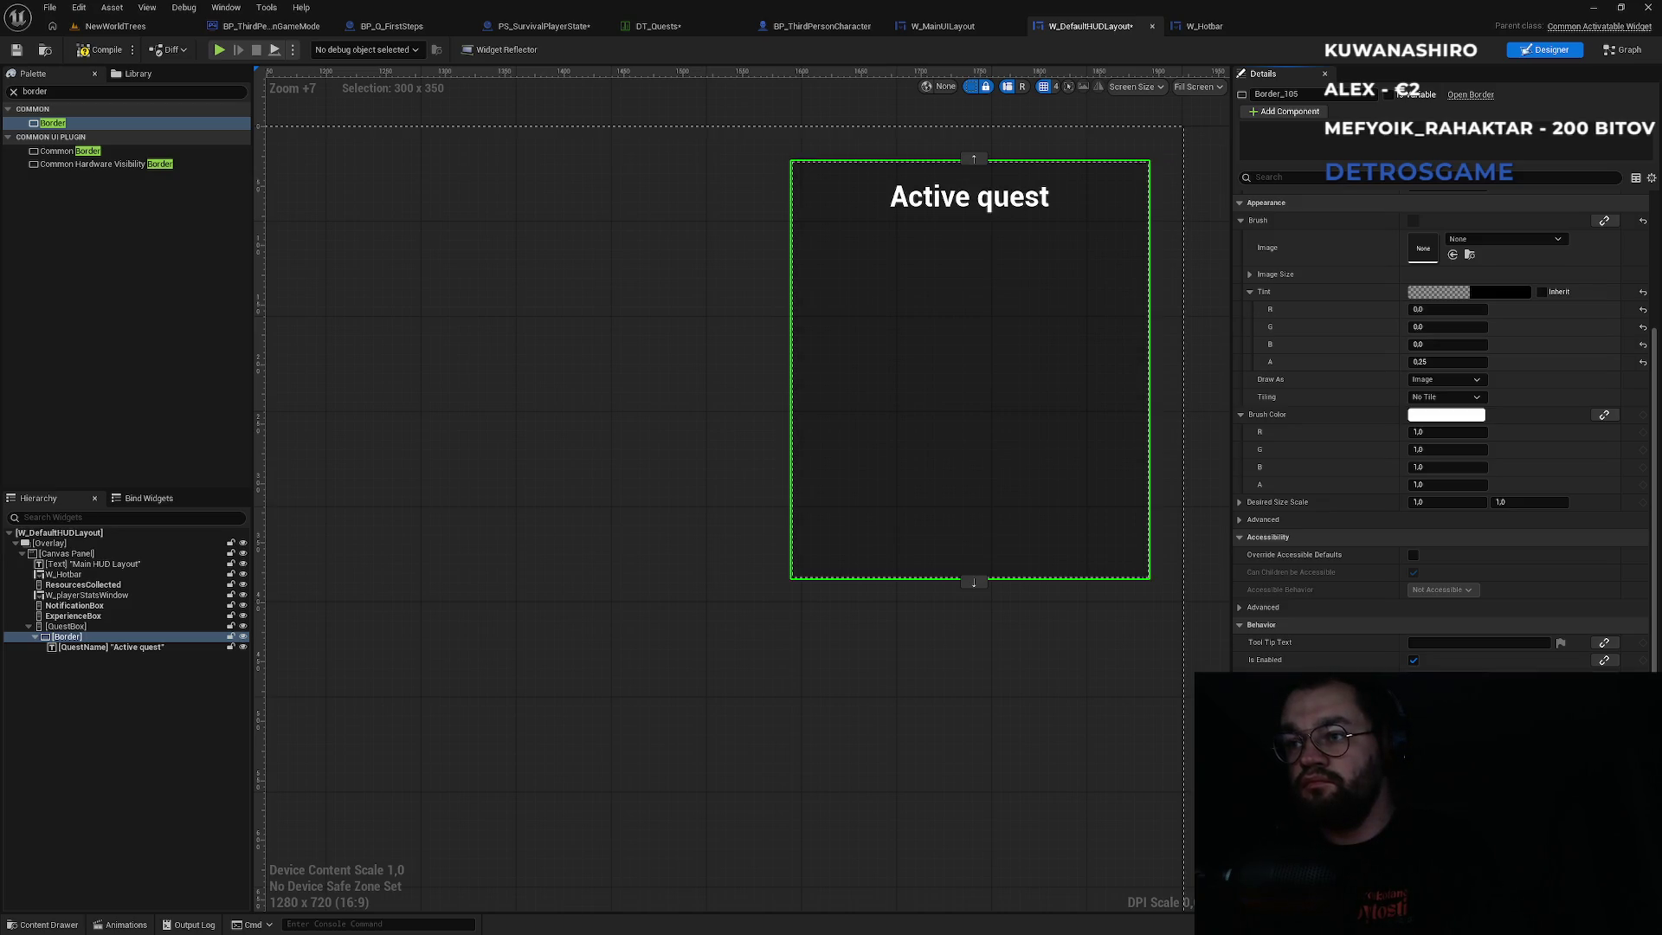
{"action": "key", "text": "ctrl+z"}
{"action": "key", "text": "ctrl+z"}
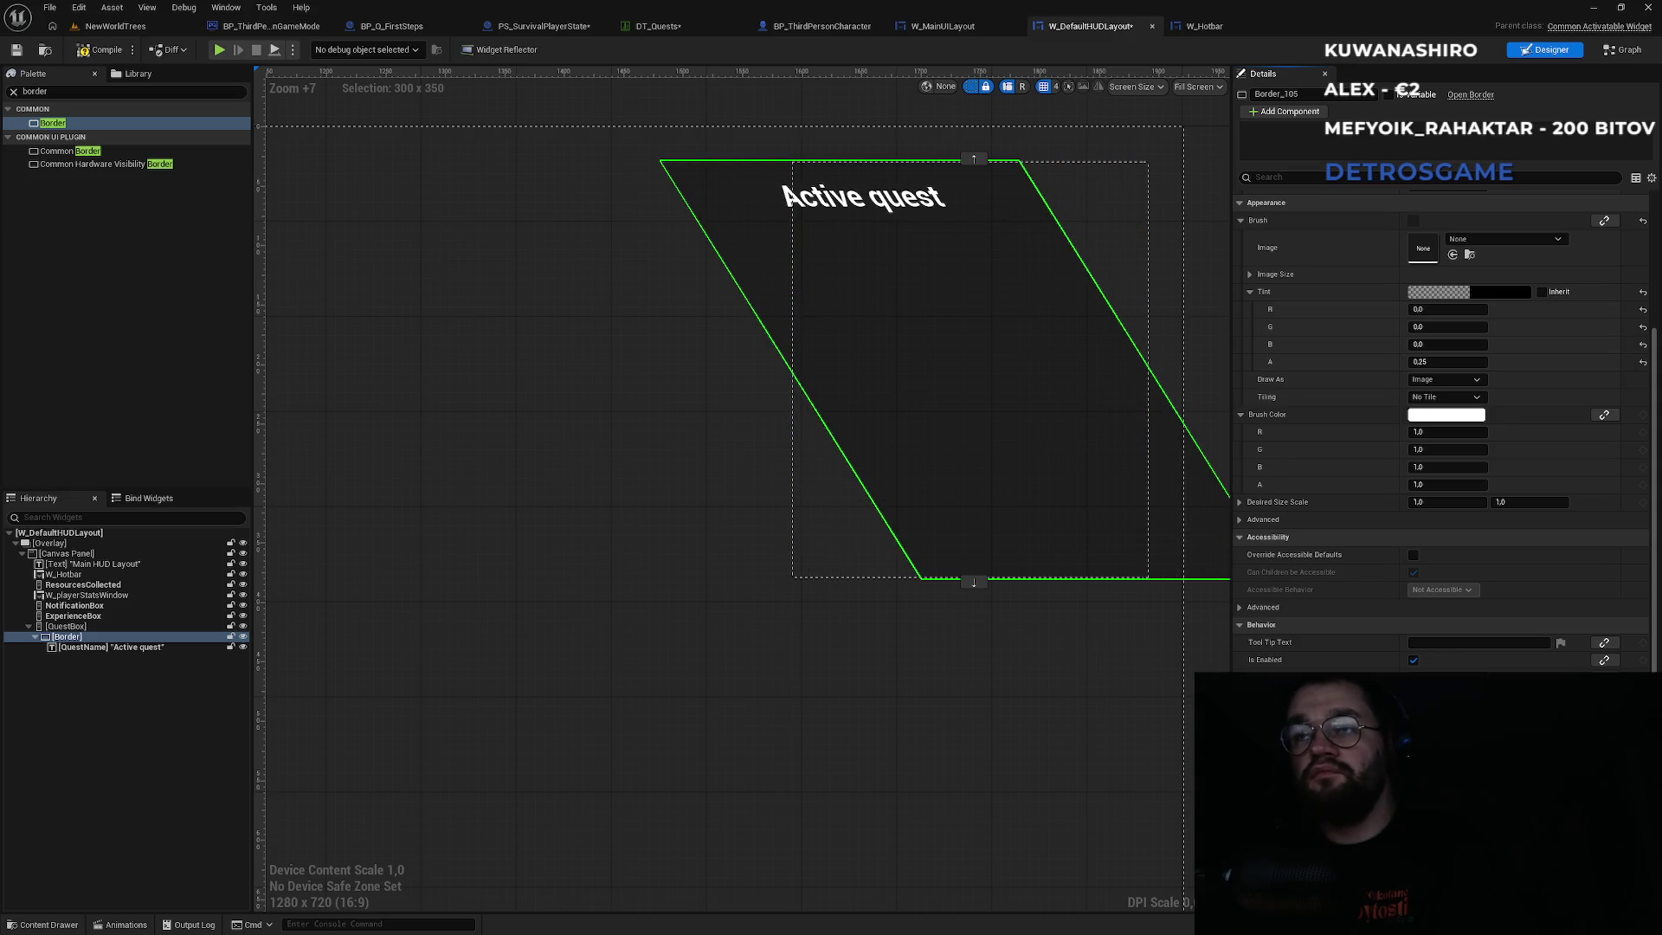
{"action": "key", "text": "ctrl+z"}
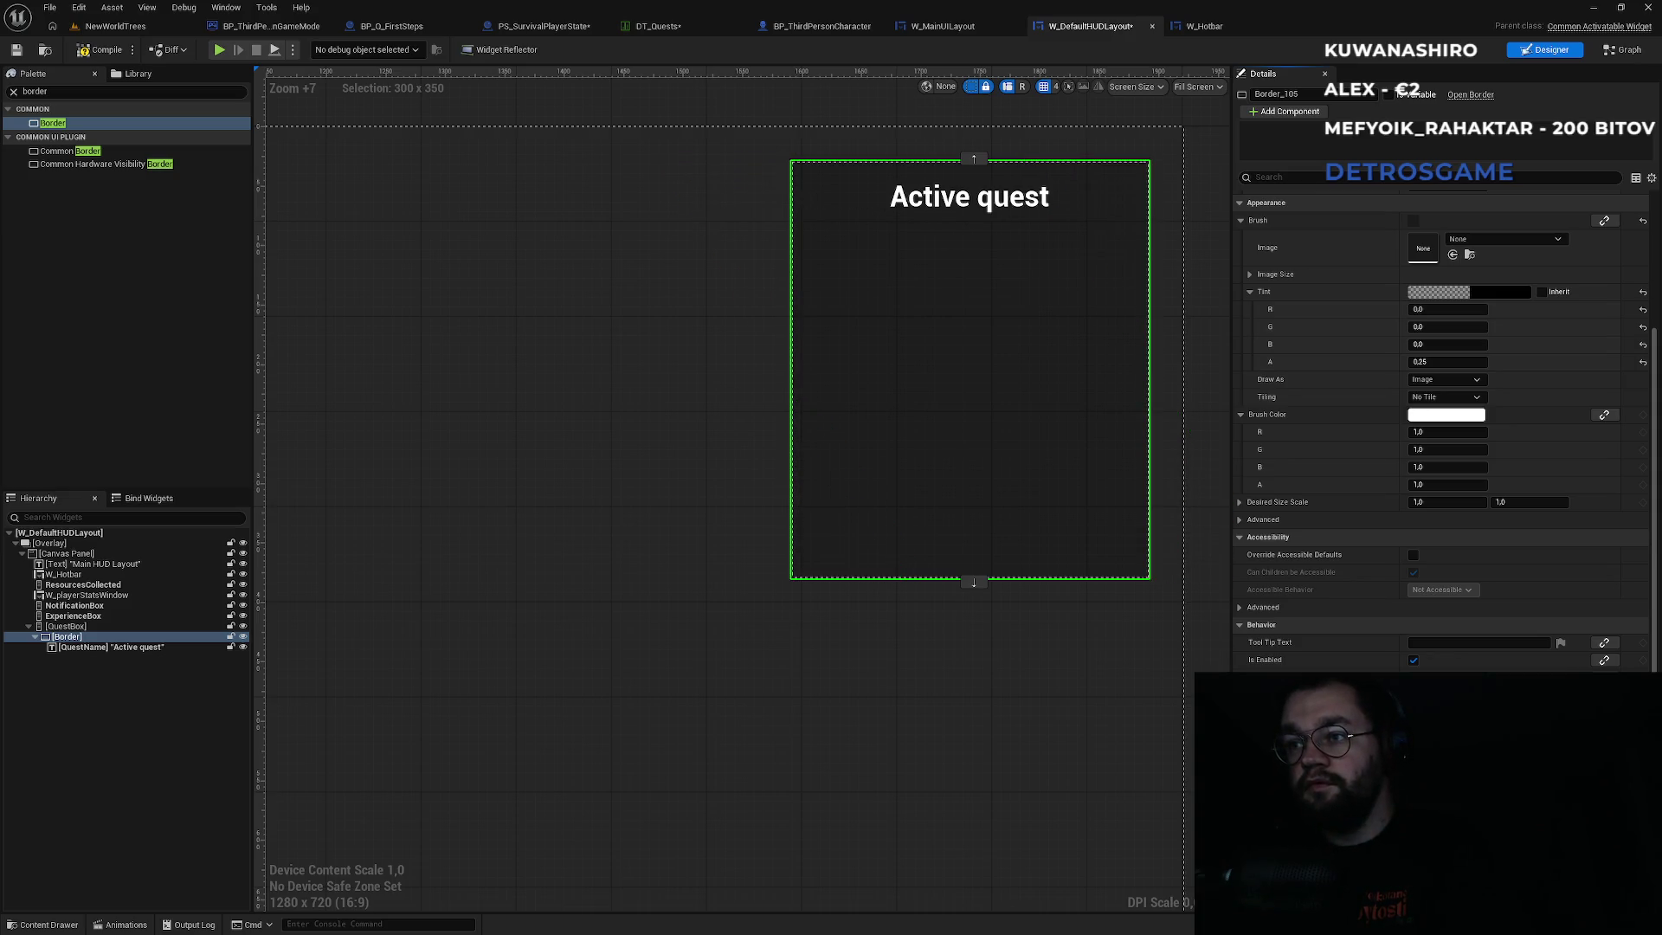
Edit the border's horizontal shear value, then return to the NewWorldTrees level.
{"action": "scroll", "coordinate": [1444, 429], "scroll_direction": "down", "scroll_amount": 1}
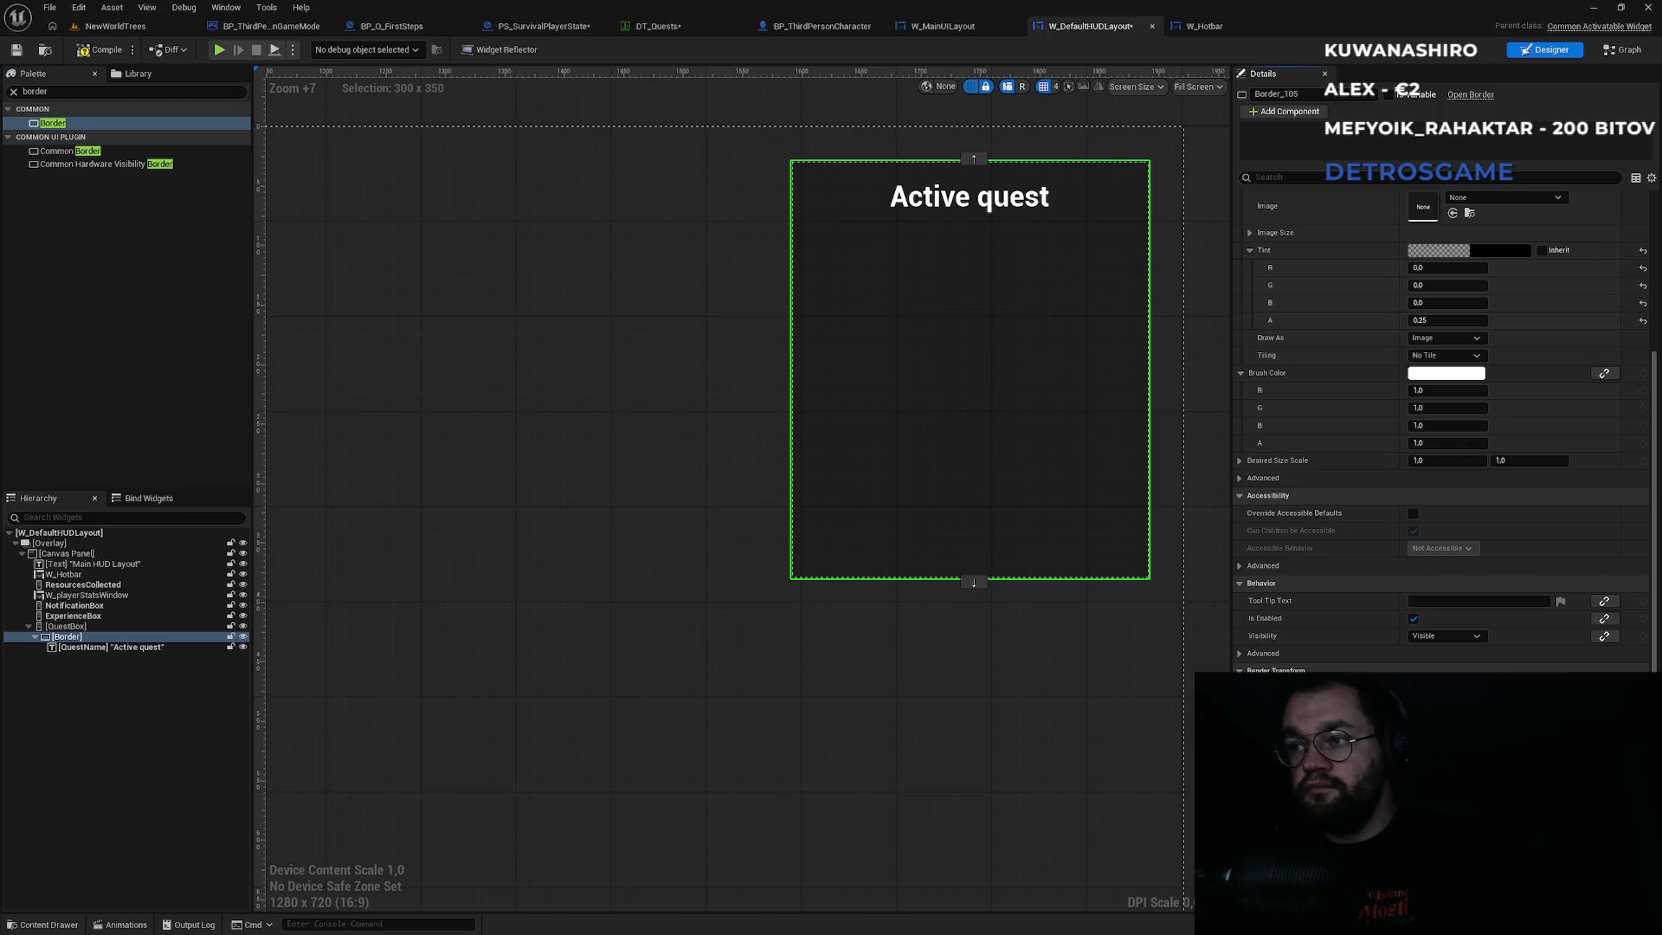
{"action": "scroll", "coordinate": [1445, 431], "scroll_direction": "down", "scroll_amount": 3}
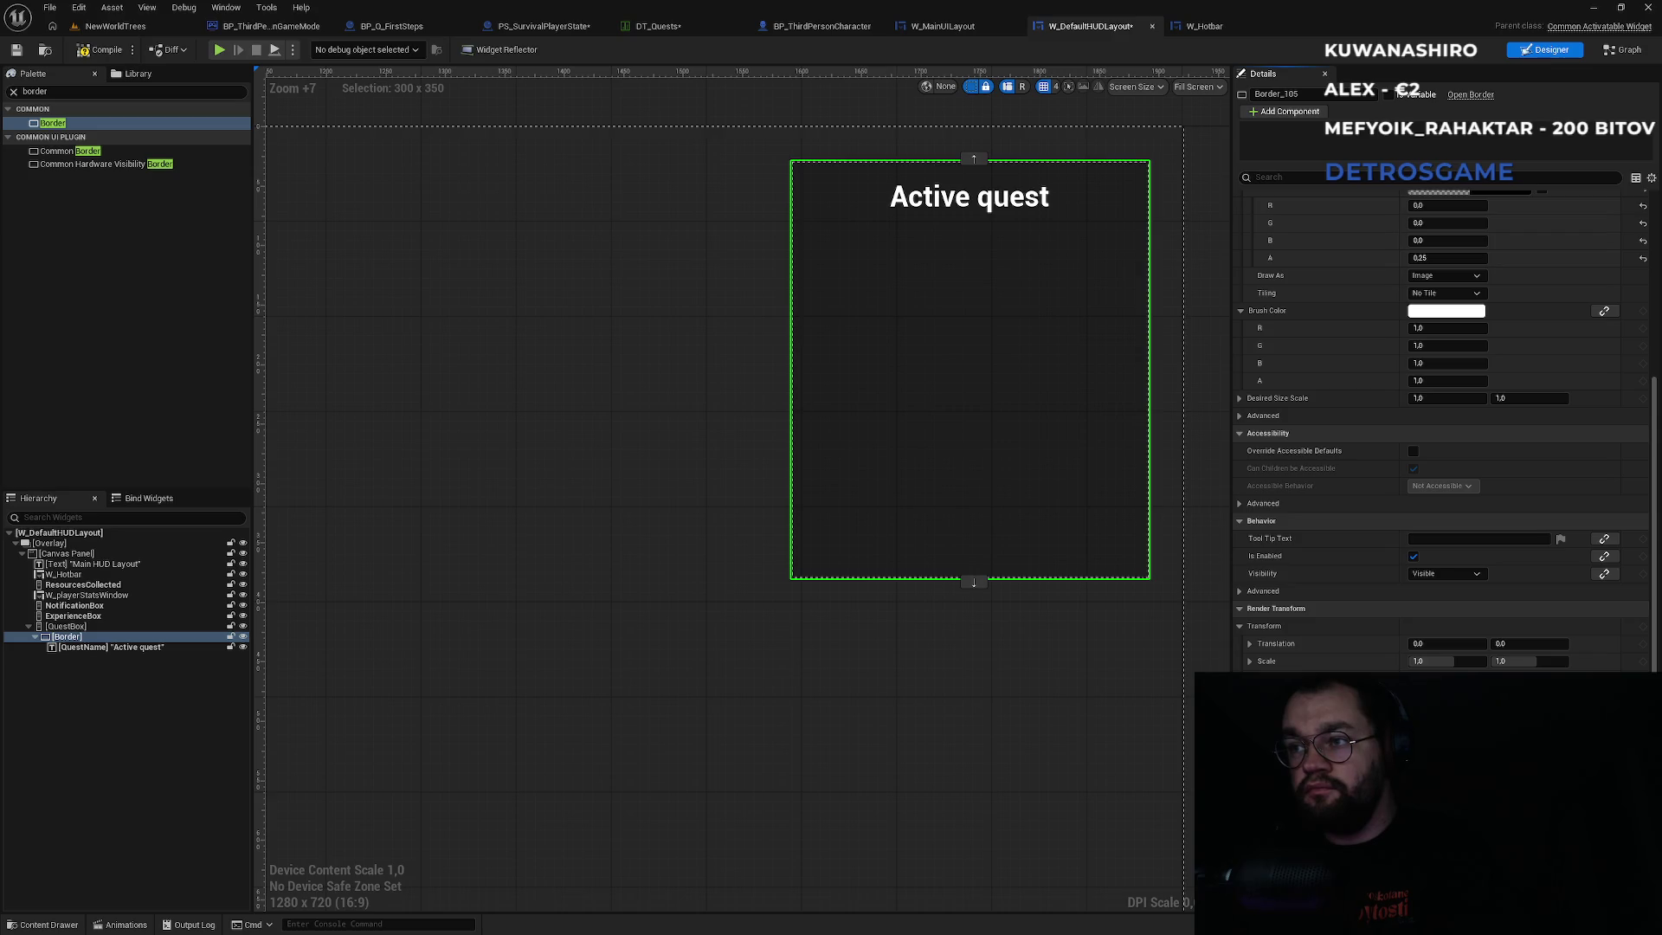
{"action": "scroll", "coordinate": [1445, 499], "scroll_direction": "down", "scroll_amount": 8}
{"action": "left_click", "coordinate": [1448, 498]}
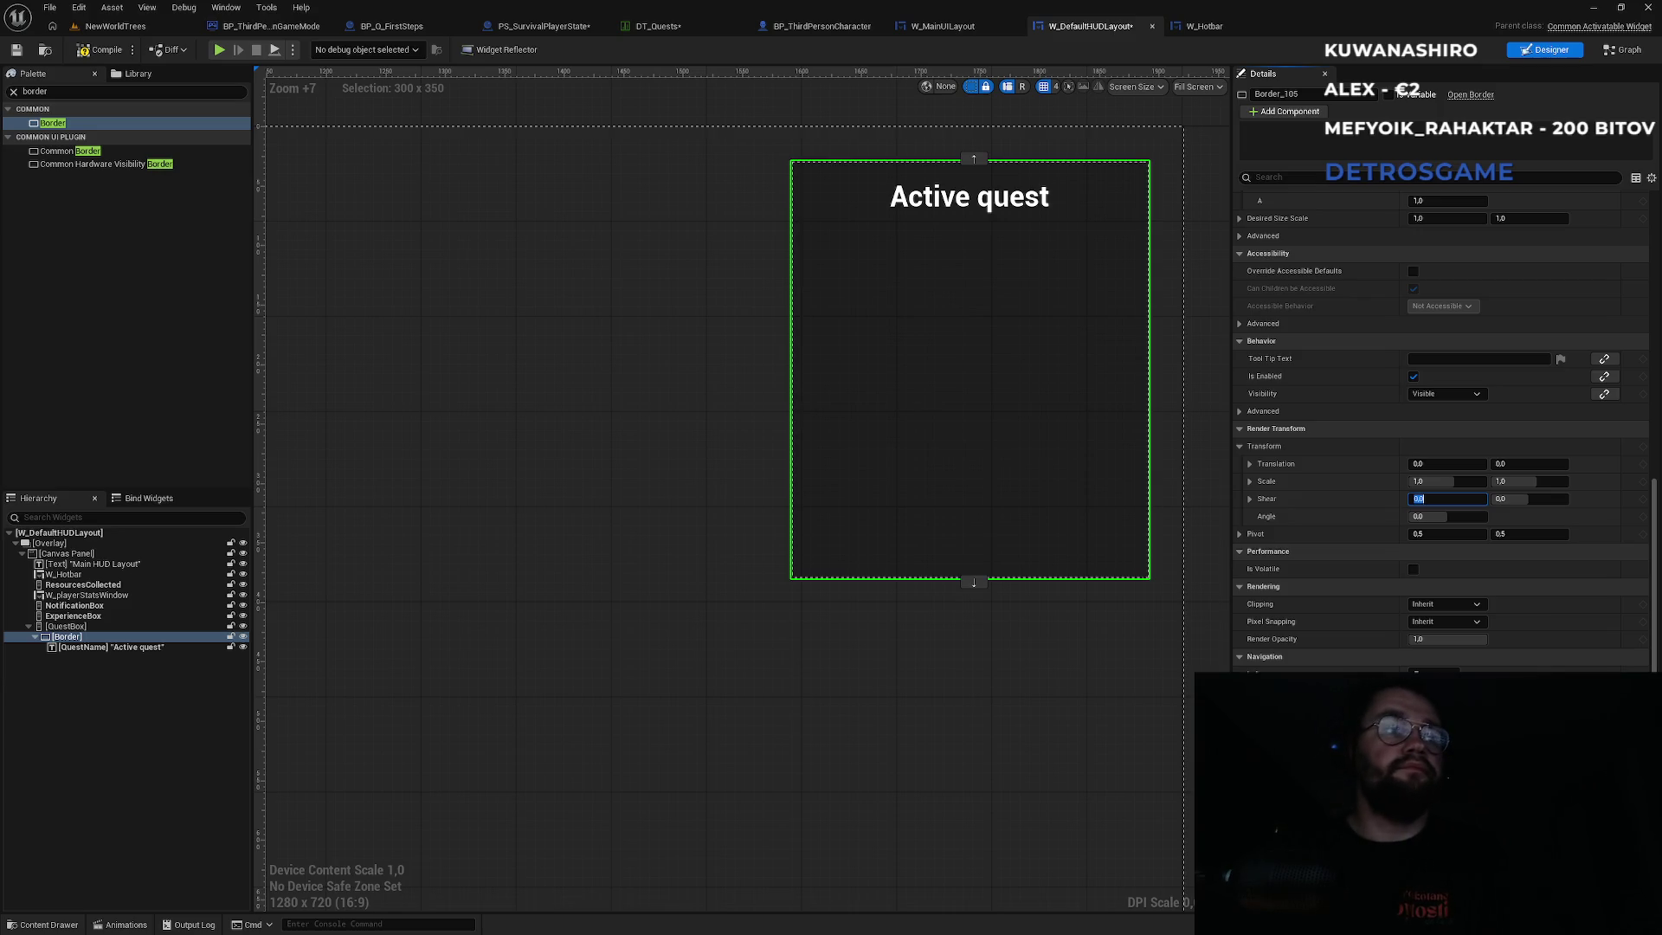
{"action": "left_click", "coordinate": [129, 33]}
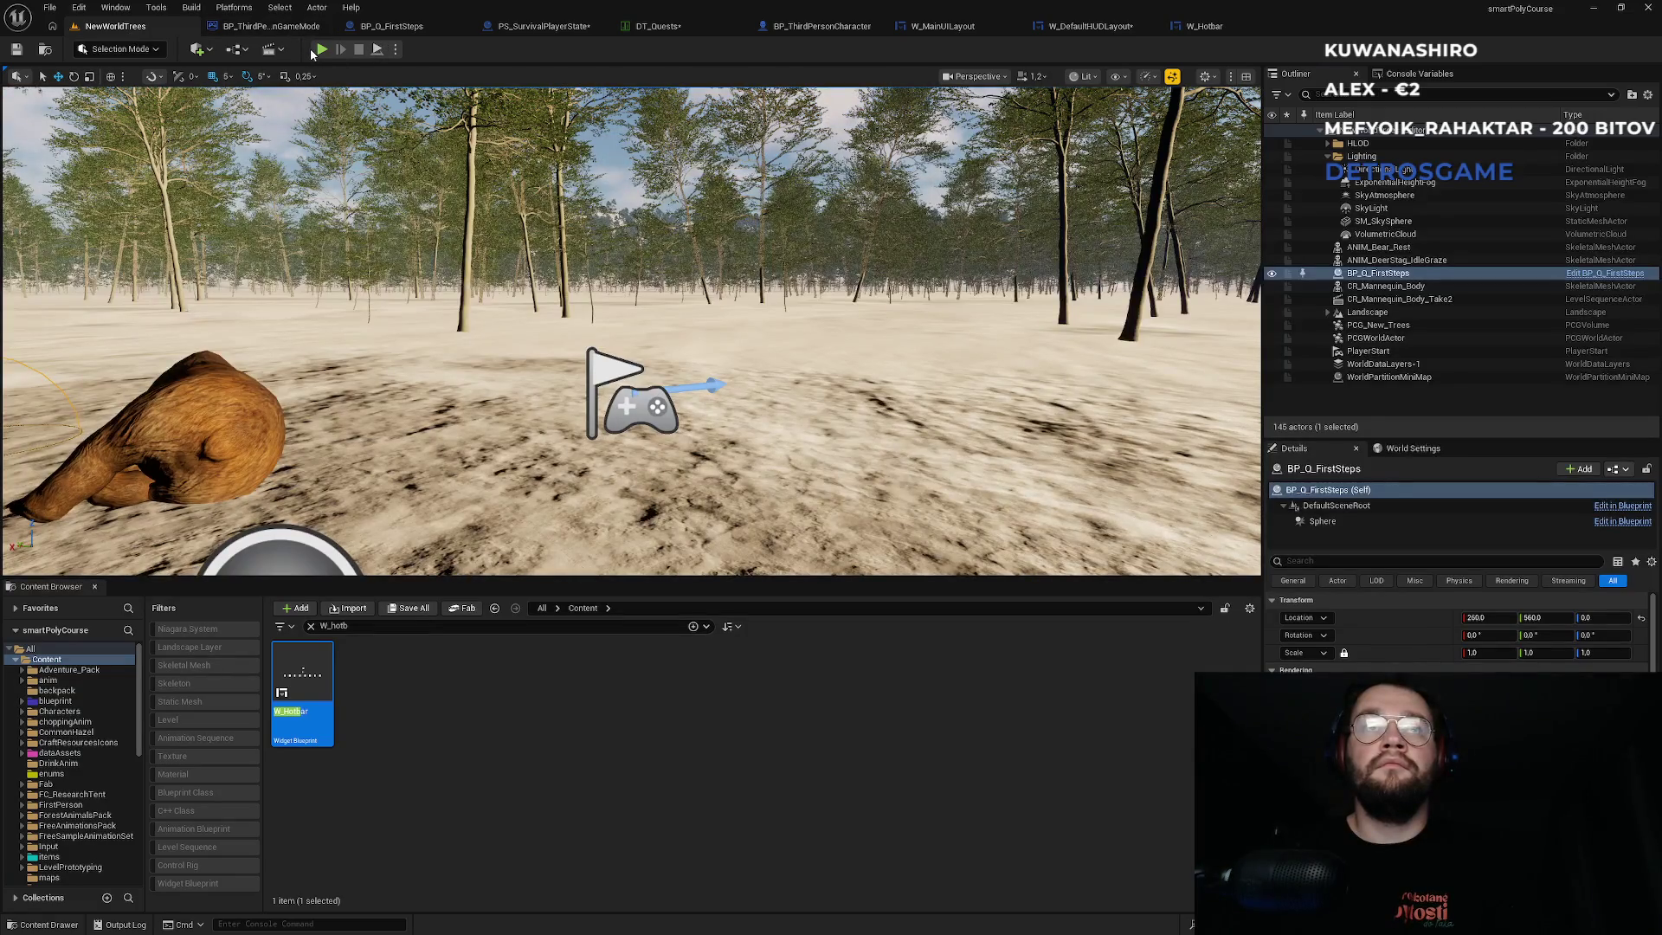
{"action": "left_click", "coordinate": [322, 50]}
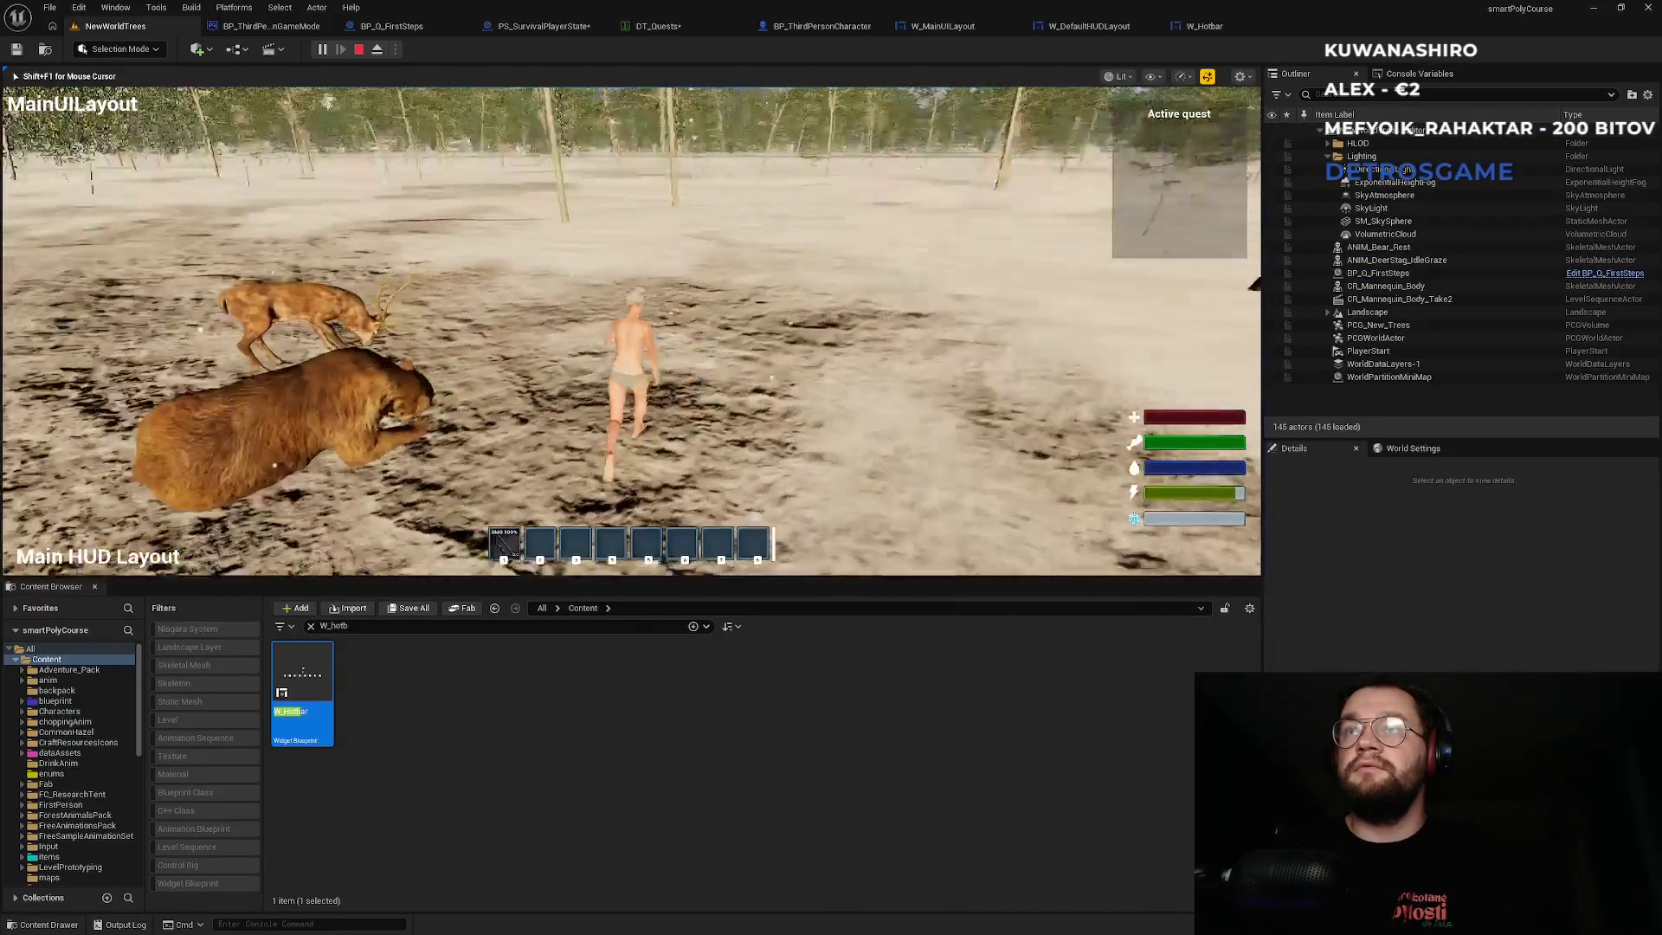
{"action": "key", "text": "F11"}
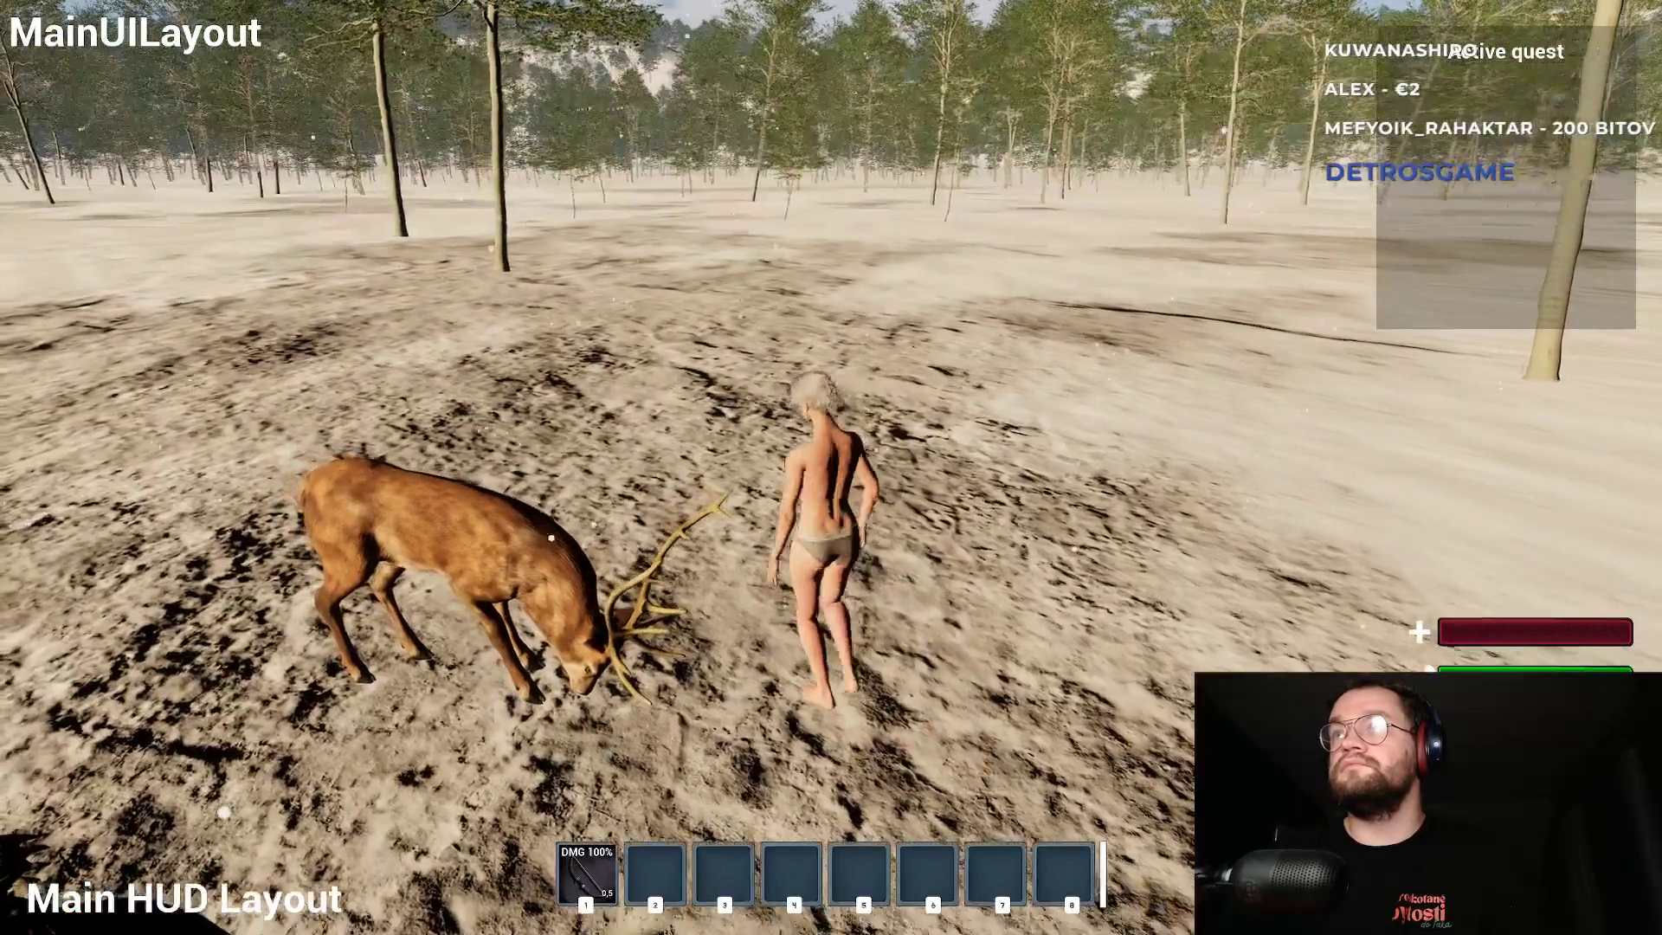
{"action": "key", "text": "Escape"}
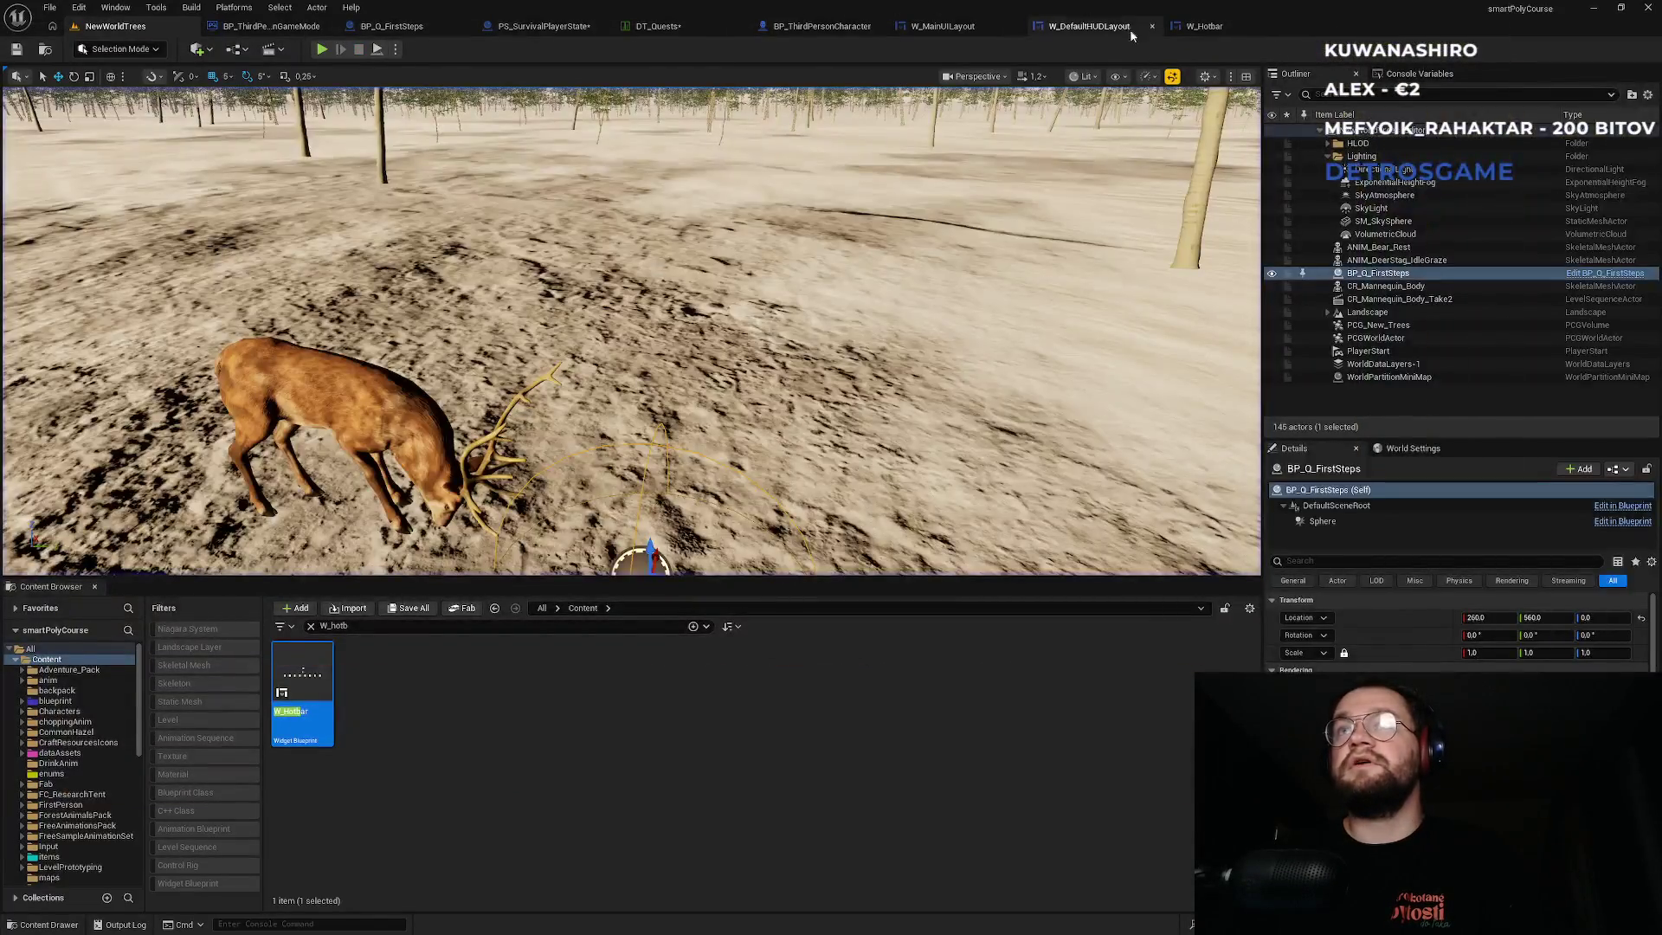
{"action": "left_click", "coordinate": [1117, 27]}
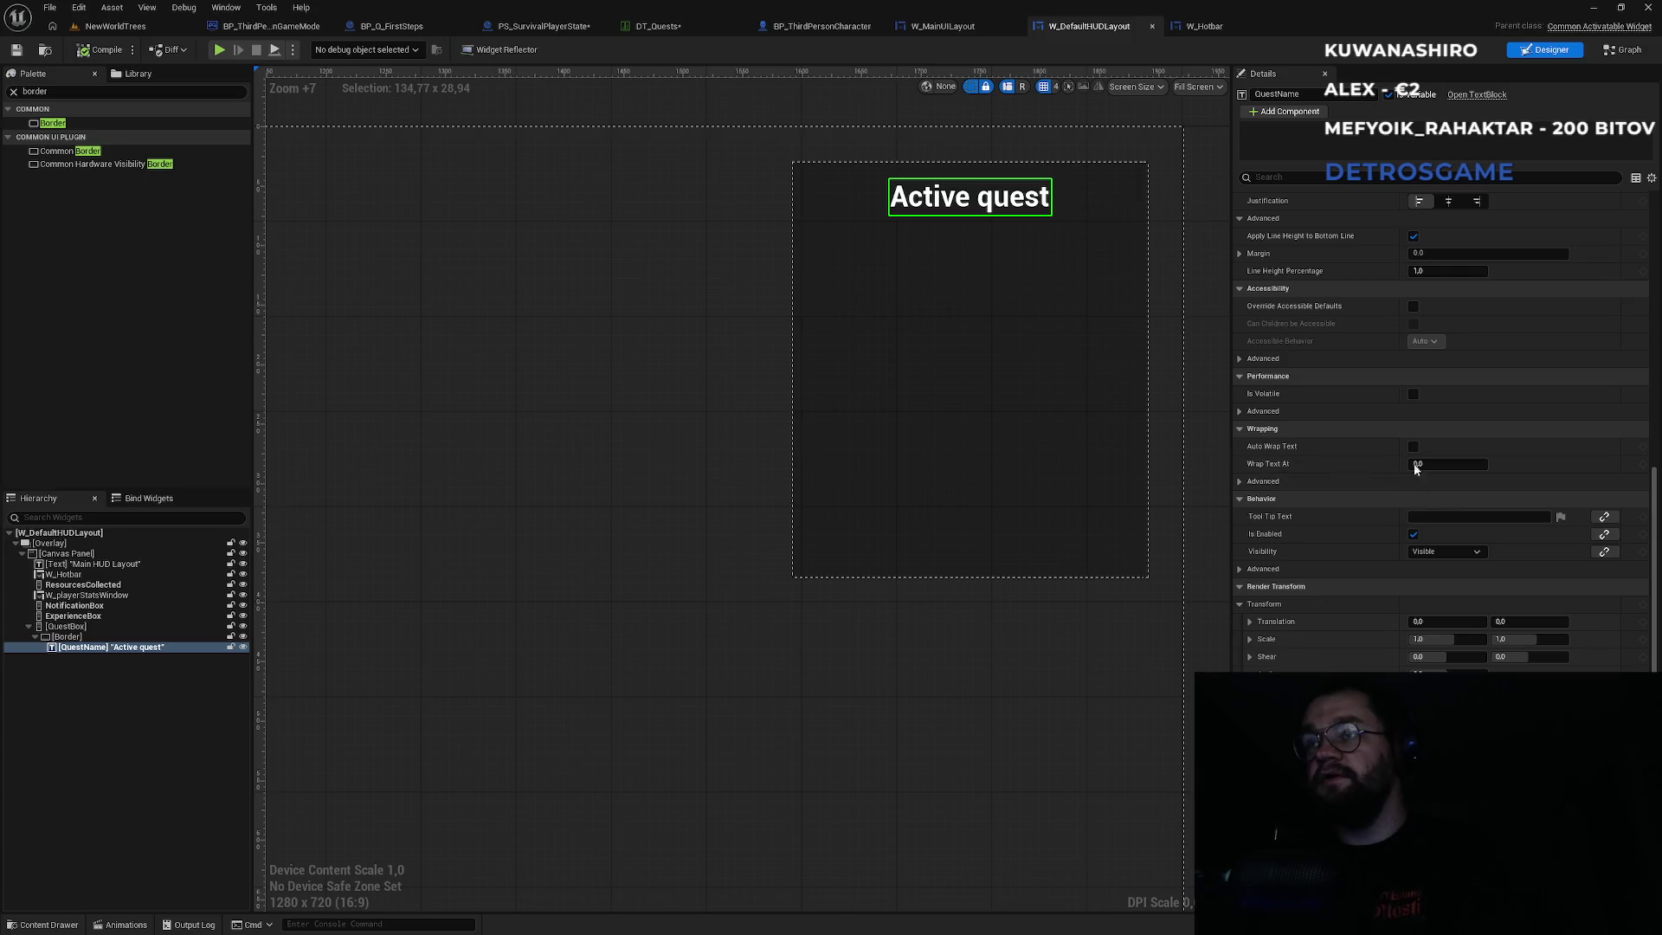
Set the QuestName heading's font size to 14.
{"action": "scroll", "coordinate": [1442, 346], "scroll_direction": "up", "scroll_amount": 10}
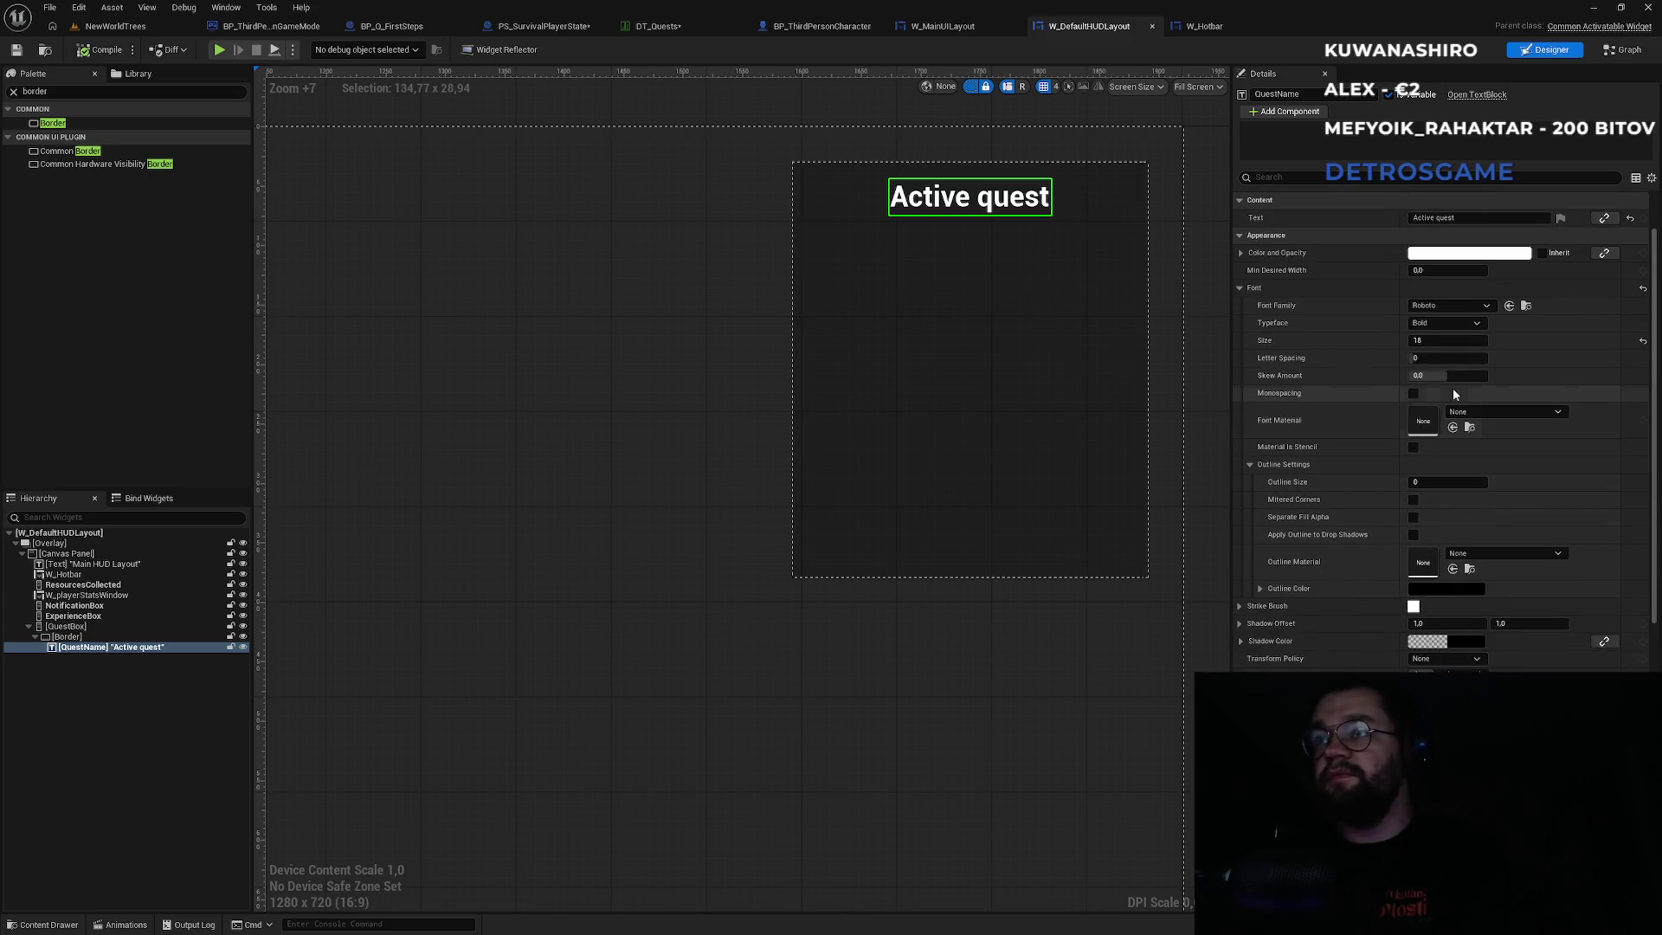
{"action": "left_click", "coordinate": [1425, 381]}
{"action": "type", "text": "14"}
{"action": "key", "text": "Return"}
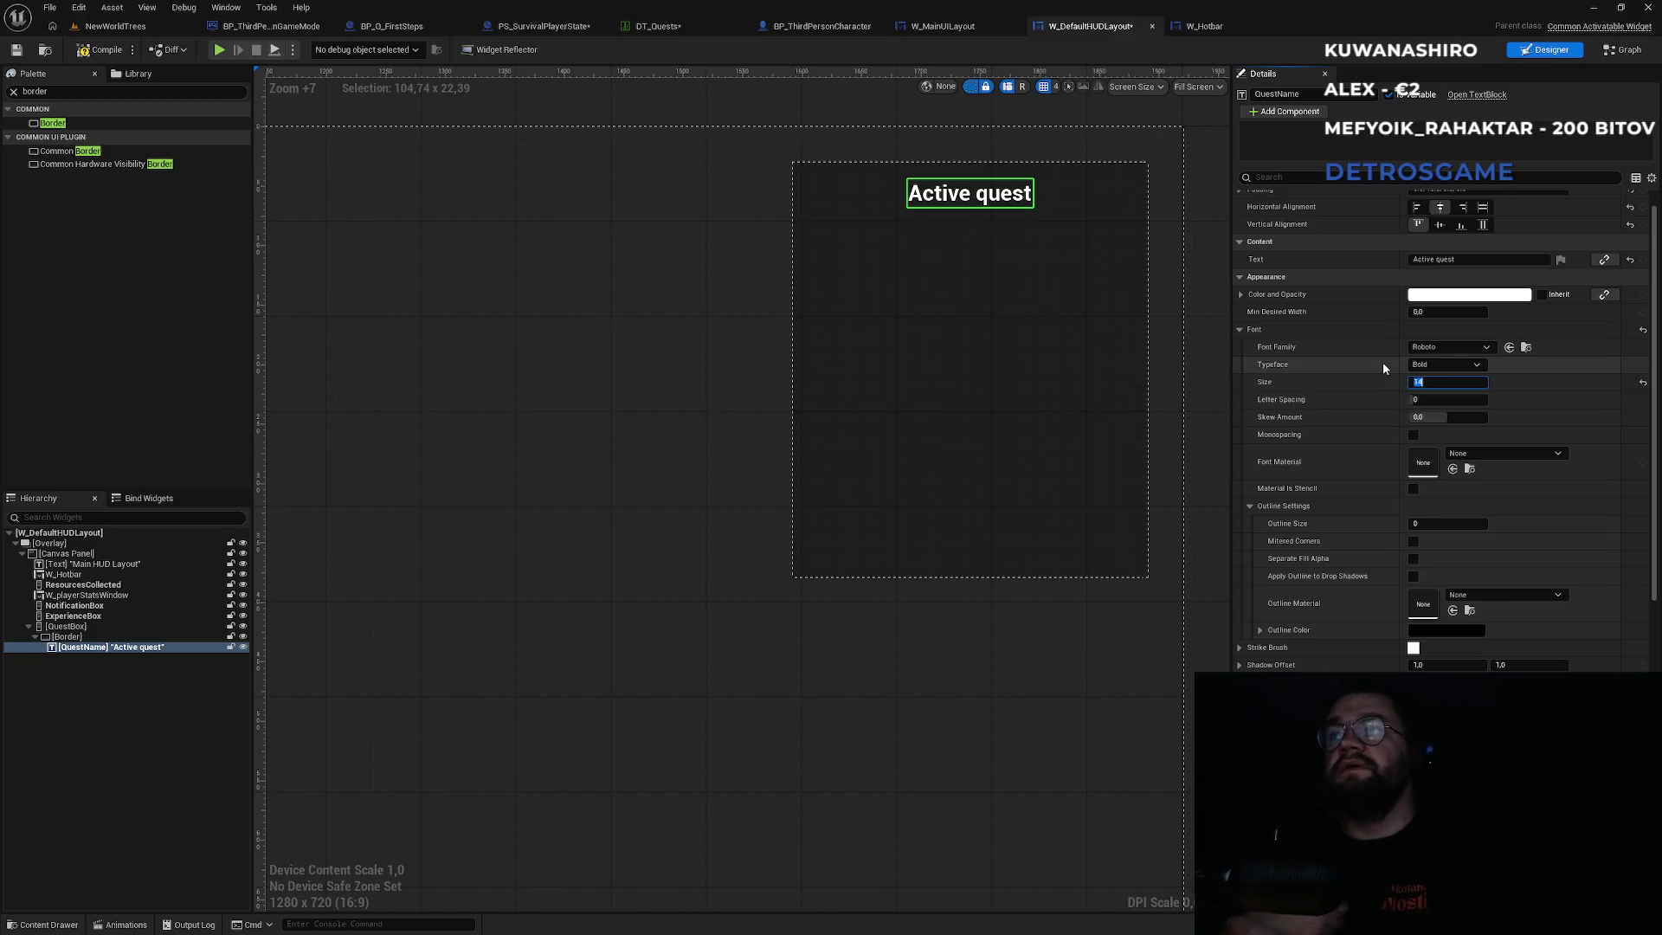
Left-align the heading with 10 left padding, then return to NewWorldTrees.
{"action": "left_click", "coordinate": [1417, 207]}
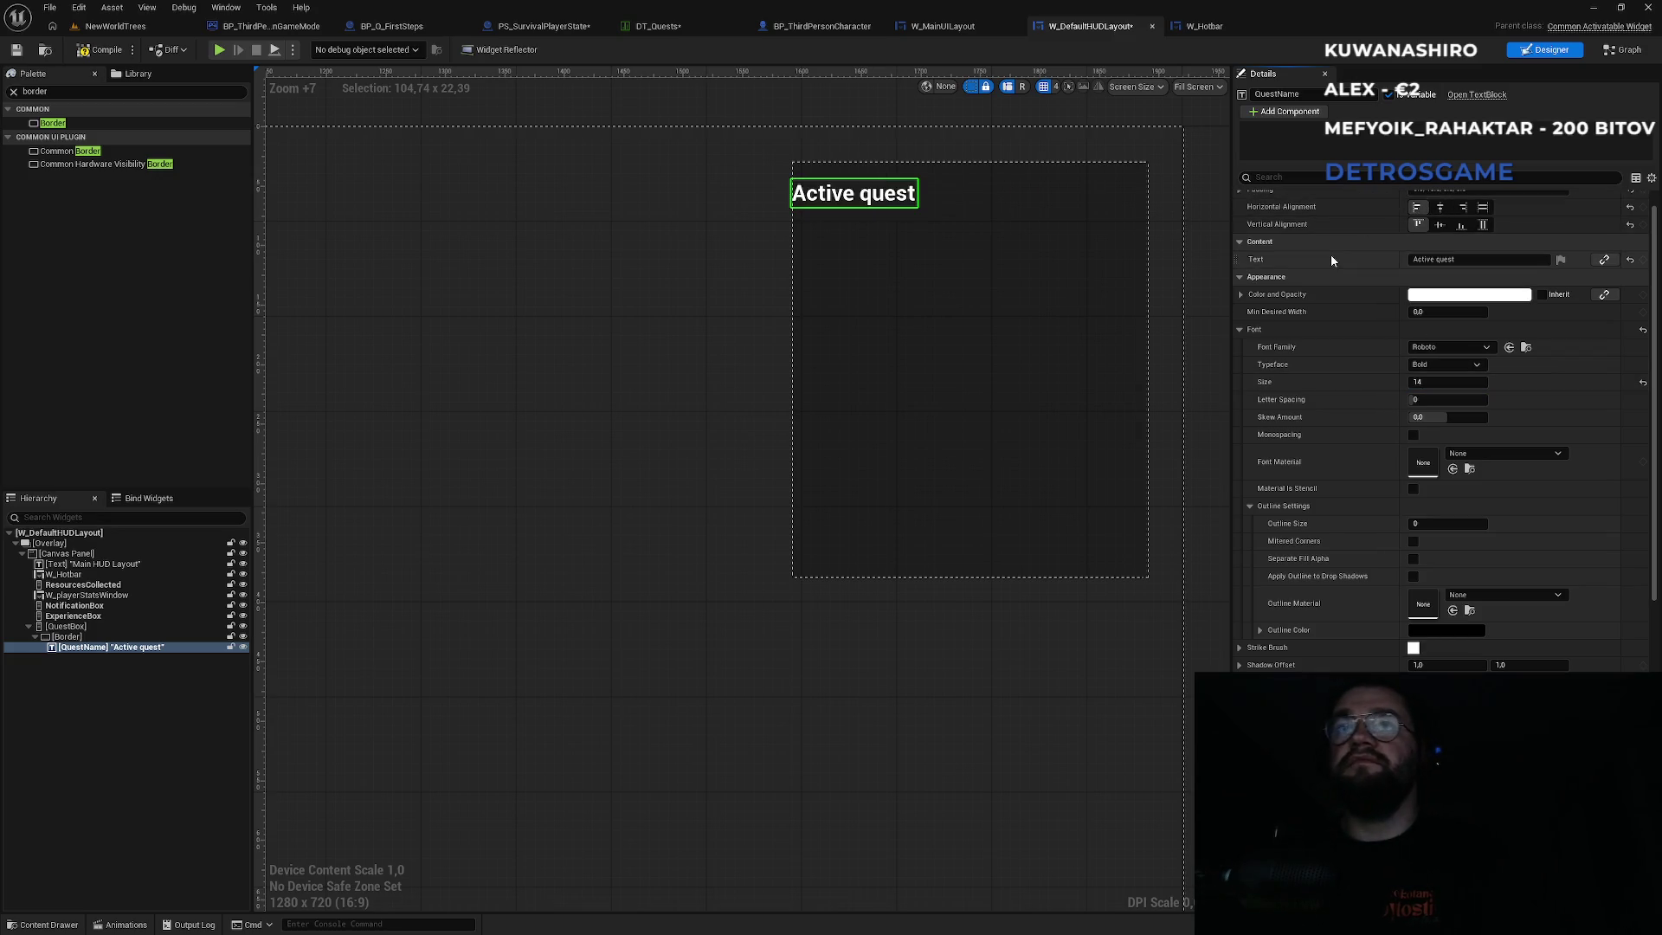
{"action": "scroll", "coordinate": [1417, 310], "scroll_direction": "up", "scroll_amount": 1}
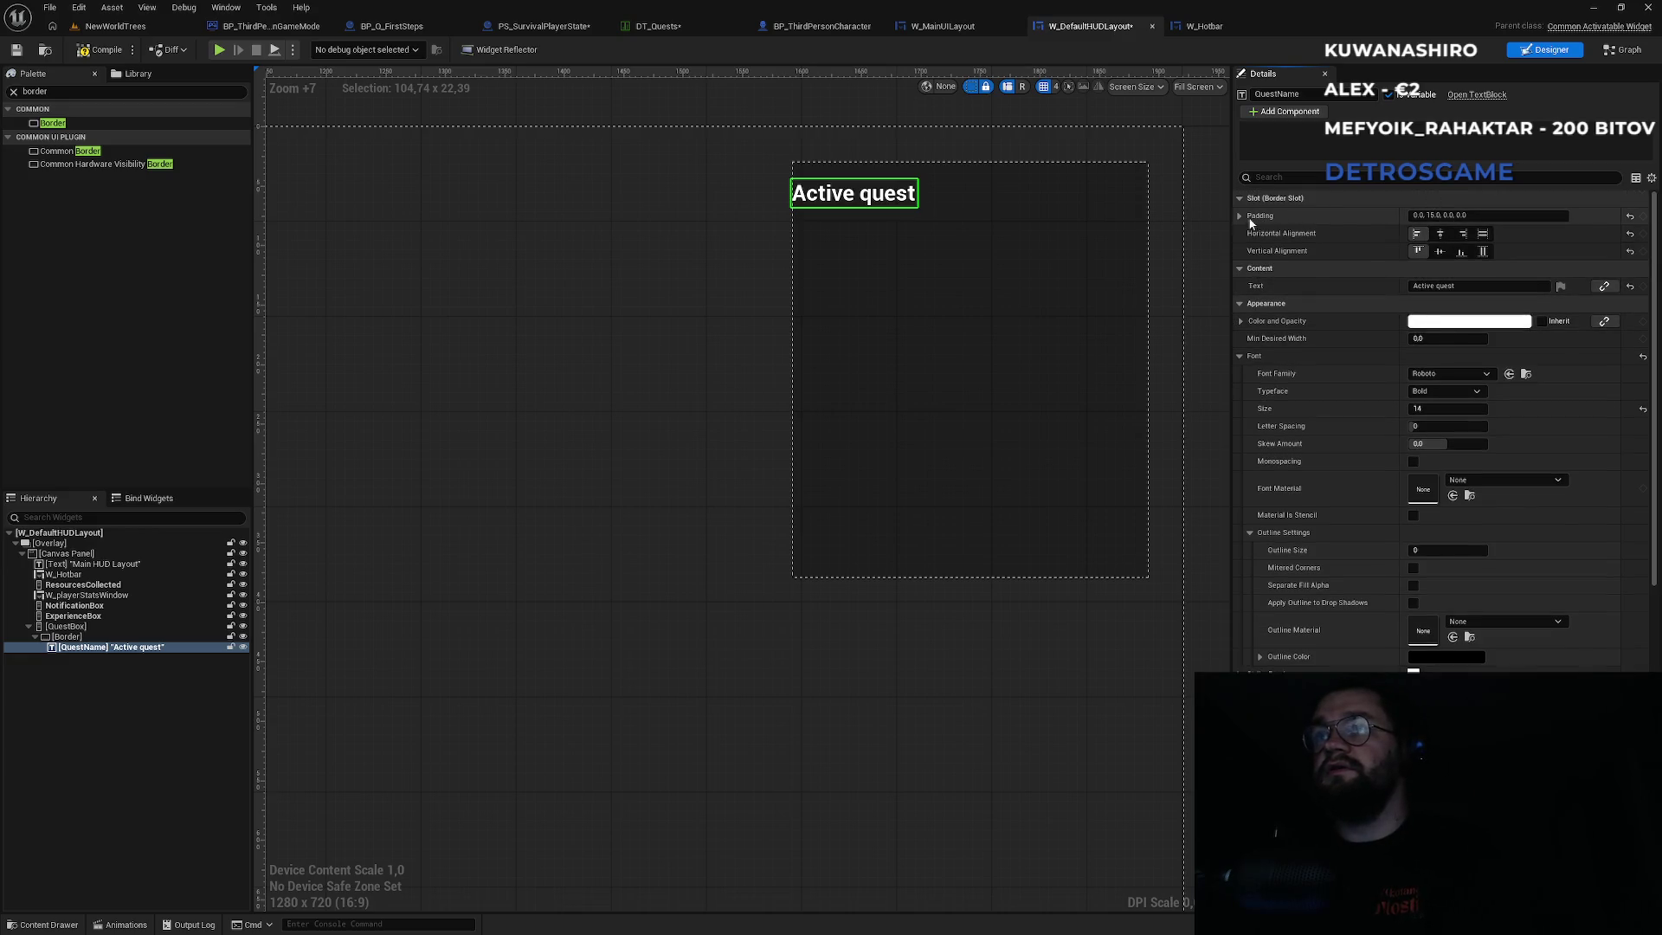
{"action": "left_click", "coordinate": [1240, 215]}
{"action": "left_click", "coordinate": [1434, 234]}
{"action": "type", "text": "10"}
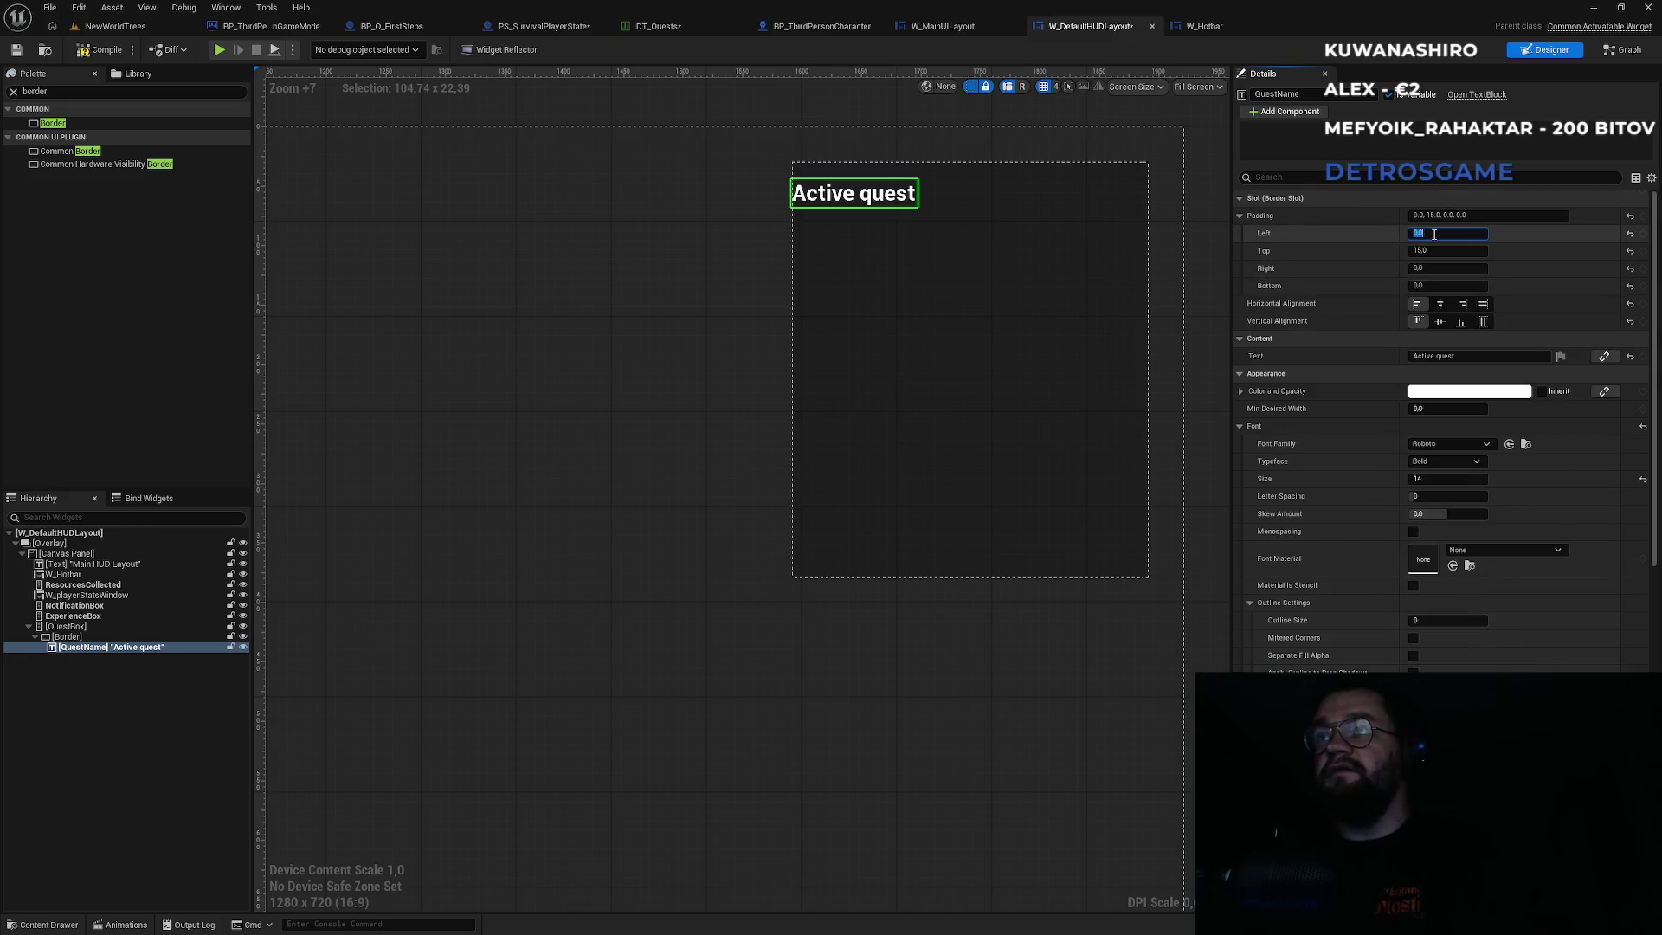
{"action": "key", "text": "Return"}
{"action": "left_click", "coordinate": [115, 26]}
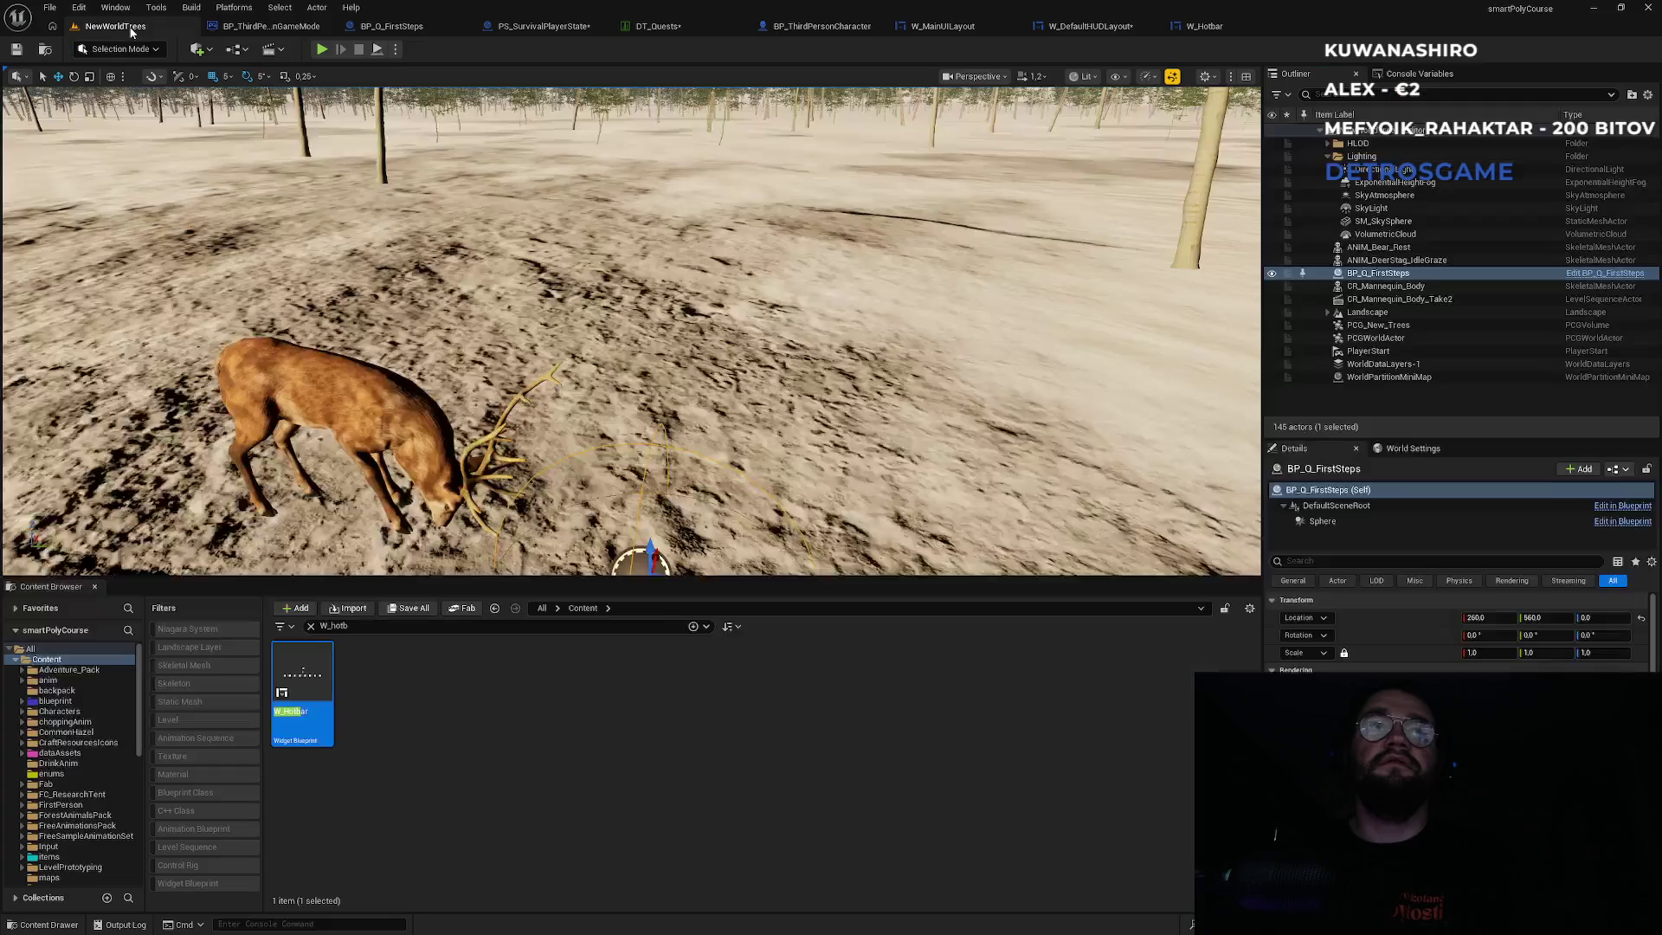
Play-test the level in fullscreen, moving through the snowy forest and drawing the bow to aim.
{"action": "left_click", "coordinate": [321, 50]}
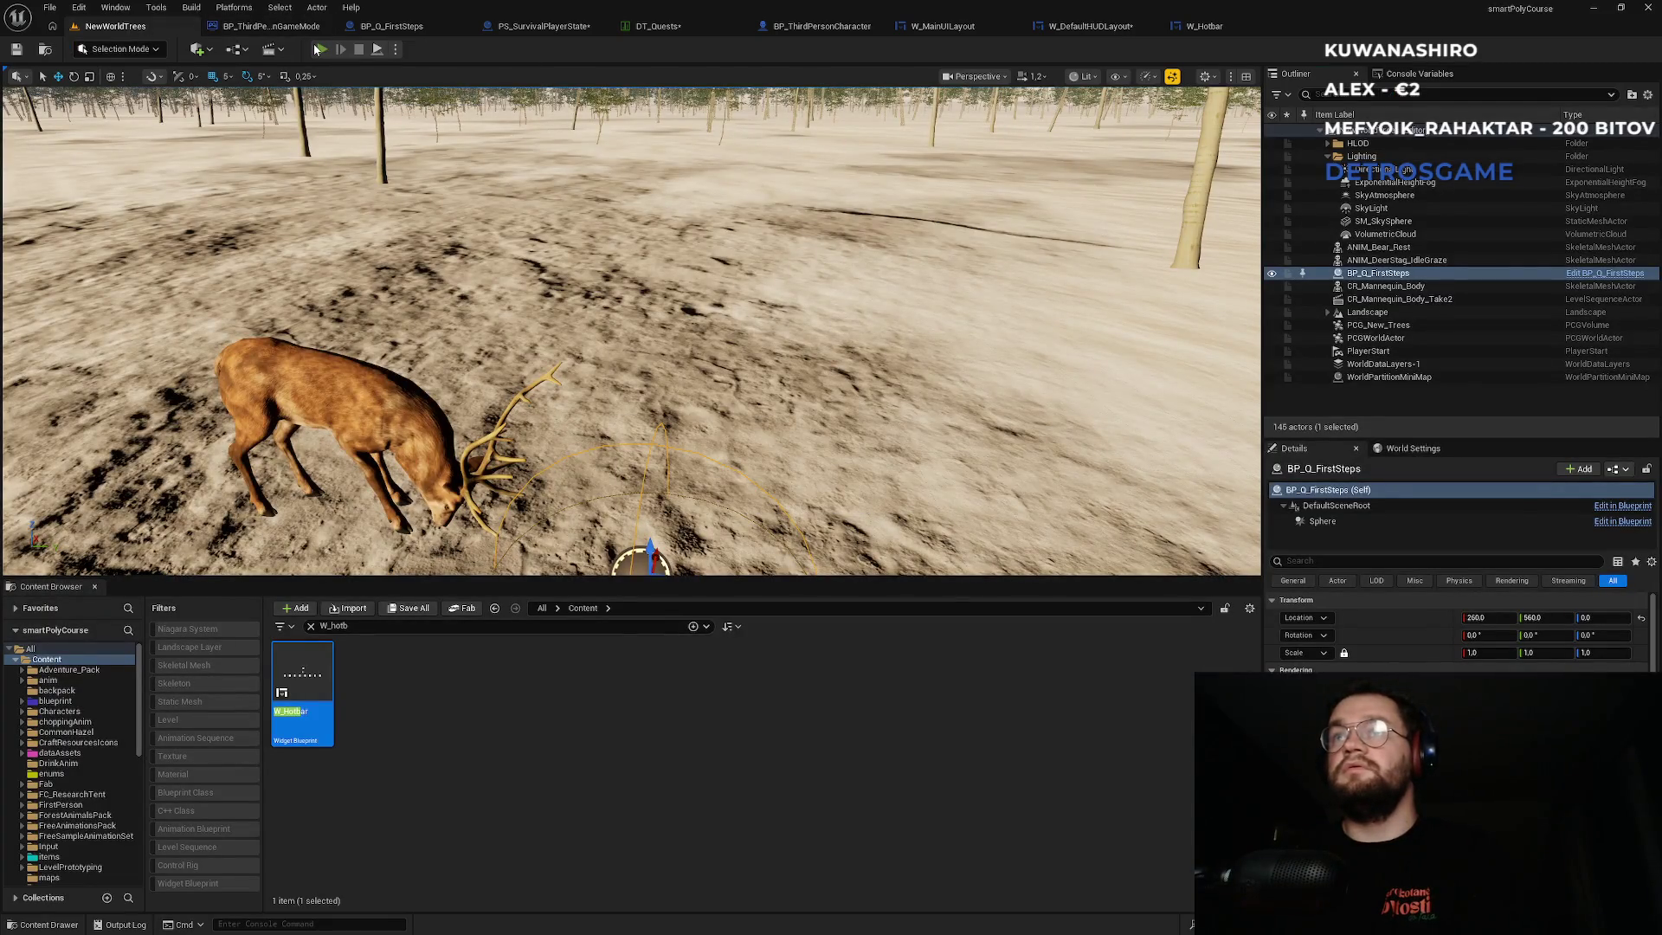
{"action": "key", "text": "F11"}
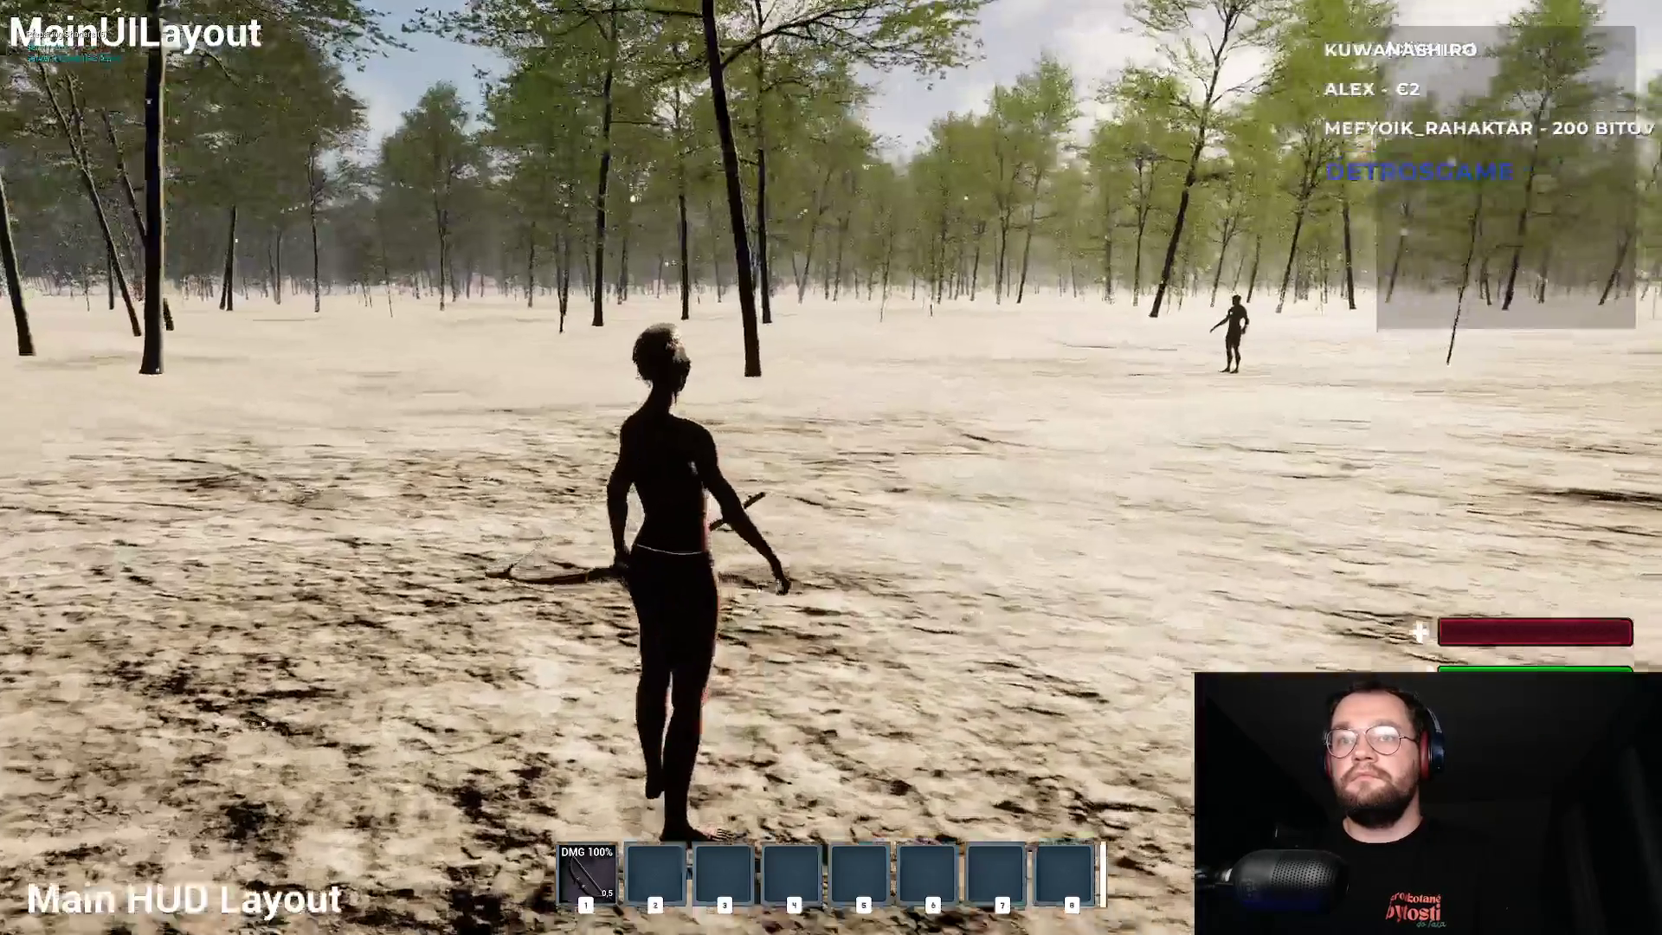
{"action": "right_click", "coordinate": [831, 468]}
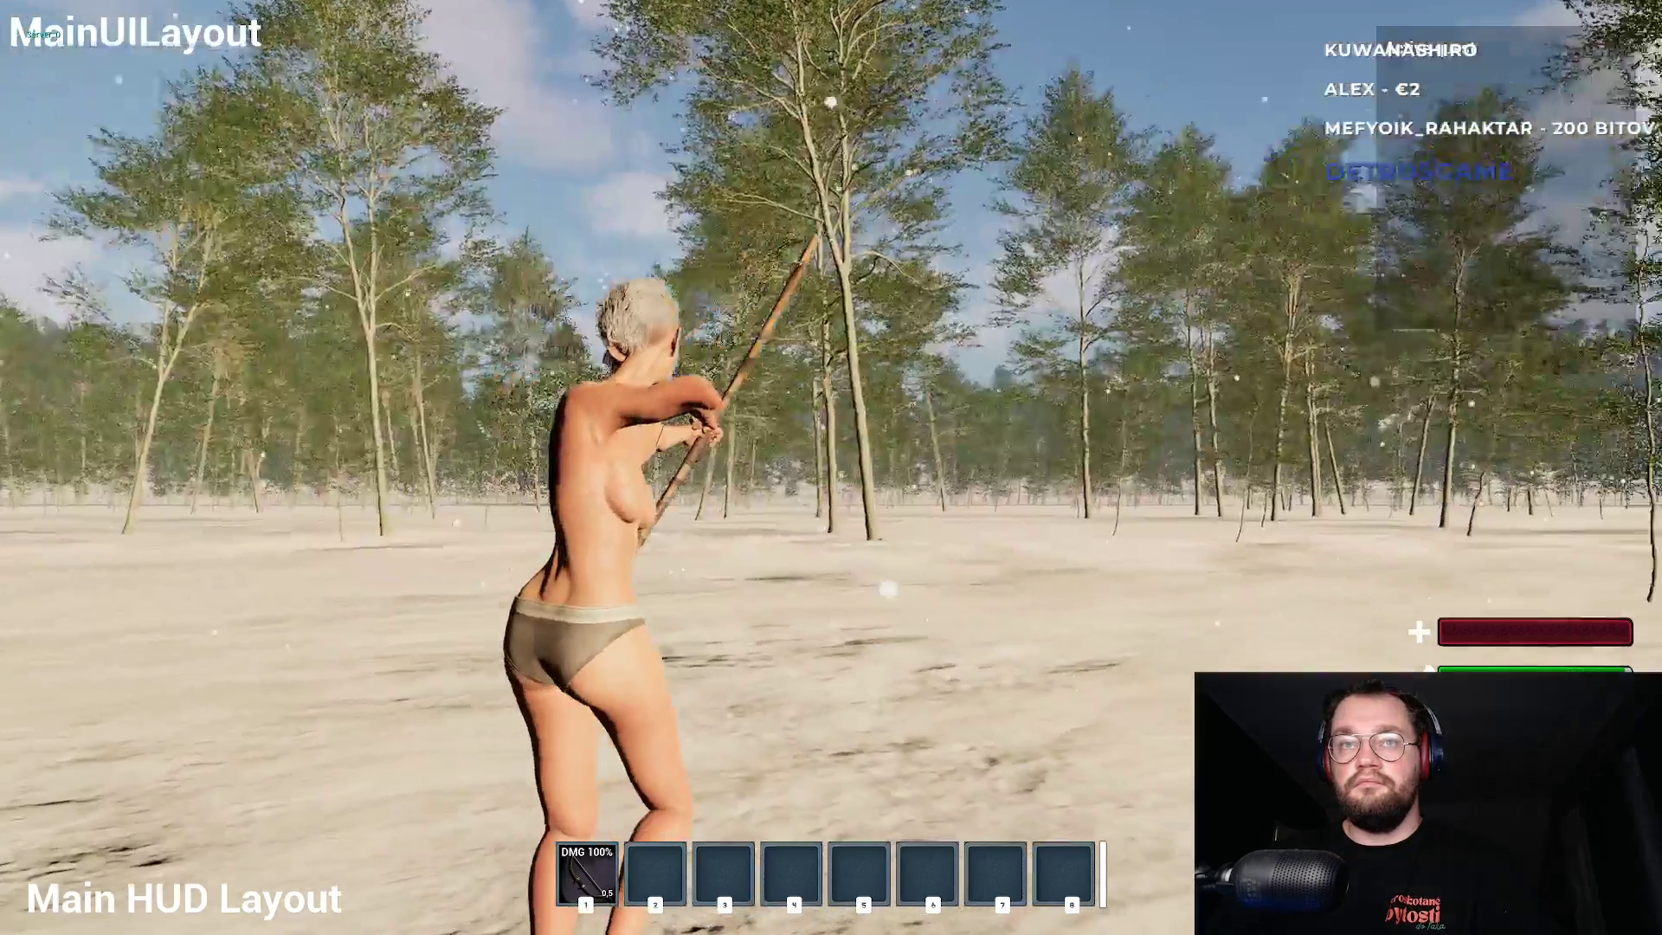
Drag the 100 Armor gloves, boots and pants from the inventory into the character's equipment slots.
{"action": "key", "text": "i"}
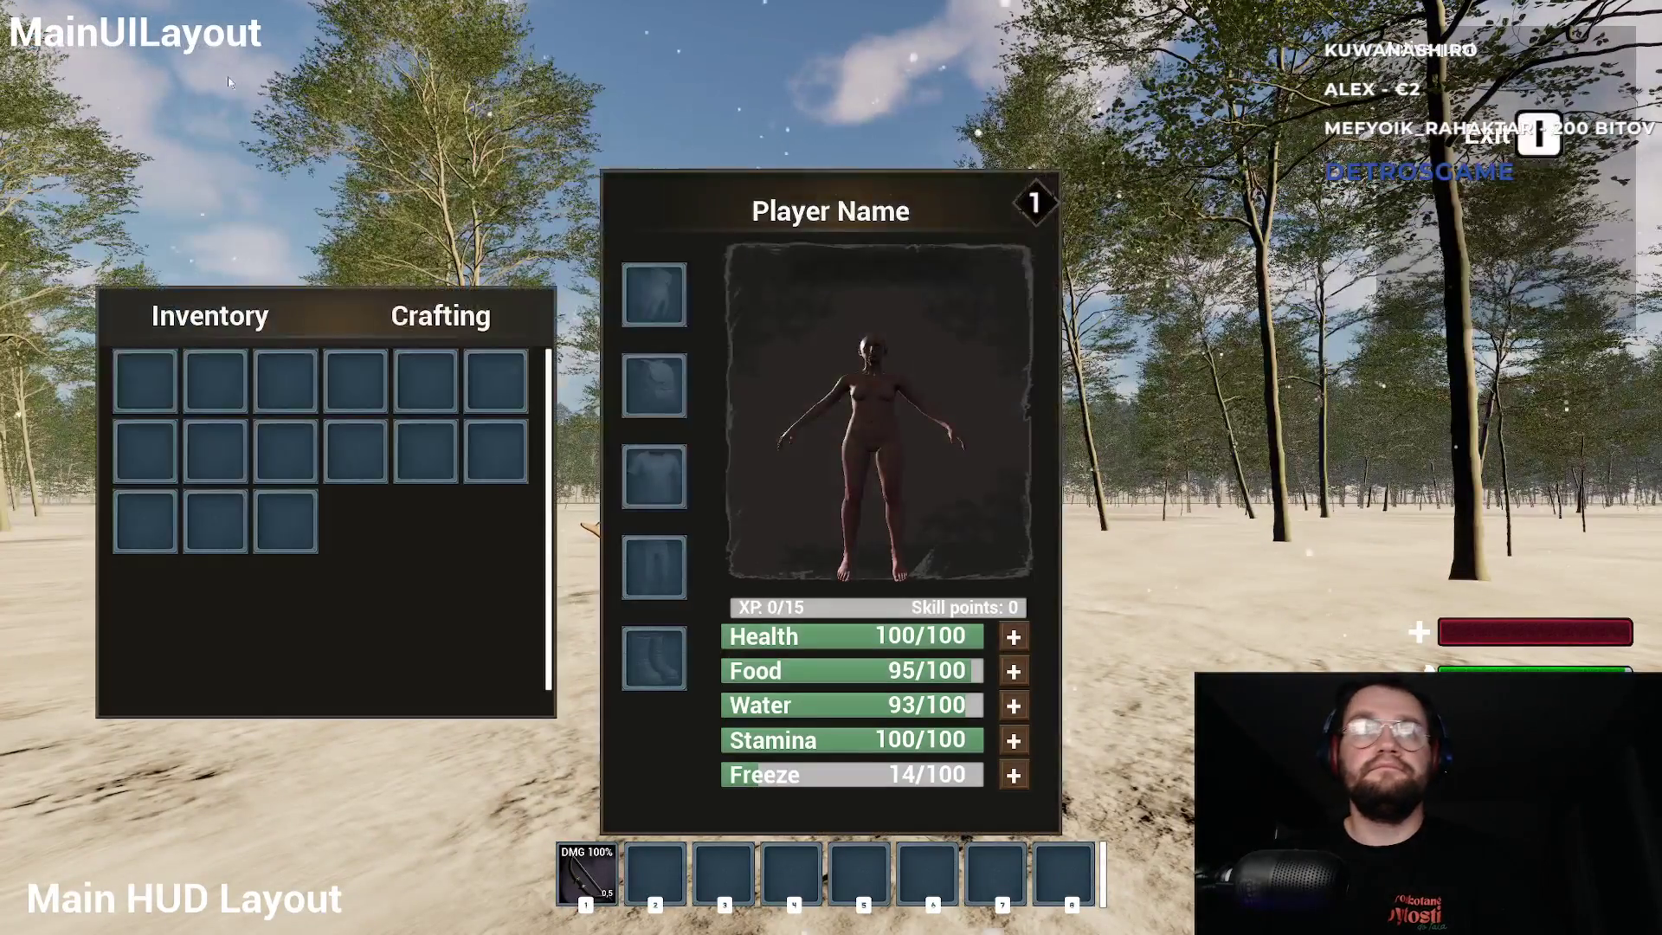
{"action": "key", "text": "i"}
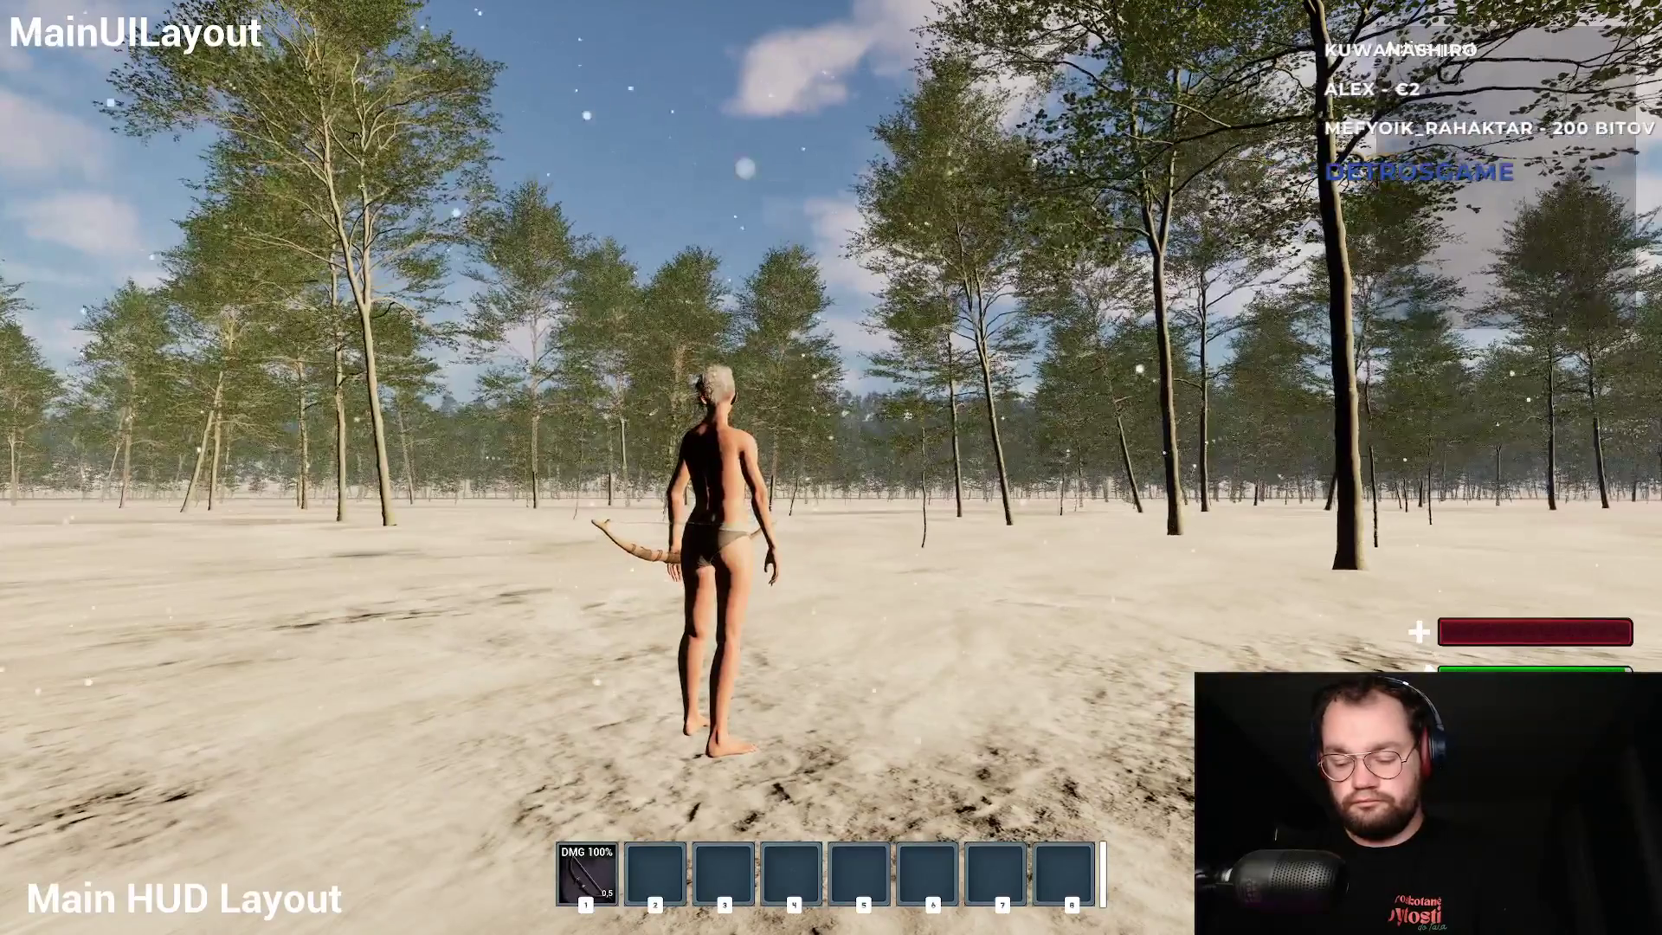
{"action": "key", "text": "i"}
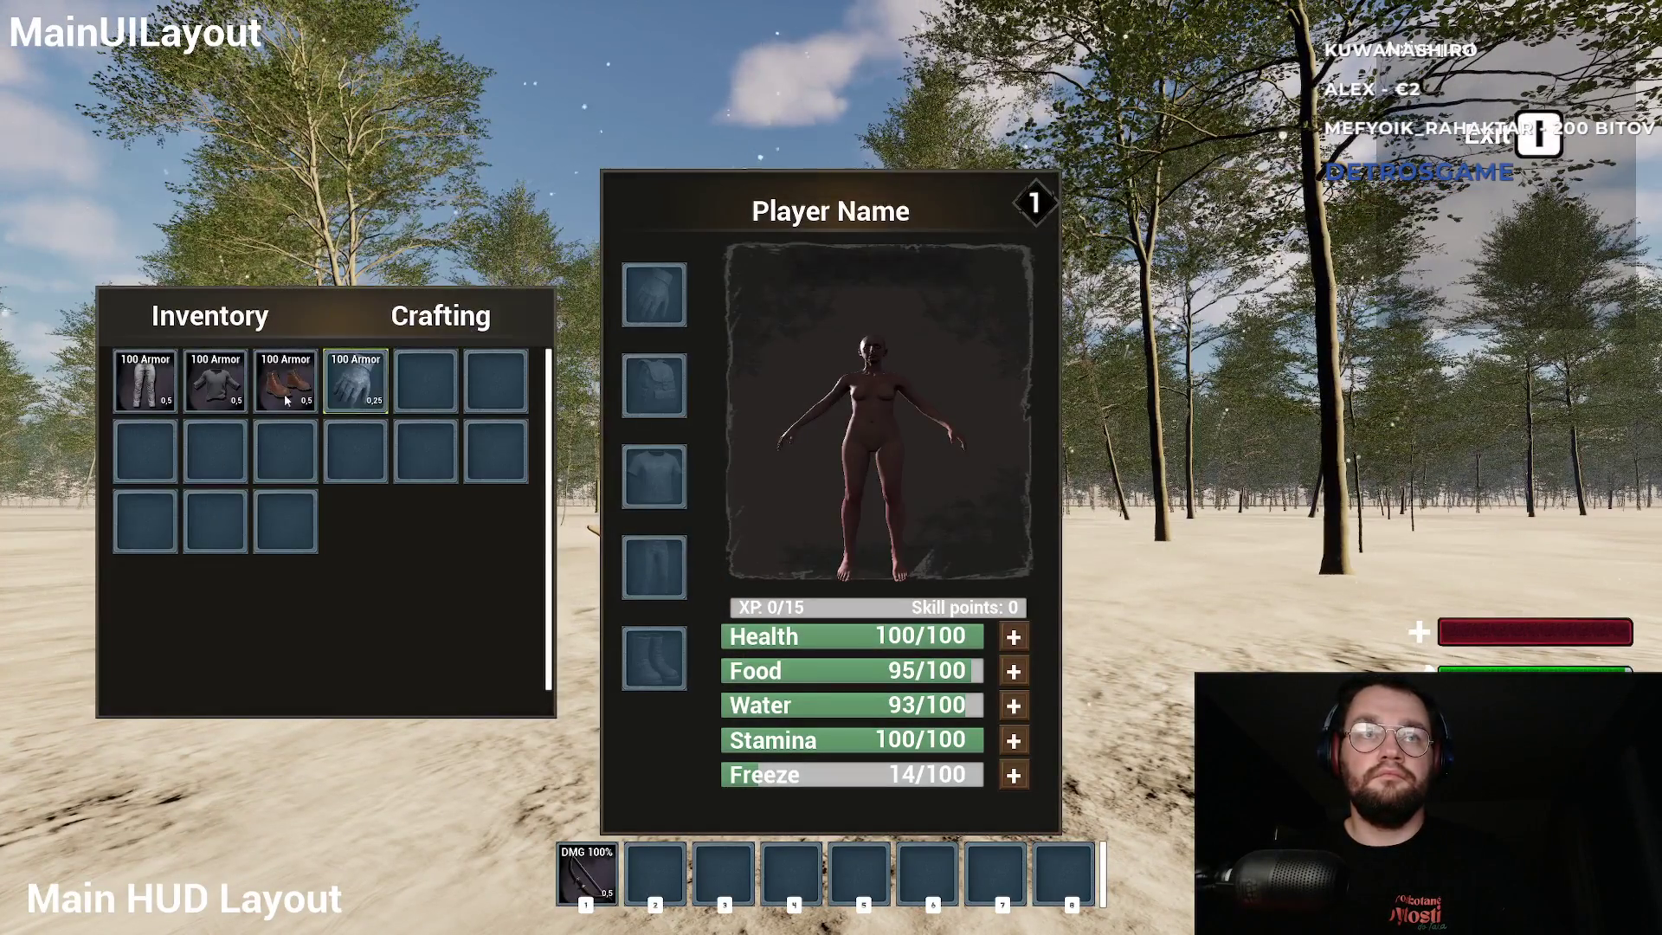
{"action": "mouse_move", "coordinate": [340, 388]}
{"action": "left_mouse_down"}
{"action": "mouse_move", "coordinate": [564, 438]}
{"action": "mouse_move", "coordinate": [654, 293]}
{"action": "left_mouse_up"}
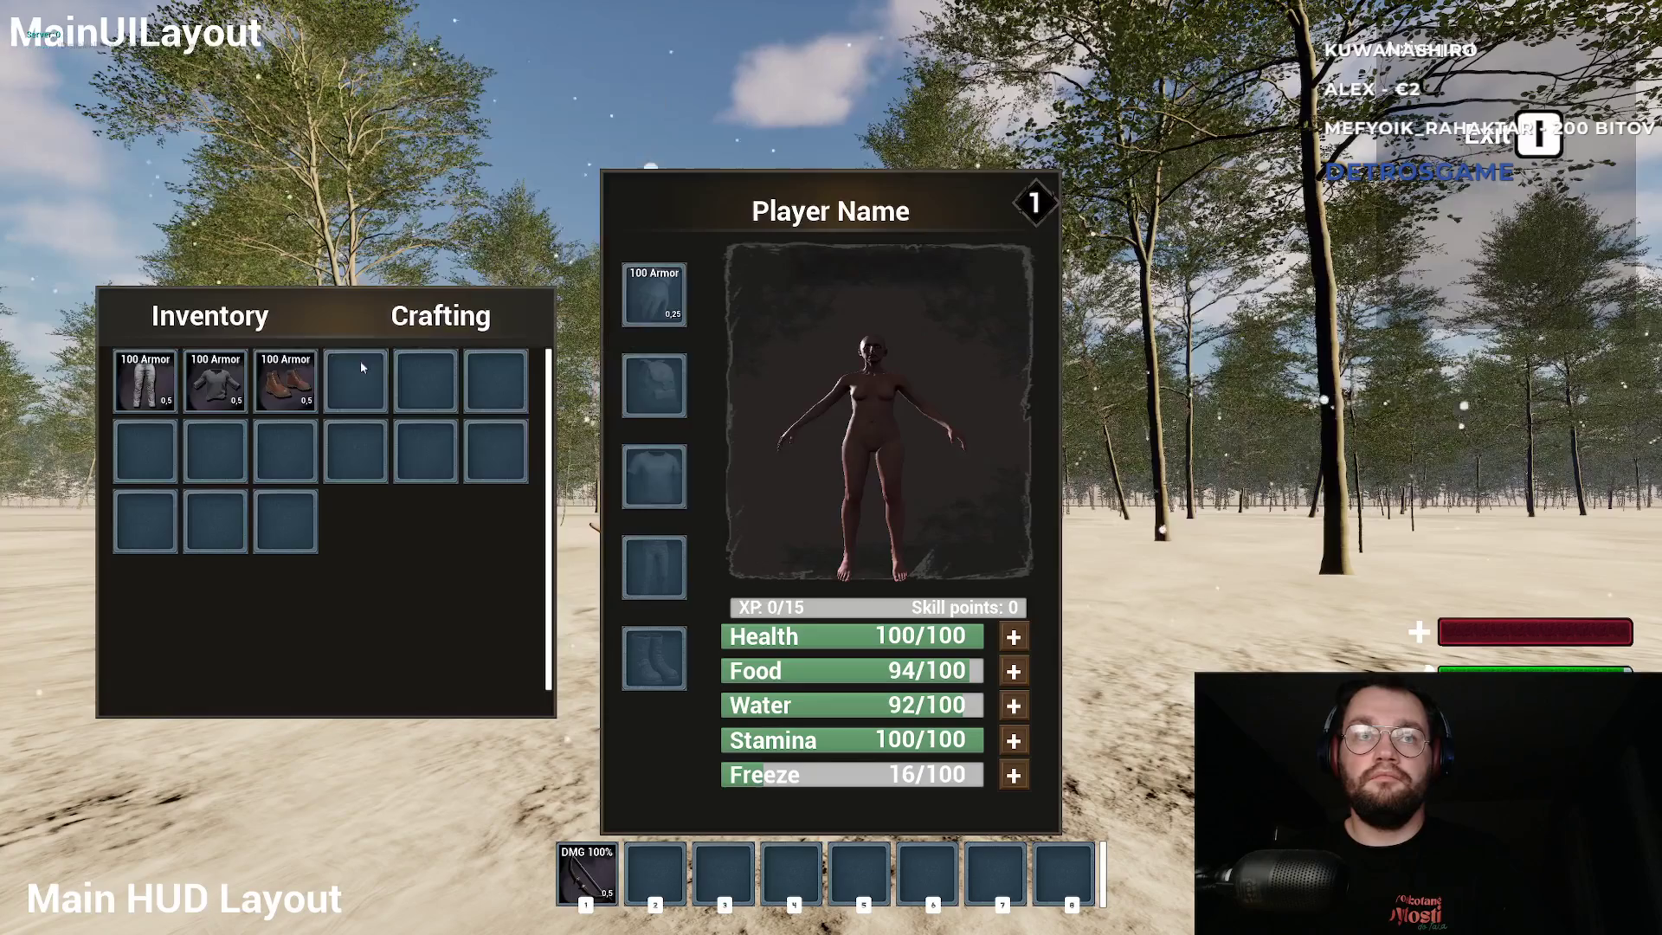
{"action": "left_click_drag", "start_coordinate": [285, 381], "coordinate": [653, 658]}
{"action": "left_click_drag", "start_coordinate": [145, 381], "coordinate": [676, 578]}
{"action": "key", "text": "i"}
{"action": "key", "text": "i"}
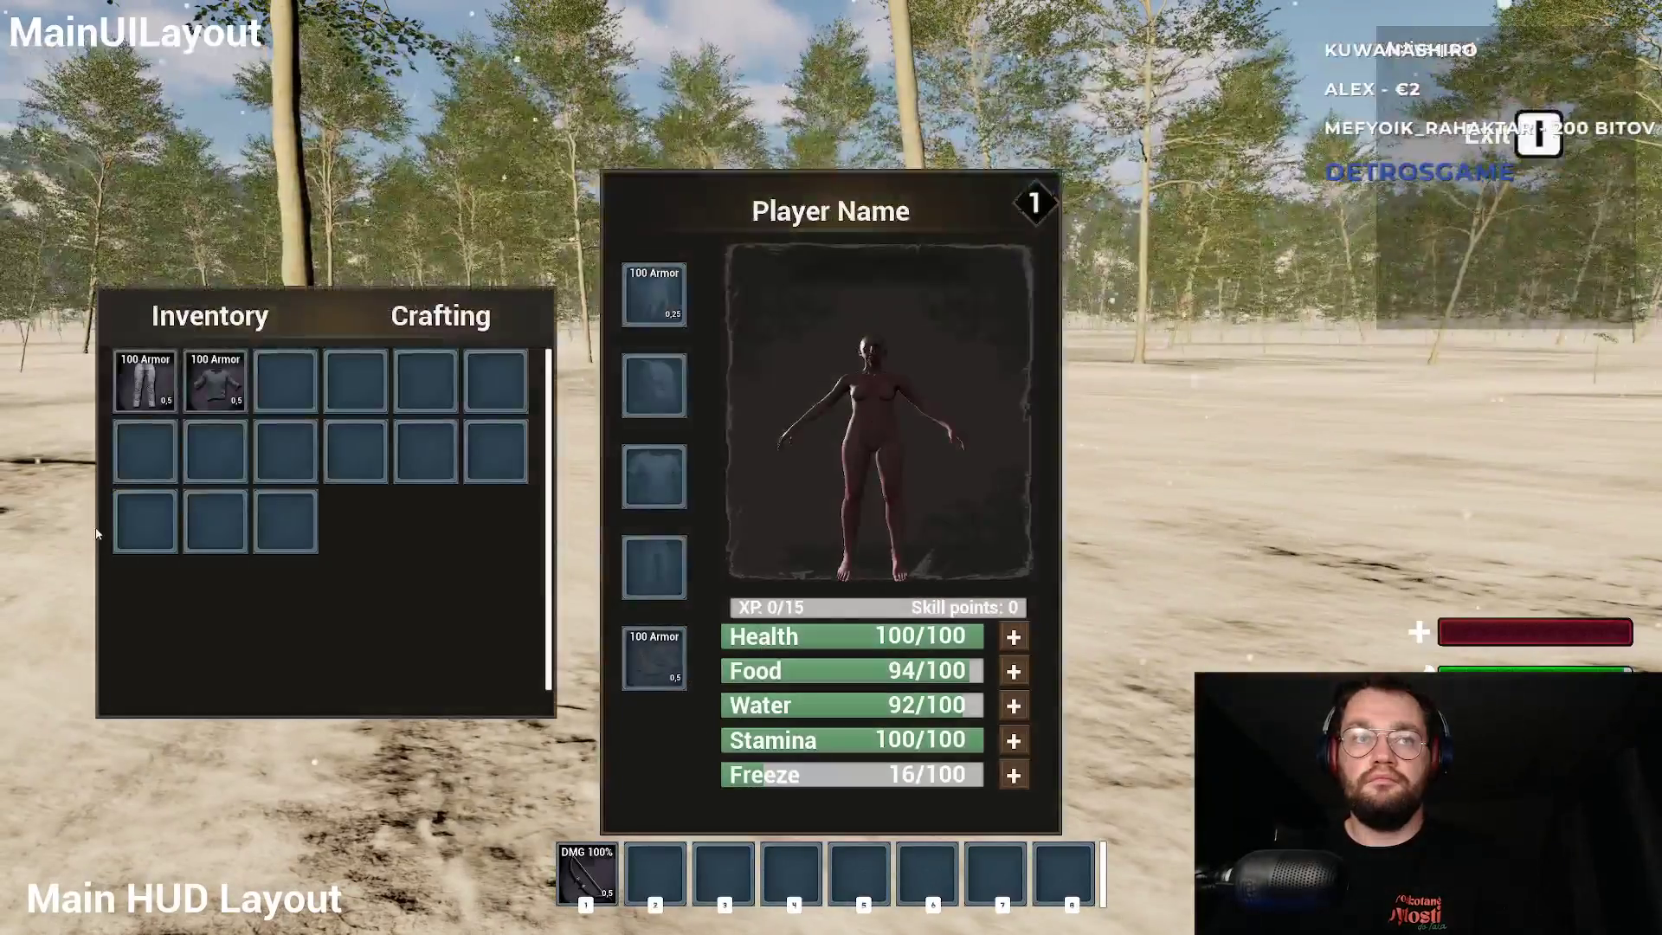
{"action": "left_click_drag", "start_coordinate": [154, 397], "coordinate": [654, 567]}
{"action": "key", "text": "i"}
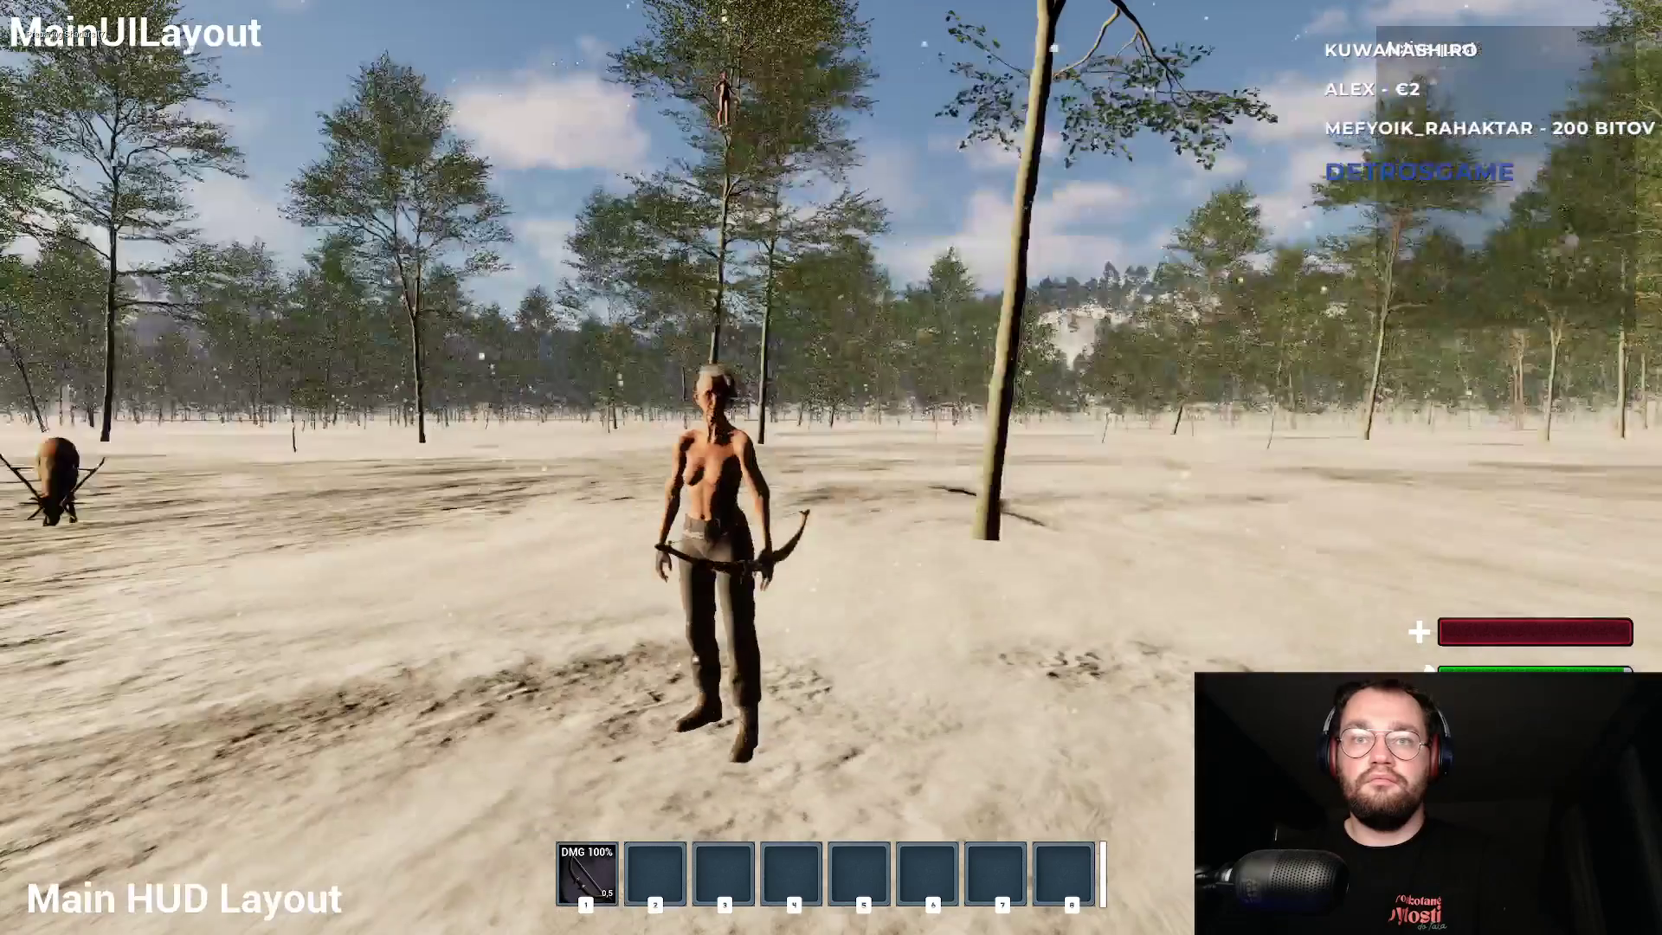
Run the armoured character toward the deer, then end the play session with Esc.
{"action": "key", "text": "w"}
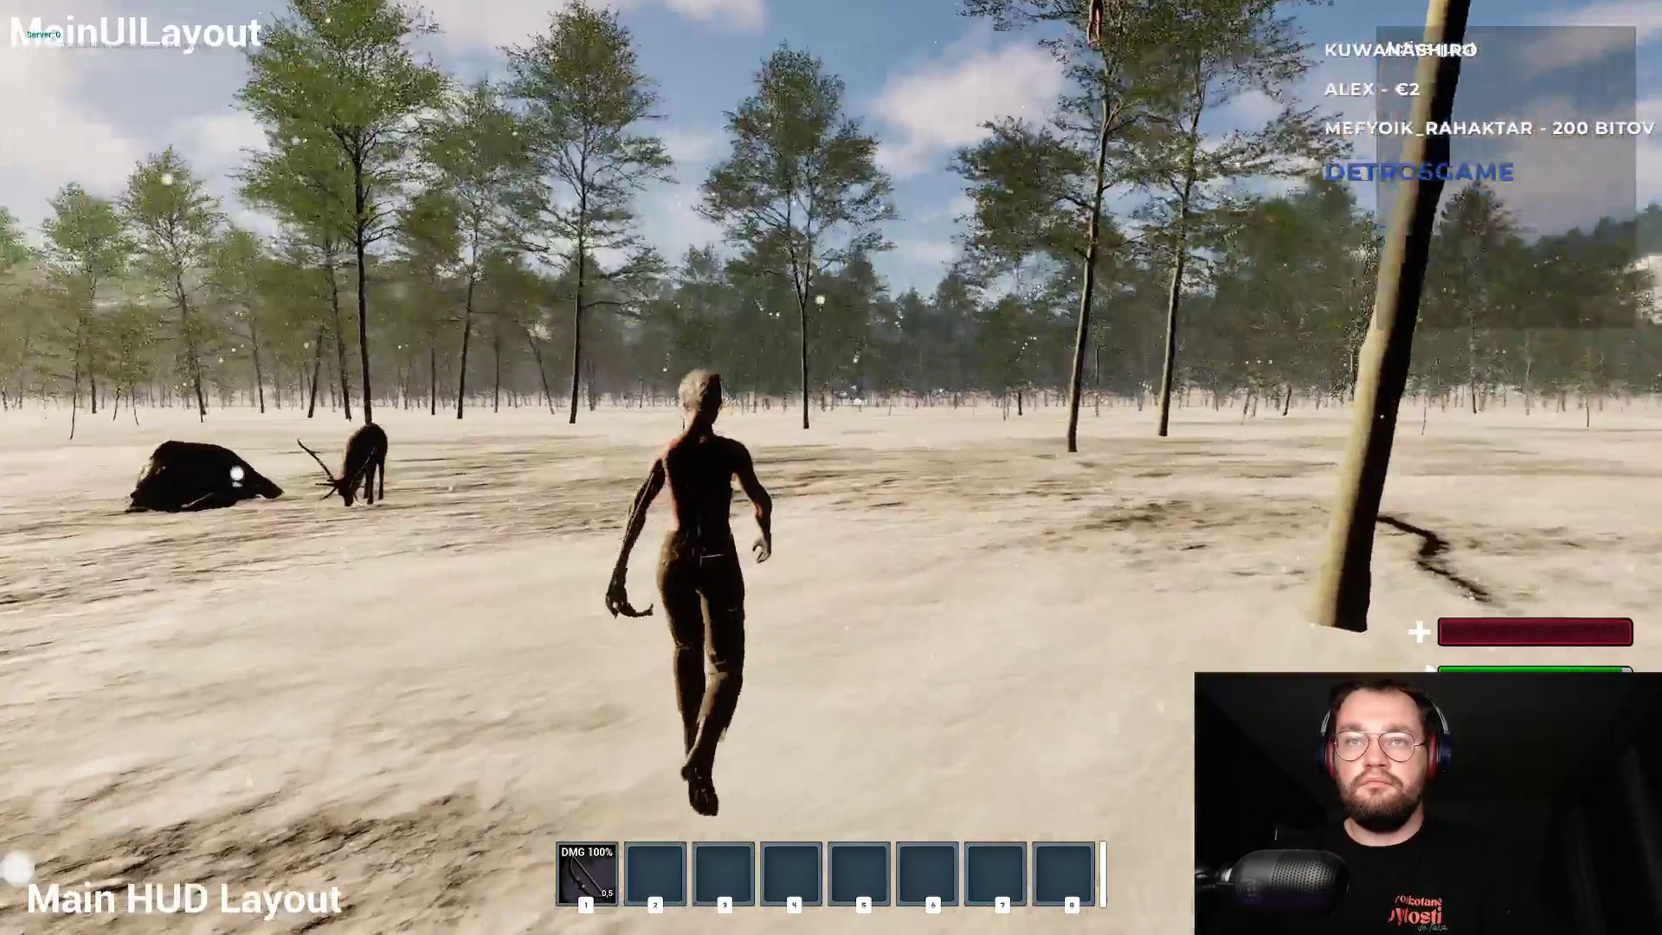
{"action": "key", "text": "w"}
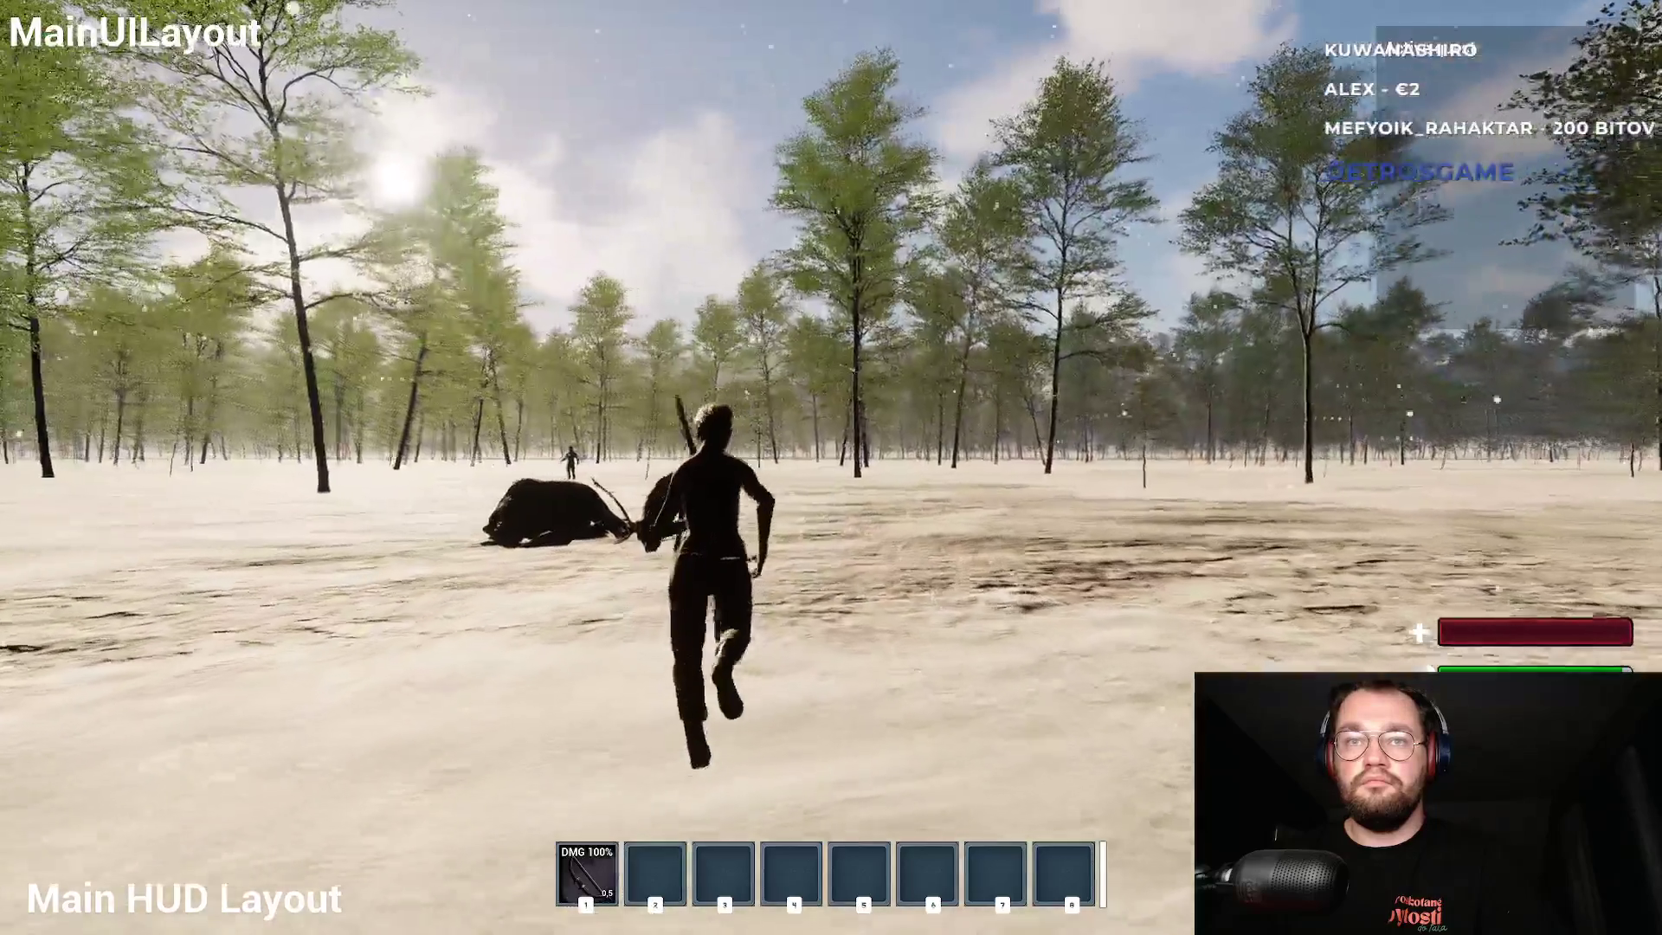
{"action": "key", "text": "w"}
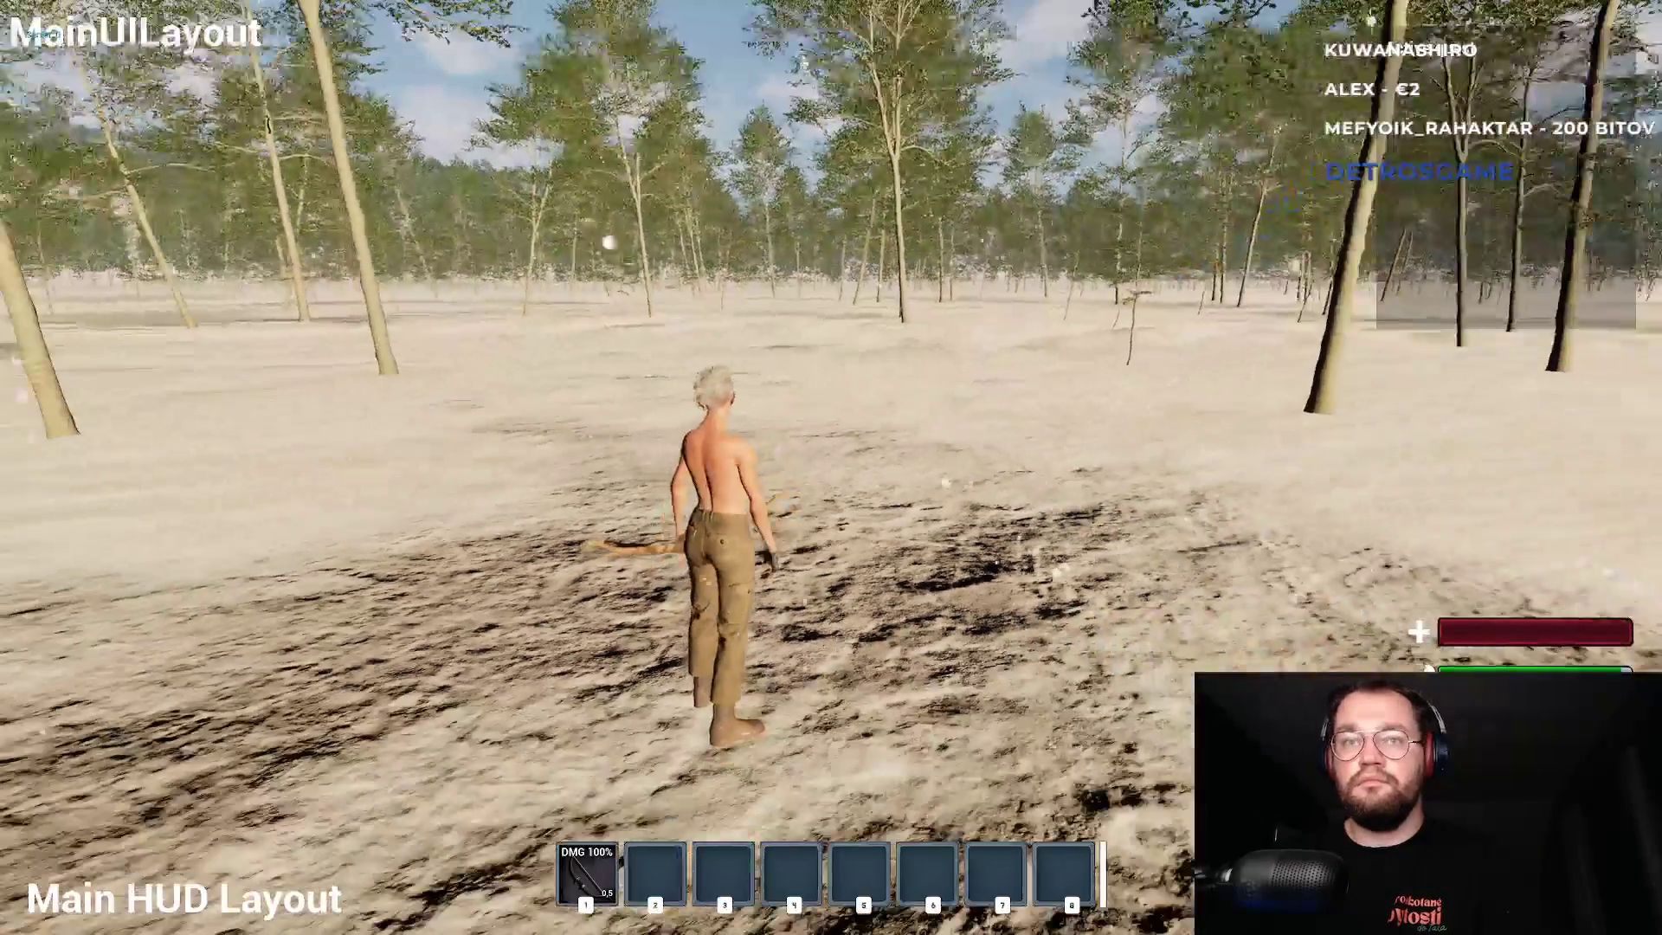
{"action": "key", "text": "Escape"}
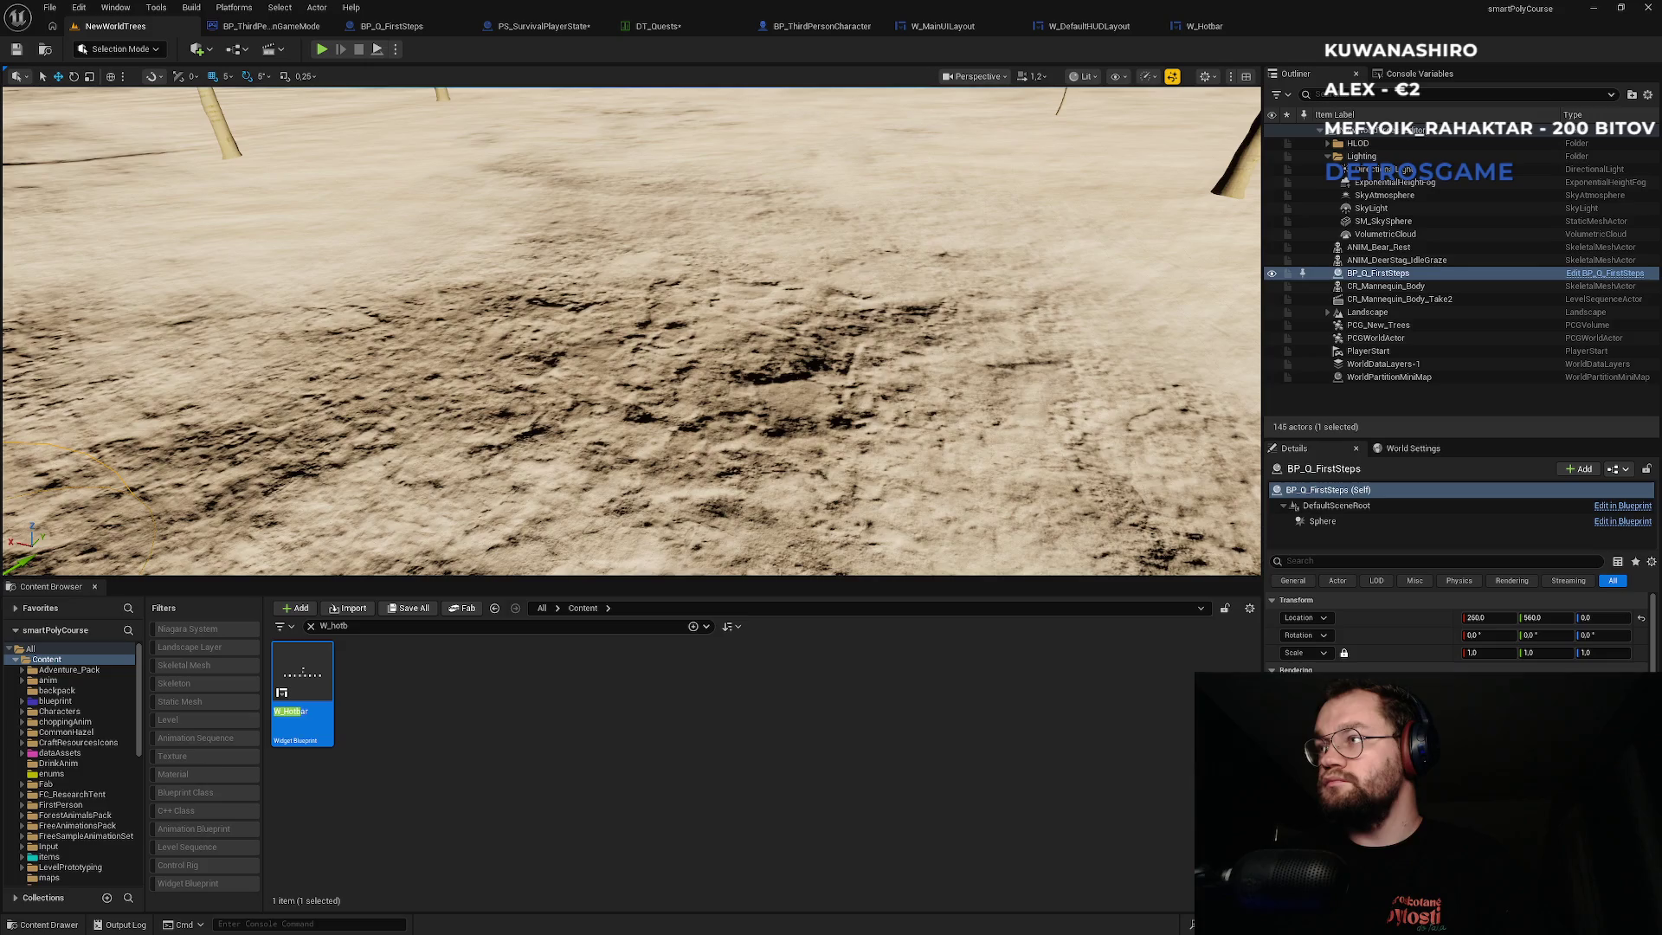
Return to the W_DefaultHUDLayout designer showing the bold 'Active quest' heading in the quest box.
{"action": "key", "text": "super"}
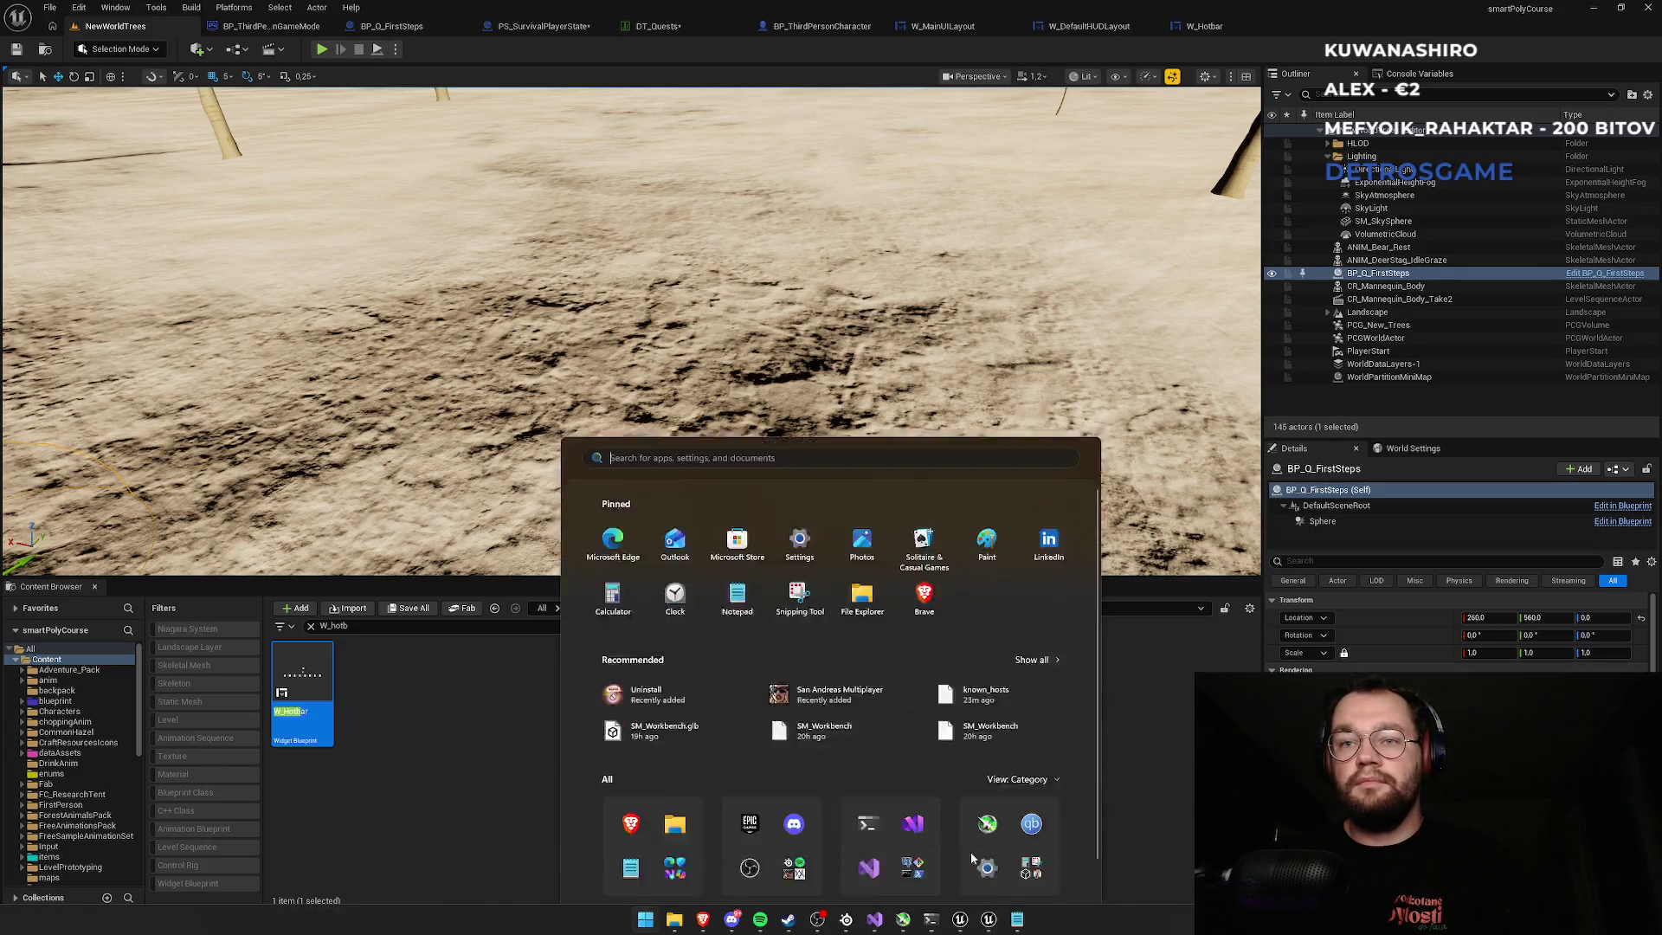
{"action": "mouse_move", "coordinate": [995, 927]}
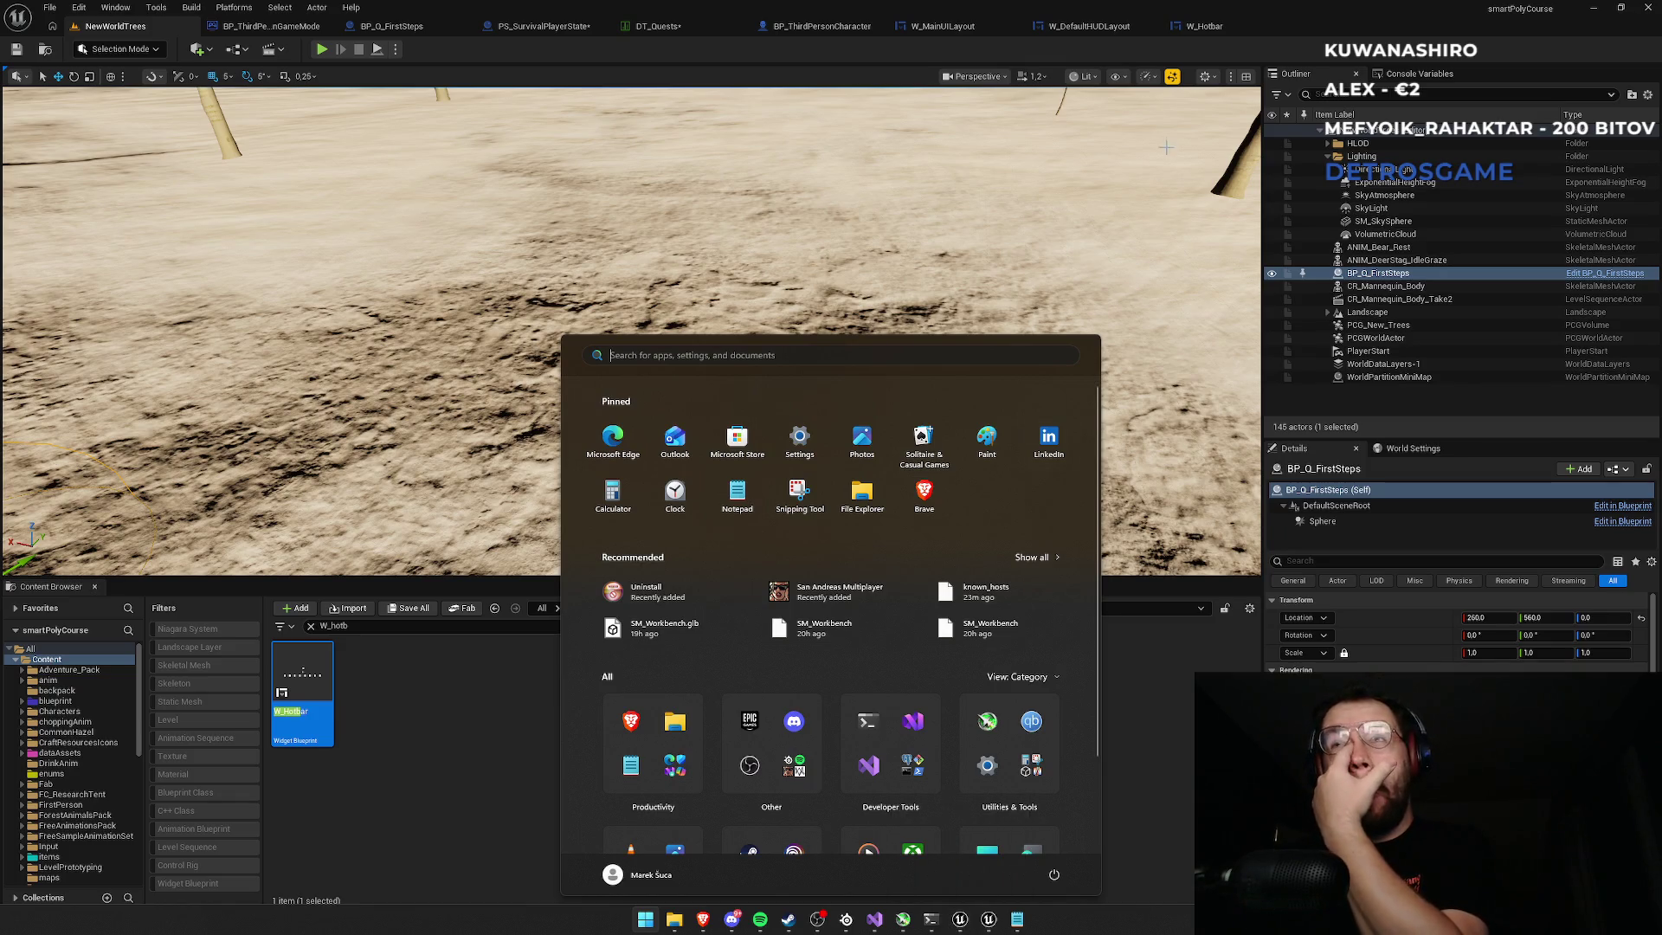
{"action": "left_click", "coordinate": [1089, 26]}
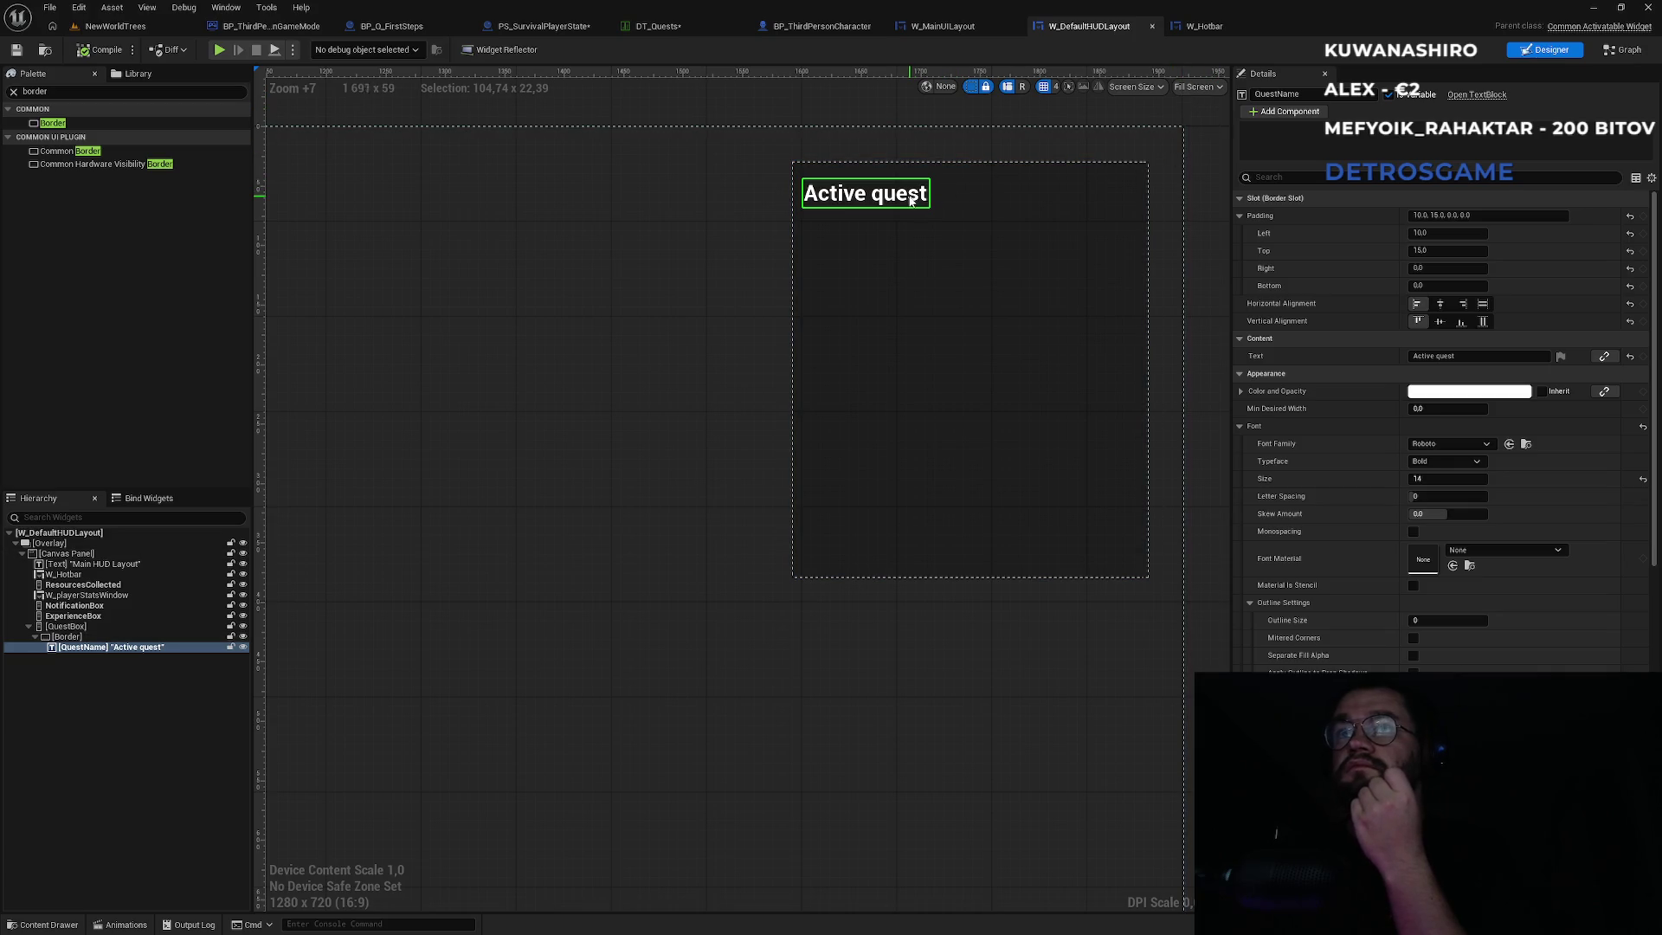
In the HUD event graph, reposition the Bind Event node and delete CustomEvent_0's Print String node.
{"action": "left_click", "coordinate": [1619, 52]}
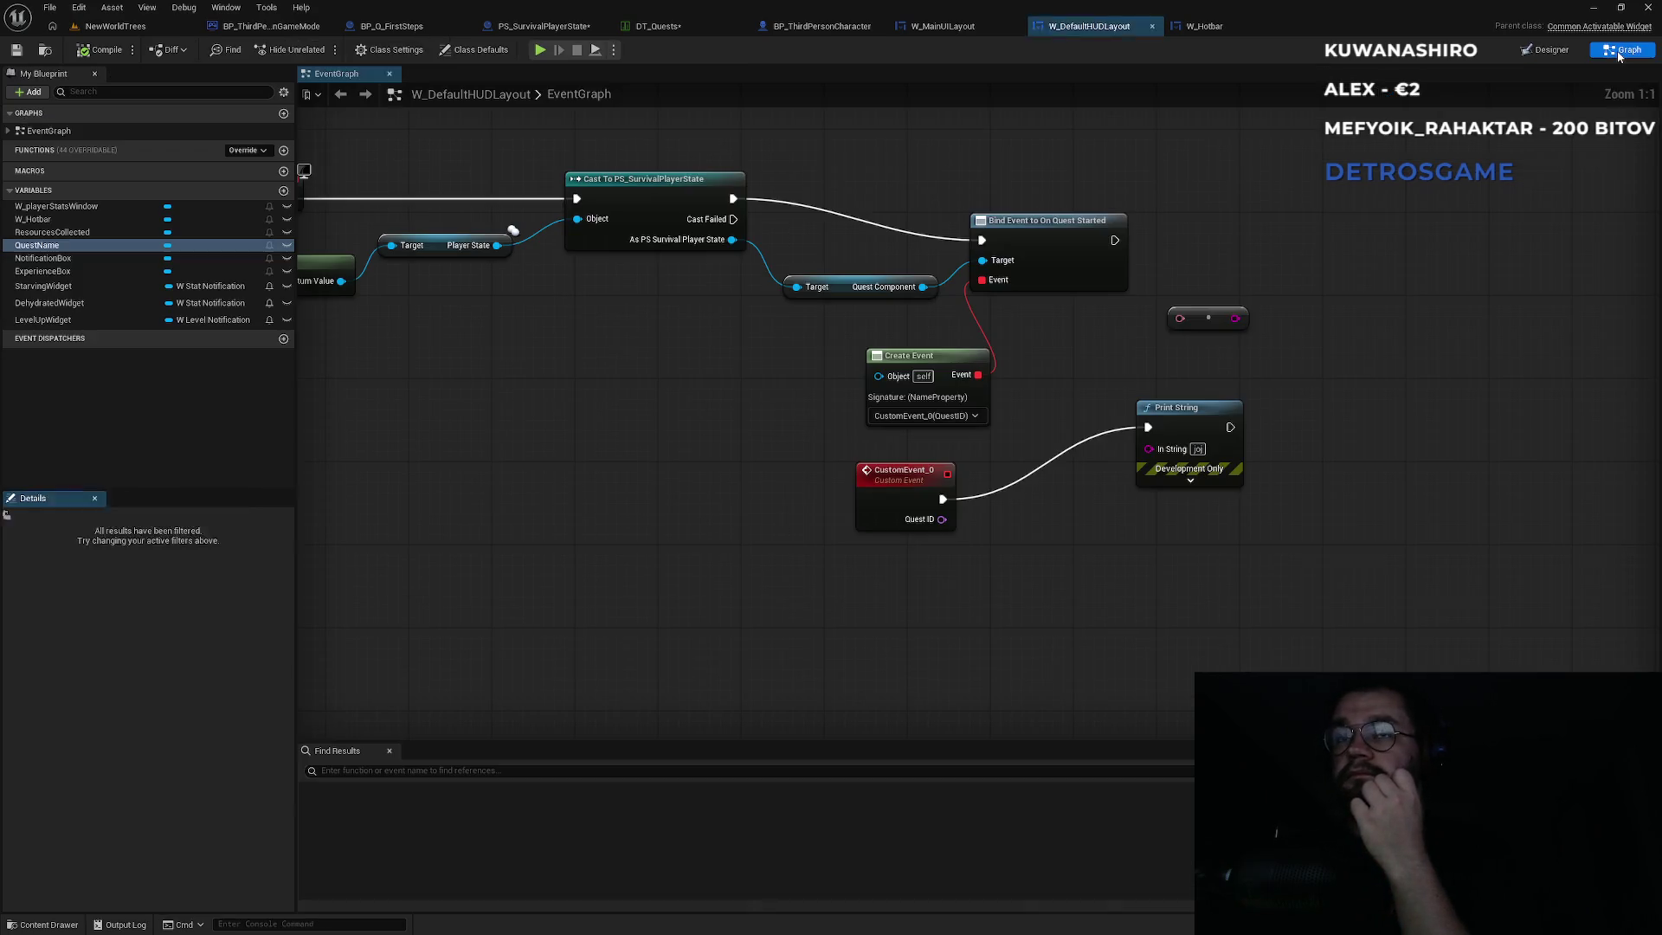
{"action": "mouse_move", "coordinate": [806, 465]}
{"action": "left_mouse_down"}
{"action": "mouse_move", "coordinate": [864, 471]}
{"action": "mouse_move", "coordinate": [883, 497]}
{"action": "left_mouse_up"}
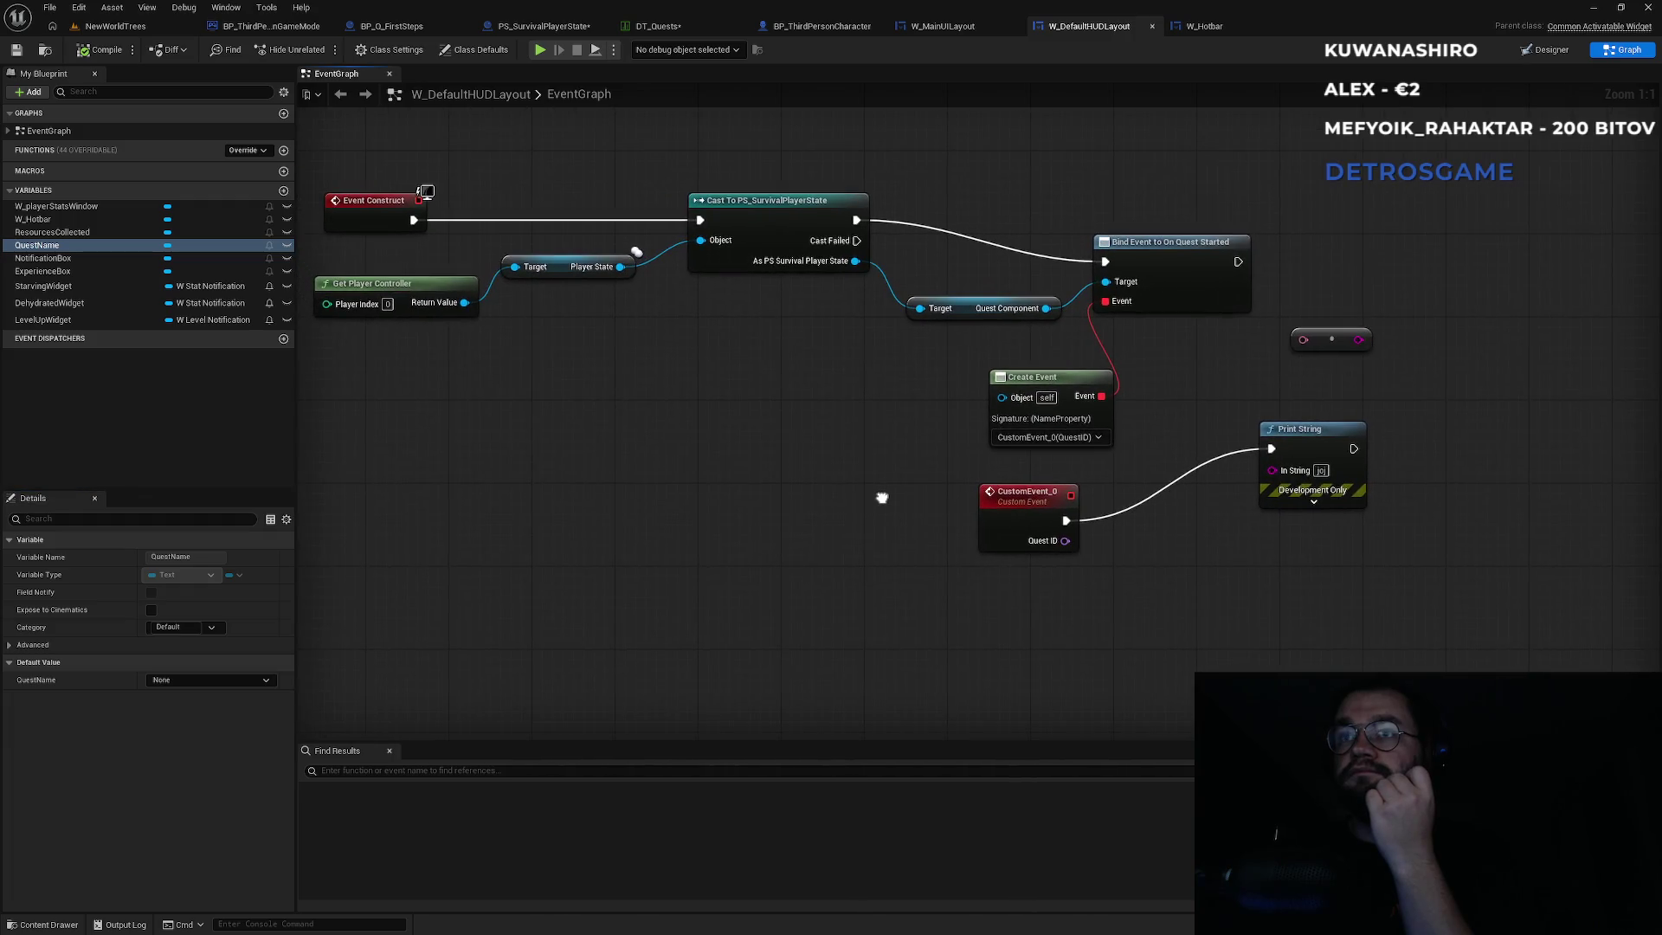
{"action": "left_click_drag", "start_coordinate": [697, 403], "coordinate": [846, 448]}
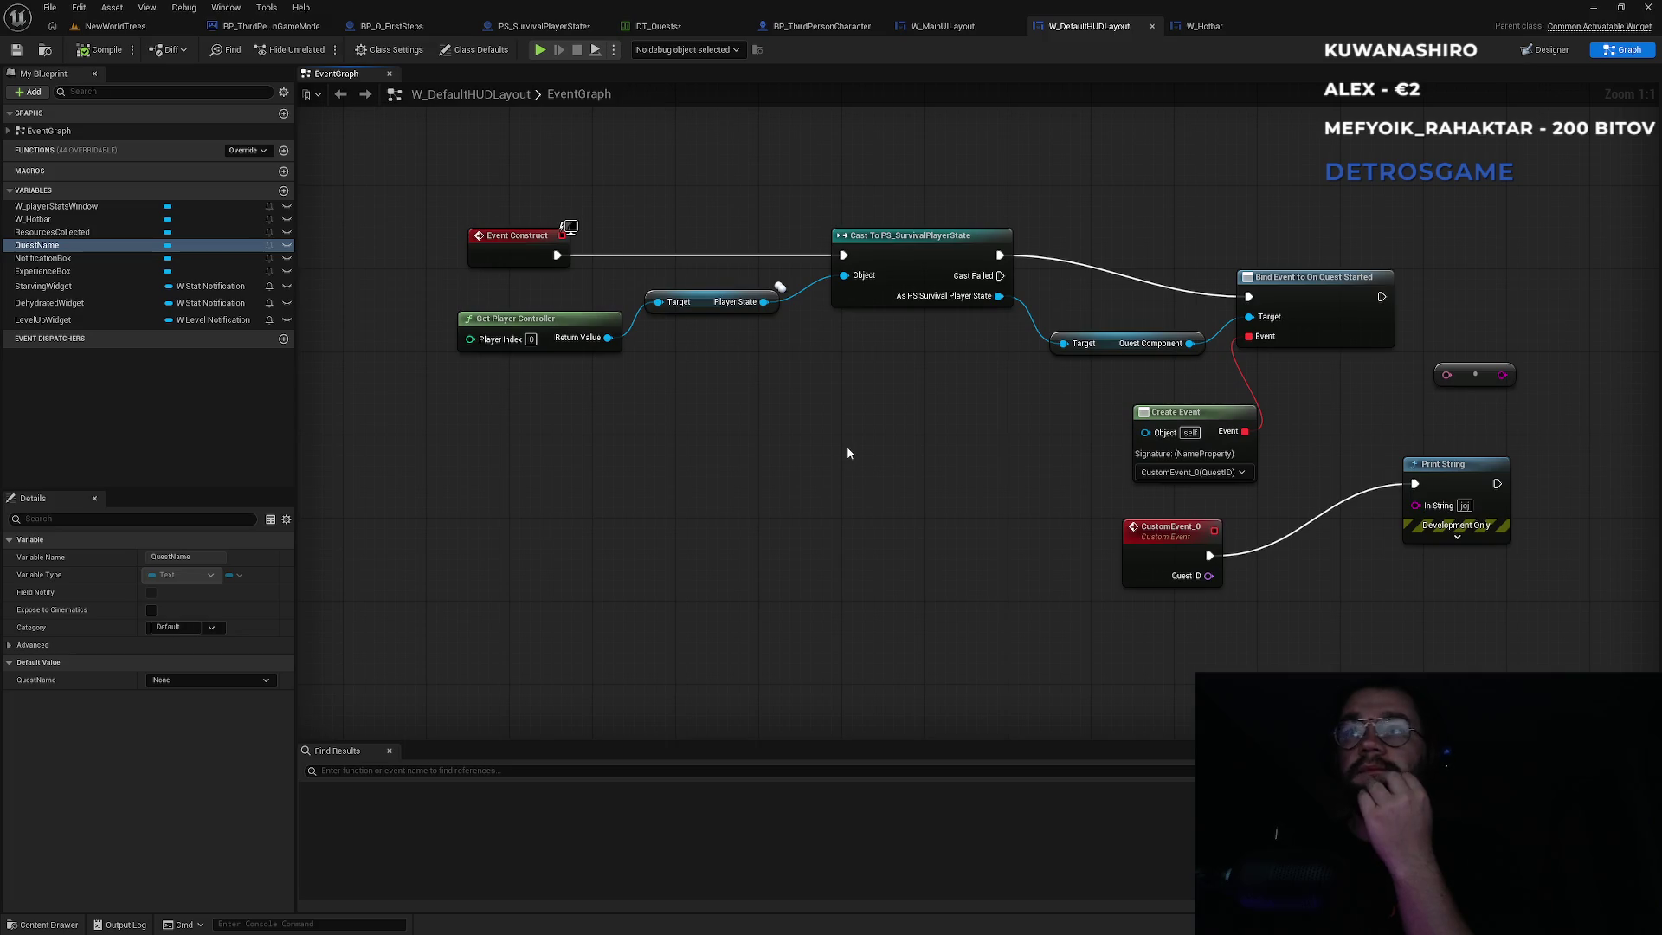
{"action": "left_click_drag", "start_coordinate": [1316, 285], "coordinate": [1357, 250]}
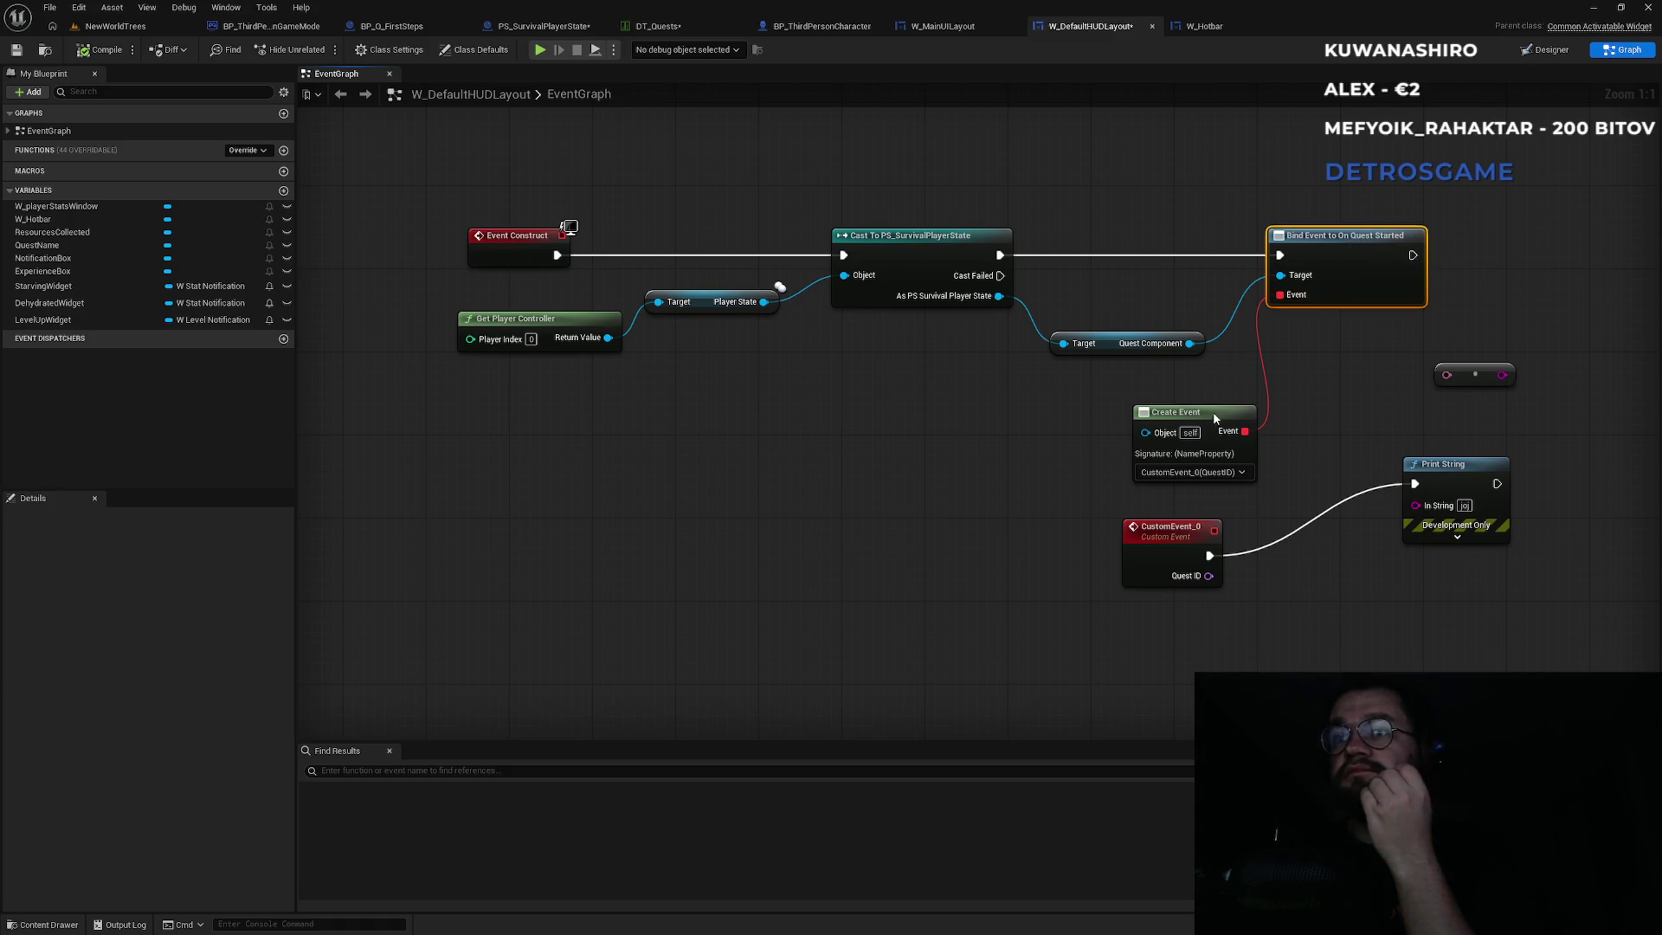
{"action": "left_click_drag", "start_coordinate": [1305, 477], "coordinate": [1069, 470]}
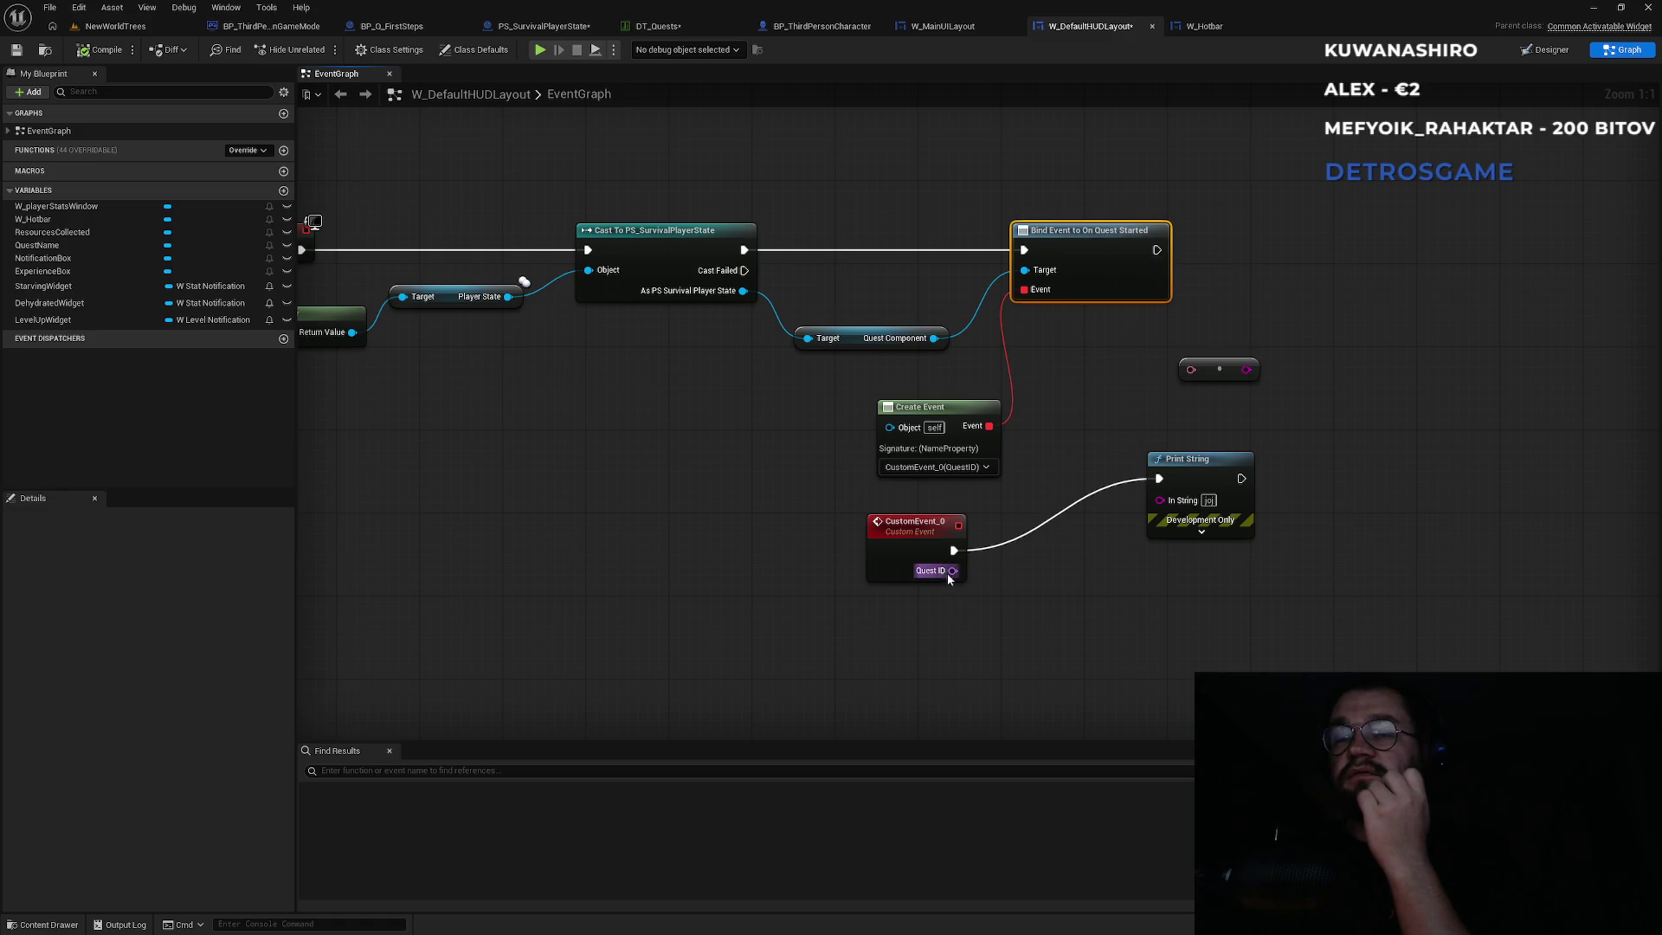
{"action": "left_click_drag", "start_coordinate": [1231, 580], "coordinate": [1193, 434]}
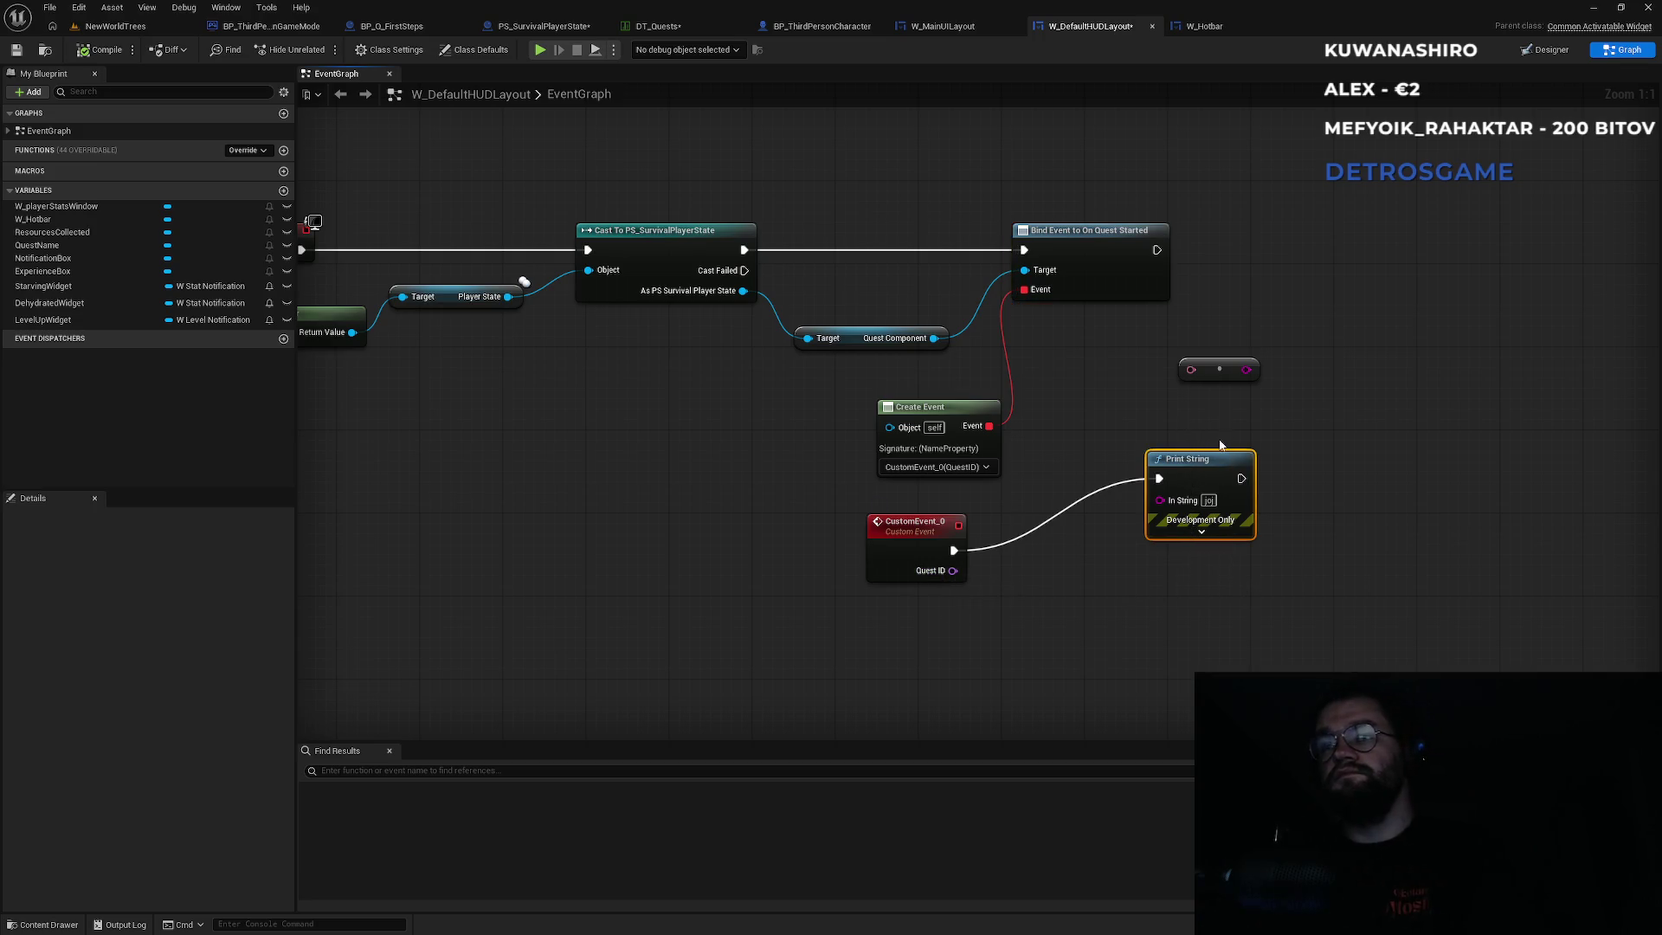
{"action": "key", "text": "Delete"}
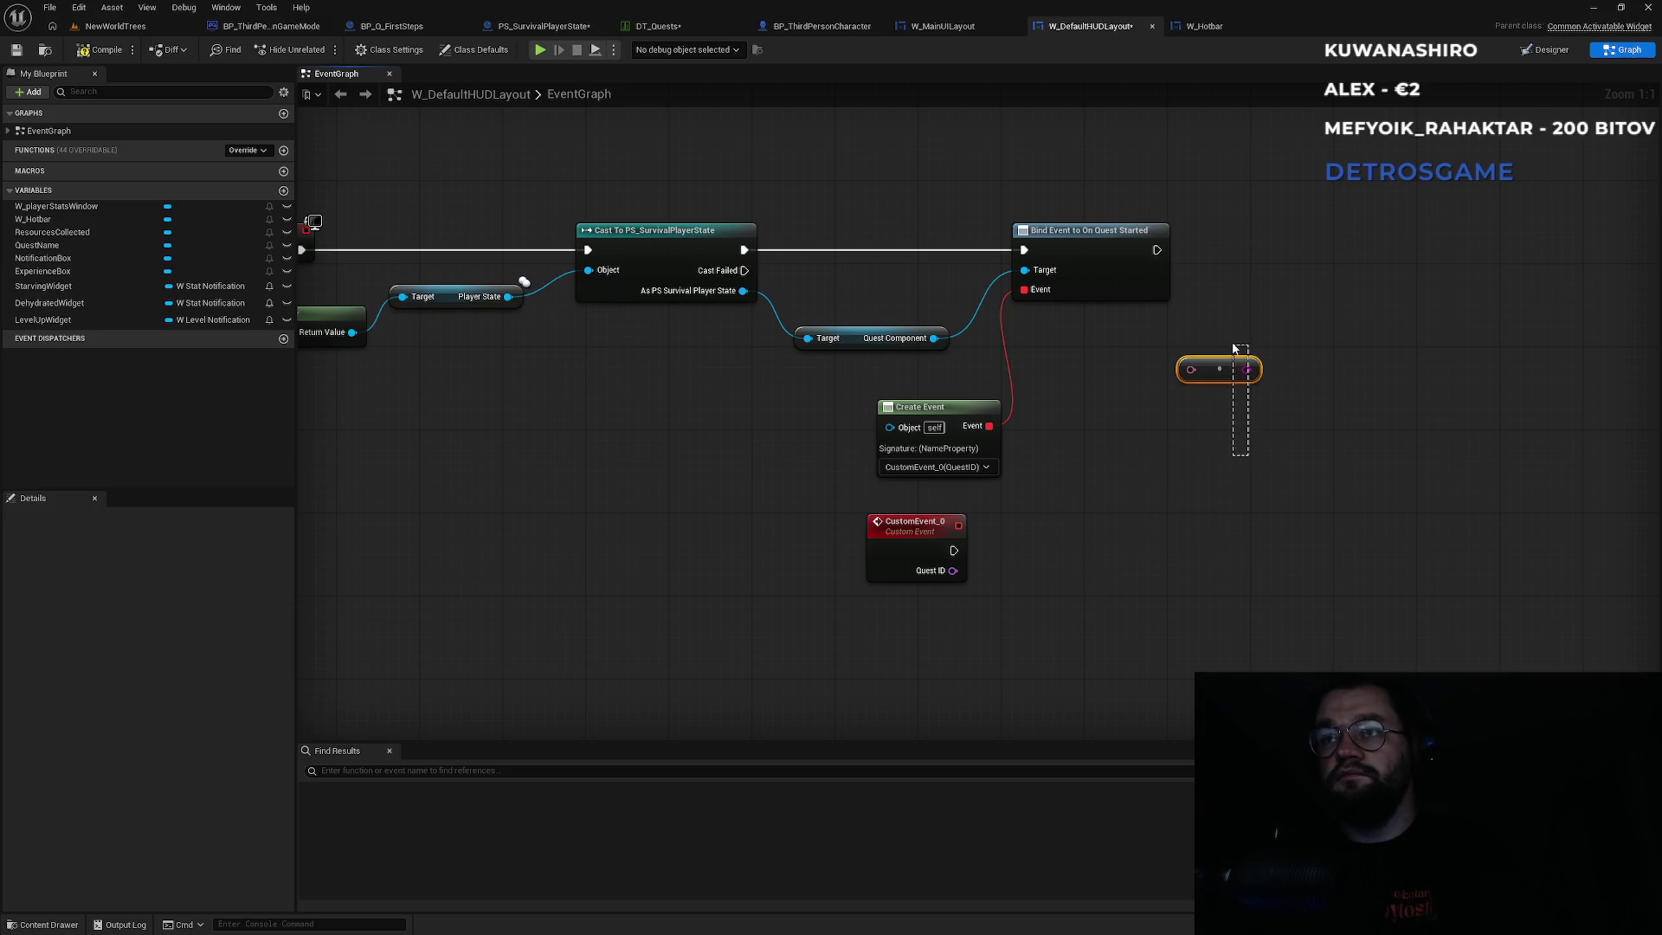
Delete the leftover reroute node and compile the HUD layout blueprint.
{"action": "left_click_drag", "start_coordinate": [1234, 348], "coordinate": [1235, 348]}
{"action": "key", "text": "Delete"}
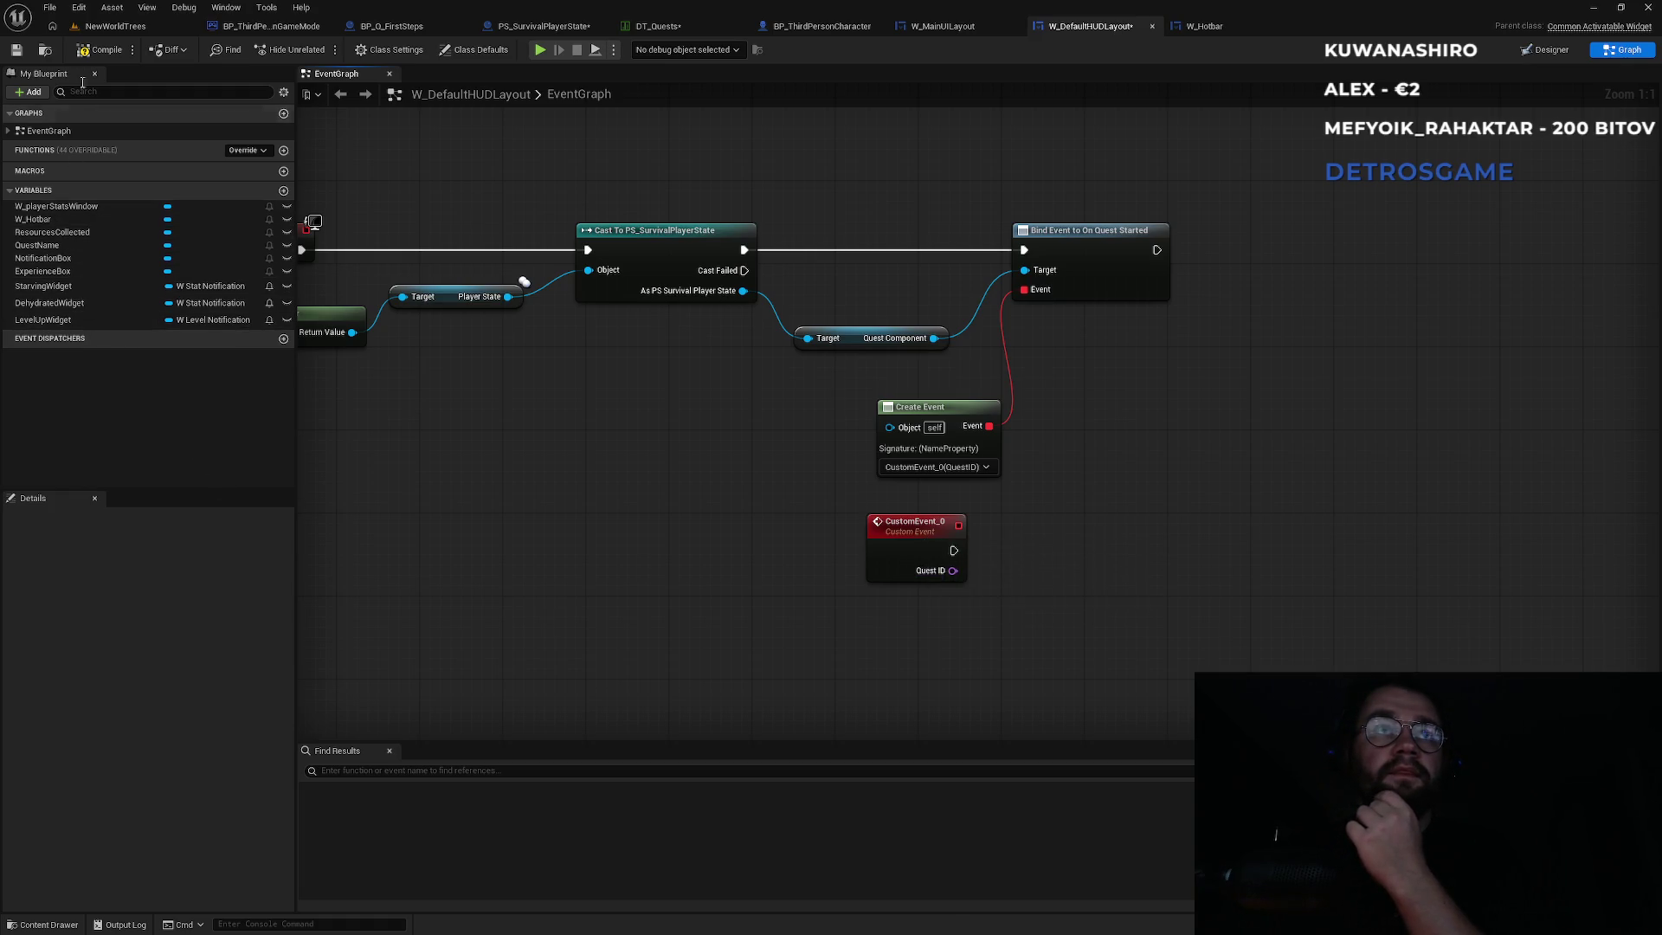
{"action": "left_click", "coordinate": [96, 52]}
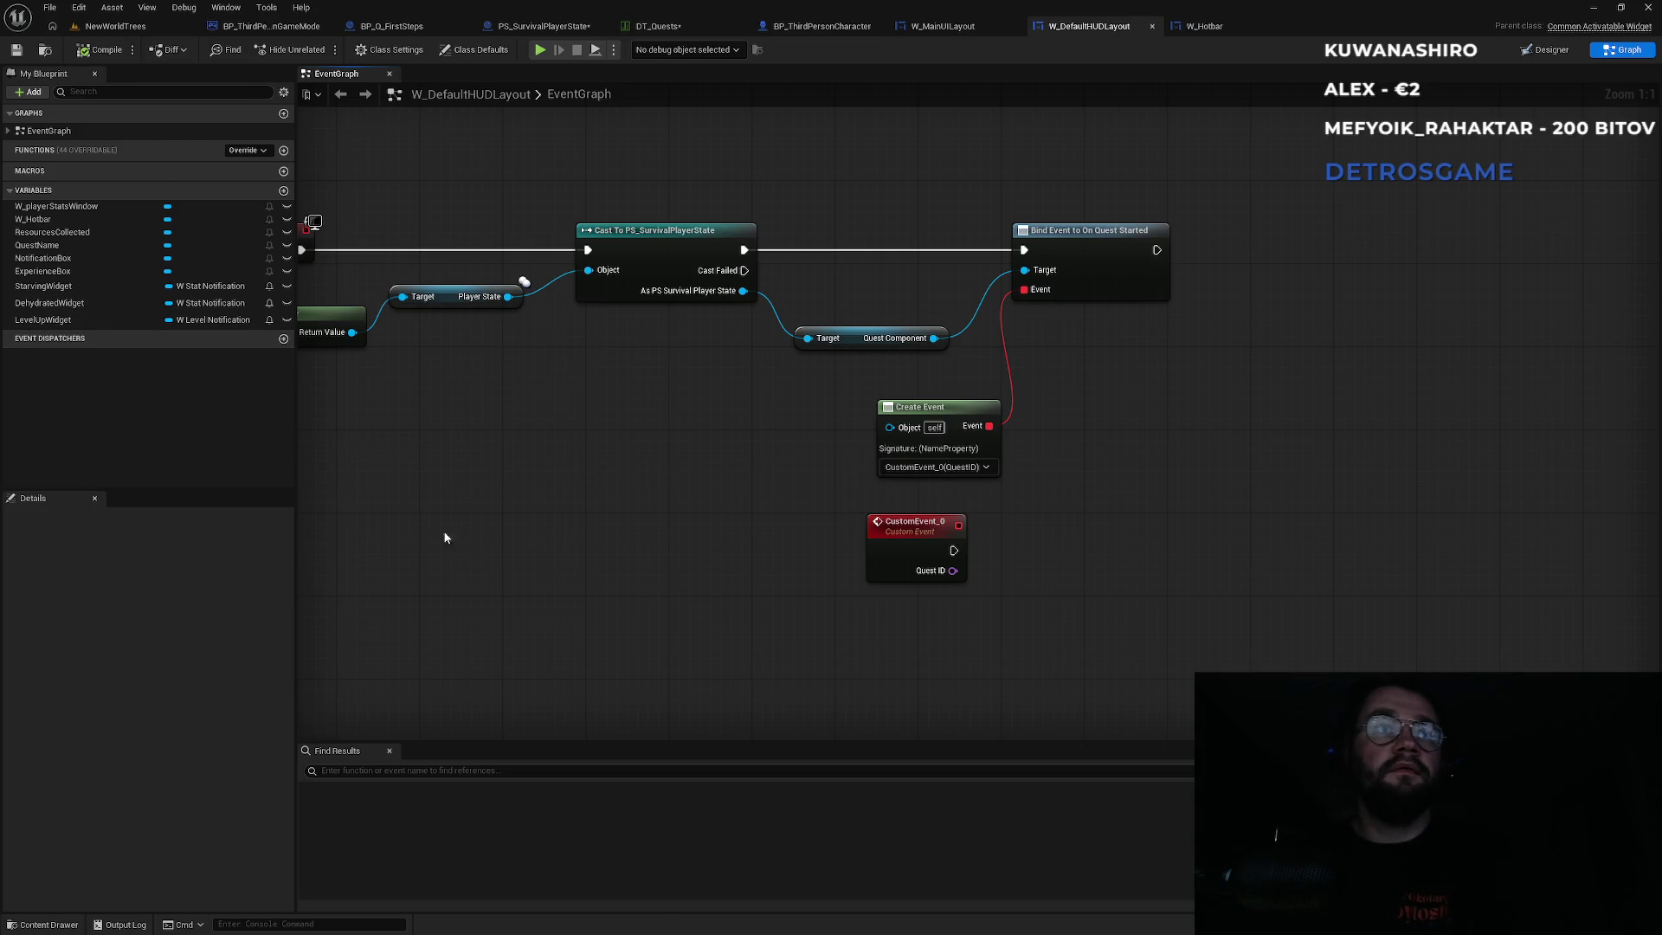
Make CustomEvent_0 run SetText on QuestName from Quest ID via To Text (Name), then return to NewWorldTrees.
{"action": "mouse_move", "coordinate": [37, 245]}
{"action": "left_mouse_down"}
{"action": "mouse_move", "coordinate": [1061, 621]}
{"action": "mouse_move", "coordinate": [1060, 573]}
{"action": "mouse_move", "coordinate": [1168, 534]}
{"action": "left_mouse_up"}
{"action": "left_click", "coordinate": [1099, 603]}
{"action": "type", "text": "set text"}
{"action": "key", "text": "Return"}
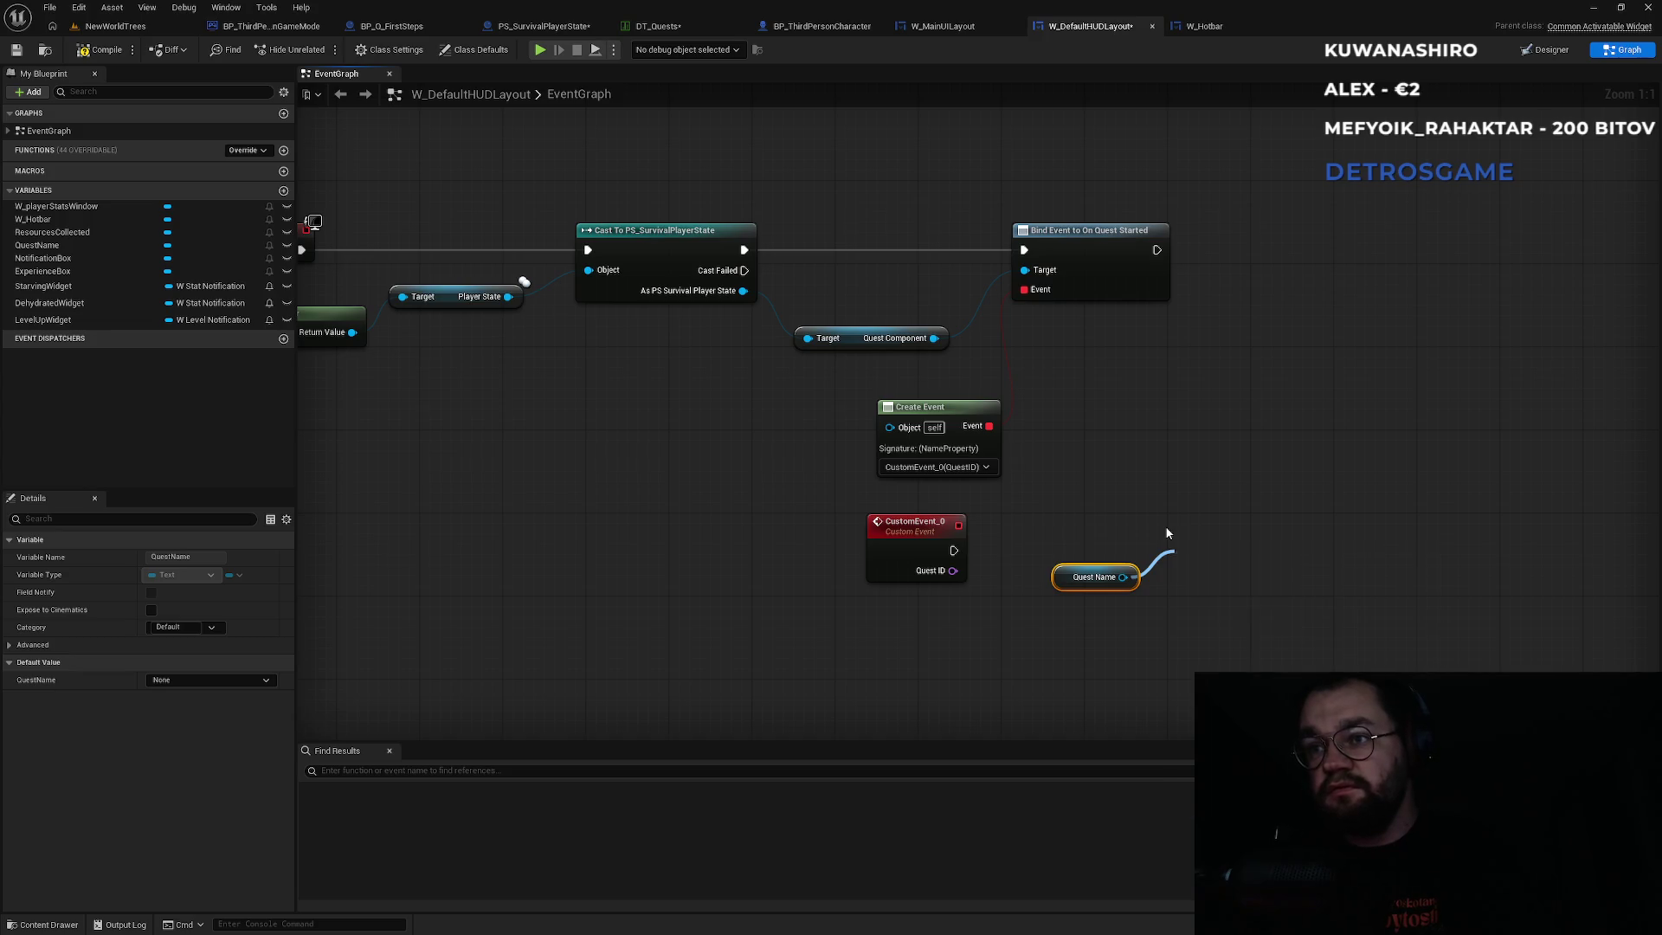
{"action": "mouse_move", "coordinate": [1073, 588]}
{"action": "left_mouse_down"}
{"action": "mouse_move", "coordinate": [1023, 662]}
{"action": "mouse_move", "coordinate": [953, 676]}
{"action": "left_mouse_up"}
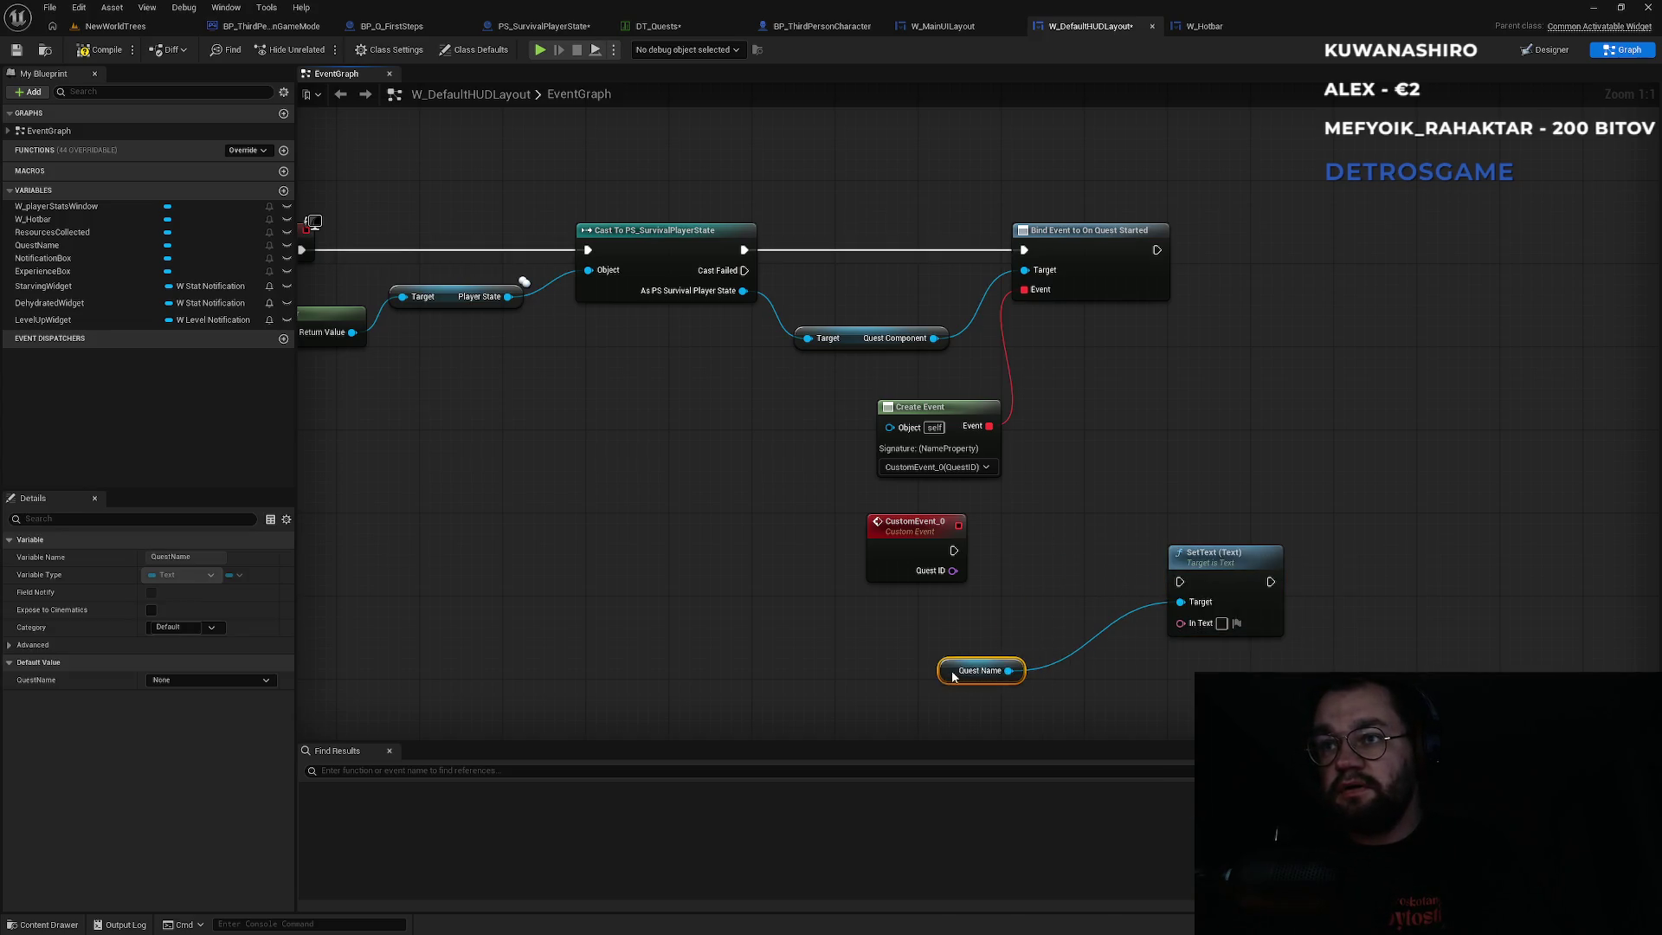
{"action": "left_click_drag", "start_coordinate": [935, 571], "coordinate": [1181, 623]}
{"action": "mouse_move", "coordinate": [1051, 556]}
{"action": "left_mouse_down"}
{"action": "mouse_move", "coordinate": [1042, 592]}
{"action": "mouse_move", "coordinate": [1068, 600]}
{"action": "left_mouse_up"}
{"action": "left_click_drag", "start_coordinate": [1182, 582], "coordinate": [953, 550]}
{"action": "left_click_drag", "start_coordinate": [1200, 557], "coordinate": [1219, 522]}
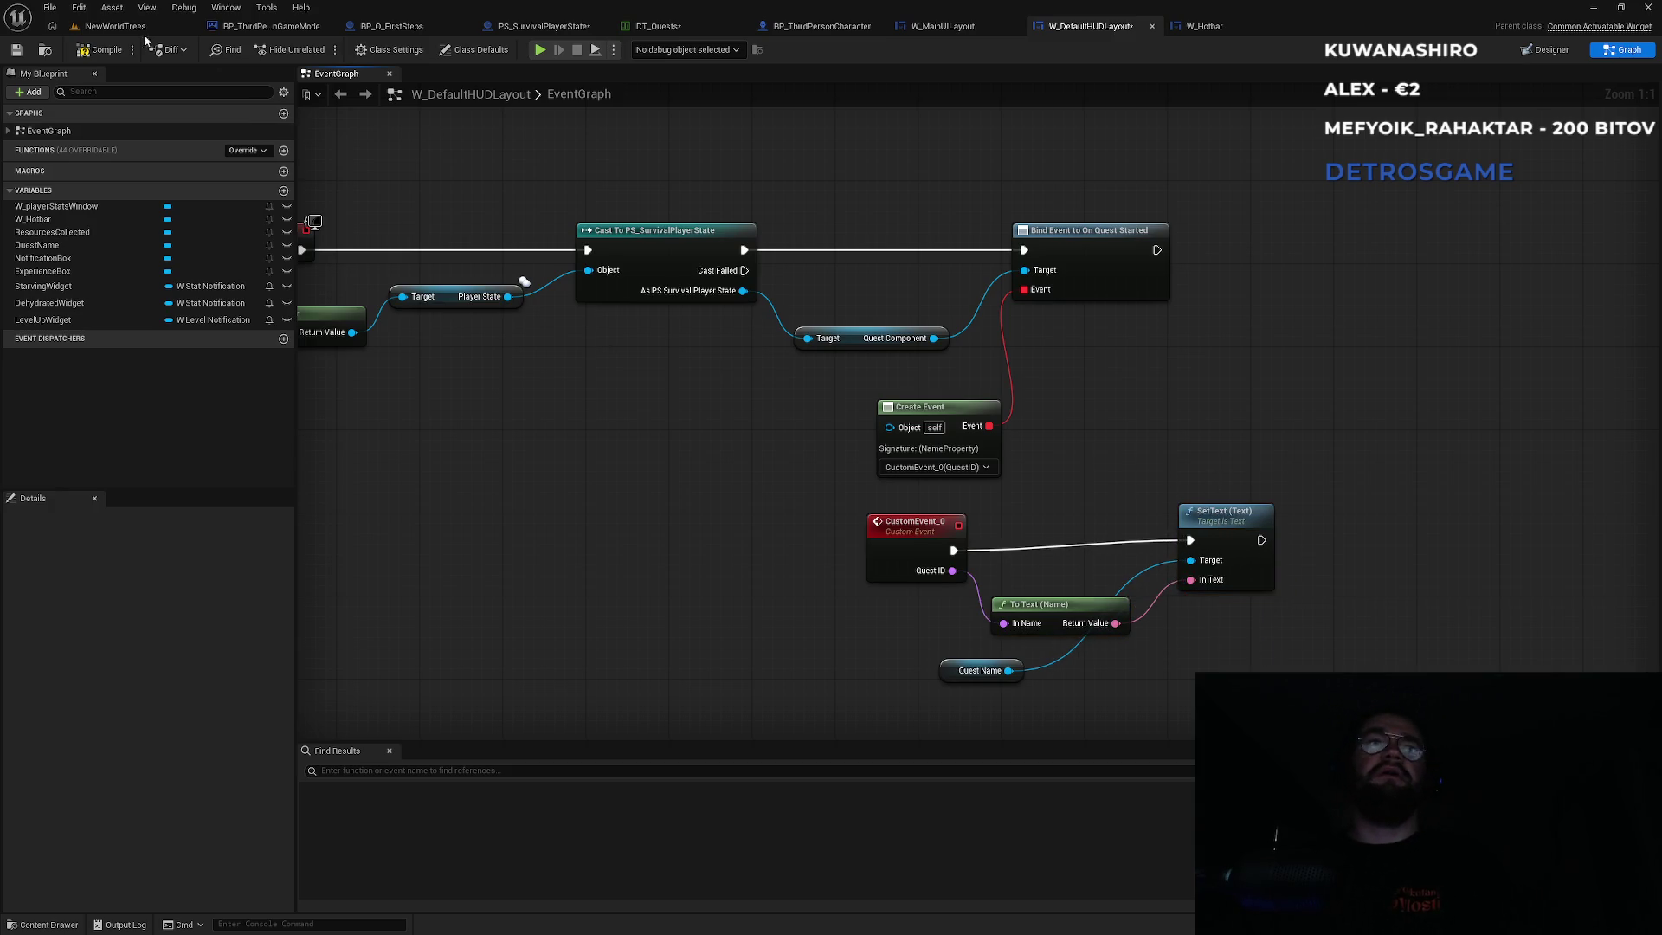
{"action": "left_click", "coordinate": [115, 26]}
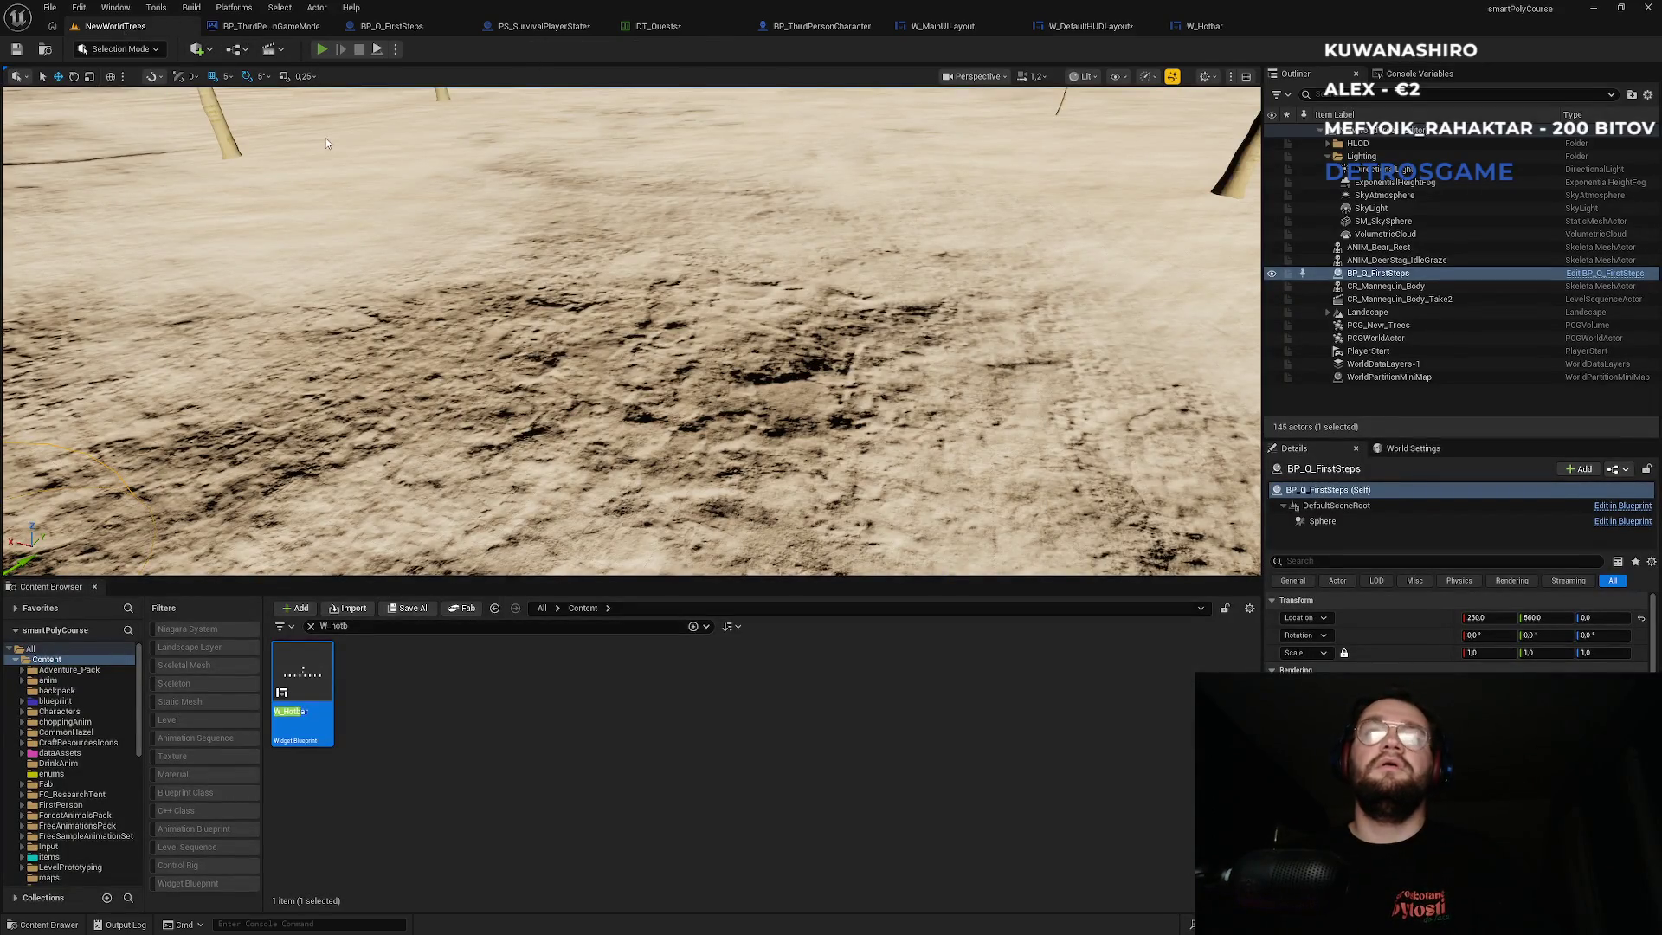
{"action": "key", "text": "alt+p"}
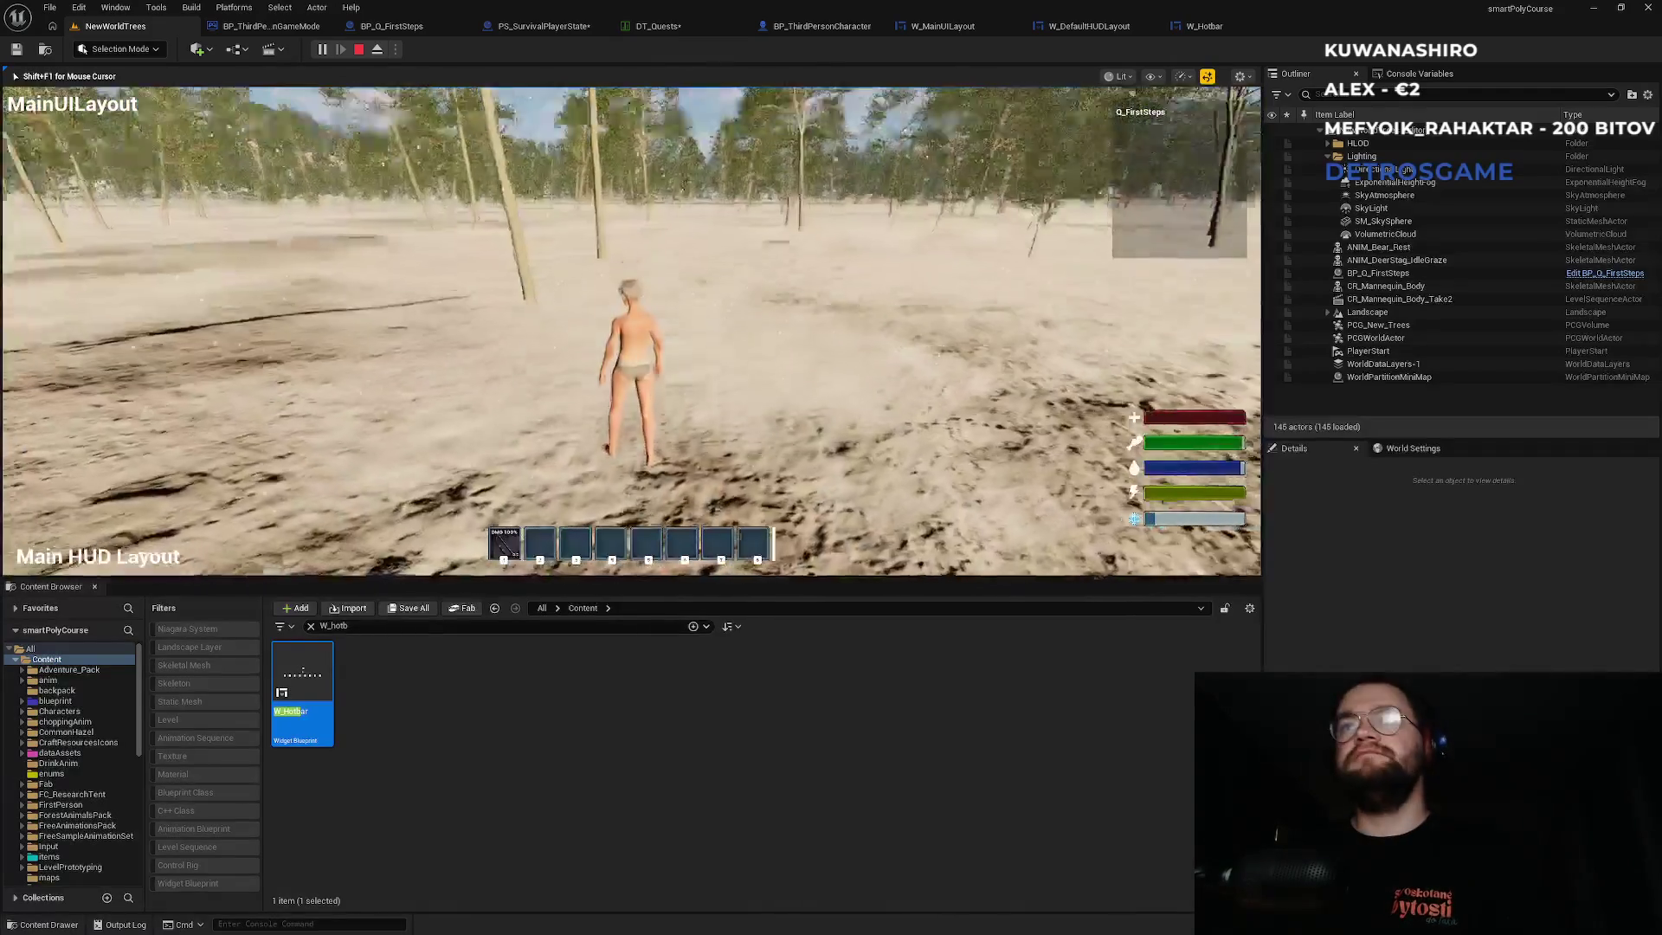
{"action": "key", "text": "F11"}
{"action": "key", "text": "Escape"}
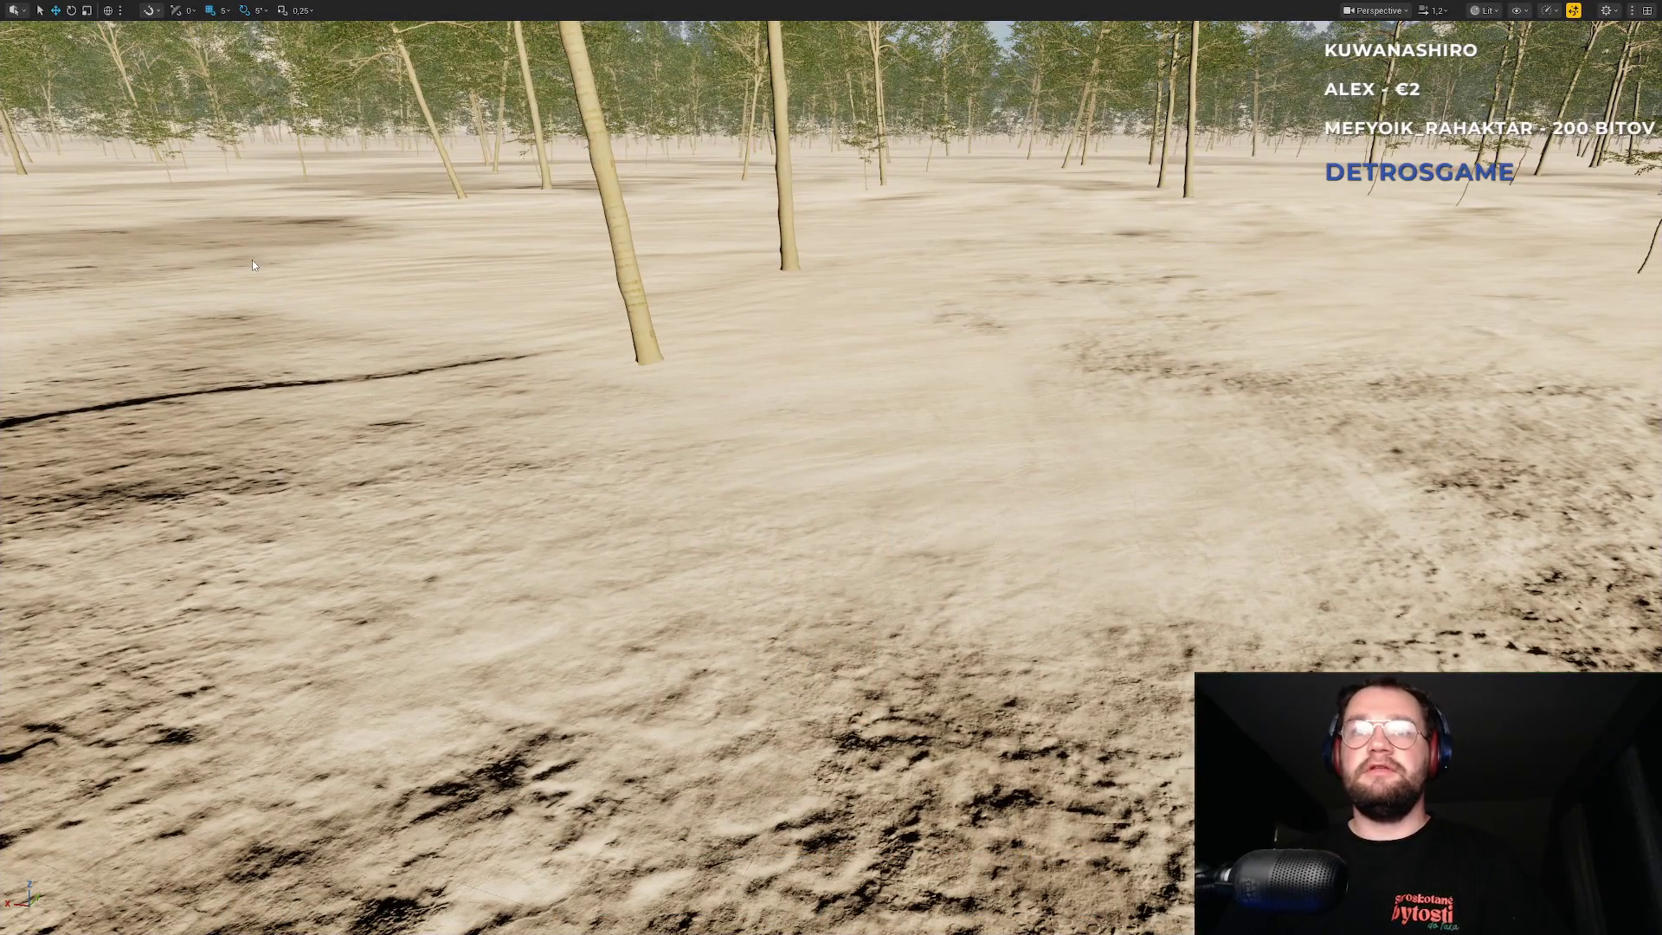
{"action": "key", "text": "alt+p"}
{"action": "key", "text": "w"}
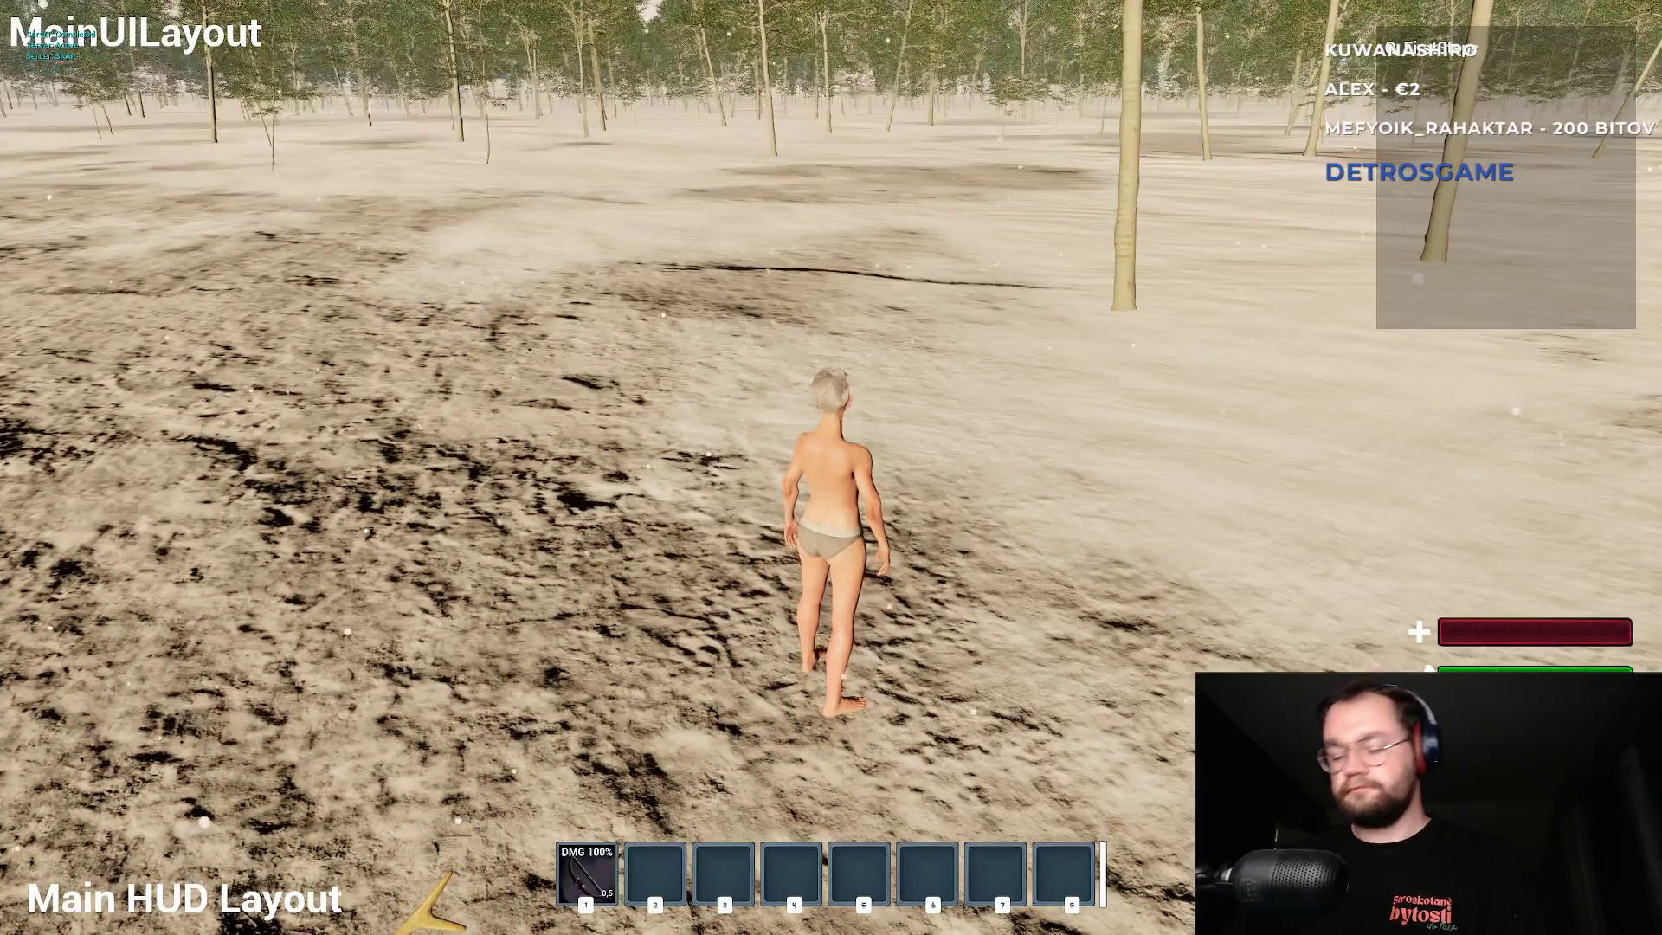
{"action": "key", "text": "Escape"}
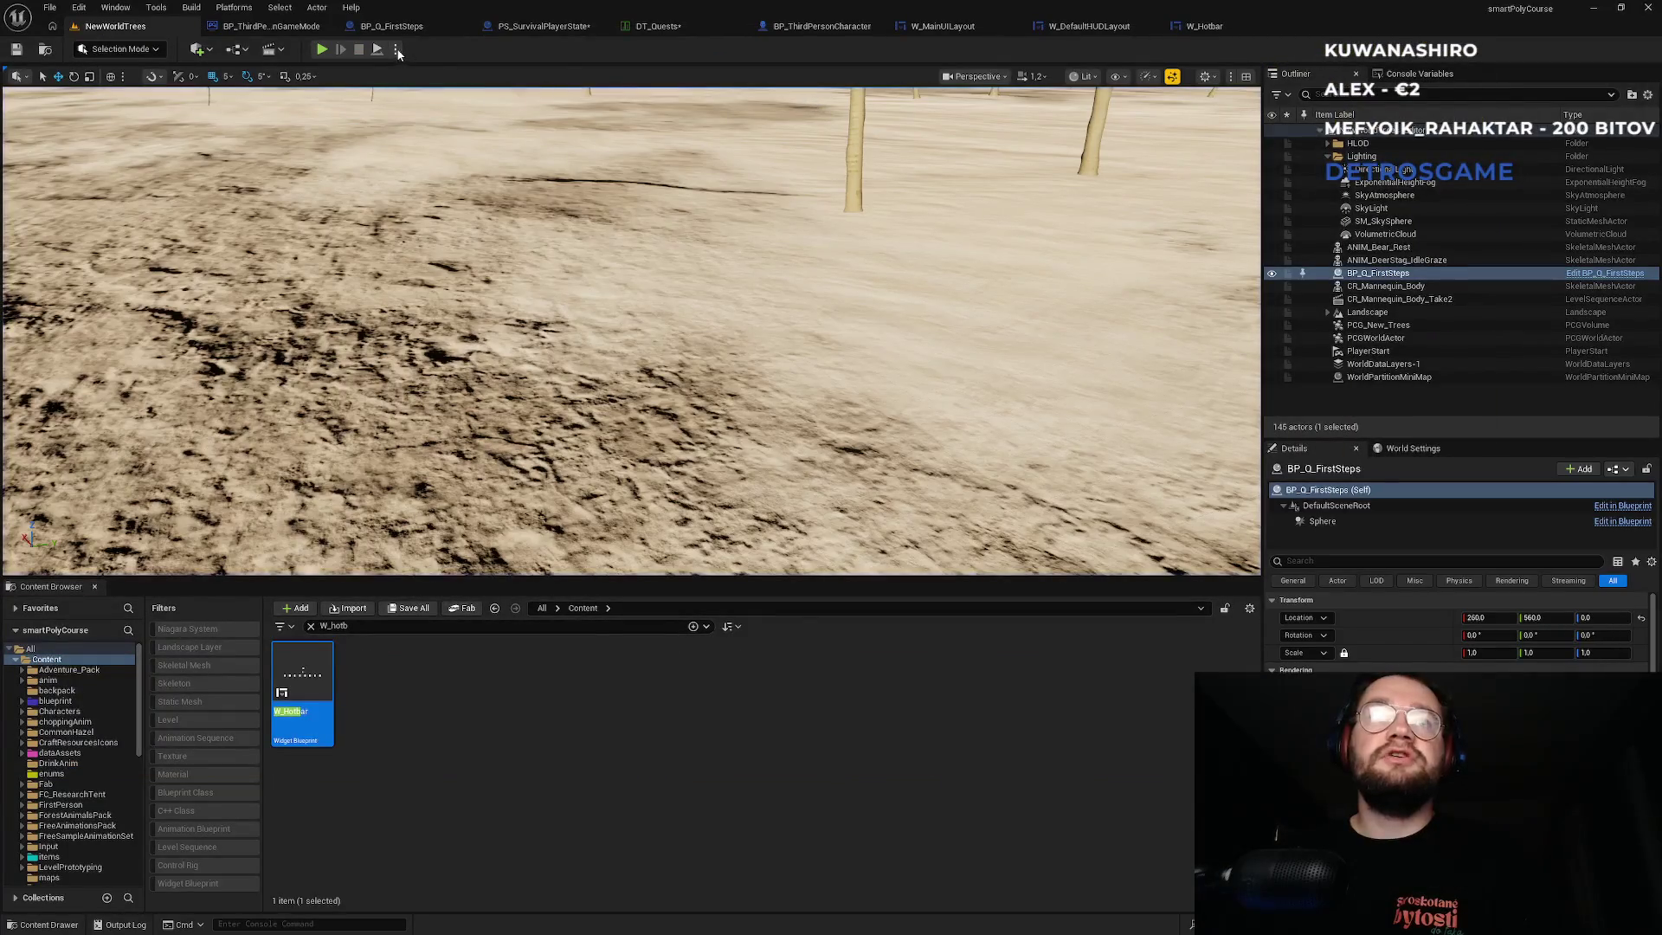
Start another Play-In-Editor test of the level.
{"action": "left_click", "coordinate": [396, 50]}
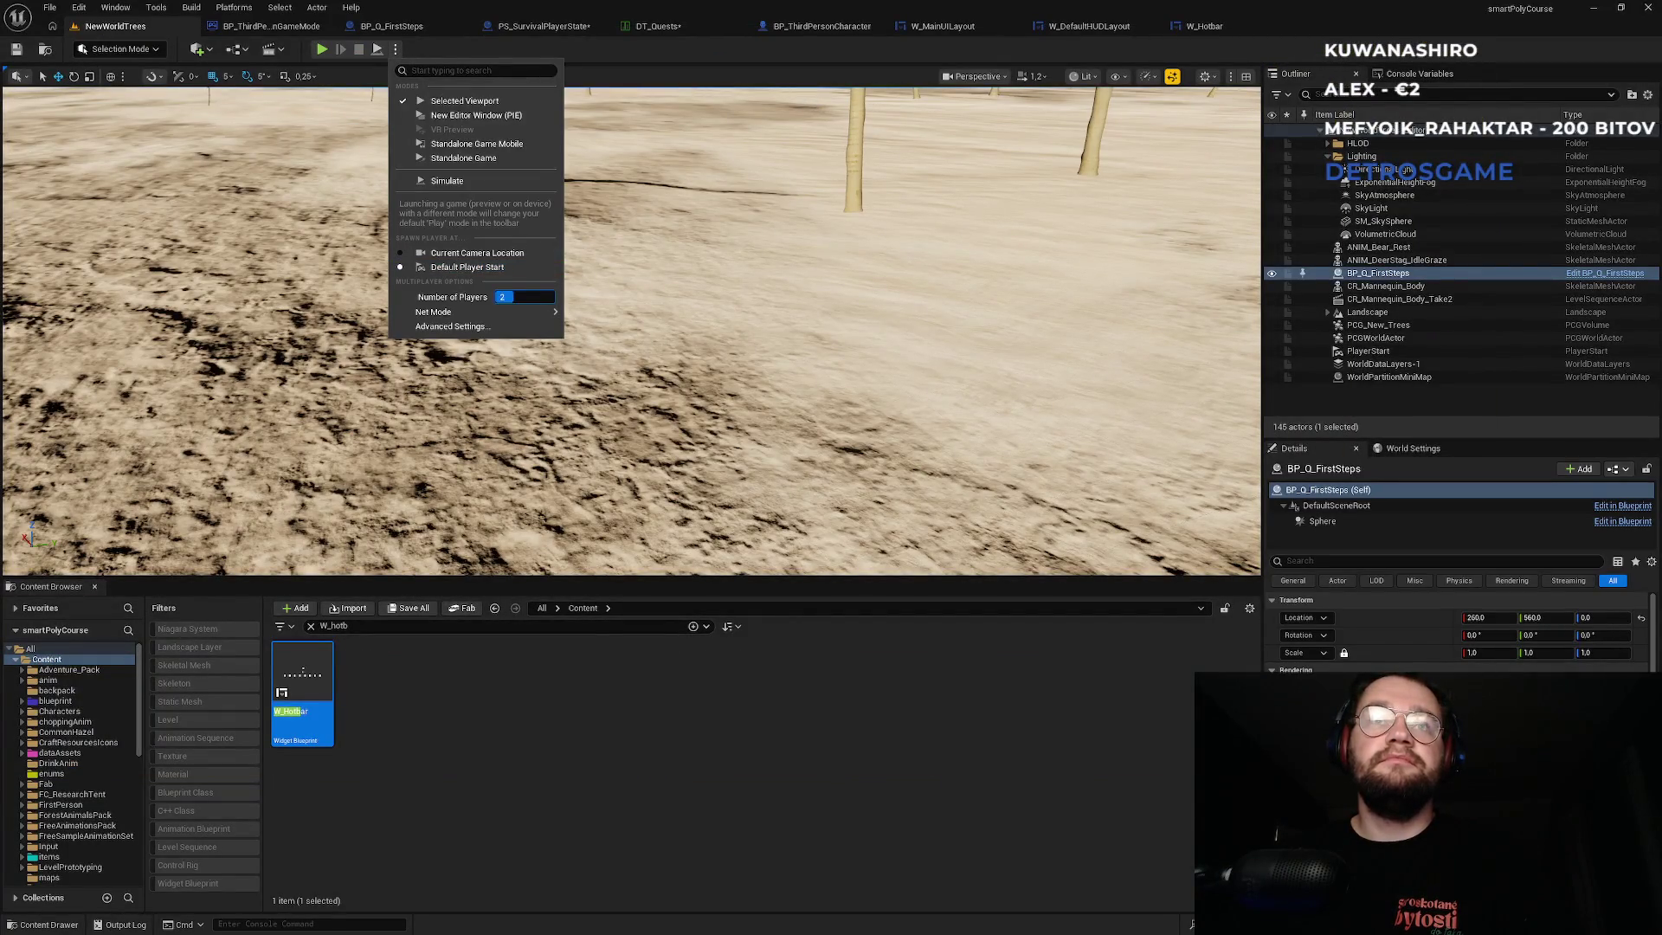
{"action": "left_click", "coordinate": [322, 50]}
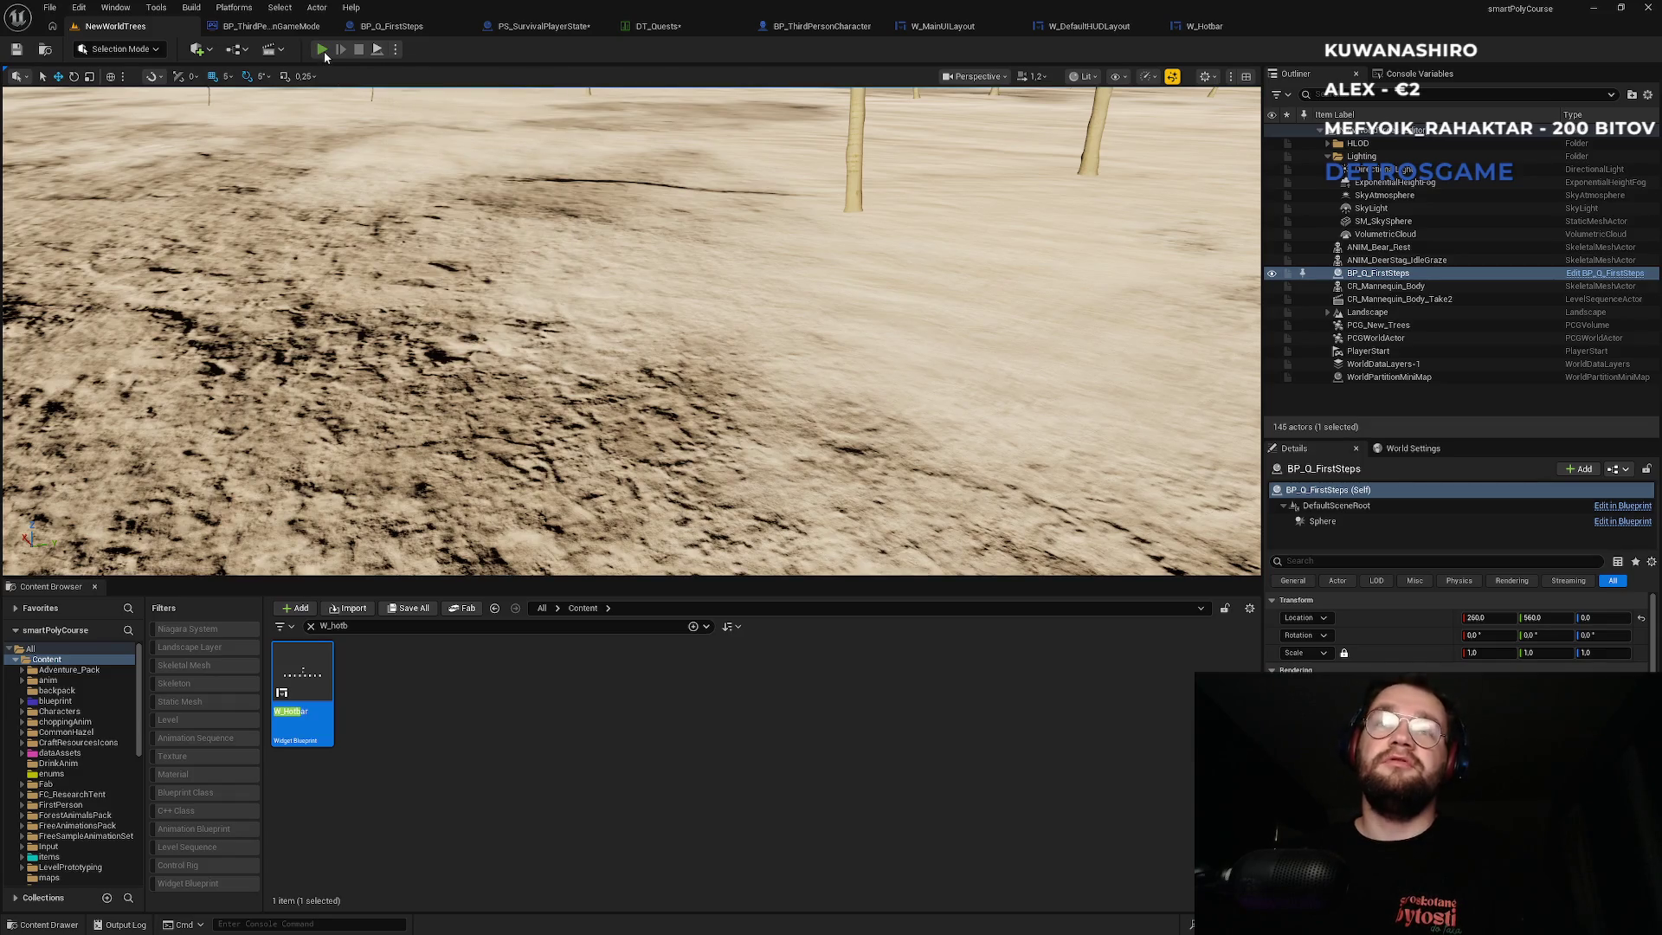
{"action": "left_click", "coordinate": [322, 50]}
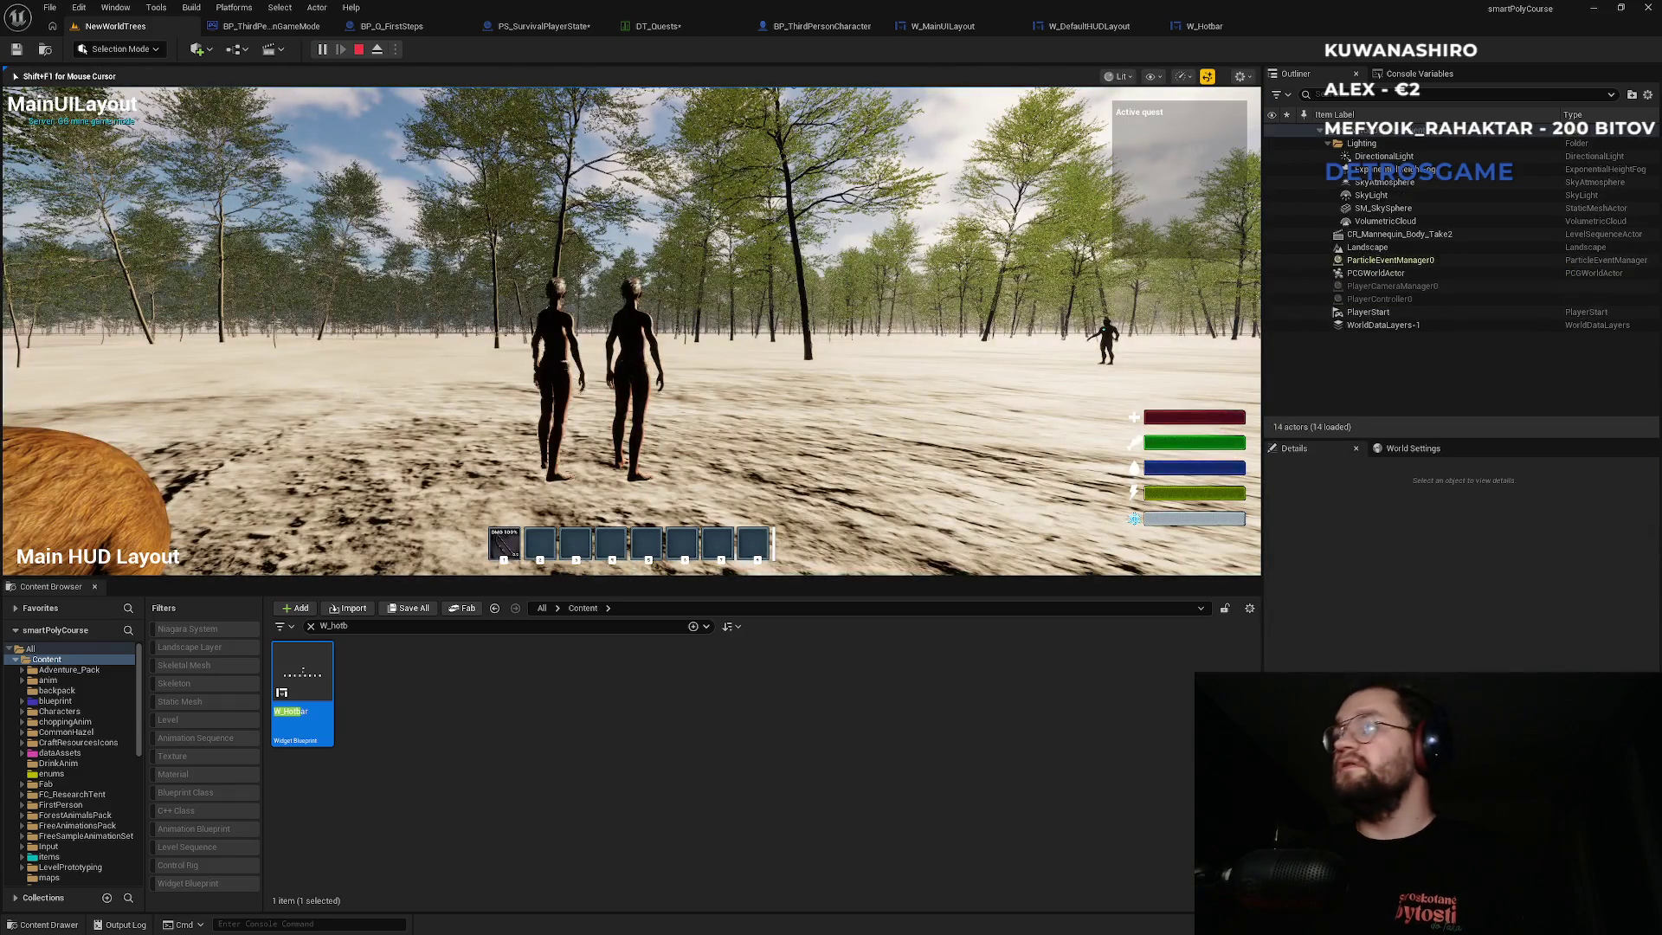
Finish the test with Esc and open the W_Hotbar widget designer.
{"action": "key", "text": "super"}
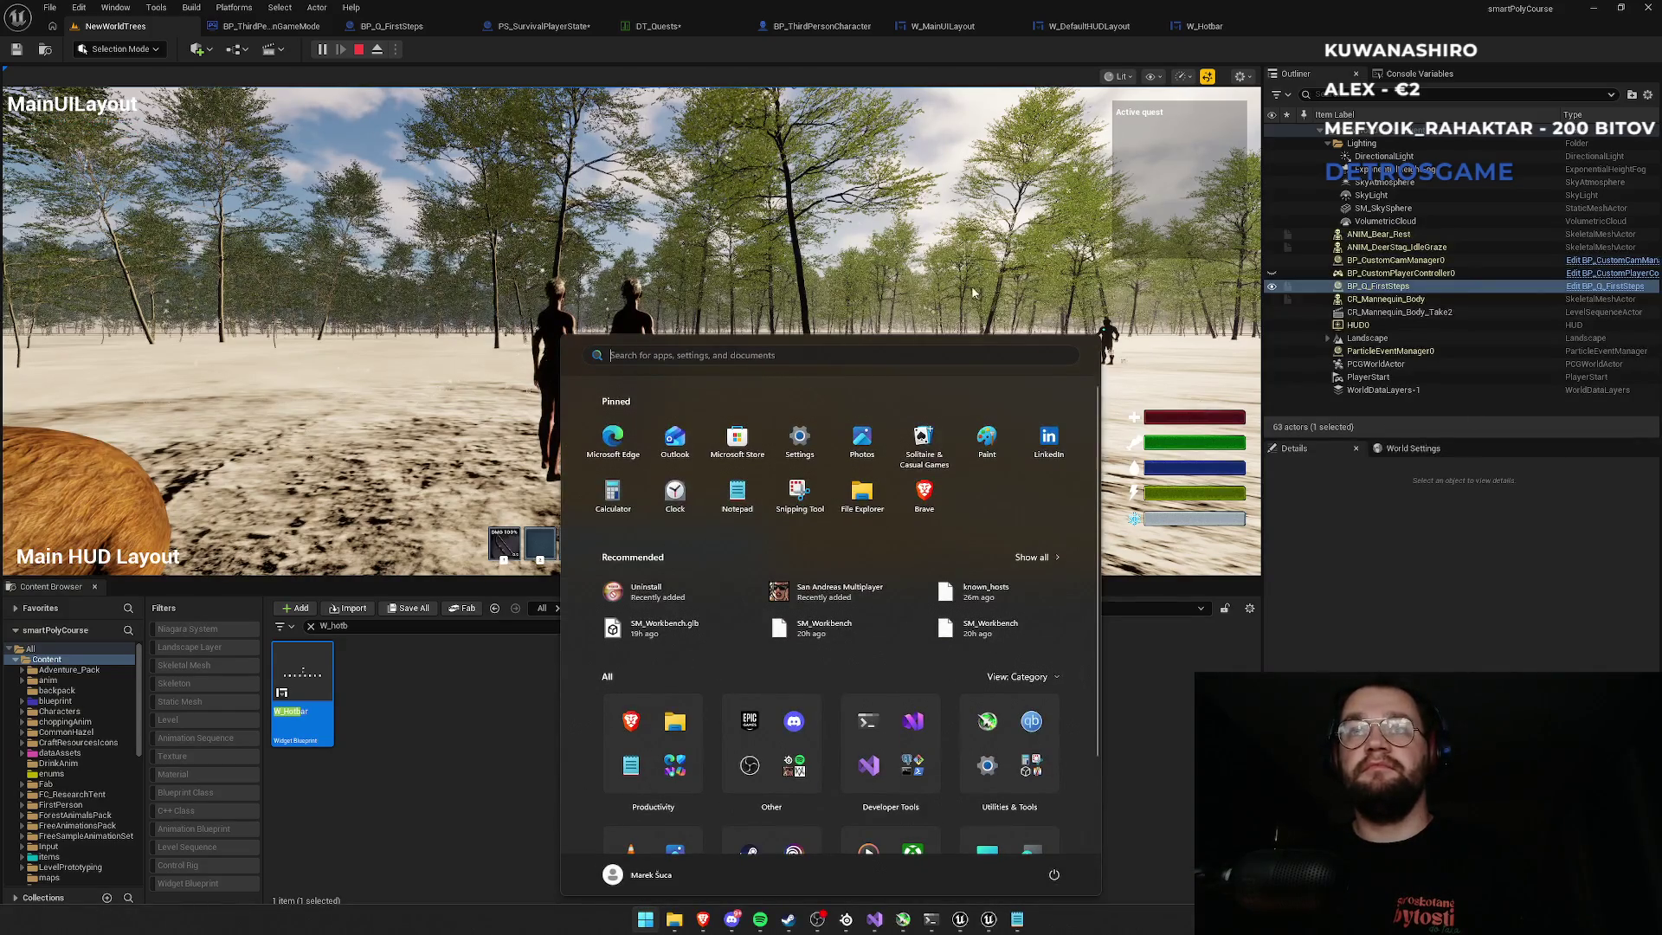
{"action": "left_click", "coordinate": [973, 294]}
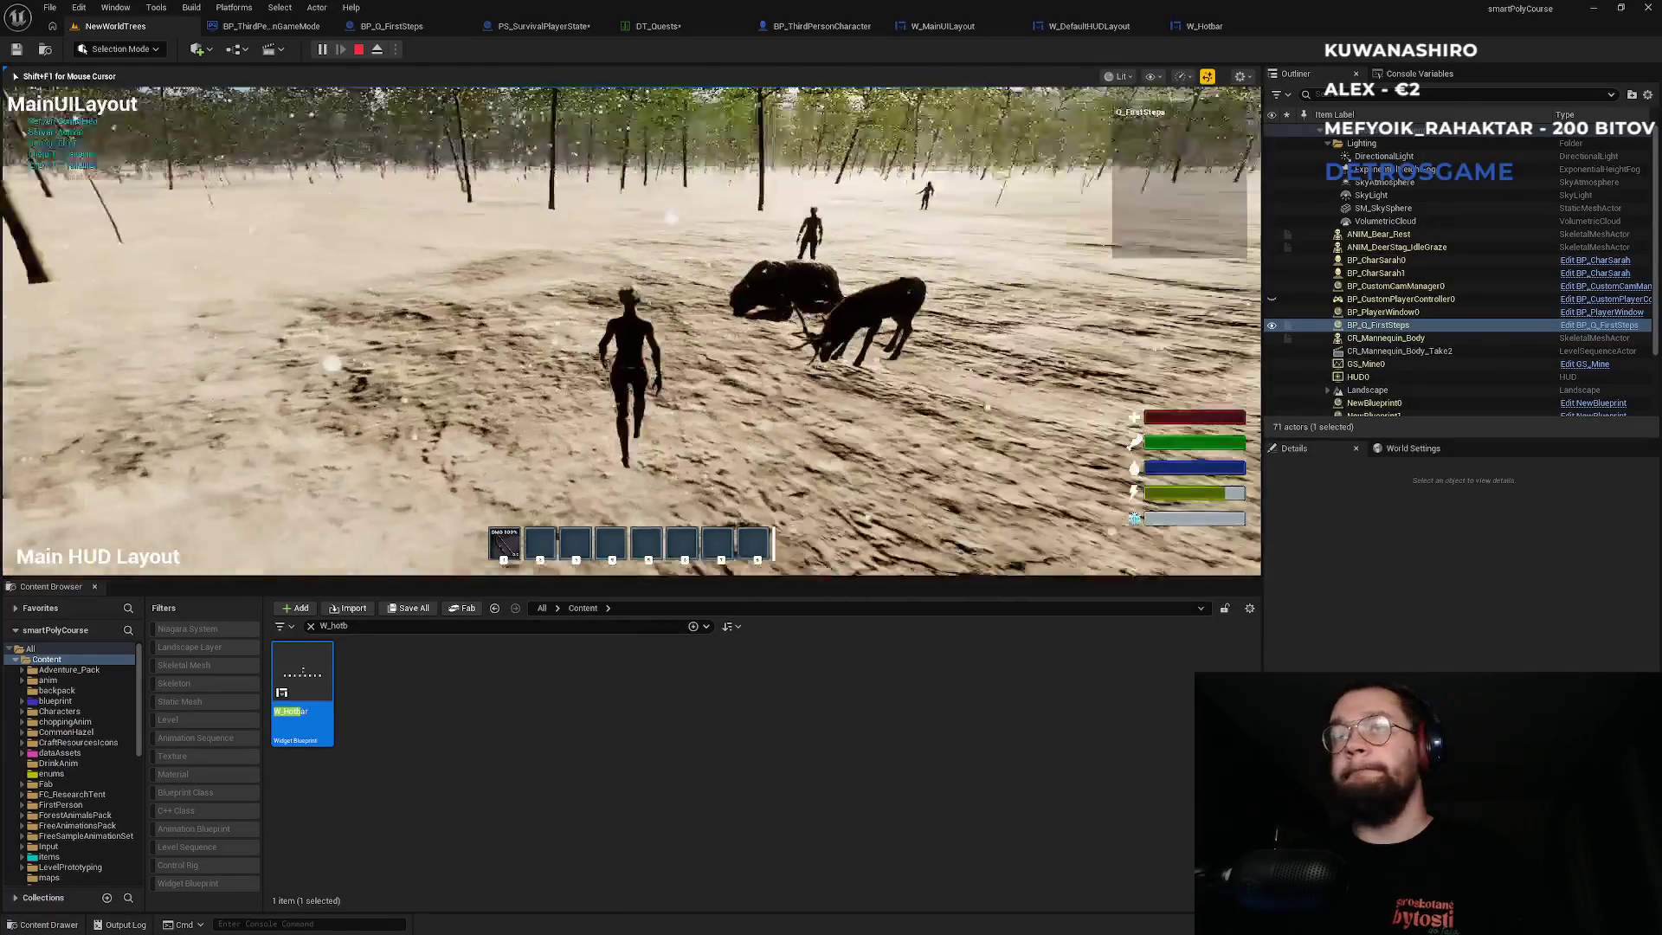
{"action": "key", "text": "super"}
{"action": "key", "text": "super"}
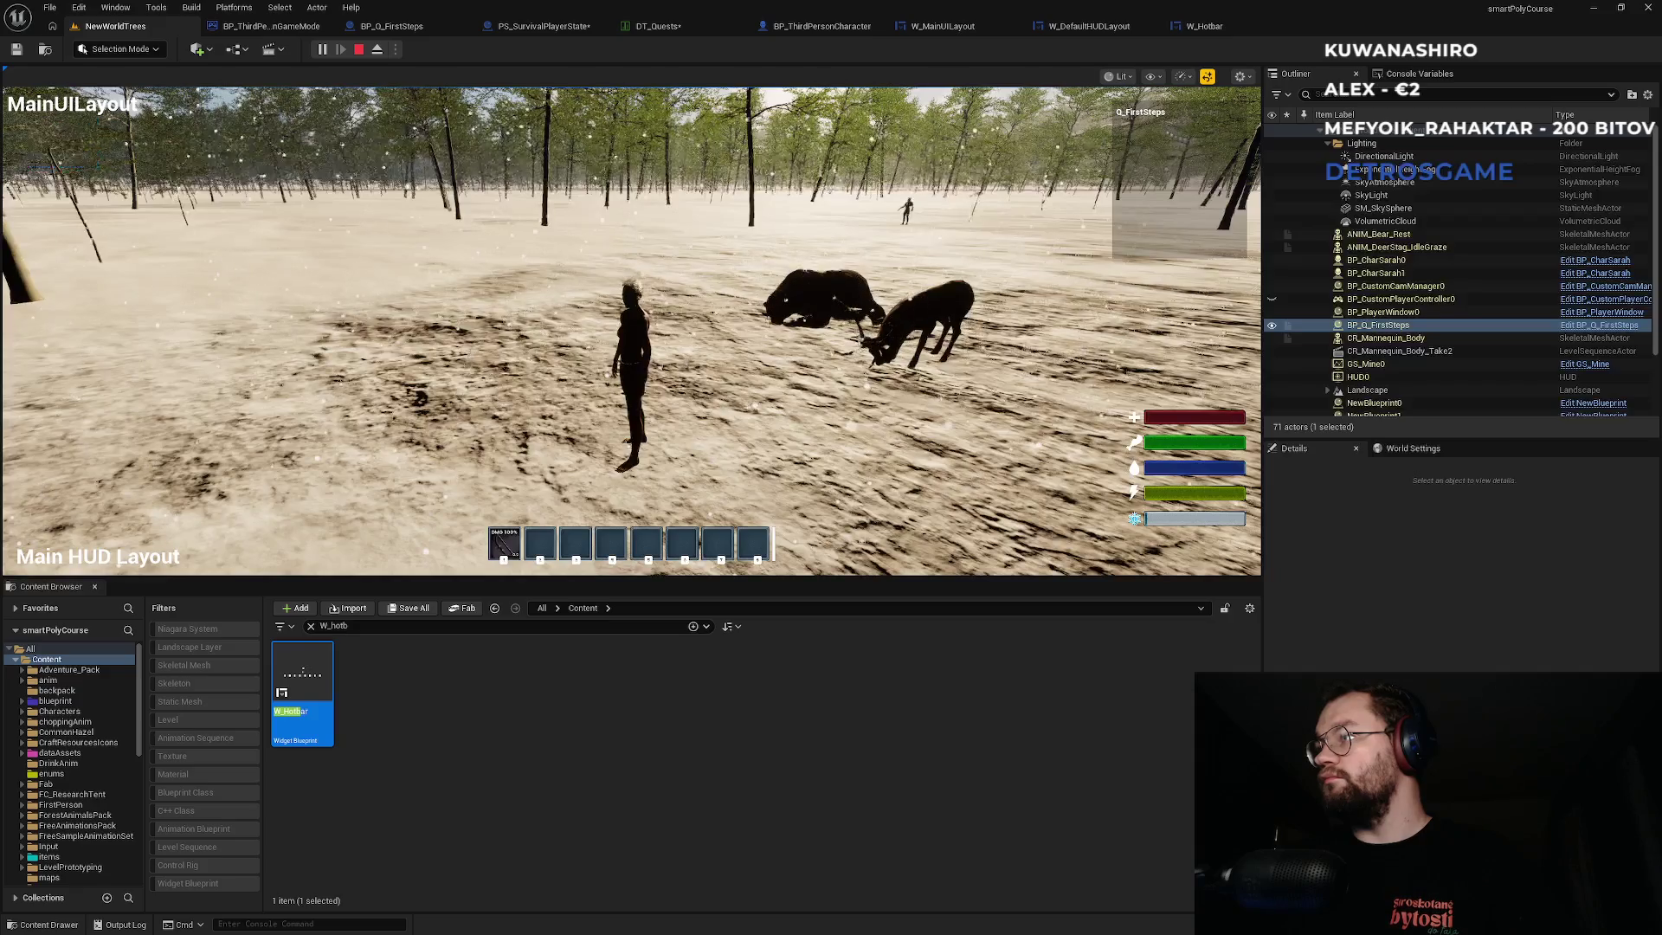
{"action": "key", "text": "Escape"}
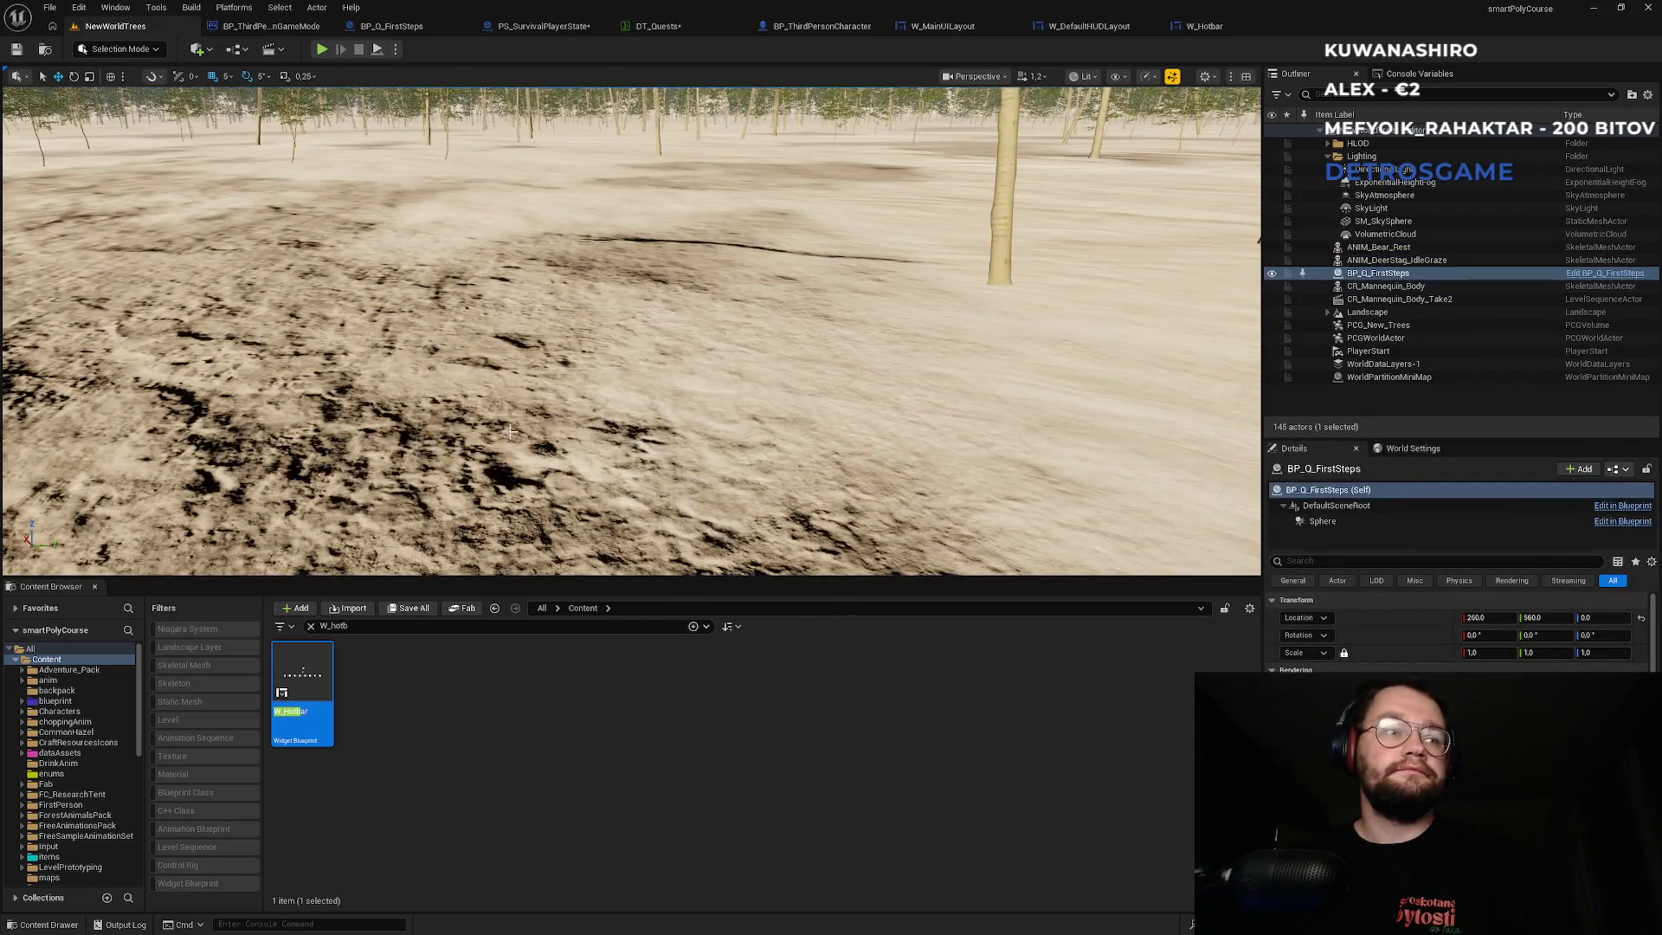
{"action": "left_click", "coordinate": [1203, 26]}
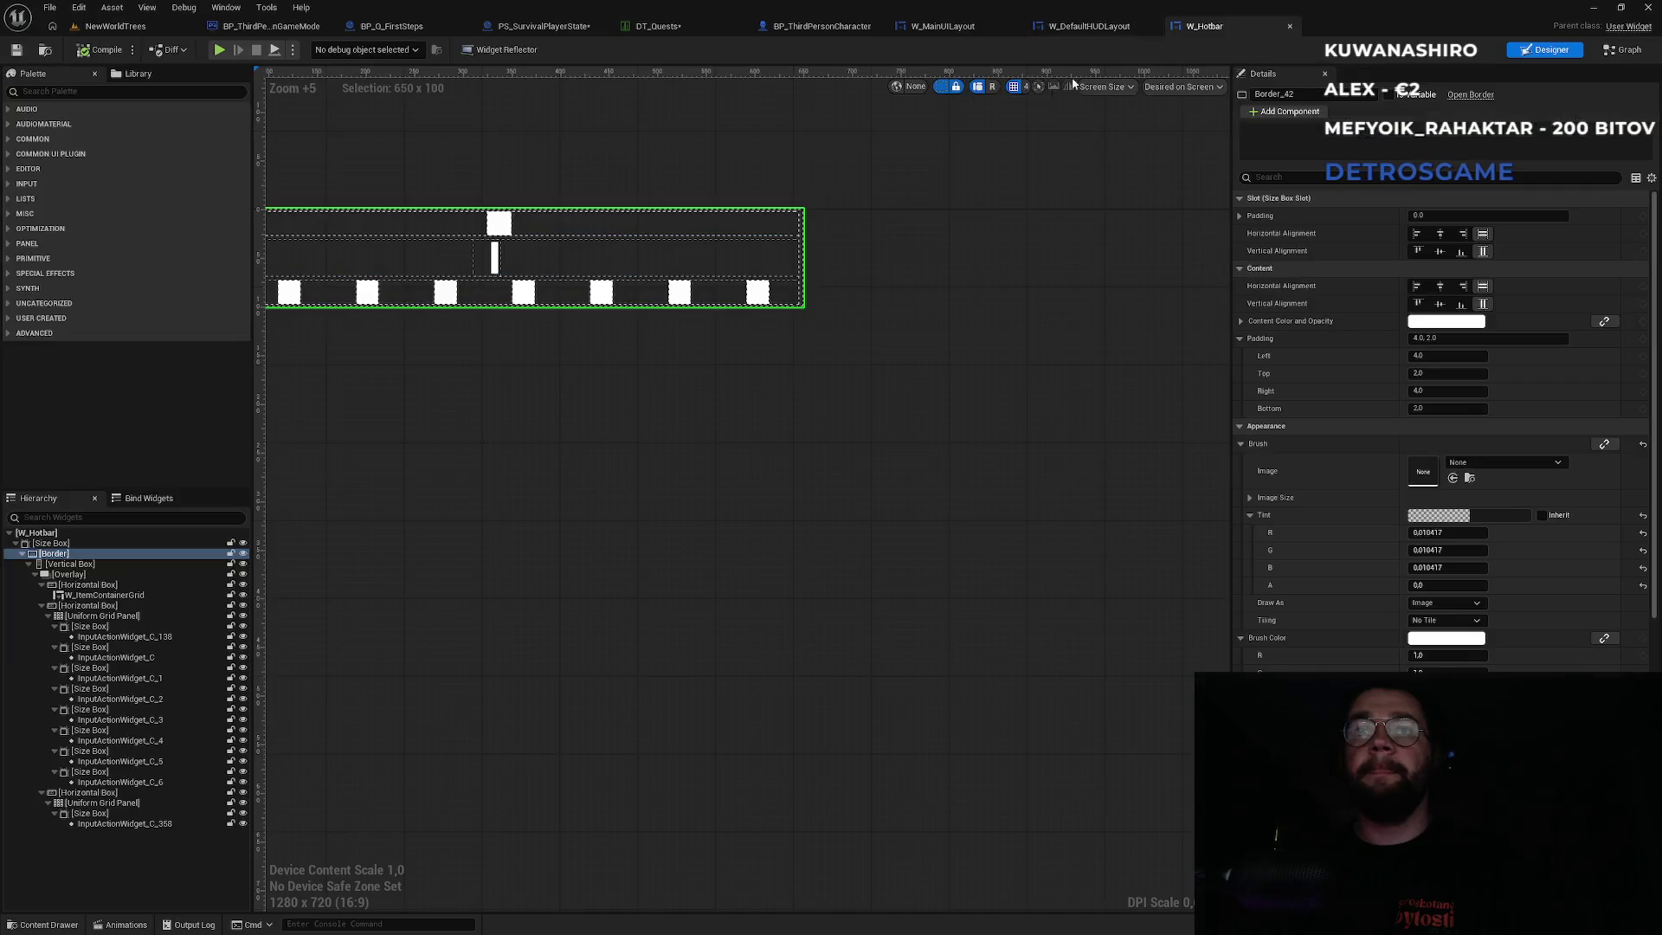
Review the W_DefaultHUDLayout Event Construct nodes, then the BP_ThirdPersonCharacter and W_MainUILayout blueprints.
{"action": "left_click", "coordinate": [1098, 28]}
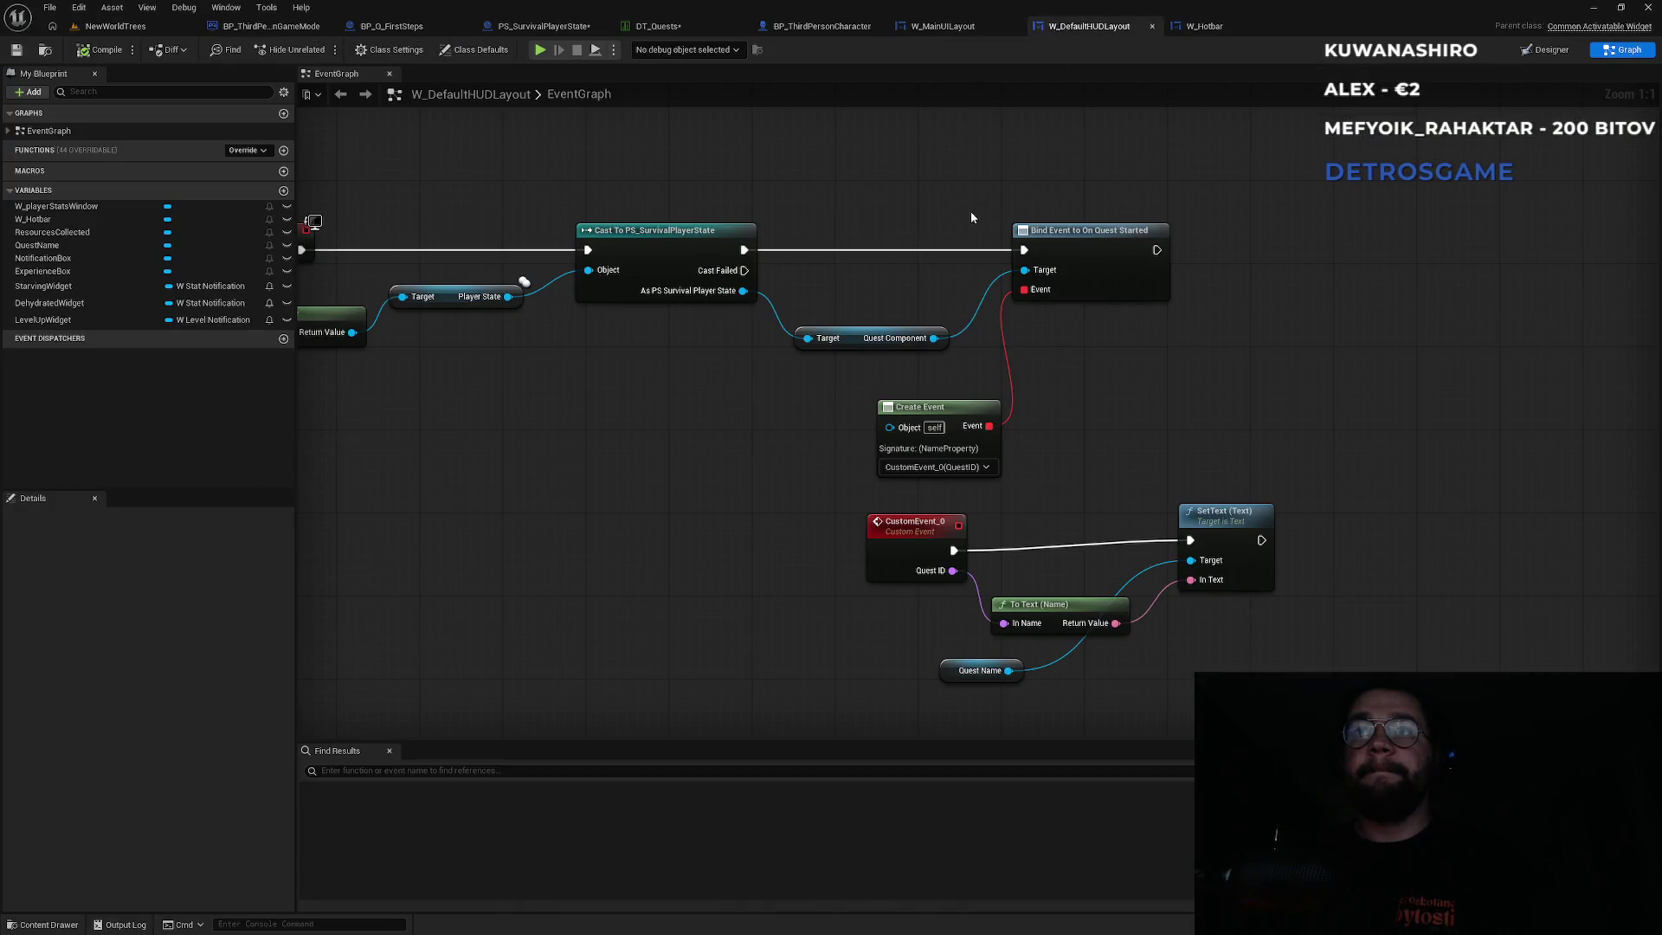
{"action": "left_click_drag", "start_coordinate": [668, 141], "coordinate": [990, 184]}
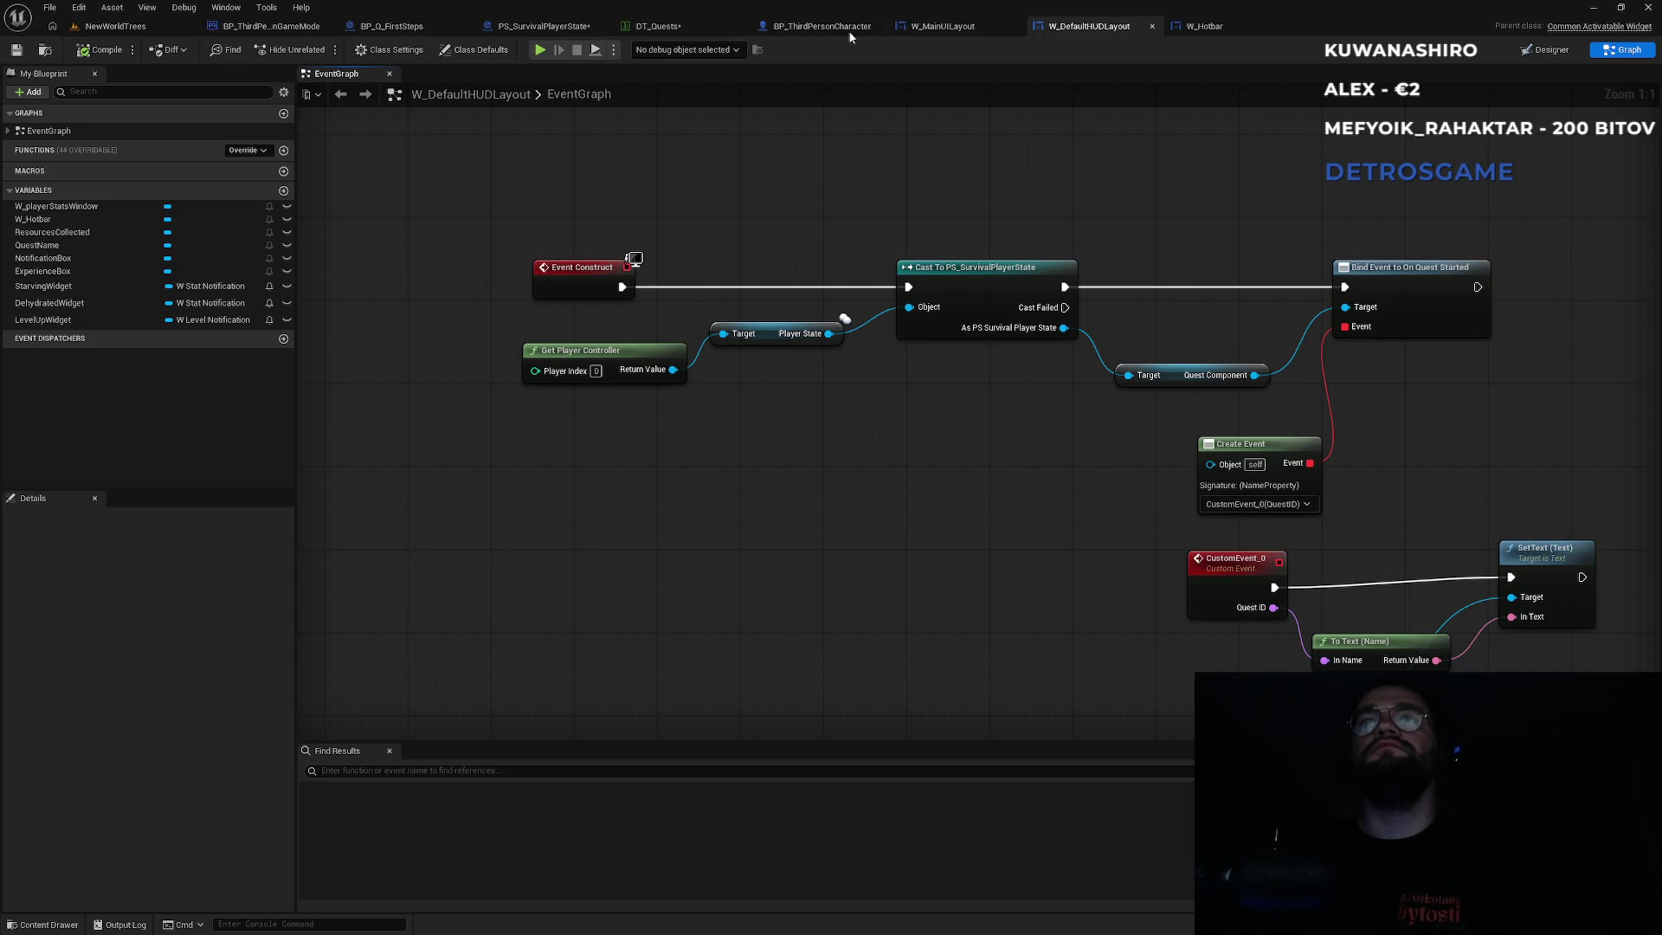
{"action": "left_click", "coordinate": [818, 26]}
{"action": "left_click", "coordinate": [942, 26]}
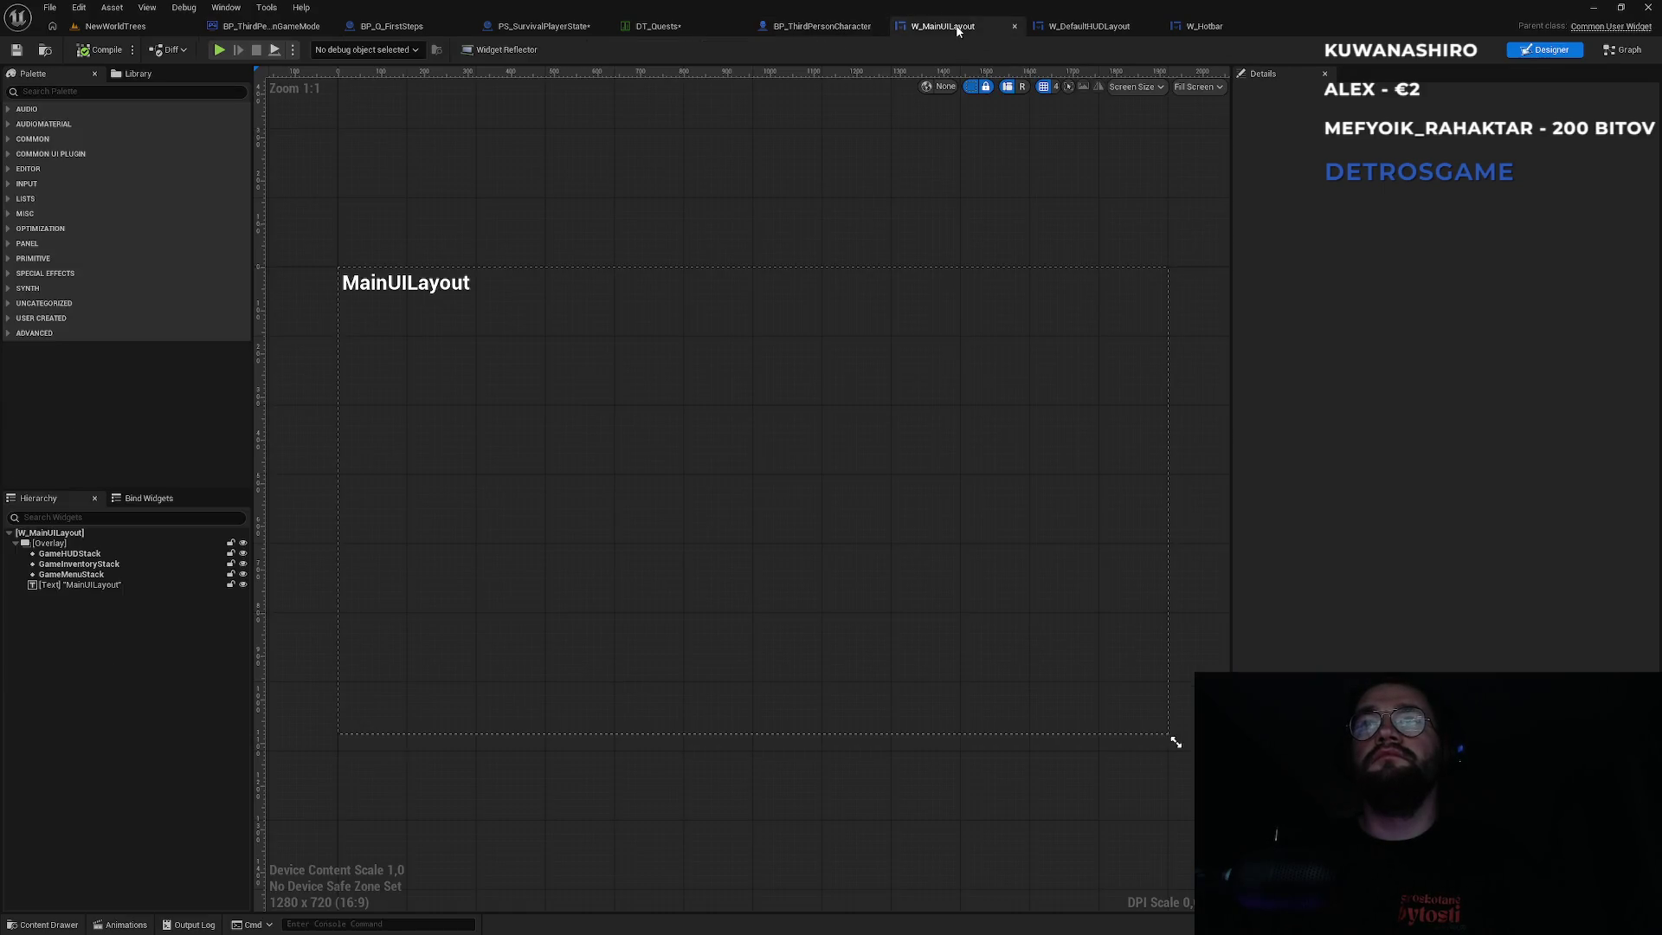
In PS_SurvivalPlayerState, unlink the SET node from Switch Has Authority, then return to NewWorldTrees.
{"action": "left_click", "coordinate": [532, 27]}
{"action": "left_click_drag", "start_coordinate": [869, 258], "coordinate": [613, 231]}
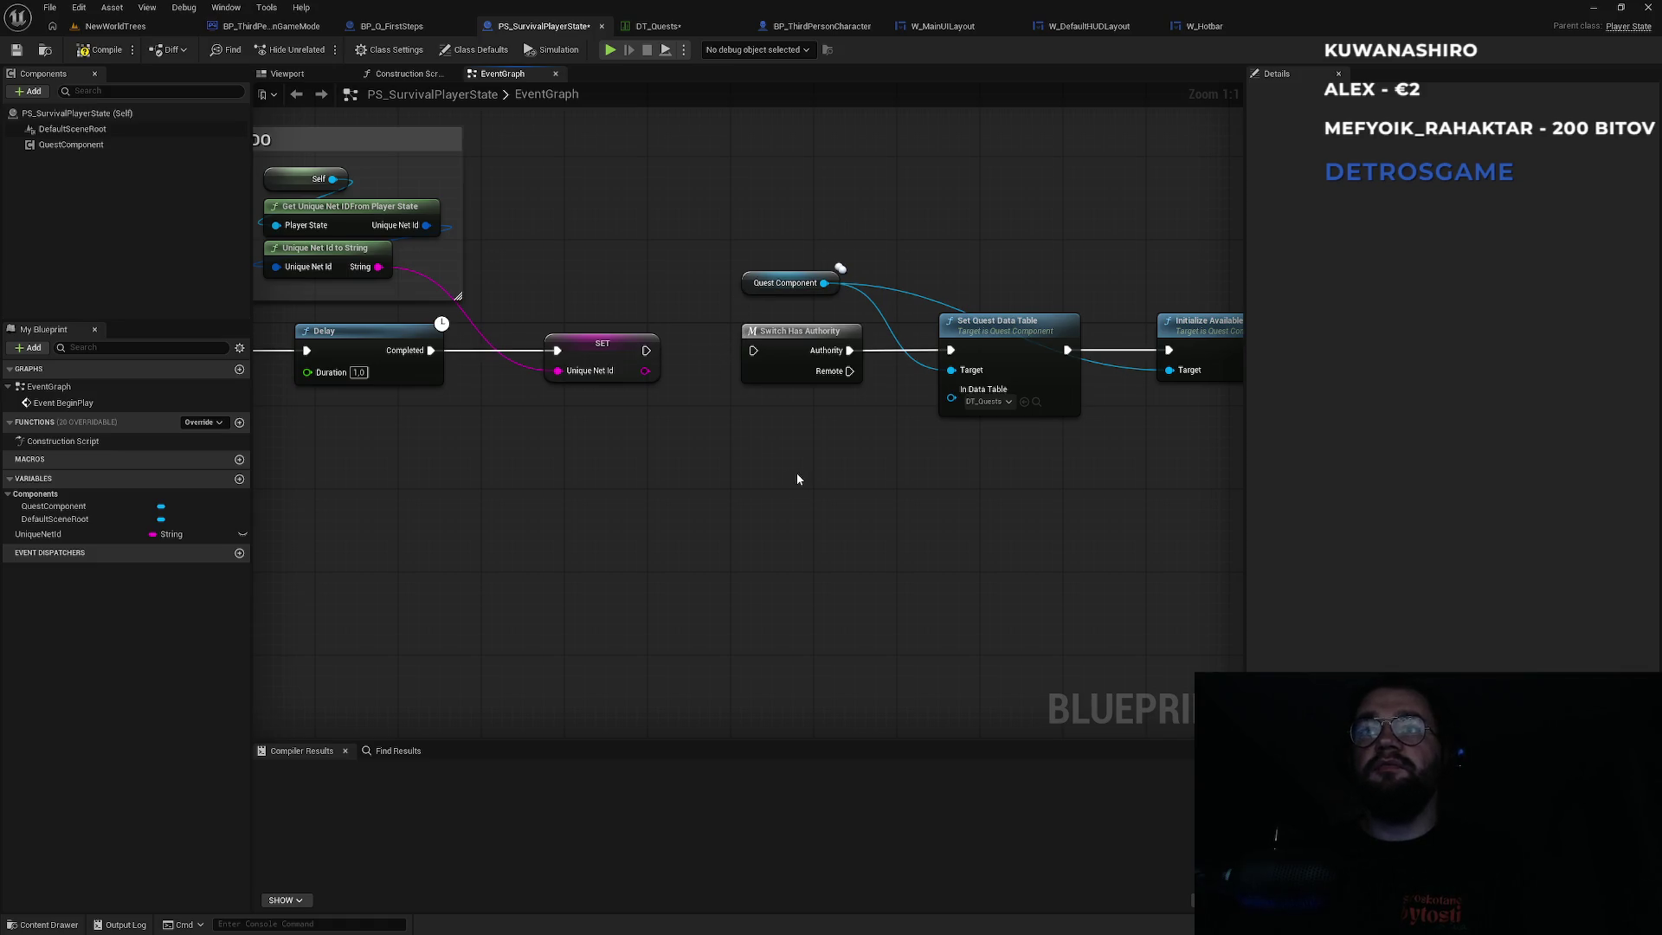
{"action": "mouse_move", "coordinate": [937, 485]}
{"action": "left_mouse_down"}
{"action": "mouse_move", "coordinate": [760, 482]}
{"action": "mouse_move", "coordinate": [945, 495]}
{"action": "left_mouse_up"}
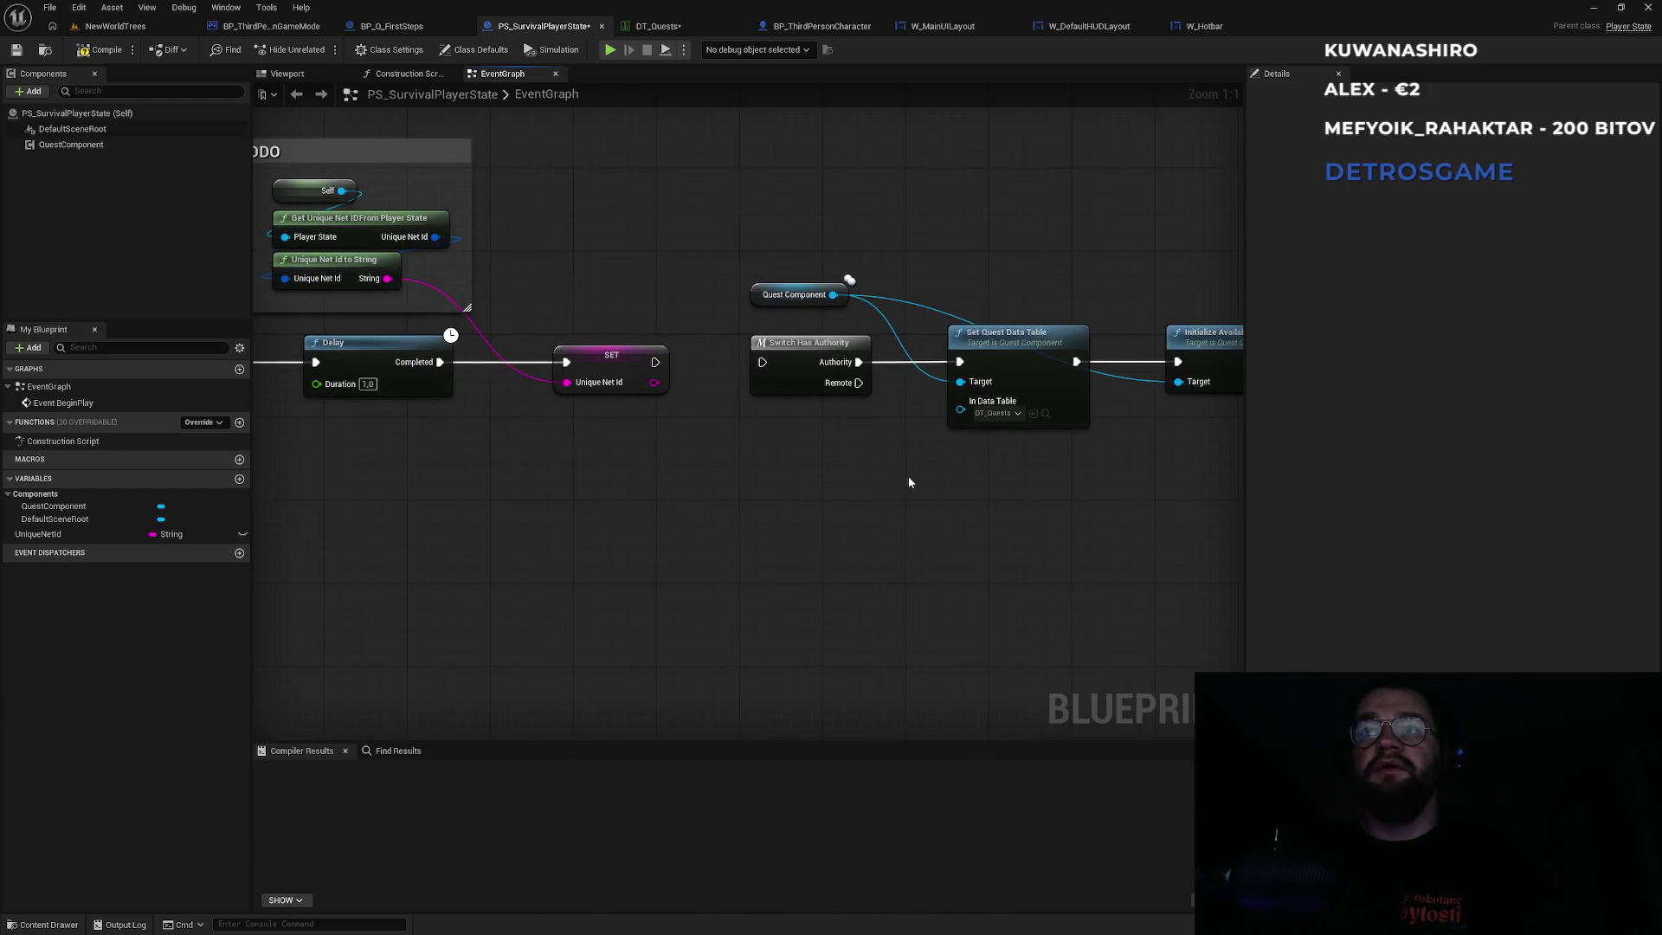
{"action": "left_click", "coordinate": [158, 28]}
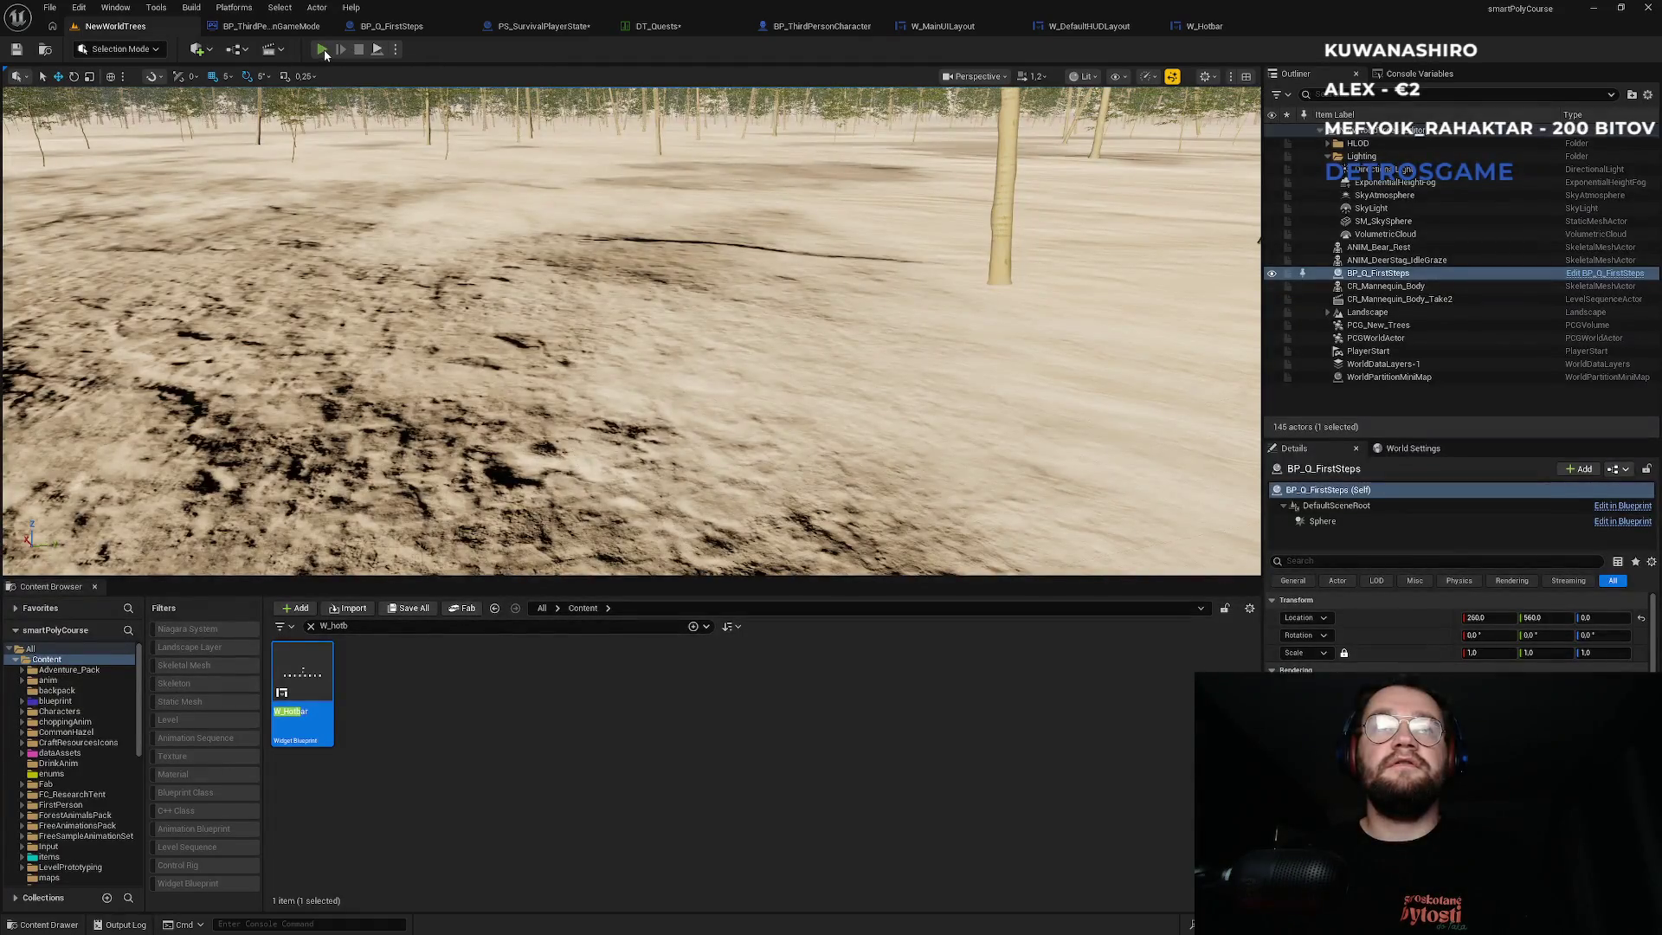
{"action": "key", "text": "alt+p"}
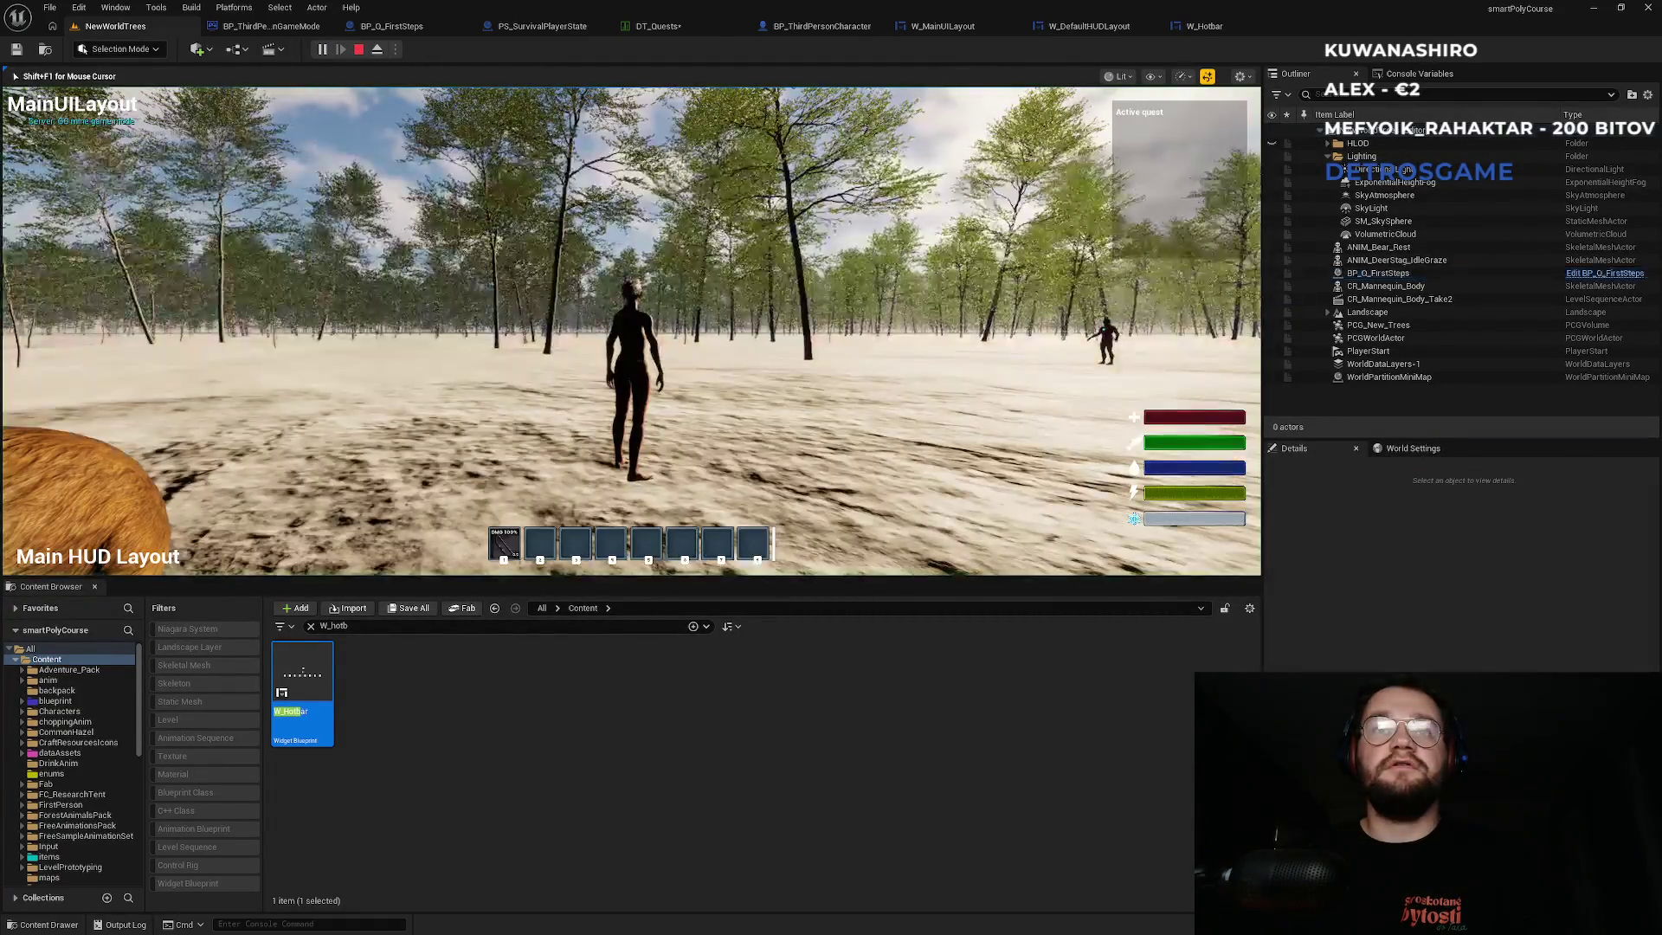
{"action": "key", "text": "super"}
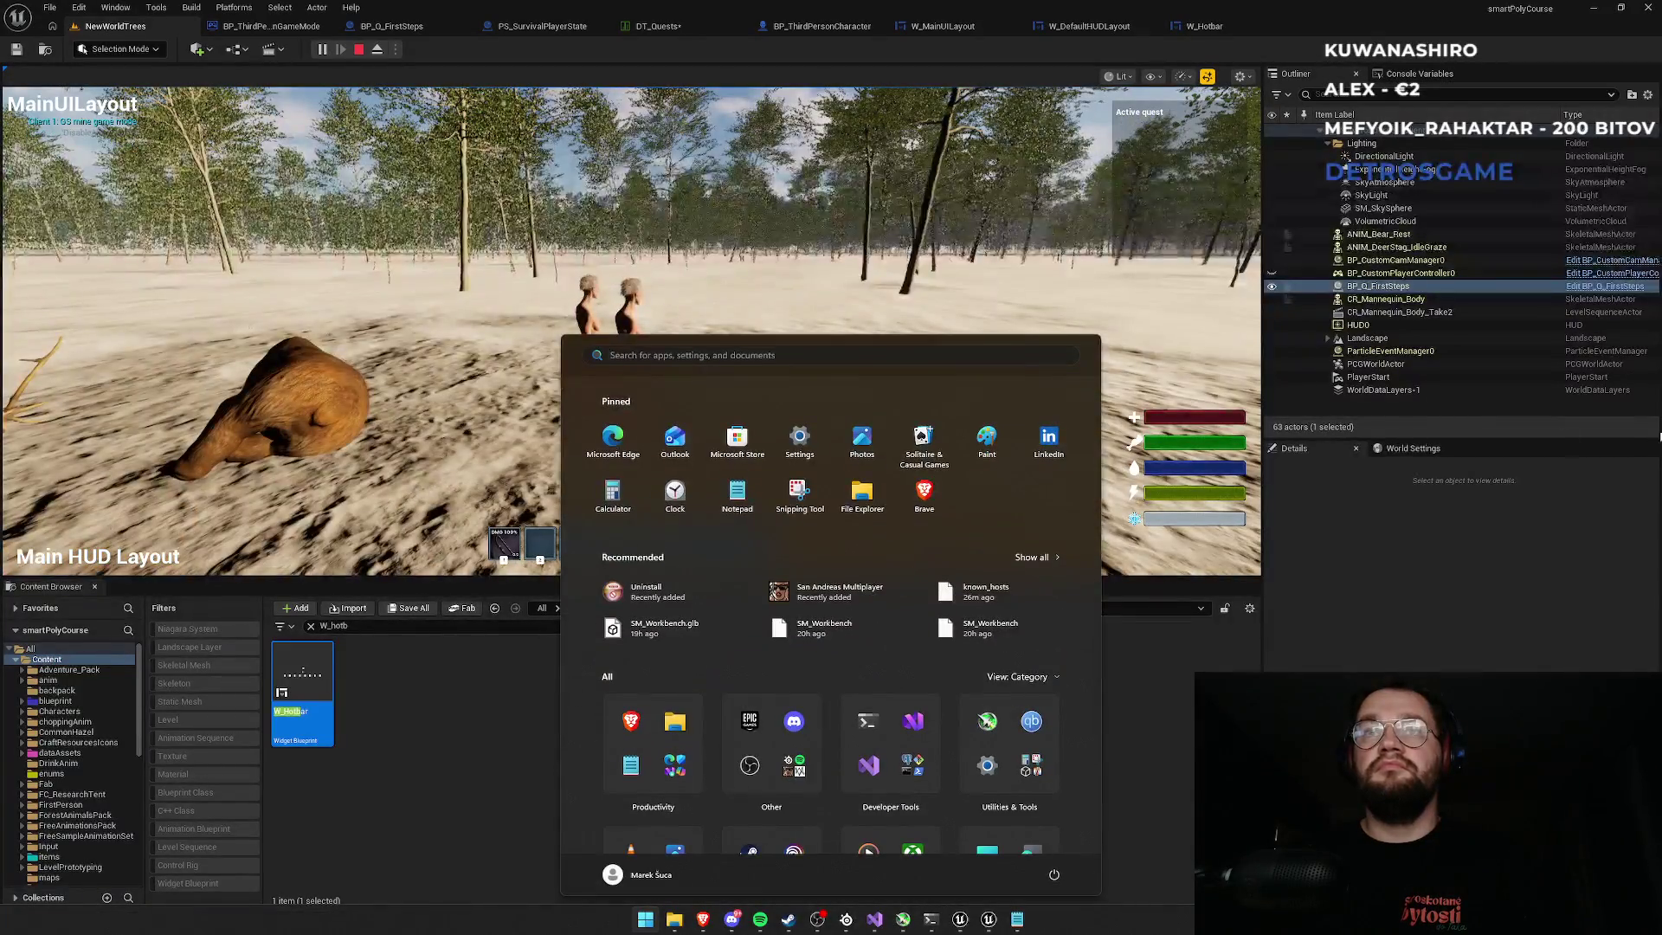
{"action": "left_click", "coordinate": [949, 287]}
{"action": "key", "text": "w"}
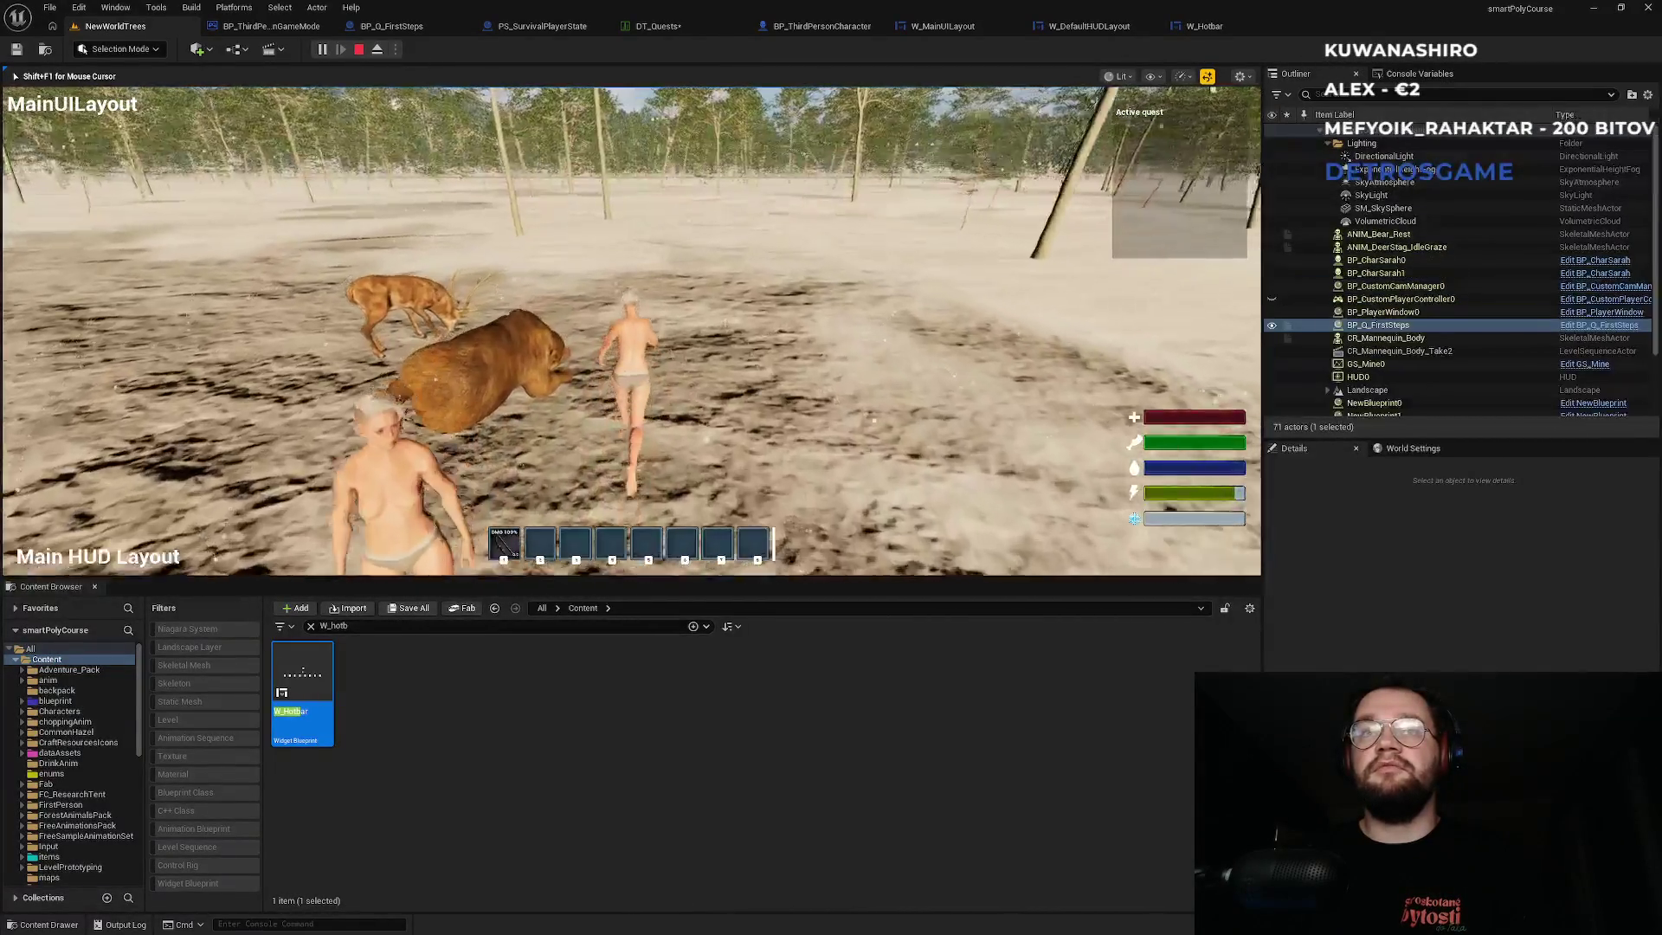
{"action": "key", "text": "w"}
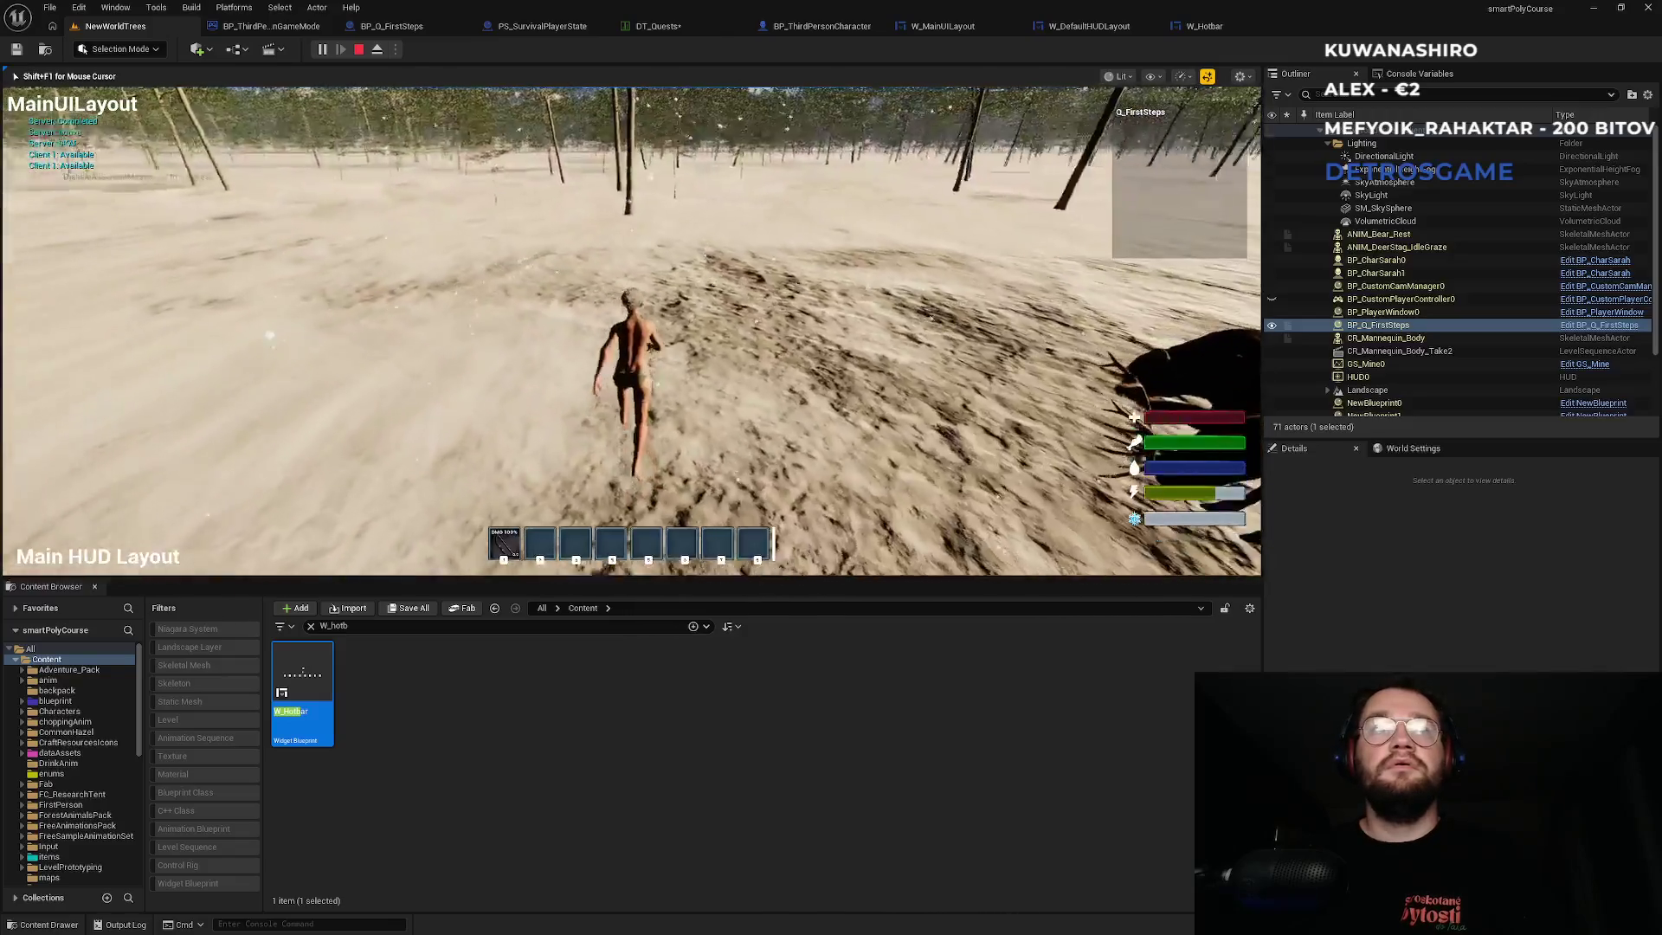
{"action": "key", "text": "Escape"}
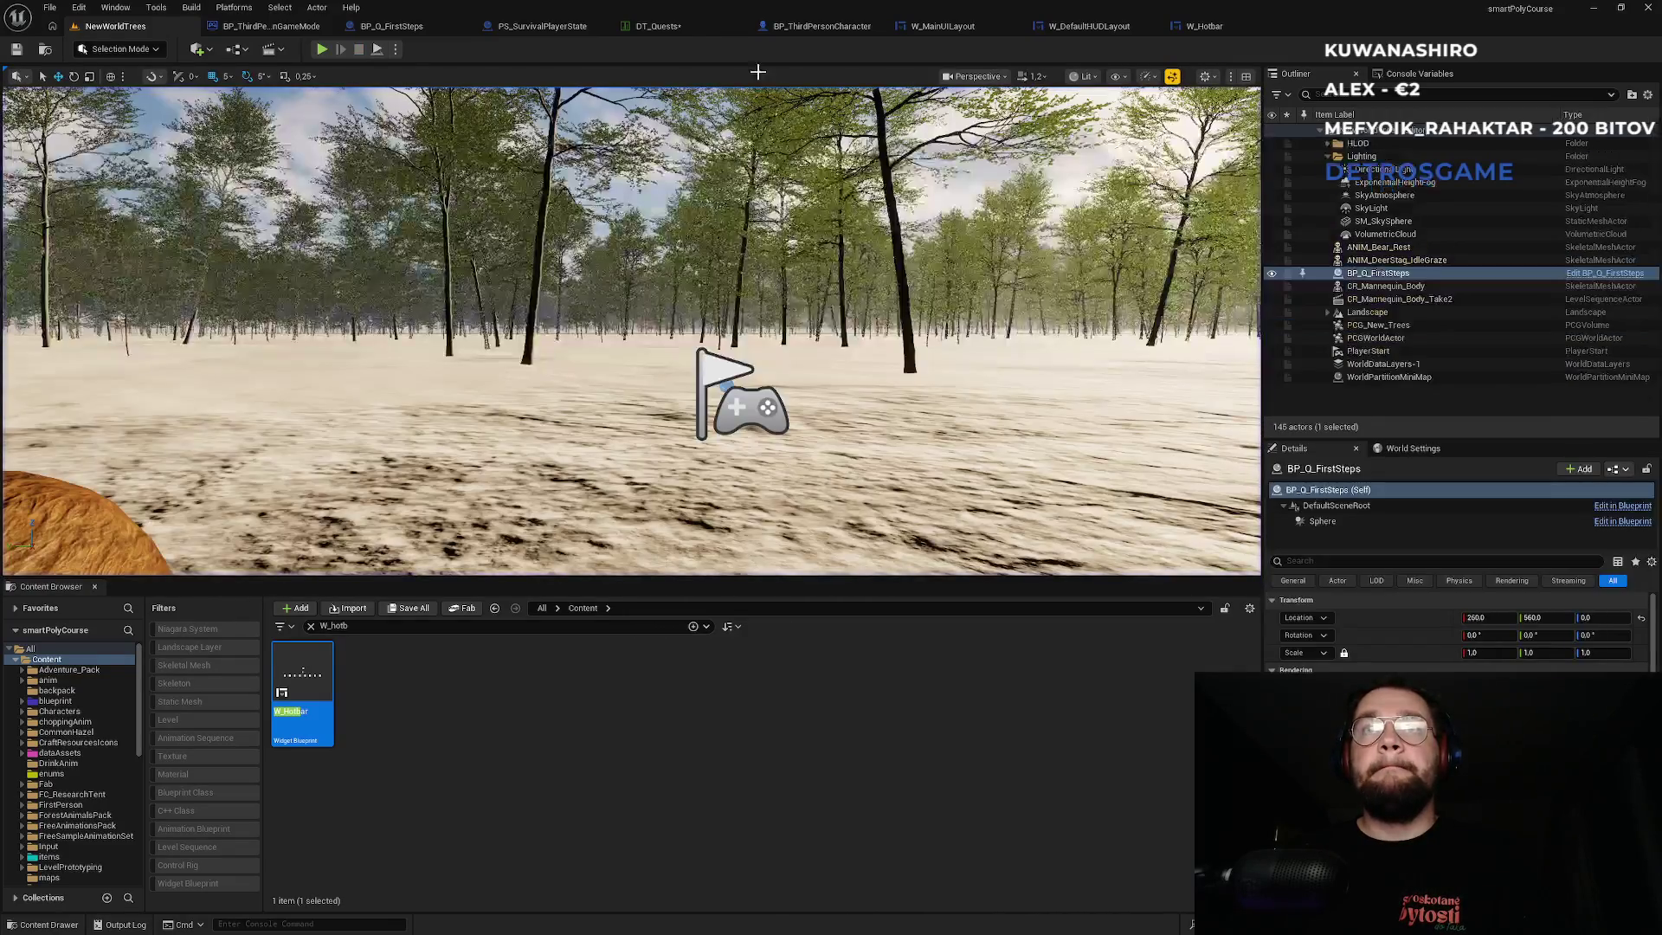
{"action": "left_click", "coordinate": [658, 26]}
{"action": "left_click", "coordinate": [543, 26]}
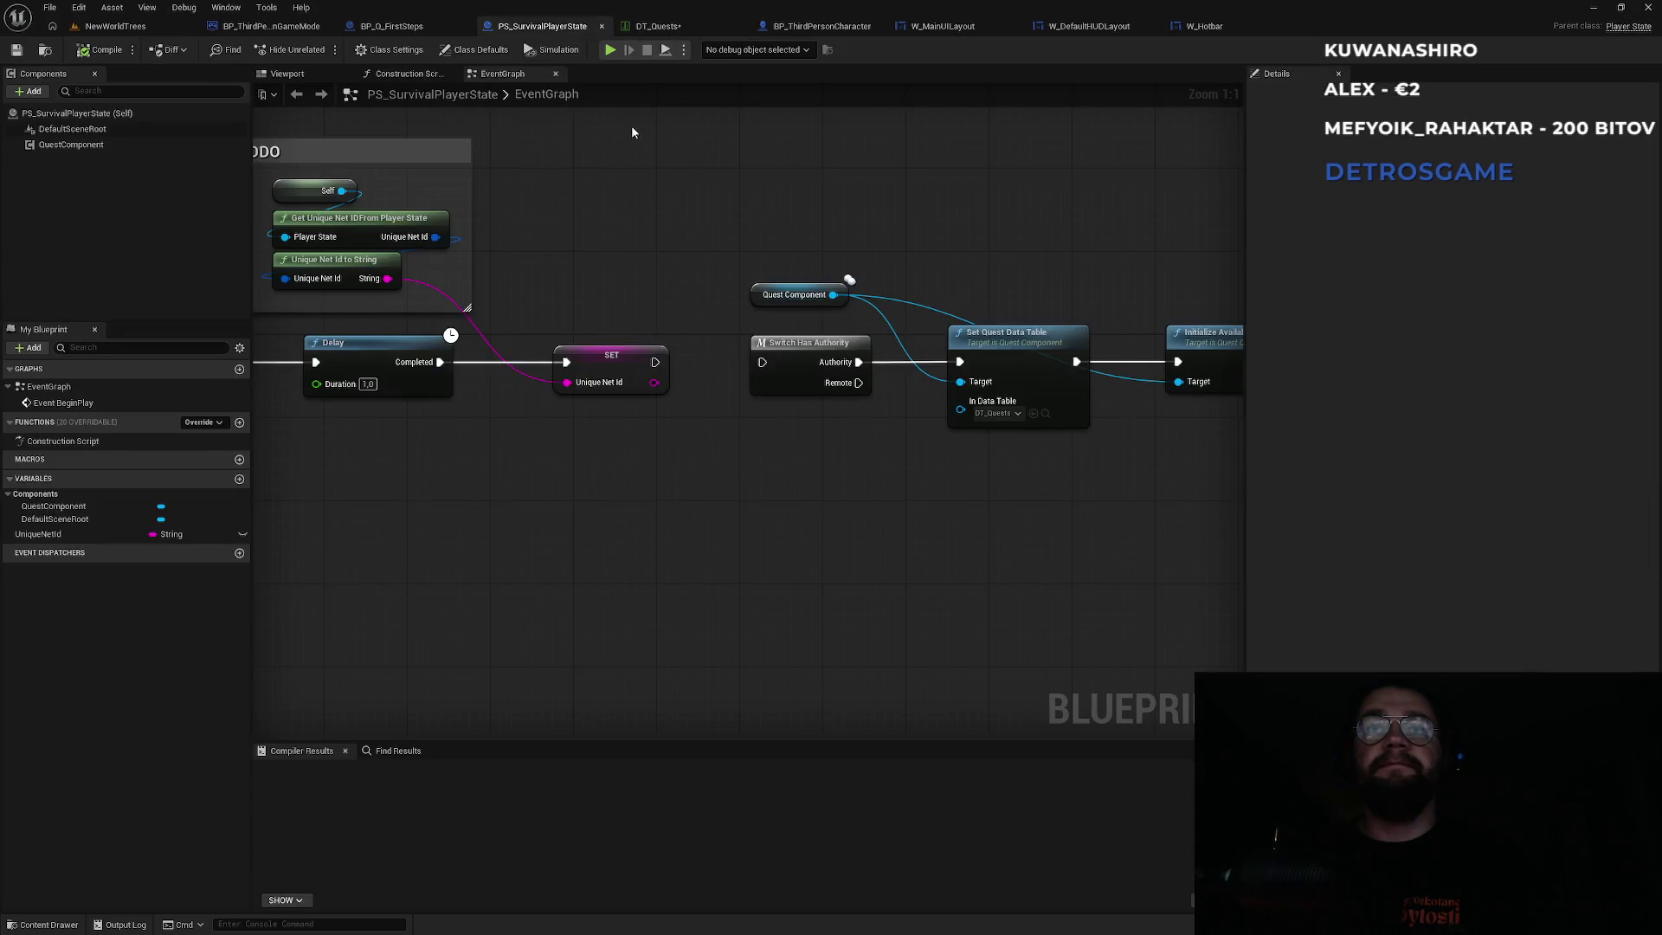
{"action": "left_click", "coordinate": [269, 26]}
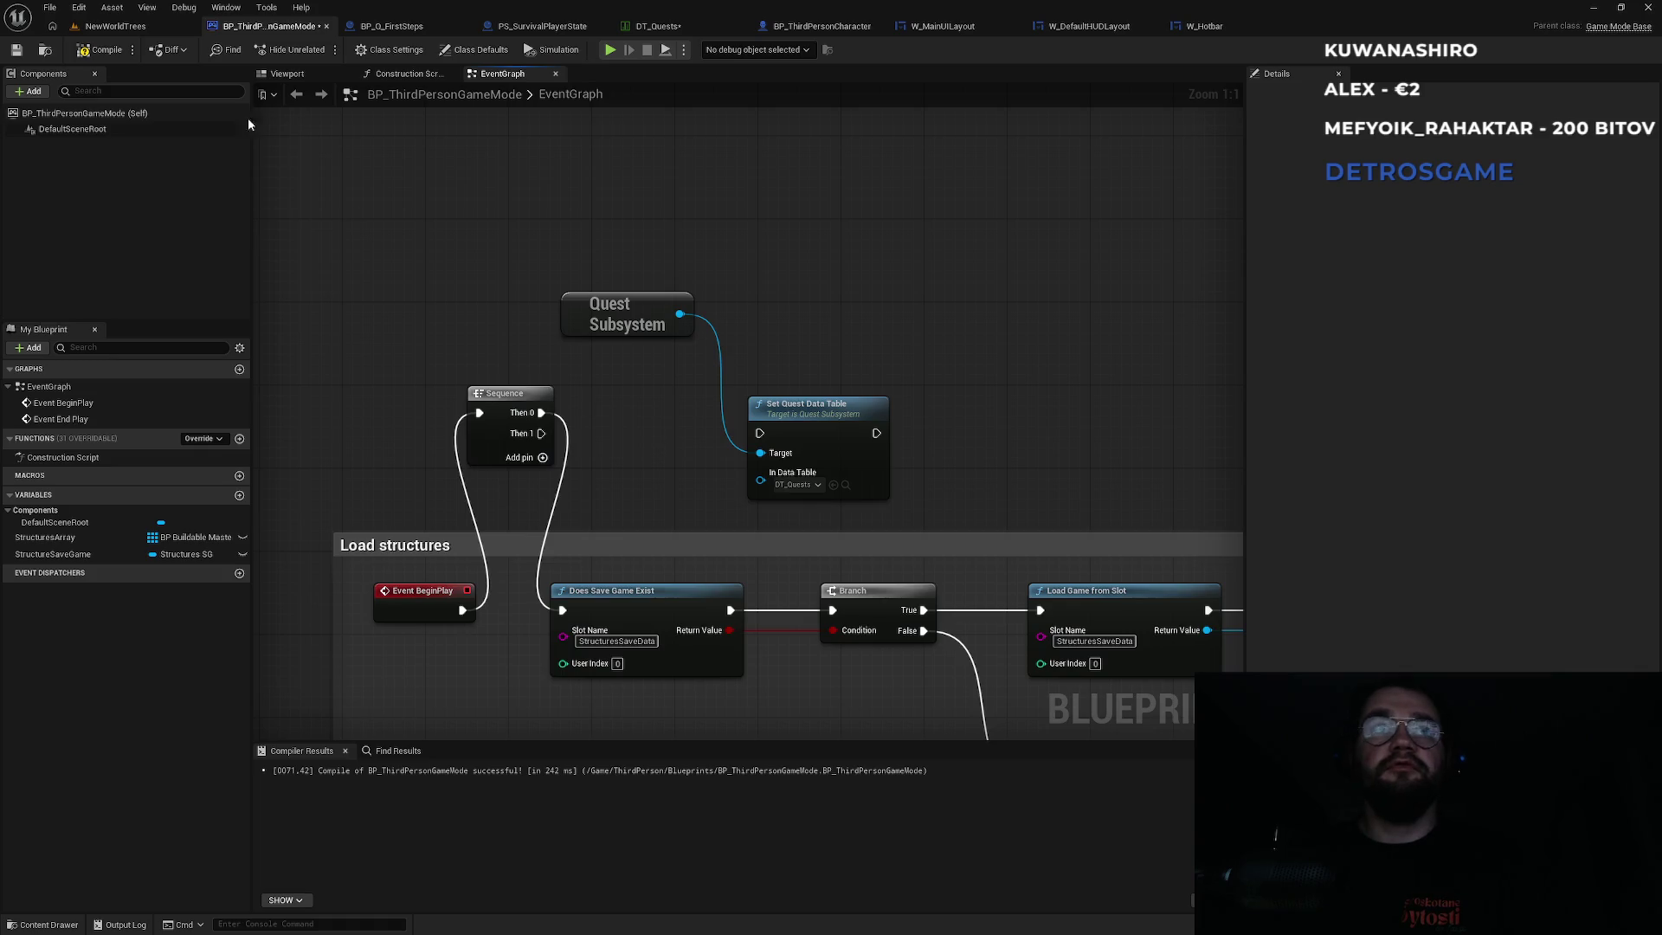
{"action": "left_click", "coordinate": [114, 26]}
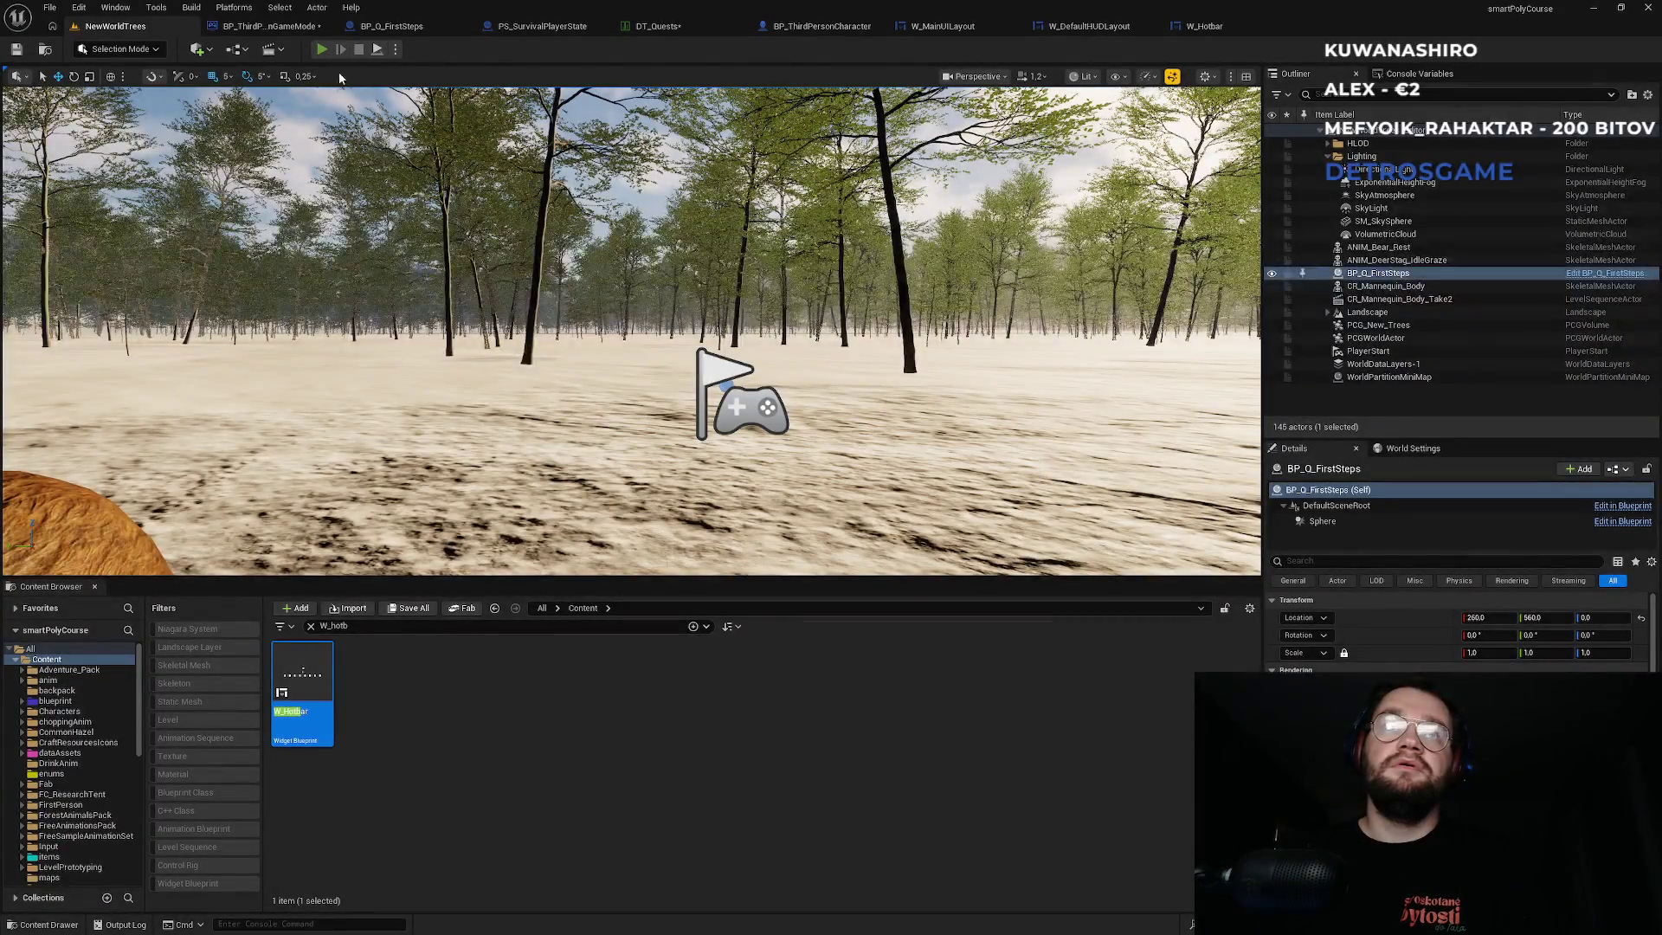
{"action": "key", "text": "alt+p"}
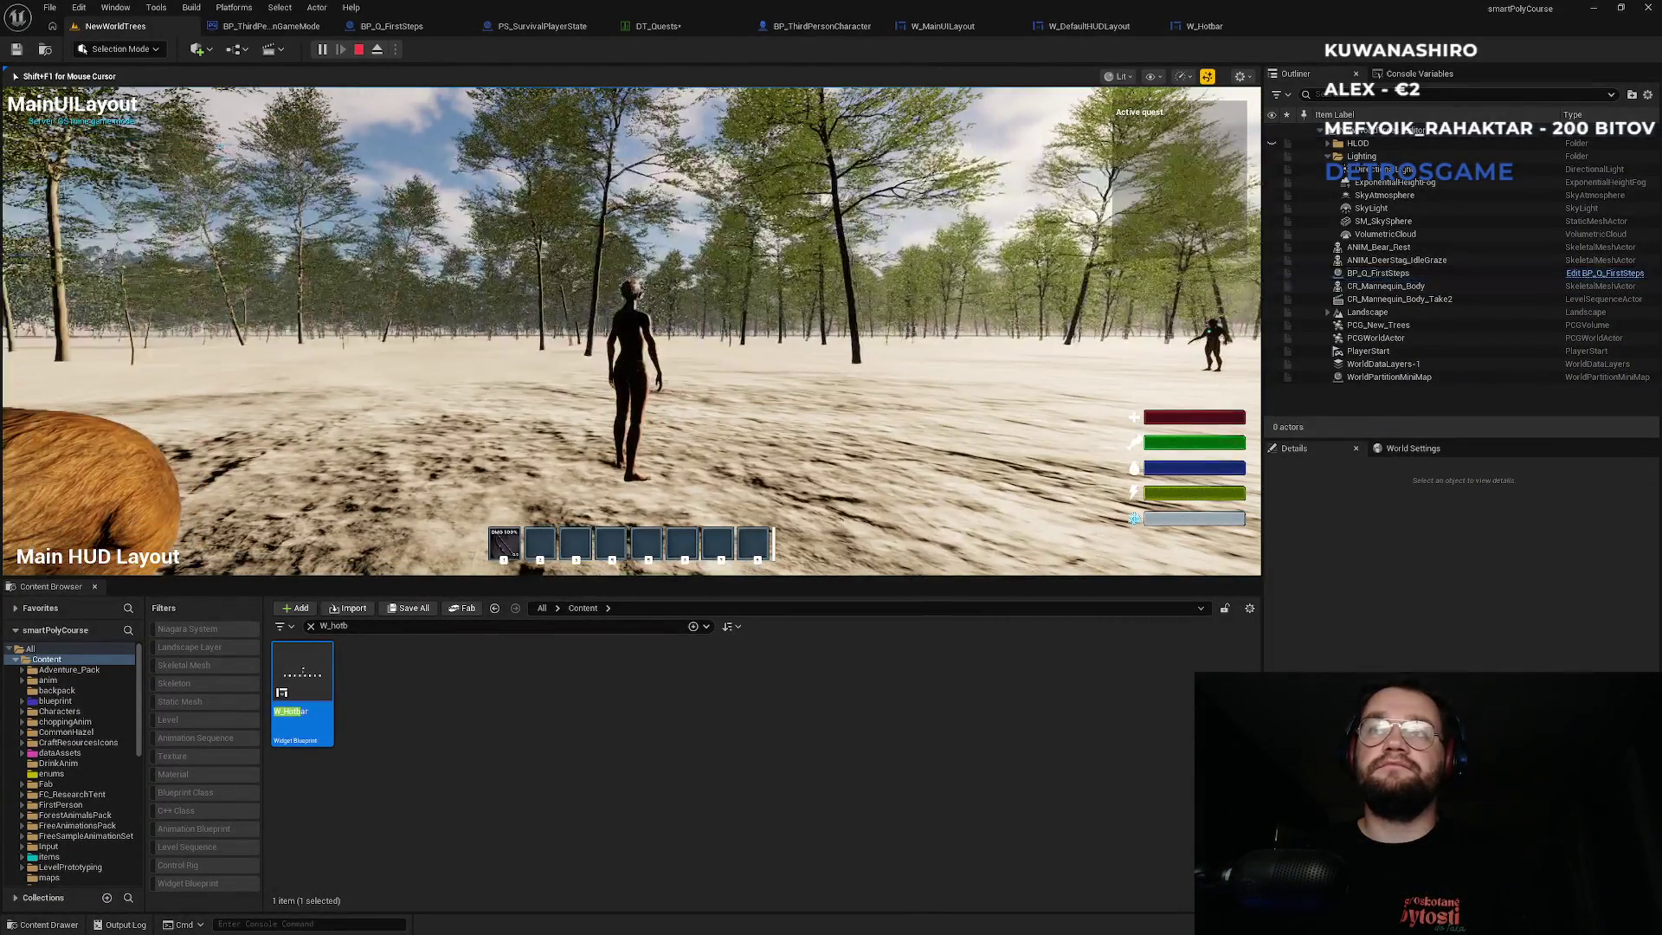
{"action": "key", "text": "super"}
{"action": "left_click", "coordinate": [649, 271]}
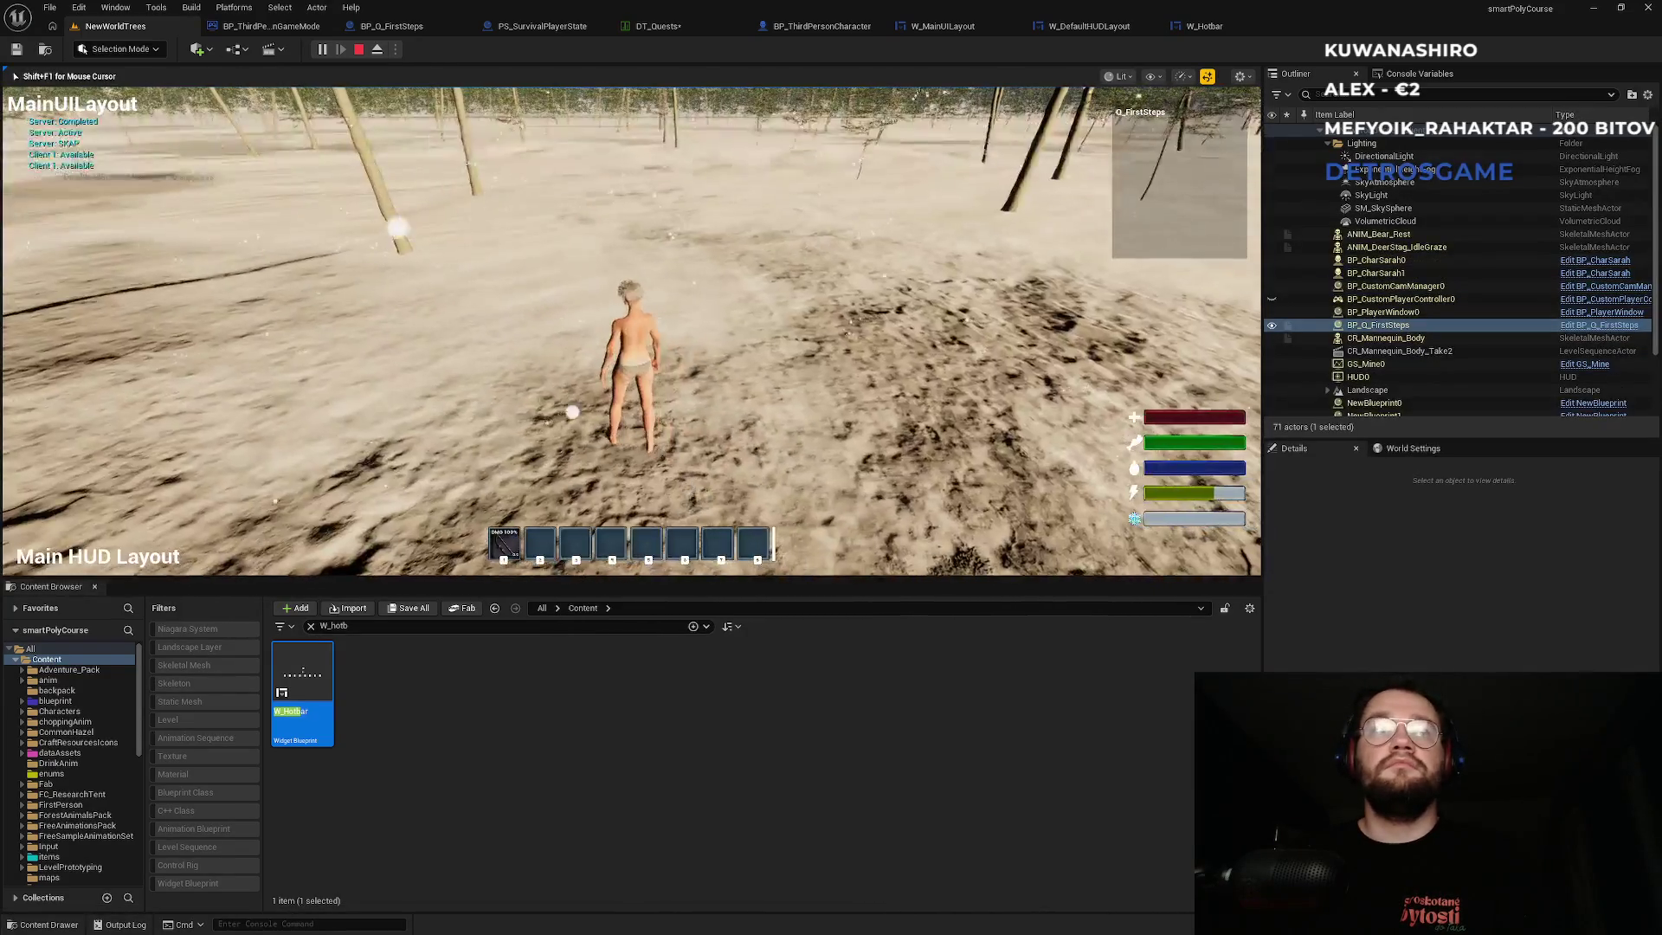
{"action": "key", "text": "shift+F1"}
{"action": "left_click", "coordinate": [359, 49]}
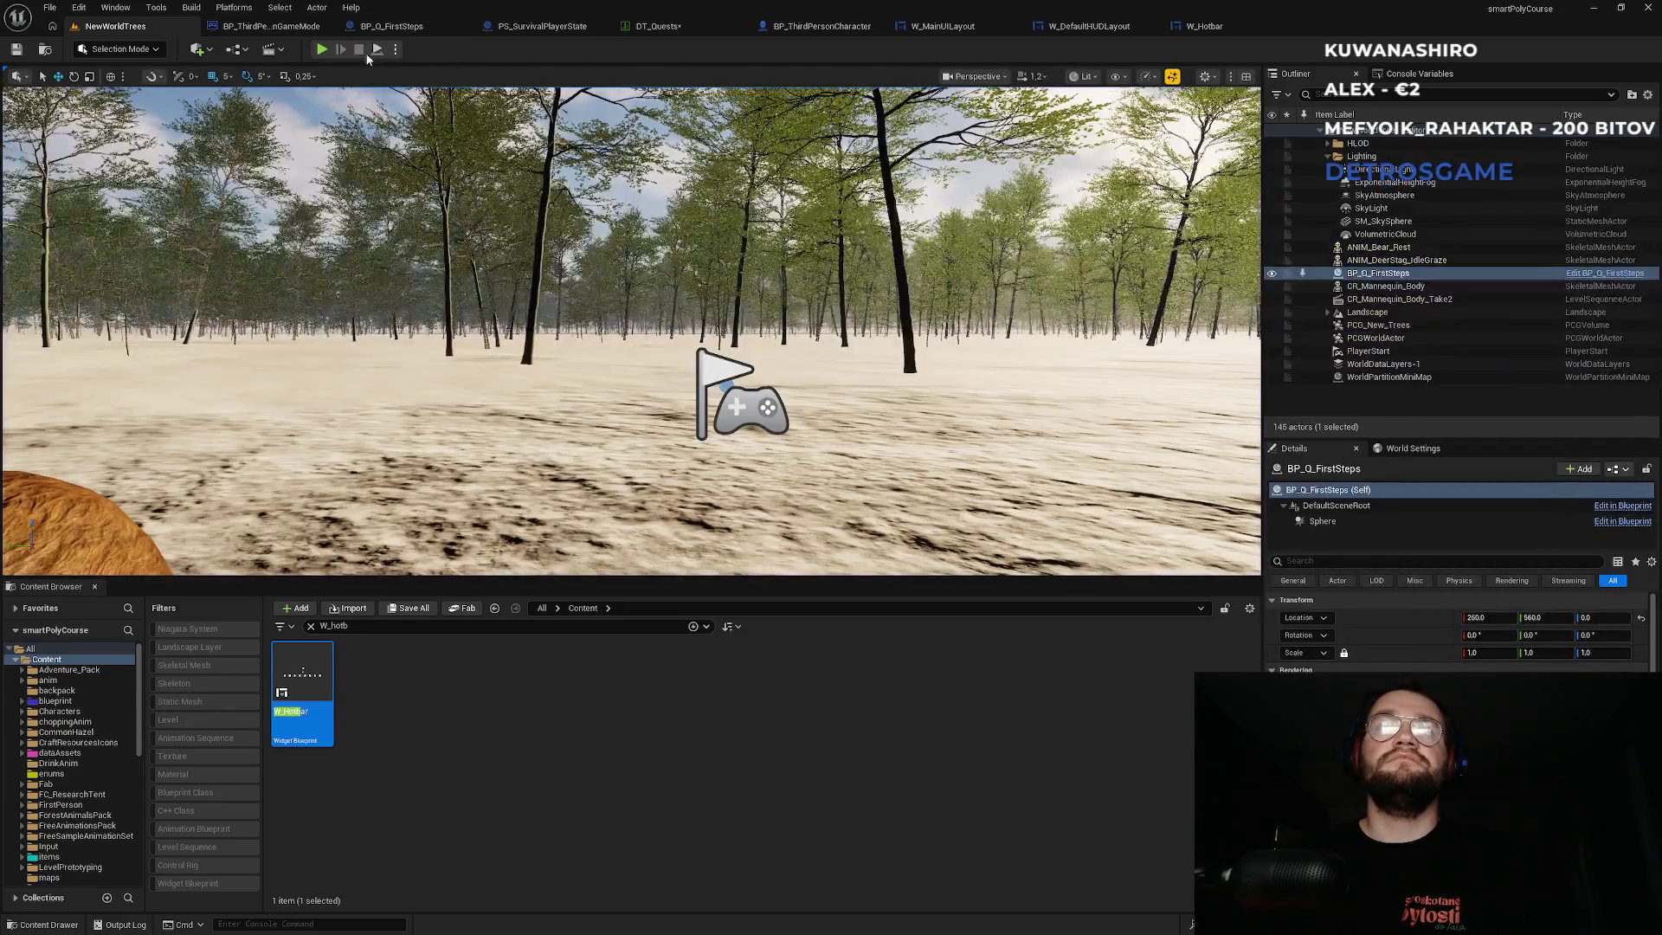
{"action": "key", "text": "alt+p"}
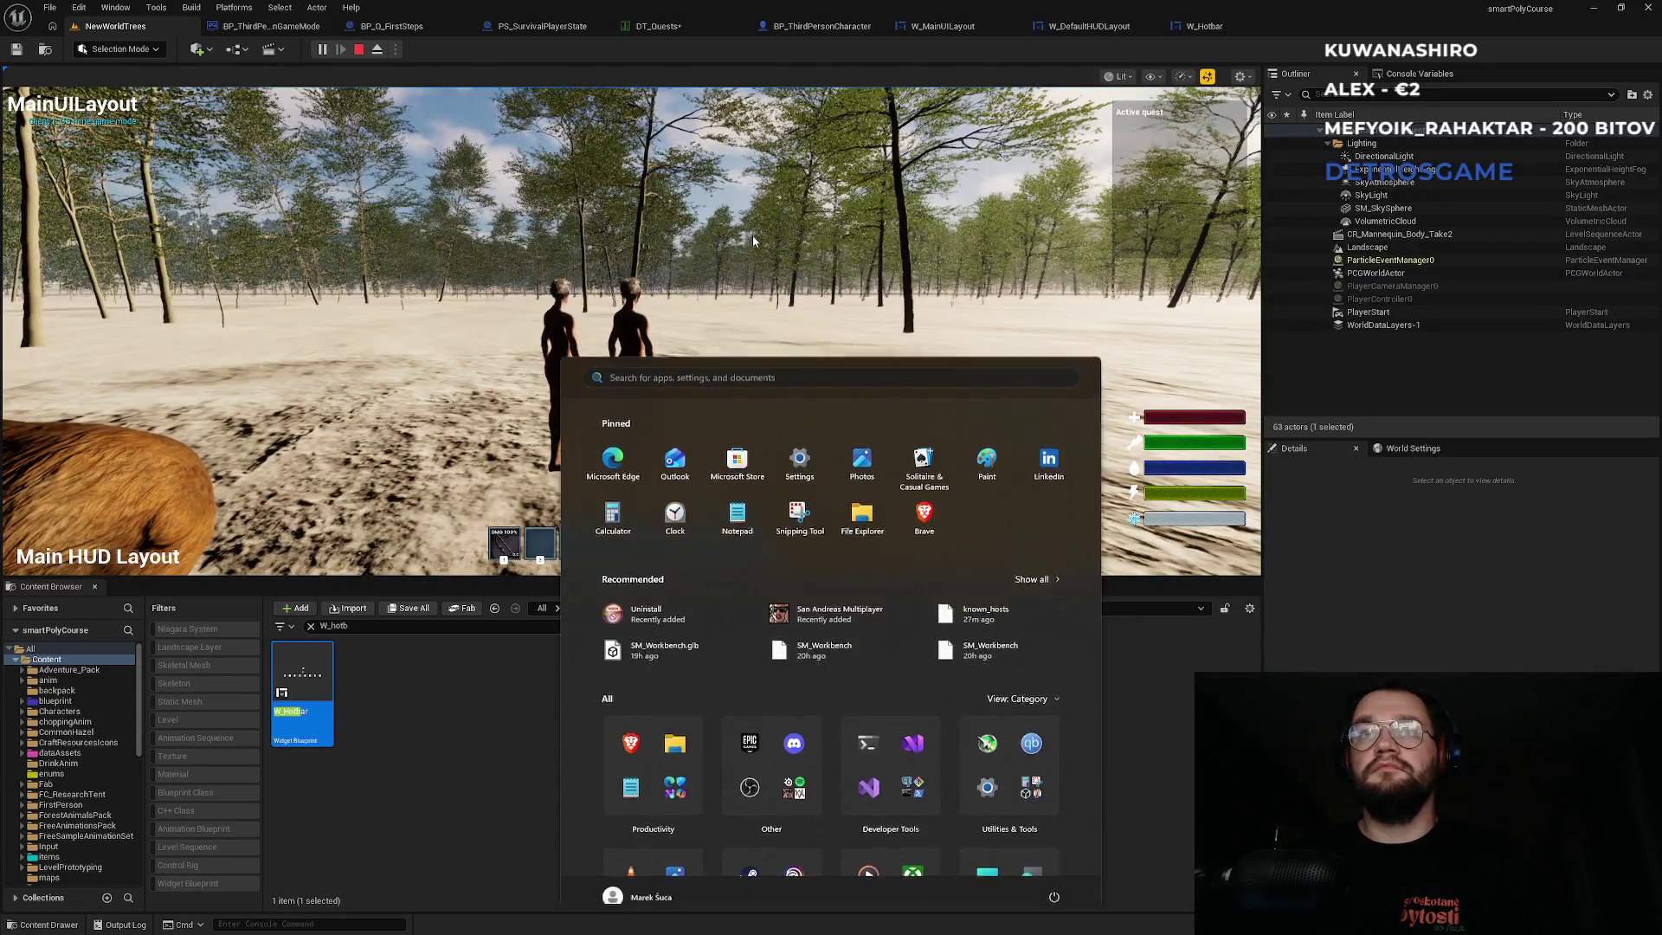
{"action": "key", "text": "super"}
{"action": "key", "text": "w"}
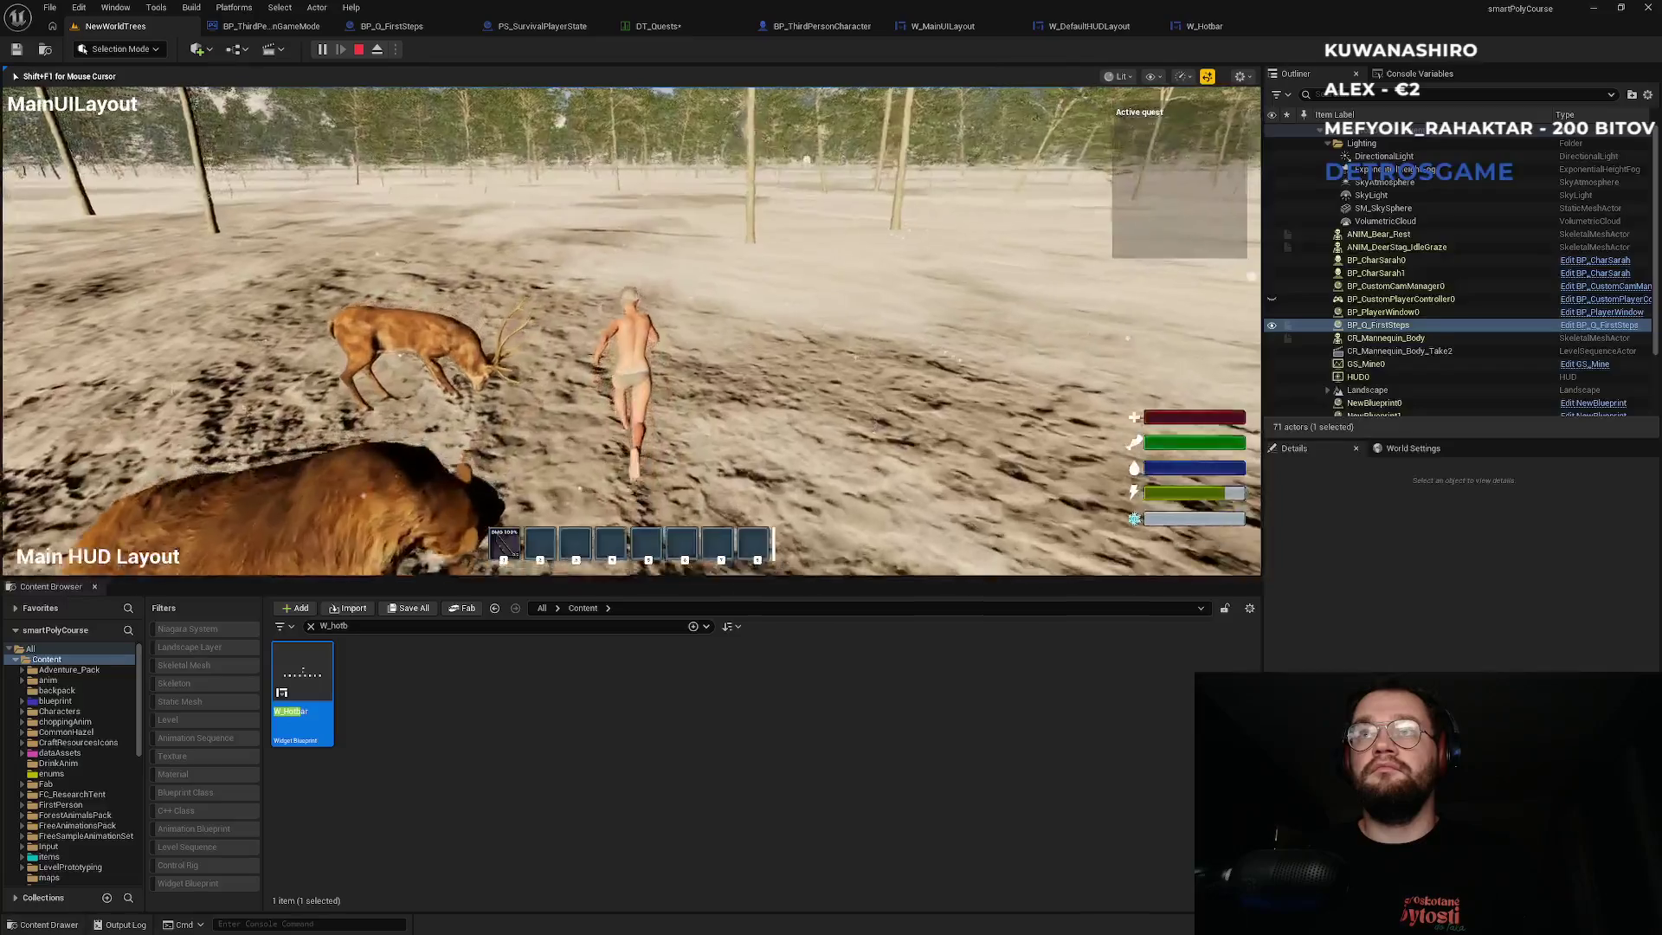
{"action": "key", "text": "super"}
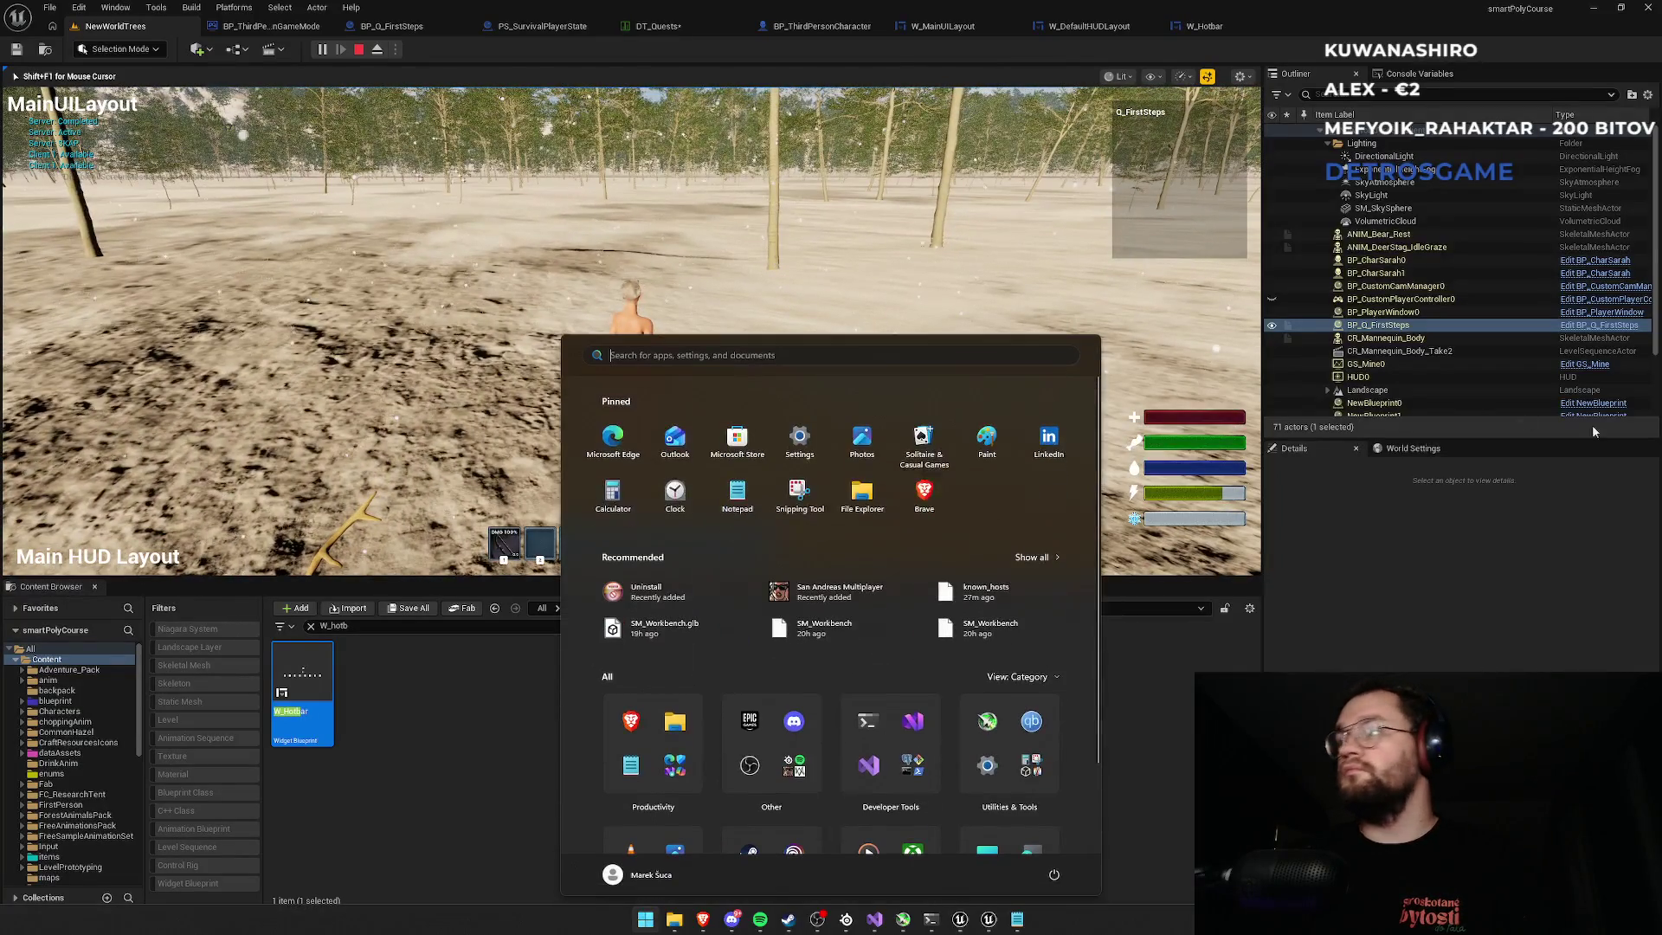
{"action": "key", "text": "super"}
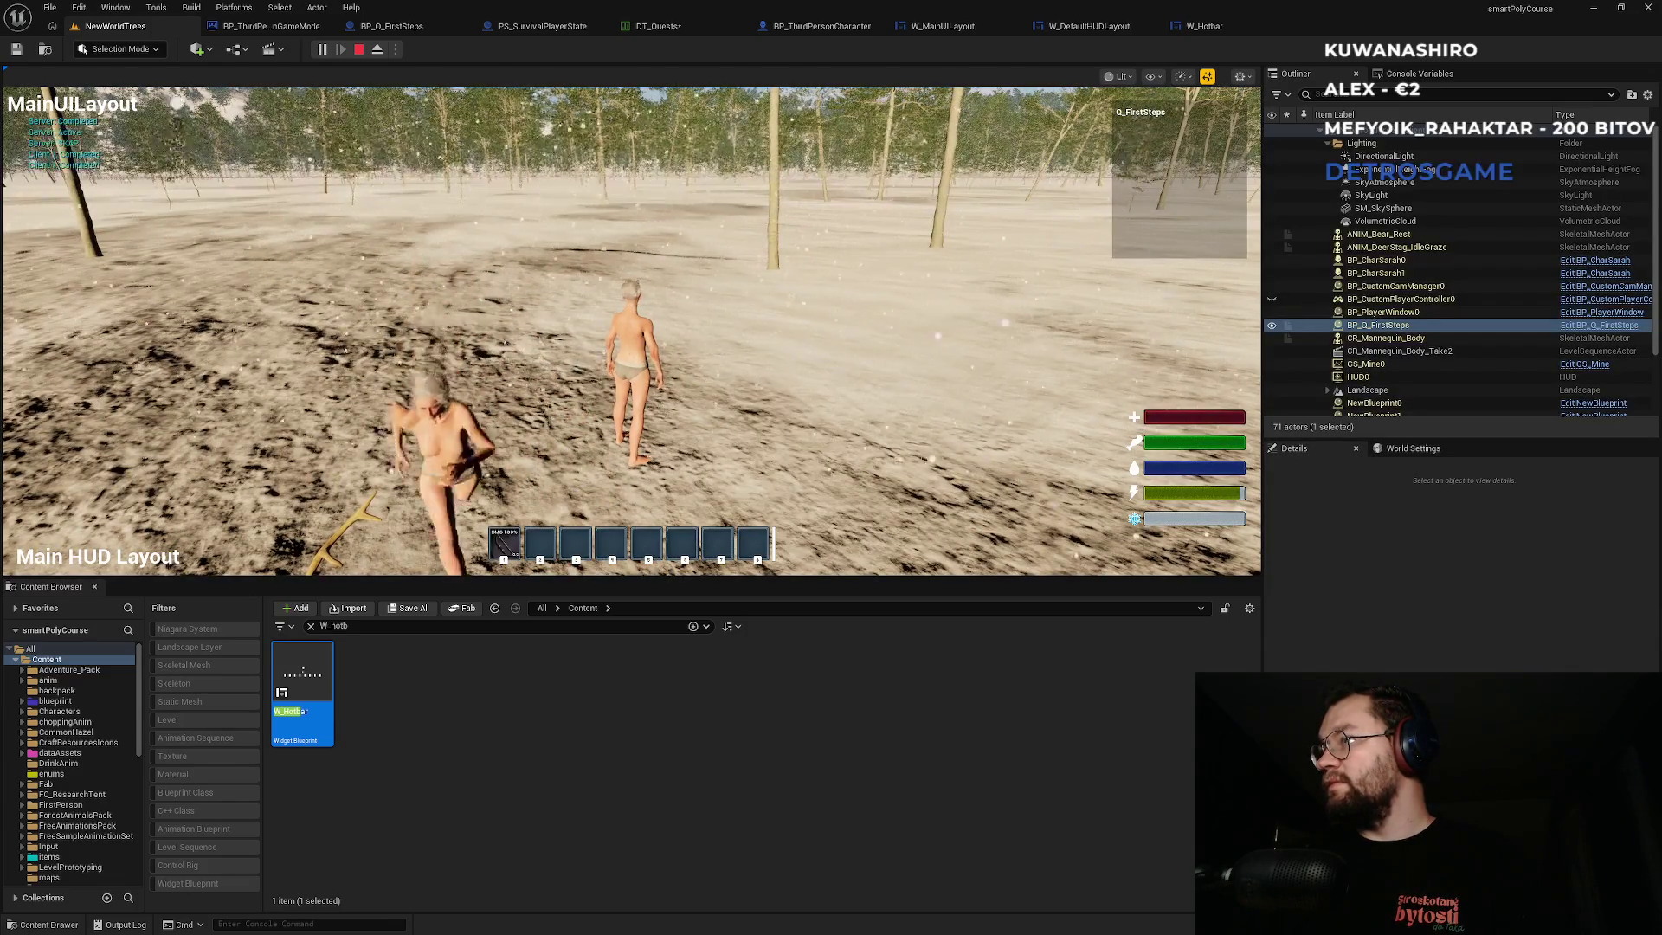
{"action": "key", "text": "Escape"}
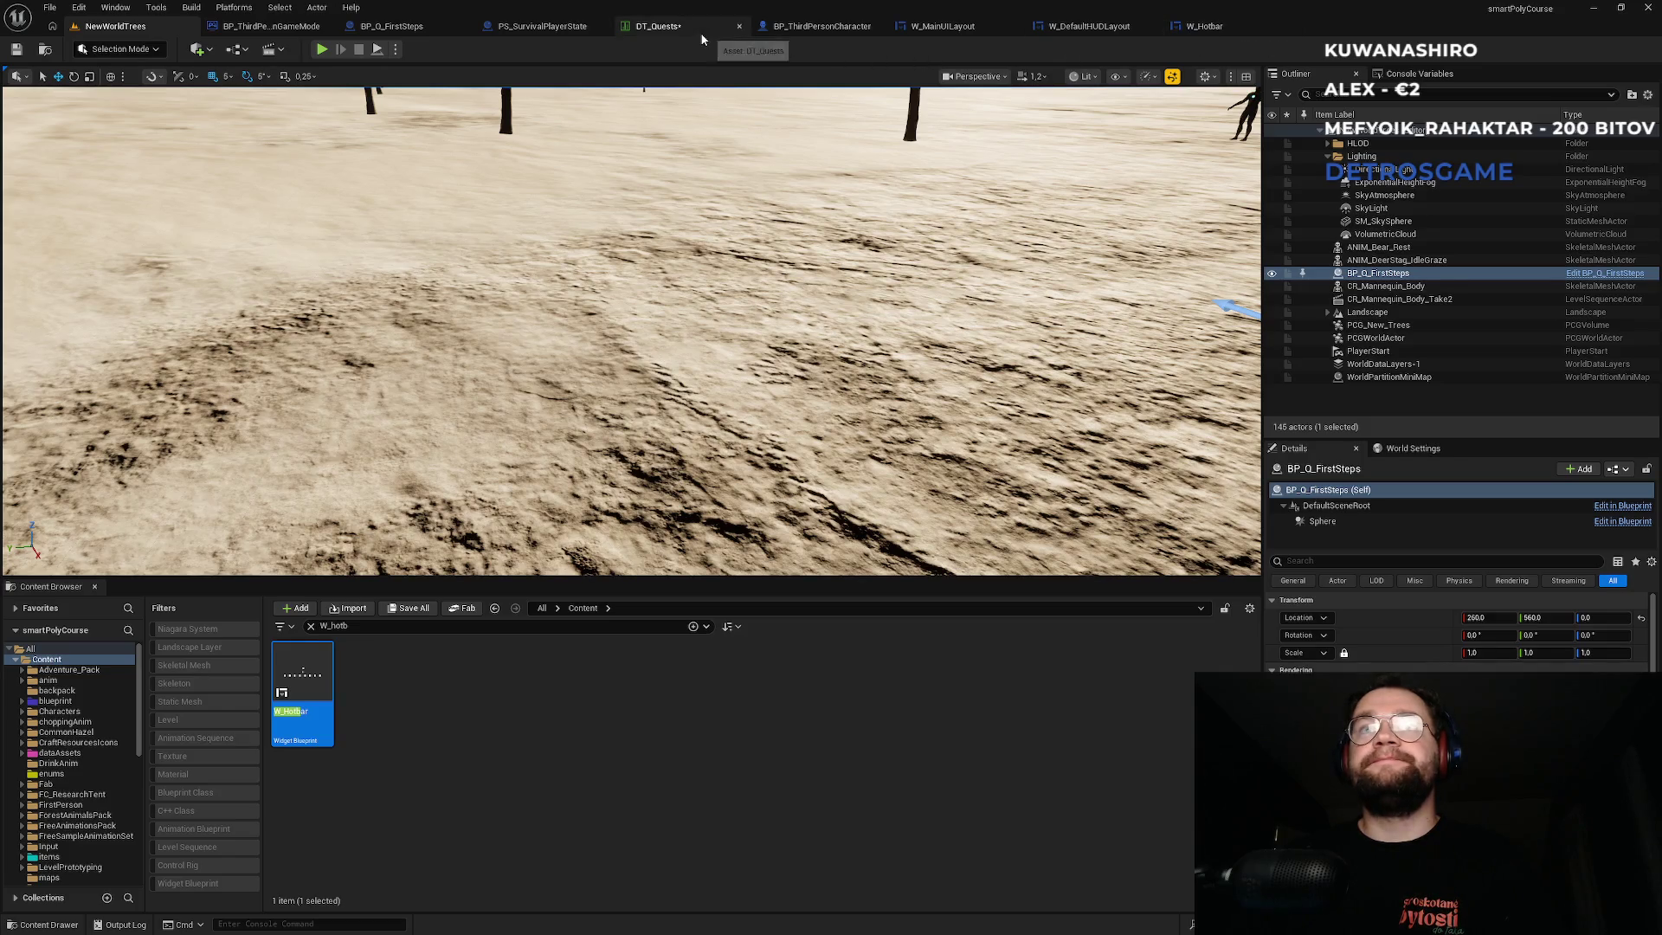
Delete the four quest setup nodes from PS_SurvivalPlayerState's graph and save all.
{"action": "left_click", "coordinate": [533, 30]}
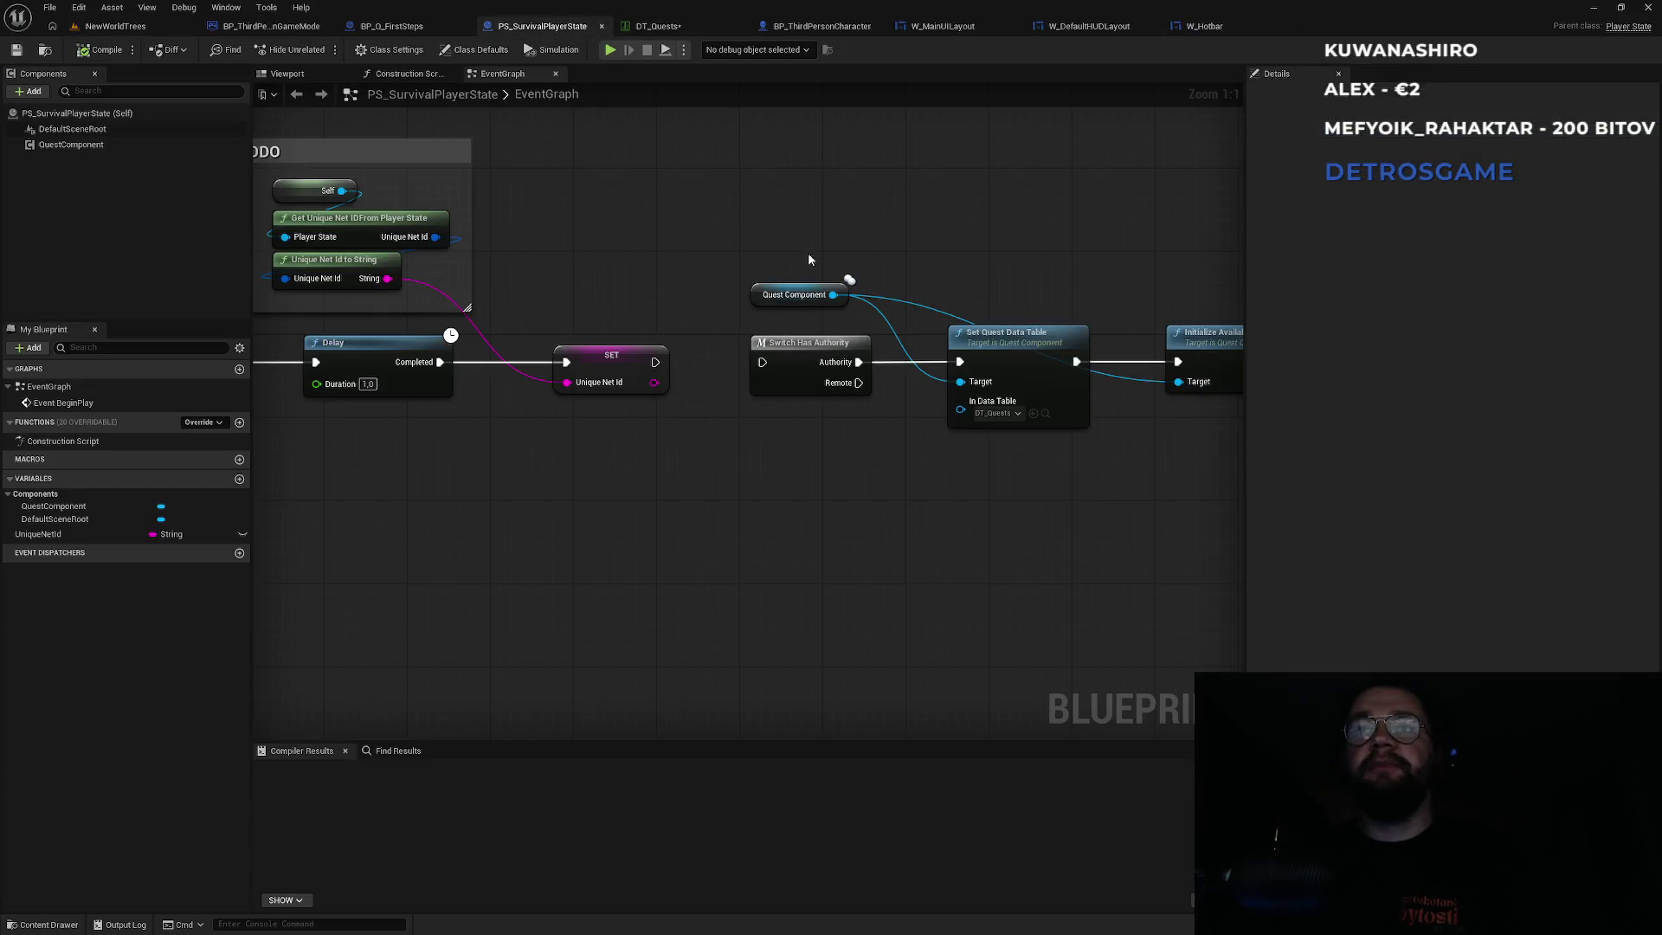
{"action": "mouse_move", "coordinate": [604, 260]}
{"action": "left_mouse_down"}
{"action": "mouse_move", "coordinate": [954, 563]}
{"action": "mouse_move", "coordinate": [1076, 568]}
{"action": "left_mouse_up"}
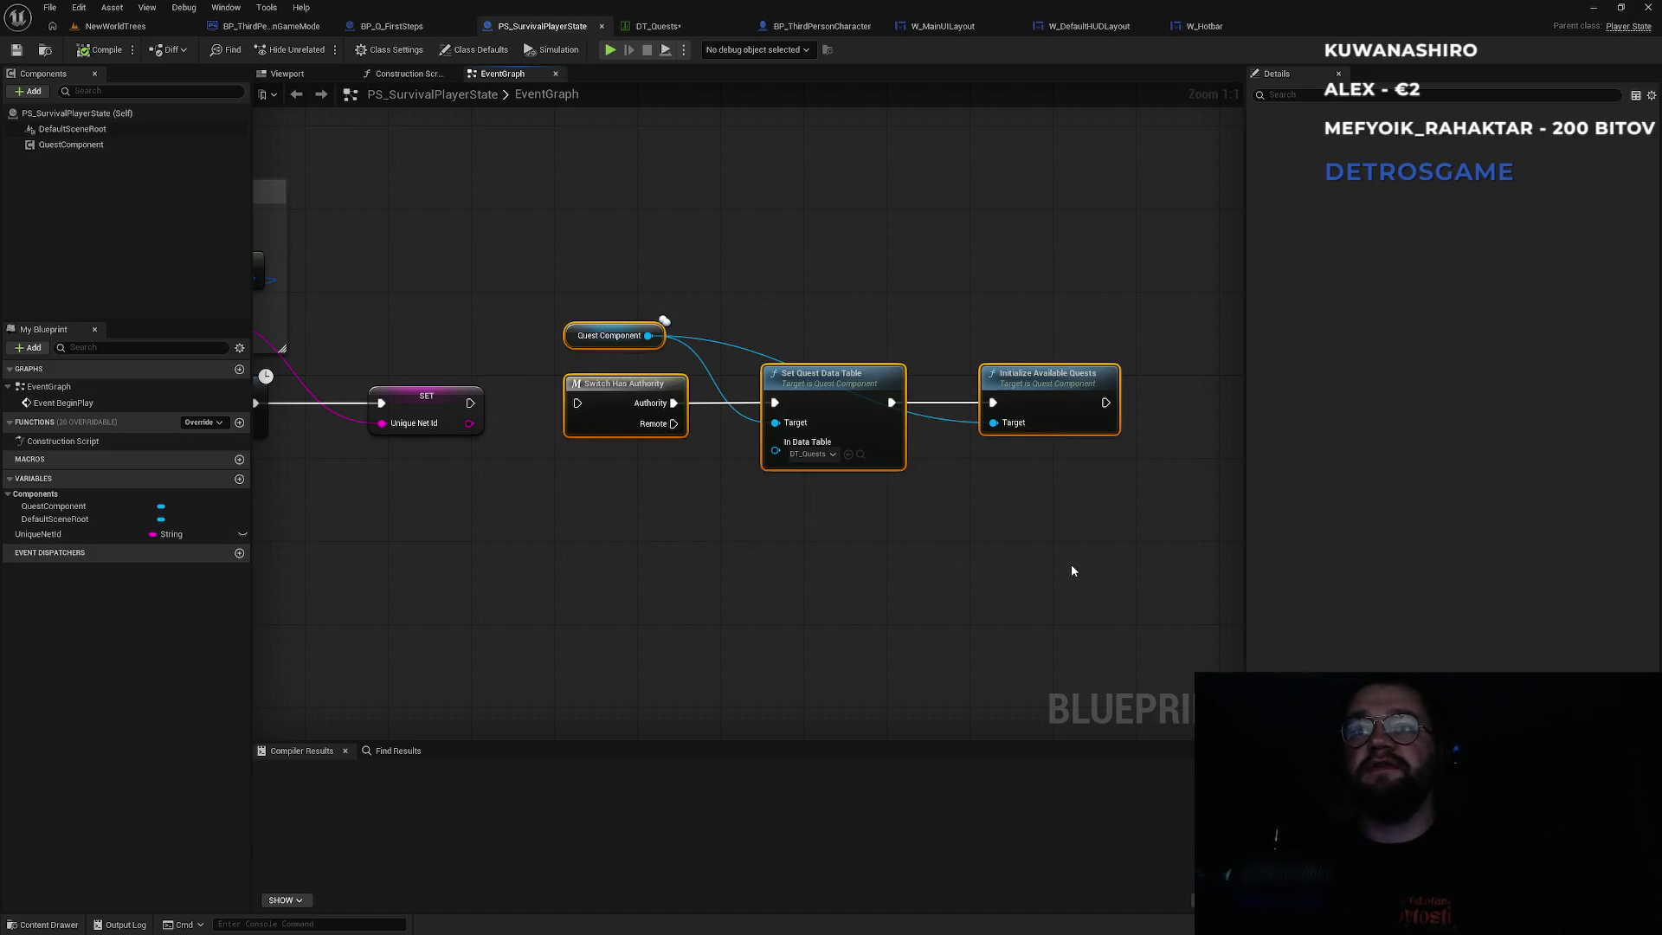
{"action": "key", "text": "Delete"}
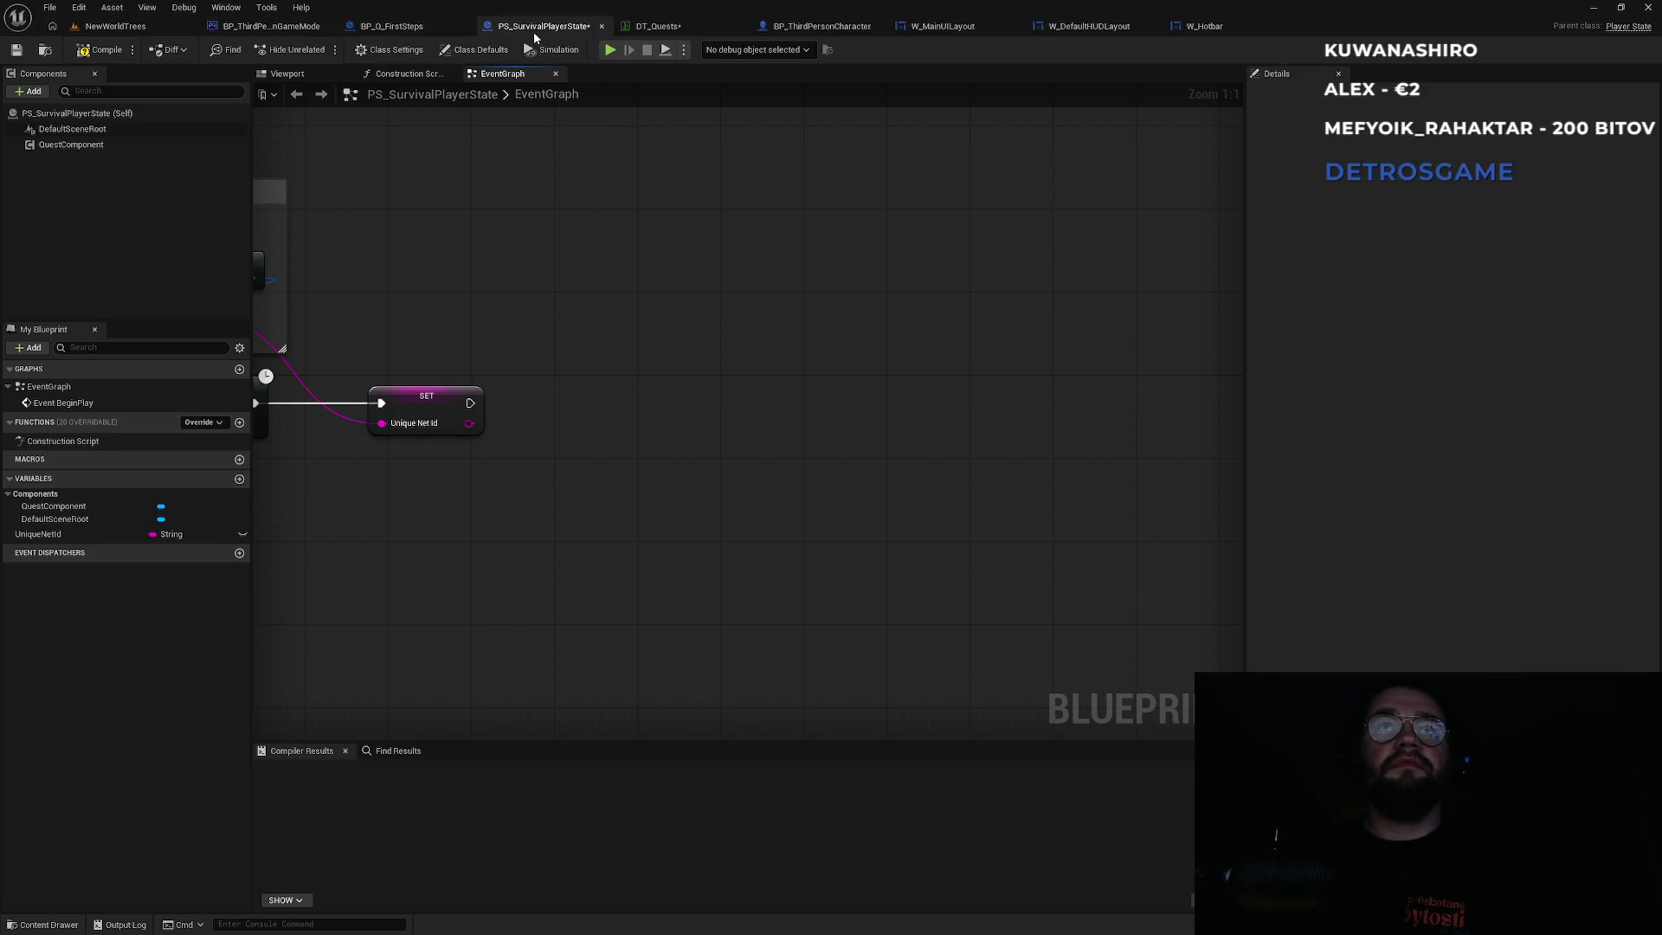
{"action": "key", "text": "ctrl+shift+s"}
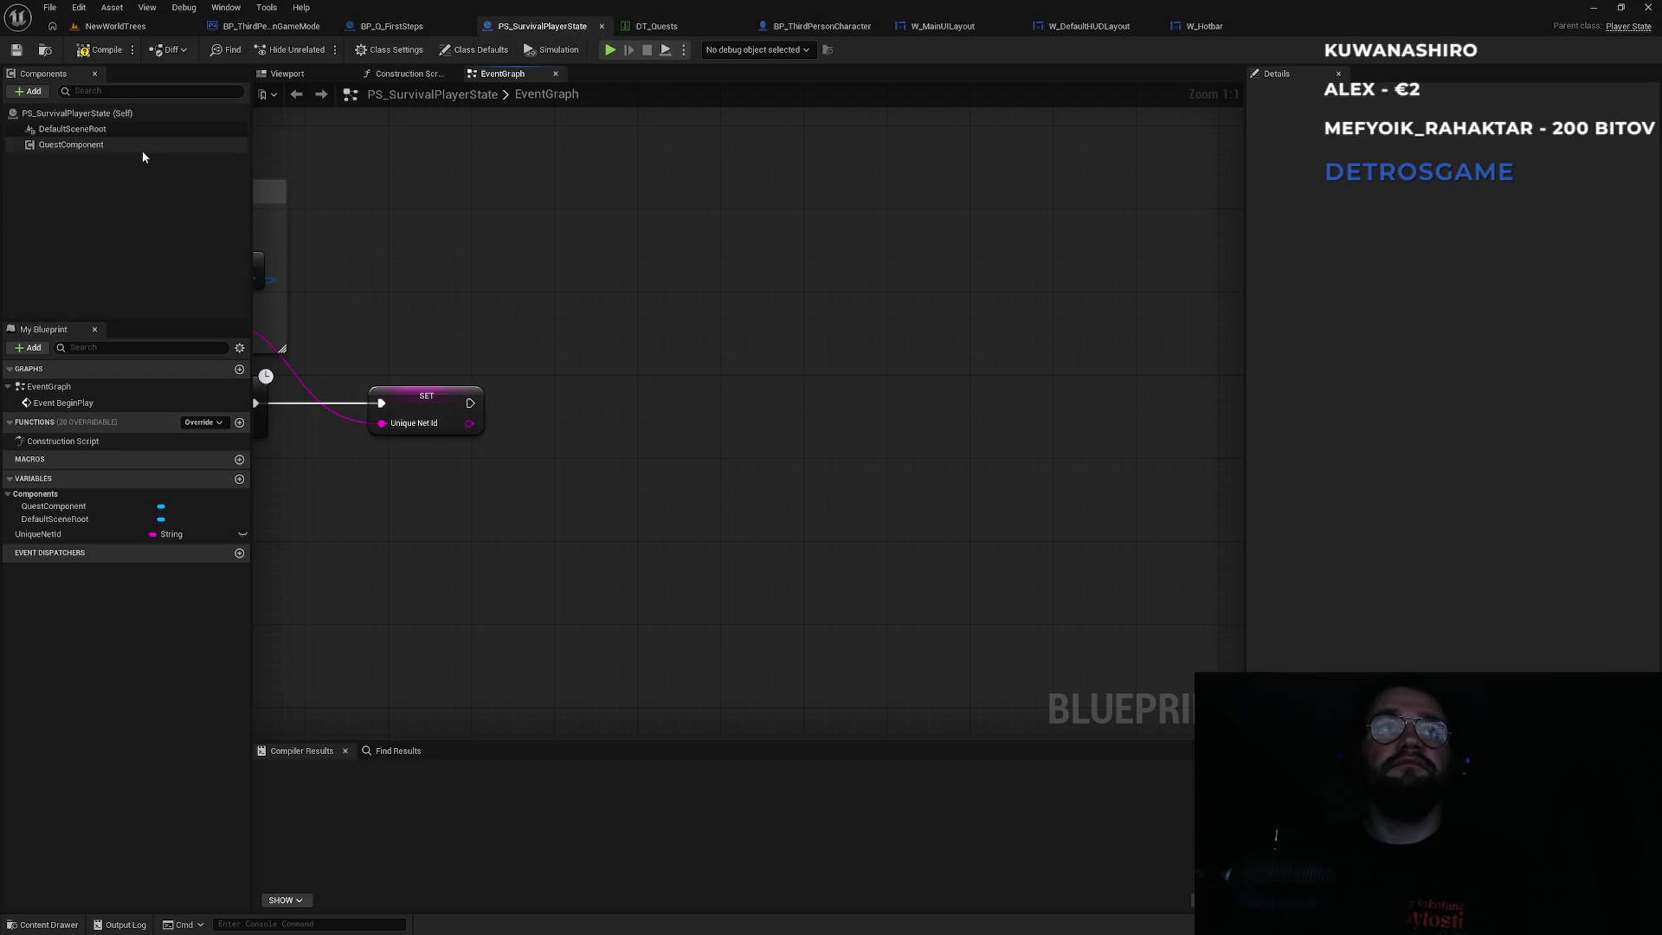
Confirm QuestComponent uses DT_Quests as its table, then switch to Visual Studio.
{"action": "left_click", "coordinate": [140, 147]}
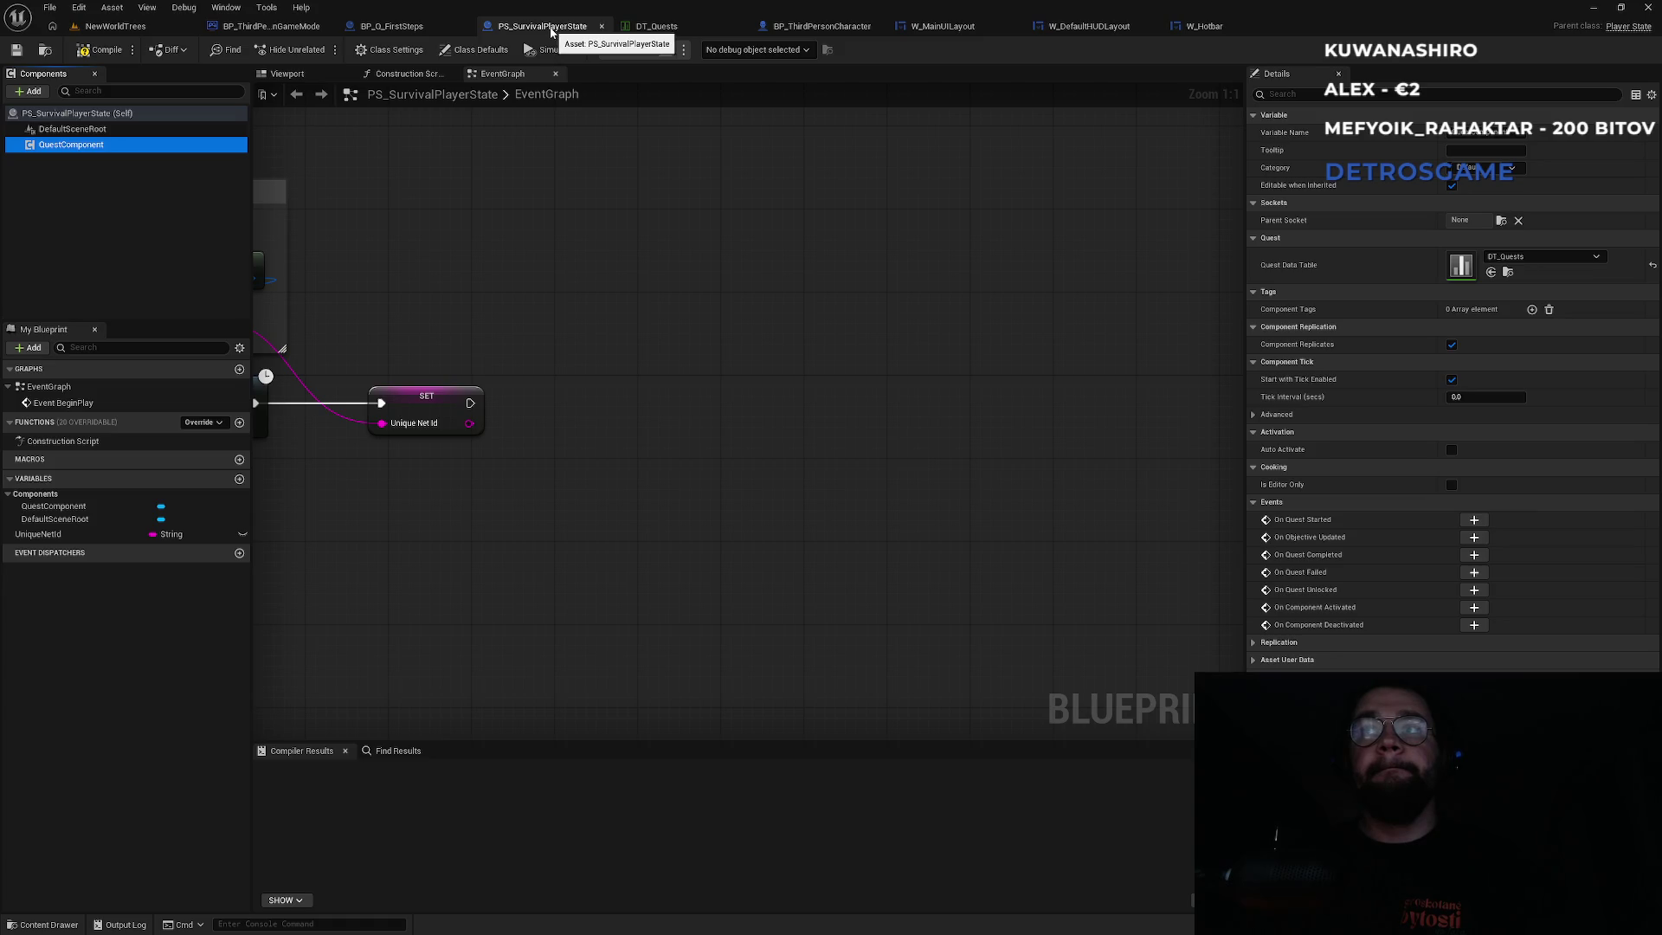
{"action": "key", "text": "super"}
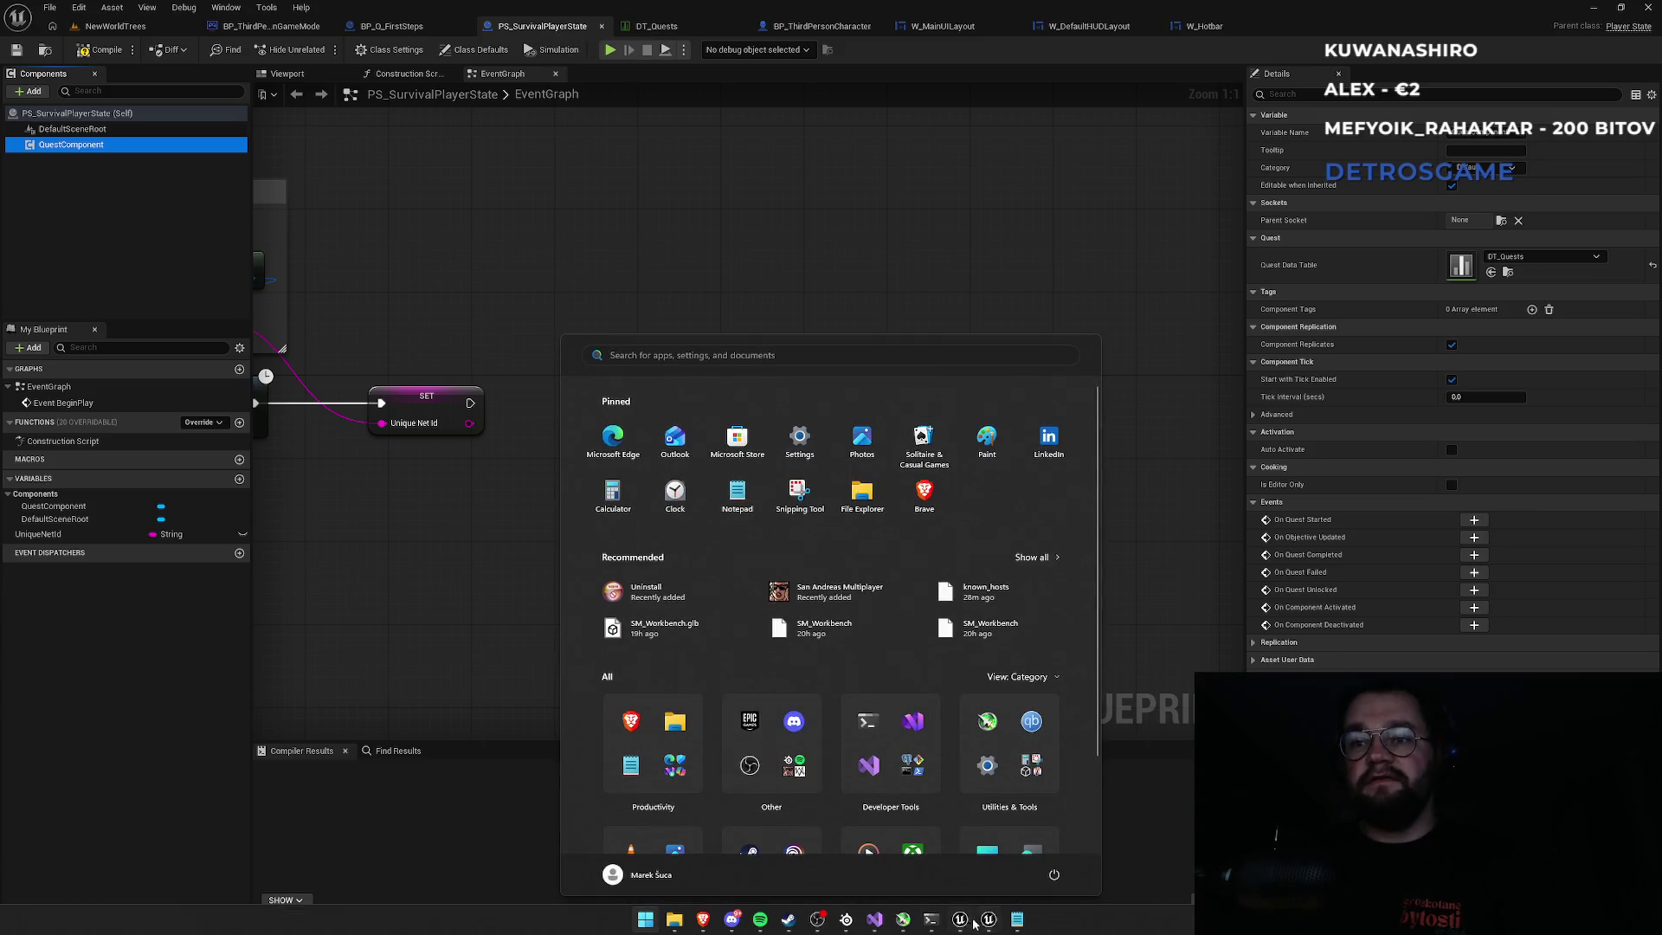
{"action": "left_click", "coordinate": [877, 921]}
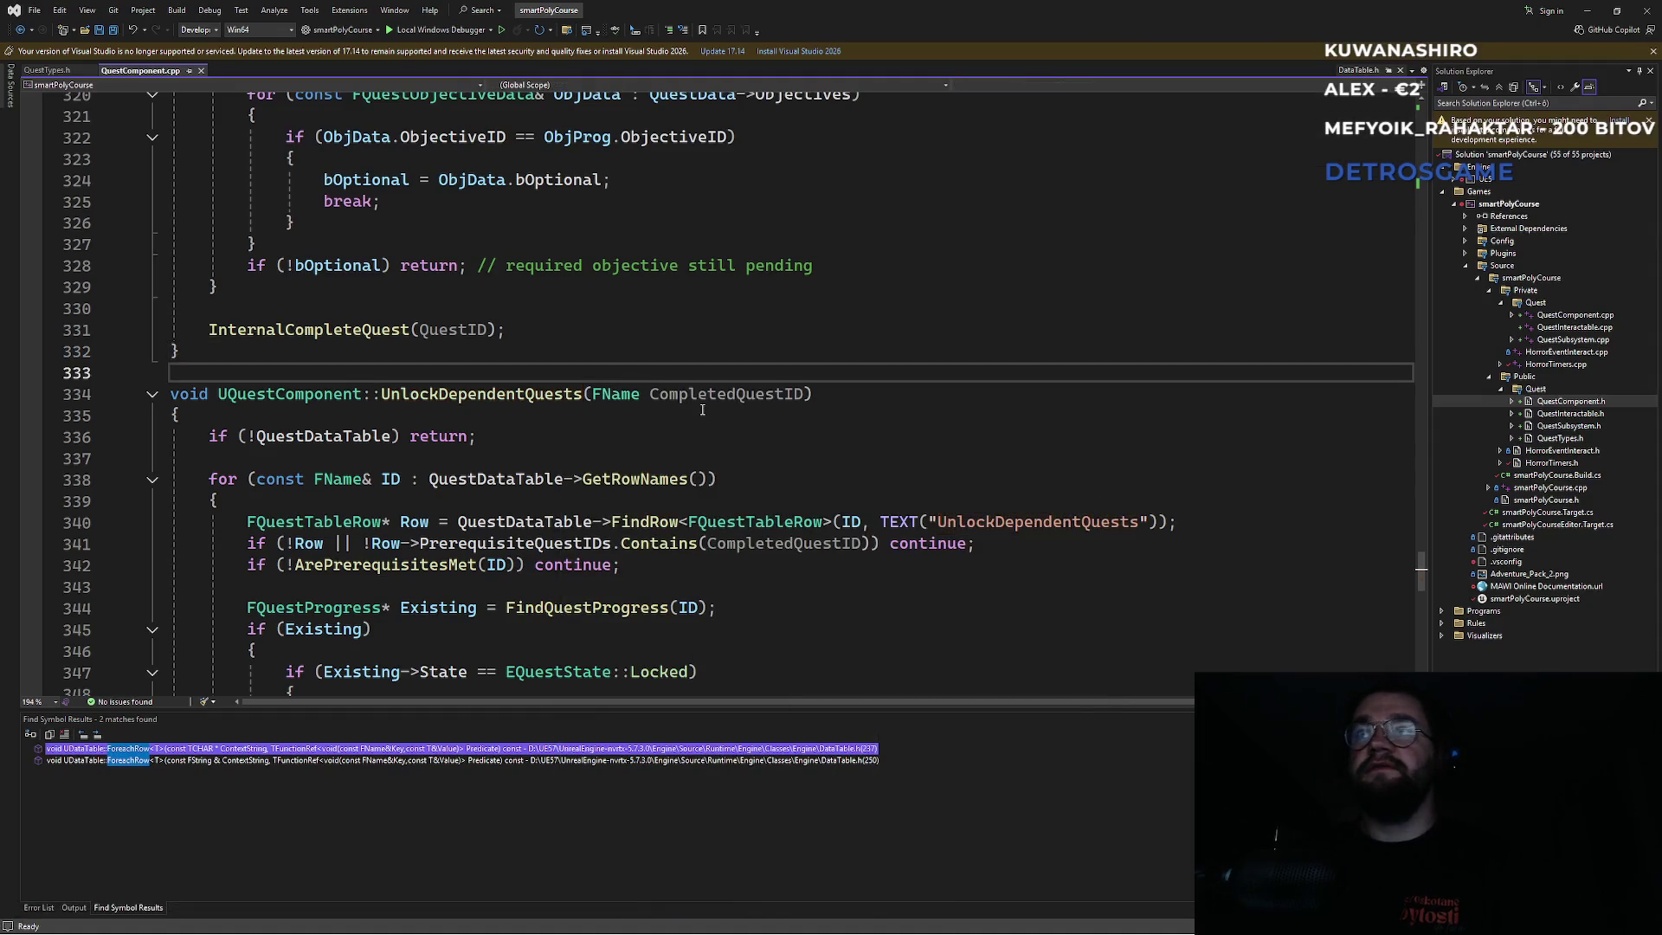
Scroll up in QuestComponent.cpp to the InitializeAvailableQuests function.
{"action": "scroll", "coordinate": [758, 407], "scroll_direction": "up", "scroll_amount": 7}
{"action": "scroll", "coordinate": [758, 407], "scroll_direction": "up", "scroll_amount": 20}
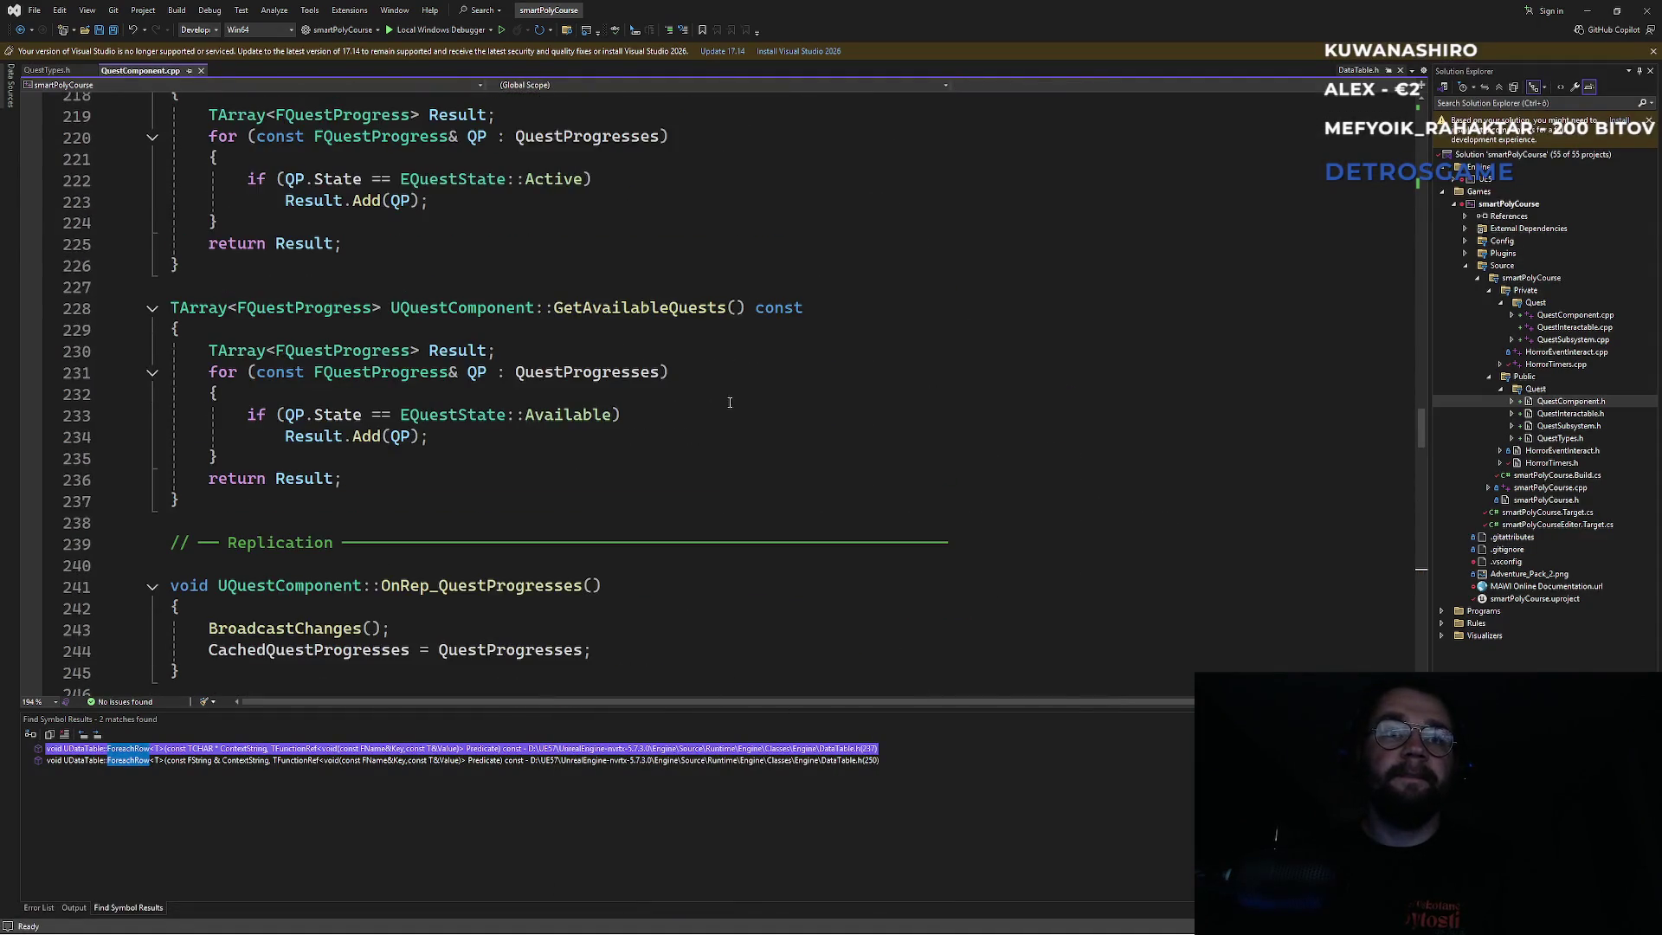
{"action": "scroll", "coordinate": [730, 402], "scroll_direction": "down", "scroll_amount": 4}
{"action": "scroll", "coordinate": [729, 403], "scroll_direction": "up", "scroll_amount": 17}
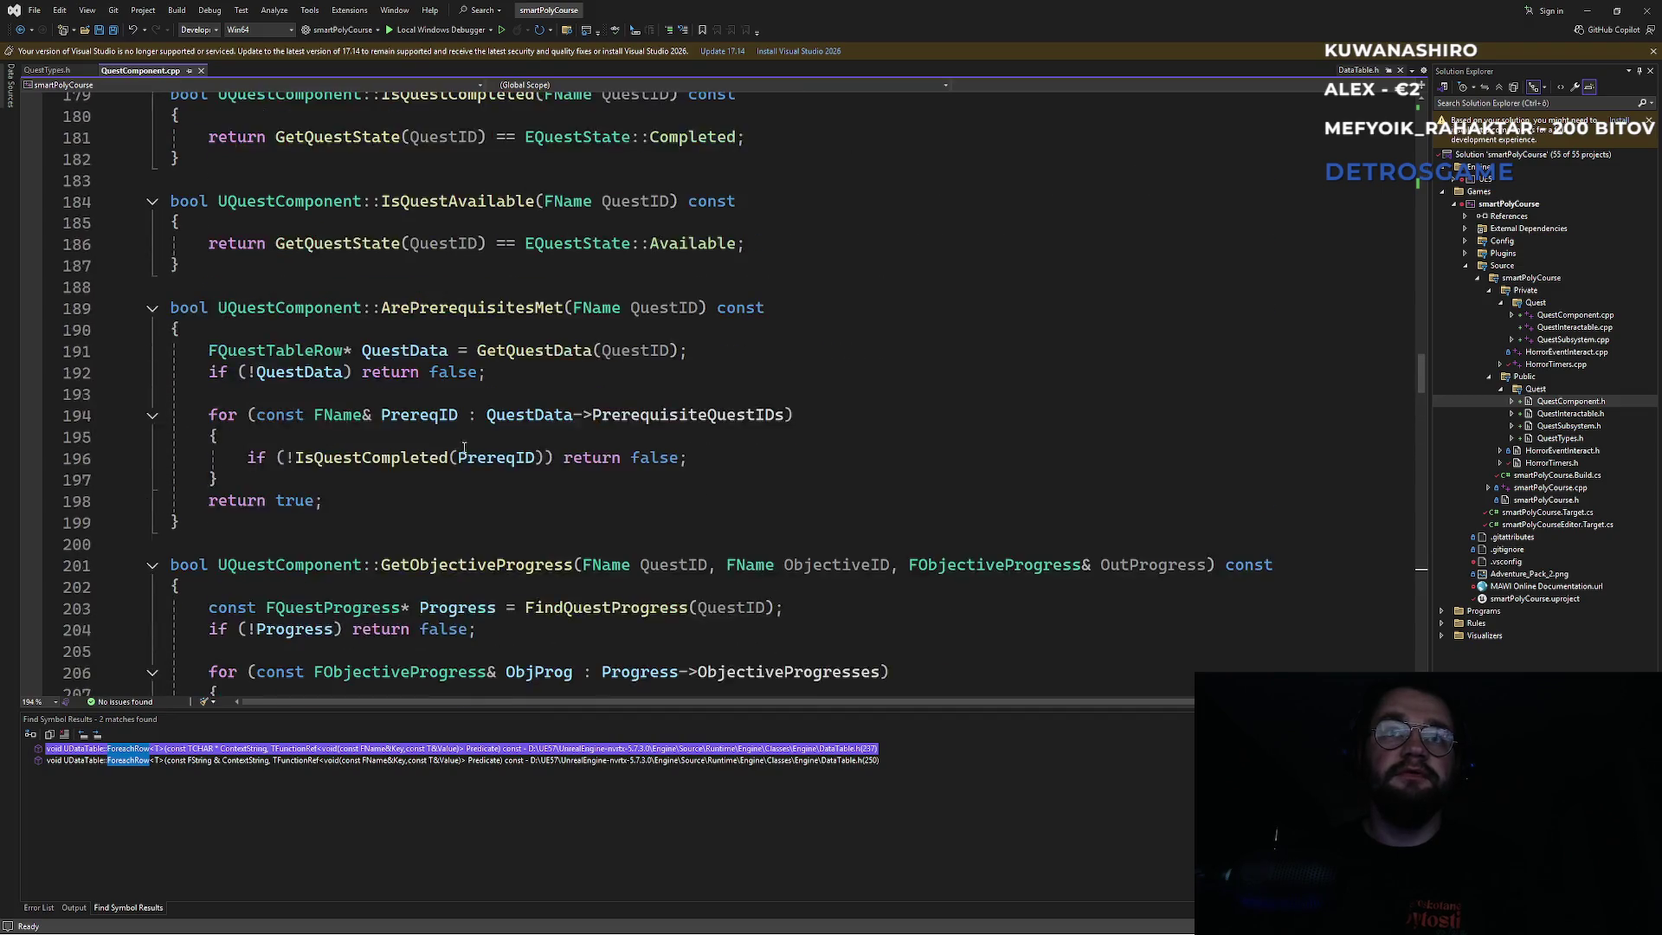
{"action": "scroll", "coordinate": [466, 441], "scroll_direction": "up", "scroll_amount": 20}
{"action": "scroll", "coordinate": [472, 431], "scroll_direction": "down", "scroll_amount": 2}
{"action": "scroll", "coordinate": [472, 432], "scroll_direction": "up", "scroll_amount": 11}
{"action": "scroll", "coordinate": [470, 431], "scroll_direction": "up", "scroll_amount": 11}
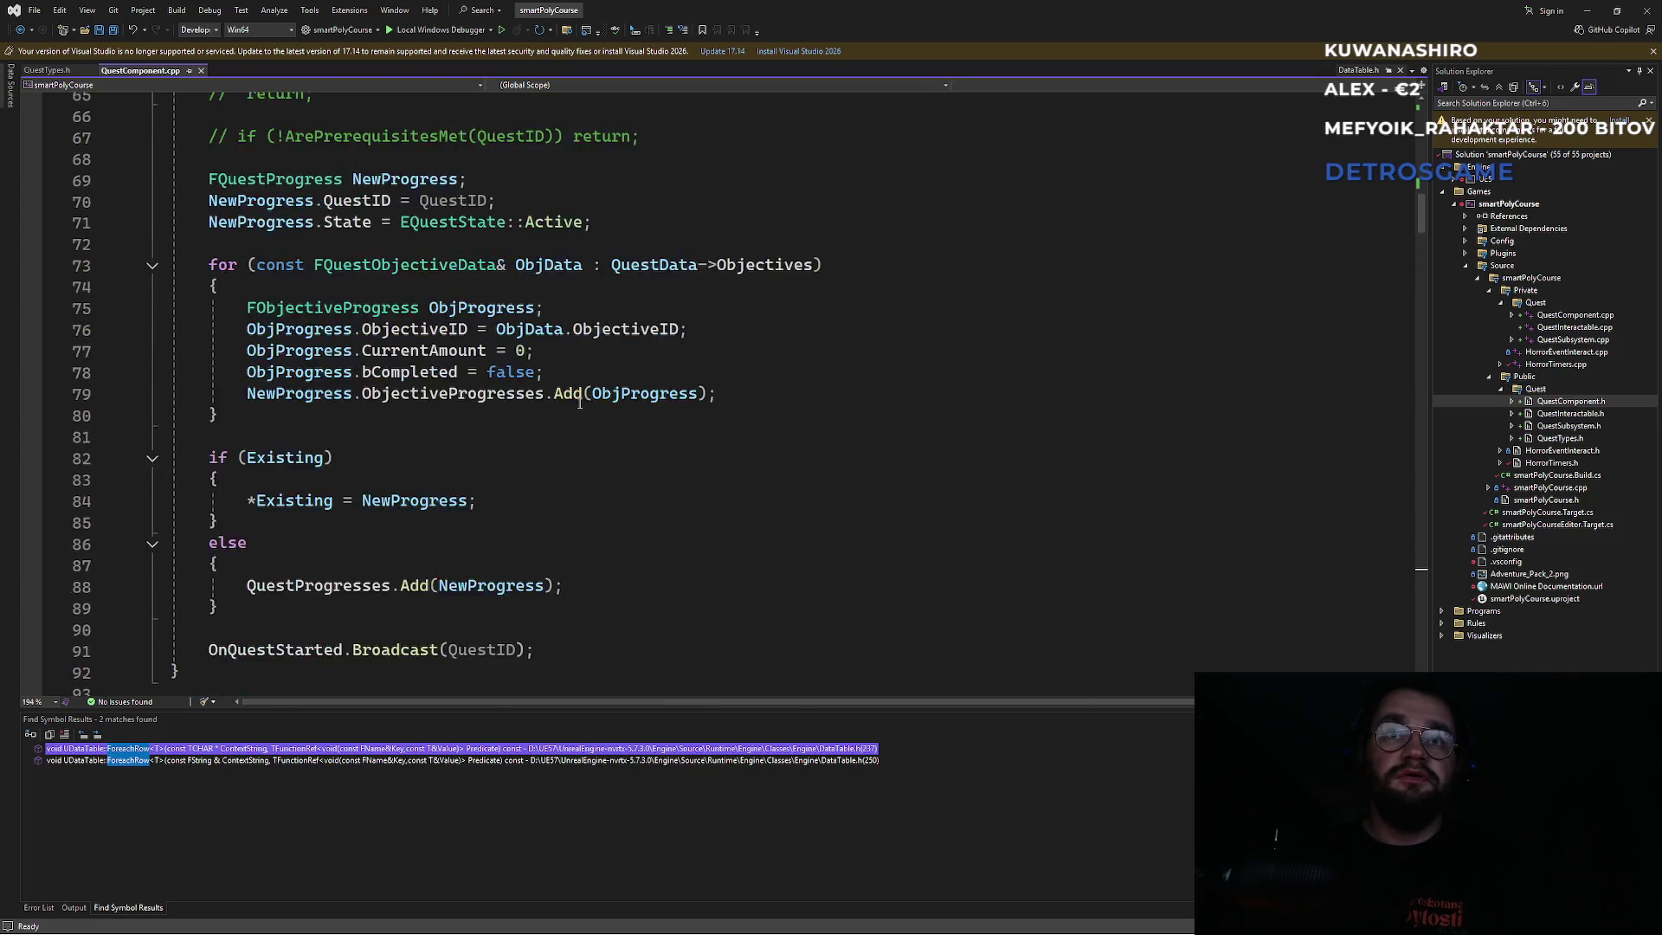
{"action": "scroll", "coordinate": [494, 305], "scroll_direction": "up", "scroll_amount": 10}
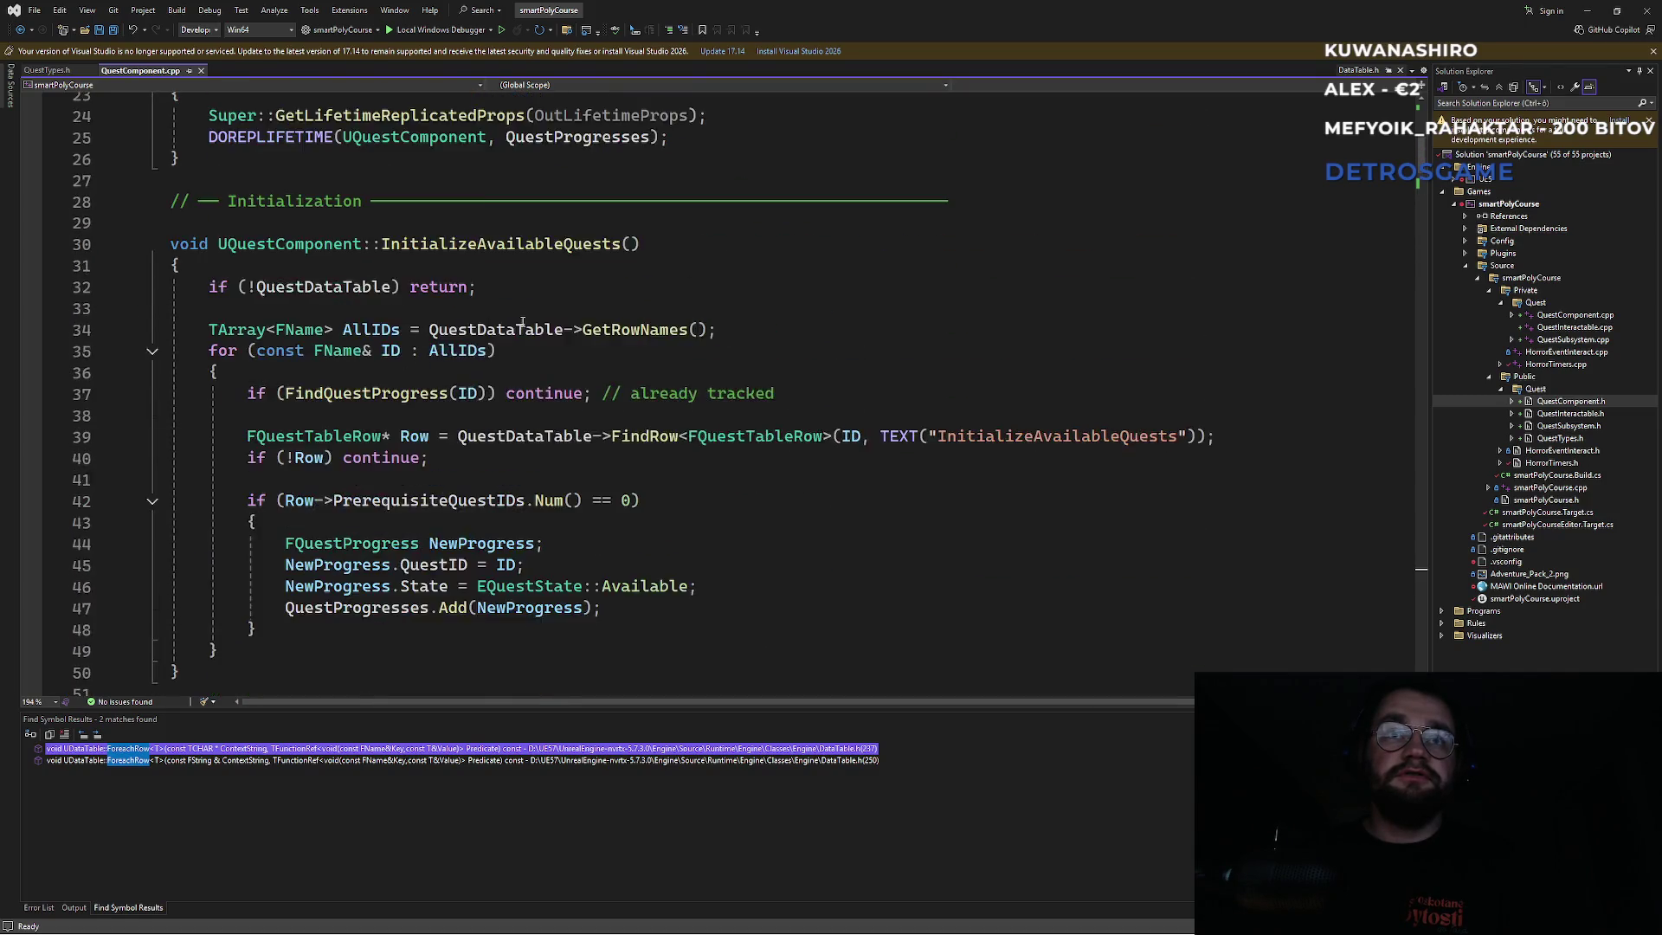